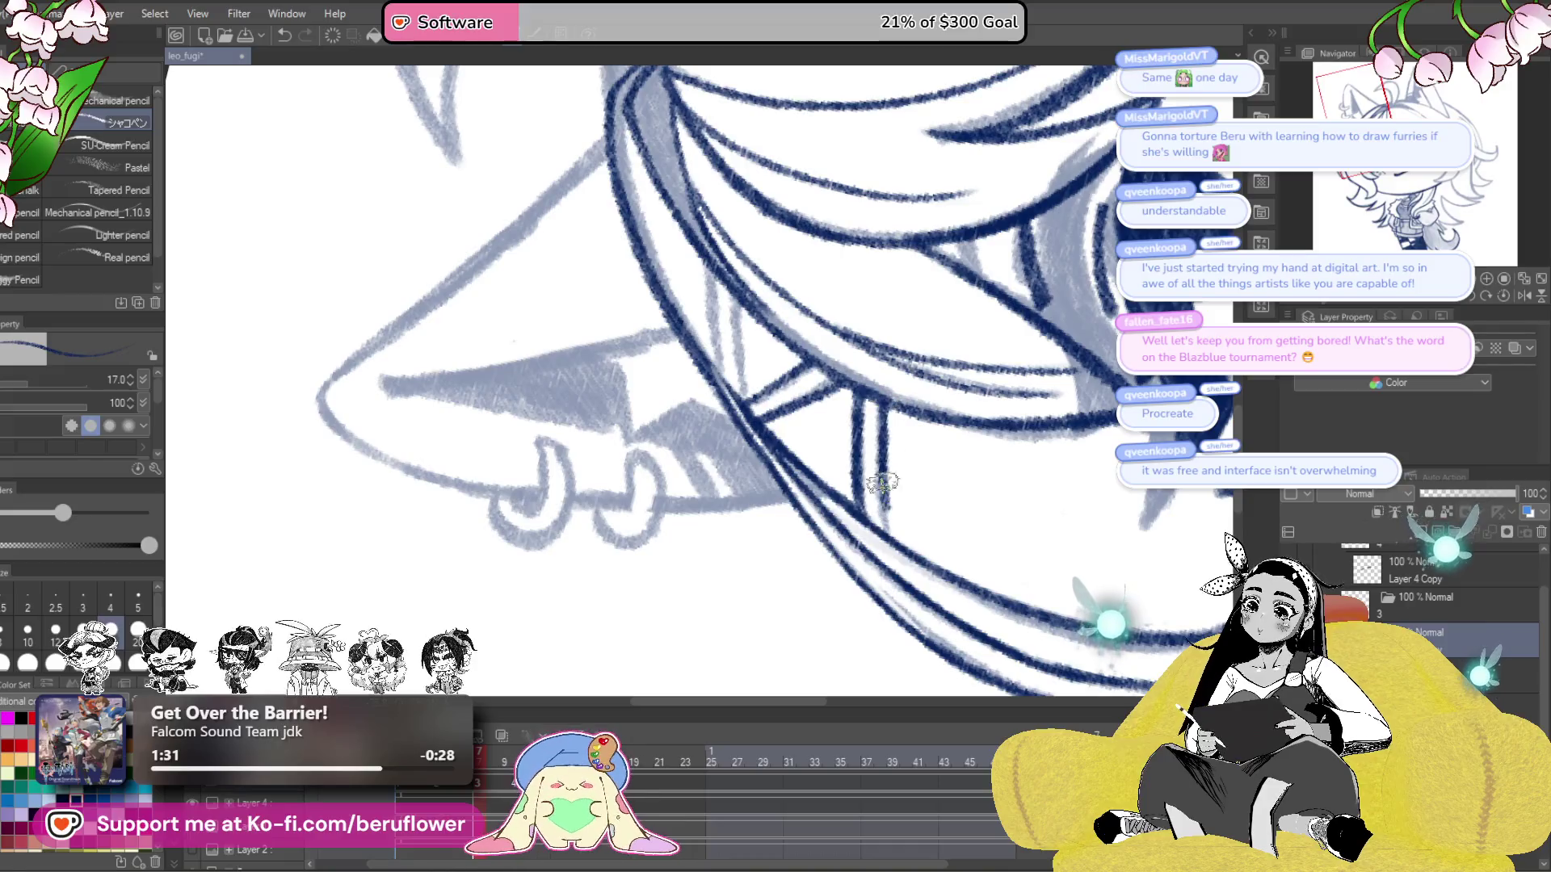
- Ink the first hair strands near the ear in navy, plus a short line beside the hair fold
{"action": "left_click_drag", "start_coordinate": [888, 529], "coordinate": [921, 561]}
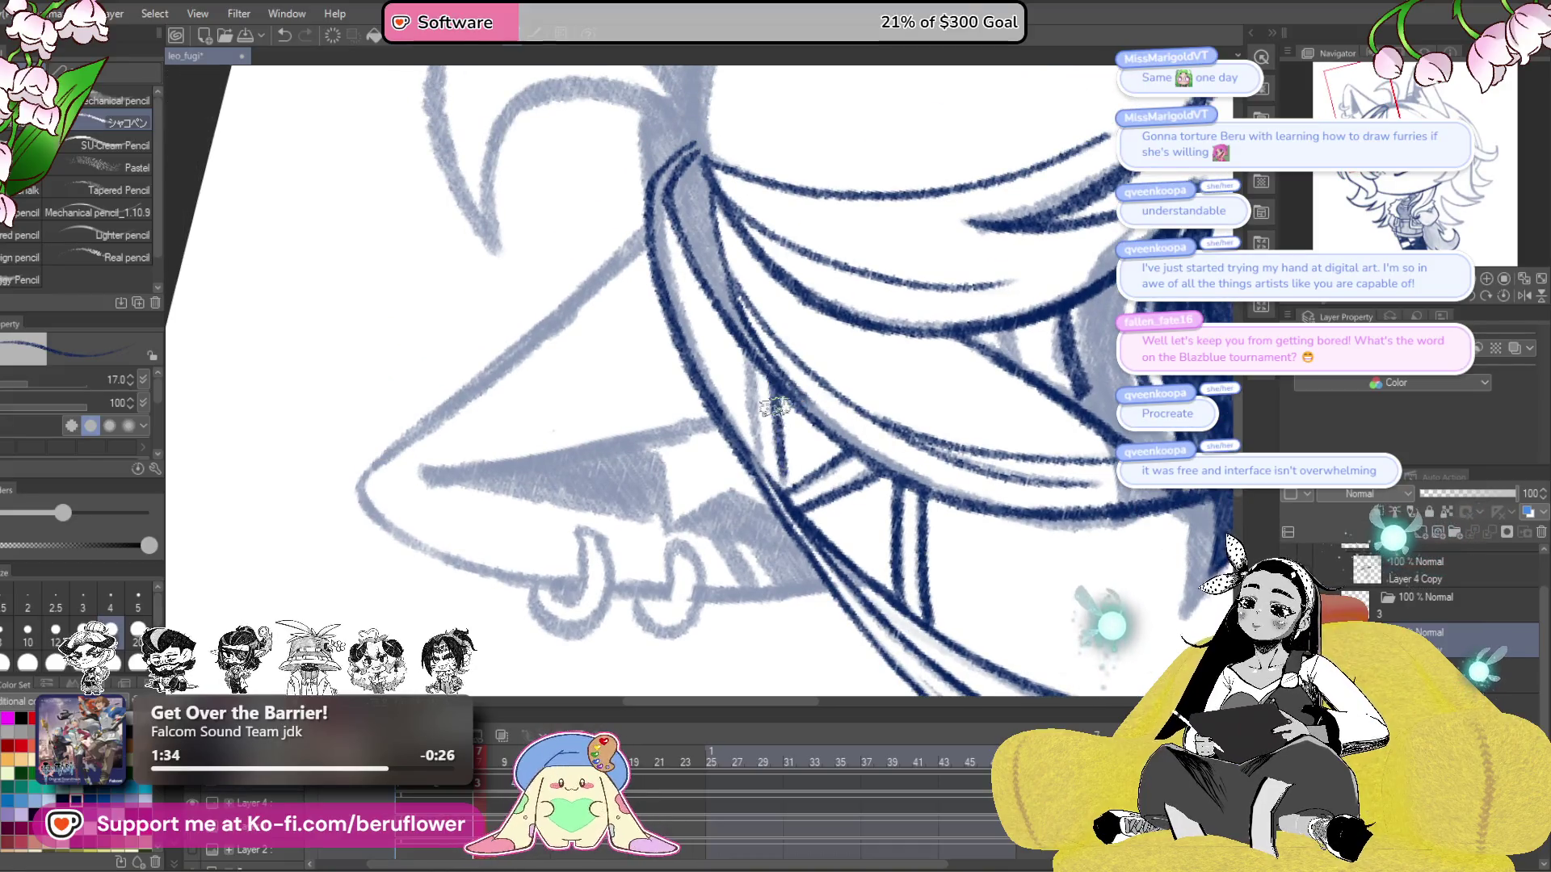
{"action": "mouse_move", "coordinate": [743, 356]}
{"action": "left_mouse_down"}
{"action": "mouse_move", "coordinate": [759, 444]}
{"action": "mouse_move", "coordinate": [776, 434]}
{"action": "mouse_move", "coordinate": [847, 495]}
{"action": "left_mouse_up"}
{"action": "left_click", "coordinate": [1493, 297]}
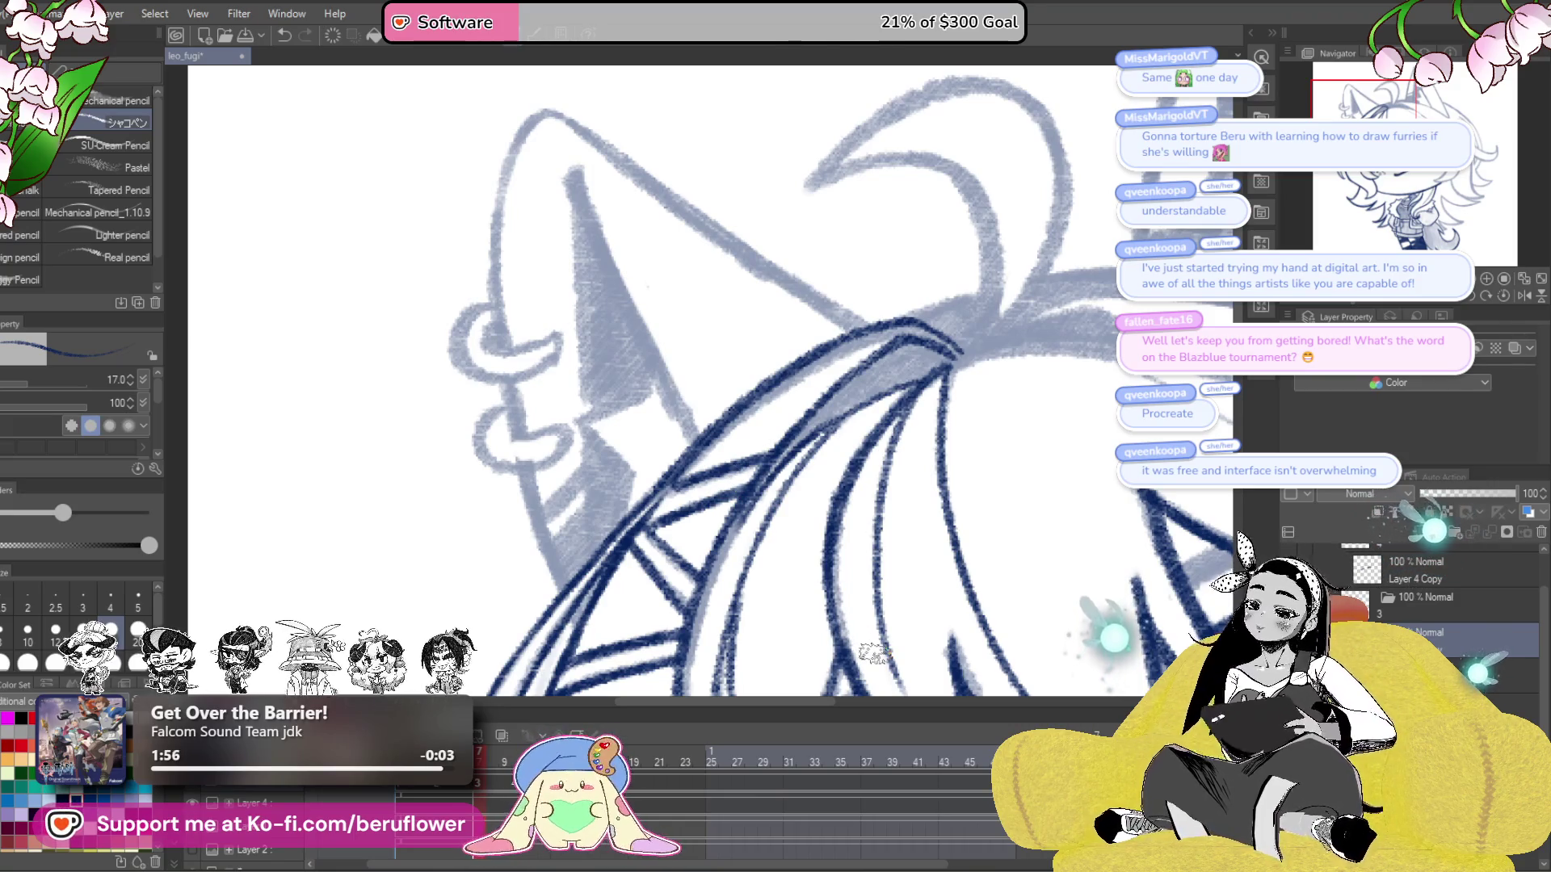
{"action": "mouse_move", "coordinate": [1006, 329]}
{"action": "left_mouse_down"}
{"action": "mouse_move", "coordinate": [979, 416]}
{"action": "mouse_move", "coordinate": [1032, 380]}
{"action": "mouse_move", "coordinate": [752, 533]}
{"action": "mouse_move", "coordinate": [906, 360]}
{"action": "mouse_move", "coordinate": [926, 403]}
{"action": "left_mouse_up"}
{"action": "mouse_move", "coordinate": [1049, 255]}
{"action": "left_mouse_down"}
{"action": "mouse_move", "coordinate": [840, 384]}
{"action": "mouse_move", "coordinate": [788, 436]}
{"action": "mouse_move", "coordinate": [767, 517]}
{"action": "mouse_move", "coordinate": [852, 410]}
{"action": "left_mouse_up"}
{"action": "left_click_drag", "start_coordinate": [1214, 304], "coordinate": [1109, 352]}
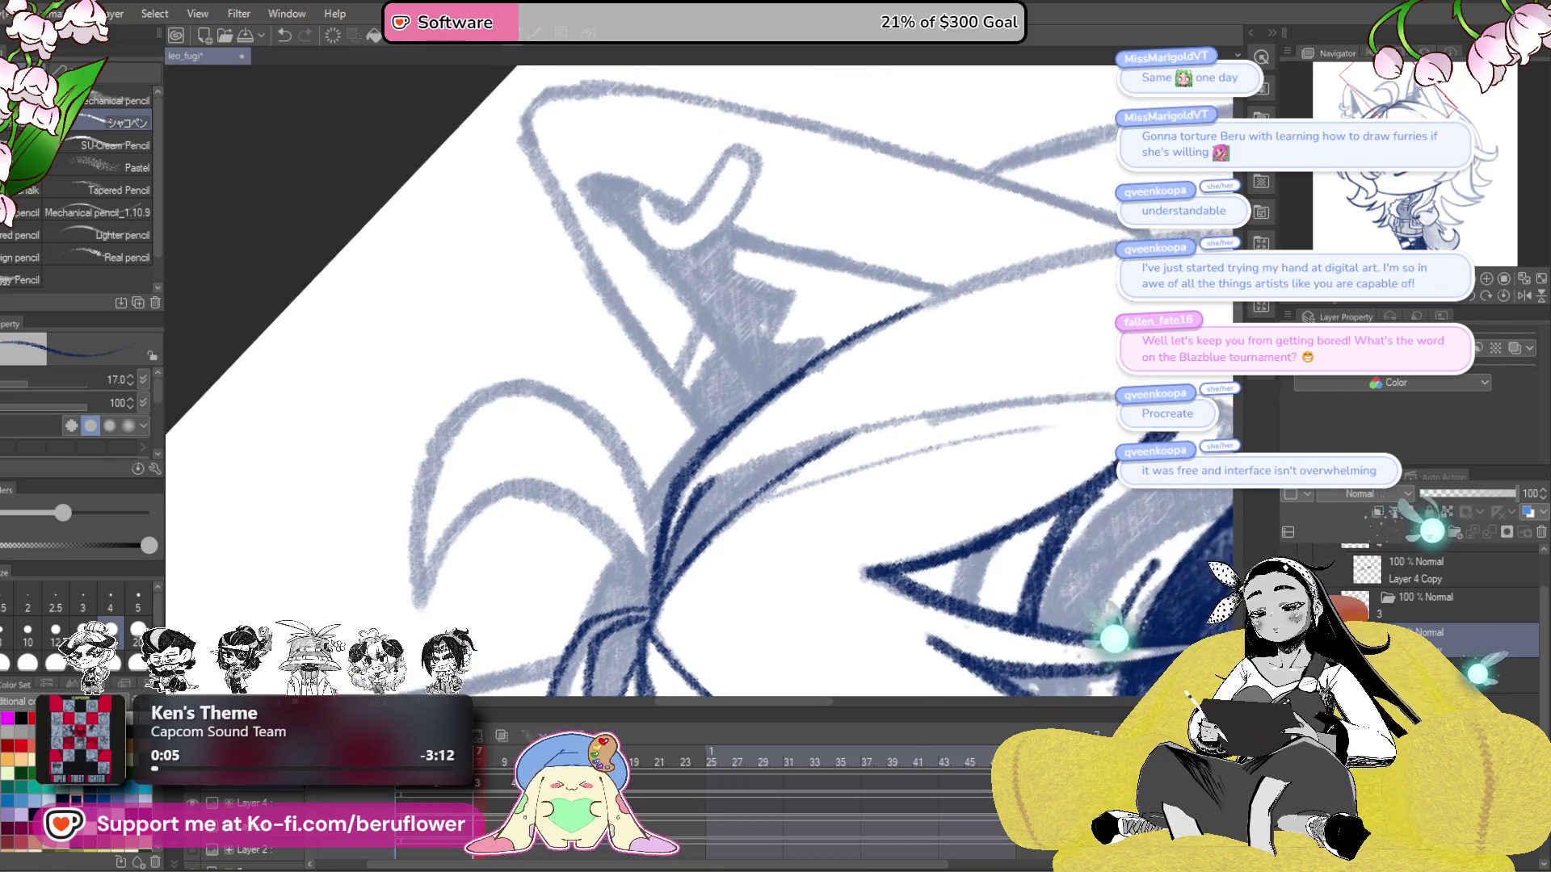
- Ink the long strands sweeping from lower left up toward the eye
{"action": "left_click_drag", "start_coordinate": [1355, 303], "coordinate": [857, 557]}
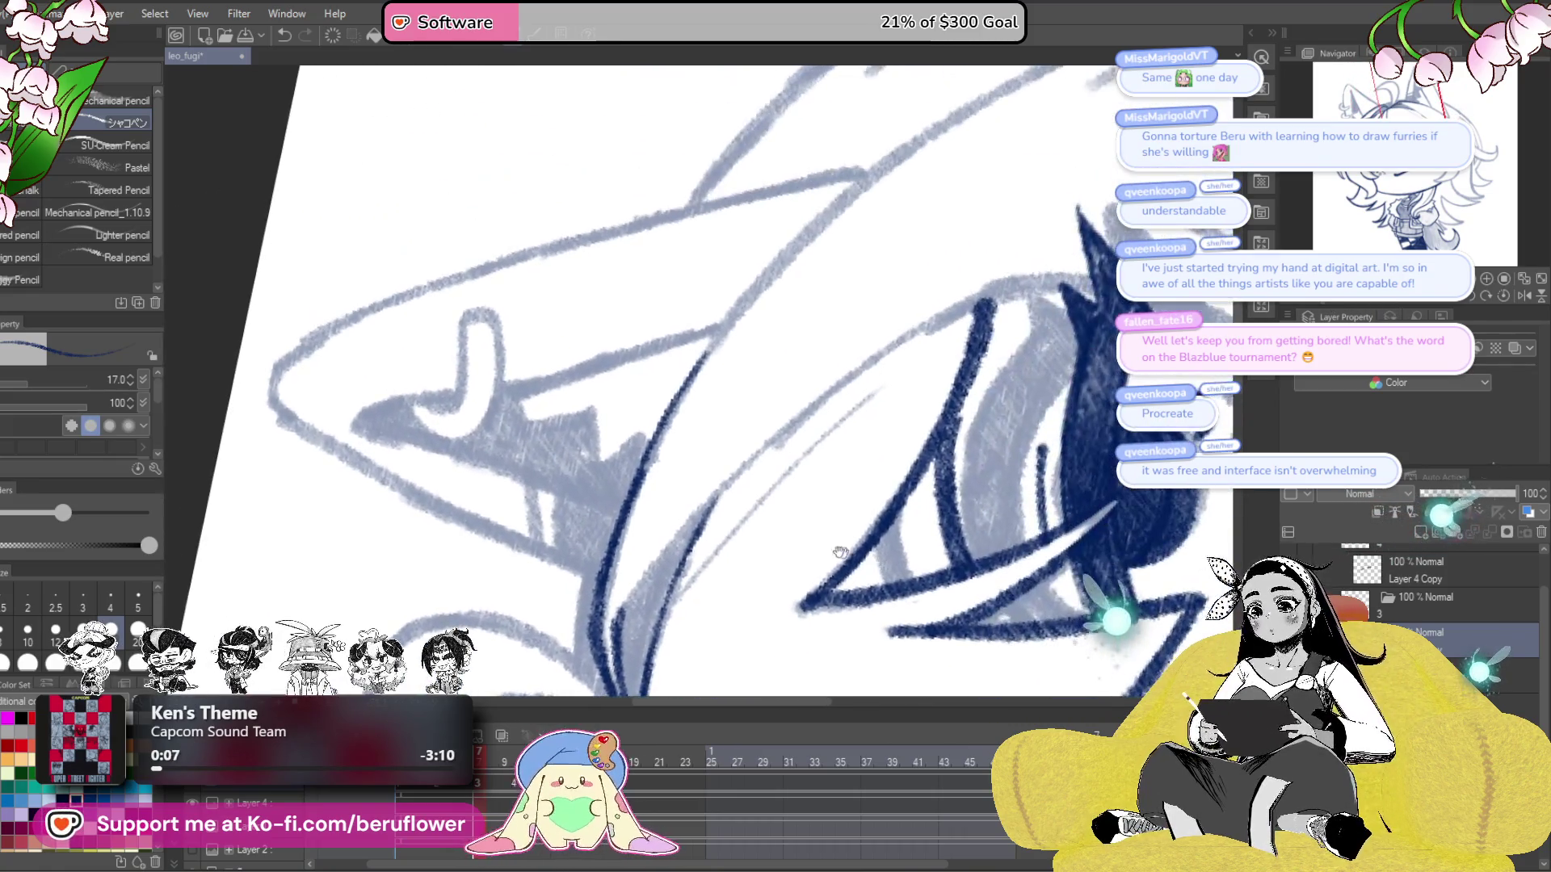
{"action": "mouse_move", "coordinate": [615, 621]}
{"action": "left_mouse_down"}
{"action": "mouse_move", "coordinate": [715, 497]}
{"action": "mouse_move", "coordinate": [937, 321]}
{"action": "mouse_move", "coordinate": [1066, 273]}
{"action": "mouse_move", "coordinate": [1092, 283]}
{"action": "left_mouse_up"}
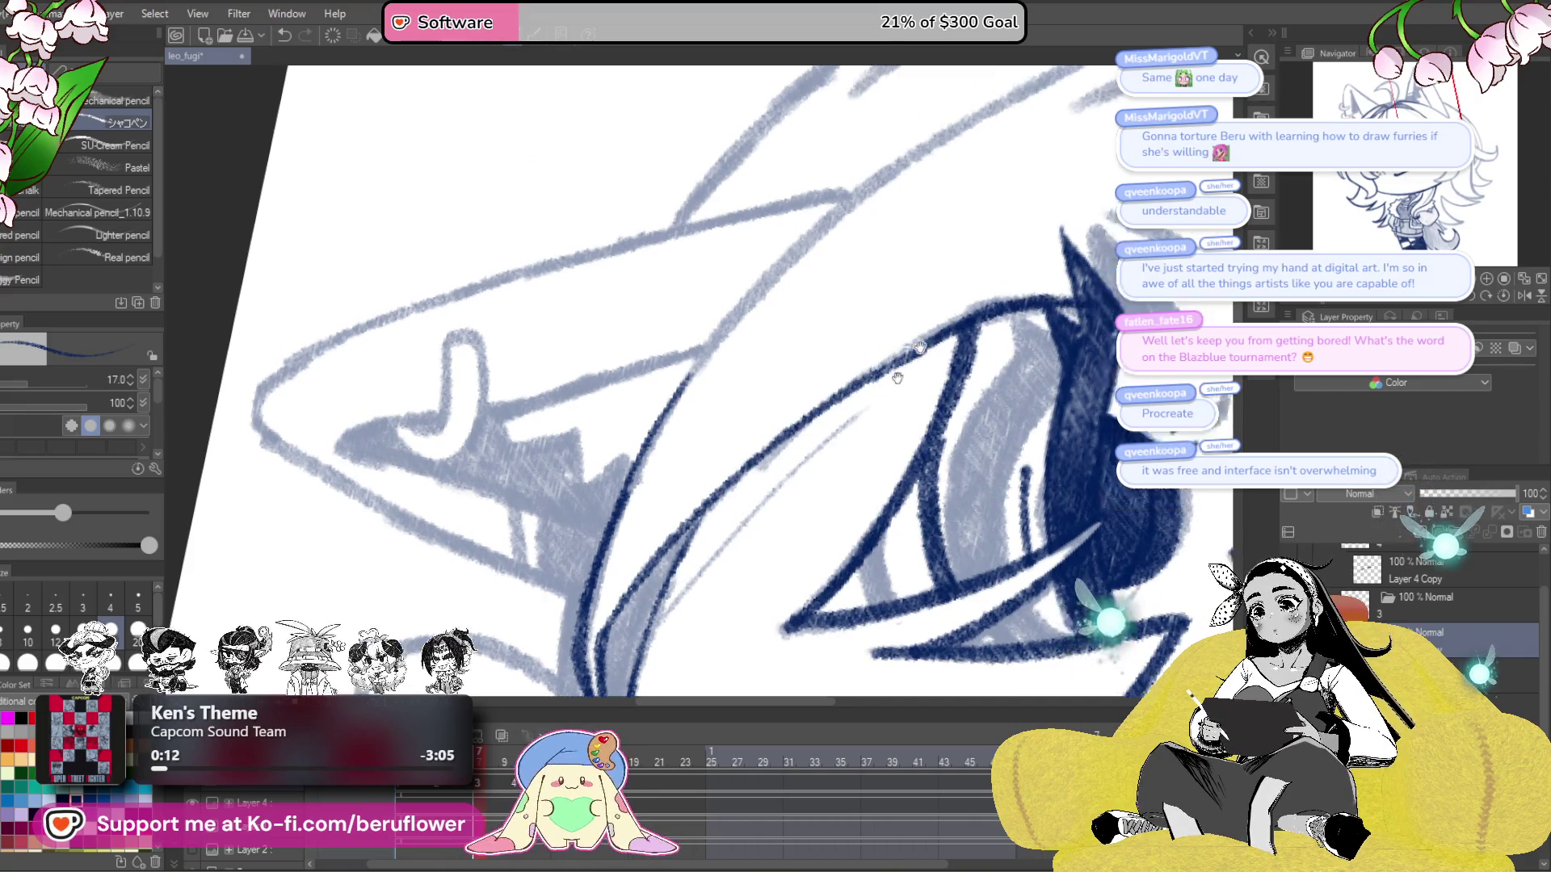
{"action": "mouse_move", "coordinate": [558, 679]}
{"action": "left_mouse_down"}
{"action": "mouse_move", "coordinate": [601, 545]}
{"action": "mouse_move", "coordinate": [780, 305]}
{"action": "mouse_move", "coordinate": [1040, 150]}
{"action": "left_mouse_up"}
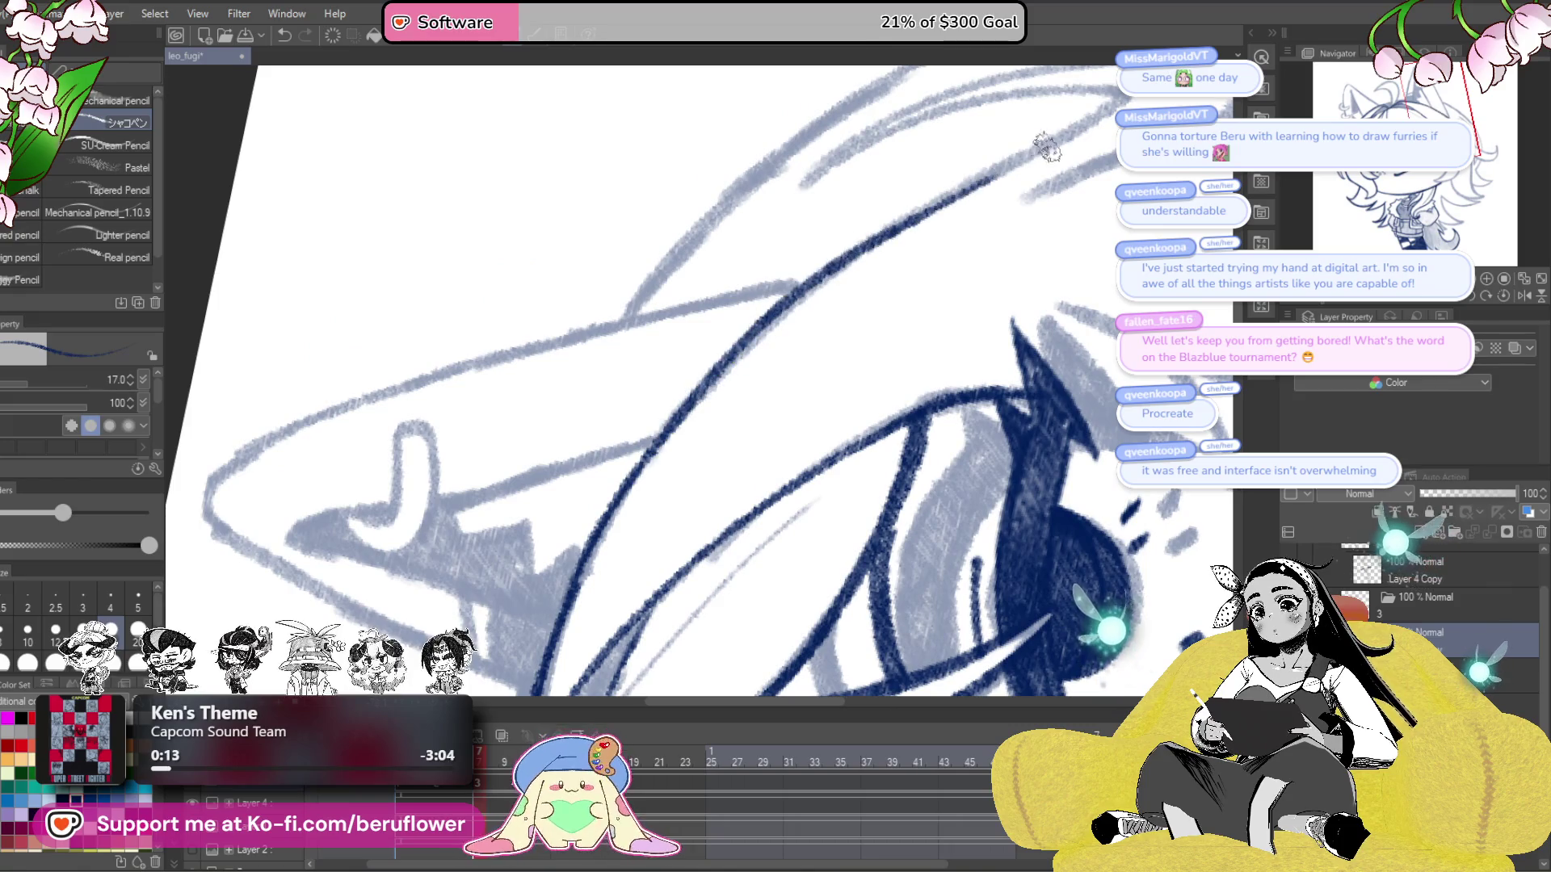
{"action": "left_click_drag", "start_coordinate": [1074, 201], "coordinate": [995, 370]}
{"action": "left_click", "coordinate": [1494, 293]}
{"action": "left_click_drag", "start_coordinate": [1039, 122], "coordinate": [1041, 281]}
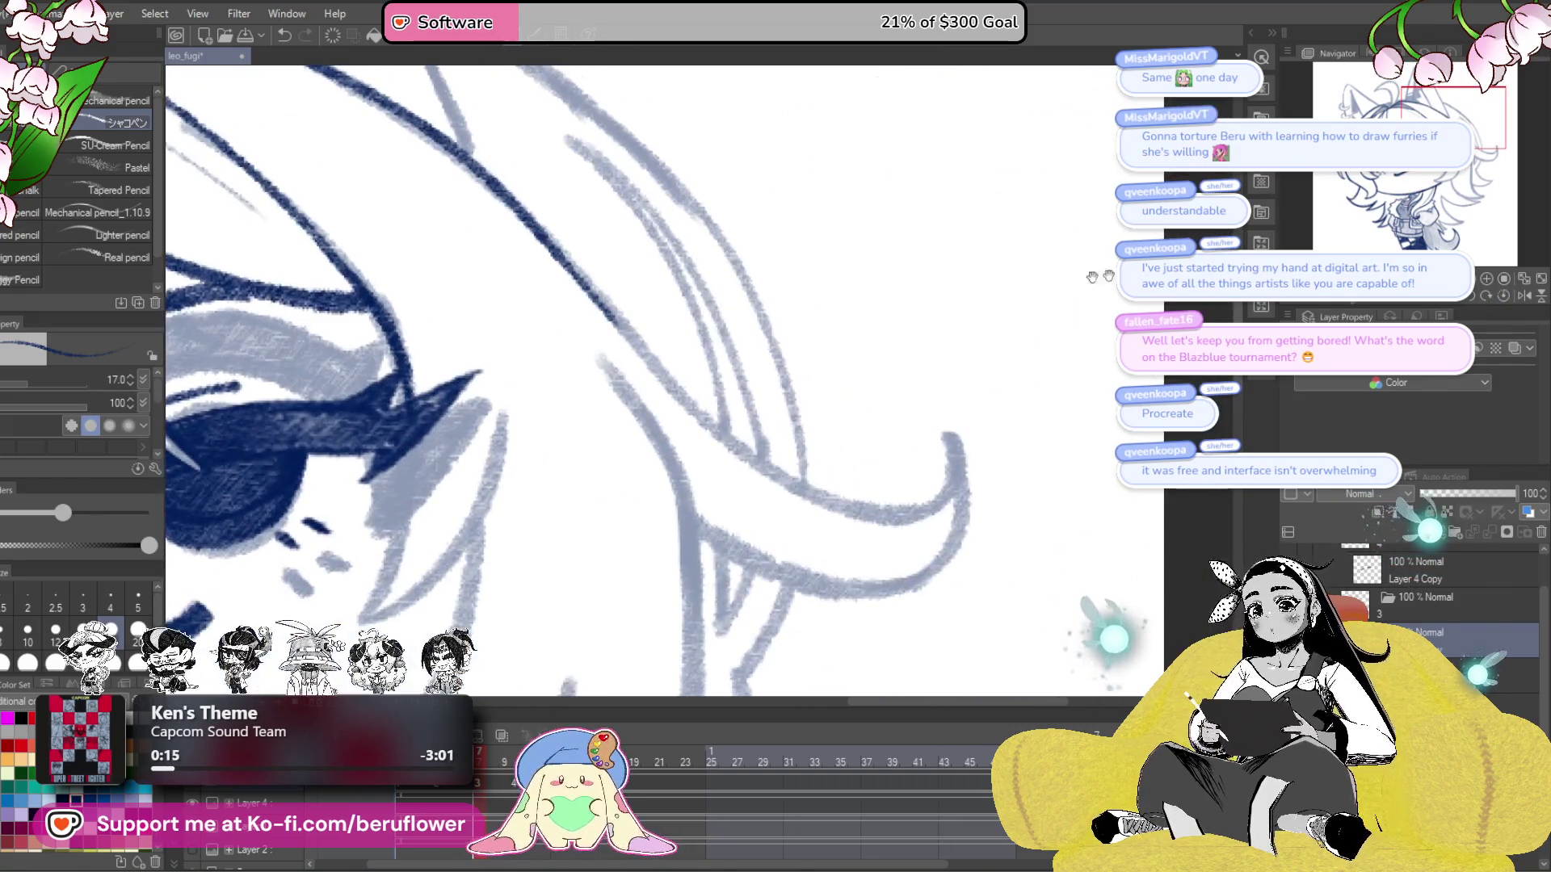
- Ink the hair curve and short strands beside the face in navy
{"action": "left_click_drag", "start_coordinate": [969, 323], "coordinate": [823, 426]}
{"action": "mouse_move", "coordinate": [824, 220]}
{"action": "left_mouse_down"}
{"action": "mouse_move", "coordinate": [783, 445]}
{"action": "mouse_move", "coordinate": [812, 582]}
{"action": "mouse_move", "coordinate": [930, 583]}
{"action": "left_mouse_up"}
{"action": "mouse_move", "coordinate": [1377, 307]}
{"action": "left_mouse_down"}
{"action": "mouse_move", "coordinate": [523, 590]}
{"action": "mouse_move", "coordinate": [545, 433]}
{"action": "mouse_move", "coordinate": [569, 414]}
{"action": "left_mouse_up"}
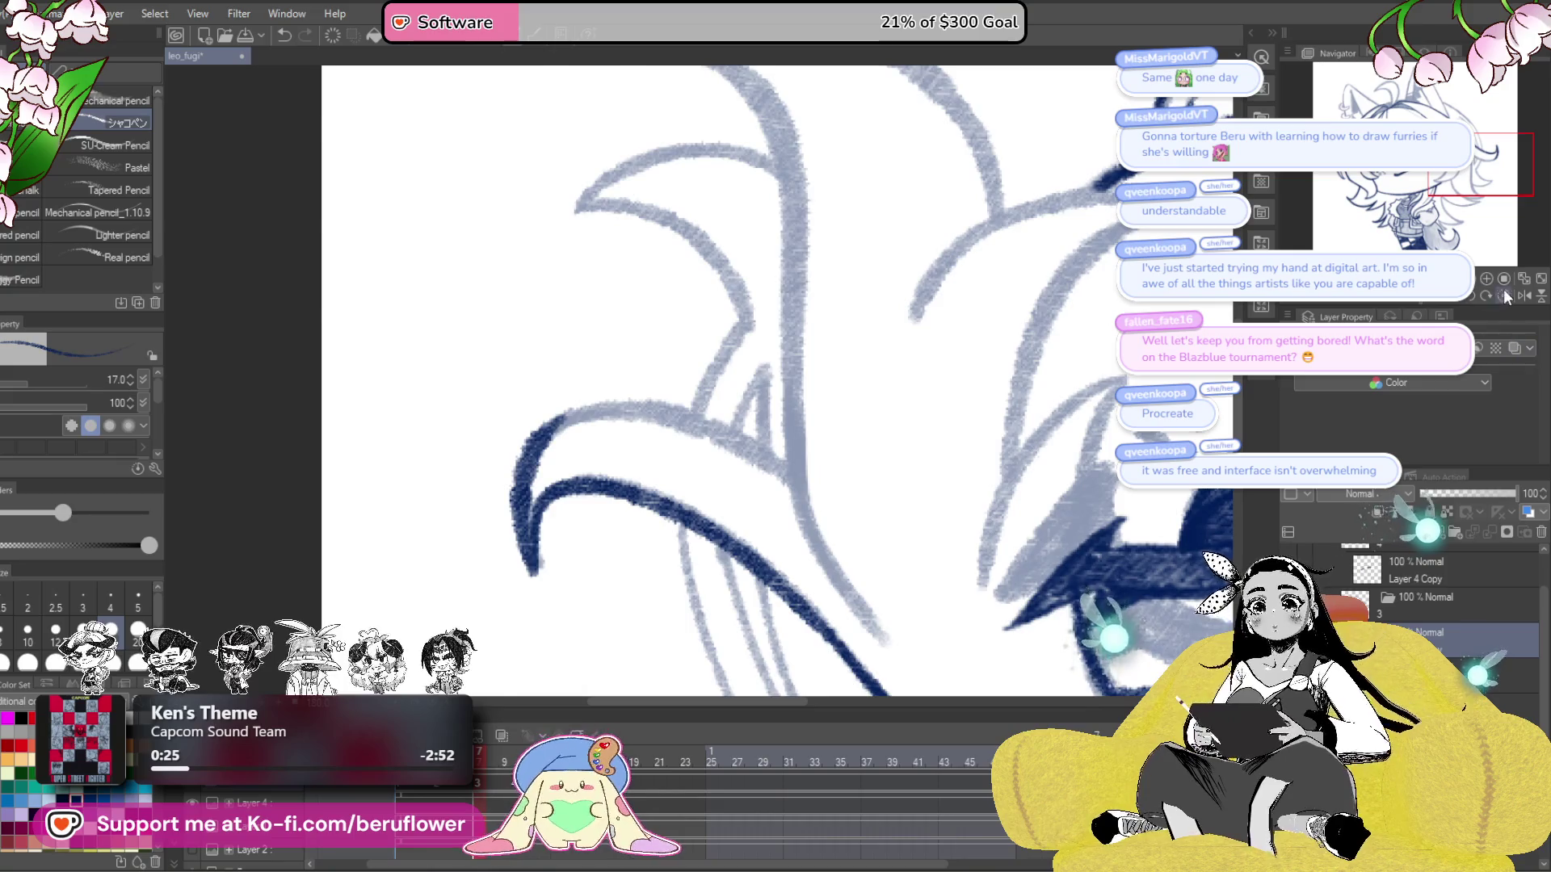
{"action": "left_click", "coordinate": [1504, 293]}
{"action": "left_click_drag", "start_coordinate": [1363, 305], "coordinate": [1393, 306]}
{"action": "mouse_move", "coordinate": [661, 457]}
{"action": "left_mouse_down"}
{"action": "mouse_move", "coordinate": [737, 379]}
{"action": "mouse_move", "coordinate": [1118, 260]}
{"action": "left_mouse_up"}
{"action": "left_click", "coordinate": [1505, 295]}
{"action": "left_click", "coordinate": [1504, 295]}
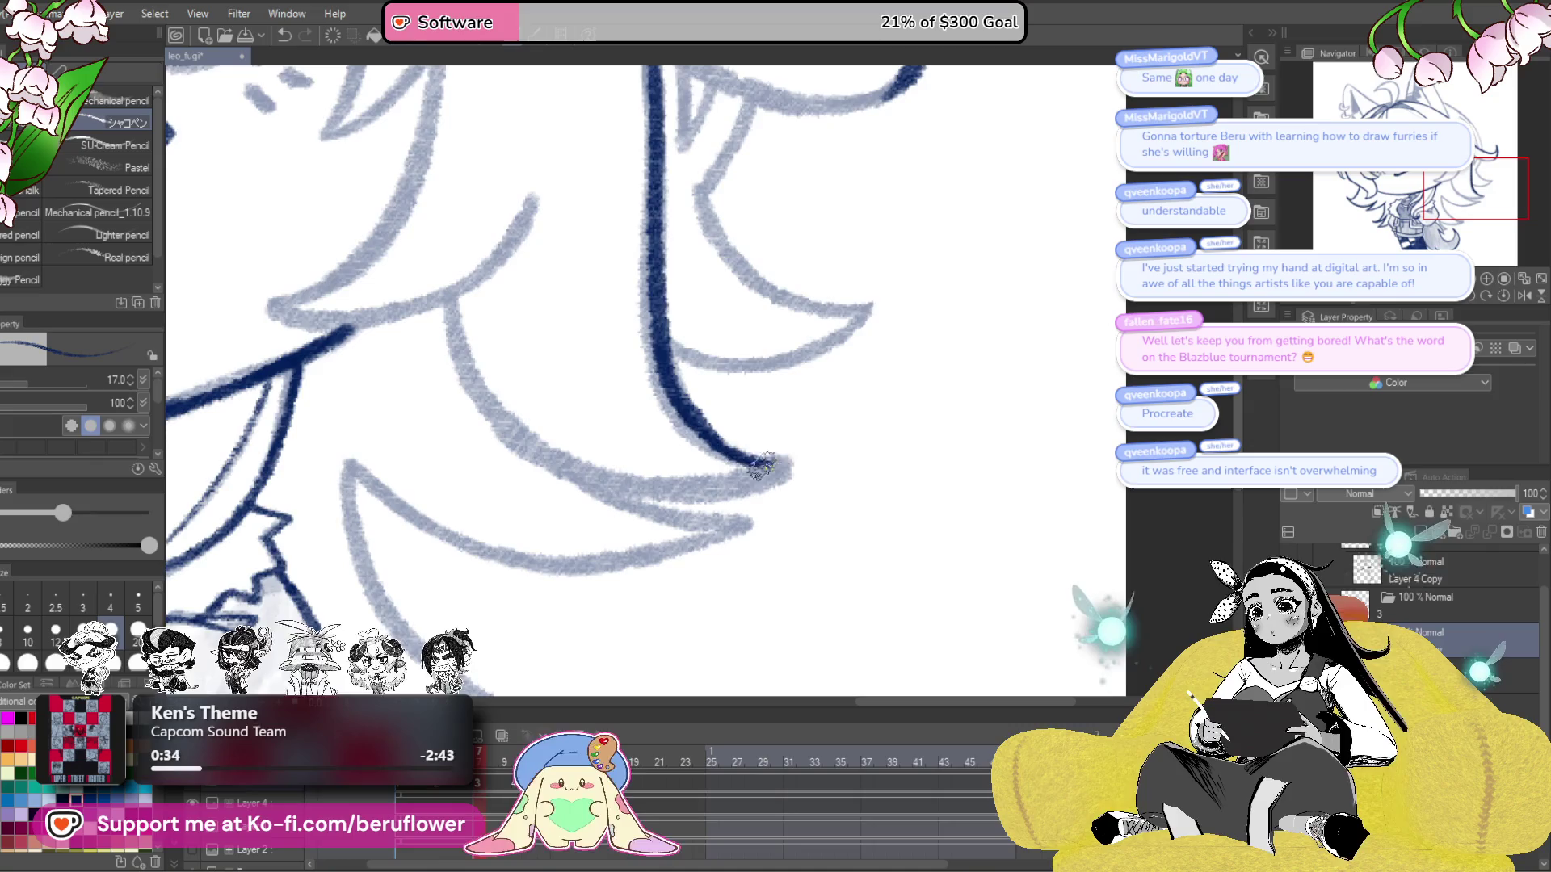
- Ink the hair strands running down the side of the head
{"action": "left_click_drag", "start_coordinate": [755, 464], "coordinate": [727, 387]}
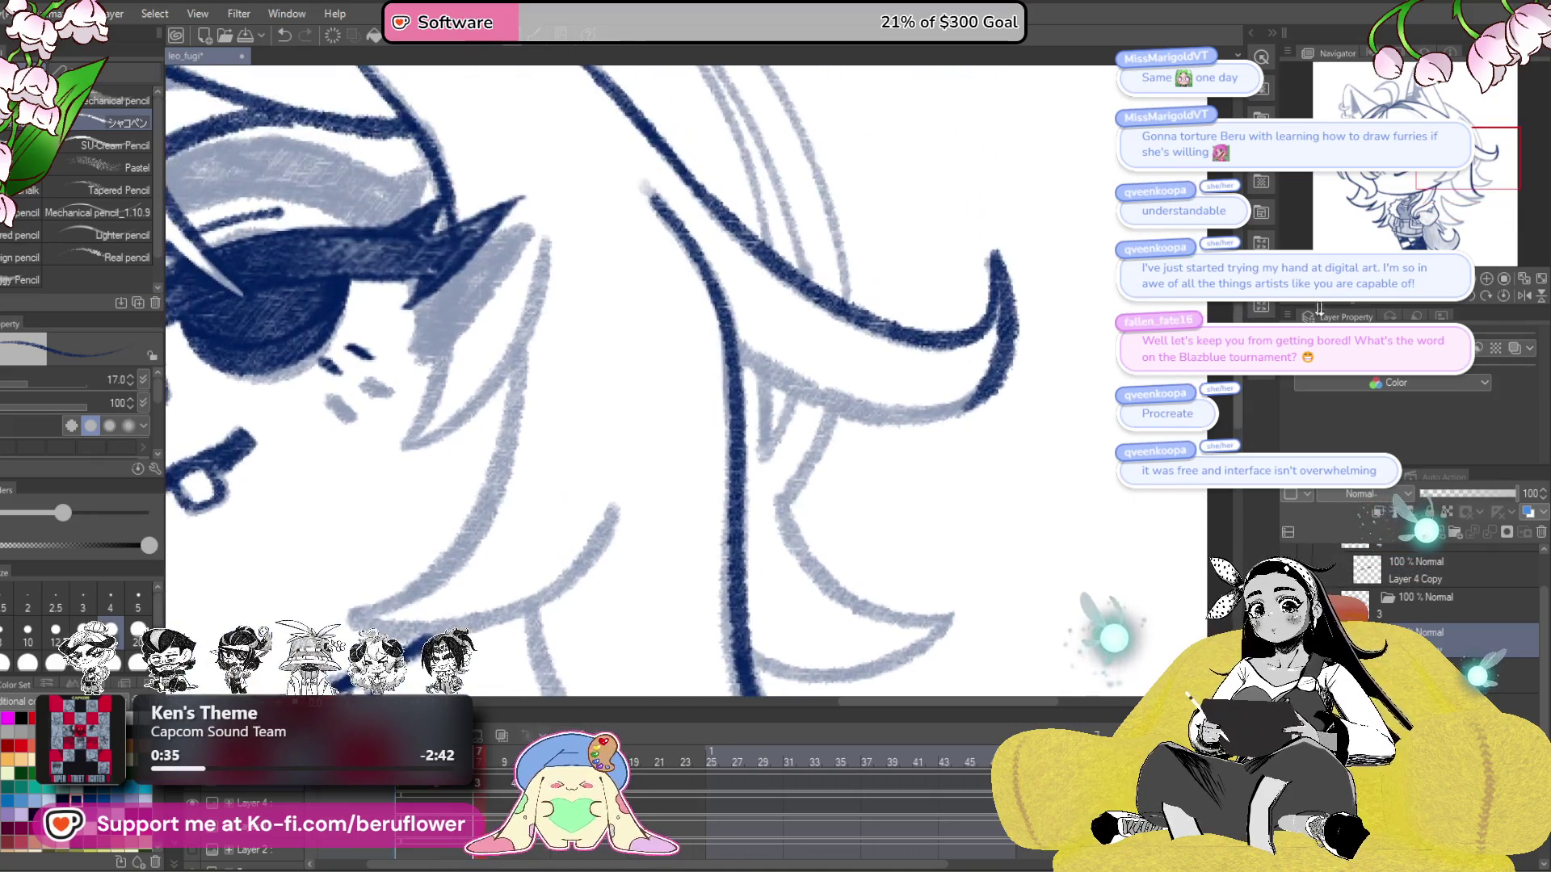
{"action": "mouse_move", "coordinate": [751, 307]}
{"action": "left_mouse_down"}
{"action": "mouse_move", "coordinate": [715, 404]}
{"action": "mouse_move", "coordinate": [729, 523]}
{"action": "mouse_move", "coordinate": [771, 315]}
{"action": "left_mouse_up"}
{"action": "mouse_move", "coordinate": [767, 237]}
{"action": "left_mouse_down"}
{"action": "mouse_move", "coordinate": [638, 347]}
{"action": "mouse_move", "coordinate": [642, 577]}
{"action": "mouse_move", "coordinate": [696, 607]}
{"action": "left_mouse_up"}
{"action": "mouse_move", "coordinate": [709, 411]}
{"action": "left_mouse_down"}
{"action": "mouse_move", "coordinate": [1045, 490]}
{"action": "mouse_move", "coordinate": [910, 559]}
{"action": "left_mouse_up"}
- Outline the face edge, cheek and left chin edge in navy
{"action": "mouse_move", "coordinate": [776, 281]}
{"action": "left_mouse_down"}
{"action": "mouse_move", "coordinate": [719, 355]}
{"action": "mouse_move", "coordinate": [679, 462]}
{"action": "mouse_move", "coordinate": [824, 339]}
{"action": "mouse_move", "coordinate": [840, 283]}
{"action": "left_mouse_up"}
{"action": "left_click_drag", "start_coordinate": [840, 282], "coordinate": [897, 153]}
{"action": "left_click_drag", "start_coordinate": [857, 250], "coordinate": [798, 414]}
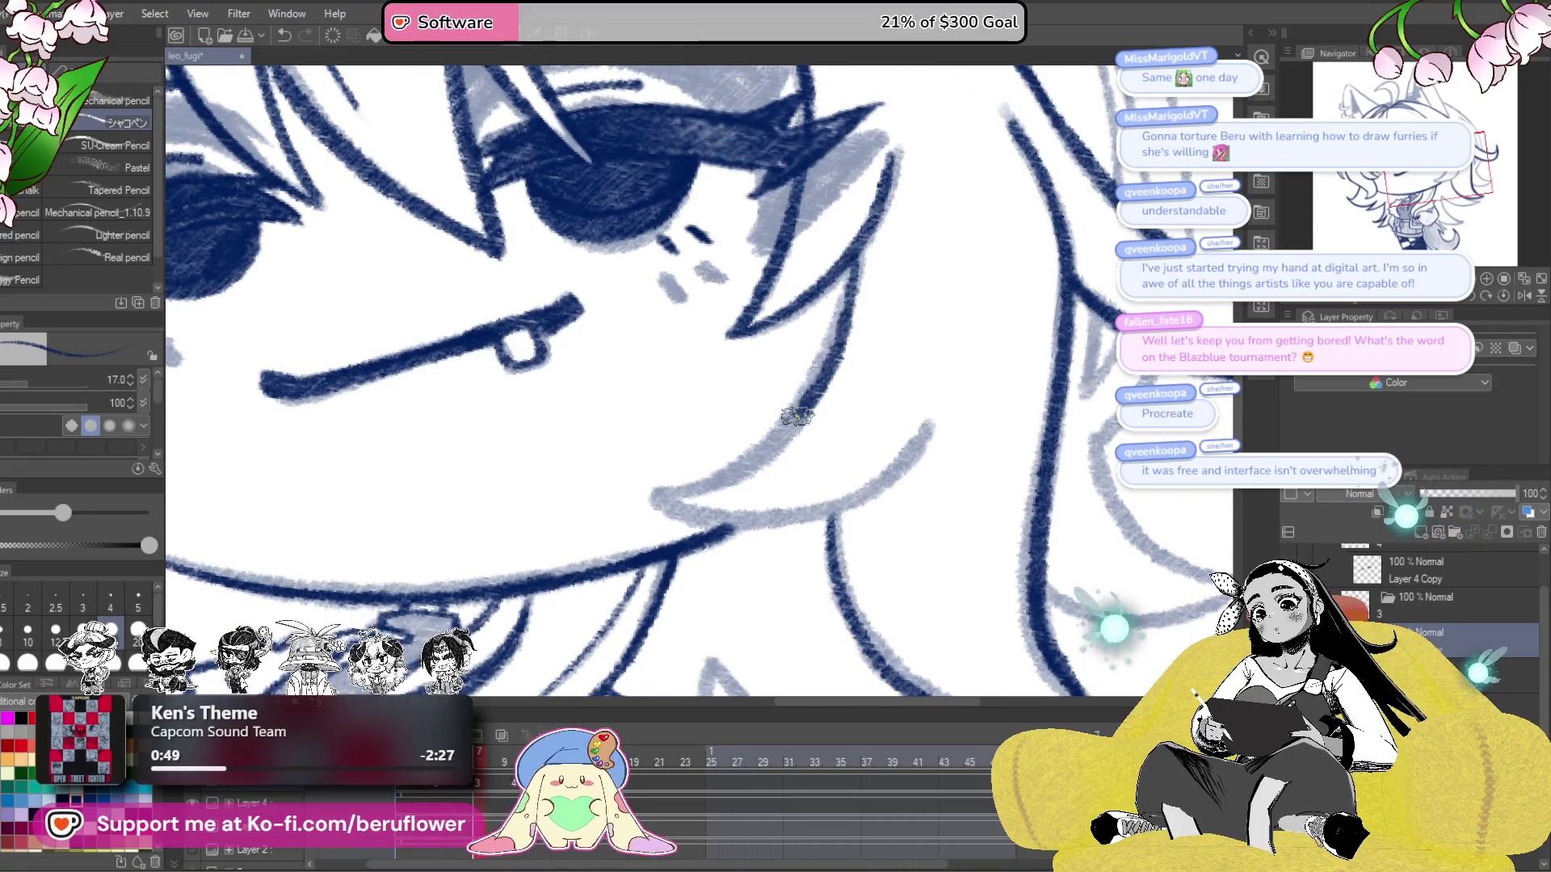
{"action": "mouse_move", "coordinate": [644, 409]}
{"action": "left_mouse_down"}
{"action": "mouse_move", "coordinate": [896, 399]}
{"action": "mouse_move", "coordinate": [978, 363]}
{"action": "left_mouse_up"}
{"action": "mouse_move", "coordinate": [675, 327]}
{"action": "left_mouse_down"}
{"action": "mouse_move", "coordinate": [638, 436]}
{"action": "mouse_move", "coordinate": [678, 581]}
{"action": "mouse_move", "coordinate": [747, 606]}
{"action": "left_mouse_up"}
{"action": "left_click", "coordinate": [1496, 294]}
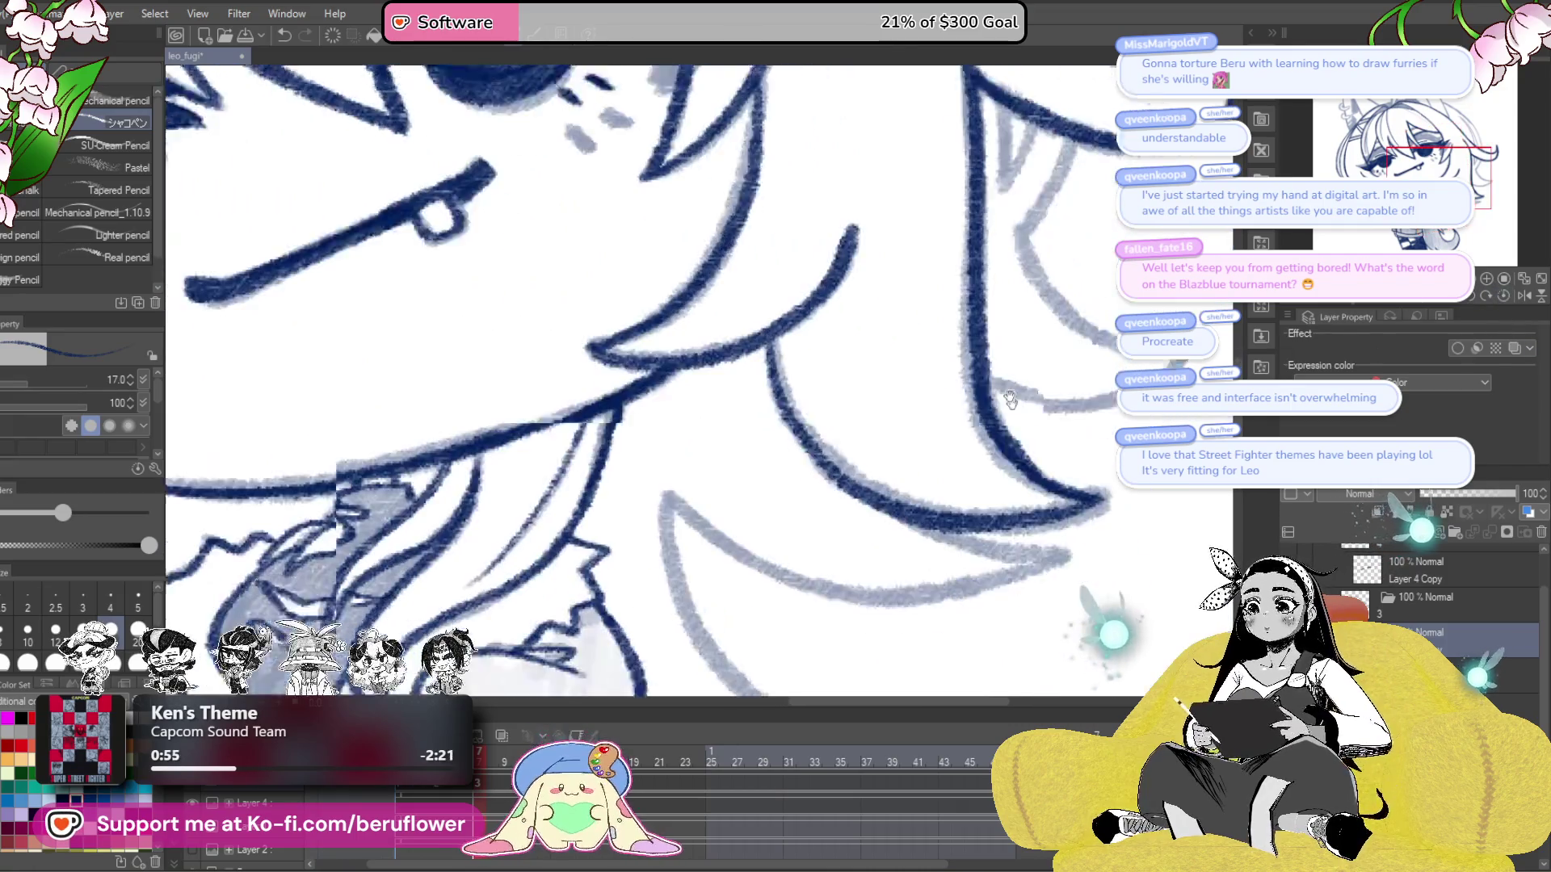
- Ink the remaining hair strands falling down the side of the face
{"action": "left_click_drag", "start_coordinate": [757, 483], "coordinate": [720, 396]}
{"action": "left_click_drag", "start_coordinate": [694, 347], "coordinate": [795, 454]}
{"action": "mouse_move", "coordinate": [614, 323]}
{"action": "left_mouse_down"}
{"action": "mouse_move", "coordinate": [866, 223]}
{"action": "mouse_move", "coordinate": [817, 396]}
{"action": "mouse_move", "coordinate": [741, 503]}
{"action": "left_mouse_up"}
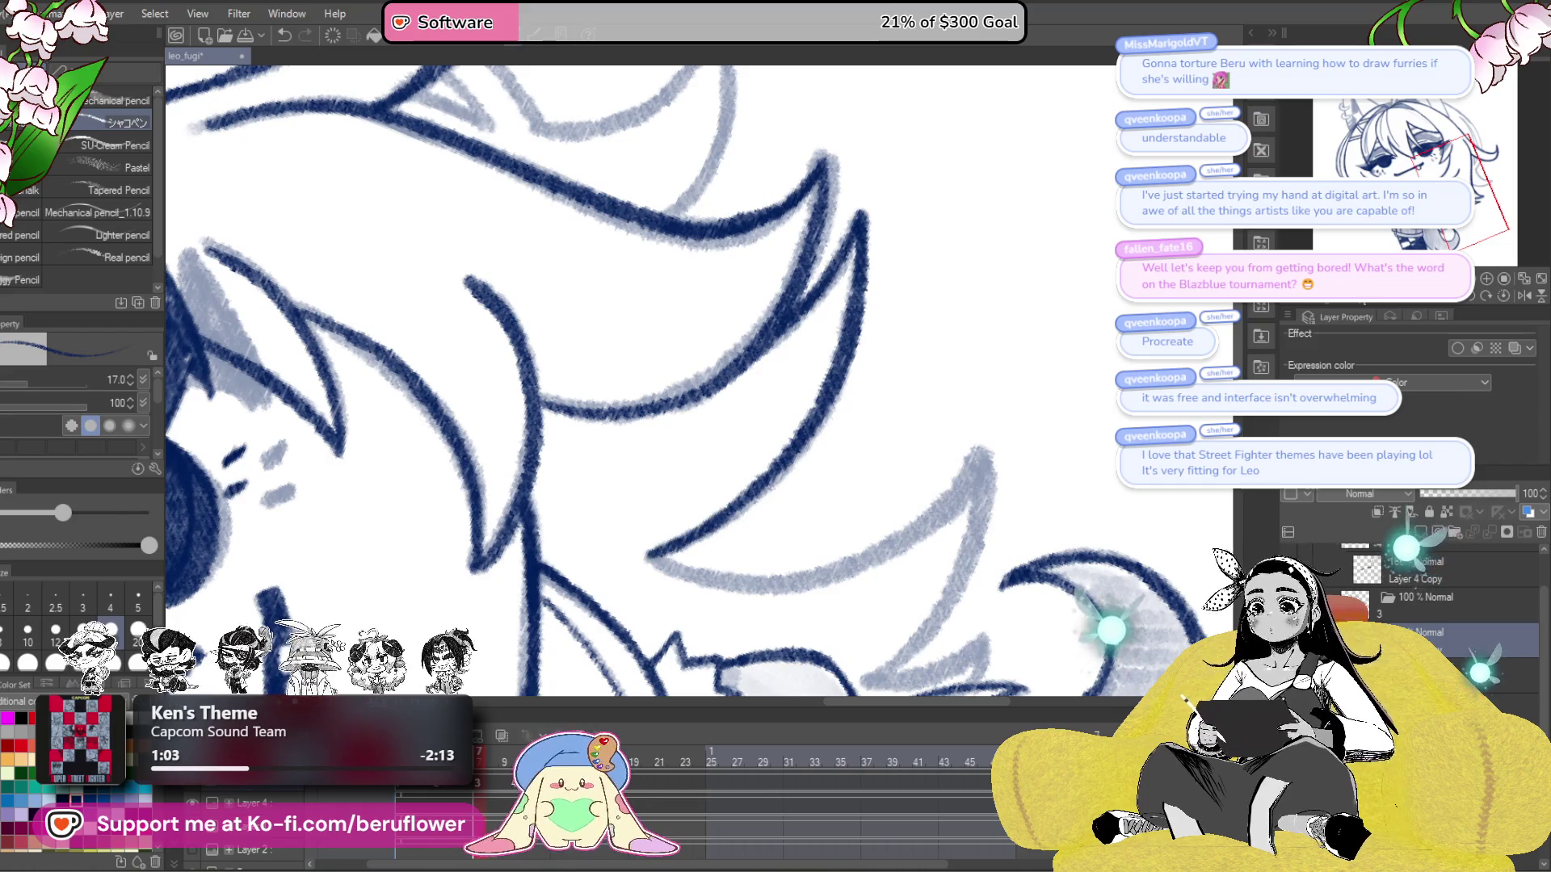
{"action": "left_click_drag", "start_coordinate": [727, 363], "coordinate": [872, 267]}
{"action": "mouse_move", "coordinate": [774, 340]}
{"action": "left_mouse_down"}
{"action": "mouse_move", "coordinate": [739, 396]}
{"action": "mouse_move", "coordinate": [767, 606]}
{"action": "mouse_move", "coordinate": [816, 682]}
{"action": "mouse_move", "coordinate": [747, 469]}
{"action": "left_mouse_up"}
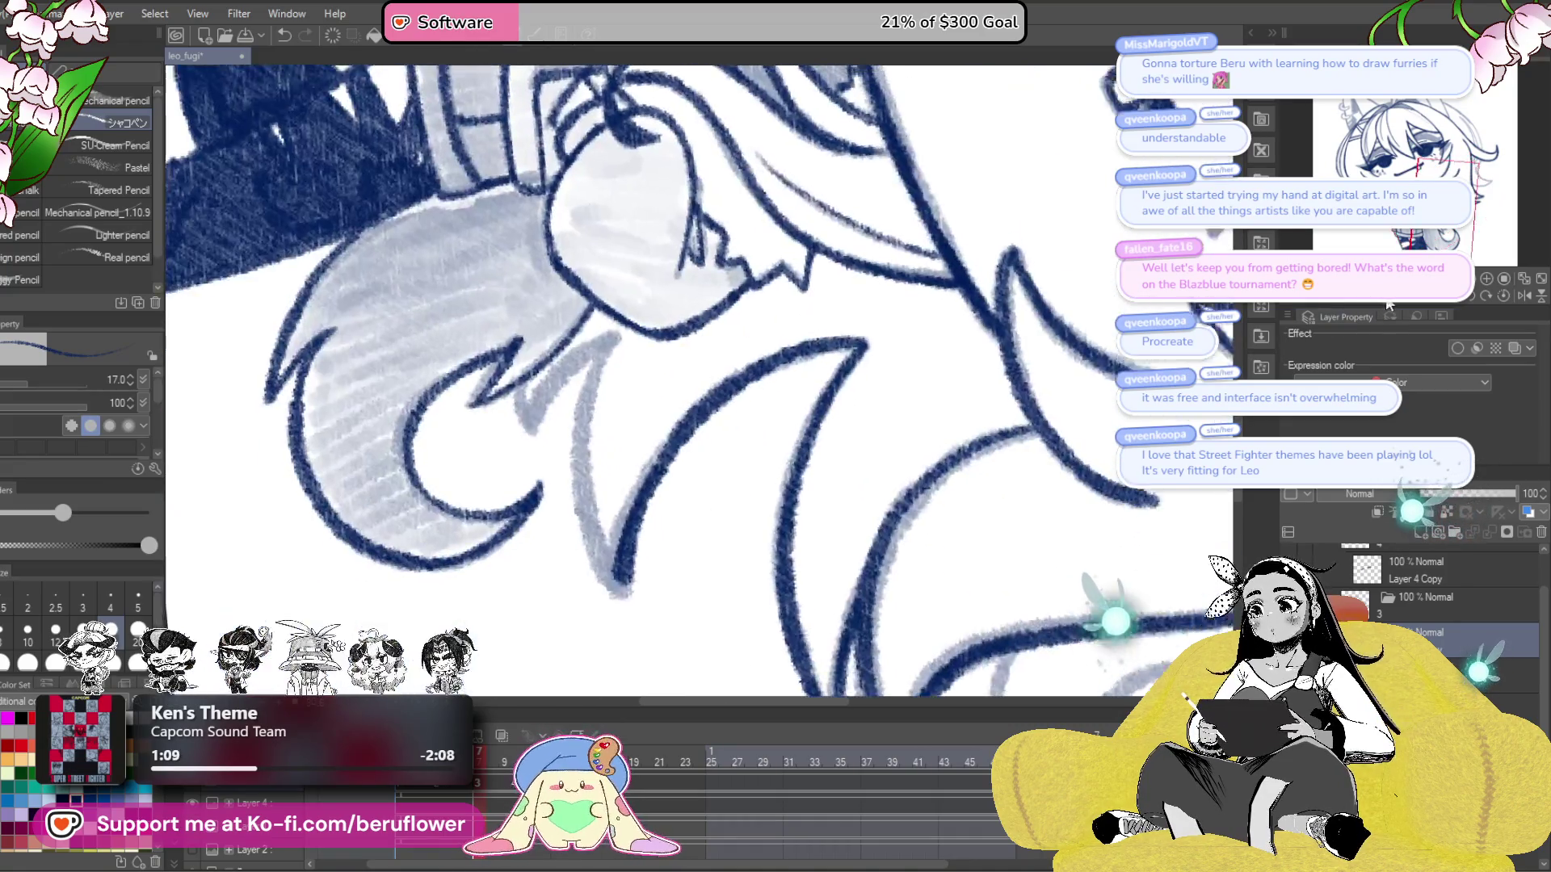
{"action": "left_click_drag", "start_coordinate": [727, 363], "coordinate": [856, 323]}
{"action": "mouse_move", "coordinate": [755, 355]}
{"action": "left_mouse_down"}
{"action": "mouse_move", "coordinate": [710, 539]}
{"action": "mouse_move", "coordinate": [735, 618]}
{"action": "left_mouse_up"}
{"action": "left_click_drag", "start_coordinate": [727, 565], "coordinate": [808, 557]}
{"action": "mouse_move", "coordinate": [844, 355]}
{"action": "left_mouse_down"}
{"action": "mouse_move", "coordinate": [737, 432]}
{"action": "mouse_move", "coordinate": [828, 347]}
{"action": "mouse_move", "coordinate": [767, 379]}
{"action": "left_mouse_up"}
- Redraw the stroke along the lower sketch line, undoing two misplaced attempts
{"action": "mouse_move", "coordinate": [1386, 321]}
{"action": "left_mouse_down"}
{"action": "mouse_move", "coordinate": [888, 404]}
{"action": "mouse_move", "coordinate": [579, 483]}
{"action": "mouse_move", "coordinate": [609, 346]}
{"action": "mouse_move", "coordinate": [582, 433]}
{"action": "mouse_move", "coordinate": [711, 586]}
{"action": "mouse_move", "coordinate": [727, 566]}
{"action": "left_mouse_up"}
{"action": "mouse_move", "coordinate": [727, 566]}
{"action": "left_mouse_down"}
{"action": "mouse_move", "coordinate": [742, 599]}
{"action": "mouse_move", "coordinate": [699, 456]}
{"action": "mouse_move", "coordinate": [811, 347]}
{"action": "mouse_move", "coordinate": [701, 495]}
{"action": "mouse_move", "coordinate": [692, 535]}
{"action": "mouse_move", "coordinate": [717, 612]}
{"action": "left_mouse_up"}
{"action": "key", "text": "ctrl+z"}
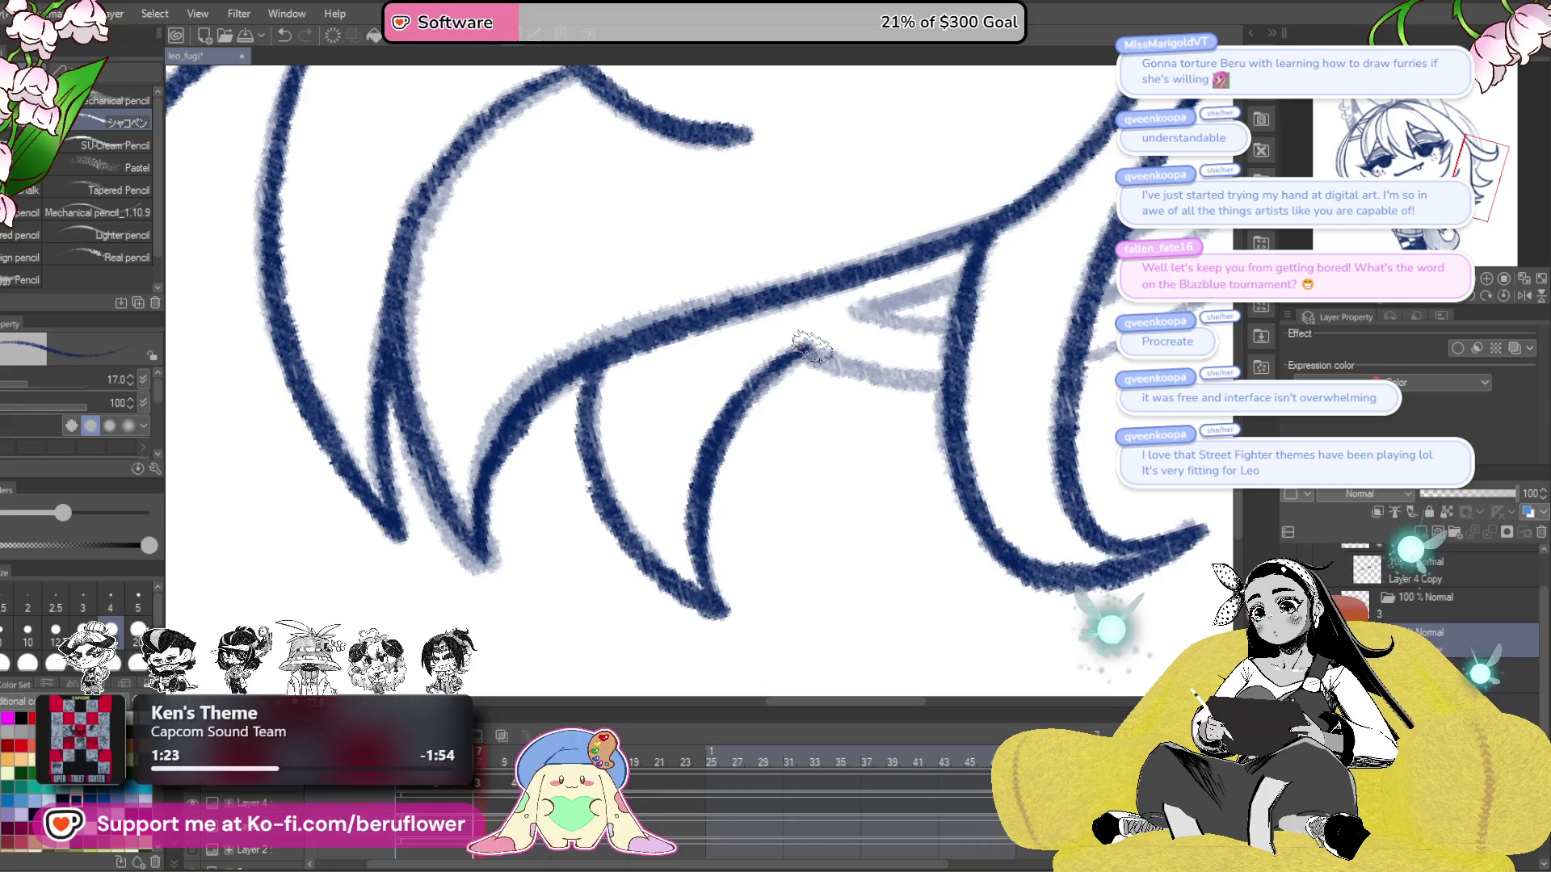
{"action": "scroll", "coordinate": [1004, 398], "scroll_direction": "up", "scroll_amount": 3}
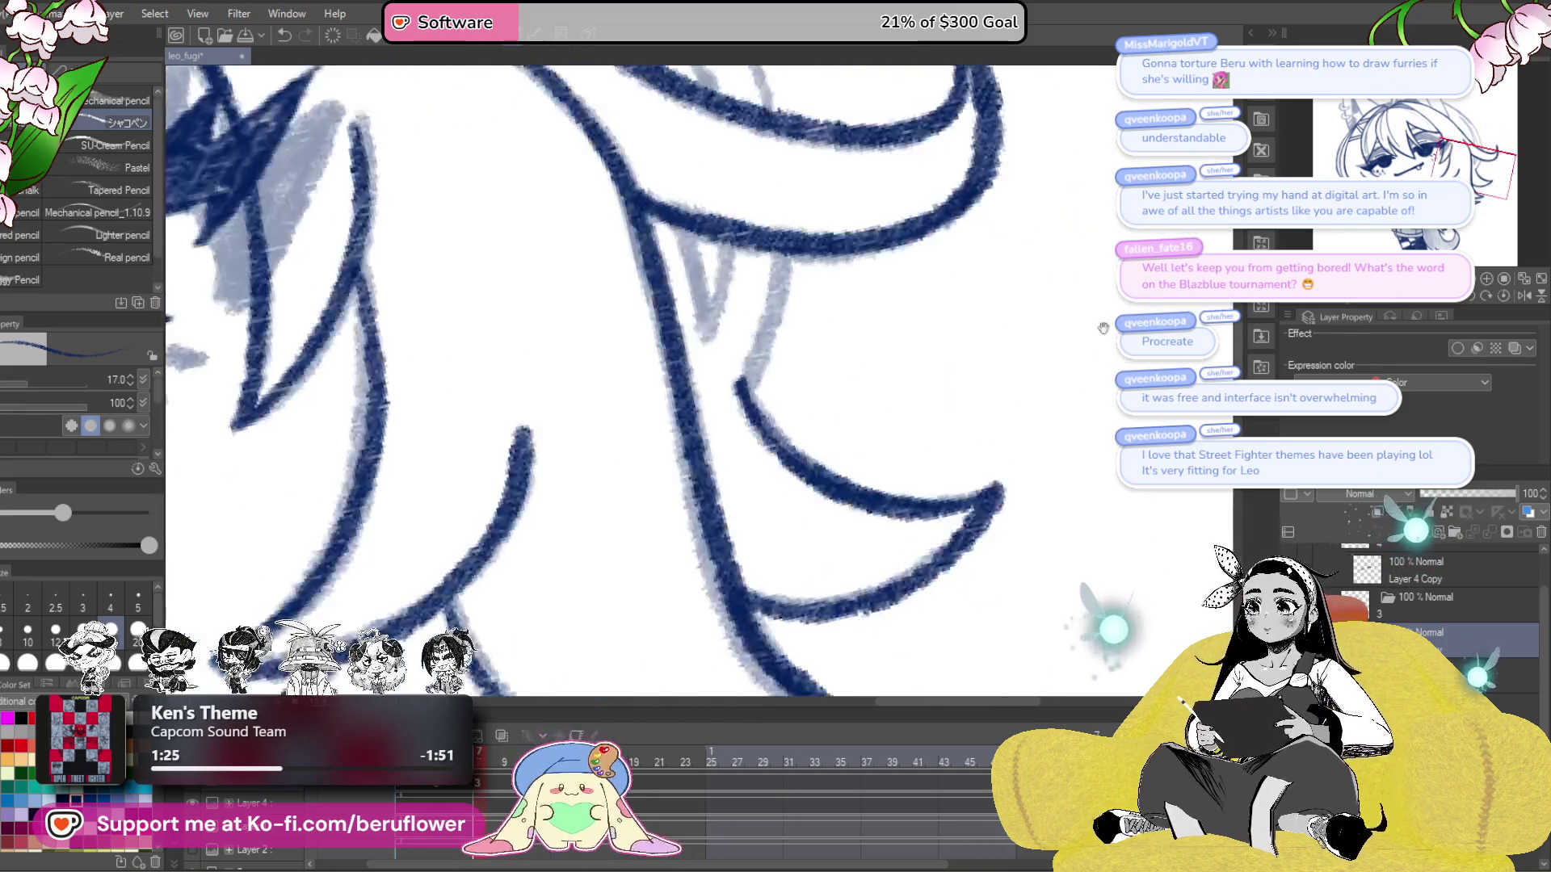
{"action": "mouse_move", "coordinate": [718, 400]}
{"action": "left_mouse_down"}
{"action": "mouse_move", "coordinate": [728, 507]}
{"action": "mouse_move", "coordinate": [719, 391]}
{"action": "mouse_move", "coordinate": [726, 490]}
{"action": "left_mouse_up"}
{"action": "key", "text": "ctrl+z"}
{"action": "key", "text": "ctrl+z"}
{"action": "left_click_drag", "start_coordinate": [806, 414], "coordinate": [755, 561]}
{"action": "scroll", "coordinate": [775, 525], "scroll_direction": "down", "scroll_amount": 1}
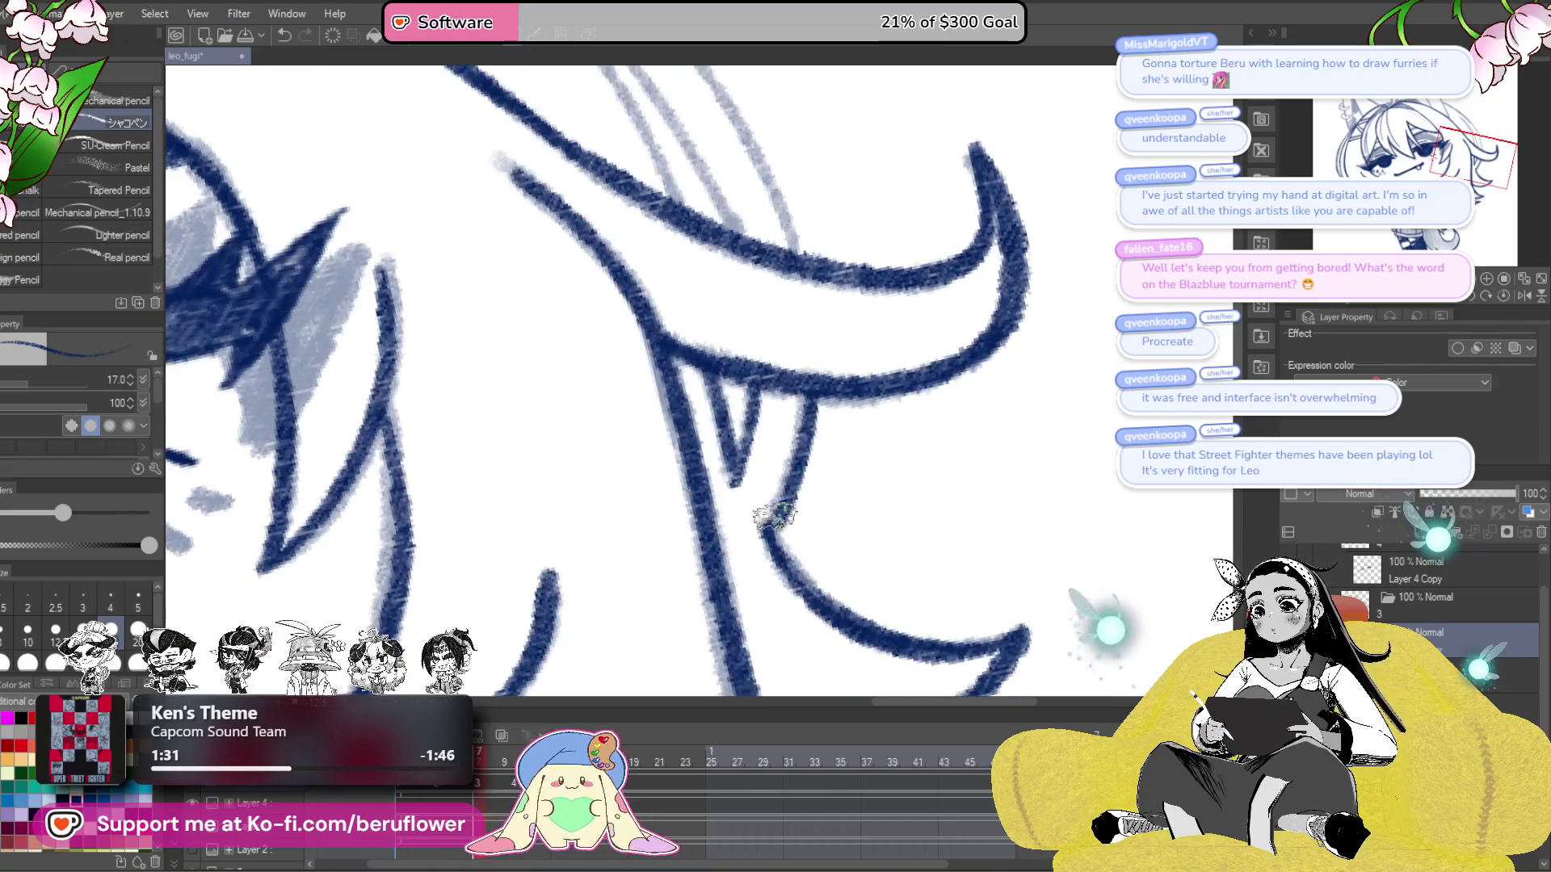
{"action": "scroll", "coordinate": [777, 529], "scroll_direction": "down", "scroll_amount": 5}
{"action": "scroll", "coordinate": [565, 501], "scroll_direction": "up", "scroll_amount": 3}
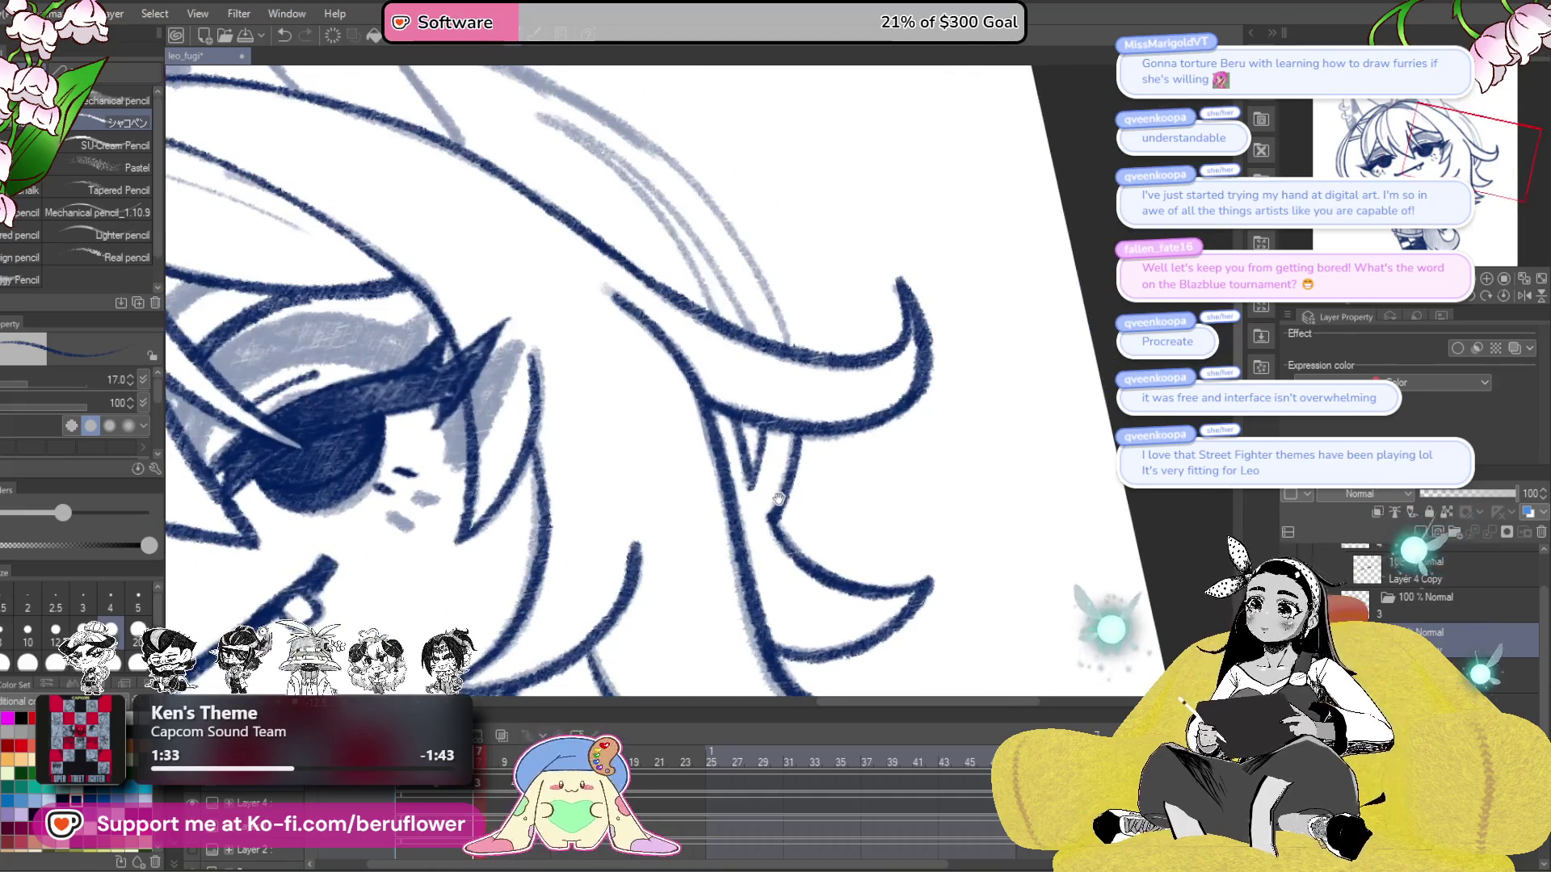
- Ink the strand tips and lines near the eye, then fit the whole drawing in view
{"action": "mouse_move", "coordinate": [605, 483]}
{"action": "left_mouse_down"}
{"action": "mouse_move", "coordinate": [644, 400]}
{"action": "mouse_move", "coordinate": [808, 259]}
{"action": "left_mouse_up"}
{"action": "left_click_drag", "start_coordinate": [785, 349], "coordinate": [860, 298]}
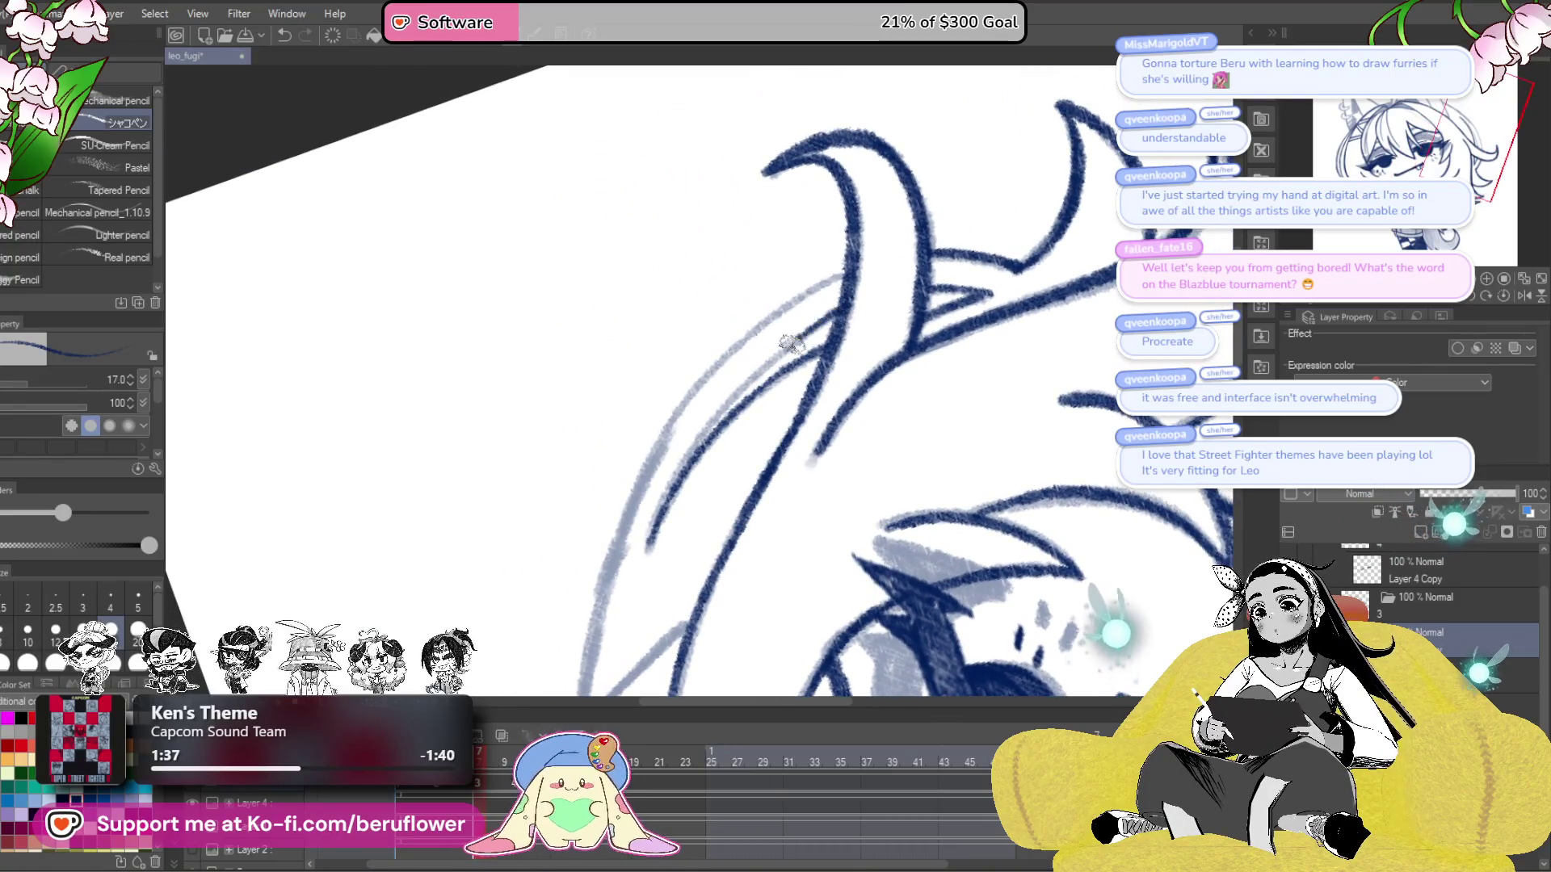
{"action": "left_click_drag", "start_coordinate": [687, 465], "coordinate": [811, 330]}
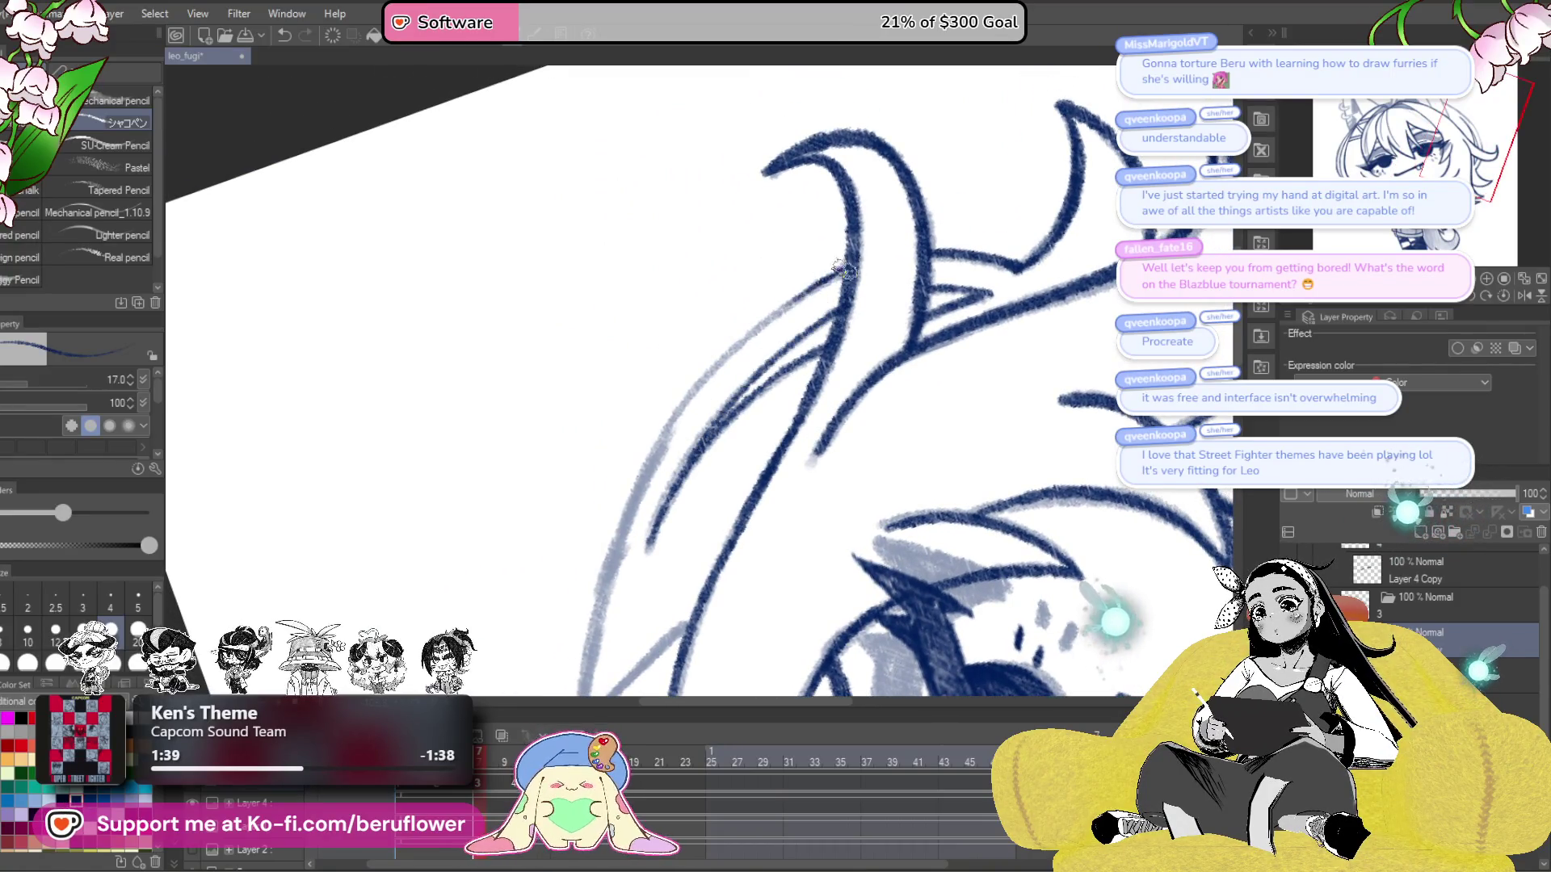
{"action": "left_click_drag", "start_coordinate": [692, 391], "coordinate": [611, 537]}
{"action": "left_click_drag", "start_coordinate": [719, 290], "coordinate": [650, 424]}
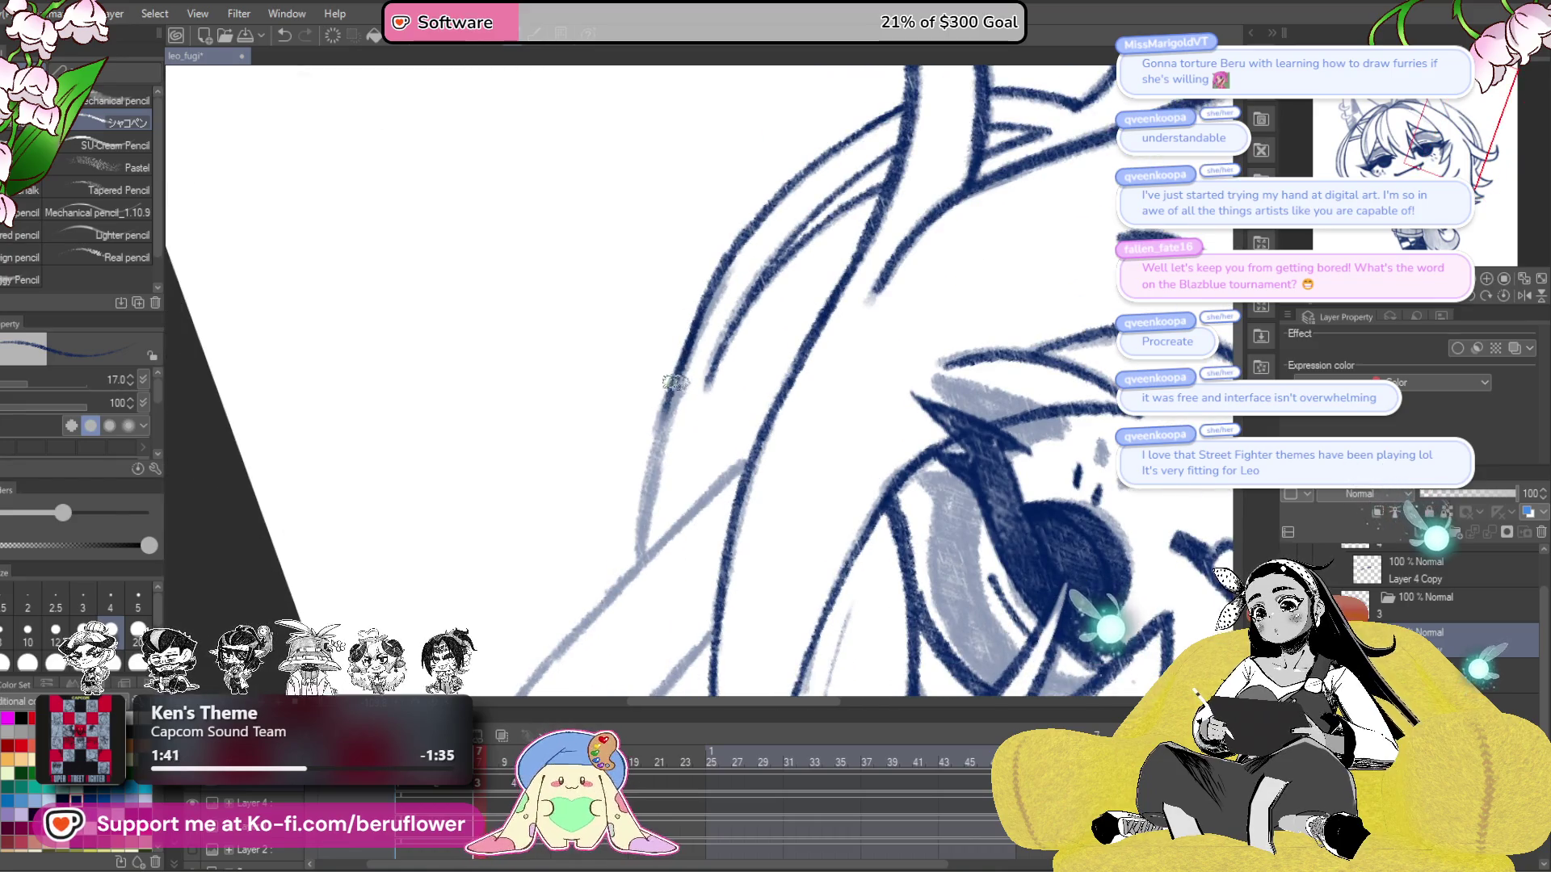
{"action": "left_click_drag", "start_coordinate": [698, 352], "coordinate": [640, 532]}
{"action": "left_click_drag", "start_coordinate": [995, 308], "coordinate": [1130, 370]}
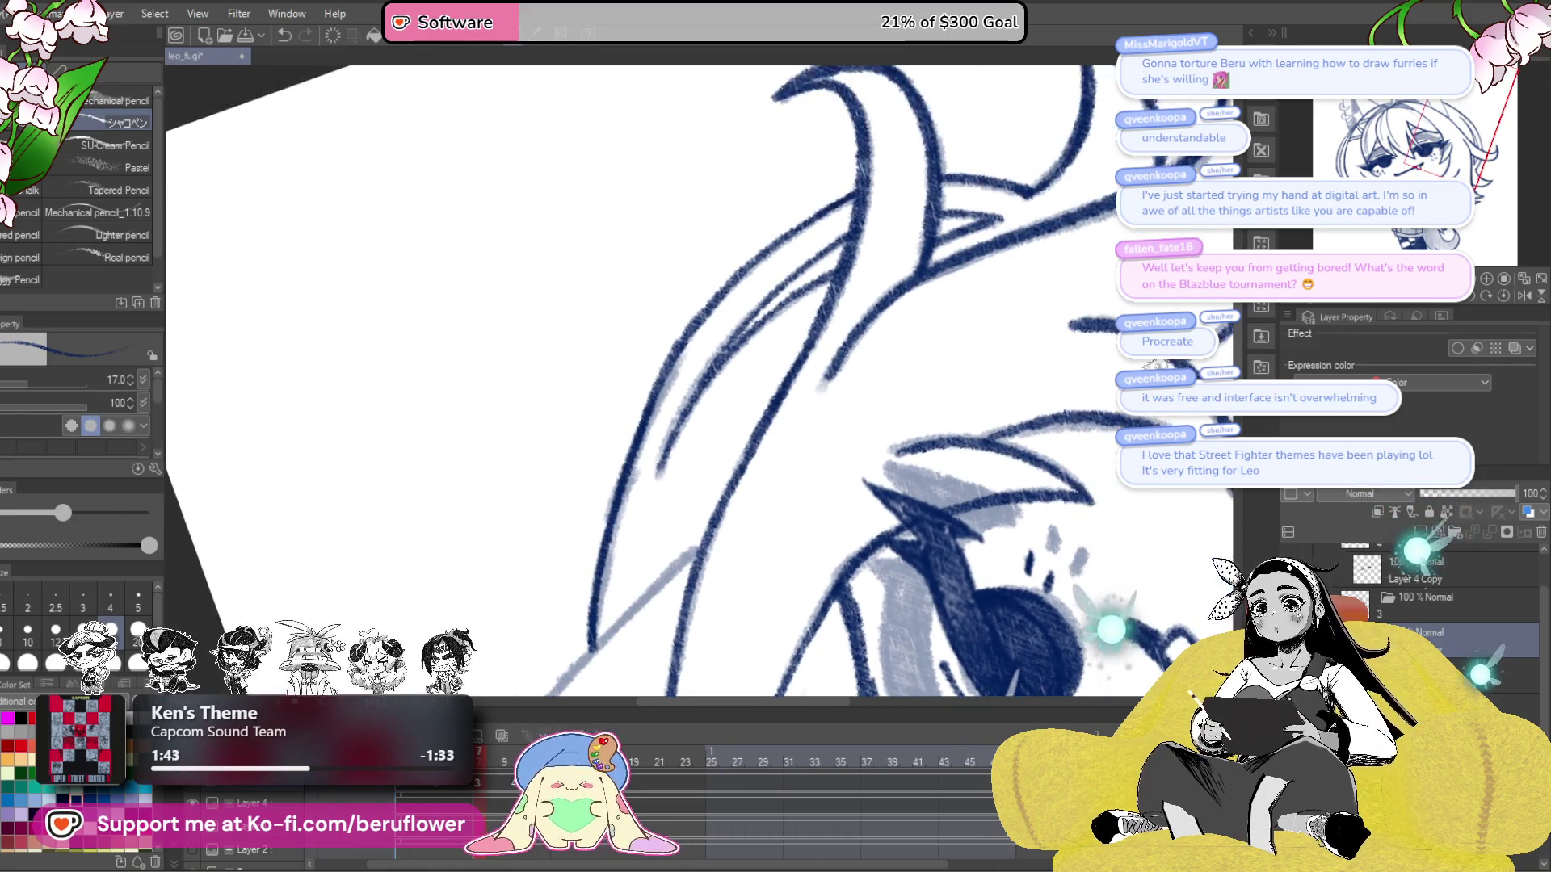
{"action": "key", "text": "ctrl+0"}
{"action": "scroll", "coordinate": [843, 477], "scroll_direction": "up", "scroll_amount": 3}
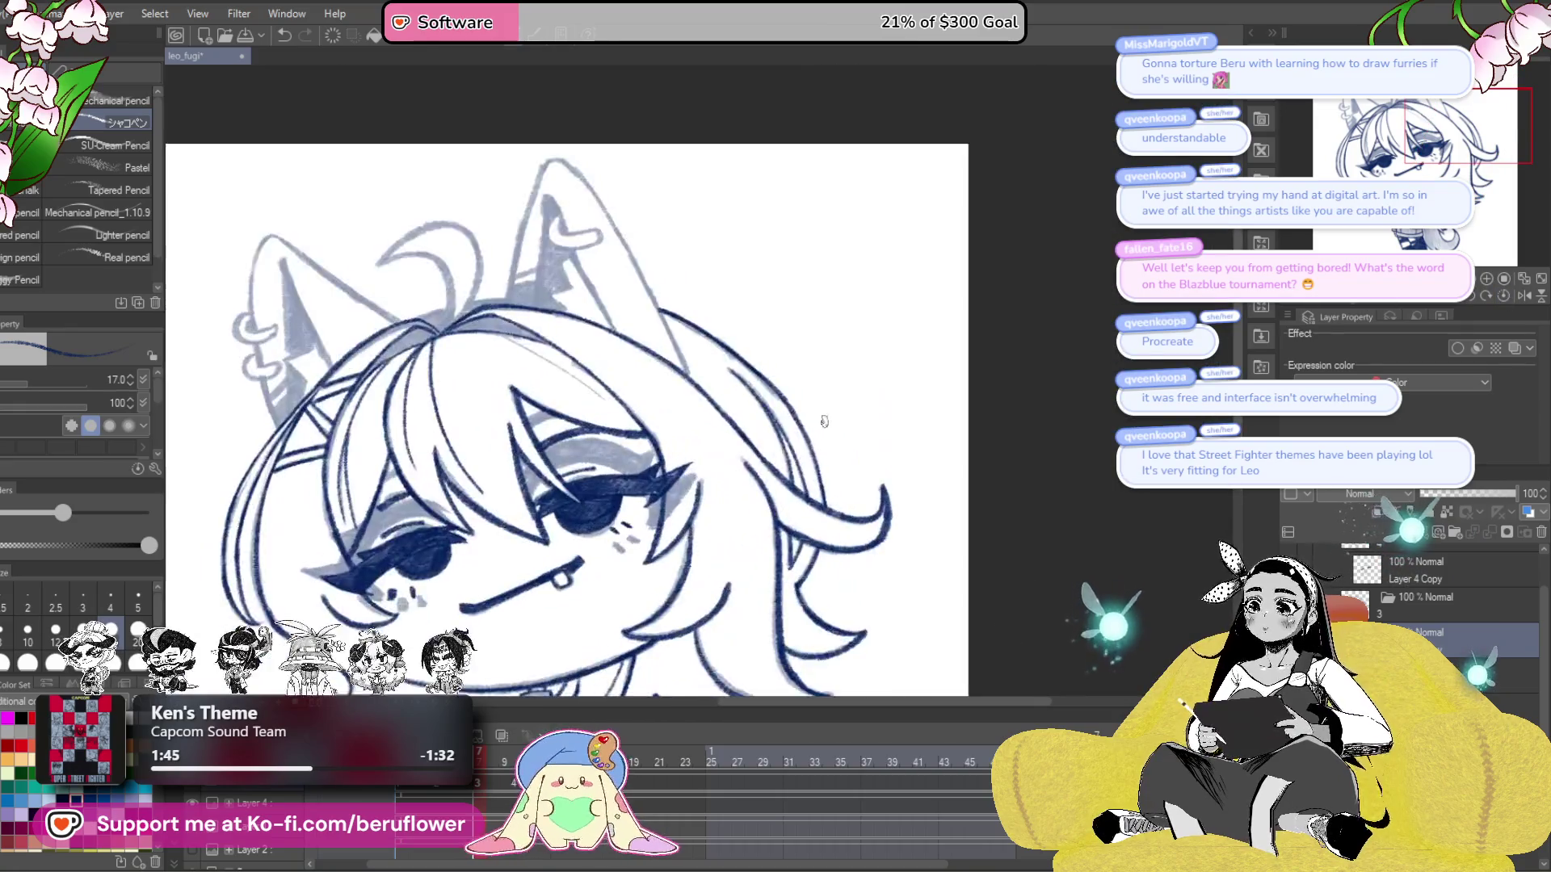
- Ink the curled hair tuft on top of the head
{"action": "scroll", "coordinate": [843, 476], "scroll_direction": "up", "scroll_amount": 5}
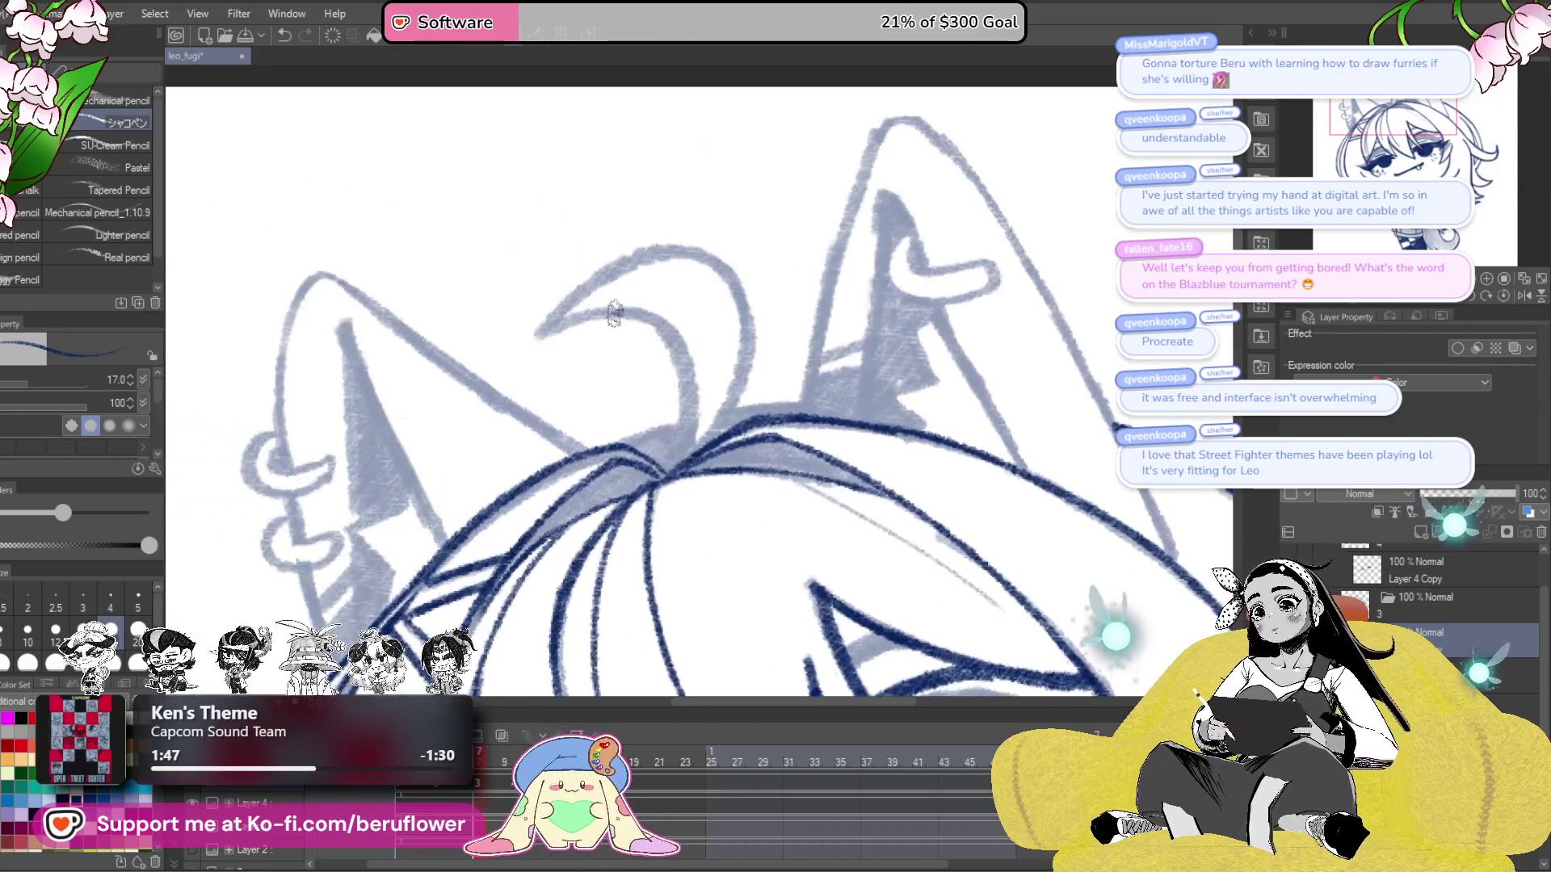
{"action": "left_click_drag", "start_coordinate": [557, 326], "coordinate": [612, 310]}
{"action": "scroll", "coordinate": [585, 296], "scroll_direction": "up", "scroll_amount": 2}
{"action": "mouse_move", "coordinate": [517, 355]}
{"action": "left_mouse_down"}
{"action": "mouse_move", "coordinate": [650, 324]}
{"action": "mouse_move", "coordinate": [747, 364]}
{"action": "mouse_move", "coordinate": [786, 447]}
{"action": "mouse_move", "coordinate": [777, 609]}
{"action": "mouse_move", "coordinate": [796, 565]}
{"action": "mouse_move", "coordinate": [763, 614]}
{"action": "left_mouse_up"}
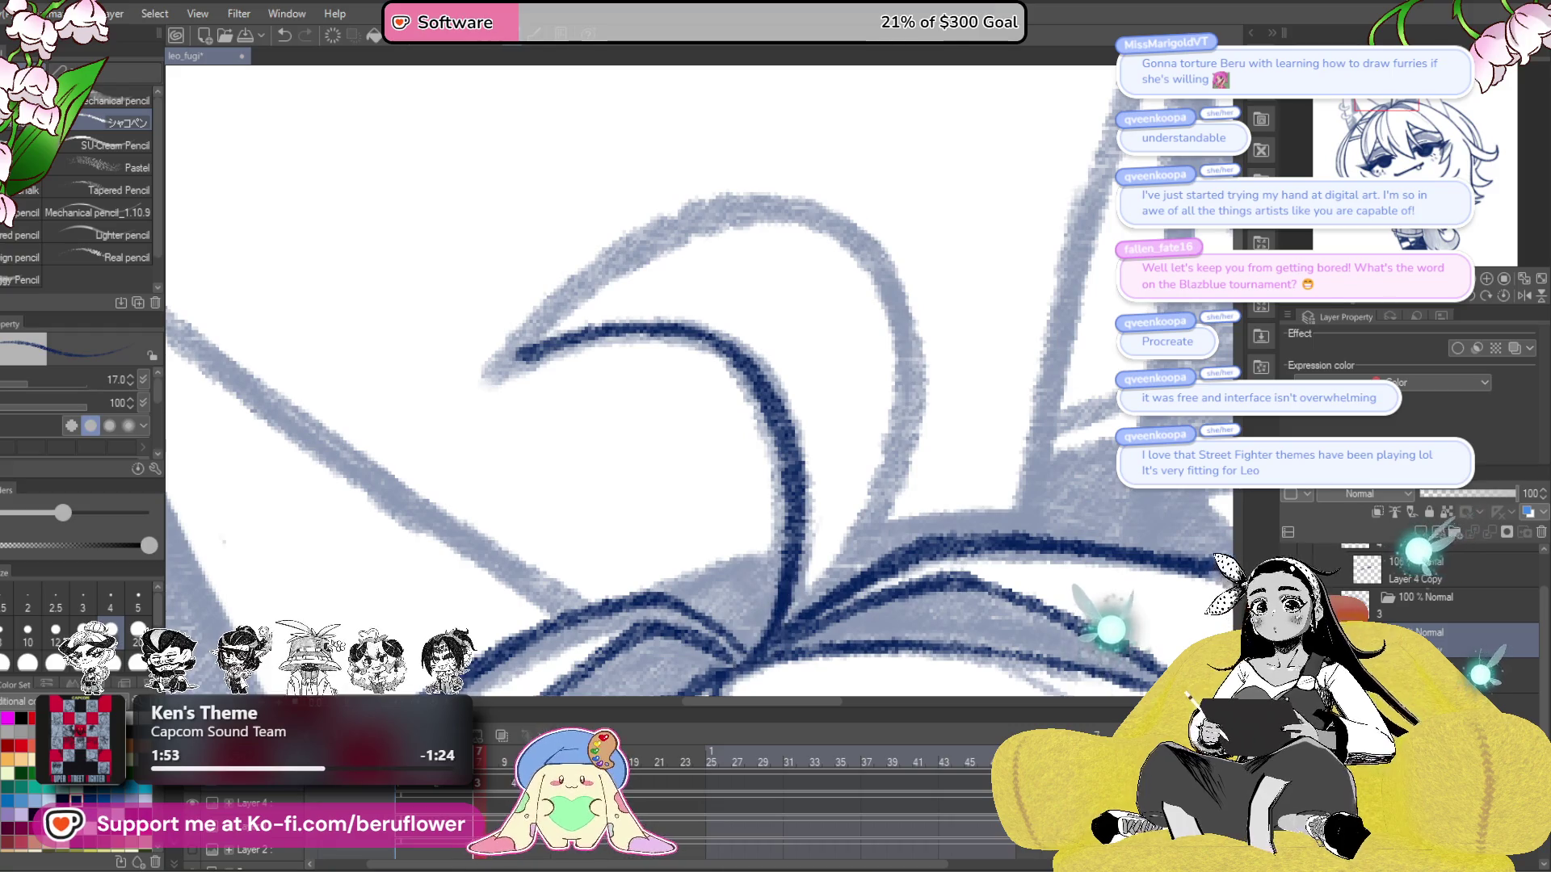
- Ink the crown strand running beside the ear and thicken its tip
{"action": "mouse_move", "coordinate": [1050, 286]}
{"action": "left_mouse_down"}
{"action": "mouse_move", "coordinate": [993, 267]}
{"action": "mouse_move", "coordinate": [820, 271]}
{"action": "mouse_move", "coordinate": [760, 295]}
{"action": "mouse_move", "coordinate": [710, 549]}
{"action": "mouse_move", "coordinate": [831, 633]}
{"action": "mouse_move", "coordinate": [952, 658]}
{"action": "left_mouse_up"}
{"action": "mouse_move", "coordinate": [876, 602]}
{"action": "left_mouse_down"}
{"action": "mouse_move", "coordinate": [951, 657]}
{"action": "mouse_move", "coordinate": [913, 642]}
{"action": "left_mouse_up"}
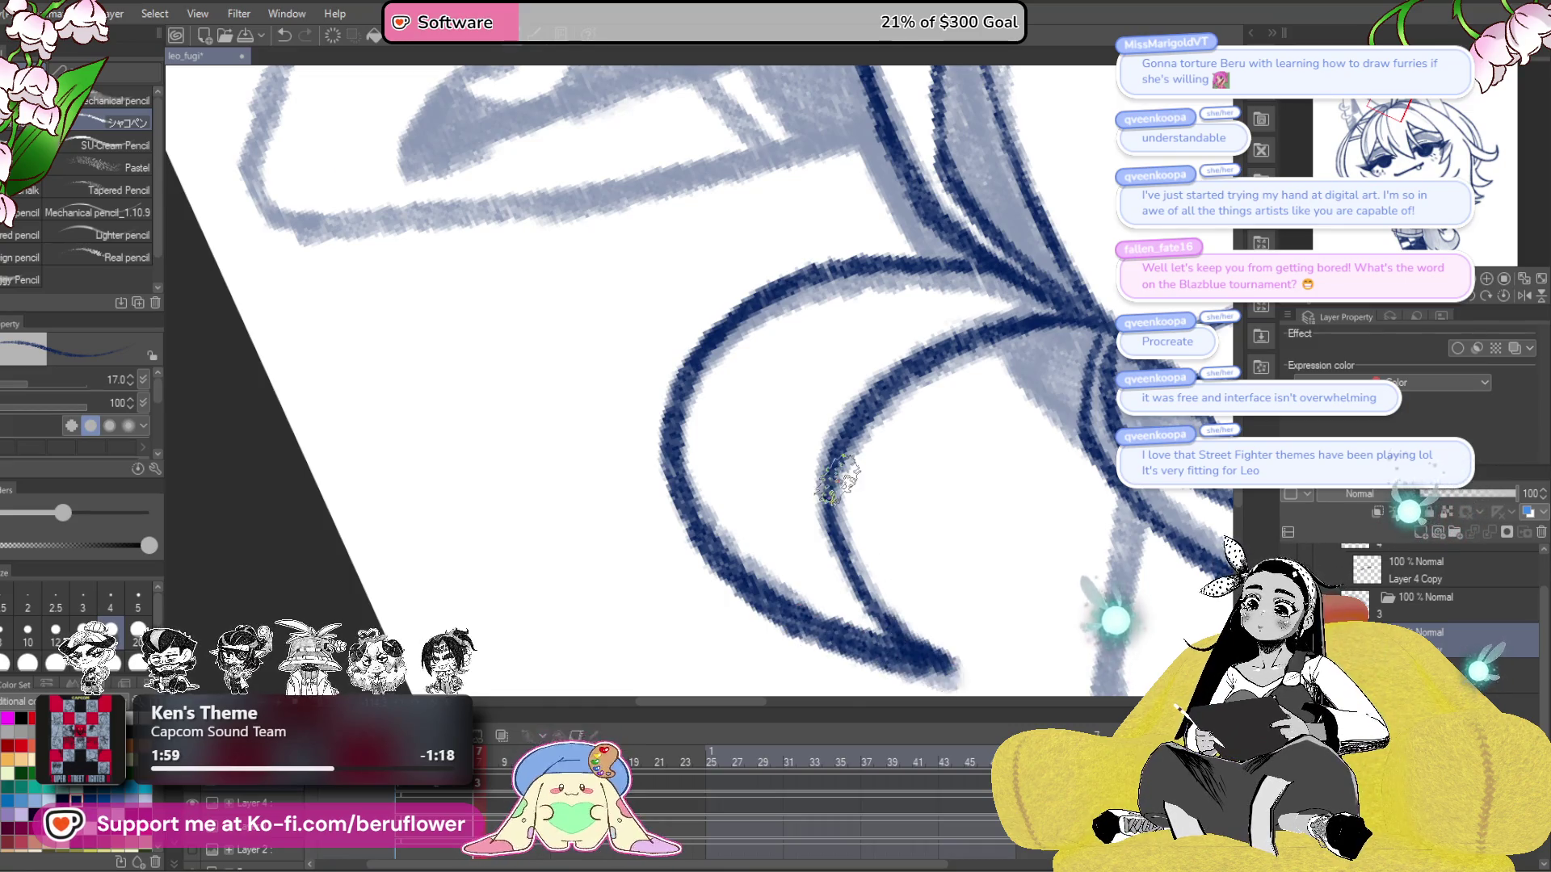
{"action": "scroll", "coordinate": [837, 479], "scroll_direction": "down", "scroll_amount": 5}
{"action": "scroll", "coordinate": [838, 479], "scroll_direction": "up", "scroll_amount": 3}
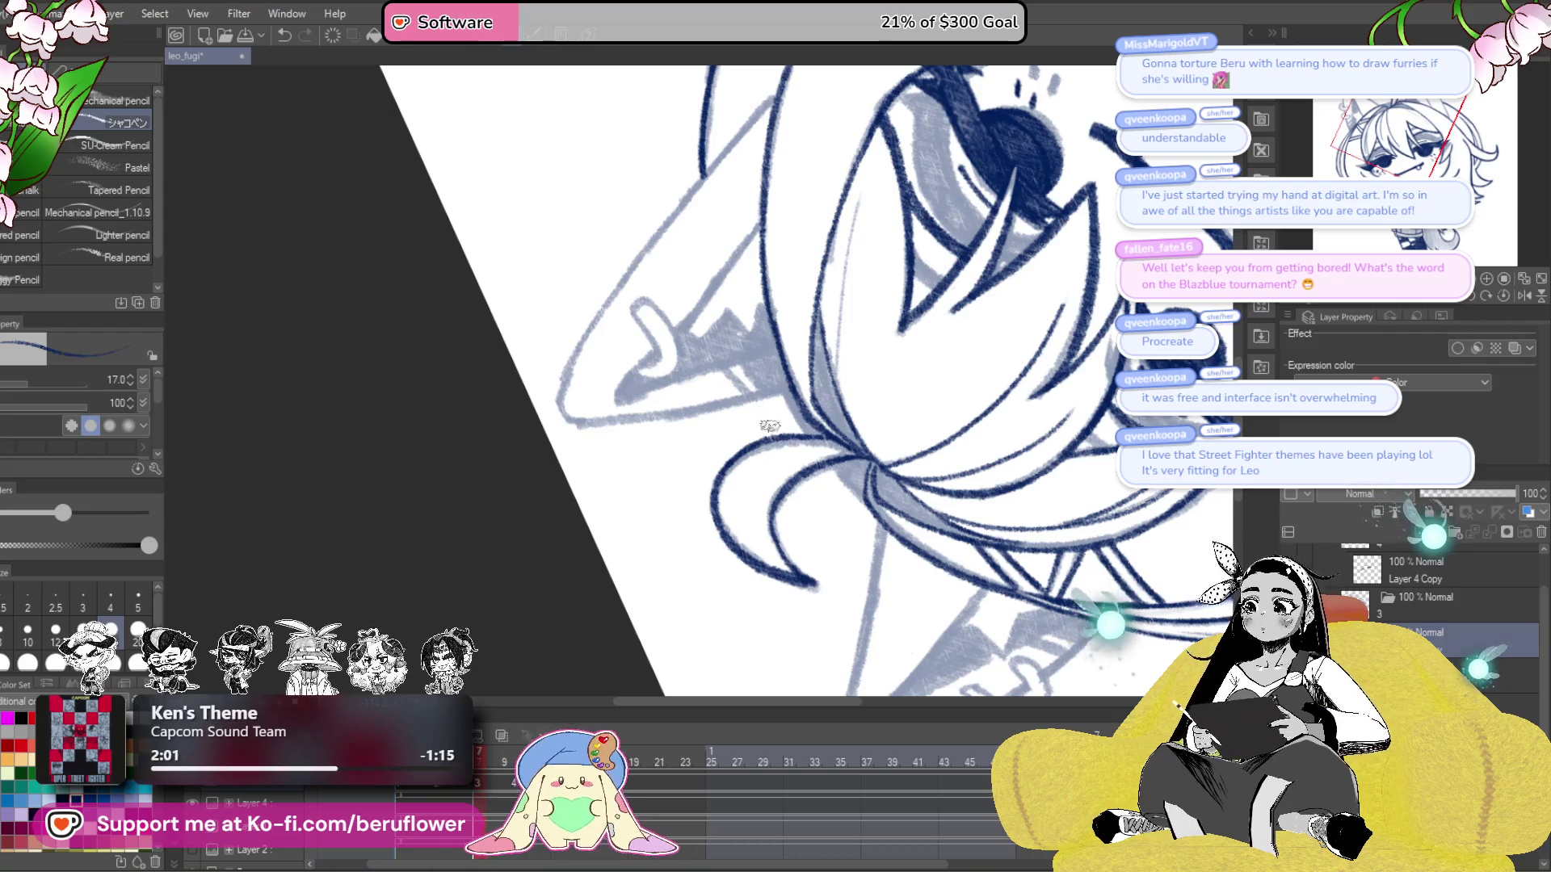
{"action": "scroll", "coordinate": [771, 427], "scroll_direction": "up", "scroll_amount": 2}
{"action": "mouse_move", "coordinate": [912, 519]}
{"action": "left_mouse_down"}
{"action": "mouse_move", "coordinate": [882, 514]}
{"action": "mouse_move", "coordinate": [864, 542]}
{"action": "mouse_move", "coordinate": [820, 529]}
{"action": "left_mouse_up"}
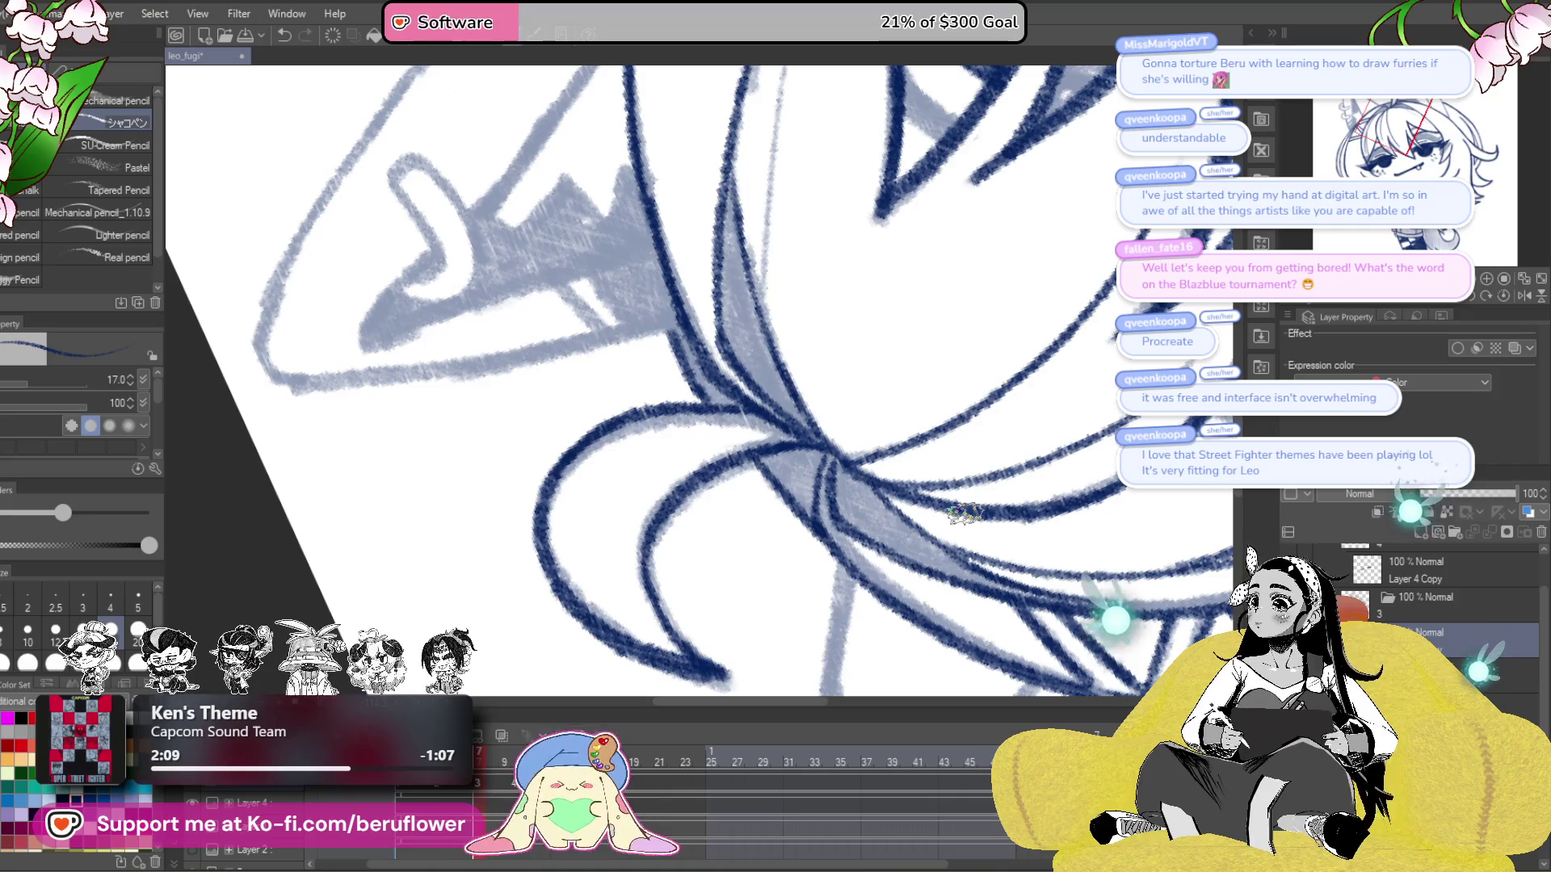
{"action": "scroll", "coordinate": [691, 376], "scroll_direction": "down", "scroll_amount": 3}
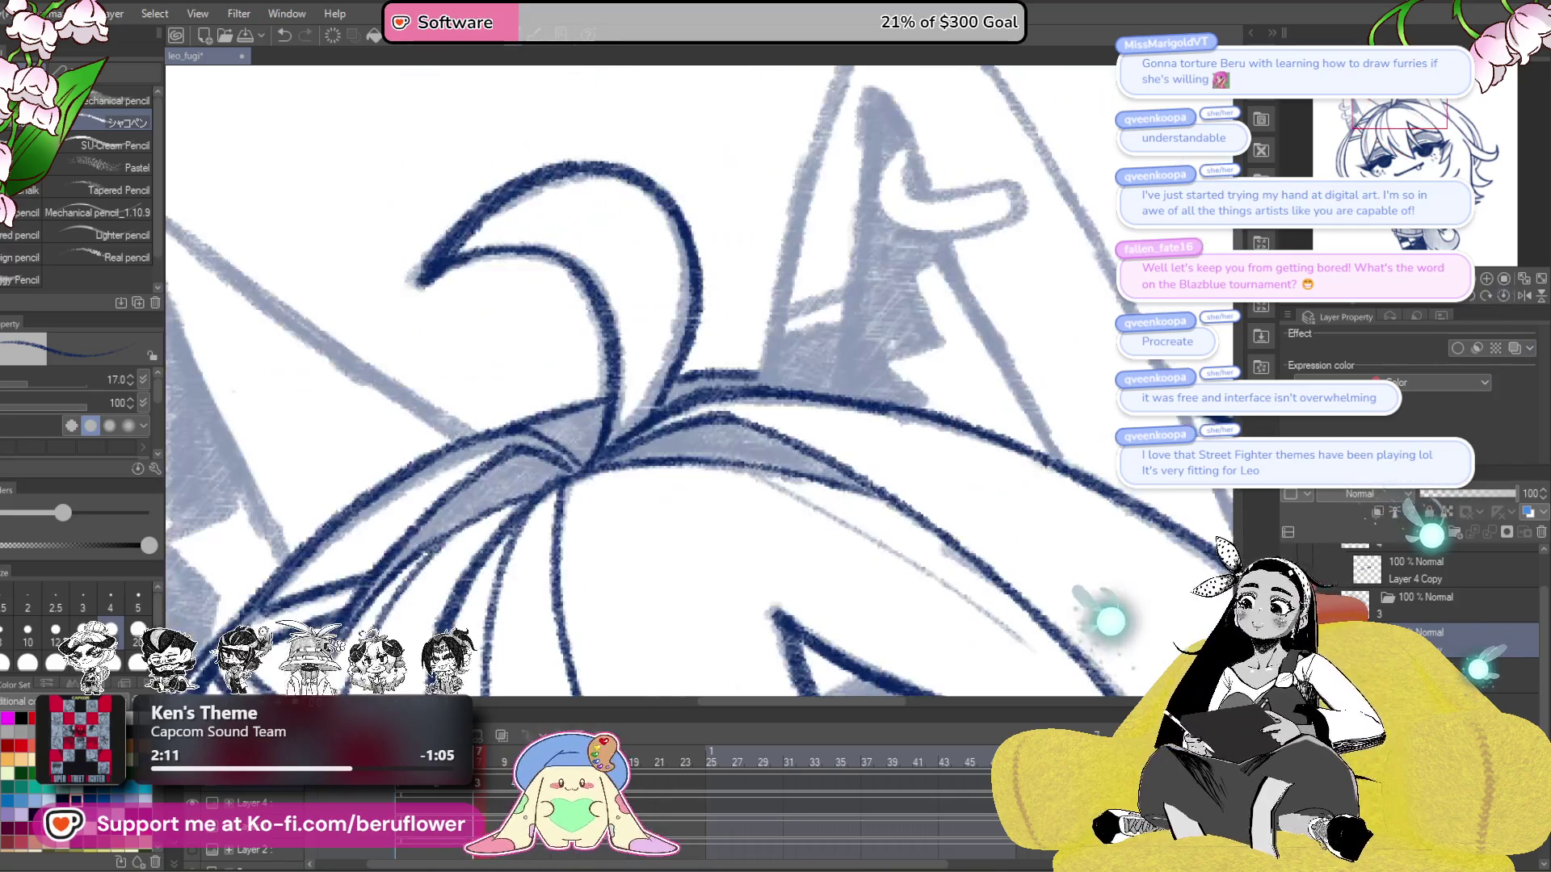
{"action": "scroll", "coordinate": [691, 376], "scroll_direction": "down", "scroll_amount": 3}
{"action": "scroll", "coordinate": [692, 376], "scroll_direction": "up", "scroll_amount": 3}
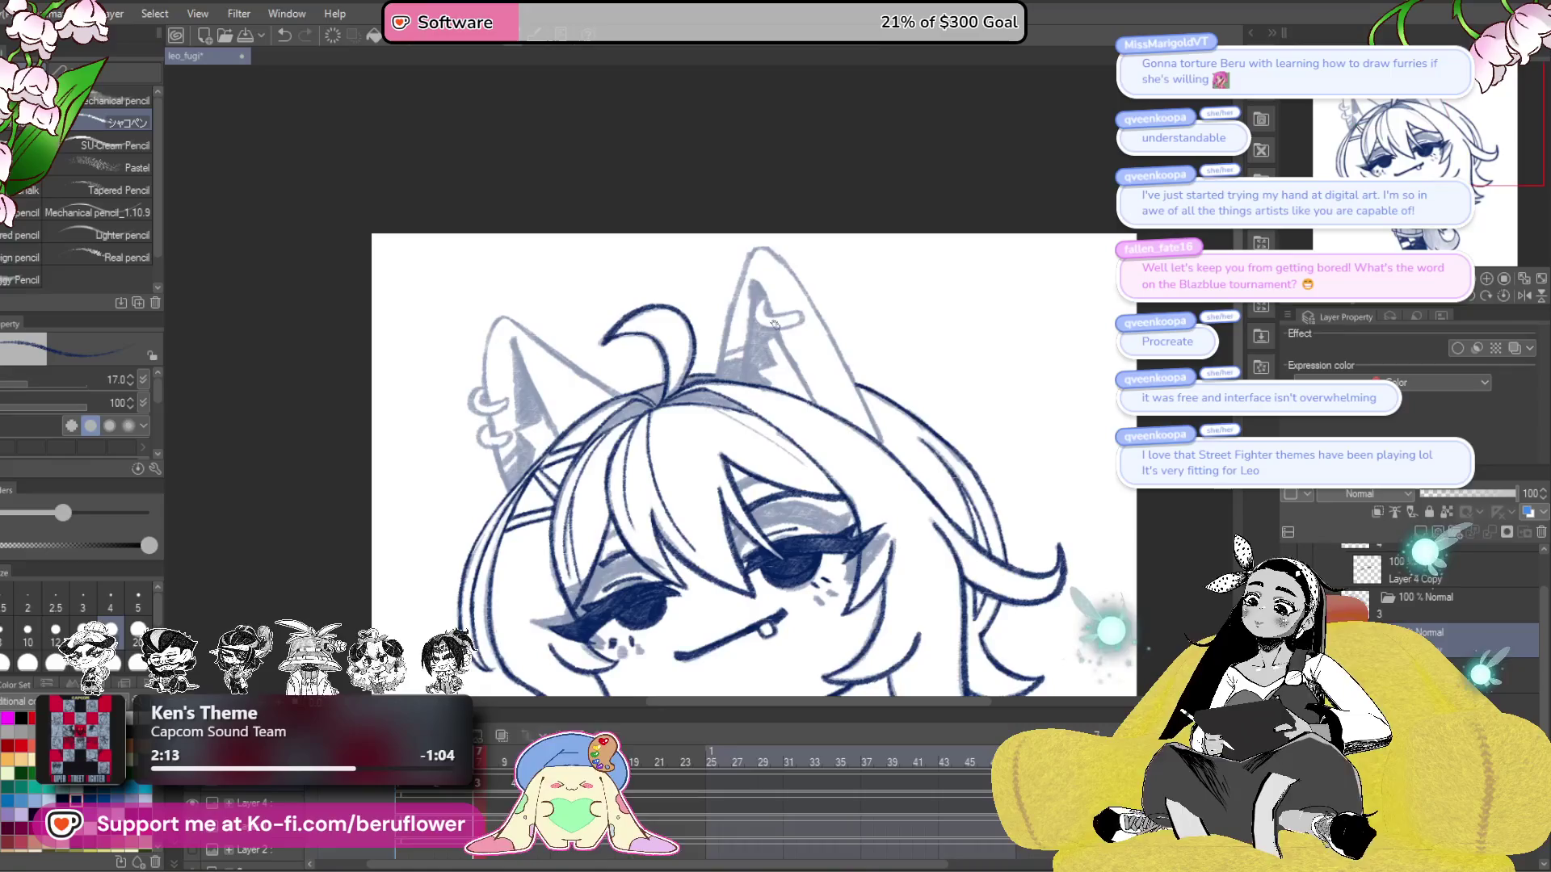
{"action": "scroll", "coordinate": [788, 330], "scroll_direction": "up", "scroll_amount": 3}
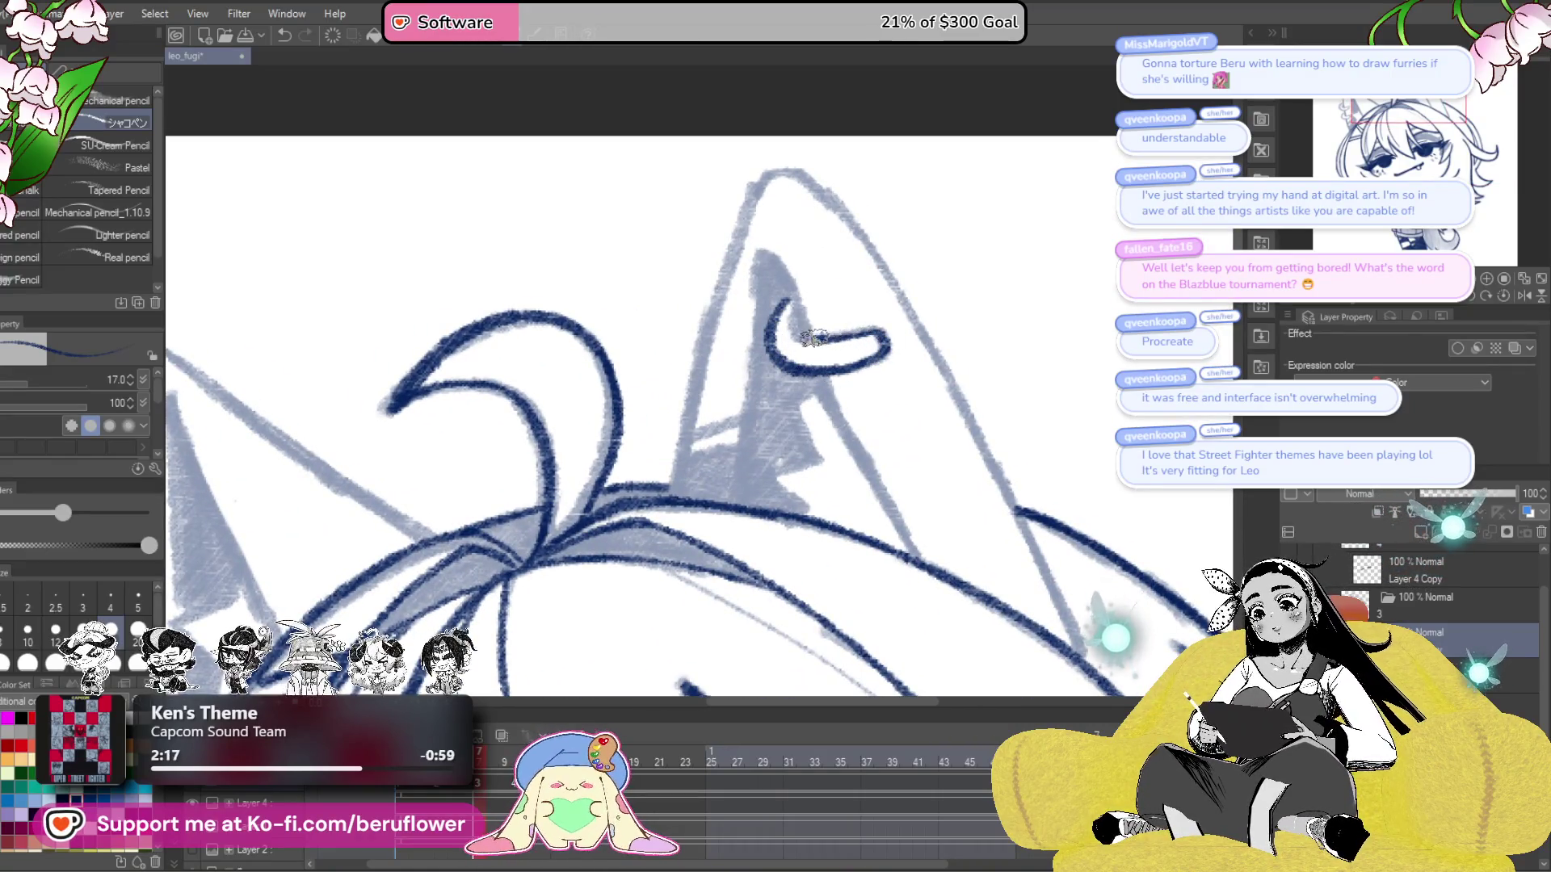
- Trace the right ear's inner curve and its right edge down toward the base
{"action": "left_click_drag", "start_coordinate": [779, 274], "coordinate": [812, 333]}
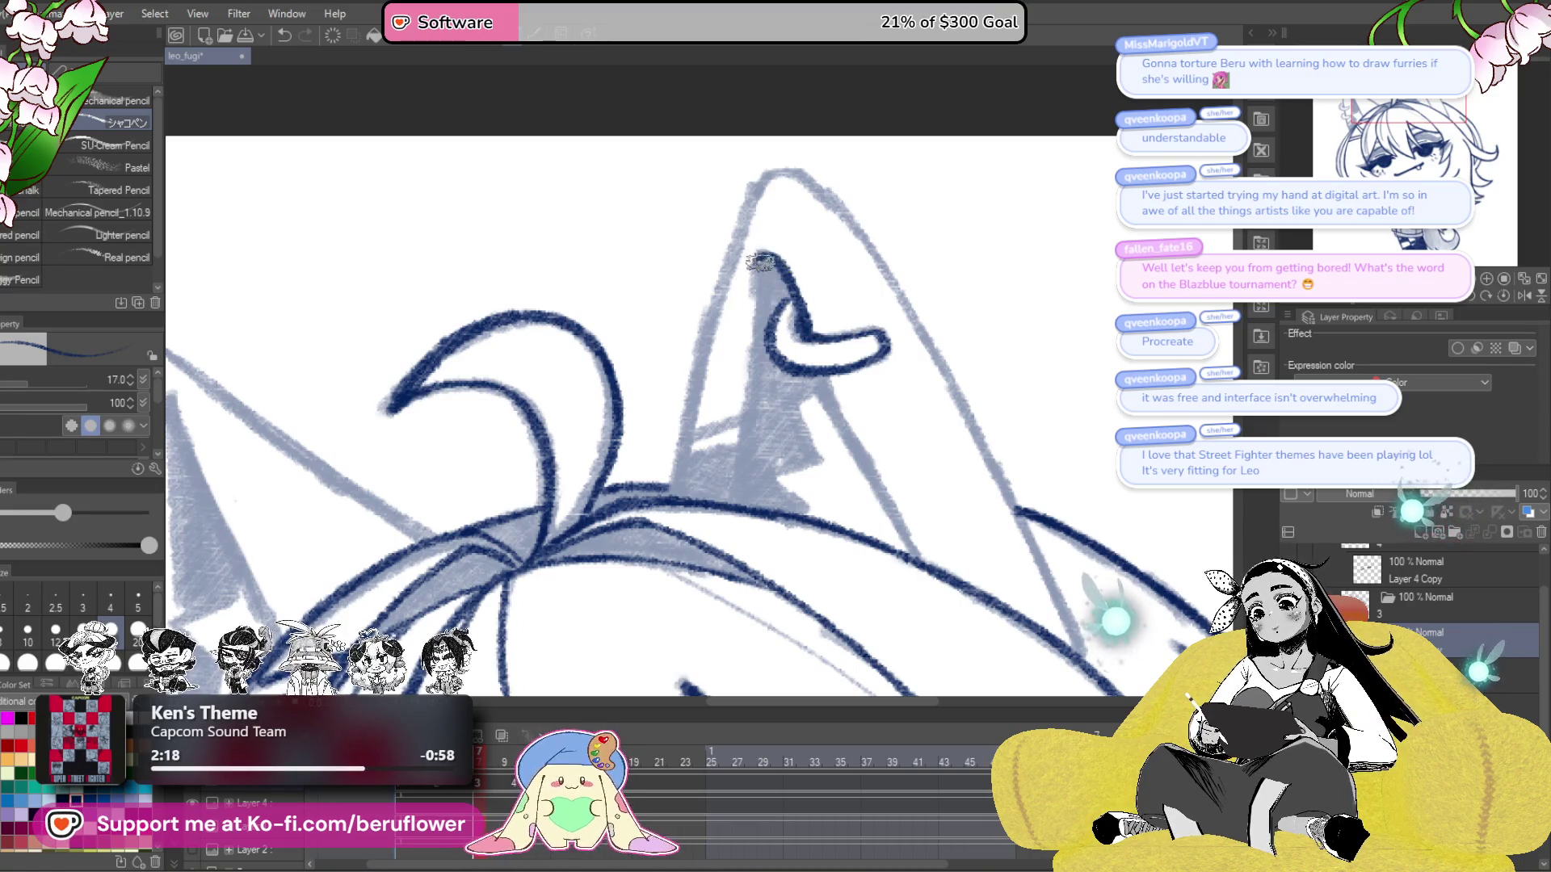
{"action": "mouse_move", "coordinate": [777, 216]}
{"action": "left_mouse_down"}
{"action": "mouse_move", "coordinate": [729, 242]}
{"action": "mouse_move", "coordinate": [671, 483]}
{"action": "left_mouse_up"}
{"action": "left_click_drag", "start_coordinate": [726, 234], "coordinate": [683, 285]}
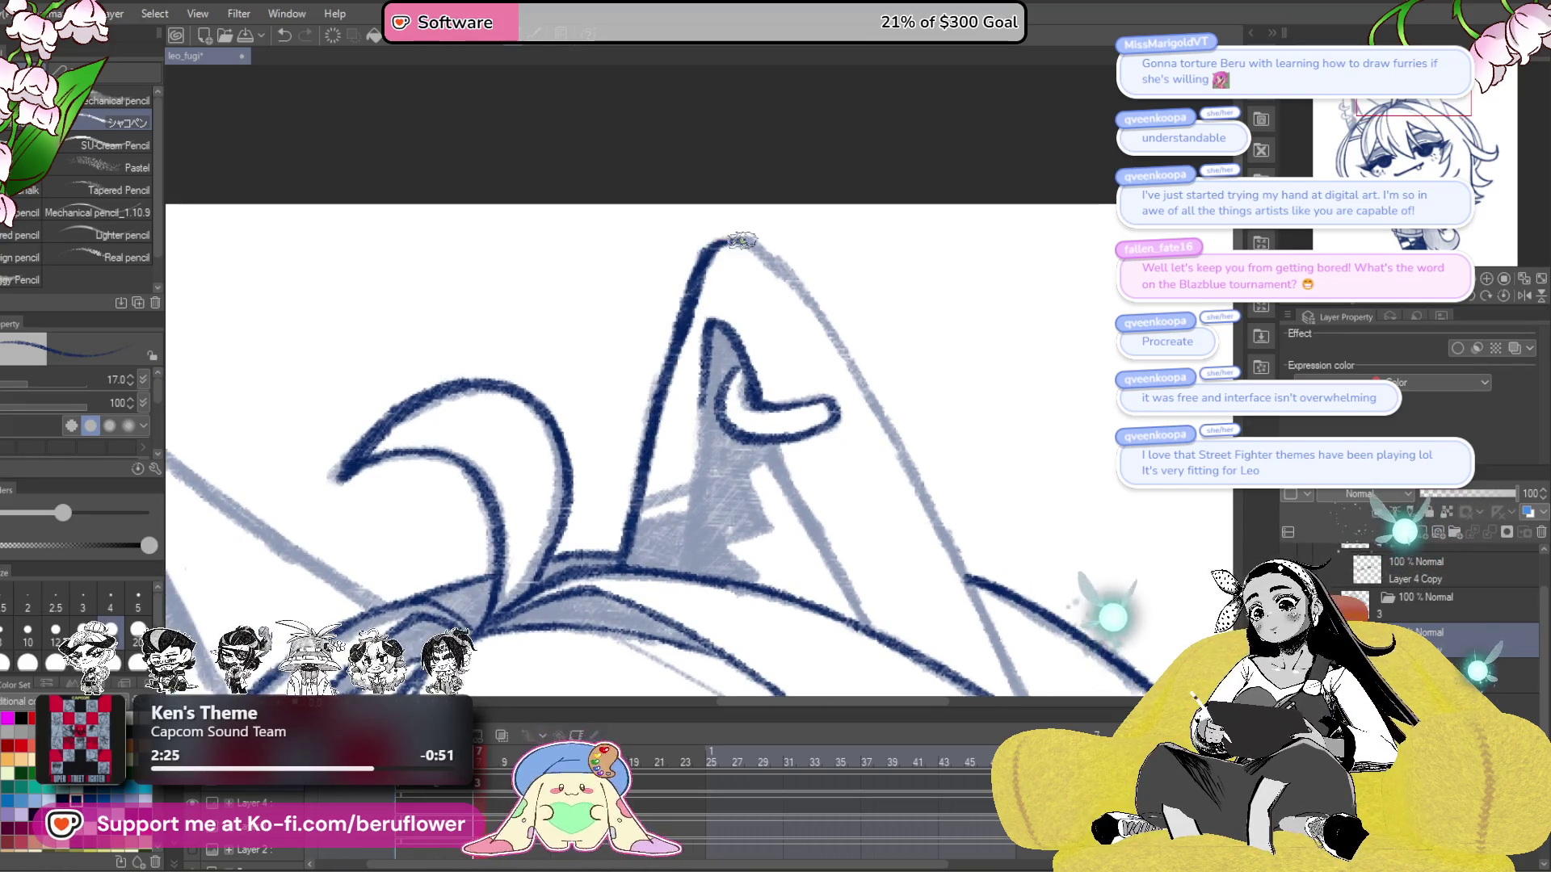
{"action": "left_click_drag", "start_coordinate": [833, 286], "coordinate": [753, 286]}
{"action": "left_click_drag", "start_coordinate": [683, 251], "coordinate": [602, 142]}
{"action": "left_click_drag", "start_coordinate": [642, 195], "coordinate": [880, 630]}
{"action": "mouse_move", "coordinate": [655, 365]}
{"action": "left_mouse_down"}
{"action": "mouse_move", "coordinate": [777, 368]}
{"action": "mouse_move", "coordinate": [804, 481]}
{"action": "mouse_move", "coordinate": [831, 409]}
{"action": "mouse_move", "coordinate": [826, 340]}
{"action": "mouse_move", "coordinate": [751, 440]}
{"action": "mouse_move", "coordinate": [759, 482]}
{"action": "left_mouse_up"}
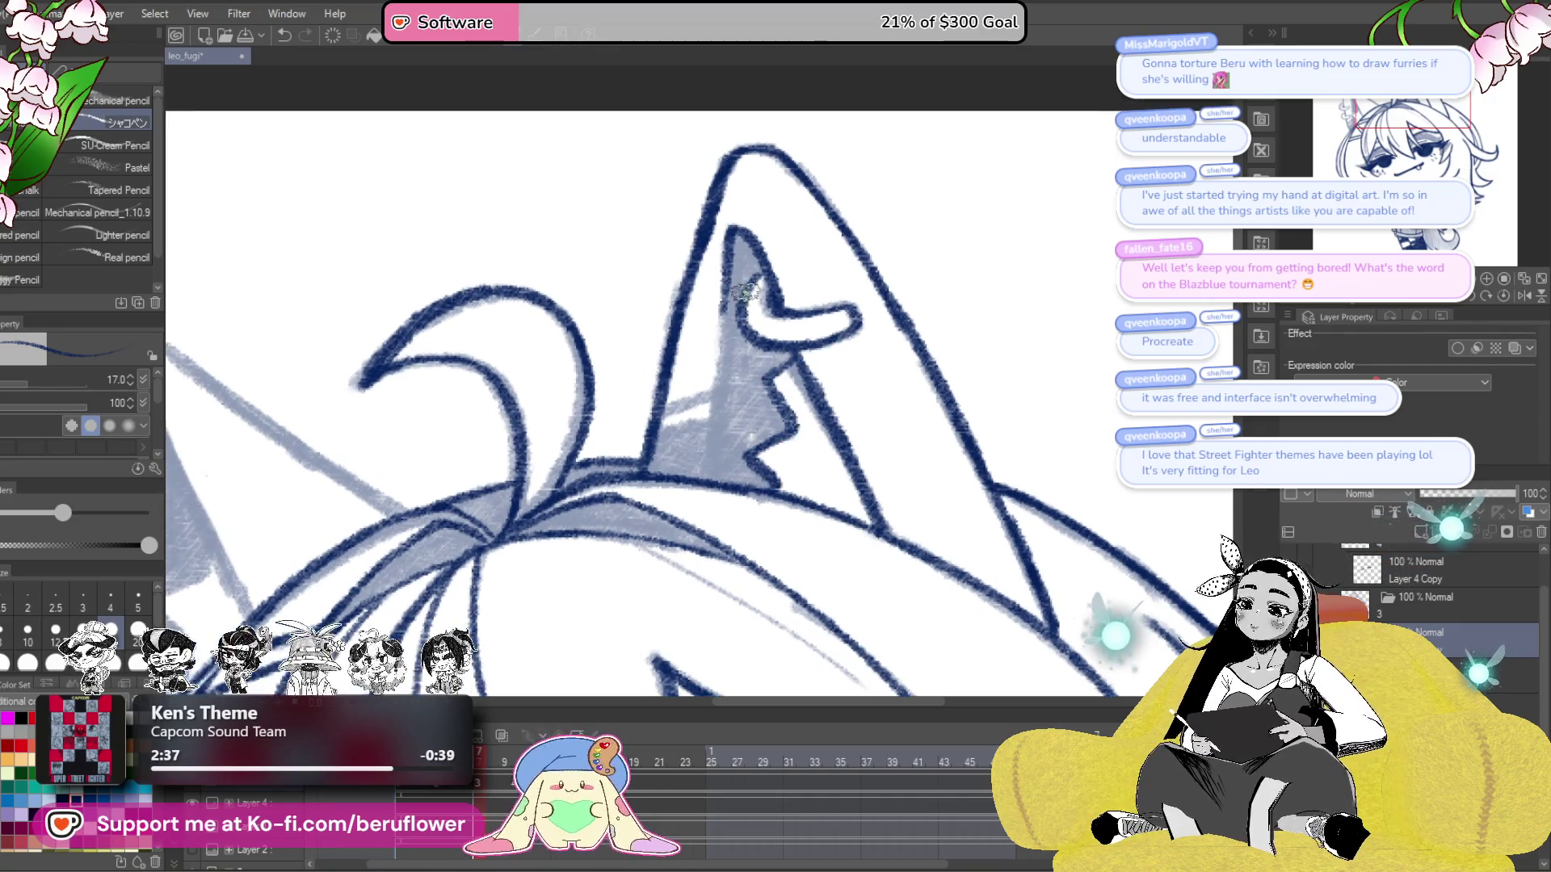
- Fill the right ear's zigzag inner area and tip solid dark navy
{"action": "left_click_drag", "start_coordinate": [1338, 303], "coordinate": [669, 408]}
{"action": "scroll", "coordinate": [669, 408], "scroll_direction": "up", "scroll_amount": 3}
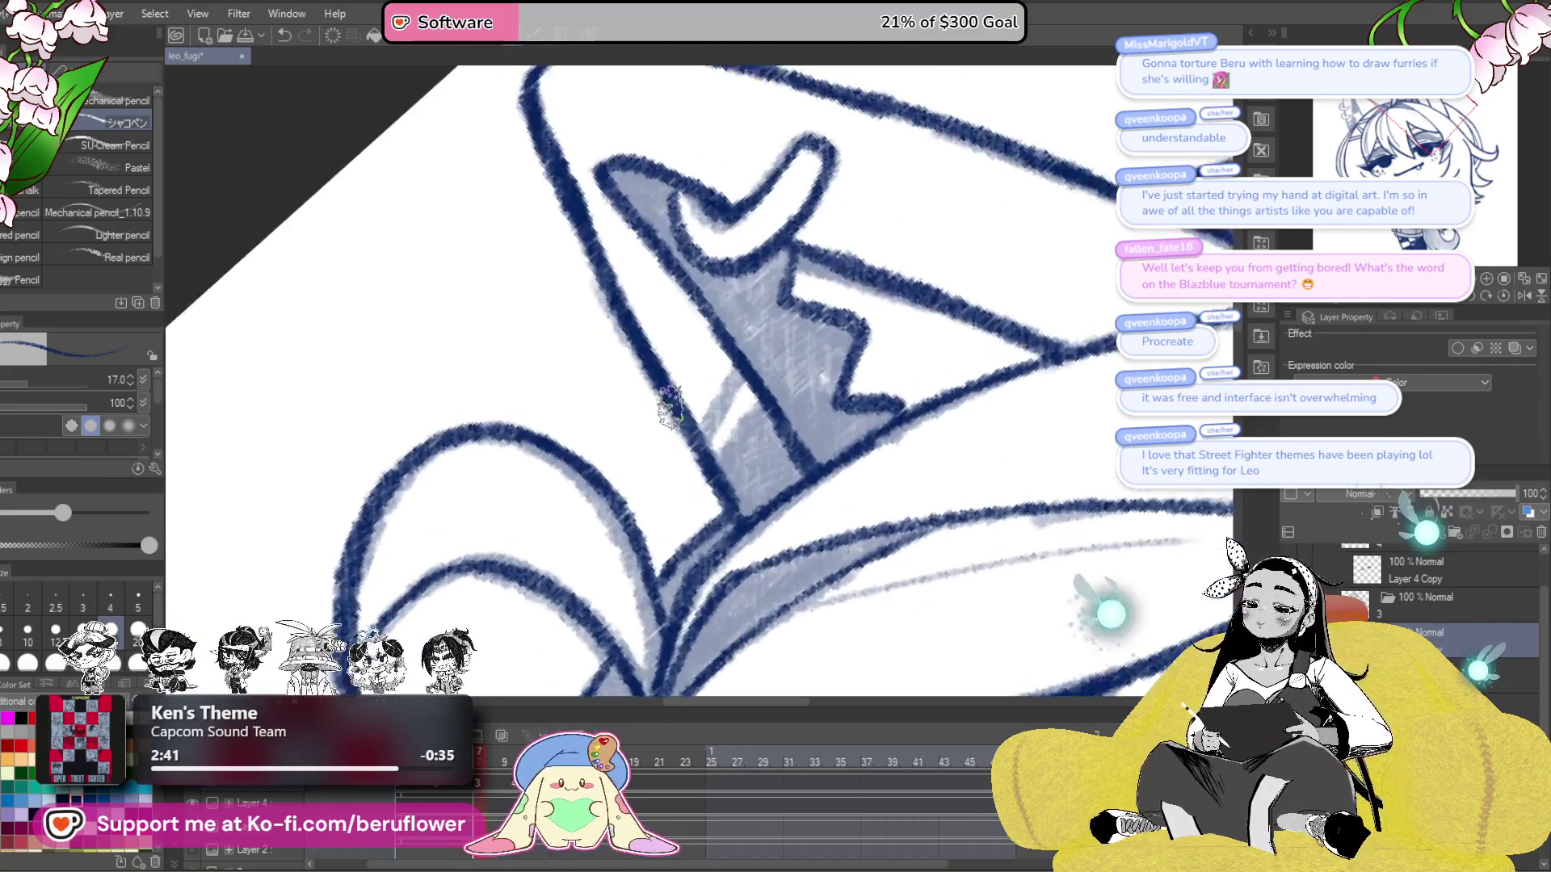
{"action": "mouse_move", "coordinate": [751, 356]}
{"action": "left_mouse_down"}
{"action": "mouse_move", "coordinate": [711, 420]}
{"action": "mouse_move", "coordinate": [737, 459]}
{"action": "left_mouse_up"}
{"action": "left_click_drag", "start_coordinate": [772, 388], "coordinate": [727, 472]}
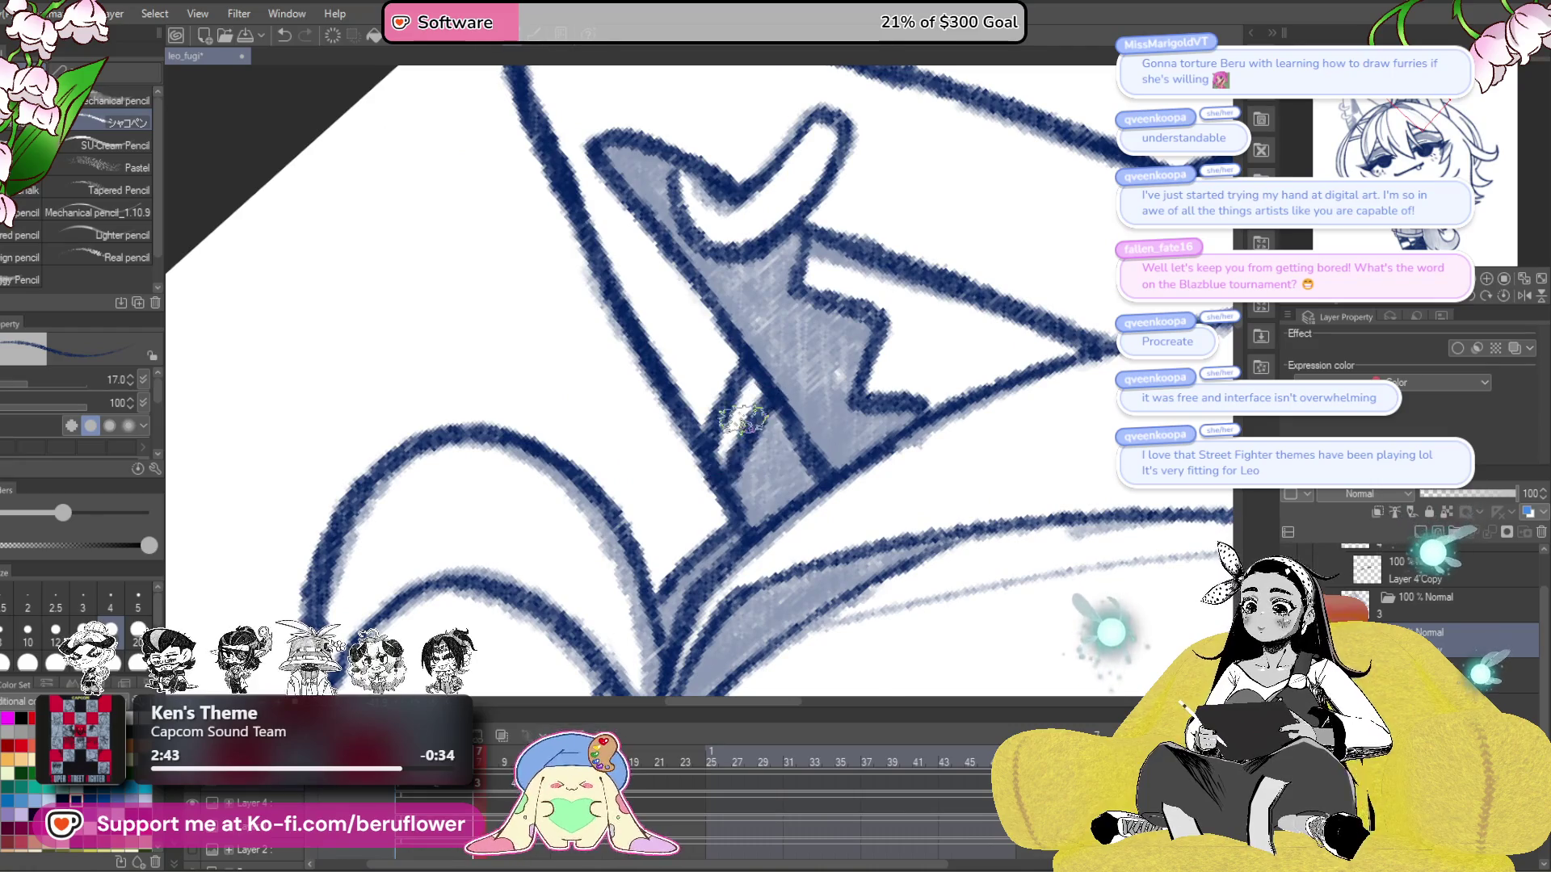
{"action": "scroll", "coordinate": [731, 468], "scroll_direction": "down", "scroll_amount": 3}
{"action": "scroll", "coordinate": [731, 469], "scroll_direction": "up", "scroll_amount": 4}
{"action": "mouse_move", "coordinate": [747, 416]}
{"action": "left_mouse_down"}
{"action": "mouse_move", "coordinate": [776, 525]}
{"action": "mouse_move", "coordinate": [824, 517]}
{"action": "mouse_move", "coordinate": [929, 420]}
{"action": "mouse_move", "coordinate": [814, 506]}
{"action": "left_mouse_up"}
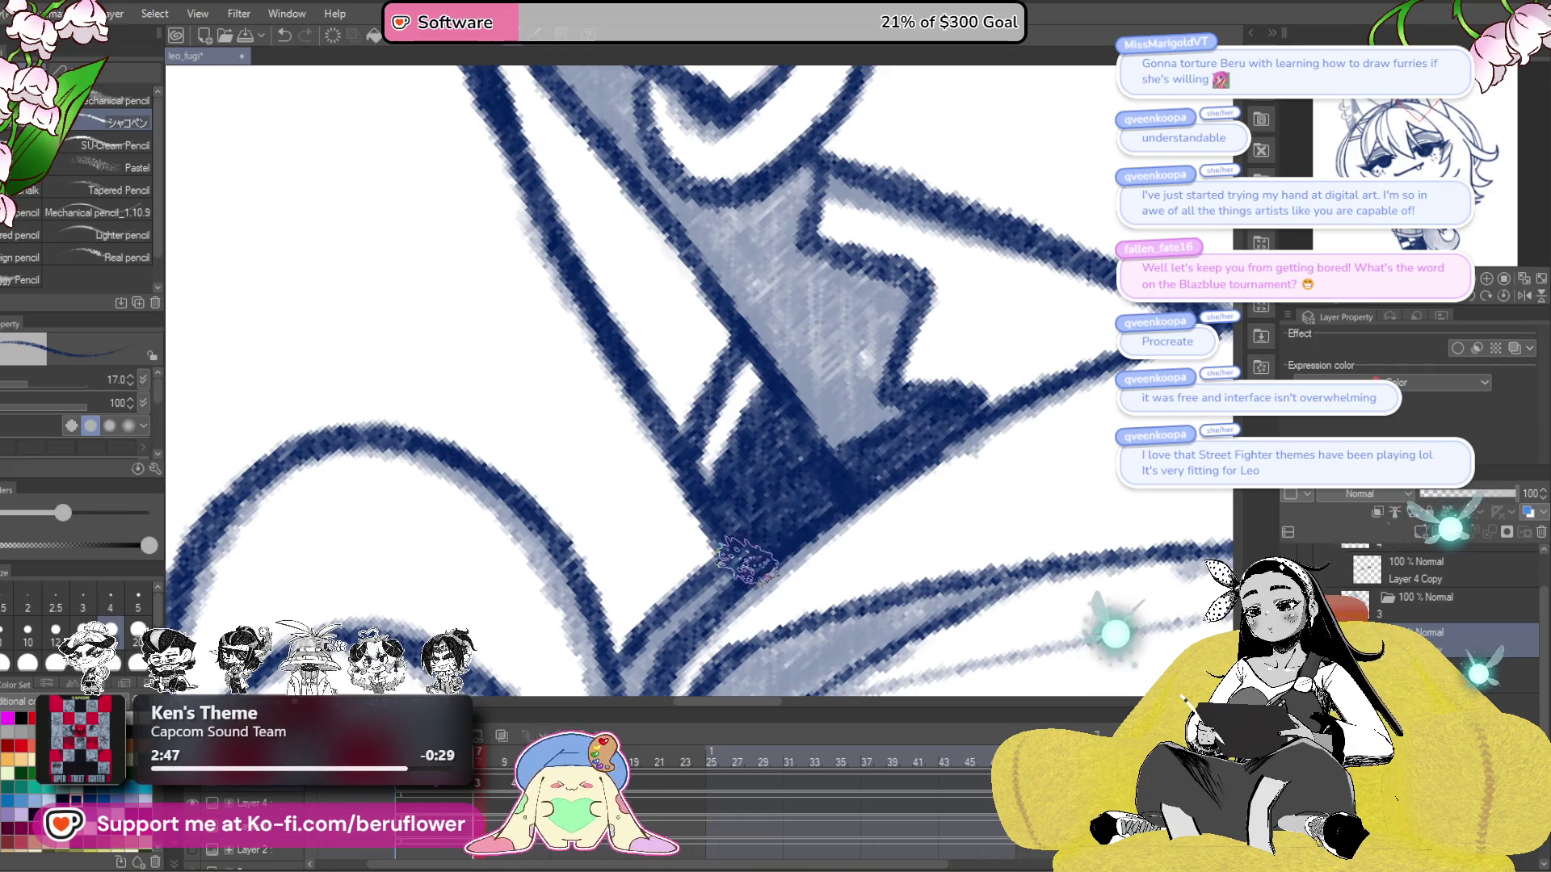
{"action": "scroll", "coordinate": [759, 549], "scroll_direction": "down", "scroll_amount": 1}
{"action": "mouse_move", "coordinate": [615, 244]}
{"action": "left_mouse_down"}
{"action": "mouse_move", "coordinate": [694, 355]}
{"action": "mouse_move", "coordinate": [737, 303]}
{"action": "left_mouse_up"}
{"action": "left_click_drag", "start_coordinate": [868, 430], "coordinate": [860, 429]}
{"action": "mouse_move", "coordinate": [751, 395]}
{"action": "left_mouse_down"}
{"action": "mouse_move", "coordinate": [811, 393]}
{"action": "mouse_move", "coordinate": [828, 445]}
{"action": "mouse_move", "coordinate": [929, 476]}
{"action": "mouse_move", "coordinate": [904, 582]}
{"action": "mouse_move", "coordinate": [913, 622]}
{"action": "mouse_move", "coordinate": [888, 497]}
{"action": "mouse_move", "coordinate": [816, 550]}
{"action": "mouse_move", "coordinate": [759, 452]}
{"action": "mouse_move", "coordinate": [783, 420]}
{"action": "mouse_move", "coordinate": [830, 497]}
{"action": "mouse_move", "coordinate": [893, 475]}
{"action": "mouse_move", "coordinate": [855, 581]}
{"action": "mouse_move", "coordinate": [717, 391]}
{"action": "mouse_move", "coordinate": [767, 475]}
{"action": "left_mouse_up"}
{"action": "scroll", "coordinate": [767, 475], "scroll_direction": "down", "scroll_amount": 5}
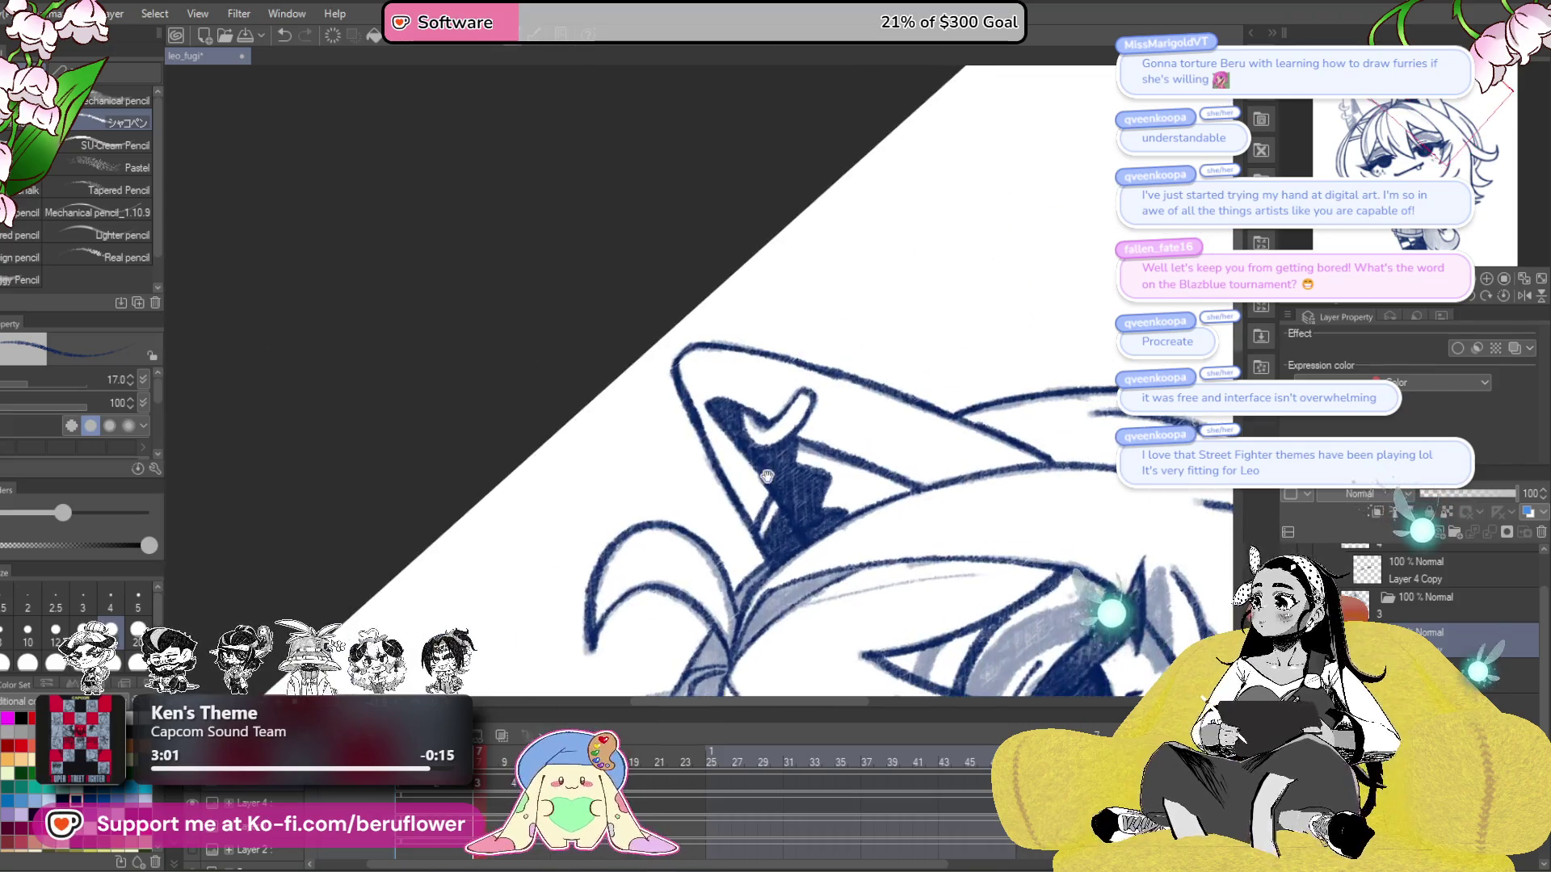
- Shade along the left ear's dark edge, undoing one stroke
{"action": "left_click", "coordinate": [1504, 296]}
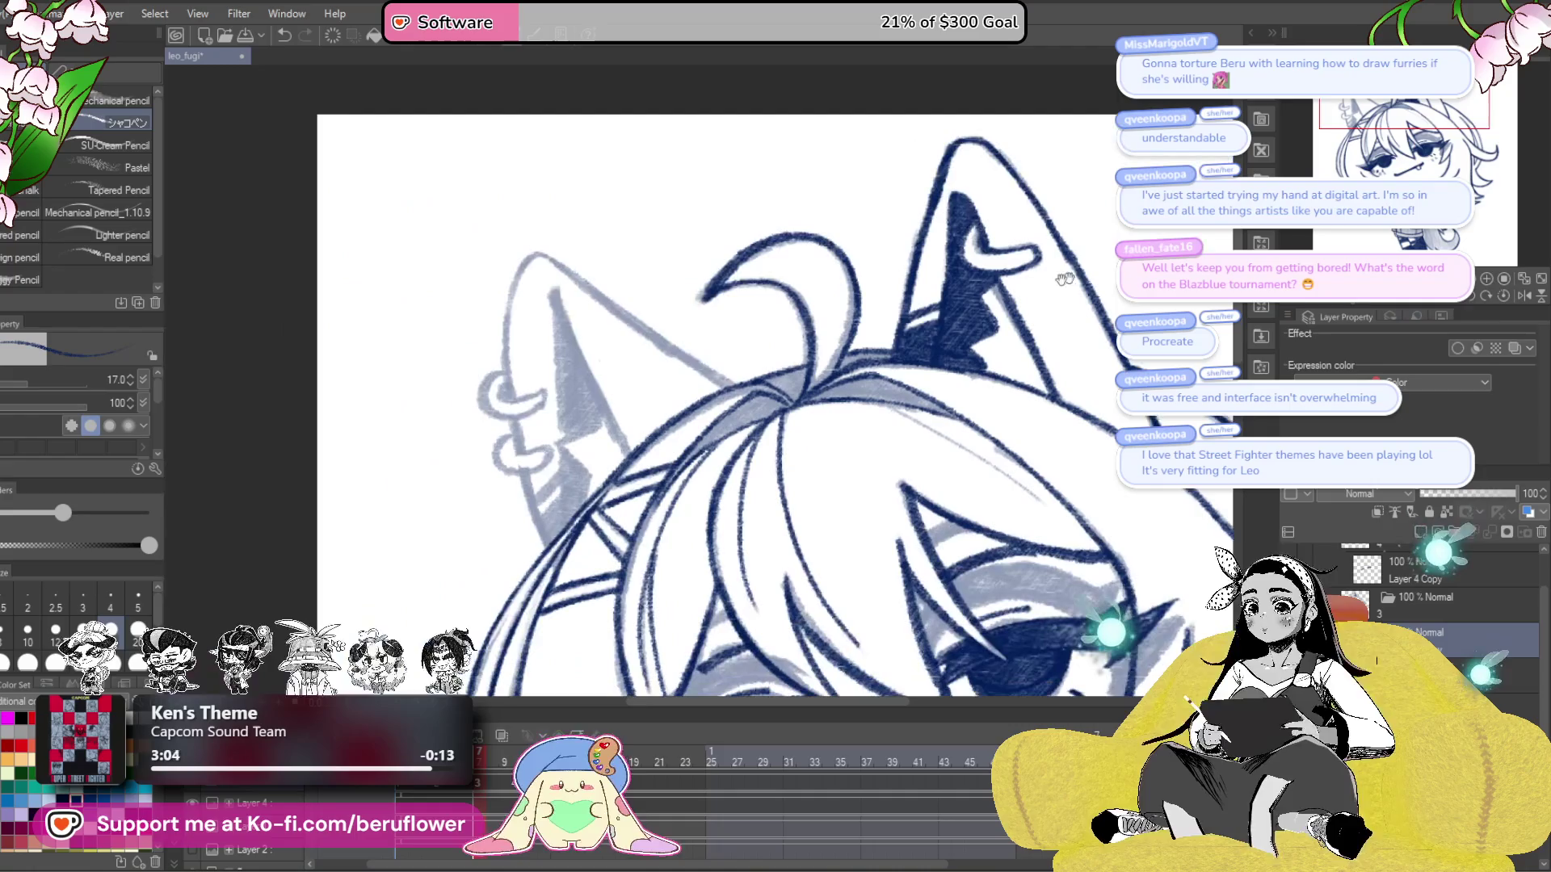
{"action": "scroll", "coordinate": [625, 408], "scroll_direction": "down", "scroll_amount": 5}
{"action": "scroll", "coordinate": [532, 244], "scroll_direction": "up", "scroll_amount": 7}
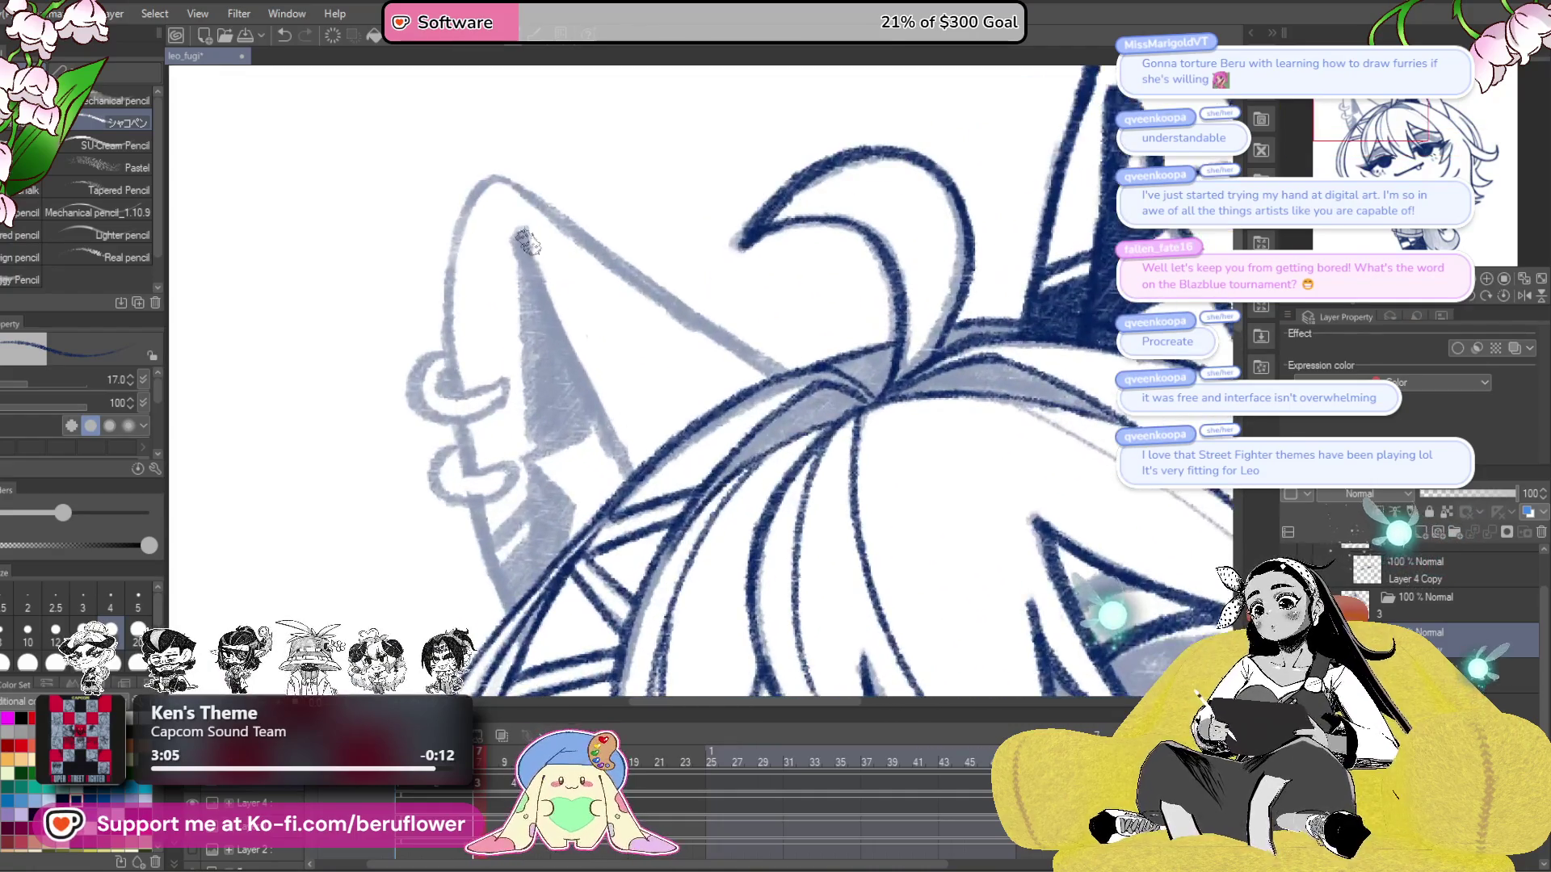
{"action": "mouse_move", "coordinate": [559, 356]}
{"action": "left_mouse_down"}
{"action": "mouse_move", "coordinate": [587, 416]}
{"action": "mouse_move", "coordinate": [644, 377]}
{"action": "left_mouse_up"}
{"action": "scroll", "coordinate": [620, 496], "scroll_direction": "up", "scroll_amount": 1}
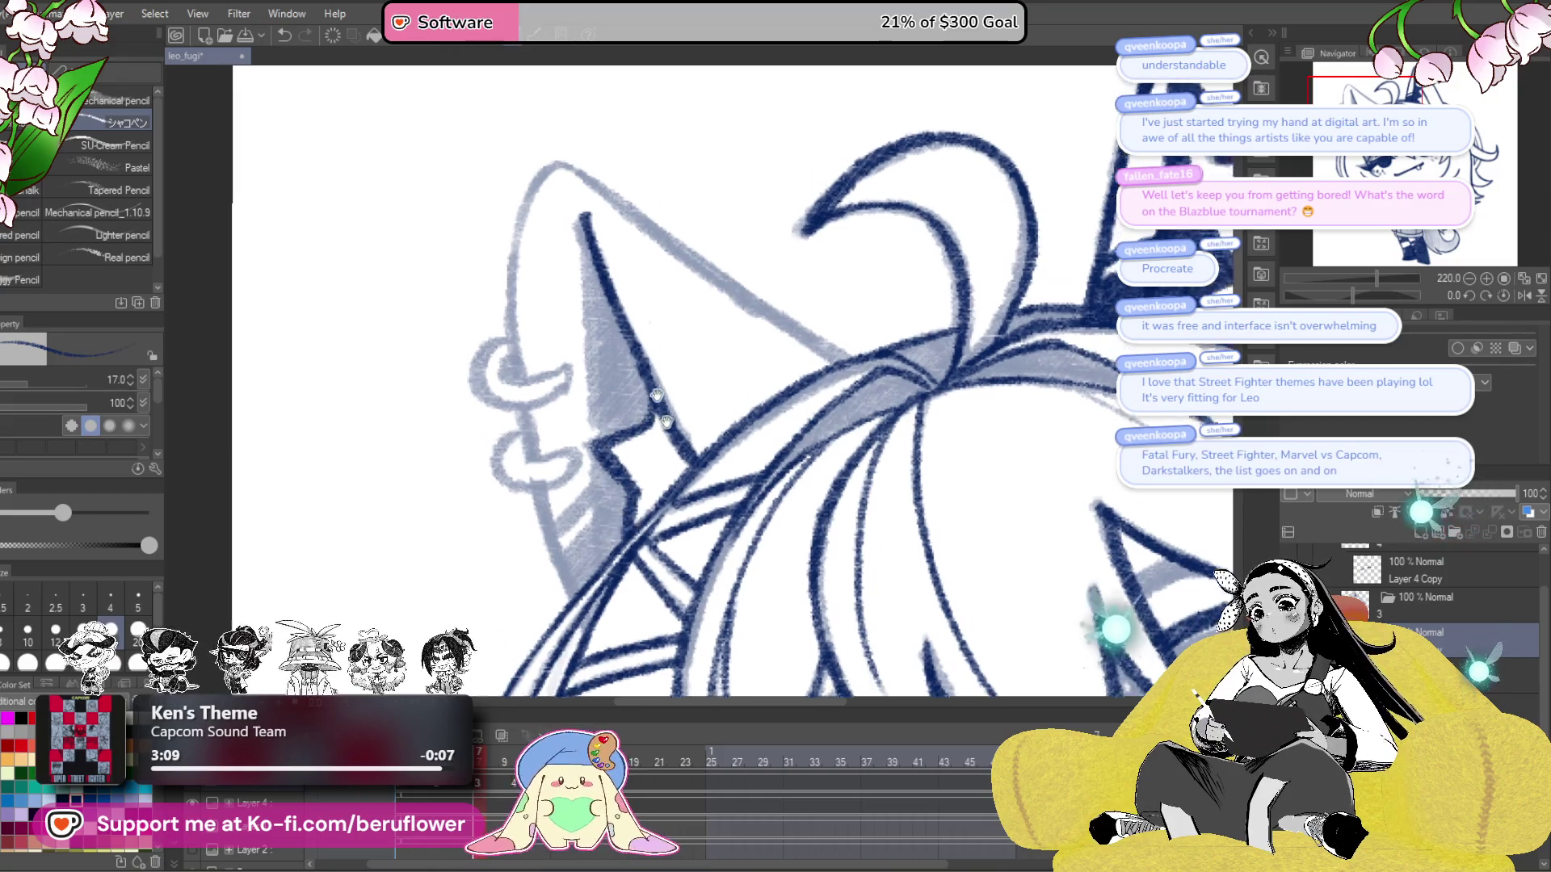
{"action": "key", "text": "ctrl+z"}
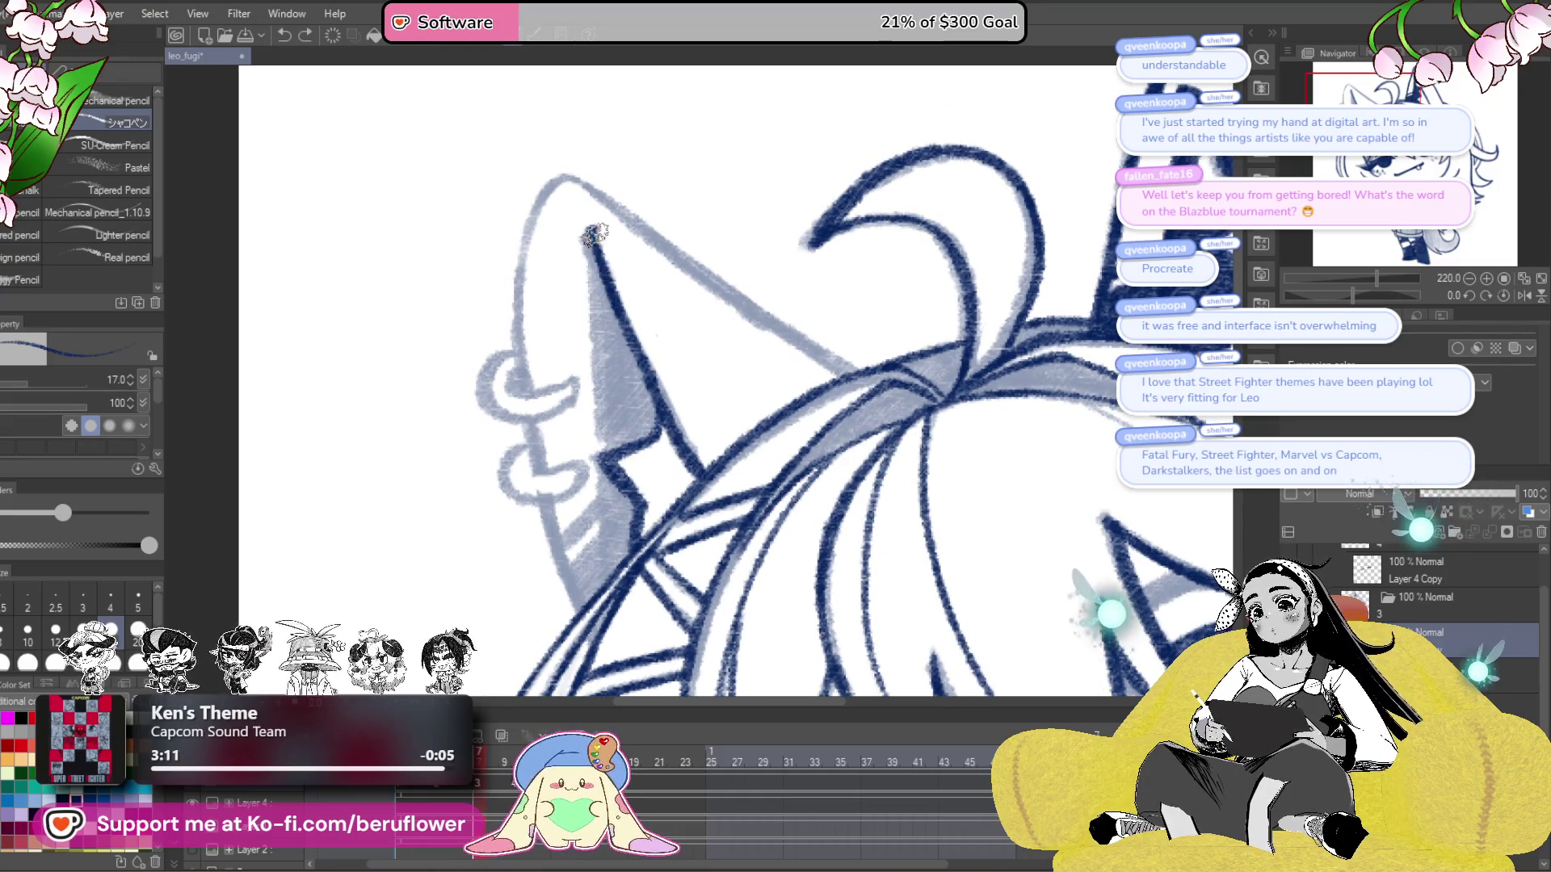
- Darken the grey fill inside the left ear to solid navy
{"action": "left_click_drag", "start_coordinate": [599, 494], "coordinate": [661, 442]}
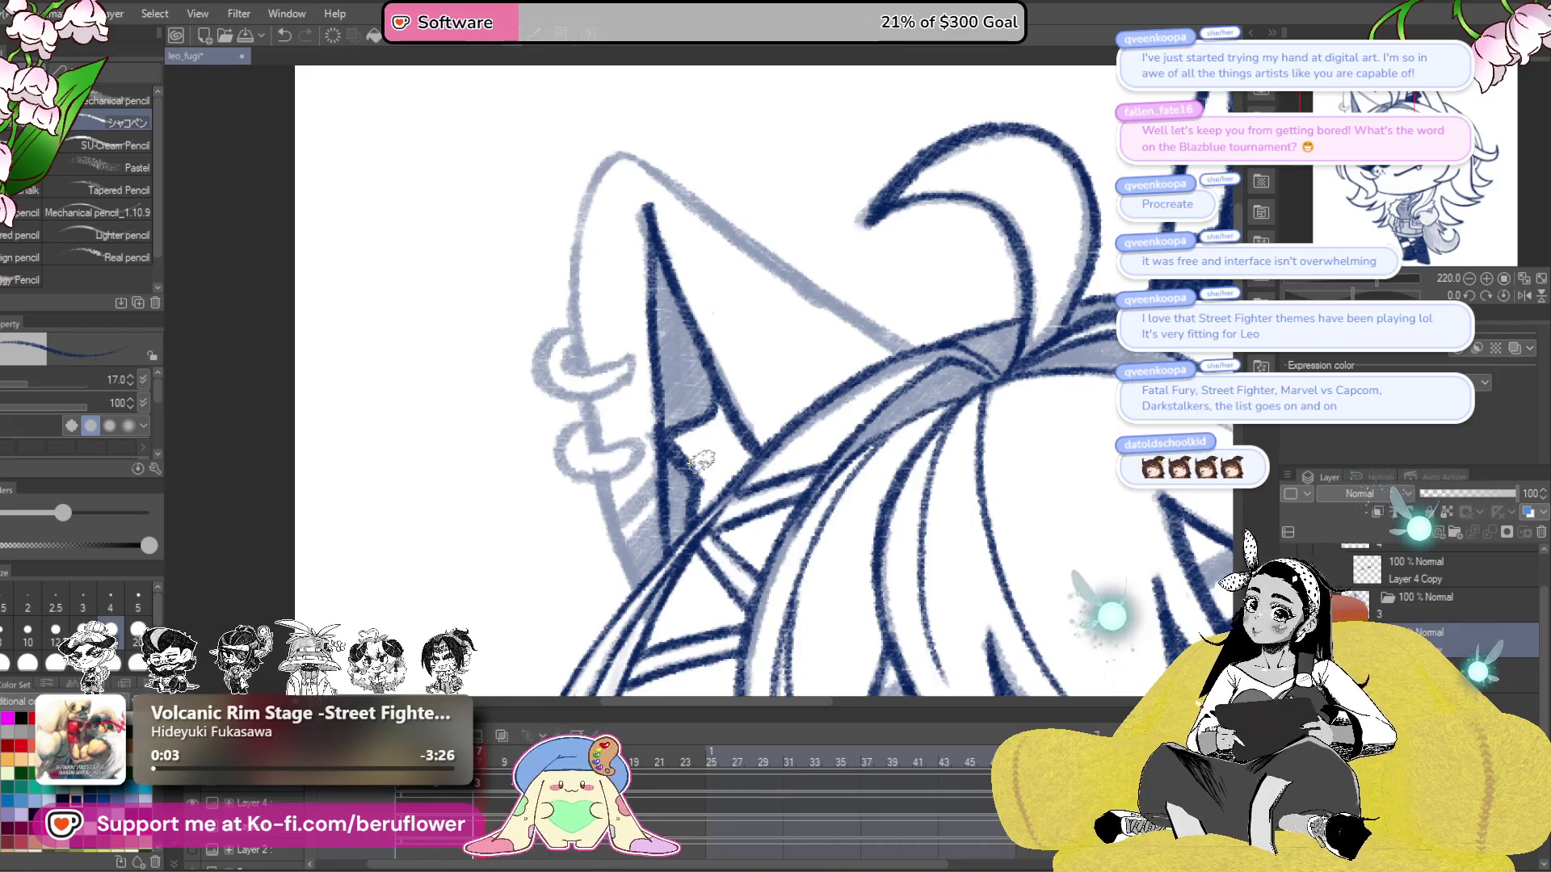
{"action": "scroll", "coordinate": [615, 469], "scroll_direction": "up", "scroll_amount": 6}
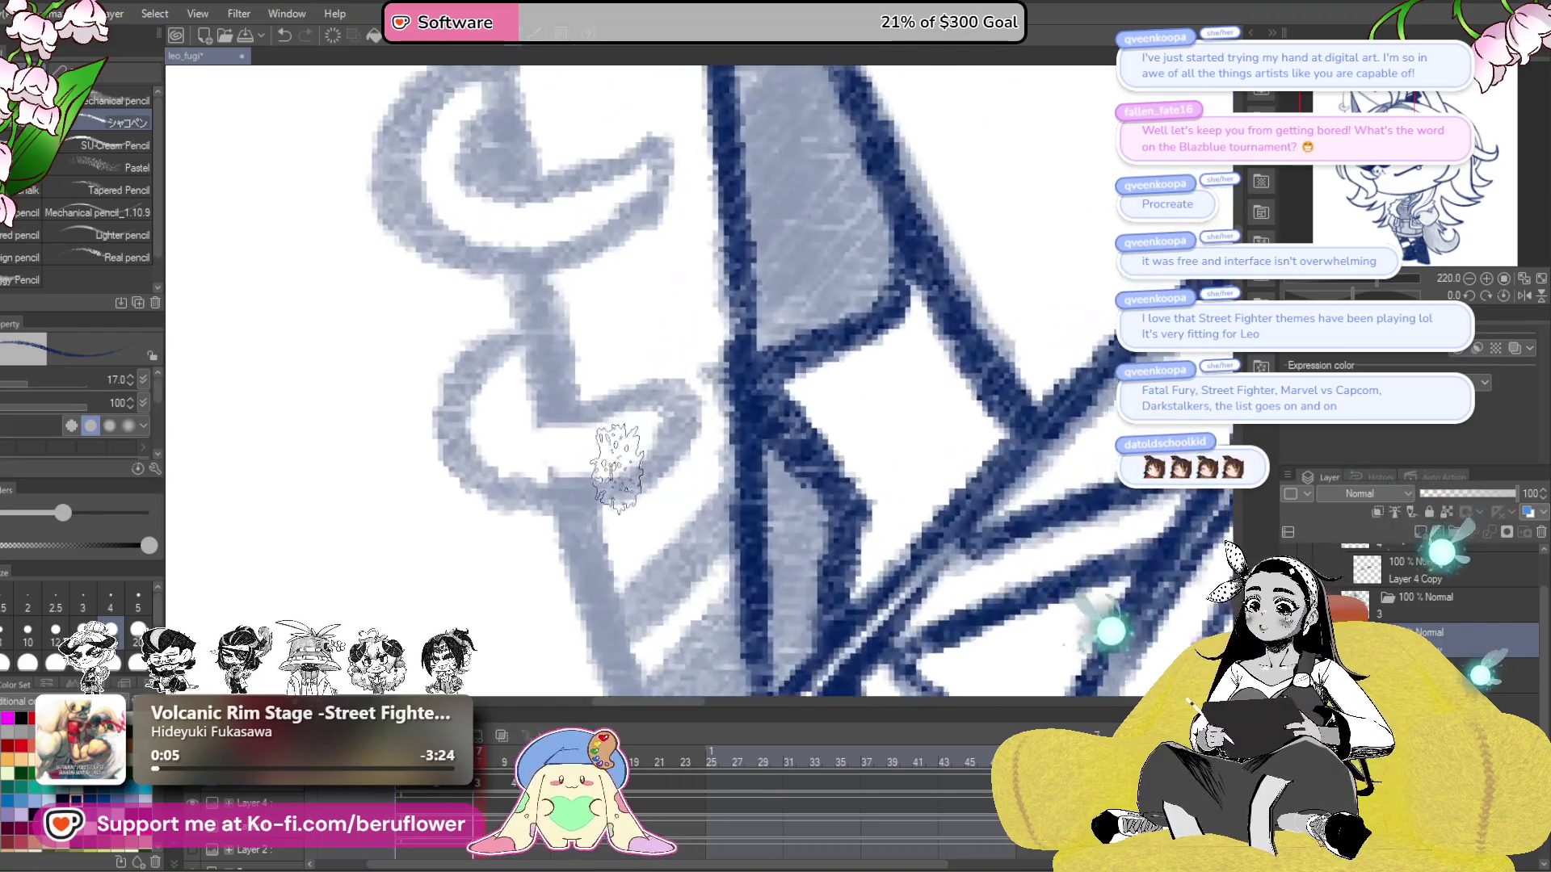
{"action": "left_click_drag", "start_coordinate": [752, 499], "coordinate": [763, 440]}
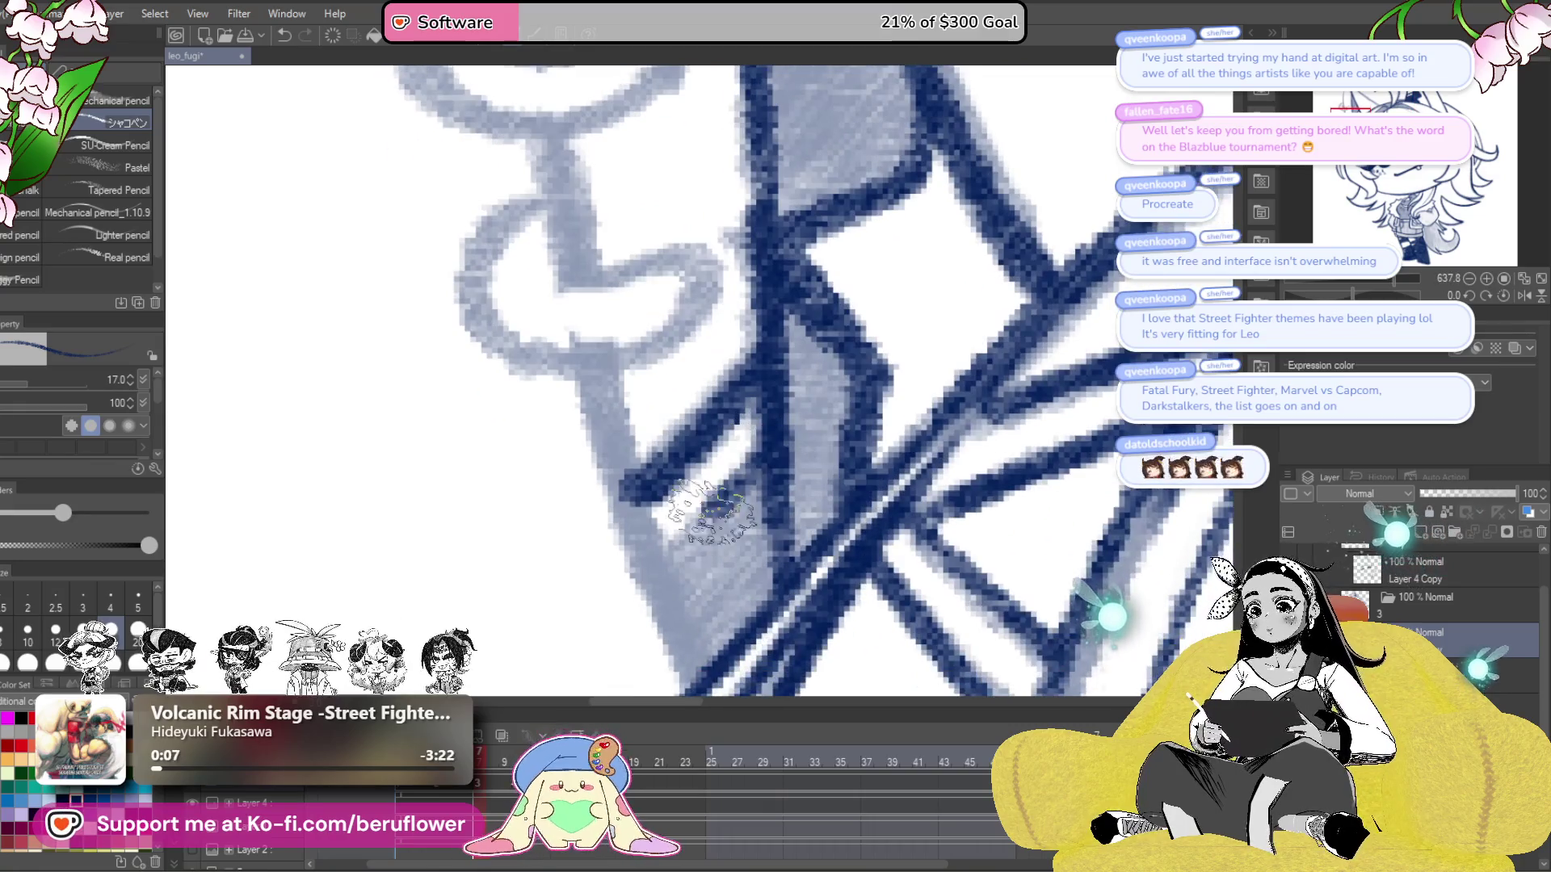
{"action": "scroll", "coordinate": [703, 670], "scroll_direction": "down", "scroll_amount": 3}
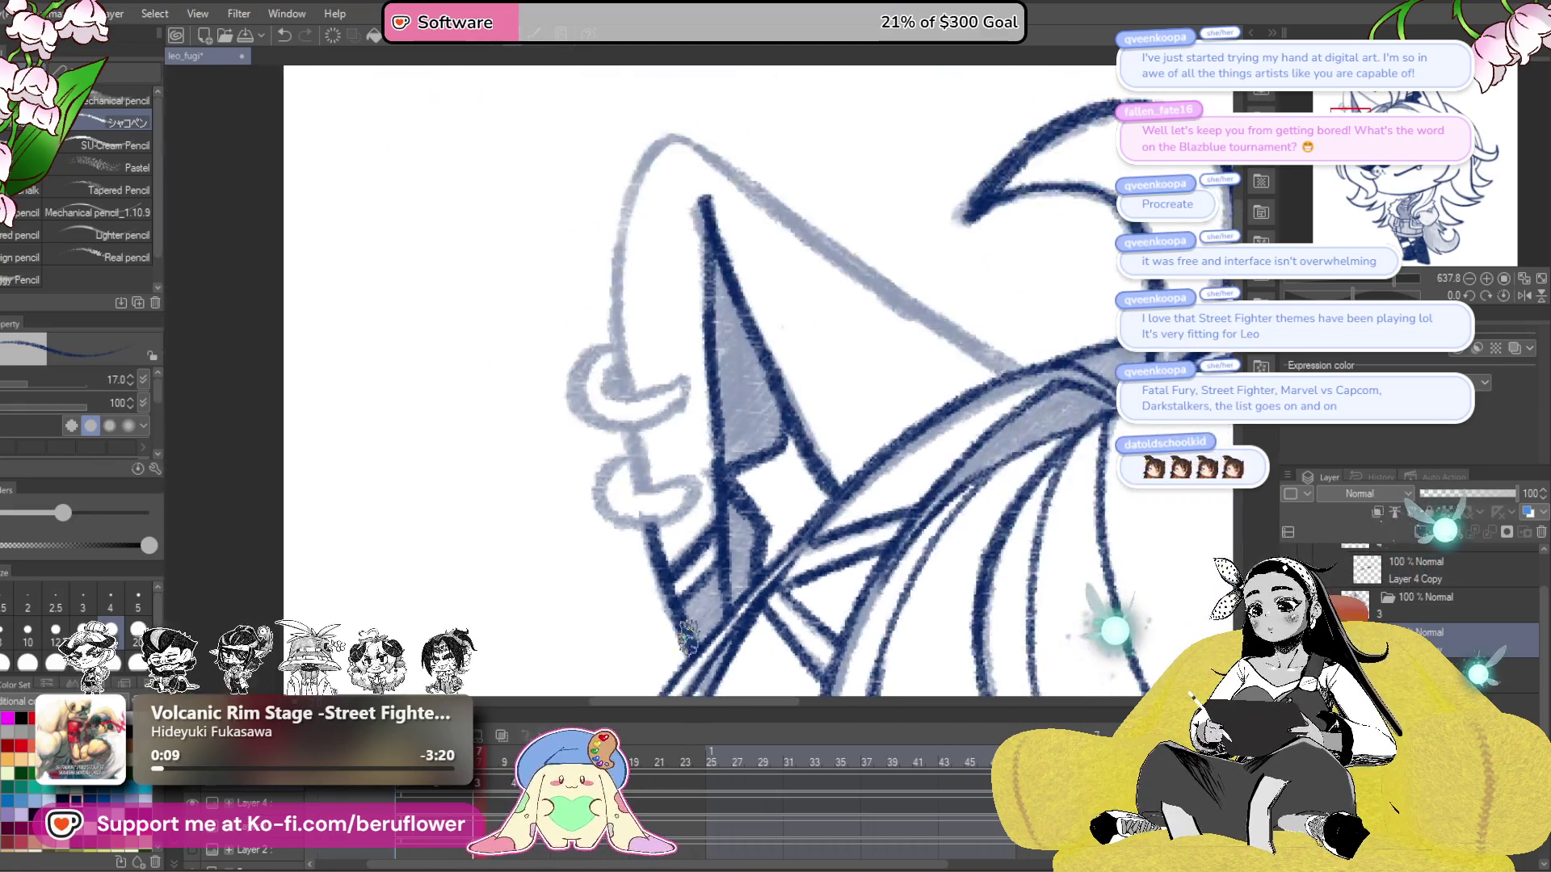
{"action": "scroll", "coordinate": [681, 525], "scroll_direction": "up", "scroll_amount": 2}
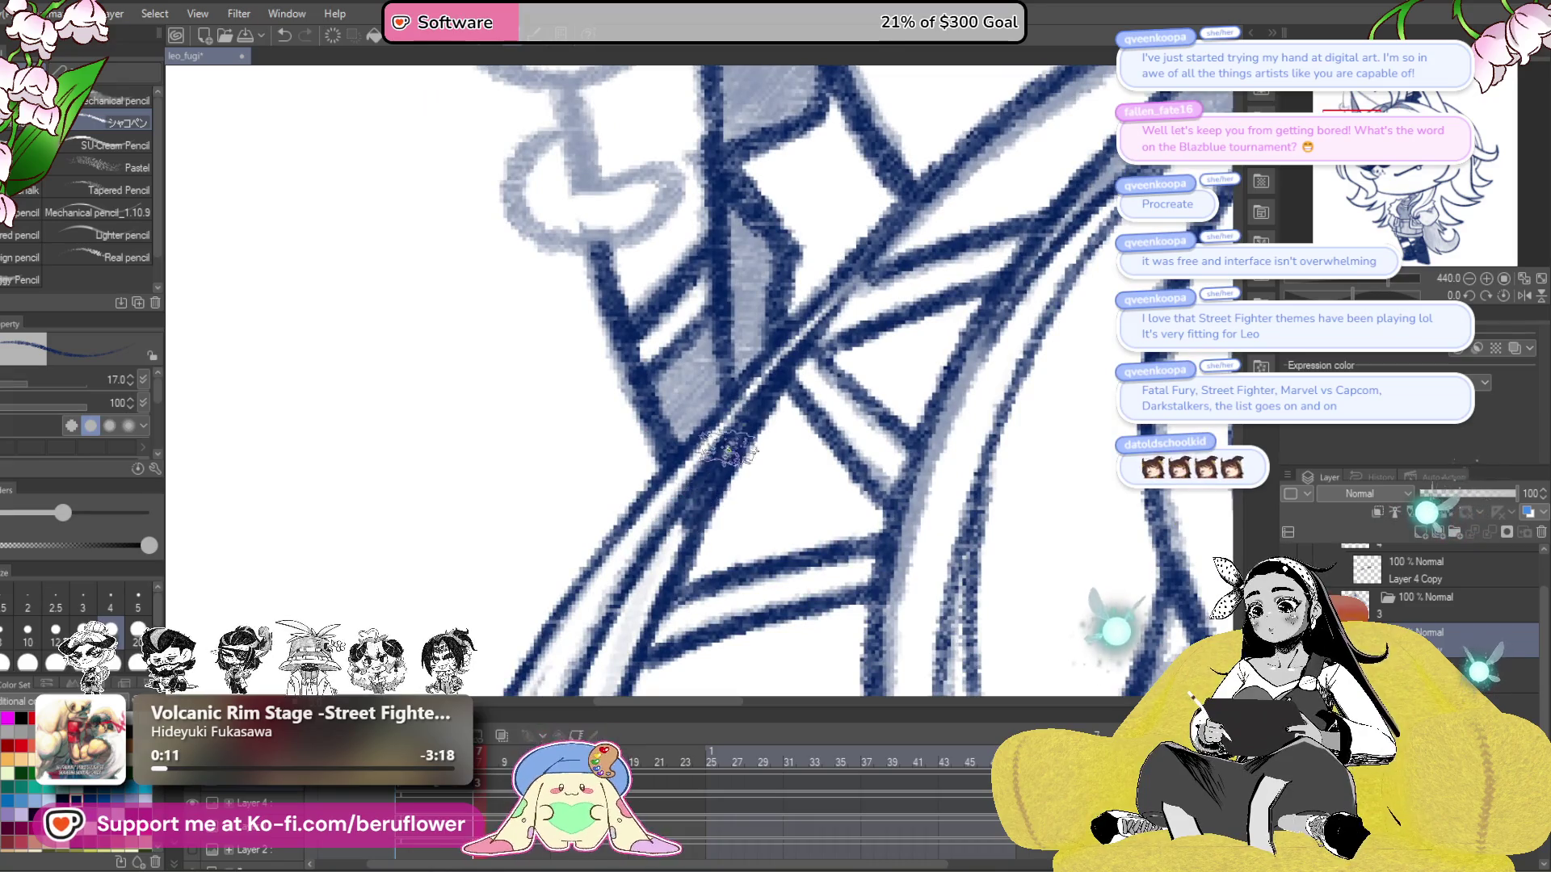
{"action": "scroll", "coordinate": [719, 458], "scroll_direction": "up", "scroll_amount": 2}
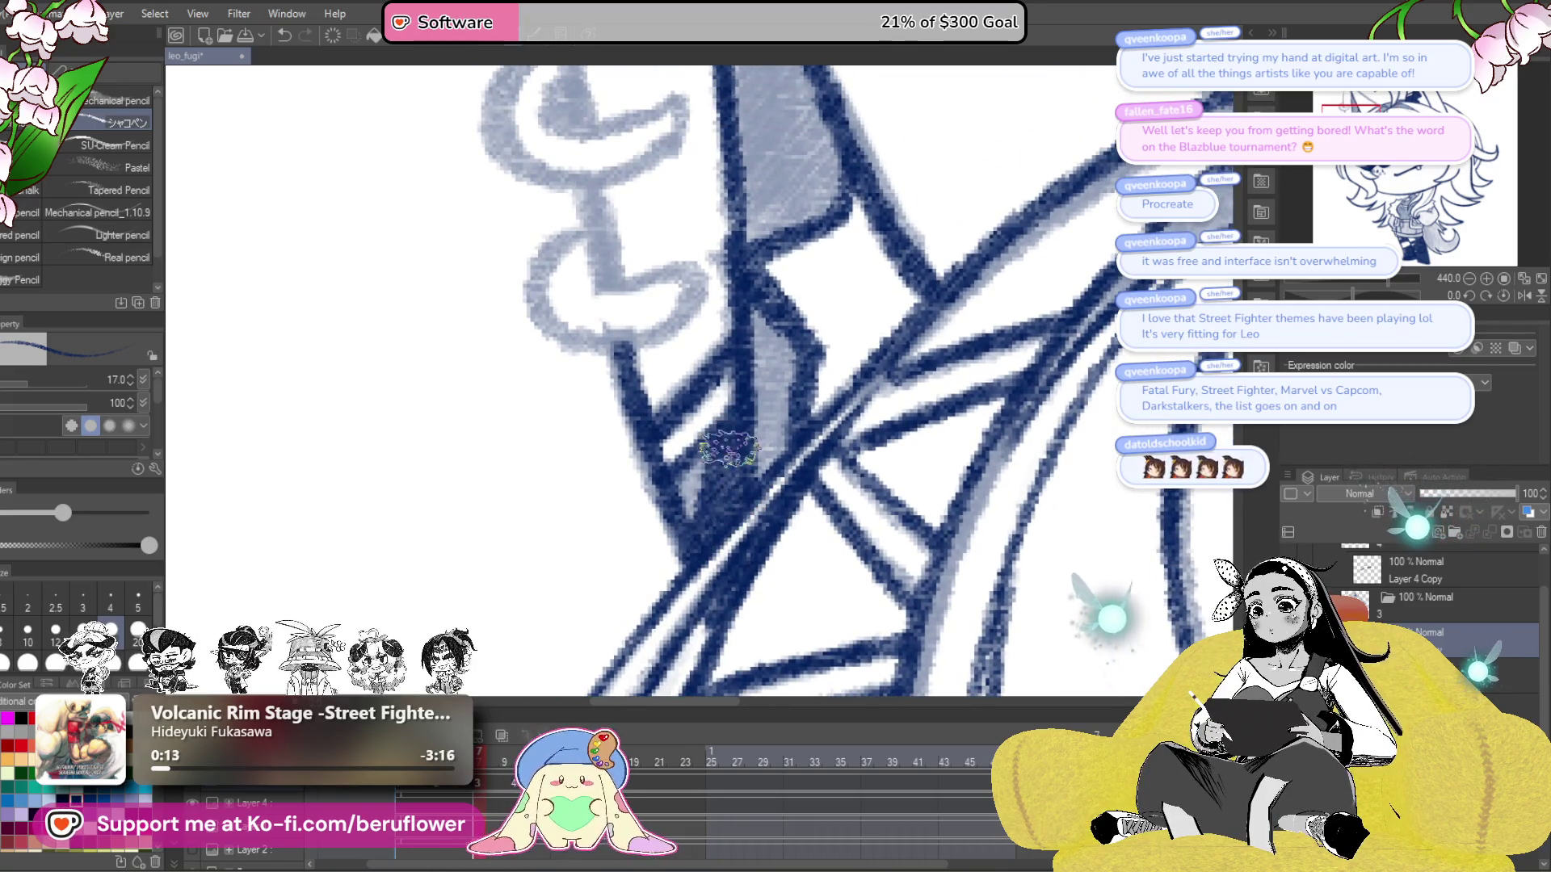
{"action": "scroll", "coordinate": [689, 456], "scroll_direction": "up", "scroll_amount": 1}
{"action": "mouse_move", "coordinate": [756, 343]}
{"action": "left_mouse_down"}
{"action": "mouse_move", "coordinate": [776, 391]}
{"action": "mouse_move", "coordinate": [759, 500]}
{"action": "left_mouse_up"}
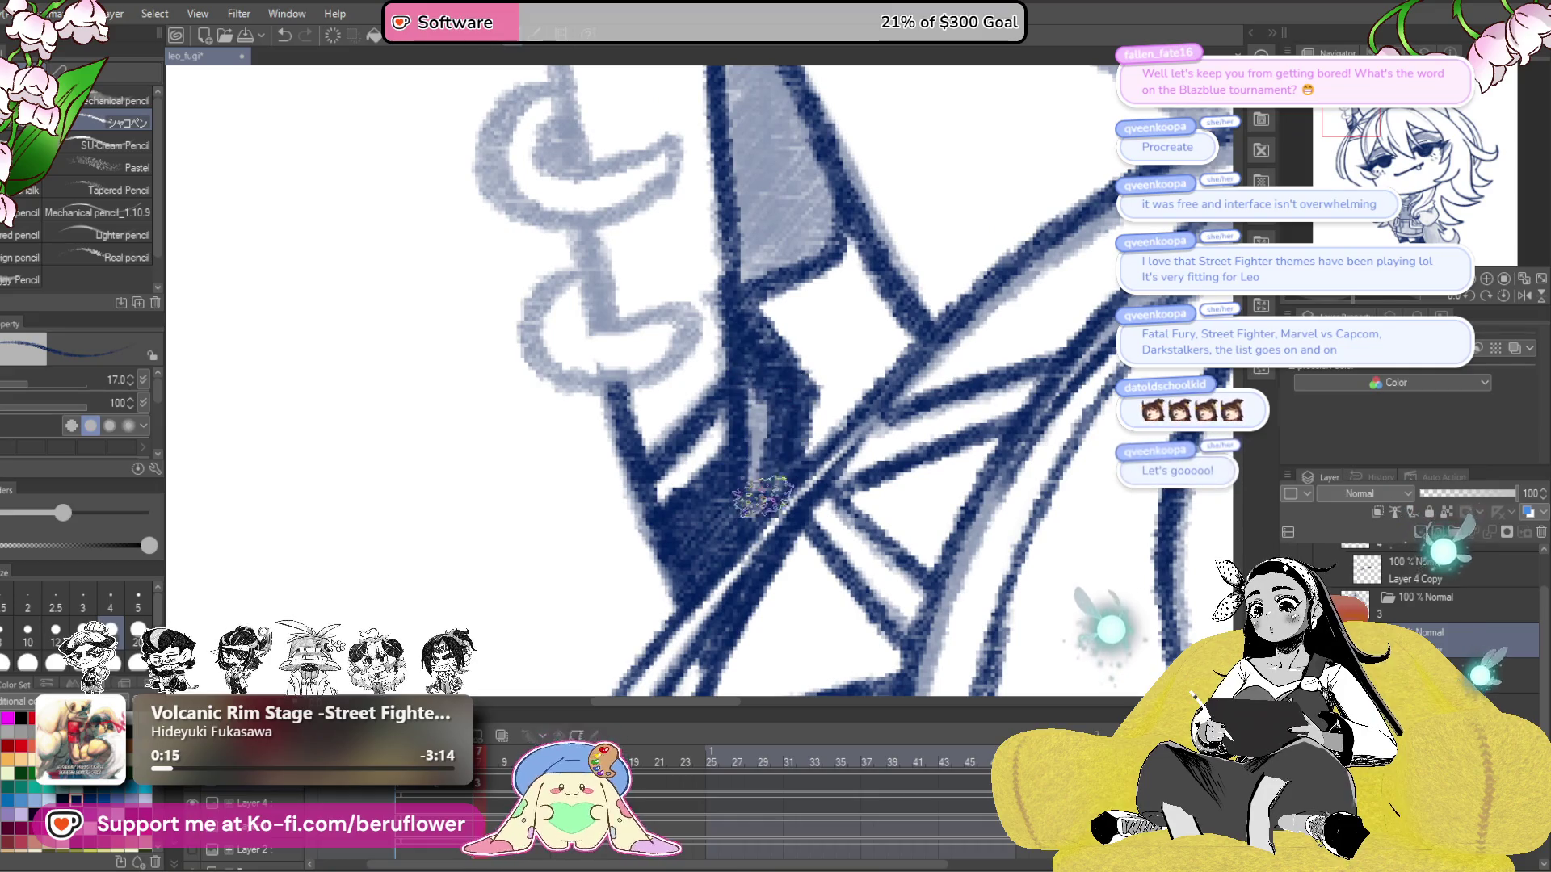
{"action": "scroll", "coordinate": [756, 439], "scroll_direction": "down", "scroll_amount": 4}
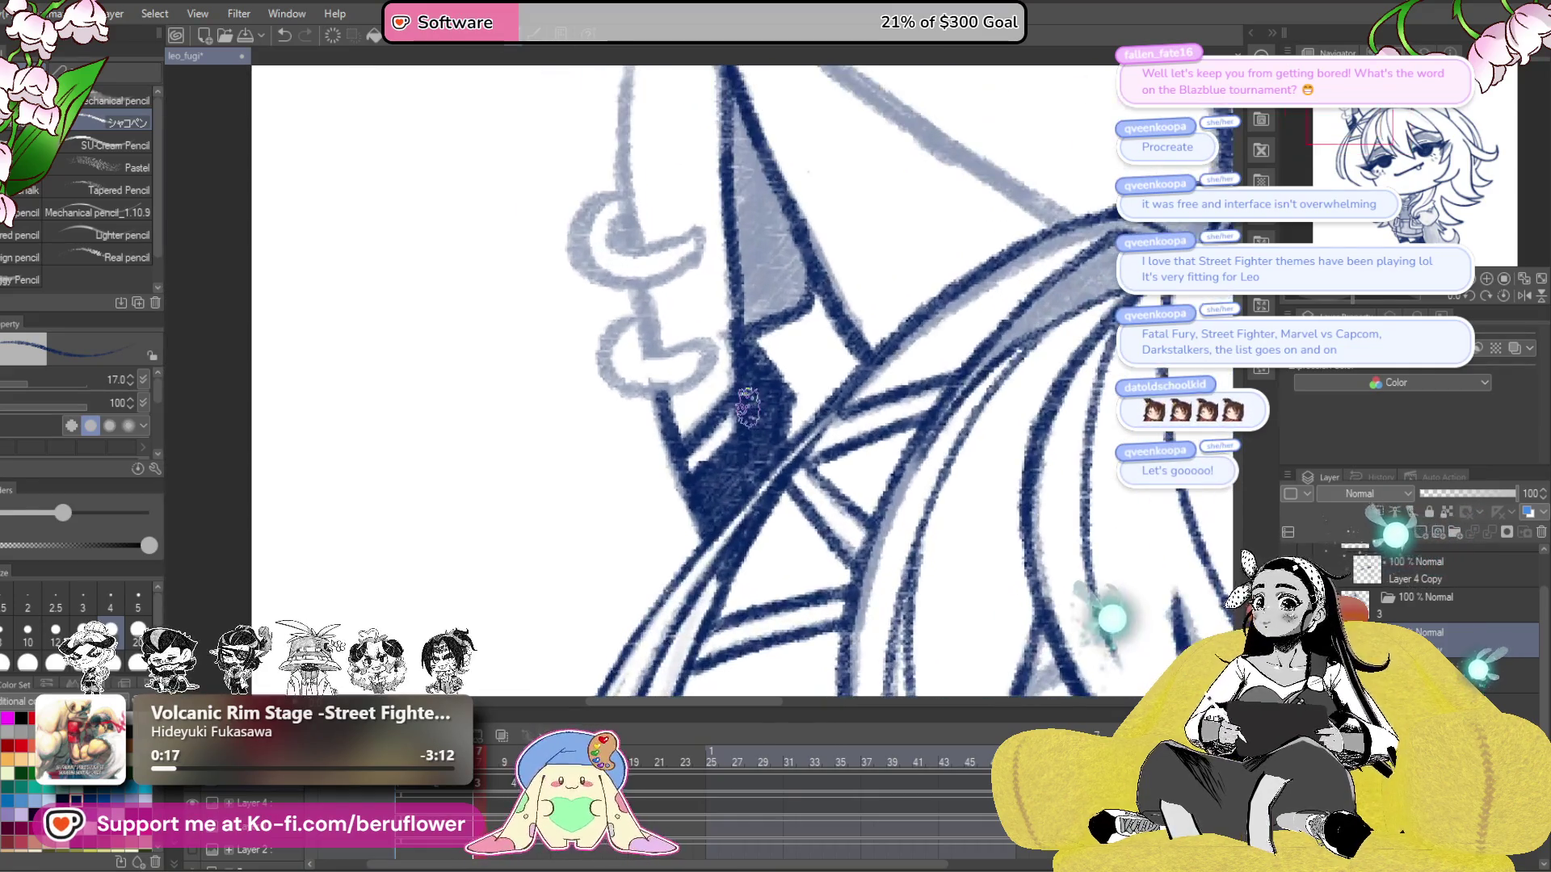
{"action": "scroll", "coordinate": [717, 230], "scroll_direction": "up", "scroll_amount": 2}
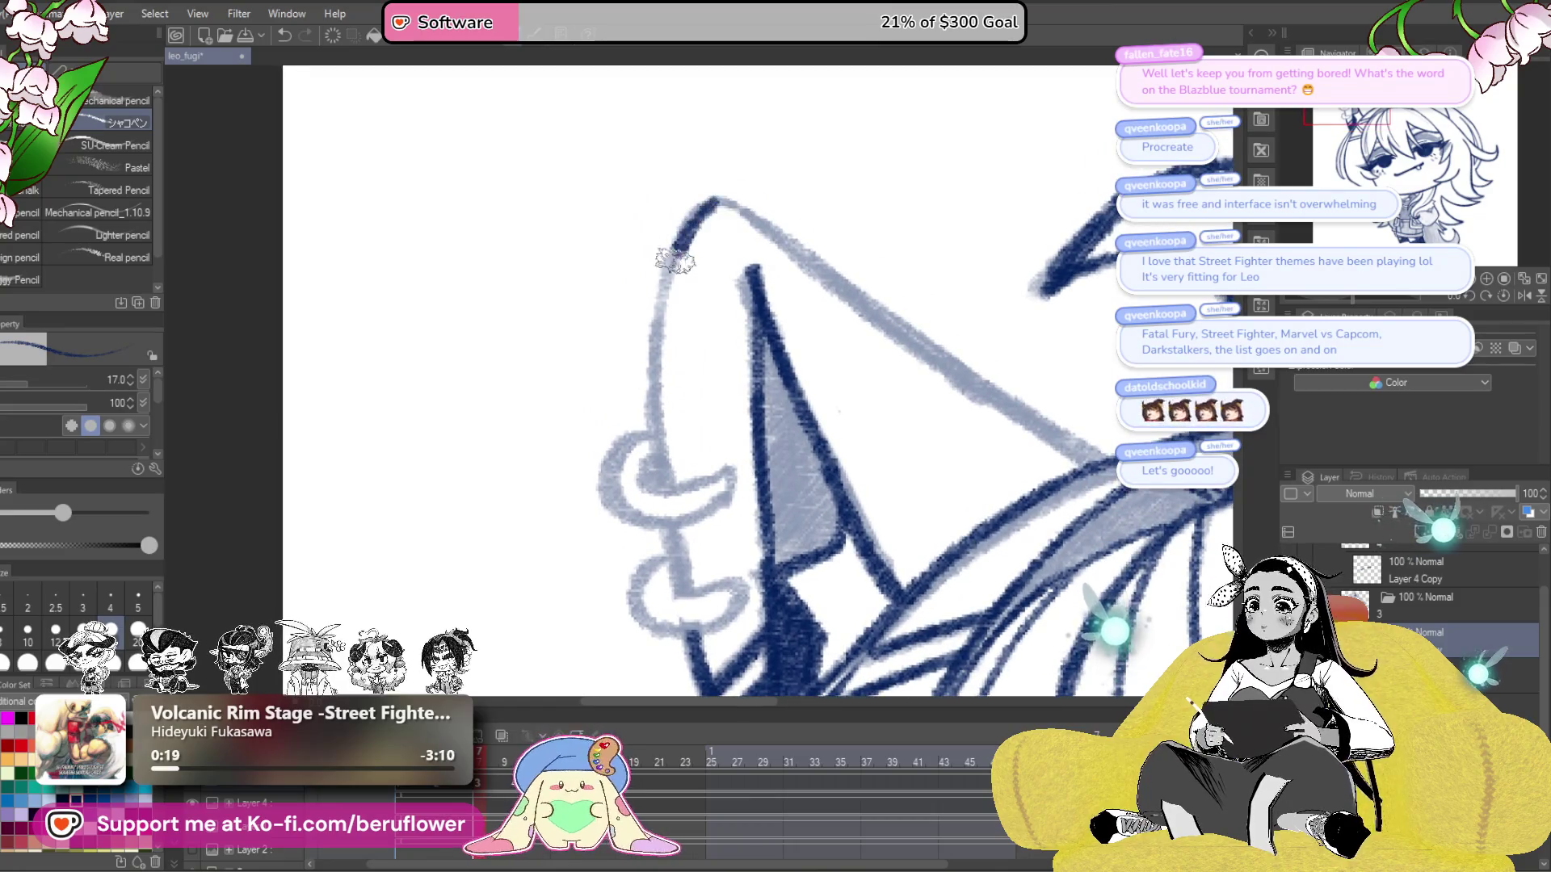
{"action": "left_click_drag", "start_coordinate": [684, 525], "coordinate": [669, 447]}
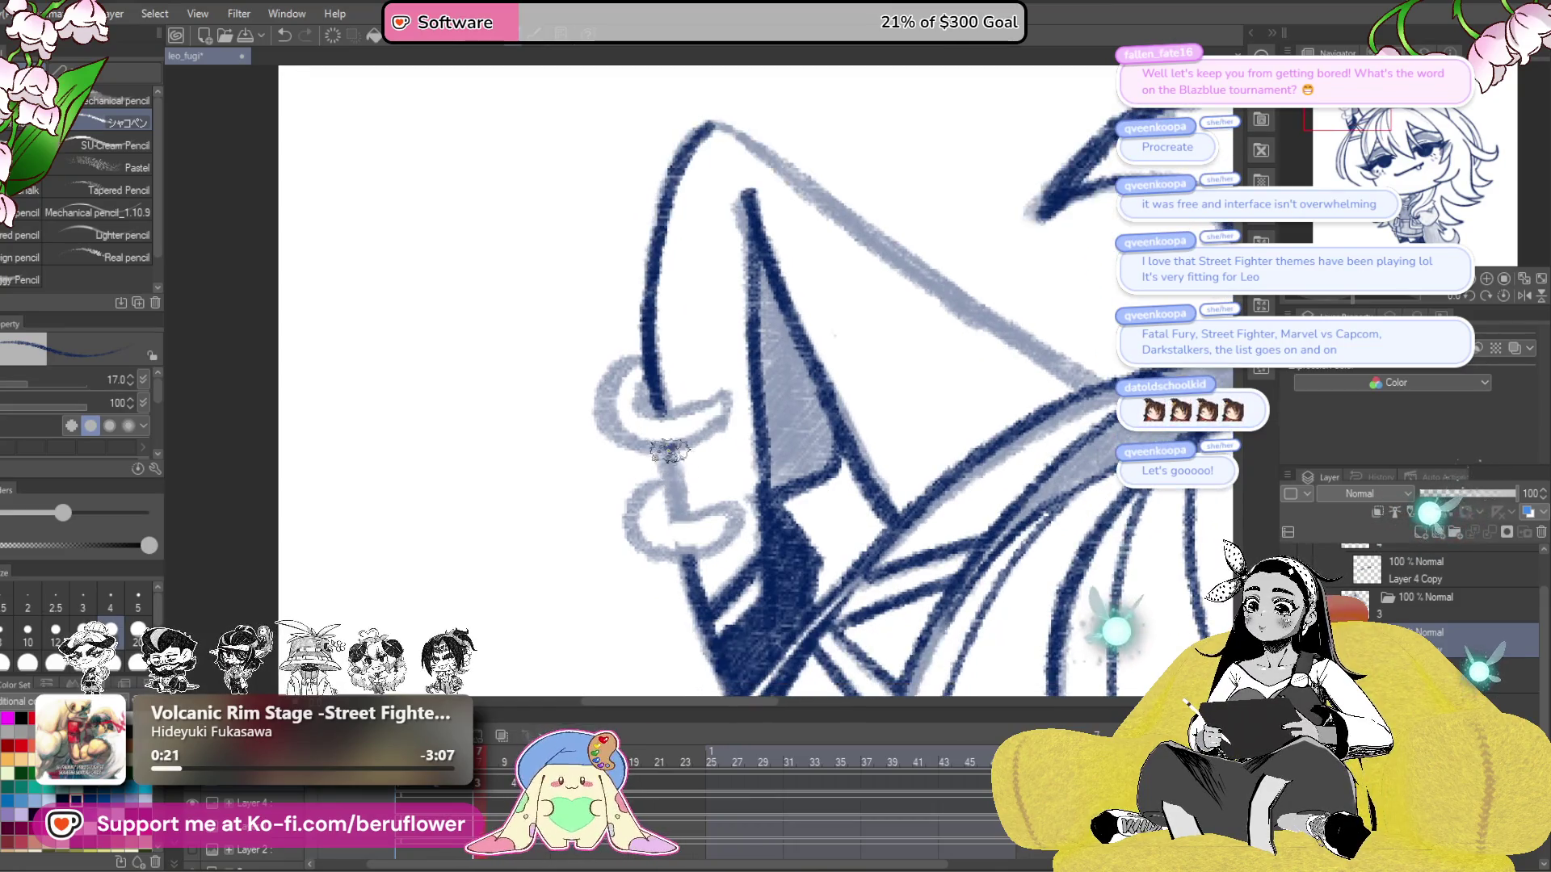
{"action": "scroll", "coordinate": [658, 355], "scroll_direction": "up", "scroll_amount": 6}
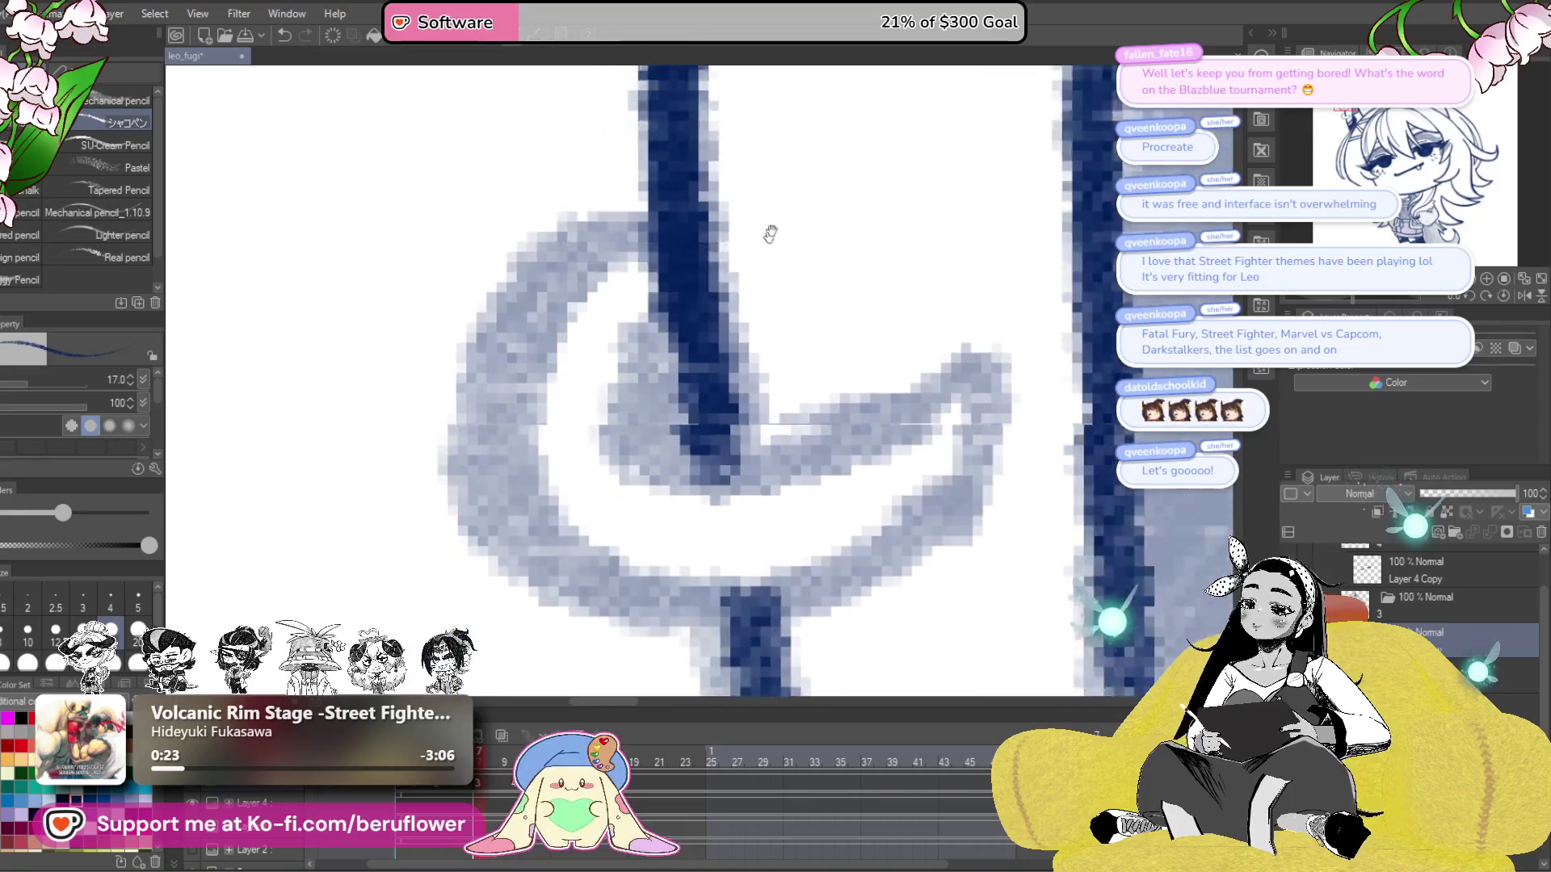
- Ink the earring loop's lower curve, hook and curl in dark navy
{"action": "mouse_move", "coordinate": [557, 416]}
{"action": "left_mouse_down"}
{"action": "mouse_move", "coordinate": [848, 416]}
{"action": "mouse_move", "coordinate": [952, 294]}
{"action": "mouse_move", "coordinate": [849, 329]}
{"action": "mouse_move", "coordinate": [647, 323]}
{"action": "left_mouse_up"}
{"action": "scroll", "coordinate": [647, 323], "scroll_direction": "down", "scroll_amount": 3}
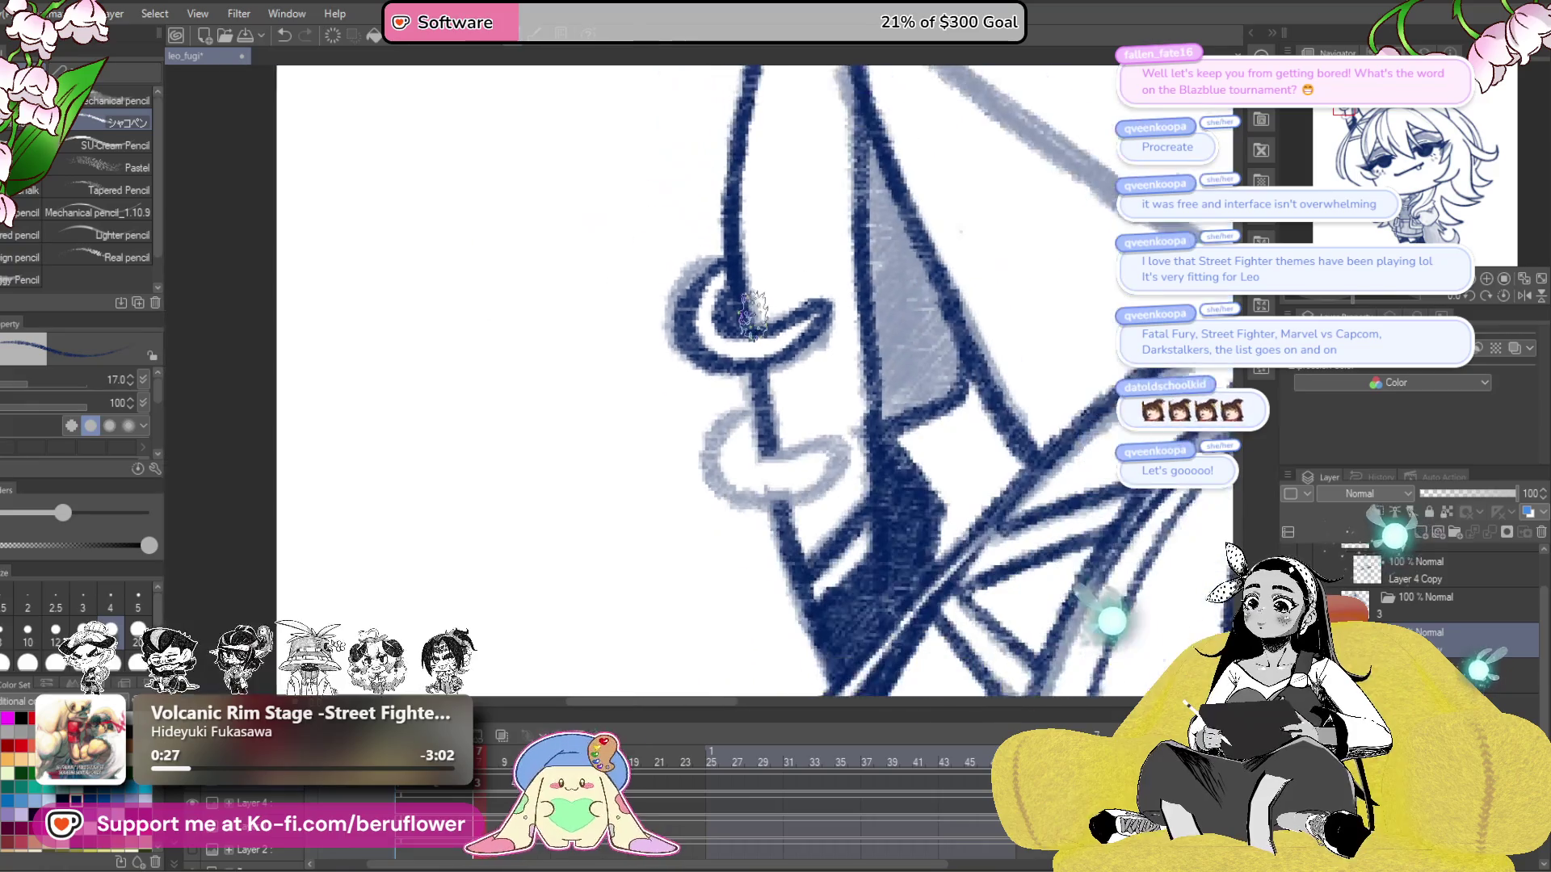
{"action": "scroll", "coordinate": [759, 290], "scroll_direction": "up", "scroll_amount": 2}
{"action": "left_click_drag", "start_coordinate": [758, 291], "coordinate": [847, 291]}
{"action": "mouse_move", "coordinate": [687, 259]}
{"action": "left_mouse_down"}
{"action": "mouse_move", "coordinate": [557, 420]}
{"action": "mouse_move", "coordinate": [775, 485]}
{"action": "mouse_move", "coordinate": [852, 340]}
{"action": "left_mouse_up"}
{"action": "scroll", "coordinate": [633, 356], "scroll_direction": "down", "scroll_amount": 3}
- Ink the sketch line down to the ear's lower curve, then reset rotation and fit the view
{"action": "mouse_move", "coordinate": [1002, 420]}
{"action": "left_mouse_down"}
{"action": "mouse_move", "coordinate": [1042, 460]}
{"action": "mouse_move", "coordinate": [1044, 524]}
{"action": "left_mouse_up"}
{"action": "left_click_drag", "start_coordinate": [1050, 647], "coordinate": [1040, 437]}
{"action": "left_click_drag", "start_coordinate": [678, 279], "coordinate": [519, 598]}
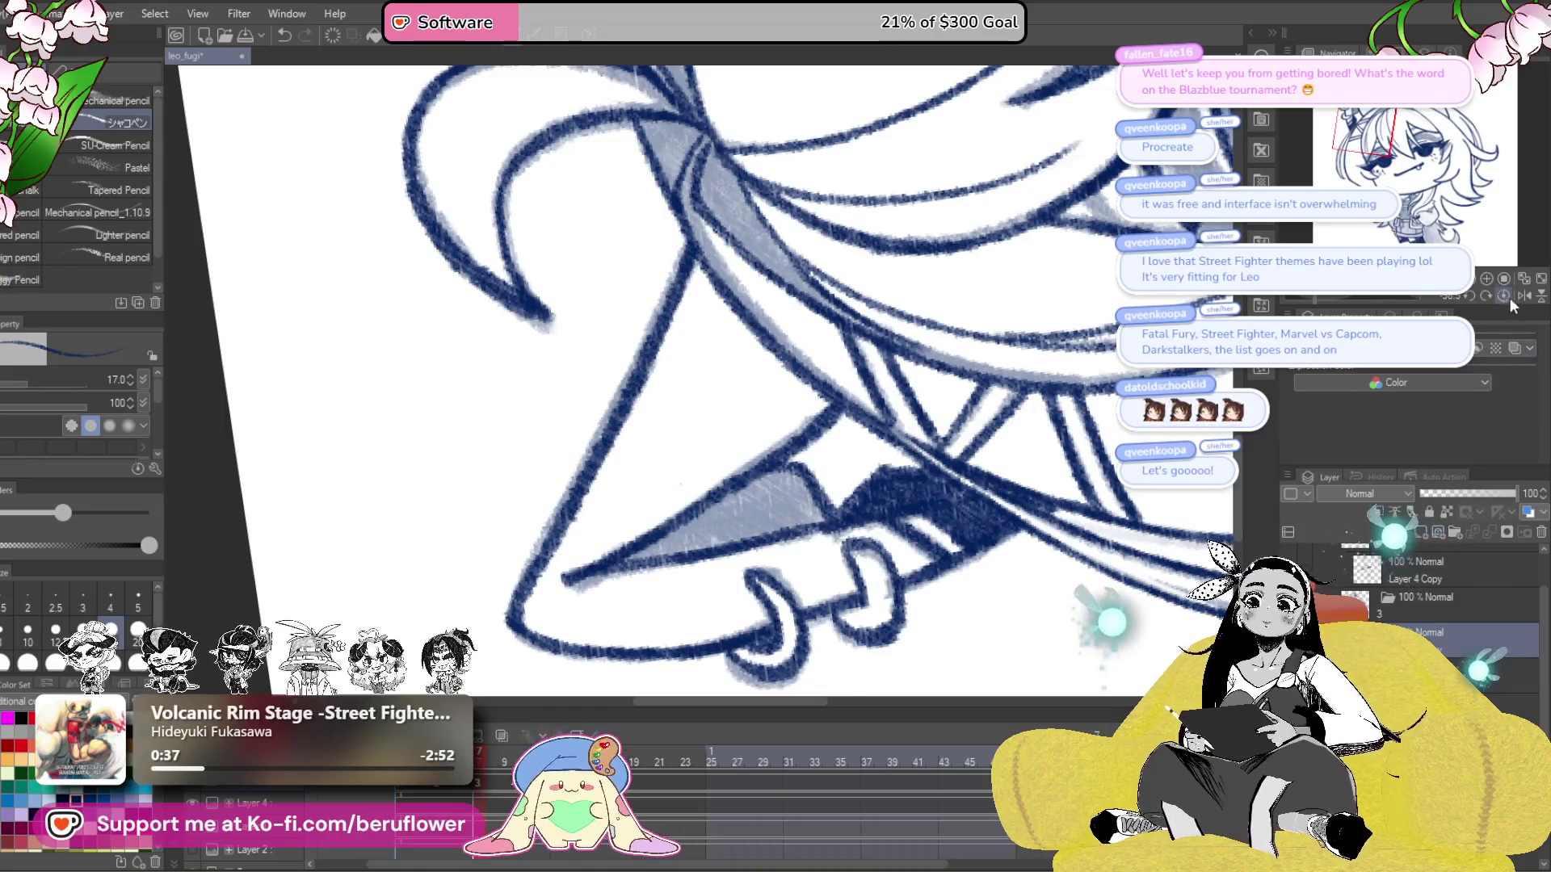
{"action": "left_click", "coordinate": [1504, 295]}
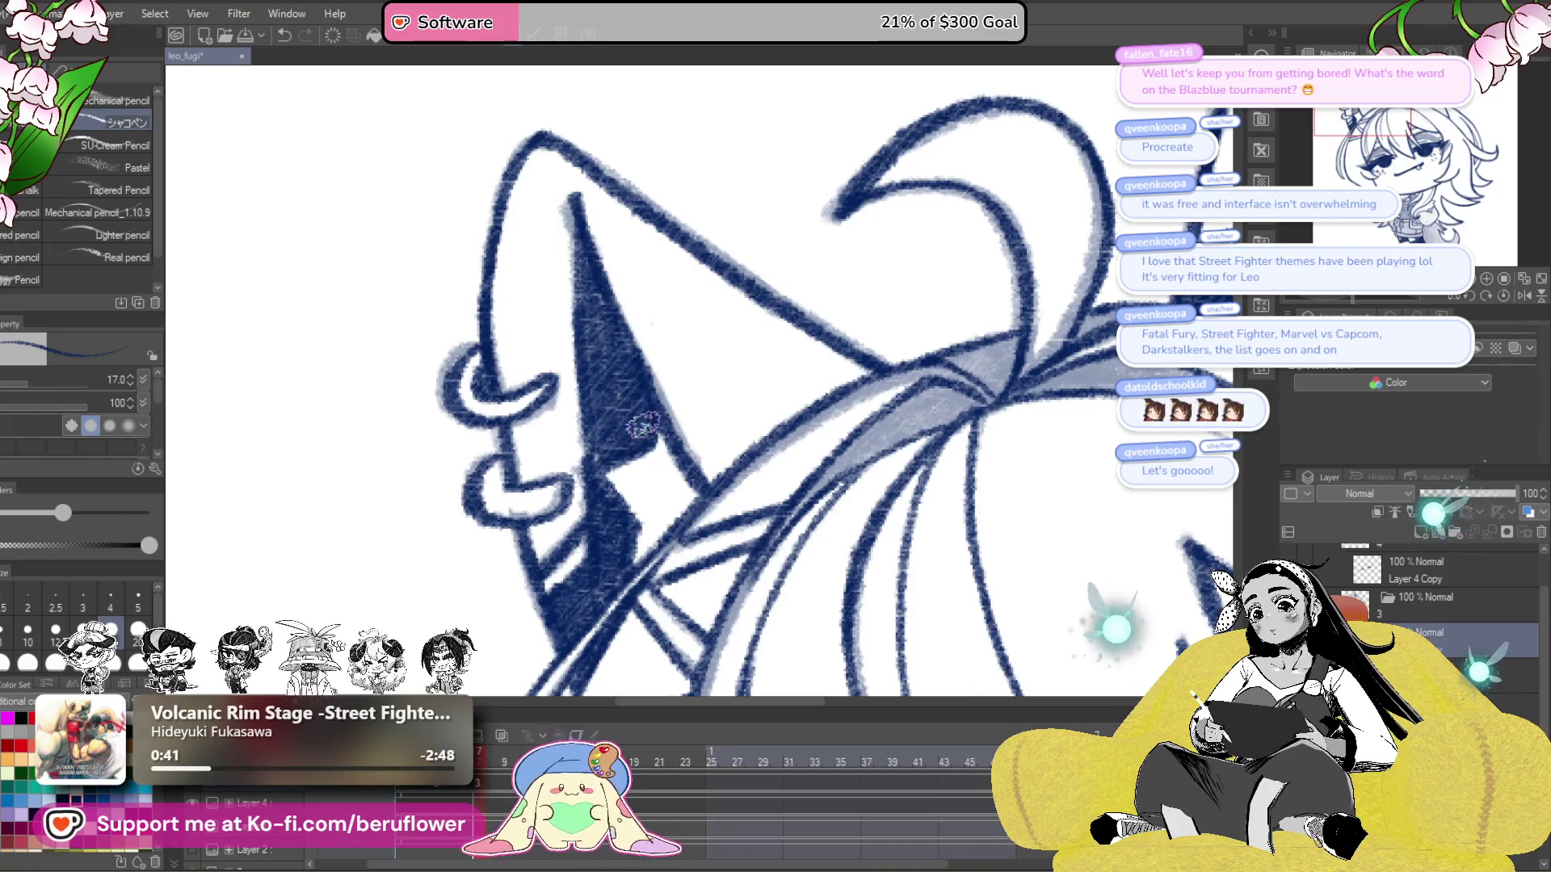
{"action": "key", "text": "ctrl+0"}
{"action": "scroll", "coordinate": [1057, 517], "scroll_direction": "up", "scroll_amount": 3}
{"action": "left_click_drag", "start_coordinate": [1057, 566], "coordinate": [1058, 466]}
{"action": "scroll", "coordinate": [1058, 467], "scroll_direction": "down", "scroll_amount": 2}
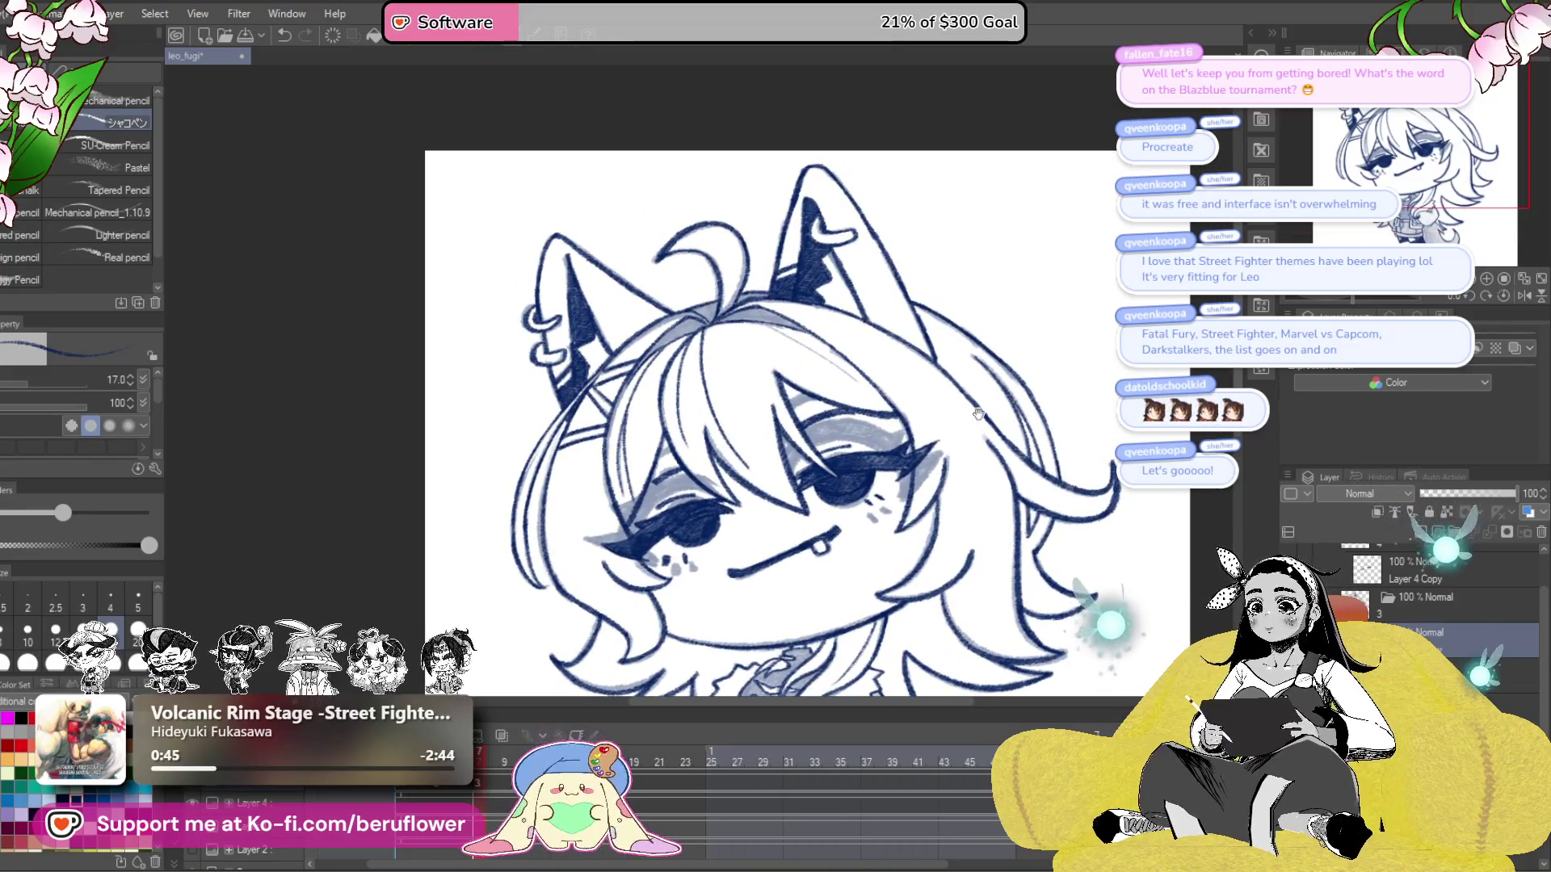
- Add darker navy shading near the ear's base
{"action": "scroll", "coordinate": [978, 414], "scroll_direction": "down", "scroll_amount": 2}
{"action": "scroll", "coordinate": [1024, 593], "scroll_direction": "up", "scroll_amount": 2}
{"action": "scroll", "coordinate": [727, 244], "scroll_direction": "up", "scroll_amount": 5}
{"action": "left_click_drag", "start_coordinate": [872, 311], "coordinate": [748, 354]}
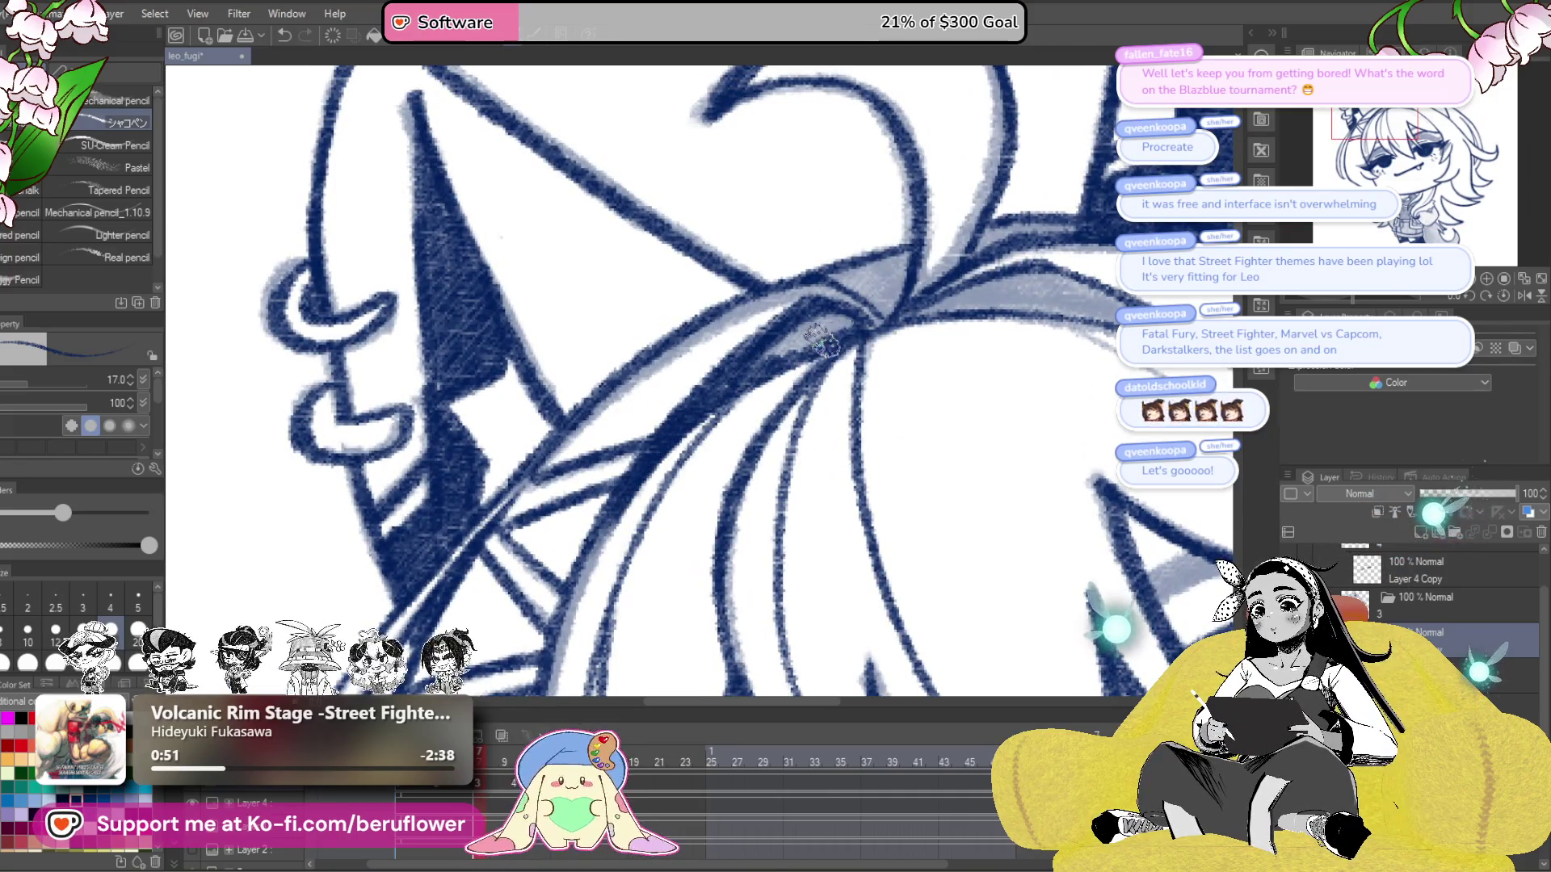
{"action": "left_click_drag", "start_coordinate": [764, 355], "coordinate": [771, 362]}
{"action": "mouse_move", "coordinate": [956, 379]}
{"action": "left_mouse_down"}
{"action": "mouse_move", "coordinate": [912, 411]}
{"action": "mouse_move", "coordinate": [879, 337]}
{"action": "left_mouse_up"}
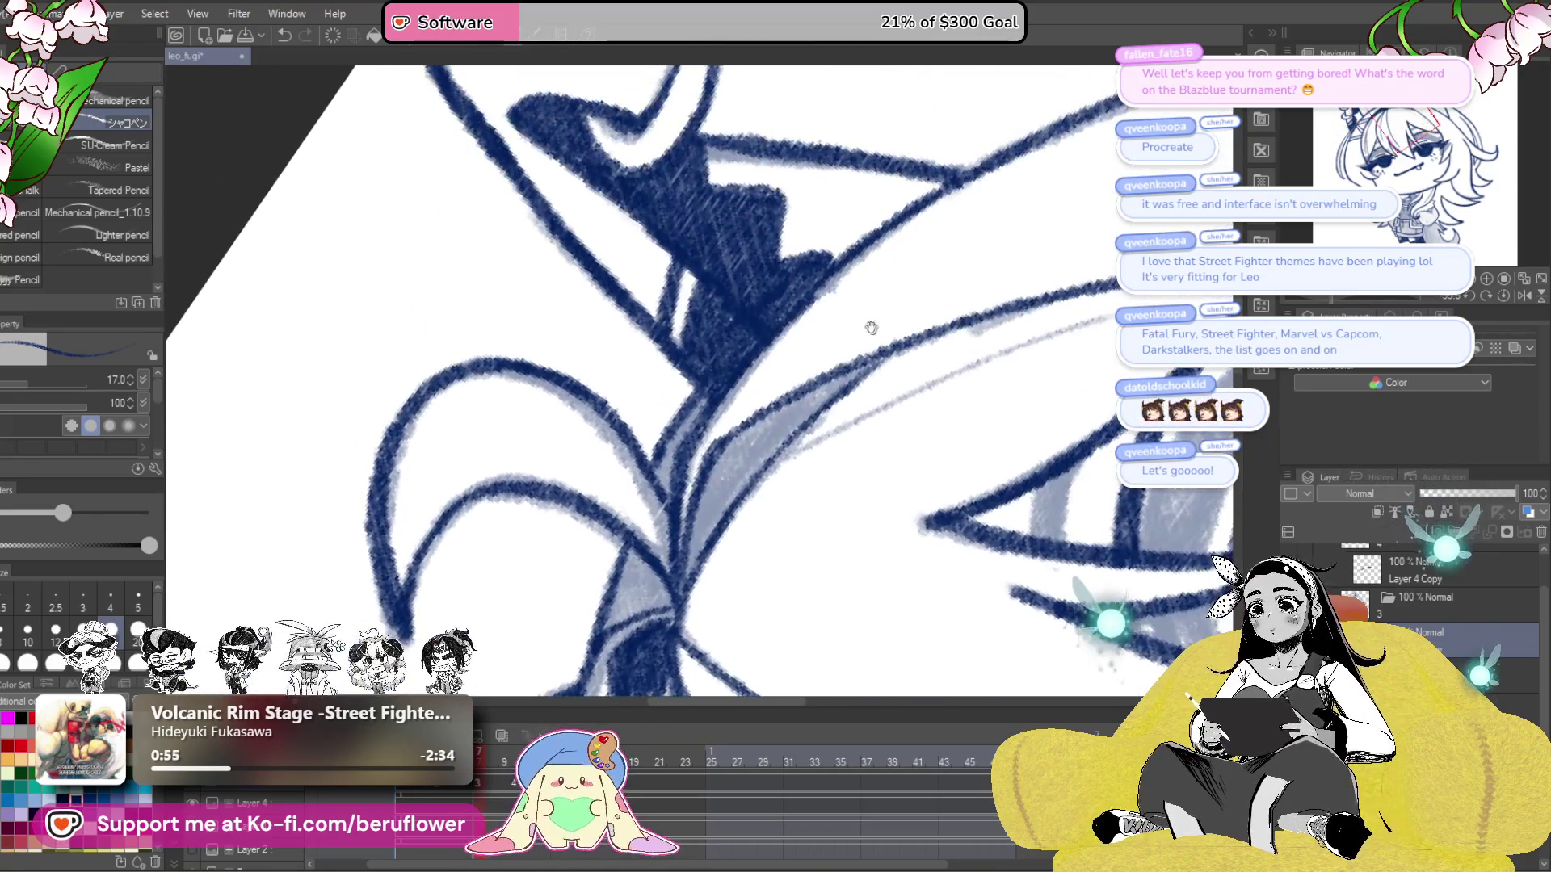
- Ink the faint guide line toward the right, then zoom out and straighten to review the head
{"action": "left_click_drag", "start_coordinate": [784, 457], "coordinate": [1079, 323]}
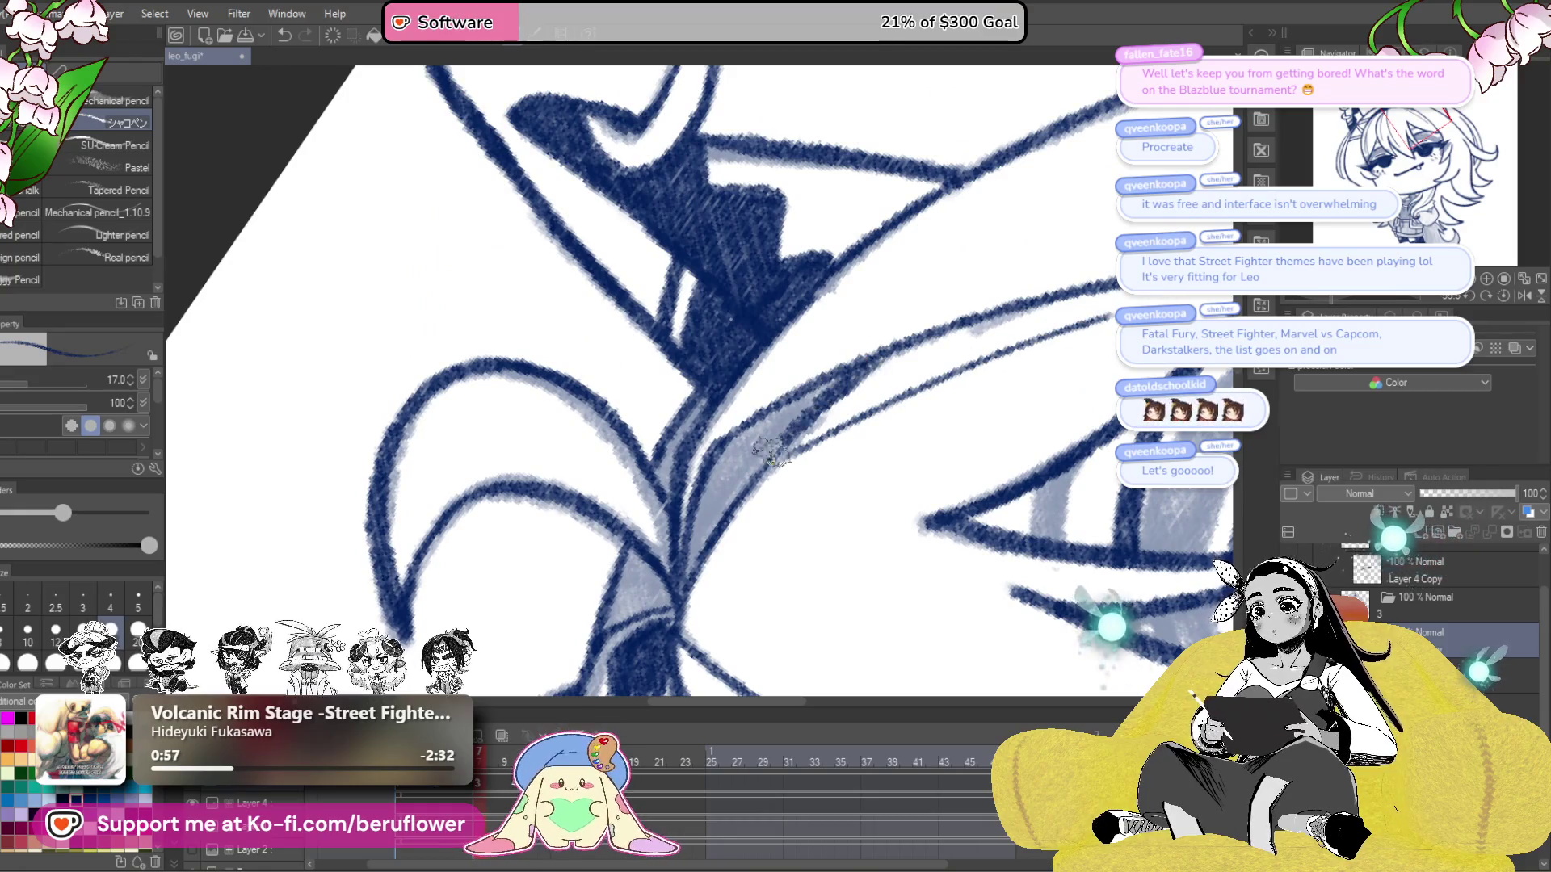
{"action": "mouse_move", "coordinate": [696, 561]}
{"action": "left_mouse_down"}
{"action": "mouse_move", "coordinate": [686, 517]}
{"action": "mouse_move", "coordinate": [840, 371]}
{"action": "mouse_move", "coordinate": [727, 444]}
{"action": "mouse_move", "coordinate": [692, 536]}
{"action": "mouse_move", "coordinate": [793, 448]}
{"action": "mouse_move", "coordinate": [762, 500]}
{"action": "mouse_move", "coordinate": [782, 511]}
{"action": "left_mouse_up"}
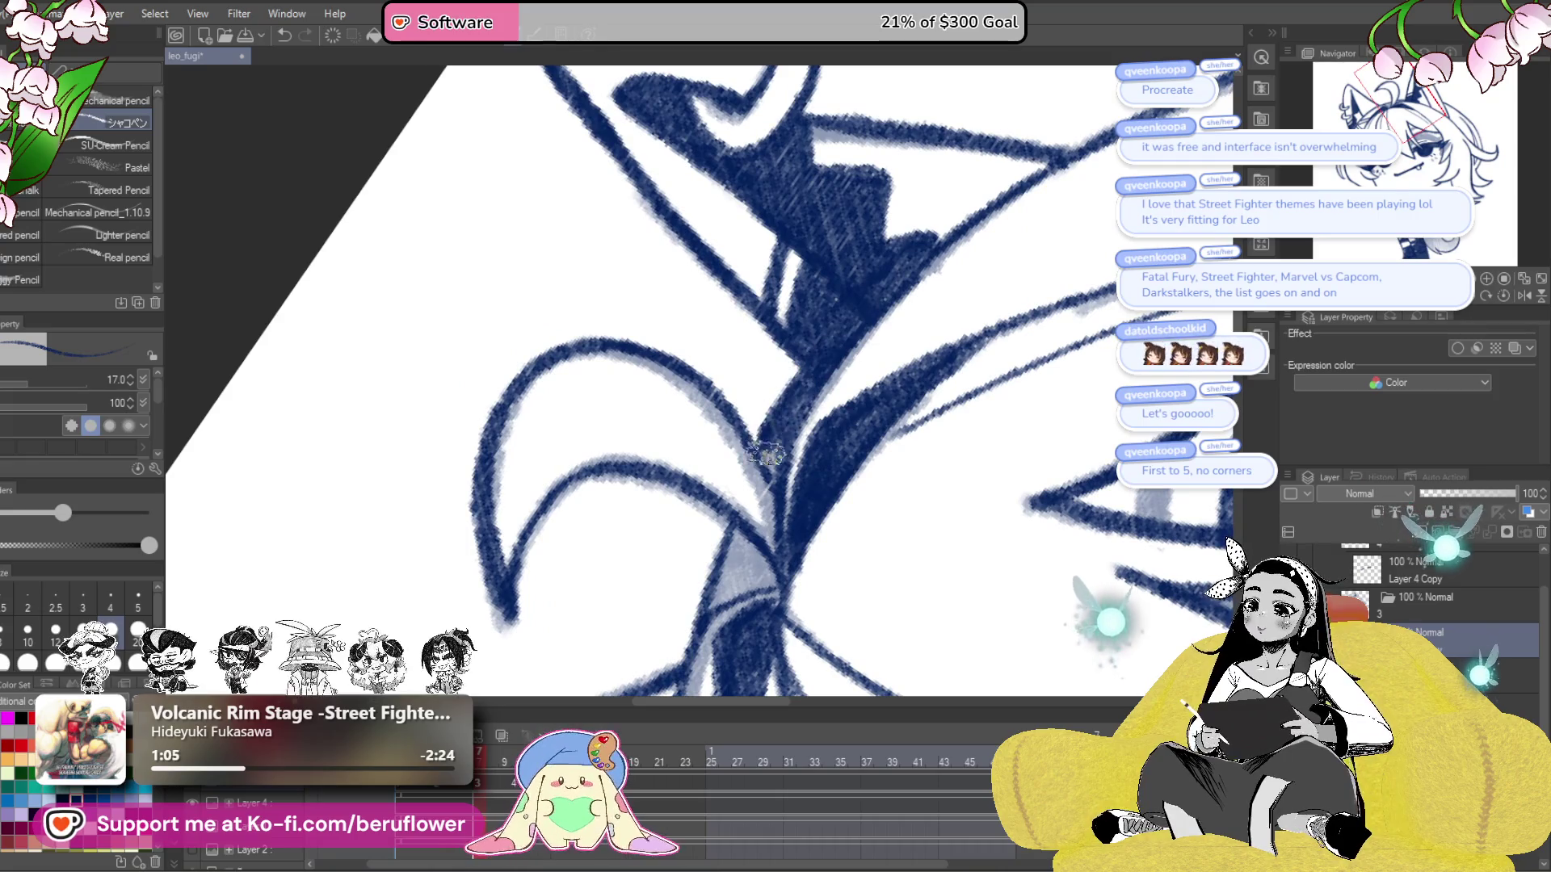
{"action": "scroll", "coordinate": [768, 449], "scroll_direction": "down", "scroll_amount": 1}
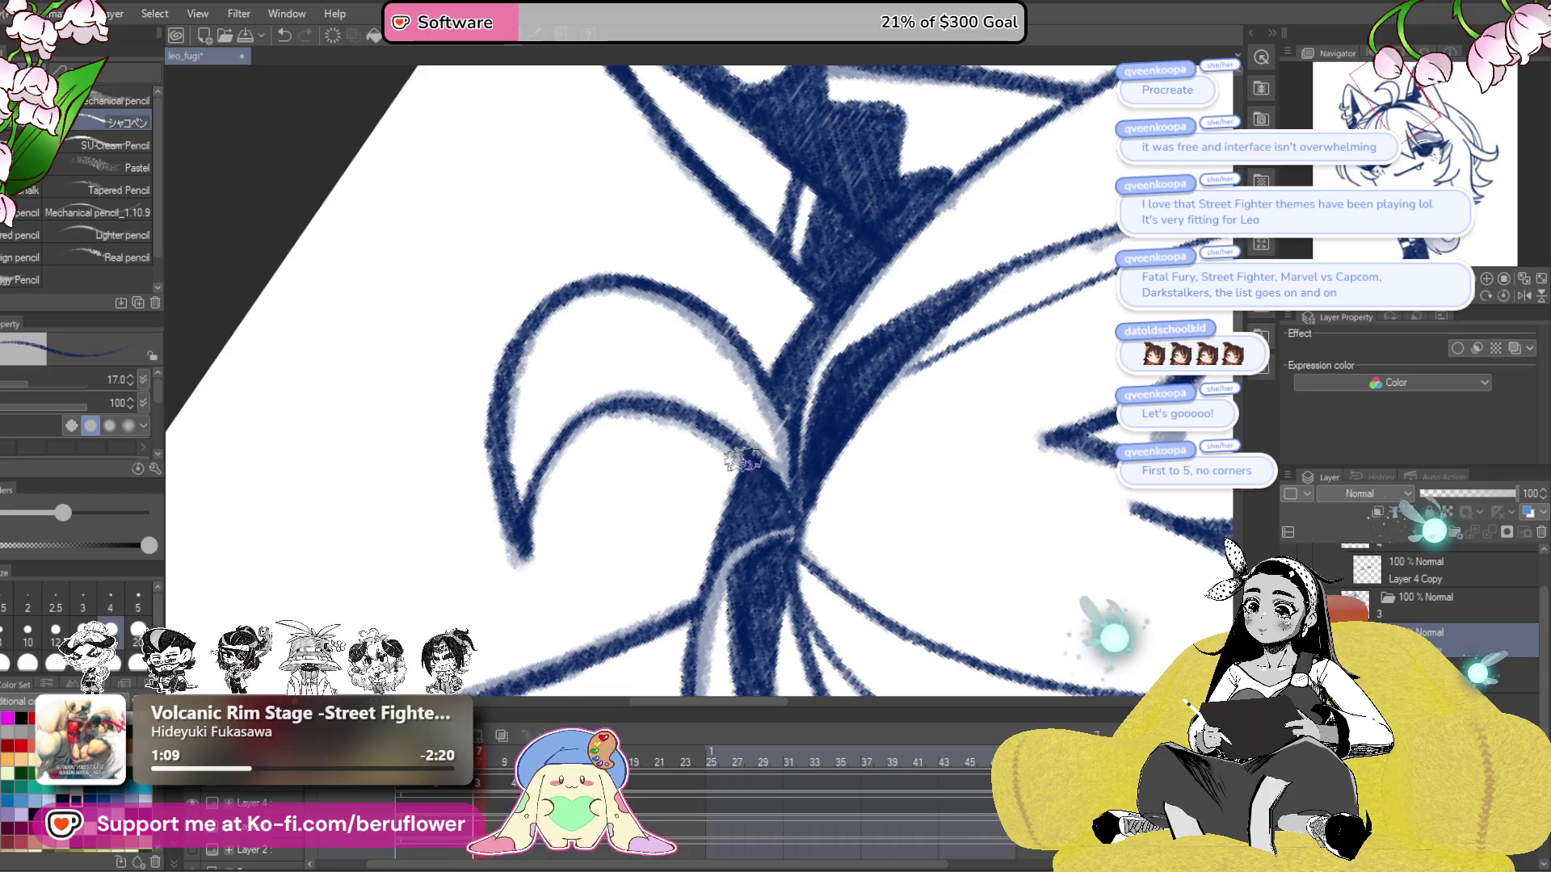
{"action": "scroll", "coordinate": [790, 413], "scroll_direction": "down", "scroll_amount": 2}
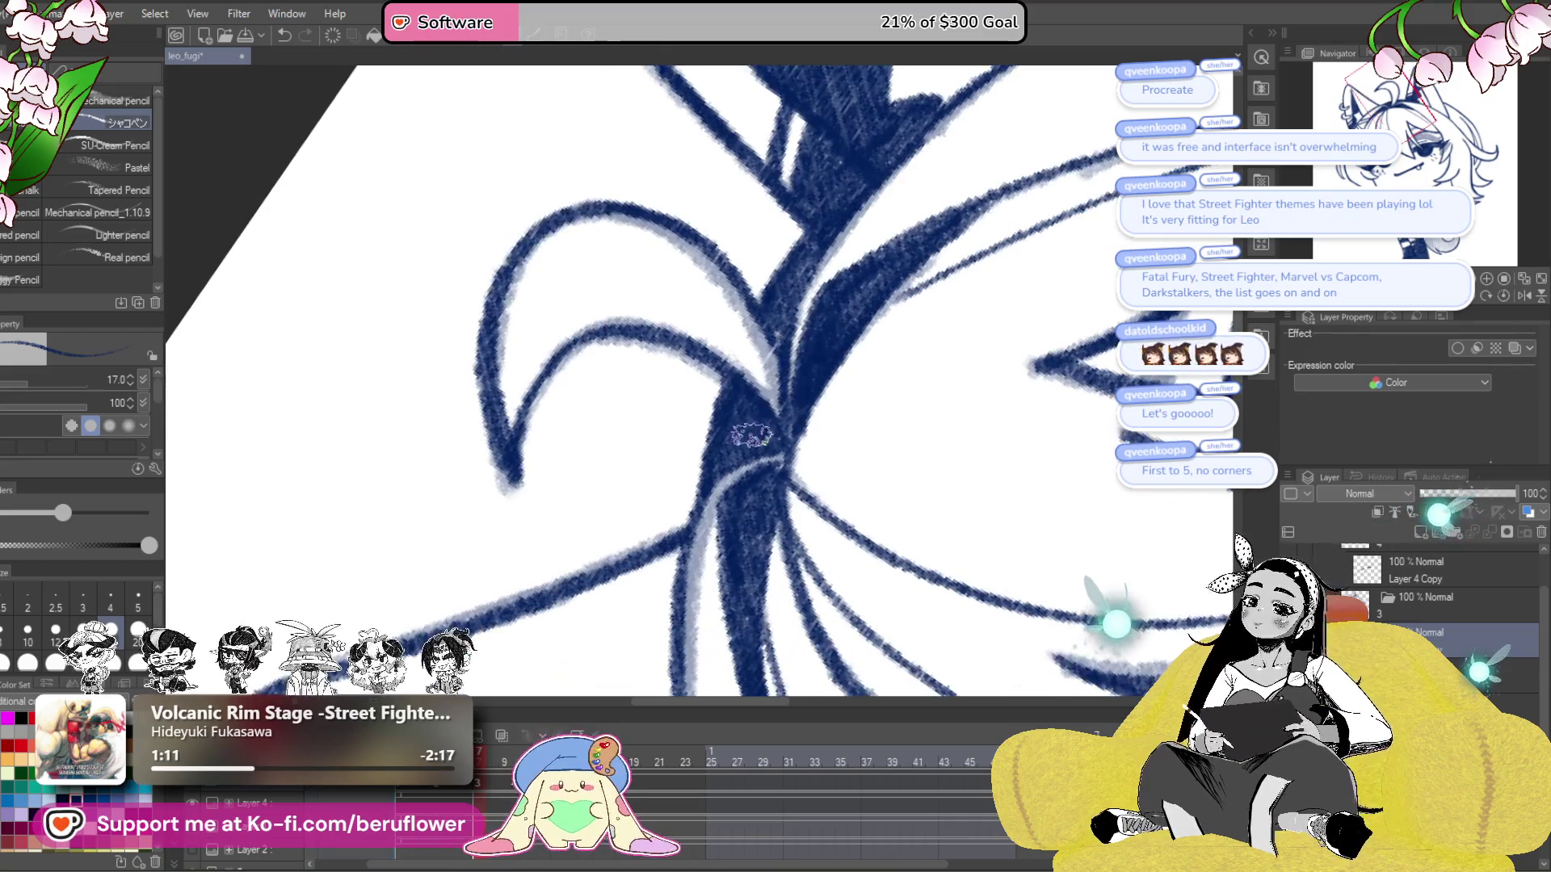
{"action": "scroll", "coordinate": [759, 424], "scroll_direction": "down", "scroll_amount": 3}
{"action": "left_click_drag", "start_coordinate": [950, 558], "coordinate": [776, 546]}
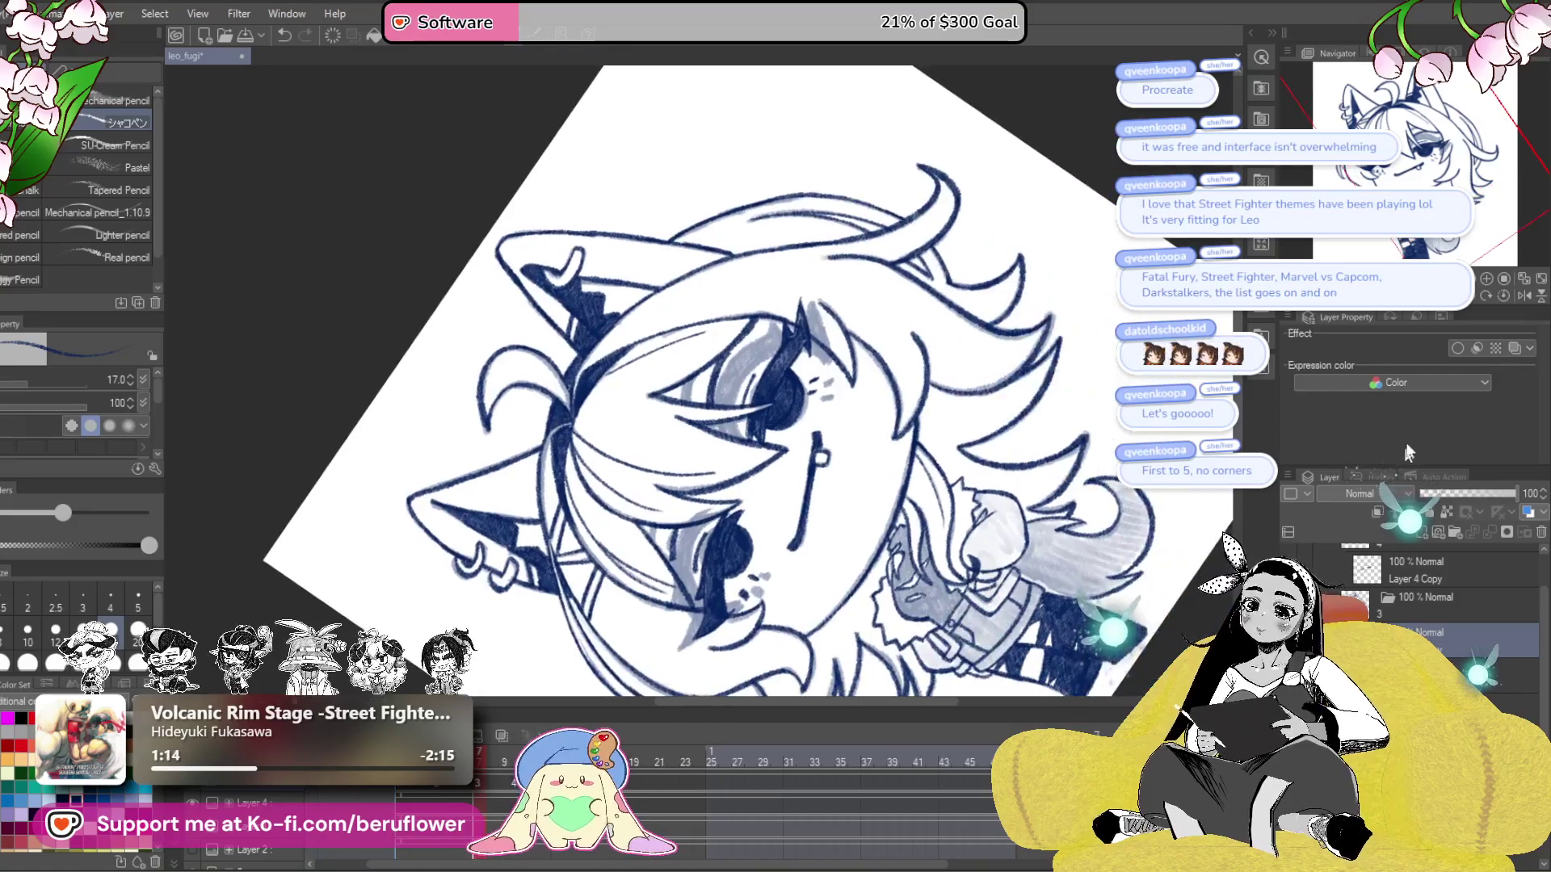
{"action": "left_click", "coordinate": [1485, 296]}
- Pan the character up in view and step the timeline to the closed-eyes animation frame
{"action": "left_click_drag", "start_coordinate": [977, 574], "coordinate": [980, 502]}
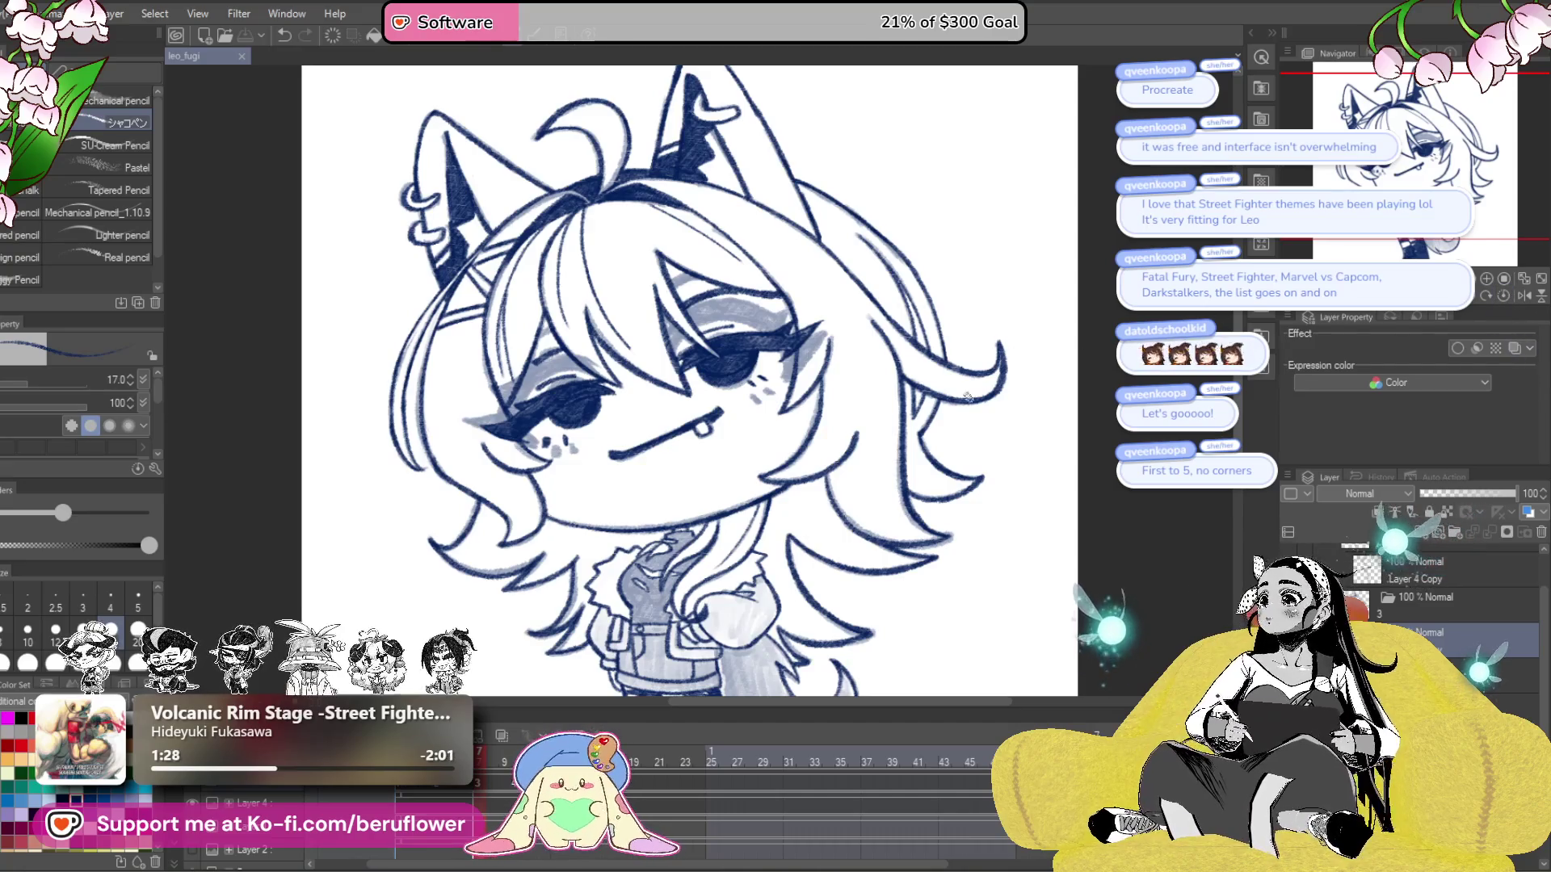
{"action": "scroll", "coordinate": [977, 557], "scroll_direction": "down", "scroll_amount": 3}
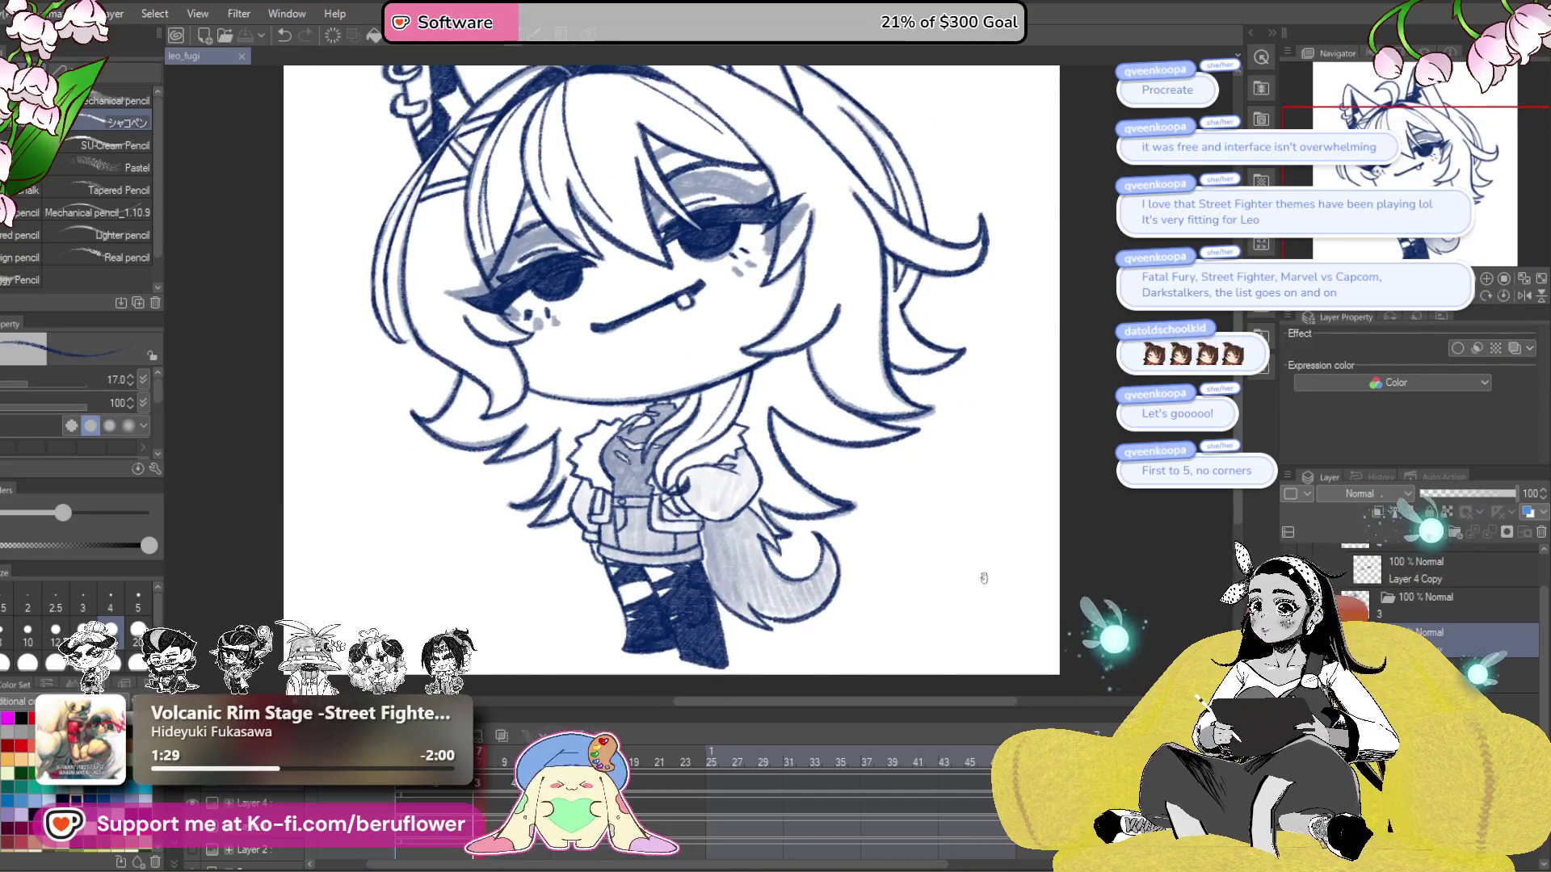
{"action": "scroll", "coordinate": [1024, 579], "scroll_direction": "up", "scroll_amount": 1}
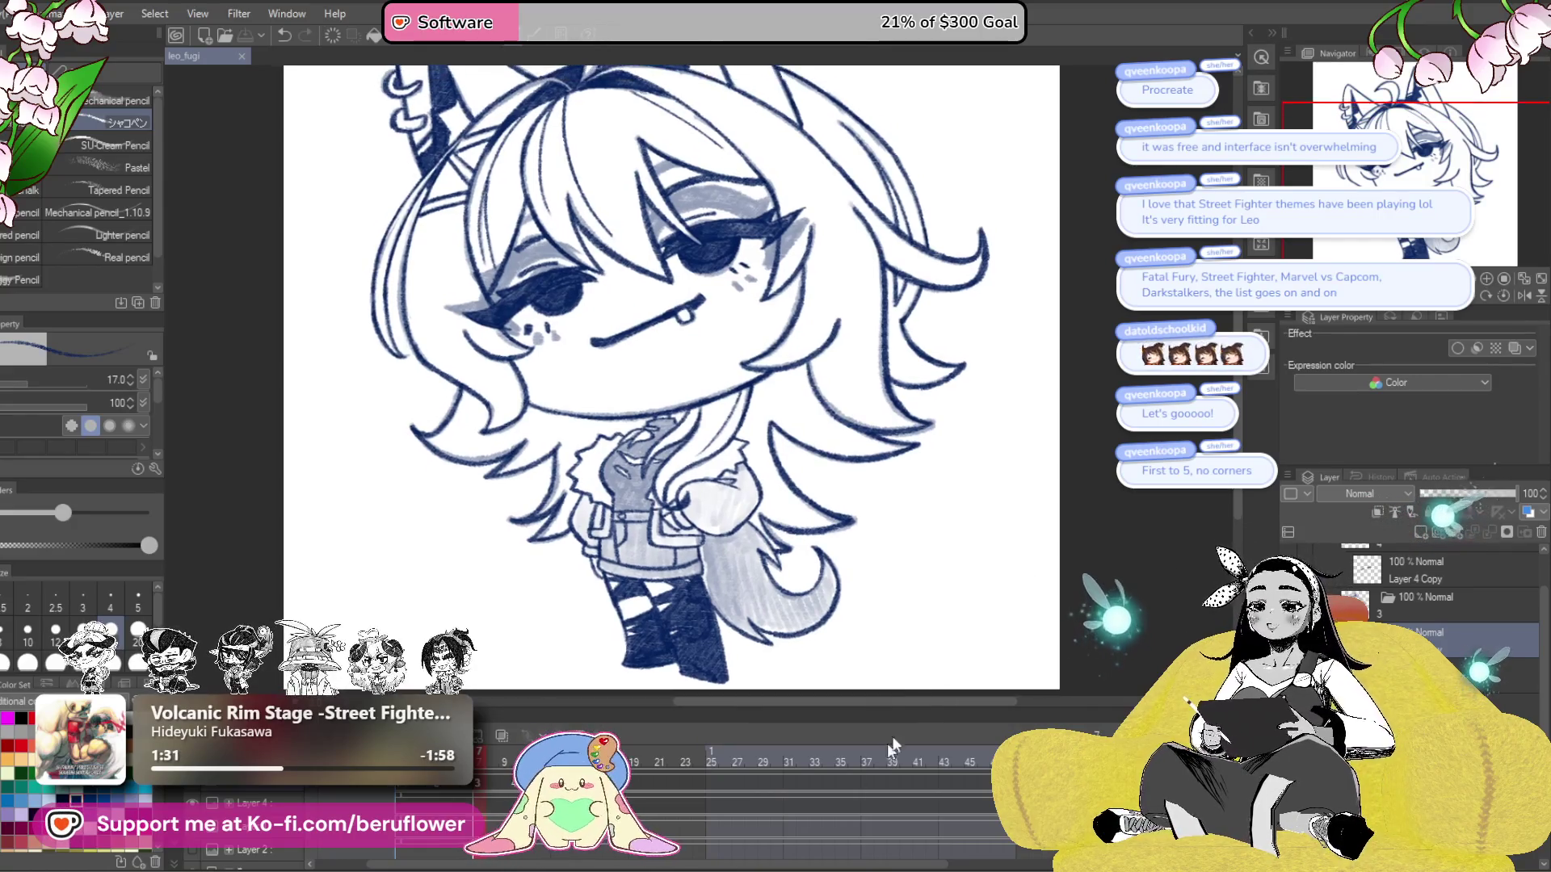
{"action": "left_click", "coordinate": [873, 759]}
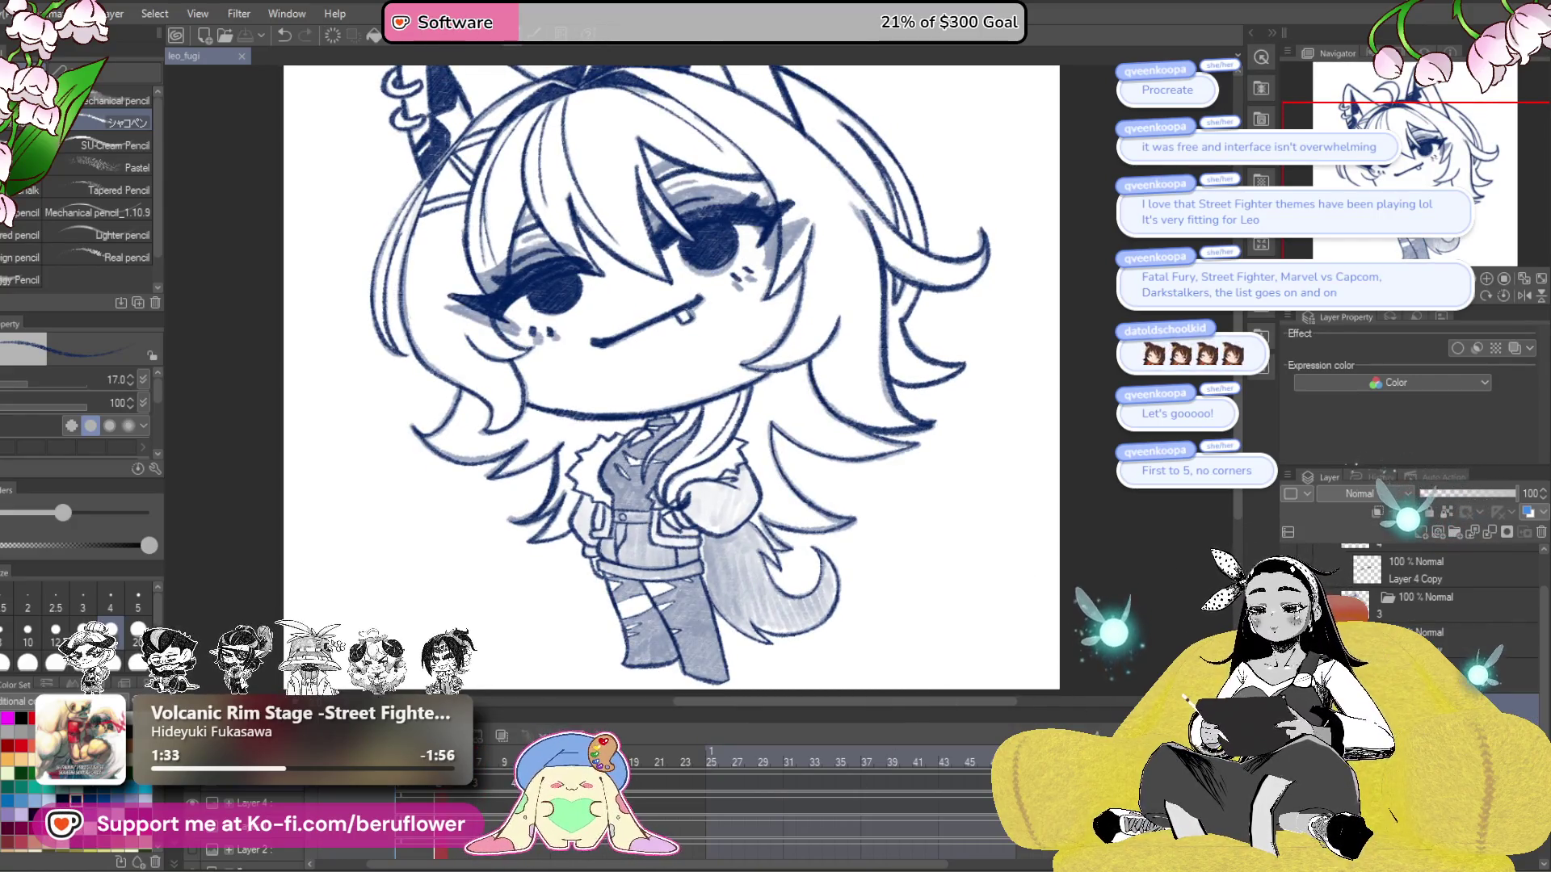
{"action": "key", "text": "Right"}
- Zoom into the mouth, ink a short navy mouth stroke and fill the little fang square
{"action": "scroll", "coordinate": [1407, 583], "scroll_direction": "up", "scroll_amount": 2}
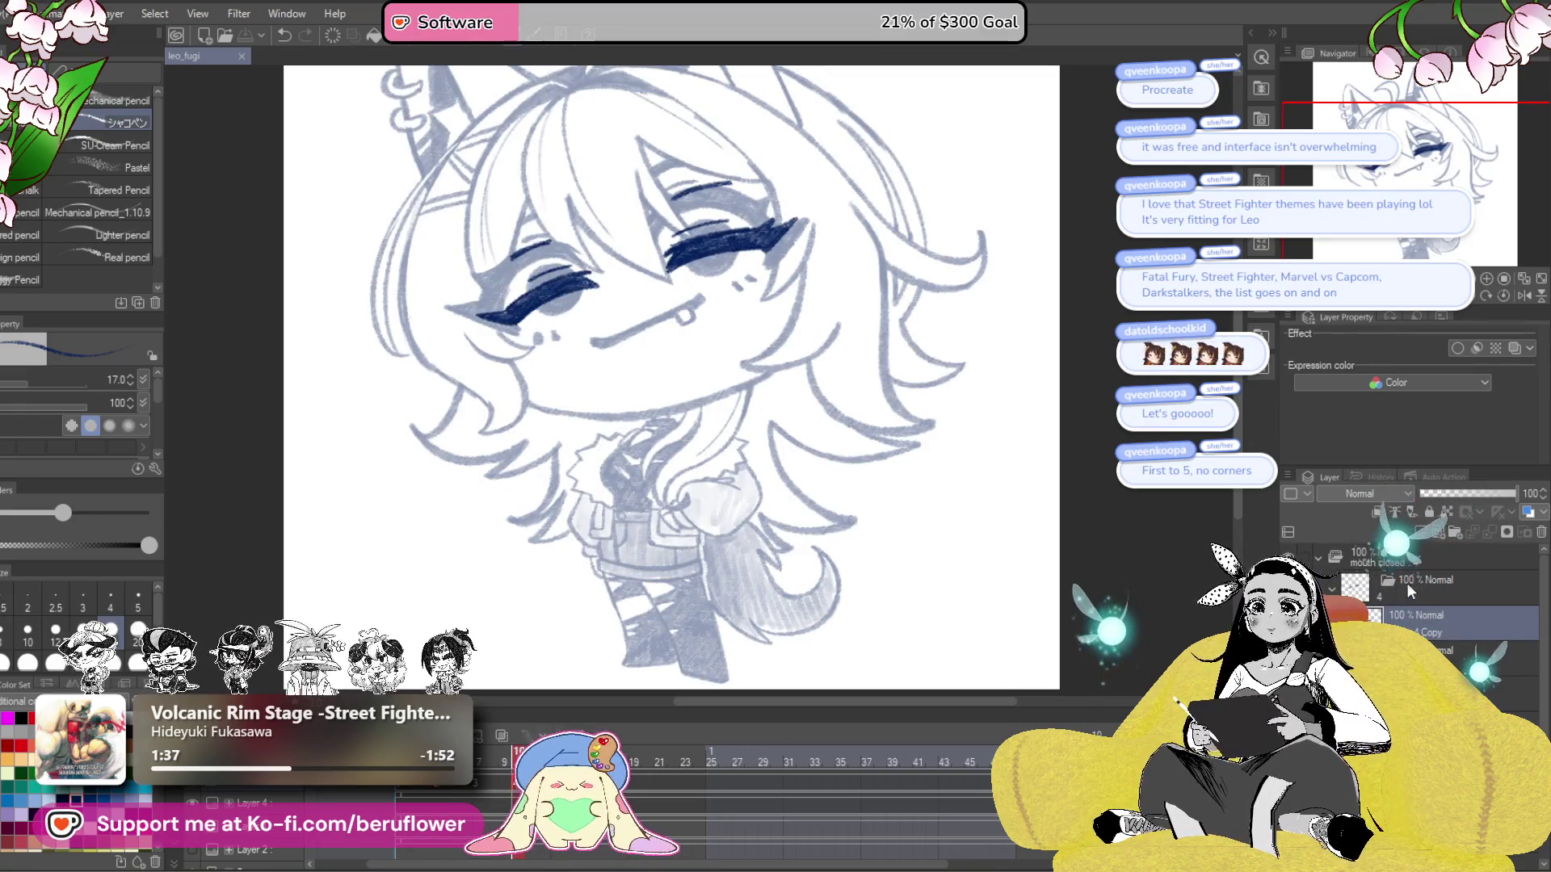
{"action": "scroll", "coordinate": [655, 315], "scroll_direction": "up", "scroll_amount": 10}
{"action": "mouse_move", "coordinate": [847, 457]}
{"action": "left_mouse_down"}
{"action": "mouse_move", "coordinate": [817, 398]}
{"action": "mouse_move", "coordinate": [888, 363]}
{"action": "mouse_move", "coordinate": [920, 420]}
{"action": "mouse_move", "coordinate": [873, 457]}
{"action": "mouse_move", "coordinate": [832, 428]}
{"action": "left_mouse_up"}
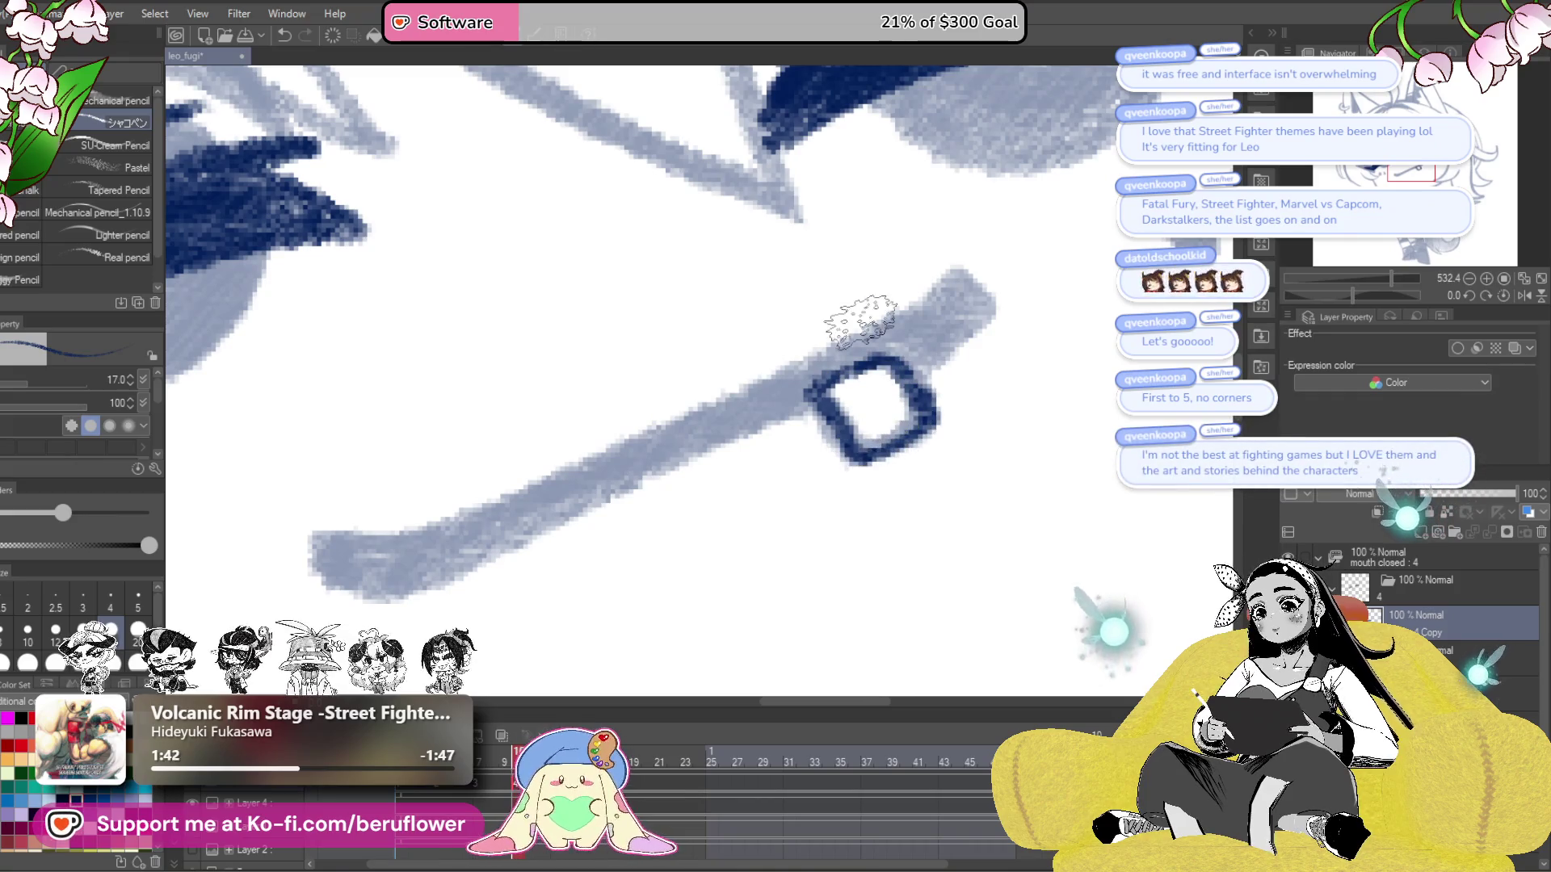
{"action": "mouse_move", "coordinate": [909, 398]}
{"action": "left_mouse_down"}
{"action": "mouse_move", "coordinate": [911, 412]}
{"action": "mouse_move", "coordinate": [822, 451]}
{"action": "left_mouse_up"}
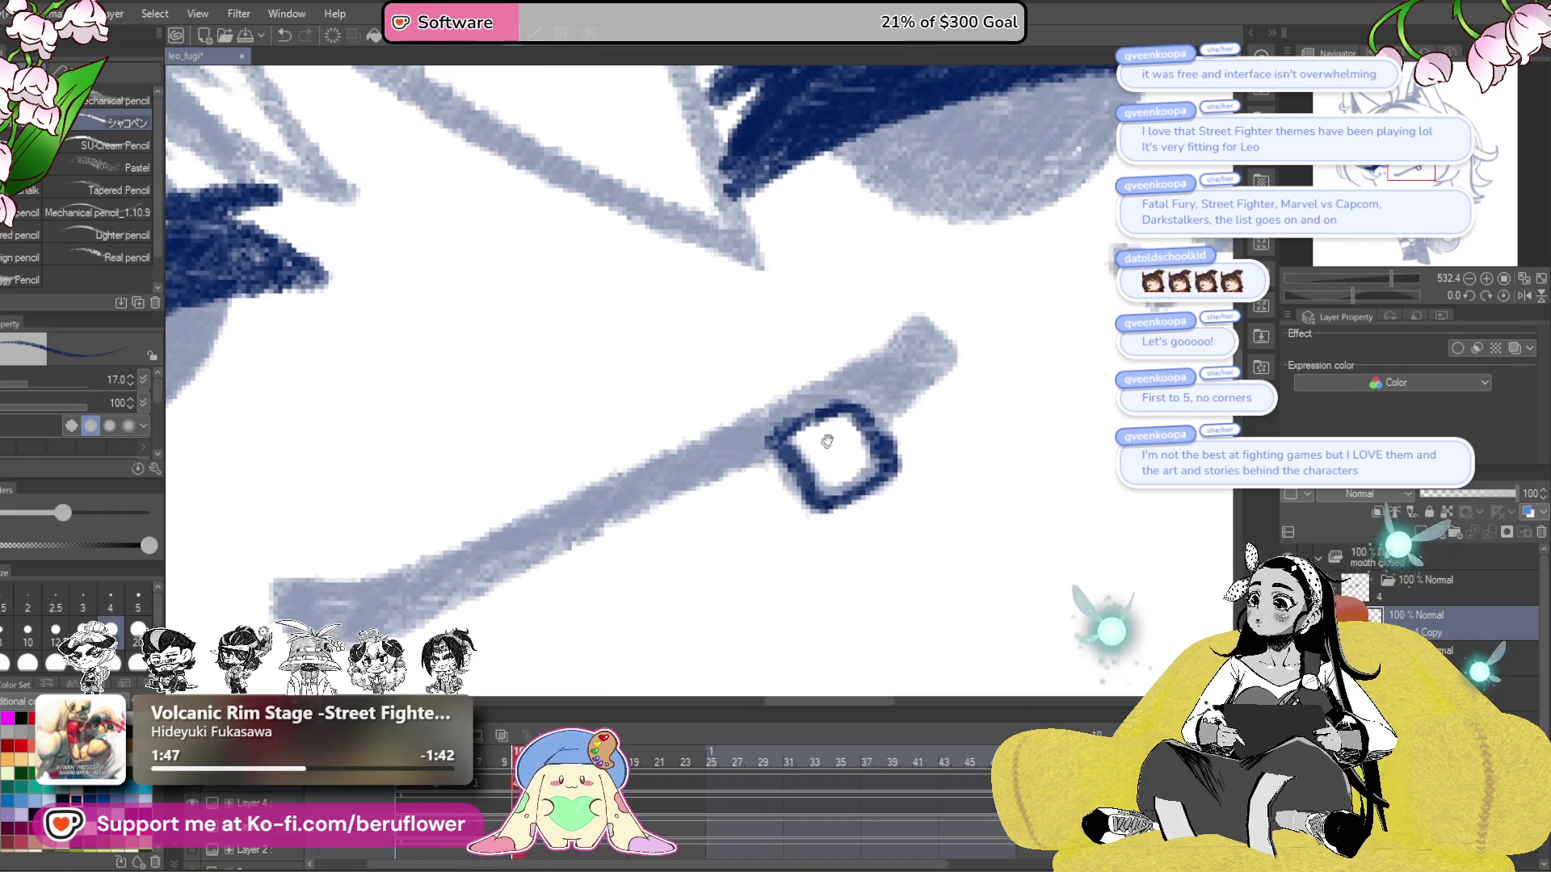
{"action": "scroll", "coordinate": [822, 451], "scroll_direction": "up", "scroll_amount": 5}
{"action": "mouse_move", "coordinate": [957, 360]}
{"action": "left_mouse_down"}
{"action": "mouse_move", "coordinate": [787, 630]}
{"action": "mouse_move", "coordinate": [953, 416]}
{"action": "mouse_move", "coordinate": [710, 554]}
{"action": "mouse_move", "coordinate": [611, 541]}
{"action": "left_mouse_up"}
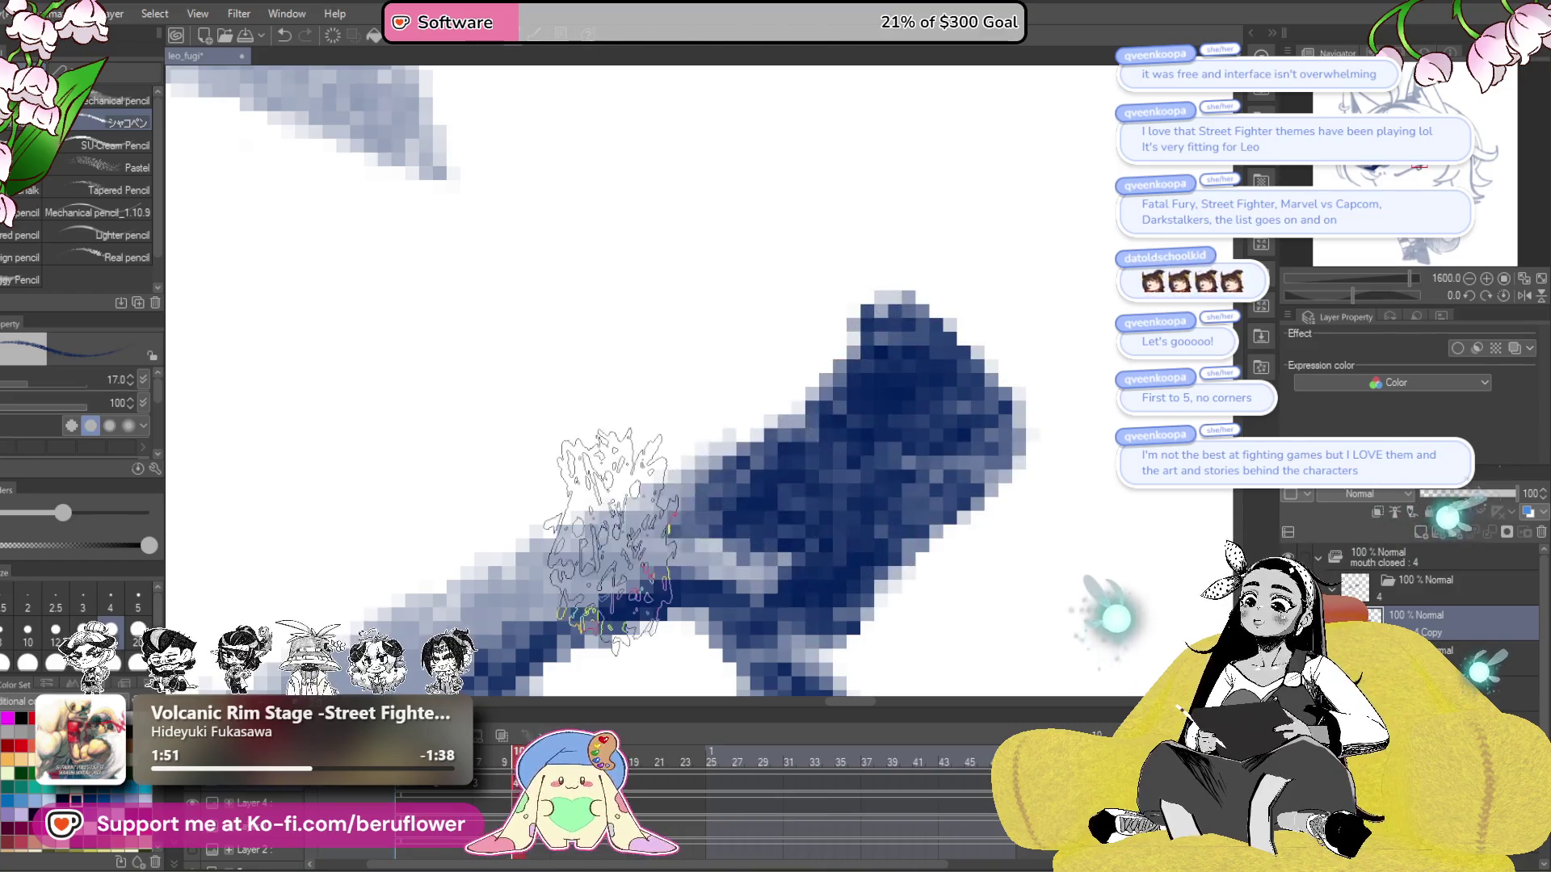
{"action": "scroll", "coordinate": [611, 541], "scroll_direction": "down", "scroll_amount": 3}
{"action": "left_click_drag", "start_coordinate": [1402, 289], "coordinate": [1344, 288]}
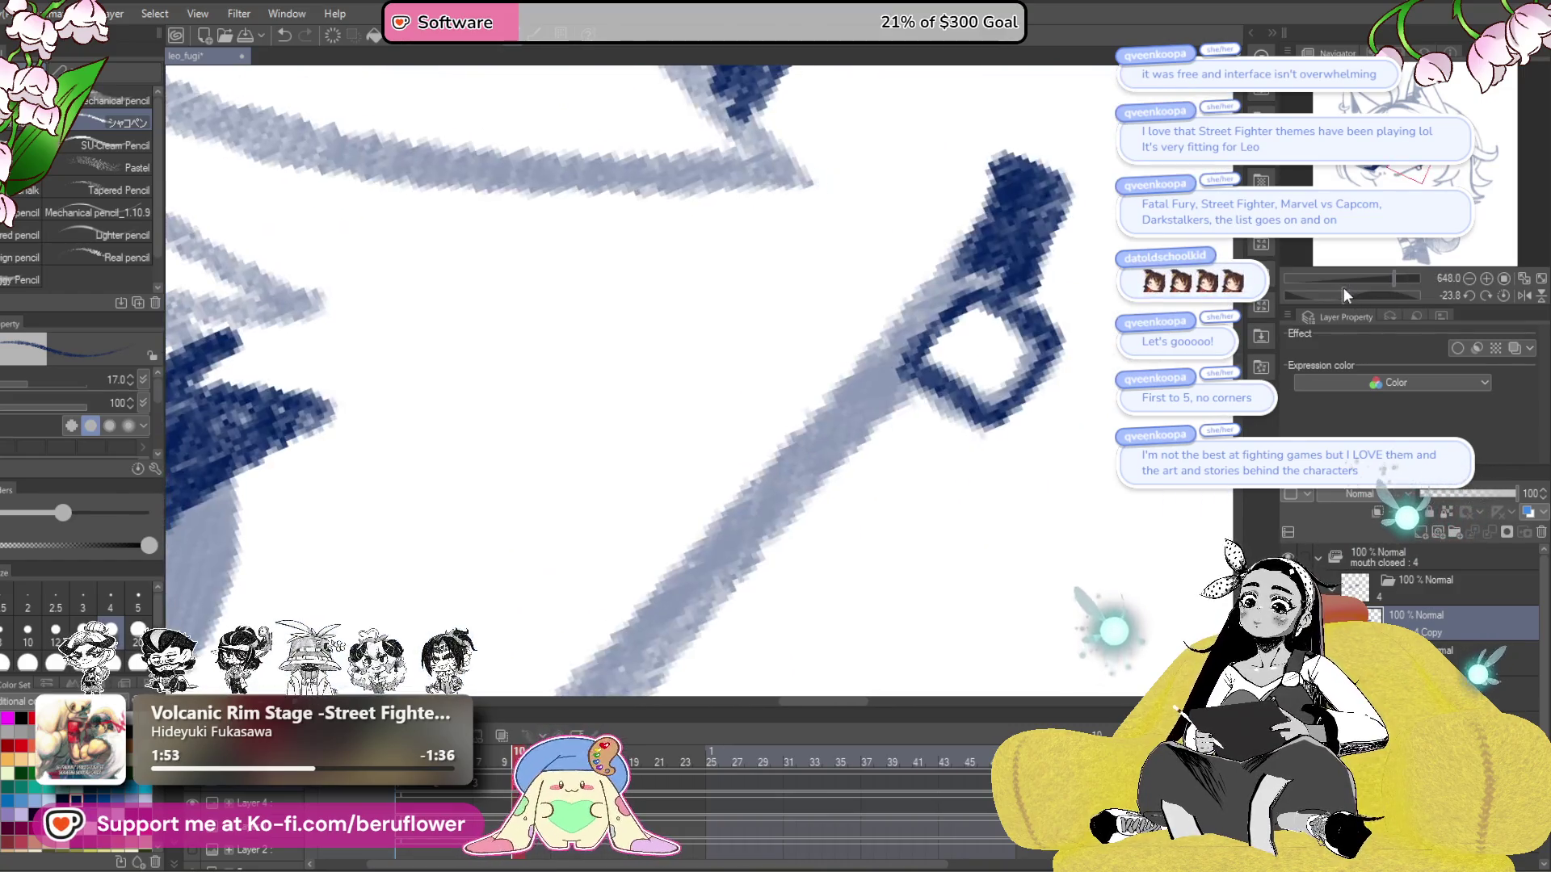
{"action": "mouse_move", "coordinate": [969, 242]}
{"action": "left_mouse_down"}
{"action": "mouse_move", "coordinate": [865, 336]}
{"action": "mouse_move", "coordinate": [970, 307]}
{"action": "mouse_move", "coordinate": [892, 335]}
{"action": "mouse_move", "coordinate": [781, 433]}
{"action": "mouse_move", "coordinate": [872, 379]}
{"action": "mouse_move", "coordinate": [808, 404]}
{"action": "mouse_move", "coordinate": [880, 290]}
{"action": "mouse_move", "coordinate": [565, 578]}
{"action": "mouse_move", "coordinate": [710, 509]}
{"action": "left_mouse_up"}
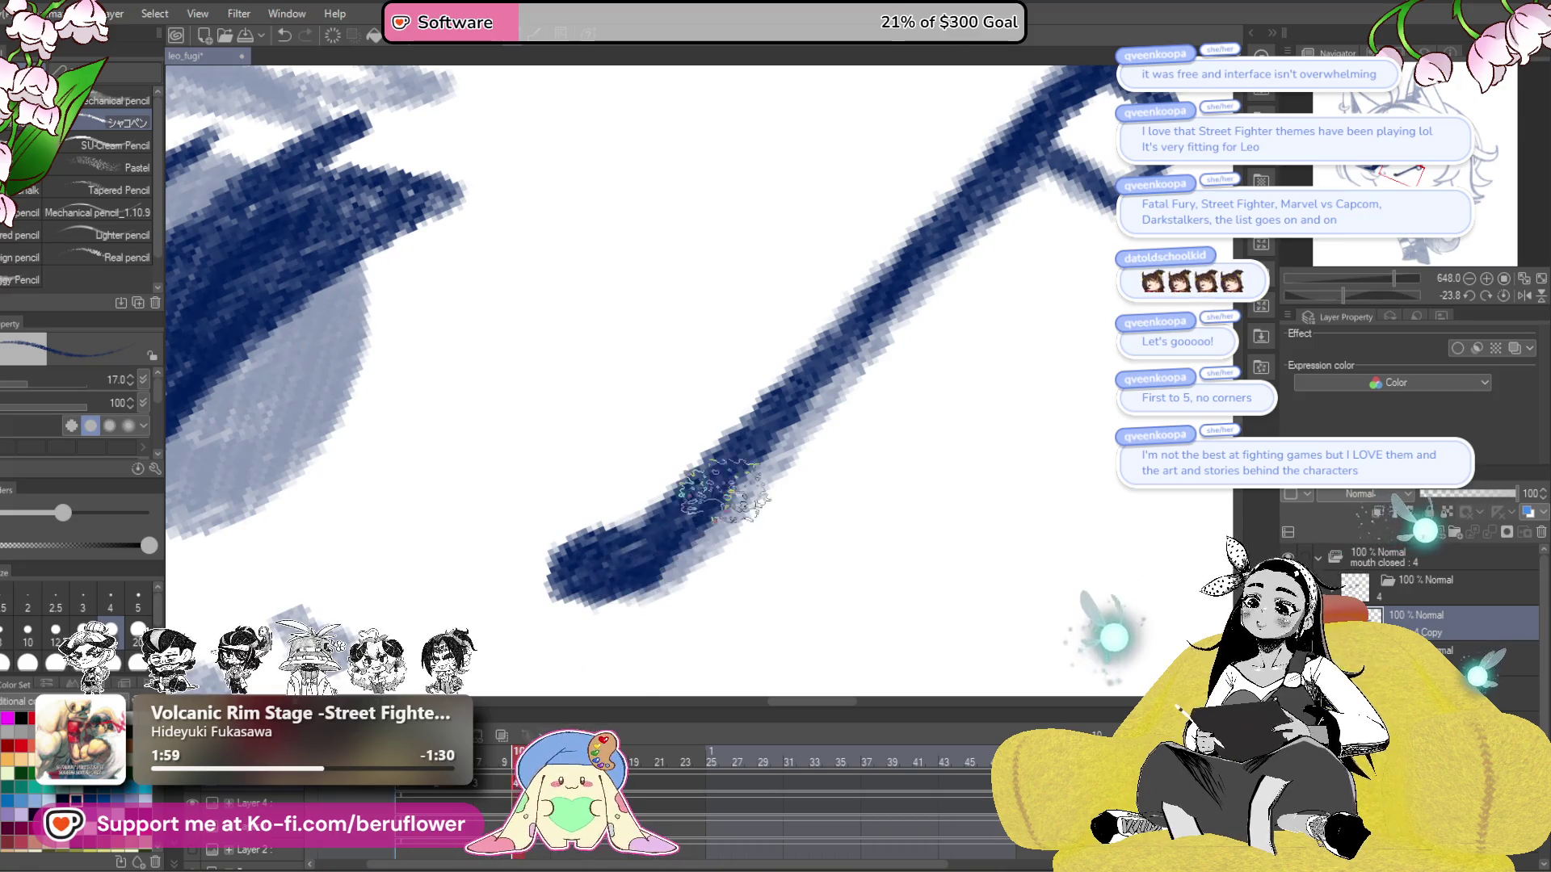
- Darken the mouth line stroke, then straighten the view and frame the whole face
{"action": "scroll", "coordinate": [710, 509], "scroll_direction": "down", "scroll_amount": 3}
{"action": "left_click_drag", "start_coordinate": [884, 295], "coordinate": [614, 598]}
{"action": "scroll", "coordinate": [755, 368], "scroll_direction": "up", "scroll_amount": 3}
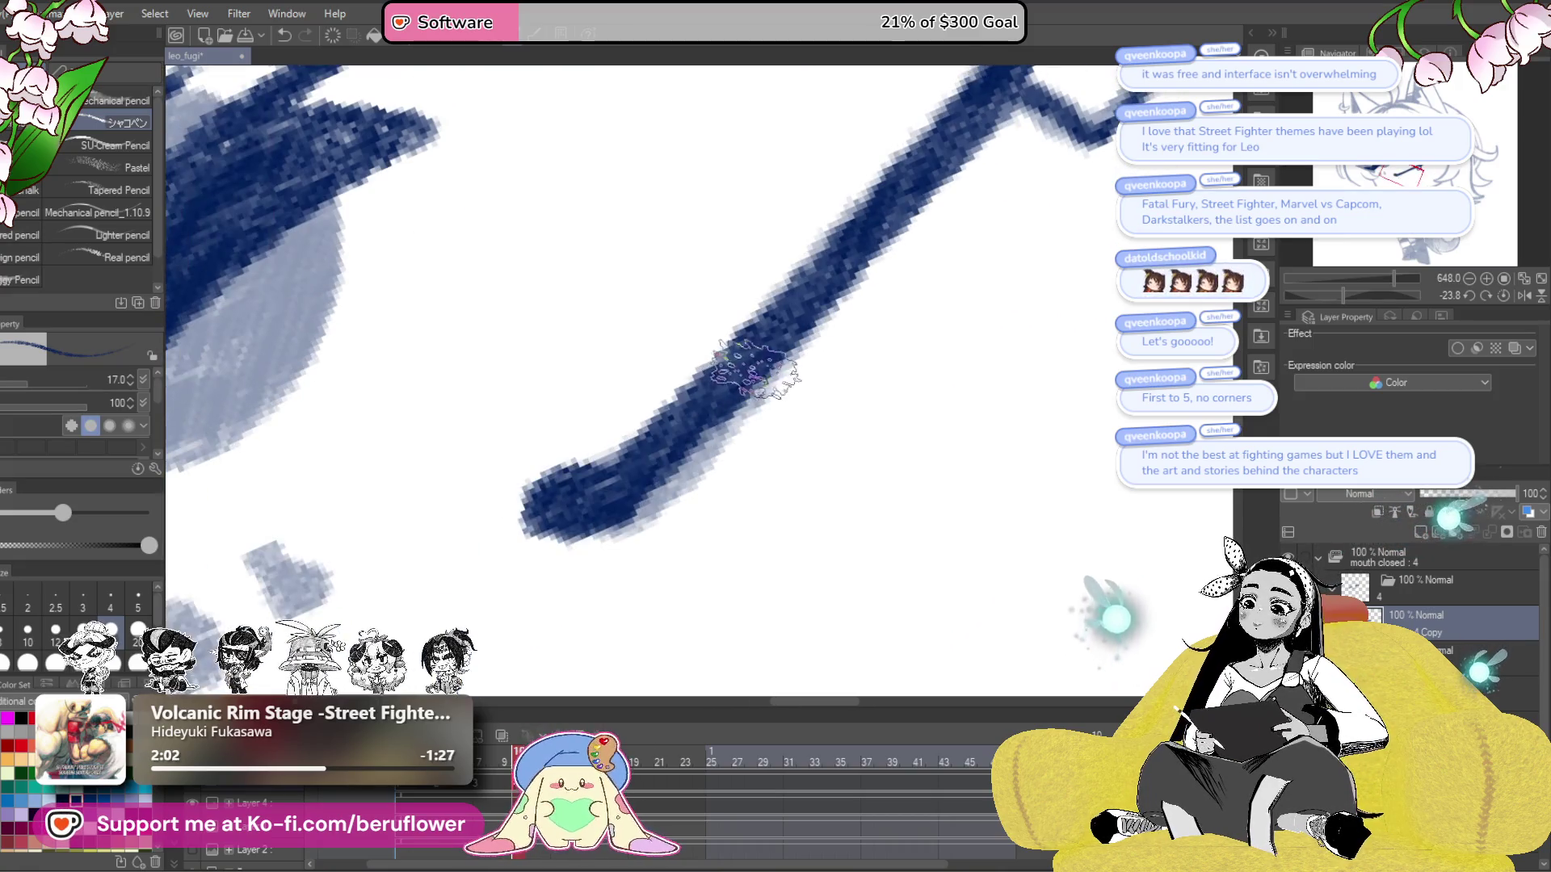
{"action": "scroll", "coordinate": [756, 368], "scroll_direction": "down", "scroll_amount": 5}
{"action": "left_click_drag", "start_coordinate": [883, 429], "coordinate": [849, 444]}
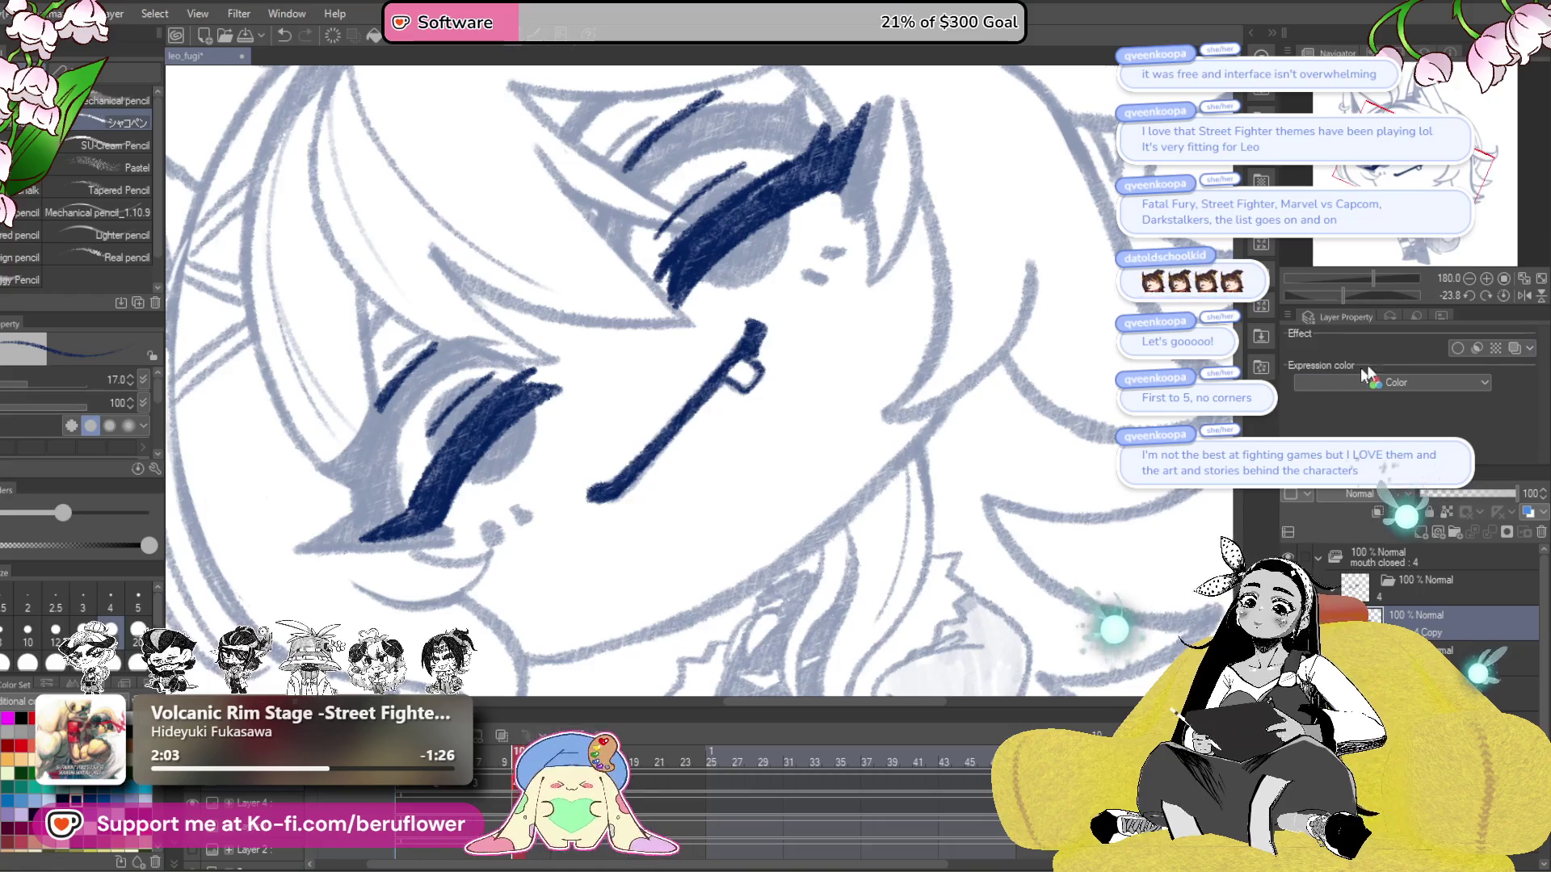
{"action": "left_click", "coordinate": [1502, 296]}
{"action": "scroll", "coordinate": [823, 377], "scroll_direction": "up", "scroll_amount": 3}
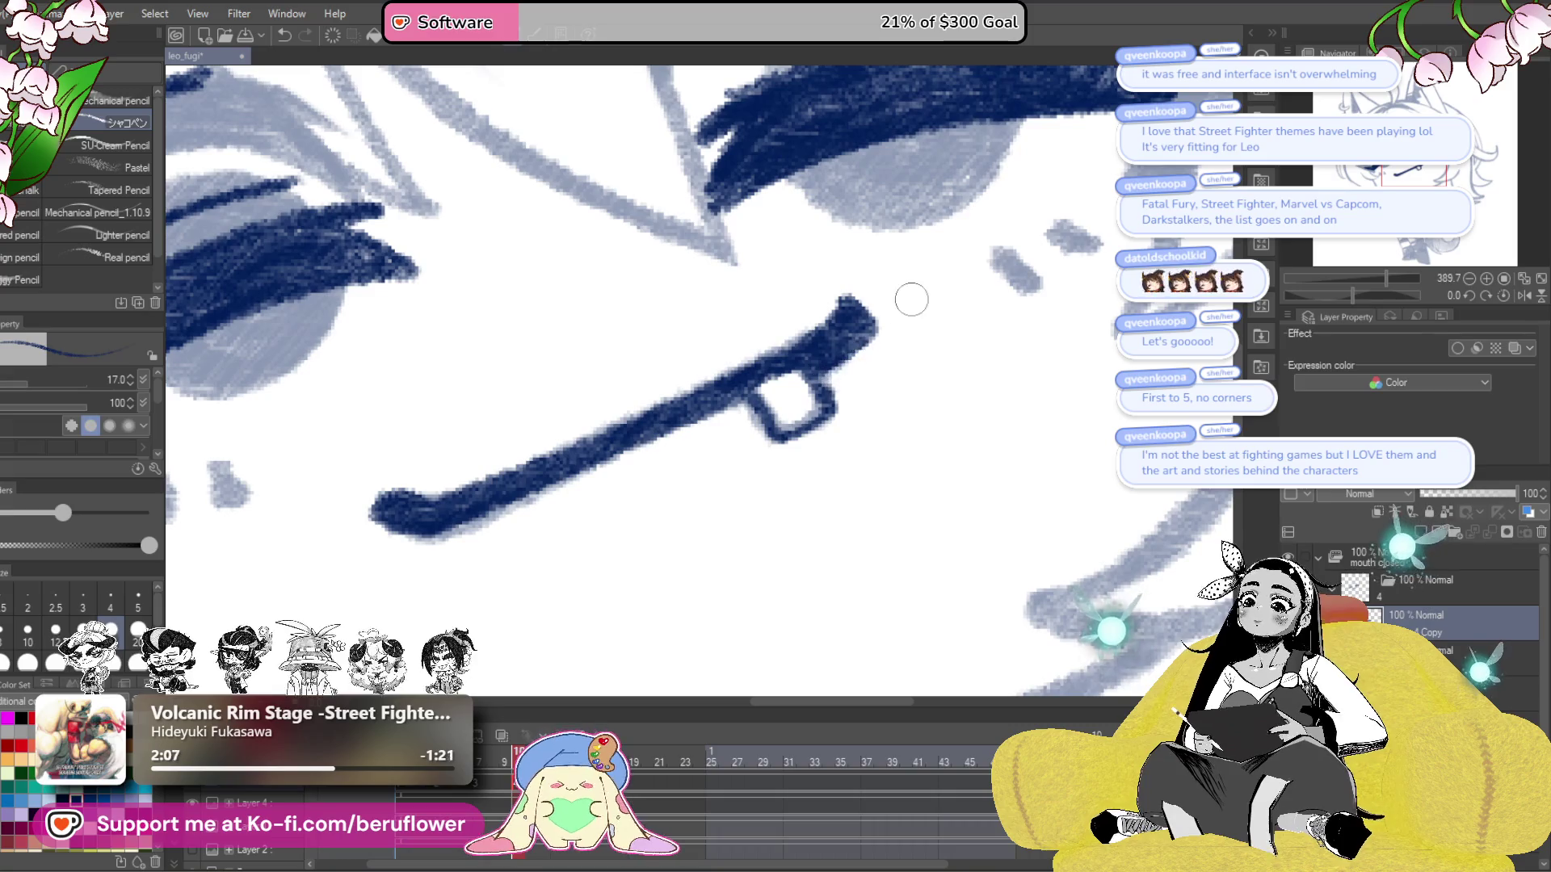
{"action": "scroll", "coordinate": [907, 310], "scroll_direction": "down", "scroll_amount": 4}
{"action": "left_click_drag", "start_coordinate": [776, 703], "coordinate": [776, 532]}
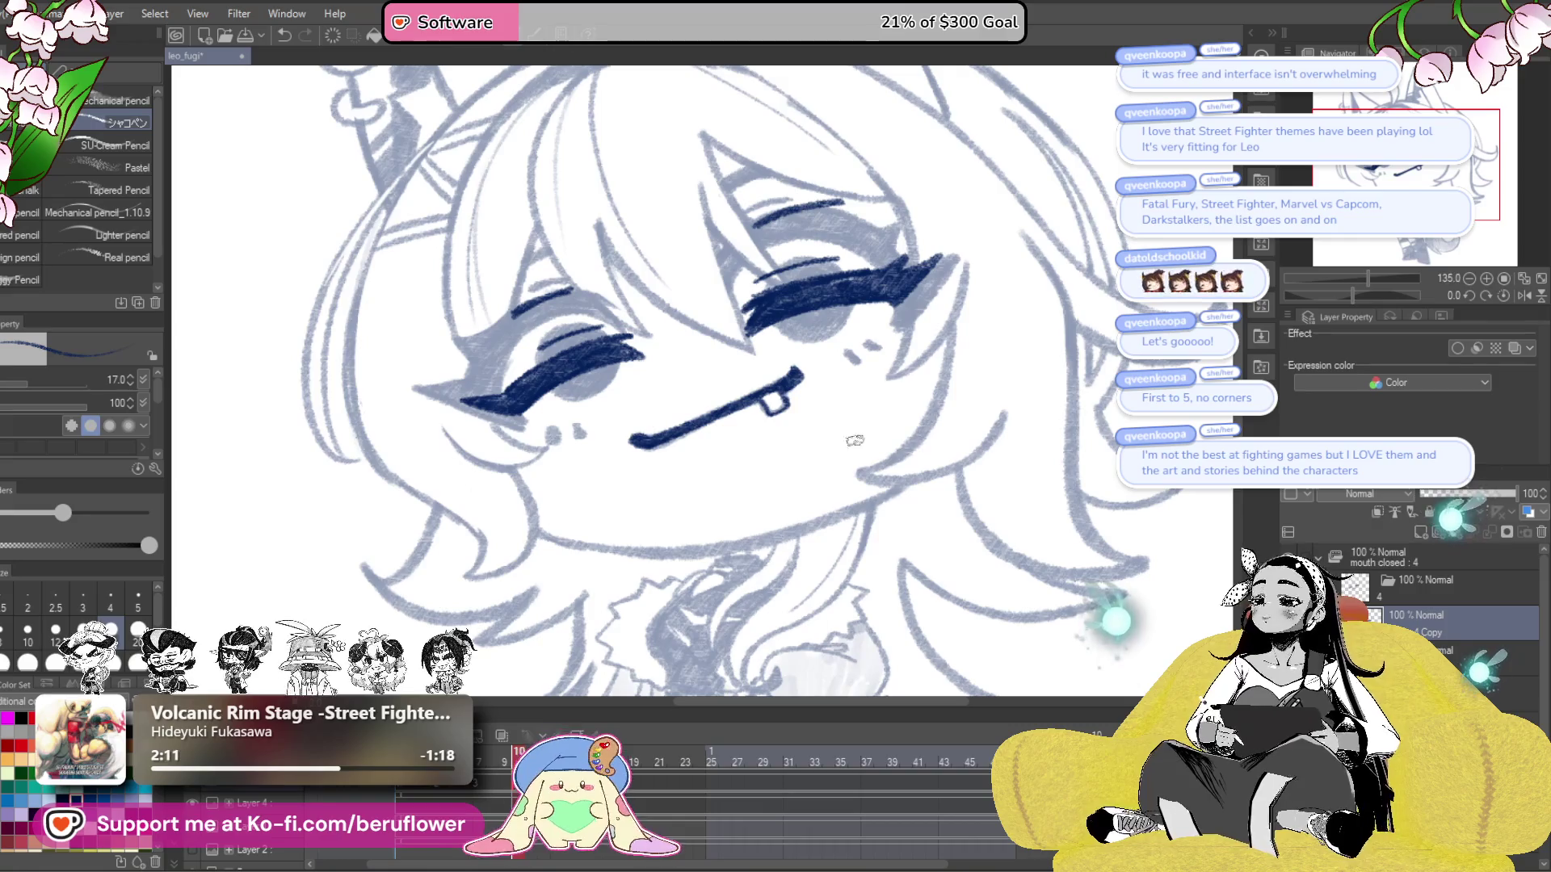
{"action": "left_click_drag", "start_coordinate": [1356, 296], "coordinate": [1394, 302]}
{"action": "scroll", "coordinate": [757, 255], "scroll_direction": "up", "scroll_amount": 3}
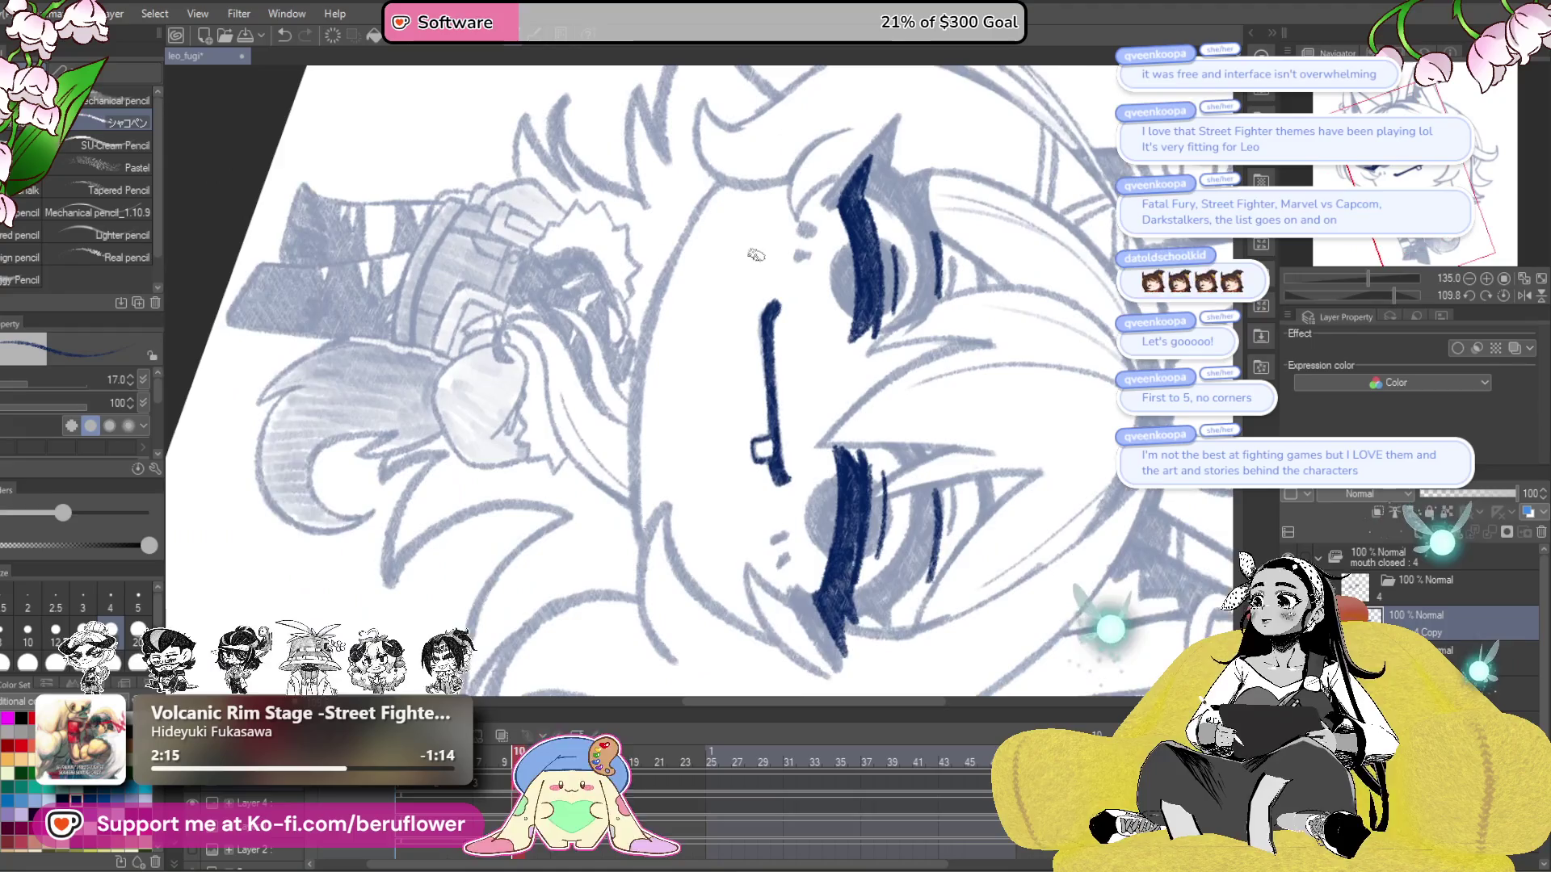
- Rotate the canvas and trace two navy hair strands over the forehead toward the lower left
{"action": "scroll", "coordinate": [757, 255], "scroll_direction": "up", "scroll_amount": 2}
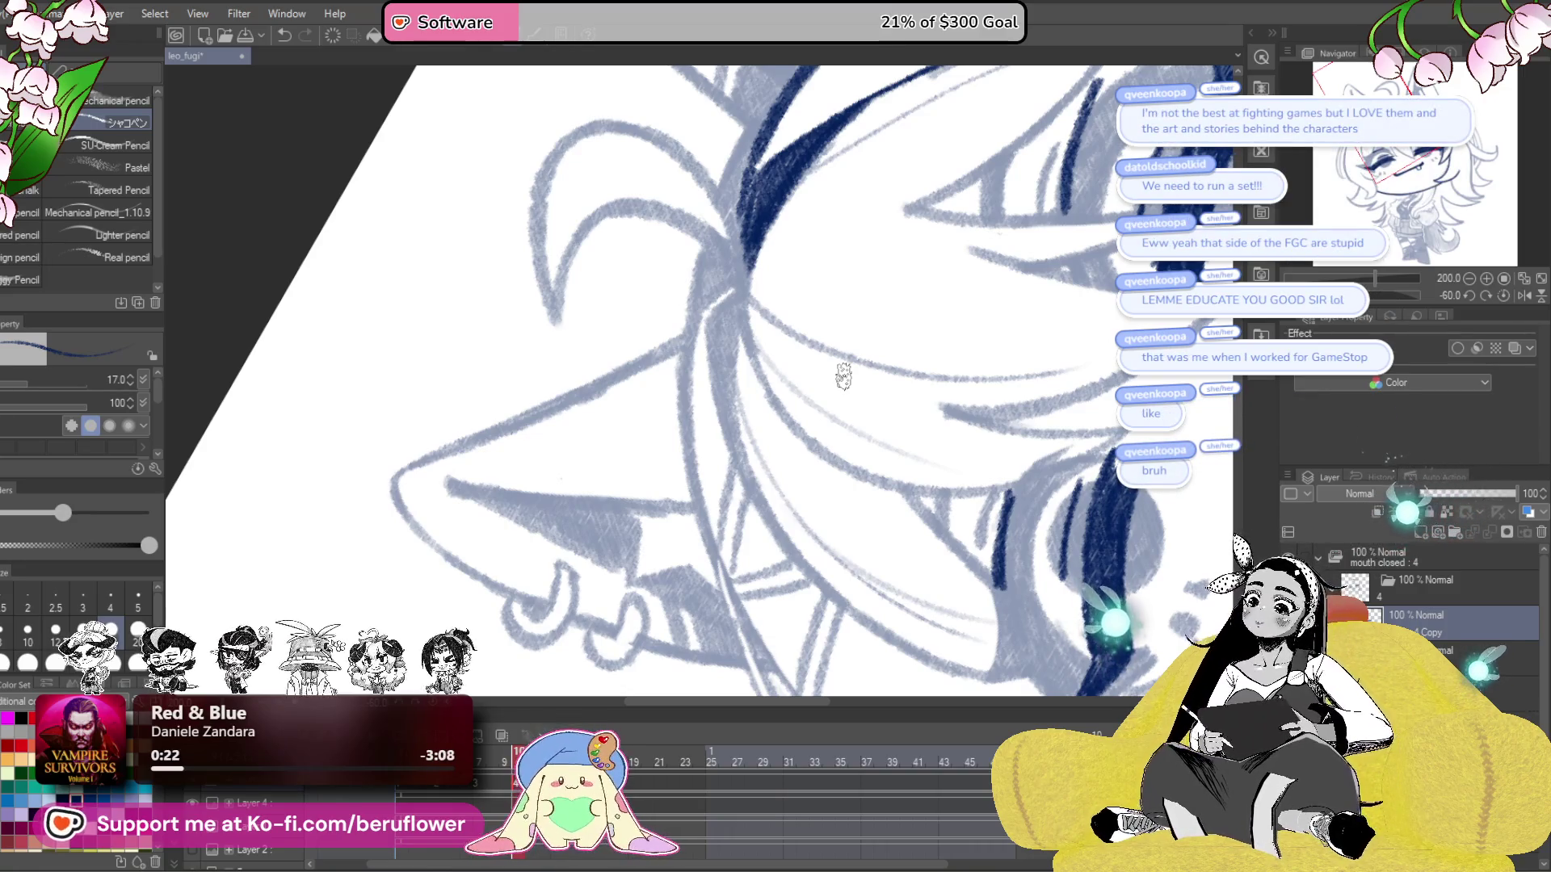
{"action": "left_click_drag", "start_coordinate": [1372, 296], "coordinate": [1382, 296]}
{"action": "scroll", "coordinate": [778, 331], "scroll_direction": "up", "scroll_amount": 5}
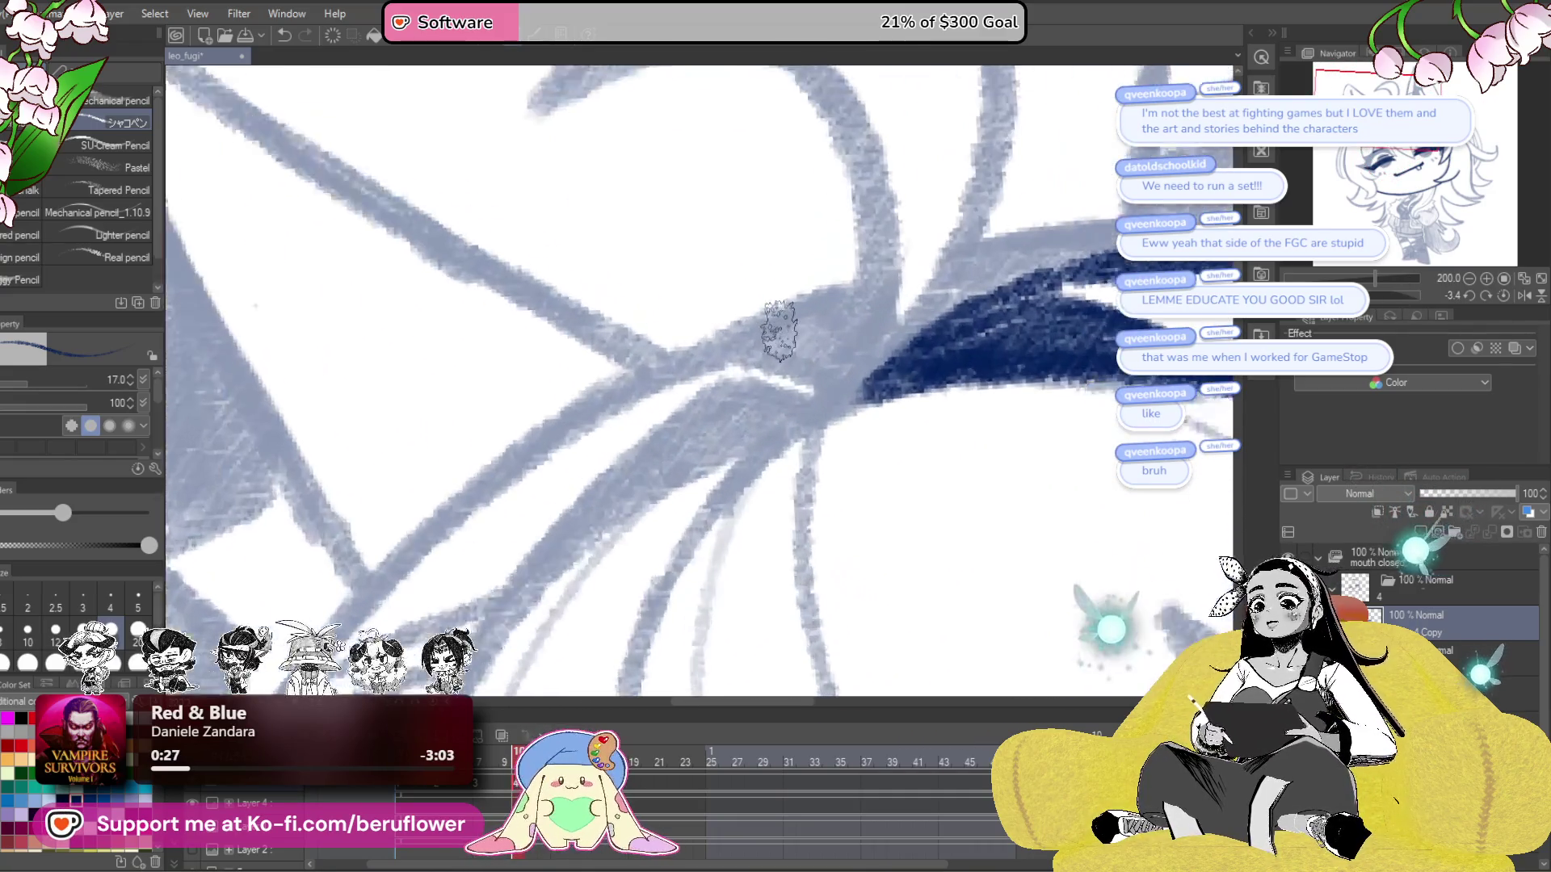
{"action": "left_click_drag", "start_coordinate": [962, 396], "coordinate": [937, 265]}
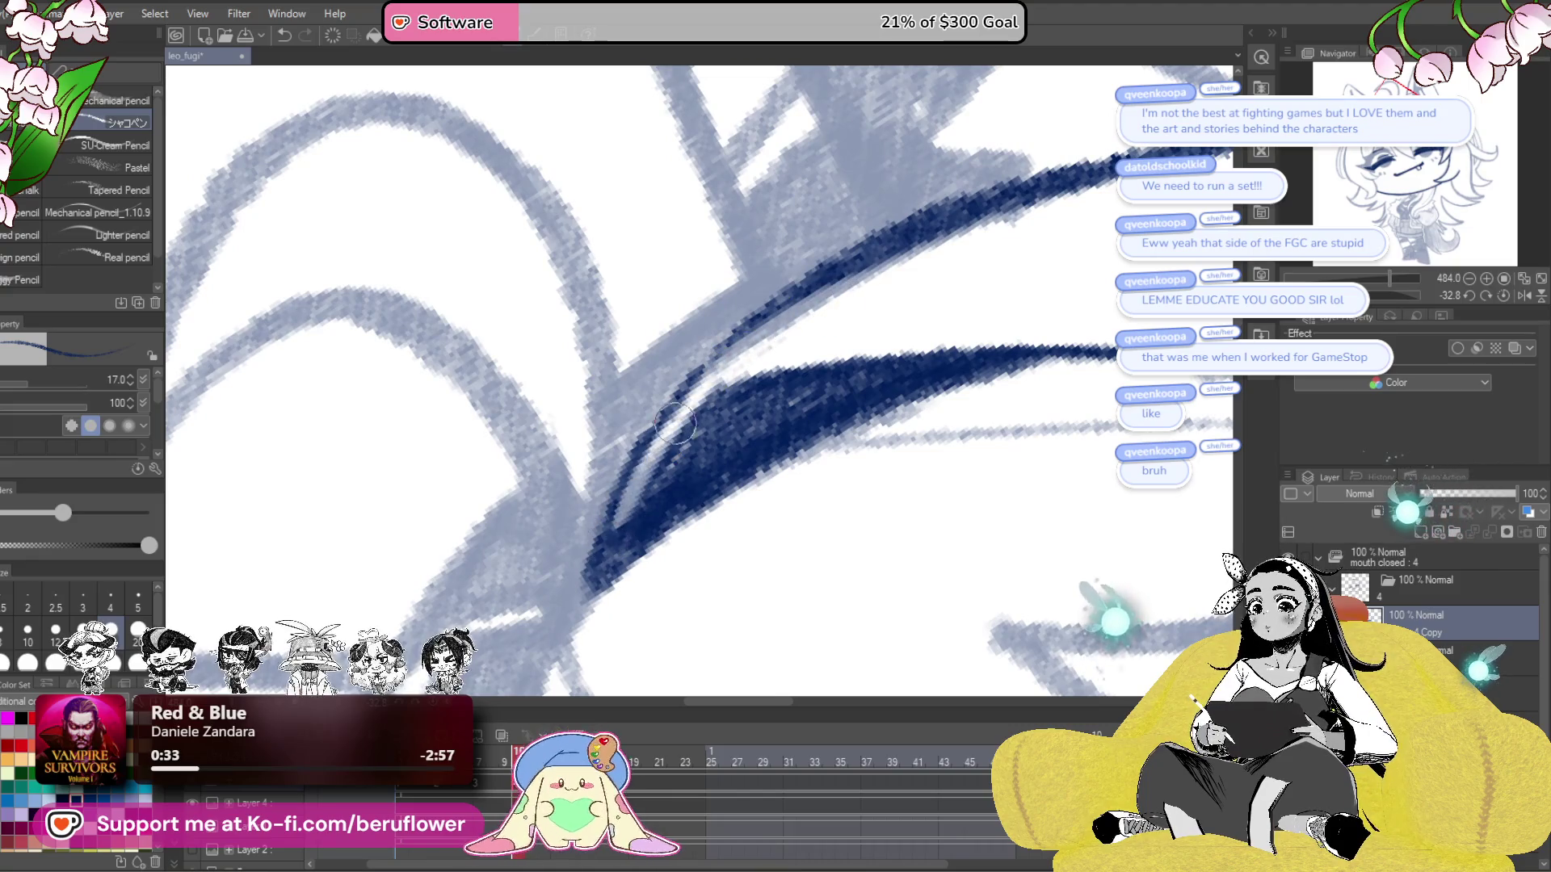
{"action": "mouse_move", "coordinate": [920, 208]}
{"action": "left_mouse_down"}
{"action": "mouse_move", "coordinate": [751, 299]}
{"action": "mouse_move", "coordinate": [581, 581]}
{"action": "mouse_move", "coordinate": [862, 192]}
{"action": "mouse_move", "coordinate": [800, 275]}
{"action": "left_mouse_up"}
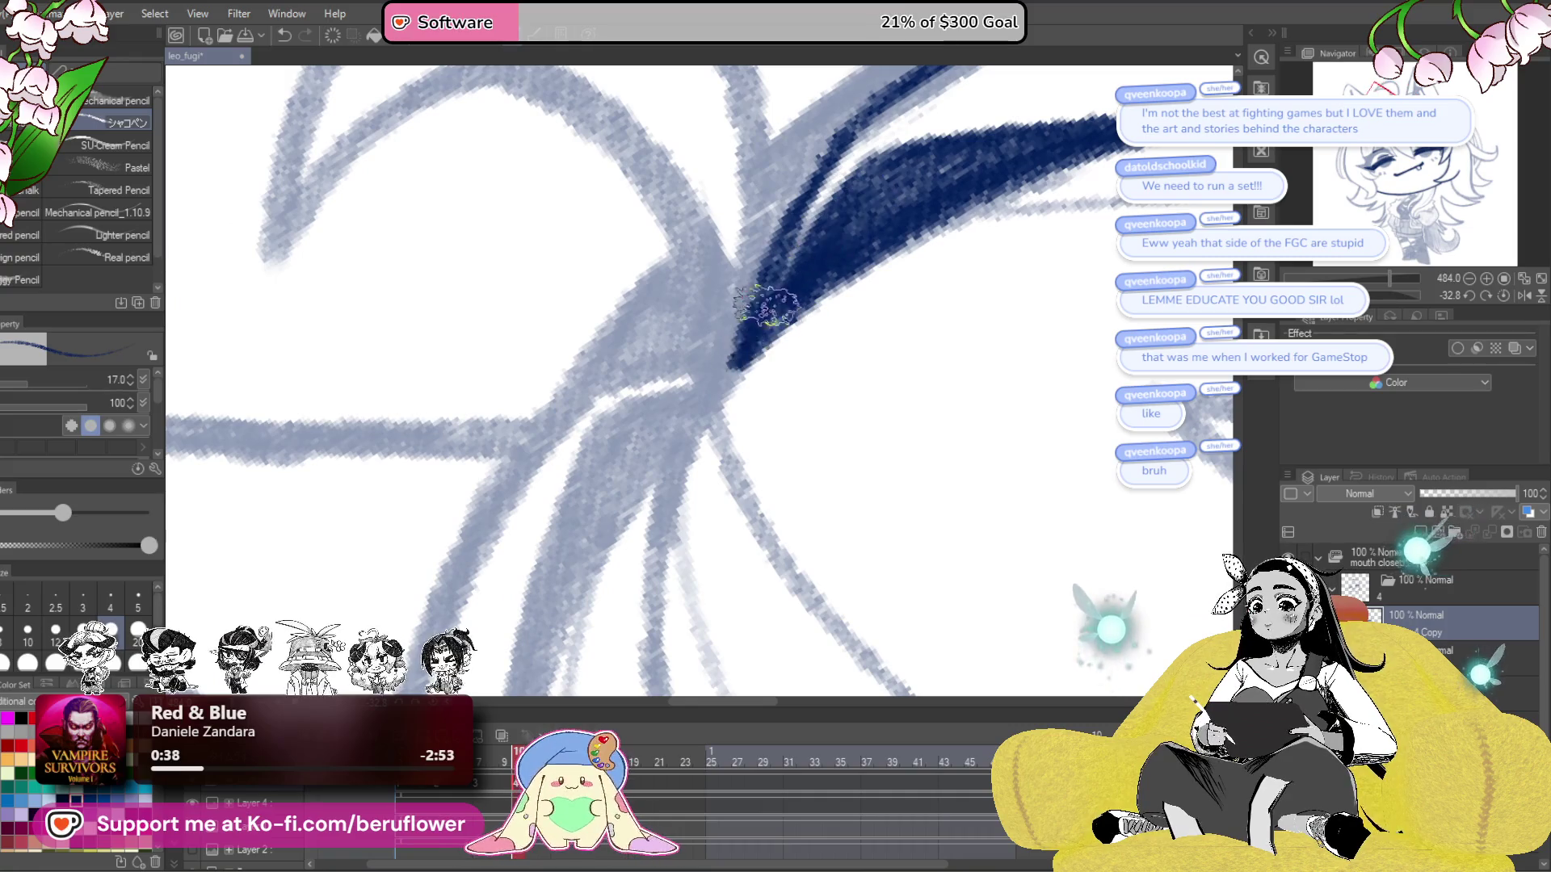
{"action": "mouse_move", "coordinate": [729, 371]}
{"action": "left_mouse_down"}
{"action": "mouse_move", "coordinate": [692, 415]}
{"action": "mouse_move", "coordinate": [813, 318]}
{"action": "left_mouse_up"}
{"action": "mouse_move", "coordinate": [905, 234]}
{"action": "left_mouse_down"}
{"action": "mouse_move", "coordinate": [694, 319]}
{"action": "mouse_move", "coordinate": [614, 428]}
{"action": "left_mouse_up"}
{"action": "left_click_drag", "start_coordinate": [682, 330], "coordinate": [581, 501]}
- Reset the canvas rotation and pan to frame the whole drawing
{"action": "left_click_drag", "start_coordinate": [968, 439], "coordinate": [1065, 350]}
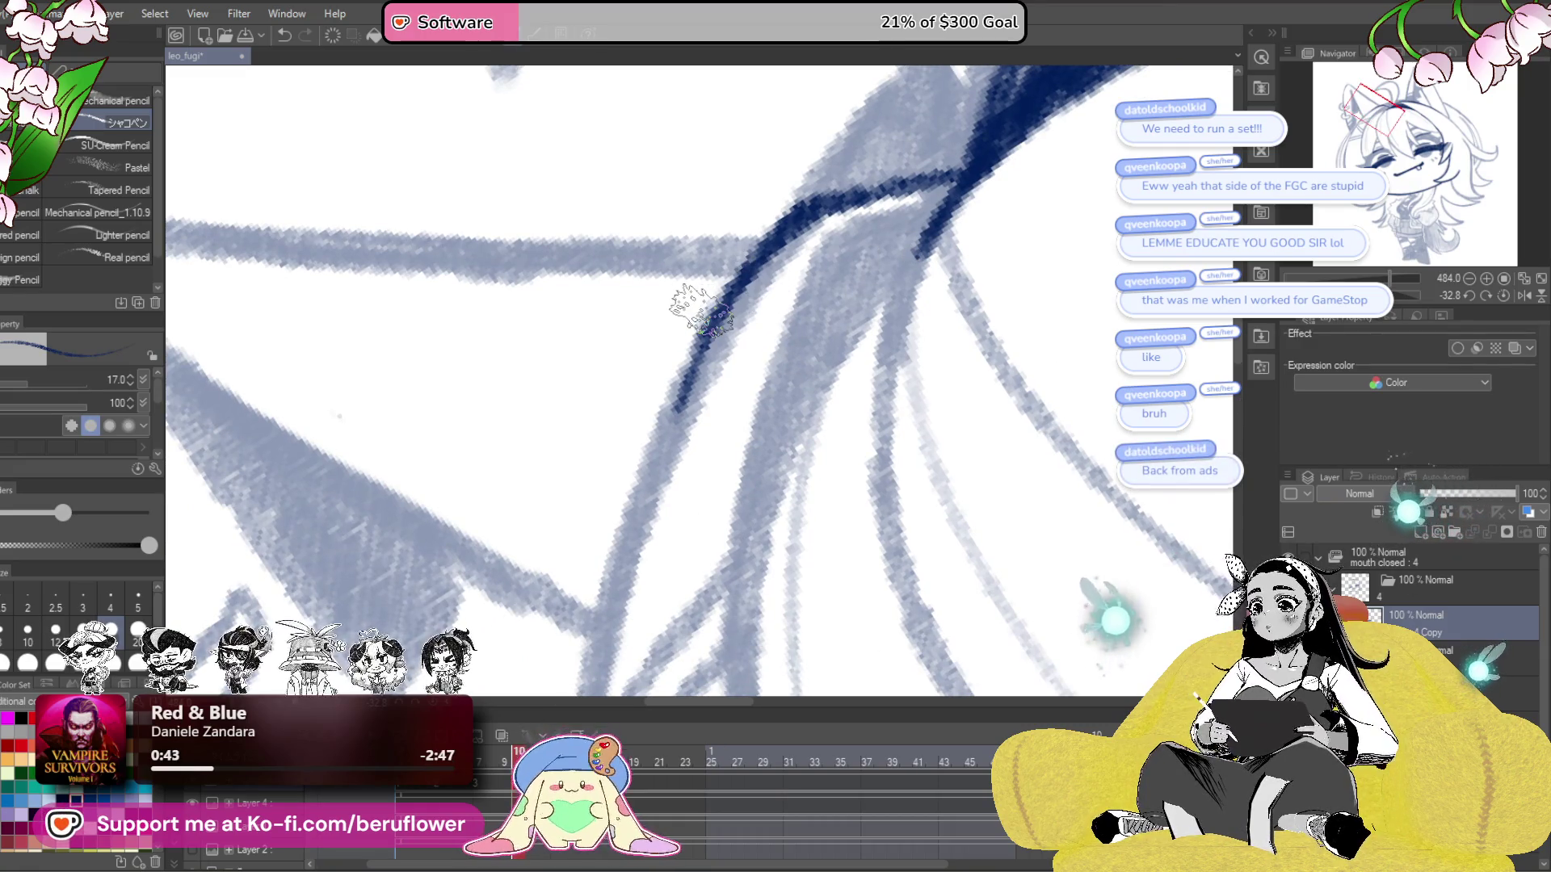
{"action": "scroll", "coordinate": [699, 311], "scroll_direction": "down", "scroll_amount": 3}
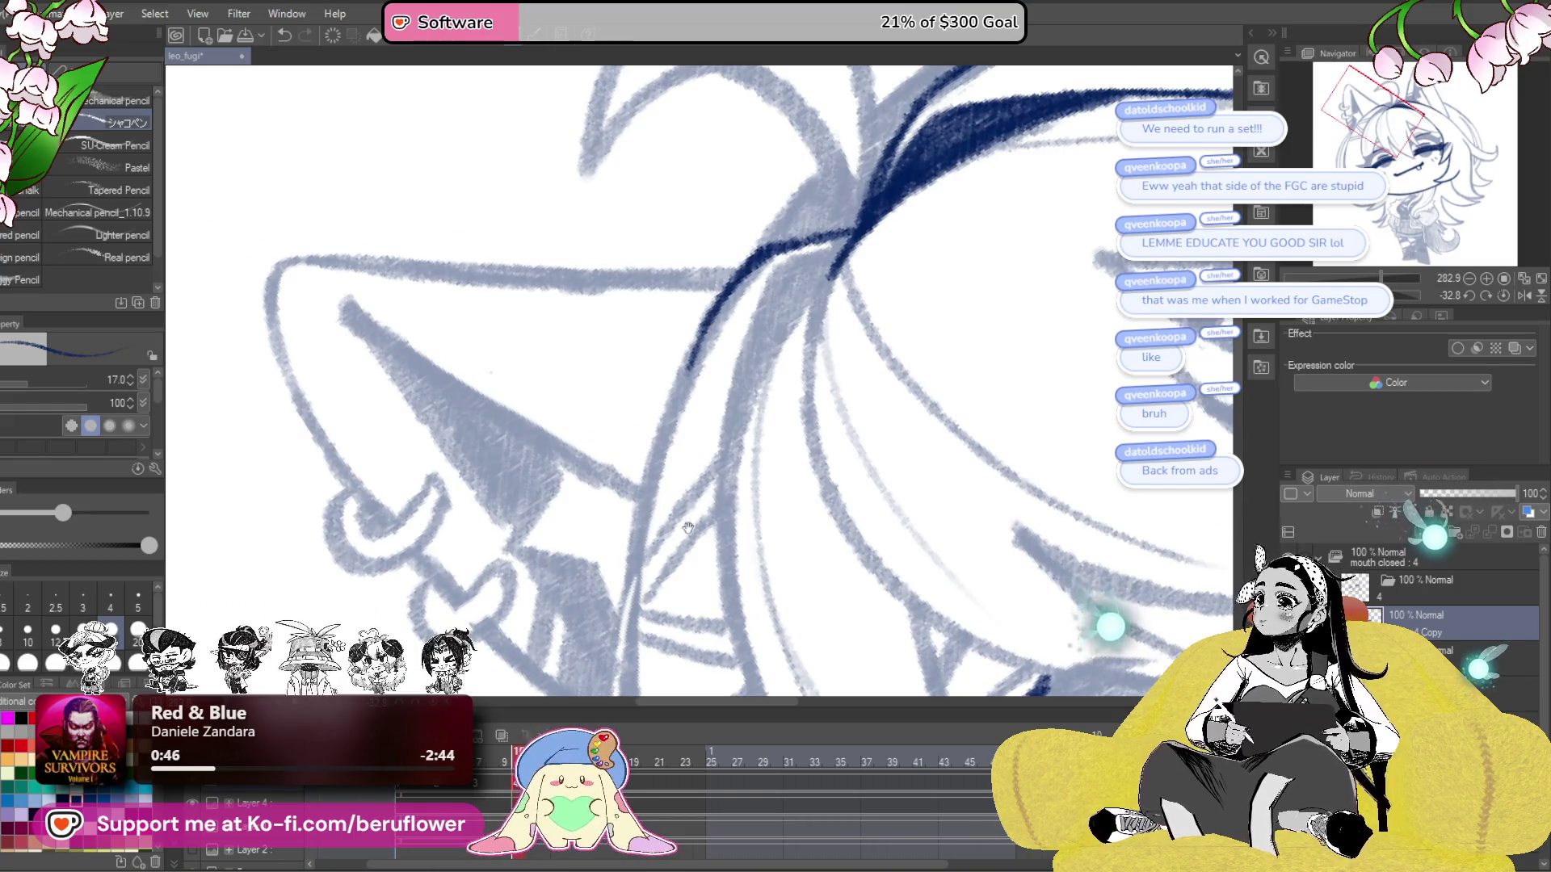
{"action": "left_click_drag", "start_coordinate": [768, 511], "coordinate": [711, 515]}
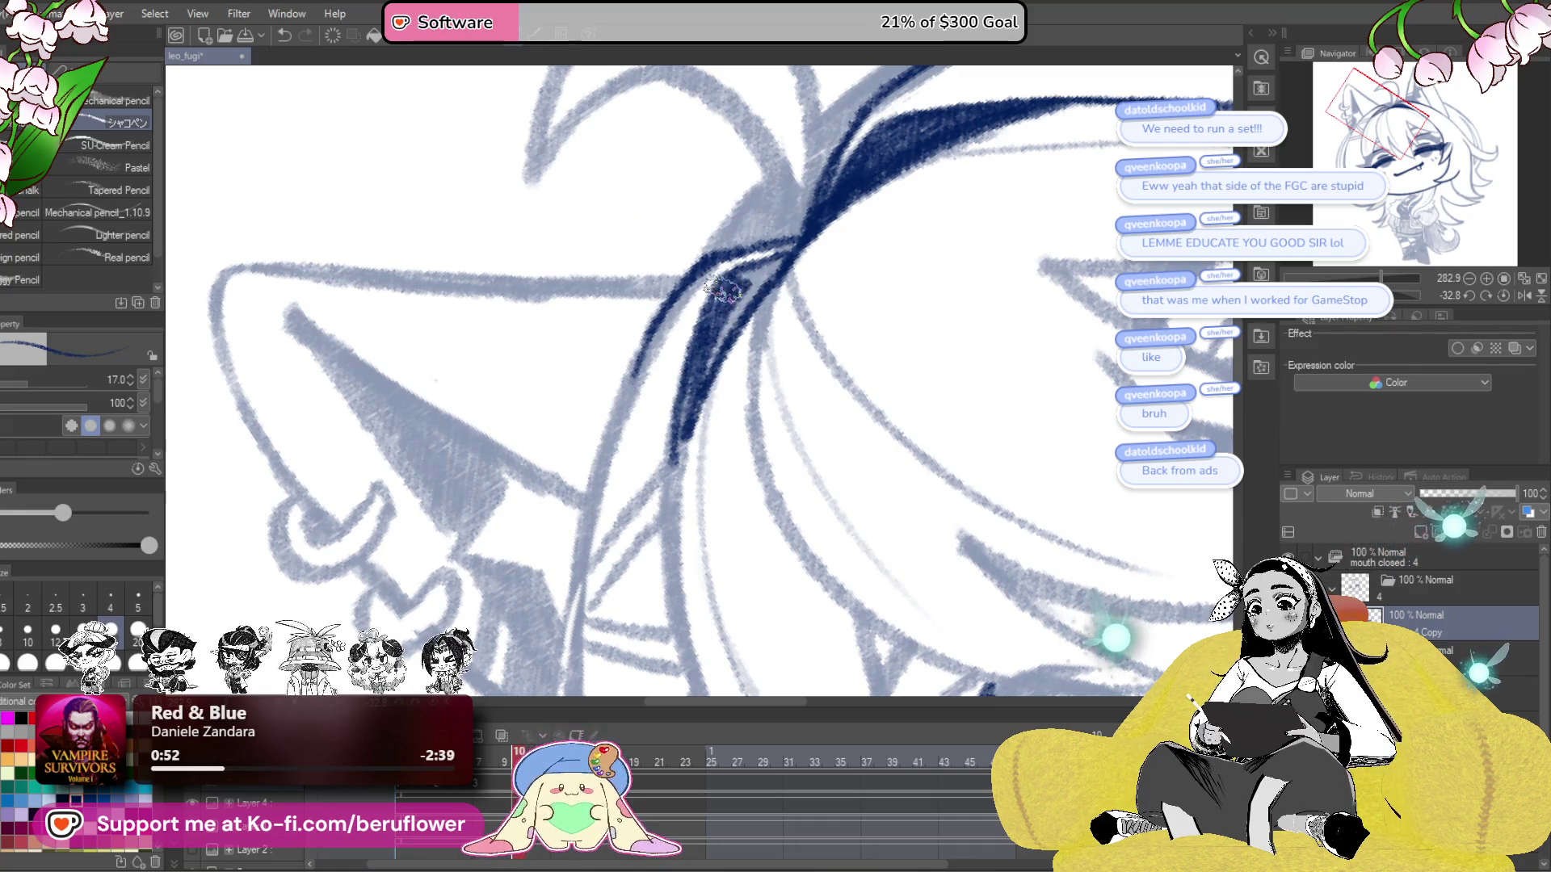
{"action": "scroll", "coordinate": [750, 268], "scroll_direction": "up", "scroll_amount": 4}
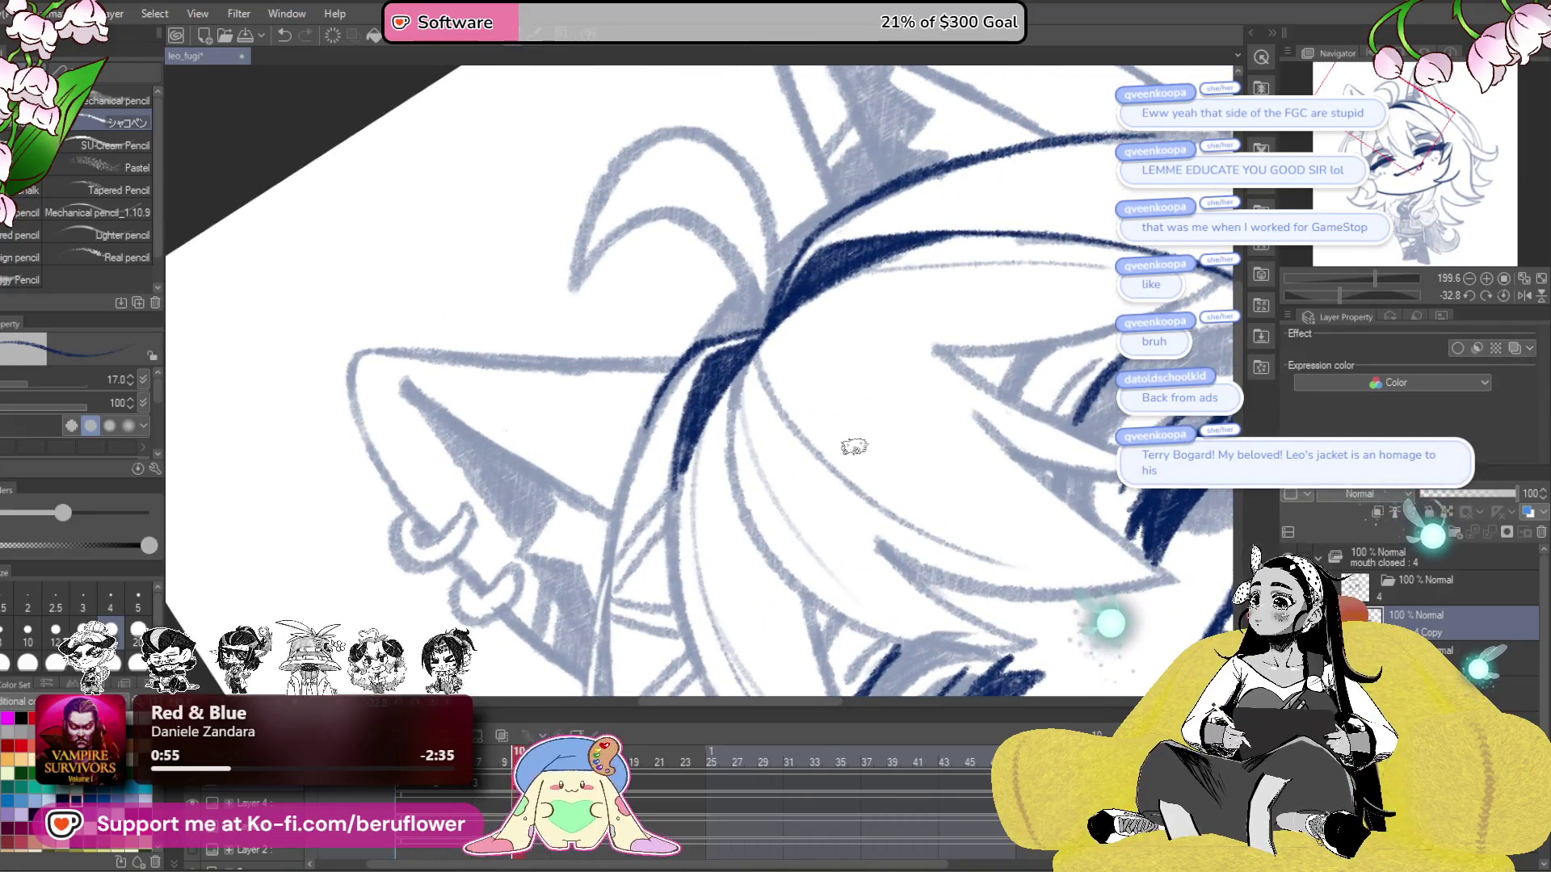
{"action": "mouse_move", "coordinate": [866, 508]}
{"action": "left_mouse_down"}
{"action": "mouse_move", "coordinate": [856, 415]}
{"action": "mouse_move", "coordinate": [923, 381]}
{"action": "left_mouse_up"}
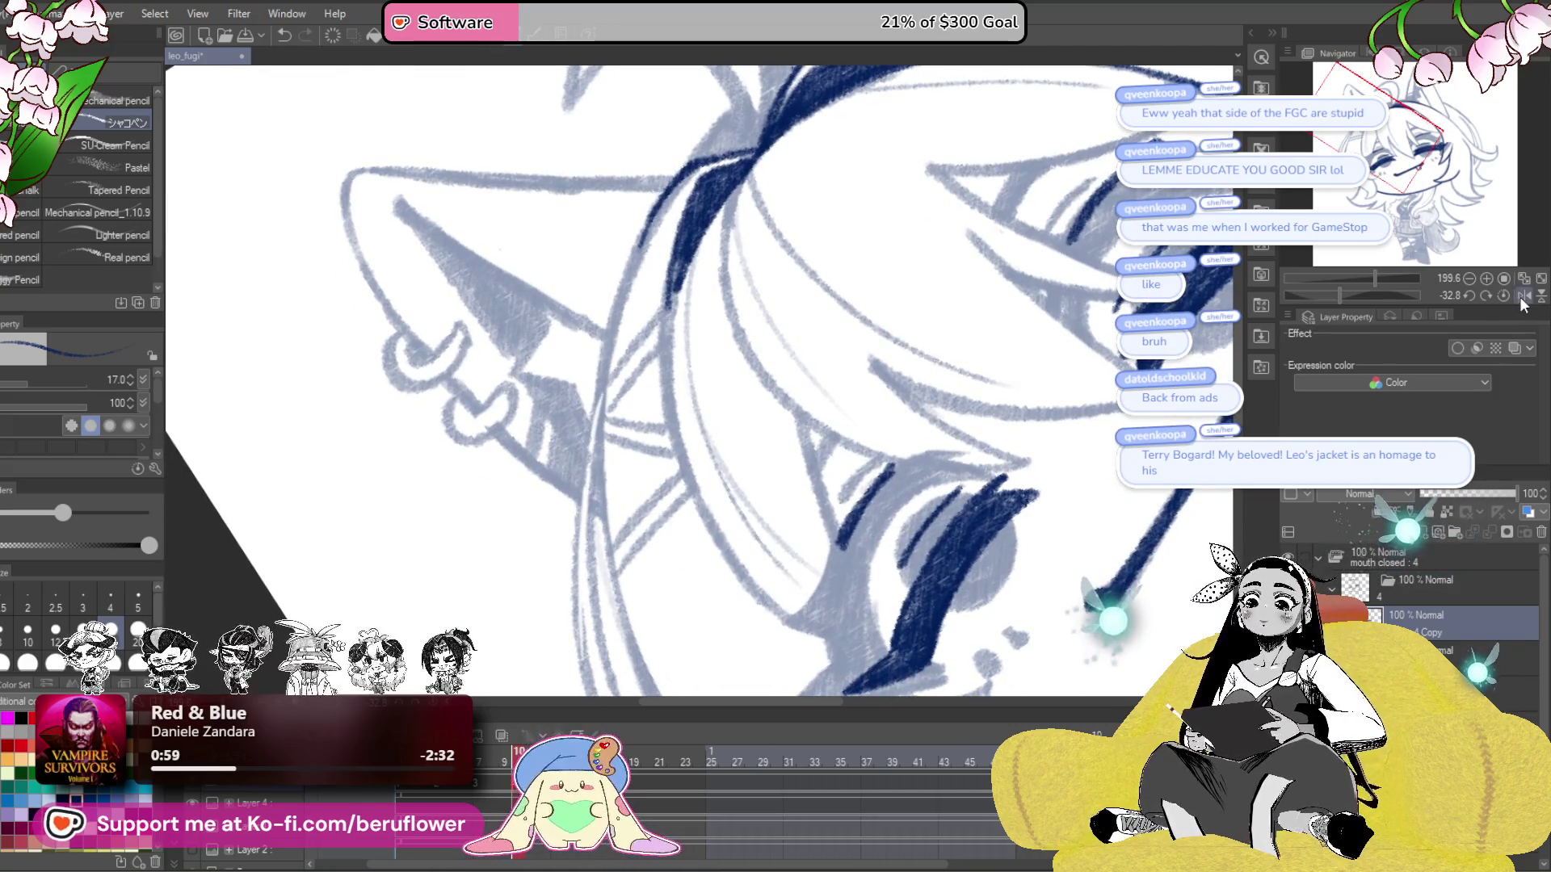
{"action": "left_click", "coordinate": [1499, 298]}
{"action": "scroll", "coordinate": [808, 420], "scroll_direction": "down", "scroll_amount": 5}
{"action": "scroll", "coordinate": [764, 377], "scroll_direction": "up", "scroll_amount": 3}
{"action": "left_click_drag", "start_coordinate": [895, 574], "coordinate": [858, 504]}
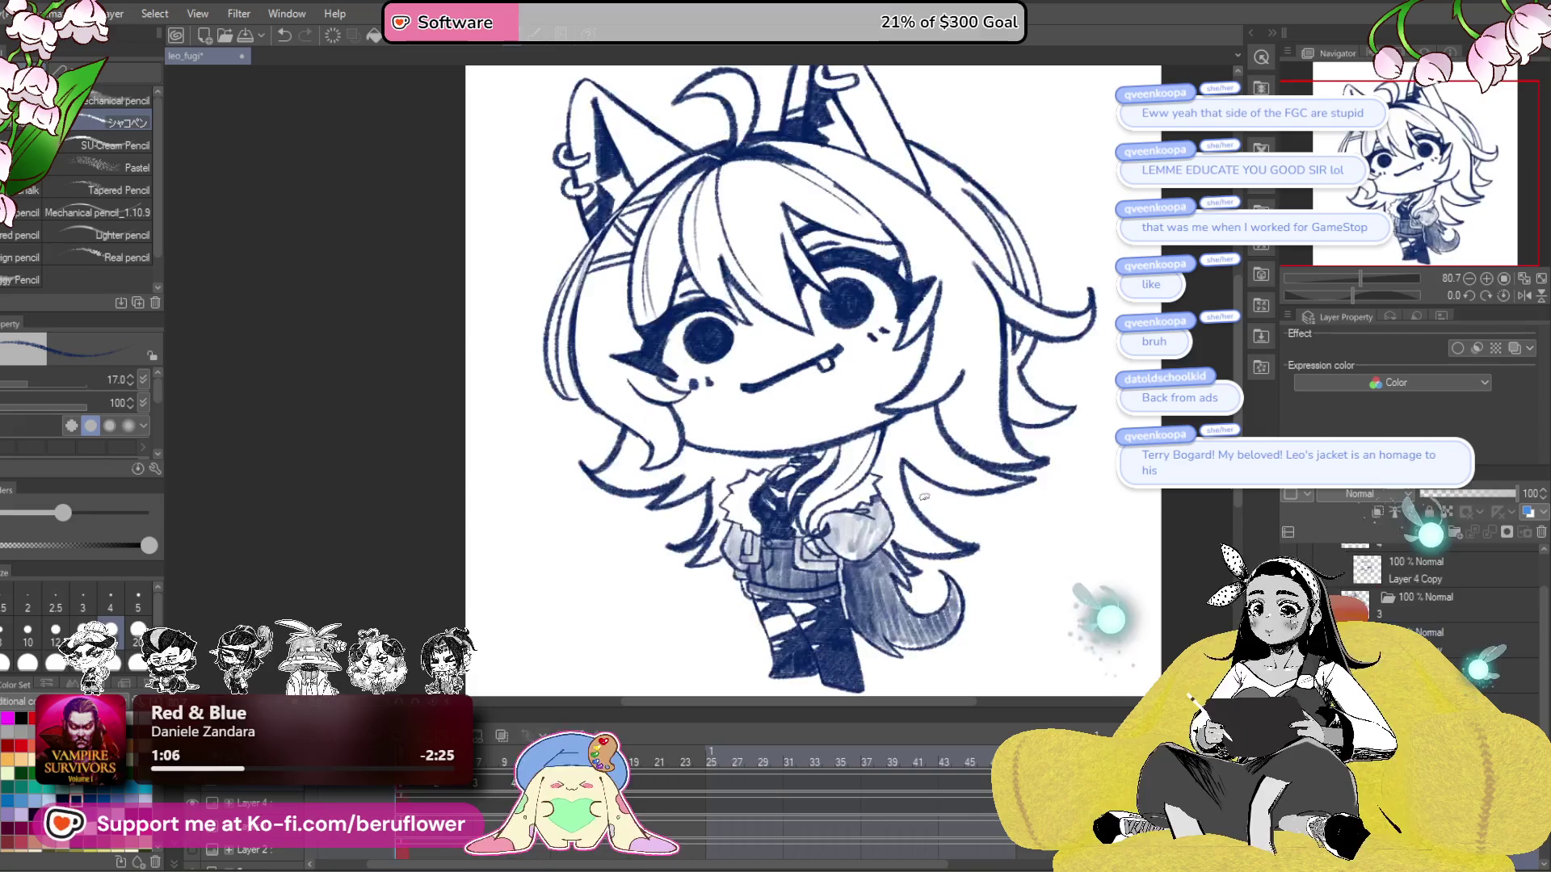
- Switch to a different animation frame and shade along the jacket edge in navy
{"action": "scroll", "coordinate": [901, 514], "scroll_direction": "up", "scroll_amount": 6}
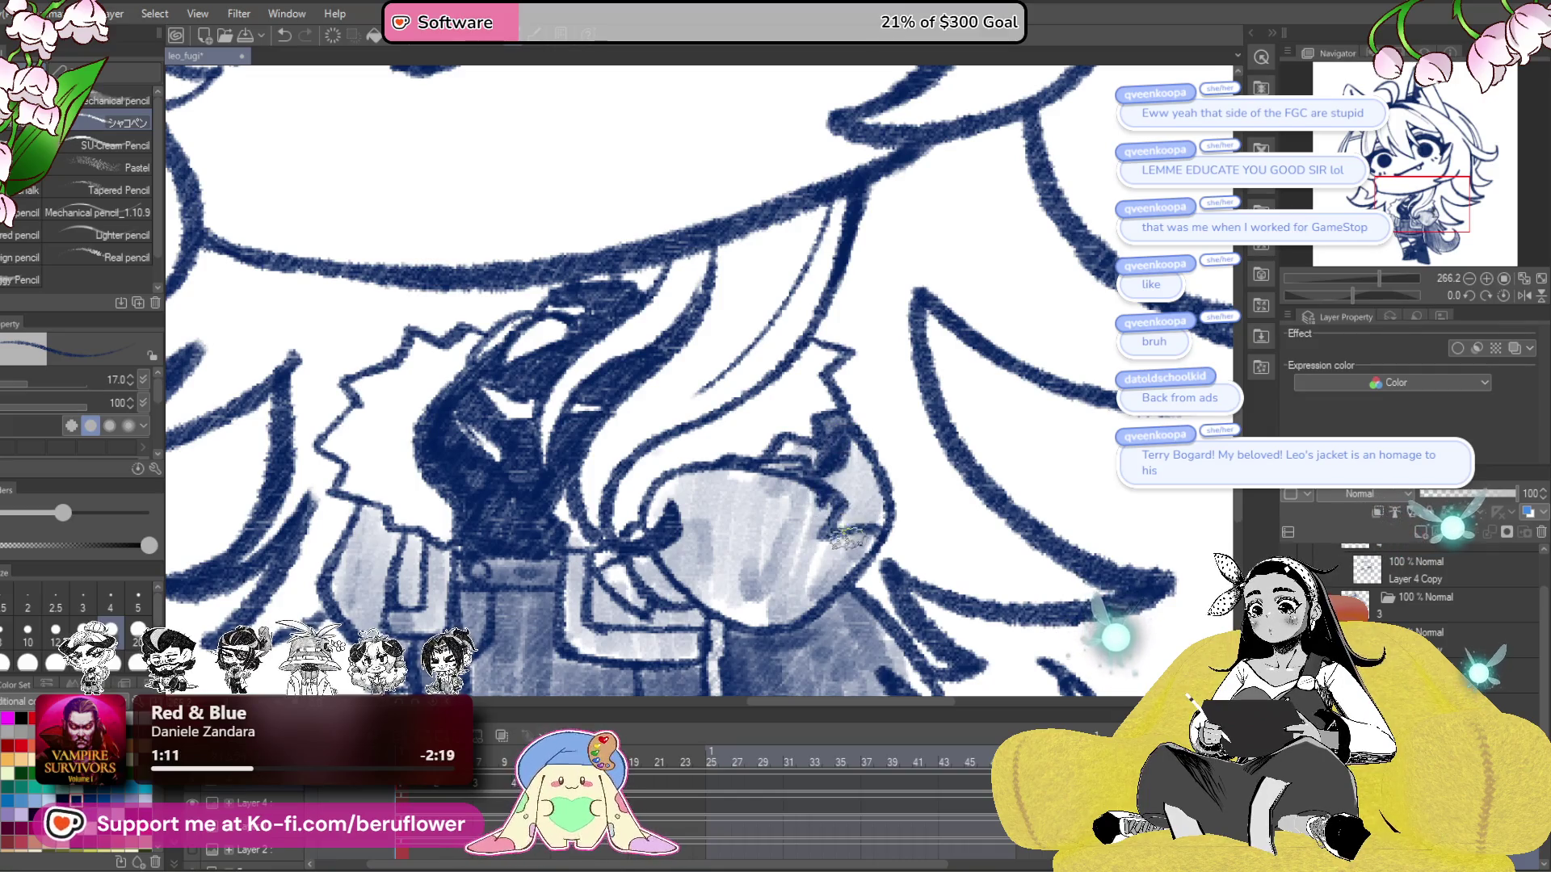
{"action": "left_click_drag", "start_coordinate": [377, 490], "coordinate": [635, 479]}
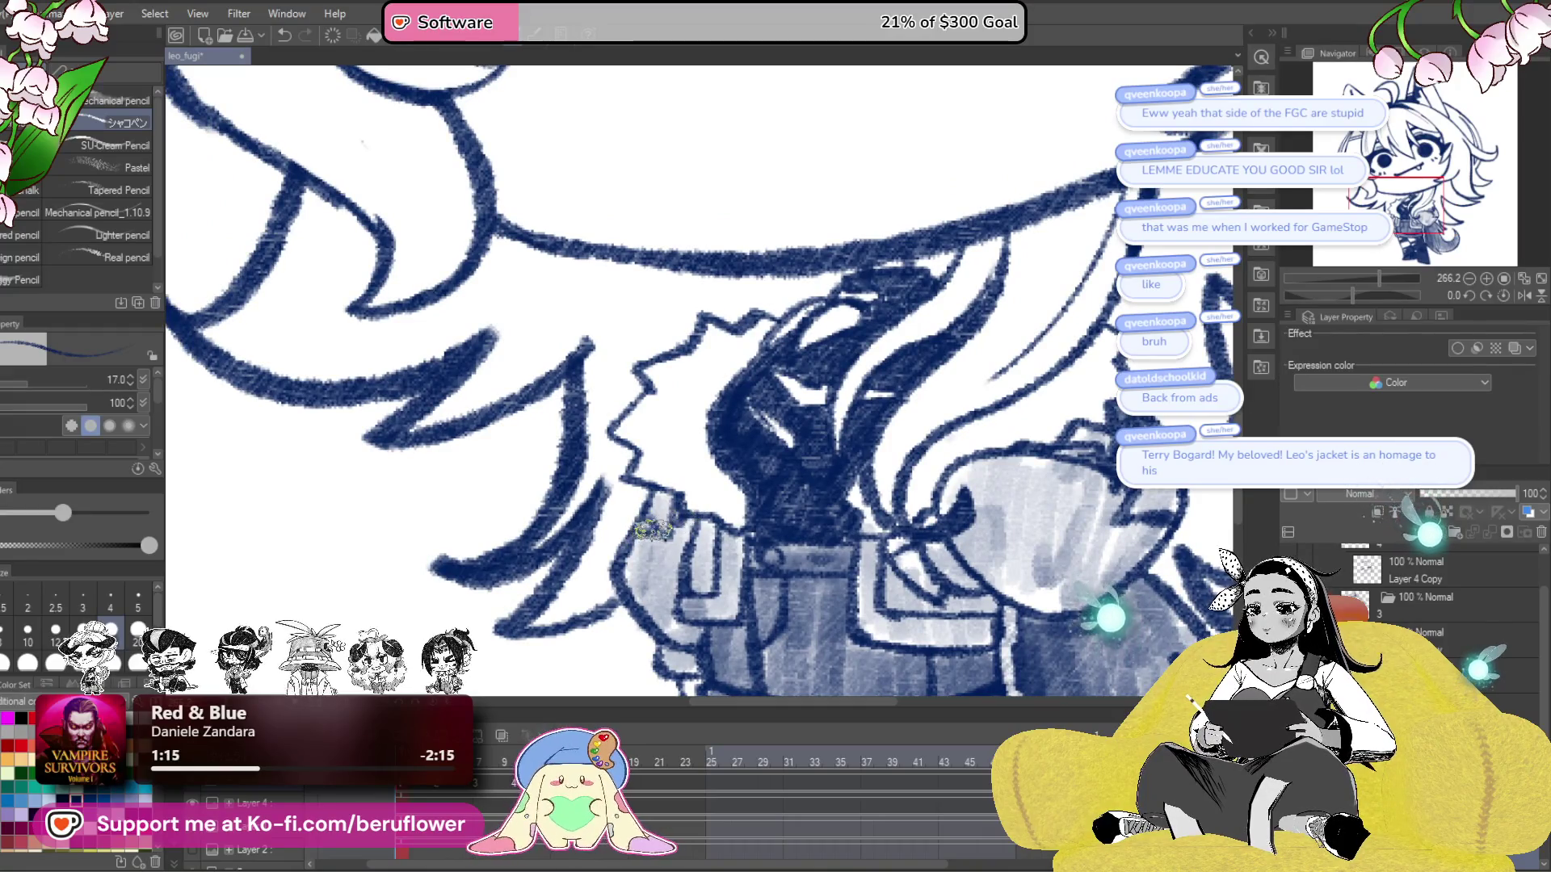
{"action": "scroll", "coordinate": [656, 523], "scroll_direction": "down", "scroll_amount": 5}
{"action": "scroll", "coordinate": [656, 523], "scroll_direction": "up", "scroll_amount": 4}
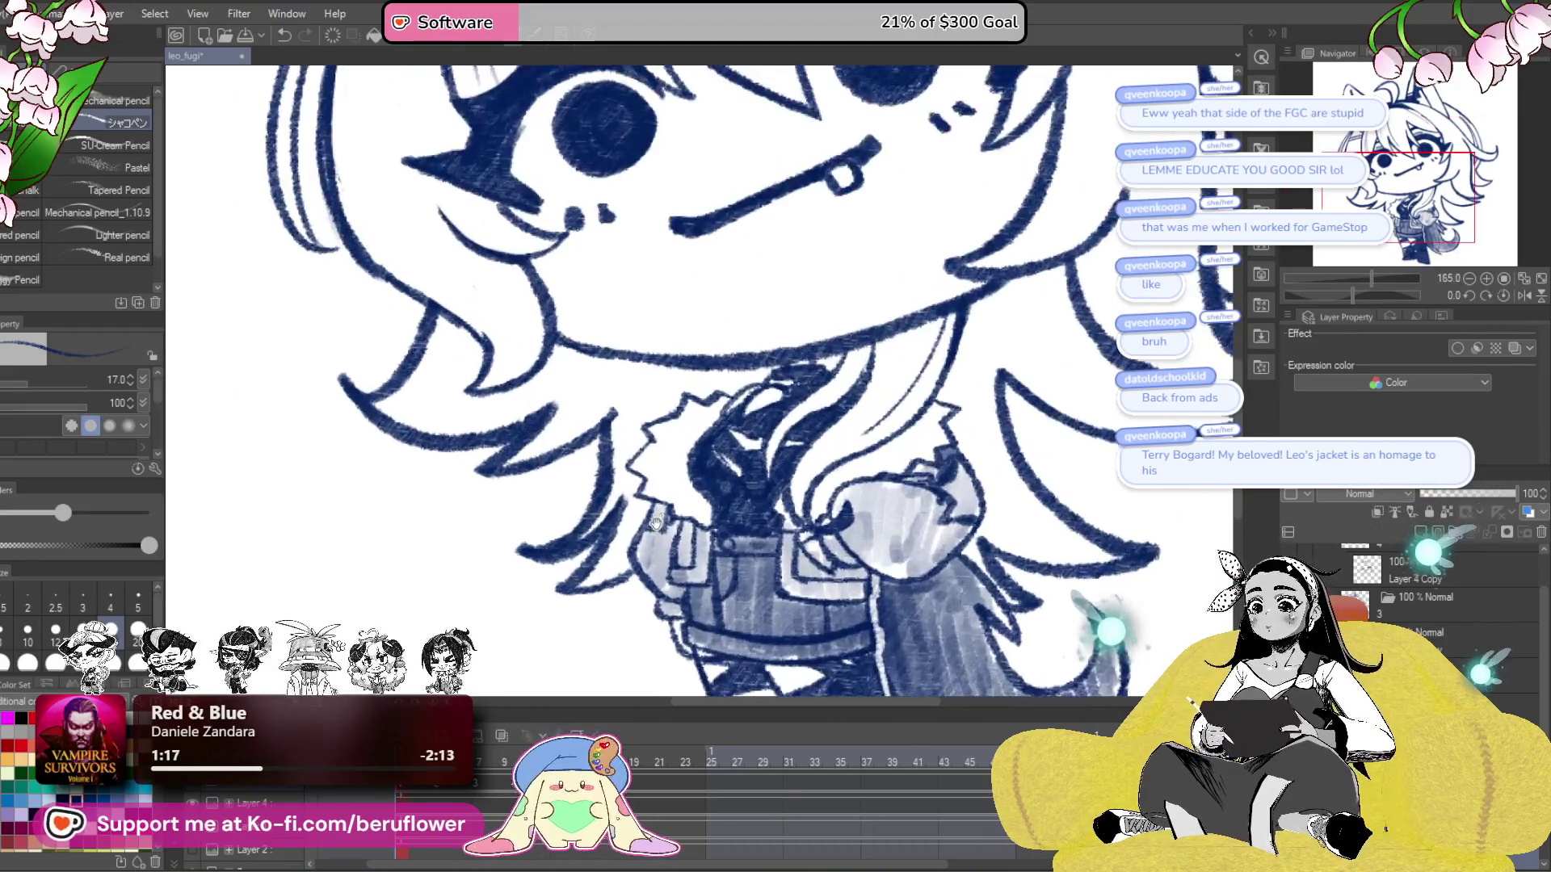
{"action": "left_click", "coordinate": [444, 791]}
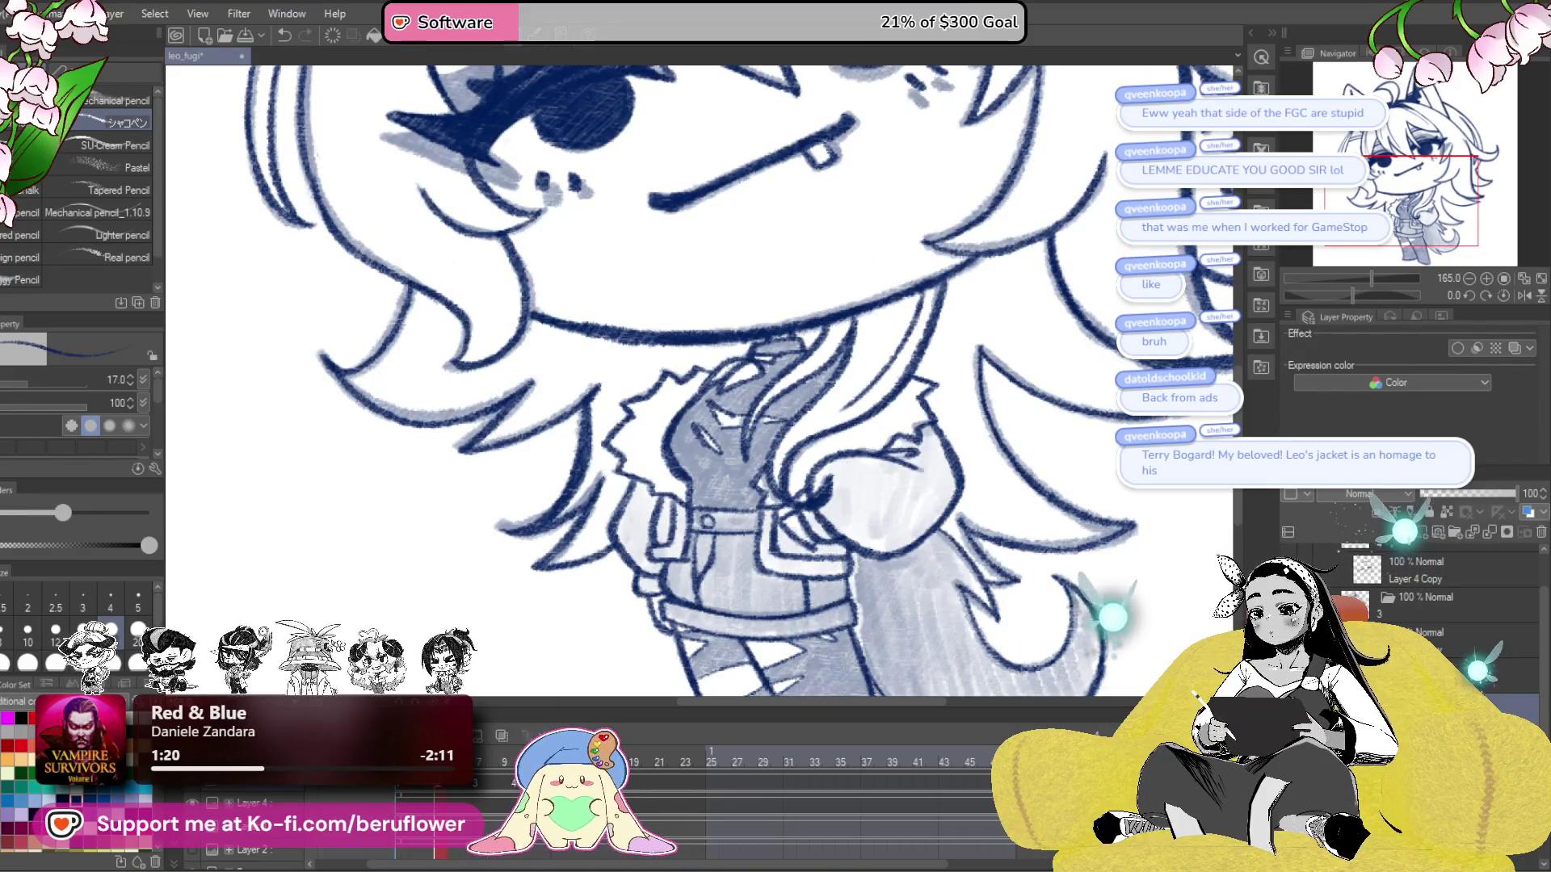
{"action": "scroll", "coordinate": [812, 379], "scroll_direction": "up", "scroll_amount": 4}
{"action": "mouse_move", "coordinate": [811, 380]}
{"action": "left_mouse_down"}
{"action": "mouse_move", "coordinate": [795, 436]}
{"action": "mouse_move", "coordinate": [840, 509]}
{"action": "left_mouse_up"}
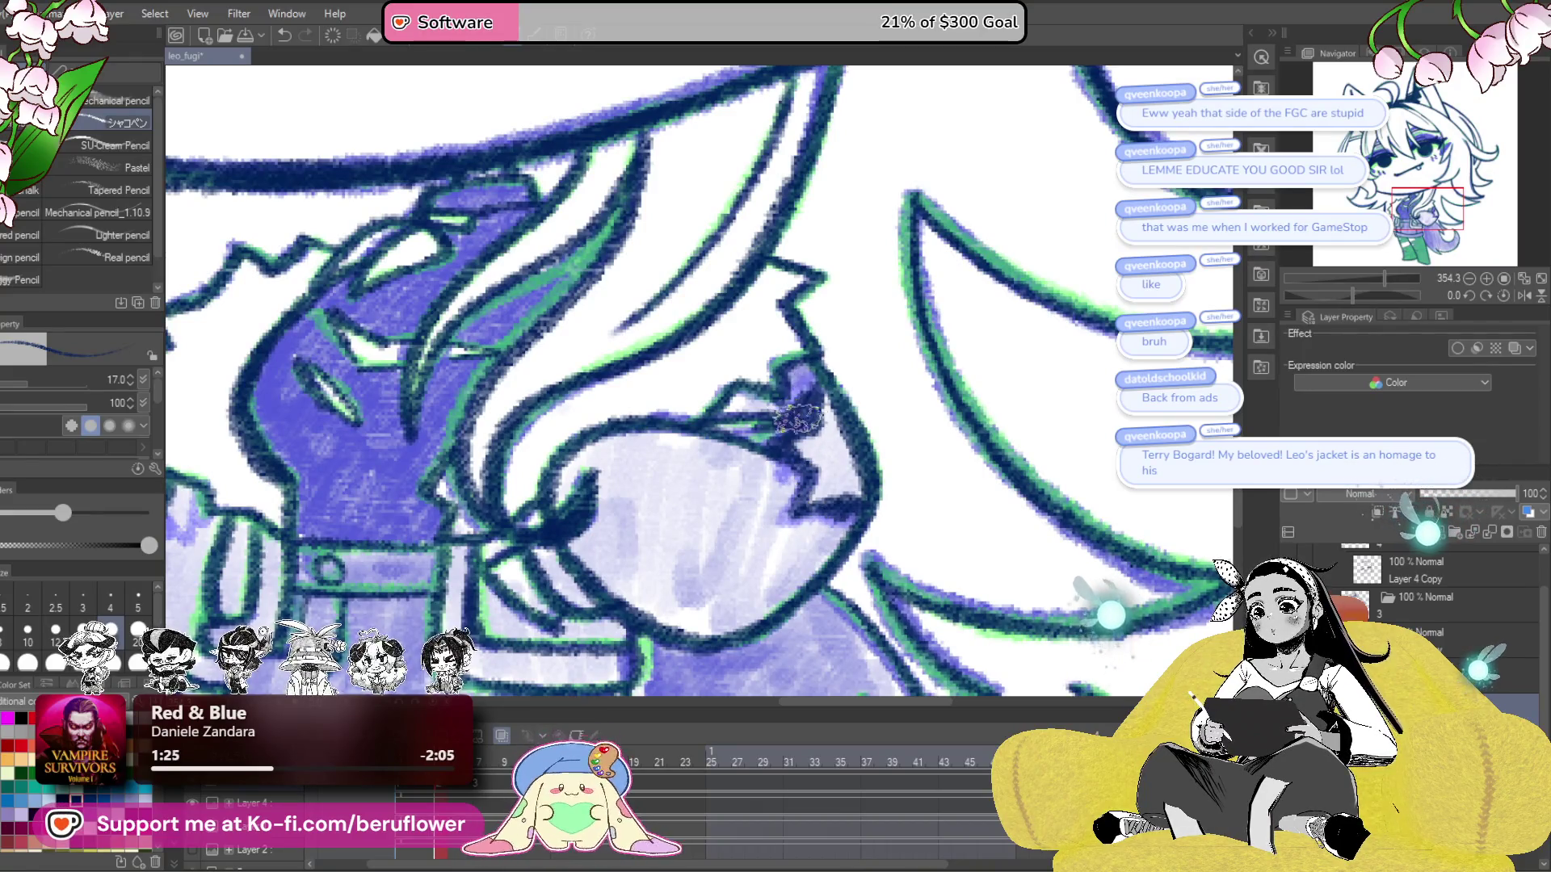
{"action": "left_click_drag", "start_coordinate": [772, 420], "coordinate": [1248, 388]}
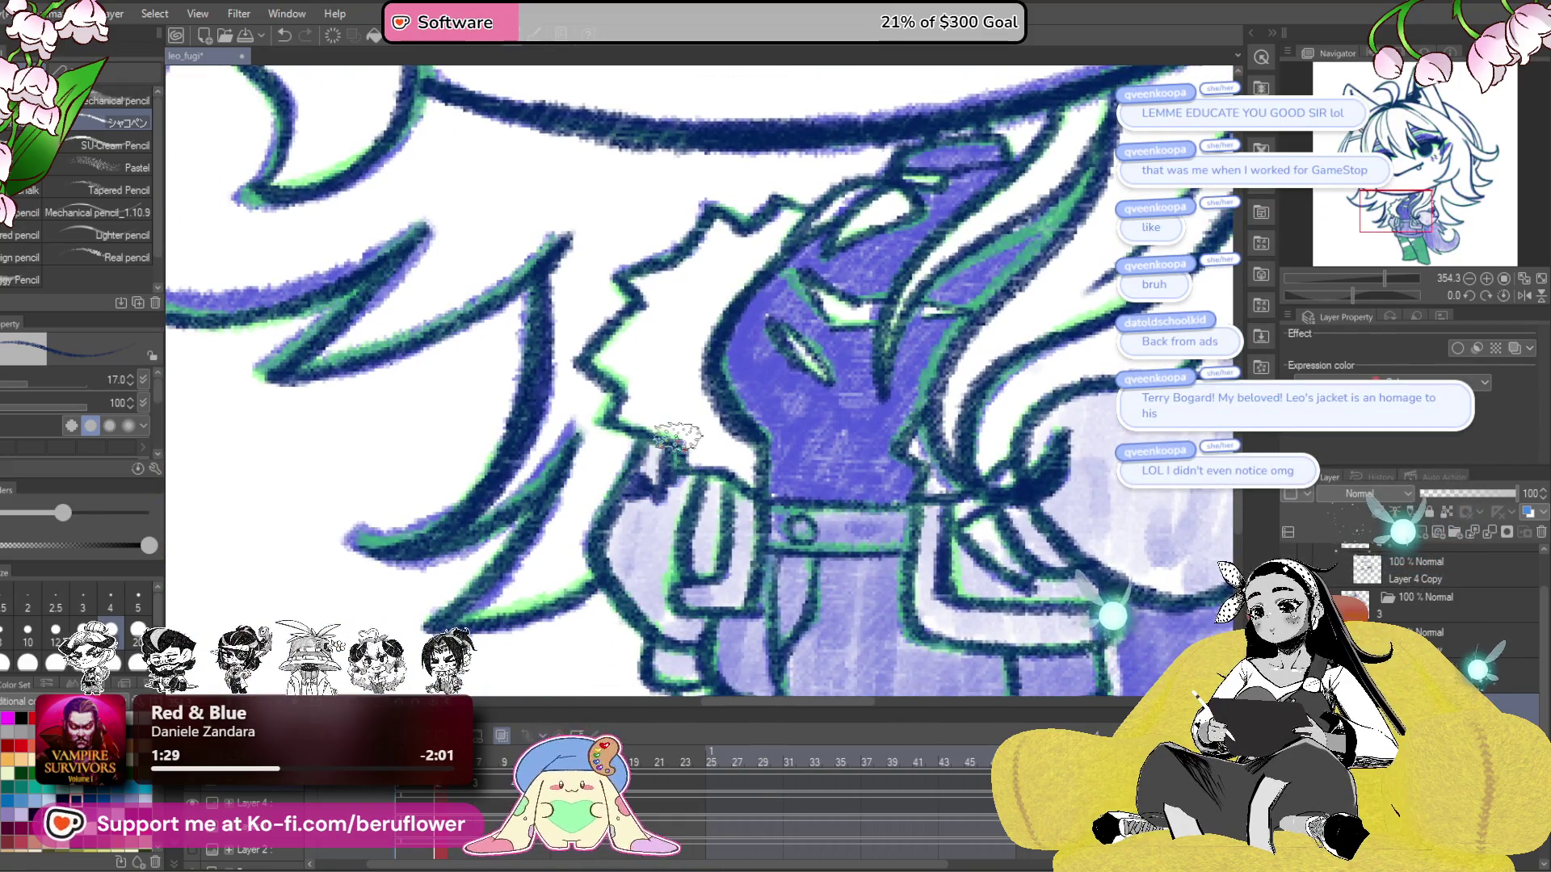
- Add shading marks around the fist's notch and begin inking the fist outline
{"action": "key", "text": "ctrl+0"}
{"action": "scroll", "coordinate": [702, 380], "scroll_direction": "up", "scroll_amount": 3}
{"action": "scroll", "coordinate": [780, 511], "scroll_direction": "up", "scroll_amount": 4}
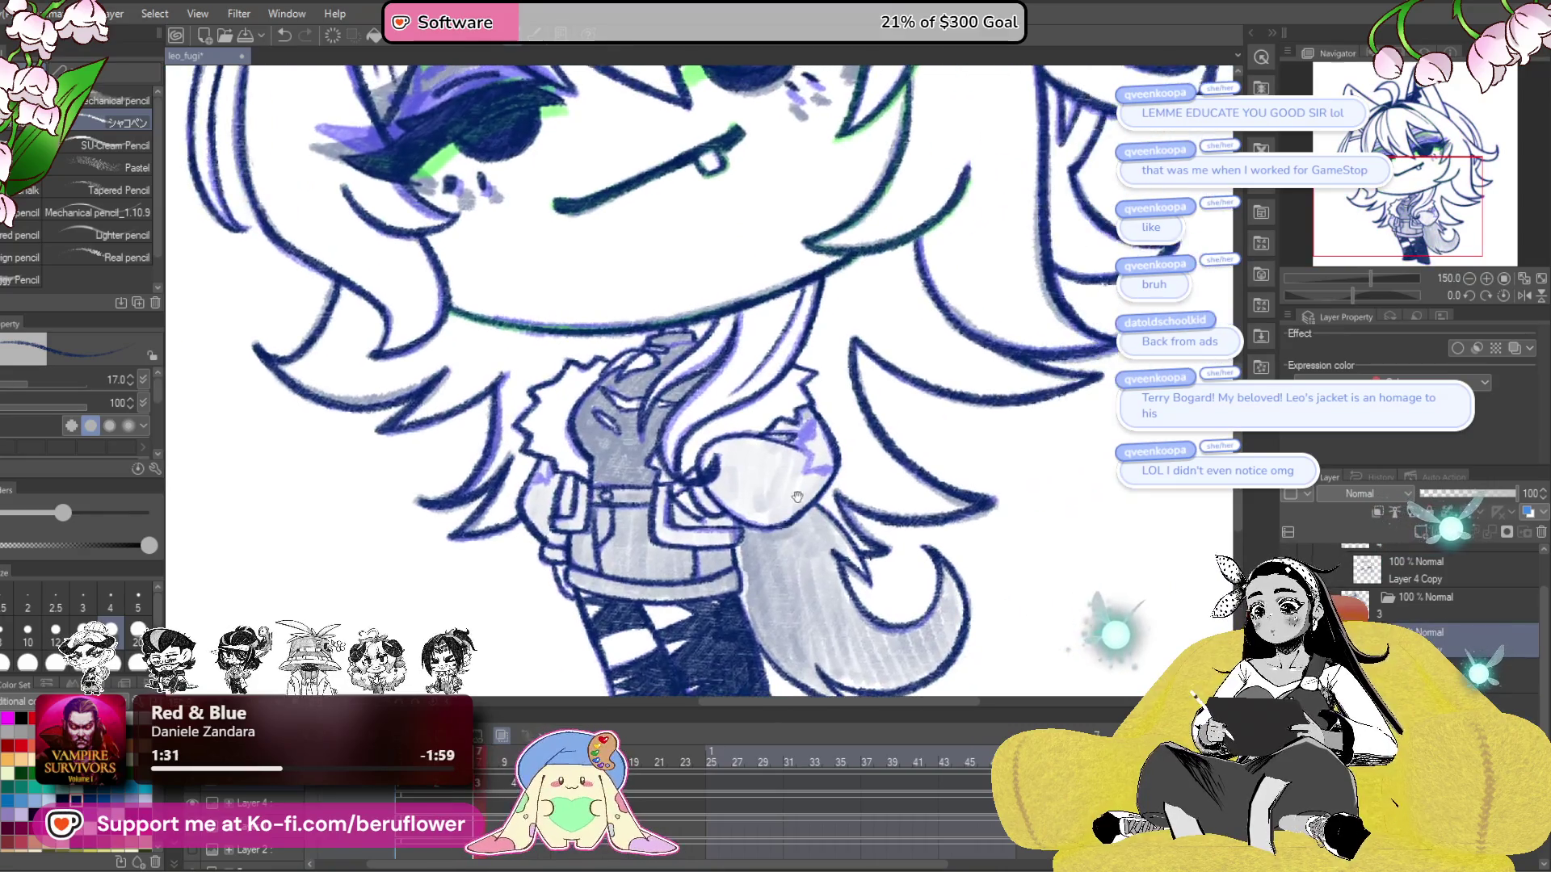
{"action": "mouse_move", "coordinate": [832, 372]}
{"action": "left_mouse_down"}
{"action": "mouse_move", "coordinate": [812, 416]}
{"action": "mouse_move", "coordinate": [830, 483]}
{"action": "left_mouse_up"}
{"action": "mouse_move", "coordinate": [832, 370]}
{"action": "left_mouse_down"}
{"action": "mouse_move", "coordinate": [799, 403]}
{"action": "mouse_move", "coordinate": [807, 424]}
{"action": "left_mouse_up"}
{"action": "scroll", "coordinate": [807, 420], "scroll_direction": "down", "scroll_amount": 4}
{"action": "scroll", "coordinate": [760, 529], "scroll_direction": "up", "scroll_amount": 4}
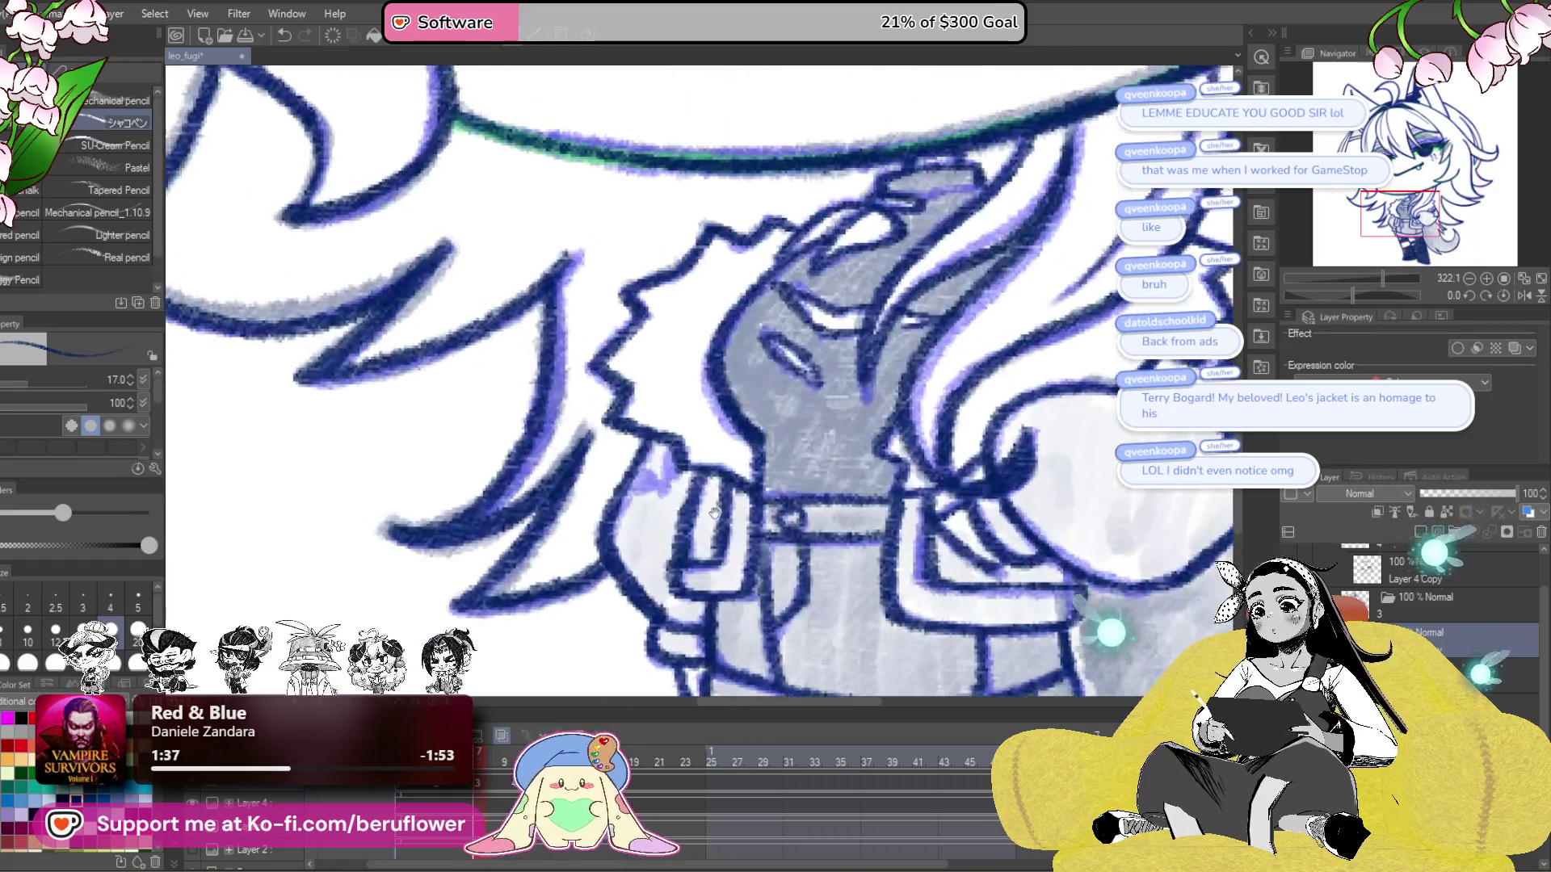
{"action": "scroll", "coordinate": [647, 481], "scroll_direction": "down", "scroll_amount": 5}
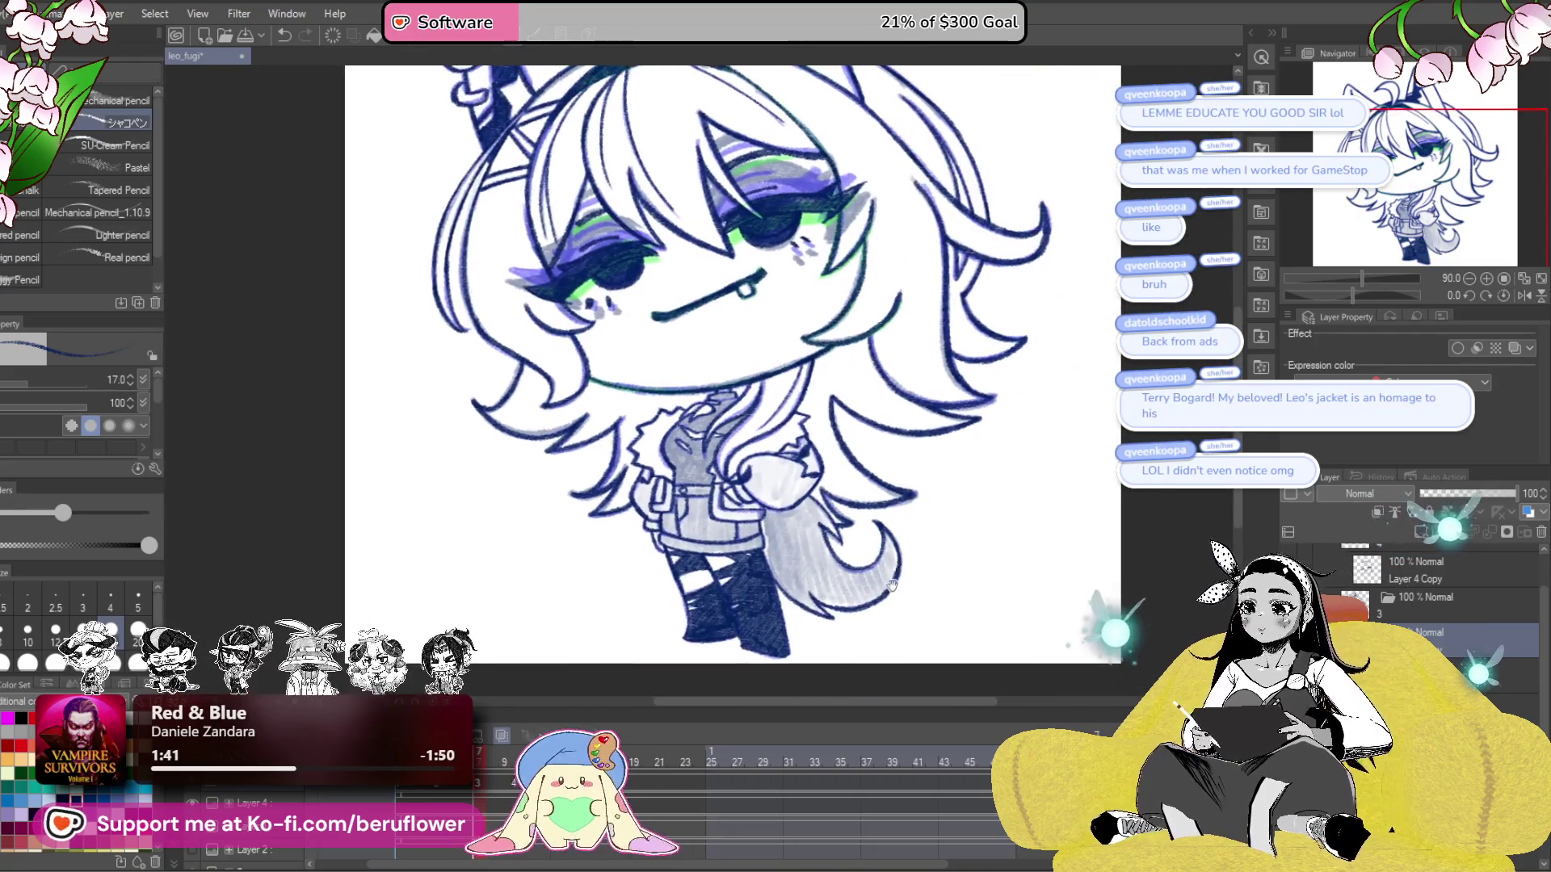
{"action": "scroll", "coordinate": [812, 451], "scroll_direction": "up", "scroll_amount": 5}
{"action": "mouse_move", "coordinate": [812, 450]}
{"action": "left_mouse_down"}
{"action": "mouse_move", "coordinate": [796, 525]}
{"action": "mouse_move", "coordinate": [844, 555]}
{"action": "left_mouse_up"}
- Ink the fist's lower edge and knuckles plus a small mark at the collar
{"action": "mouse_move", "coordinate": [767, 481]}
{"action": "left_mouse_down"}
{"action": "mouse_move", "coordinate": [808, 505]}
{"action": "mouse_move", "coordinate": [939, 486]}
{"action": "left_mouse_up"}
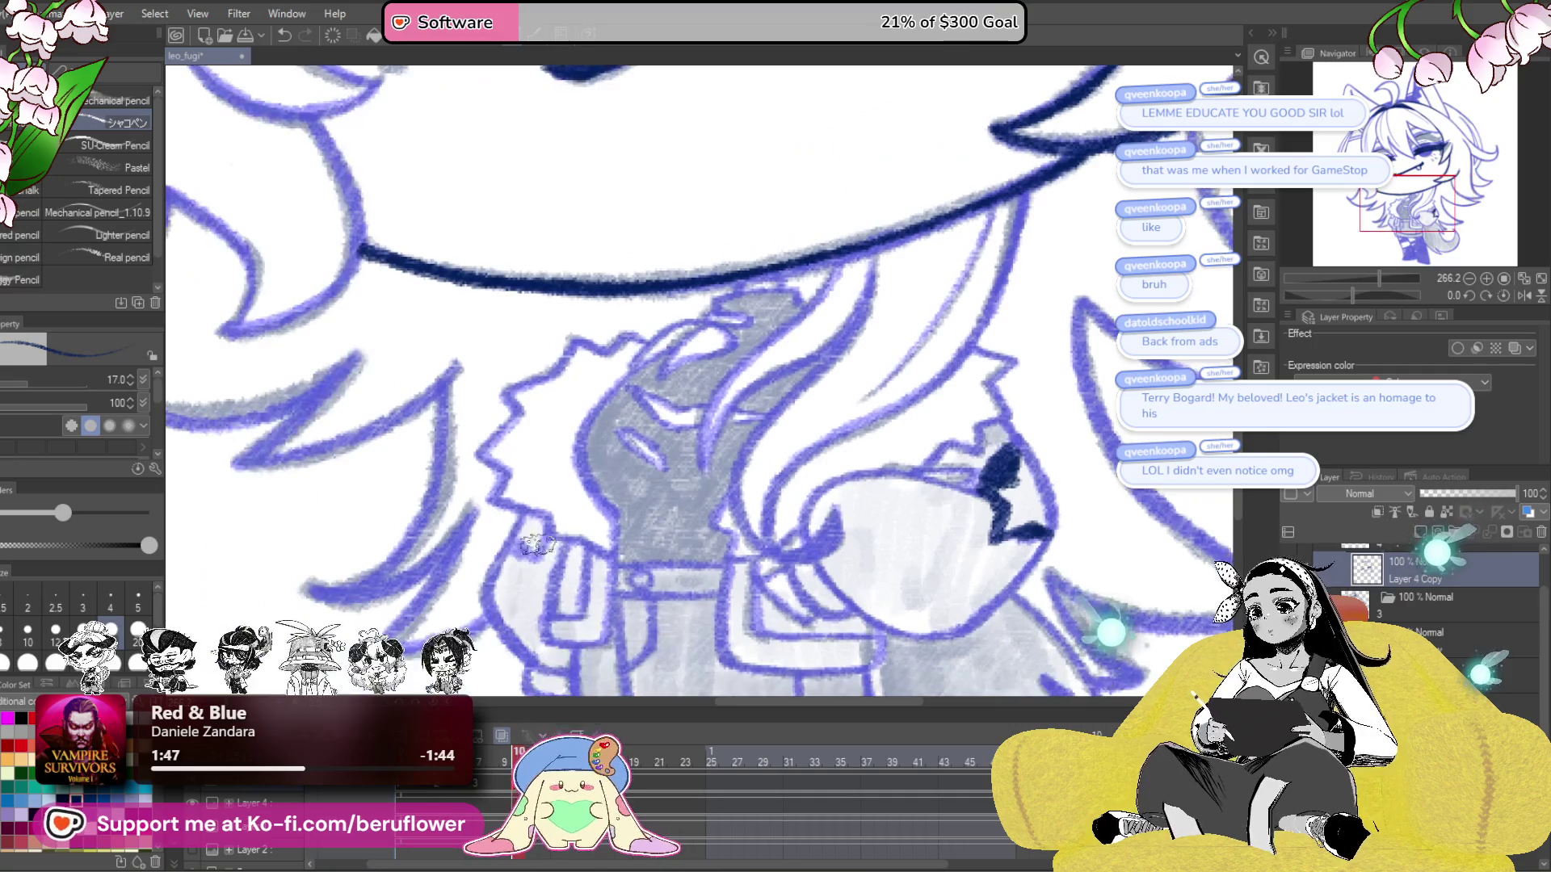
{"action": "left_click_drag", "start_coordinate": [539, 534], "coordinate": [550, 532]}
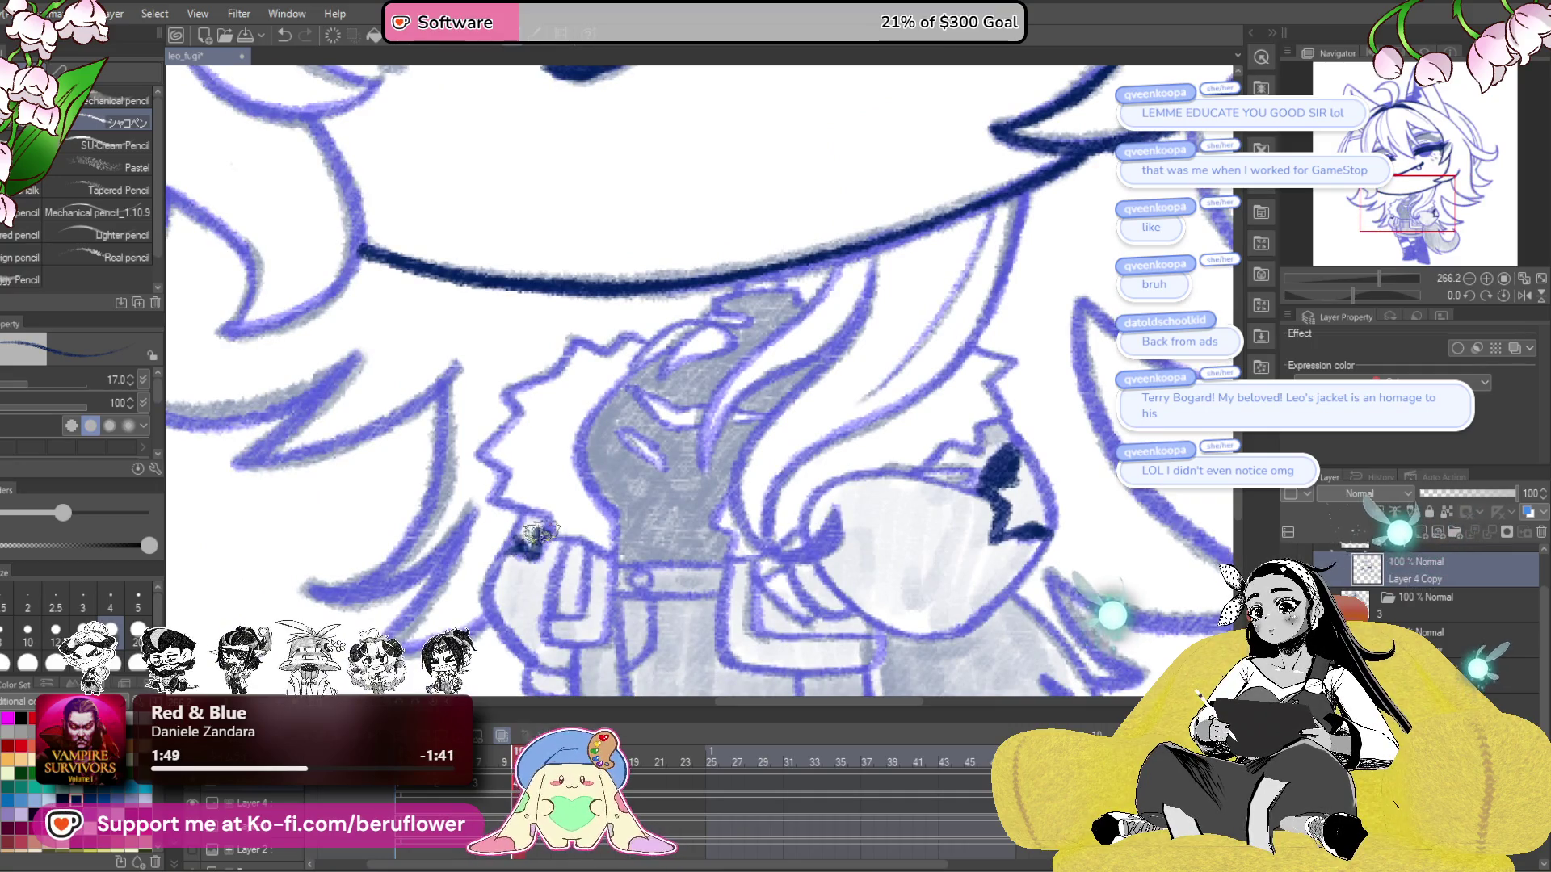
{"action": "key", "text": "ctrl+minus"}
{"action": "key", "text": "ctrl+minus"}
{"action": "key", "text": "ctrl+minus"}
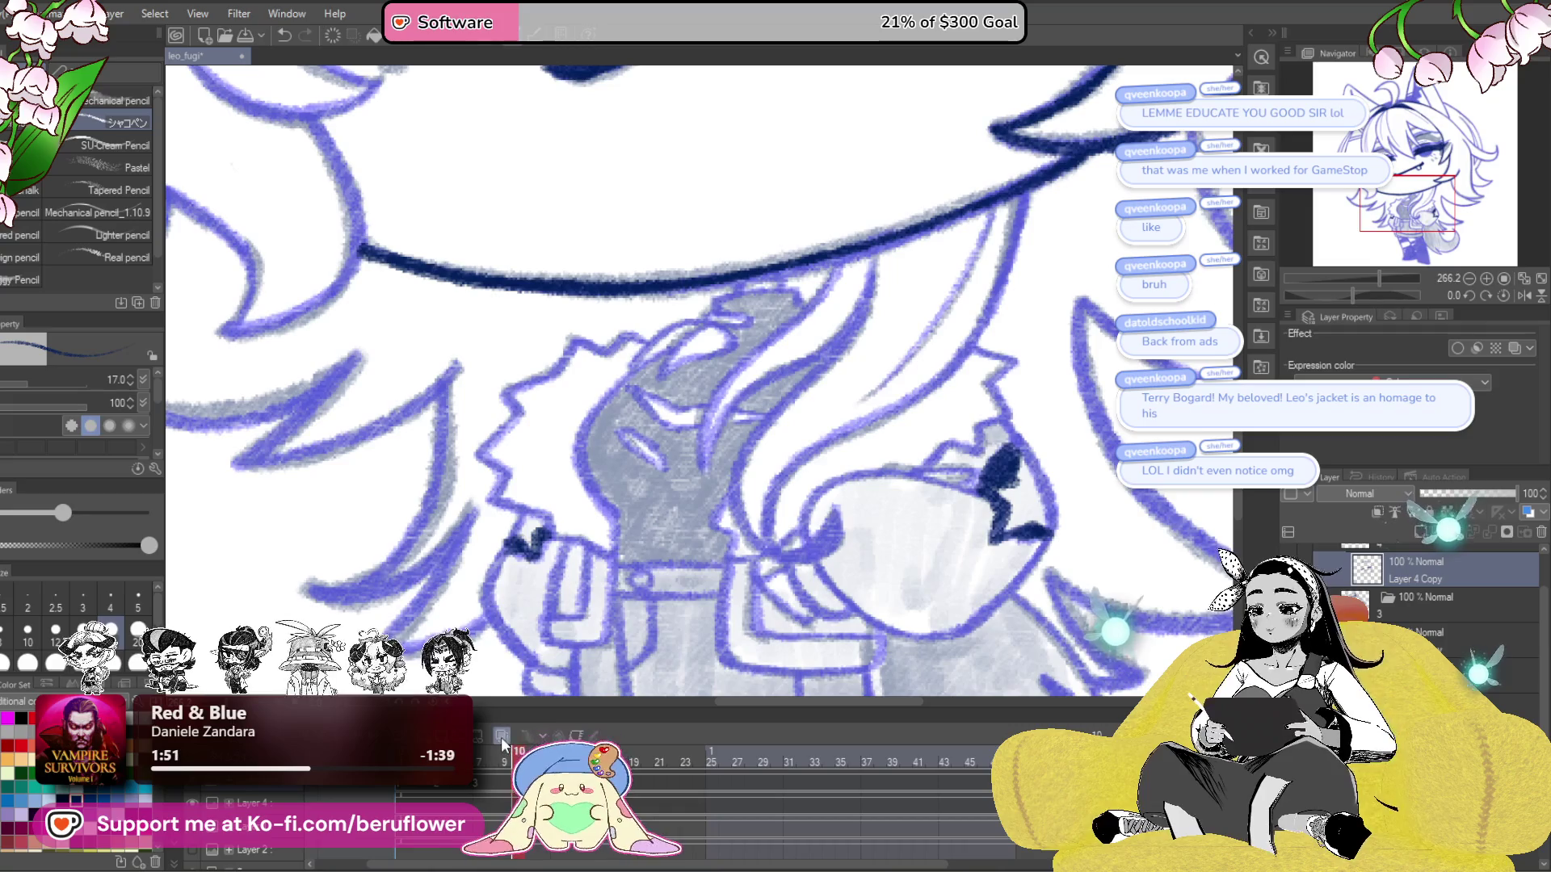
{"action": "scroll", "coordinate": [675, 501], "scroll_direction": "up", "scroll_amount": 2}
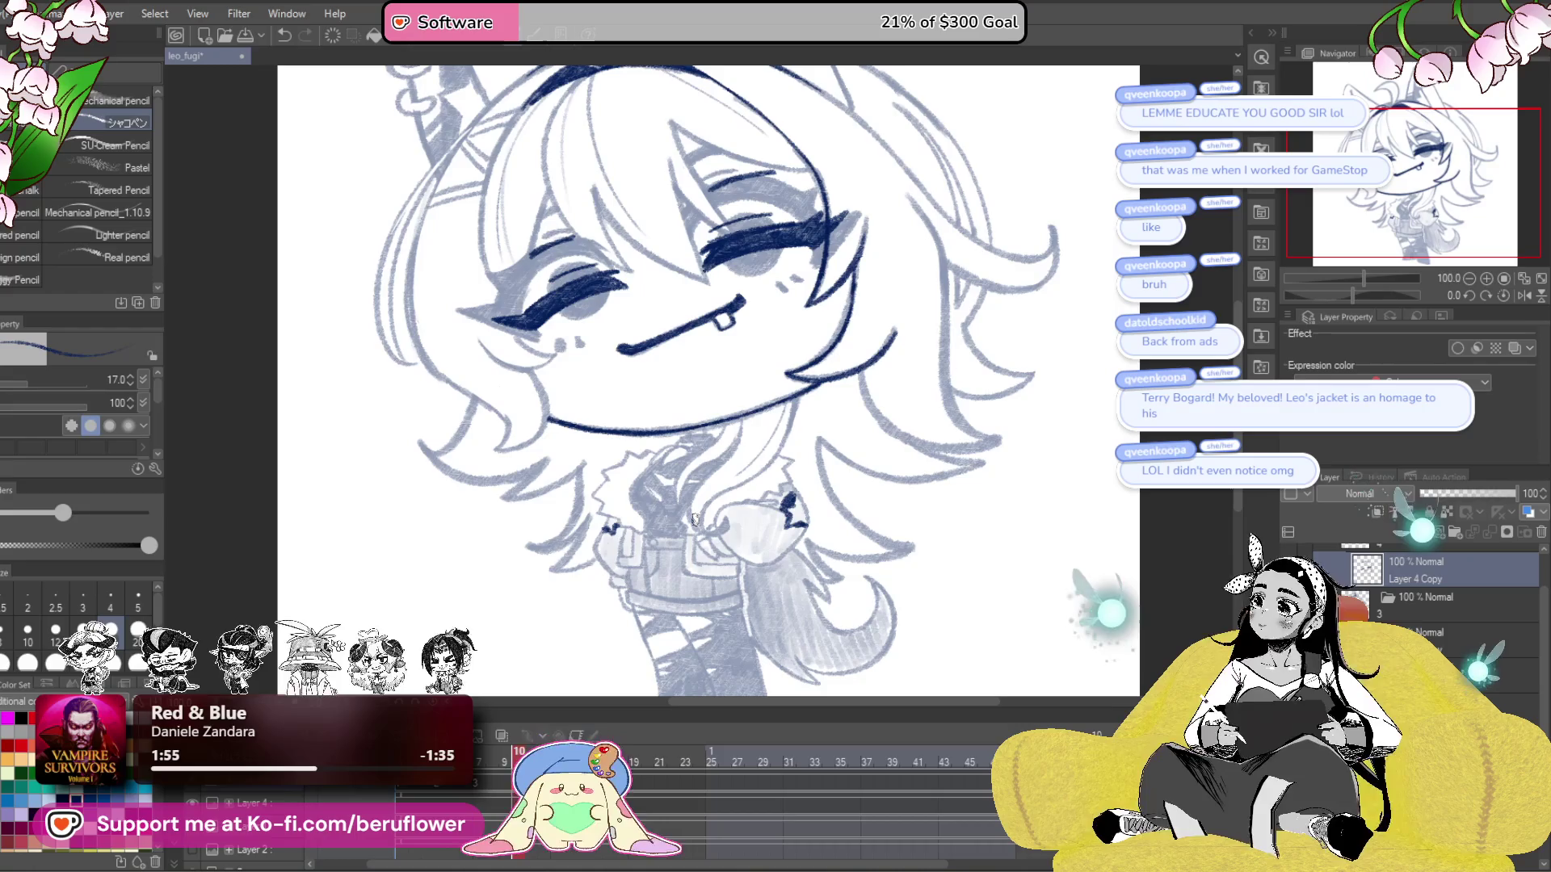
{"action": "left_click_drag", "start_coordinate": [694, 519], "coordinate": [711, 471]}
{"action": "scroll", "coordinate": [835, 427], "scroll_direction": "up", "scroll_amount": 3}
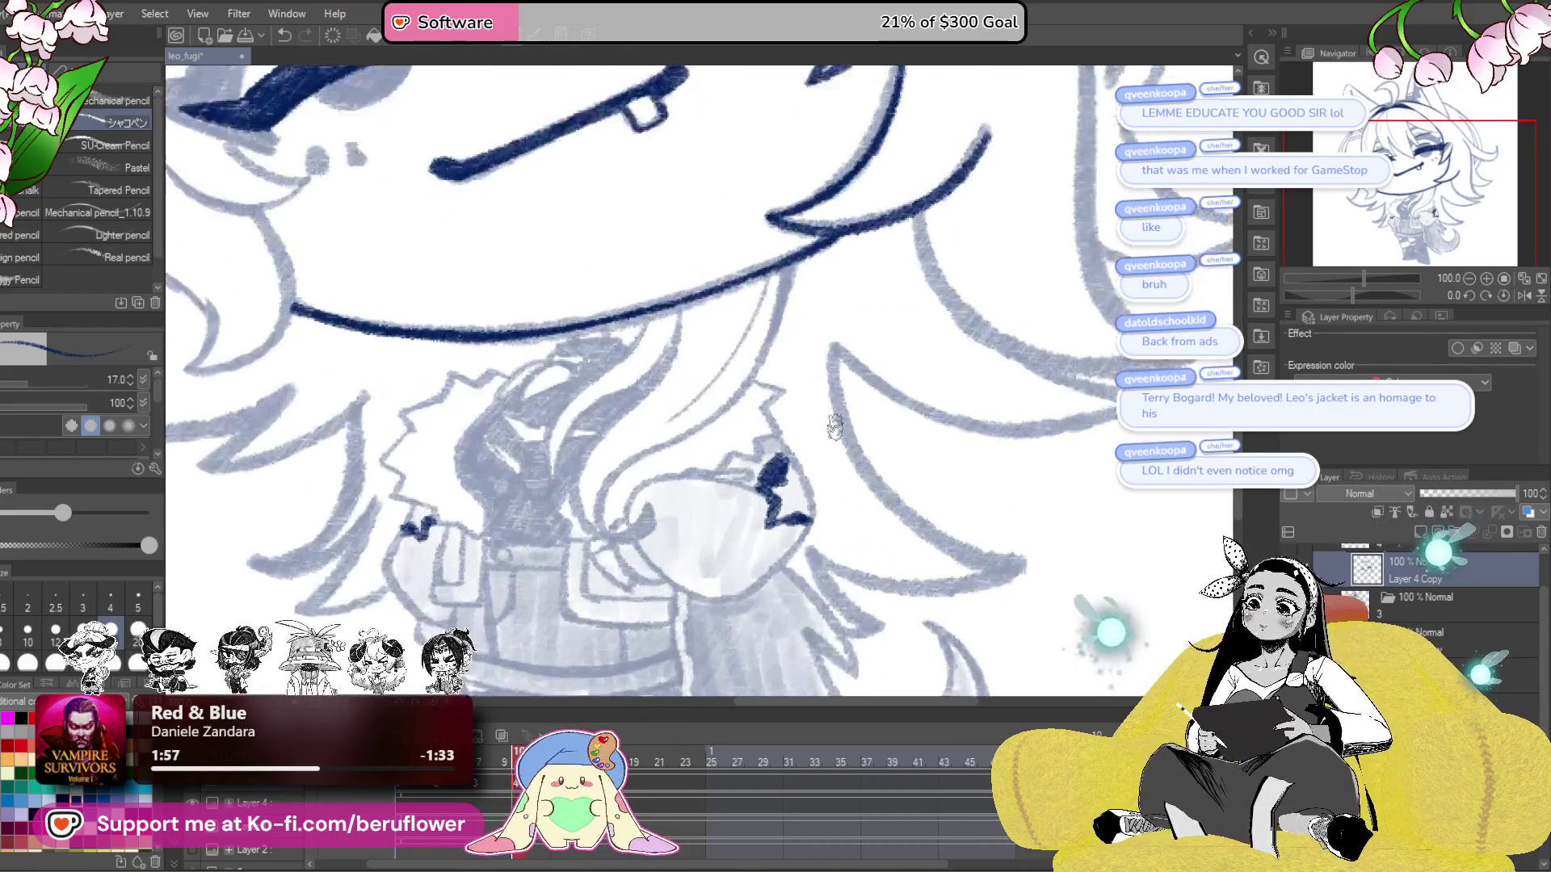
- Ink the hair strand curving down the face's right side around the fist, and a line from the collar
{"action": "mouse_move", "coordinate": [815, 472]}
{"action": "left_mouse_down"}
{"action": "mouse_move", "coordinate": [883, 408]}
{"action": "mouse_move", "coordinate": [861, 485]}
{"action": "mouse_move", "coordinate": [796, 529]}
{"action": "mouse_move", "coordinate": [711, 508]}
{"action": "mouse_move", "coordinate": [792, 600]}
{"action": "left_mouse_up"}
{"action": "mouse_move", "coordinate": [944, 228]}
{"action": "left_mouse_down"}
{"action": "mouse_move", "coordinate": [897, 356]}
{"action": "mouse_move", "coordinate": [788, 448]}
{"action": "mouse_move", "coordinate": [725, 557]}
{"action": "left_mouse_up"}
{"action": "mouse_move", "coordinate": [811, 283]}
{"action": "left_mouse_down"}
{"action": "mouse_move", "coordinate": [808, 327]}
{"action": "mouse_move", "coordinate": [686, 456]}
{"action": "mouse_move", "coordinate": [715, 559]}
{"action": "mouse_move", "coordinate": [792, 530]}
{"action": "left_mouse_up"}
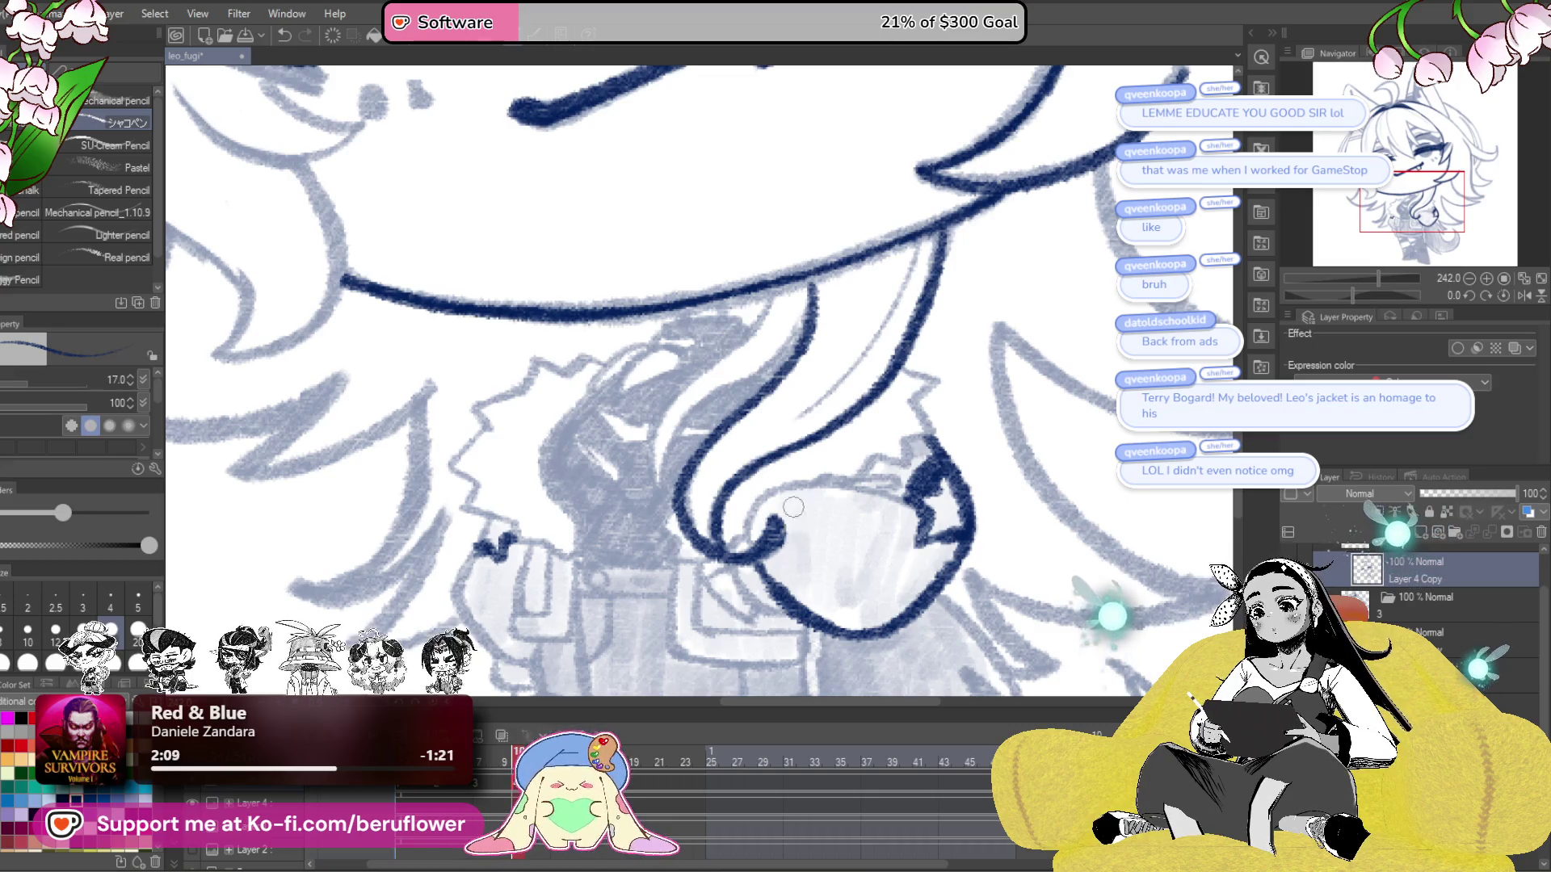
{"action": "left_click_drag", "start_coordinate": [796, 468], "coordinate": [788, 510]}
{"action": "mouse_move", "coordinate": [923, 424]}
{"action": "left_mouse_down"}
{"action": "mouse_move", "coordinate": [919, 481]}
{"action": "mouse_move", "coordinate": [864, 461]}
{"action": "left_mouse_up"}
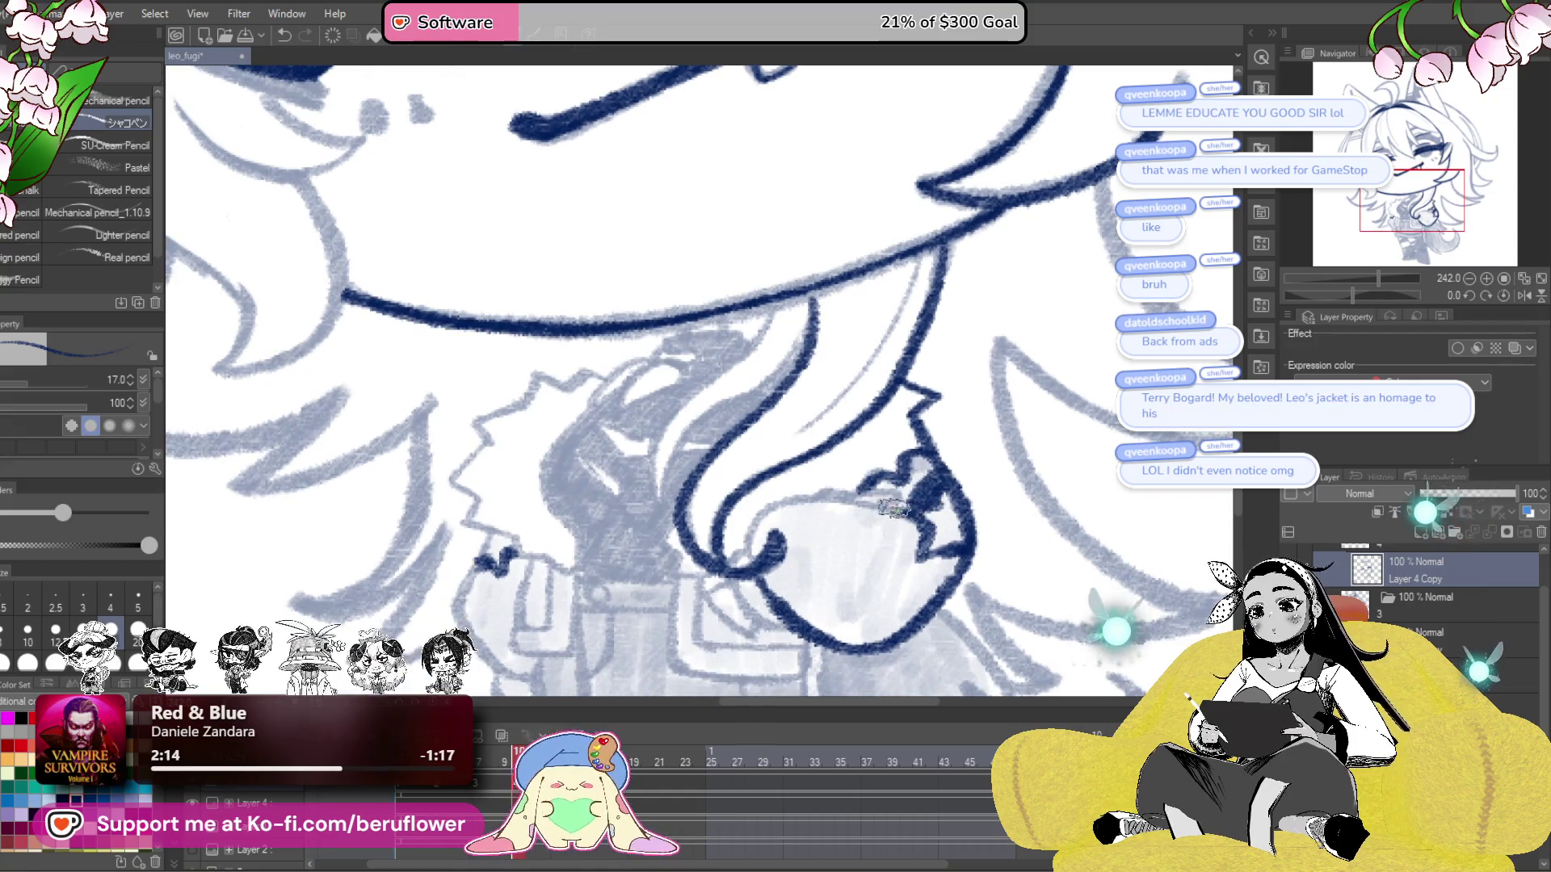
{"action": "left_click_drag", "start_coordinate": [755, 556], "coordinate": [777, 488]}
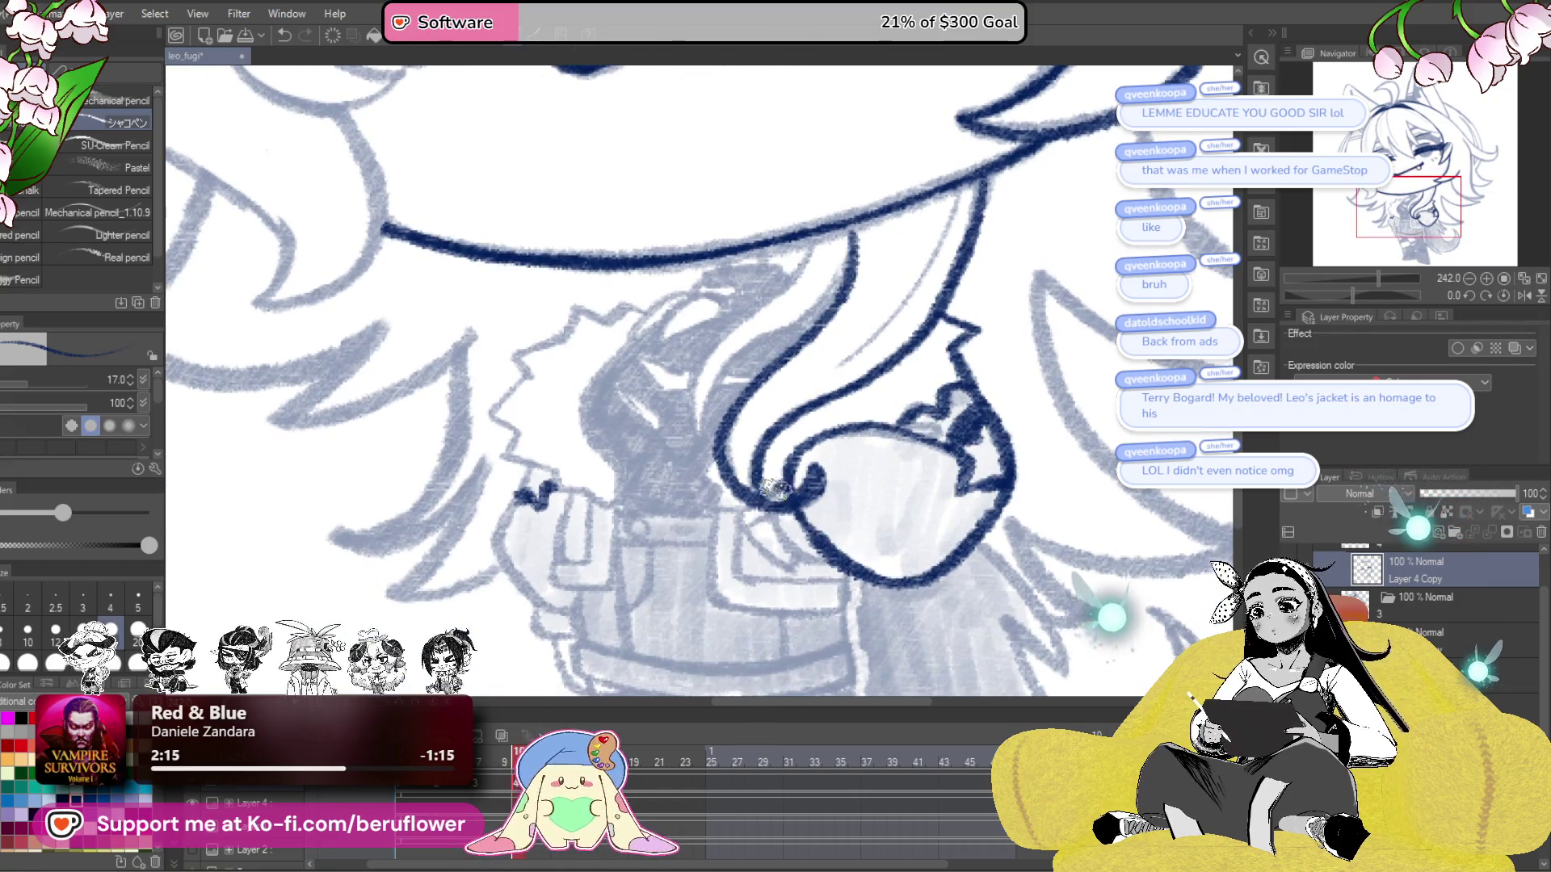
{"action": "mouse_move", "coordinate": [798, 557]}
{"action": "left_mouse_down"}
{"action": "mouse_move", "coordinate": [832, 521]}
{"action": "mouse_move", "coordinate": [819, 545]}
{"action": "left_mouse_up"}
{"action": "mouse_move", "coordinate": [917, 476]}
{"action": "left_mouse_down"}
{"action": "mouse_move", "coordinate": [785, 508]}
{"action": "mouse_move", "coordinate": [826, 531]}
{"action": "left_mouse_up"}
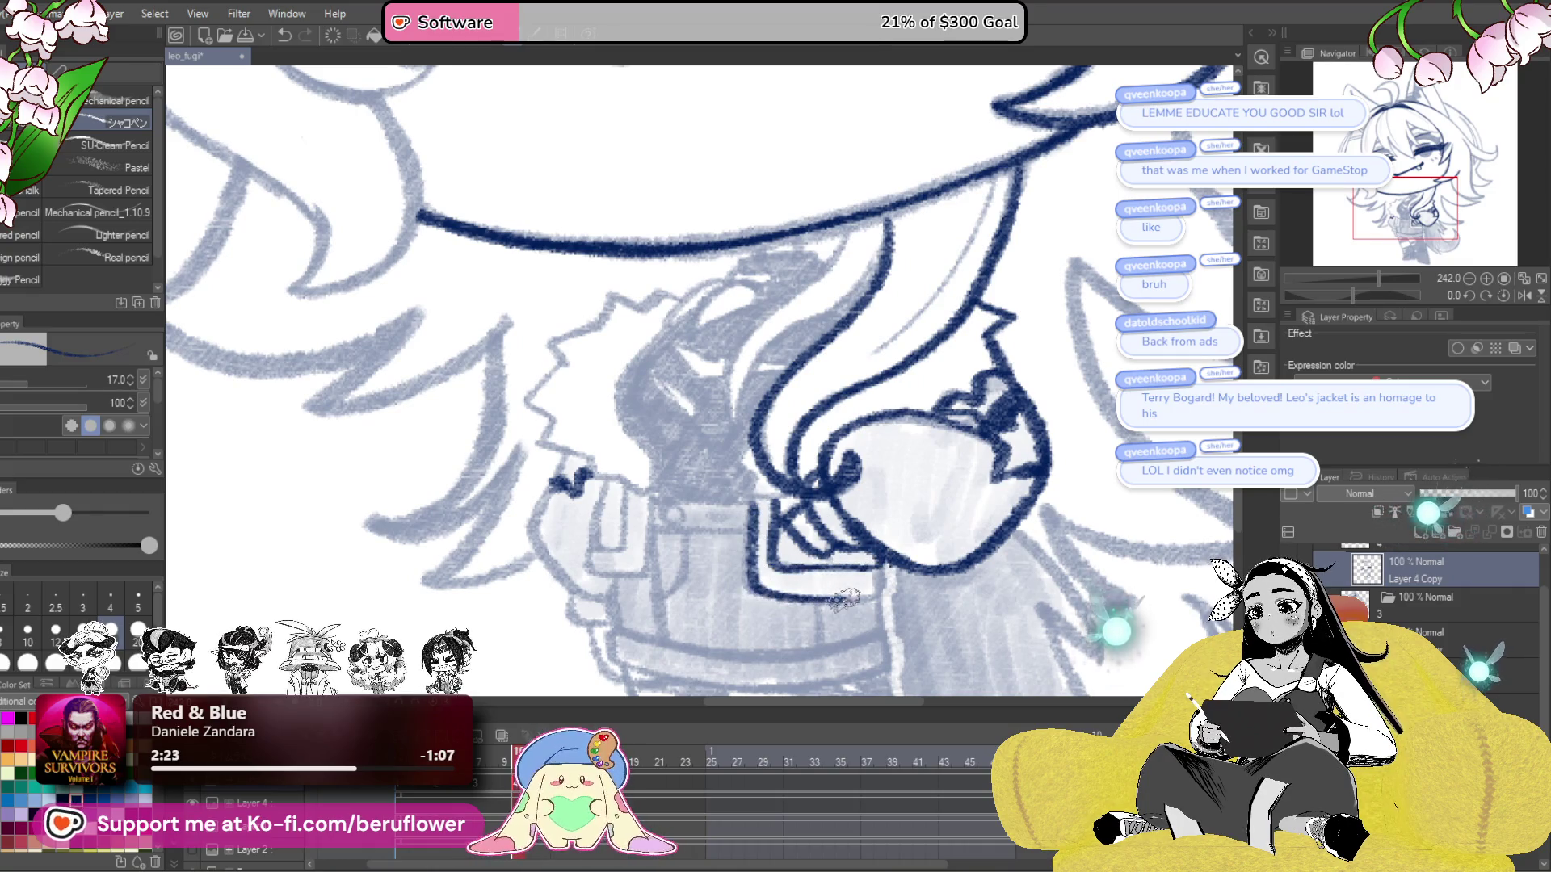
{"action": "mouse_move", "coordinate": [854, 596]}
{"action": "left_mouse_down"}
{"action": "mouse_move", "coordinate": [792, 808]}
{"action": "mouse_move", "coordinate": [706, 398]}
{"action": "left_mouse_up"}
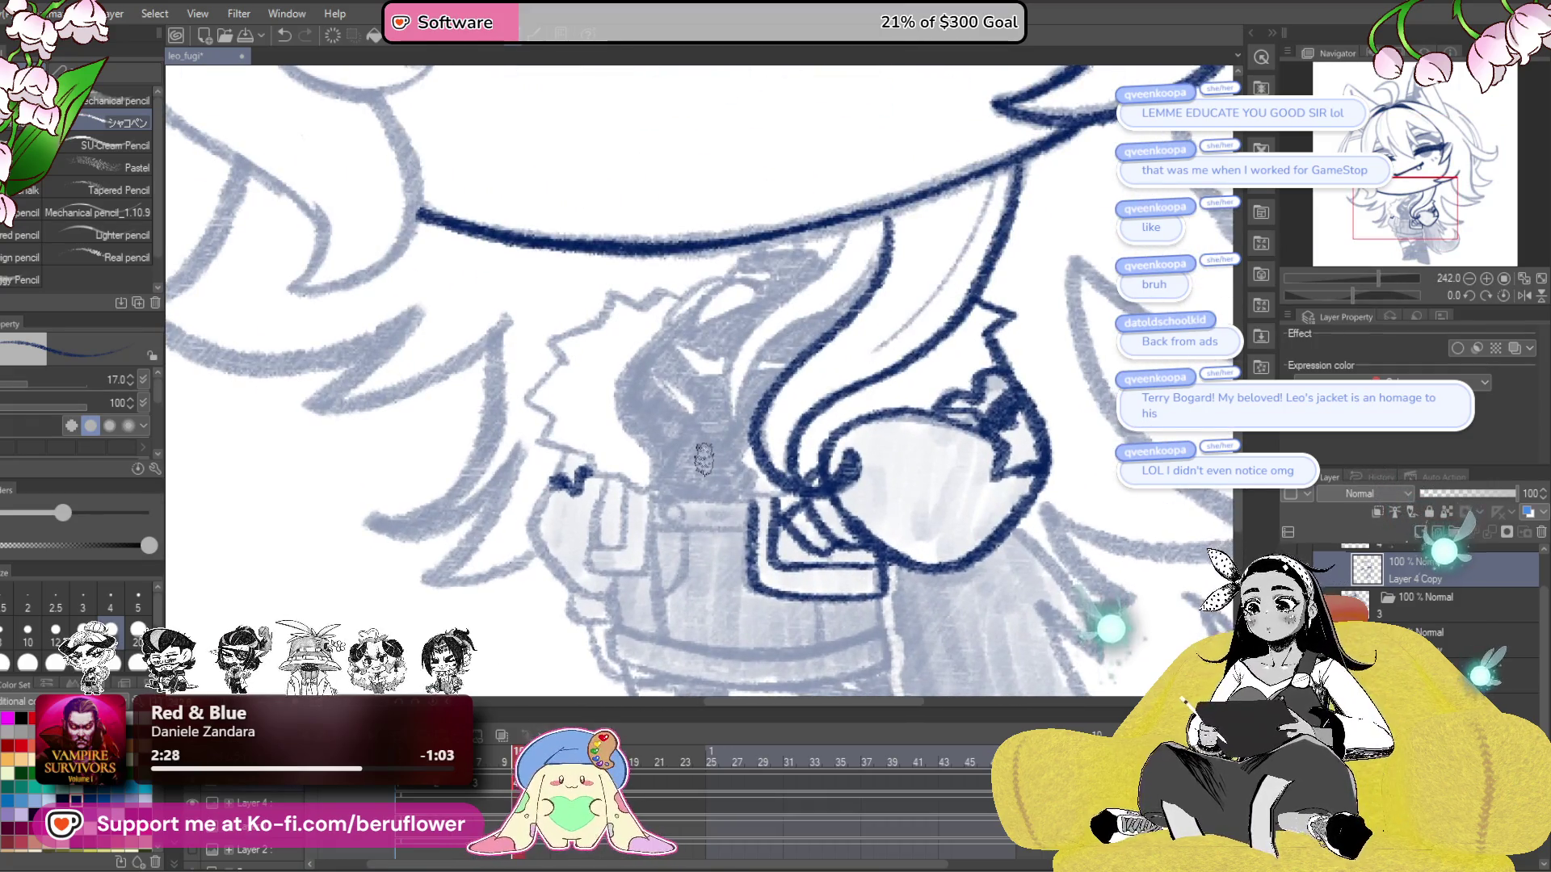
{"action": "scroll", "coordinate": [776, 436], "scroll_direction": "up", "scroll_amount": 3}
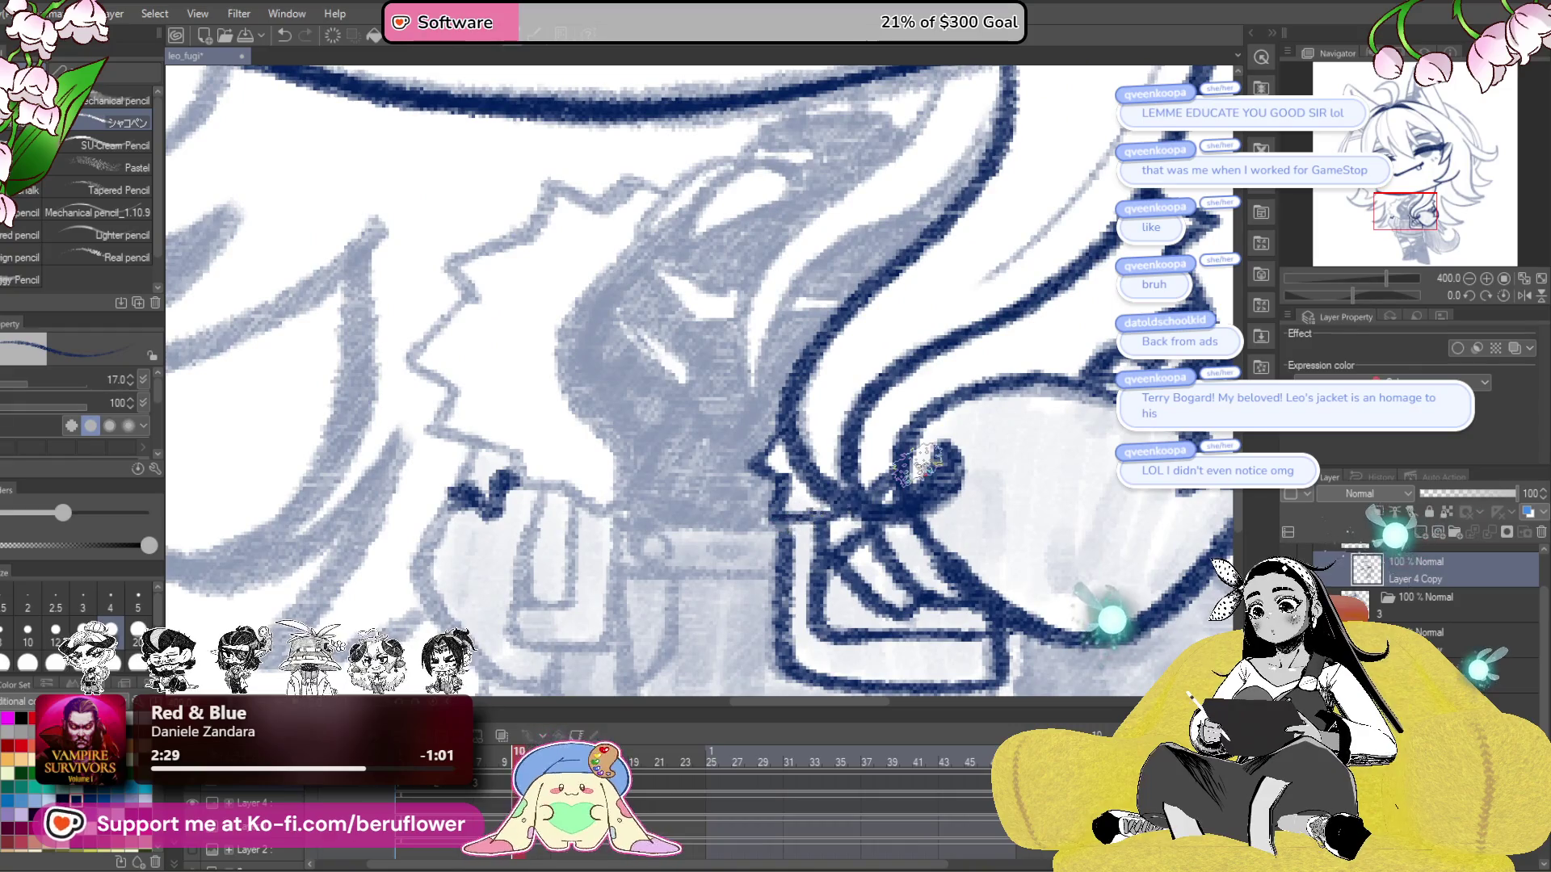
- Ink marks and a line under the jaw, the collar edge beneath it, and the jacket's left edge
{"action": "scroll", "coordinate": [807, 513], "scroll_direction": "down", "scroll_amount": 3}
{"action": "left_click_drag", "start_coordinate": [929, 267], "coordinate": [949, 443]}
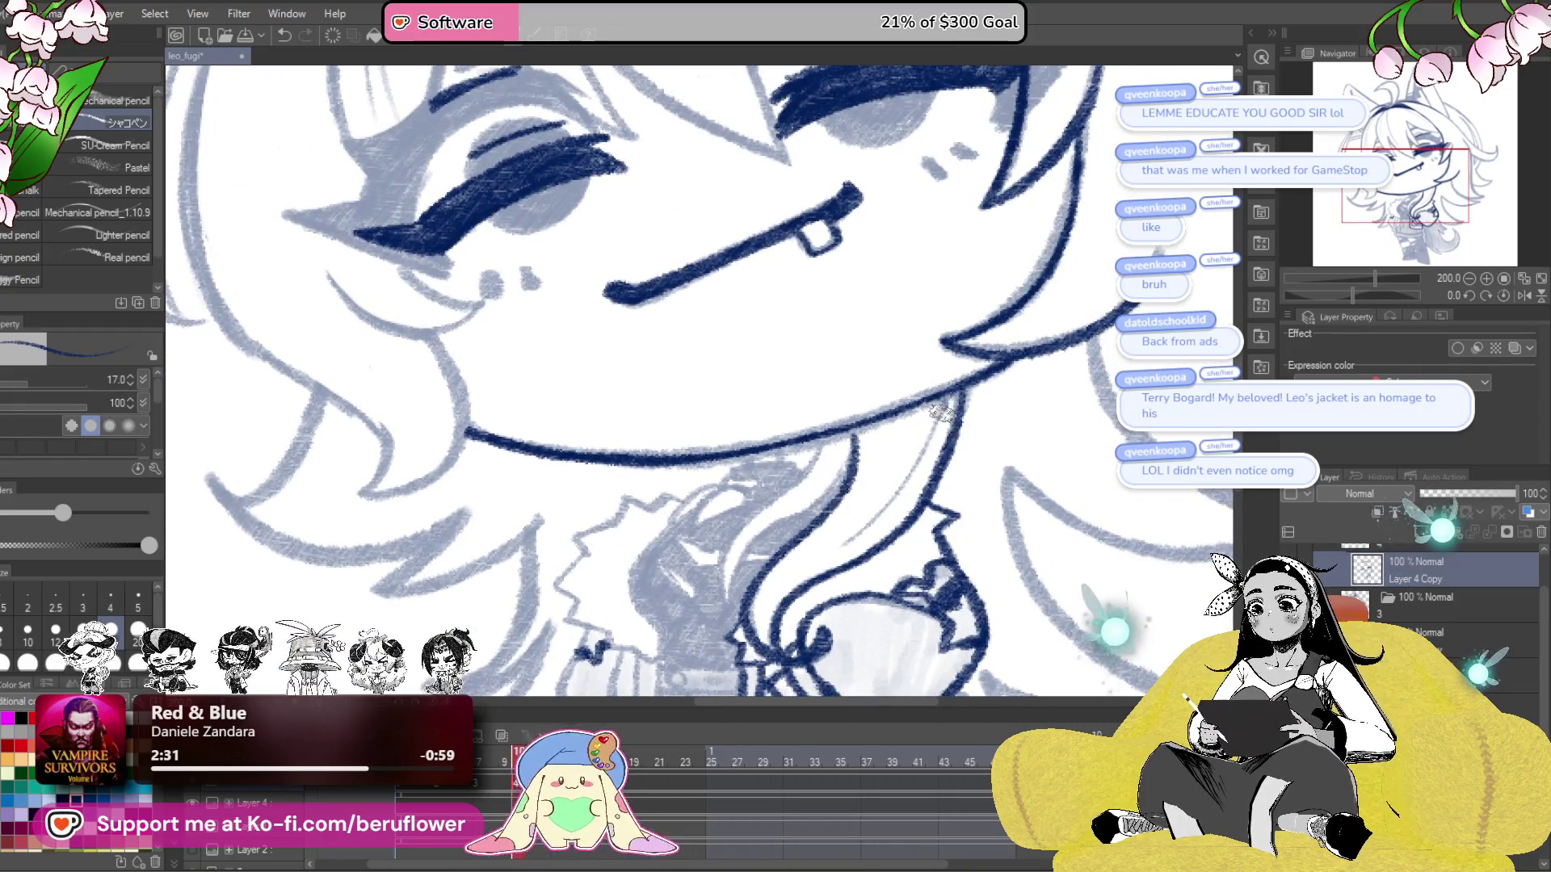
{"action": "left_click_drag", "start_coordinate": [865, 570], "coordinate": [1050, 485]}
{"action": "scroll", "coordinate": [953, 414], "scroll_direction": "up", "scroll_amount": 2}
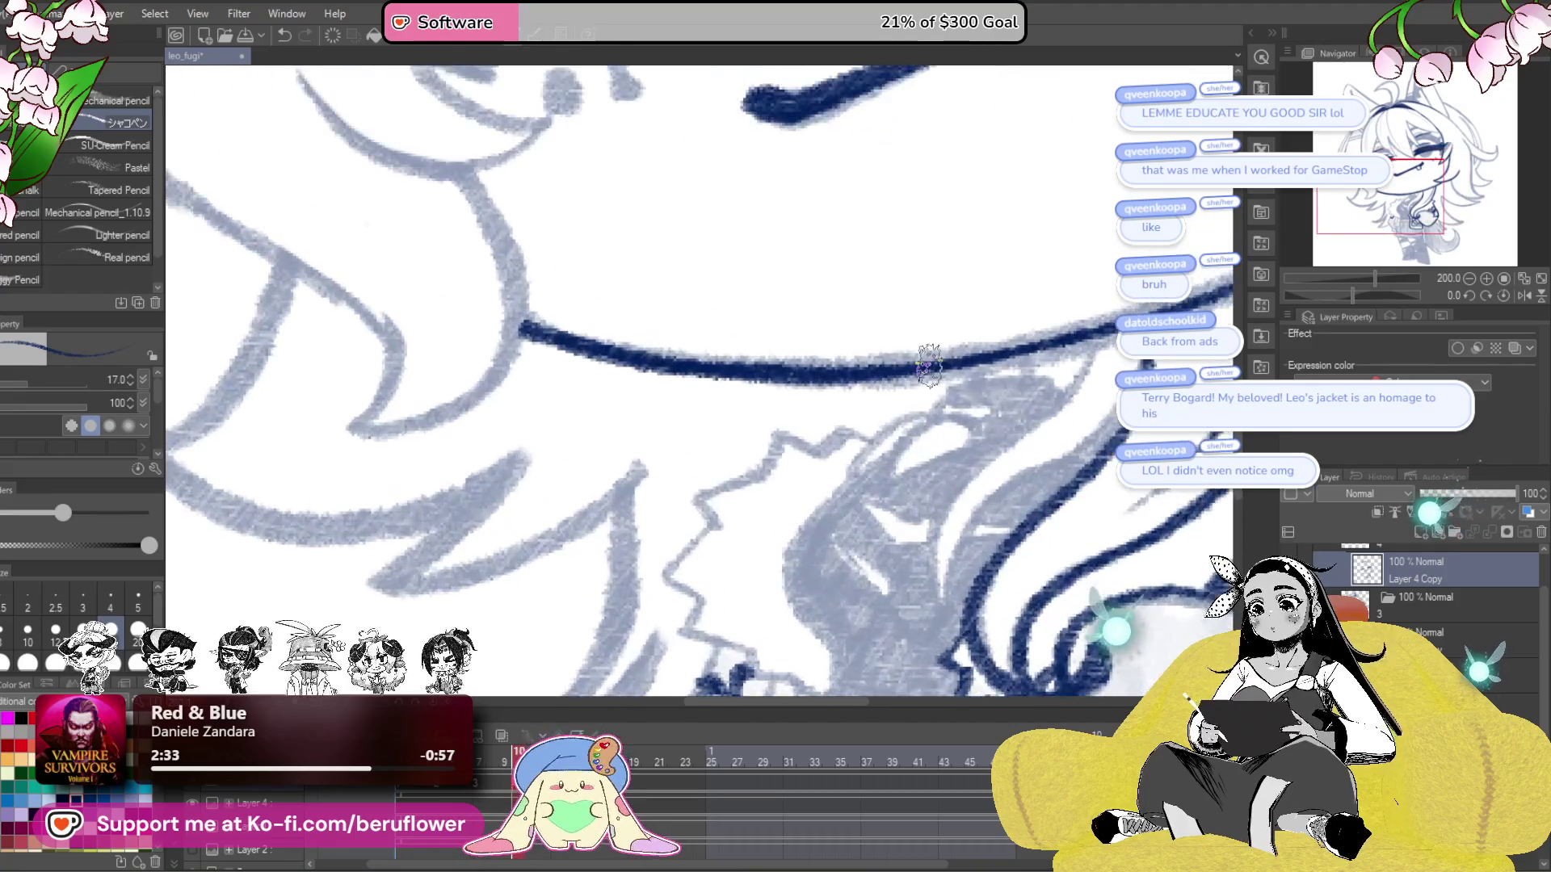
{"action": "left_click_drag", "start_coordinate": [1005, 396], "coordinate": [953, 408]}
{"action": "left_click_drag", "start_coordinate": [1067, 406], "coordinate": [1060, 404]}
{"action": "left_click_drag", "start_coordinate": [914, 429], "coordinate": [1001, 412]}
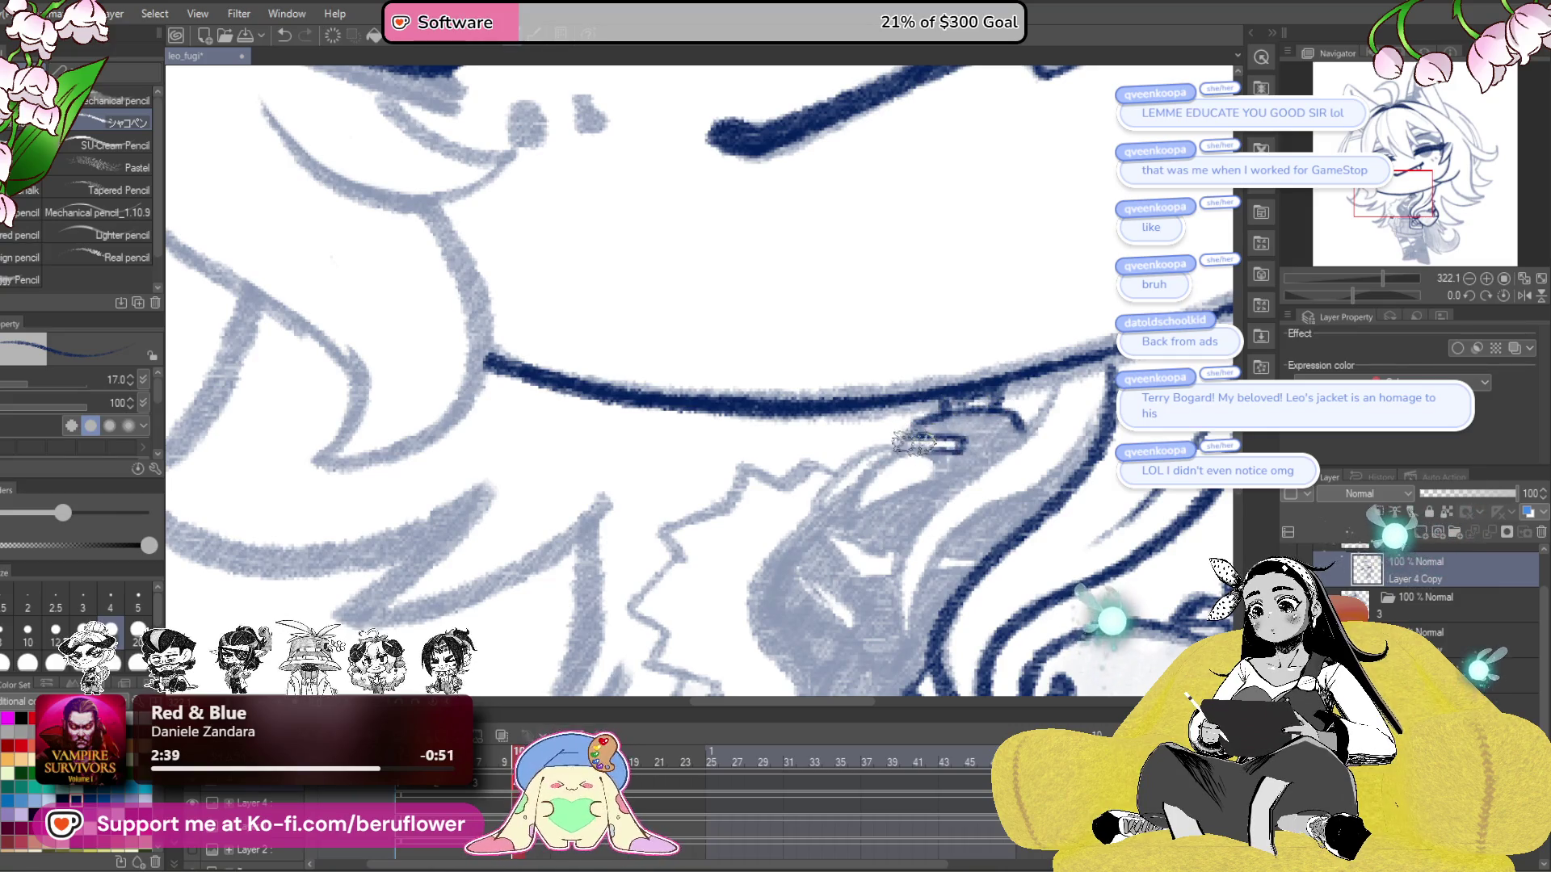
{"action": "left_click_drag", "start_coordinate": [908, 484], "coordinate": [931, 441]}
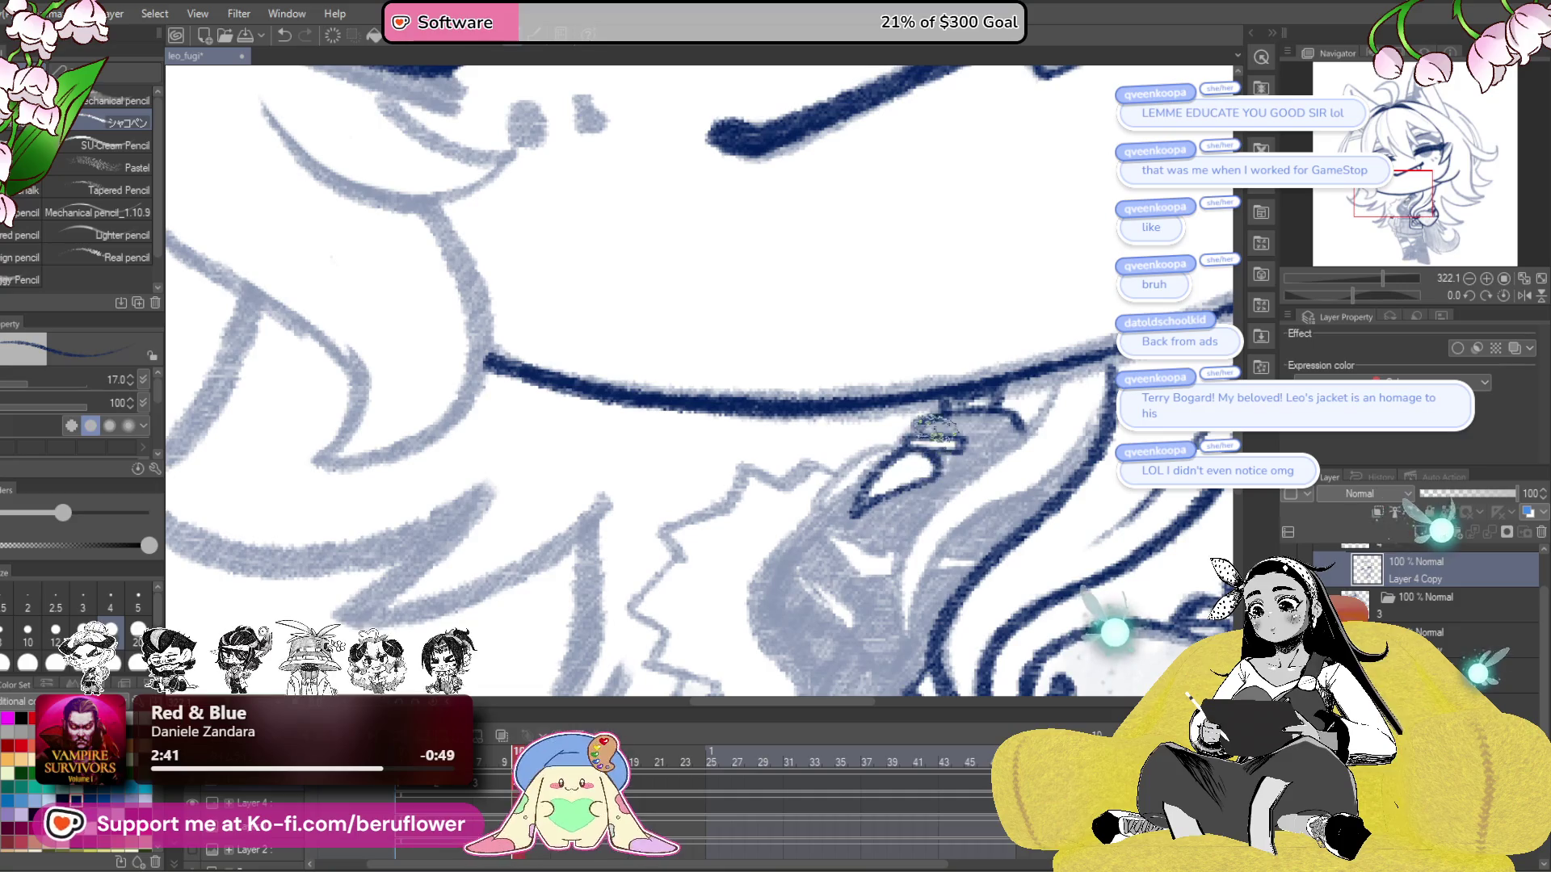
{"action": "left_click_drag", "start_coordinate": [1024, 424], "coordinate": [1073, 381]}
{"action": "mouse_move", "coordinate": [947, 406]}
{"action": "left_mouse_down"}
{"action": "mouse_move", "coordinate": [812, 529]}
{"action": "mouse_move", "coordinate": [799, 610]}
{"action": "left_mouse_up"}
{"action": "mouse_move", "coordinate": [850, 475]}
{"action": "left_mouse_down"}
{"action": "mouse_move", "coordinate": [799, 549]}
{"action": "mouse_move", "coordinate": [792, 501]}
{"action": "mouse_move", "coordinate": [800, 513]}
{"action": "mouse_move", "coordinate": [768, 500]}
{"action": "mouse_move", "coordinate": [791, 413]}
{"action": "left_mouse_up"}
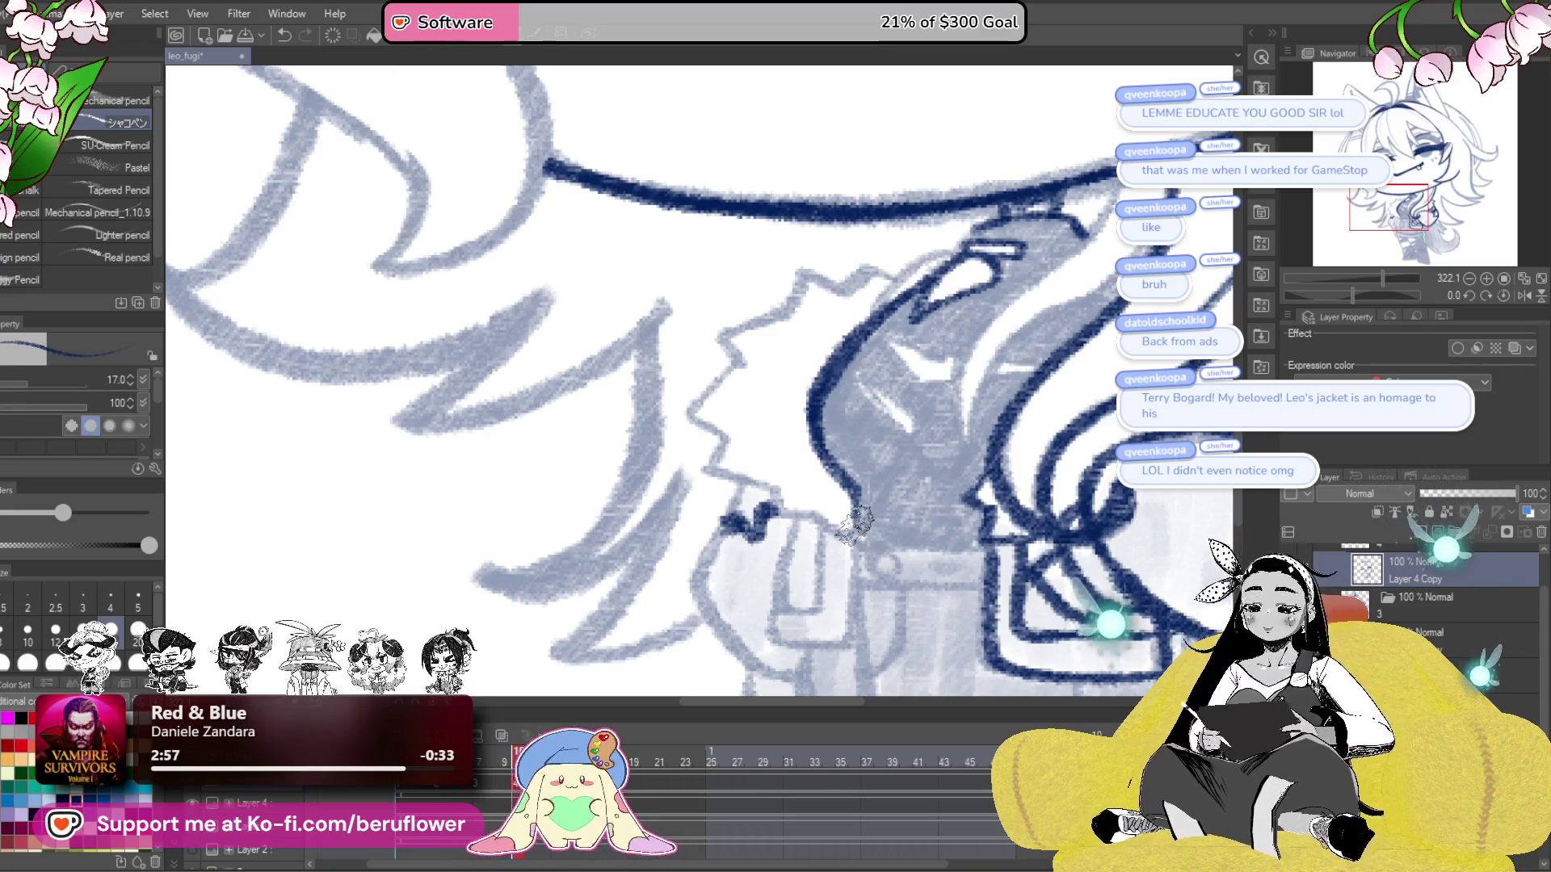
- Compare against another frame, then ink the jagged fur collar edge and short strokes inside the jacket
{"action": "left_click", "coordinate": [477, 766]}
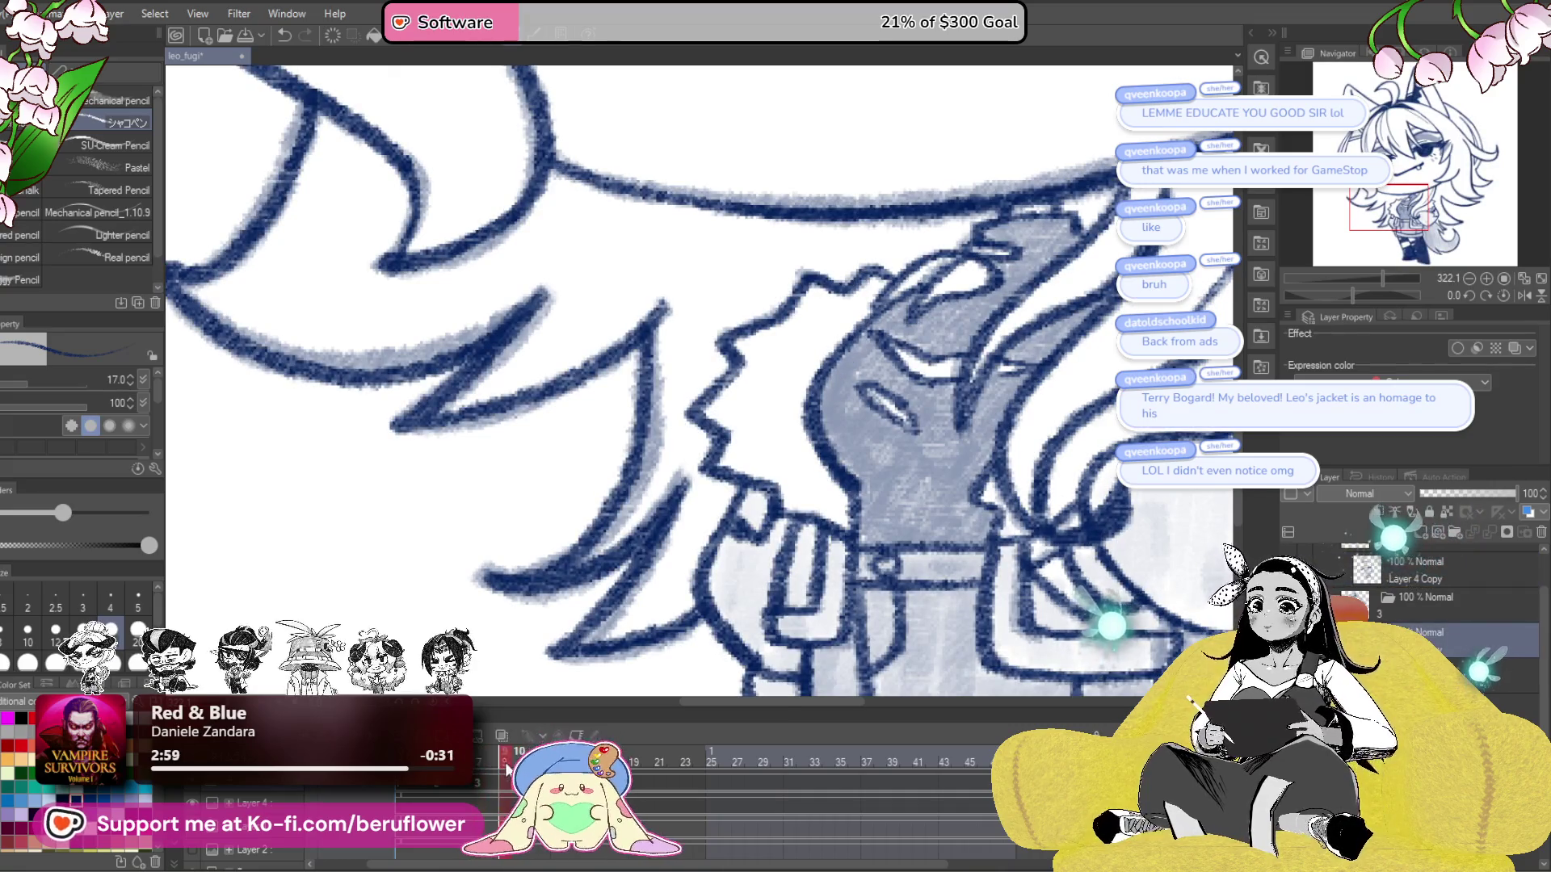
{"action": "left_click", "coordinate": [515, 766]}
{"action": "left_click_drag", "start_coordinate": [941, 255], "coordinate": [920, 291]}
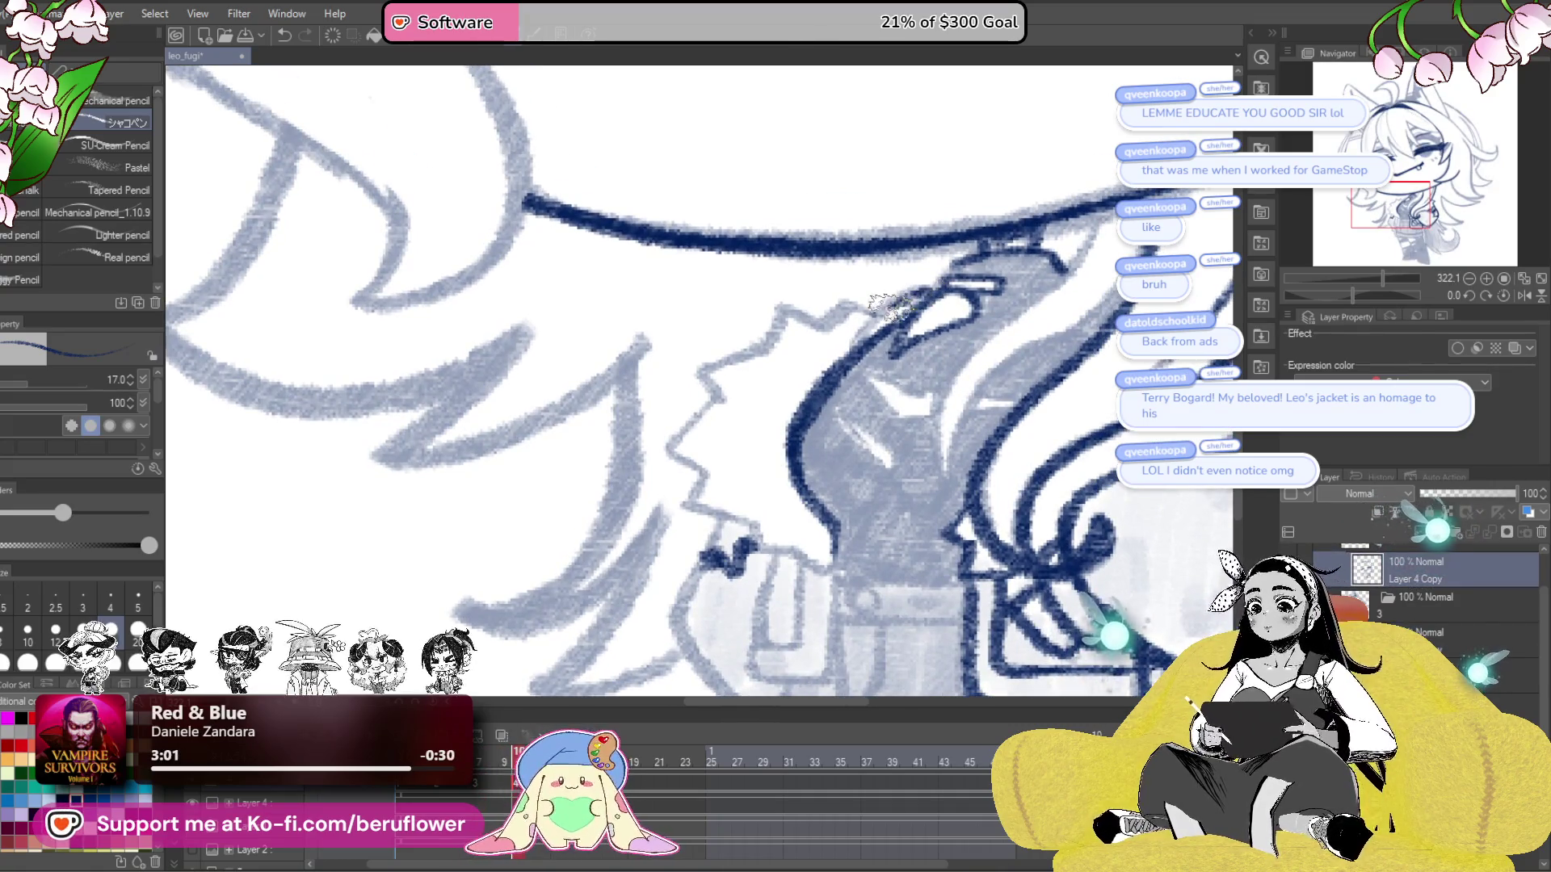
{"action": "left_click_drag", "start_coordinate": [1040, 228], "coordinate": [984, 303]}
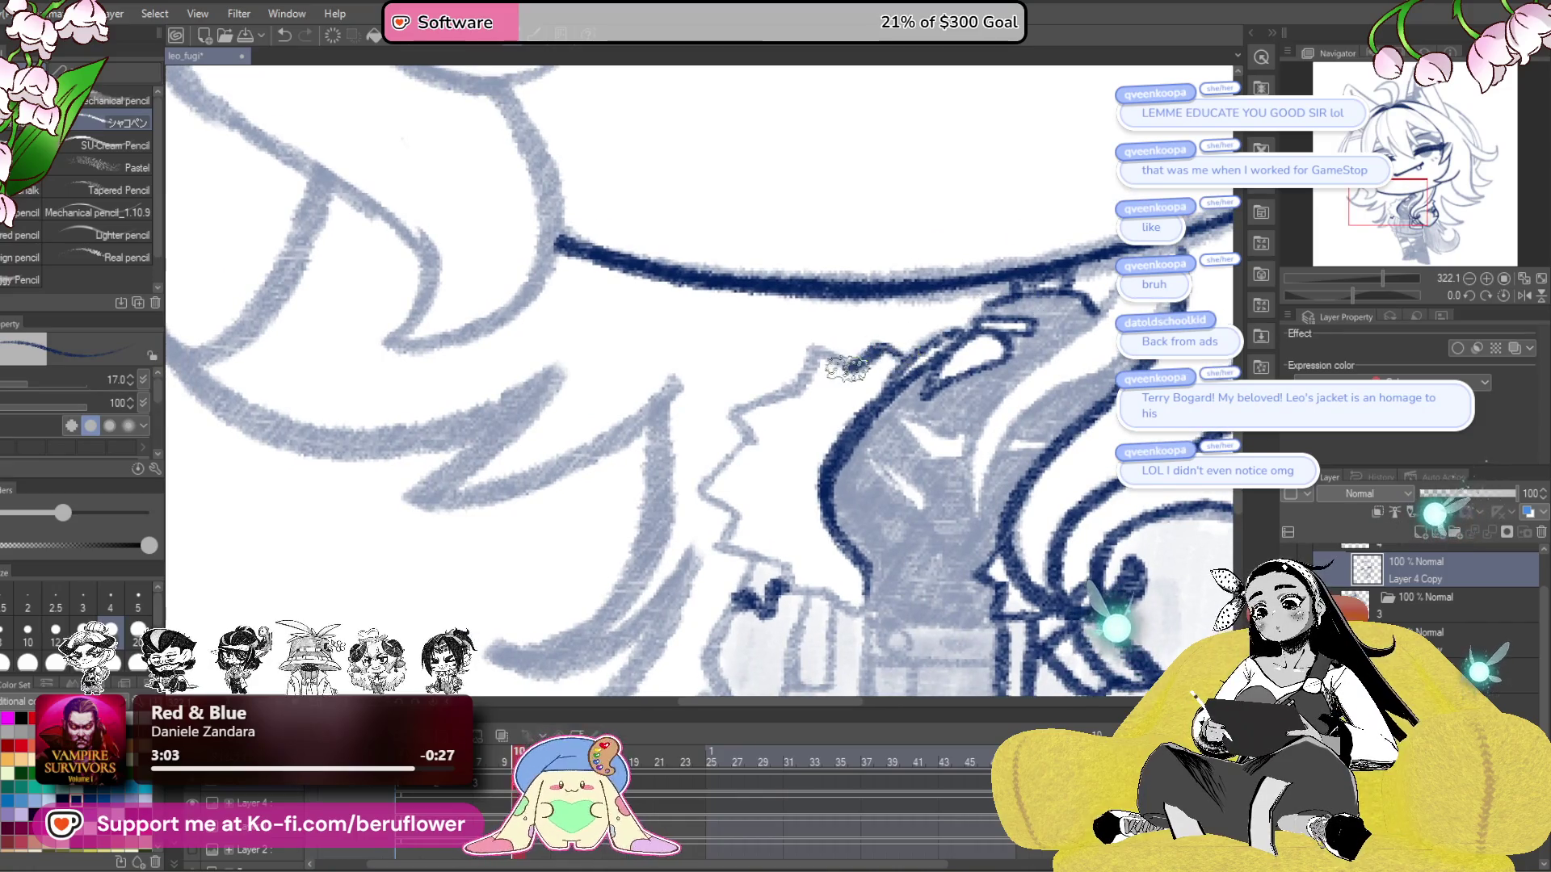
{"action": "mouse_move", "coordinate": [800, 388]}
{"action": "left_mouse_down"}
{"action": "mouse_move", "coordinate": [893, 342]}
{"action": "mouse_move", "coordinate": [832, 389]}
{"action": "mouse_move", "coordinate": [798, 446]}
{"action": "mouse_move", "coordinate": [818, 503]}
{"action": "mouse_move", "coordinate": [860, 529]}
{"action": "left_mouse_up"}
{"action": "mouse_move", "coordinate": [1000, 538]}
{"action": "left_mouse_down"}
{"action": "mouse_move", "coordinate": [908, 501]}
{"action": "mouse_move", "coordinate": [937, 565]}
{"action": "mouse_move", "coordinate": [914, 643]}
{"action": "left_mouse_up"}
{"action": "mouse_move", "coordinate": [798, 491]}
{"action": "left_mouse_down"}
{"action": "mouse_move", "coordinate": [840, 525]}
{"action": "mouse_move", "coordinate": [808, 485]}
{"action": "left_mouse_up"}
{"action": "left_click_drag", "start_coordinate": [1111, 352], "coordinate": [1041, 403]}
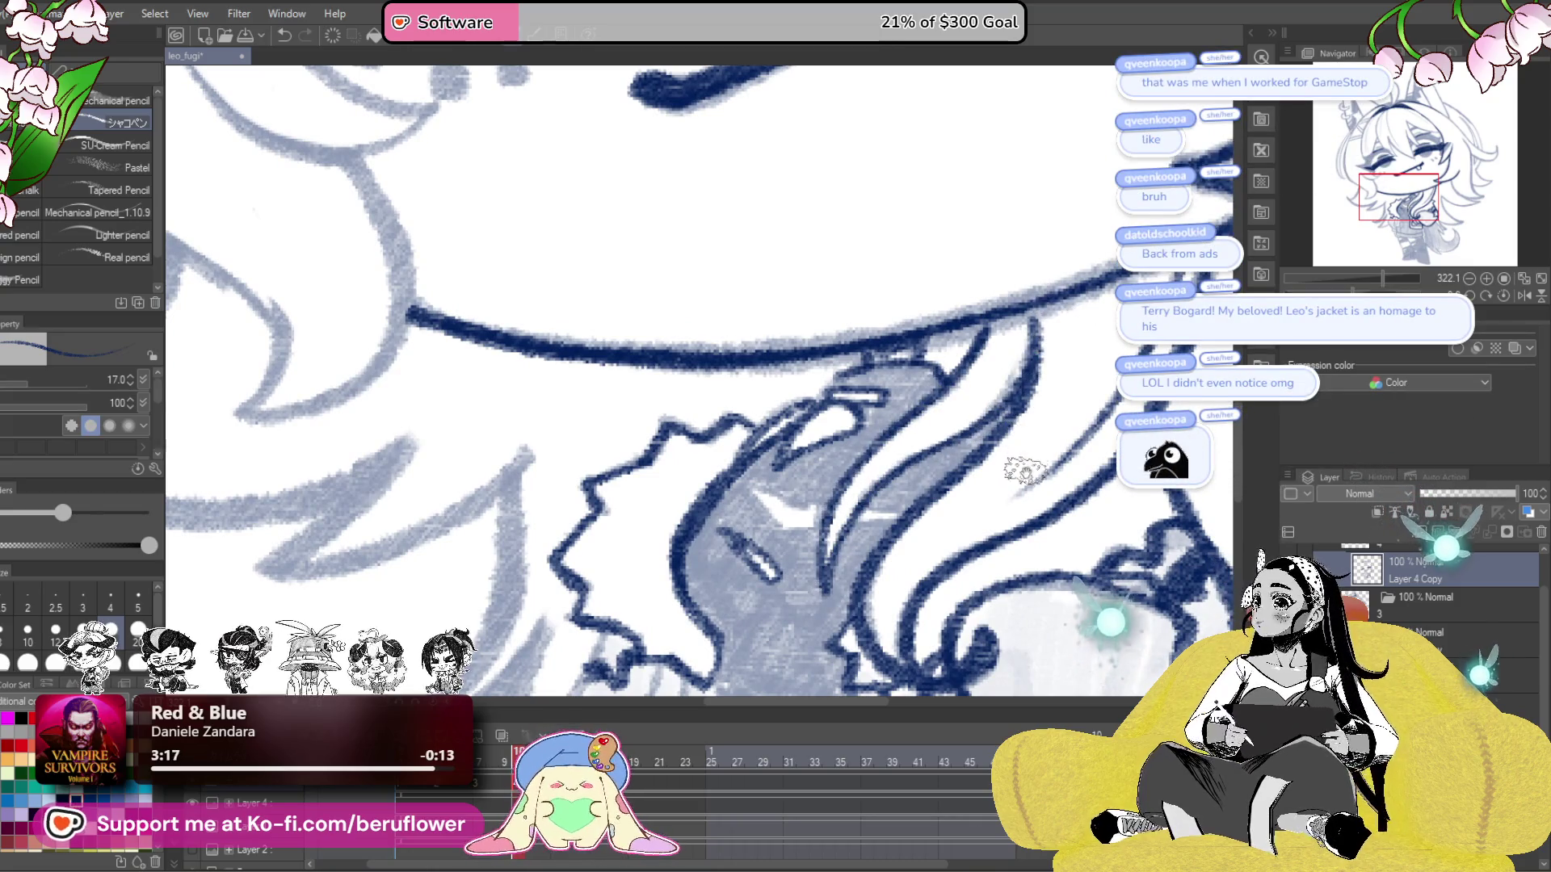
{"action": "left_click_drag", "start_coordinate": [1066, 482], "coordinate": [1068, 472]}
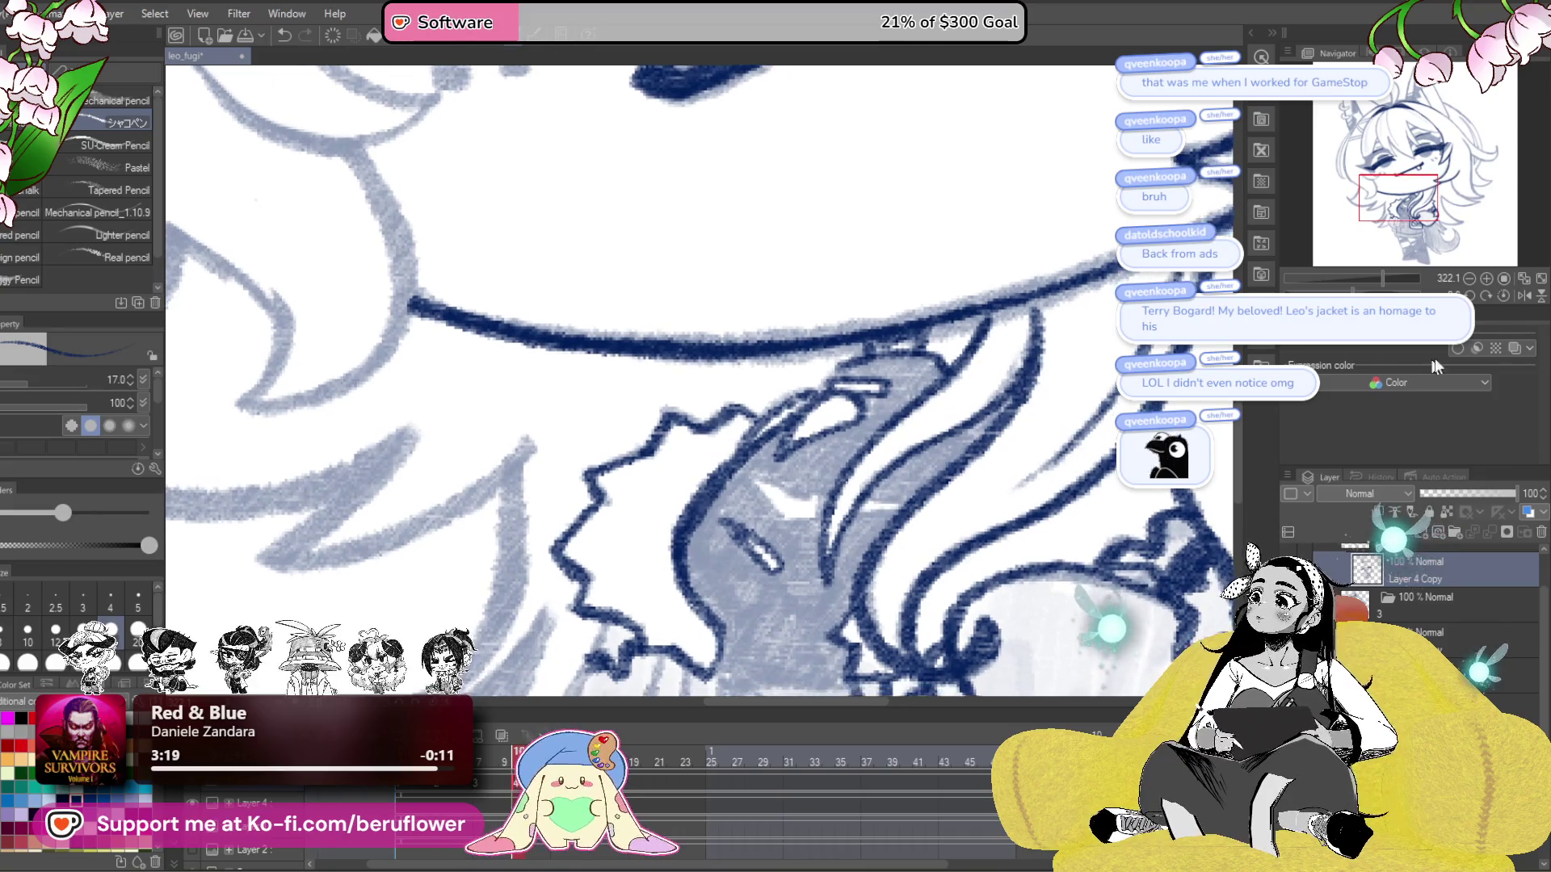
{"action": "mouse_move", "coordinate": [808, 403]}
{"action": "left_mouse_down"}
{"action": "mouse_move", "coordinate": [885, 452]}
{"action": "mouse_move", "coordinate": [869, 466]}
{"action": "left_mouse_up"}
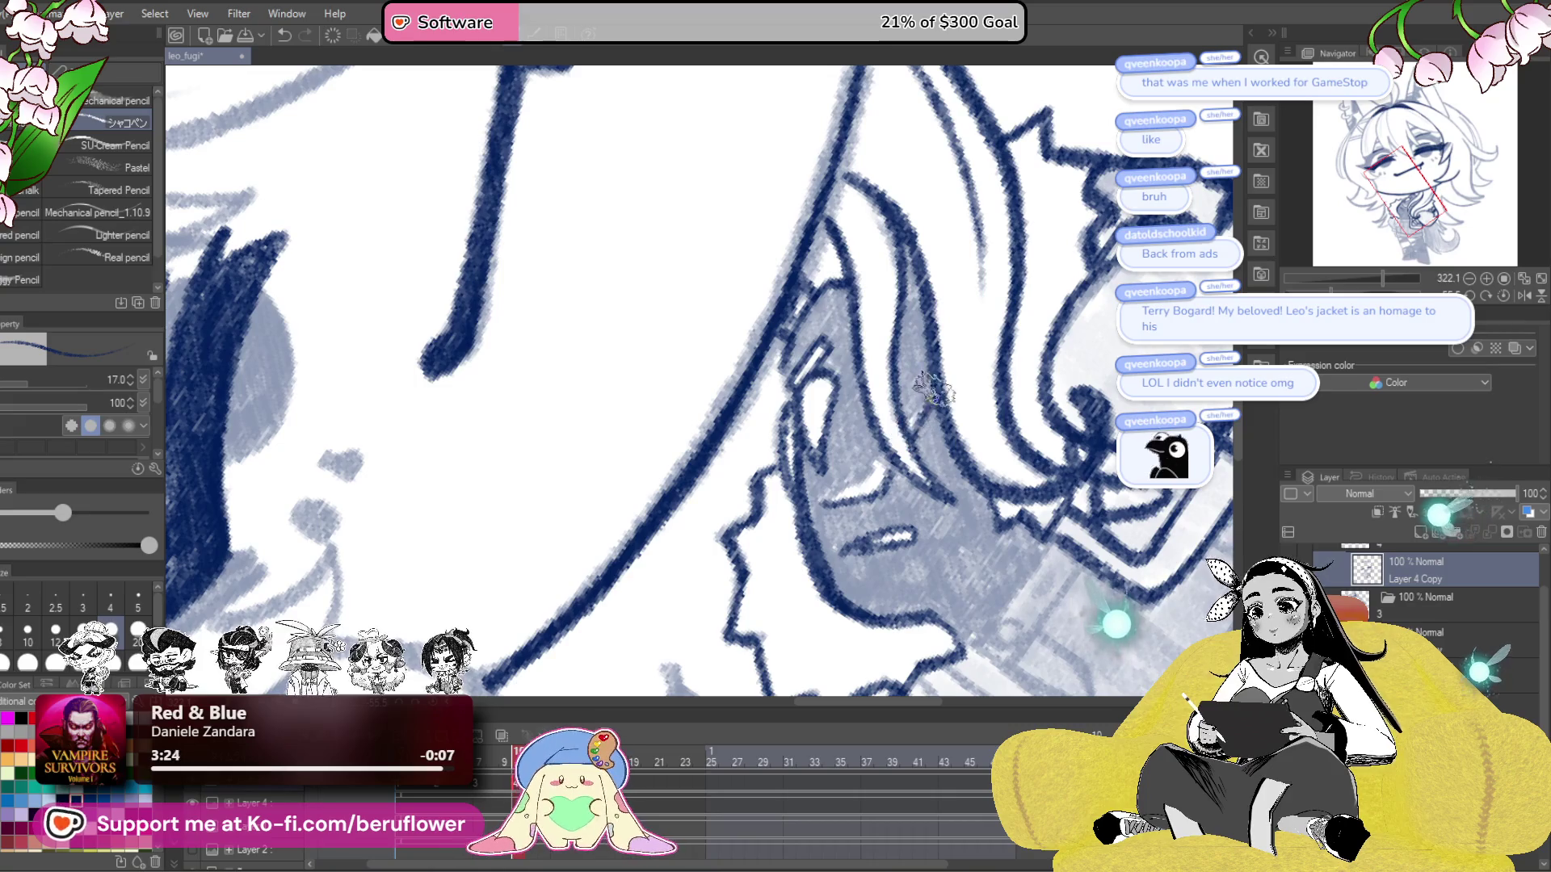
{"action": "key", "text": "ctrl+0"}
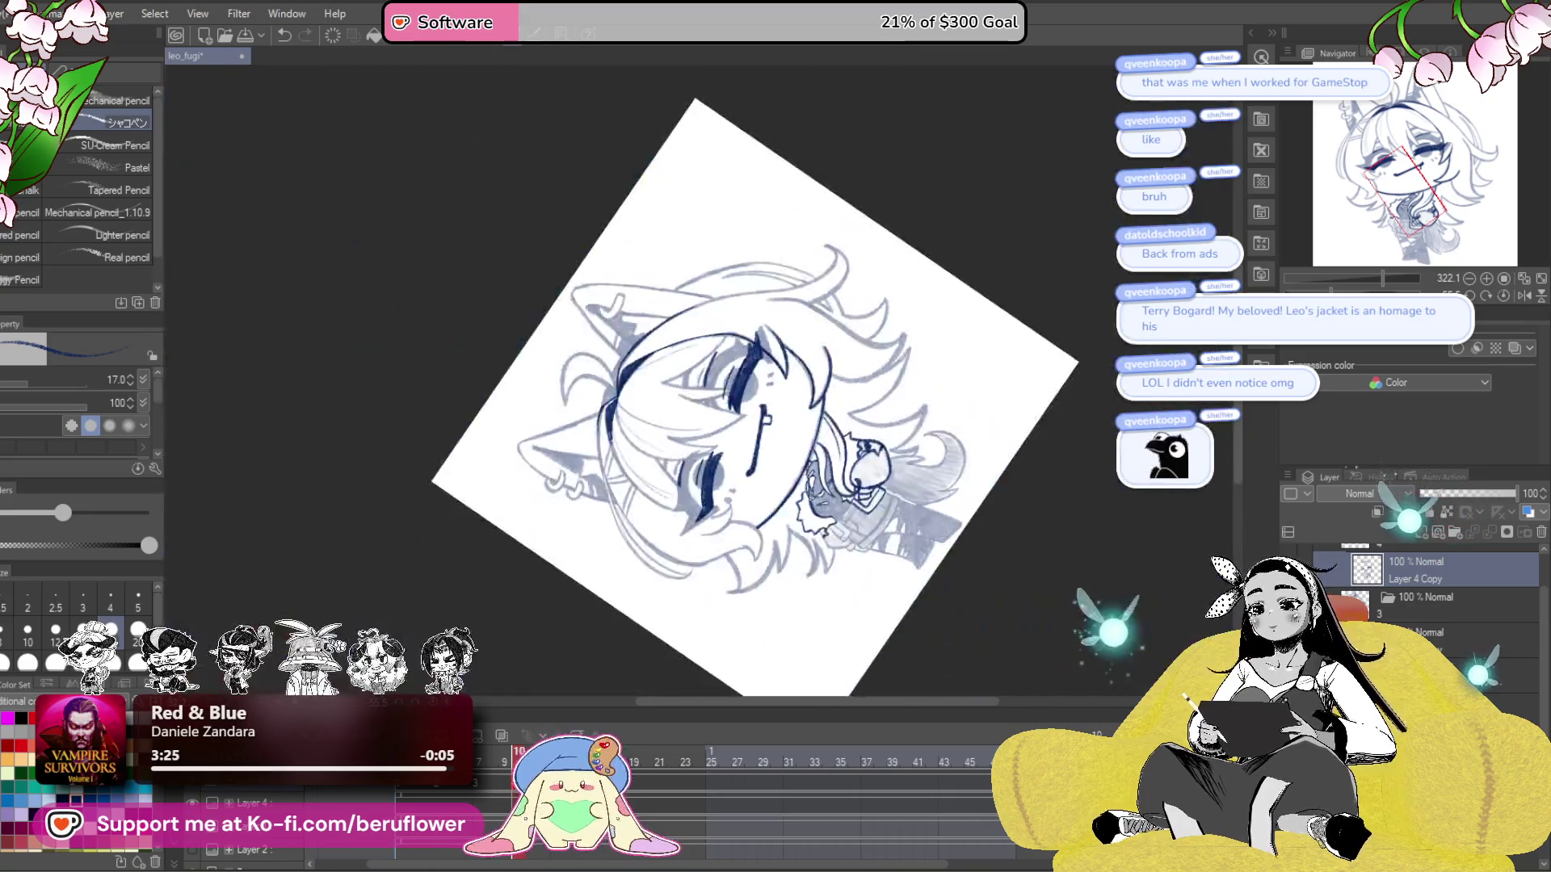
- Ink two navy lines down the front of the jacket
{"action": "scroll", "coordinate": [812, 494], "scroll_direction": "up", "scroll_amount": 3}
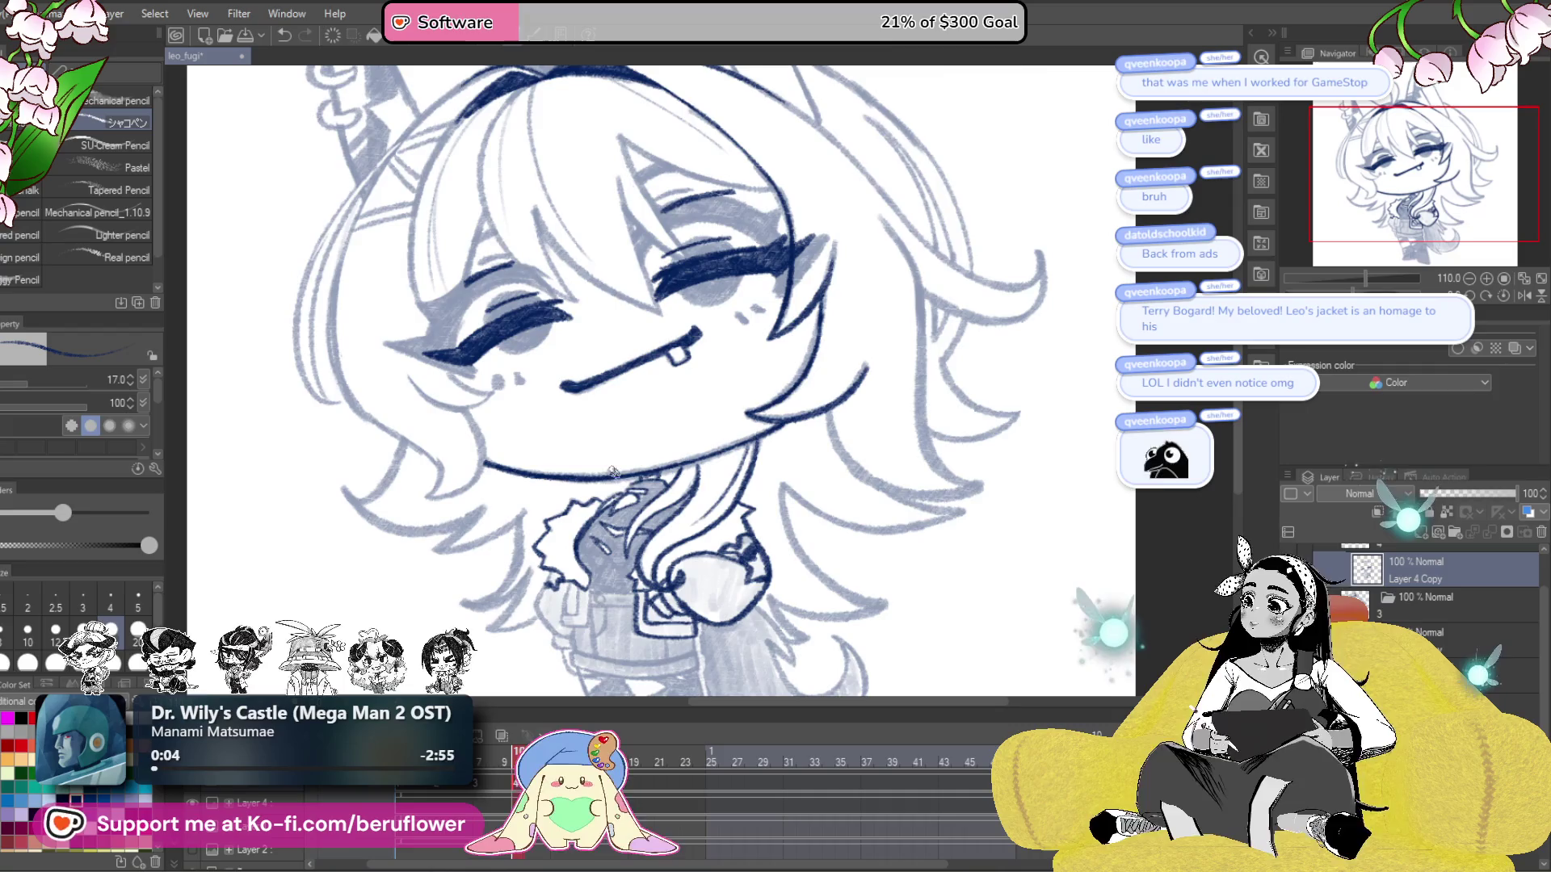
{"action": "scroll", "coordinate": [613, 472], "scroll_direction": "up", "scroll_amount": 4}
{"action": "scroll", "coordinate": [727, 452], "scroll_direction": "down", "scroll_amount": 2}
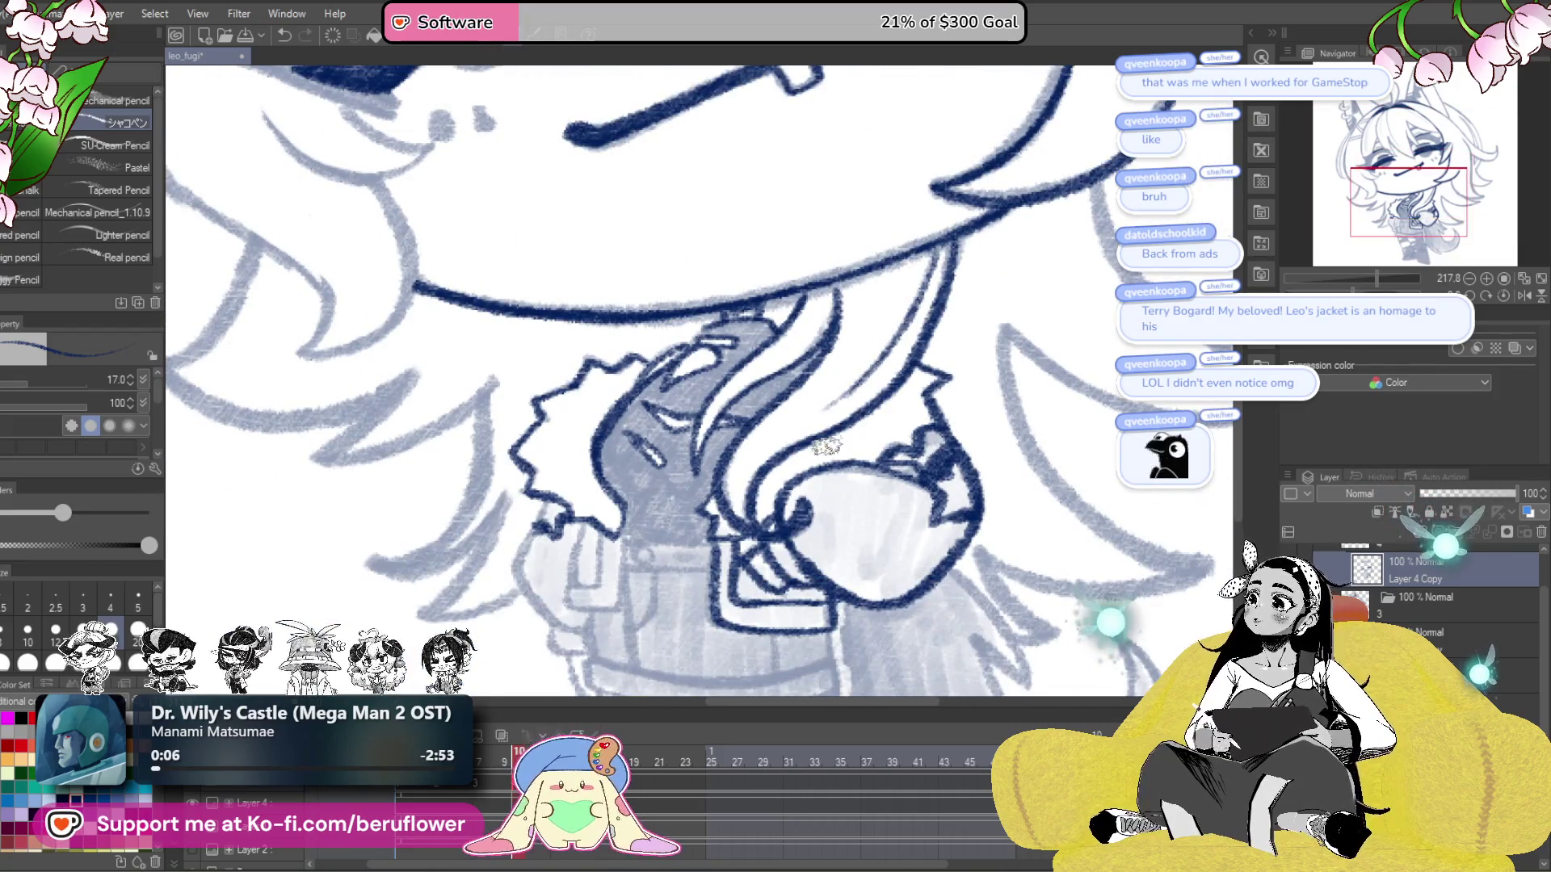
{"action": "scroll", "coordinate": [709, 501], "scroll_direction": "up", "scroll_amount": 3}
{"action": "left_click_drag", "start_coordinate": [711, 565], "coordinate": [753, 487]}
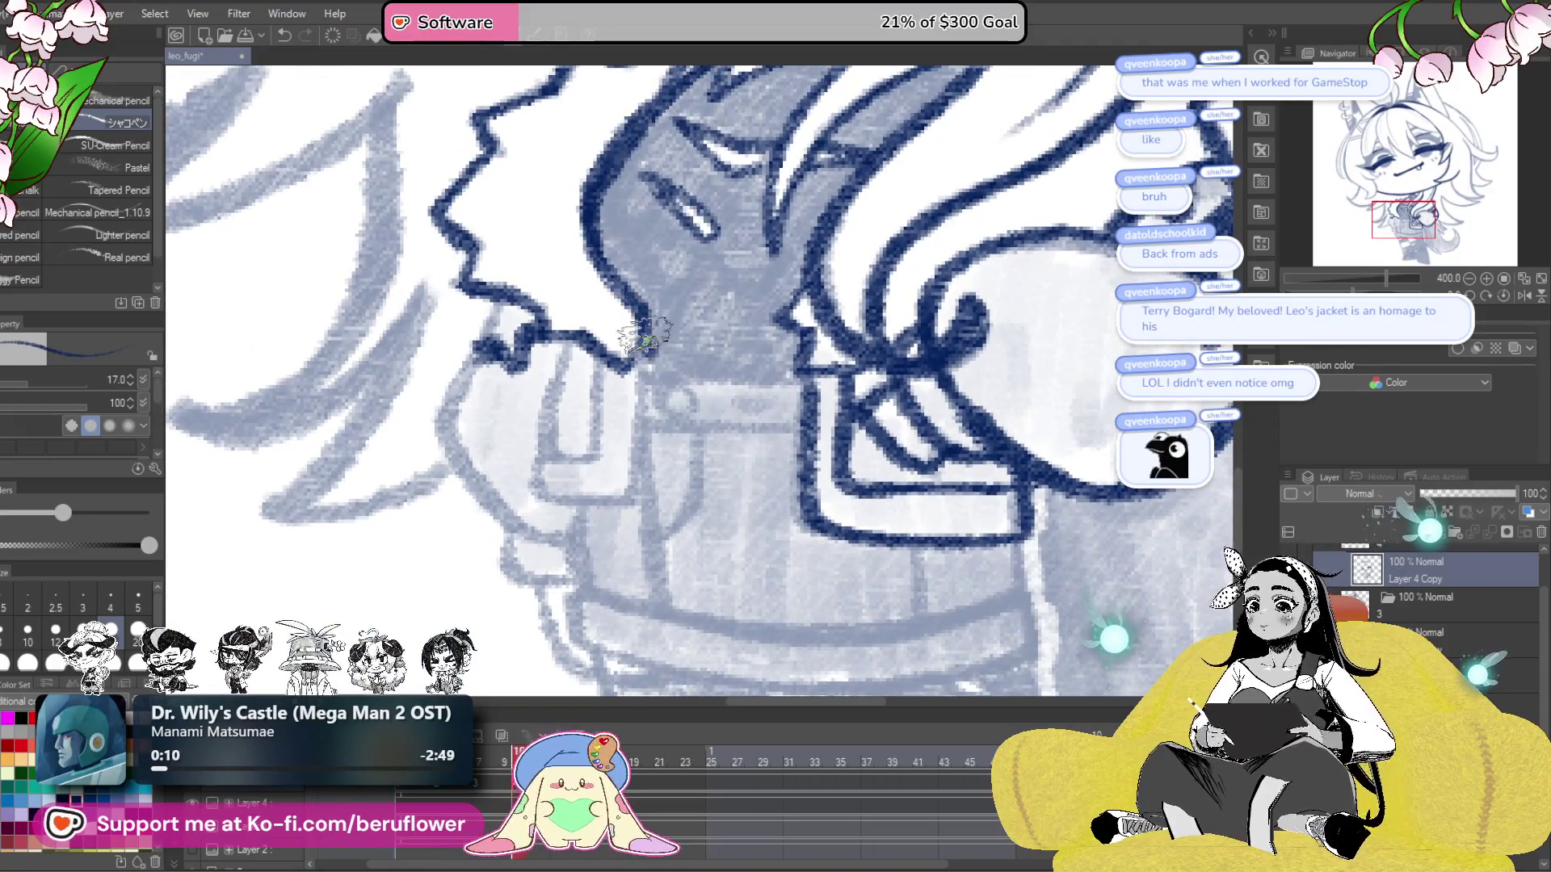
{"action": "left_click_drag", "start_coordinate": [657, 416], "coordinate": [670, 437]}
{"action": "mouse_move", "coordinate": [662, 364]}
{"action": "left_mouse_down"}
{"action": "mouse_move", "coordinate": [634, 525]}
{"action": "mouse_move", "coordinate": [594, 521]}
{"action": "mouse_move", "coordinate": [691, 507]}
{"action": "left_mouse_up"}
{"action": "mouse_move", "coordinate": [638, 407]}
{"action": "left_mouse_down"}
{"action": "mouse_move", "coordinate": [629, 493]}
{"action": "mouse_move", "coordinate": [573, 545]}
{"action": "left_mouse_up"}
- Ink the jacket's lower left edge down toward the waistband
{"action": "left_click_drag", "start_coordinate": [604, 407], "coordinate": [577, 537]}
{"action": "left_click_drag", "start_coordinate": [577, 537], "coordinate": [597, 544]}
{"action": "mouse_move", "coordinate": [570, 356]}
{"action": "left_mouse_down"}
{"action": "mouse_move", "coordinate": [504, 462]}
{"action": "mouse_move", "coordinate": [557, 585]}
{"action": "mouse_move", "coordinate": [630, 618]}
{"action": "mouse_move", "coordinate": [662, 549]}
{"action": "mouse_move", "coordinate": [634, 454]}
{"action": "left_mouse_up"}
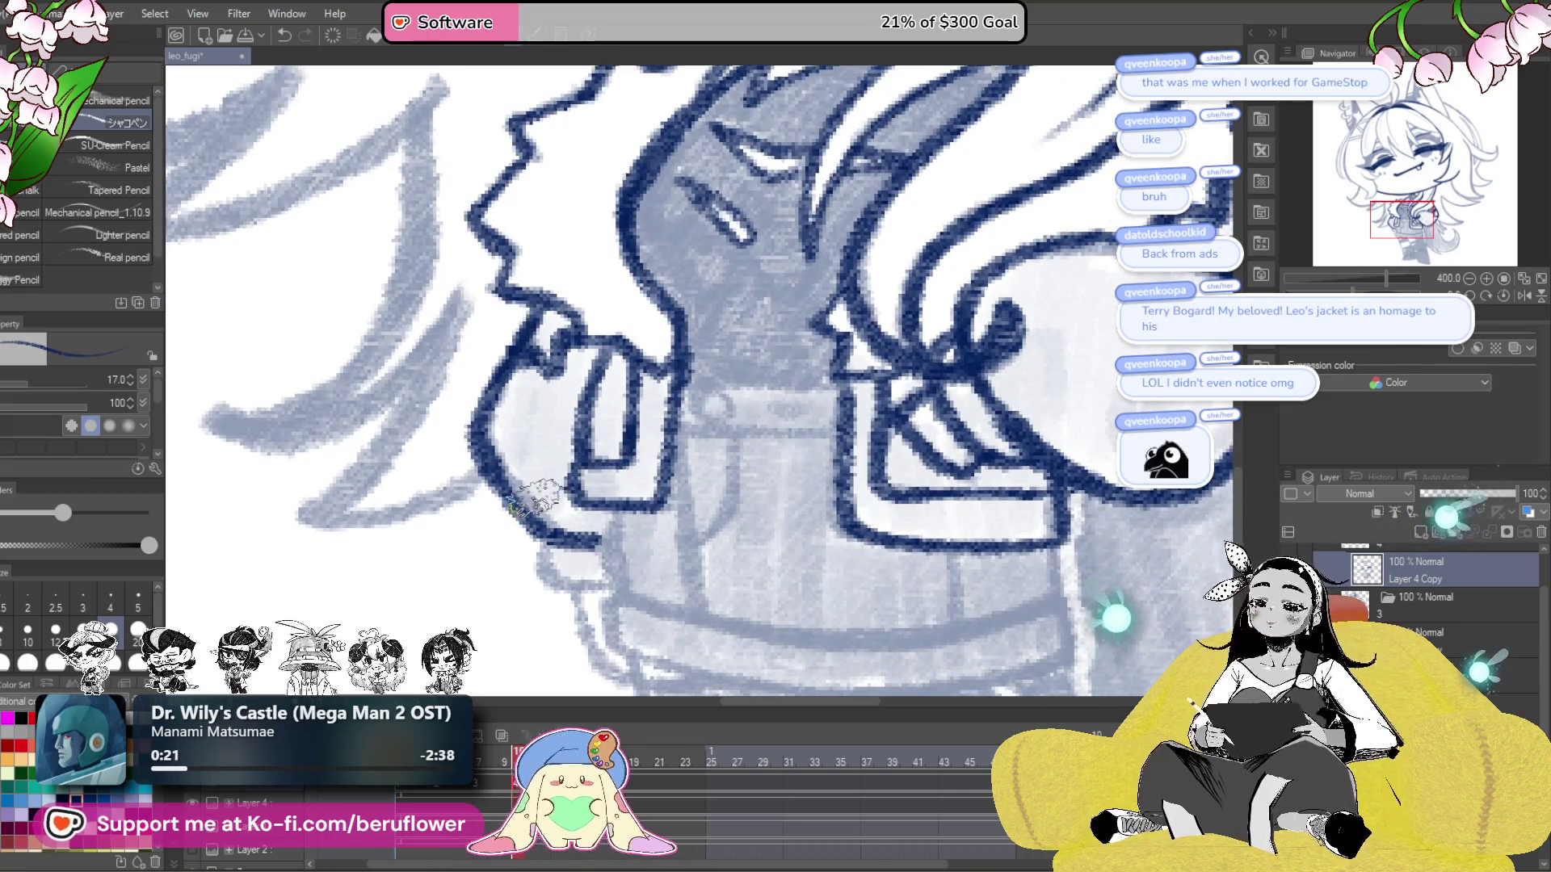
{"action": "mouse_move", "coordinate": [531, 528]}
{"action": "left_mouse_down"}
{"action": "mouse_move", "coordinate": [529, 485]}
{"action": "mouse_move", "coordinate": [602, 556]}
{"action": "left_mouse_up"}
{"action": "scroll", "coordinate": [615, 553], "scroll_direction": "down", "scroll_amount": 4}
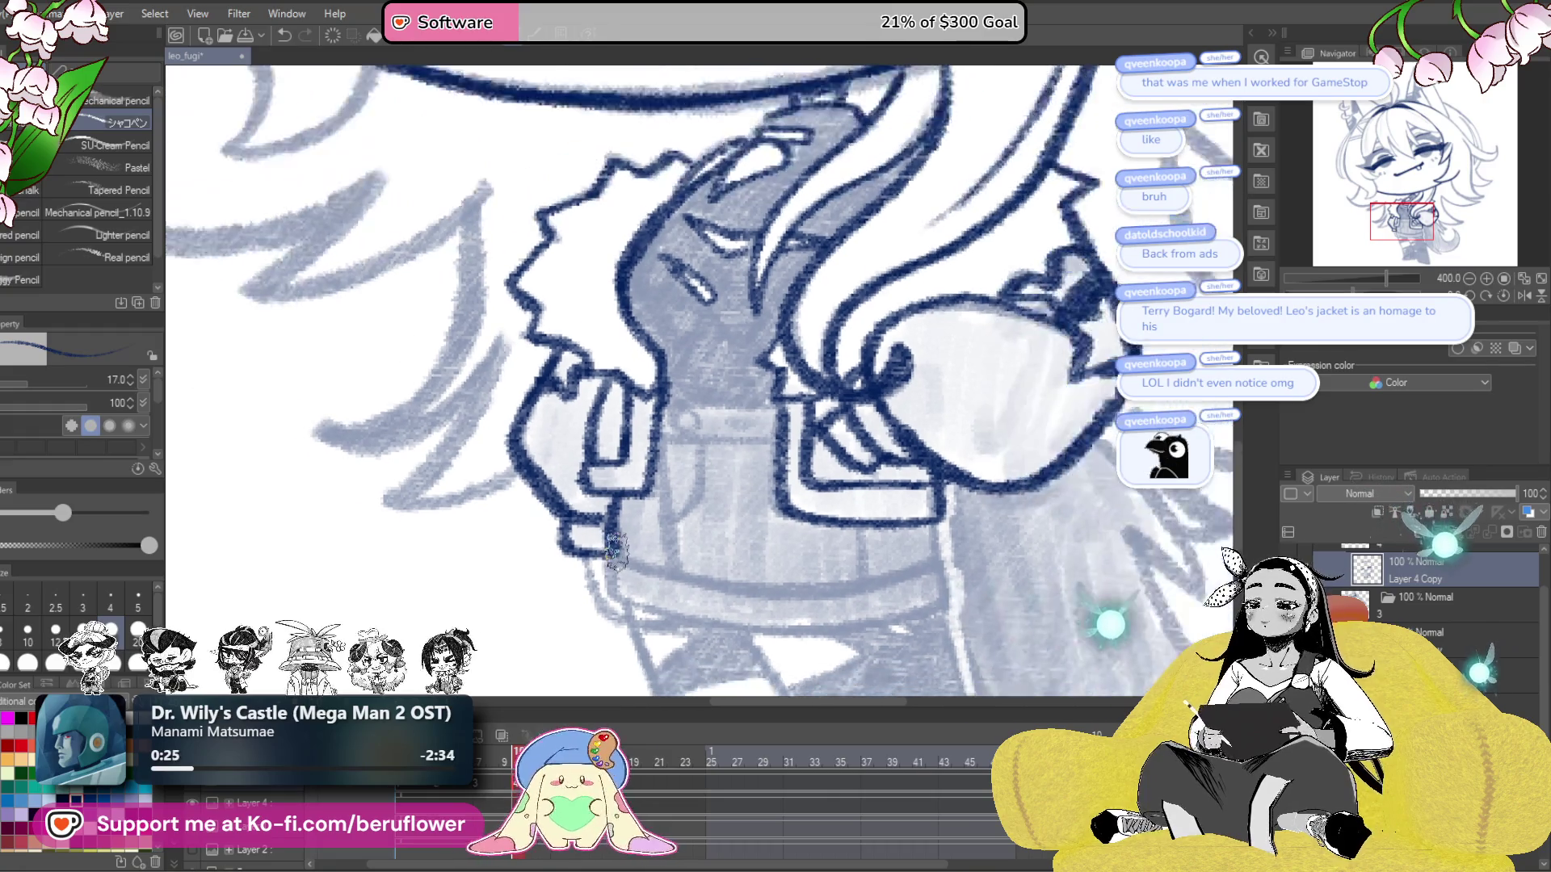
{"action": "scroll", "coordinate": [852, 410], "scroll_direction": "up", "scroll_amount": 3}
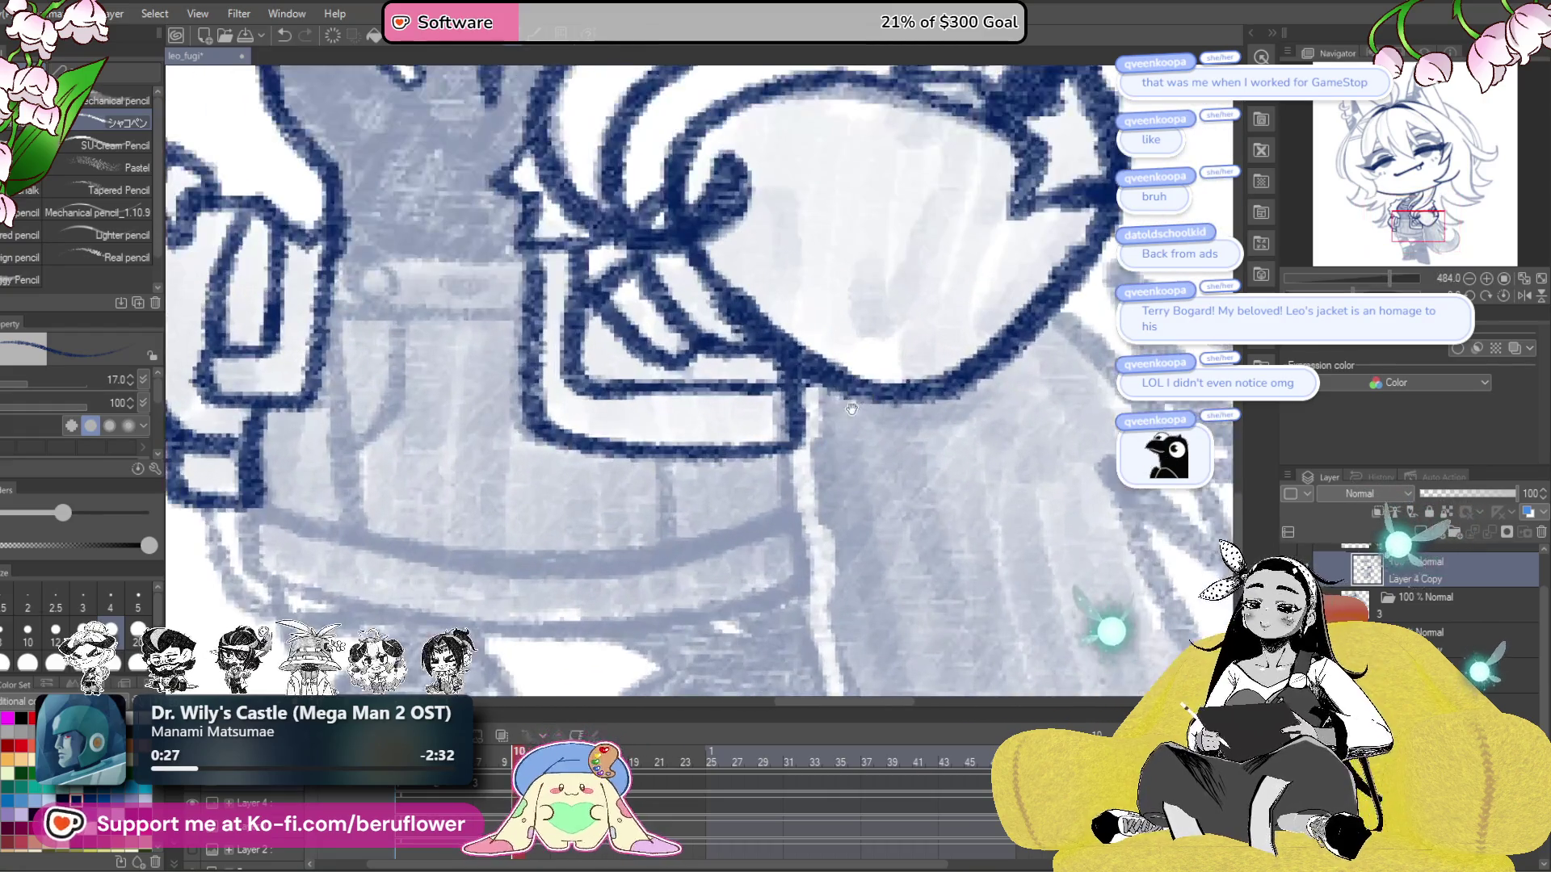
- Redraw the jacket edge and ink the small loop and vertical jacket line, then straighten the view
{"action": "mouse_move", "coordinate": [808, 416]}
{"action": "left_mouse_down"}
{"action": "mouse_move", "coordinate": [818, 501]}
{"action": "mouse_move", "coordinate": [963, 478]}
{"action": "left_mouse_up"}
{"action": "key", "text": "ctrl+z"}
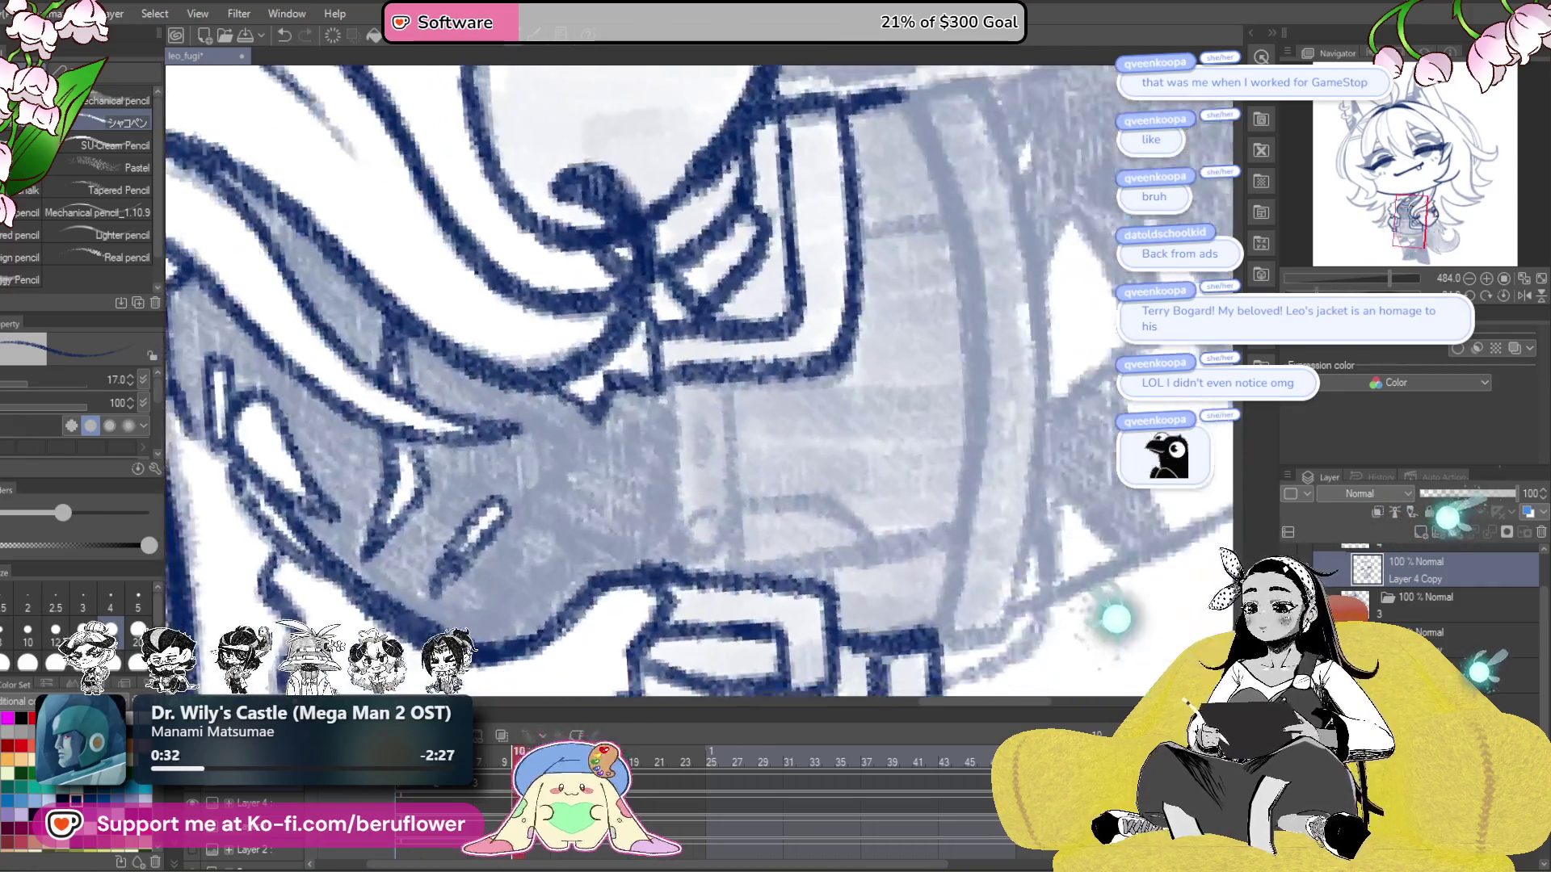
{"action": "mouse_move", "coordinate": [663, 373]}
{"action": "left_mouse_down"}
{"action": "mouse_move", "coordinate": [664, 484]}
{"action": "mouse_move", "coordinate": [683, 526]}
{"action": "mouse_move", "coordinate": [695, 517]}
{"action": "mouse_move", "coordinate": [685, 529]}
{"action": "left_mouse_up"}
{"action": "left_click_drag", "start_coordinate": [716, 392], "coordinate": [718, 572]}
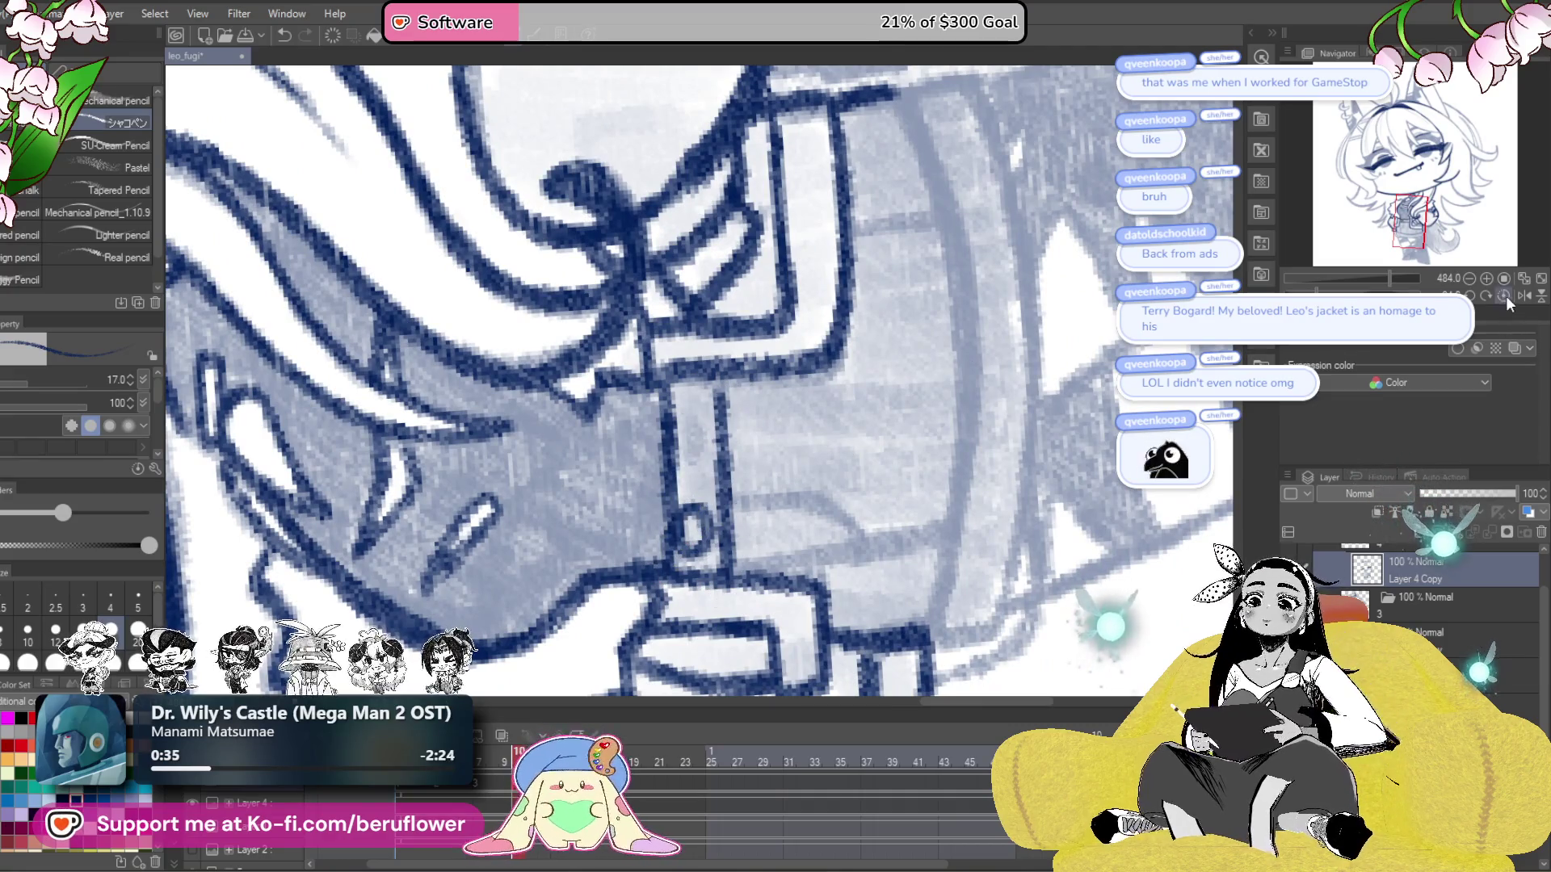
{"action": "left_click", "coordinate": [1504, 297]}
- Ink the straight and curving lines down the jacket, redoing strokes until they sit right
{"action": "left_click_drag", "start_coordinate": [575, 268], "coordinate": [602, 502]}
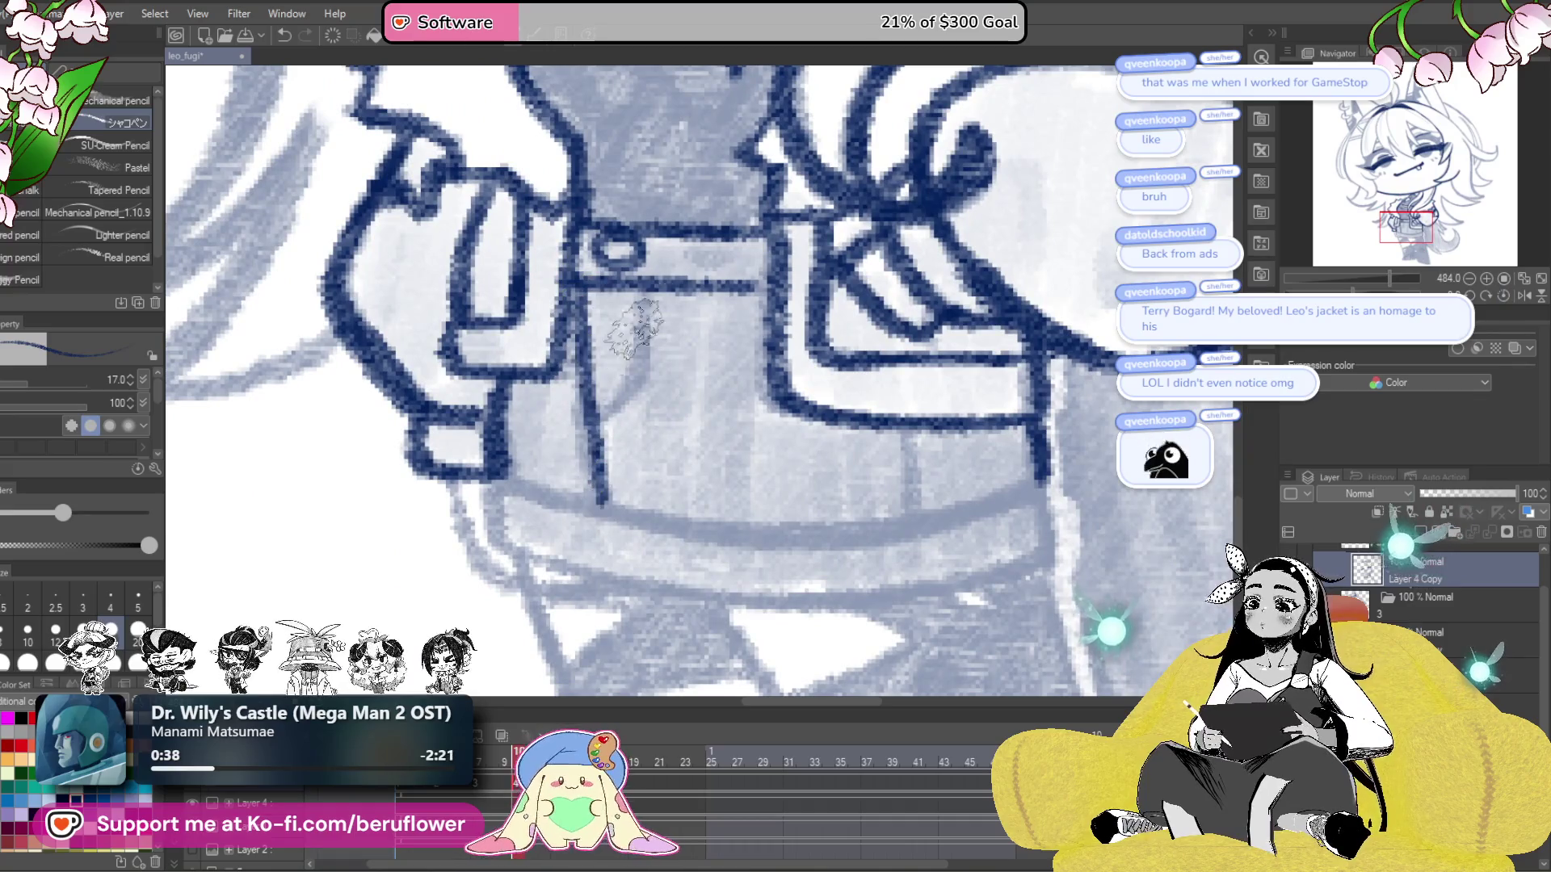
{"action": "key", "text": "ctrl+z"}
{"action": "left_click_drag", "start_coordinate": [575, 279], "coordinate": [600, 494]}
{"action": "key", "text": "ctrl+z"}
{"action": "mouse_move", "coordinate": [585, 400]}
{"action": "left_mouse_down"}
{"action": "mouse_move", "coordinate": [604, 525]}
{"action": "mouse_move", "coordinate": [601, 507]}
{"action": "left_mouse_up"}
{"action": "left_click_drag", "start_coordinate": [642, 278], "coordinate": [596, 424]}
{"action": "left_click_drag", "start_coordinate": [638, 447], "coordinate": [638, 408]}
{"action": "mouse_move", "coordinate": [908, 396]}
{"action": "left_mouse_down"}
{"action": "mouse_move", "coordinate": [914, 472]}
{"action": "mouse_move", "coordinate": [969, 363]}
{"action": "mouse_move", "coordinate": [955, 275]}
{"action": "mouse_move", "coordinate": [701, 511]}
{"action": "left_mouse_up"}
- Darken the belt's lower edge, right edge, corner and left vertical line in navy
{"action": "left_click_drag", "start_coordinate": [768, 468], "coordinate": [593, 575]}
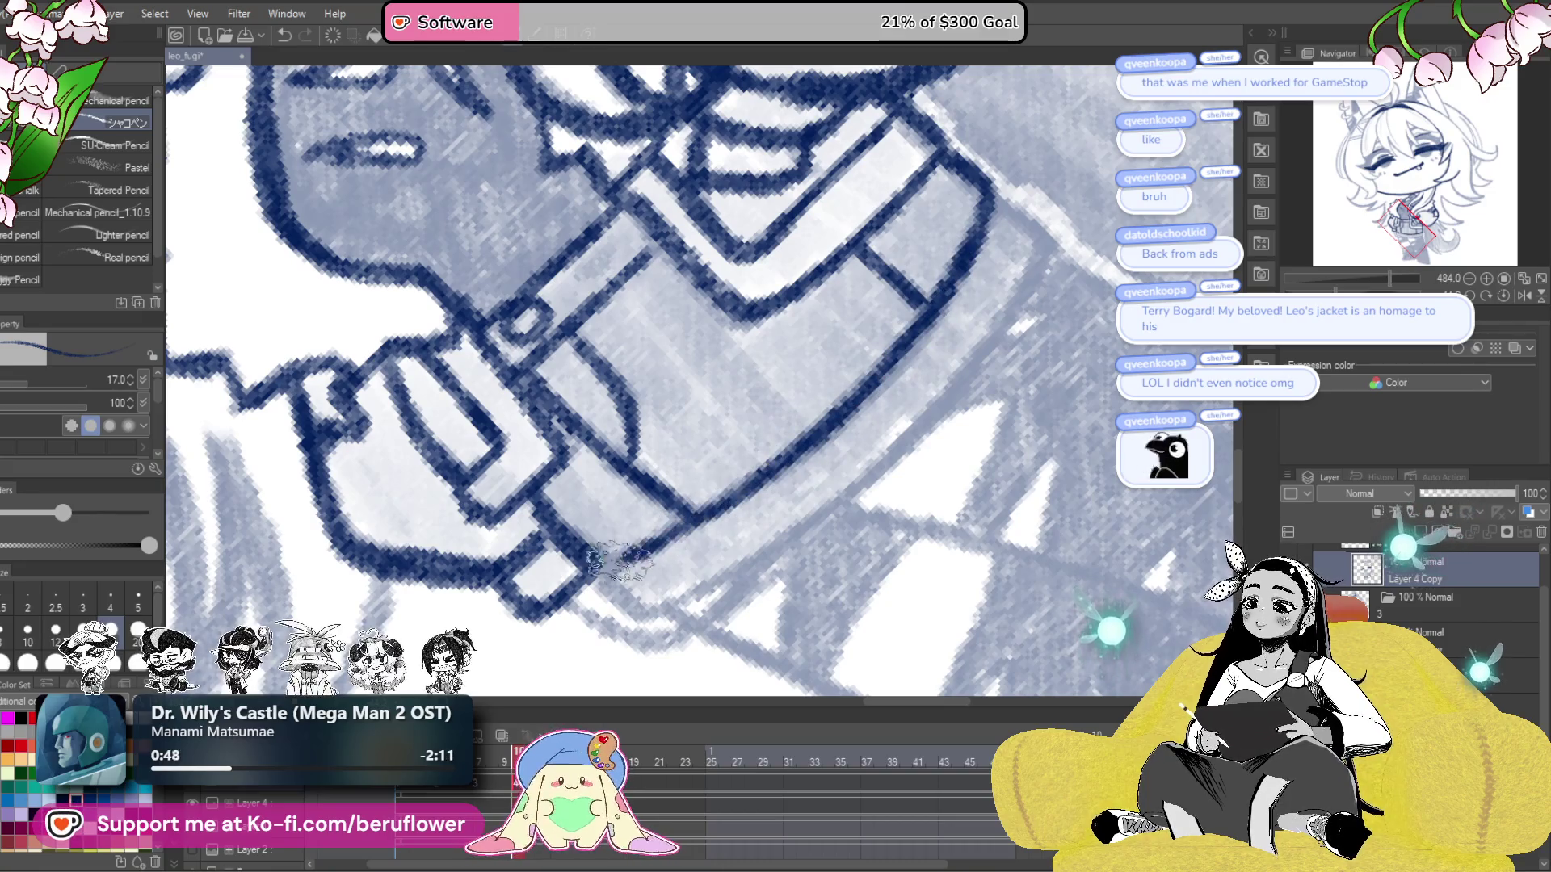
{"action": "key", "text": "ctrl+@"}
{"action": "mouse_move", "coordinate": [1083, 442]}
{"action": "left_mouse_down"}
{"action": "mouse_move", "coordinate": [1010, 420]}
{"action": "mouse_move", "coordinate": [974, 485]}
{"action": "mouse_move", "coordinate": [984, 436]}
{"action": "mouse_move", "coordinate": [975, 461]}
{"action": "left_mouse_up"}
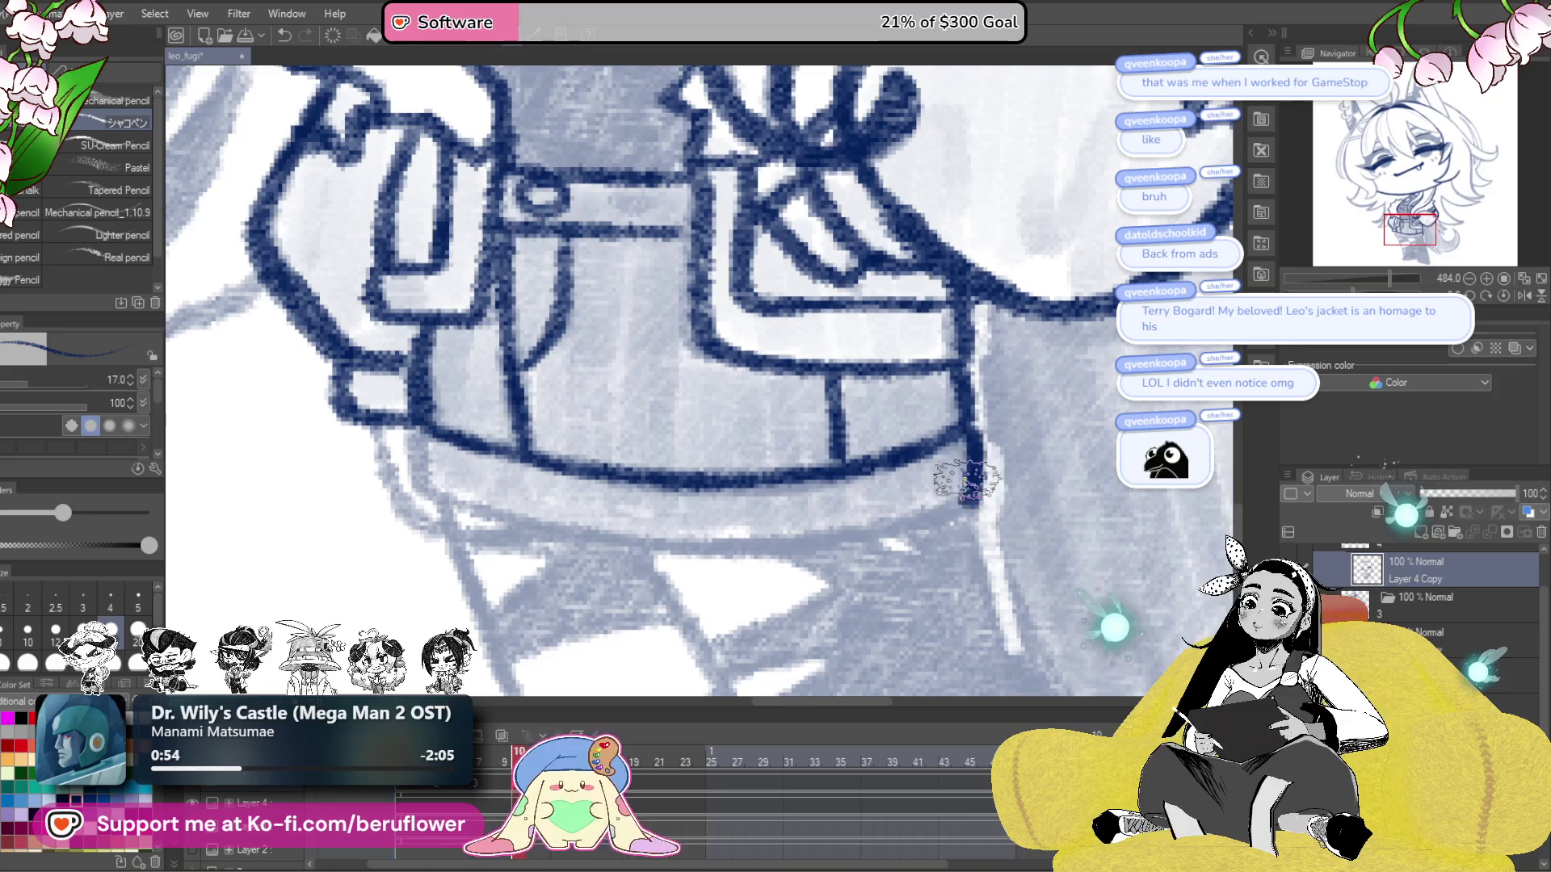
{"action": "mouse_move", "coordinate": [672, 530]}
{"action": "left_mouse_down"}
{"action": "mouse_move", "coordinate": [834, 500]}
{"action": "mouse_move", "coordinate": [868, 509]}
{"action": "left_mouse_up"}
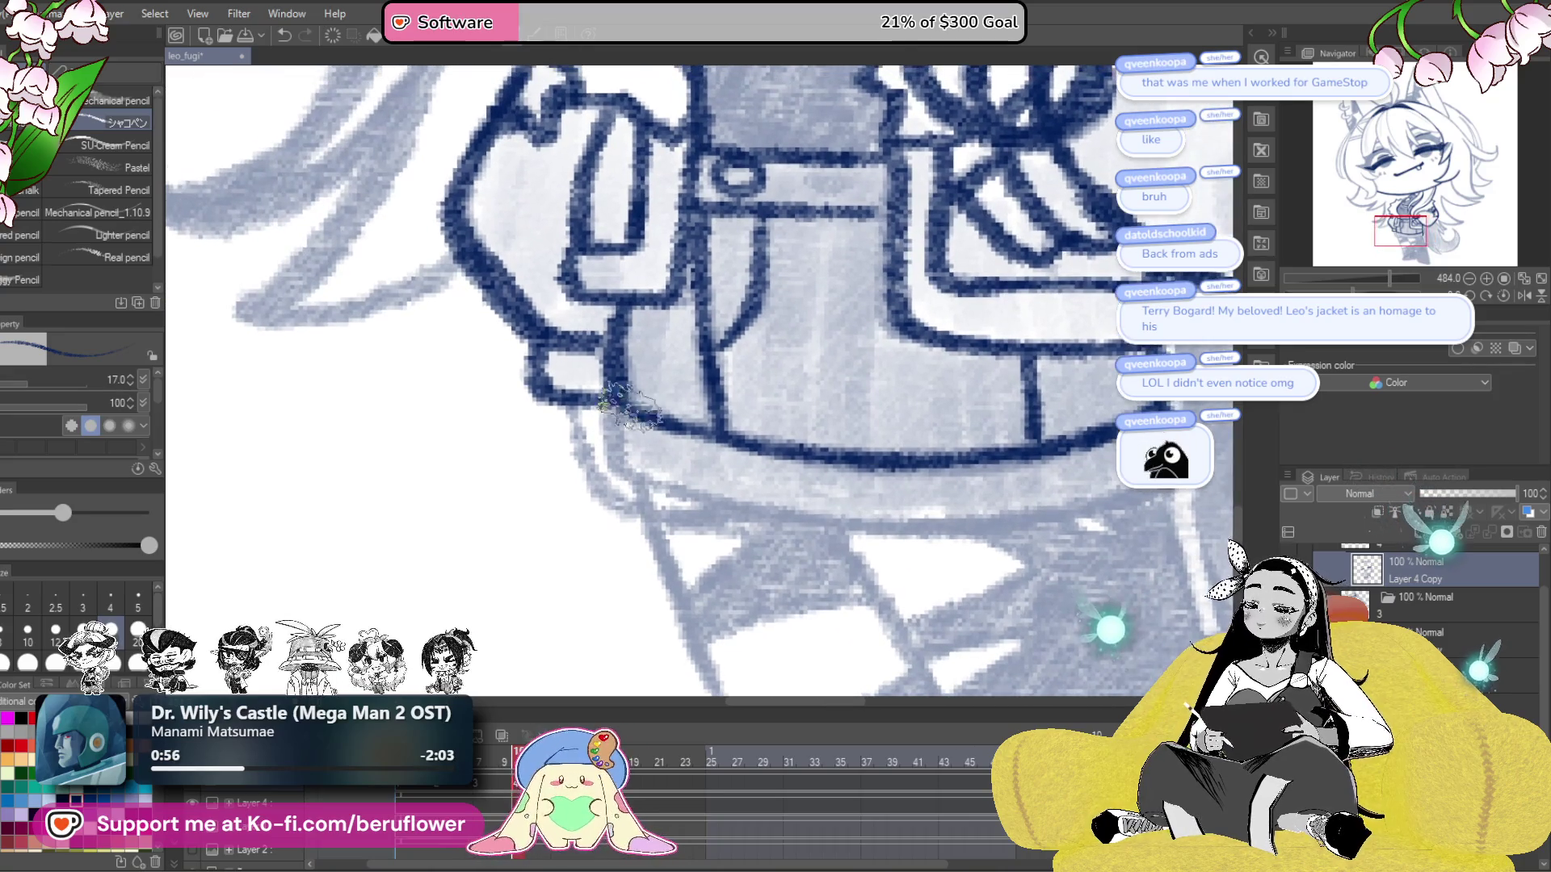
{"action": "left_click_drag", "start_coordinate": [614, 396], "coordinate": [618, 472]}
{"action": "left_click_drag", "start_coordinate": [695, 380], "coordinate": [816, 282]}
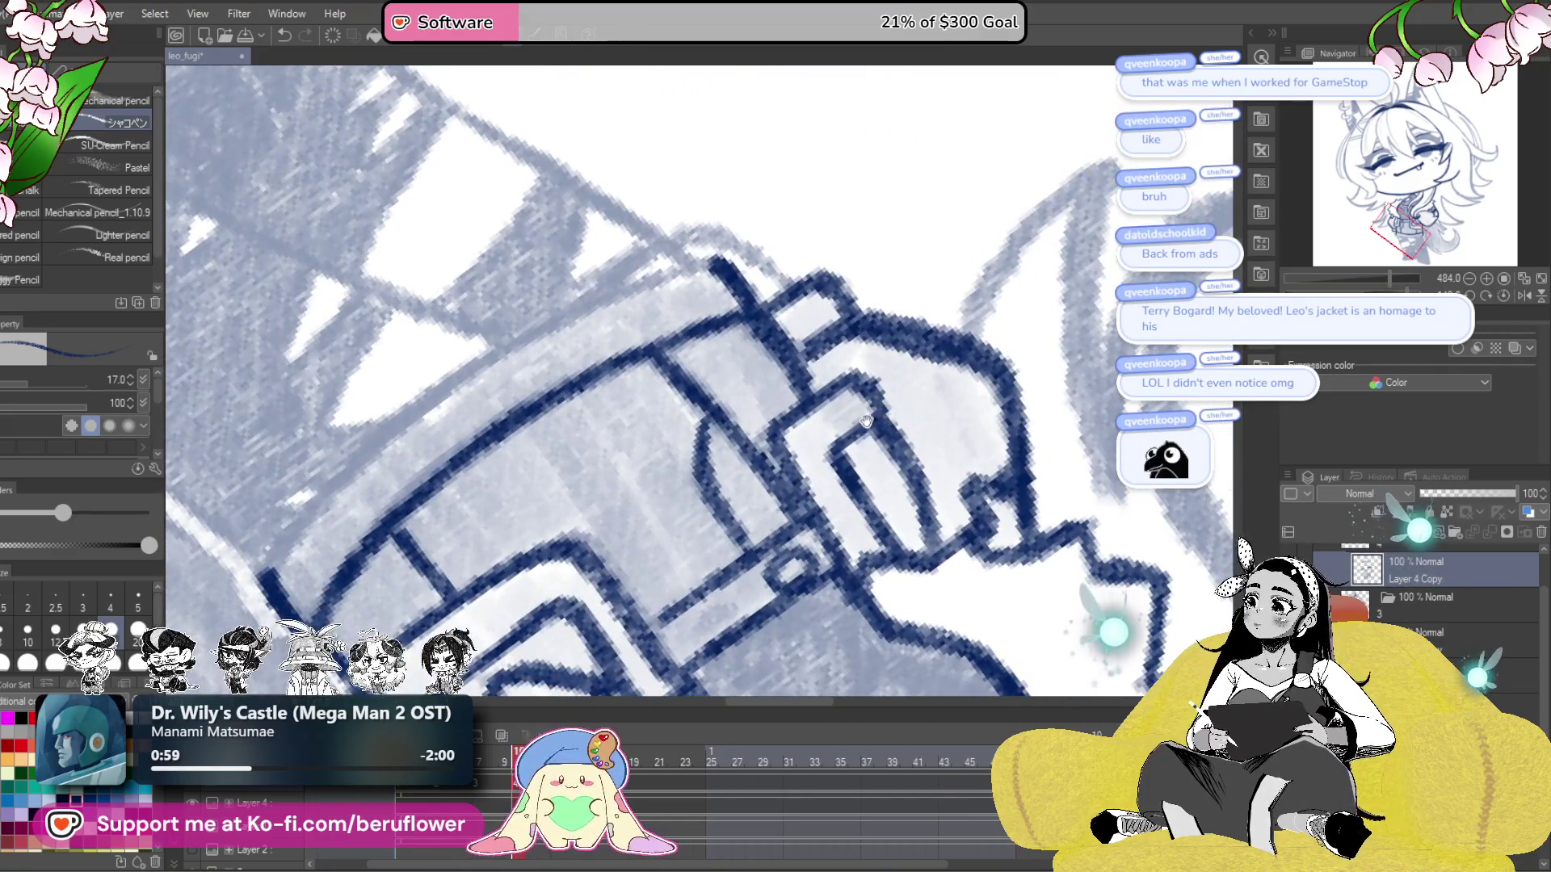
{"action": "mouse_move", "coordinate": [829, 461]}
{"action": "left_mouse_down"}
{"action": "mouse_move", "coordinate": [941, 270]}
{"action": "mouse_move", "coordinate": [671, 388]}
{"action": "mouse_move", "coordinate": [485, 577]}
{"action": "left_mouse_up"}
- Reset the view rotation, then turn it to 44.2° with the area below the belt in view
{"action": "left_click", "coordinate": [1504, 296]}
{"action": "left_click_drag", "start_coordinate": [904, 590], "coordinate": [832, 537]}
{"action": "mouse_move", "coordinate": [905, 589]}
{"action": "left_mouse_down"}
{"action": "mouse_move", "coordinate": [832, 537]}
{"action": "mouse_move", "coordinate": [844, 559]}
{"action": "left_mouse_up"}
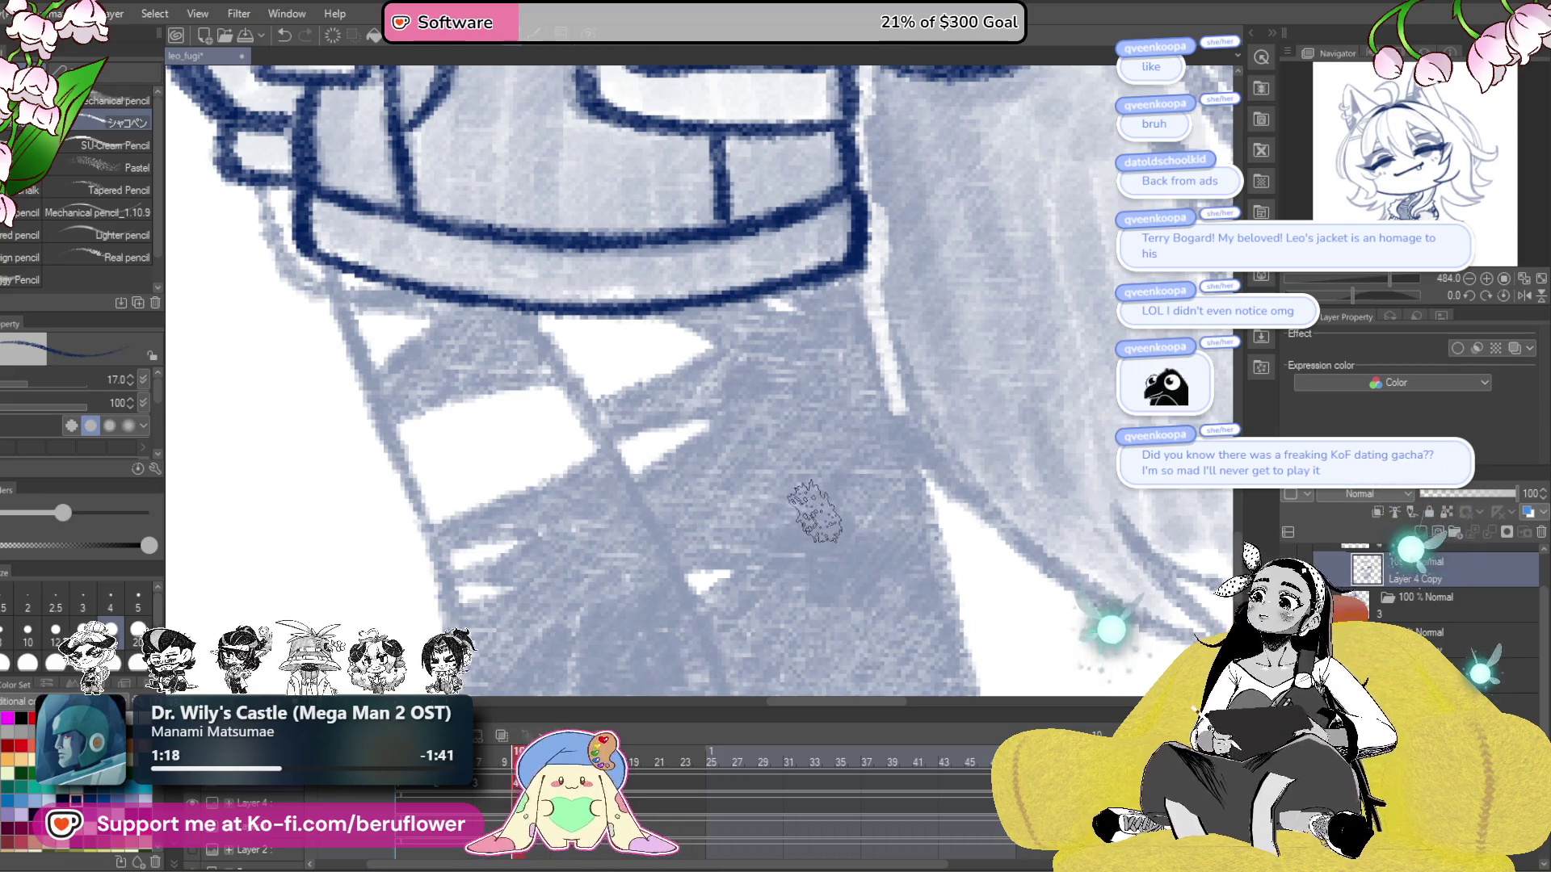
{"action": "left_click_drag", "start_coordinate": [1349, 291], "coordinate": [1369, 289]}
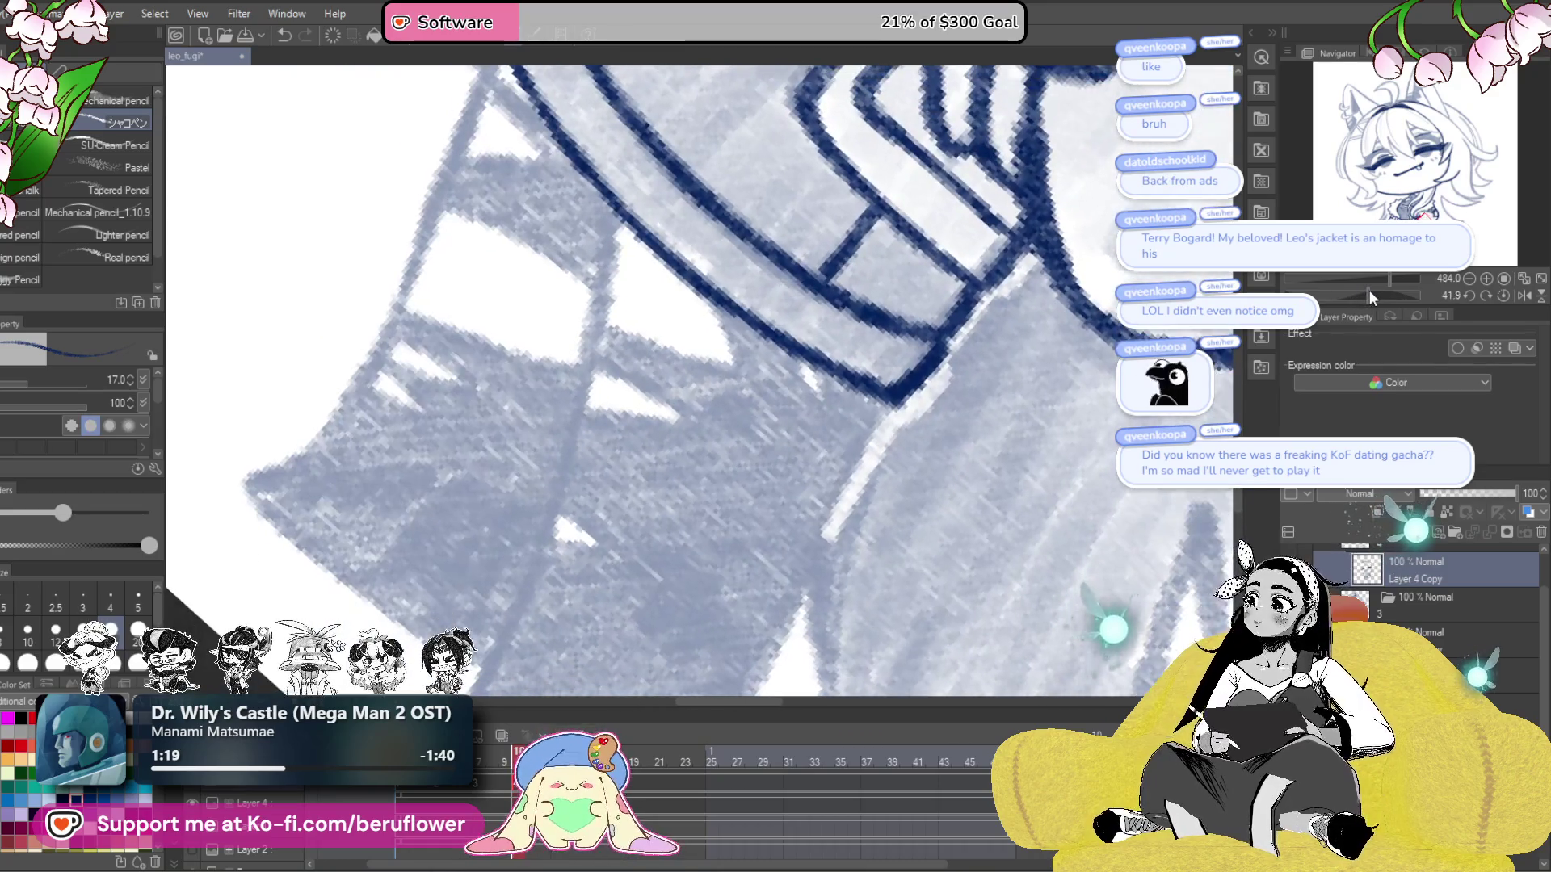
{"action": "mouse_move", "coordinate": [646, 193]}
{"action": "left_mouse_down"}
{"action": "mouse_move", "coordinate": [854, 191]}
{"action": "mouse_move", "coordinate": [811, 440]}
{"action": "mouse_move", "coordinate": [732, 249]}
{"action": "left_mouse_up"}
- Ink the long outline down from the jacket hem toward the lower left, then open and close the File menu
{"action": "left_click_drag", "start_coordinate": [729, 121], "coordinate": [650, 416]}
{"action": "left_click_drag", "start_coordinate": [603, 533], "coordinate": [611, 494]}
{"action": "left_click_drag", "start_coordinate": [658, 377], "coordinate": [539, 621]}
{"action": "left_click_drag", "start_coordinate": [887, 451], "coordinate": [790, 410]}
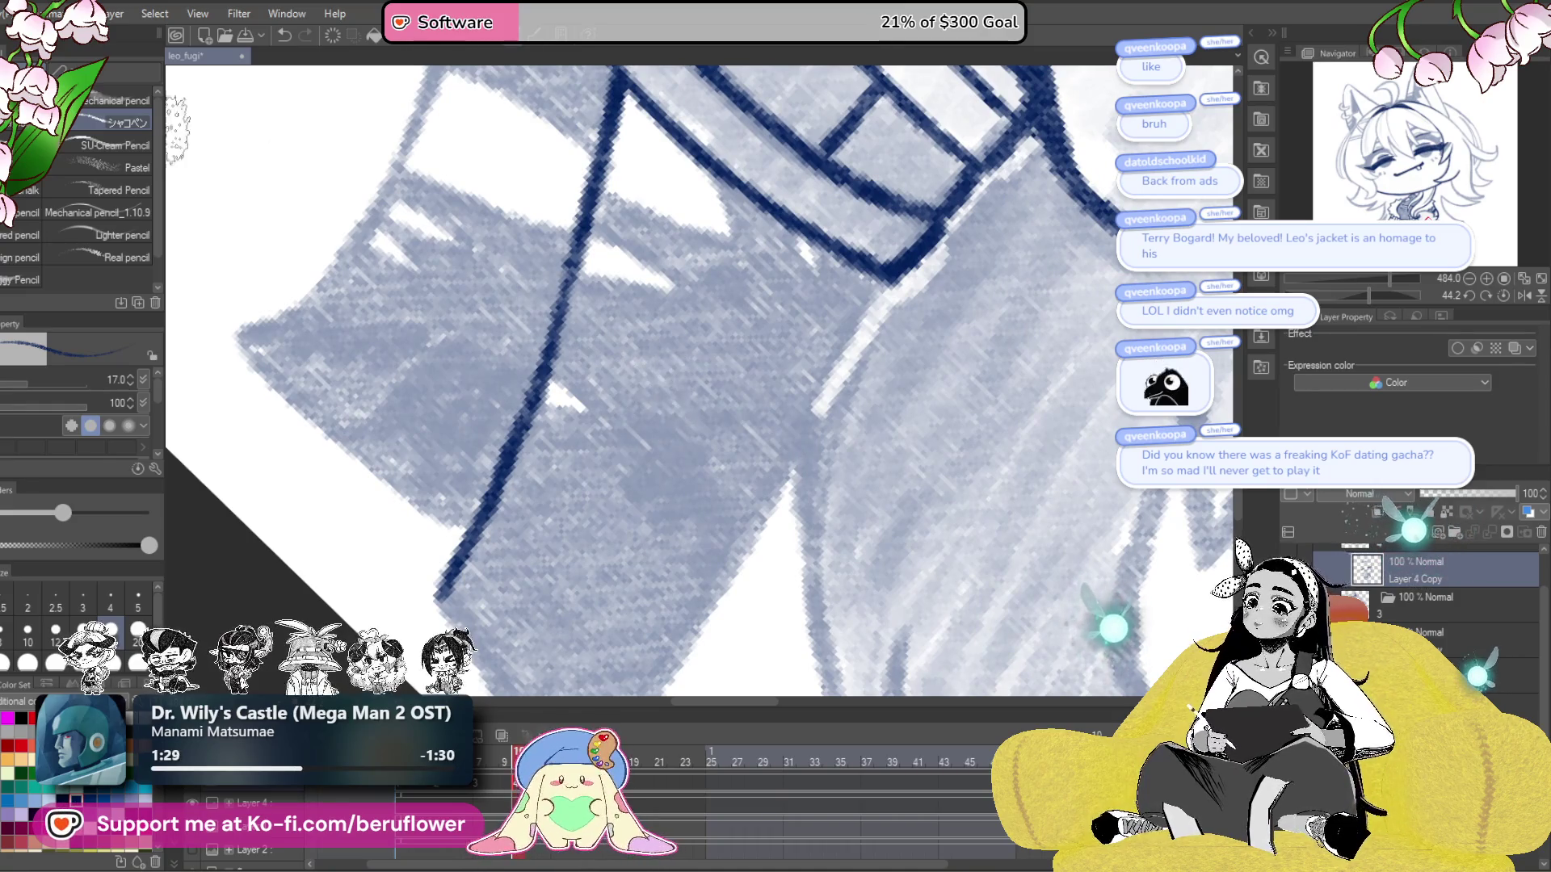
{"action": "left_click", "coordinate": [15, 13]}
{"action": "left_click", "coordinate": [121, 97]}
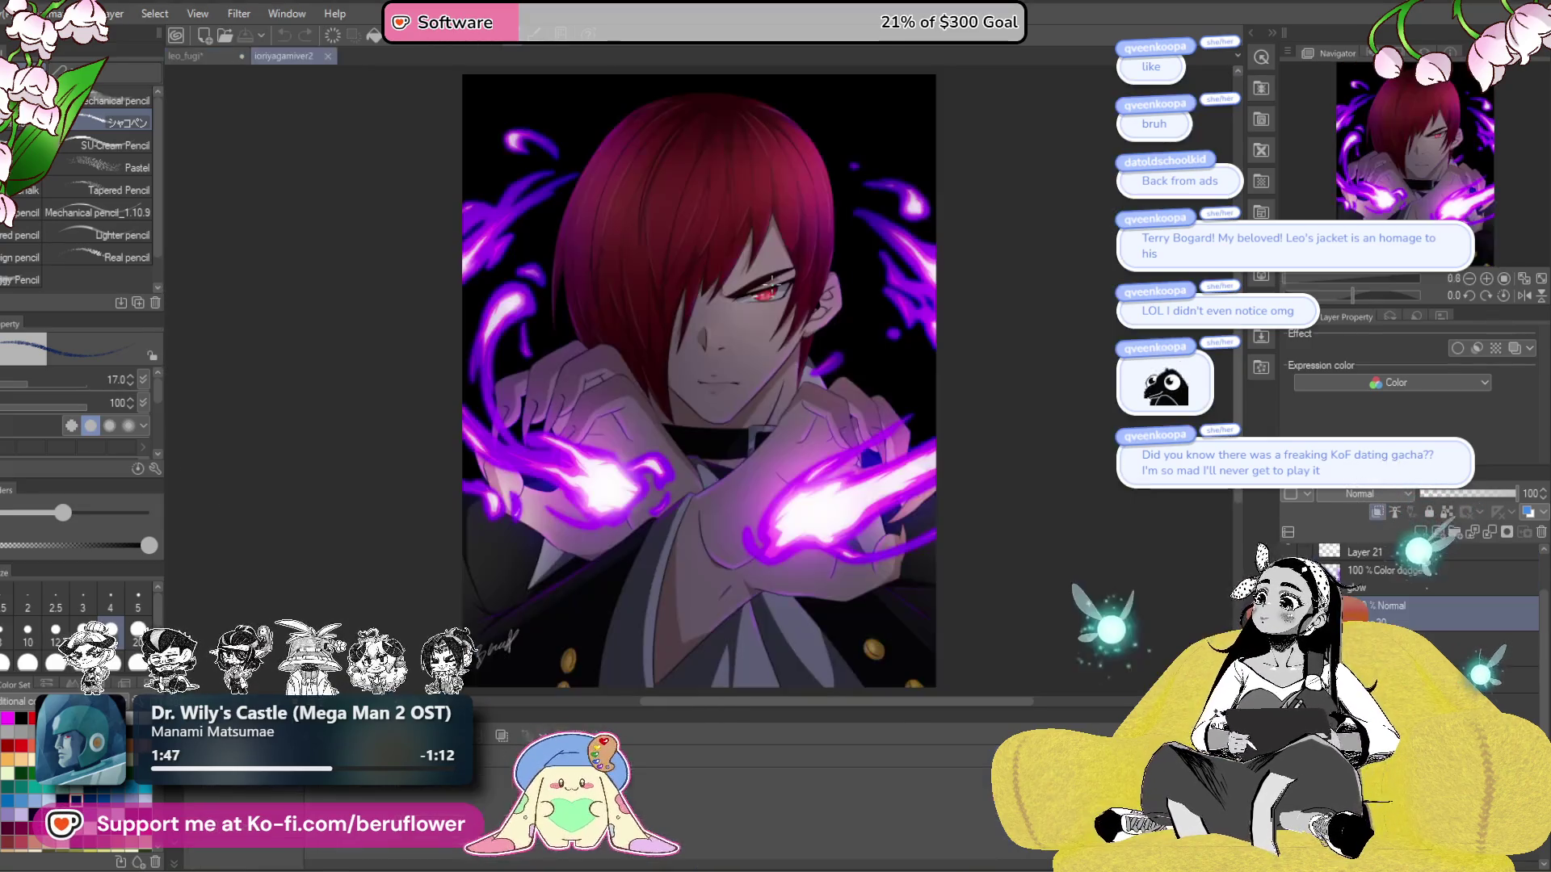
- Close the ioriyagamiver2 artwork, bring up blazebluecrosstag_team.png and show the view status bar
{"action": "scroll", "coordinate": [917, 319], "scroll_direction": "up", "scroll_amount": 2}
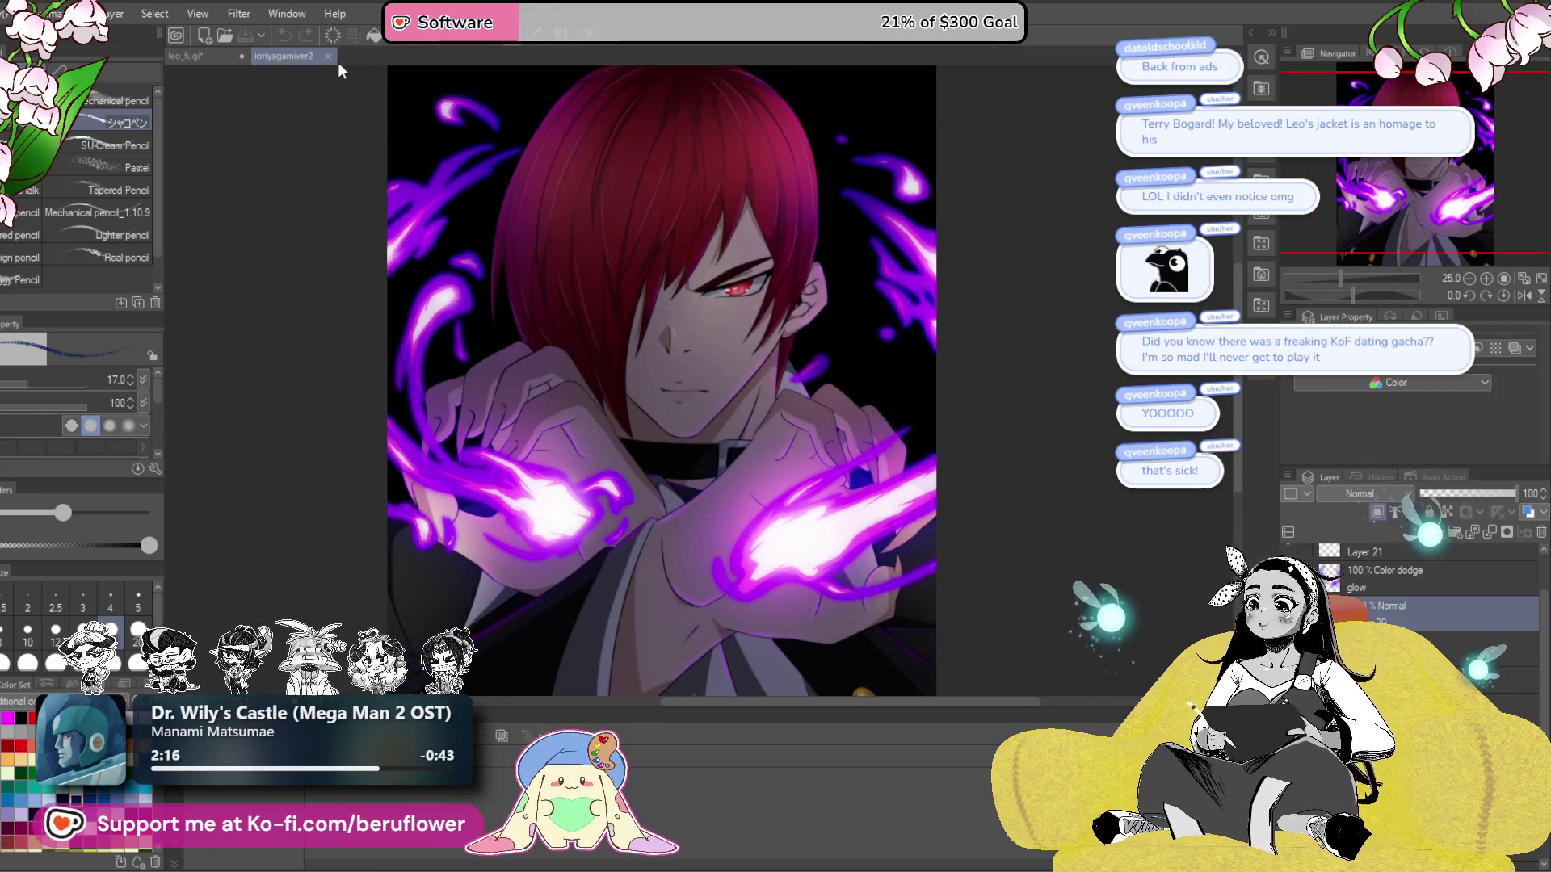
{"action": "left_click", "coordinate": [327, 57]}
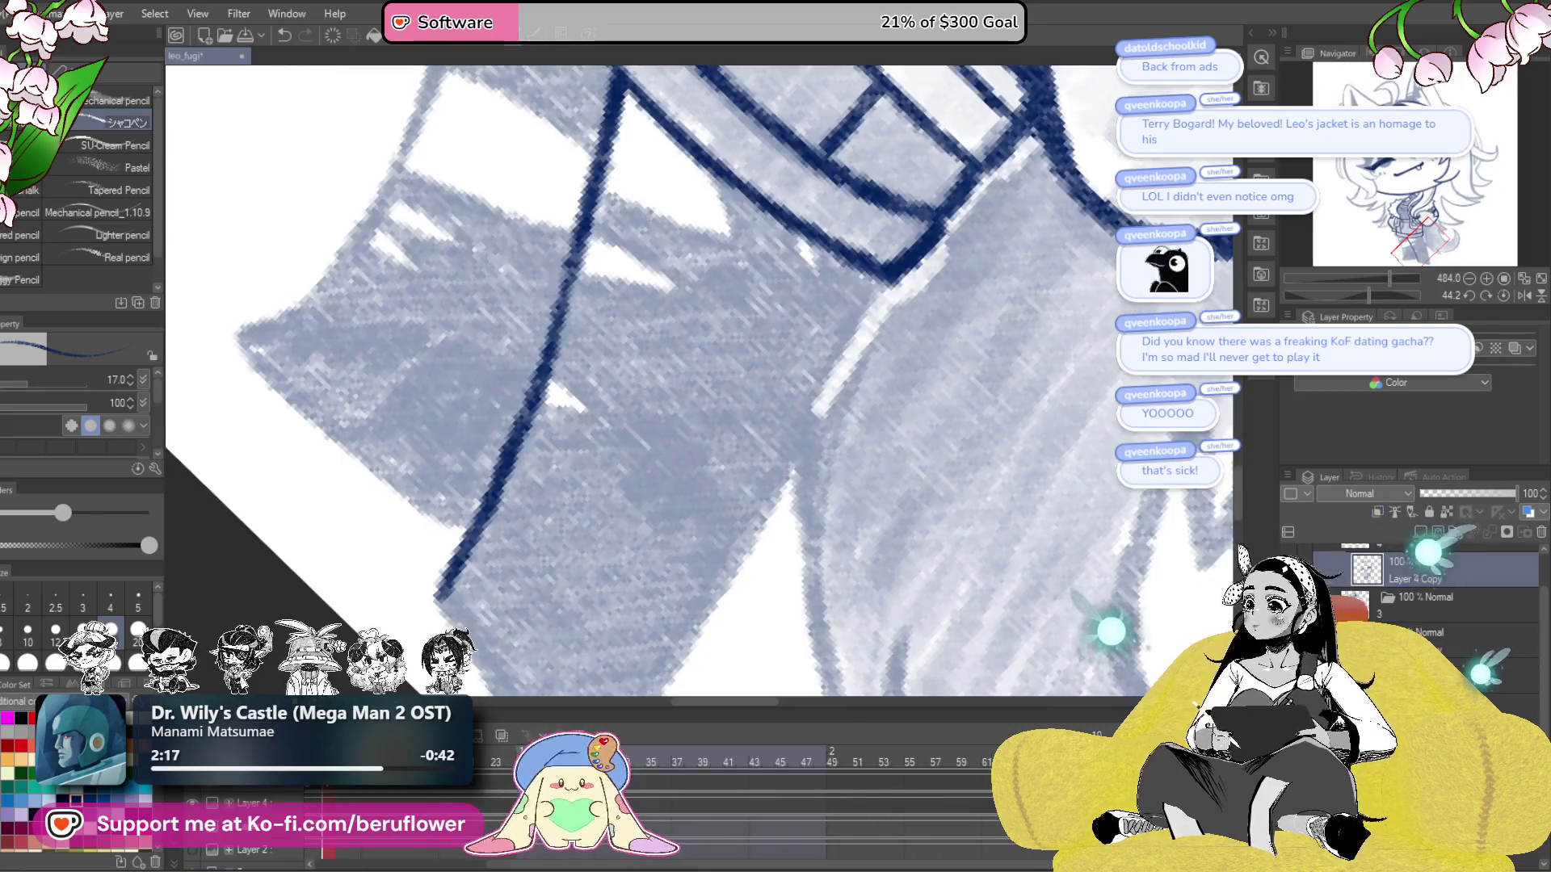
{"action": "left_click", "coordinate": [15, 13]}
{"action": "key", "text": "Escape"}
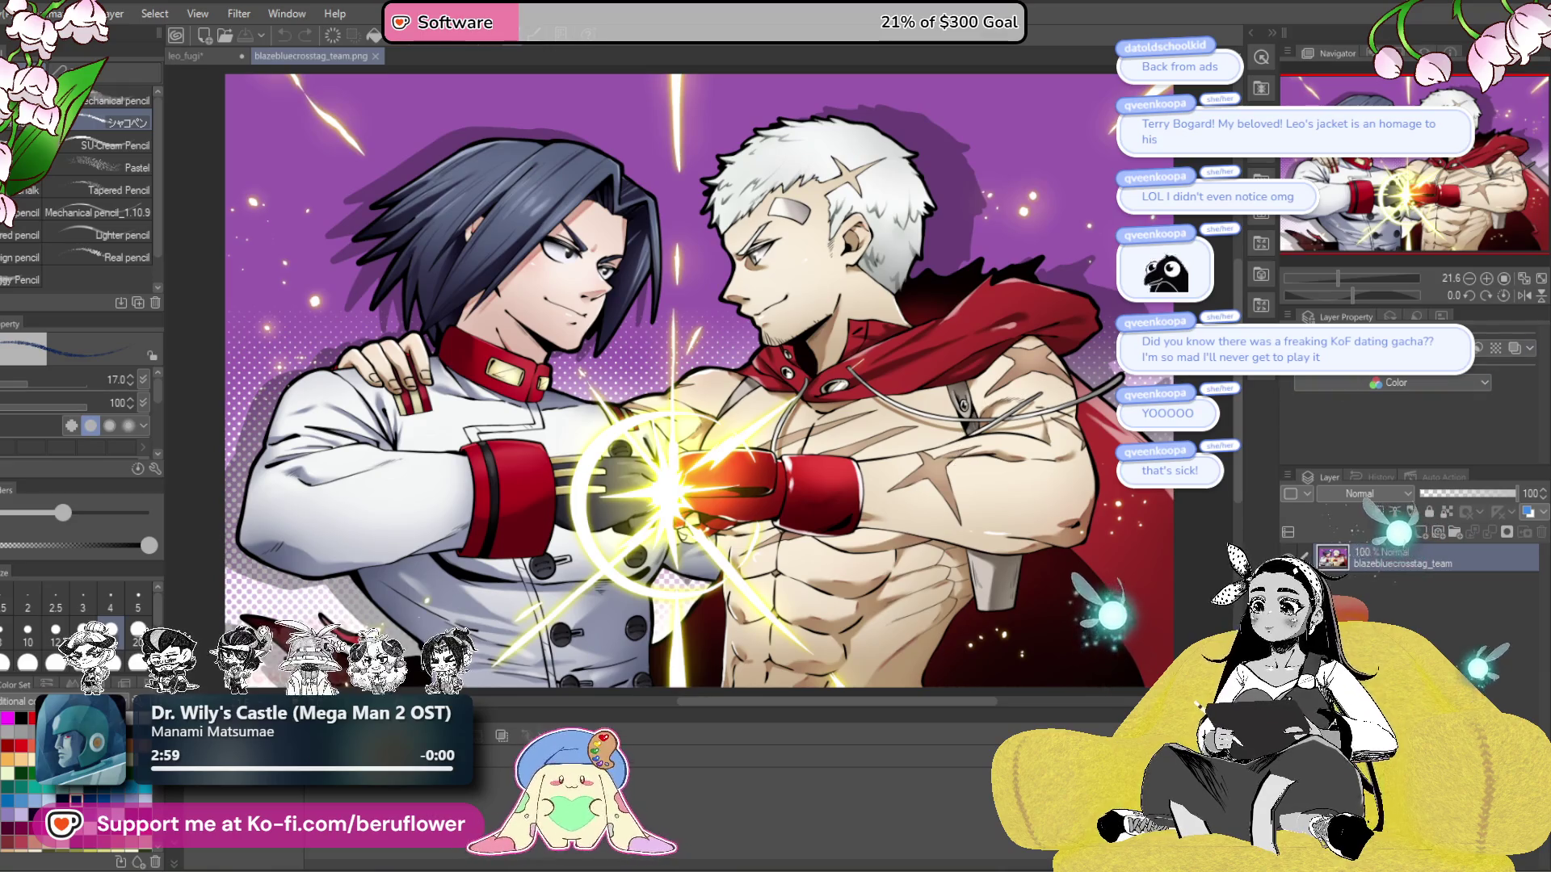
{"action": "left_click", "coordinate": [176, 863]}
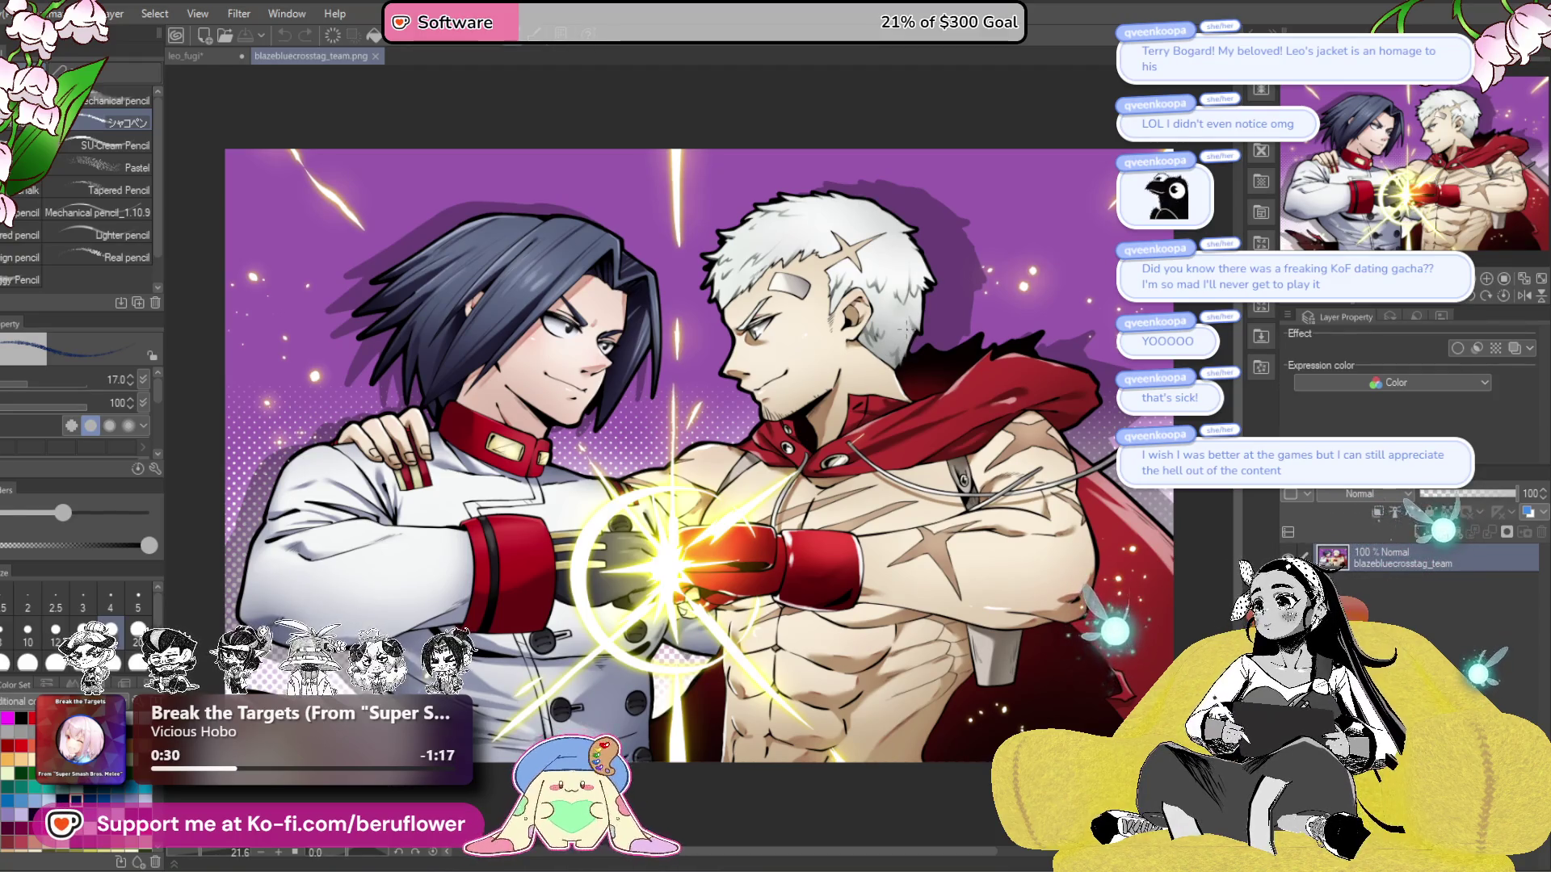
- Close the blazebluecrosstag_team.png tab to move on to vergil_chibi.png
{"action": "scroll", "coordinate": [906, 328], "scroll_direction": "up", "scroll_amount": 1}
{"action": "scroll", "coordinate": [904, 325], "scroll_direction": "down", "scroll_amount": 1}
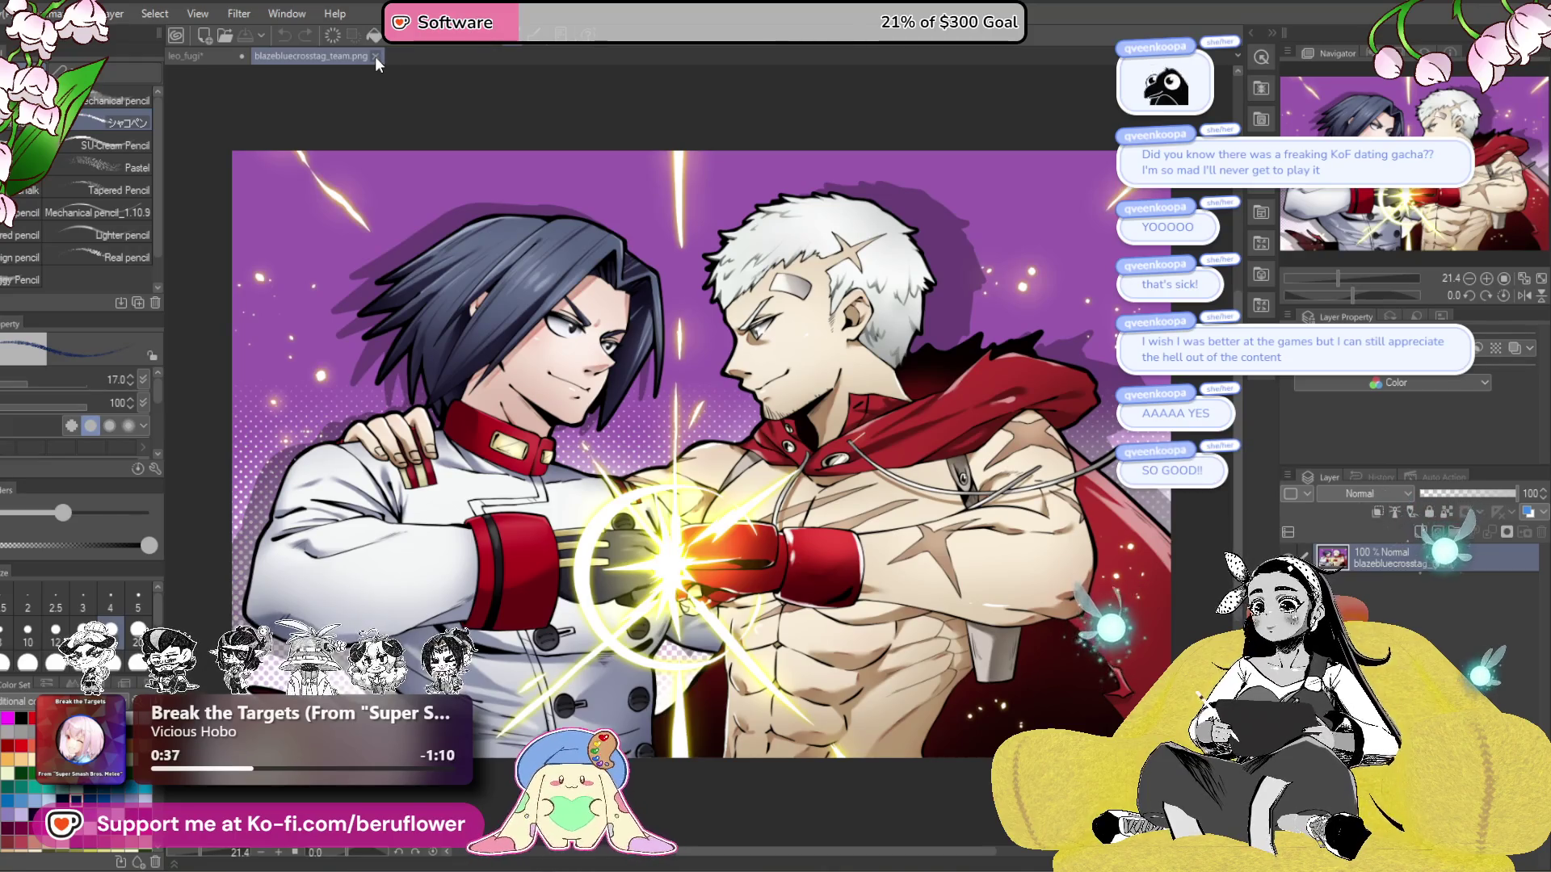
{"action": "left_click", "coordinate": [376, 57]}
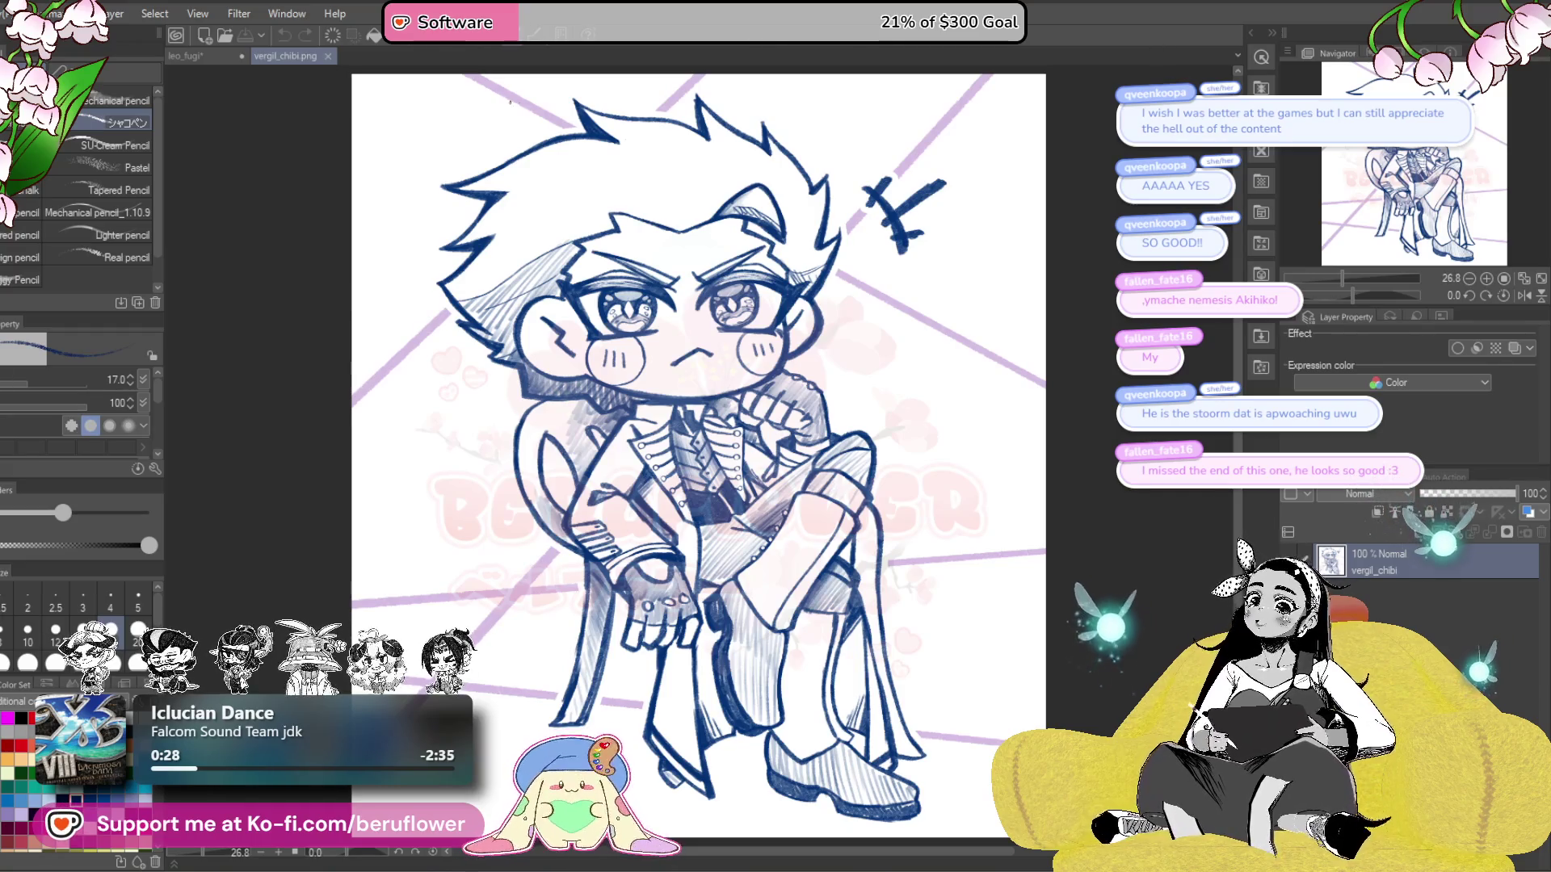
- Close vergil_chibi.png and ink the leg outline from the jacket hem down to its tip
{"action": "left_click", "coordinate": [328, 56]}
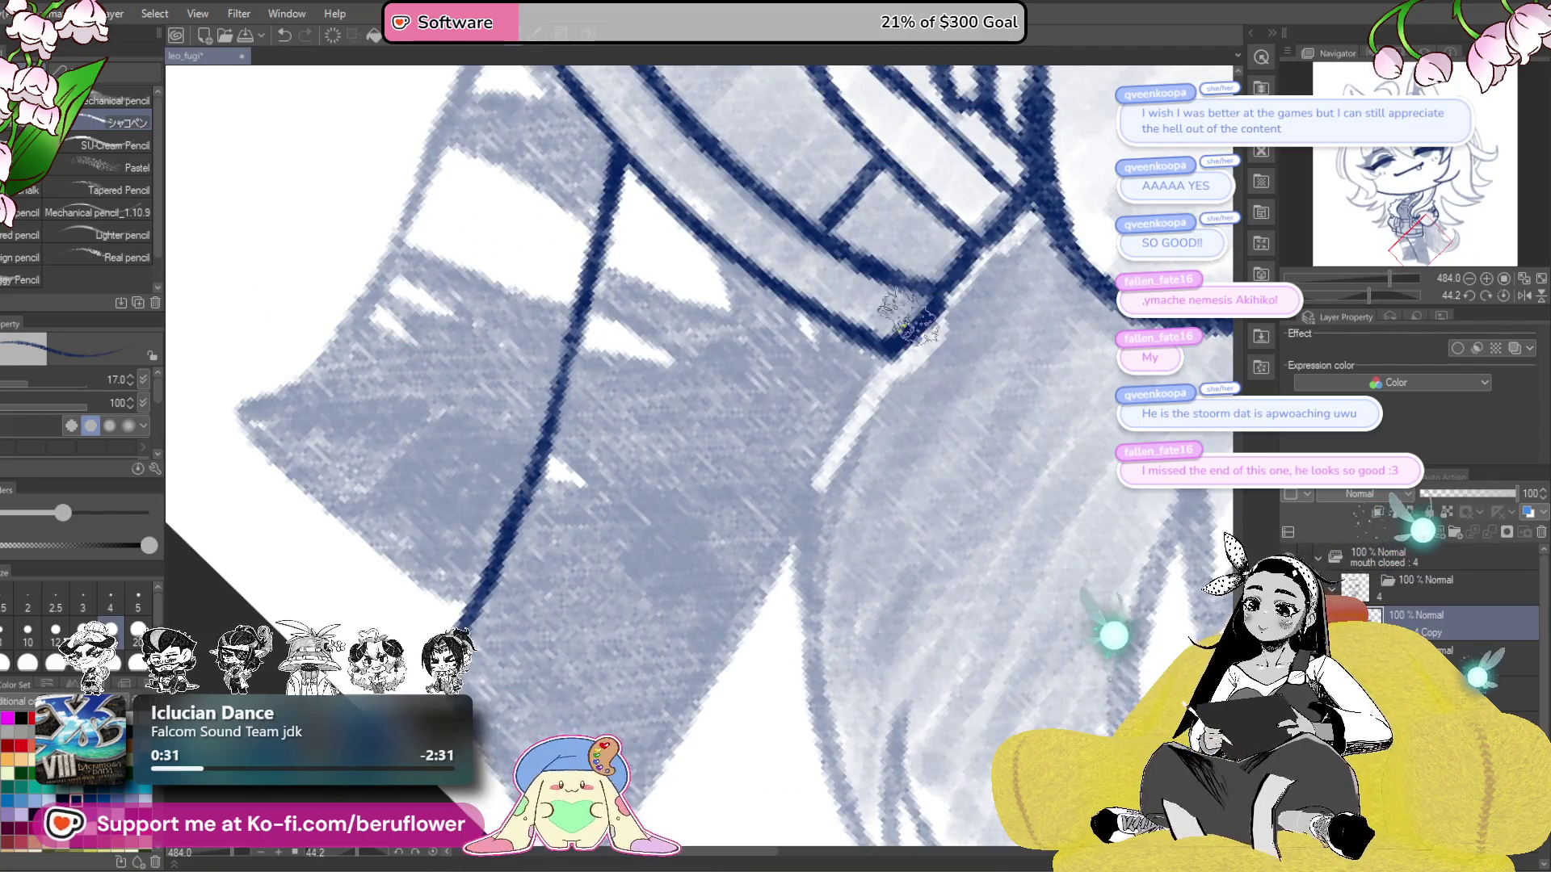
{"action": "mouse_move", "coordinate": [868, 401]}
{"action": "left_mouse_down"}
{"action": "mouse_move", "coordinate": [930, 454]}
{"action": "mouse_move", "coordinate": [934, 442]}
{"action": "left_mouse_up"}
{"action": "mouse_move", "coordinate": [963, 269]}
{"action": "left_mouse_down"}
{"action": "mouse_move", "coordinate": [909, 321]}
{"action": "mouse_move", "coordinate": [683, 774]}
{"action": "mouse_move", "coordinate": [731, 529]}
{"action": "mouse_move", "coordinate": [696, 625]}
{"action": "left_mouse_up"}
{"action": "mouse_move", "coordinate": [543, 436]}
{"action": "left_mouse_down"}
{"action": "mouse_move", "coordinate": [525, 464]}
{"action": "mouse_move", "coordinate": [595, 604]}
{"action": "mouse_move", "coordinate": [670, 667]}
{"action": "left_mouse_up"}
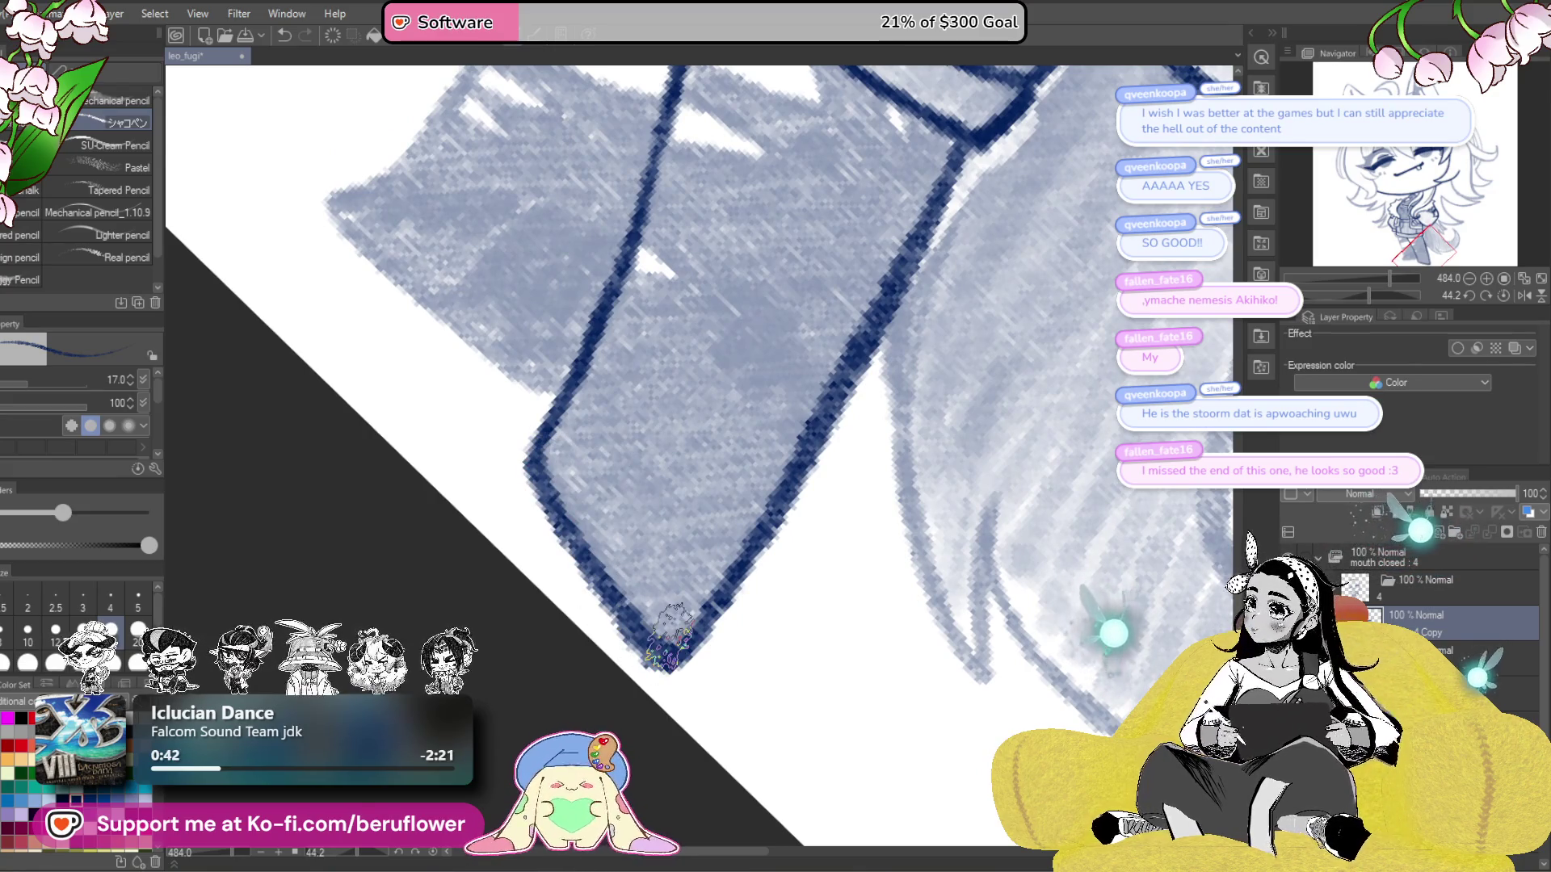
- Reset the rotation to upright and ink the left edge of the belt and shorts
{"action": "key", "text": "ctrl+@"}
{"action": "left_click_drag", "start_coordinate": [803, 539], "coordinate": [899, 664]}
{"action": "scroll", "coordinate": [623, 546], "scroll_direction": "down", "scroll_amount": 5}
{"action": "scroll", "coordinate": [553, 333], "scroll_direction": "up", "scroll_amount": 4}
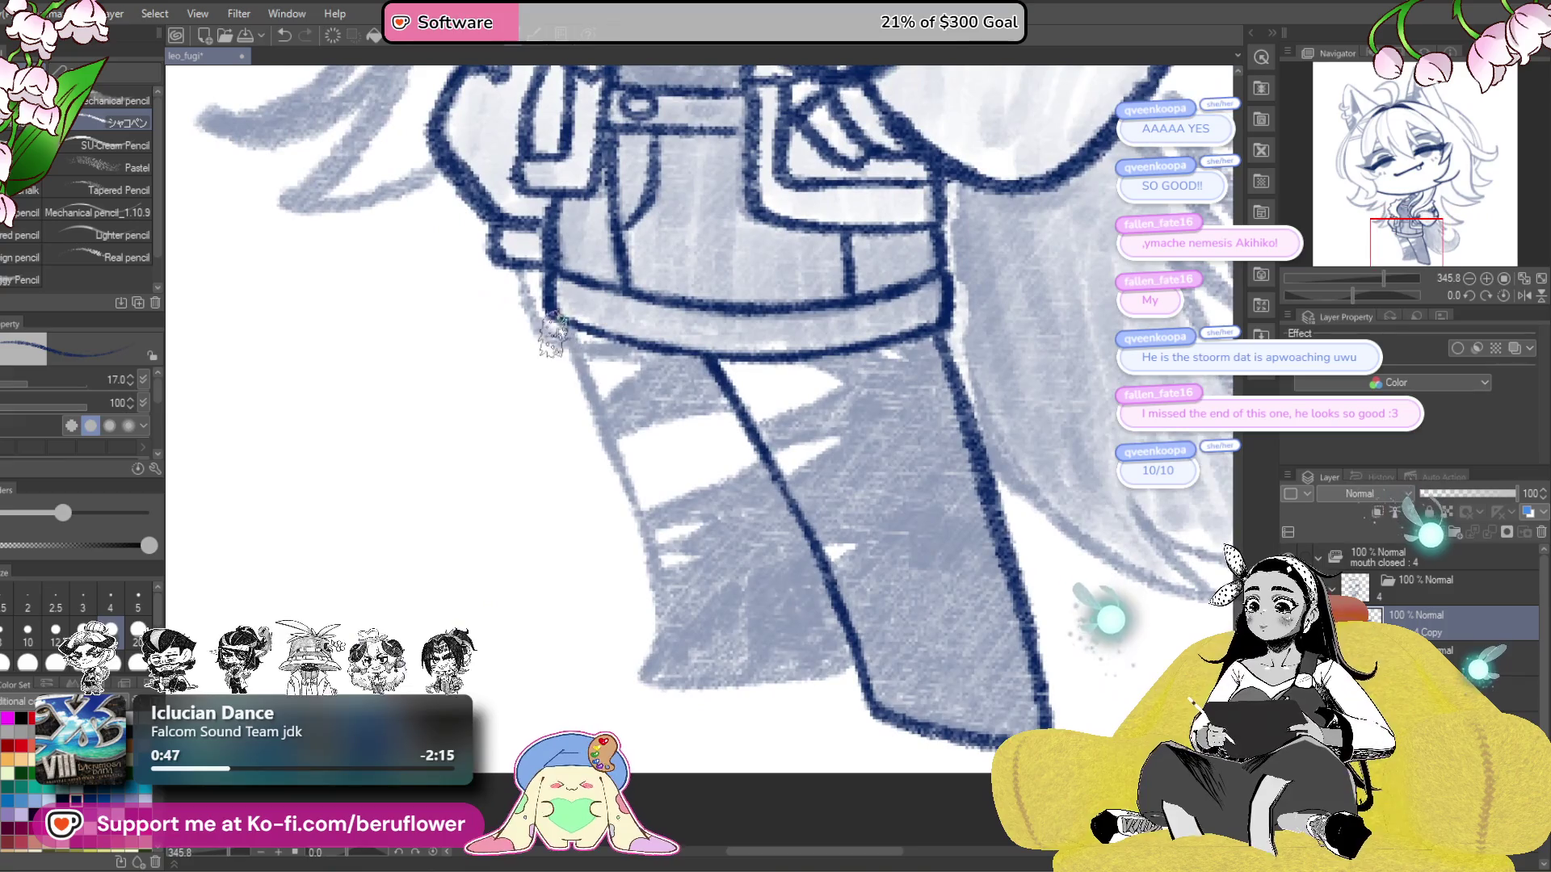
{"action": "mouse_move", "coordinate": [553, 332]}
{"action": "left_mouse_down"}
{"action": "mouse_move", "coordinate": [525, 266]}
{"action": "mouse_move", "coordinate": [529, 320]}
{"action": "mouse_move", "coordinate": [578, 364]}
{"action": "mouse_move", "coordinate": [630, 500]}
{"action": "mouse_move", "coordinate": [654, 646]}
{"action": "left_mouse_up"}
- Ink short jagged rip lines across the trousers
{"action": "scroll", "coordinate": [654, 647], "scroll_direction": "down", "scroll_amount": 3}
{"action": "mouse_move", "coordinate": [668, 521]}
{"action": "left_mouse_down"}
{"action": "mouse_move", "coordinate": [646, 598]}
{"action": "mouse_move", "coordinate": [779, 606]}
{"action": "mouse_move", "coordinate": [886, 590]}
{"action": "left_mouse_up"}
{"action": "key", "text": "alt+w"}
{"action": "scroll", "coordinate": [638, 597], "scroll_direction": "up", "scroll_amount": 3}
{"action": "scroll", "coordinate": [887, 590], "scroll_direction": "up", "scroll_amount": 1}
{"action": "left_click_drag", "start_coordinate": [808, 517], "coordinate": [847, 514]}
{"action": "scroll", "coordinate": [847, 515], "scroll_direction": "up", "scroll_amount": 2}
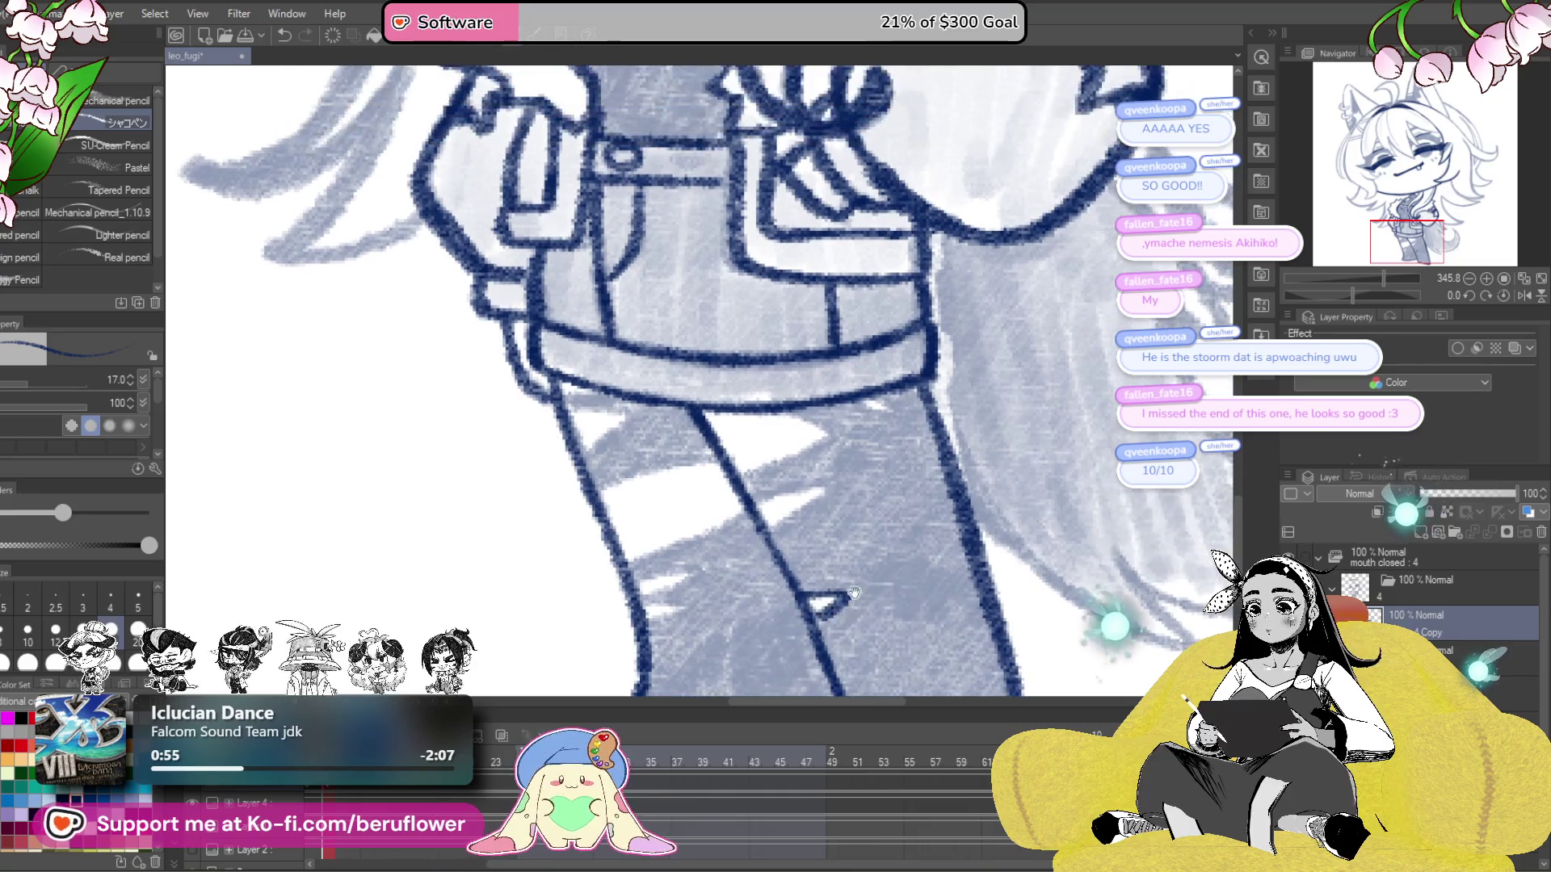
{"action": "mouse_move", "coordinate": [760, 484]}
{"action": "left_mouse_down"}
{"action": "mouse_move", "coordinate": [825, 497]}
{"action": "mouse_move", "coordinate": [771, 465]}
{"action": "left_mouse_up"}
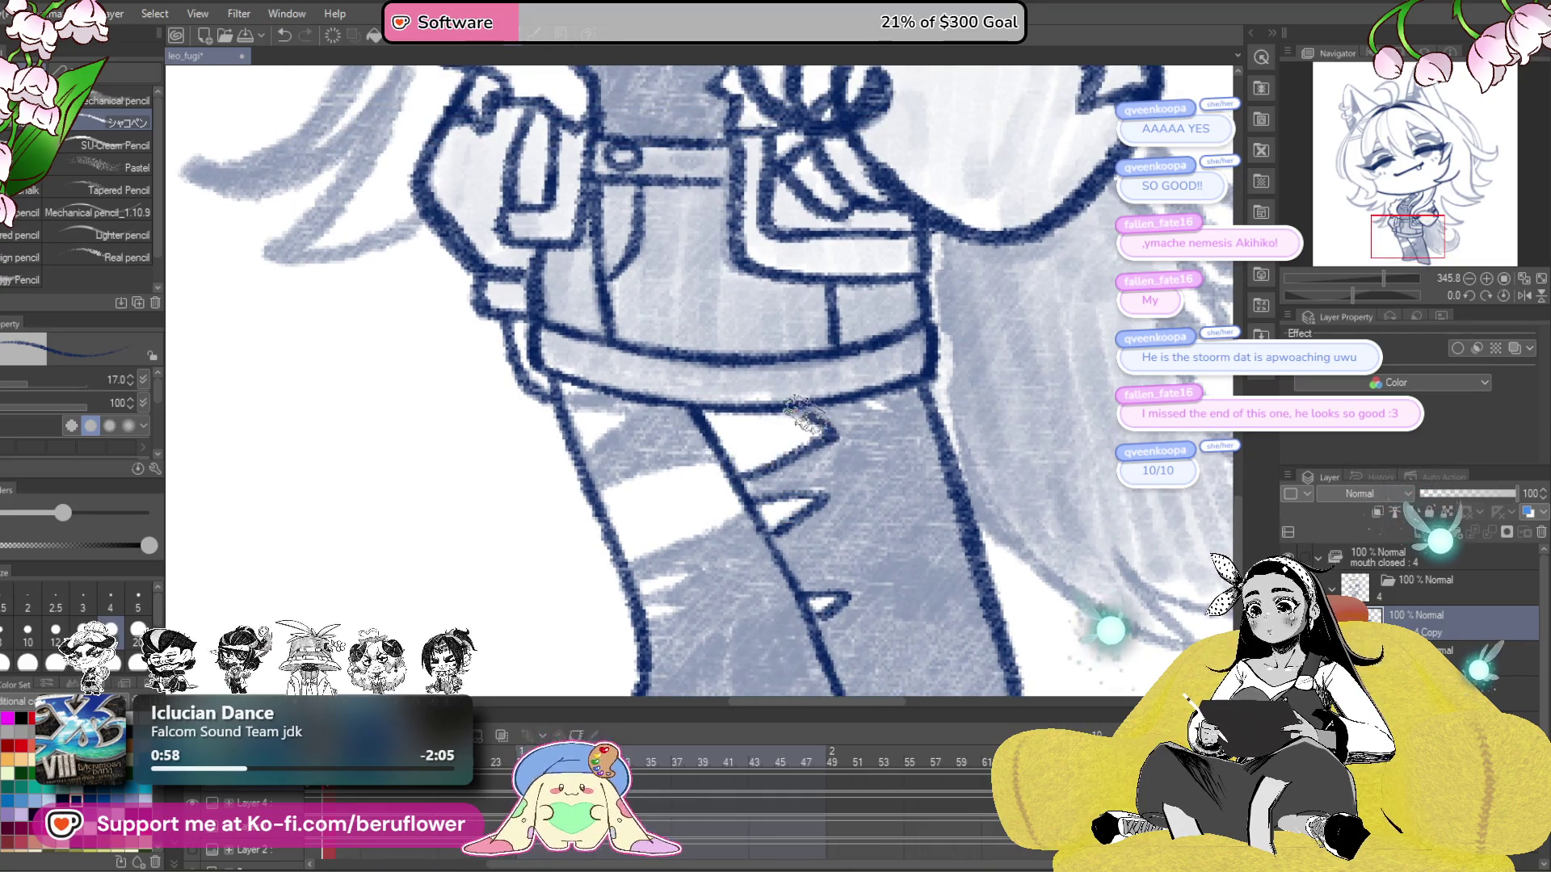
{"action": "scroll", "coordinate": [864, 452], "scroll_direction": "up", "scroll_amount": 1}
- Ink the angled stocking lines on the right leg
{"action": "left_click_drag", "start_coordinate": [866, 467], "coordinate": [1016, 475]}
{"action": "mouse_move", "coordinate": [787, 461]}
{"action": "left_mouse_down"}
{"action": "mouse_move", "coordinate": [727, 525]}
{"action": "mouse_move", "coordinate": [888, 521]}
{"action": "left_mouse_up"}
{"action": "scroll", "coordinate": [888, 525], "scroll_direction": "down", "scroll_amount": 2}
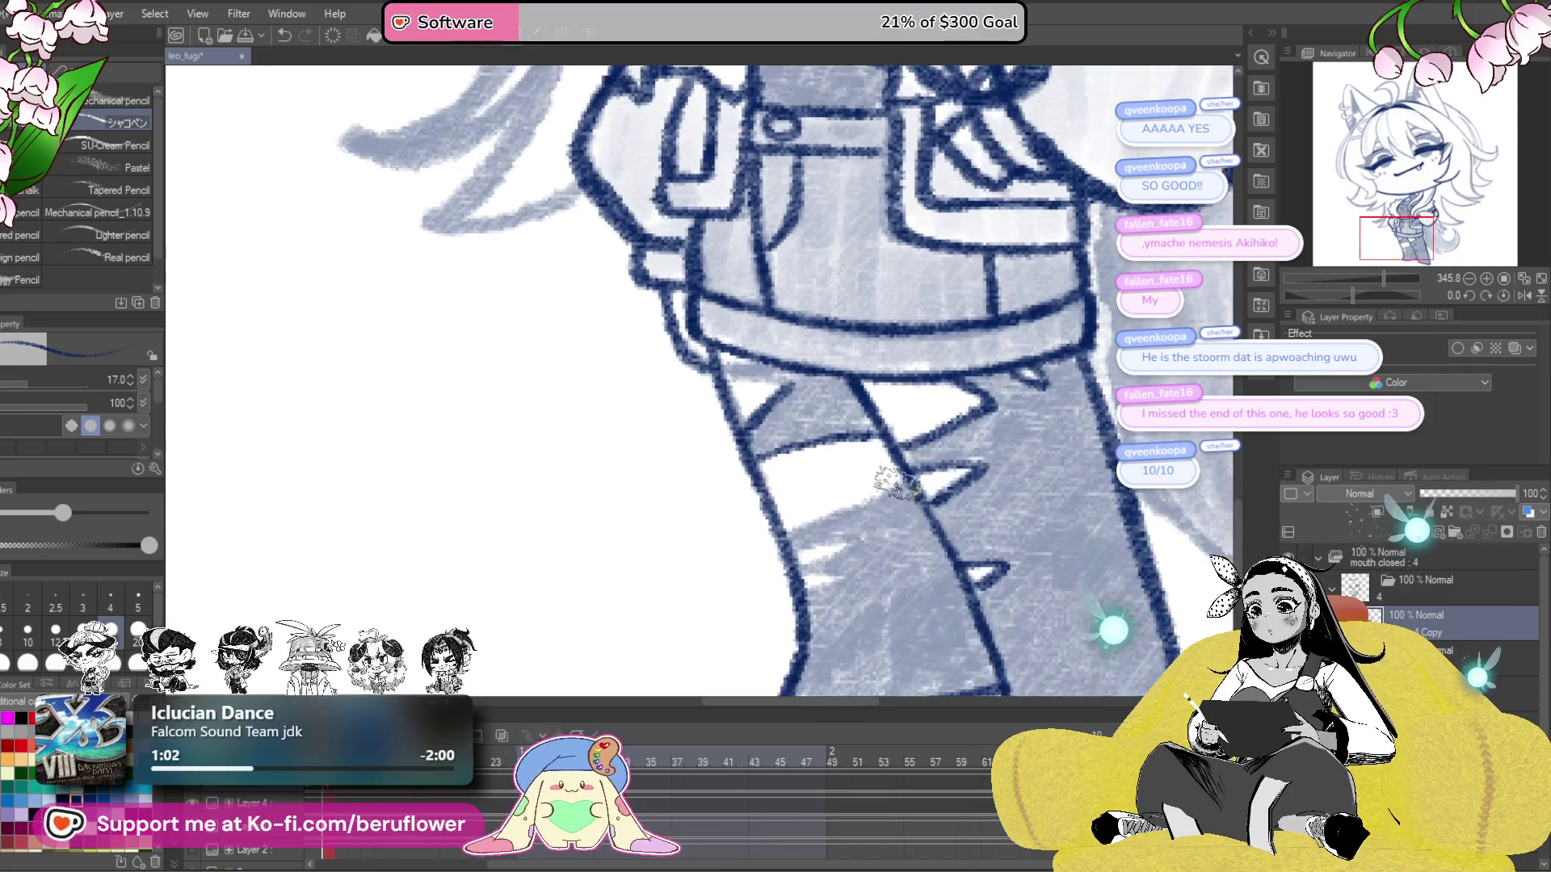
{"action": "left_click_drag", "start_coordinate": [775, 549], "coordinate": [810, 567]}
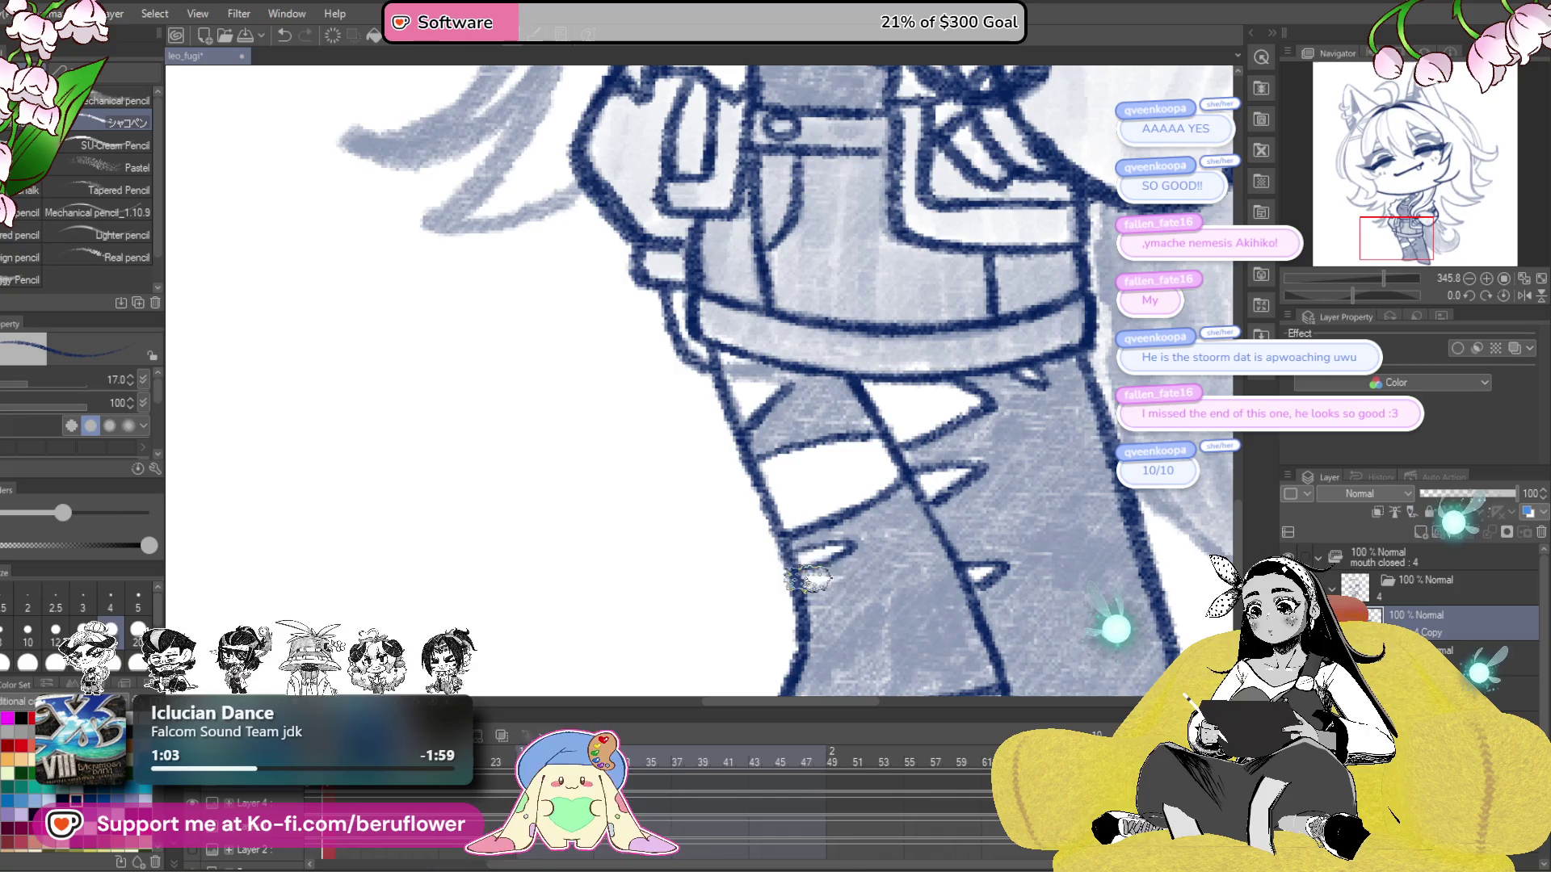
{"action": "scroll", "coordinate": [775, 598], "scroll_direction": "up", "scroll_amount": 2}
{"action": "scroll", "coordinate": [762, 464], "scroll_direction": "down", "scroll_amount": 5}
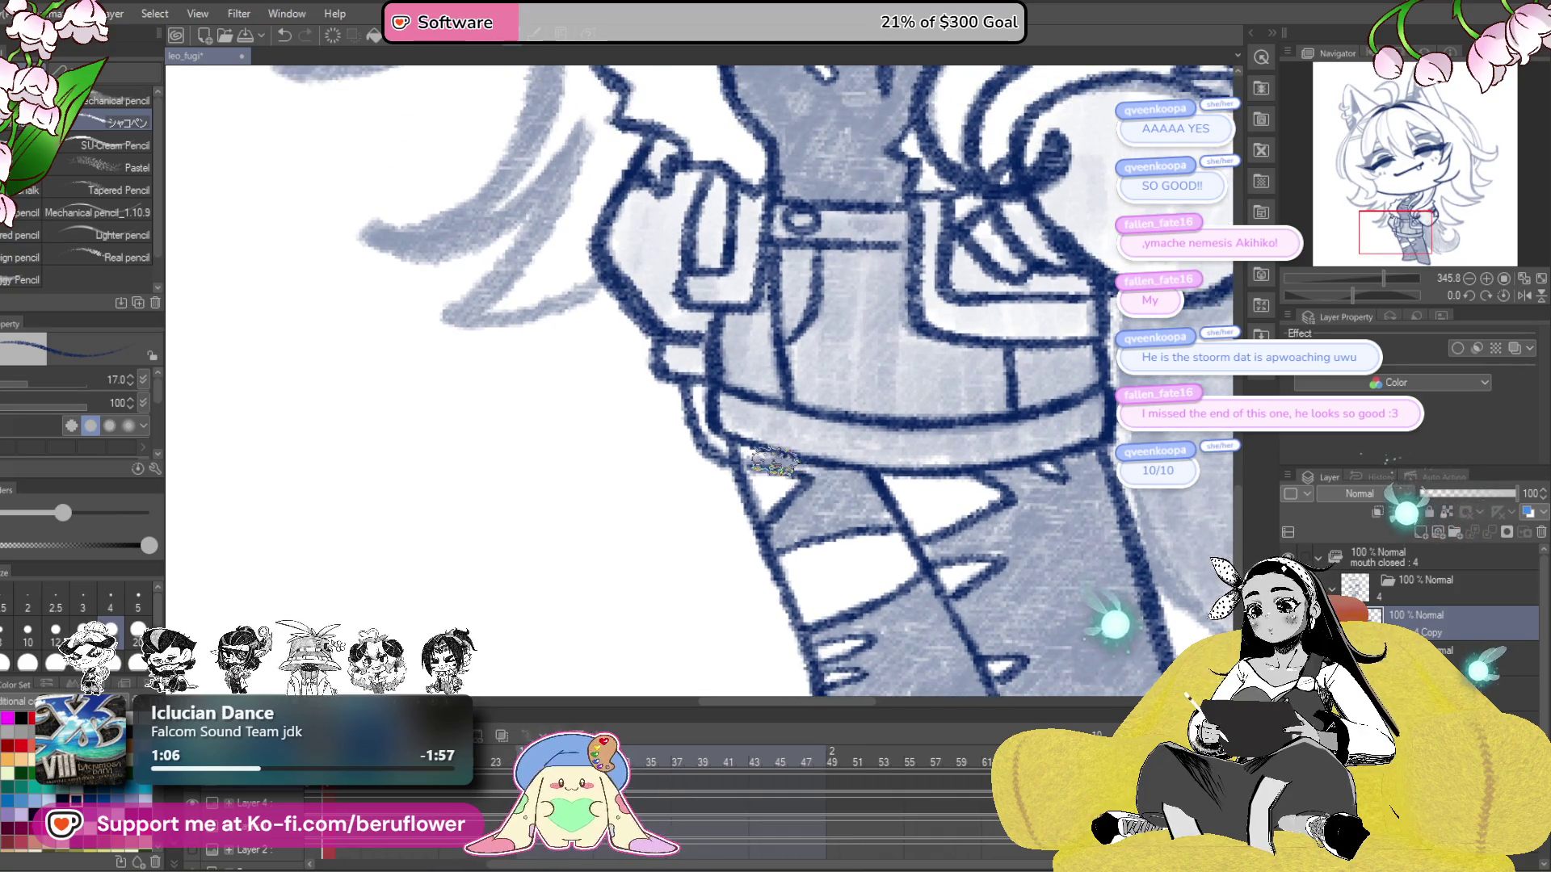
{"action": "scroll", "coordinate": [881, 496], "scroll_direction": "up", "scroll_amount": 4}
{"action": "scroll", "coordinate": [881, 496], "scroll_direction": "up", "scroll_amount": 10}
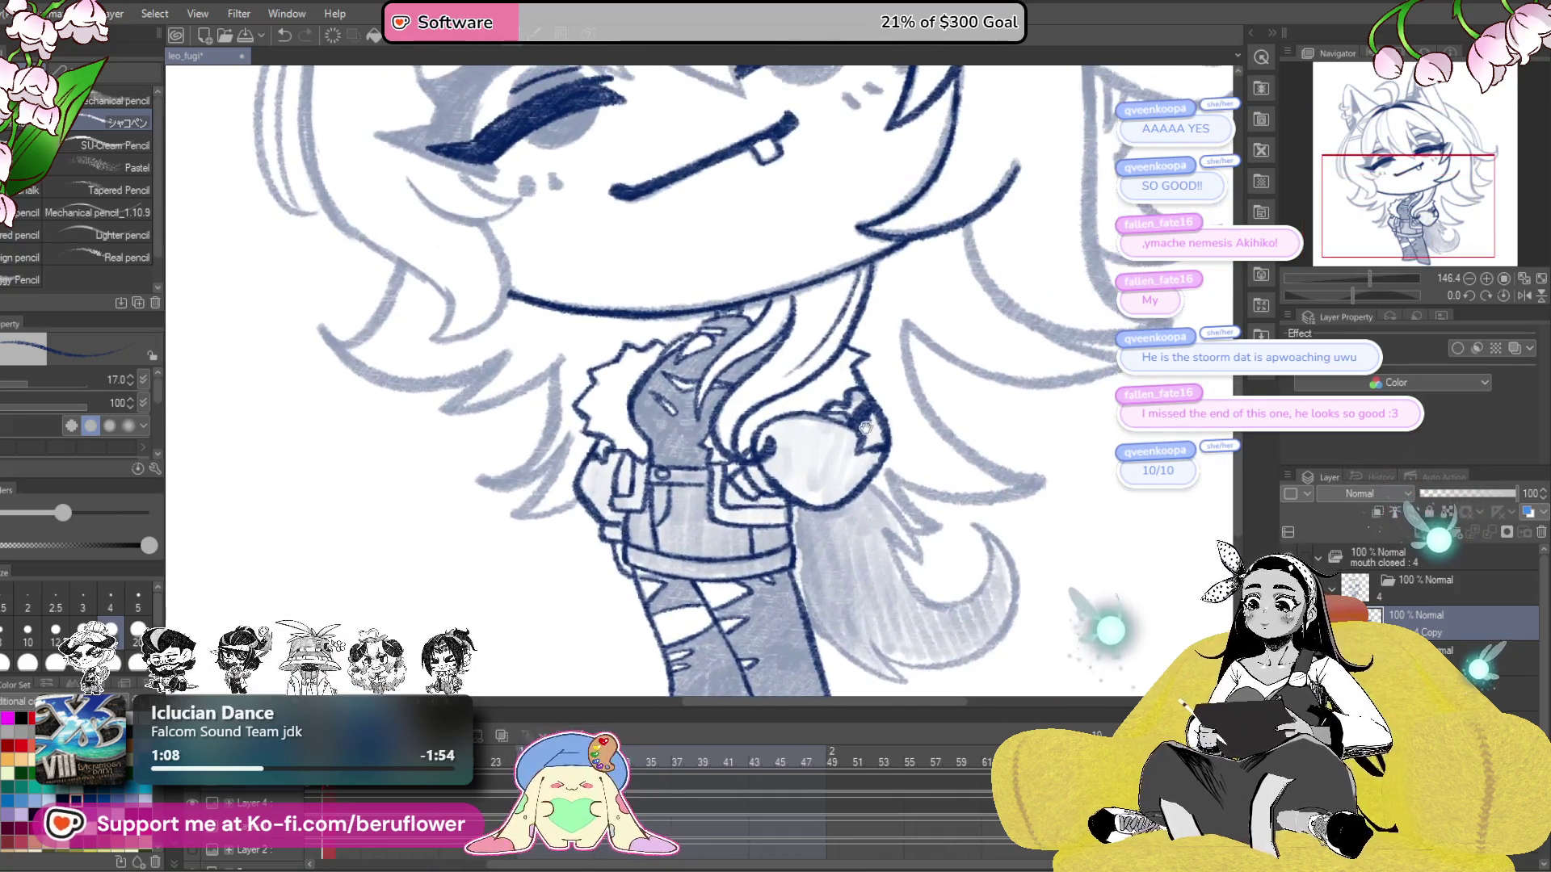
- Ink the ear tip's outer edge and inner curve, and darken the spot where they meet
{"action": "scroll", "coordinate": [929, 598], "scroll_direction": "up", "scroll_amount": 3}
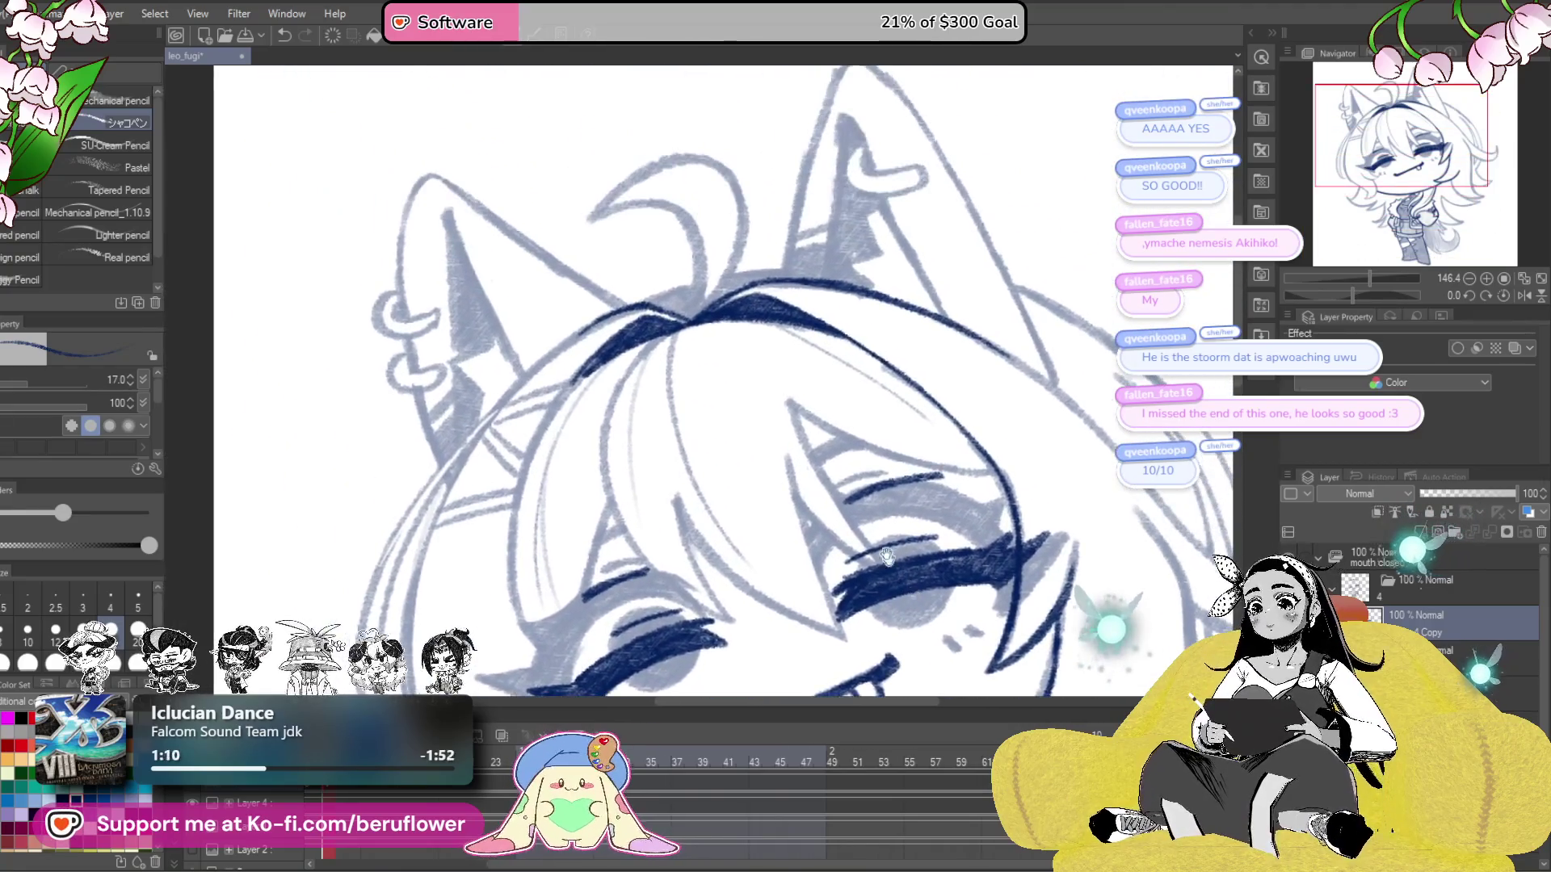
{"action": "scroll", "coordinate": [596, 332], "scroll_direction": "up", "scroll_amount": 3}
{"action": "mouse_move", "coordinate": [596, 332]}
{"action": "left_mouse_down"}
{"action": "mouse_move", "coordinate": [705, 247]}
{"action": "mouse_move", "coordinate": [777, 236]}
{"action": "mouse_move", "coordinate": [827, 275]}
{"action": "mouse_move", "coordinate": [842, 368]}
{"action": "left_mouse_up"}
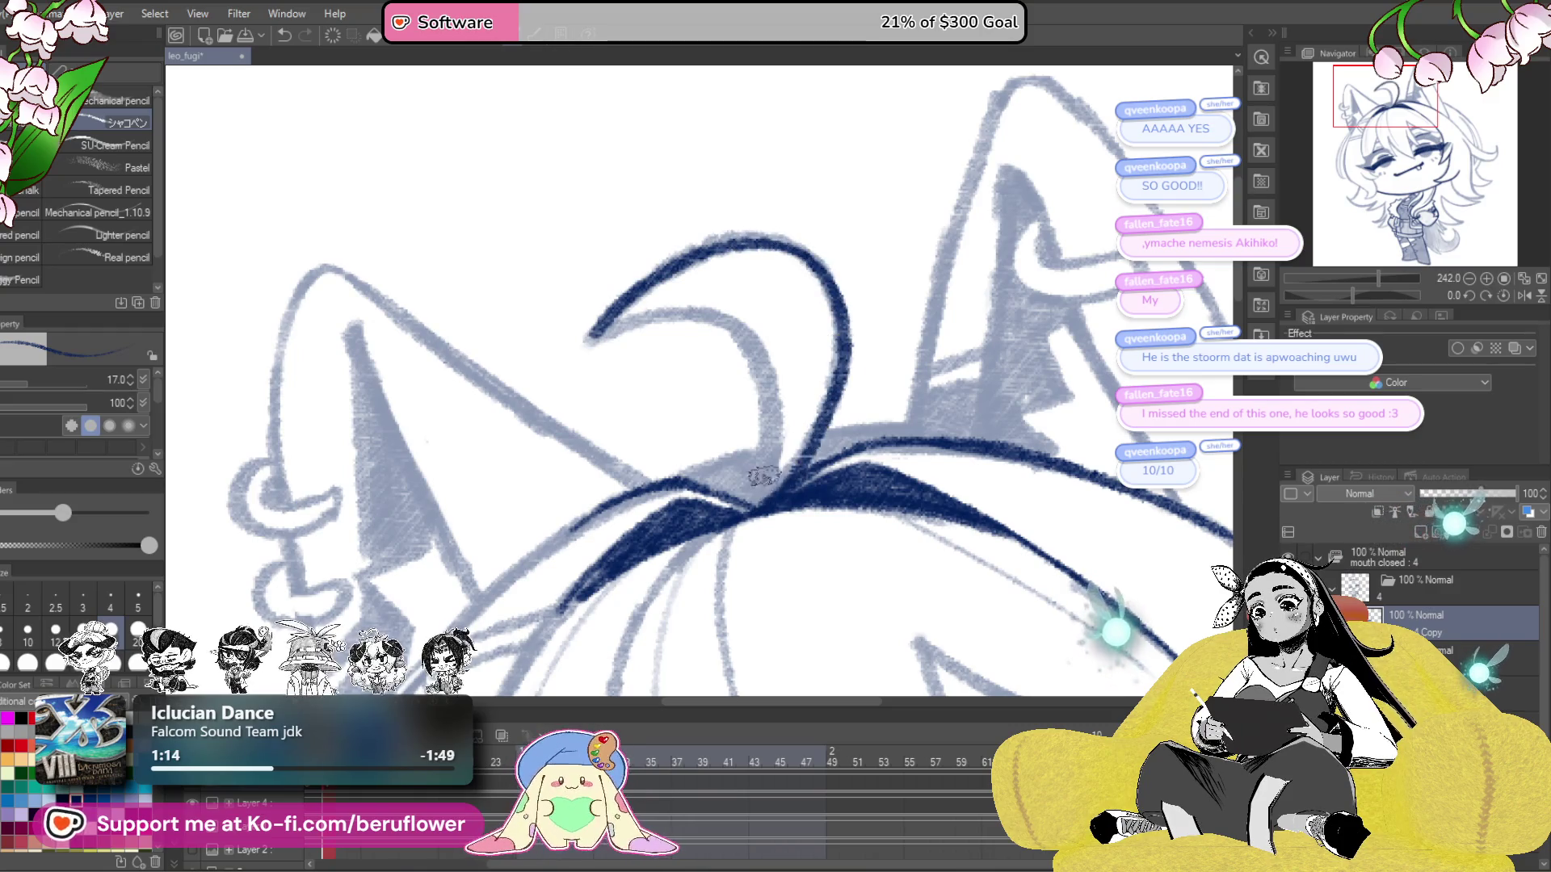
{"action": "mouse_move", "coordinate": [589, 338]}
{"action": "left_mouse_down"}
{"action": "mouse_move", "coordinate": [696, 317]}
{"action": "mouse_move", "coordinate": [773, 380]}
{"action": "mouse_move", "coordinate": [750, 509]}
{"action": "left_mouse_up"}
{"action": "mouse_move", "coordinate": [680, 481]}
{"action": "left_mouse_down"}
{"action": "mouse_move", "coordinate": [799, 394]}
{"action": "mouse_move", "coordinate": [877, 368]}
{"action": "mouse_move", "coordinate": [815, 399]}
{"action": "mouse_move", "coordinate": [876, 379]}
{"action": "mouse_move", "coordinate": [840, 429]}
{"action": "left_mouse_up"}
{"action": "left_click_drag", "start_coordinate": [966, 450], "coordinate": [732, 560]}
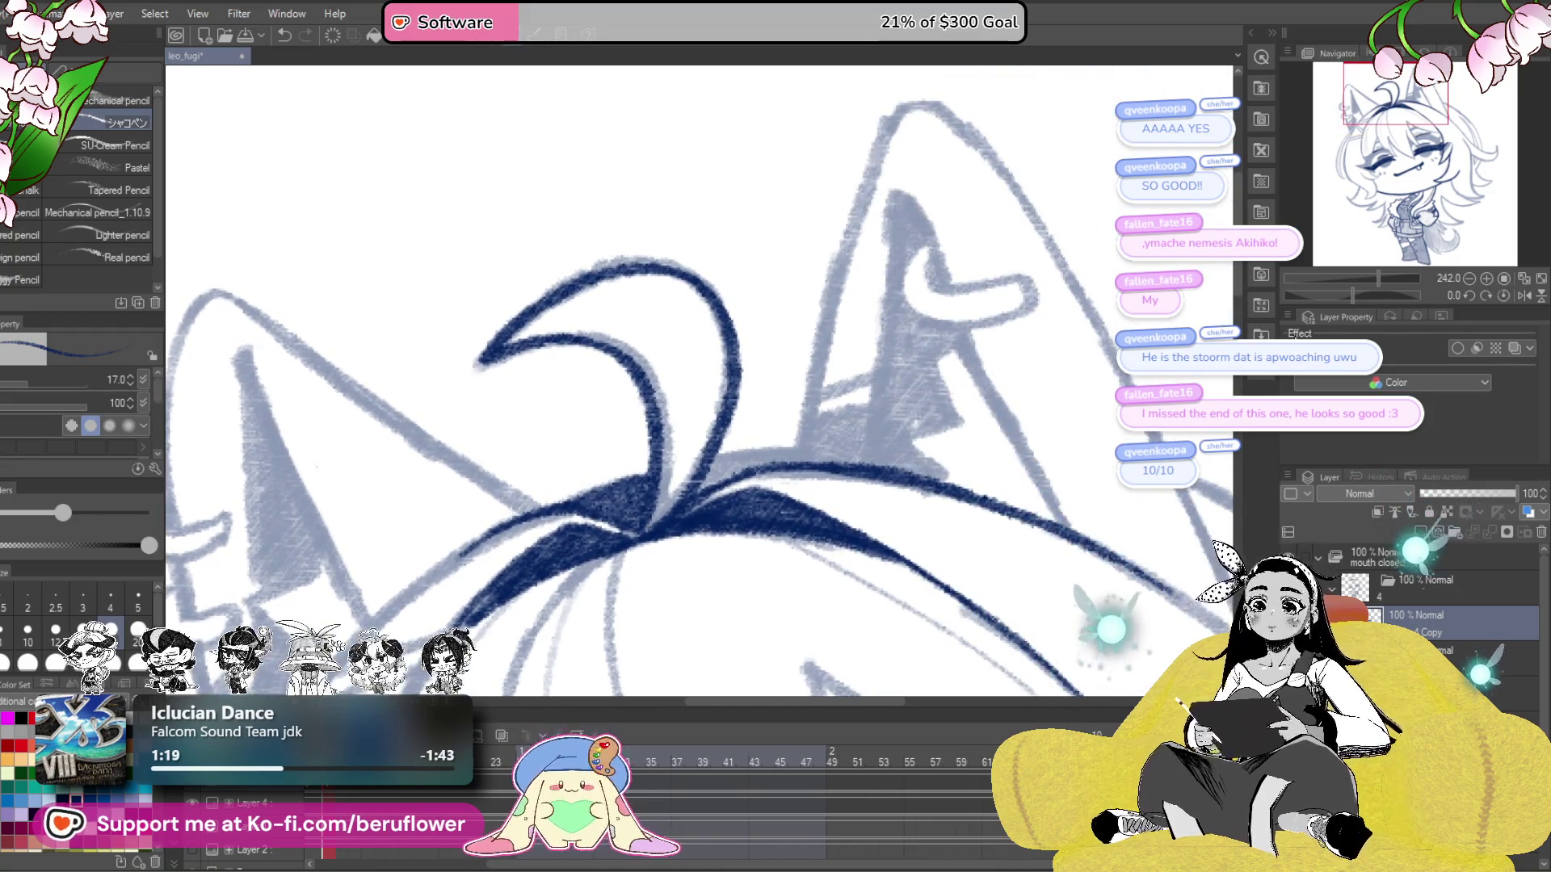
- Reset the rotation, ink the ear's left edge from the tip and fill the stroke junction
{"action": "left_click", "coordinate": [1286, 294]}
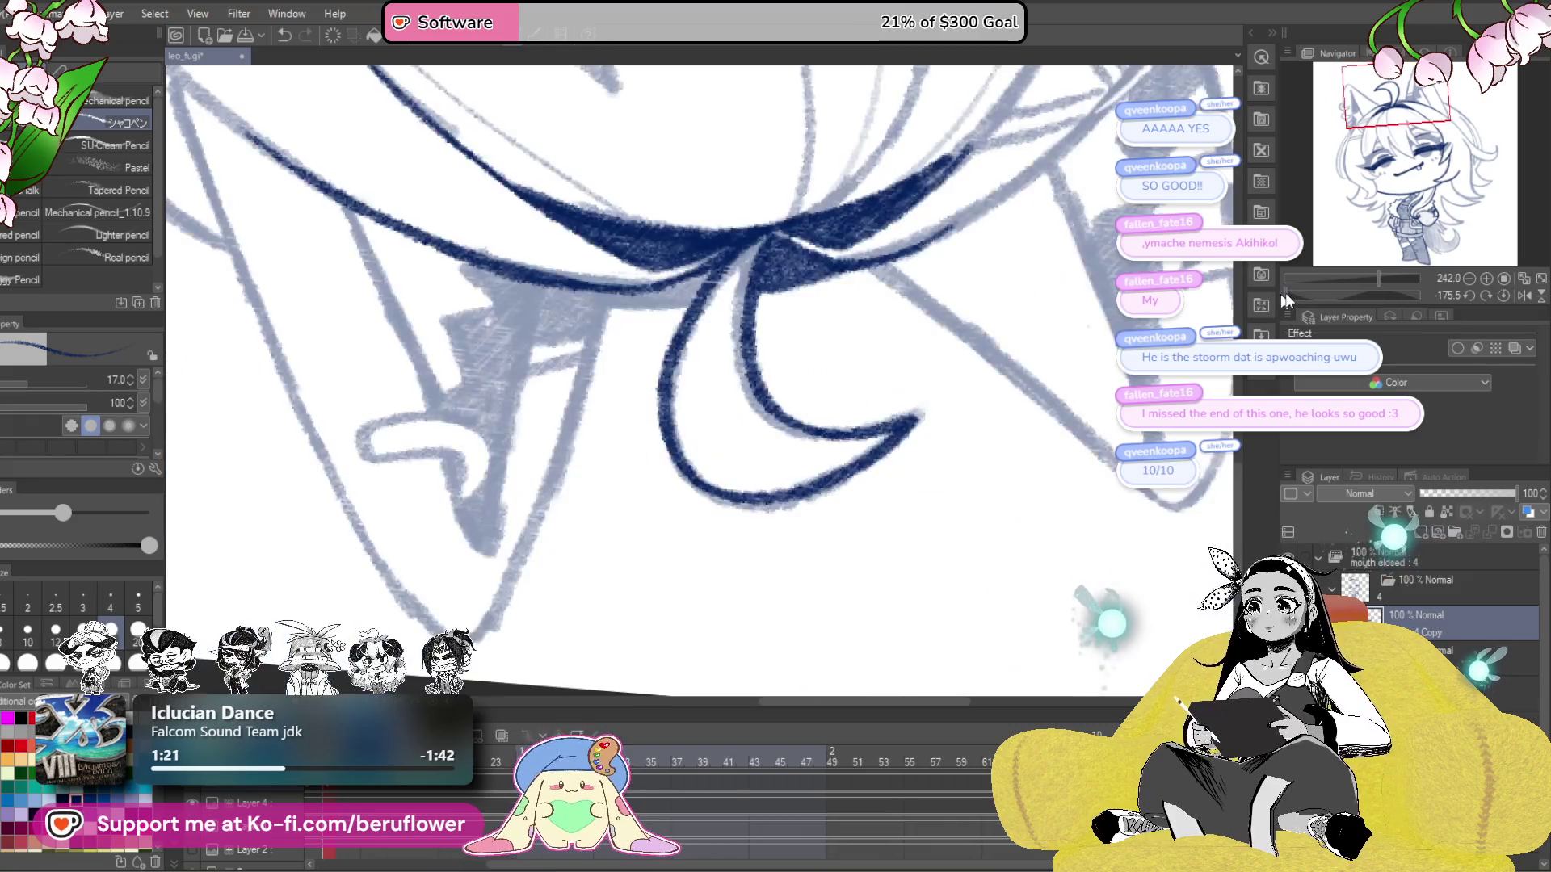
{"action": "left_click", "coordinate": [1501, 295]}
{"action": "mouse_move", "coordinate": [671, 185]}
{"action": "left_mouse_down"}
{"action": "mouse_move", "coordinate": [738, 292]}
{"action": "mouse_move", "coordinate": [683, 380]}
{"action": "mouse_move", "coordinate": [614, 606]}
{"action": "left_mouse_up"}
{"action": "mouse_move", "coordinate": [973, 420]}
{"action": "left_mouse_down"}
{"action": "mouse_move", "coordinate": [1187, 311]}
{"action": "mouse_move", "coordinate": [1002, 363]}
{"action": "mouse_move", "coordinate": [997, 326]}
{"action": "left_mouse_up"}
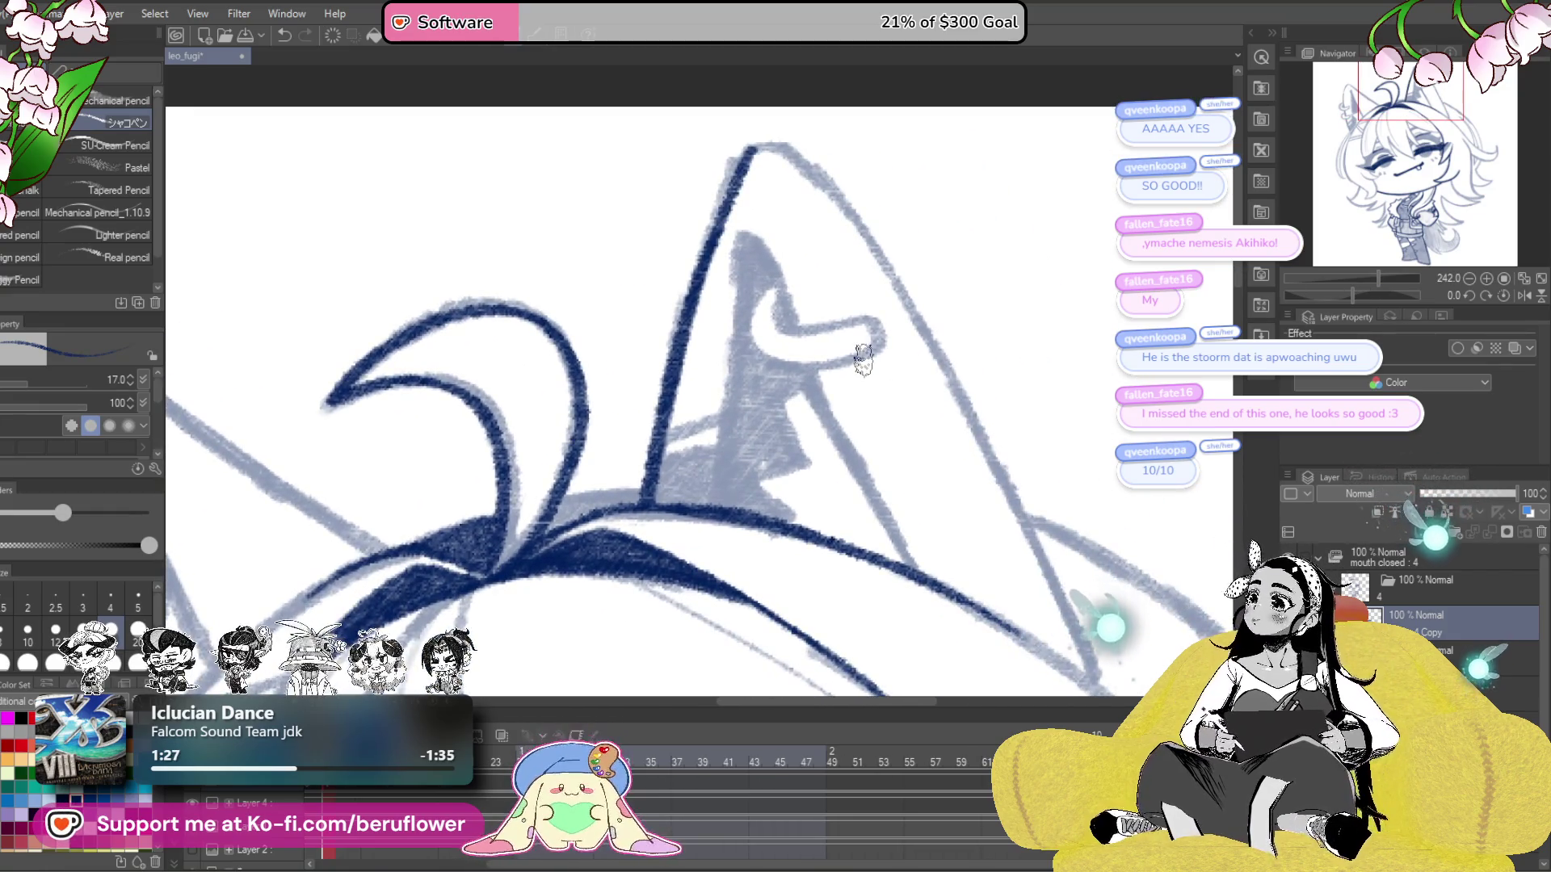
{"action": "mouse_move", "coordinate": [1024, 454]}
{"action": "left_mouse_down"}
{"action": "mouse_move", "coordinate": [1088, 330]}
{"action": "mouse_move", "coordinate": [1100, 395]}
{"action": "left_mouse_up"}
{"action": "mouse_move", "coordinate": [739, 400]}
{"action": "left_mouse_down"}
{"action": "mouse_move", "coordinate": [695, 461]}
{"action": "mouse_move", "coordinate": [721, 424]}
{"action": "left_mouse_up"}
- Straighten the view and ink a curve along the ear and its right side down from the tip
{"action": "mouse_move", "coordinate": [894, 415]}
{"action": "left_mouse_down"}
{"action": "mouse_move", "coordinate": [835, 509]}
{"action": "mouse_move", "coordinate": [879, 561]}
{"action": "left_mouse_up"}
{"action": "left_click", "coordinate": [1495, 299]}
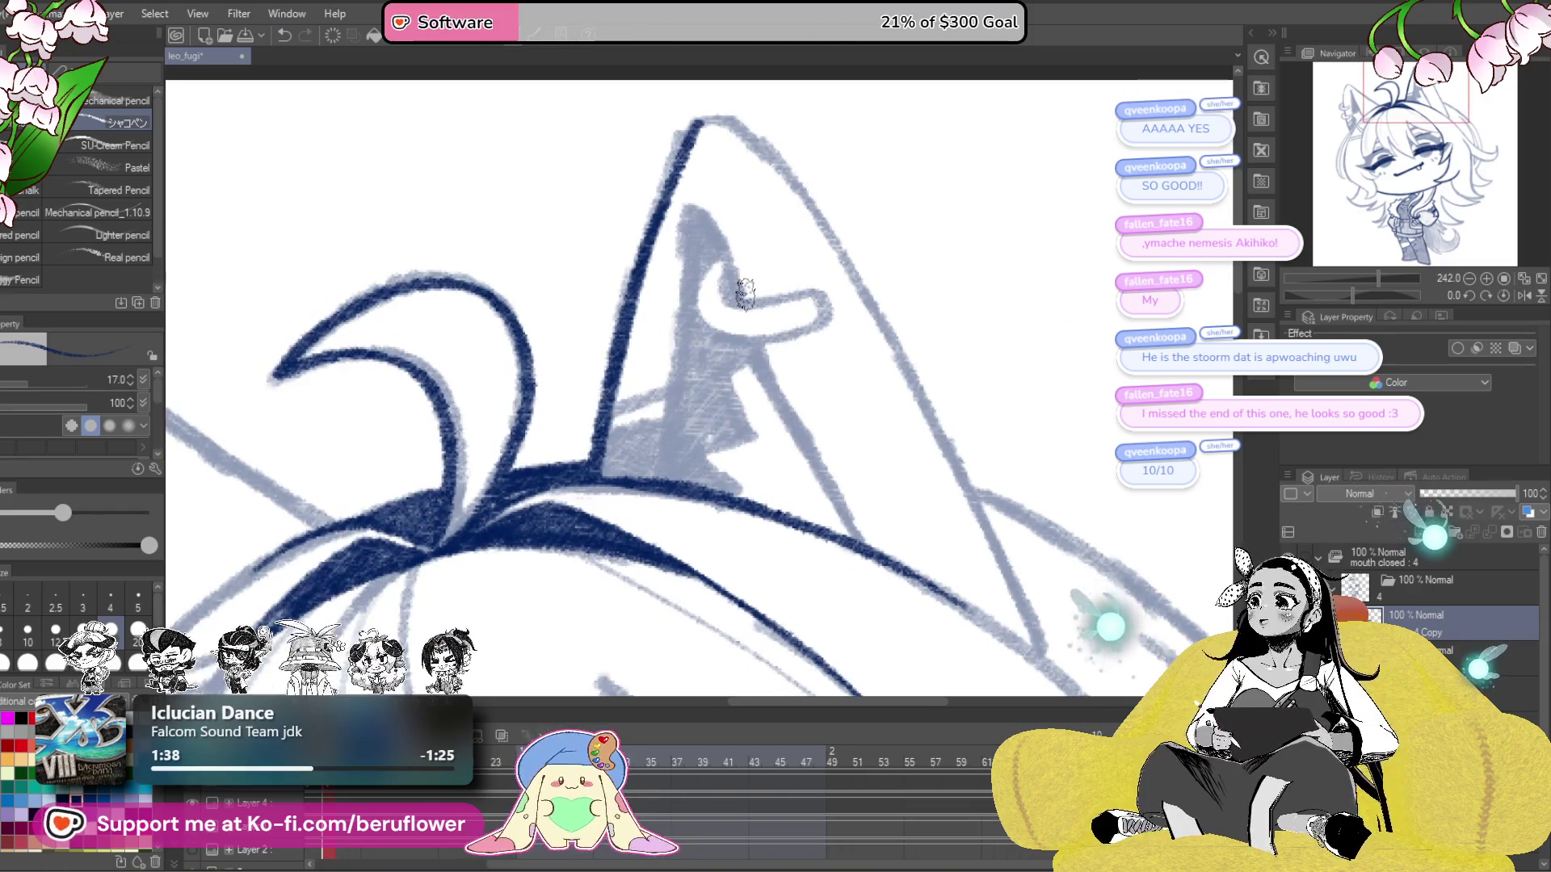
{"action": "scroll", "coordinate": [783, 332], "scroll_direction": "up", "scroll_amount": 3}
{"action": "left_click_drag", "start_coordinate": [882, 363], "coordinate": [853, 390]}
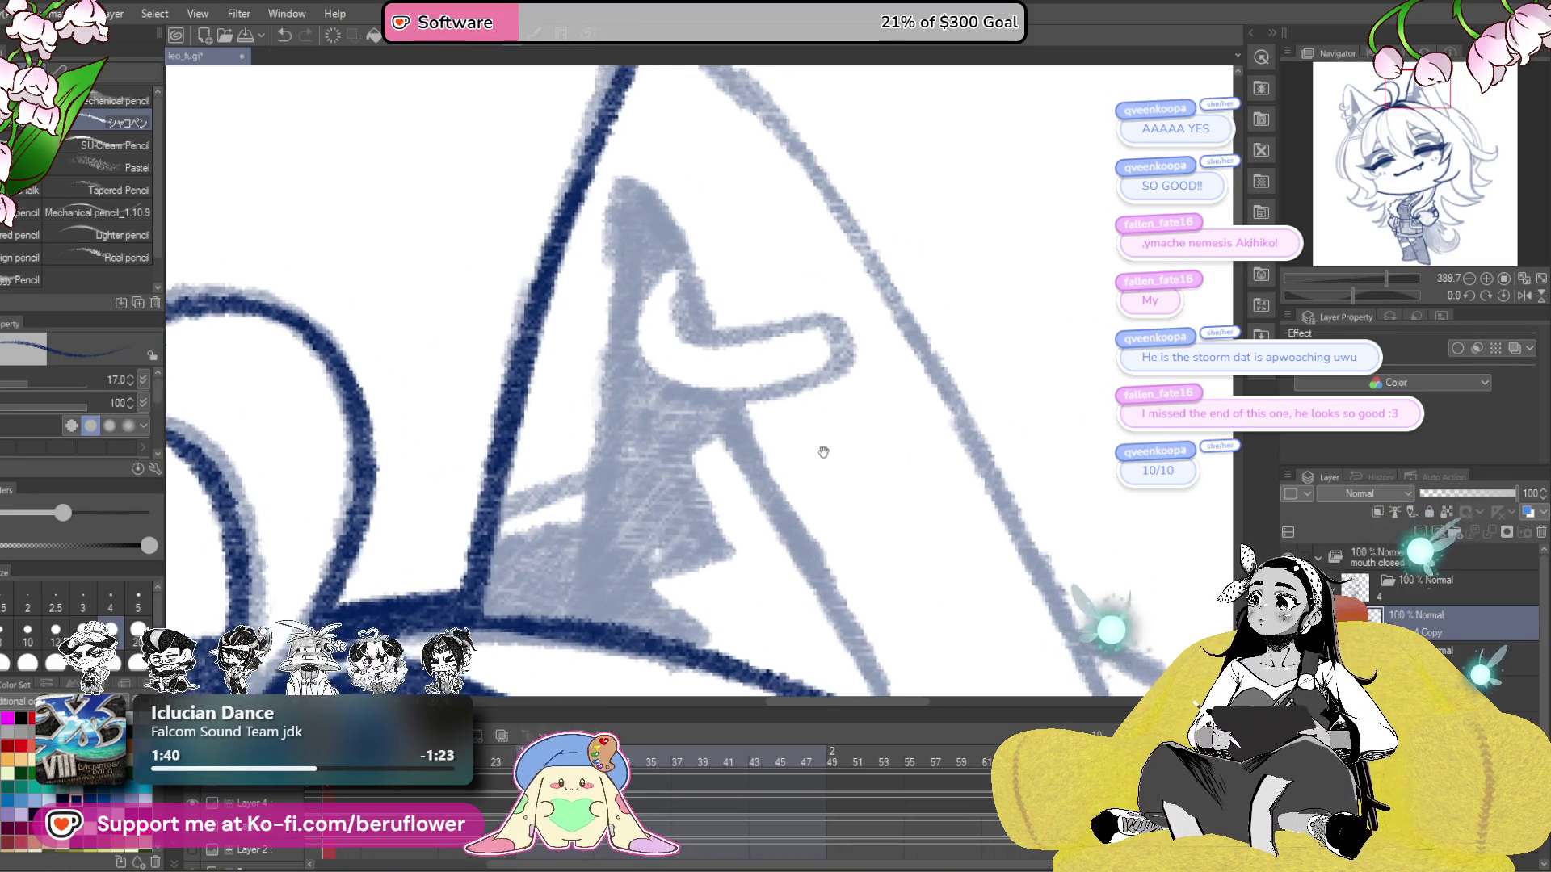
{"action": "mouse_move", "coordinate": [824, 487]}
{"action": "left_mouse_down"}
{"action": "mouse_move", "coordinate": [811, 463]}
{"action": "mouse_move", "coordinate": [807, 523]}
{"action": "mouse_move", "coordinate": [807, 439]}
{"action": "mouse_move", "coordinate": [766, 318]}
{"action": "left_mouse_up"}
{"action": "mouse_move", "coordinate": [693, 269]}
{"action": "left_mouse_down"}
{"action": "mouse_move", "coordinate": [670, 367]}
{"action": "mouse_move", "coordinate": [845, 373]}
{"action": "mouse_move", "coordinate": [858, 318]}
{"action": "mouse_move", "coordinate": [759, 331]}
{"action": "mouse_move", "coordinate": [707, 303]}
{"action": "left_mouse_up"}
{"action": "mouse_move", "coordinate": [656, 178]}
{"action": "left_mouse_down"}
{"action": "mouse_move", "coordinate": [718, 323]}
{"action": "mouse_move", "coordinate": [646, 179]}
{"action": "mouse_move", "coordinate": [585, 582]}
{"action": "mouse_move", "coordinate": [566, 618]}
{"action": "left_mouse_up"}
{"action": "scroll", "coordinate": [566, 618], "scroll_direction": "down", "scroll_amount": 5}
{"action": "scroll", "coordinate": [993, 520], "scroll_direction": "up", "scroll_amount": 4}
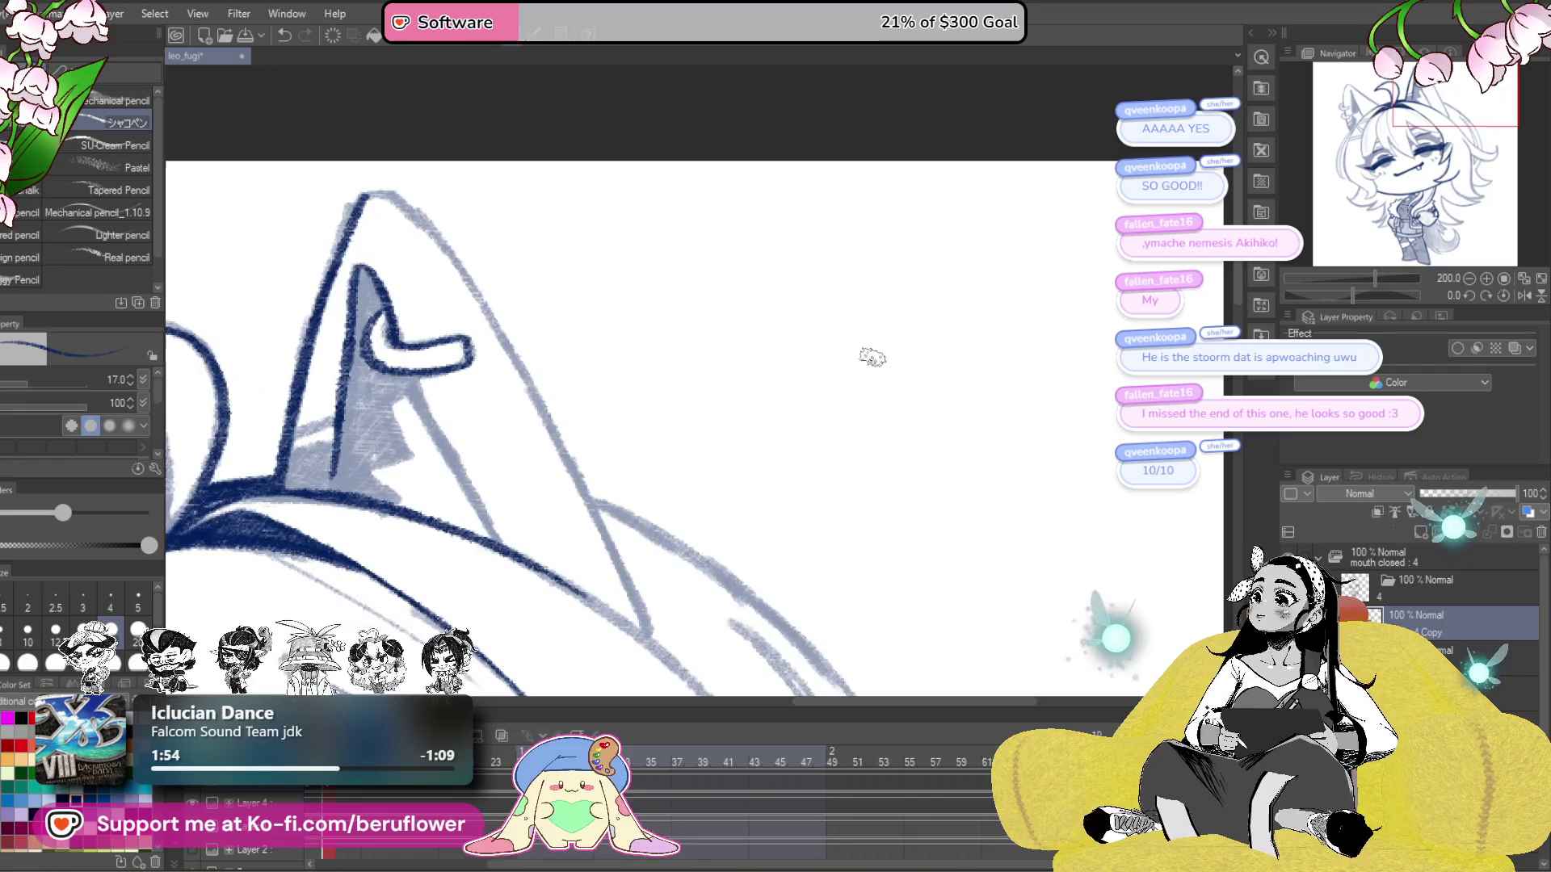
{"action": "scroll", "coordinate": [840, 326], "scroll_direction": "up", "scroll_amount": 1}
{"action": "mouse_move", "coordinate": [840, 326]}
{"action": "left_mouse_down"}
{"action": "mouse_move", "coordinate": [717, 388]}
{"action": "mouse_move", "coordinate": [790, 415]}
{"action": "mouse_move", "coordinate": [835, 374]}
{"action": "mouse_move", "coordinate": [707, 264]}
{"action": "mouse_move", "coordinate": [721, 258]}
{"action": "mouse_move", "coordinate": [727, 380]}
{"action": "mouse_move", "coordinate": [898, 393]}
{"action": "left_mouse_up"}
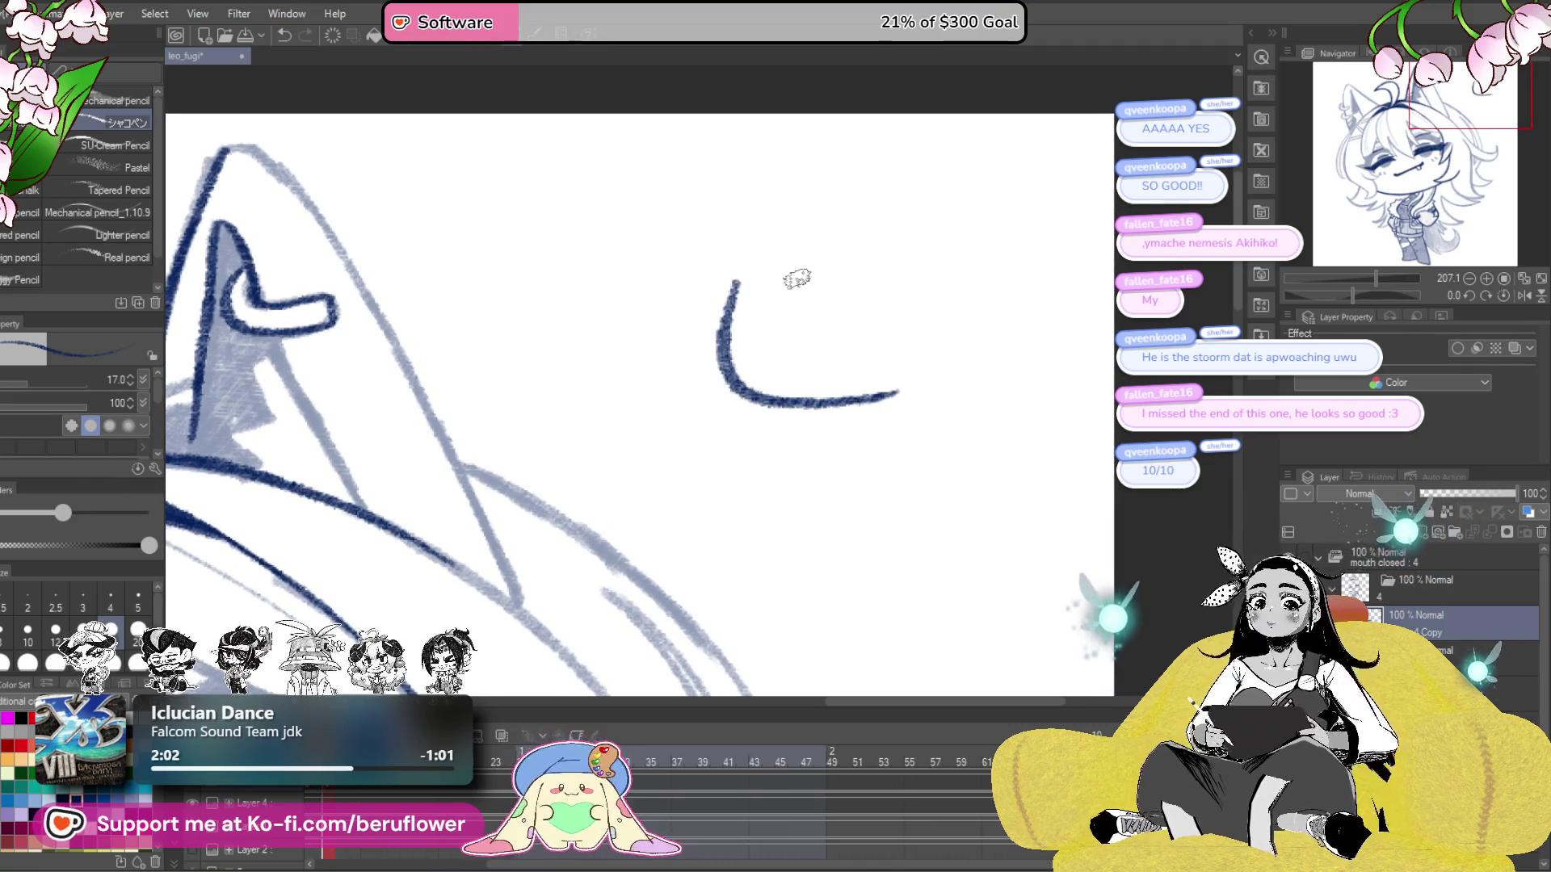
- Draw the frowning head: brow line, caret mouth, face sides, spiky hair and a small ear mark
{"action": "left_click_drag", "start_coordinate": [715, 268], "coordinate": [799, 289]}
{"action": "key", "text": "ctrl+z"}
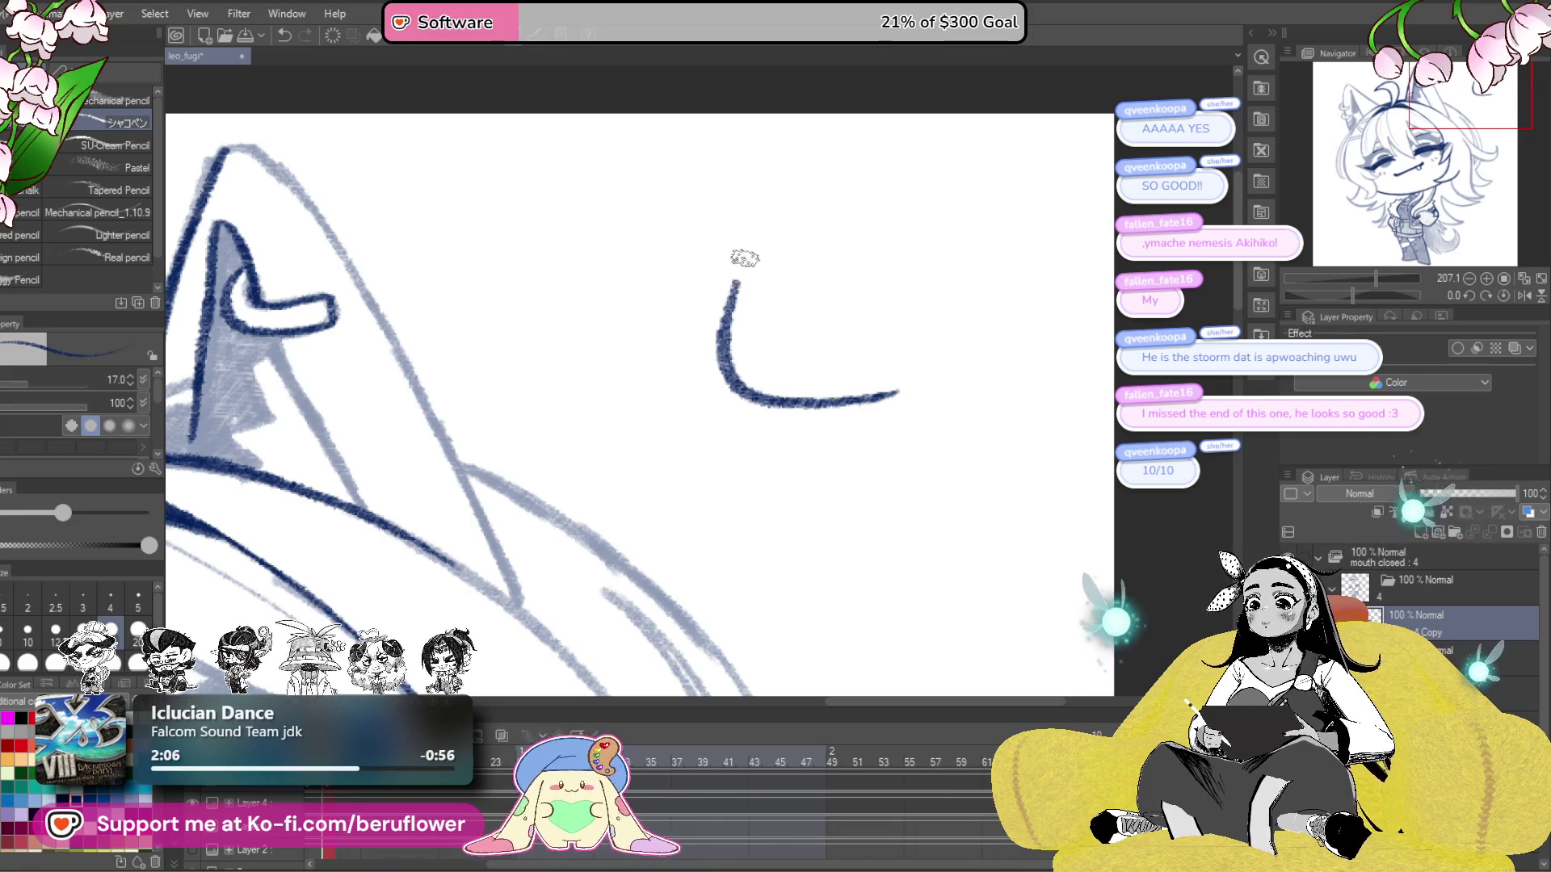
{"action": "mouse_move", "coordinate": [751, 267]}
{"action": "left_mouse_down"}
{"action": "mouse_move", "coordinate": [812, 290]}
{"action": "mouse_move", "coordinate": [889, 290]}
{"action": "left_mouse_up"}
{"action": "key", "text": "ctrl+z"}
{"action": "mouse_move", "coordinate": [754, 237]}
{"action": "left_mouse_down"}
{"action": "mouse_move", "coordinate": [832, 292]}
{"action": "mouse_move", "coordinate": [888, 293]}
{"action": "left_mouse_up"}
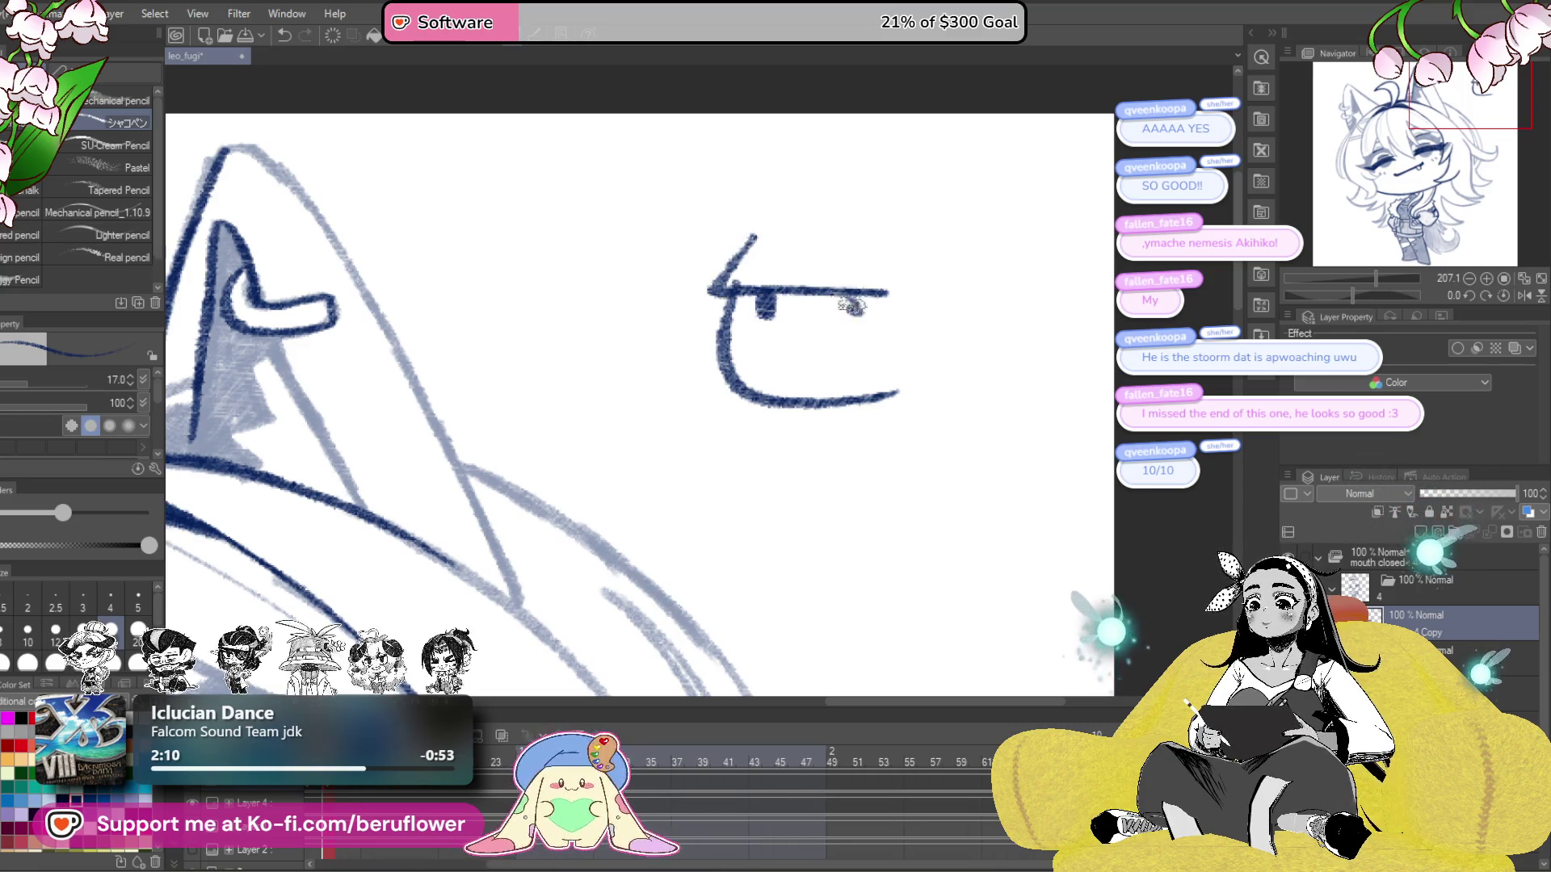
{"action": "key", "text": "ctrl+z"}
{"action": "mouse_move", "coordinate": [791, 371]}
{"action": "left_mouse_down"}
{"action": "mouse_move", "coordinate": [808, 345]}
{"action": "mouse_move", "coordinate": [834, 368]}
{"action": "left_mouse_up"}
{"action": "left_click_drag", "start_coordinate": [712, 301], "coordinate": [679, 365]}
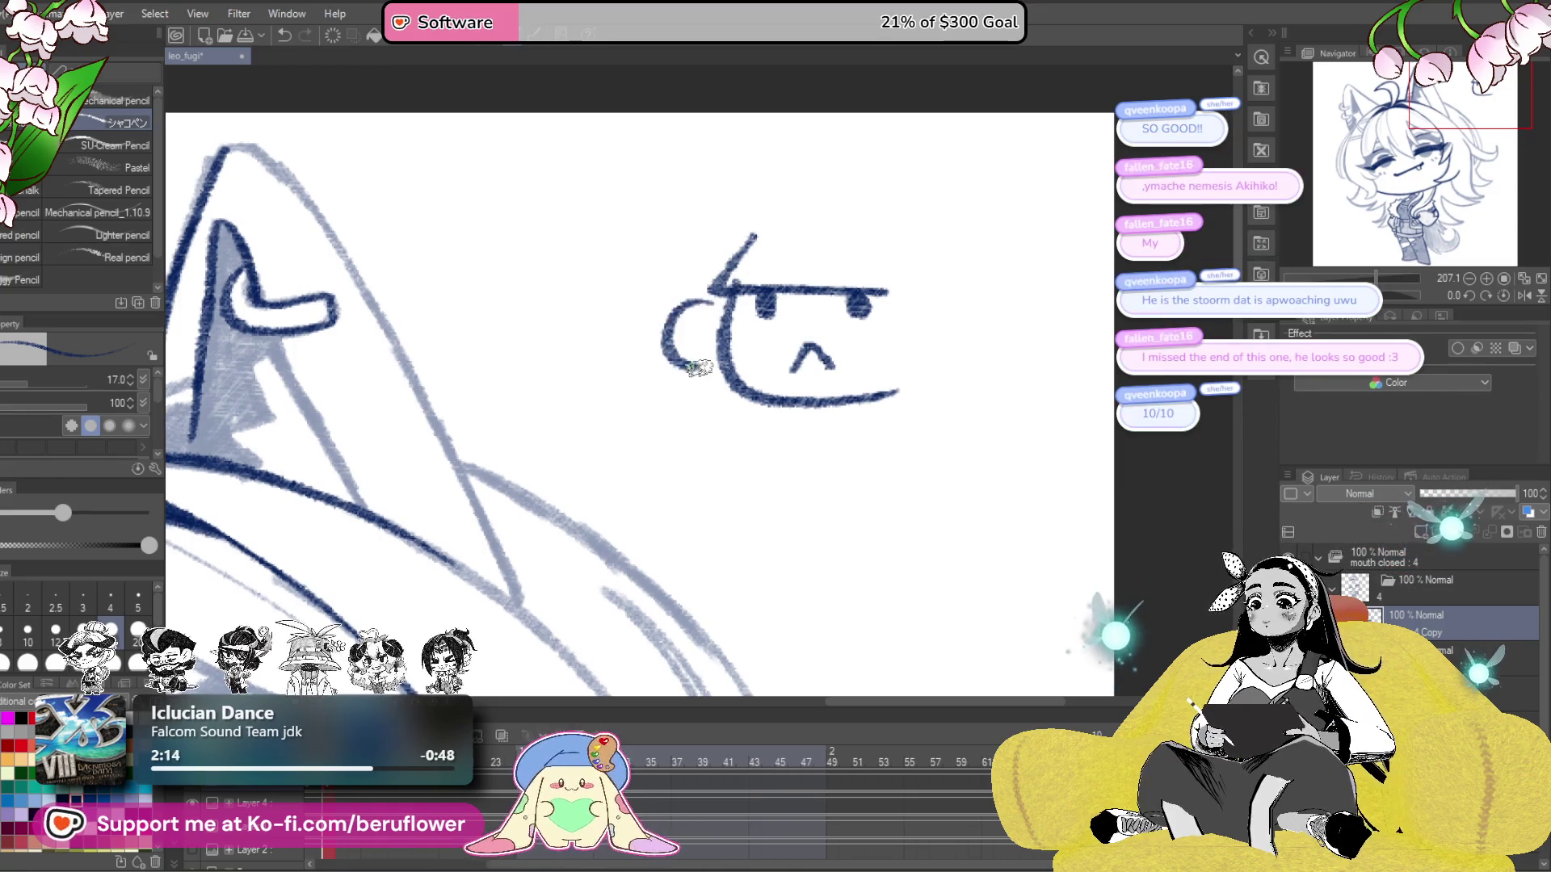
{"action": "left_click_drag", "start_coordinate": [947, 305], "coordinate": [928, 386]}
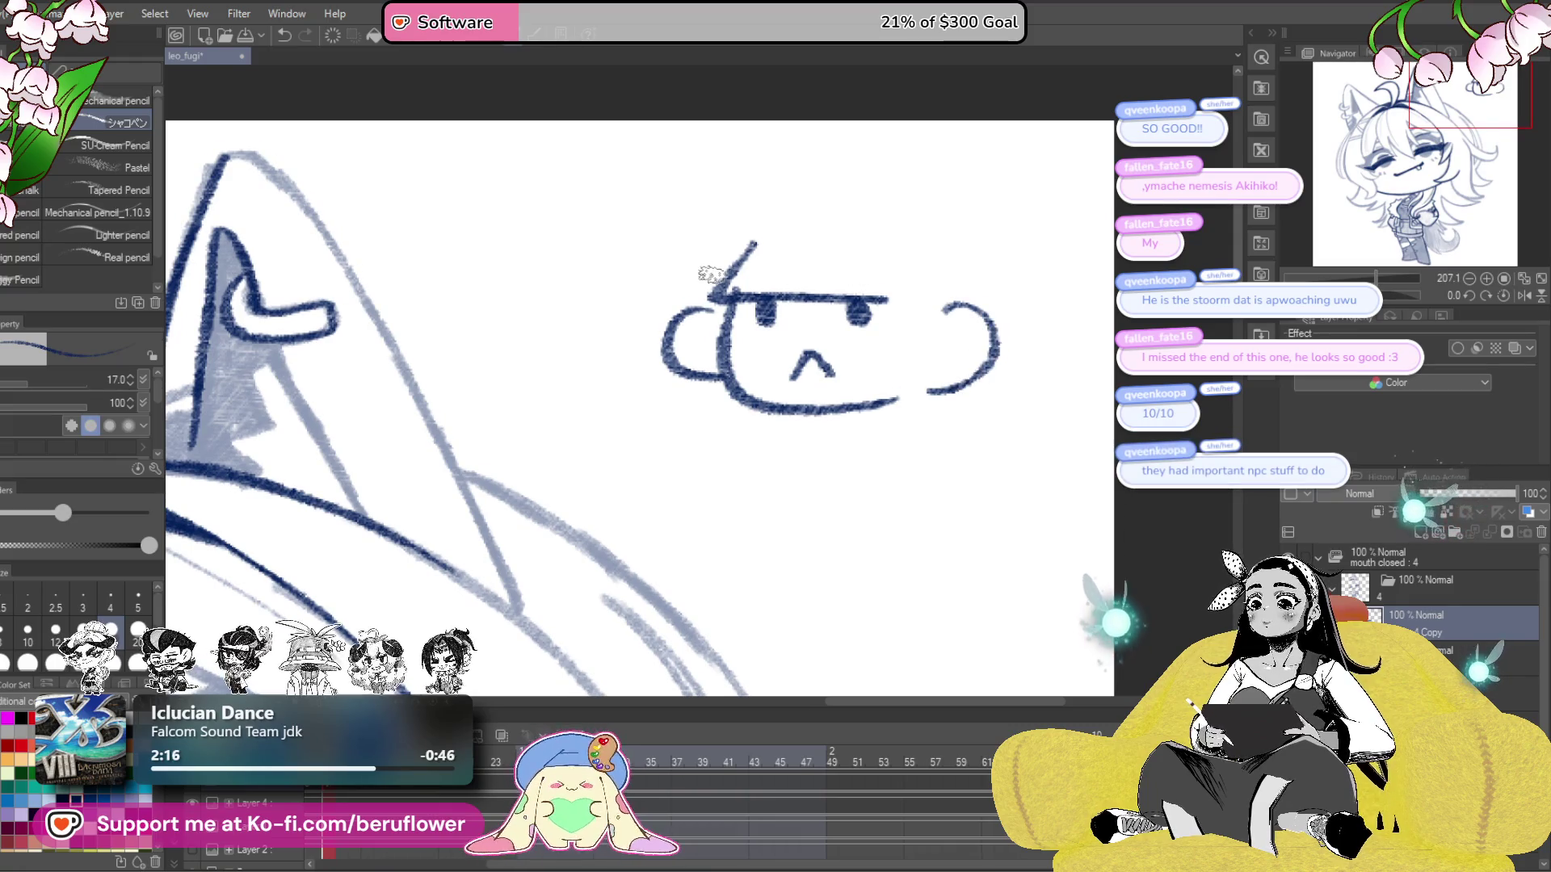
{"action": "left_click_drag", "start_coordinate": [694, 276], "coordinate": [735, 209]}
{"action": "mouse_move", "coordinate": [799, 170]}
{"action": "left_mouse_down"}
{"action": "mouse_move", "coordinate": [937, 179]}
{"action": "mouse_move", "coordinate": [994, 222]}
{"action": "mouse_move", "coordinate": [987, 315]}
{"action": "mouse_move", "coordinate": [940, 350]}
{"action": "mouse_move", "coordinate": [950, 365]}
{"action": "left_mouse_up"}
{"action": "left_click_drag", "start_coordinate": [918, 476], "coordinate": [830, 438]}
- Below it, draw the shouting face's mouth, wider left cheek, swirled right ear and bottom line
{"action": "left_click_drag", "start_coordinate": [744, 369], "coordinate": [721, 364]}
{"action": "left_click_drag", "start_coordinate": [707, 421], "coordinate": [694, 426]}
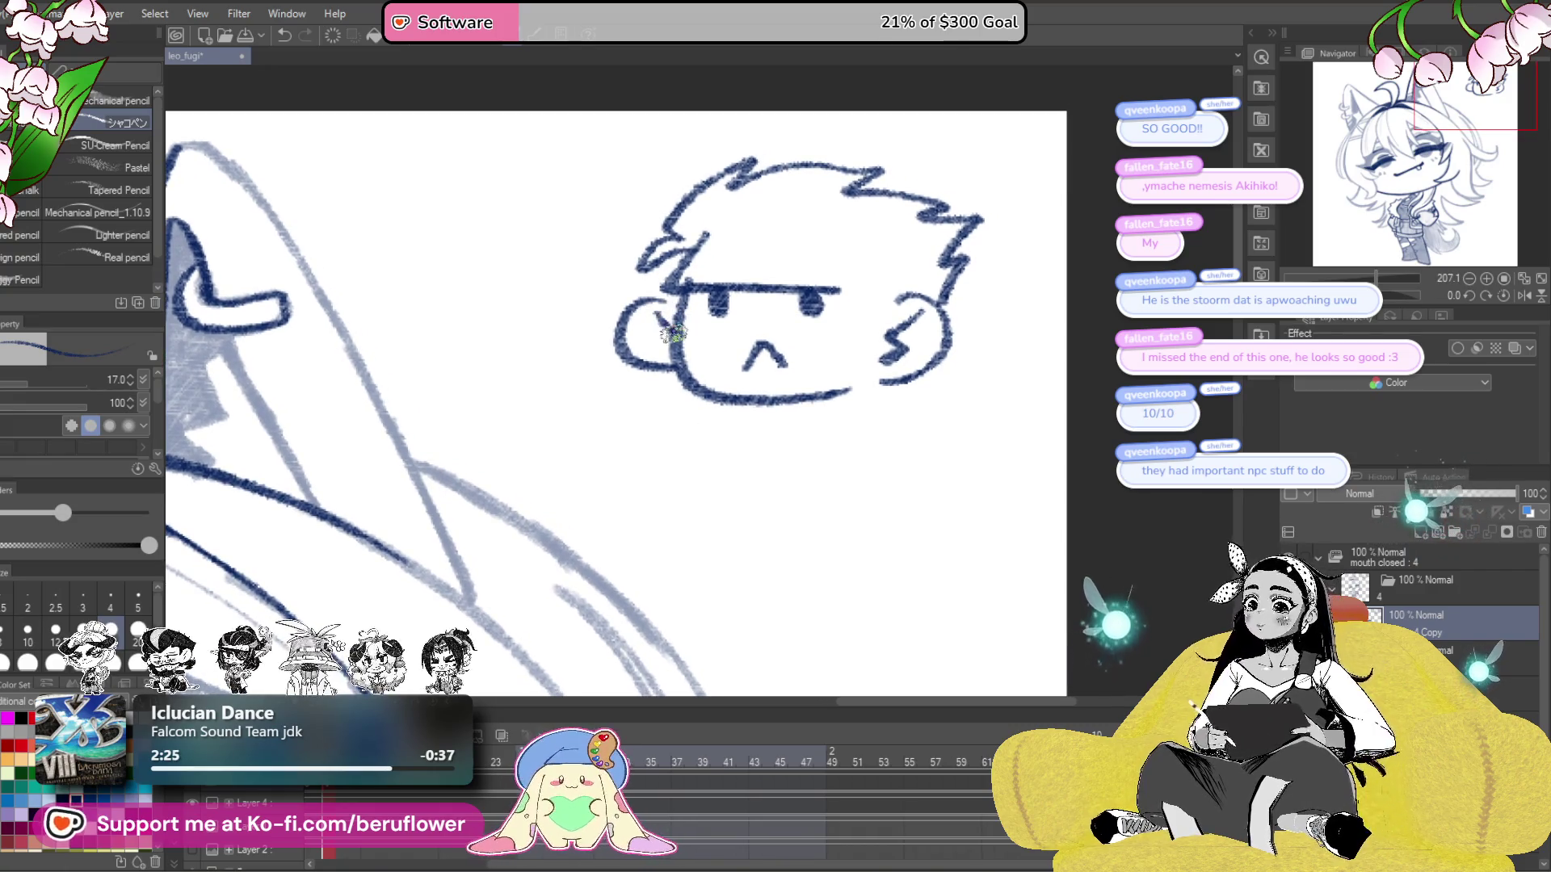
{"action": "left_click_drag", "start_coordinate": [1022, 521], "coordinate": [981, 490]}
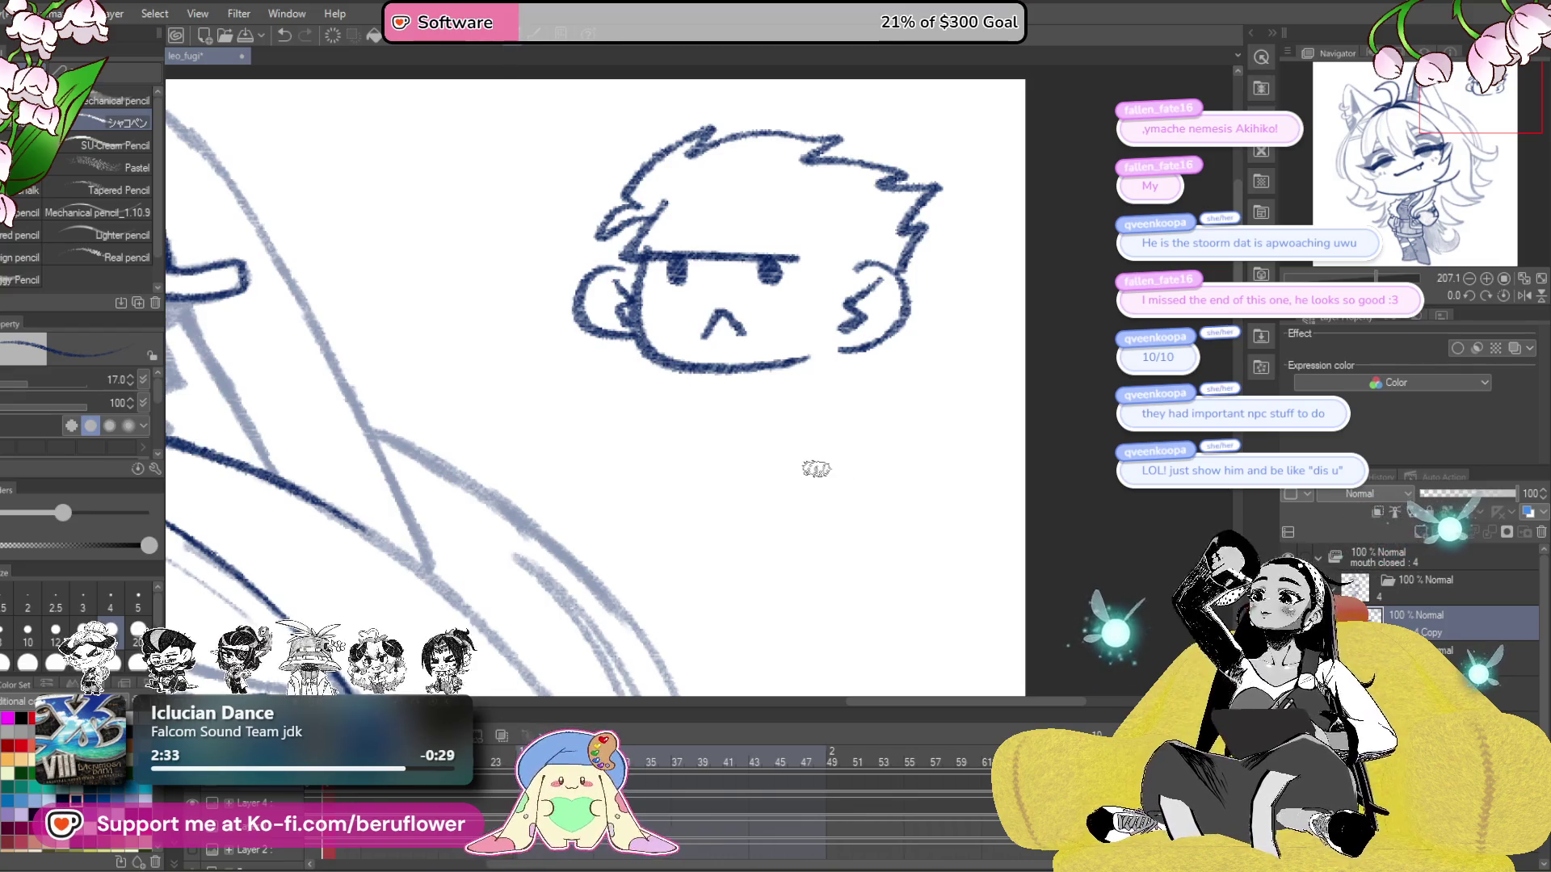
{"action": "left_click_drag", "start_coordinate": [824, 537], "coordinate": [804, 455]}
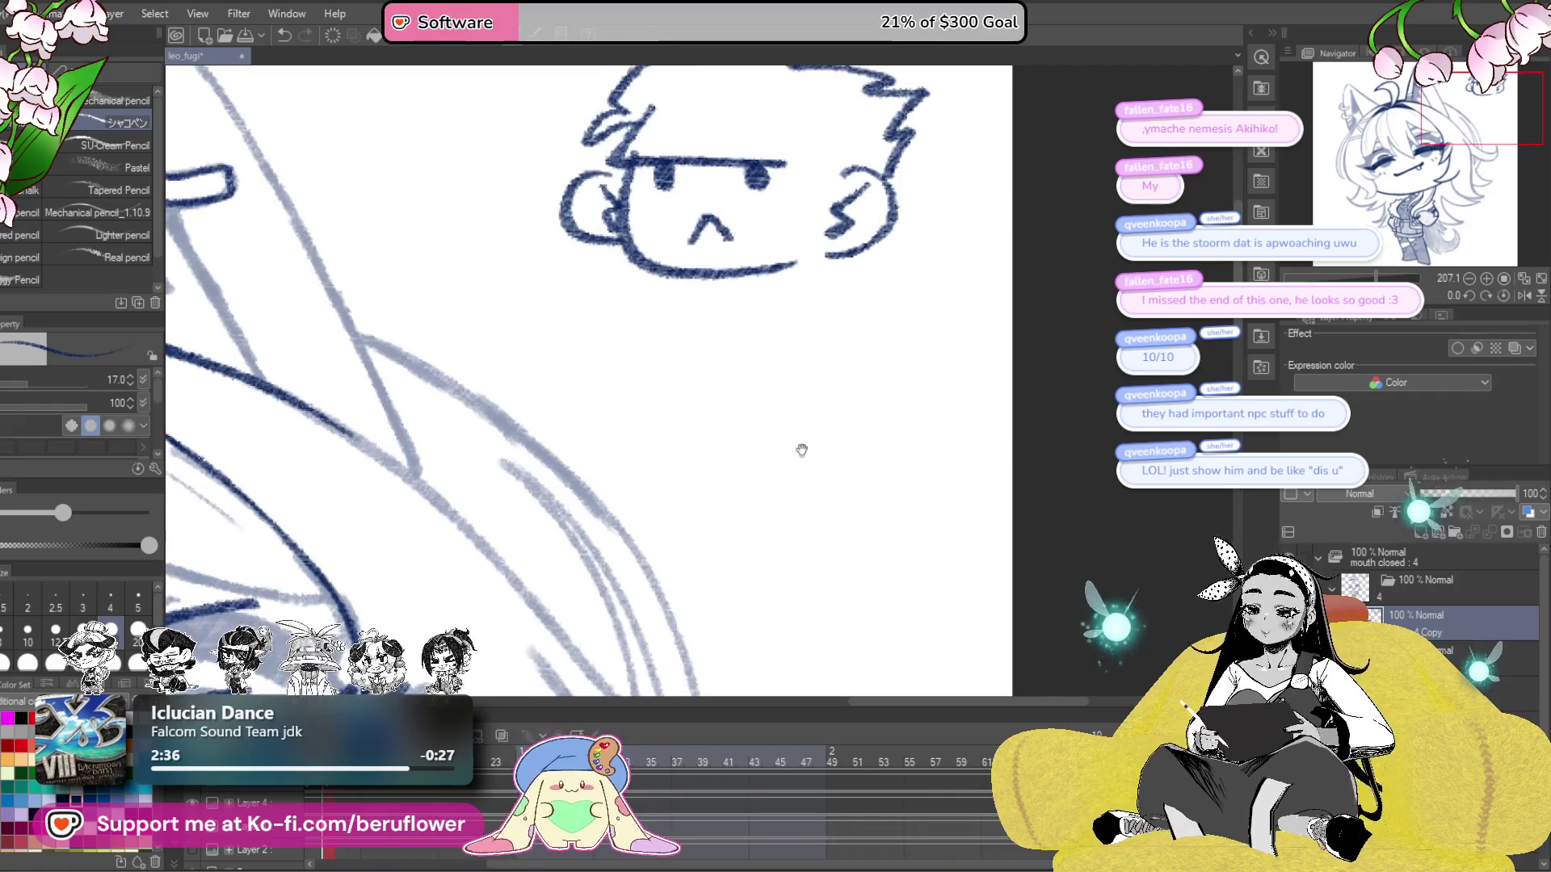
{"action": "left_click_drag", "start_coordinate": [795, 340], "coordinate": [773, 334]}
{"action": "mouse_move", "coordinate": [868, 498]}
{"action": "left_mouse_down"}
{"action": "mouse_move", "coordinate": [852, 485]}
{"action": "mouse_move", "coordinate": [845, 523]}
{"action": "mouse_move", "coordinate": [819, 533]}
{"action": "left_mouse_up"}
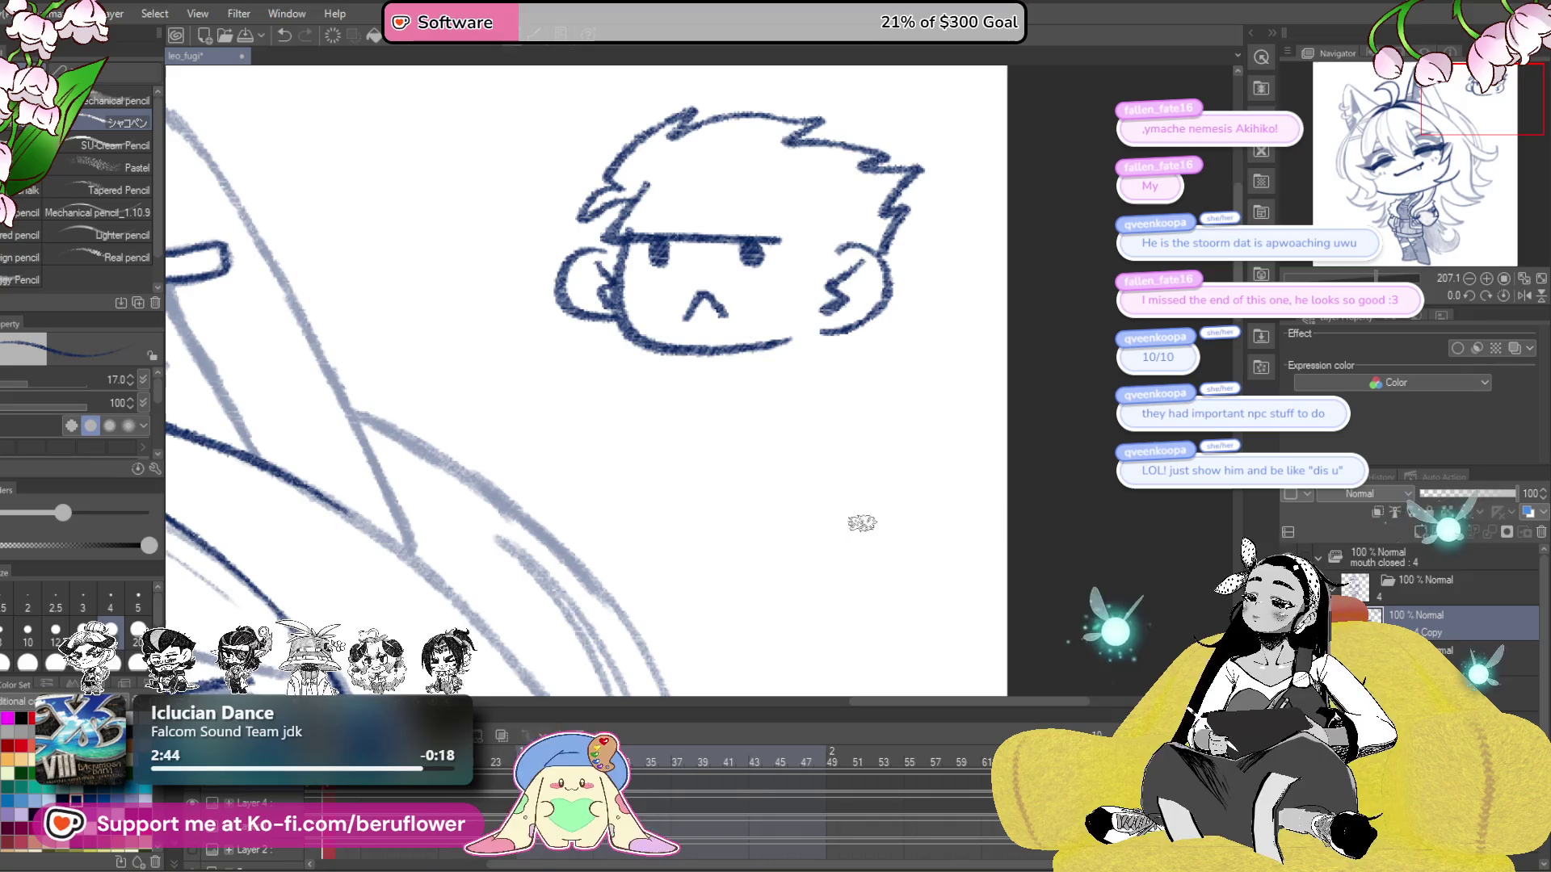
{"action": "scroll", "coordinate": [869, 436], "scroll_direction": "down", "scroll_amount": 3}
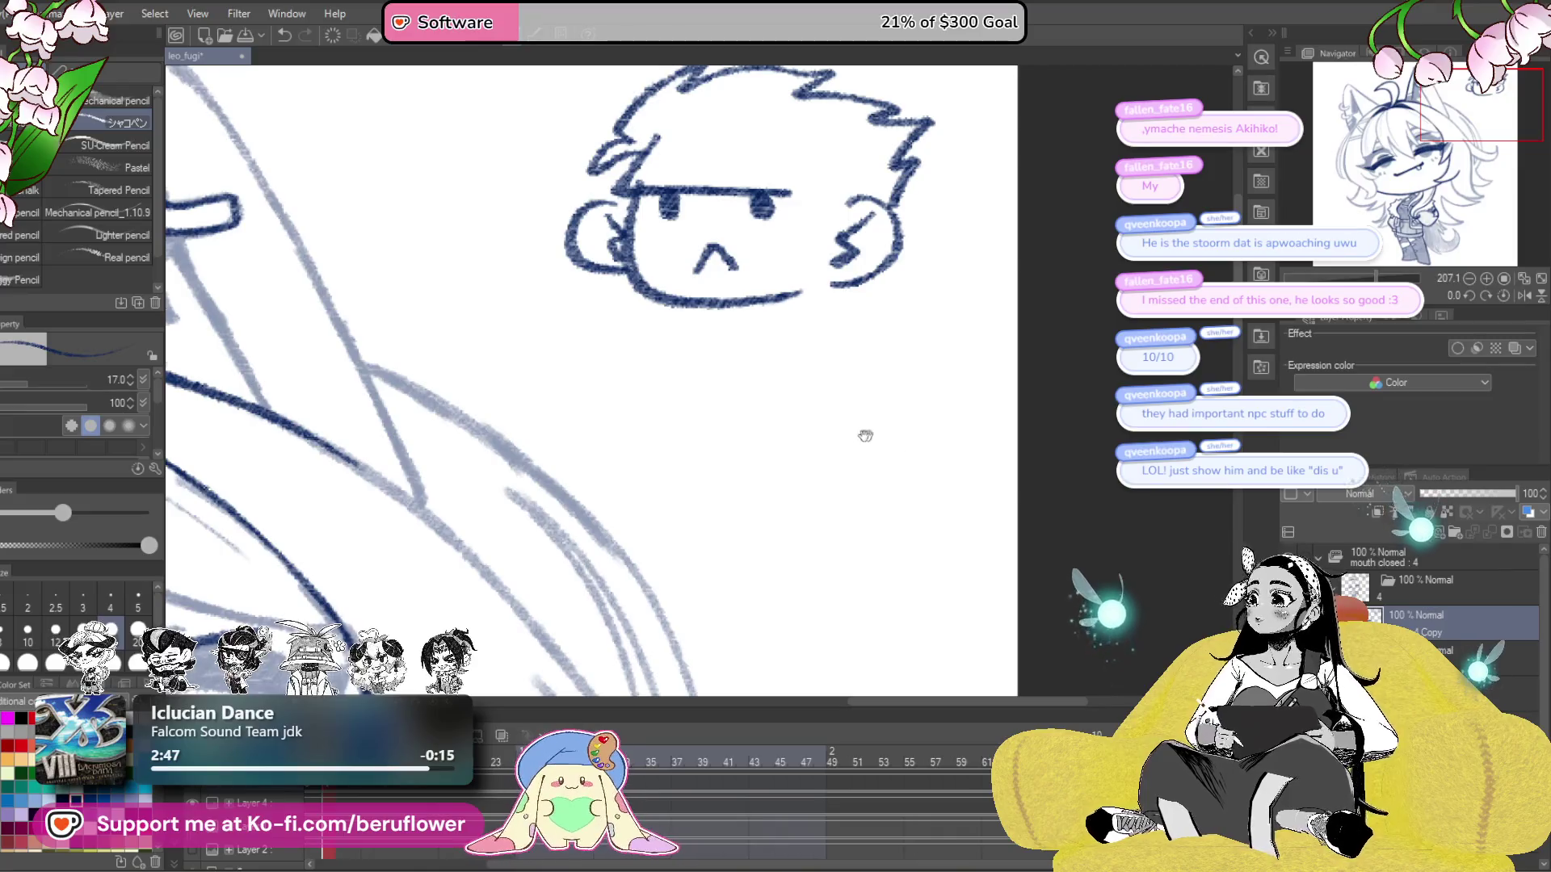
{"action": "mouse_move", "coordinate": [741, 398]}
{"action": "left_mouse_down"}
{"action": "mouse_move", "coordinate": [702, 288]}
{"action": "mouse_move", "coordinate": [688, 364]}
{"action": "left_mouse_up"}
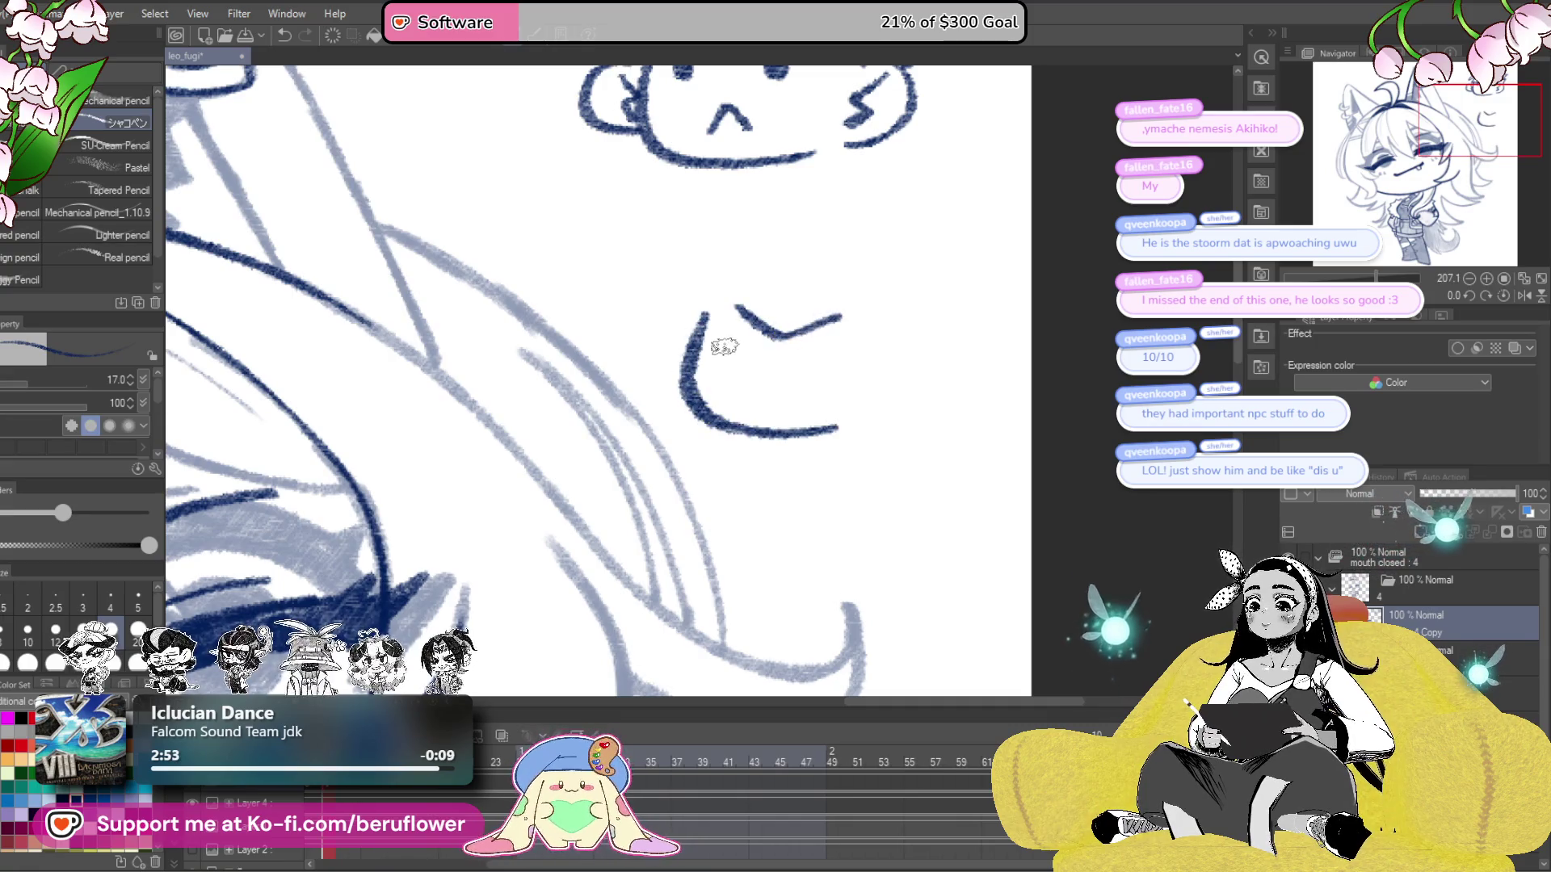
{"action": "left_click_drag", "start_coordinate": [806, 376], "coordinate": [799, 370]}
{"action": "key", "text": "ctrl+z"}
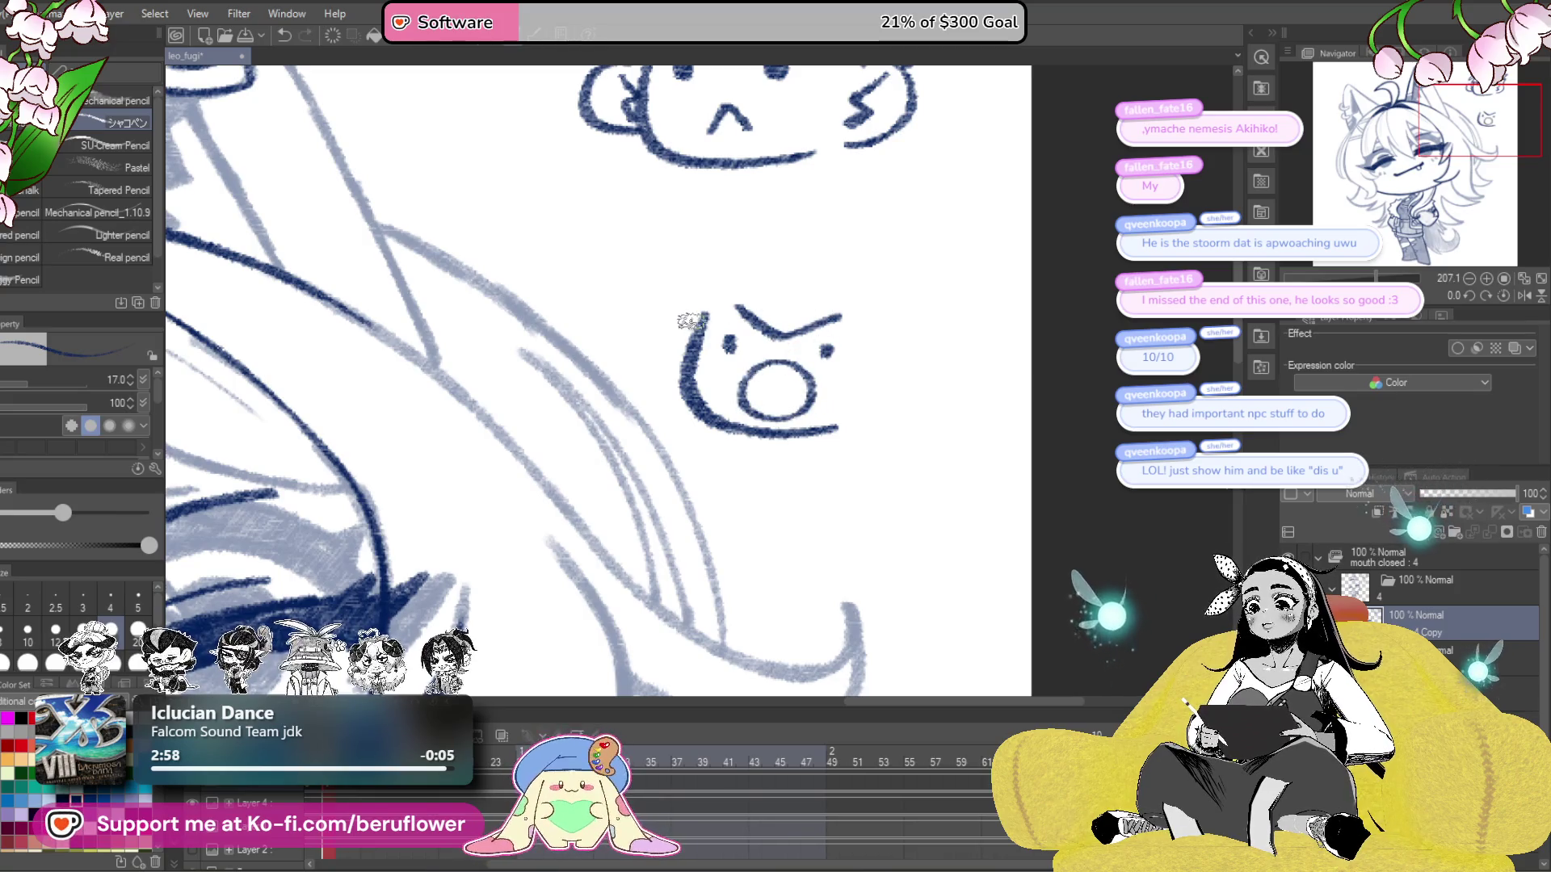
{"action": "key", "text": "ctrl+z"}
{"action": "left_click_drag", "start_coordinate": [702, 317], "coordinate": [693, 378]}
{"action": "mouse_move", "coordinate": [887, 335]}
{"action": "left_mouse_down"}
{"action": "mouse_move", "coordinate": [929, 407]}
{"action": "mouse_move", "coordinate": [871, 416]}
{"action": "mouse_move", "coordinate": [943, 347]}
{"action": "mouse_move", "coordinate": [886, 408]}
{"action": "left_mouse_up"}
{"action": "key", "text": "ctrl+z"}
{"action": "left_click_drag", "start_coordinate": [824, 434], "coordinate": [889, 399]}
{"action": "mouse_move", "coordinate": [921, 355]}
{"action": "left_mouse_down"}
{"action": "mouse_move", "coordinate": [932, 370]}
{"action": "mouse_move", "coordinate": [895, 399]}
{"action": "left_mouse_up"}
- Add a hair tuft above the second face and undo a stray short stroke
{"action": "scroll", "coordinate": [895, 399], "scroll_direction": "up", "scroll_amount": 1}
{"action": "left_click_drag", "start_coordinate": [667, 319], "coordinate": [814, 233]}
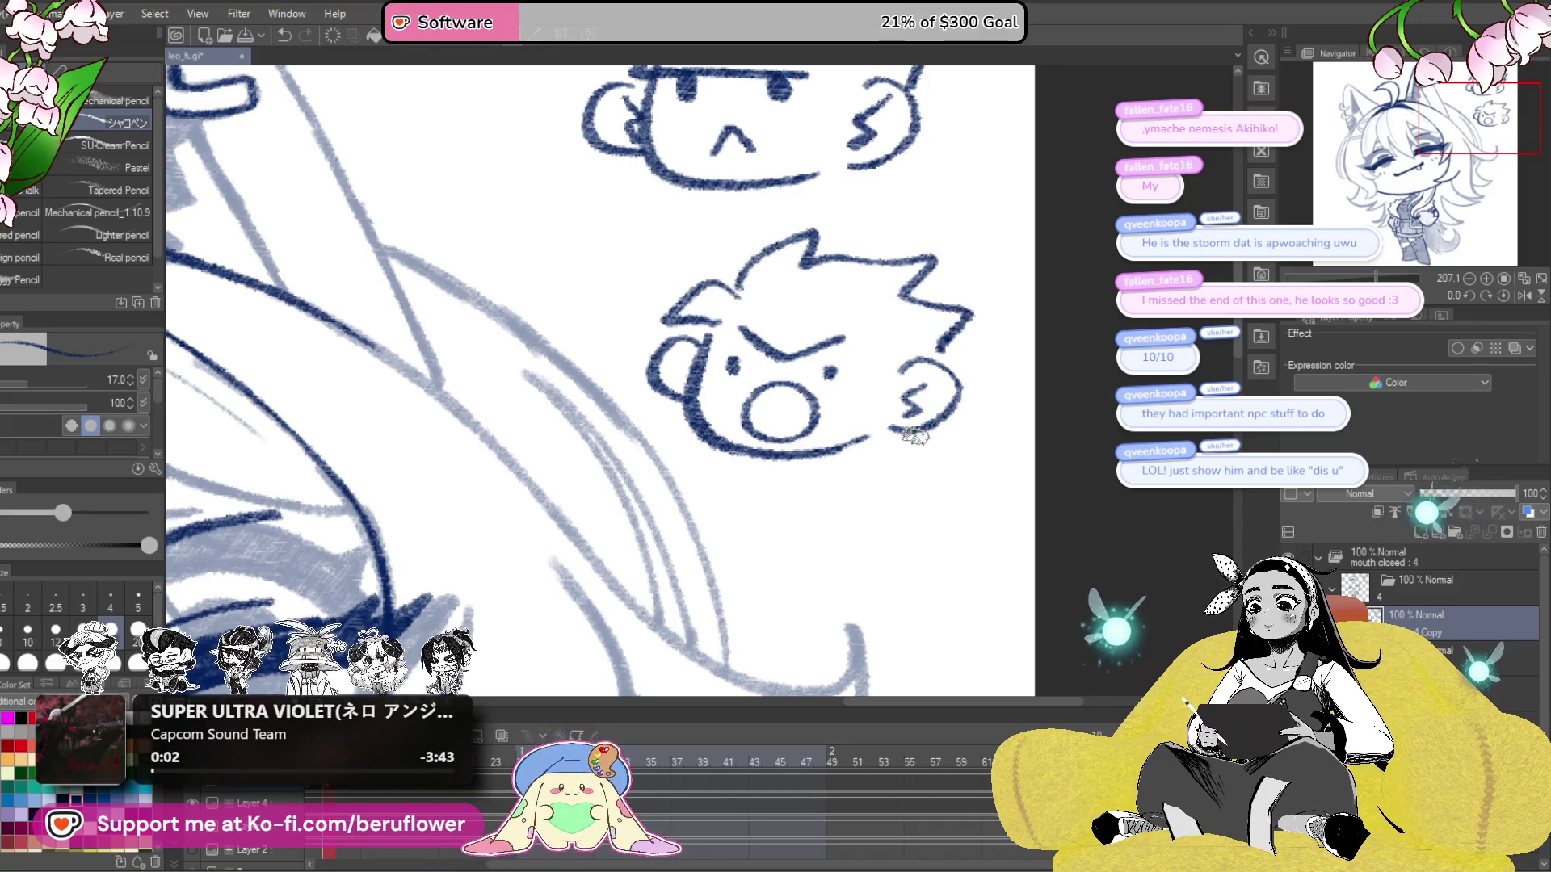
{"action": "left_click_drag", "start_coordinate": [895, 512], "coordinate": [889, 497]}
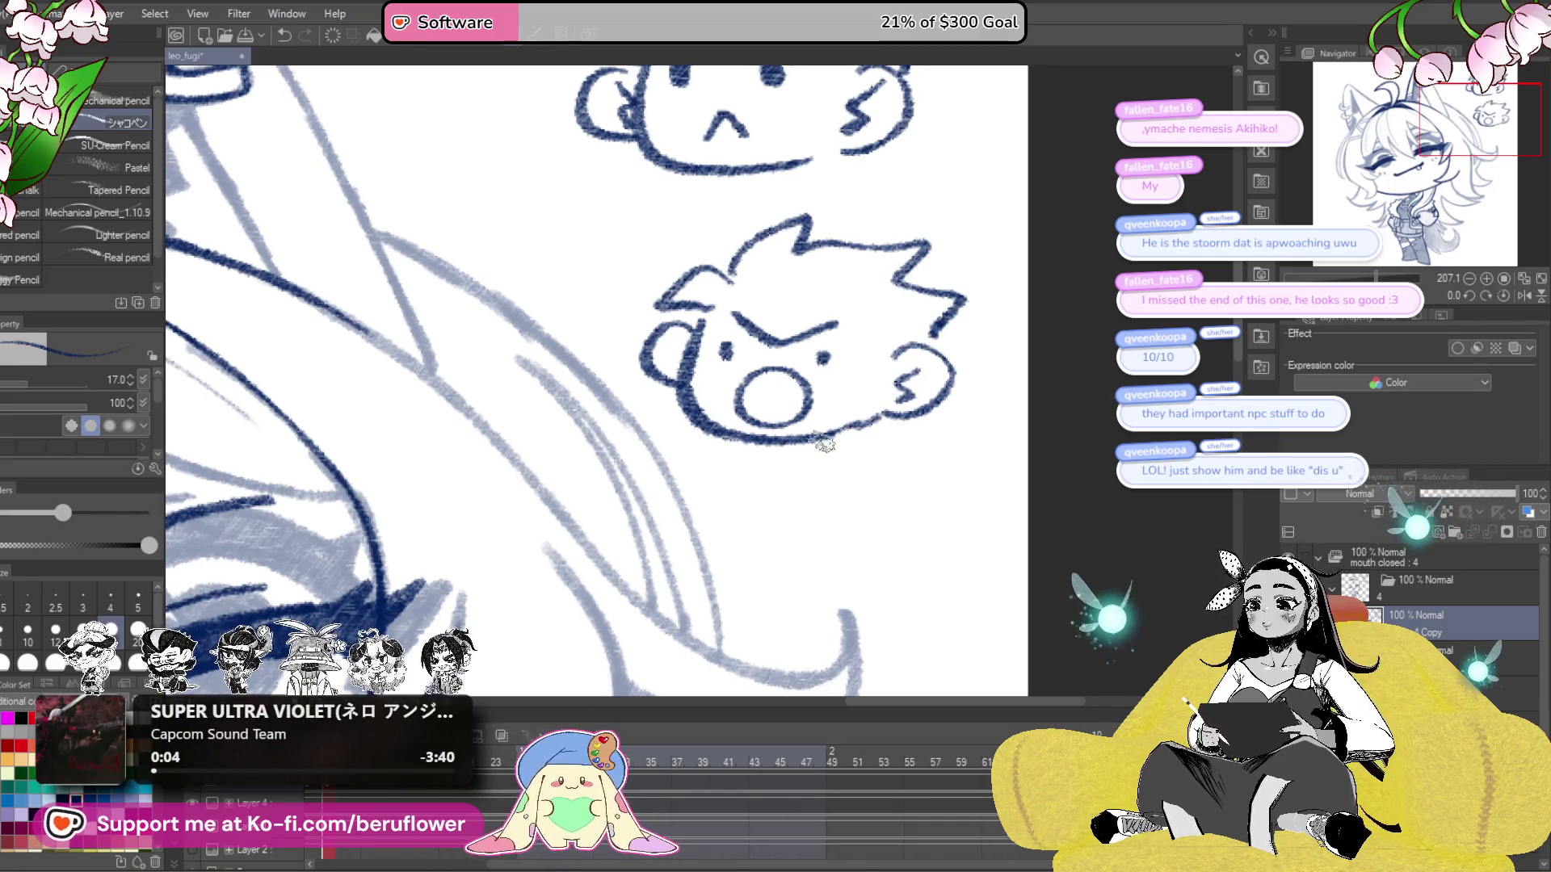
{"action": "left_click_drag", "start_coordinate": [818, 460], "coordinate": [818, 437]}
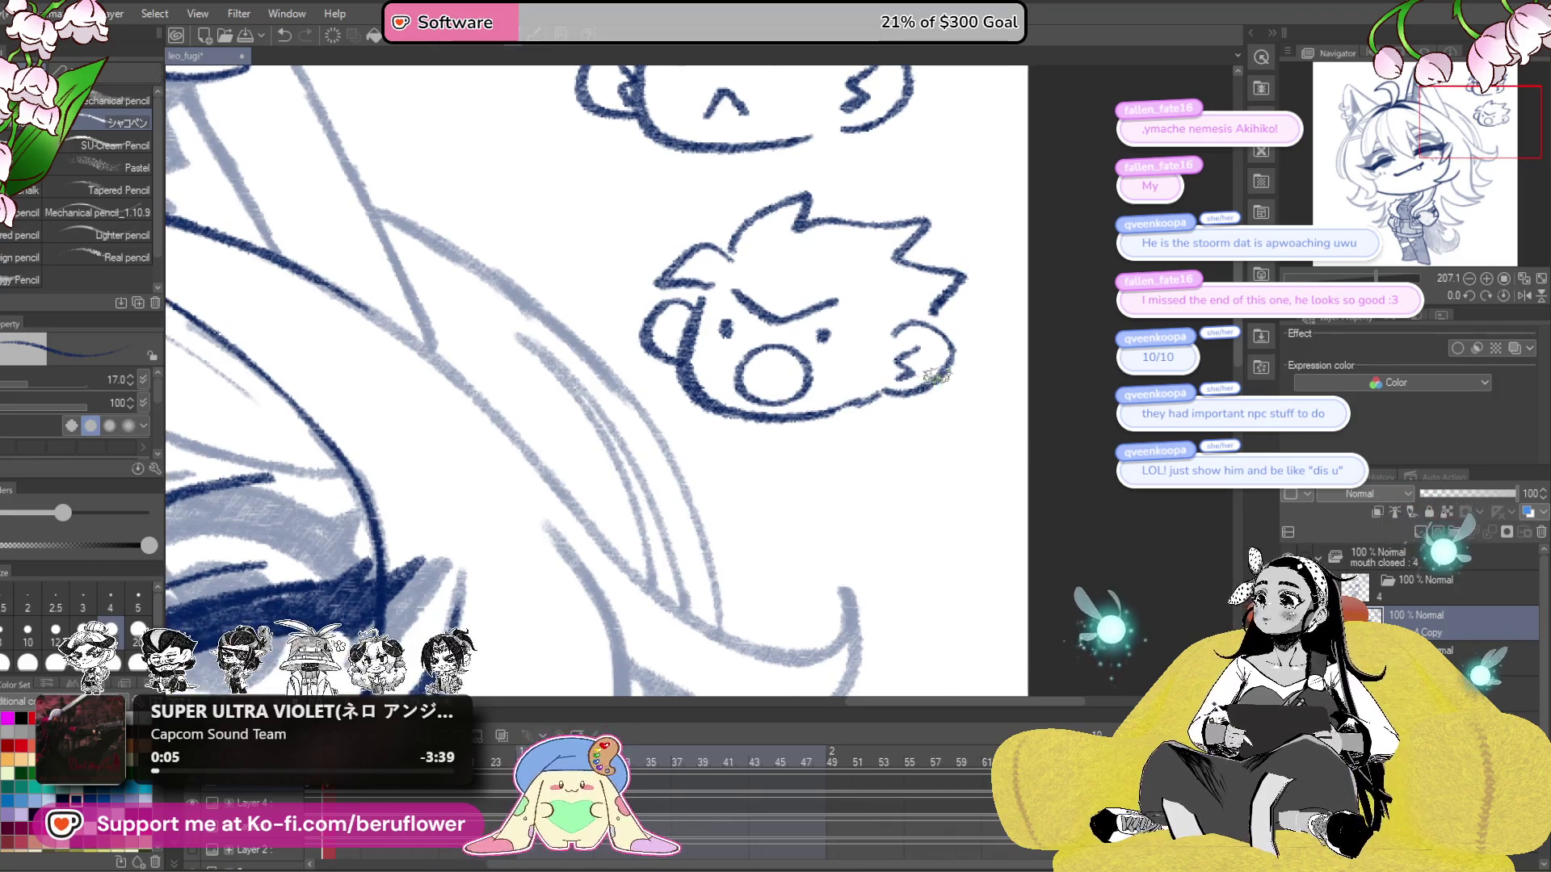
{"action": "mouse_move", "coordinate": [935, 449]}
{"action": "left_mouse_down"}
{"action": "mouse_move", "coordinate": [951, 541]}
{"action": "mouse_move", "coordinate": [902, 473]}
{"action": "left_mouse_up"}
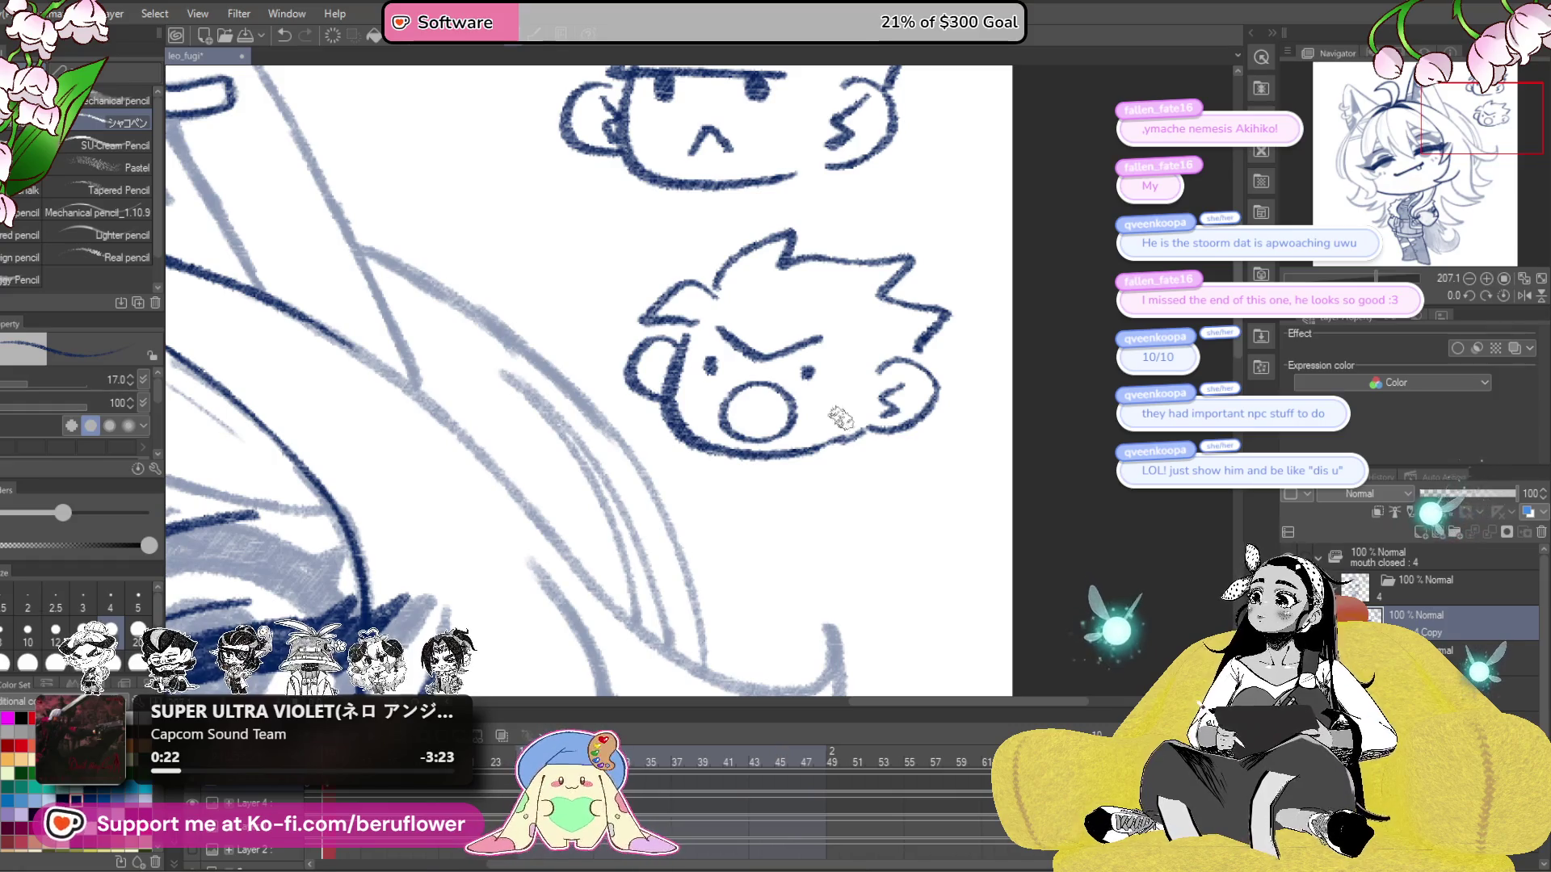
{"action": "mouse_move", "coordinate": [881, 570]}
{"action": "left_mouse_down"}
{"action": "mouse_move", "coordinate": [872, 439]}
{"action": "mouse_move", "coordinate": [823, 314]}
{"action": "mouse_move", "coordinate": [704, 404]}
{"action": "mouse_move", "coordinate": [810, 441]}
{"action": "mouse_move", "coordinate": [902, 434]}
{"action": "left_mouse_up"}
{"action": "key", "text": "ctrl+z"}
- Draw the third face's squinting eyes, nose, left cheek, right ear and redrawn jagged hair
{"action": "mouse_move", "coordinate": [796, 331]}
{"action": "left_mouse_down"}
{"action": "mouse_move", "coordinate": [703, 339]}
{"action": "mouse_move", "coordinate": [941, 321]}
{"action": "left_mouse_up"}
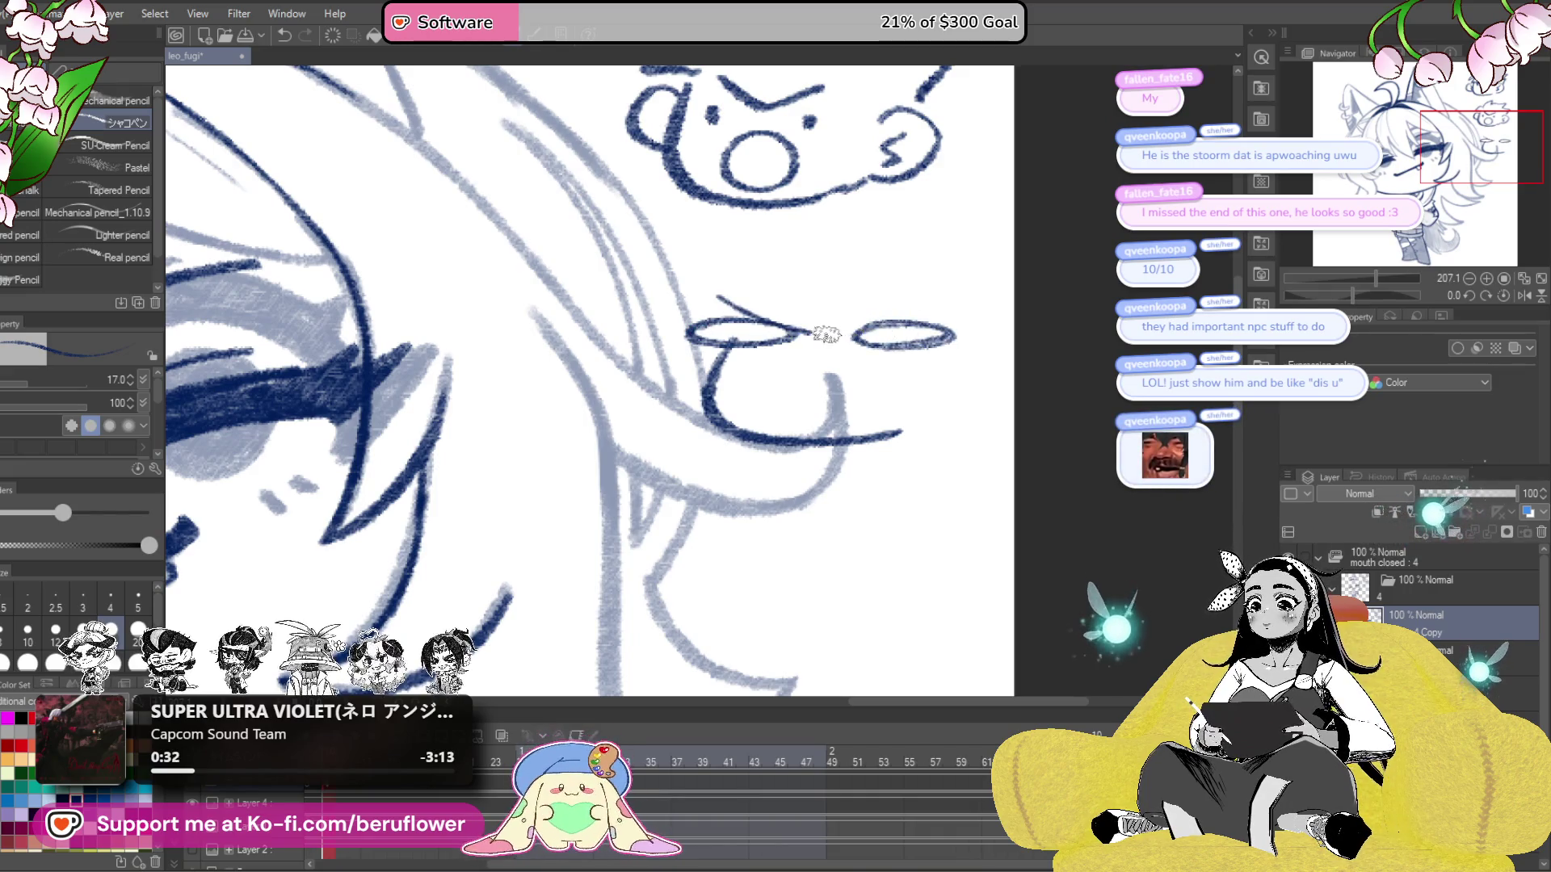
{"action": "mouse_move", "coordinate": [851, 386]}
{"action": "left_mouse_down"}
{"action": "mouse_move", "coordinate": [847, 369]}
{"action": "mouse_move", "coordinate": [818, 393]}
{"action": "left_mouse_up"}
{"action": "left_click_drag", "start_coordinate": [931, 497], "coordinate": [883, 514]}
{"action": "left_click_drag", "start_coordinate": [668, 325], "coordinate": [661, 390]}
{"action": "left_click_drag", "start_coordinate": [908, 345], "coordinate": [893, 419]}
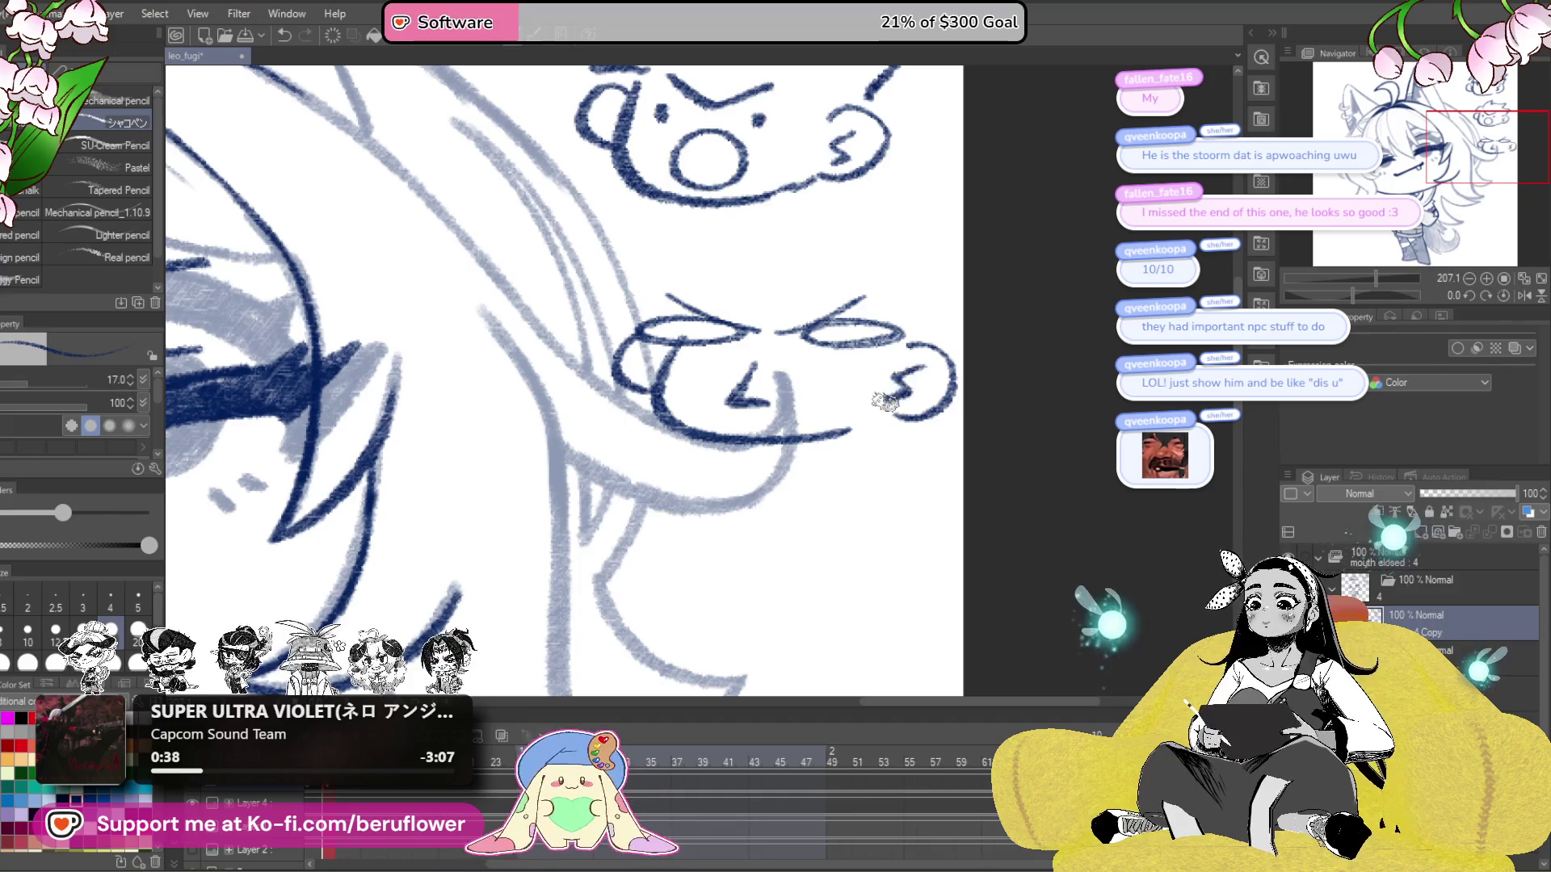
{"action": "mouse_move", "coordinate": [672, 274]}
{"action": "left_mouse_down"}
{"action": "mouse_move", "coordinate": [661, 312]}
{"action": "mouse_move", "coordinate": [817, 212]}
{"action": "mouse_move", "coordinate": [897, 252]}
{"action": "left_mouse_up"}
{"action": "key", "text": "ctrl+z"}
{"action": "mouse_move", "coordinate": [665, 283]}
{"action": "left_mouse_down"}
{"action": "mouse_move", "coordinate": [668, 259]}
{"action": "mouse_move", "coordinate": [821, 206]}
{"action": "mouse_move", "coordinate": [925, 229]}
{"action": "left_mouse_up"}
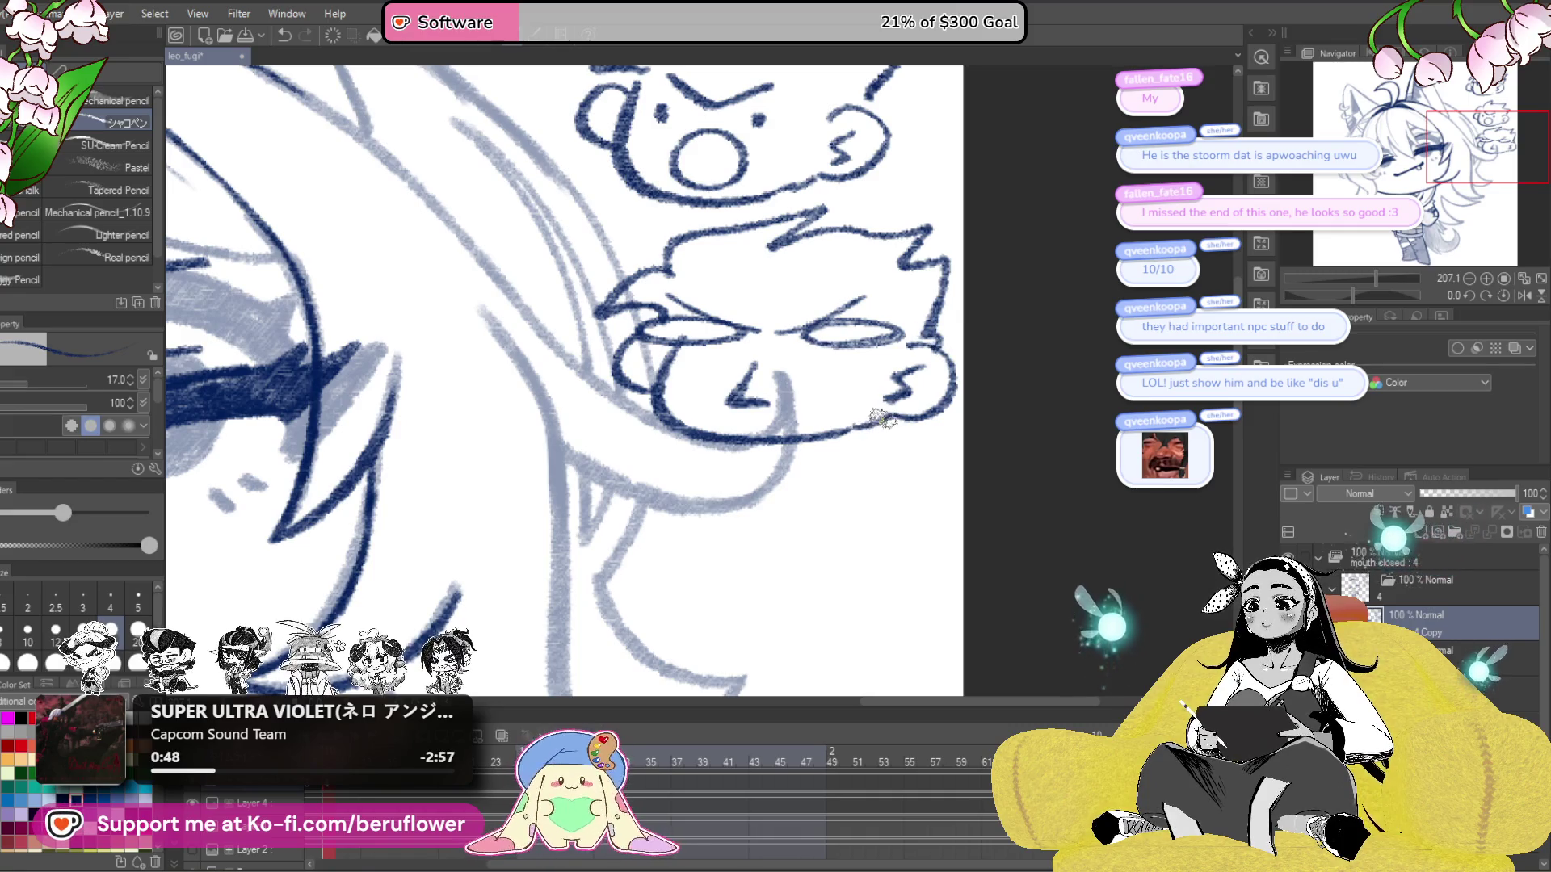
{"action": "scroll", "coordinate": [660, 378], "scroll_direction": "down", "scroll_amount": 5}
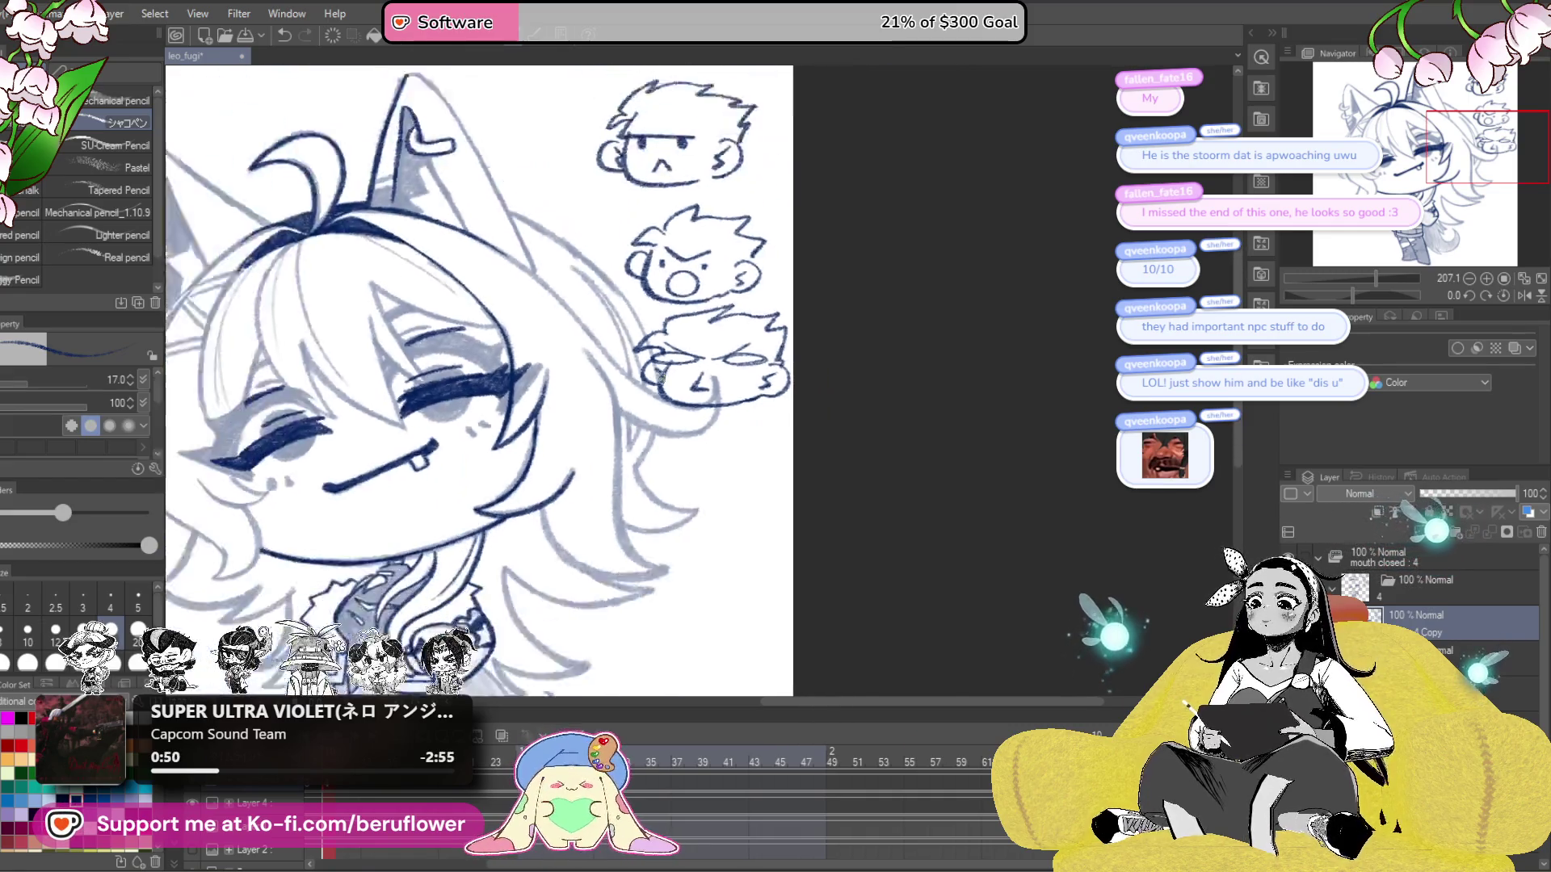
- Freehand-select the third doodled face and enlarge and slightly tilt it with a transform
{"action": "scroll", "coordinate": [728, 492], "scroll_direction": "up", "scroll_amount": 5}
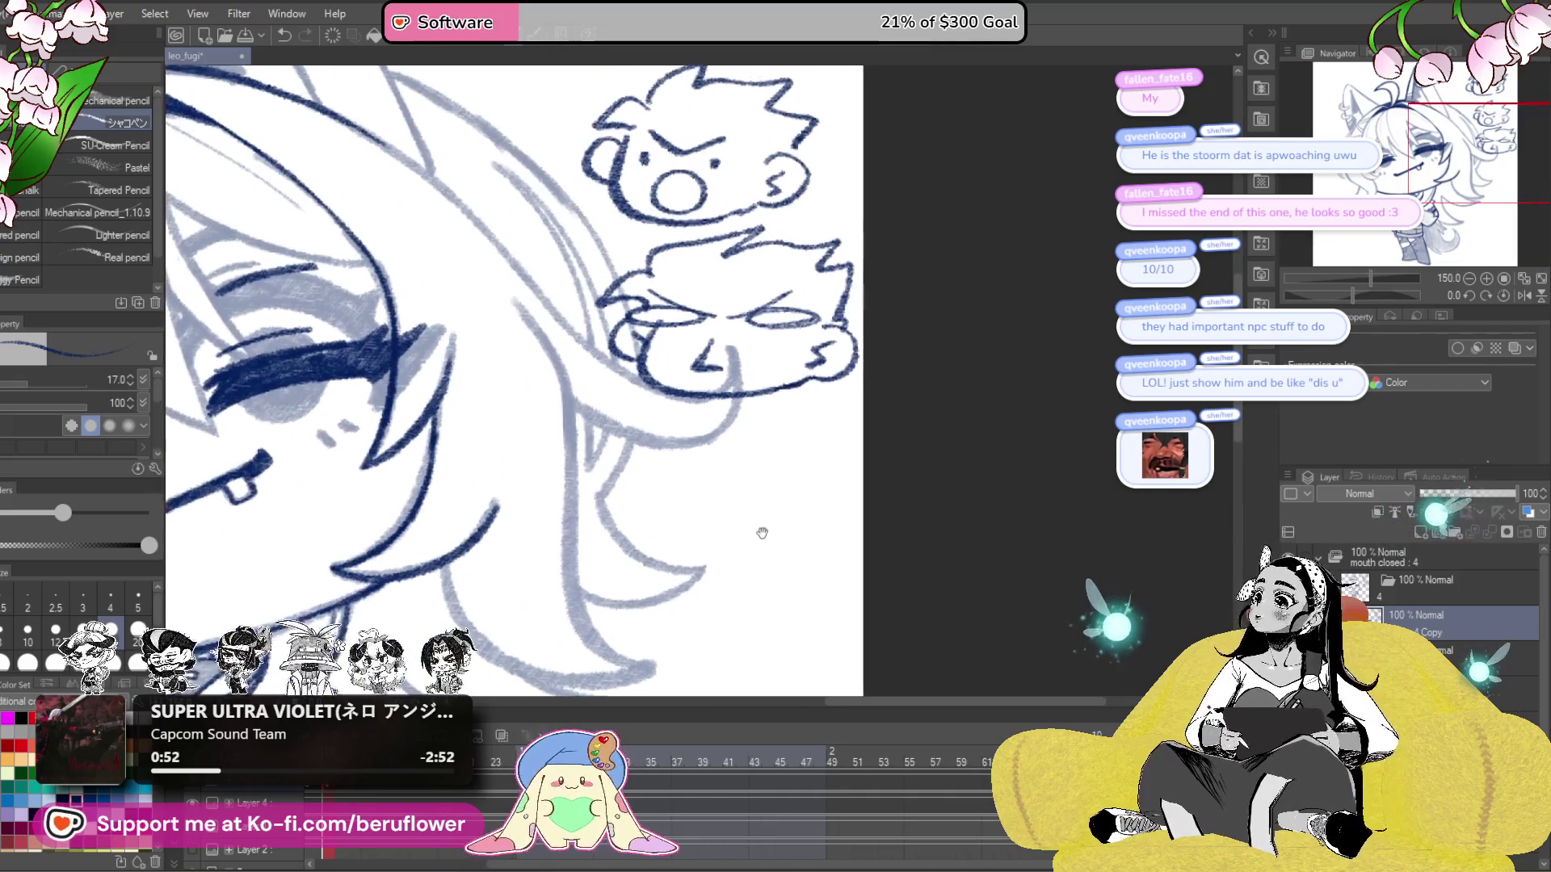
{"action": "key", "text": "u"}
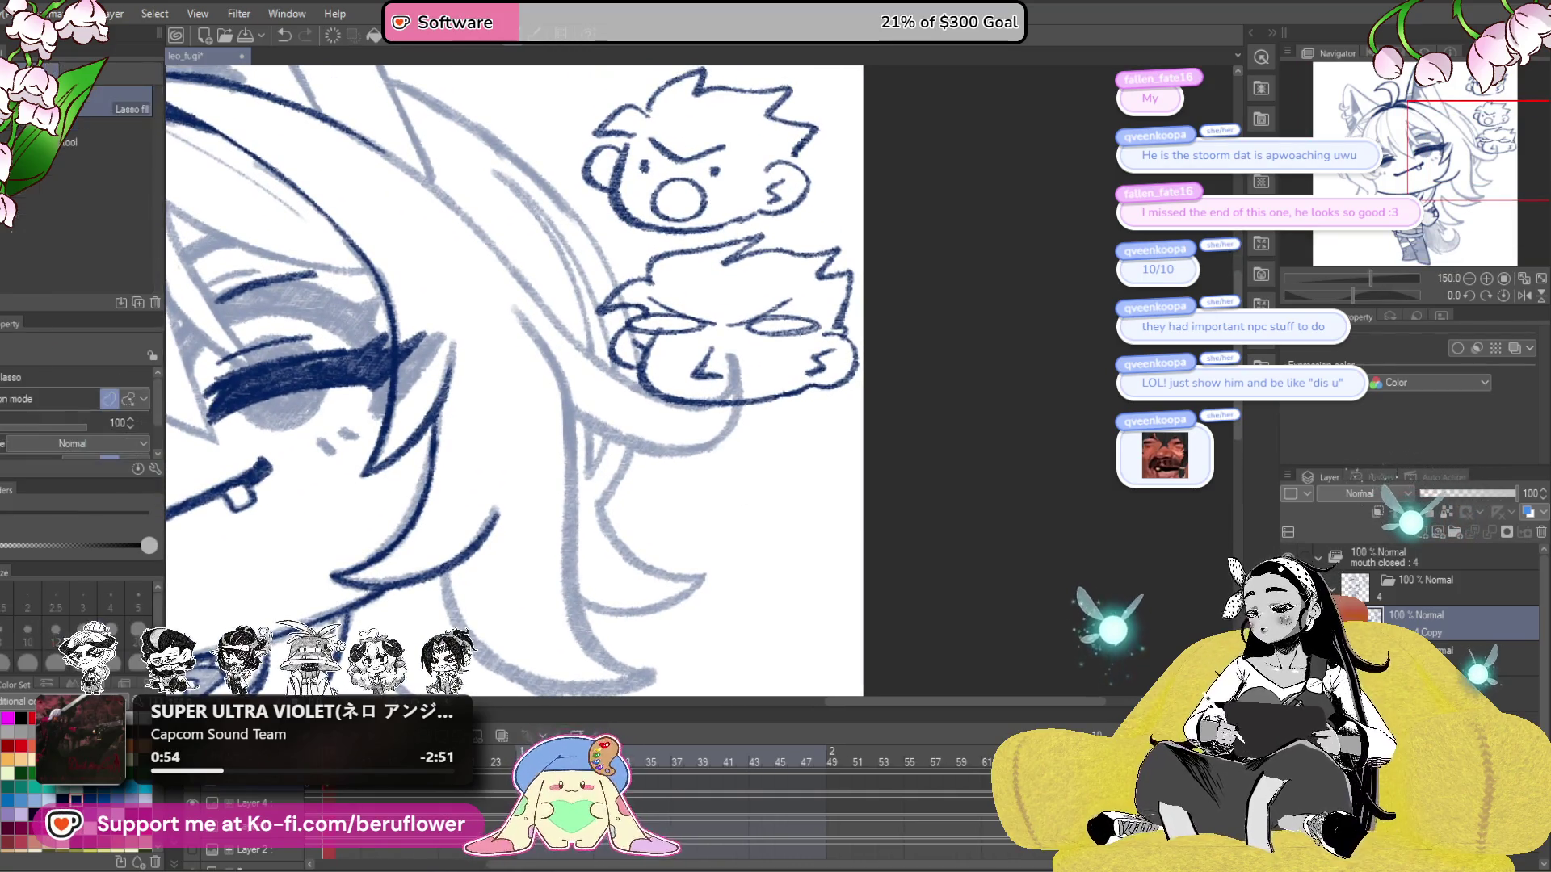
{"action": "key", "text": "m"}
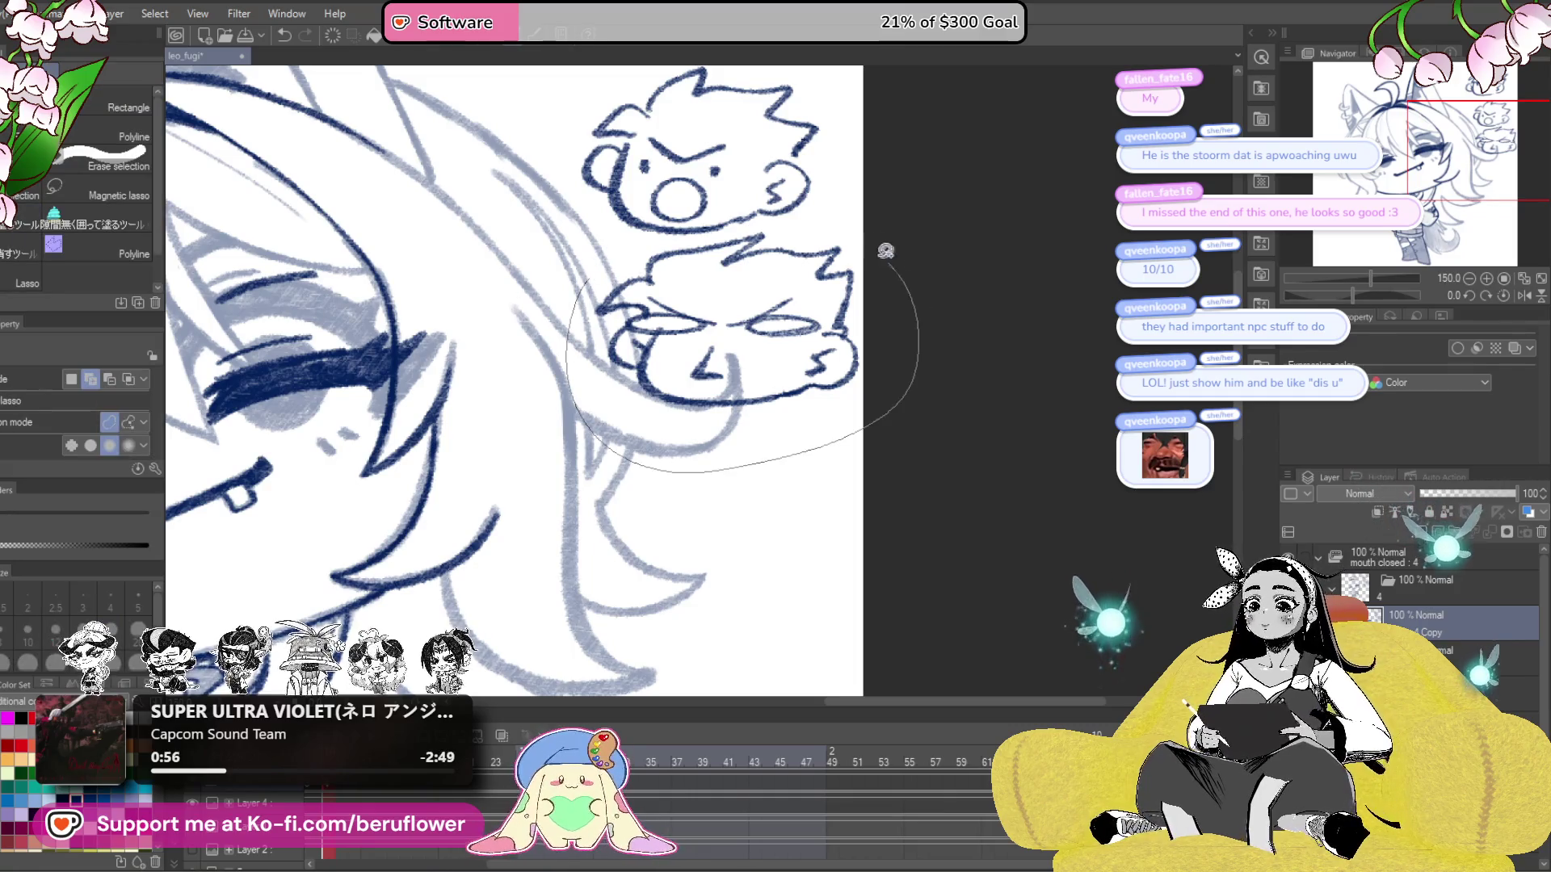
{"action": "left_click_drag", "start_coordinate": [675, 236], "coordinate": [675, 236]}
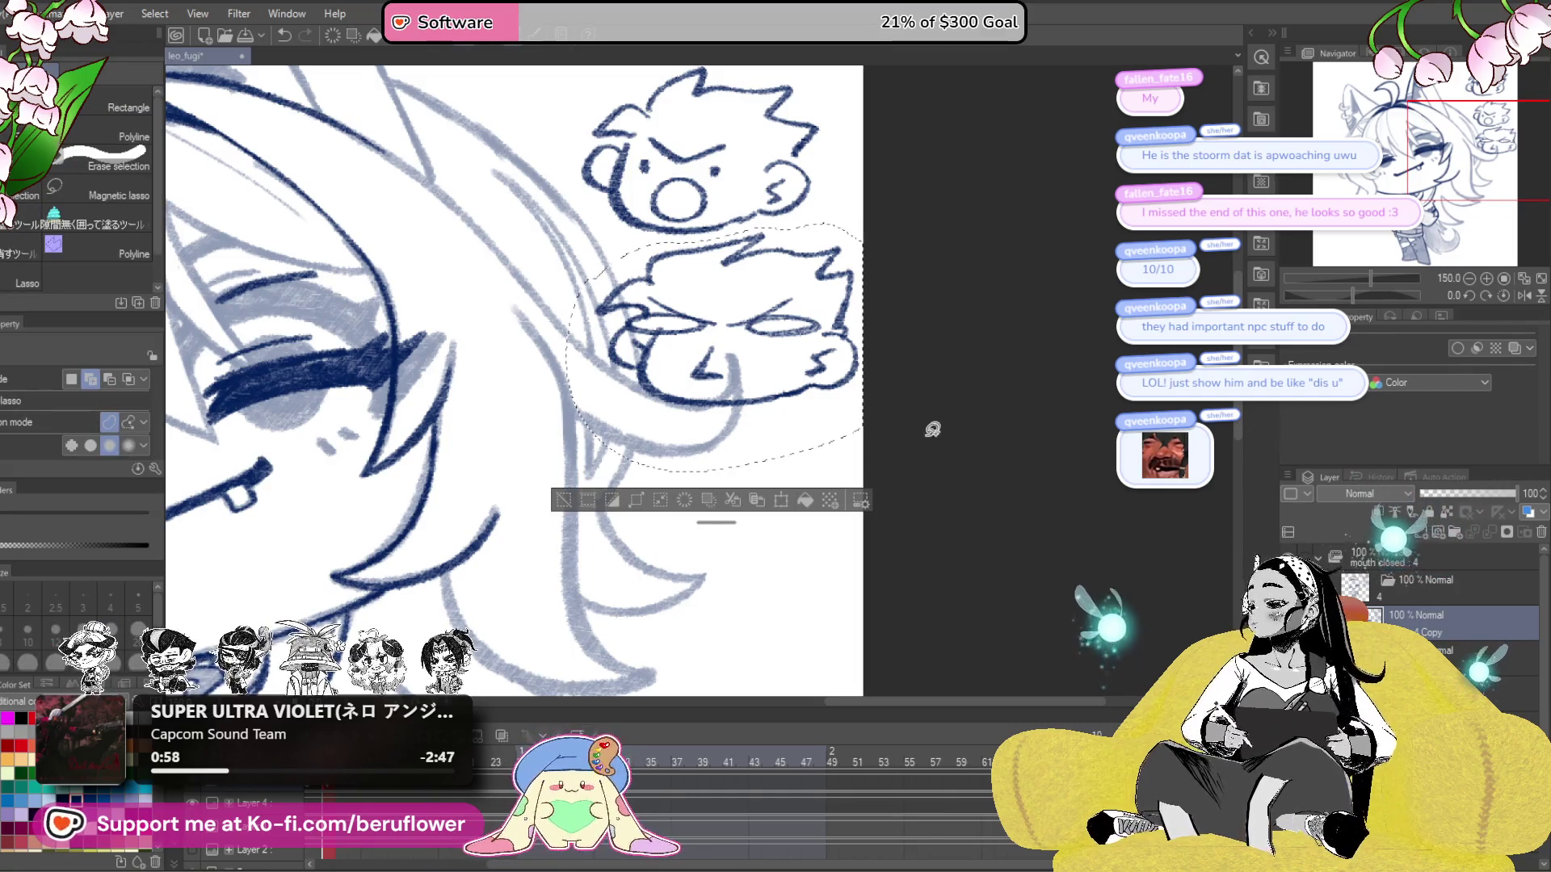
{"action": "key", "text": "ctrl+t"}
{"action": "mouse_move", "coordinate": [714, 475]}
{"action": "left_mouse_down"}
{"action": "mouse_move", "coordinate": [719, 523]}
{"action": "mouse_move", "coordinate": [783, 477]}
{"action": "mouse_move", "coordinate": [792, 496]}
{"action": "mouse_move", "coordinate": [921, 456]}
{"action": "mouse_move", "coordinate": [915, 687]}
{"action": "mouse_move", "coordinate": [872, 418]}
{"action": "mouse_move", "coordinate": [911, 631]}
{"action": "mouse_move", "coordinate": [849, 429]}
{"action": "left_mouse_up"}
{"action": "key", "text": "Return"}
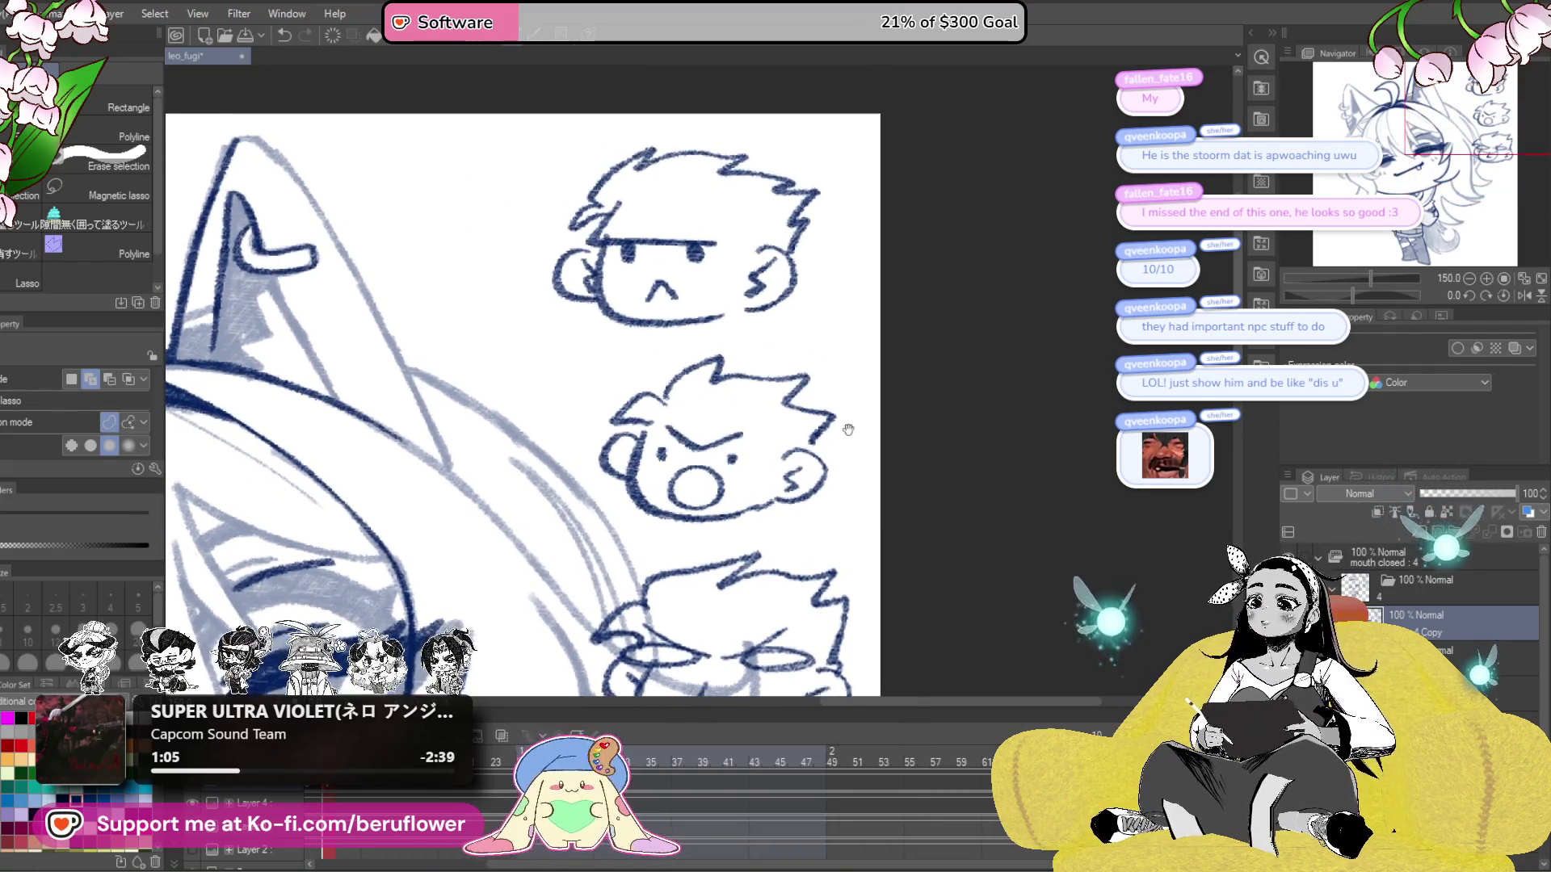
- Lasso the two lower doodled heads, delete them, and clear the selection
{"action": "mouse_move", "coordinate": [724, 248]}
{"action": "left_mouse_down"}
{"action": "mouse_move", "coordinate": [886, 519]}
{"action": "mouse_move", "coordinate": [825, 494]}
{"action": "mouse_move", "coordinate": [940, 417]}
{"action": "left_mouse_up"}
{"action": "scroll", "coordinate": [826, 493], "scroll_direction": "up", "scroll_amount": 5}
{"action": "scroll", "coordinate": [824, 491], "scroll_direction": "down", "scroll_amount": 4}
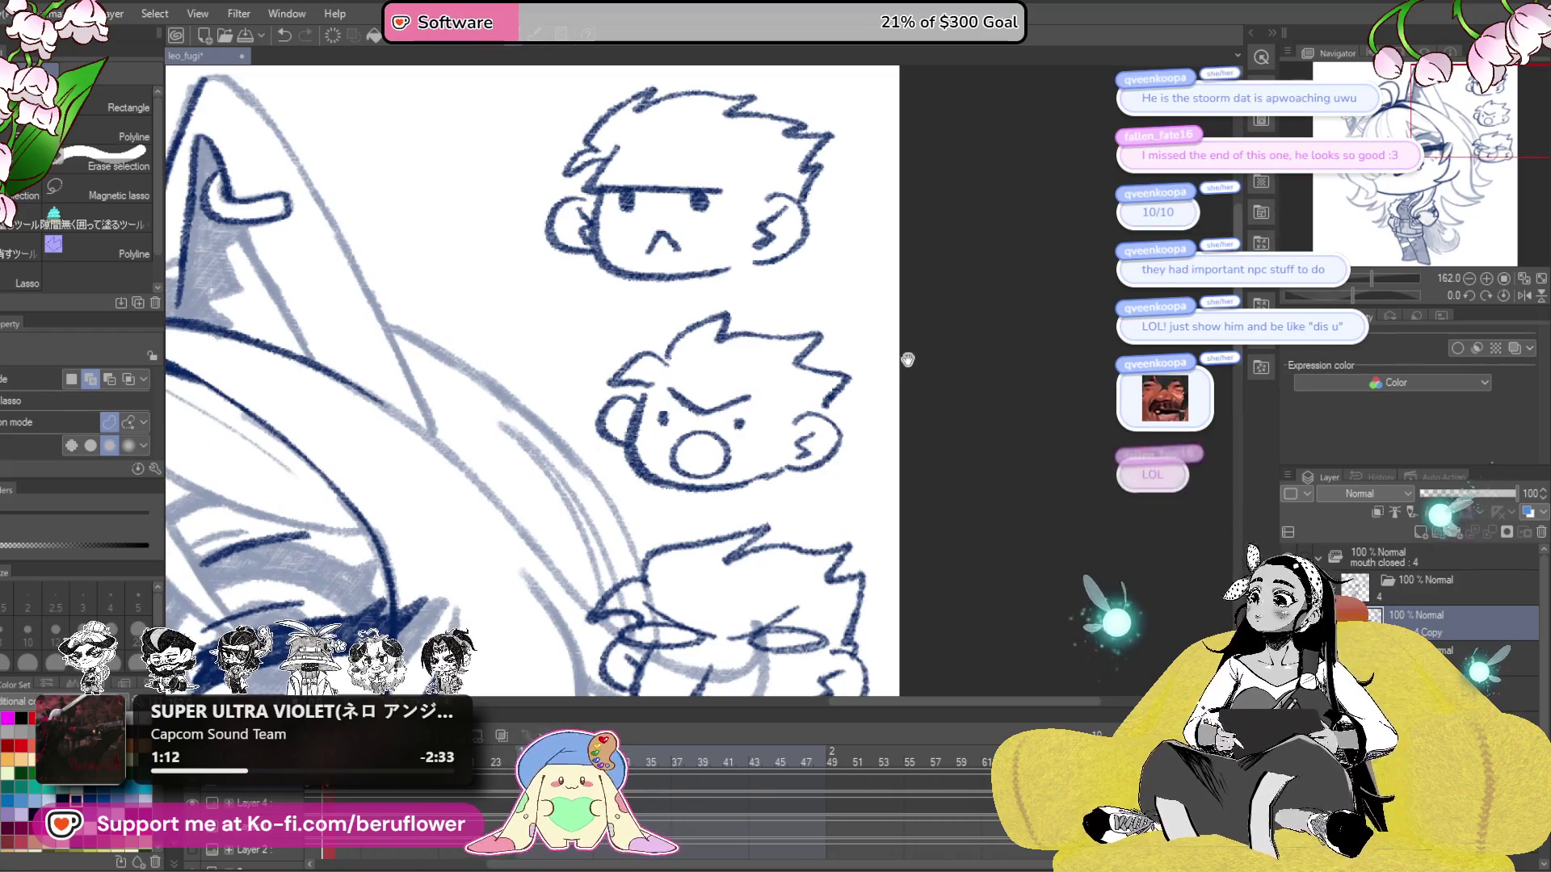
{"action": "left_click_drag", "start_coordinate": [857, 558], "coordinate": [855, 478]}
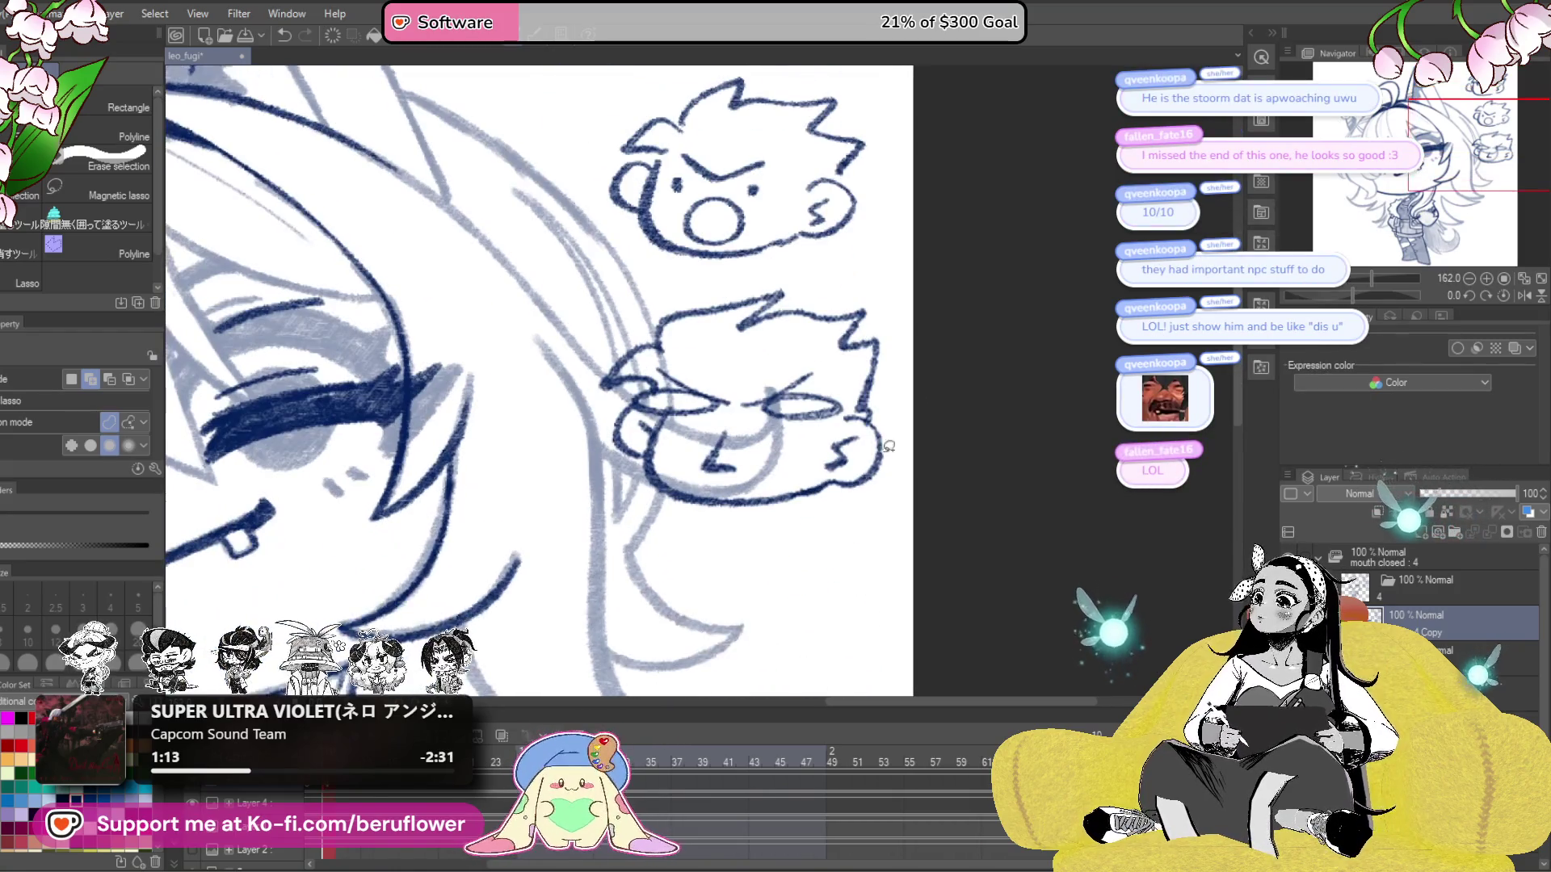
{"action": "scroll", "coordinate": [807, 546], "scroll_direction": "down", "scroll_amount": 5}
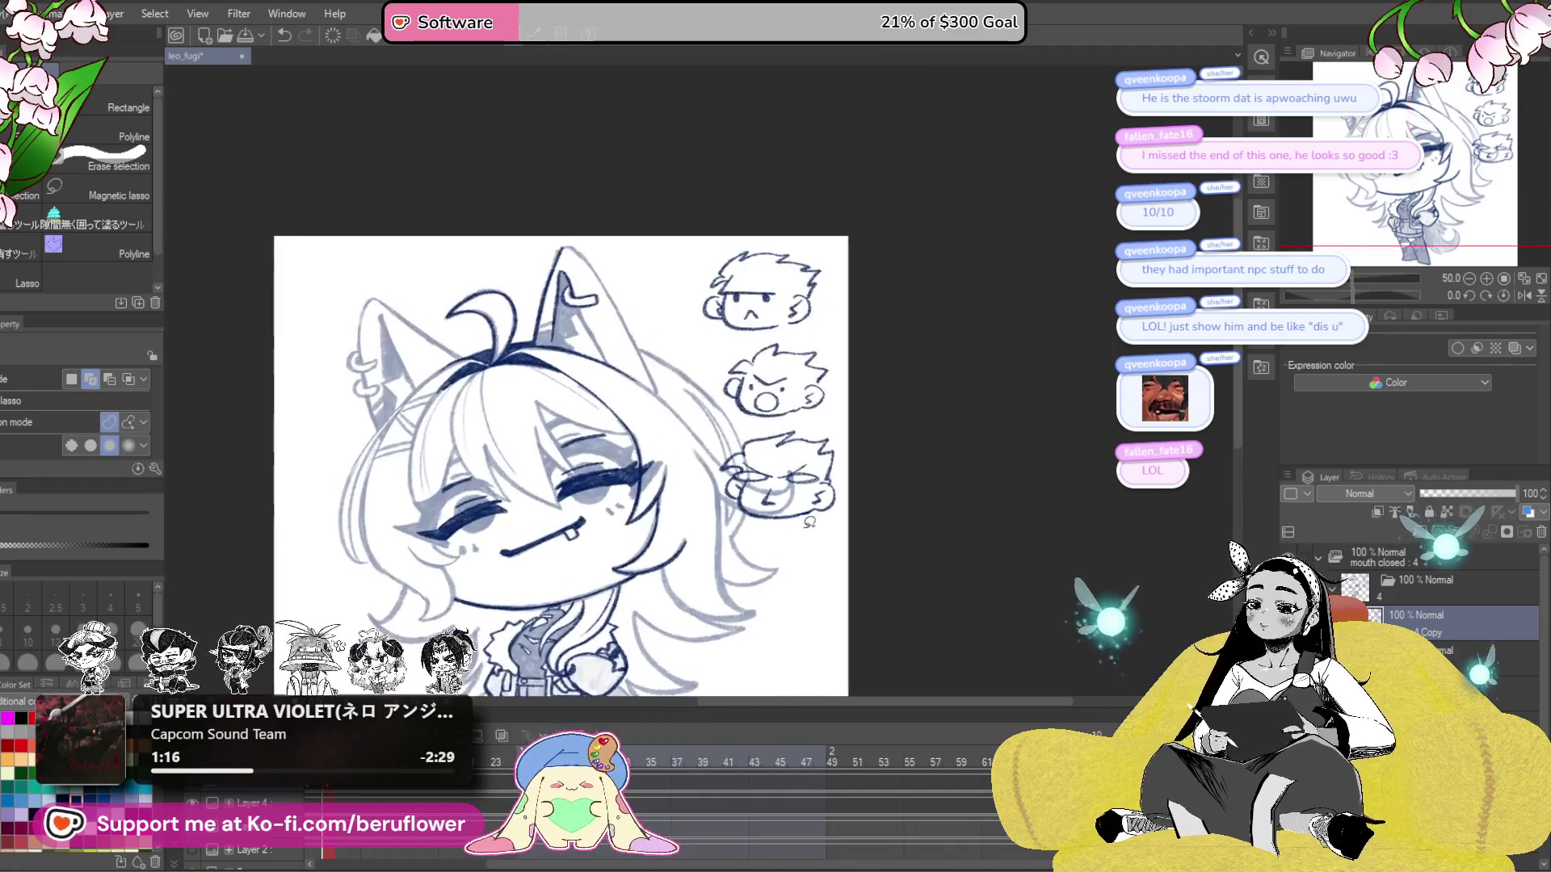
{"action": "scroll", "coordinate": [809, 529], "scroll_direction": "up", "scroll_amount": 2}
{"action": "scroll", "coordinate": [771, 250], "scroll_direction": "up", "scroll_amount": 2}
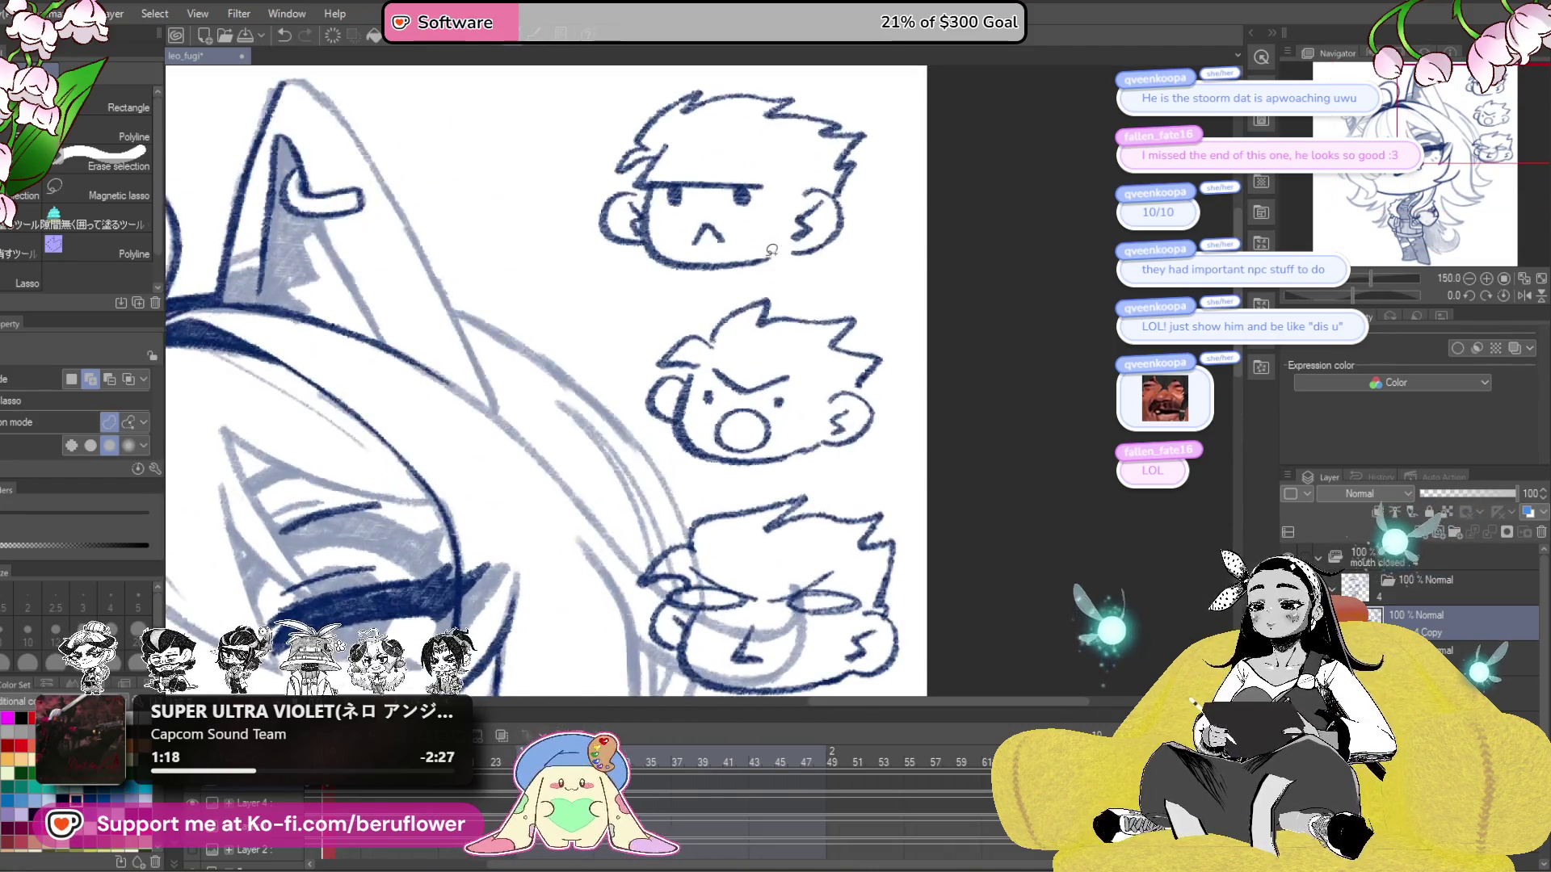
{"action": "scroll", "coordinate": [862, 286], "scroll_direction": "down", "scroll_amount": 1}
{"action": "scroll", "coordinate": [723, 249], "scroll_direction": "up", "scroll_amount": 1}
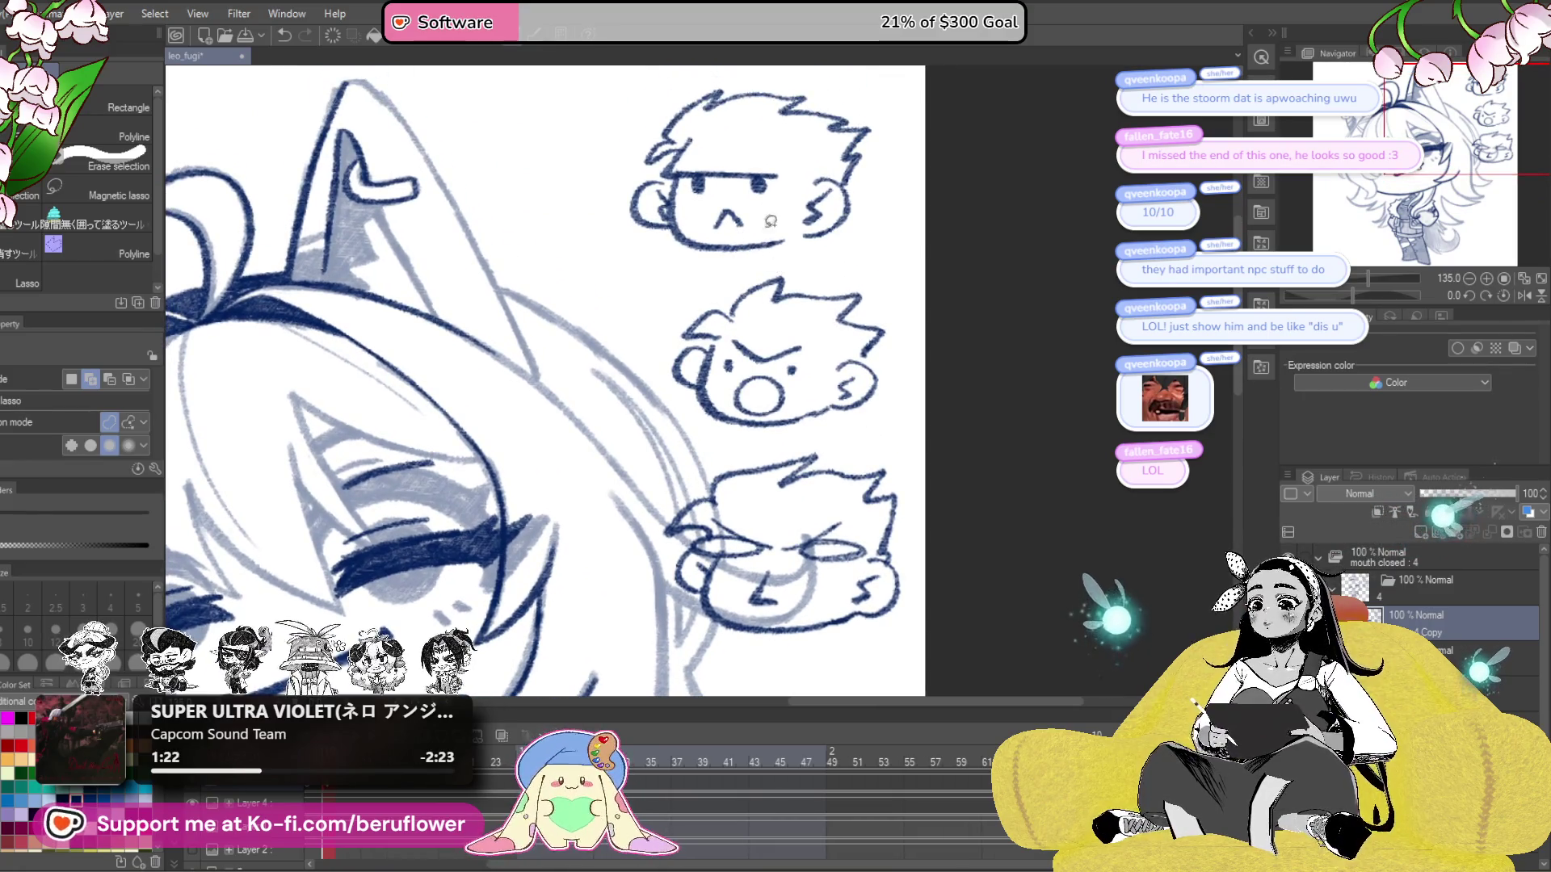
{"action": "scroll", "coordinate": [768, 218], "scroll_direction": "down", "scroll_amount": 4}
{"action": "scroll", "coordinate": [745, 319], "scroll_direction": "up", "scroll_amount": 1}
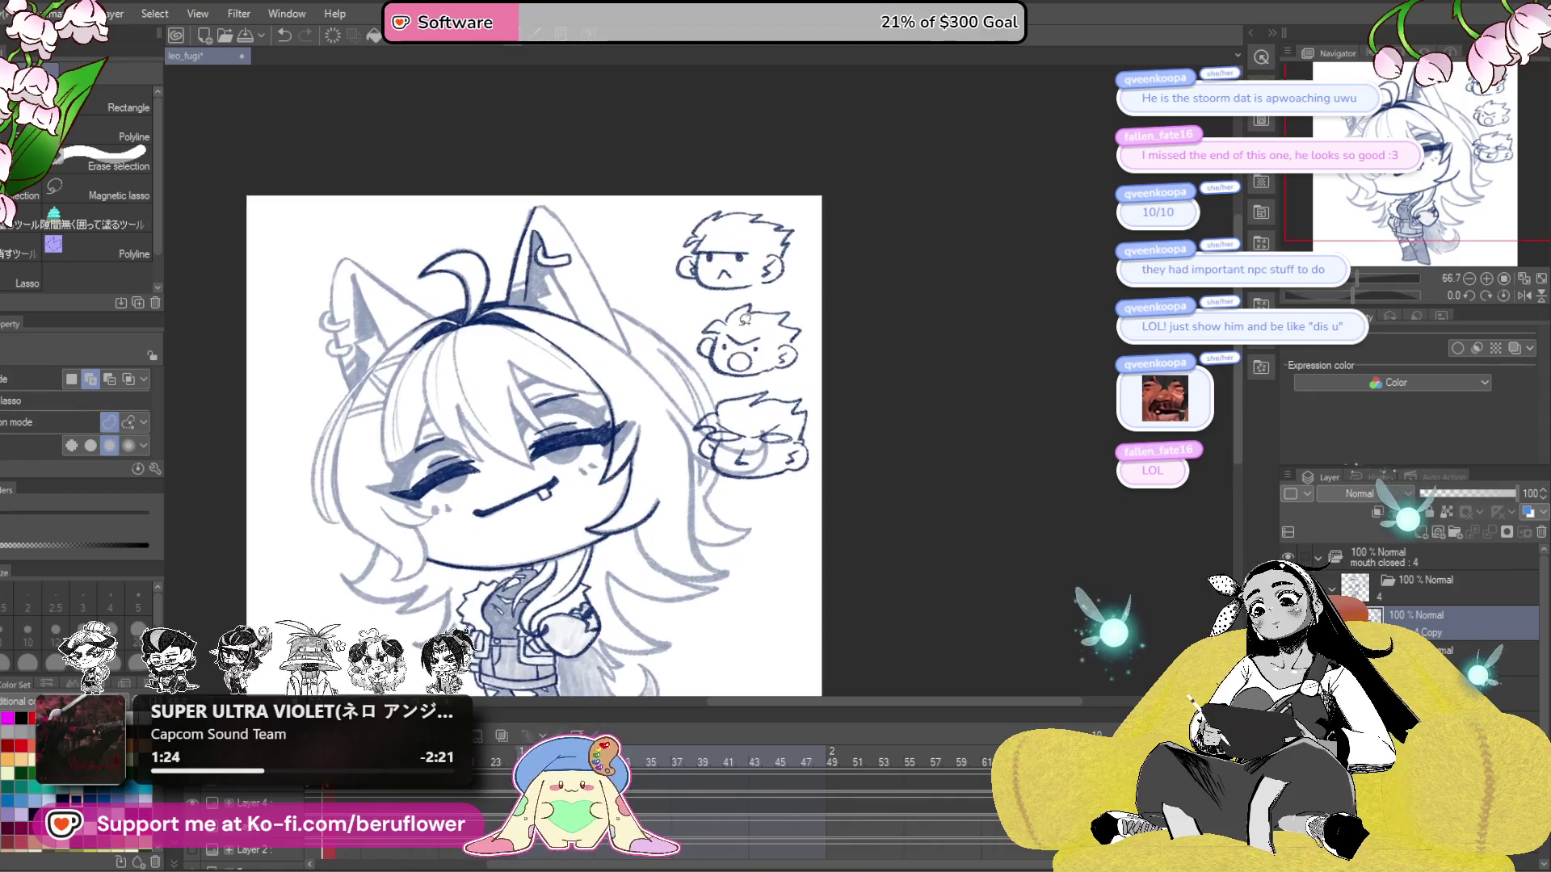
{"action": "scroll", "coordinate": [744, 320], "scroll_direction": "up", "scroll_amount": 3}
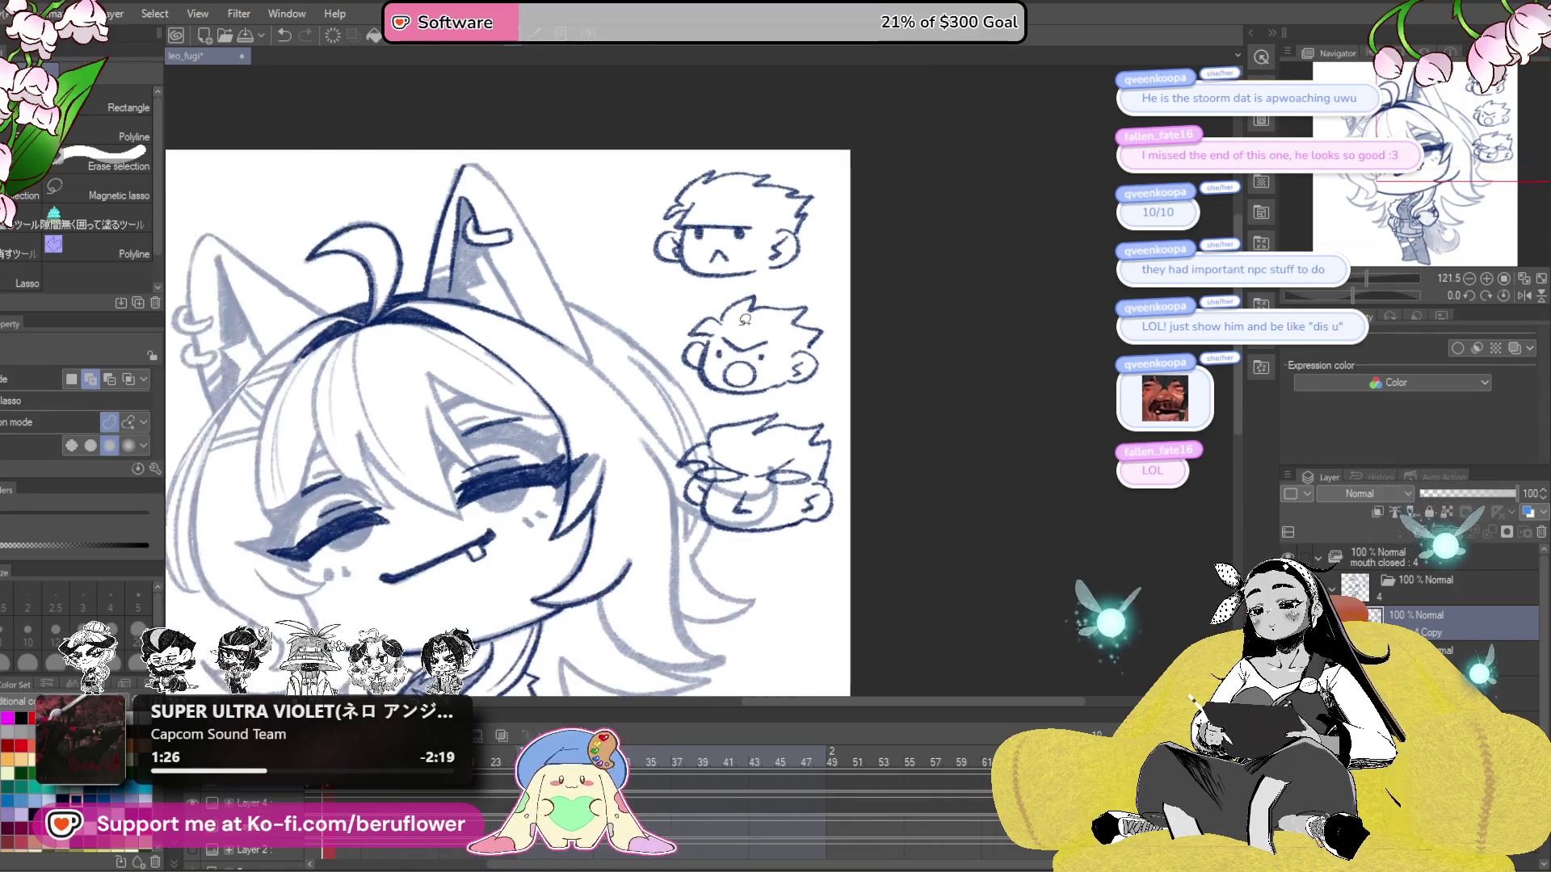
{"action": "scroll", "coordinate": [745, 319], "scroll_direction": "up", "scroll_amount": 1}
{"action": "mouse_move", "coordinate": [672, 318]}
{"action": "left_mouse_down"}
{"action": "mouse_move", "coordinate": [848, 581]}
{"action": "mouse_move", "coordinate": [889, 290]}
{"action": "mouse_move", "coordinate": [666, 307]}
{"action": "left_mouse_up"}
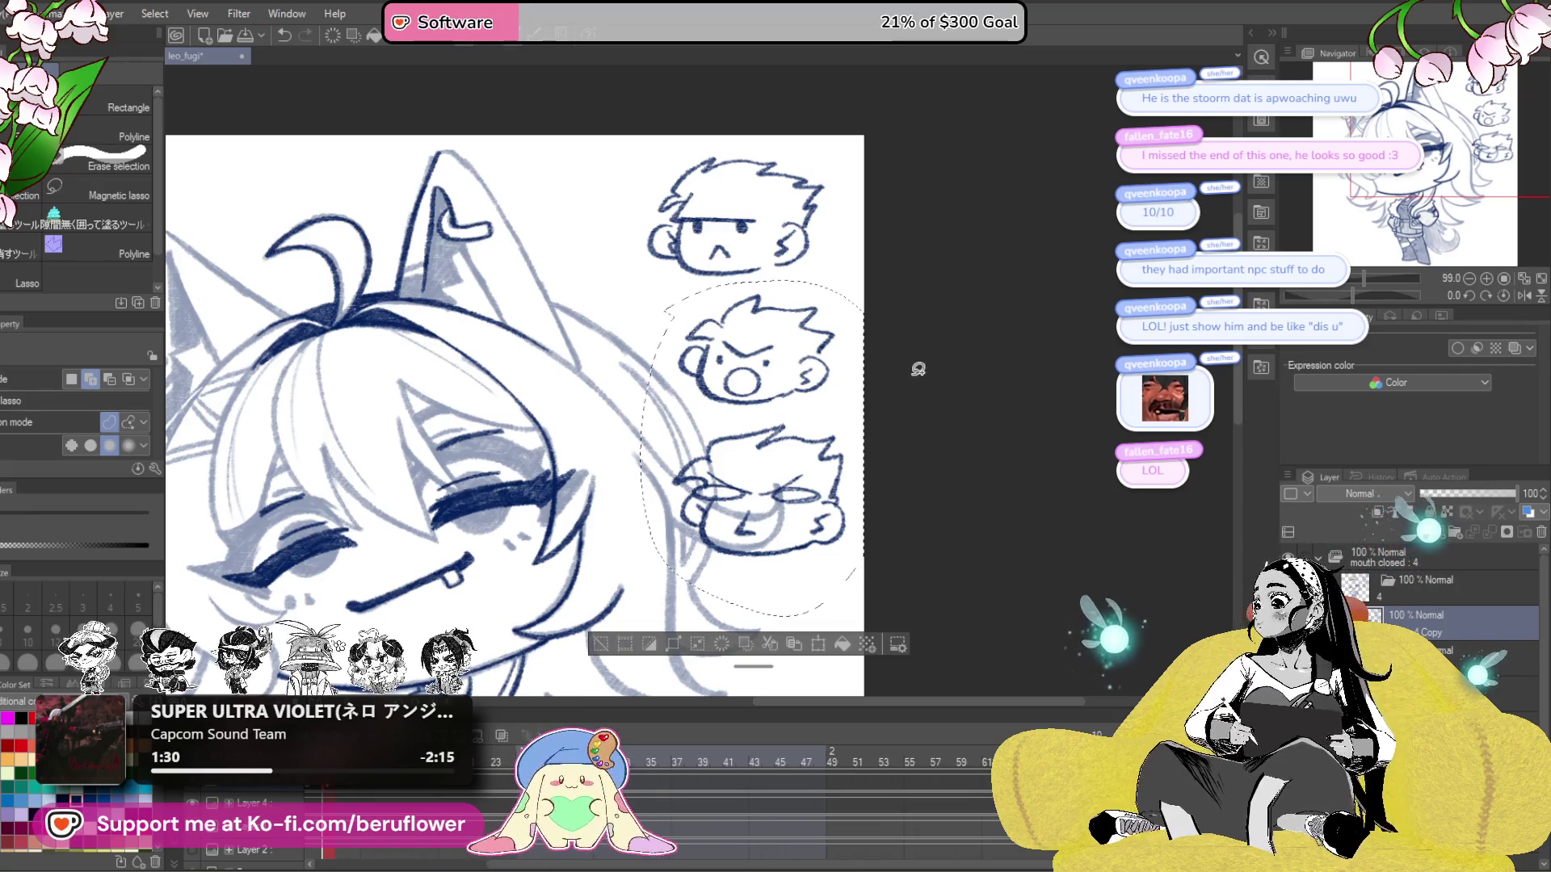
{"action": "key", "text": "Delete"}
{"action": "key", "text": "ctrl+d"}
- Lasso and delete the remaining top doodled head, then recentre on the face with the pencil
{"action": "left_click_drag", "start_coordinate": [895, 388], "coordinate": [971, 434]}
{"action": "mouse_move", "coordinate": [911, 222]}
{"action": "left_mouse_down"}
{"action": "mouse_move", "coordinate": [733, 363]}
{"action": "mouse_move", "coordinate": [889, 206]}
{"action": "left_mouse_up"}
{"action": "key", "text": "Delete"}
{"action": "key", "text": "ctrl+d"}
{"action": "mouse_move", "coordinate": [792, 522]}
{"action": "left_mouse_down"}
{"action": "mouse_move", "coordinate": [775, 417]}
{"action": "mouse_move", "coordinate": [935, 408]}
{"action": "left_mouse_up"}
{"action": "key", "text": "p"}
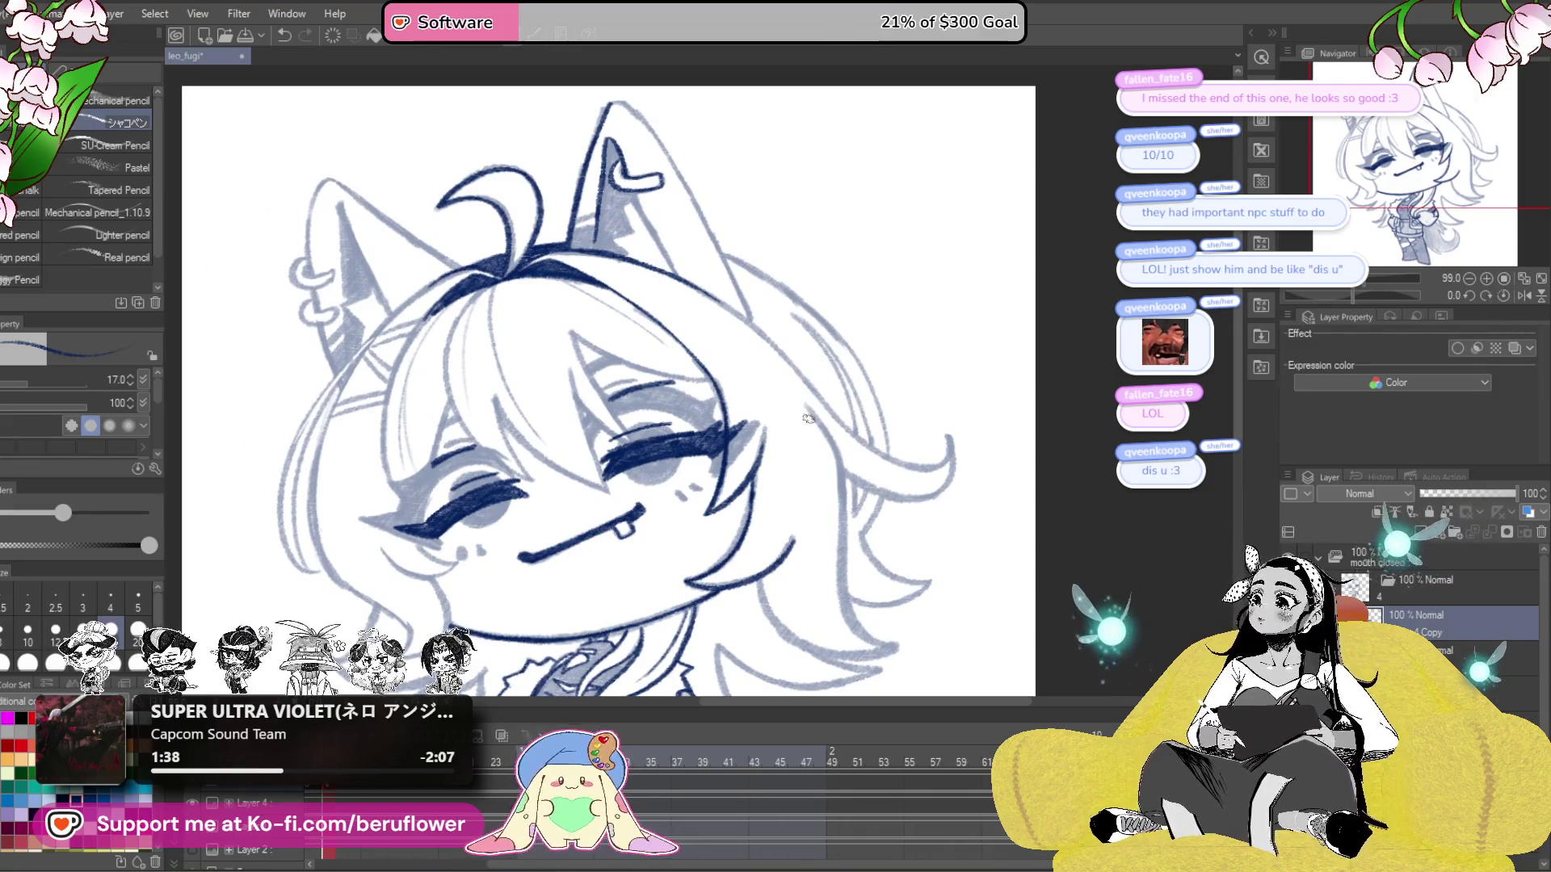
- Ink several dark navy strands running down the hair
{"action": "left_click_drag", "start_coordinate": [808, 418], "coordinate": [933, 334]}
{"action": "left_click_drag", "start_coordinate": [596, 324], "coordinate": [574, 354]}
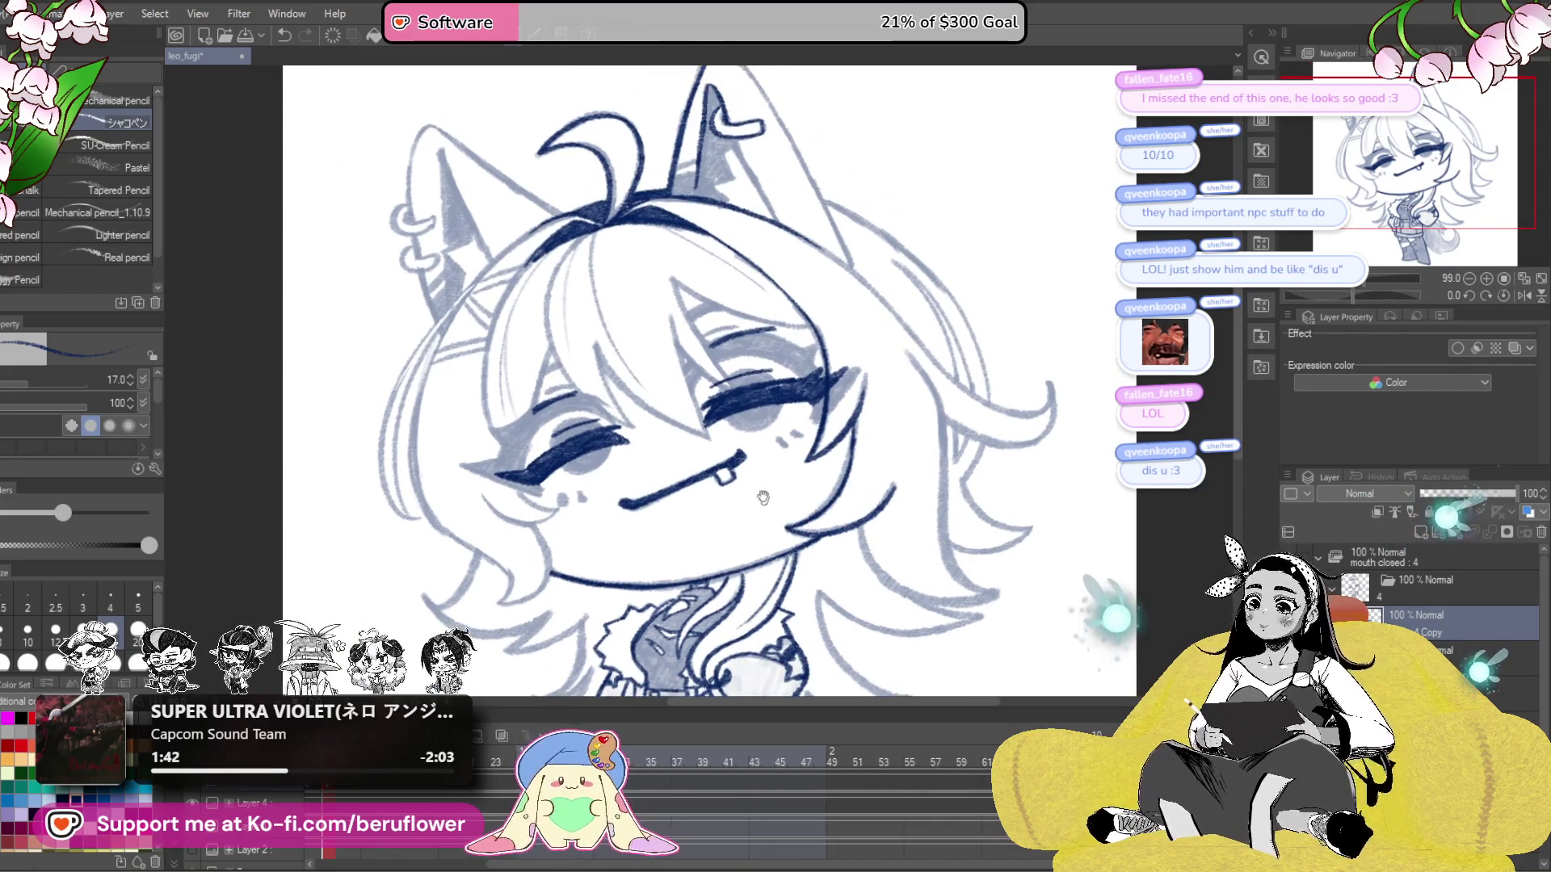
{"action": "left_click_drag", "start_coordinate": [570, 271], "coordinate": [670, 220]}
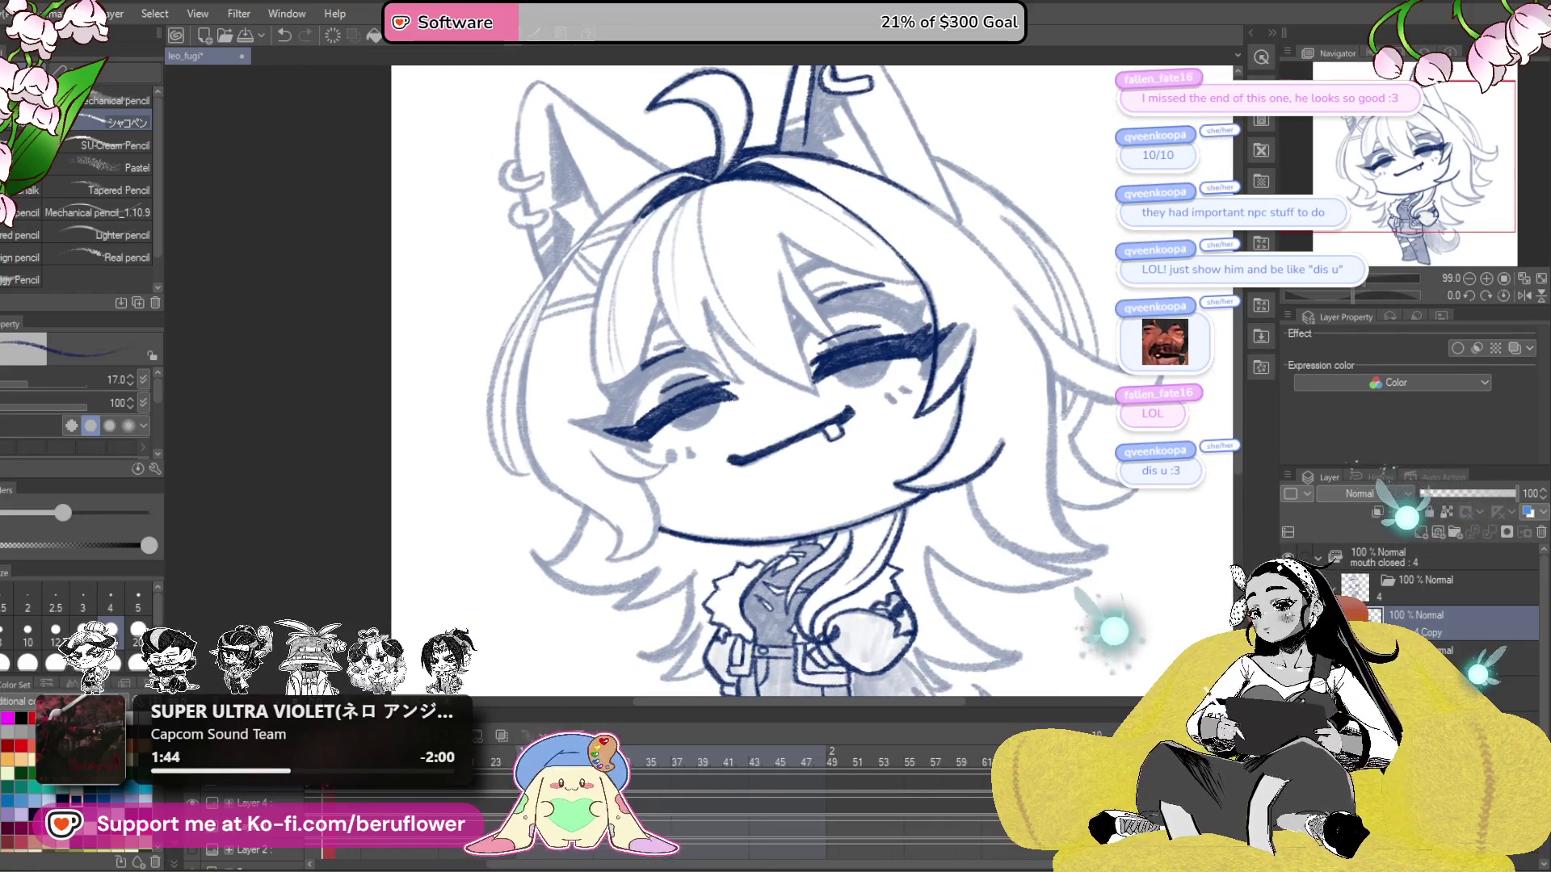
{"action": "scroll", "coordinate": [651, 228], "scroll_direction": "up", "scroll_amount": 5}
{"action": "mouse_move", "coordinate": [644, 158]}
{"action": "left_mouse_down"}
{"action": "mouse_move", "coordinate": [525, 299]}
{"action": "mouse_move", "coordinate": [485, 412]}
{"action": "left_mouse_up"}
{"action": "left_click_drag", "start_coordinate": [565, 234], "coordinate": [493, 403]}
{"action": "left_click_drag", "start_coordinate": [617, 391], "coordinate": [644, 213]}
{"action": "mouse_move", "coordinate": [536, 218]}
{"action": "left_mouse_down"}
{"action": "mouse_move", "coordinate": [484, 449]}
{"action": "mouse_move", "coordinate": [485, 549]}
{"action": "left_mouse_up"}
{"action": "left_click_drag", "start_coordinate": [517, 420], "coordinate": [469, 565]}
- Ink the left edge of the hair triangle, redrawing bad strokes, then save the drawing
{"action": "scroll", "coordinate": [642, 490], "scroll_direction": "down", "scroll_amount": 4}
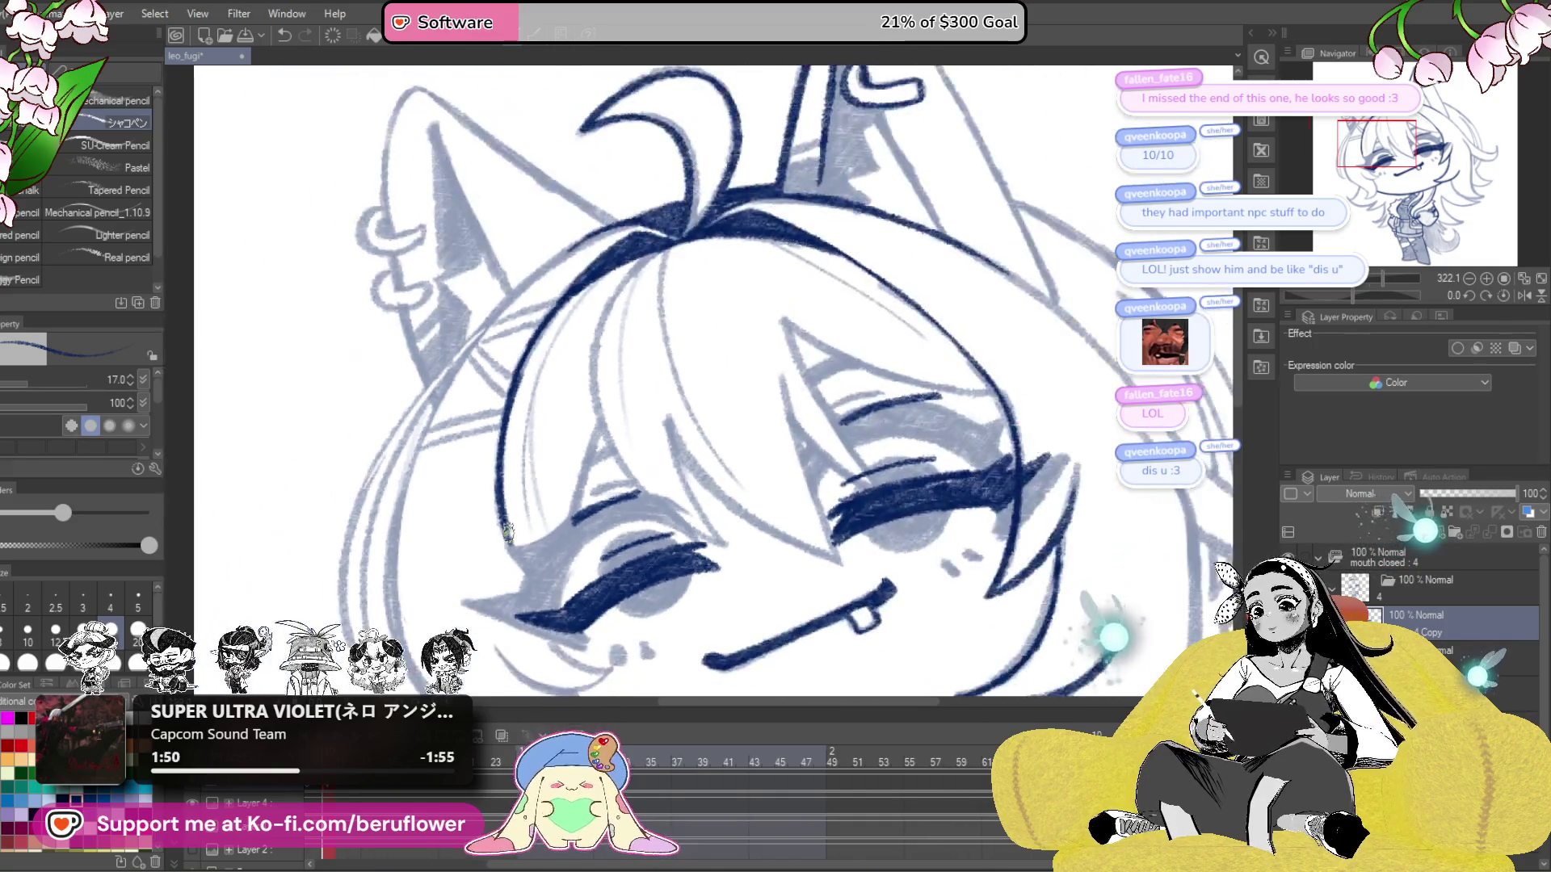
{"action": "scroll", "coordinate": [643, 490], "scroll_direction": "up", "scroll_amount": 3}
{"action": "left_click_drag", "start_coordinate": [643, 490], "coordinate": [625, 447]}
{"action": "left_click_drag", "start_coordinate": [646, 321], "coordinate": [586, 489]}
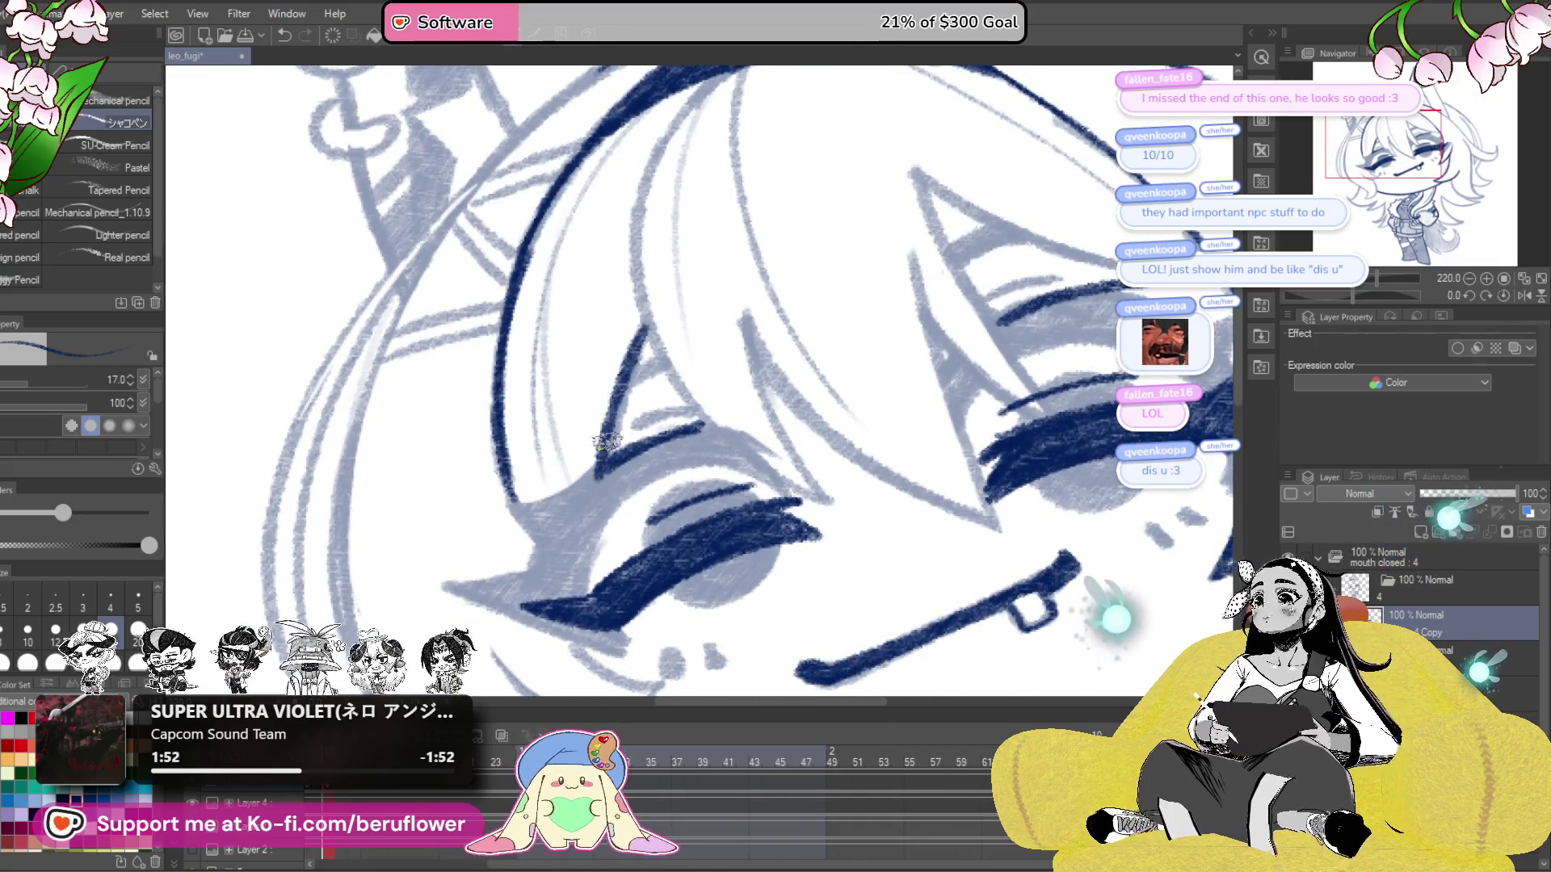
{"action": "left_click_drag", "start_coordinate": [610, 388], "coordinate": [634, 377]}
{"action": "key", "text": "ctrl+z"}
{"action": "left_click_drag", "start_coordinate": [650, 323], "coordinate": [570, 529]}
{"action": "left_click_drag", "start_coordinate": [605, 428], "coordinate": [557, 578]}
{"action": "mouse_move", "coordinate": [512, 454]}
{"action": "left_mouse_down"}
{"action": "mouse_move", "coordinate": [505, 411]}
{"action": "mouse_move", "coordinate": [537, 510]}
{"action": "mouse_move", "coordinate": [598, 620]}
{"action": "mouse_move", "coordinate": [629, 642]}
{"action": "left_mouse_up"}
{"action": "key", "text": "ctrl+z"}
{"action": "left_click_drag", "start_coordinate": [509, 464], "coordinate": [580, 601]}
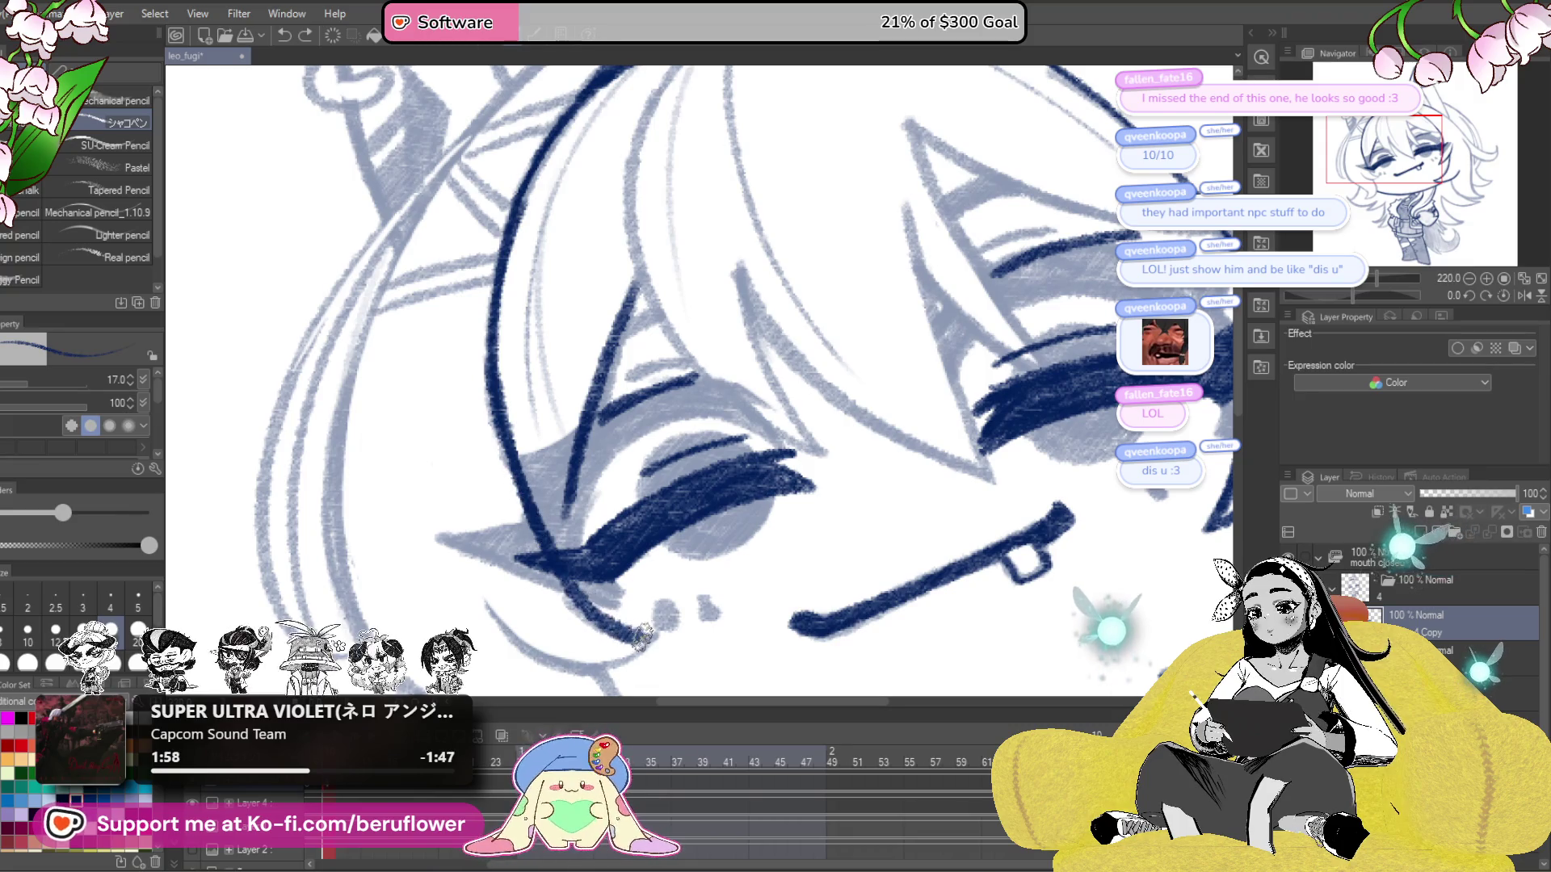
{"action": "left_click_drag", "start_coordinate": [622, 450], "coordinate": [646, 454]}
{"action": "key", "text": "ctrl+s"}
- Ink a thin line down the hair's left edge and strands from the dark hair band
{"action": "key", "text": "ctrl+0"}
{"action": "scroll", "coordinate": [578, 559], "scroll_direction": "up", "scroll_amount": 5}
{"action": "left_click_drag", "start_coordinate": [517, 363], "coordinate": [503, 549]}
{"action": "left_click_drag", "start_coordinate": [517, 388], "coordinate": [554, 608]}
{"action": "mouse_move", "coordinate": [1333, 296]}
{"action": "left_mouse_down"}
{"action": "mouse_move", "coordinate": [1368, 295]}
{"action": "mouse_move", "coordinate": [1360, 283]}
{"action": "left_mouse_up"}
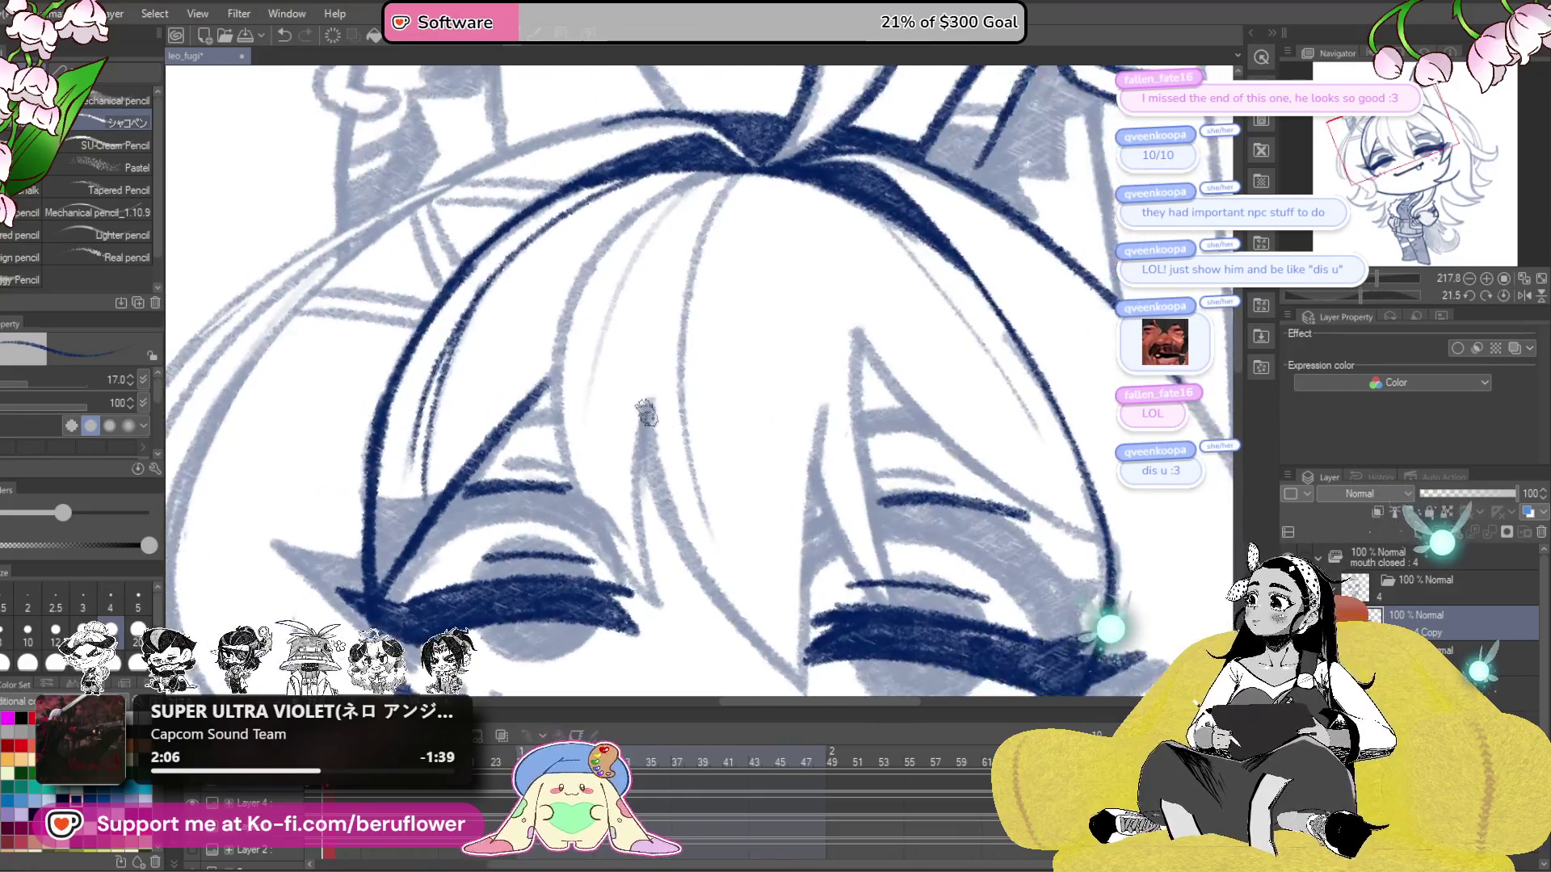
{"action": "scroll", "coordinate": [847, 316], "scroll_direction": "up", "scroll_amount": 4}
{"action": "left_click_drag", "start_coordinate": [847, 316], "coordinate": [841, 283]}
{"action": "mouse_move", "coordinate": [844, 206]}
{"action": "left_mouse_down"}
{"action": "mouse_move", "coordinate": [605, 363]}
{"action": "mouse_move", "coordinate": [521, 540]}
{"action": "mouse_move", "coordinate": [634, 172]}
{"action": "mouse_move", "coordinate": [589, 347]}
{"action": "mouse_move", "coordinate": [616, 554]}
{"action": "mouse_move", "coordinate": [607, 390]}
{"action": "left_mouse_up"}
{"action": "mouse_move", "coordinate": [606, 283]}
{"action": "left_mouse_down"}
{"action": "mouse_move", "coordinate": [631, 436]}
{"action": "mouse_move", "coordinate": [695, 582]}
{"action": "mouse_move", "coordinate": [796, 686]}
{"action": "mouse_move", "coordinate": [717, 512]}
{"action": "mouse_move", "coordinate": [727, 537]}
{"action": "mouse_move", "coordinate": [670, 186]}
{"action": "mouse_move", "coordinate": [668, 336]}
{"action": "mouse_move", "coordinate": [741, 508]}
{"action": "left_mouse_up"}
- Ink more hair strands at different canvas rotations, undoing a stray stroke
{"action": "mouse_move", "coordinate": [1387, 278]}
{"action": "left_mouse_down"}
{"action": "mouse_move", "coordinate": [1365, 292]}
{"action": "mouse_move", "coordinate": [1391, 291]}
{"action": "left_mouse_up"}
{"action": "scroll", "coordinate": [647, 380], "scroll_direction": "up", "scroll_amount": 5}
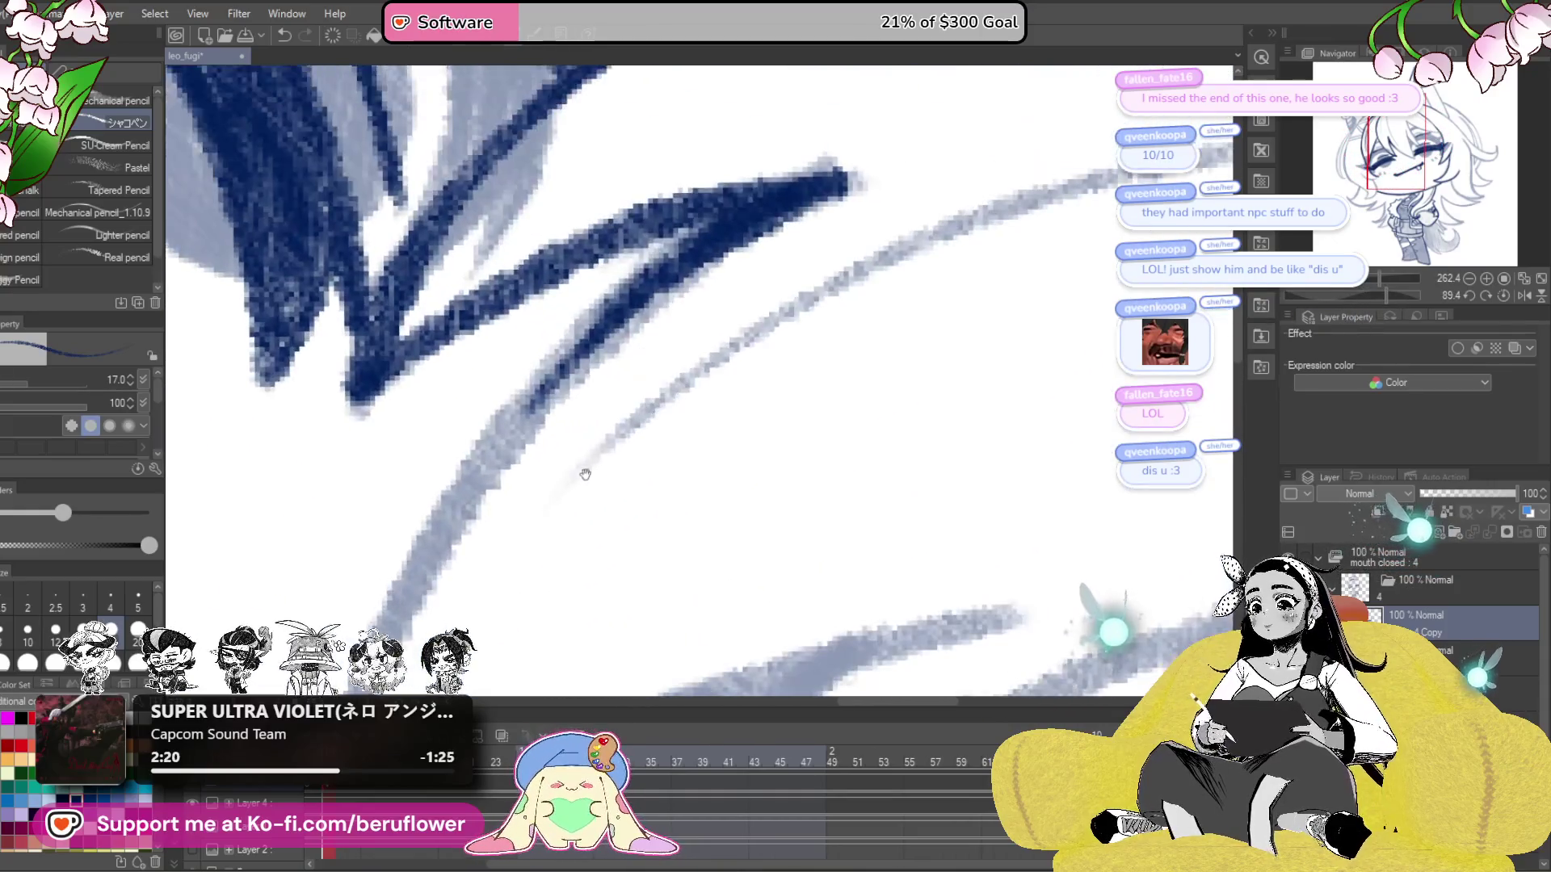
{"action": "left_click_drag", "start_coordinate": [551, 363], "coordinate": [416, 578]}
{"action": "left_click_drag", "start_coordinate": [1388, 295], "coordinate": [1311, 274]}
{"action": "mouse_move", "coordinate": [727, 162]}
{"action": "left_mouse_down"}
{"action": "mouse_move", "coordinate": [859, 209]}
{"action": "mouse_move", "coordinate": [872, 242]}
{"action": "mouse_move", "coordinate": [329, 589]}
{"action": "mouse_move", "coordinate": [565, 464]}
{"action": "mouse_move", "coordinate": [966, 145]}
{"action": "left_mouse_up"}
{"action": "key", "text": "ctrl+z"}
{"action": "scroll", "coordinate": [970, 316], "scroll_direction": "up", "scroll_amount": 4}
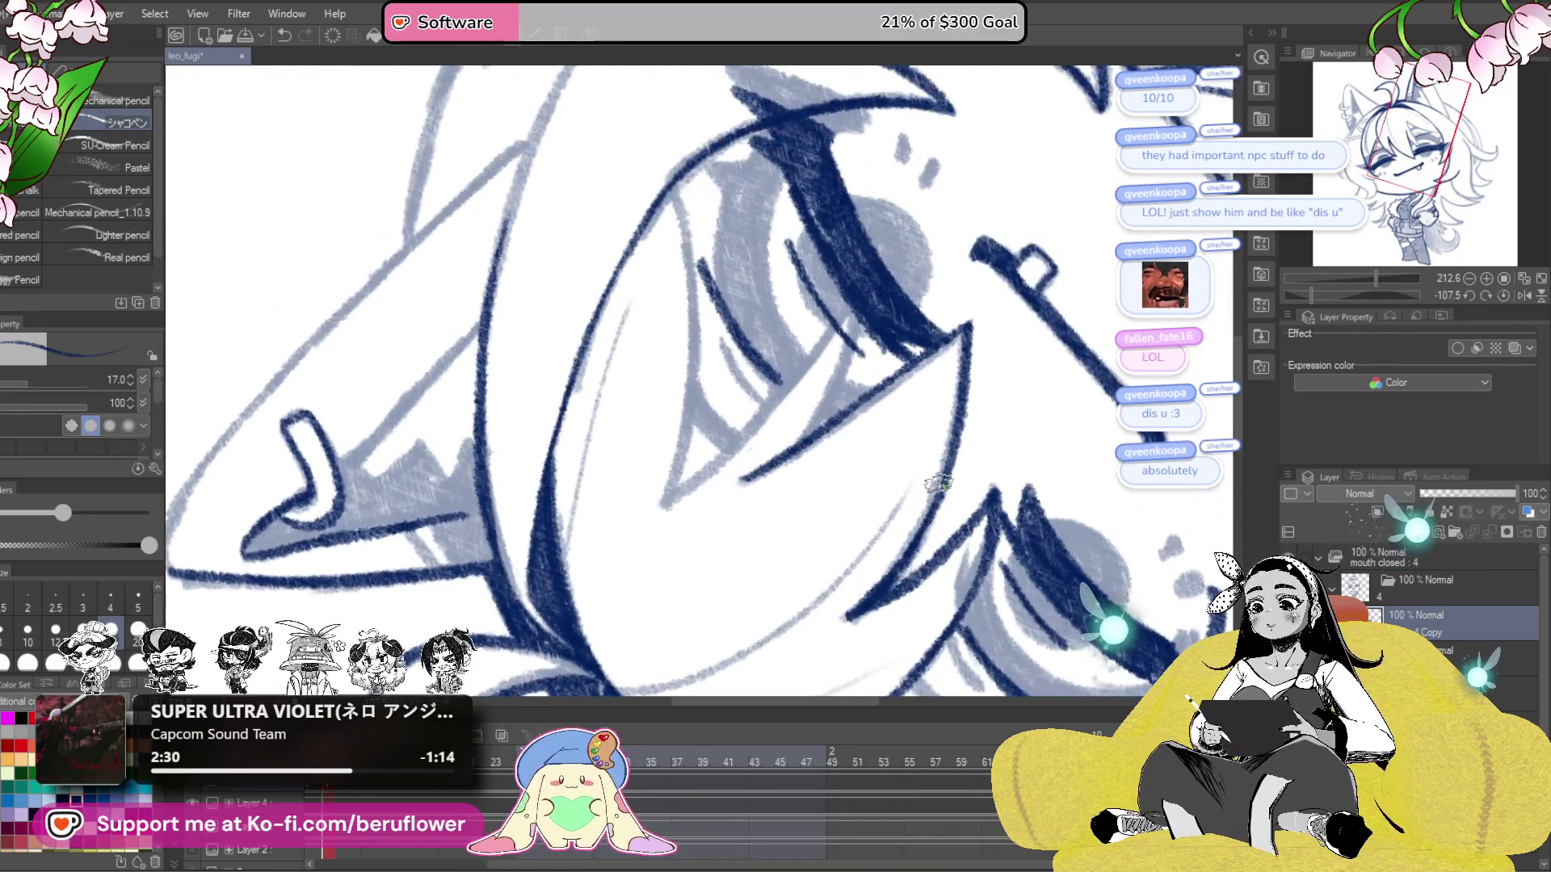
{"action": "left_click_drag", "start_coordinate": [830, 281], "coordinate": [710, 477]}
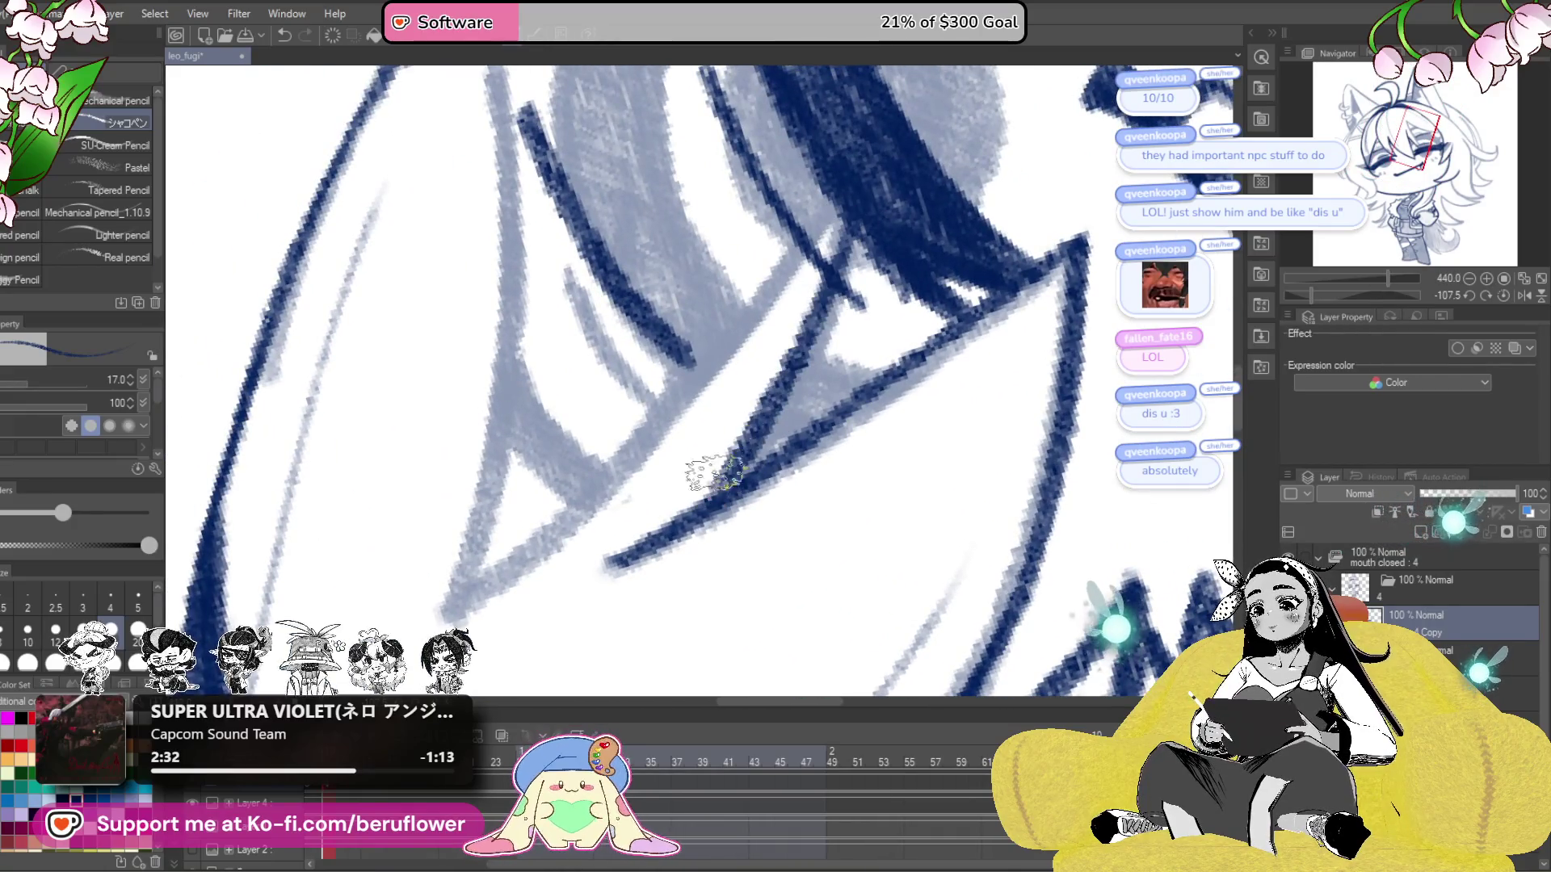
{"action": "left_click_drag", "start_coordinate": [900, 259], "coordinate": [543, 612]}
{"action": "scroll", "coordinate": [543, 612], "scroll_direction": "down", "scroll_amount": 5}
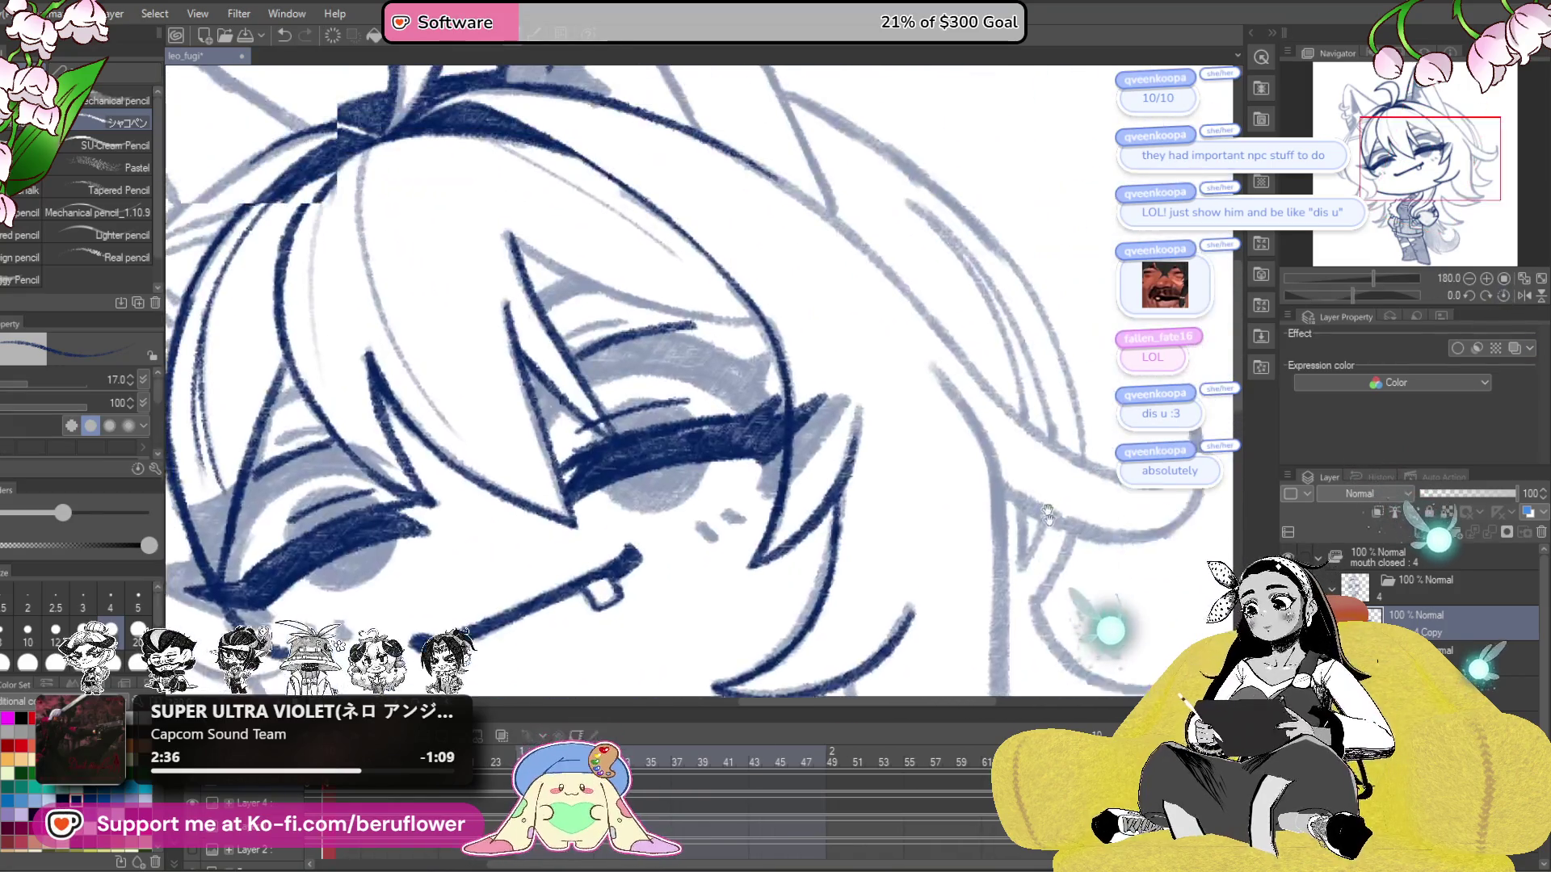
{"action": "left_click_drag", "start_coordinate": [1379, 298], "coordinate": [1382, 295]}
{"action": "left_click_drag", "start_coordinate": [808, 432], "coordinate": [750, 485]}
- Ink a new hair strand and a curve along the left of the eye
{"action": "mouse_move", "coordinate": [718, 234]}
{"action": "left_mouse_down"}
{"action": "mouse_move", "coordinate": [666, 351]}
{"action": "mouse_move", "coordinate": [658, 483]}
{"action": "left_mouse_up"}
{"action": "scroll", "coordinate": [662, 477], "scroll_direction": "down", "scroll_amount": 8}
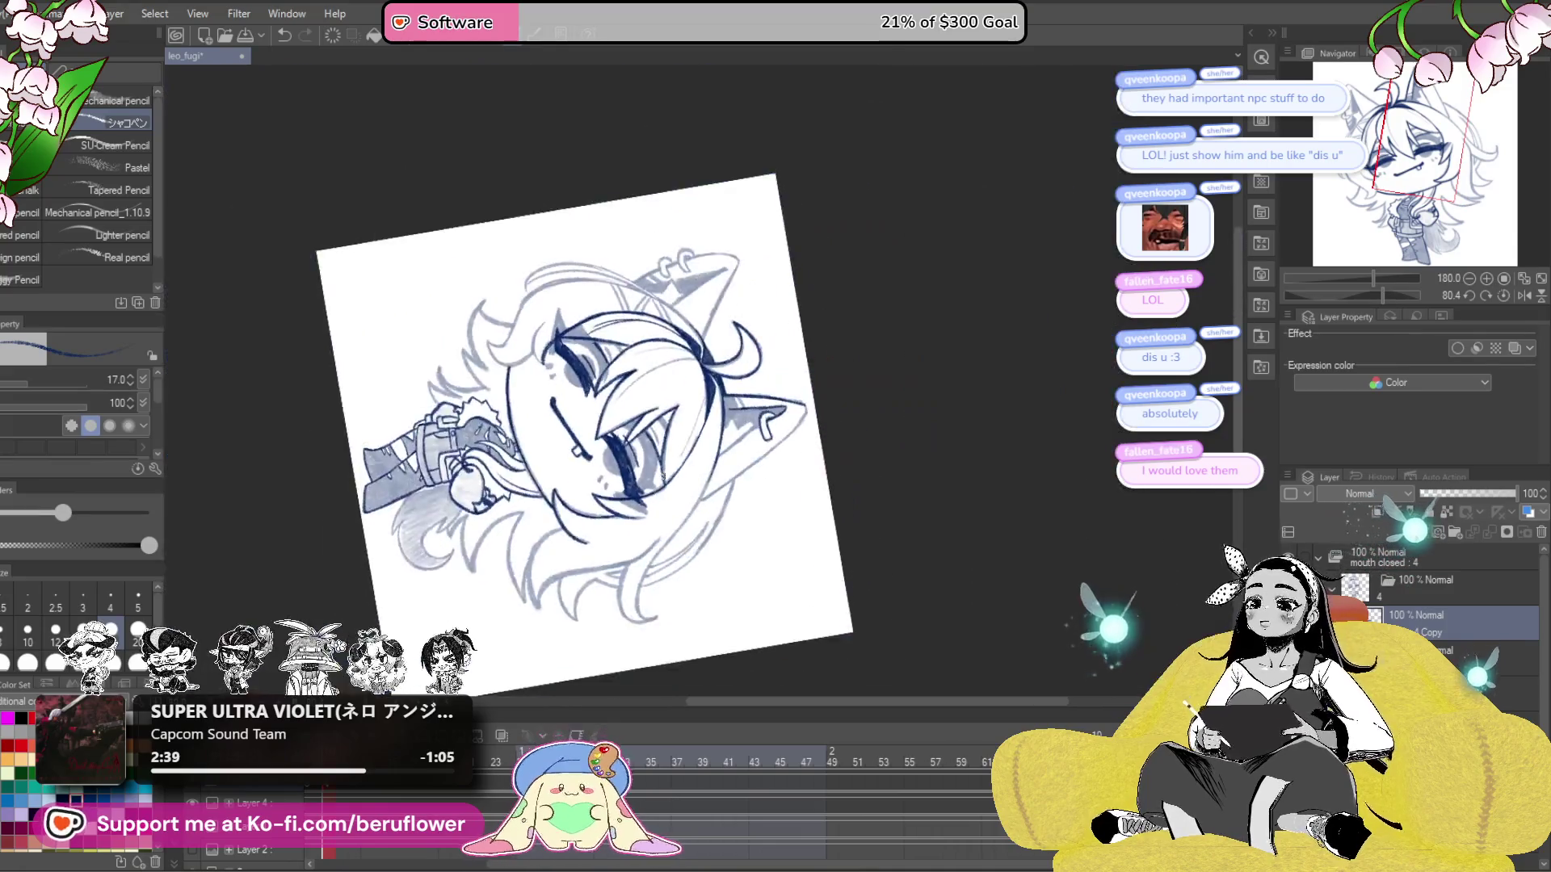
{"action": "scroll", "coordinate": [662, 476], "scroll_direction": "up", "scroll_amount": 4}
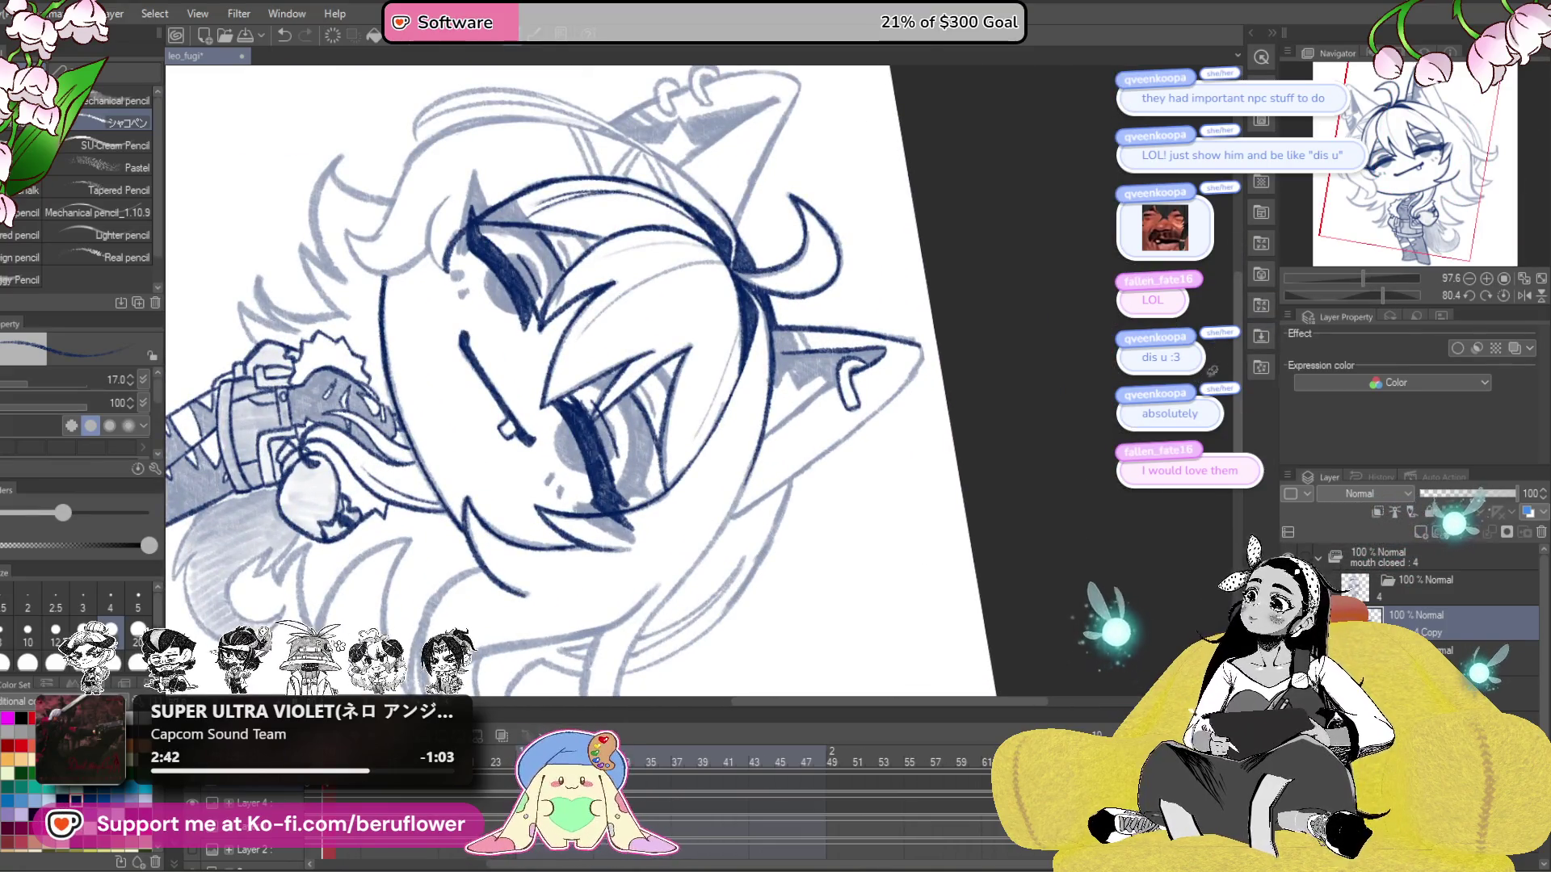
{"action": "left_click_drag", "start_coordinate": [1408, 289], "coordinate": [1361, 295]}
{"action": "mouse_move", "coordinate": [1066, 415]}
{"action": "left_mouse_down"}
{"action": "mouse_move", "coordinate": [1049, 390]}
{"action": "mouse_move", "coordinate": [995, 424]}
{"action": "mouse_move", "coordinate": [996, 472]}
{"action": "mouse_move", "coordinate": [1031, 508]}
{"action": "left_mouse_up"}
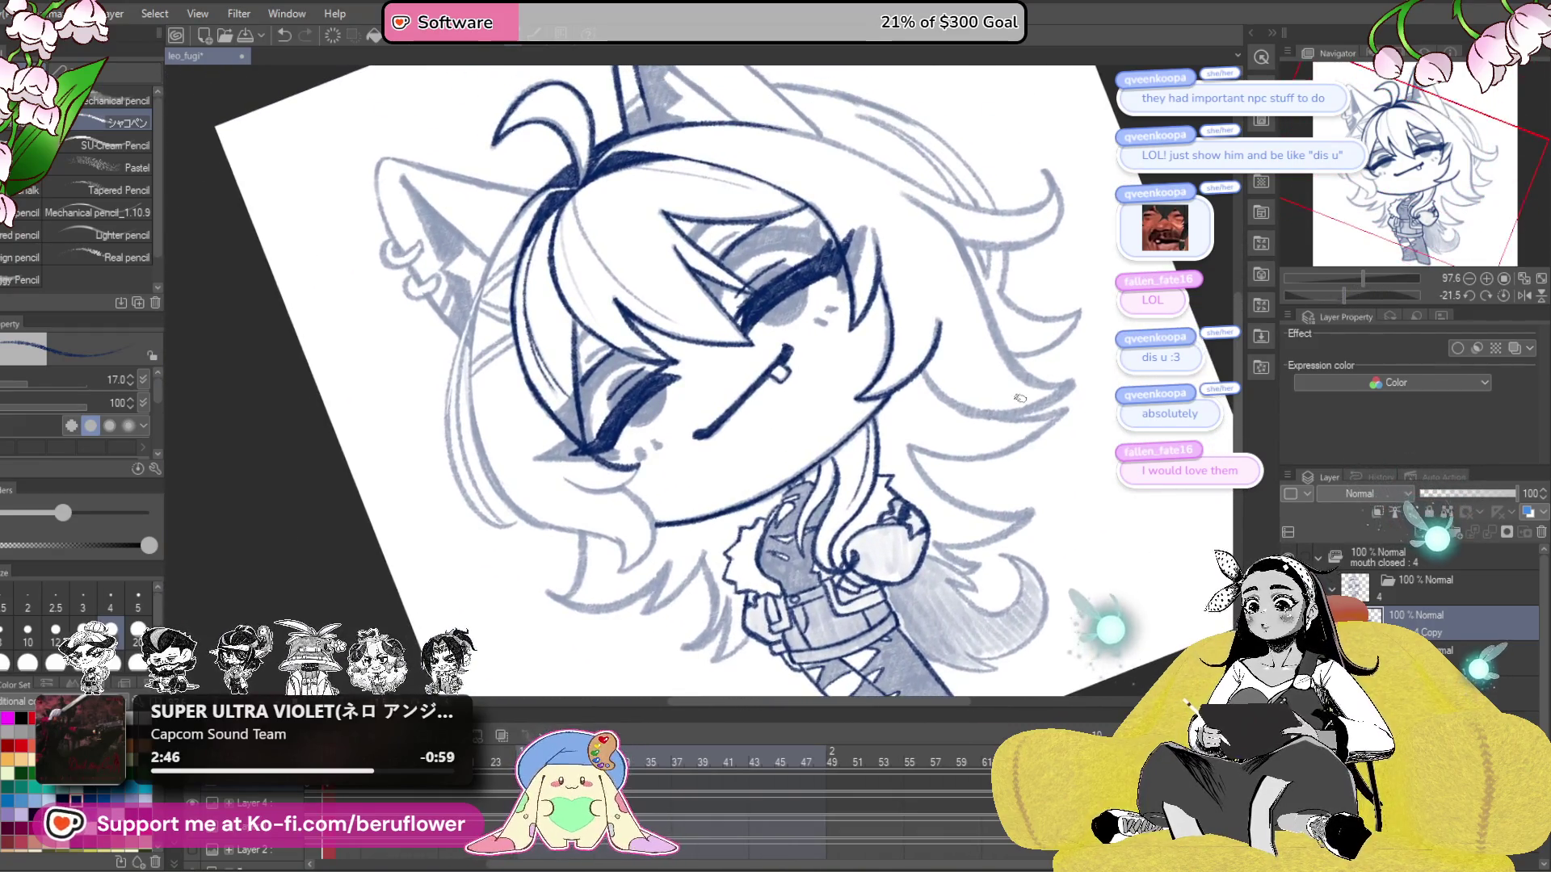
{"action": "scroll", "coordinate": [1020, 398], "scroll_direction": "up", "scroll_amount": 4}
{"action": "scroll", "coordinate": [1020, 397], "scroll_direction": "down", "scroll_amount": 2}
{"action": "left_click_drag", "start_coordinate": [1075, 196], "coordinate": [1243, 289]}
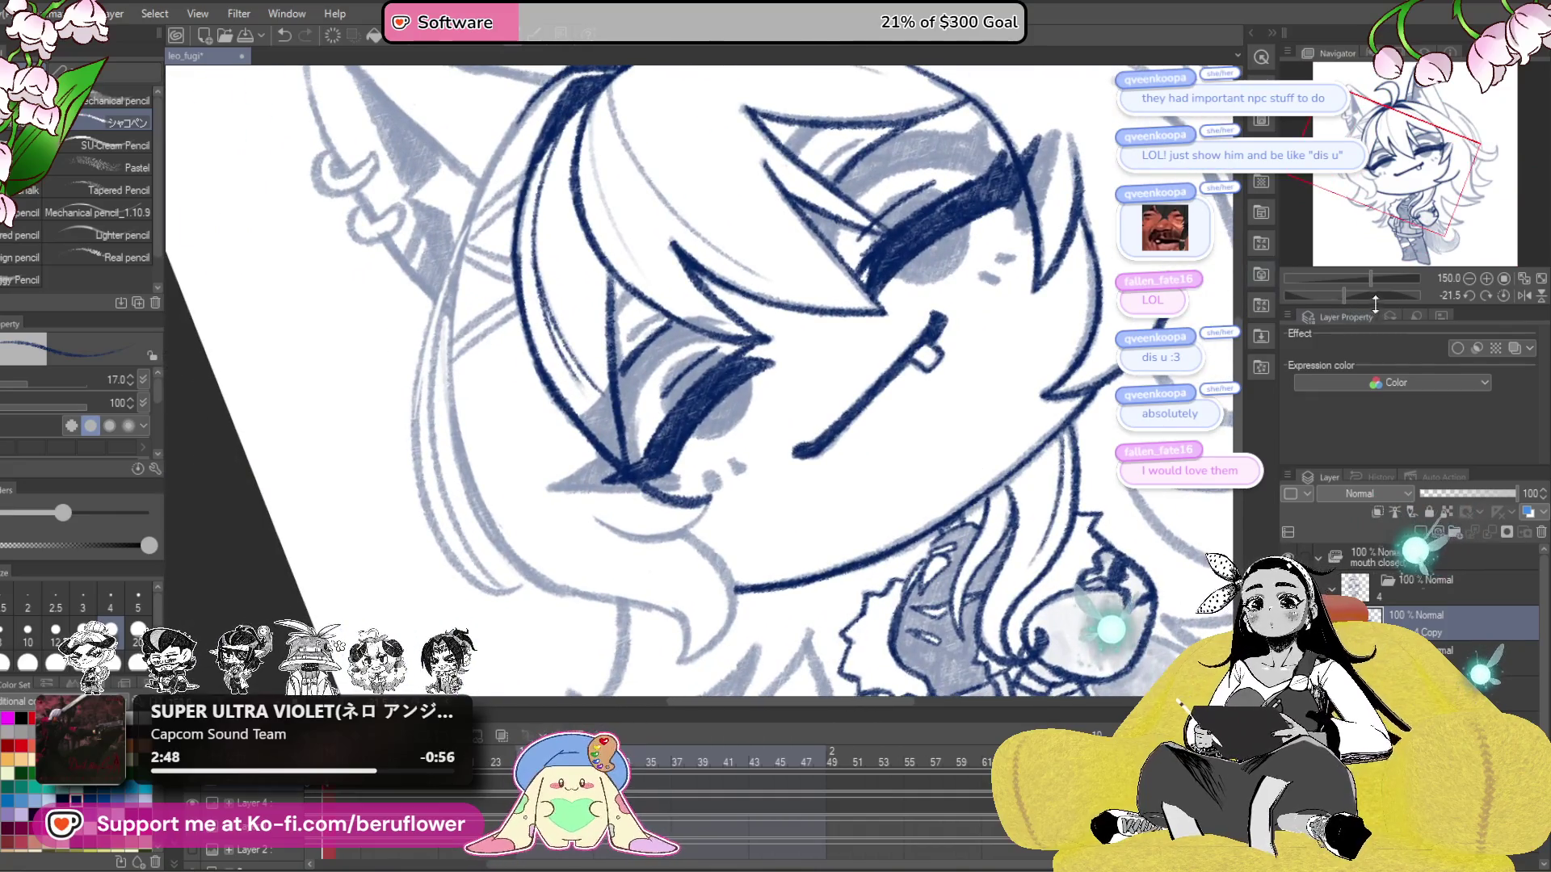
{"action": "left_click_drag", "start_coordinate": [1344, 299], "coordinate": [1369, 303]}
{"action": "scroll", "coordinate": [563, 368], "scroll_direction": "up", "scroll_amount": 5}
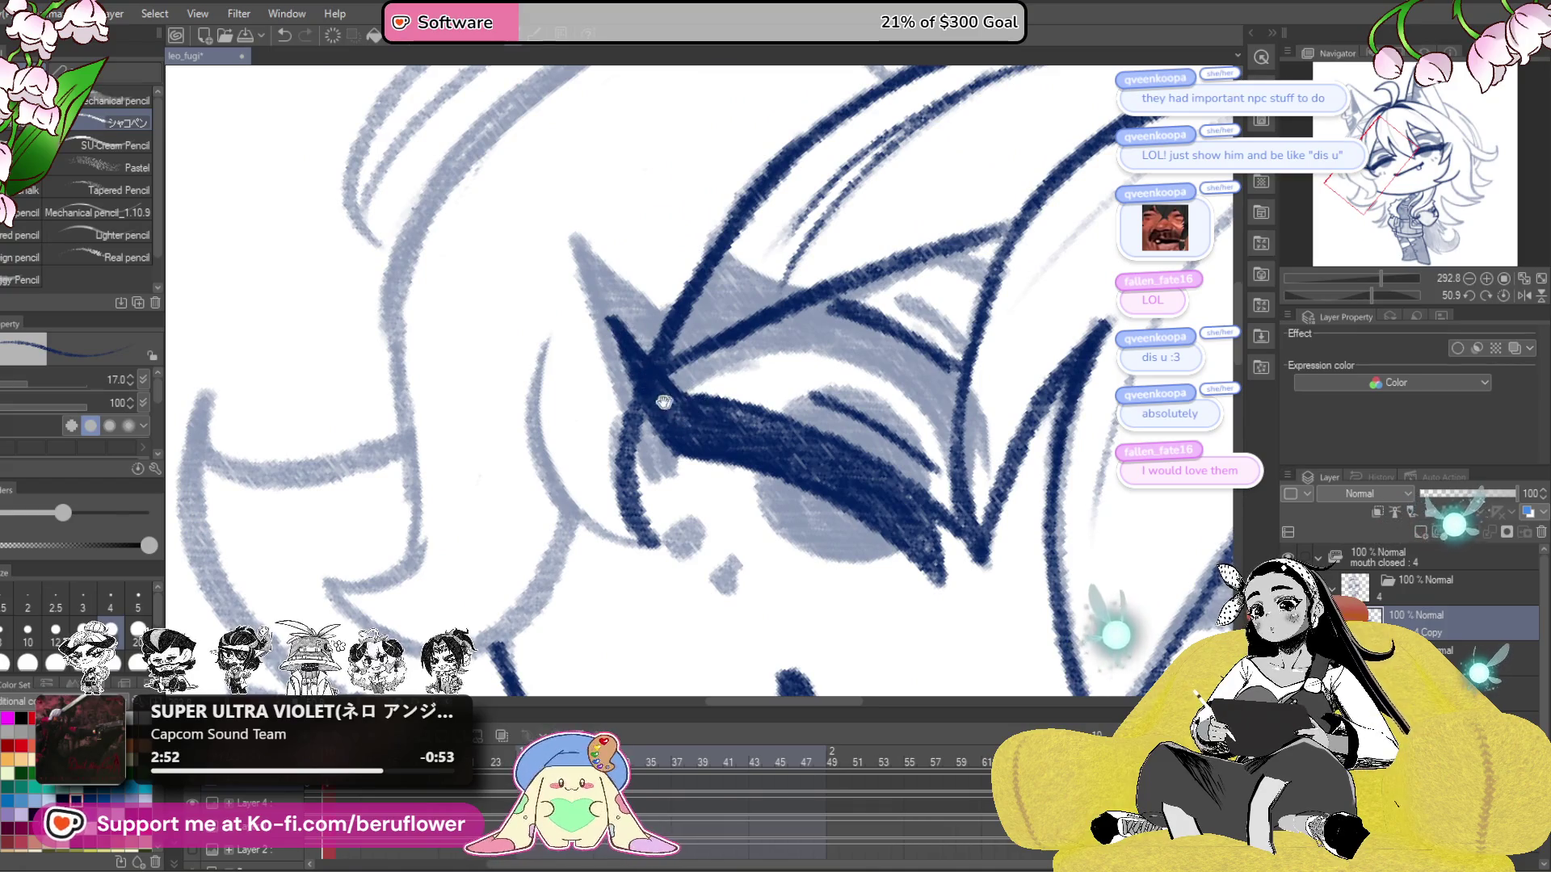
{"action": "left_click_drag", "start_coordinate": [675, 406], "coordinate": [712, 385]}
{"action": "left_click_drag", "start_coordinate": [574, 315], "coordinate": [593, 457]}
- Ink curves below the eye, the left contour, a long upper-right arc and top-down strands
{"action": "left_click_drag", "start_coordinate": [683, 513], "coordinate": [927, 354]}
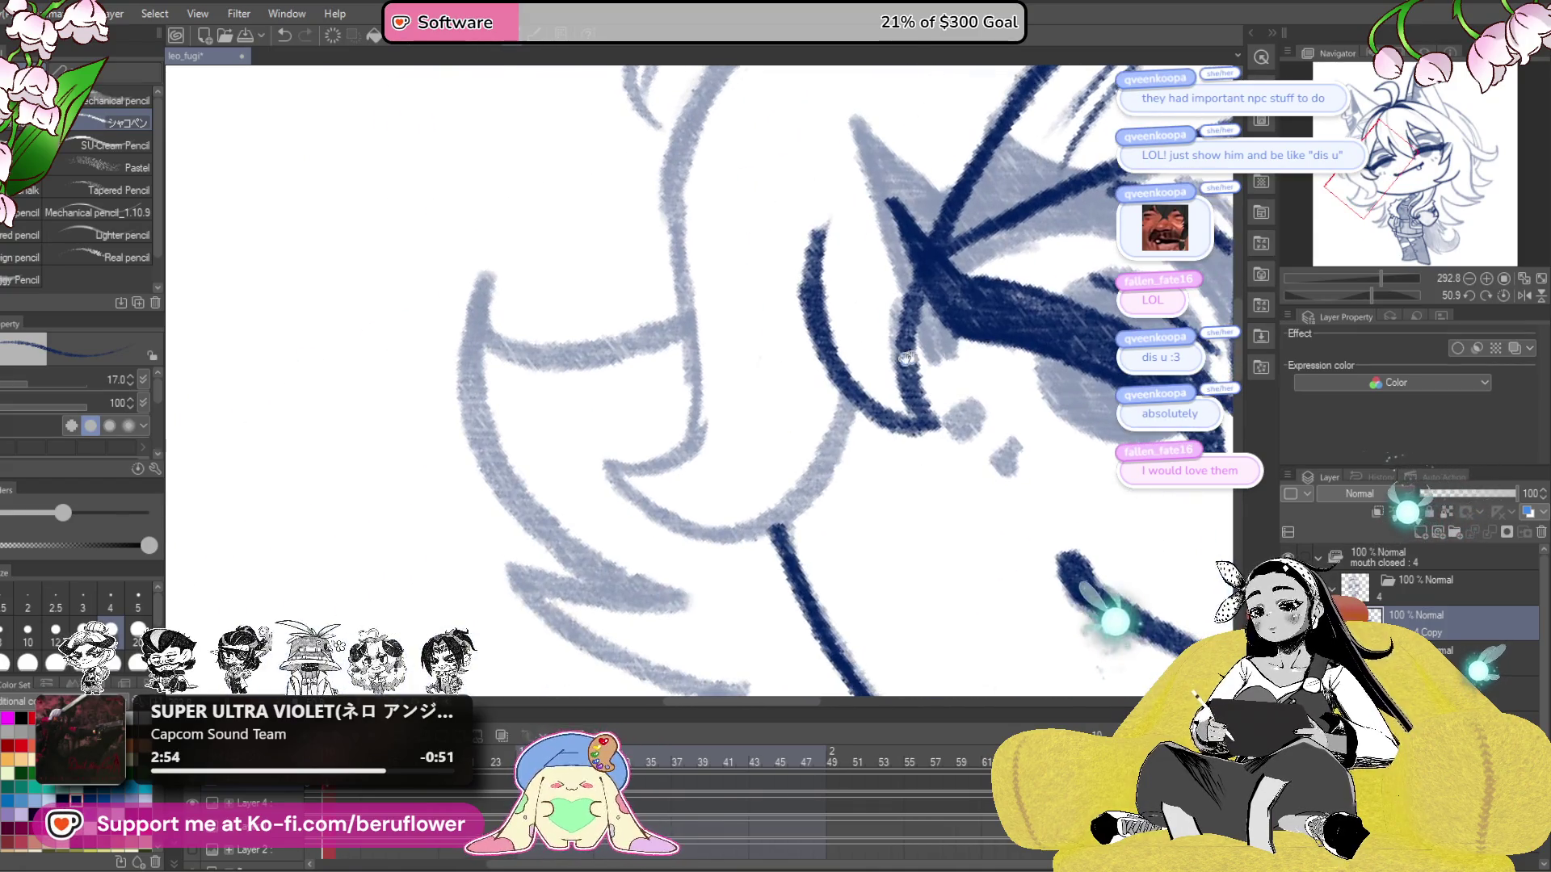
{"action": "left_click_drag", "start_coordinate": [848, 421], "coordinate": [741, 533]}
{"action": "mouse_move", "coordinate": [620, 487]}
{"action": "left_mouse_down"}
{"action": "mouse_move", "coordinate": [709, 391]}
{"action": "mouse_move", "coordinate": [645, 577]}
{"action": "left_mouse_up"}
{"action": "mouse_move", "coordinate": [634, 632]}
{"action": "left_mouse_down"}
{"action": "mouse_move", "coordinate": [612, 507]}
{"action": "mouse_move", "coordinate": [638, 278]}
{"action": "mouse_move", "coordinate": [811, 109]}
{"action": "mouse_move", "coordinate": [860, 348]}
{"action": "left_mouse_up"}
{"action": "mouse_move", "coordinate": [675, 412]}
{"action": "left_mouse_down"}
{"action": "mouse_move", "coordinate": [957, 239]}
{"action": "mouse_move", "coordinate": [1110, 202]}
{"action": "left_mouse_up"}
{"action": "left_click_drag", "start_coordinate": [1106, 288], "coordinate": [806, 323]}
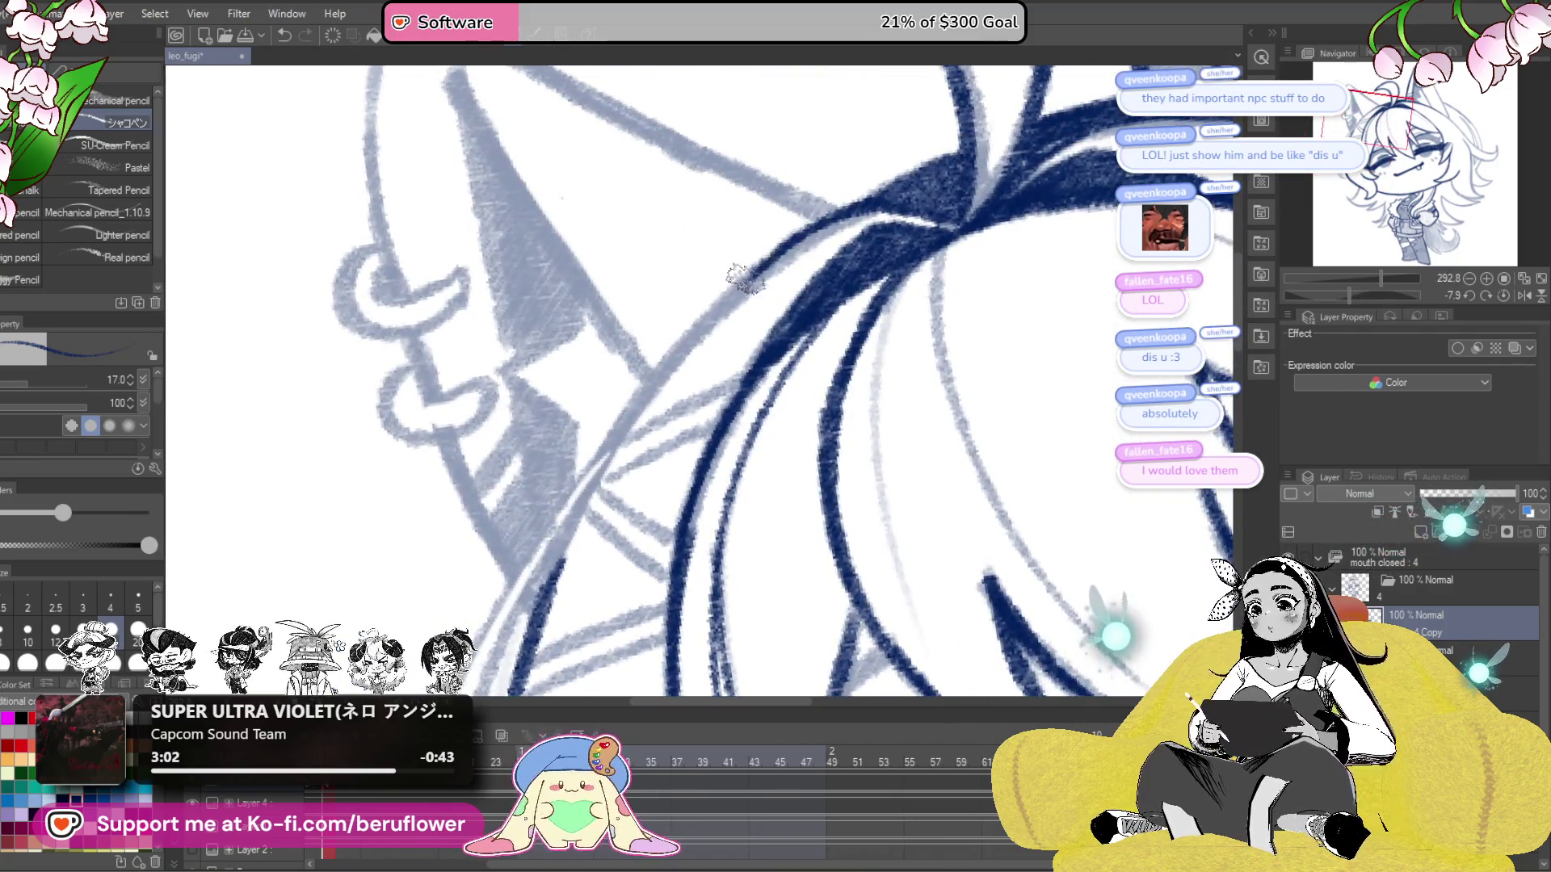
{"action": "left_click_drag", "start_coordinate": [666, 416], "coordinate": [769, 206]}
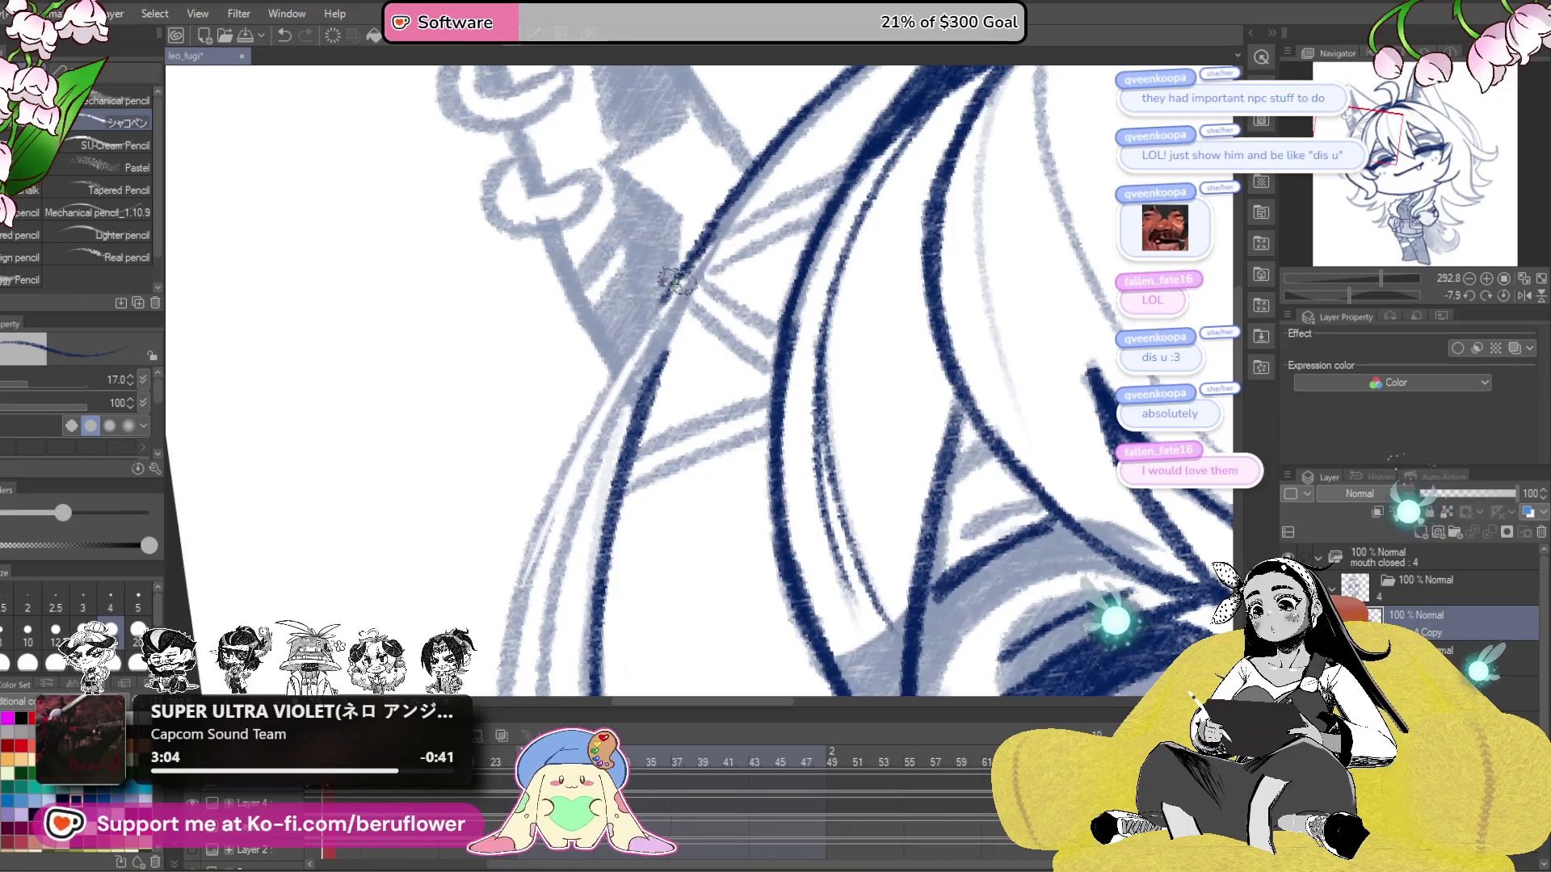
{"action": "left_click_drag", "start_coordinate": [512, 554], "coordinate": [565, 485]}
{"action": "mouse_move", "coordinate": [650, 238]}
{"action": "left_mouse_down"}
{"action": "mouse_move", "coordinate": [596, 413]}
{"action": "mouse_move", "coordinate": [654, 646]}
{"action": "mouse_move", "coordinate": [727, 691]}
{"action": "left_mouse_up"}
{"action": "mouse_move", "coordinate": [714, 683]}
{"action": "left_mouse_down"}
{"action": "mouse_move", "coordinate": [650, 578]}
{"action": "mouse_move", "coordinate": [611, 670]}
{"action": "mouse_move", "coordinate": [607, 780]}
{"action": "left_mouse_up"}
{"action": "mouse_move", "coordinate": [731, 97]}
{"action": "left_mouse_down"}
{"action": "mouse_move", "coordinate": [622, 263]}
{"action": "mouse_move", "coordinate": [572, 438]}
{"action": "mouse_move", "coordinate": [646, 184]}
{"action": "mouse_move", "coordinate": [581, 443]}
{"action": "mouse_move", "coordinate": [644, 630]}
{"action": "mouse_move", "coordinate": [640, 667]}
{"action": "mouse_move", "coordinate": [630, 440]}
{"action": "mouse_move", "coordinate": [696, 471]}
{"action": "left_mouse_up"}
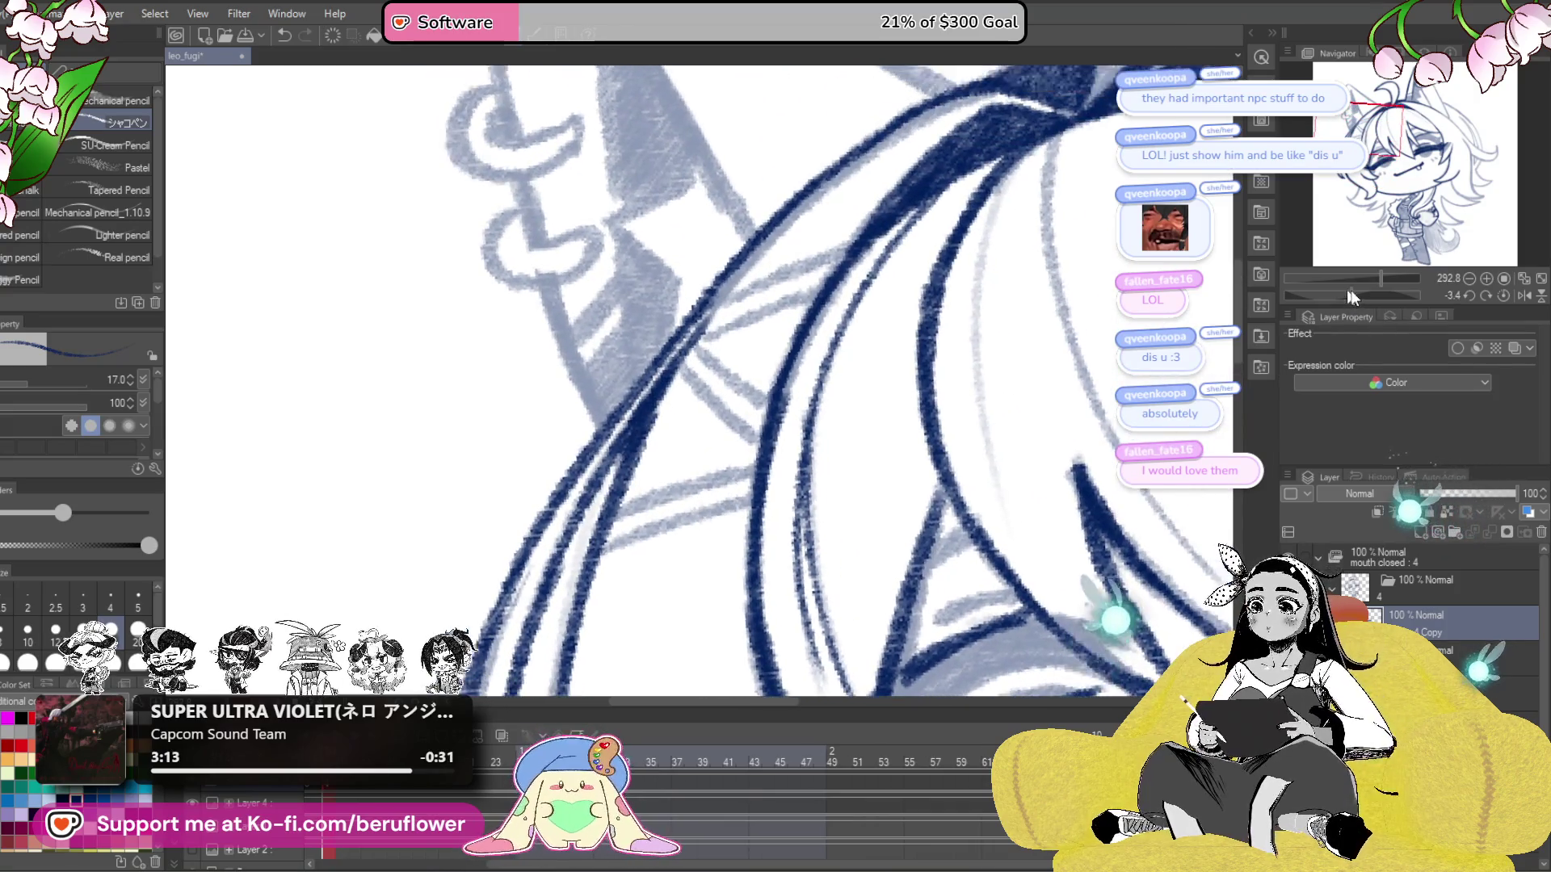
- Trace the faint guide lines in navy, undo a stray stroke, and reset rotation upright
{"action": "left_click_drag", "start_coordinate": [1331, 294], "coordinate": [1373, 296]}
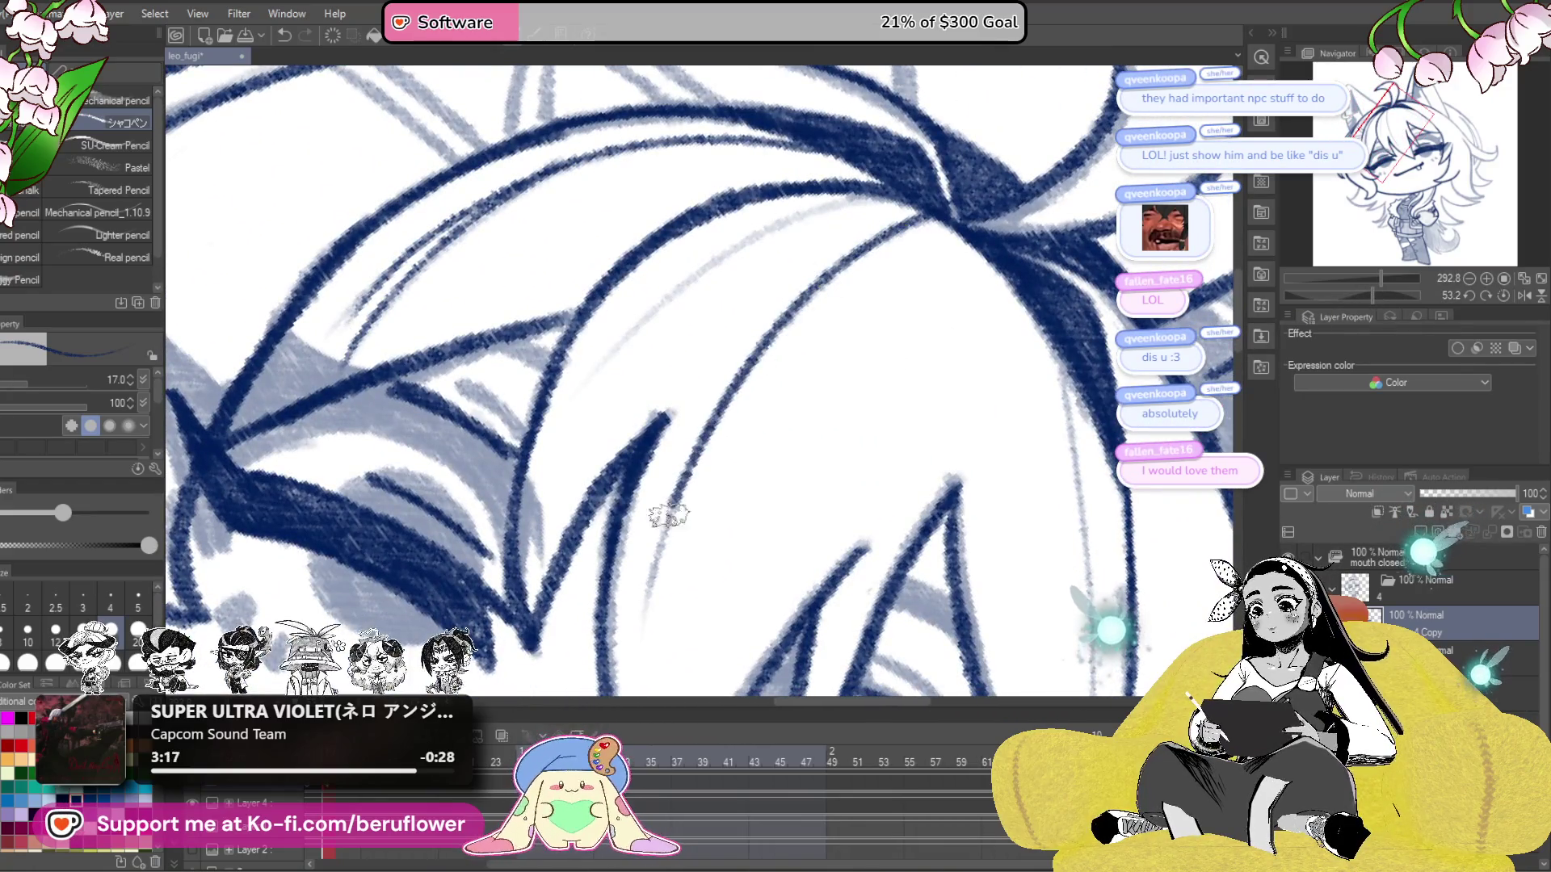
{"action": "left_click_drag", "start_coordinate": [681, 534], "coordinate": [727, 564]}
{"action": "left_click_drag", "start_coordinate": [953, 203], "coordinate": [691, 346]}
{"action": "left_click_drag", "start_coordinate": [650, 450], "coordinate": [924, 405]}
{"action": "left_click_drag", "start_coordinate": [1368, 294], "coordinate": [1335, 294]}
{"action": "left_click_drag", "start_coordinate": [1111, 351], "coordinate": [1127, 338]}
{"action": "left_click_drag", "start_coordinate": [760, 384], "coordinate": [670, 521]}
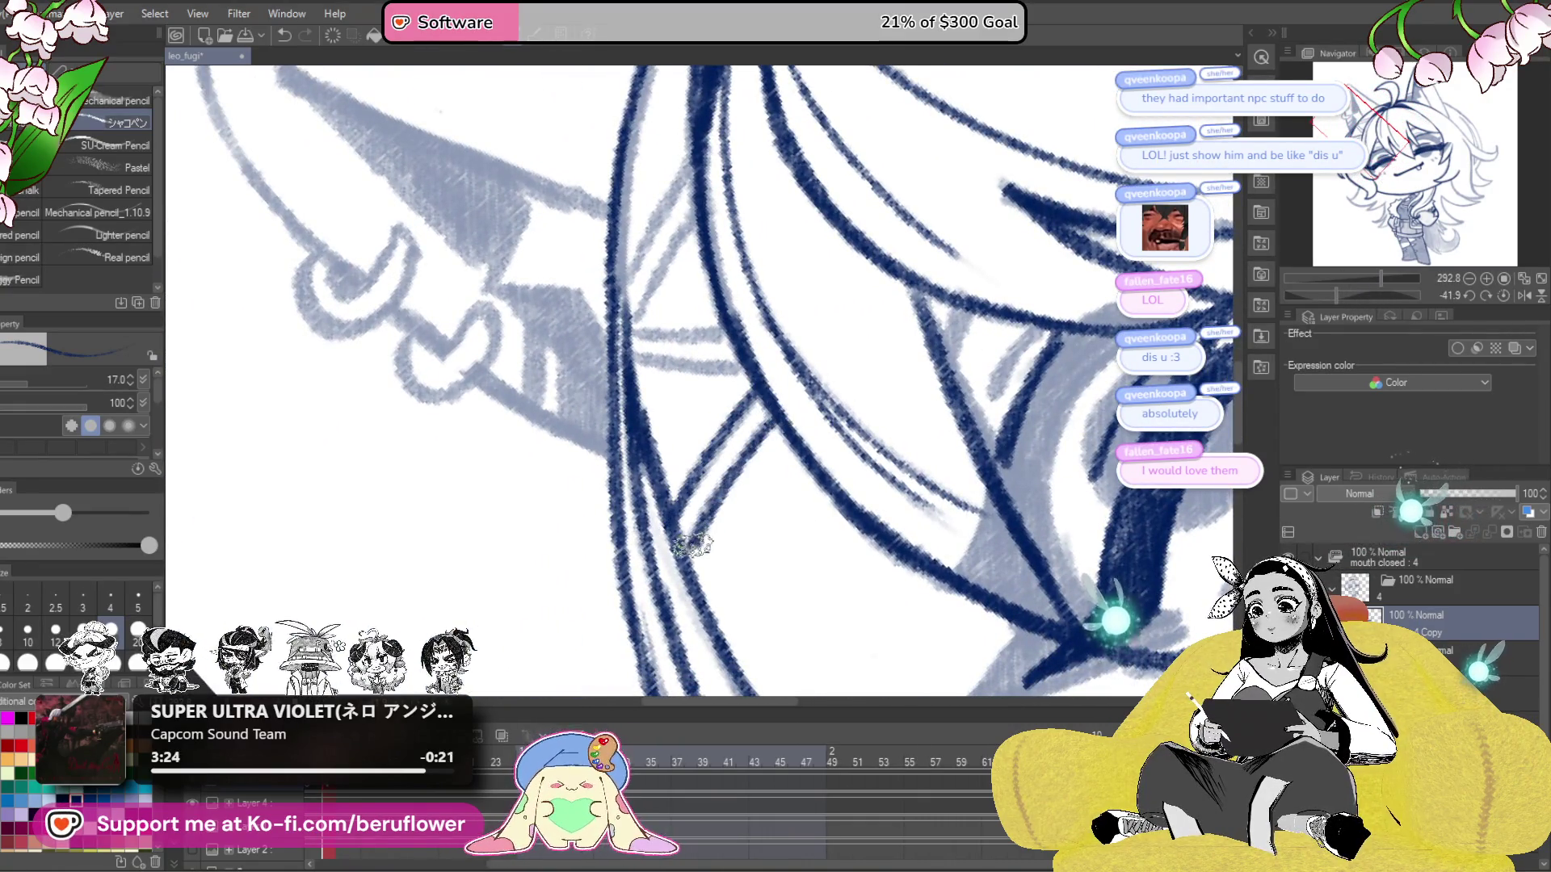
{"action": "left_click", "coordinate": [1502, 294]}
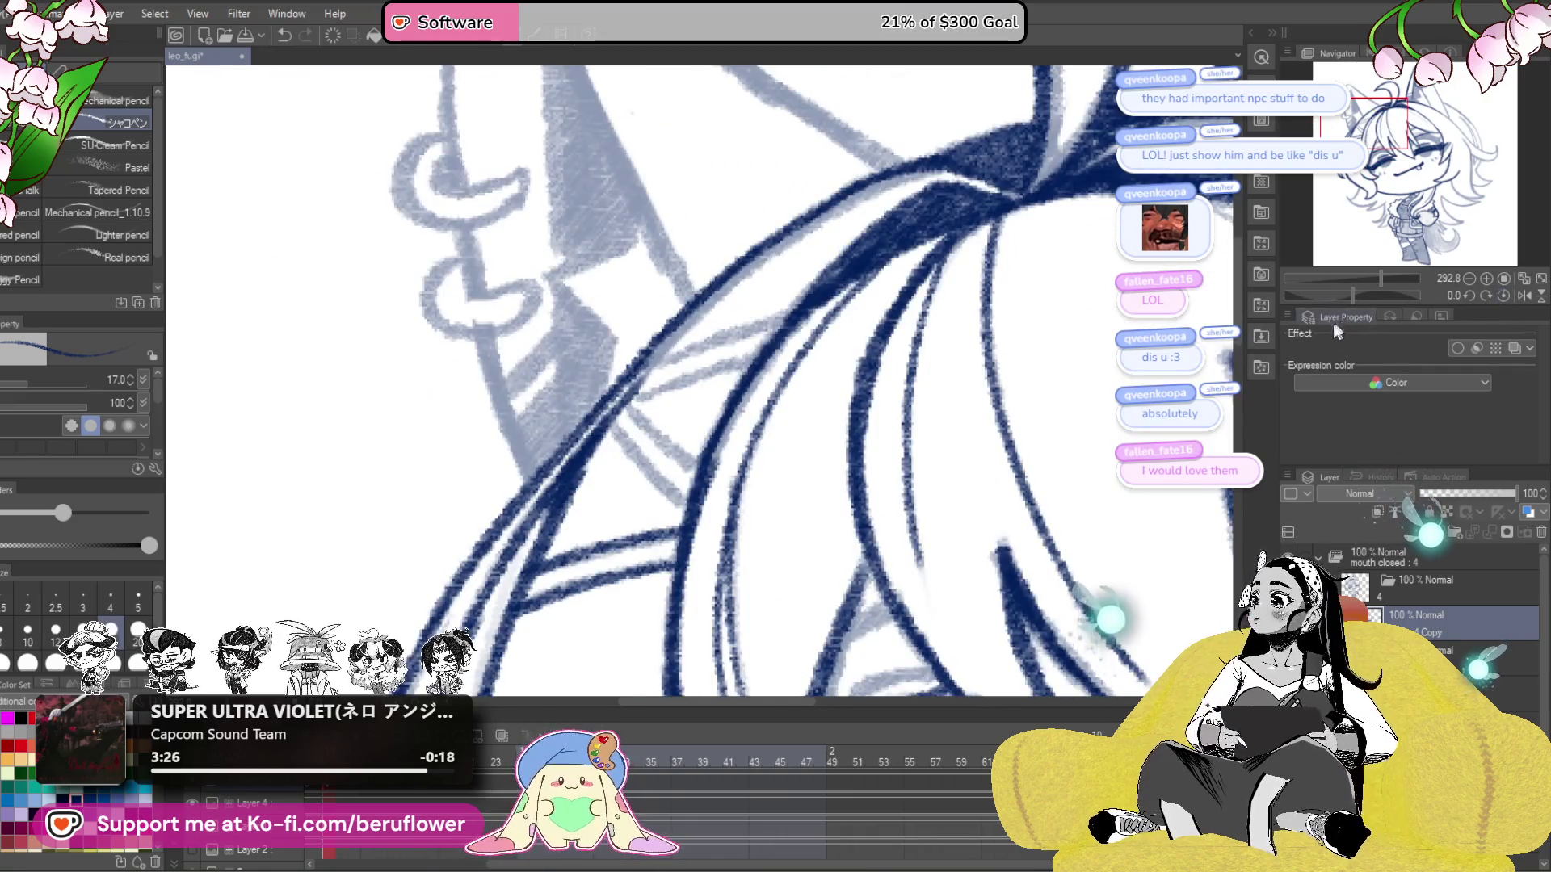
{"action": "left_click_drag", "start_coordinate": [1058, 514], "coordinate": [1042, 467]}
{"action": "mouse_move", "coordinate": [888, 145]}
{"action": "left_mouse_down"}
{"action": "mouse_move", "coordinate": [961, 242]}
{"action": "mouse_move", "coordinate": [973, 329]}
{"action": "left_mouse_up"}
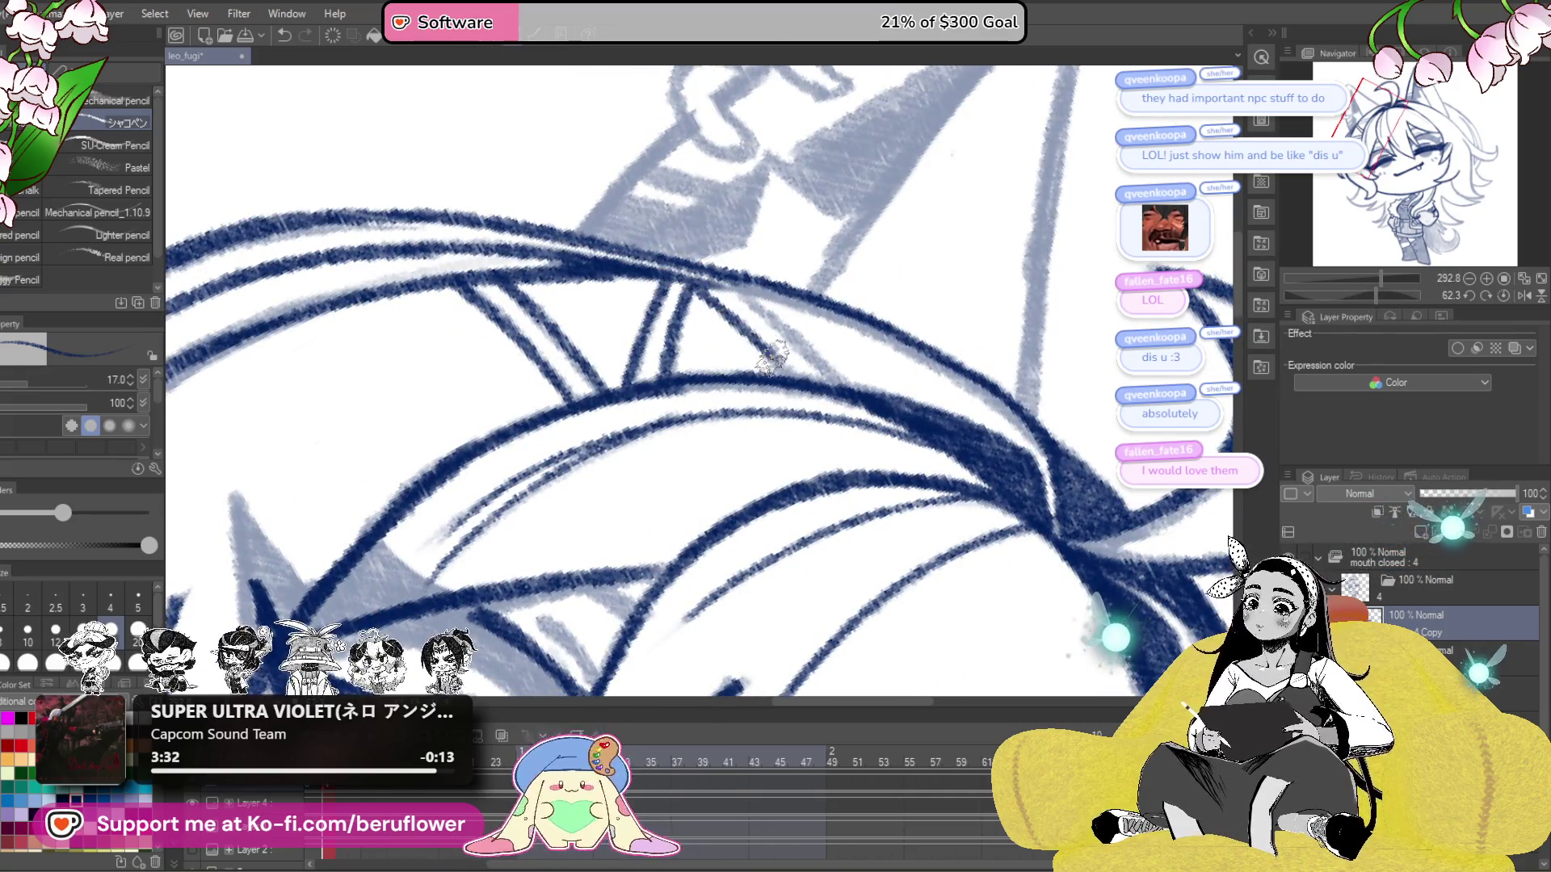
{"action": "key", "text": "ctrl+z"}
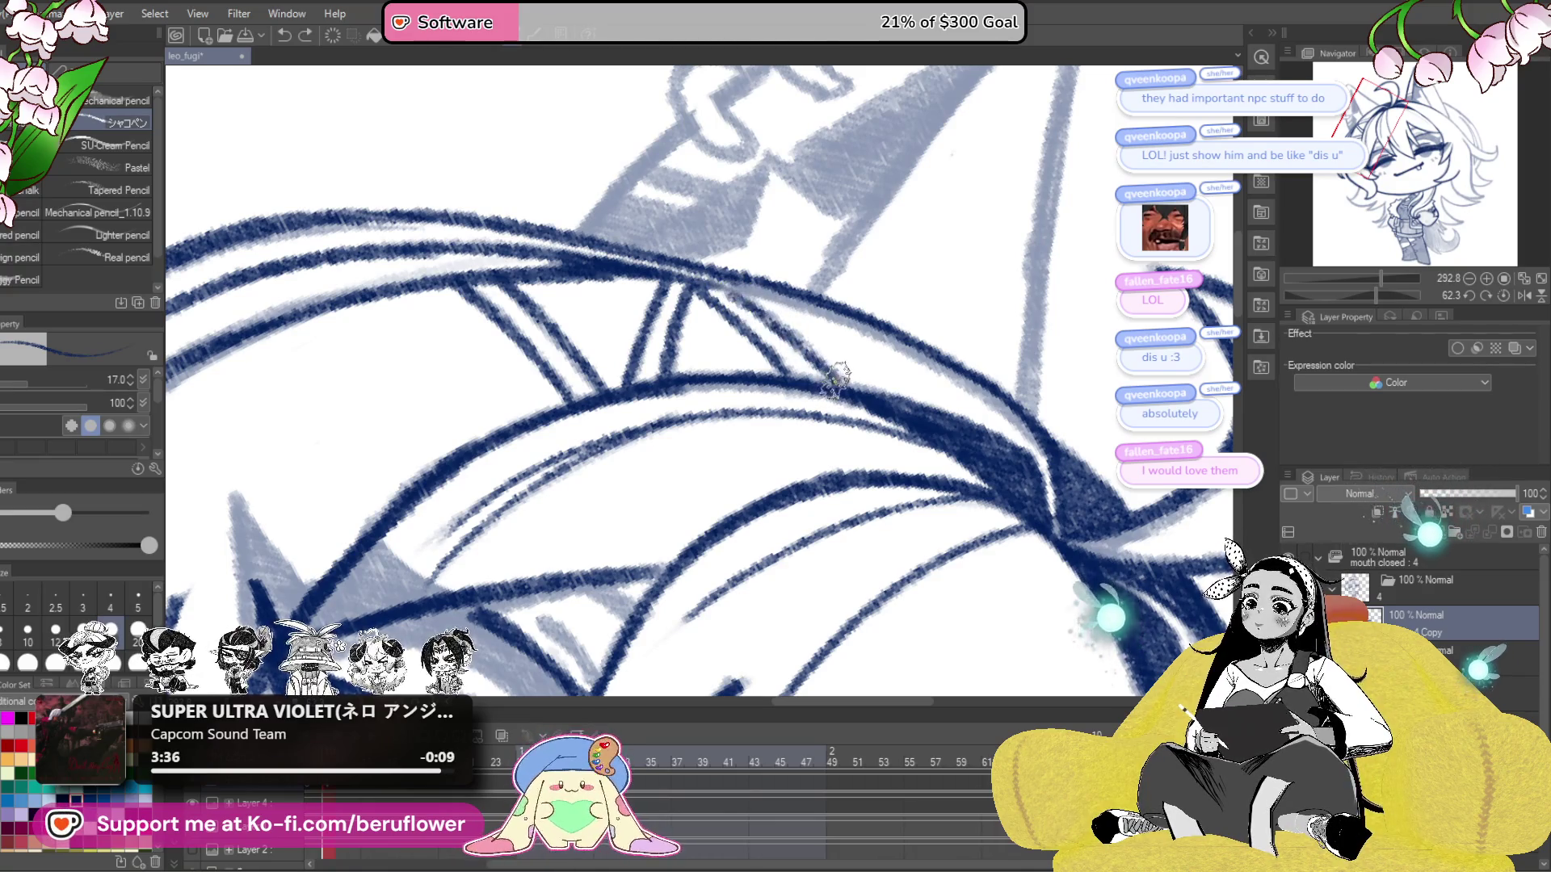
{"action": "left_click", "coordinate": [1486, 296]}
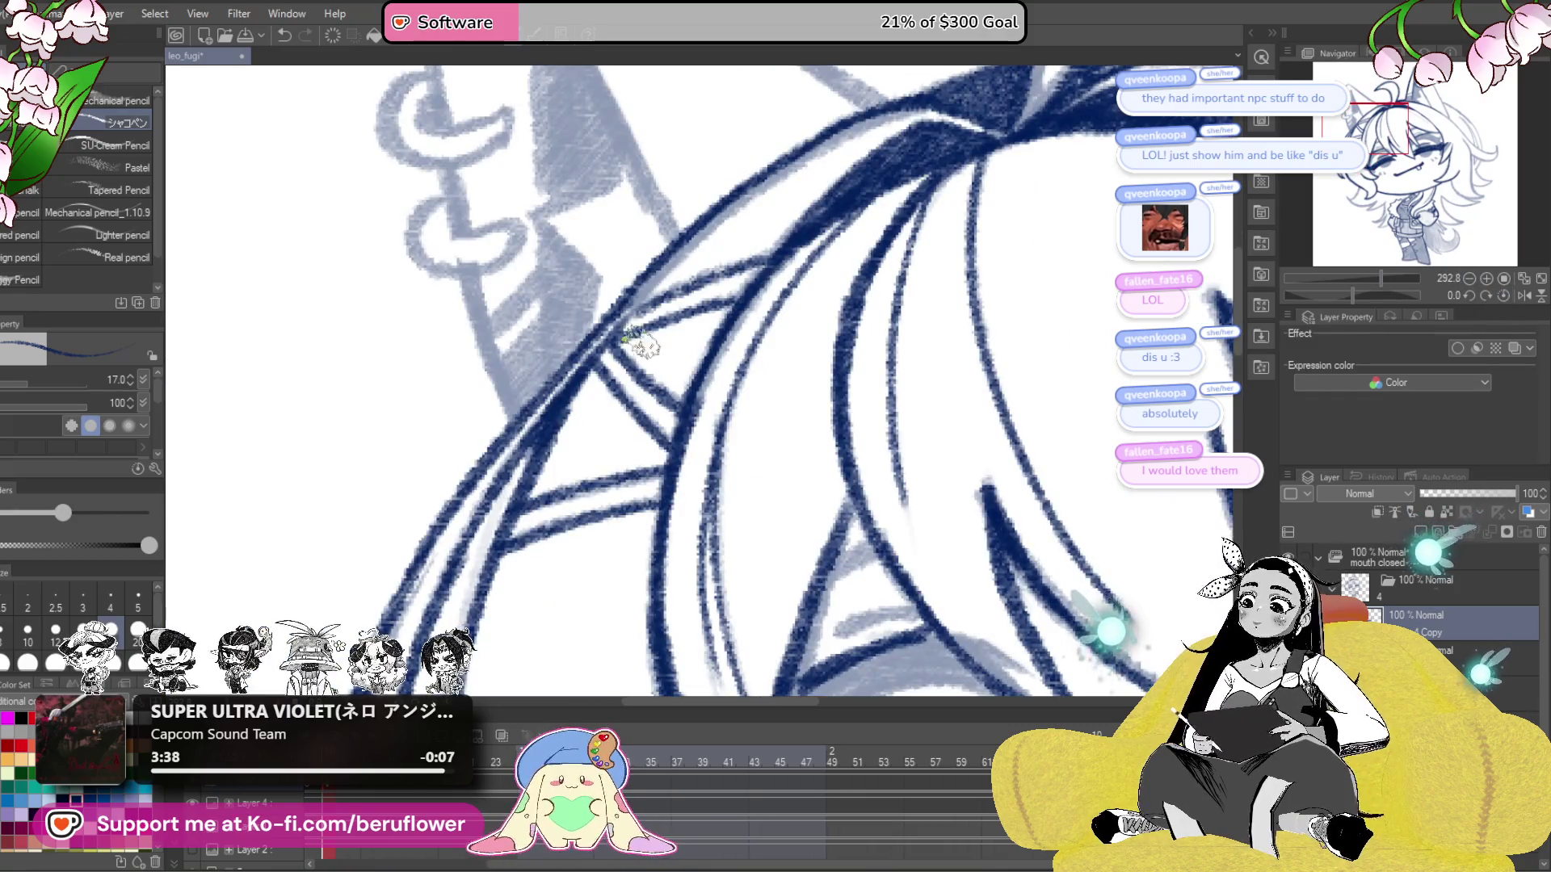
{"action": "scroll", "coordinate": [634, 316], "scroll_direction": "down", "scroll_amount": 5}
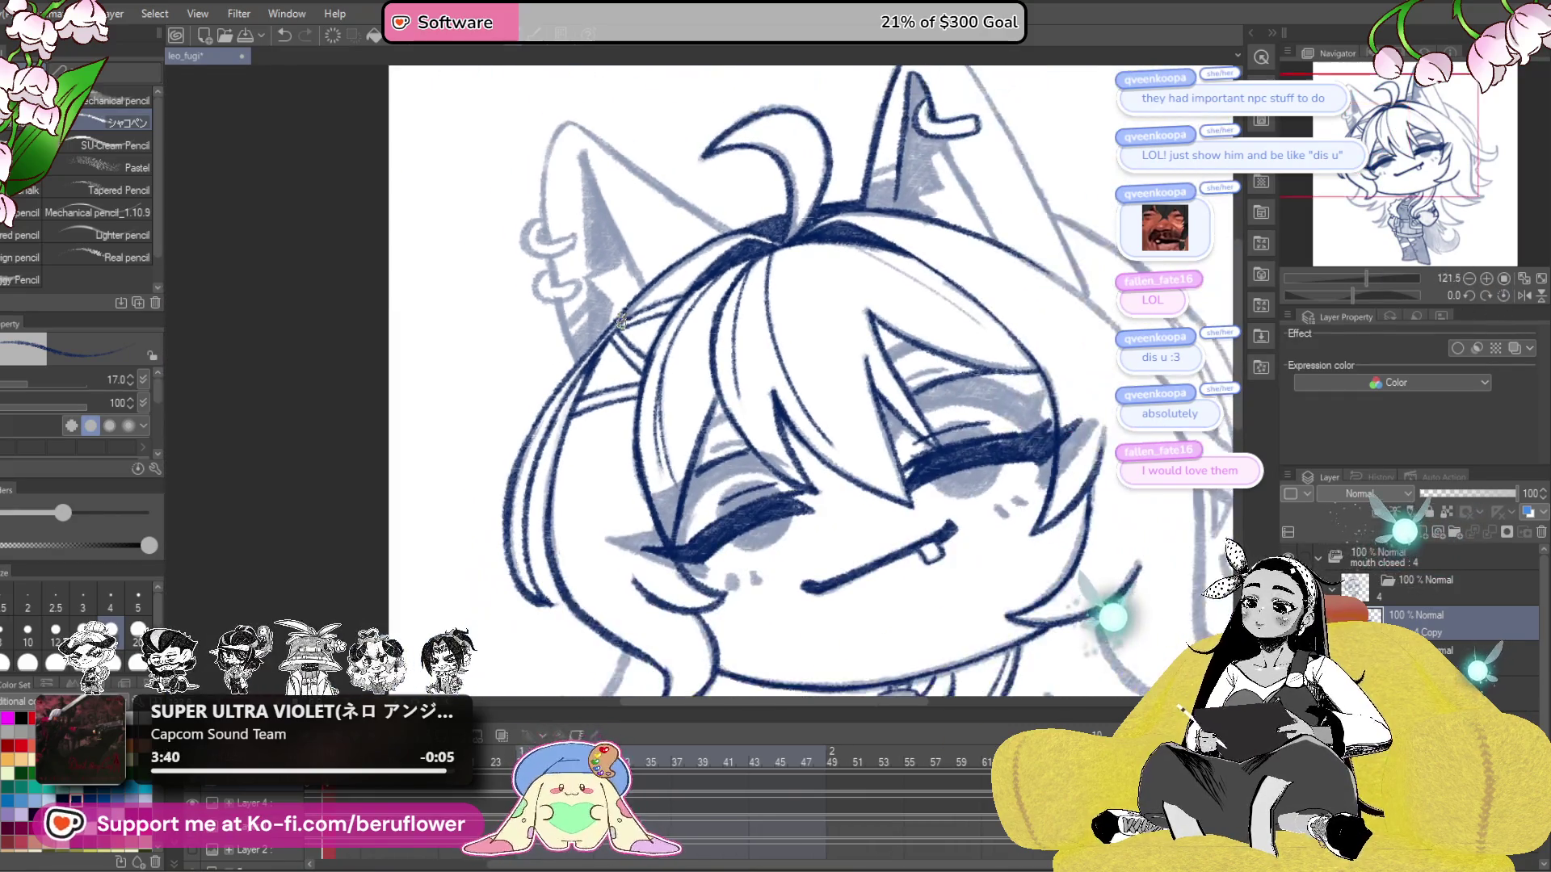
- Ink the hair line below the chin and the left hair strands beside the torso
{"action": "left_click_drag", "start_coordinate": [932, 418], "coordinate": [899, 385]}
{"action": "left_click_drag", "start_coordinate": [878, 499], "coordinate": [851, 426]}
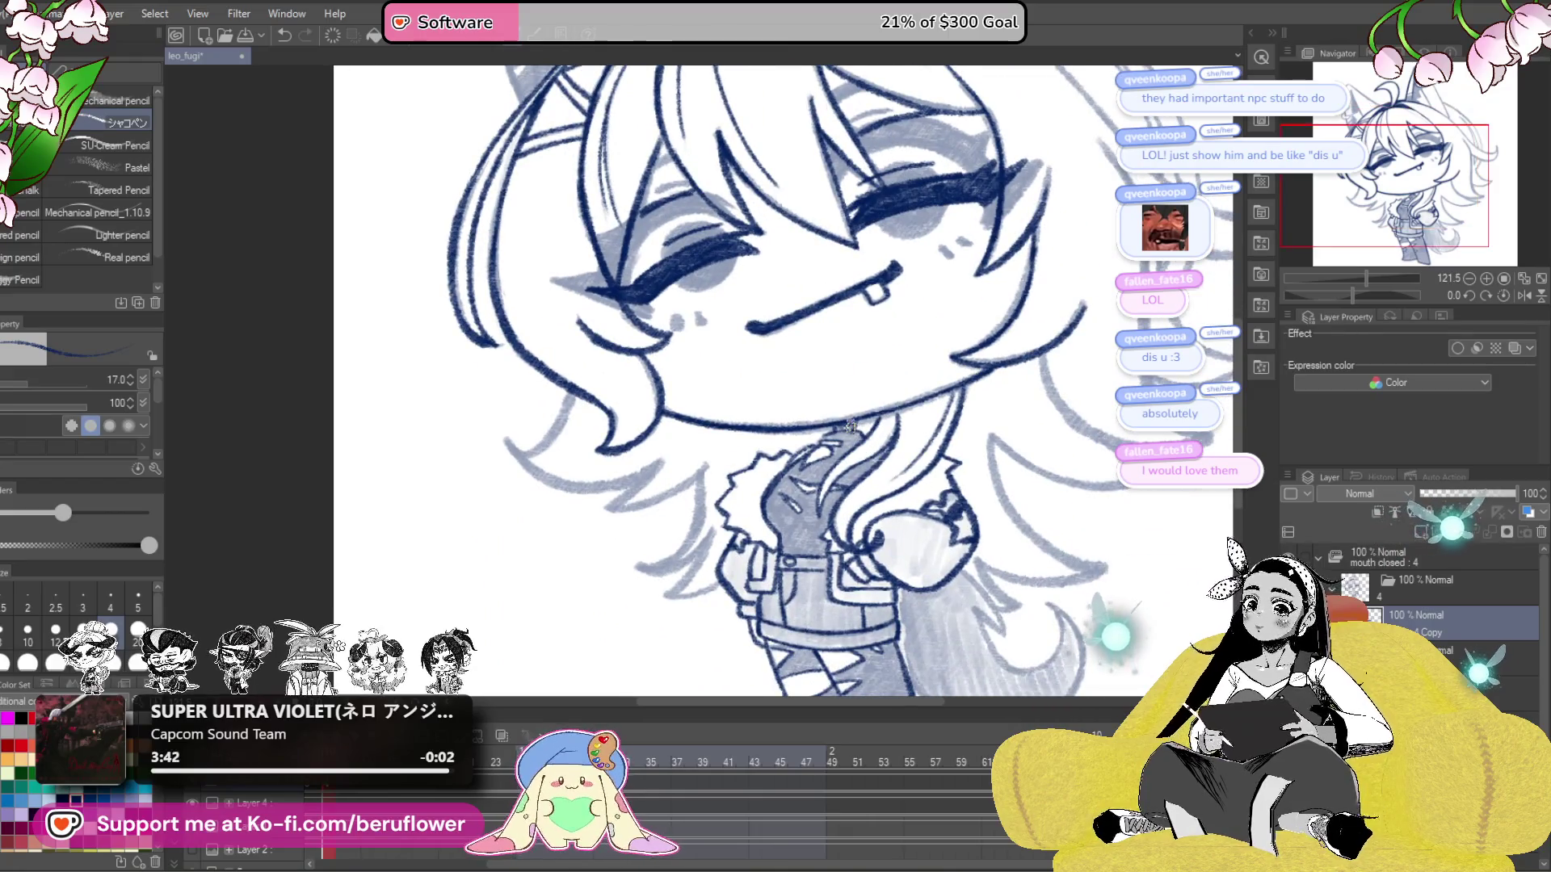
{"action": "scroll", "coordinate": [850, 426], "scroll_direction": "up", "scroll_amount": 5}
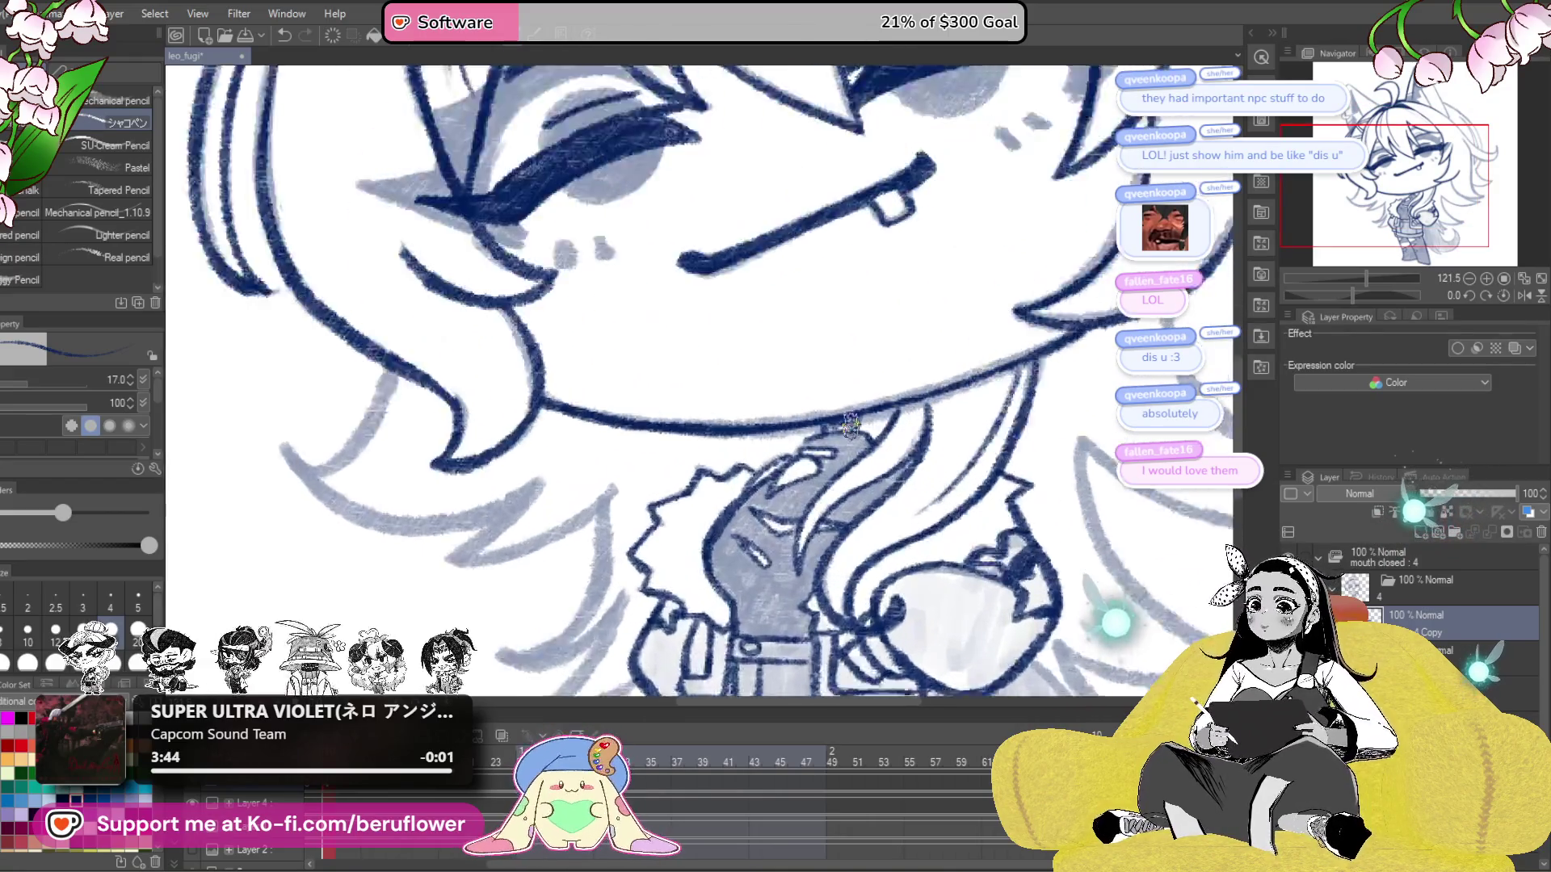
{"action": "mouse_move", "coordinate": [835, 404]}
{"action": "left_mouse_down"}
{"action": "mouse_move", "coordinate": [775, 505]}
{"action": "mouse_move", "coordinate": [683, 561]}
{"action": "left_mouse_up"}
{"action": "mouse_move", "coordinate": [972, 508]}
{"action": "left_mouse_down"}
{"action": "mouse_move", "coordinate": [998, 414]}
{"action": "mouse_move", "coordinate": [953, 379]}
{"action": "mouse_move", "coordinate": [889, 374]}
{"action": "mouse_move", "coordinate": [906, 408]}
{"action": "left_mouse_up"}
{"action": "mouse_move", "coordinate": [777, 232]}
{"action": "left_mouse_down"}
{"action": "mouse_move", "coordinate": [655, 392]}
{"action": "mouse_move", "coordinate": [727, 611]}
{"action": "left_mouse_up"}
{"action": "mouse_move", "coordinate": [622, 493]}
{"action": "left_mouse_down"}
{"action": "mouse_move", "coordinate": [652, 327]}
{"action": "mouse_move", "coordinate": [751, 440]}
{"action": "left_mouse_up"}
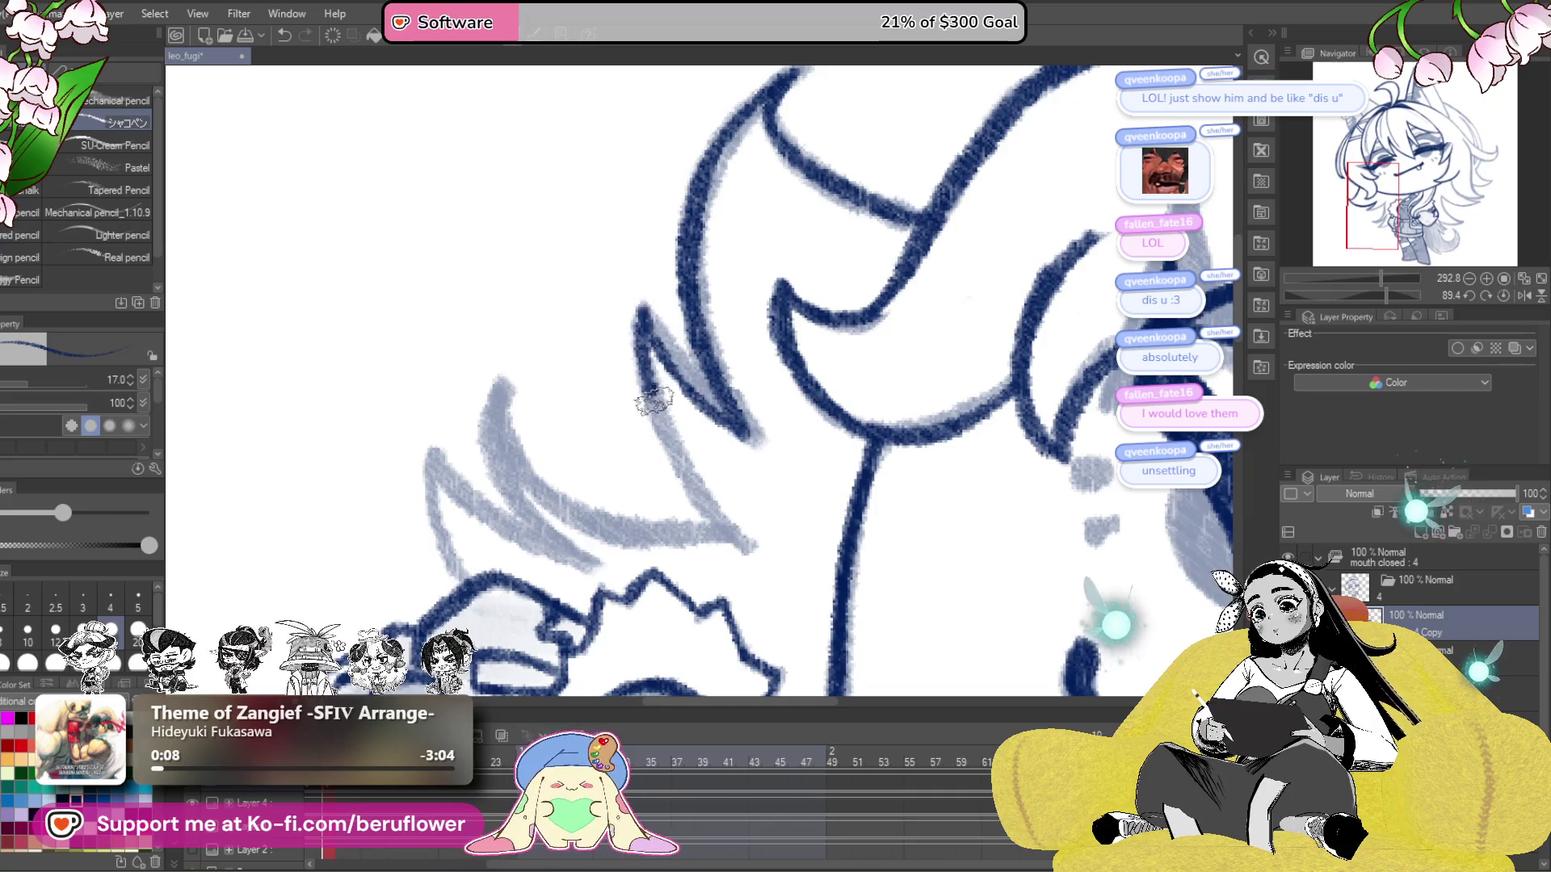
{"action": "left_click_drag", "start_coordinate": [651, 393], "coordinate": [763, 529]}
- Ink the lower hair strands and the outline running down toward the tail
{"action": "left_click_drag", "start_coordinate": [1383, 296], "coordinate": [1355, 296]}
{"action": "left_click_drag", "start_coordinate": [857, 369], "coordinate": [725, 587]}
{"action": "left_click_drag", "start_coordinate": [854, 525], "coordinate": [880, 400]}
{"action": "left_click_drag", "start_coordinate": [880, 400], "coordinate": [752, 531]}
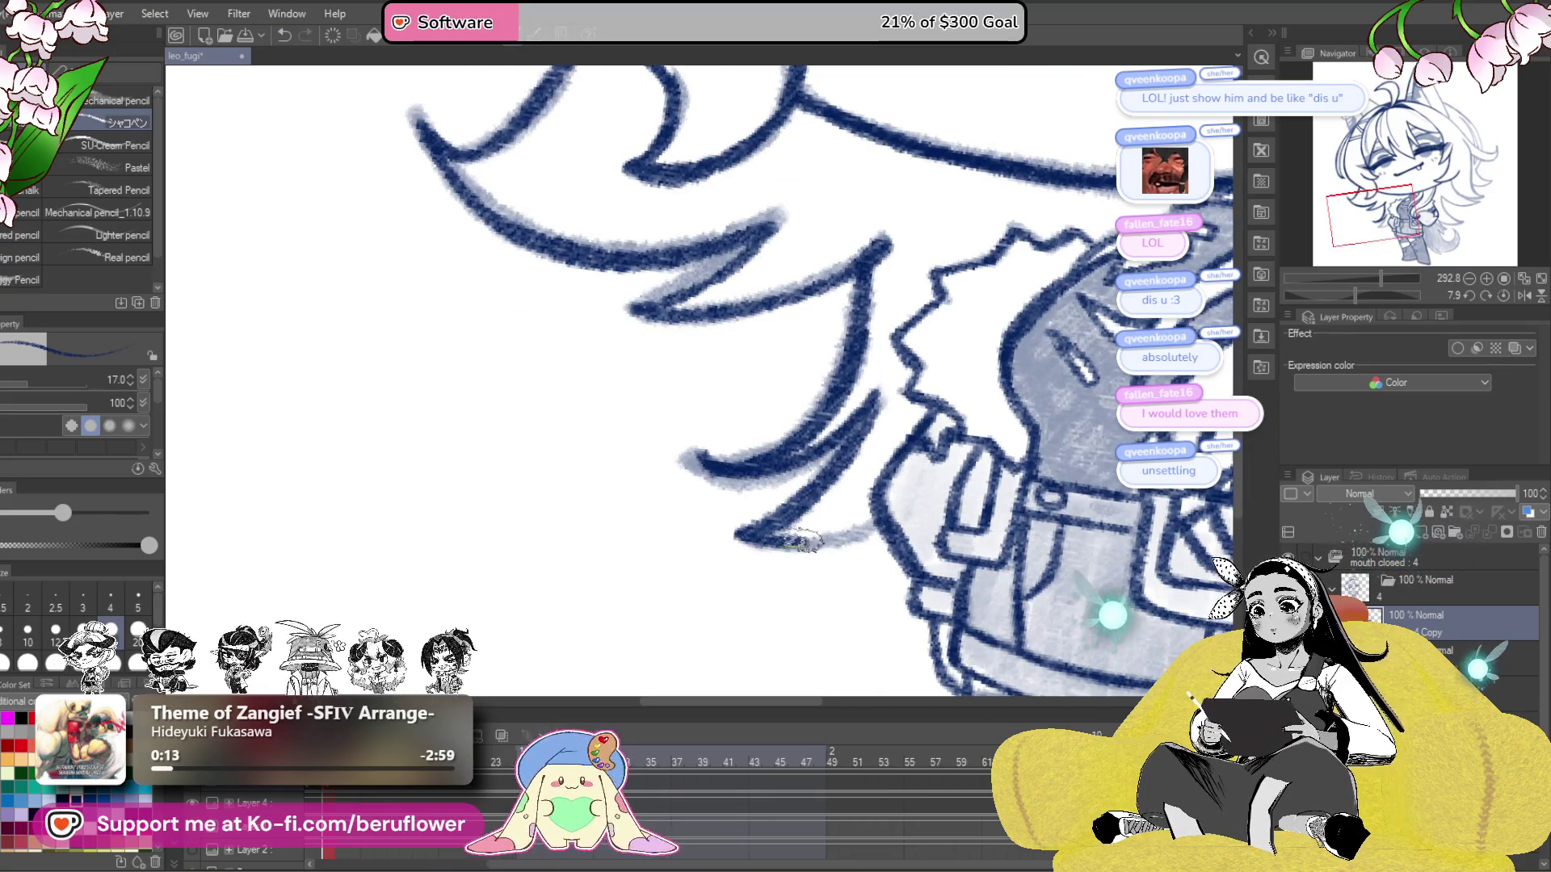
{"action": "mouse_move", "coordinate": [949, 456]}
{"action": "left_mouse_down"}
{"action": "mouse_move", "coordinate": [691, 537]}
{"action": "mouse_move", "coordinate": [767, 622]}
{"action": "left_mouse_up"}
{"action": "scroll", "coordinate": [685, 540], "scroll_direction": "down", "scroll_amount": 3}
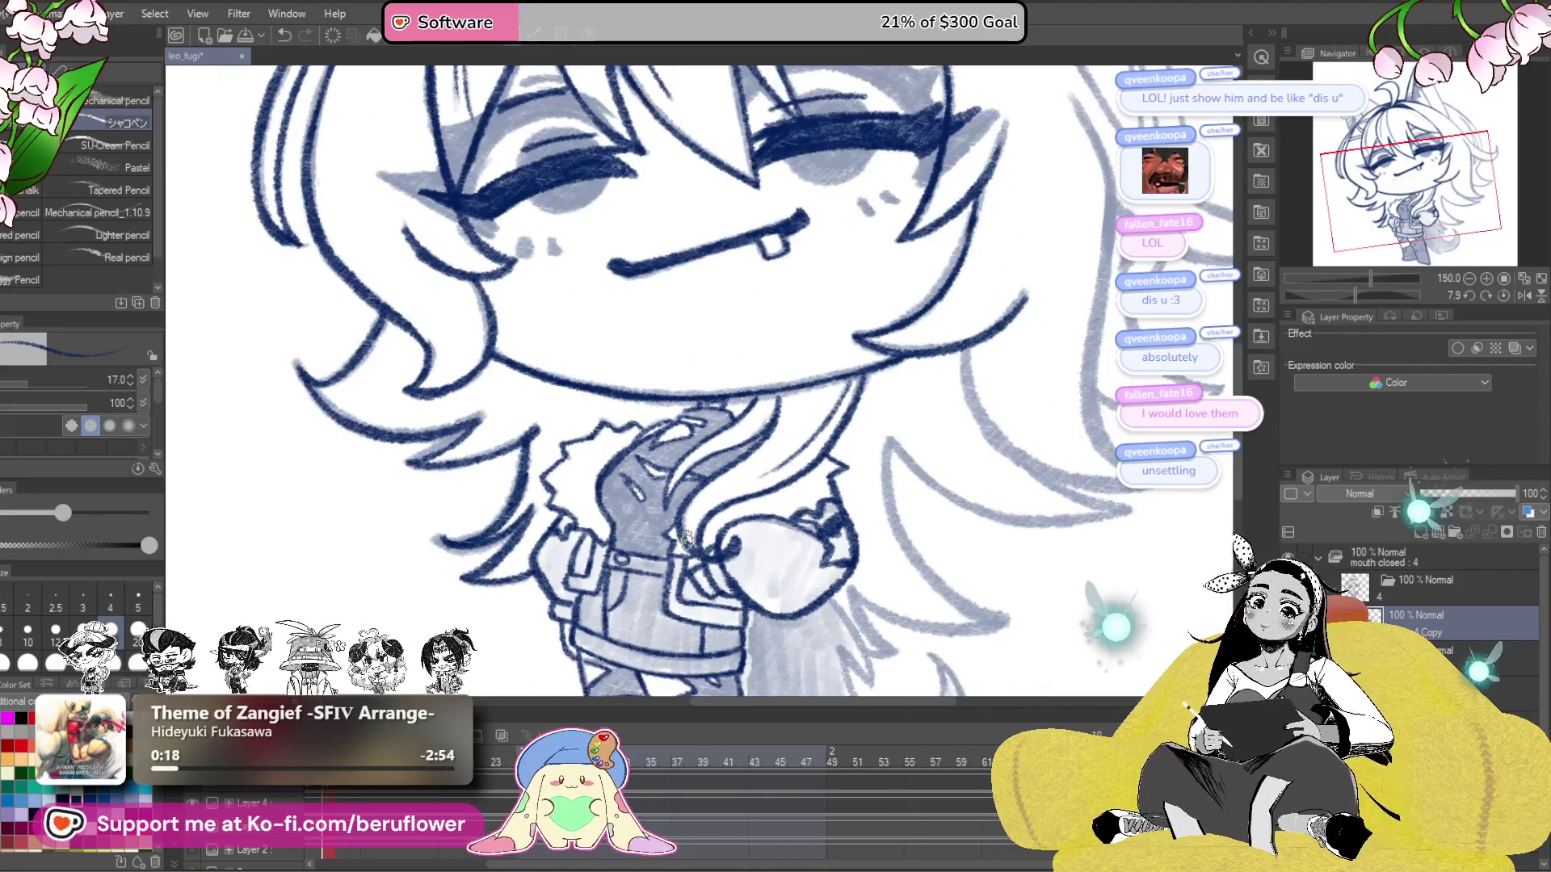
{"action": "mouse_move", "coordinate": [872, 387]}
{"action": "left_mouse_down"}
{"action": "mouse_move", "coordinate": [908, 312]}
{"action": "mouse_move", "coordinate": [710, 512]}
{"action": "mouse_move", "coordinate": [779, 255]}
{"action": "left_mouse_up"}
{"action": "scroll", "coordinate": [908, 313], "scroll_direction": "up", "scroll_amount": 3}
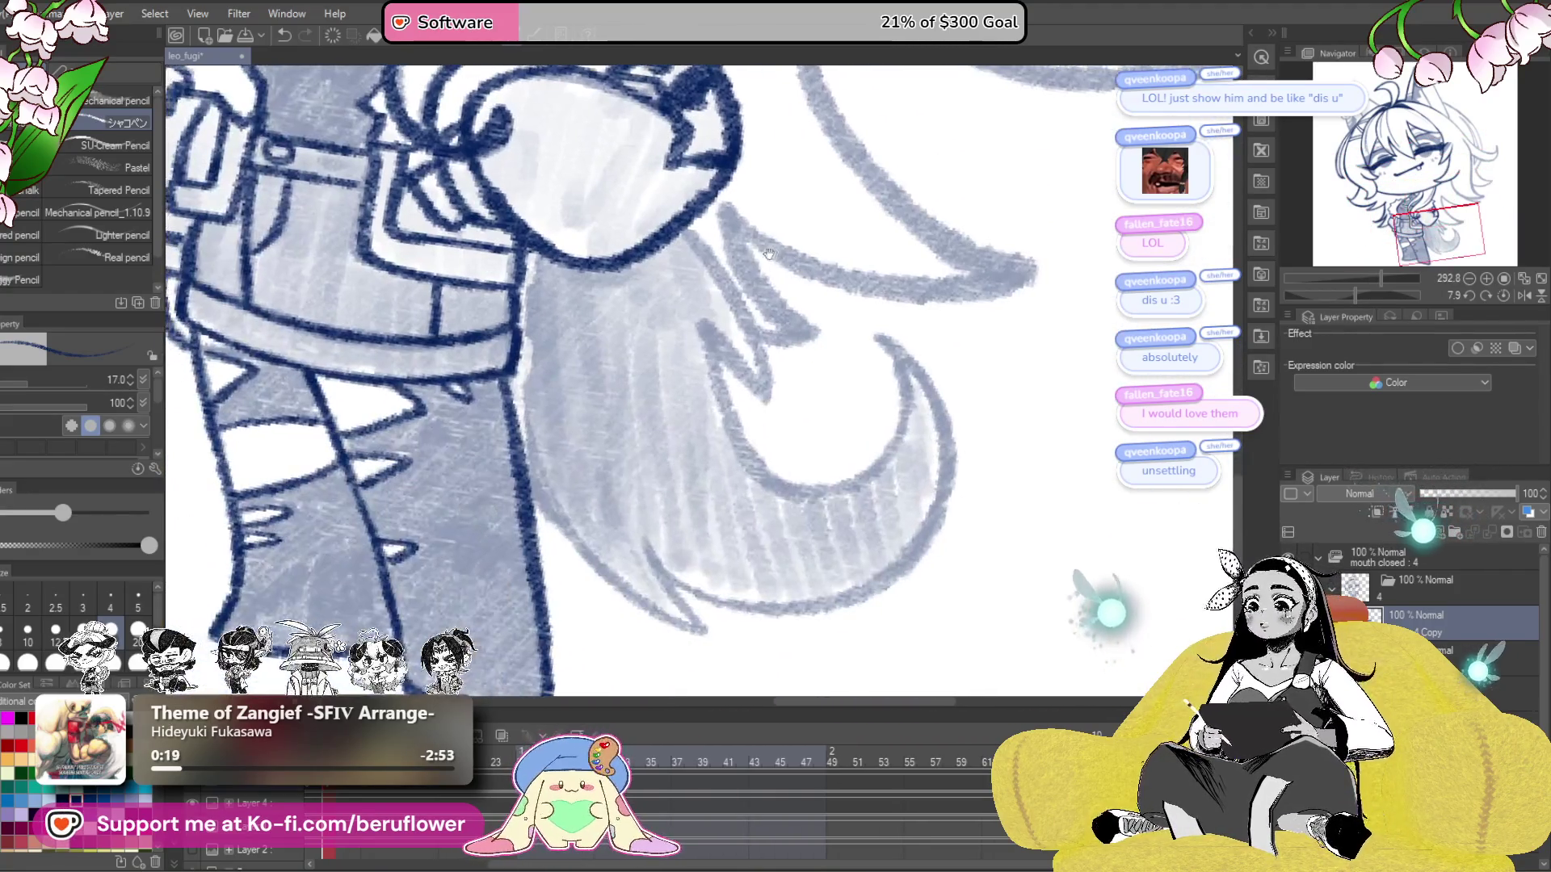
{"action": "mouse_move", "coordinate": [687, 233]}
{"action": "left_mouse_down"}
{"action": "mouse_move", "coordinate": [756, 387]}
{"action": "mouse_move", "coordinate": [764, 345]}
{"action": "left_mouse_up"}
{"action": "left_click_drag", "start_coordinate": [699, 271], "coordinate": [764, 420]}
{"action": "key", "text": "ctrl+z"}
- Ink the tail curl and its upper-left edge, extending the tail outline
{"action": "left_click_drag", "start_coordinate": [750, 302], "coordinate": [702, 318]}
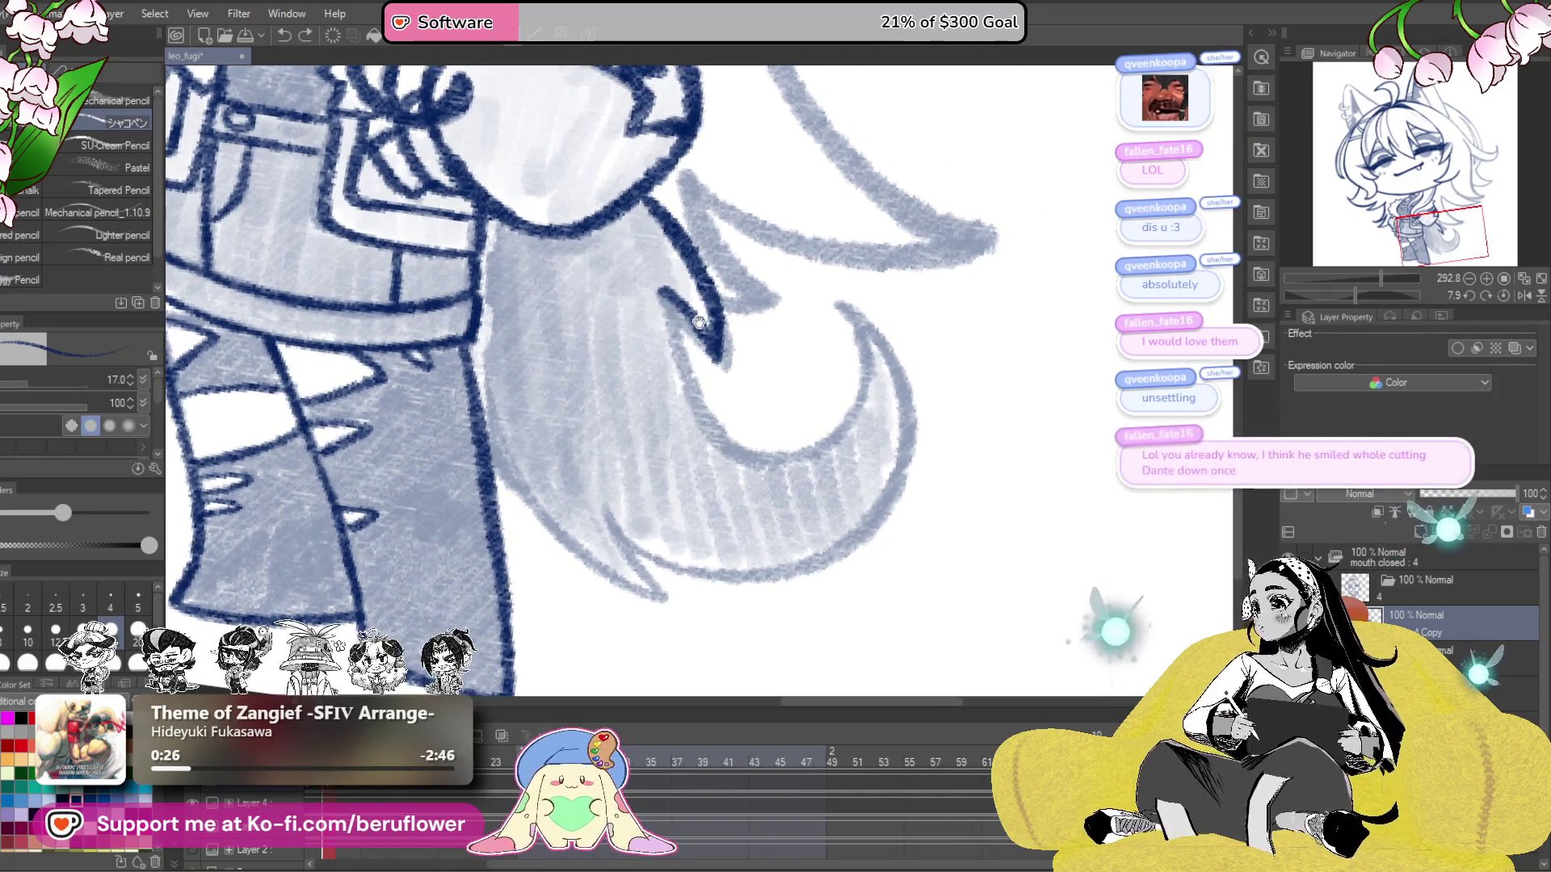
{"action": "left_click_drag", "start_coordinate": [734, 467], "coordinate": [705, 463]}
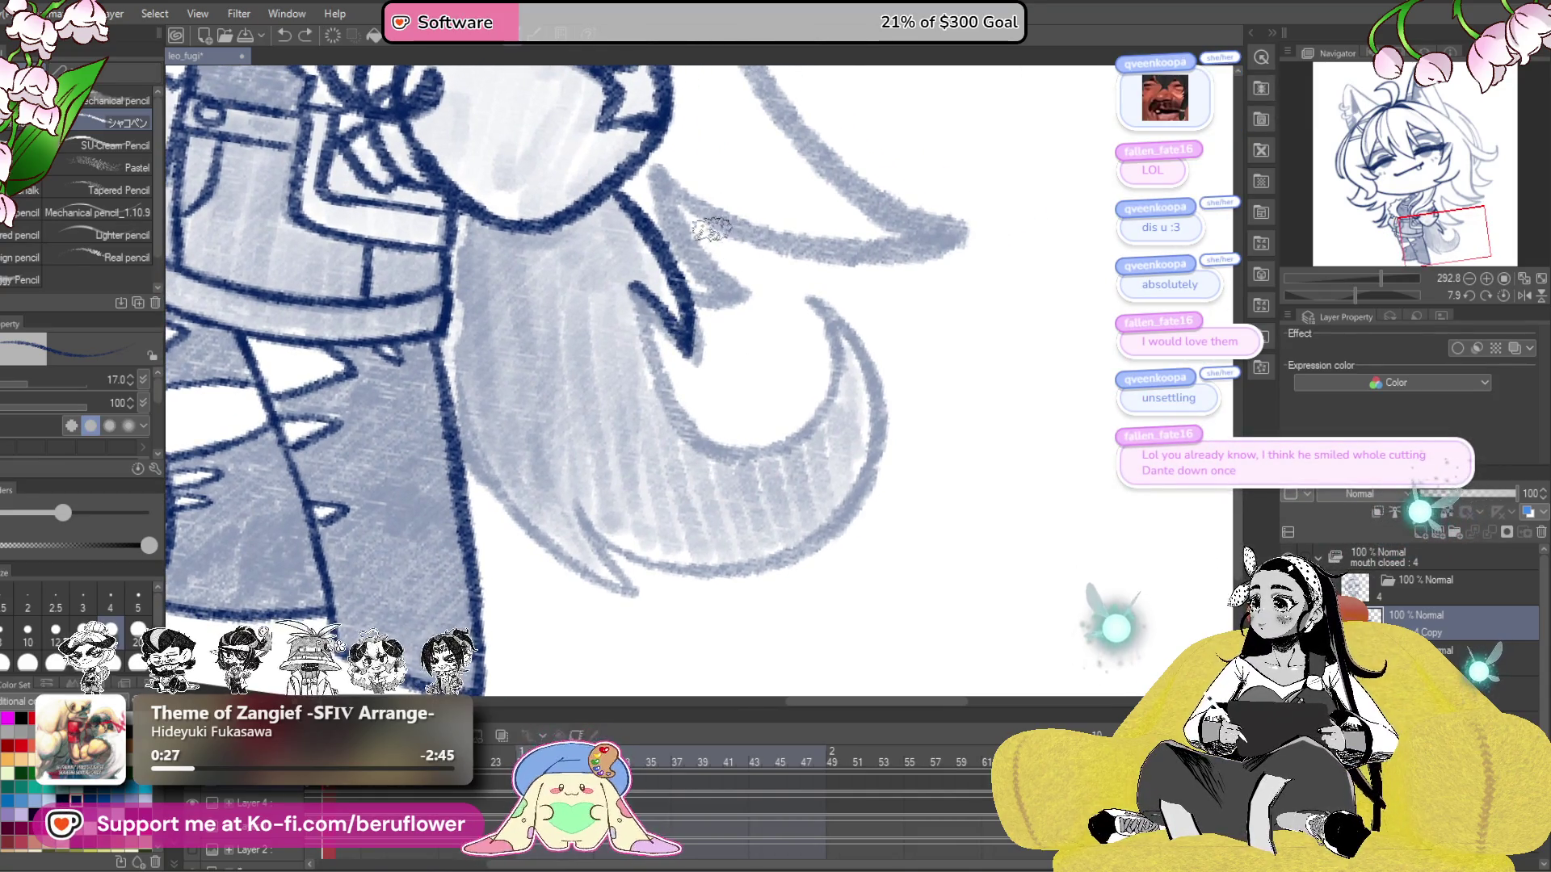
{"action": "mouse_move", "coordinate": [709, 449]}
{"action": "left_mouse_down"}
{"action": "mouse_move", "coordinate": [705, 398]}
{"action": "mouse_move", "coordinate": [698, 453]}
{"action": "left_mouse_up"}
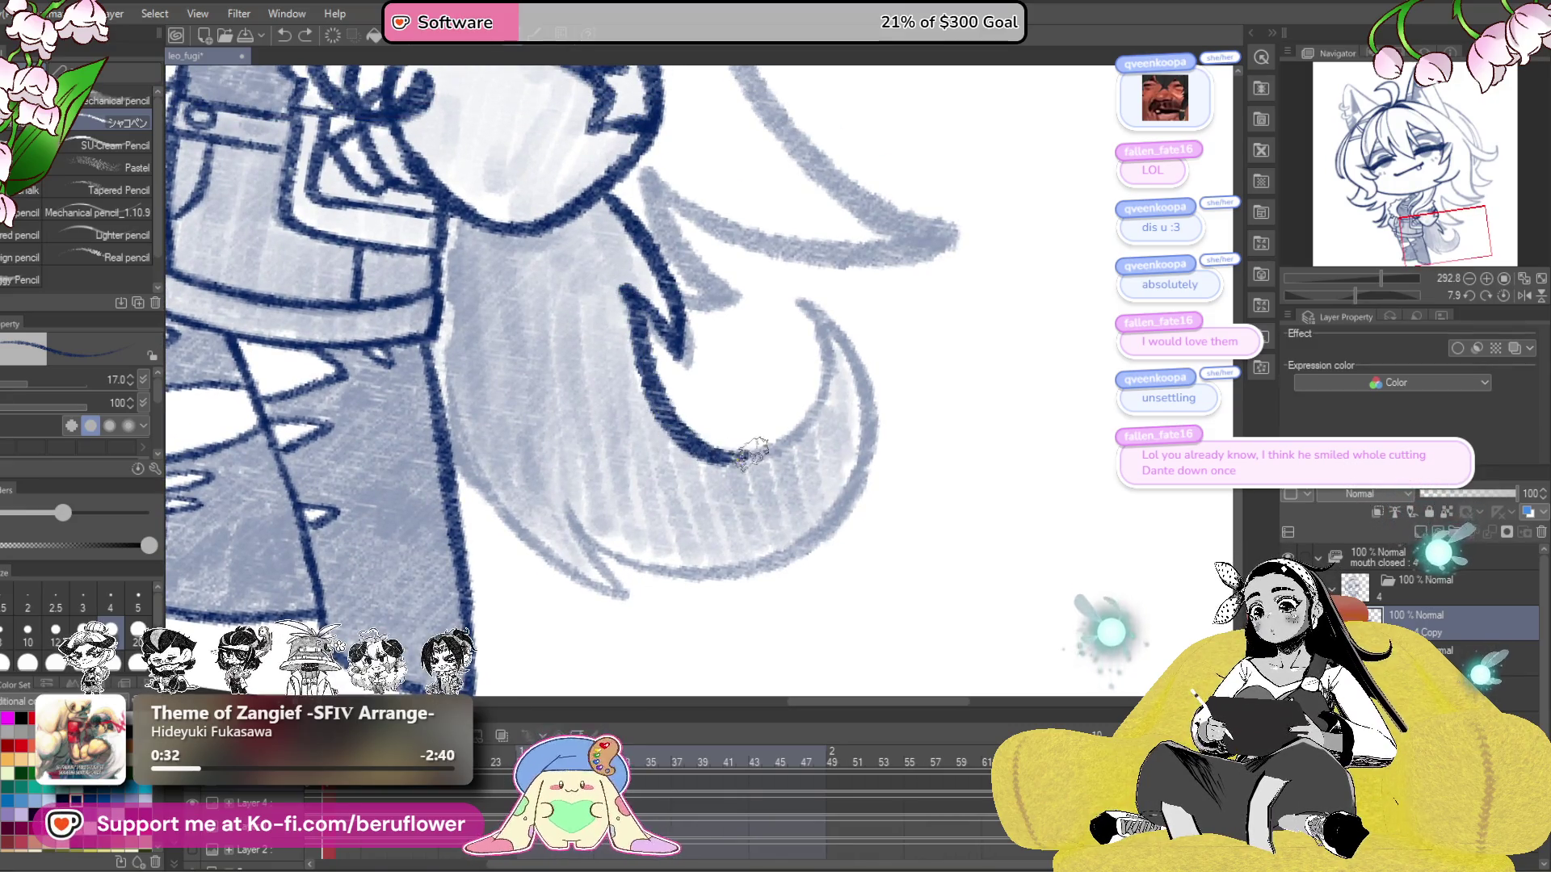
{"action": "mouse_move", "coordinate": [852, 385]}
{"action": "left_mouse_down"}
{"action": "mouse_move", "coordinate": [823, 453]}
{"action": "mouse_move", "coordinate": [781, 400]}
{"action": "left_mouse_up"}
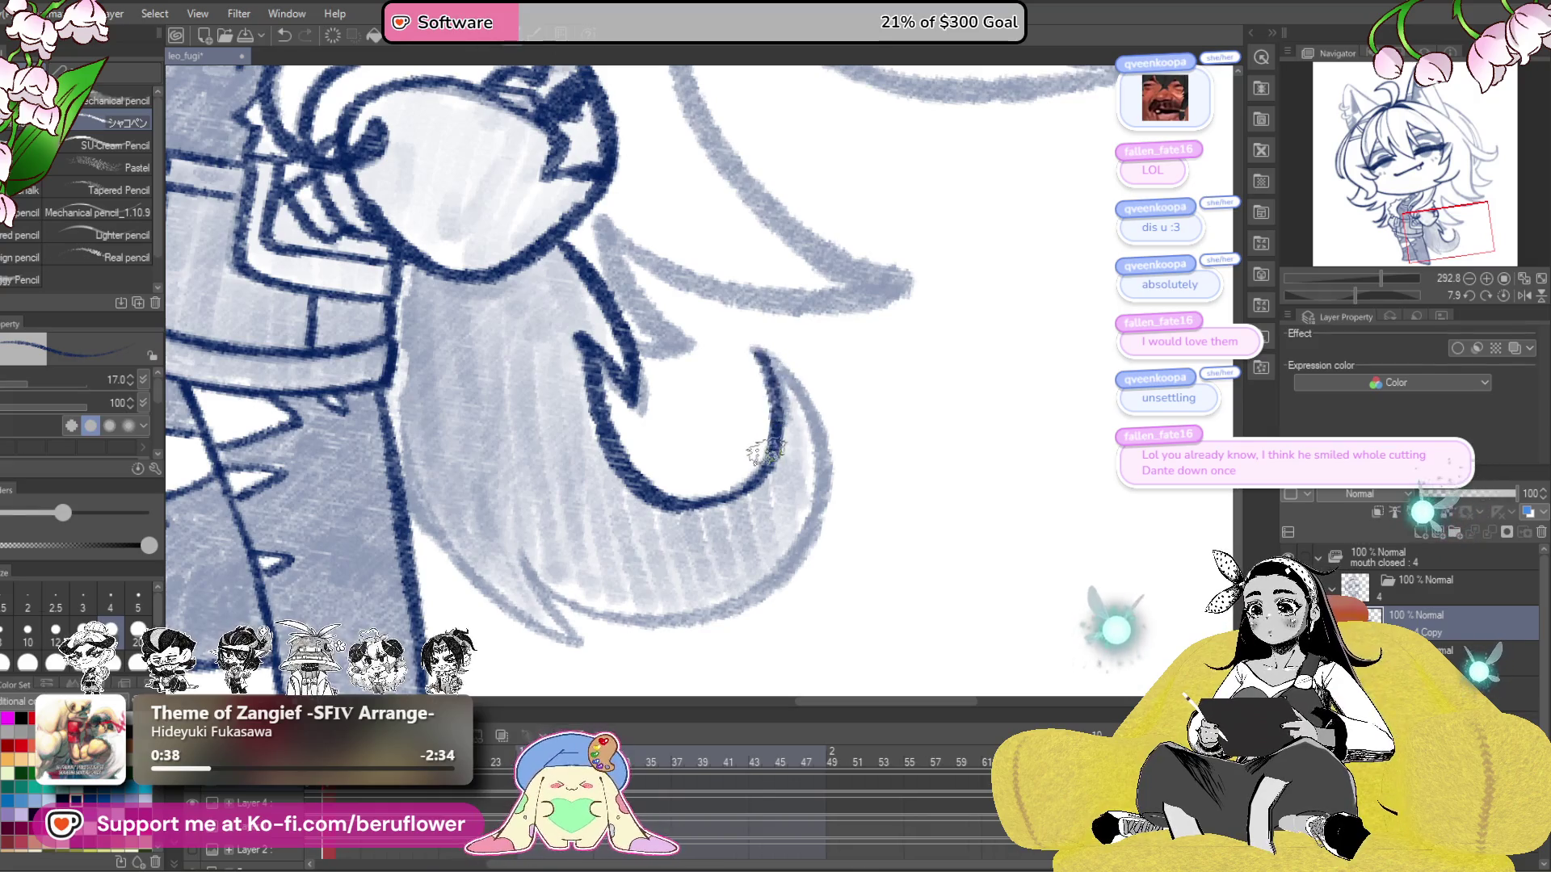
{"action": "left_click_drag", "start_coordinate": [1354, 299], "coordinate": [1314, 296]}
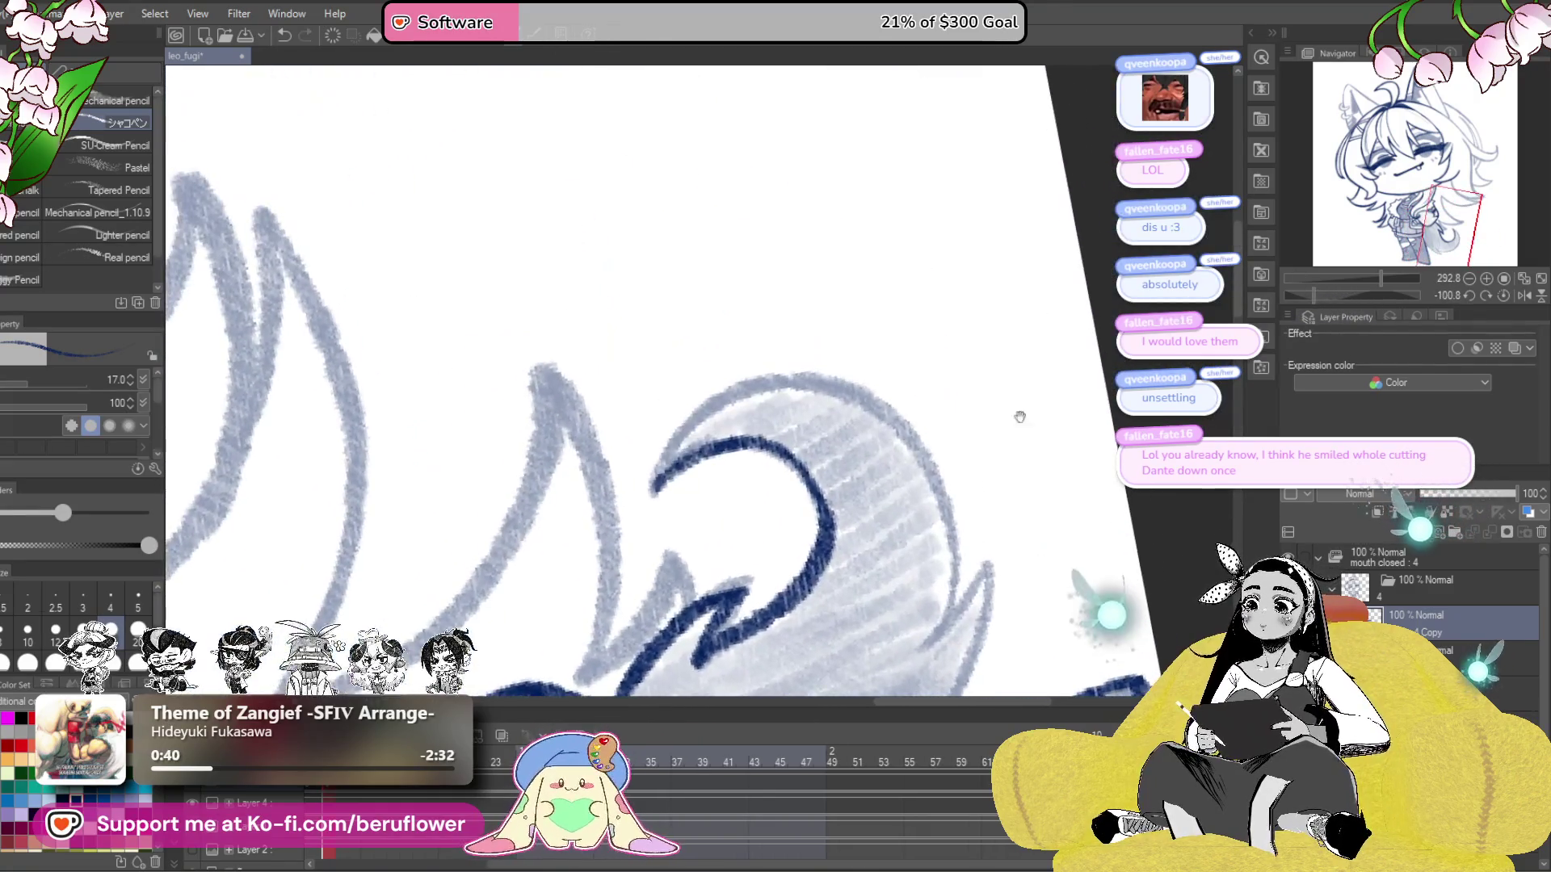
{"action": "left_click_drag", "start_coordinate": [656, 483], "coordinate": [818, 373]}
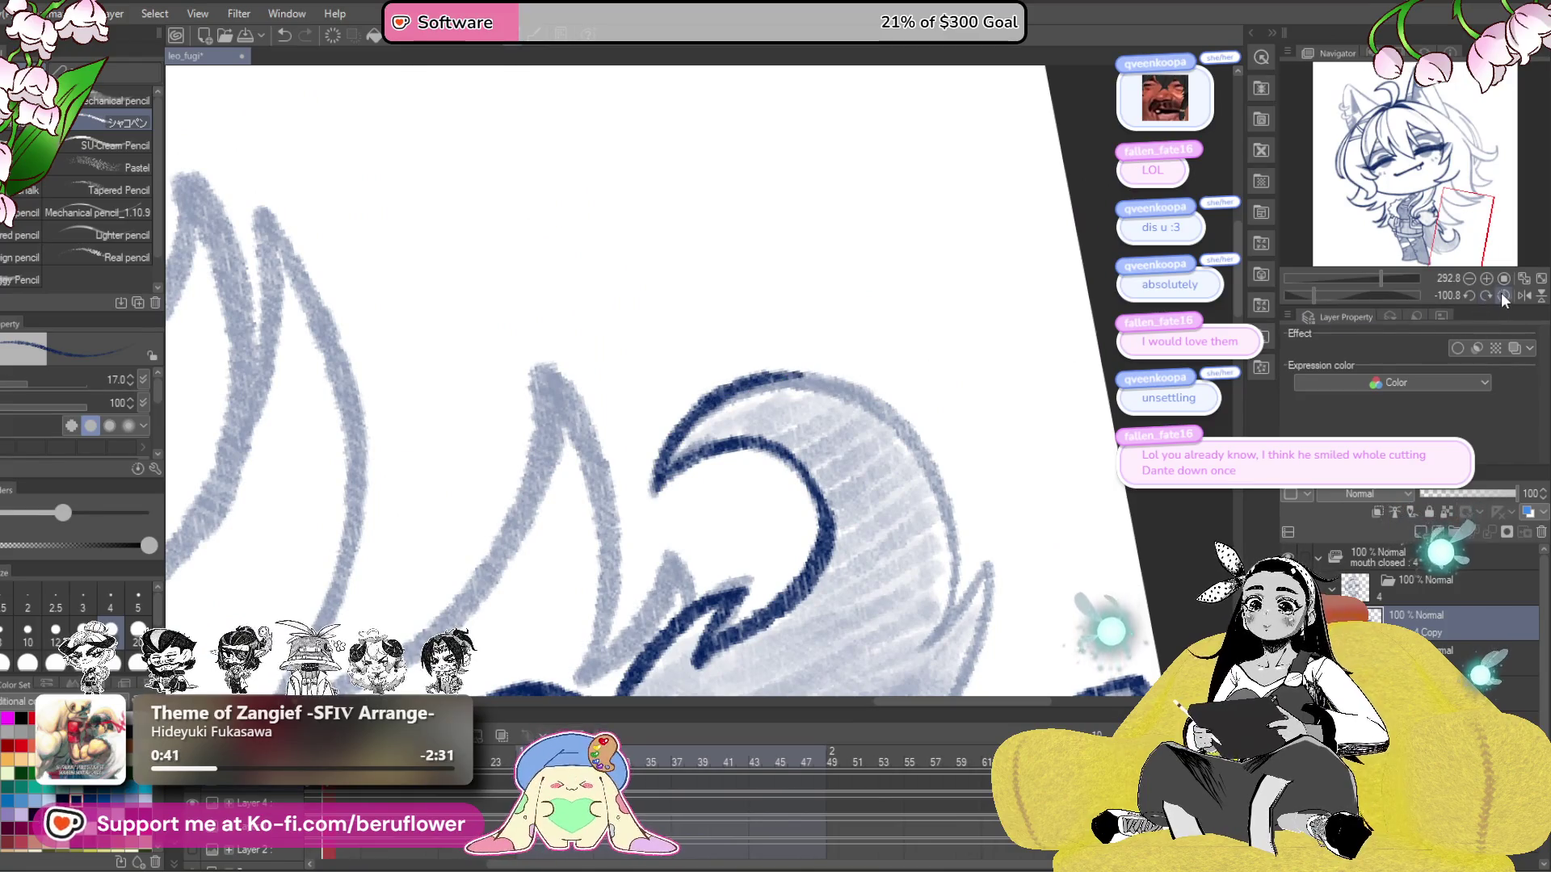
{"action": "left_click", "coordinate": [1502, 296]}
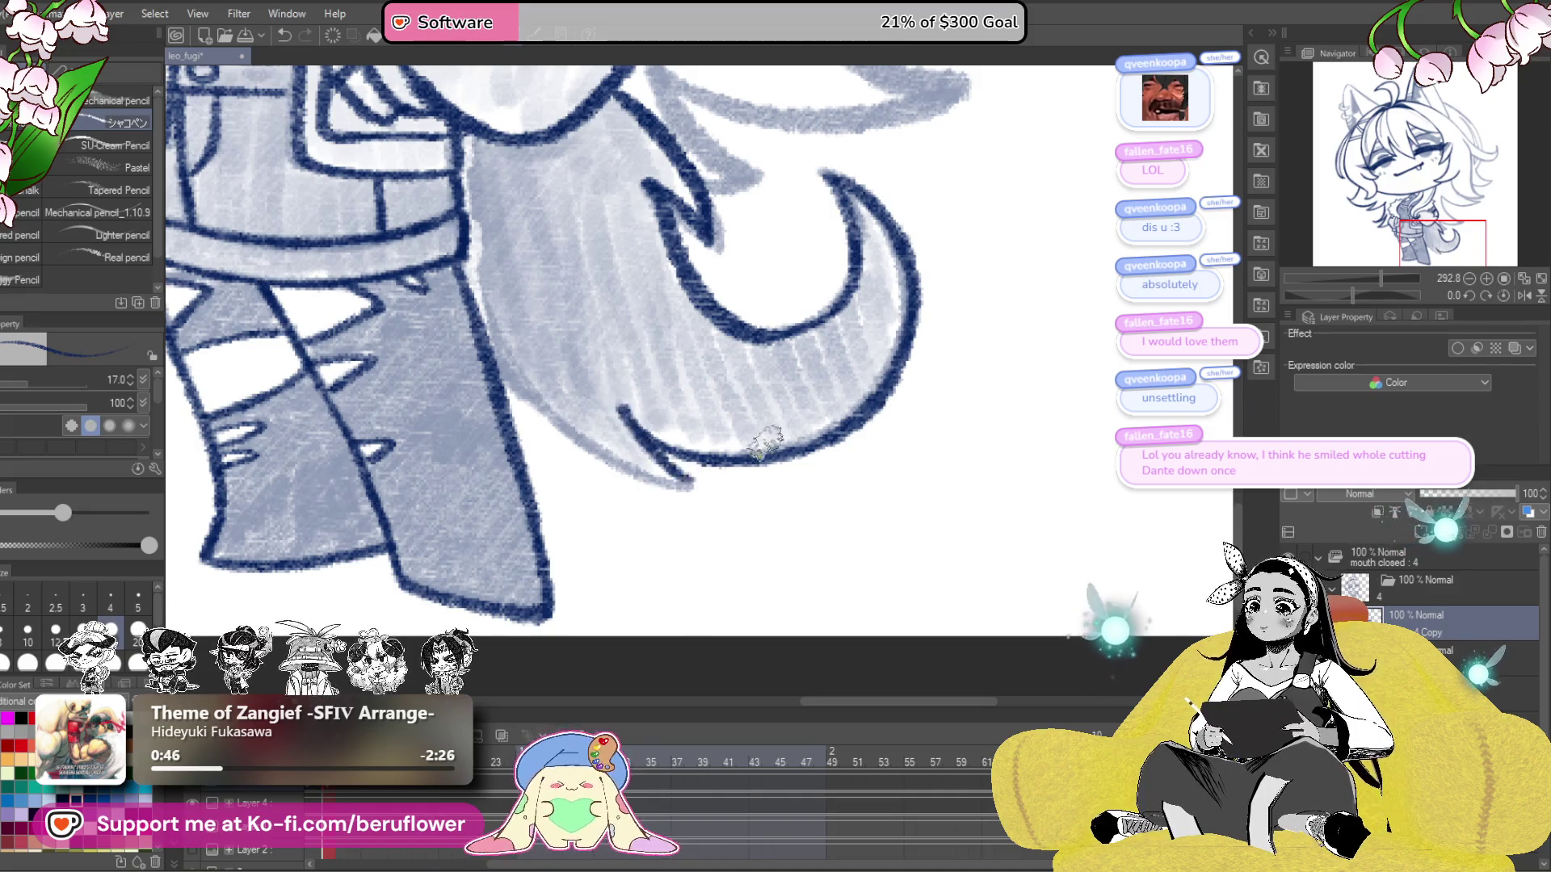
{"action": "left_click_drag", "start_coordinate": [1359, 289], "coordinate": [1373, 295]}
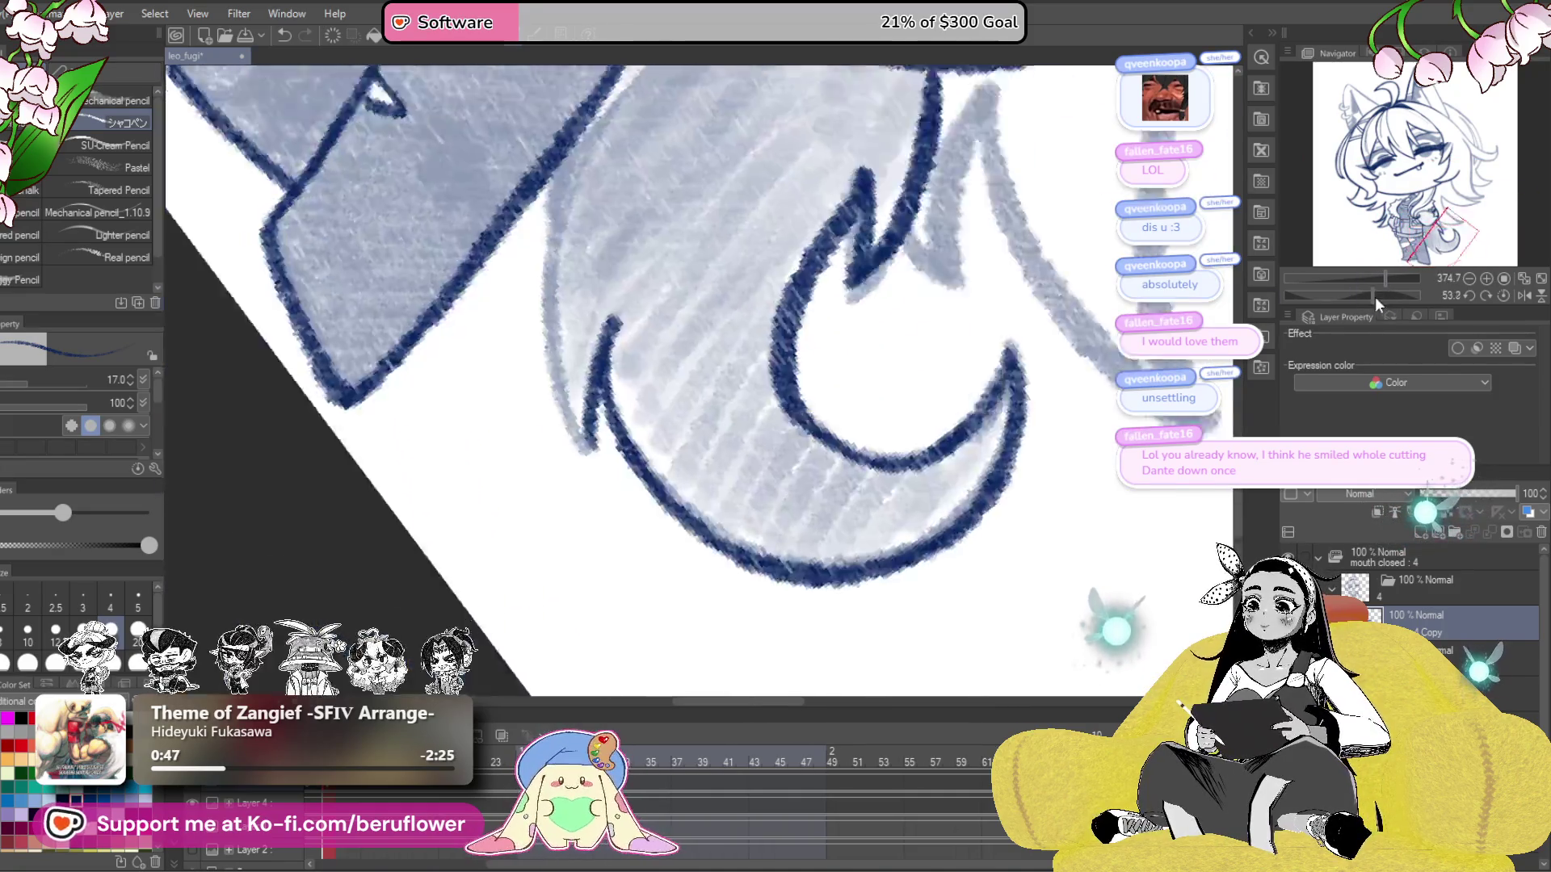
{"action": "left_click_drag", "start_coordinate": [980, 456], "coordinate": [974, 466]}
{"action": "mouse_move", "coordinate": [711, 275]}
{"action": "left_mouse_down"}
{"action": "mouse_move", "coordinate": [610, 400]}
{"action": "mouse_move", "coordinate": [565, 557]}
{"action": "left_mouse_up"}
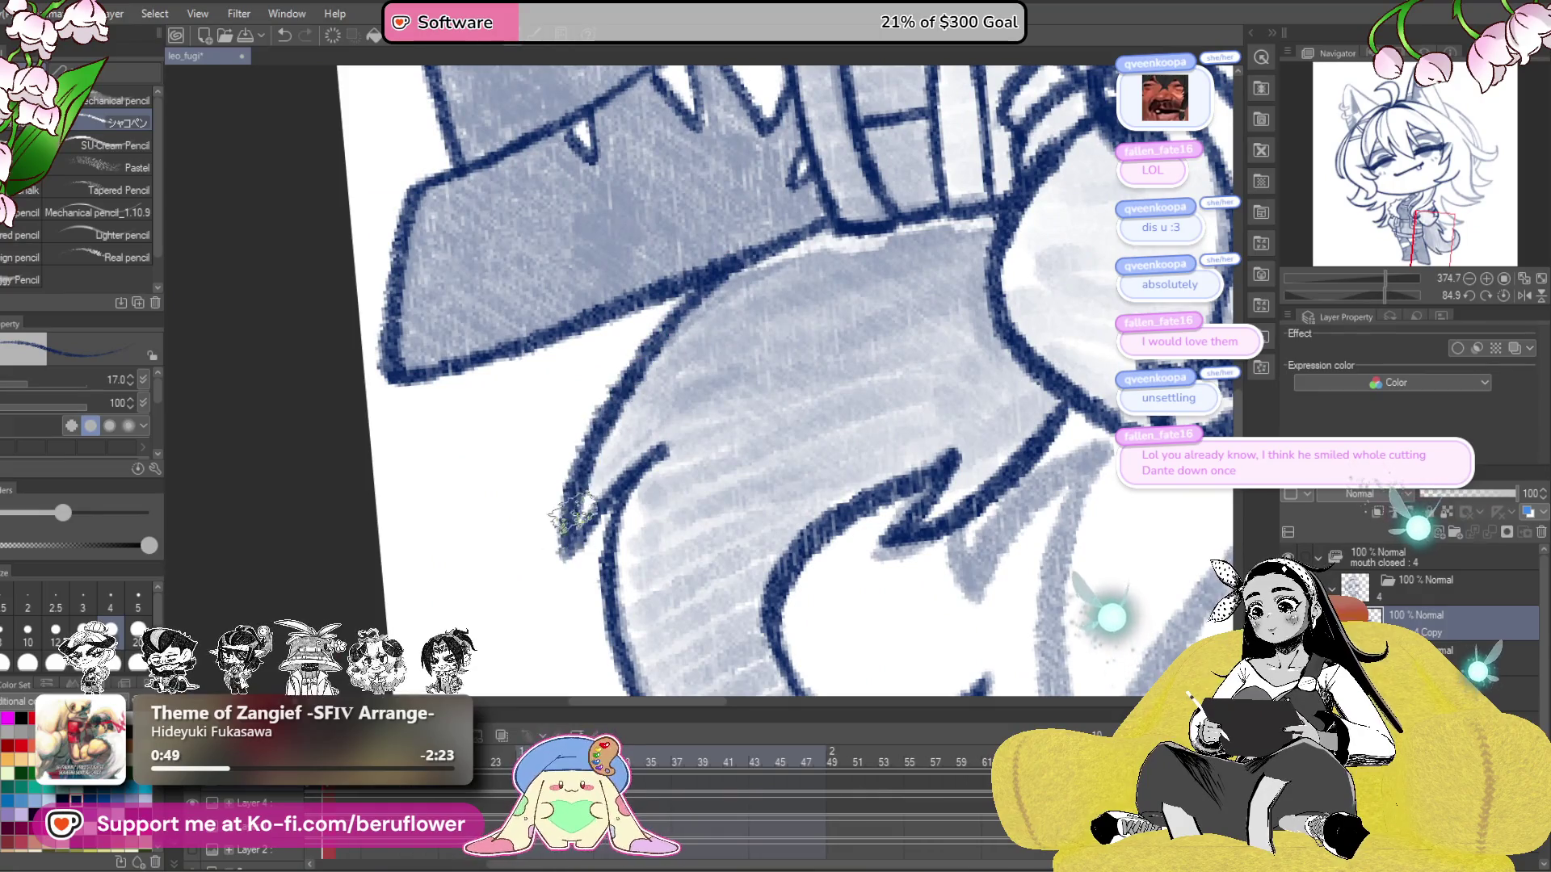
{"action": "scroll", "coordinate": [656, 416], "scroll_direction": "down", "scroll_amount": 3}
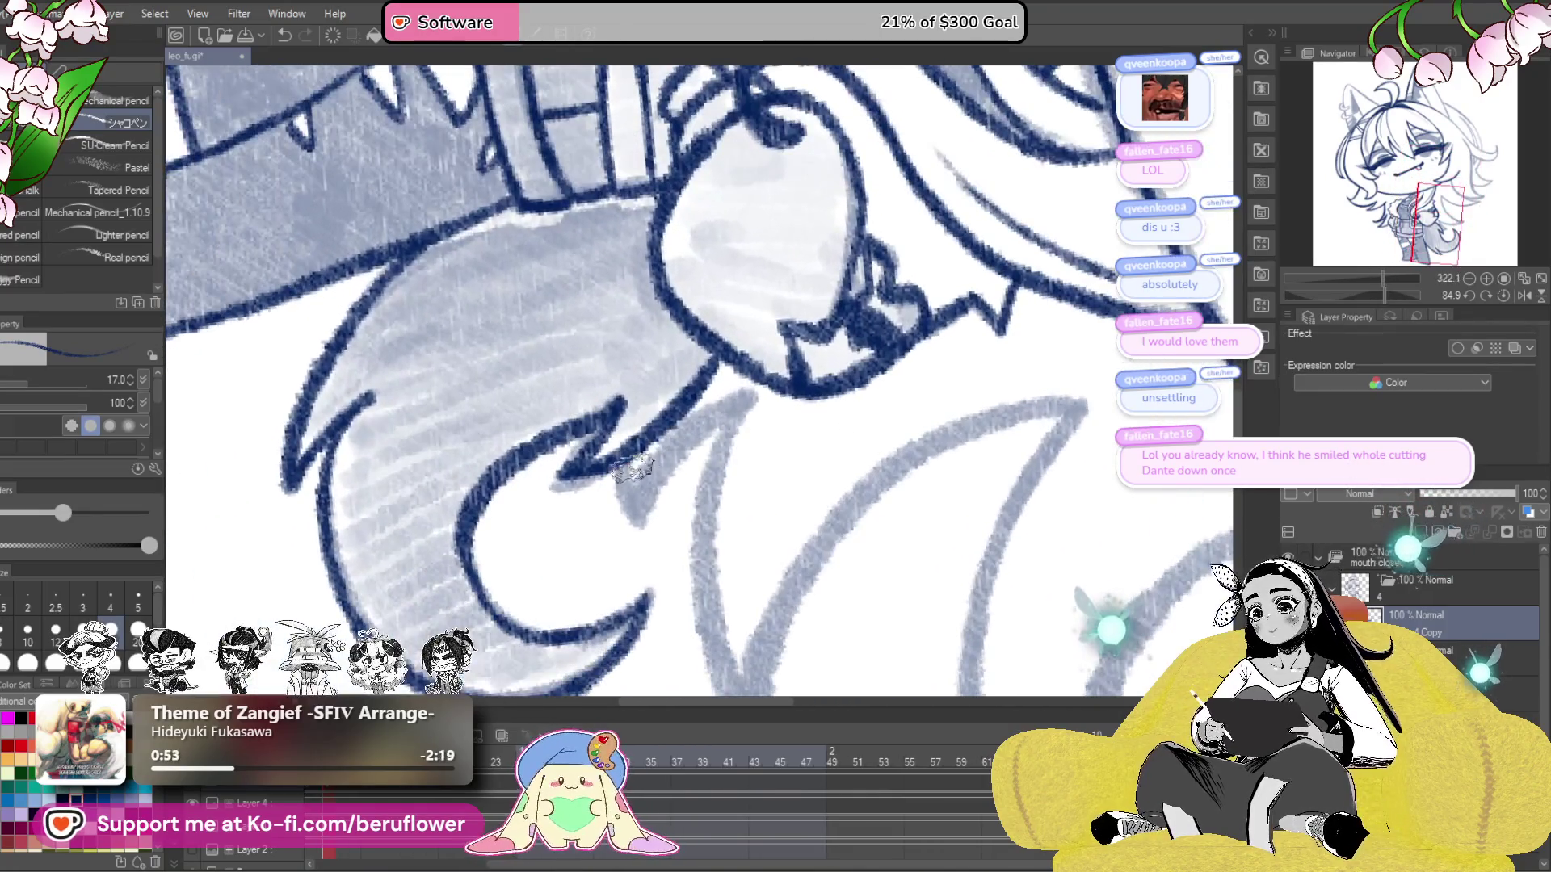
{"action": "mouse_move", "coordinate": [634, 467]}
{"action": "left_mouse_down"}
{"action": "mouse_move", "coordinate": [633, 512]}
{"action": "mouse_move", "coordinate": [701, 416]}
{"action": "left_mouse_up"}
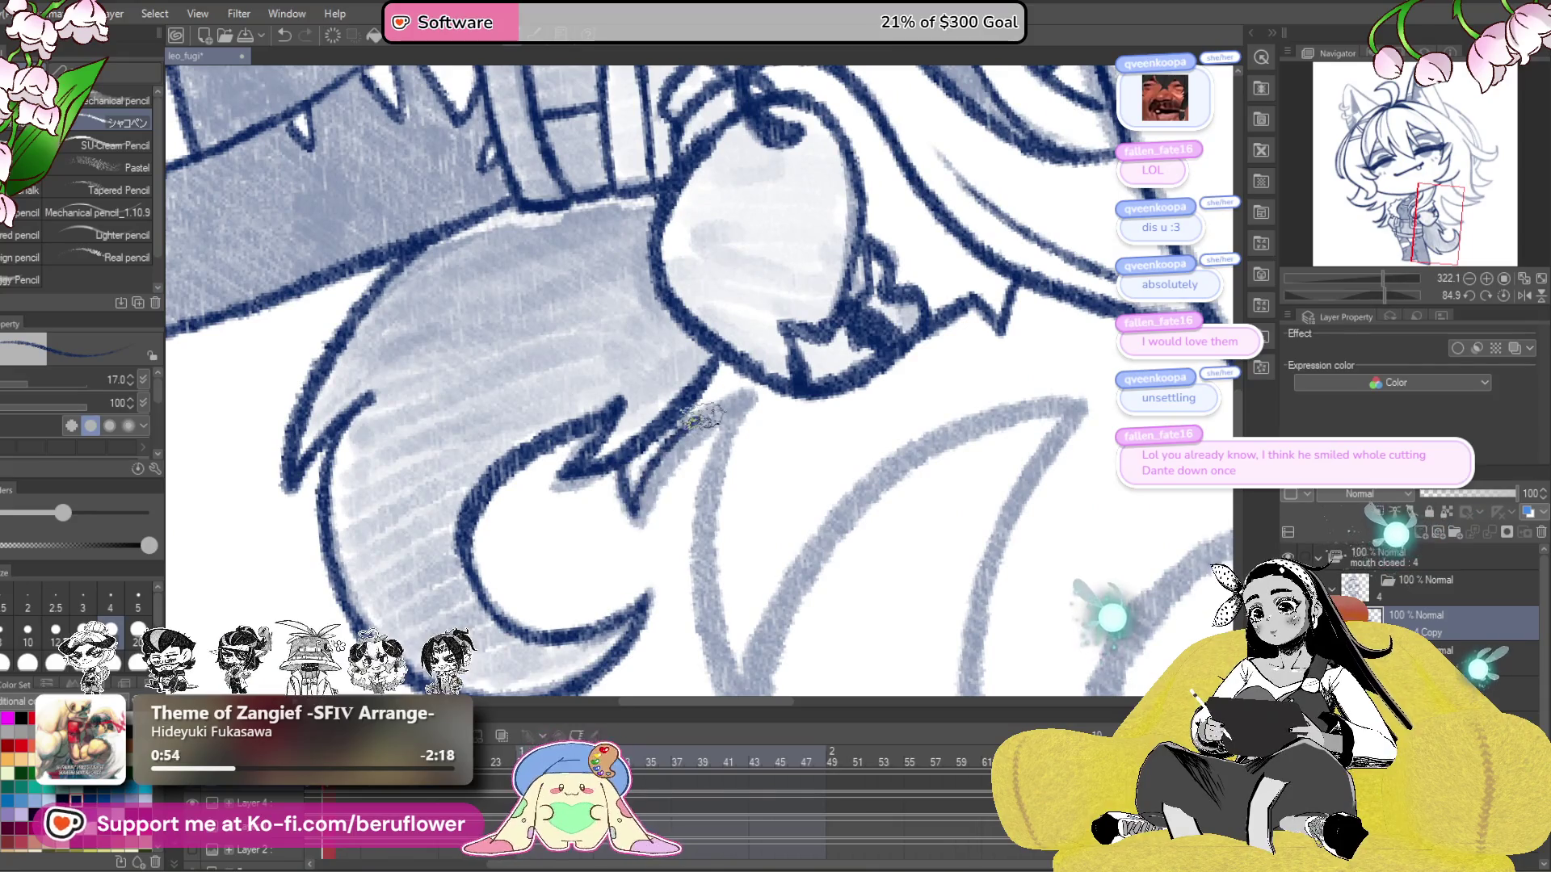
- Ink the spiky hair strands on the head's right side in dark navy along the sketch curves
{"action": "left_click_drag", "start_coordinate": [741, 472], "coordinate": [685, 393]}
{"action": "mouse_move", "coordinate": [699, 315]}
{"action": "left_mouse_down"}
{"action": "mouse_move", "coordinate": [671, 344]}
{"action": "mouse_move", "coordinate": [646, 484]}
{"action": "mouse_move", "coordinate": [689, 627]}
{"action": "mouse_move", "coordinate": [674, 602]}
{"action": "mouse_move", "coordinate": [582, 566]}
{"action": "mouse_move", "coordinate": [569, 578]}
{"action": "mouse_move", "coordinate": [696, 344]}
{"action": "mouse_move", "coordinate": [888, 274]}
{"action": "mouse_move", "coordinate": [767, 267]}
{"action": "left_mouse_up"}
{"action": "mouse_move", "coordinate": [767, 266]}
{"action": "left_mouse_down"}
{"action": "mouse_move", "coordinate": [727, 323]}
{"action": "mouse_move", "coordinate": [658, 505]}
{"action": "left_mouse_up"}
{"action": "left_click_drag", "start_coordinate": [659, 505], "coordinate": [672, 391]}
{"action": "mouse_move", "coordinate": [767, 158]}
{"action": "left_mouse_down"}
{"action": "mouse_move", "coordinate": [675, 311]}
{"action": "mouse_move", "coordinate": [661, 415]}
{"action": "mouse_move", "coordinate": [673, 529]}
{"action": "mouse_move", "coordinate": [663, 505]}
{"action": "left_mouse_up"}
{"action": "mouse_move", "coordinate": [646, 299]}
{"action": "left_mouse_down"}
{"action": "mouse_move", "coordinate": [644, 364]}
{"action": "mouse_move", "coordinate": [711, 541]}
{"action": "left_mouse_up"}
{"action": "left_click_drag", "start_coordinate": [714, 463], "coordinate": [610, 581]}
{"action": "mouse_move", "coordinate": [601, 646]}
{"action": "left_mouse_down"}
{"action": "mouse_move", "coordinate": [630, 408]}
{"action": "mouse_move", "coordinate": [844, 228]}
{"action": "mouse_move", "coordinate": [634, 420]}
{"action": "mouse_move", "coordinate": [658, 574]}
{"action": "left_mouse_up"}
{"action": "left_click_drag", "start_coordinate": [659, 574], "coordinate": [650, 484]}
{"action": "left_click_drag", "start_coordinate": [626, 311], "coordinate": [653, 525]}
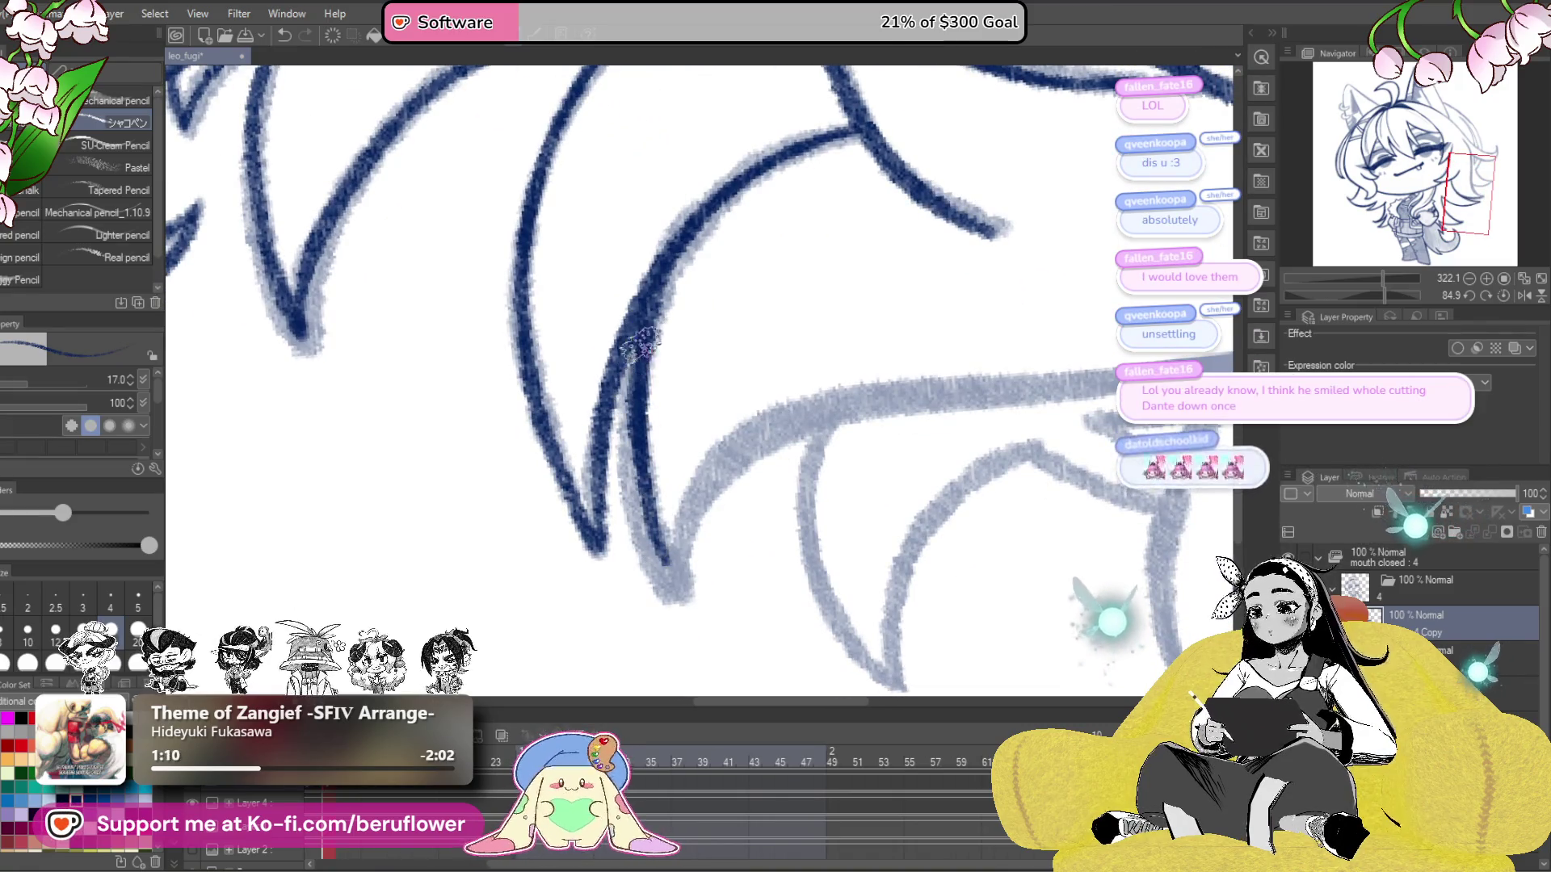
- Undo the misplaced inner stroke, then redraw the strand's inner curve and ink the neighbouring strands
{"action": "key", "text": "ctrl+z"}
{"action": "left_click_drag", "start_coordinate": [646, 436], "coordinate": [687, 412]}
{"action": "mouse_move", "coordinate": [715, 243]}
{"action": "left_mouse_down"}
{"action": "mouse_move", "coordinate": [678, 355]}
{"action": "mouse_move", "coordinate": [704, 566]}
{"action": "left_mouse_up"}
{"action": "left_click_drag", "start_coordinate": [727, 509], "coordinate": [675, 544]}
{"action": "mouse_move", "coordinate": [646, 606]}
{"action": "left_mouse_down"}
{"action": "mouse_move", "coordinate": [679, 536]}
{"action": "mouse_move", "coordinate": [889, 411]}
{"action": "mouse_move", "coordinate": [881, 428]}
{"action": "mouse_move", "coordinate": [929, 501]}
{"action": "mouse_move", "coordinate": [993, 554]}
{"action": "mouse_move", "coordinate": [865, 448]}
{"action": "mouse_move", "coordinate": [866, 494]}
{"action": "left_mouse_up"}
{"action": "mouse_move", "coordinate": [731, 246]}
{"action": "left_mouse_down"}
{"action": "mouse_move", "coordinate": [751, 253]}
{"action": "mouse_move", "coordinate": [776, 409]}
{"action": "mouse_move", "coordinate": [748, 547]}
{"action": "left_mouse_up"}
{"action": "mouse_move", "coordinate": [747, 547]}
{"action": "left_mouse_down"}
{"action": "mouse_move", "coordinate": [812, 188]}
{"action": "mouse_move", "coordinate": [662, 678]}
{"action": "left_mouse_up"}
- Rotate the canvas to the upper strands, ink a short strand and begin hatching the ear interior dark
{"action": "scroll", "coordinate": [651, 624], "scroll_direction": "down", "scroll_amount": 6}
{"action": "scroll", "coordinate": [651, 624], "scroll_direction": "up", "scroll_amount": 5}
{"action": "left_click_drag", "start_coordinate": [651, 624], "coordinate": [605, 379]}
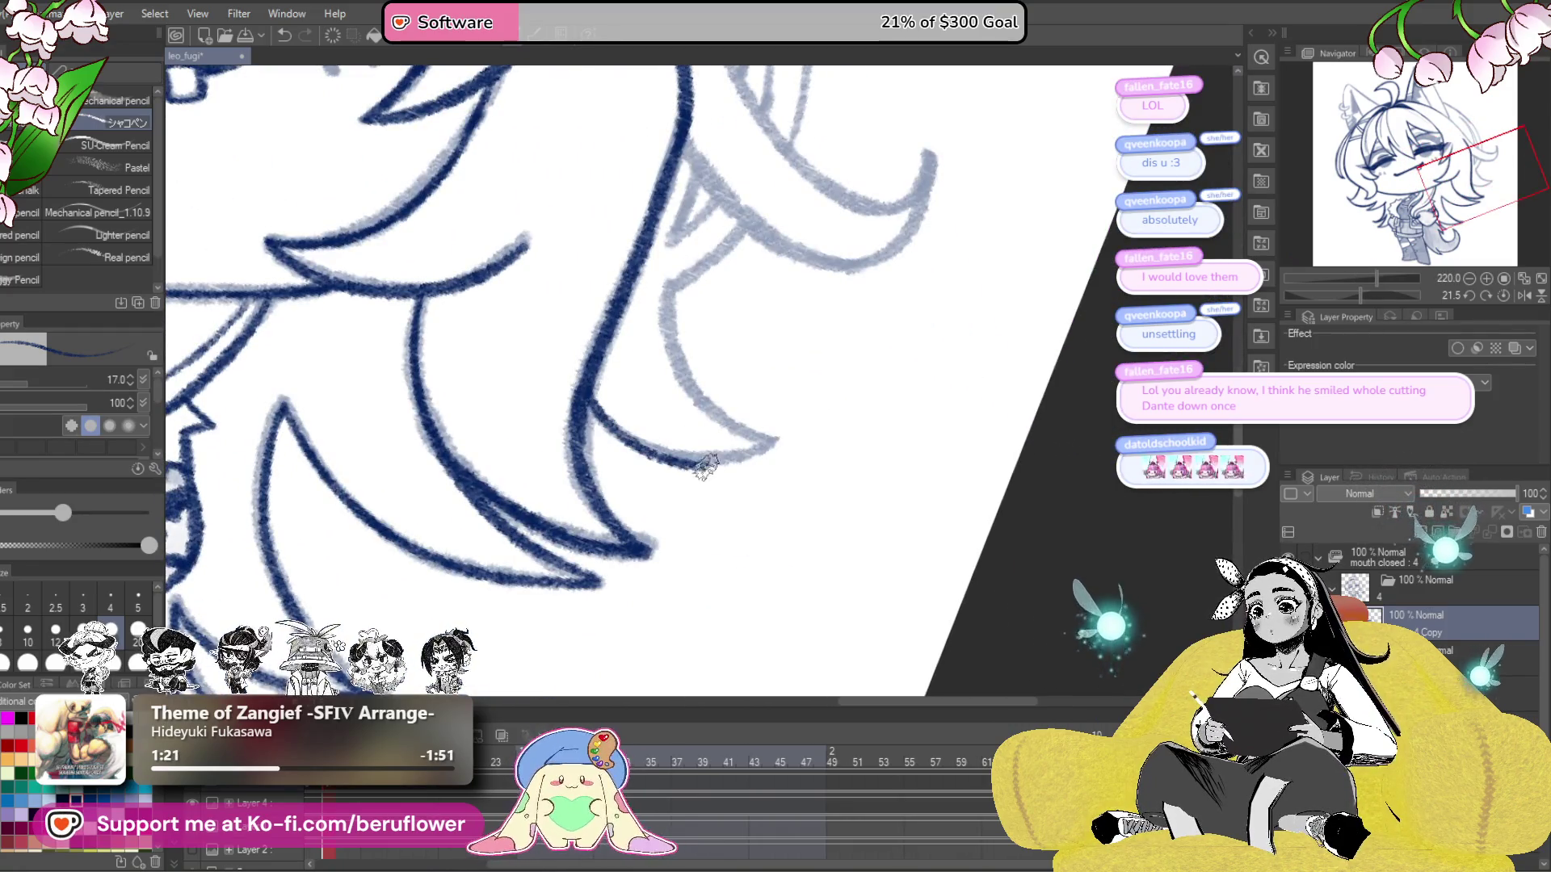
{"action": "left_click_drag", "start_coordinate": [1345, 297], "coordinate": [1382, 296]}
{"action": "mouse_move", "coordinate": [646, 457]}
{"action": "left_mouse_down"}
{"action": "mouse_move", "coordinate": [692, 506]}
{"action": "mouse_move", "coordinate": [676, 519]}
{"action": "mouse_move", "coordinate": [468, 468]}
{"action": "mouse_move", "coordinate": [1095, 410]}
{"action": "left_mouse_up"}
{"action": "left_click_drag", "start_coordinate": [1382, 295], "coordinate": [1362, 295]}
{"action": "left_click_drag", "start_coordinate": [774, 499], "coordinate": [815, 462]}
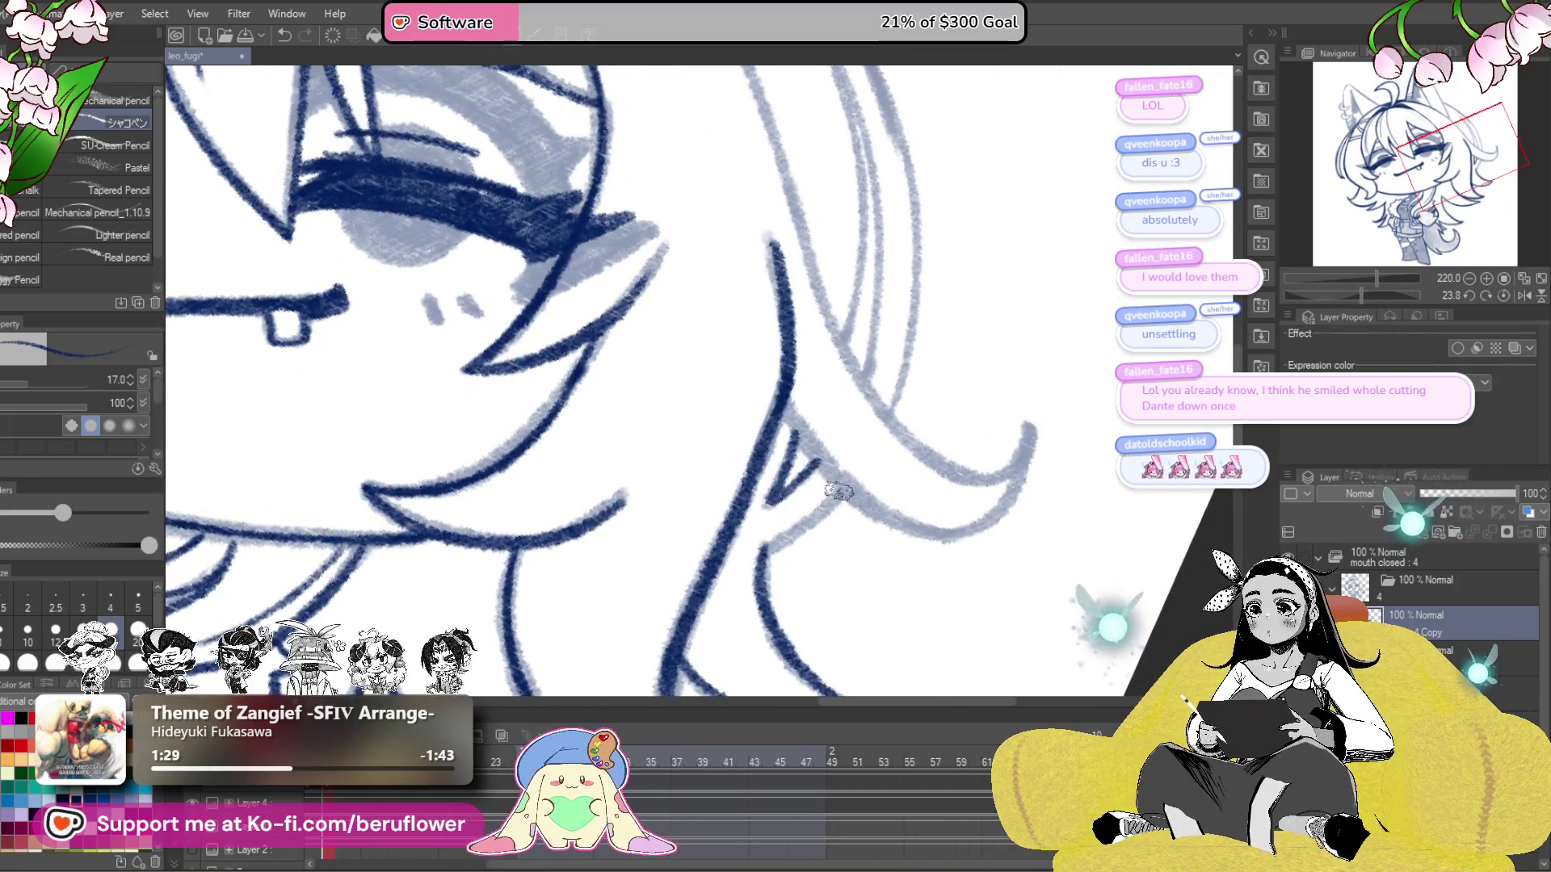
{"action": "left_click_drag", "start_coordinate": [1373, 297], "coordinate": [1334, 291]}
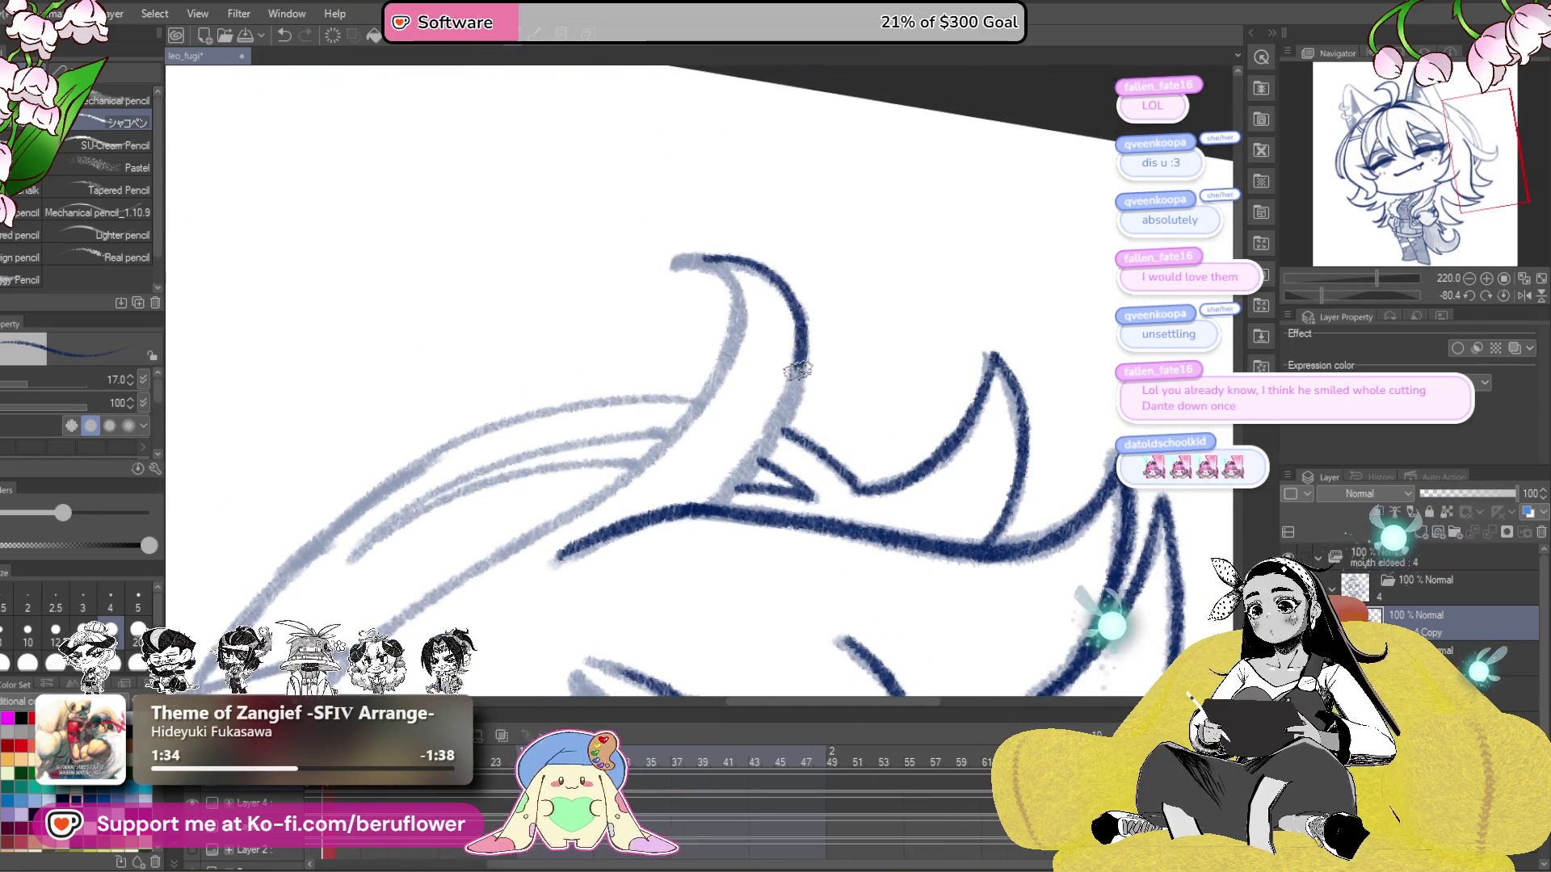
{"action": "left_click_drag", "start_coordinate": [755, 416], "coordinate": [1028, 331]}
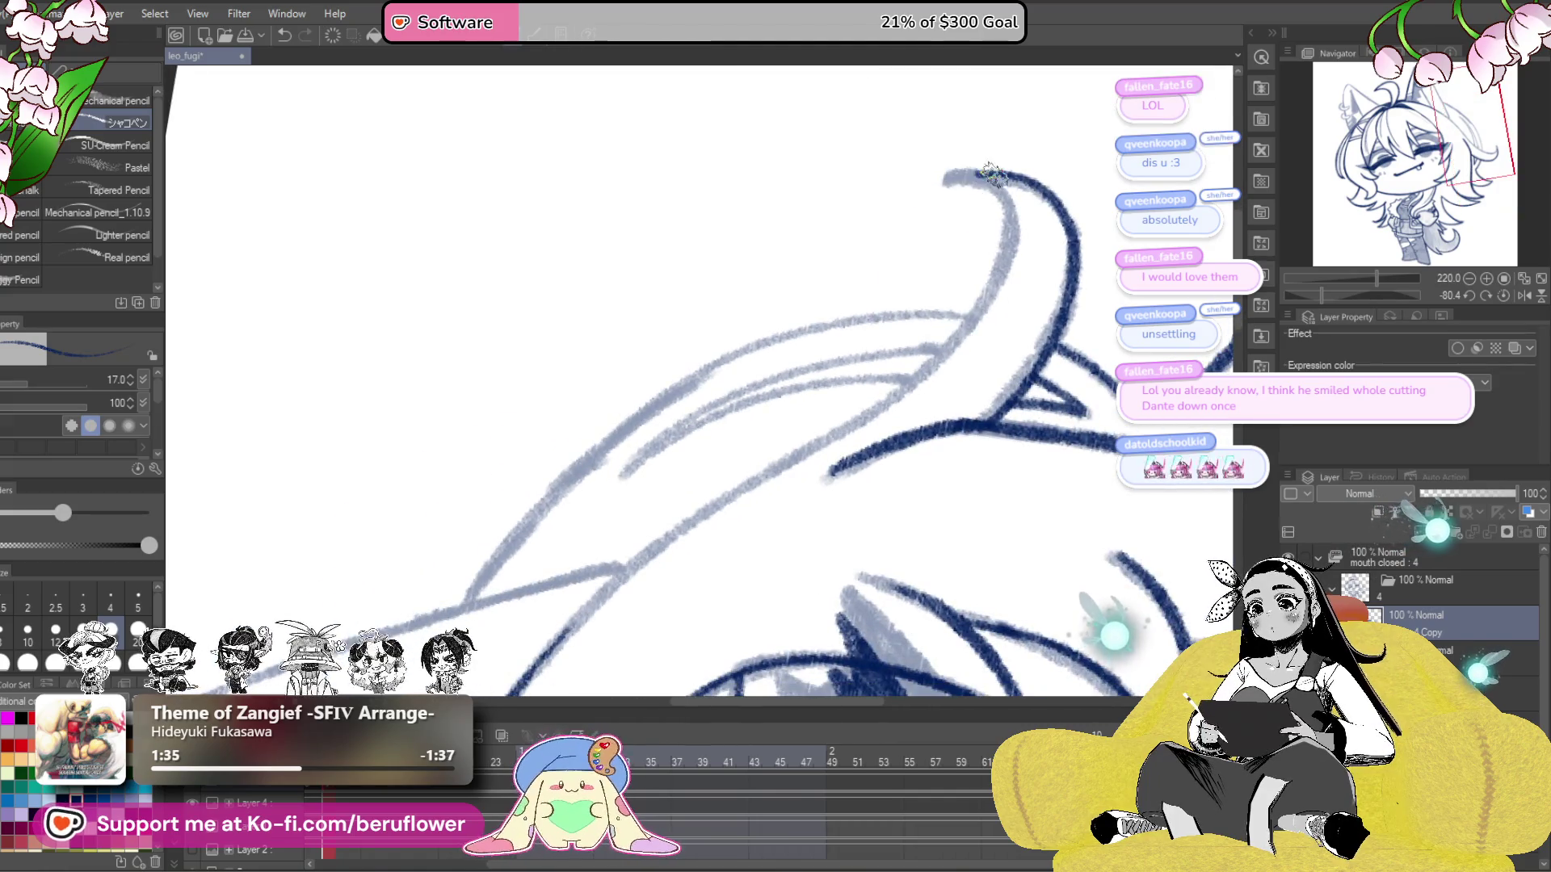
{"action": "left_click_drag", "start_coordinate": [775, 364], "coordinate": [712, 510]}
- Hatch the lighter patch inside the ear, then ink the ear's left edge and piercing ring outline
{"action": "left_click_drag", "start_coordinate": [819, 553], "coordinate": [990, 529]}
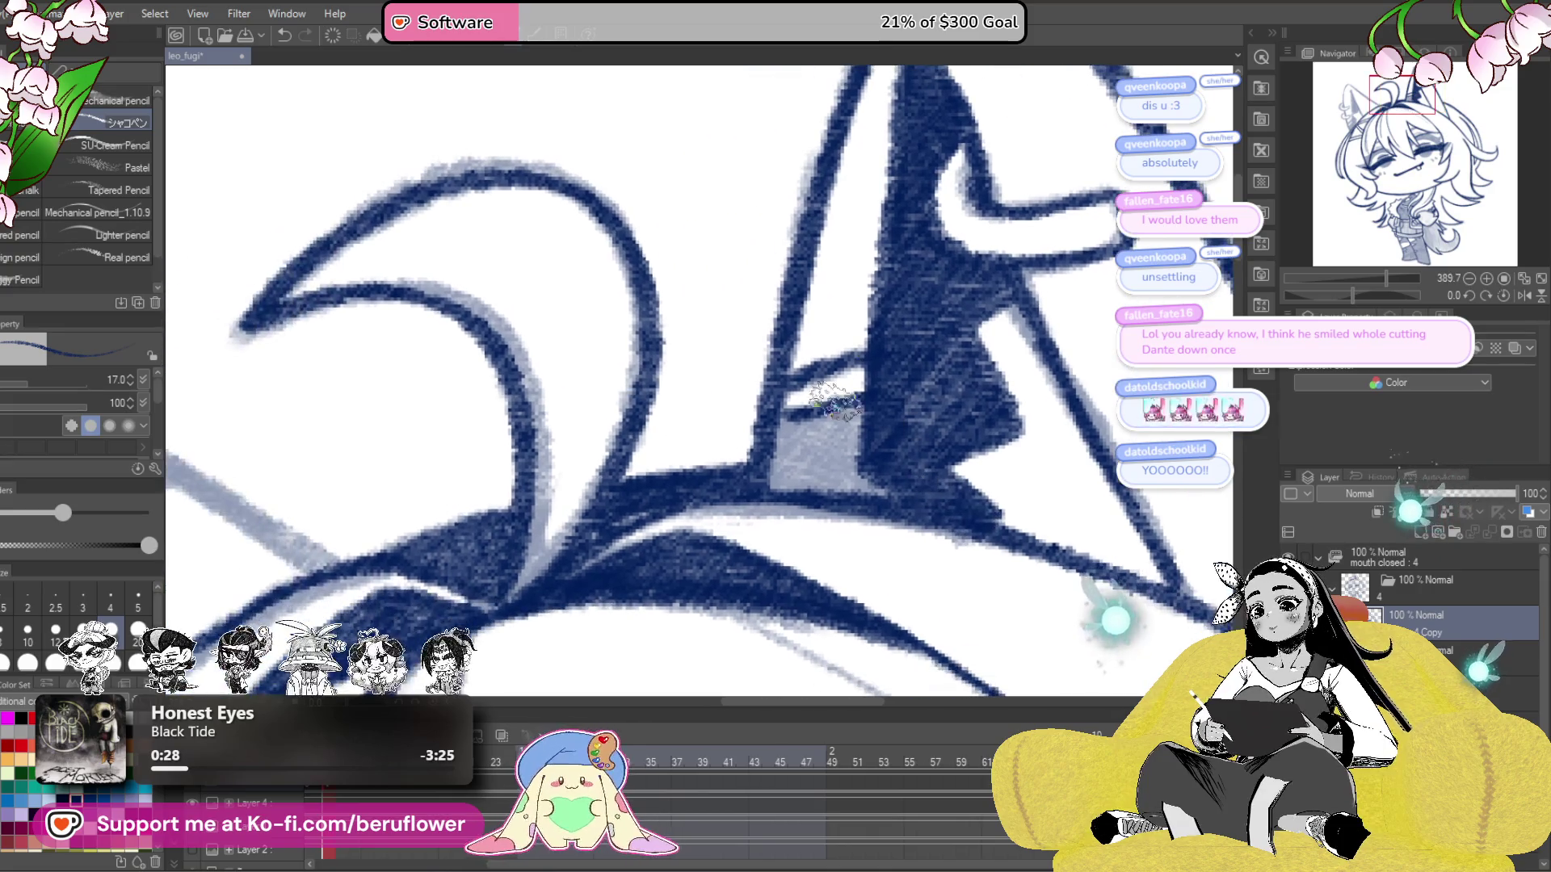
{"action": "mouse_move", "coordinate": [822, 414]}
{"action": "left_mouse_down"}
{"action": "mouse_move", "coordinate": [799, 452]}
{"action": "mouse_move", "coordinate": [848, 440]}
{"action": "mouse_move", "coordinate": [857, 484]}
{"action": "mouse_move", "coordinate": [911, 488]}
{"action": "mouse_move", "coordinate": [931, 470]}
{"action": "left_mouse_up"}
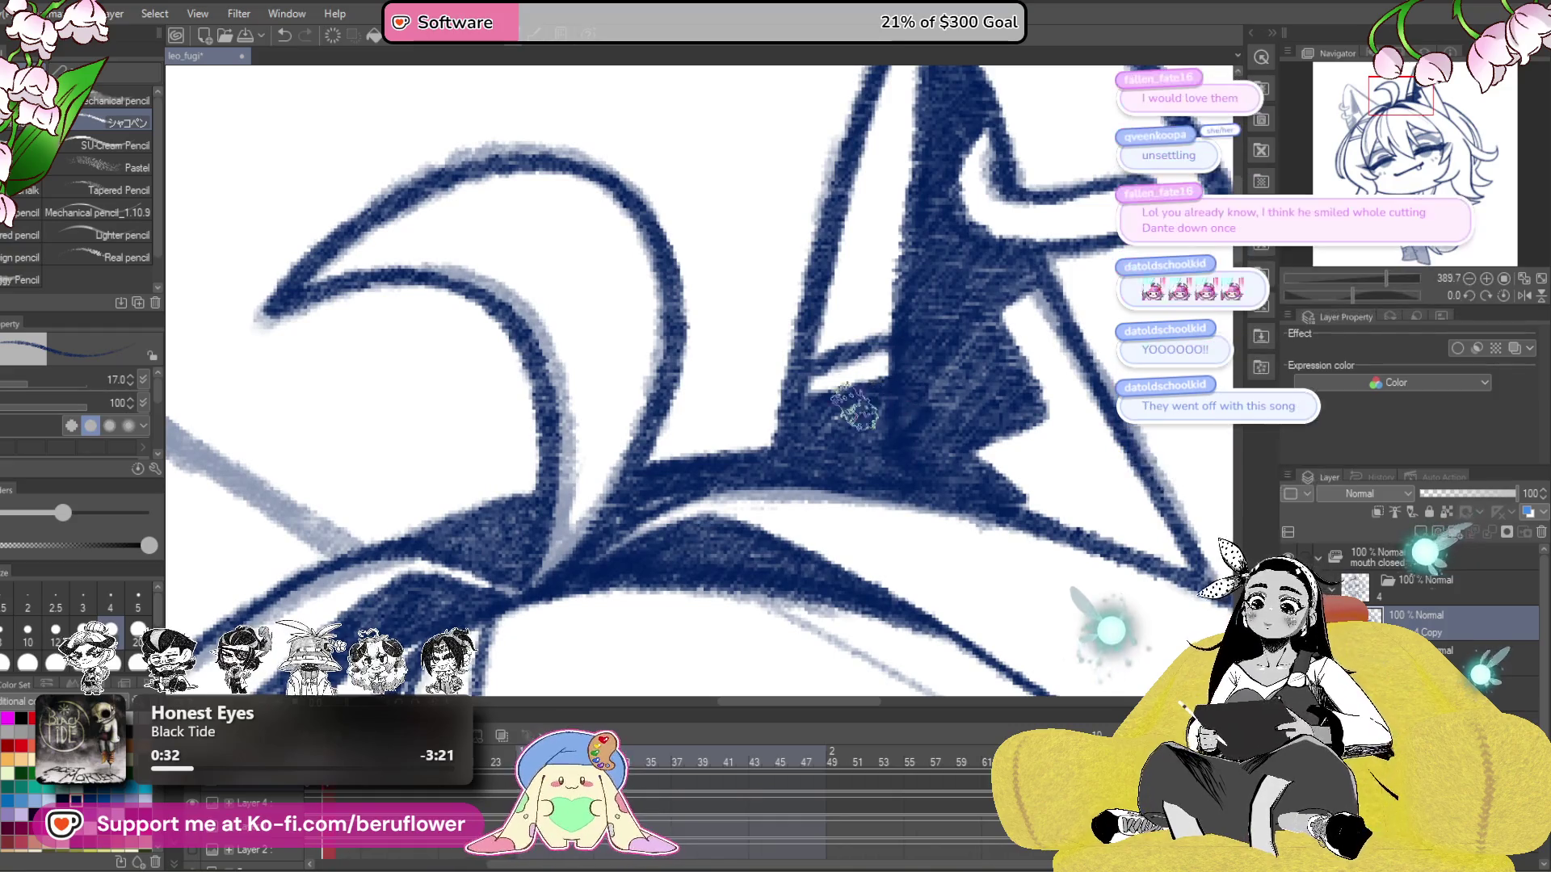
{"action": "left_click_drag", "start_coordinate": [841, 450], "coordinate": [897, 425]}
{"action": "mouse_move", "coordinate": [768, 525]}
{"action": "left_mouse_down"}
{"action": "mouse_move", "coordinate": [841, 456]}
{"action": "mouse_move", "coordinate": [921, 437]}
{"action": "left_mouse_up"}
{"action": "left_click_drag", "start_coordinate": [484, 267], "coordinate": [582, 275]}
{"action": "left_click_drag", "start_coordinate": [367, 212], "coordinate": [553, 236]}
{"action": "mouse_move", "coordinate": [424, 113]}
{"action": "left_mouse_down"}
{"action": "mouse_move", "coordinate": [346, 368]}
{"action": "mouse_move", "coordinate": [359, 484]}
{"action": "left_mouse_up"}
{"action": "mouse_move", "coordinate": [372, 416]}
{"action": "left_mouse_down"}
{"action": "mouse_move", "coordinate": [472, 347]}
{"action": "mouse_move", "coordinate": [436, 401]}
{"action": "left_mouse_up"}
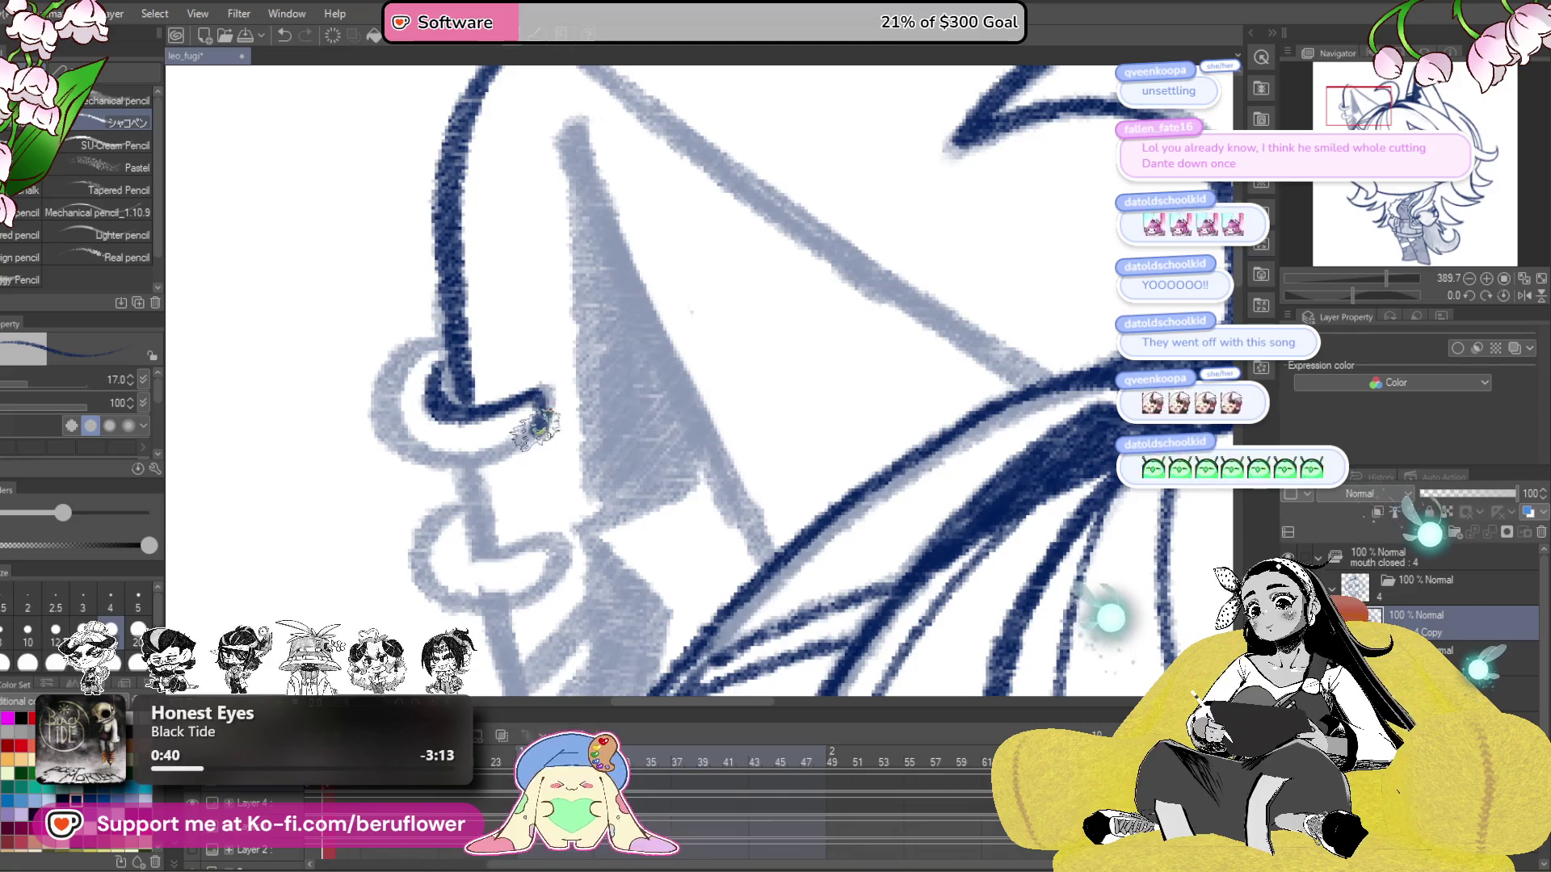
{"action": "mouse_move", "coordinate": [464, 457]}
{"action": "left_mouse_down"}
{"action": "mouse_move", "coordinate": [380, 404]}
{"action": "mouse_move", "coordinate": [461, 339]}
{"action": "mouse_move", "coordinate": [464, 214]}
{"action": "left_mouse_up"}
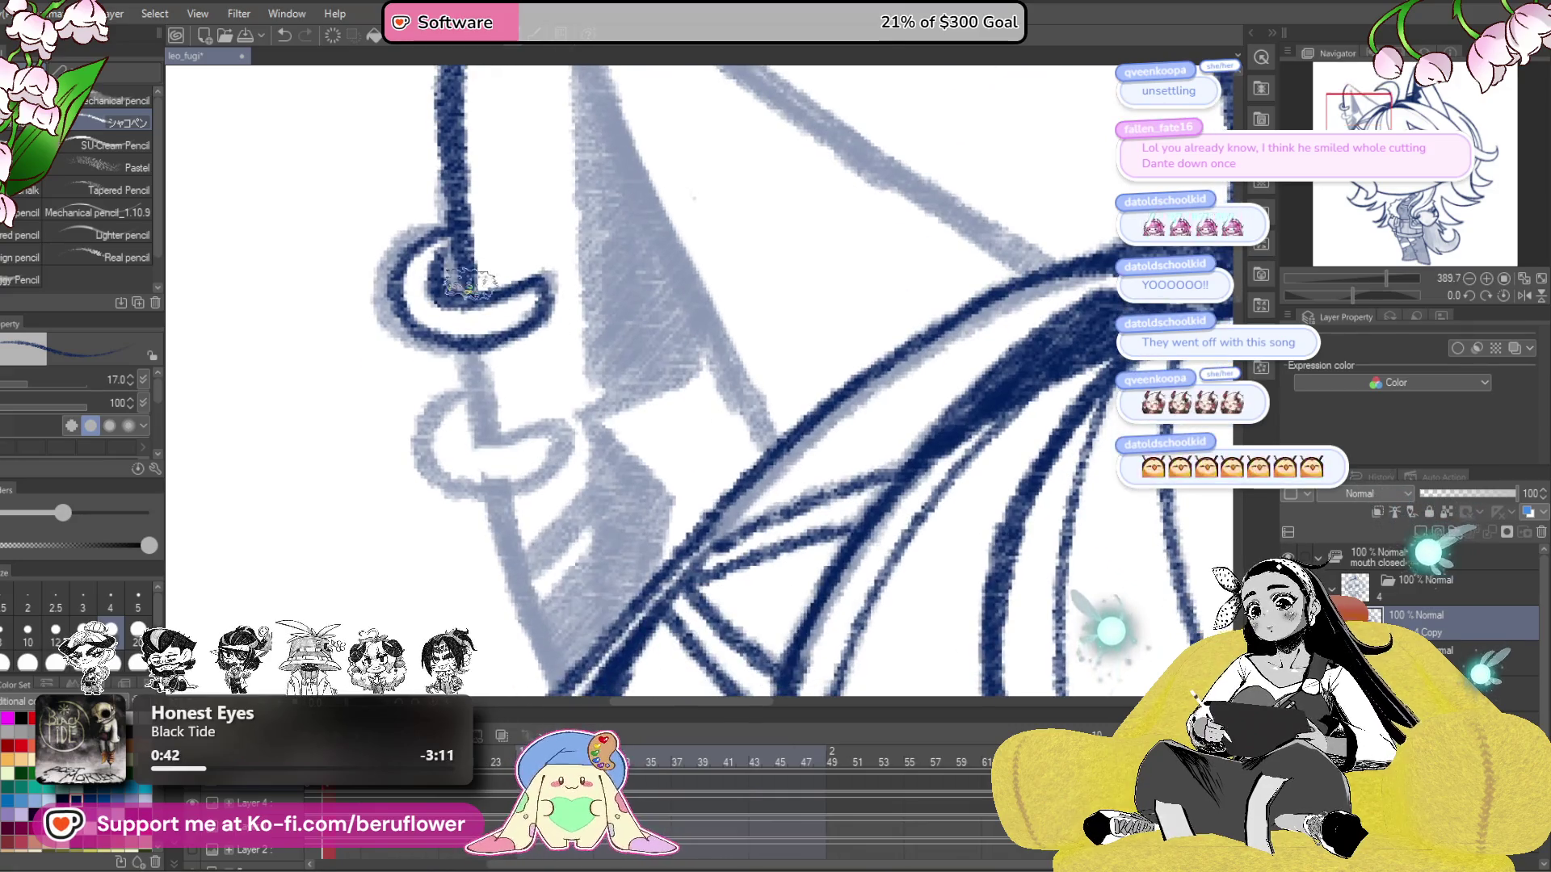
{"action": "left_click_drag", "start_coordinate": [452, 279], "coordinate": [482, 491]}
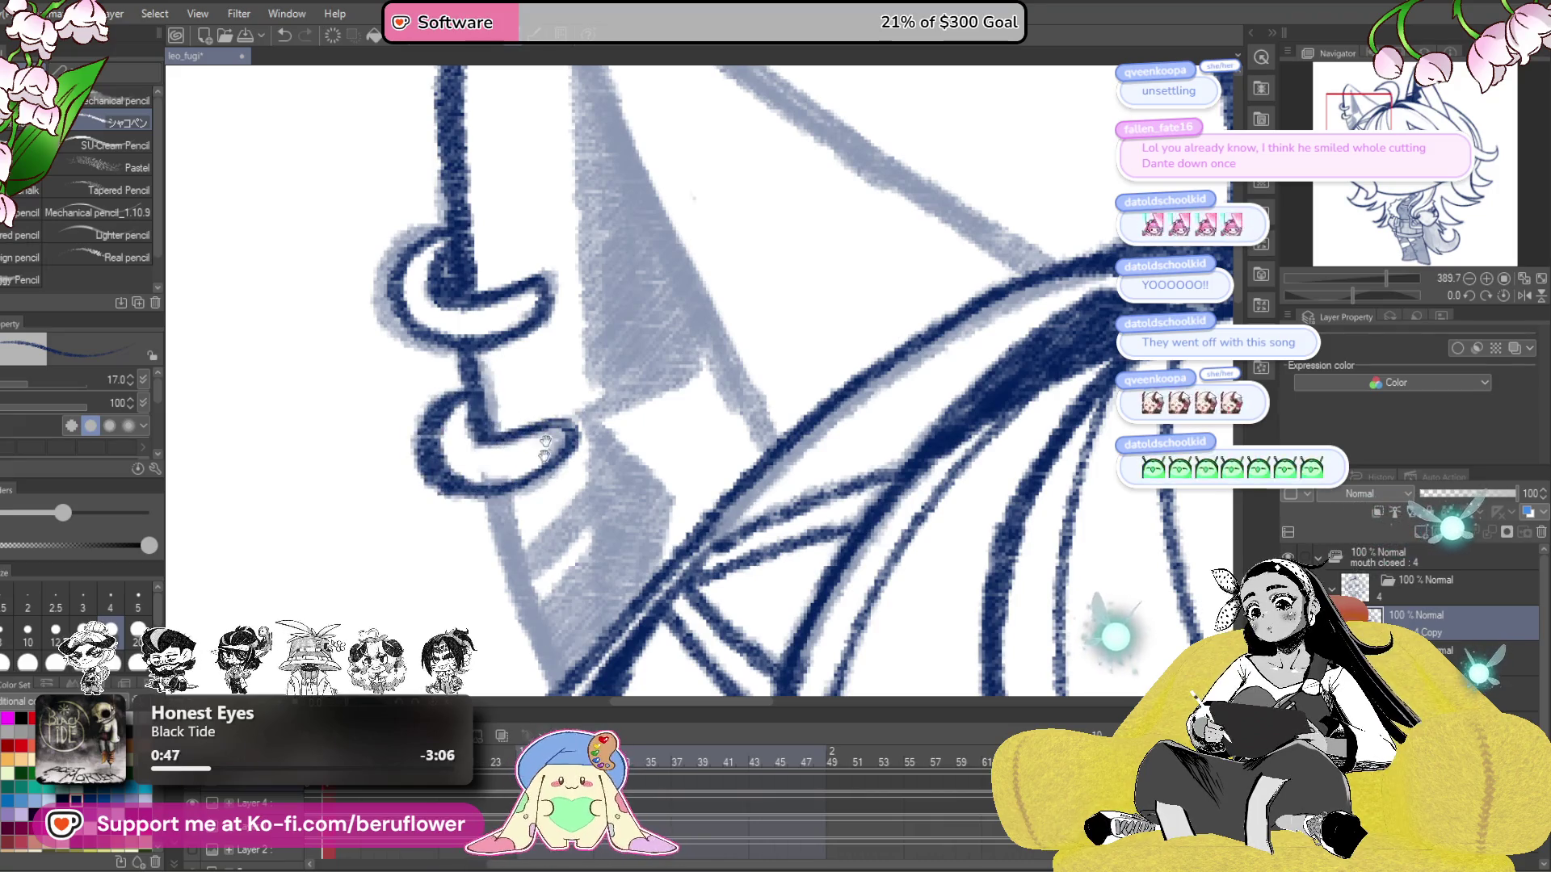
- Thicken the dark line below the earrings and ink the ear edge from tip to collar corner
{"action": "left_click_drag", "start_coordinate": [546, 421], "coordinate": [521, 242]}
{"action": "mouse_move", "coordinate": [622, 501]}
{"action": "left_mouse_down"}
{"action": "mouse_move", "coordinate": [617, 421]}
{"action": "mouse_move", "coordinate": [707, 456]}
{"action": "left_mouse_up"}
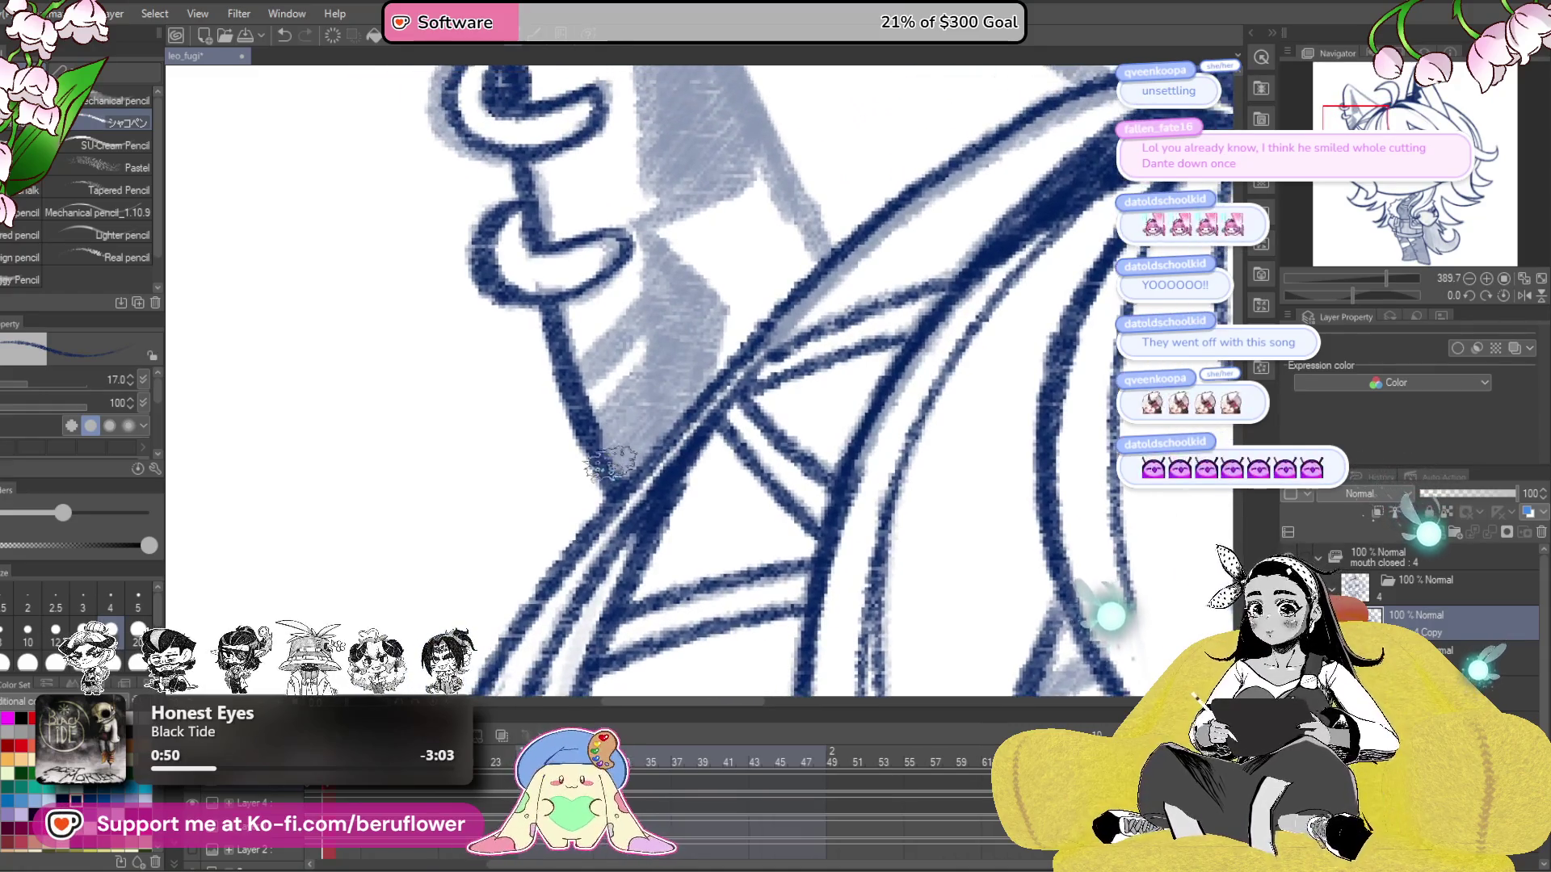
{"action": "left_click_drag", "start_coordinate": [678, 402], "coordinate": [678, 543]}
{"action": "mouse_move", "coordinate": [582, 509]}
{"action": "left_mouse_down"}
{"action": "mouse_move", "coordinate": [646, 441]}
{"action": "mouse_move", "coordinate": [614, 485]}
{"action": "mouse_move", "coordinate": [659, 468]}
{"action": "left_mouse_up"}
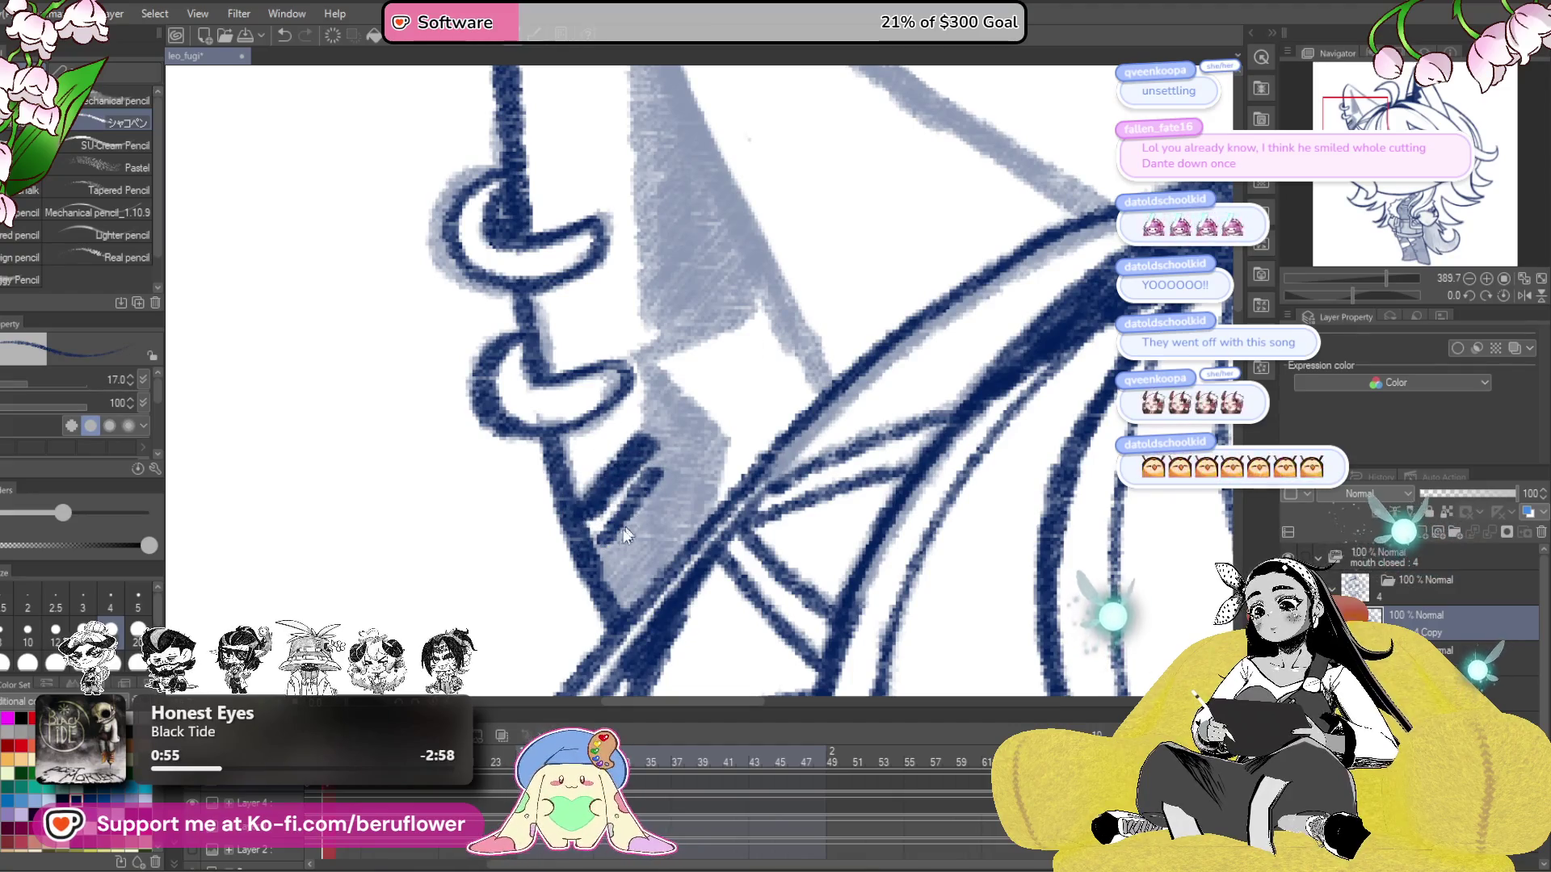
{"action": "left_click_drag", "start_coordinate": [729, 323], "coordinate": [729, 517]}
{"action": "mouse_move", "coordinate": [621, 153]}
{"action": "left_mouse_down"}
{"action": "mouse_move", "coordinate": [694, 343]}
{"action": "mouse_move", "coordinate": [833, 608]}
{"action": "left_mouse_up"}
{"action": "left_click_drag", "start_coordinate": [806, 557], "coordinate": [878, 465]}
{"action": "mouse_move", "coordinate": [808, 323]}
{"action": "left_mouse_down"}
{"action": "mouse_move", "coordinate": [727, 474]}
{"action": "mouse_move", "coordinate": [771, 569]}
{"action": "left_mouse_up"}
- Extend the inner ear edge, shade near the collar, and fill the inner ear triangle solid navy
{"action": "left_click_drag", "start_coordinate": [706, 445], "coordinate": [723, 565]}
{"action": "left_click_drag", "start_coordinate": [702, 485], "coordinate": [702, 654]}
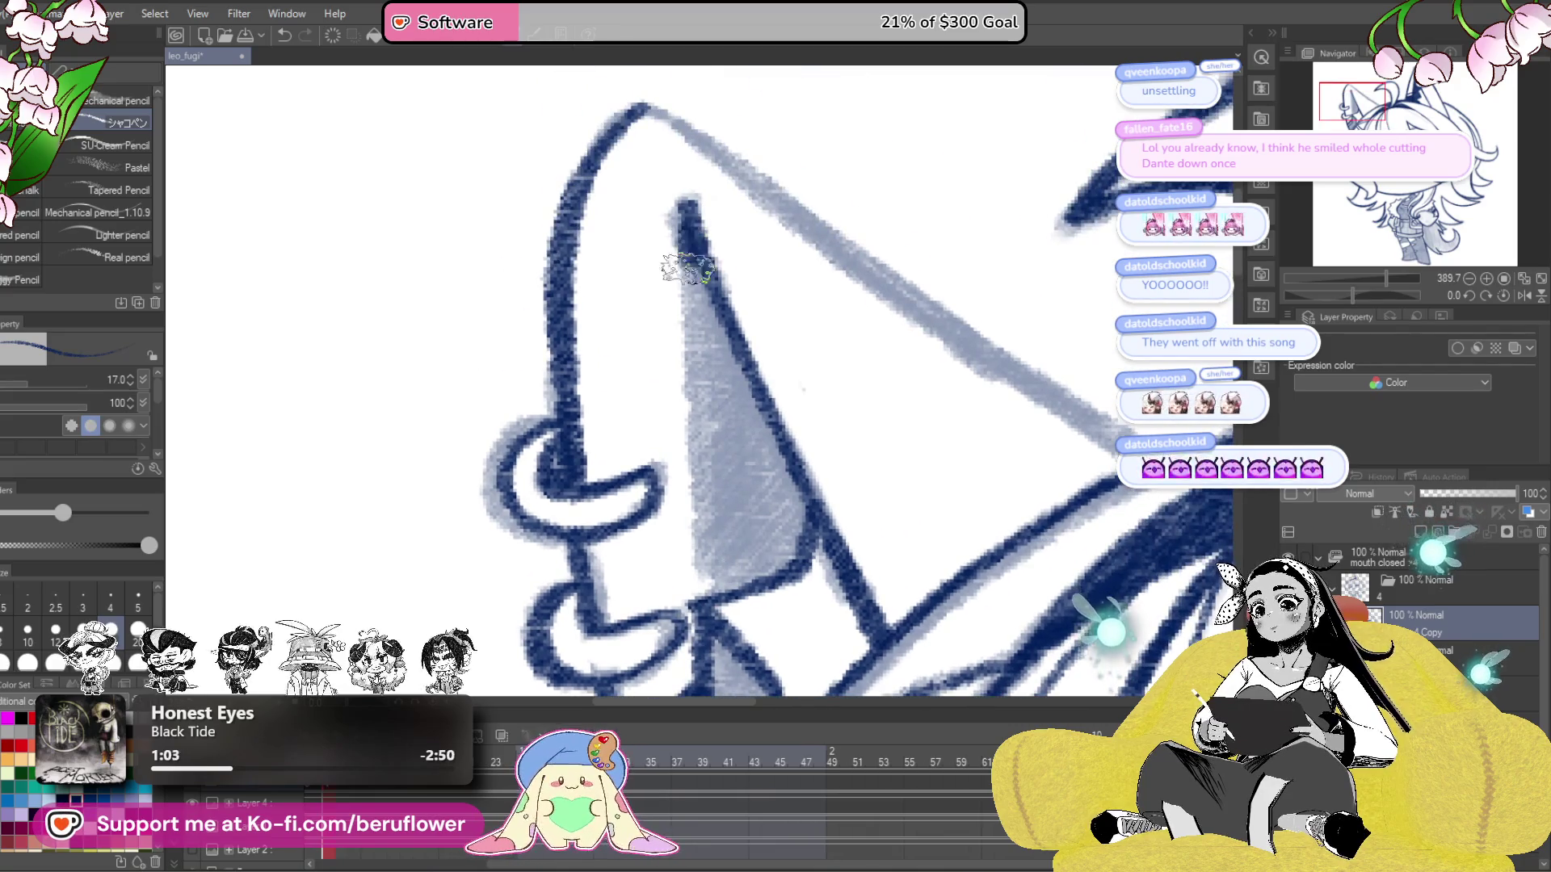
{"action": "left_click_drag", "start_coordinate": [685, 260], "coordinate": [704, 539]}
{"action": "mouse_move", "coordinate": [708, 594]}
{"action": "left_mouse_down"}
{"action": "mouse_move", "coordinate": [738, 436]}
{"action": "mouse_move", "coordinate": [751, 468]}
{"action": "mouse_move", "coordinate": [739, 446]}
{"action": "mouse_move", "coordinate": [687, 557]}
{"action": "mouse_move", "coordinate": [694, 601]}
{"action": "mouse_move", "coordinate": [739, 545]}
{"action": "mouse_move", "coordinate": [727, 529]}
{"action": "mouse_move", "coordinate": [774, 452]}
{"action": "mouse_move", "coordinate": [679, 229]}
{"action": "mouse_move", "coordinate": [695, 497]}
{"action": "left_mouse_up"}
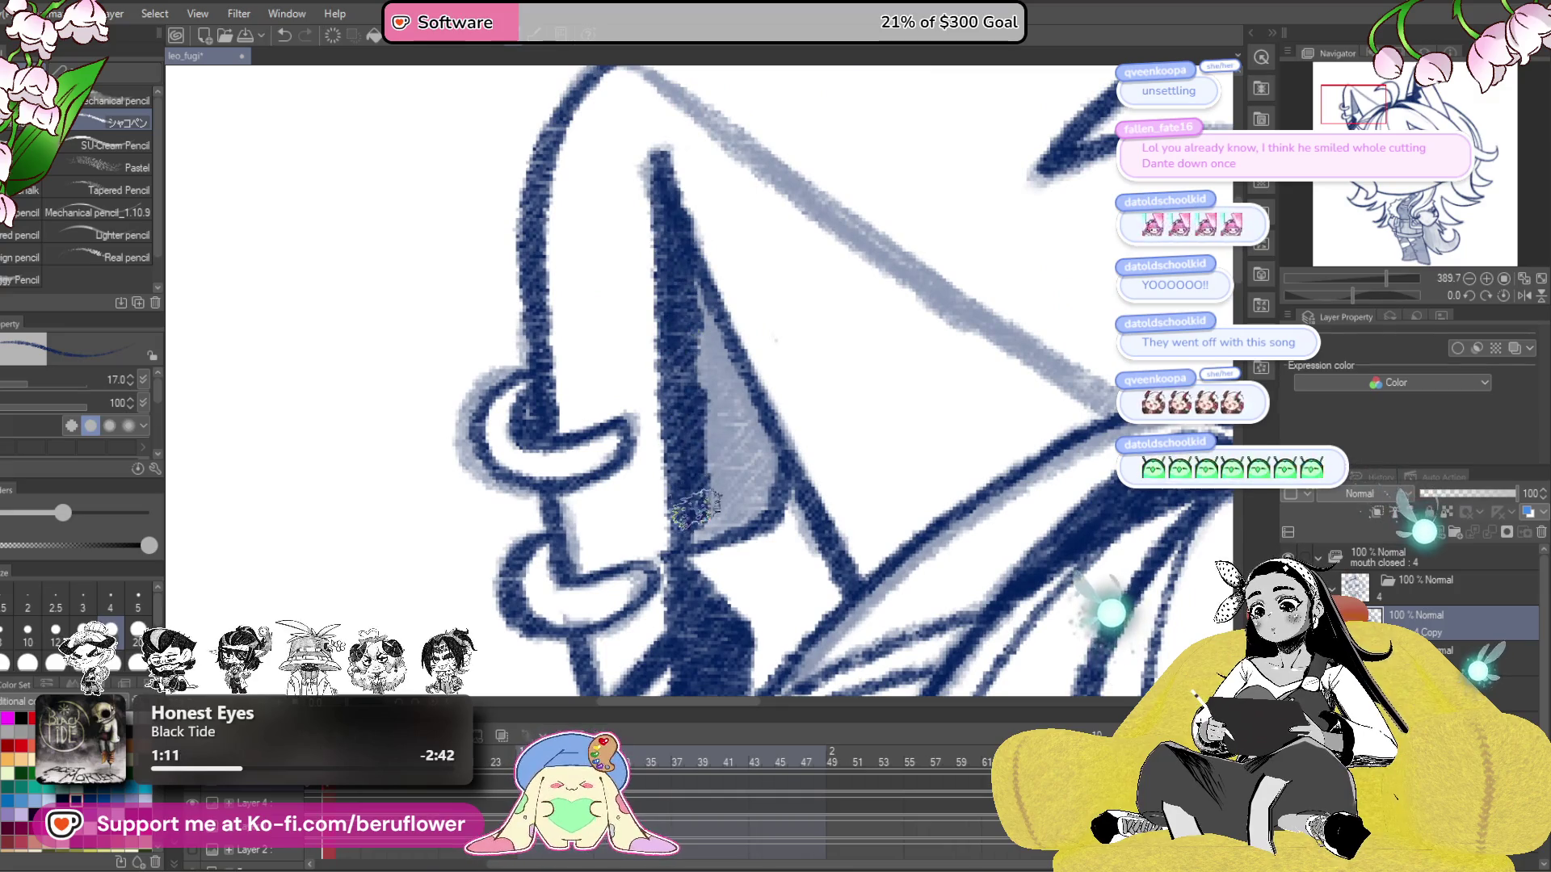
{"action": "mouse_move", "coordinate": [771, 480]}
{"action": "left_mouse_down"}
{"action": "mouse_move", "coordinate": [695, 339]}
{"action": "mouse_move", "coordinate": [710, 453]}
{"action": "mouse_move", "coordinate": [743, 501]}
{"action": "mouse_move", "coordinate": [702, 472]}
{"action": "left_mouse_up"}
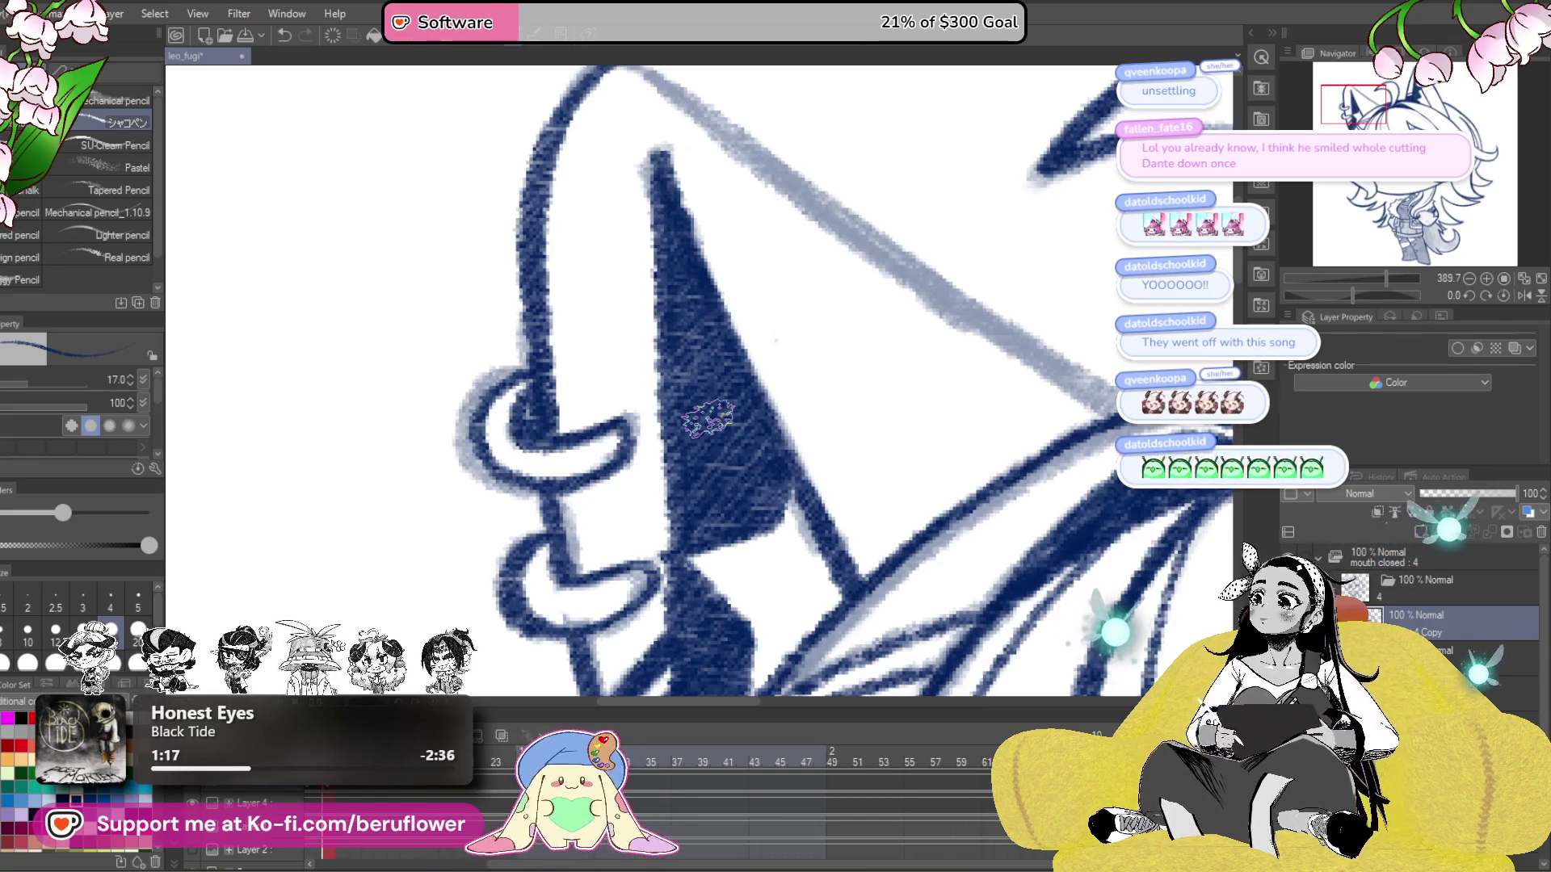
{"action": "left_click_drag", "start_coordinate": [1367, 294], "coordinate": [1332, 294]}
{"action": "mouse_move", "coordinate": [1080, 220]}
{"action": "left_mouse_down"}
{"action": "mouse_move", "coordinate": [555, 396]}
{"action": "mouse_move", "coordinate": [536, 443]}
{"action": "left_mouse_up"}
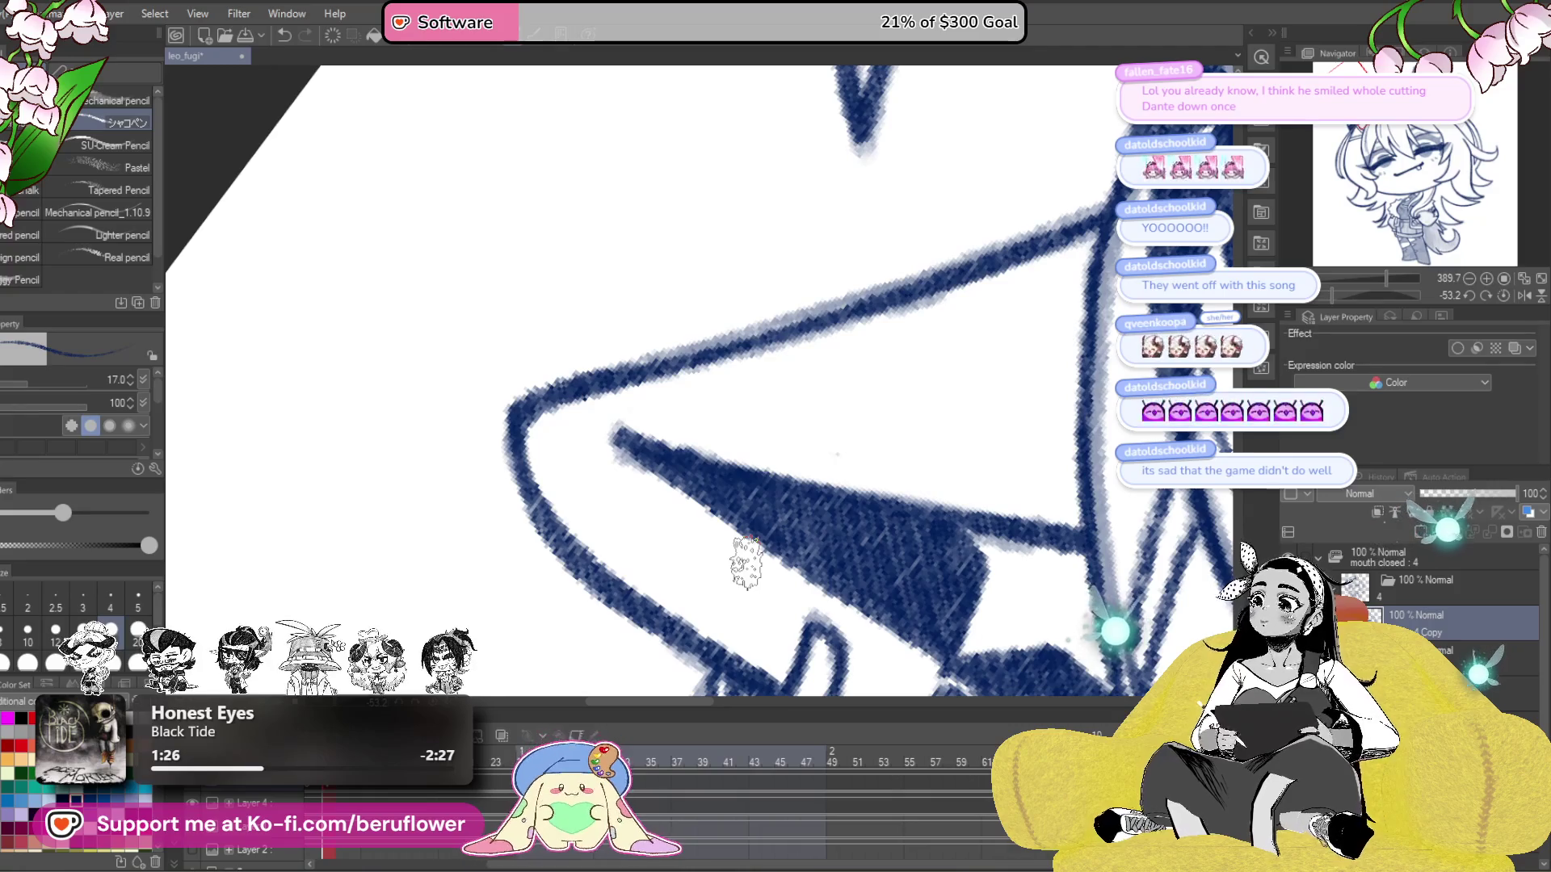
- Reset the canvas rotation, zoom to the legs, and shade the gap between the legs dark navy
{"action": "key", "text": "ctrl+0"}
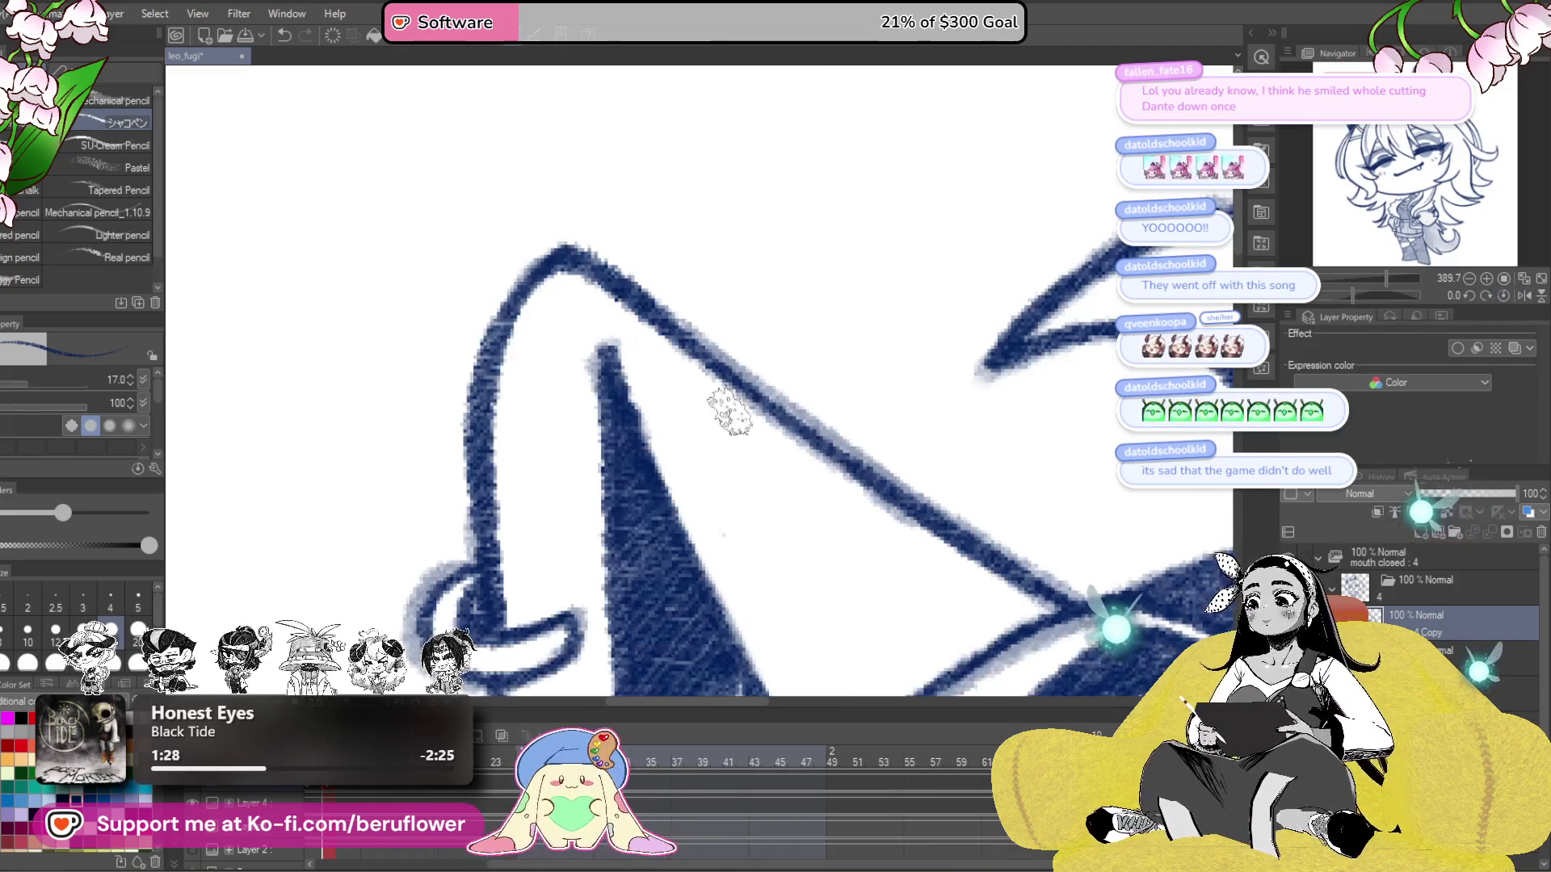
{"action": "scroll", "coordinate": [735, 420], "scroll_direction": "down", "scroll_amount": 5}
{"action": "mouse_move", "coordinate": [1005, 511]}
{"action": "left_mouse_down"}
{"action": "mouse_move", "coordinate": [909, 436]}
{"action": "mouse_move", "coordinate": [872, 365]}
{"action": "left_mouse_up"}
{"action": "mouse_move", "coordinate": [987, 587]}
{"action": "left_mouse_down"}
{"action": "mouse_move", "coordinate": [1004, 650]}
{"action": "mouse_move", "coordinate": [954, 396]}
{"action": "left_mouse_up"}
{"action": "scroll", "coordinate": [970, 663], "scroll_direction": "down", "scroll_amount": 4}
{"action": "scroll", "coordinate": [953, 685], "scroll_direction": "up", "scroll_amount": 4}
{"action": "scroll", "coordinate": [860, 294], "scroll_direction": "up", "scroll_amount": 4}
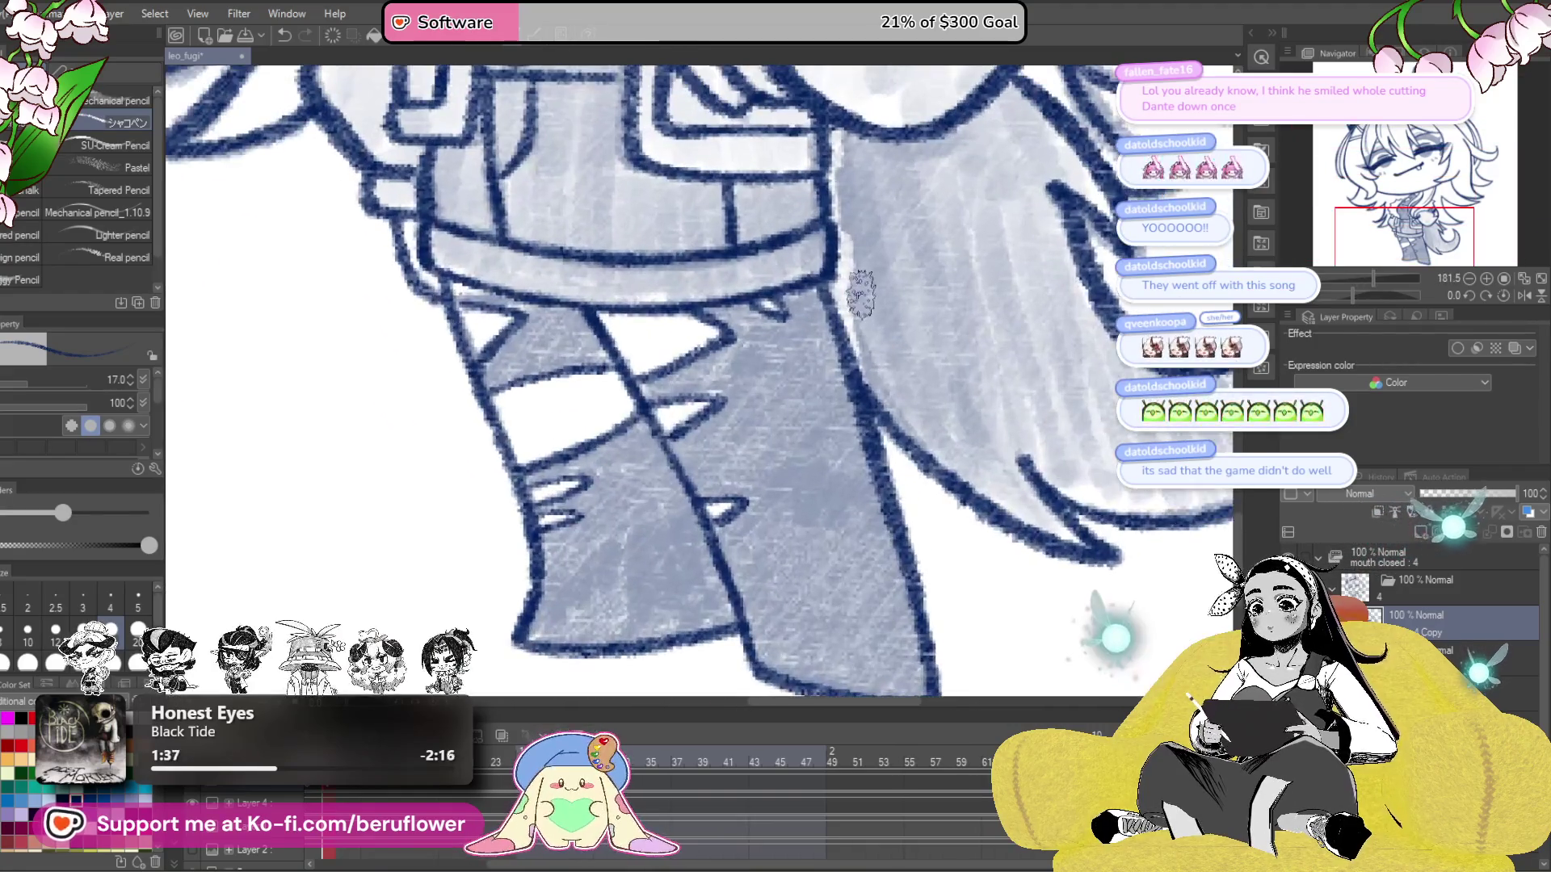
{"action": "scroll", "coordinate": [861, 295], "scroll_direction": "up", "scroll_amount": 5}
{"action": "mouse_move", "coordinate": [727, 392]}
{"action": "left_mouse_down"}
{"action": "mouse_move", "coordinate": [795, 378]}
{"action": "mouse_move", "coordinate": [743, 379]}
{"action": "left_mouse_up"}
{"action": "mouse_move", "coordinate": [794, 318]}
{"action": "left_mouse_down"}
{"action": "mouse_move", "coordinate": [808, 373]}
{"action": "mouse_move", "coordinate": [832, 380]}
{"action": "mouse_move", "coordinate": [872, 452]}
{"action": "mouse_move", "coordinate": [909, 444]}
{"action": "mouse_move", "coordinate": [896, 372]}
{"action": "mouse_move", "coordinate": [869, 355]}
{"action": "mouse_move", "coordinate": [906, 392]}
{"action": "mouse_move", "coordinate": [942, 238]}
{"action": "left_mouse_up"}
{"action": "mouse_move", "coordinate": [840, 319]}
{"action": "left_mouse_down"}
{"action": "mouse_move", "coordinate": [808, 355]}
{"action": "mouse_move", "coordinate": [824, 400]}
{"action": "mouse_move", "coordinate": [868, 391]}
{"action": "mouse_move", "coordinate": [844, 480]}
{"action": "mouse_move", "coordinate": [887, 426]}
{"action": "mouse_move", "coordinate": [929, 525]}
{"action": "mouse_move", "coordinate": [969, 452]}
{"action": "mouse_move", "coordinate": [995, 508]}
{"action": "left_mouse_up"}
- Fill the upper and lower stockings down to the leg bottoms with dark navy, leaving the pale stripes
{"action": "scroll", "coordinate": [1009, 428], "scroll_direction": "down", "scroll_amount": 3}
{"action": "scroll", "coordinate": [1028, 415], "scroll_direction": "up", "scroll_amount": 1}
{"action": "mouse_move", "coordinate": [849, 492]}
{"action": "left_mouse_down"}
{"action": "mouse_move", "coordinate": [840, 537]}
{"action": "mouse_move", "coordinate": [909, 561]}
{"action": "mouse_move", "coordinate": [929, 525]}
{"action": "mouse_move", "coordinate": [921, 569]}
{"action": "left_mouse_up"}
{"action": "left_click_drag", "start_coordinate": [921, 569], "coordinate": [901, 476]}
{"action": "mouse_move", "coordinate": [901, 477]}
{"action": "left_mouse_down"}
{"action": "mouse_move", "coordinate": [928, 565]}
{"action": "mouse_move", "coordinate": [905, 481]}
{"action": "mouse_move", "coordinate": [876, 495]}
{"action": "mouse_move", "coordinate": [875, 470]}
{"action": "left_mouse_up"}
{"action": "scroll", "coordinate": [875, 470], "scroll_direction": "up", "scroll_amount": 1}
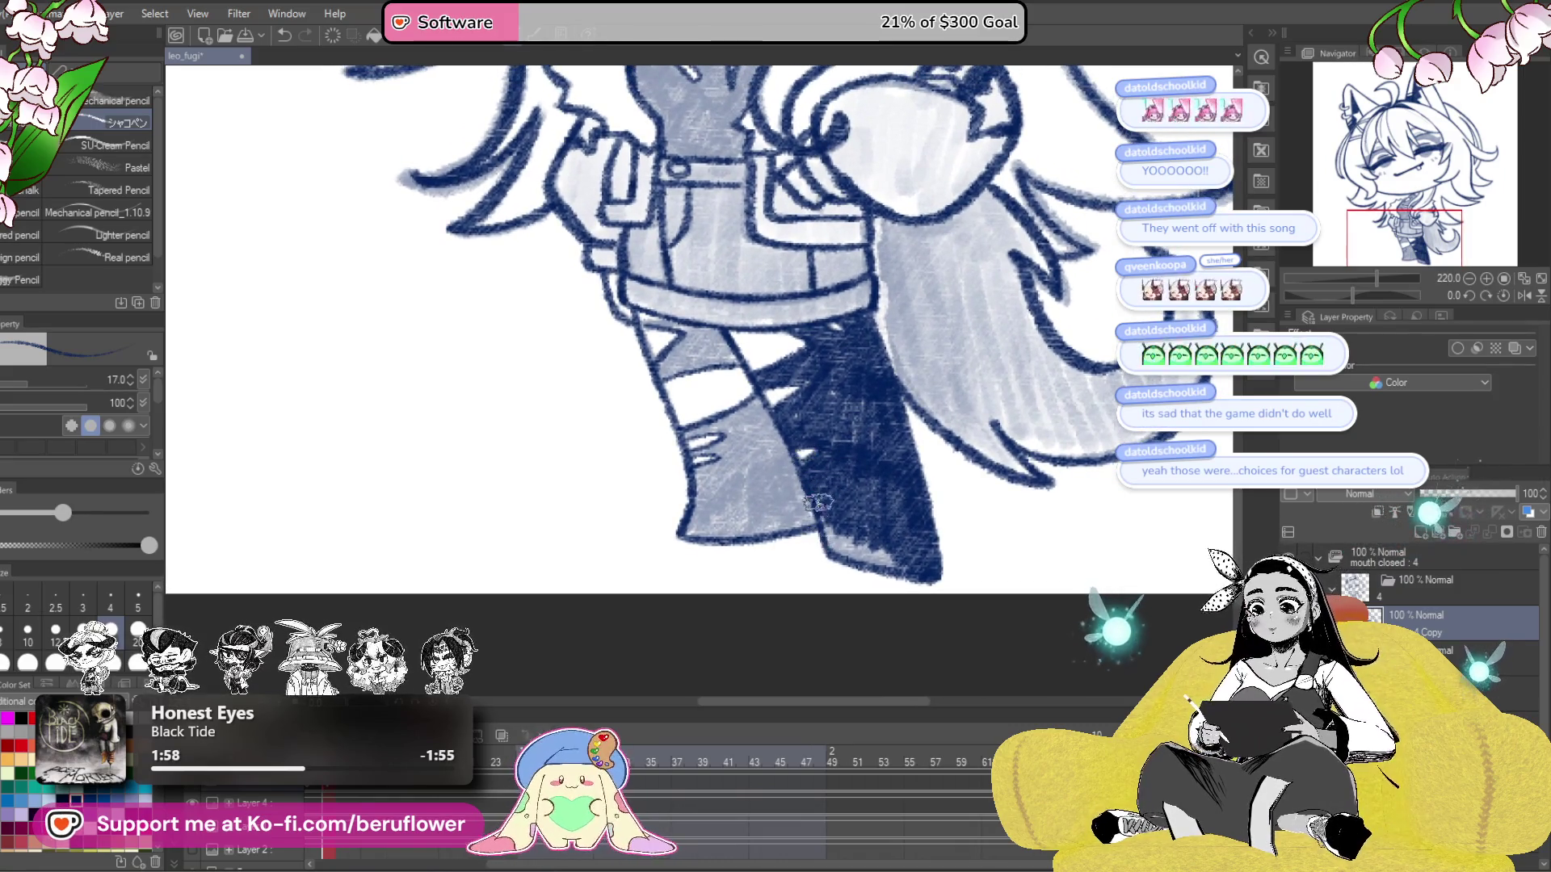
{"action": "mouse_move", "coordinate": [840, 552]}
{"action": "left_mouse_down"}
{"action": "mouse_move", "coordinate": [872, 557]}
{"action": "mouse_move", "coordinate": [836, 529]}
{"action": "mouse_move", "coordinate": [906, 560]}
{"action": "left_mouse_up"}
{"action": "scroll", "coordinate": [905, 561], "scroll_direction": "up", "scroll_amount": 2}
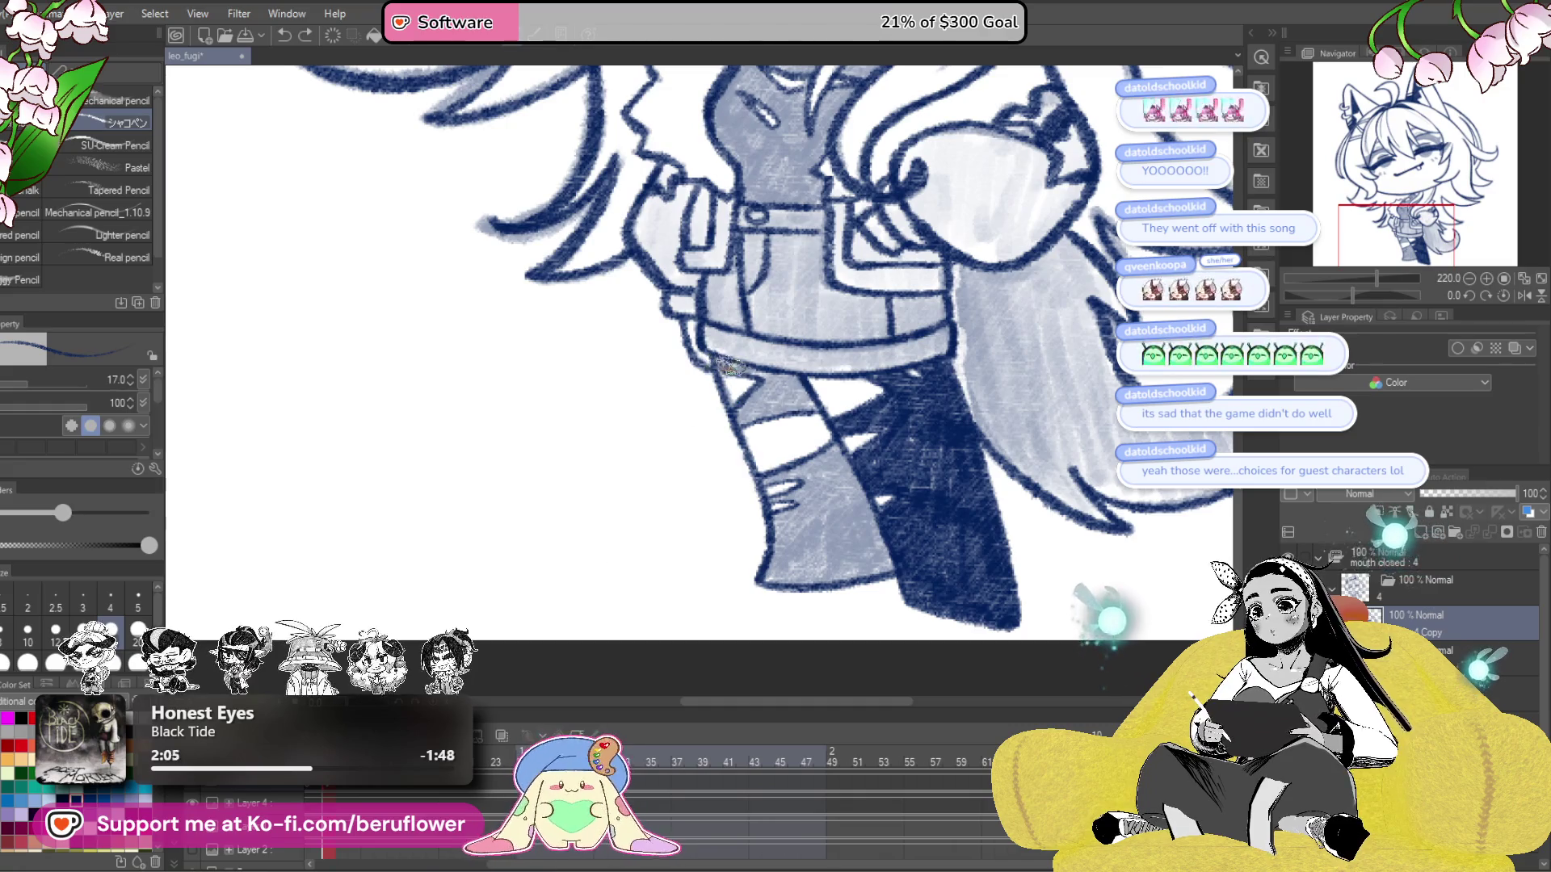
{"action": "mouse_move", "coordinate": [735, 370]}
{"action": "left_mouse_down"}
{"action": "mouse_move", "coordinate": [776, 380]}
{"action": "mouse_move", "coordinate": [735, 418]}
{"action": "mouse_move", "coordinate": [815, 407]}
{"action": "left_mouse_up"}
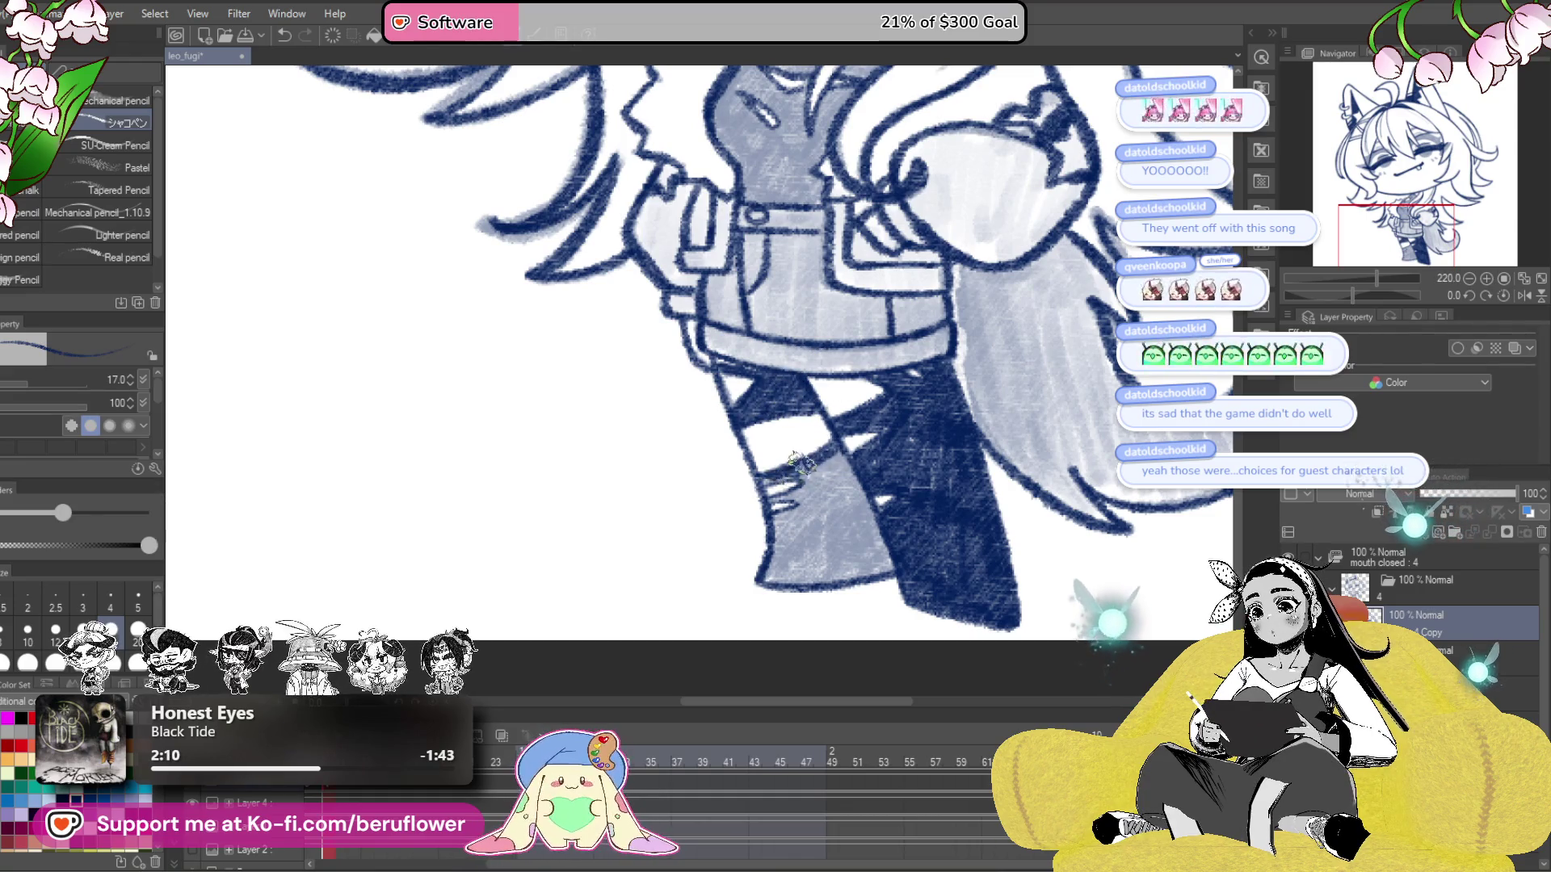
{"action": "mouse_move", "coordinate": [782, 482]}
{"action": "left_mouse_down"}
{"action": "mouse_move", "coordinate": [807, 485]}
{"action": "mouse_move", "coordinate": [780, 497]}
{"action": "mouse_move", "coordinate": [799, 504]}
{"action": "mouse_move", "coordinate": [777, 516]}
{"action": "mouse_move", "coordinate": [768, 575]}
{"action": "left_mouse_up"}
{"action": "mouse_move", "coordinate": [835, 459]}
{"action": "left_mouse_down"}
{"action": "mouse_move", "coordinate": [880, 558]}
{"action": "mouse_move", "coordinate": [826, 495]}
{"action": "mouse_move", "coordinate": [796, 533]}
{"action": "mouse_move", "coordinate": [780, 516]}
{"action": "mouse_move", "coordinate": [816, 571]}
{"action": "mouse_move", "coordinate": [888, 569]}
{"action": "mouse_move", "coordinate": [781, 578]}
{"action": "mouse_move", "coordinate": [792, 563]}
{"action": "left_mouse_up"}
- Shade the collar and neck under the chin solid dark navy between the framing hair strands
{"action": "scroll", "coordinate": [795, 509], "scroll_direction": "down", "scroll_amount": 5}
{"action": "scroll", "coordinate": [888, 525], "scroll_direction": "up", "scroll_amount": 1}
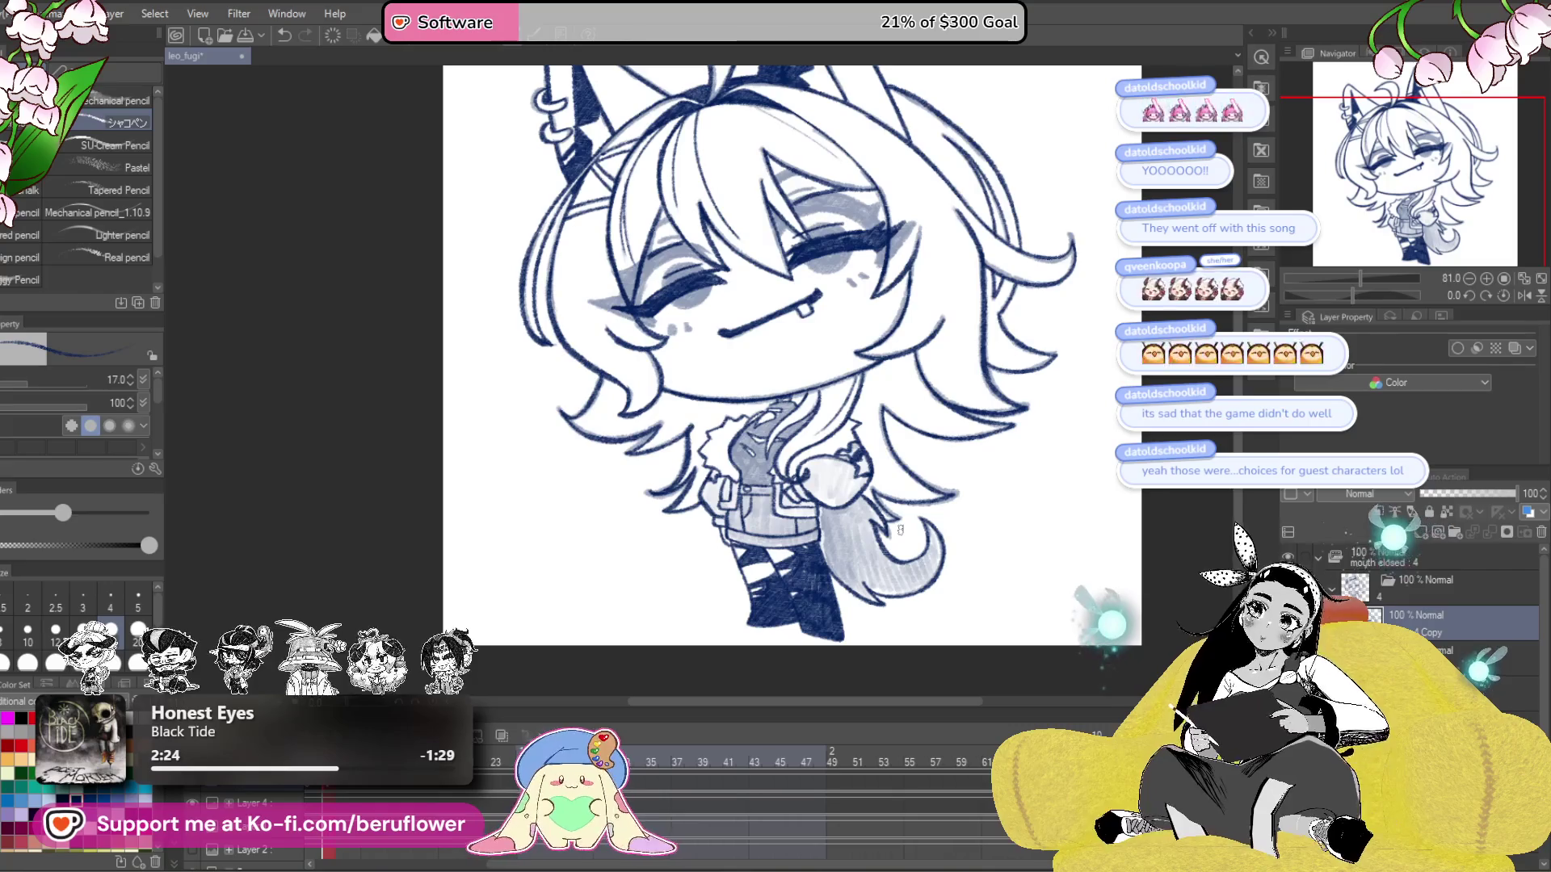
{"action": "scroll", "coordinate": [796, 399], "scroll_direction": "up", "scroll_amount": 5}
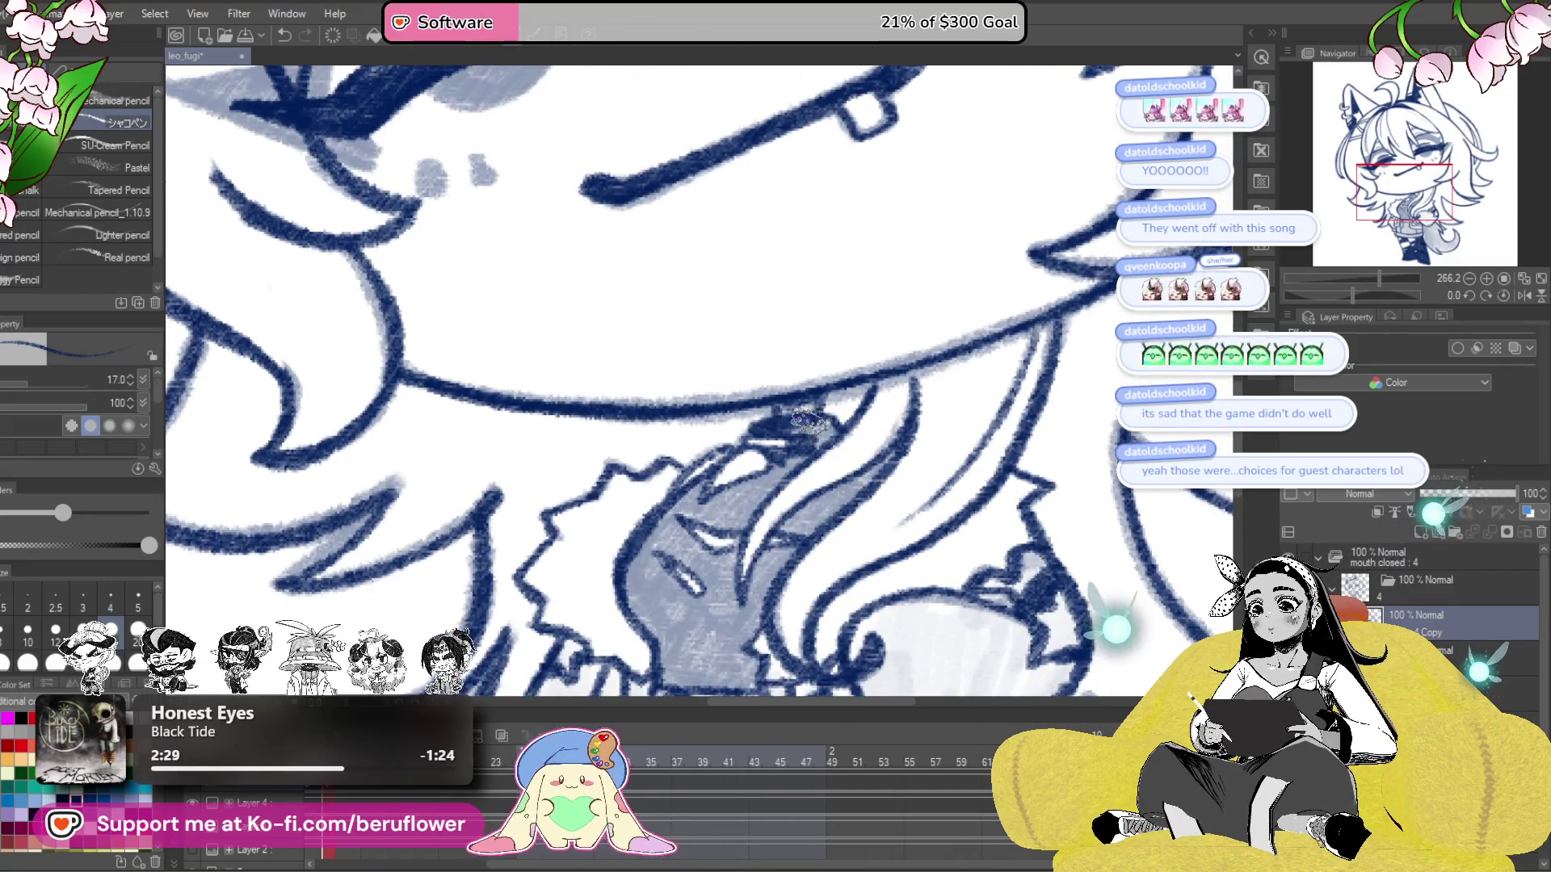
{"action": "left_click_drag", "start_coordinate": [818, 434], "coordinate": [788, 452]}
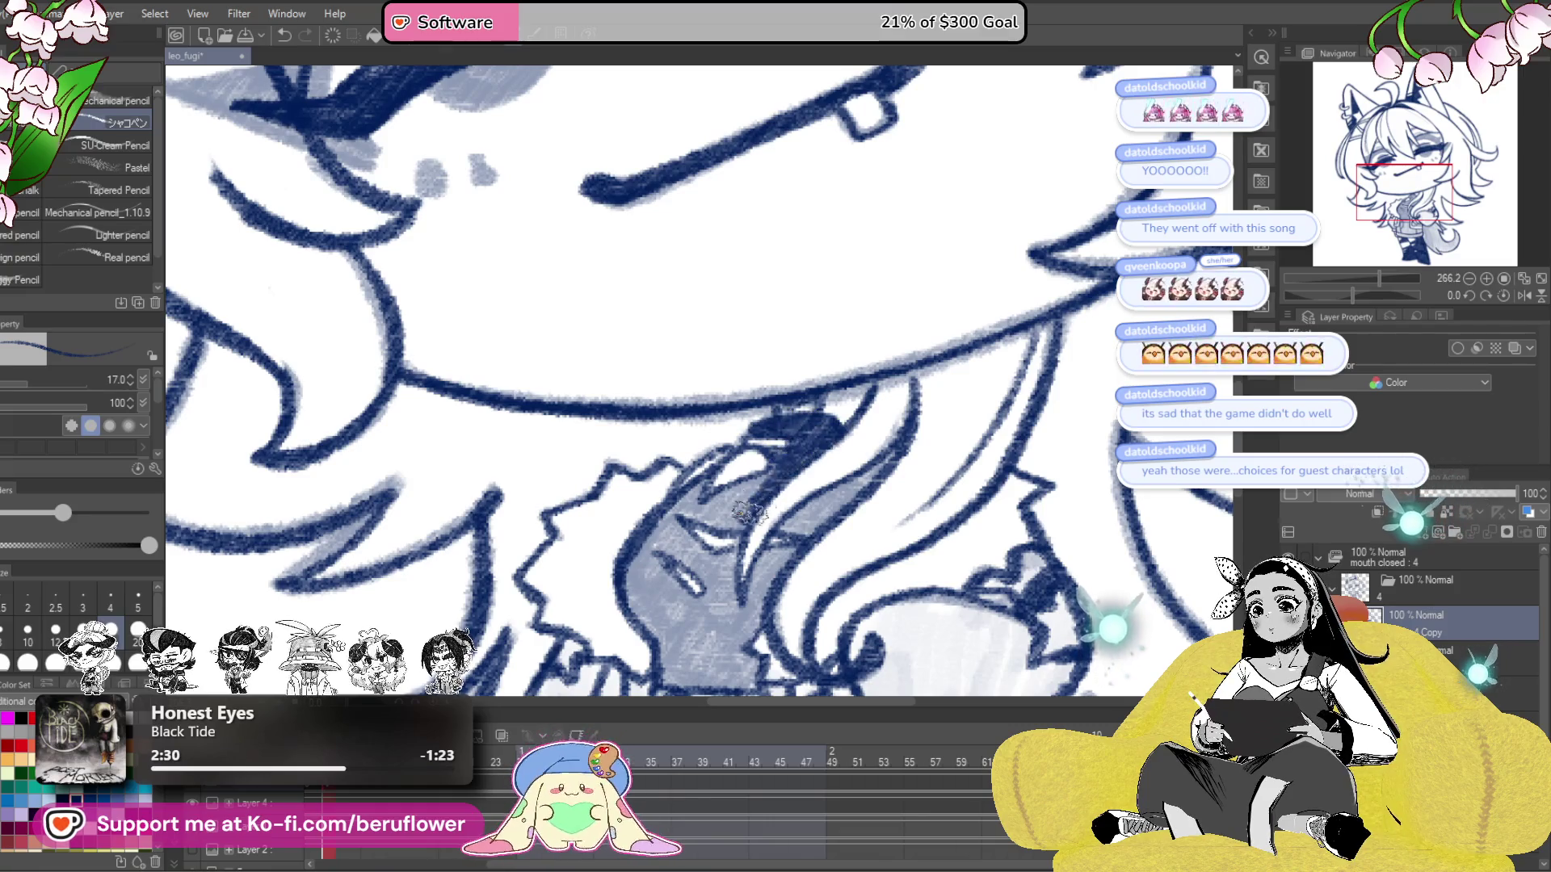
{"action": "mouse_move", "coordinate": [735, 526]}
{"action": "left_mouse_down"}
{"action": "mouse_move", "coordinate": [682, 493]}
{"action": "mouse_move", "coordinate": [634, 581]}
{"action": "mouse_move", "coordinate": [628, 567]}
{"action": "mouse_move", "coordinate": [654, 601]}
{"action": "mouse_move", "coordinate": [711, 614]}
{"action": "left_mouse_up"}
{"action": "scroll", "coordinate": [711, 565], "scroll_direction": "down", "scroll_amount": 3}
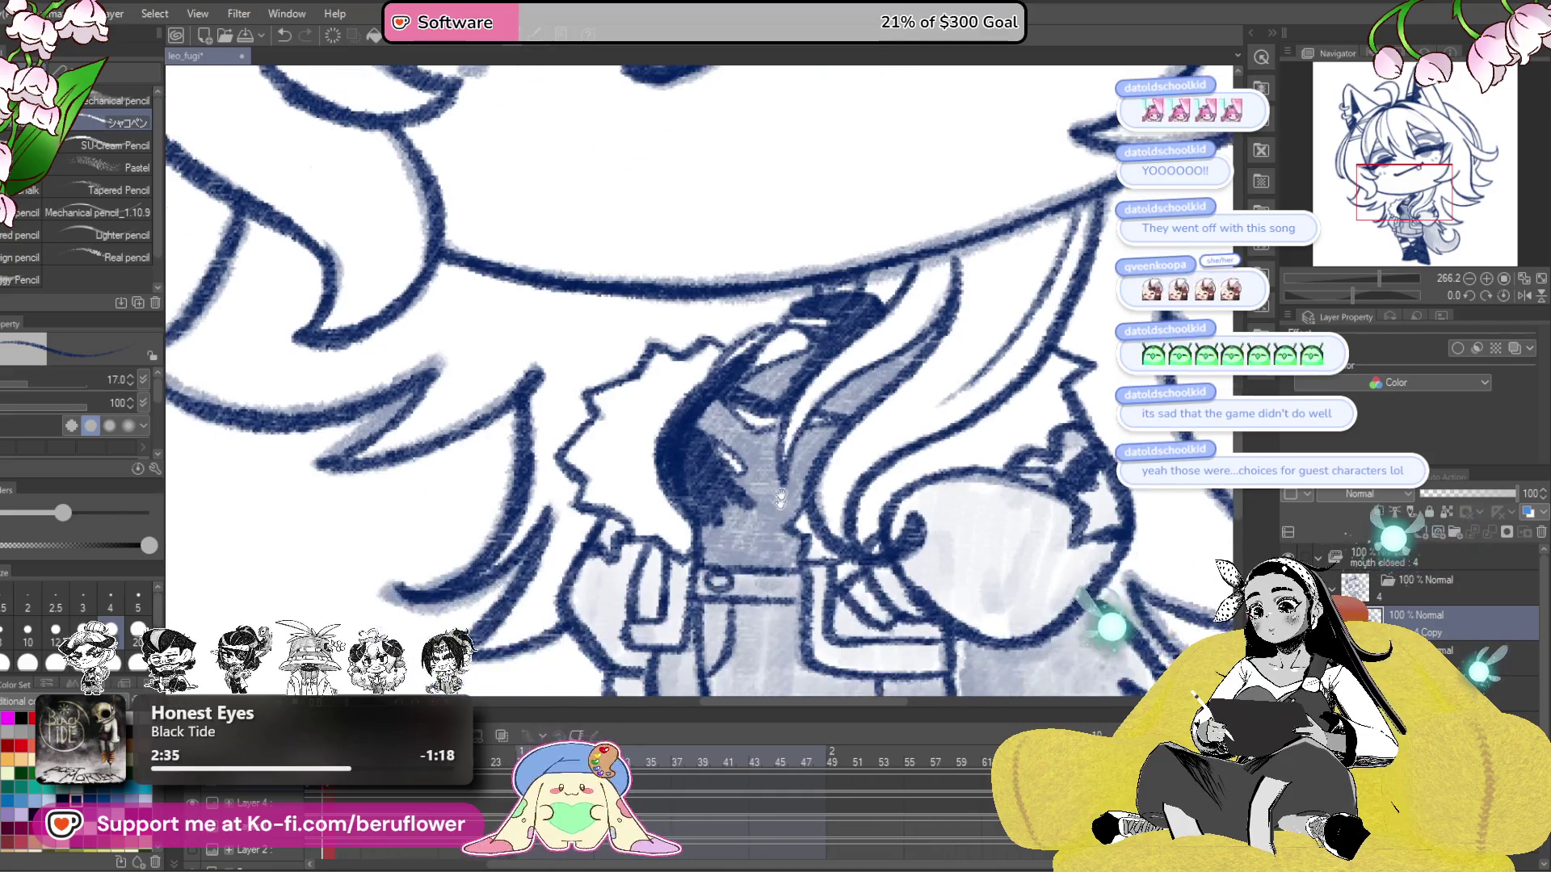
{"action": "mouse_move", "coordinate": [731, 416]}
{"action": "left_mouse_down"}
{"action": "mouse_move", "coordinate": [735, 440]}
{"action": "mouse_move", "coordinate": [771, 440]}
{"action": "mouse_move", "coordinate": [700, 428]}
{"action": "mouse_move", "coordinate": [771, 465]}
{"action": "mouse_move", "coordinate": [763, 505]}
{"action": "mouse_move", "coordinate": [737, 484]}
{"action": "mouse_move", "coordinate": [702, 573]}
{"action": "mouse_move", "coordinate": [808, 565]}
{"action": "left_mouse_up"}
{"action": "mouse_move", "coordinate": [873, 383]}
{"action": "left_mouse_down"}
{"action": "mouse_move", "coordinate": [901, 388]}
{"action": "mouse_move", "coordinate": [816, 505]}
{"action": "mouse_move", "coordinate": [751, 553]}
{"action": "mouse_move", "coordinate": [820, 557]}
{"action": "mouse_move", "coordinate": [796, 610]}
{"action": "left_mouse_up"}
{"action": "mouse_move", "coordinate": [816, 468]}
{"action": "left_mouse_down"}
{"action": "mouse_move", "coordinate": [945, 379]}
{"action": "mouse_move", "coordinate": [863, 458]}
{"action": "mouse_move", "coordinate": [885, 437]}
{"action": "mouse_move", "coordinate": [767, 428]}
{"action": "mouse_move", "coordinate": [799, 440]}
{"action": "left_mouse_up"}
{"action": "scroll", "coordinate": [846, 466], "scroll_direction": "down", "scroll_amount": 6}
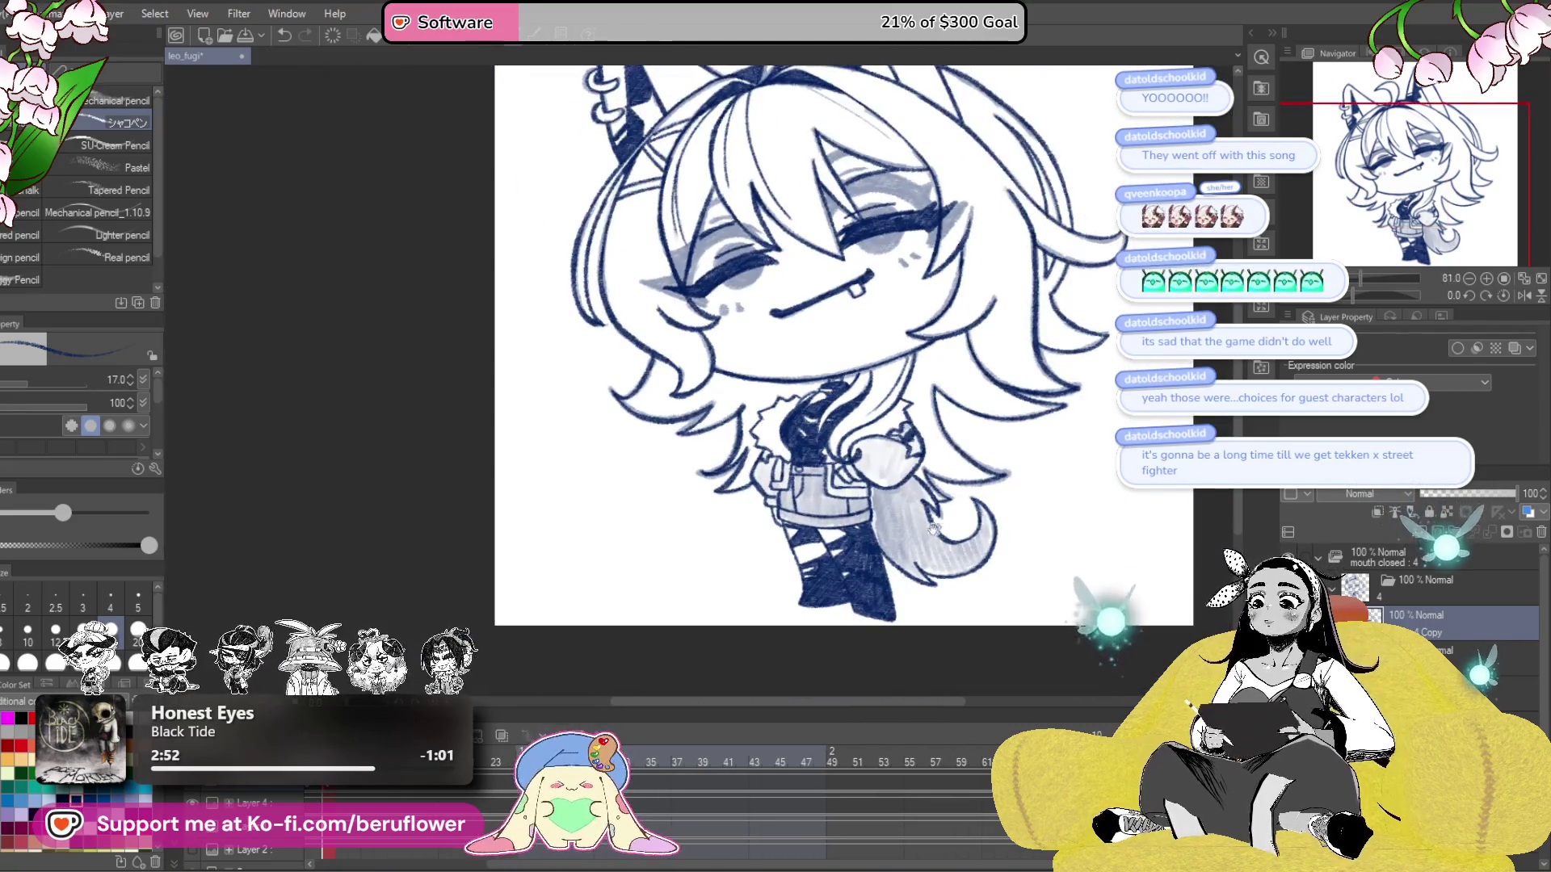
- Undo the recent strokes until the grey shading on the arm and tail is removed
{"action": "scroll", "coordinate": [846, 466], "scroll_direction": "up", "scroll_amount": 1}
{"action": "scroll", "coordinate": [845, 465], "scroll_direction": "up", "scroll_amount": 2}
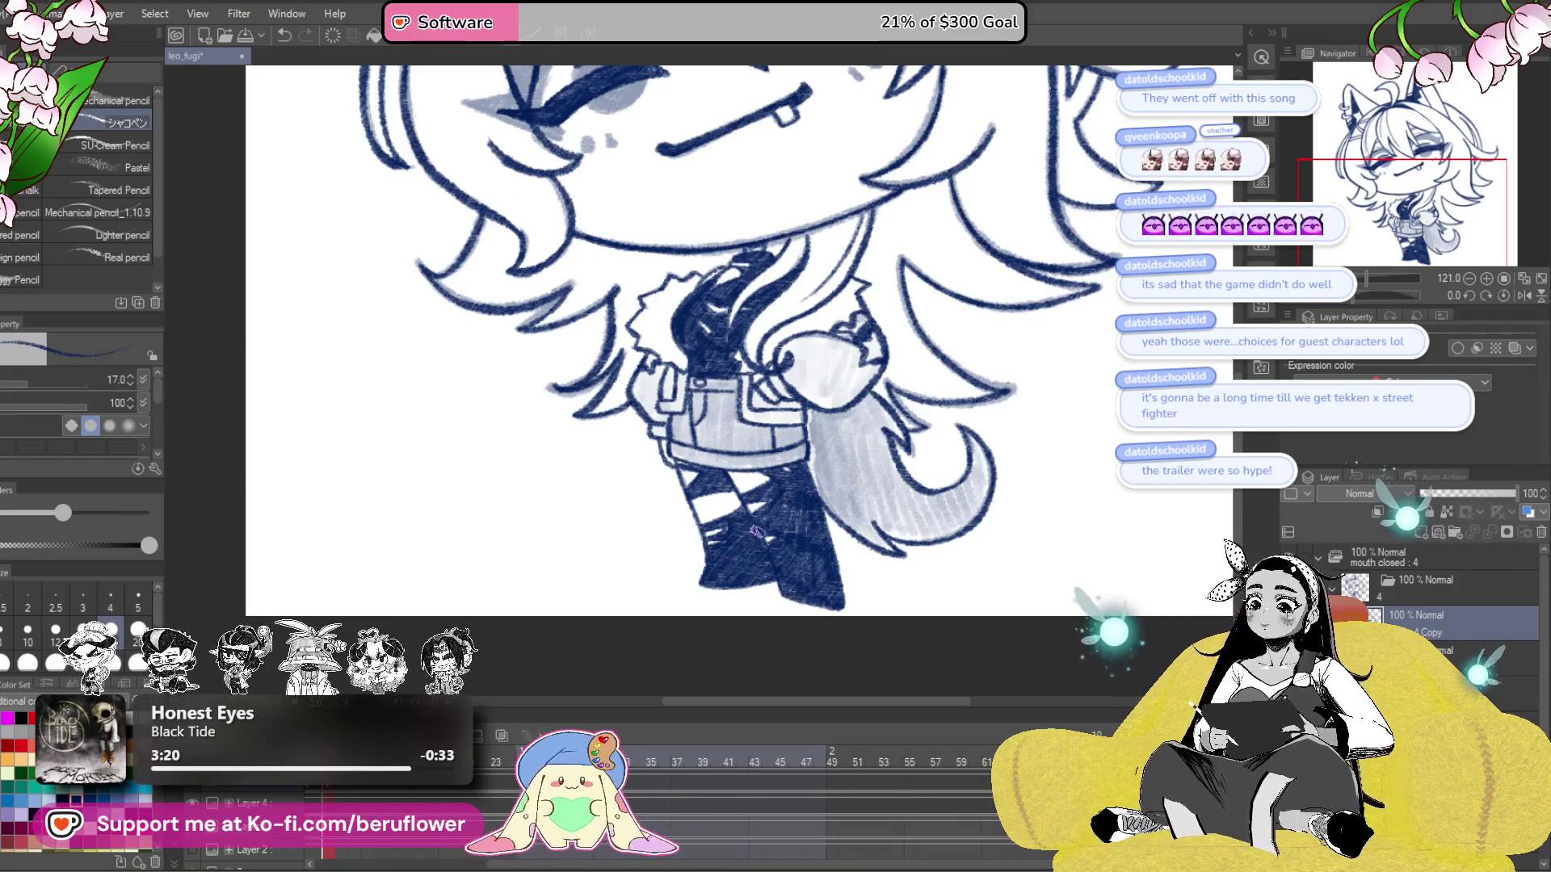
{"action": "scroll", "coordinate": [773, 549], "scroll_direction": "up", "scroll_amount": 4}
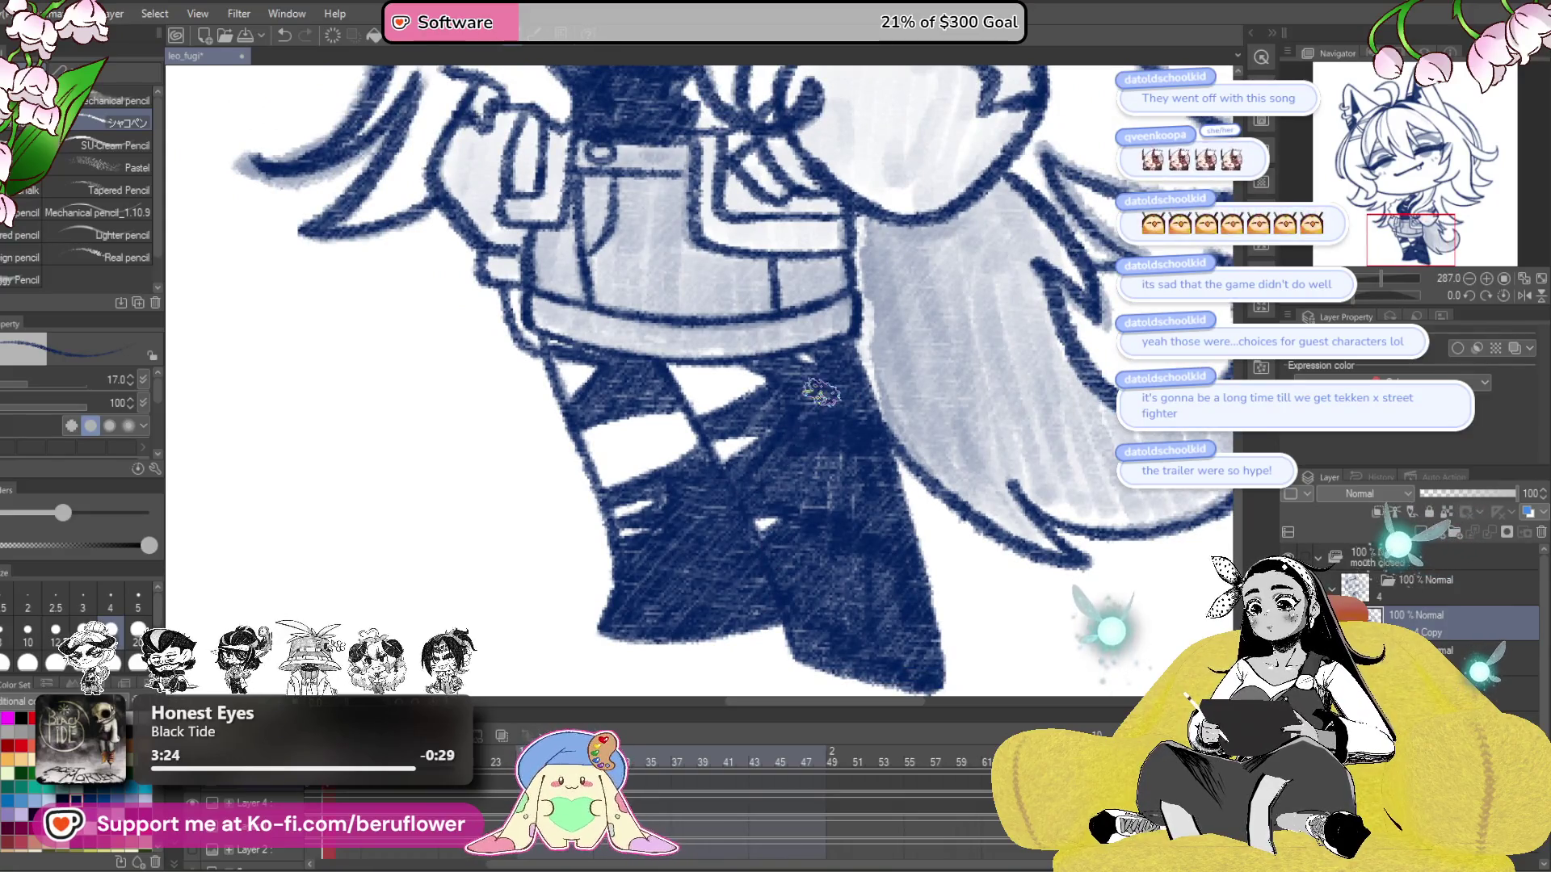
{"action": "scroll", "coordinate": [821, 394], "scroll_direction": "down", "scroll_amount": 2}
{"action": "scroll", "coordinate": [821, 394], "scroll_direction": "down", "scroll_amount": 2}
{"action": "left_click_drag", "start_coordinate": [788, 347], "coordinate": [777, 407]}
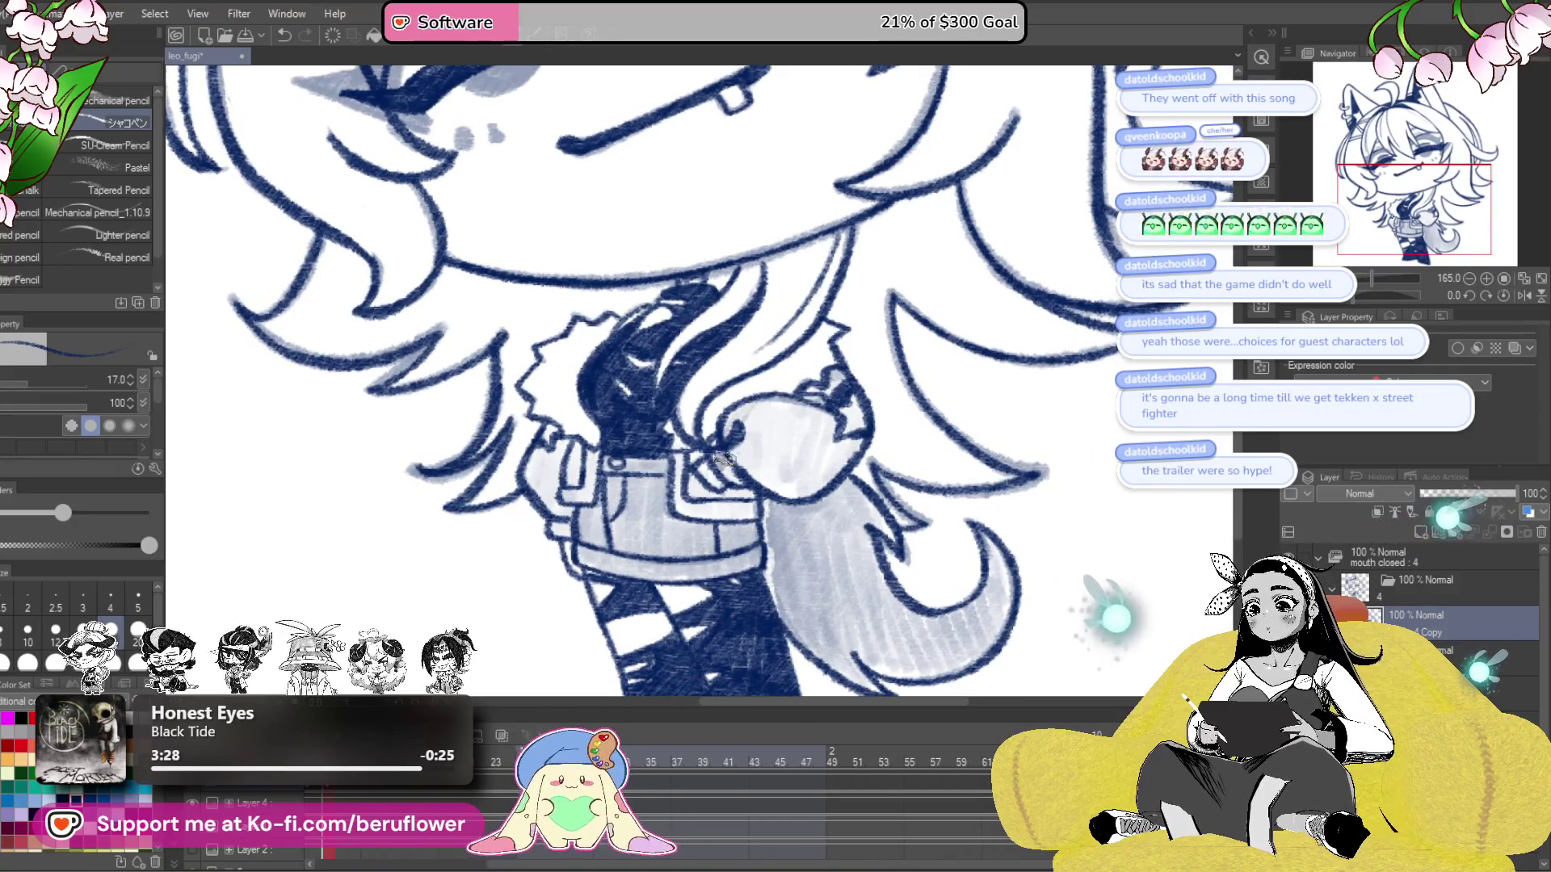
{"action": "key", "text": "ctrl+z"}
{"action": "scroll", "coordinate": [844, 440], "scroll_direction": "down", "scroll_amount": 3}
{"action": "scroll", "coordinate": [907, 459], "scroll_direction": "up", "scroll_amount": 1}
{"action": "scroll", "coordinate": [828, 479], "scroll_direction": "up", "scroll_amount": 2}
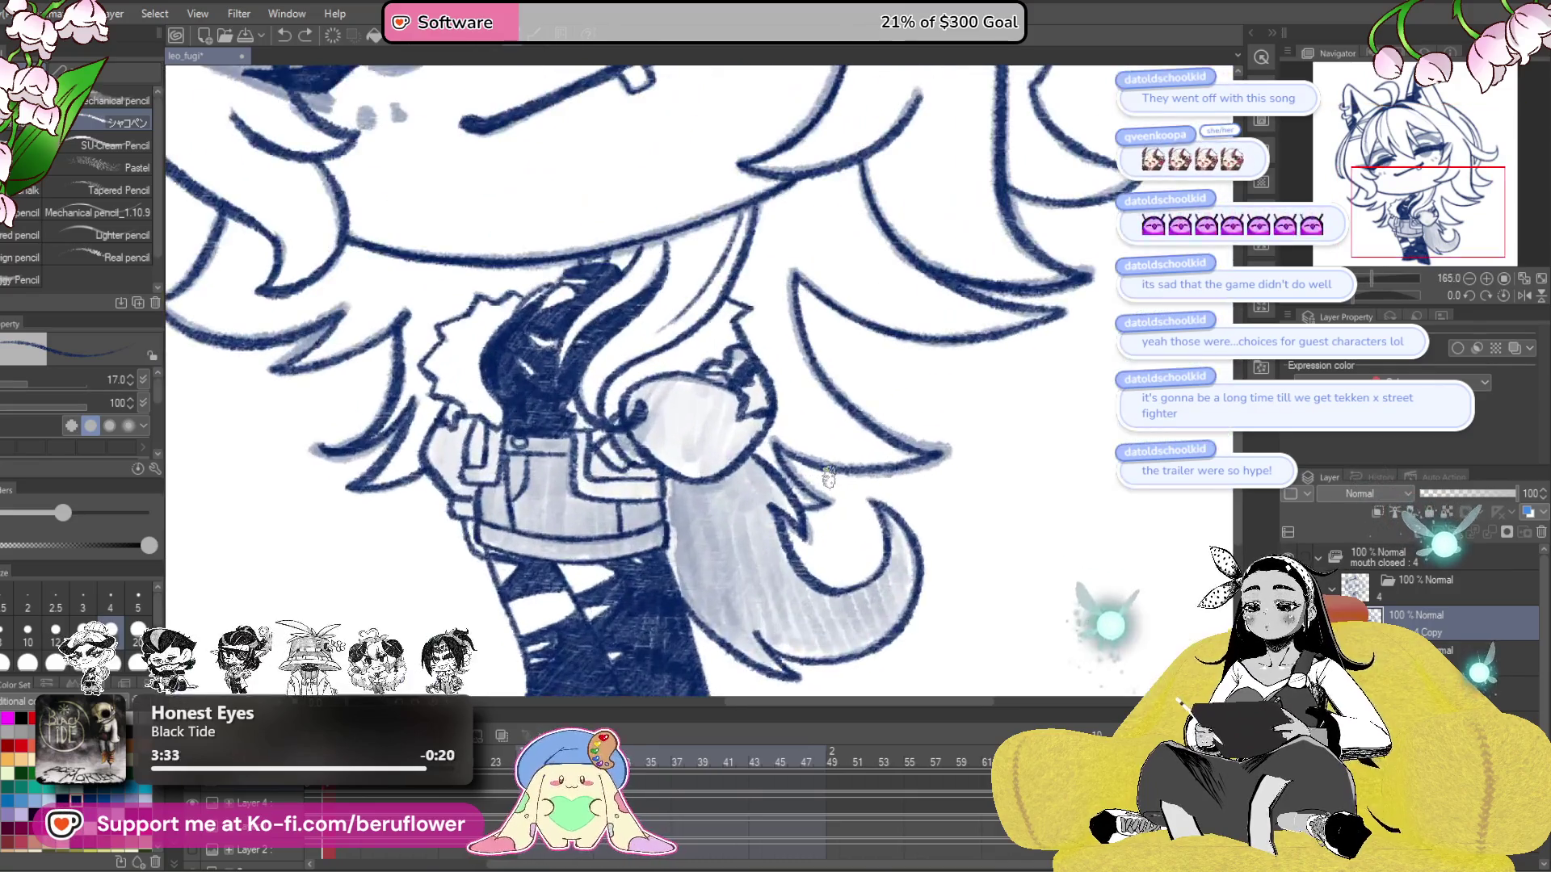
{"action": "scroll", "coordinate": [828, 478], "scroll_direction": "down", "scroll_amount": 1}
{"action": "key", "text": "ctrl+z"}
{"action": "mouse_move", "coordinate": [651, 447]}
{"action": "left_mouse_down"}
{"action": "mouse_move", "coordinate": [732, 456]}
{"action": "mouse_move", "coordinate": [840, 428]}
{"action": "mouse_move", "coordinate": [775, 388]}
{"action": "mouse_move", "coordinate": [895, 357]}
{"action": "left_mouse_up"}
- Enlarge the brush to size 25 and hatch light grey over the hand, jacket sleeve and tail
{"action": "left_click_drag", "start_coordinate": [859, 486], "coordinate": [737, 462]}
{"action": "key", "text": "bracketright"}
{"action": "key", "text": "bracketright"}
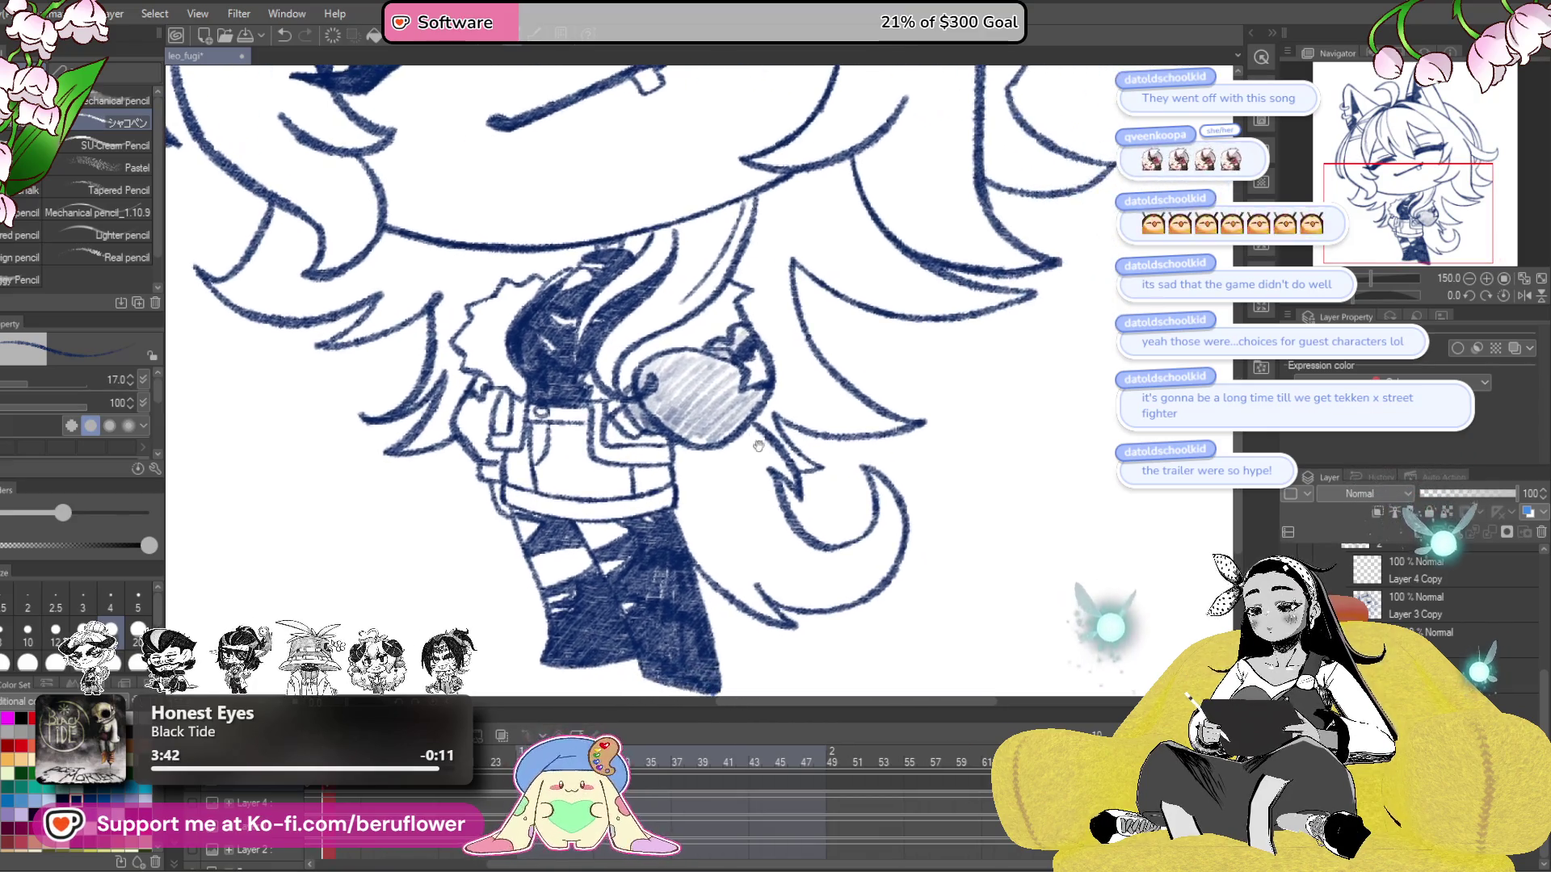
{"action": "left_click_drag", "start_coordinate": [606, 419], "coordinate": [638, 444]}
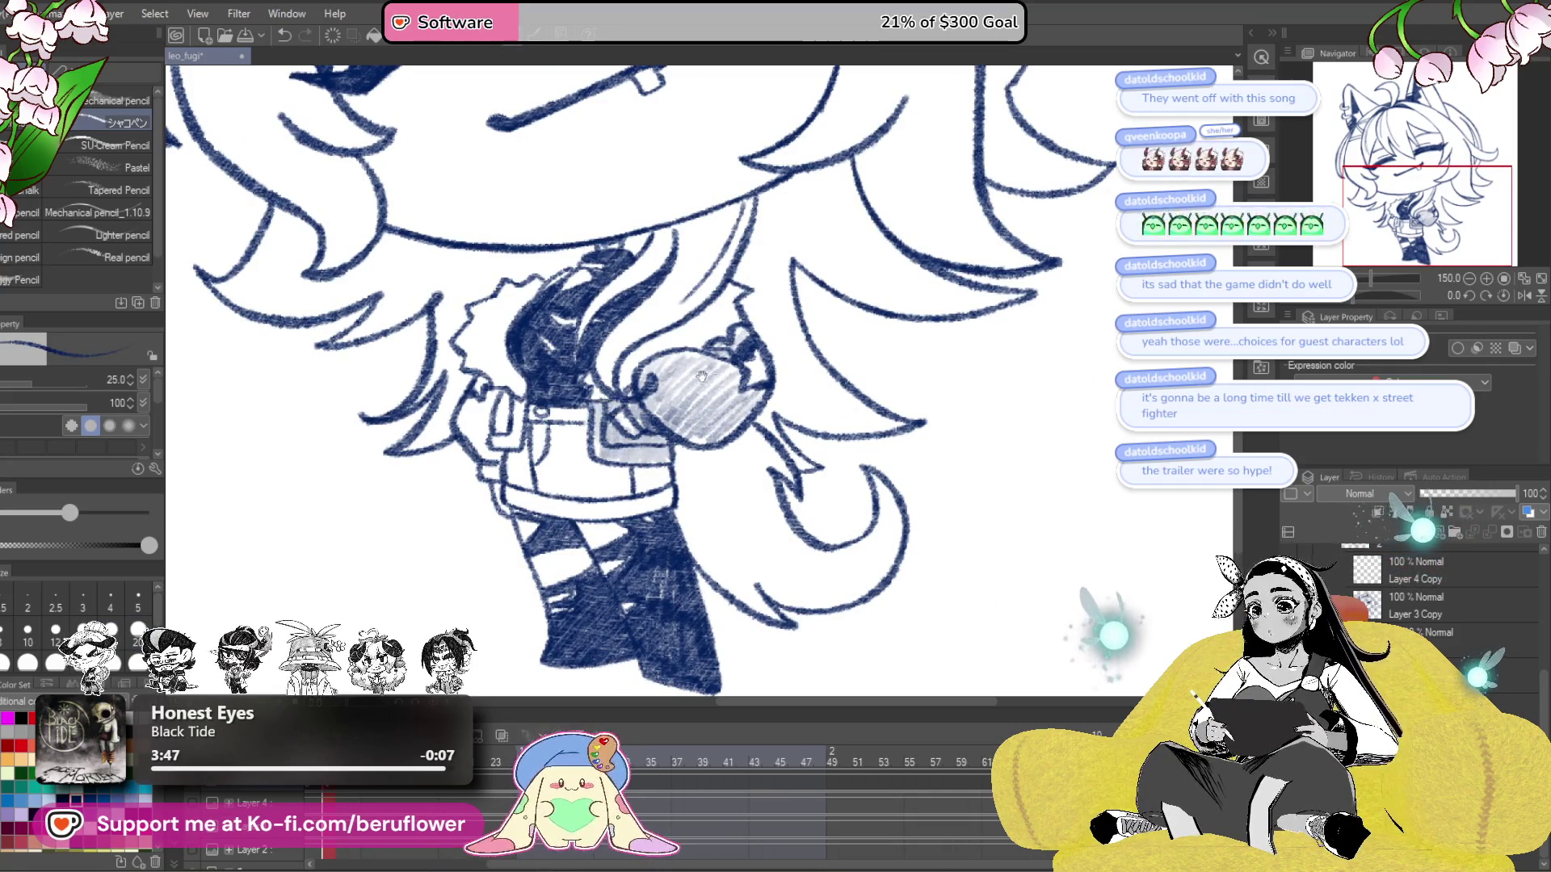
{"action": "left_click_drag", "start_coordinate": [673, 374], "coordinate": [673, 366]}
{"action": "mouse_move", "coordinate": [678, 436]}
{"action": "left_mouse_down"}
{"action": "mouse_move", "coordinate": [692, 522]}
{"action": "mouse_move", "coordinate": [763, 529]}
{"action": "mouse_move", "coordinate": [840, 566]}
{"action": "mouse_move", "coordinate": [864, 557]}
{"action": "mouse_move", "coordinate": [875, 508]}
{"action": "mouse_move", "coordinate": [743, 444]}
{"action": "mouse_move", "coordinate": [791, 477]}
{"action": "mouse_move", "coordinate": [682, 504]}
{"action": "mouse_move", "coordinate": [749, 561]}
{"action": "left_mouse_up"}
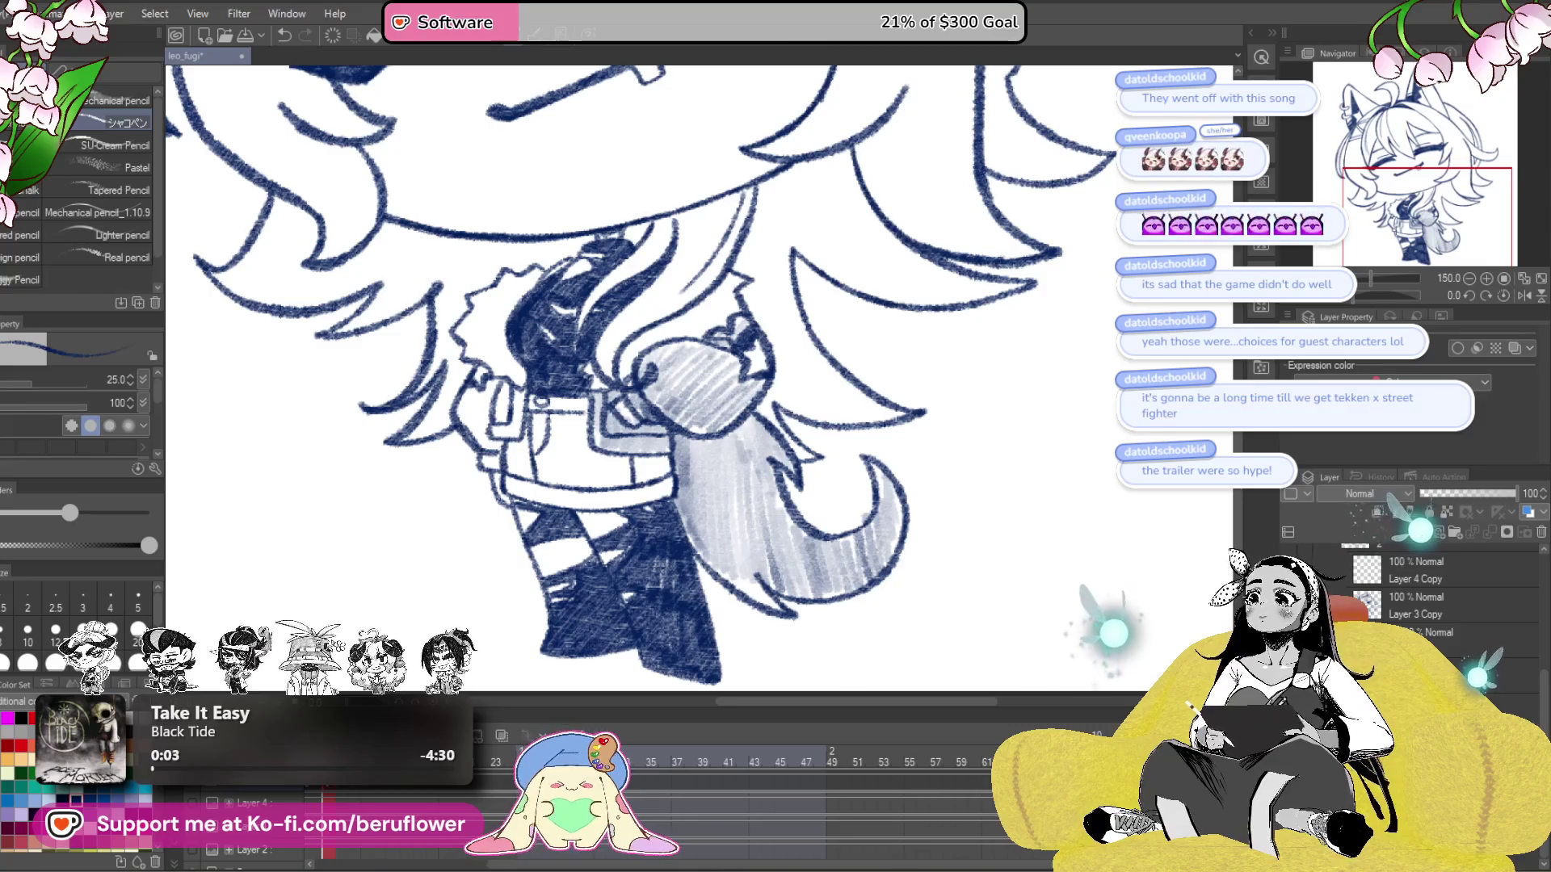
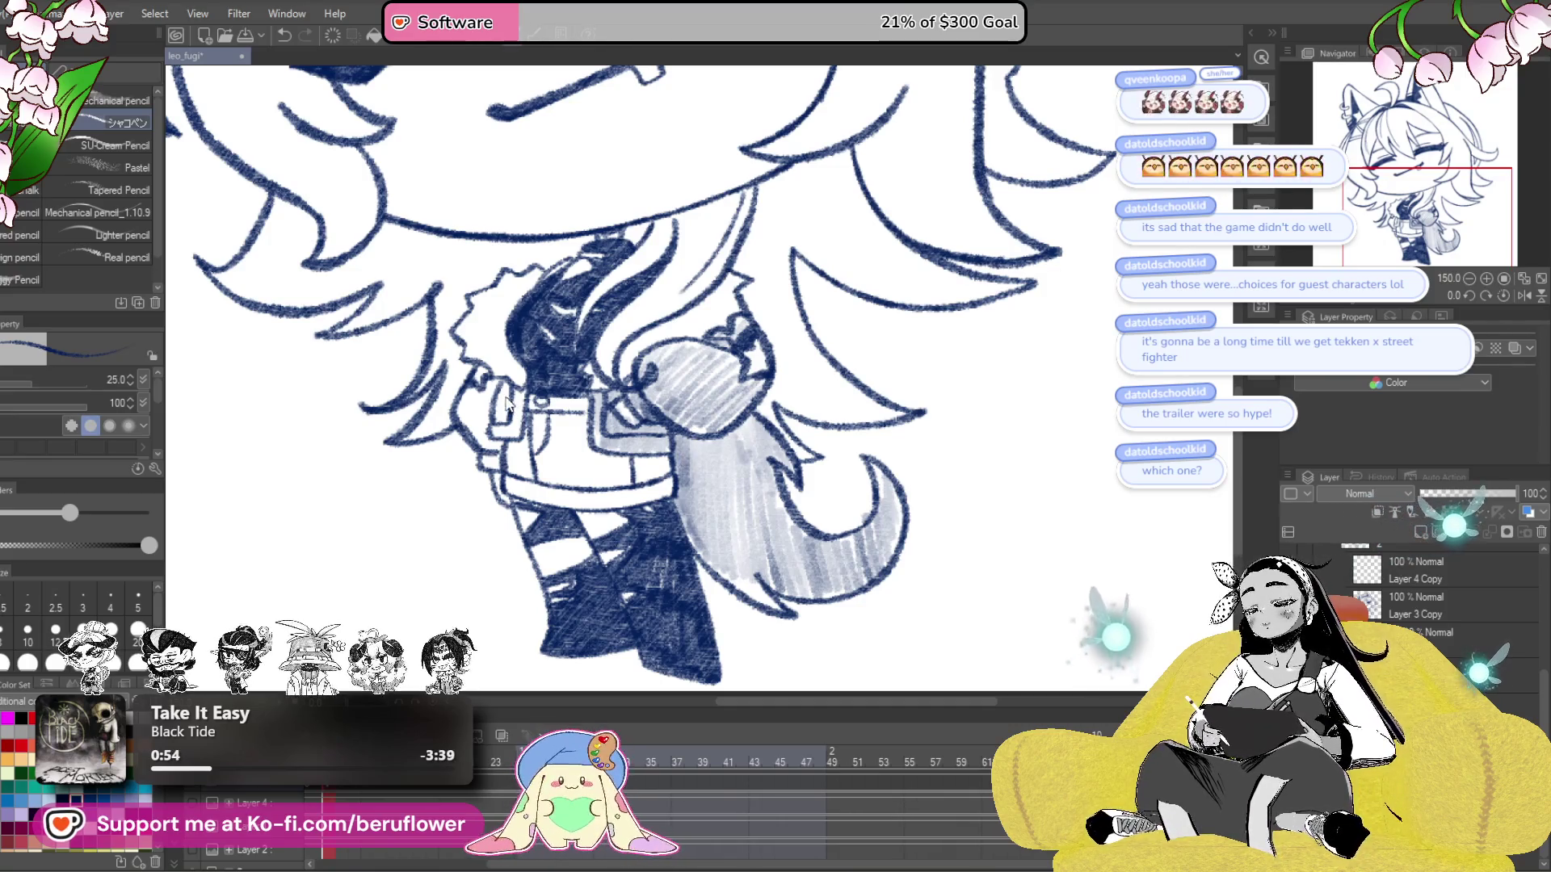
- Stroke darker pencil along the jacket's left edge and hatch the hair over the shoulder
{"action": "mouse_move", "coordinate": [501, 402]}
{"action": "left_mouse_down"}
{"action": "mouse_move", "coordinate": [496, 440]}
{"action": "mouse_move", "coordinate": [594, 420]}
{"action": "mouse_move", "coordinate": [586, 485]}
{"action": "mouse_move", "coordinate": [748, 509]}
{"action": "left_mouse_up"}
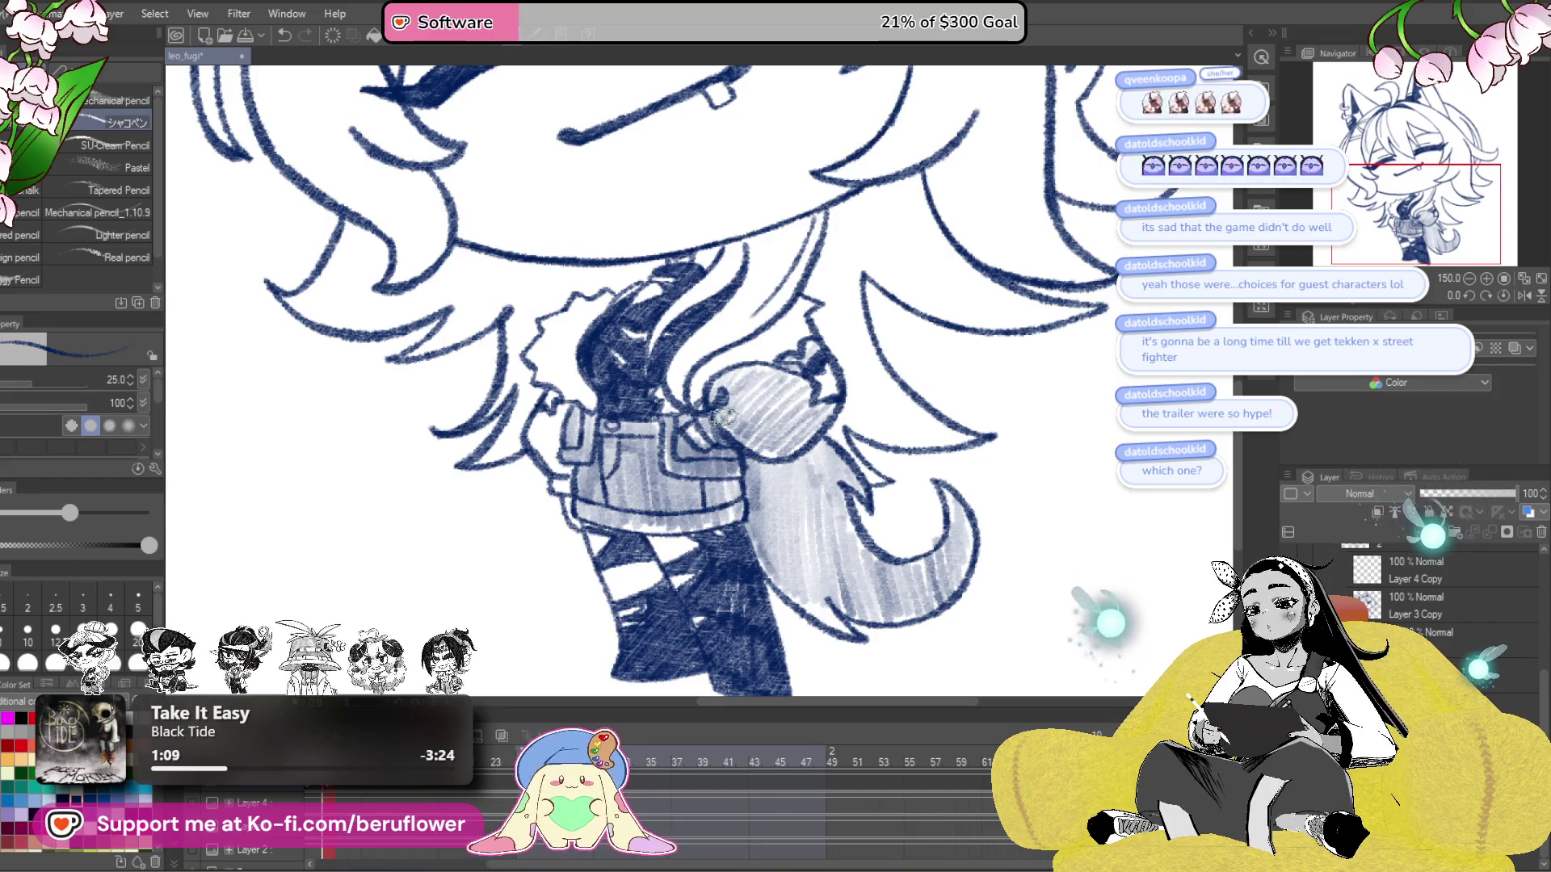
{"action": "mouse_move", "coordinate": [726, 394]}
{"action": "left_mouse_down"}
{"action": "mouse_move", "coordinate": [808, 428]}
{"action": "mouse_move", "coordinate": [715, 379]}
{"action": "mouse_move", "coordinate": [799, 403]}
{"action": "left_mouse_up"}
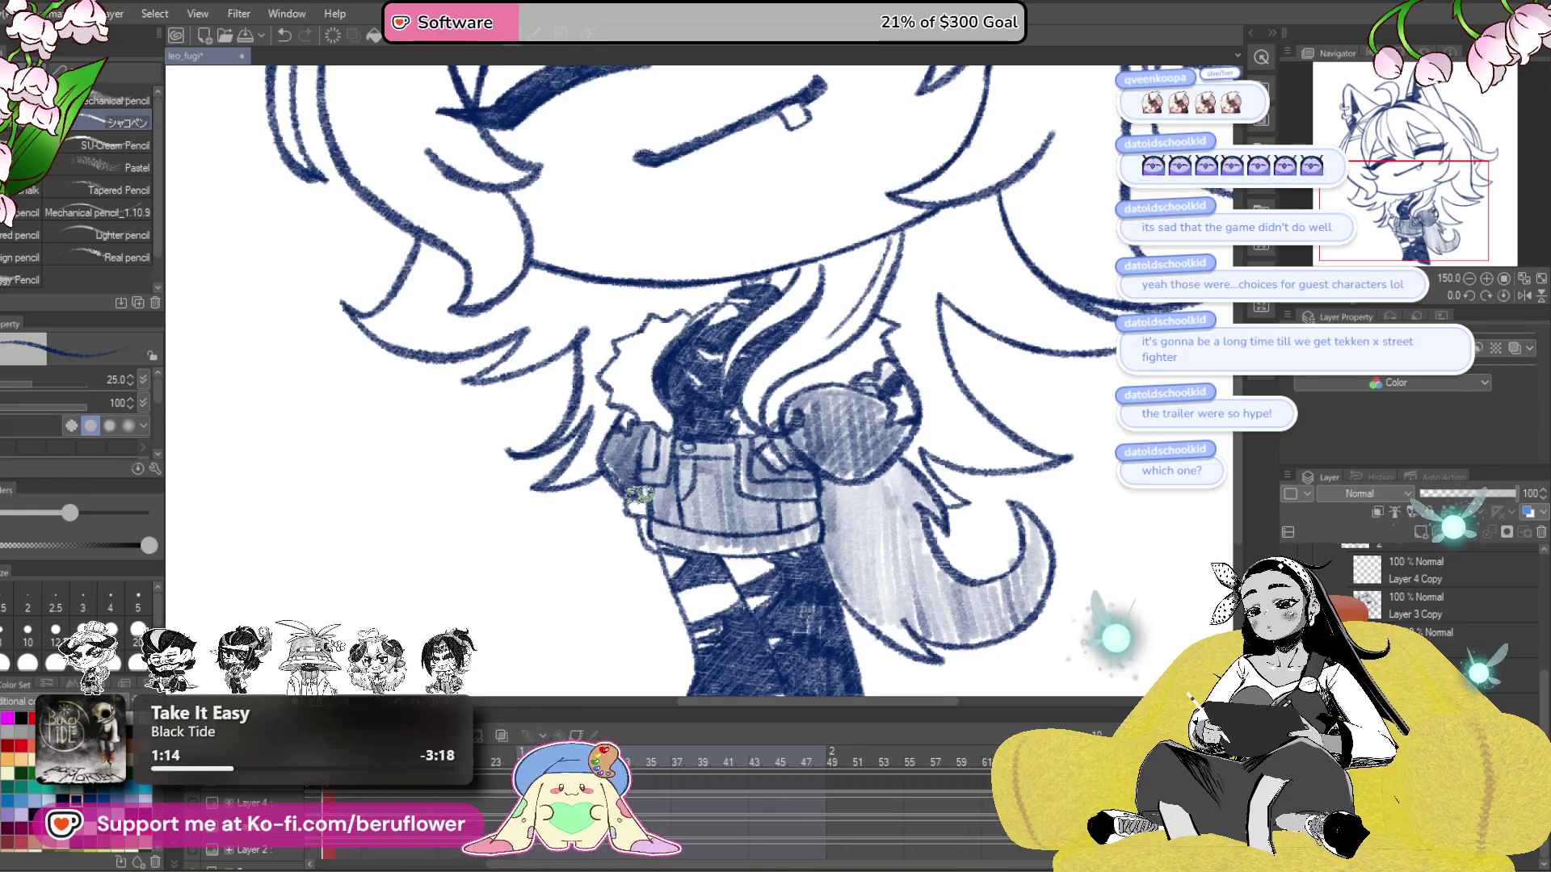
{"action": "left_click_drag", "start_coordinate": [916, 413], "coordinate": [911, 411]}
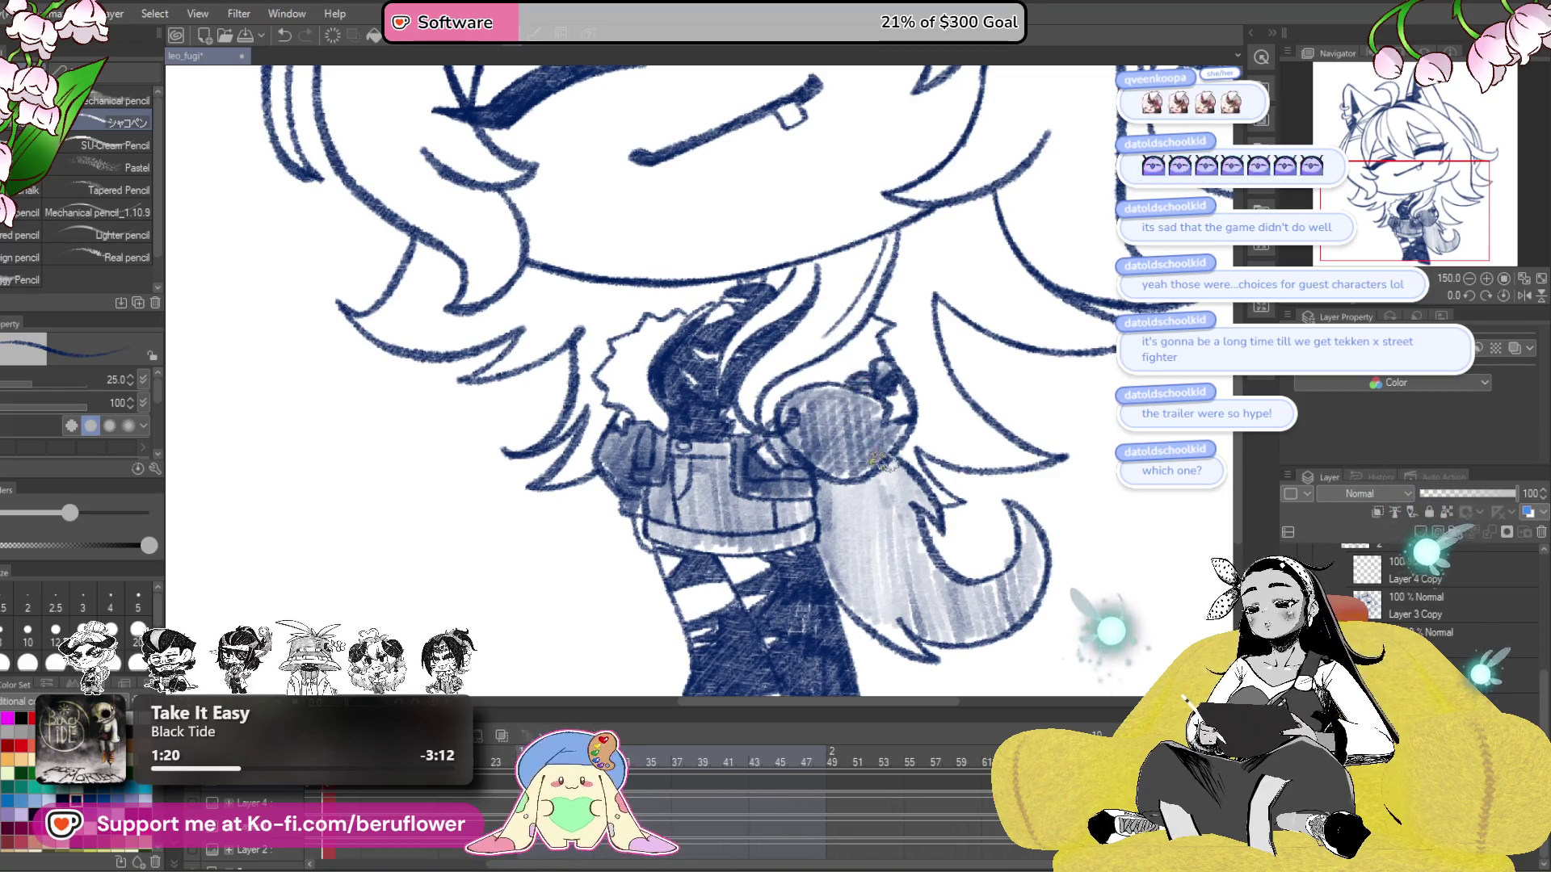
{"action": "left_click_drag", "start_coordinate": [854, 491], "coordinate": [852, 503]}
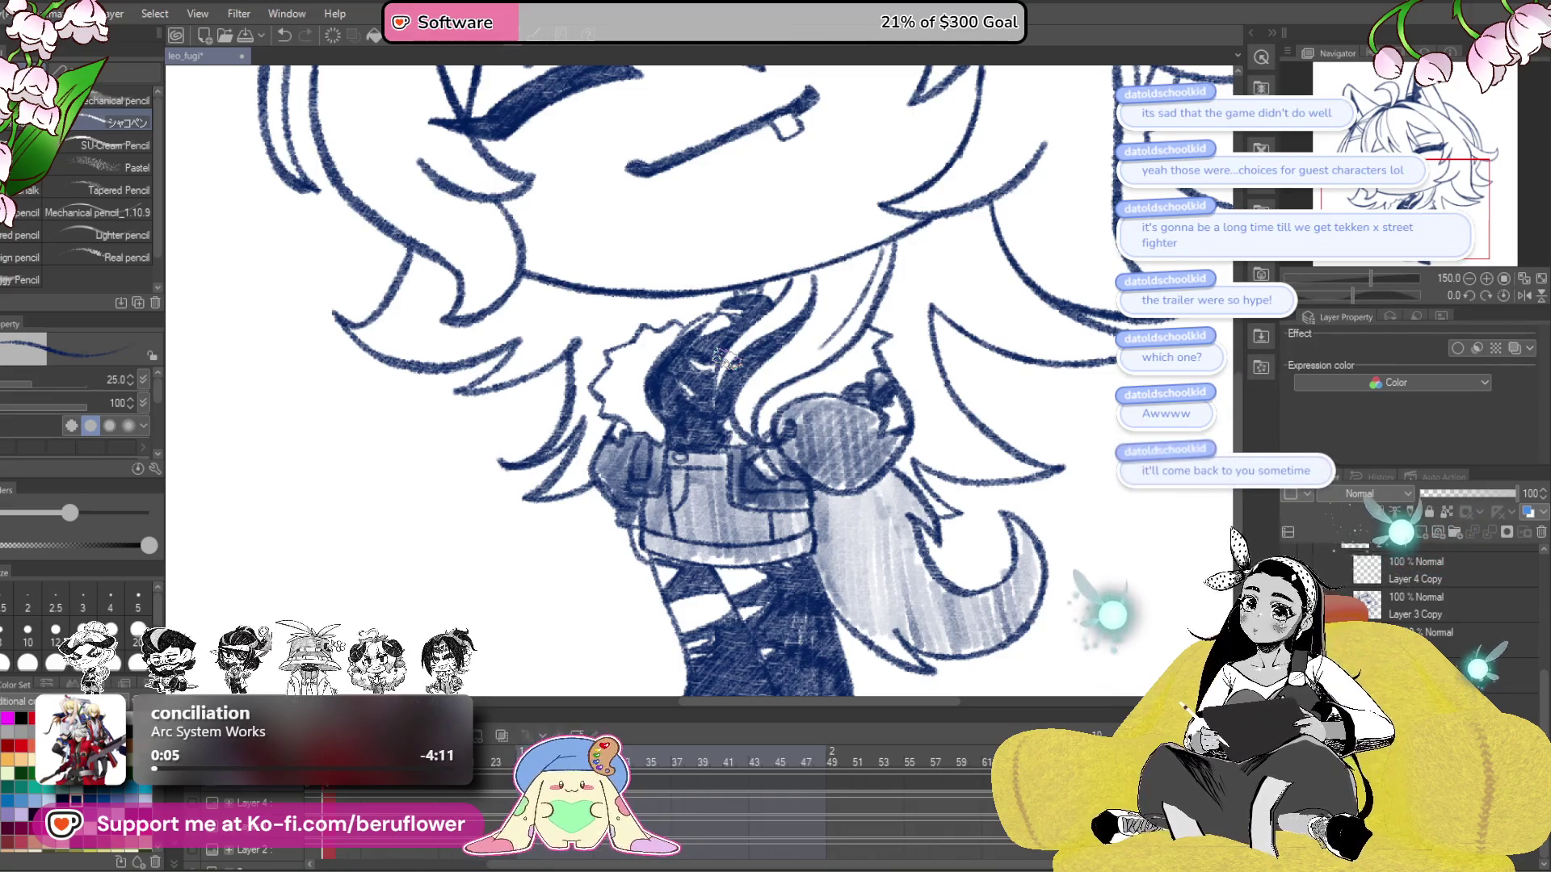
- Zoom out to check the whole character, then switch to the other animation frame
{"action": "scroll", "coordinate": [687, 279], "scroll_direction": "down", "scroll_amount": 3}
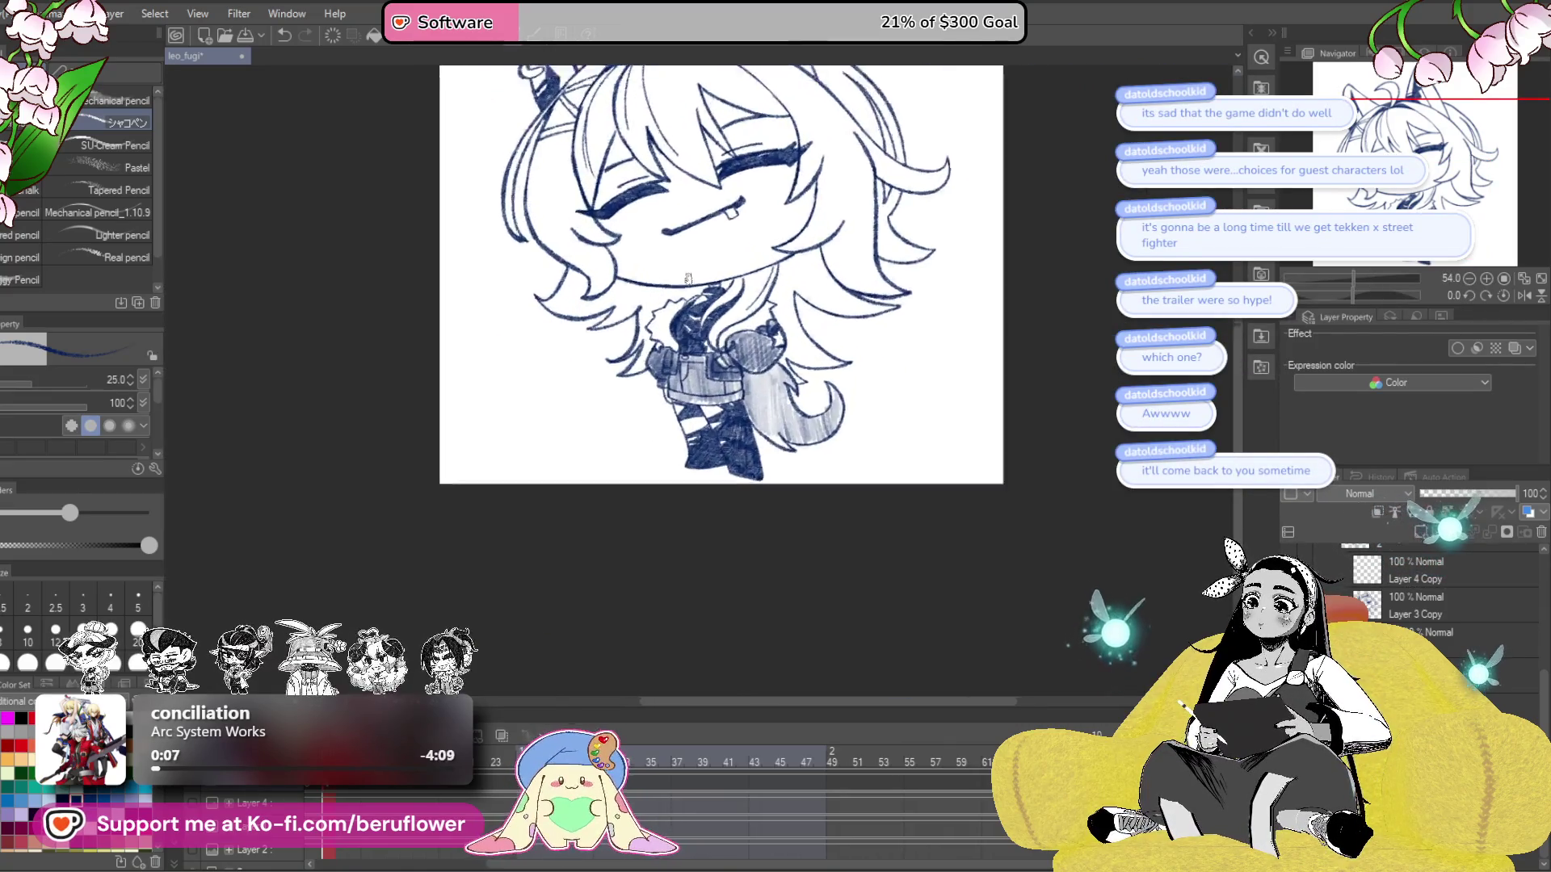
{"action": "left_click_drag", "start_coordinate": [687, 279], "coordinate": [750, 448]}
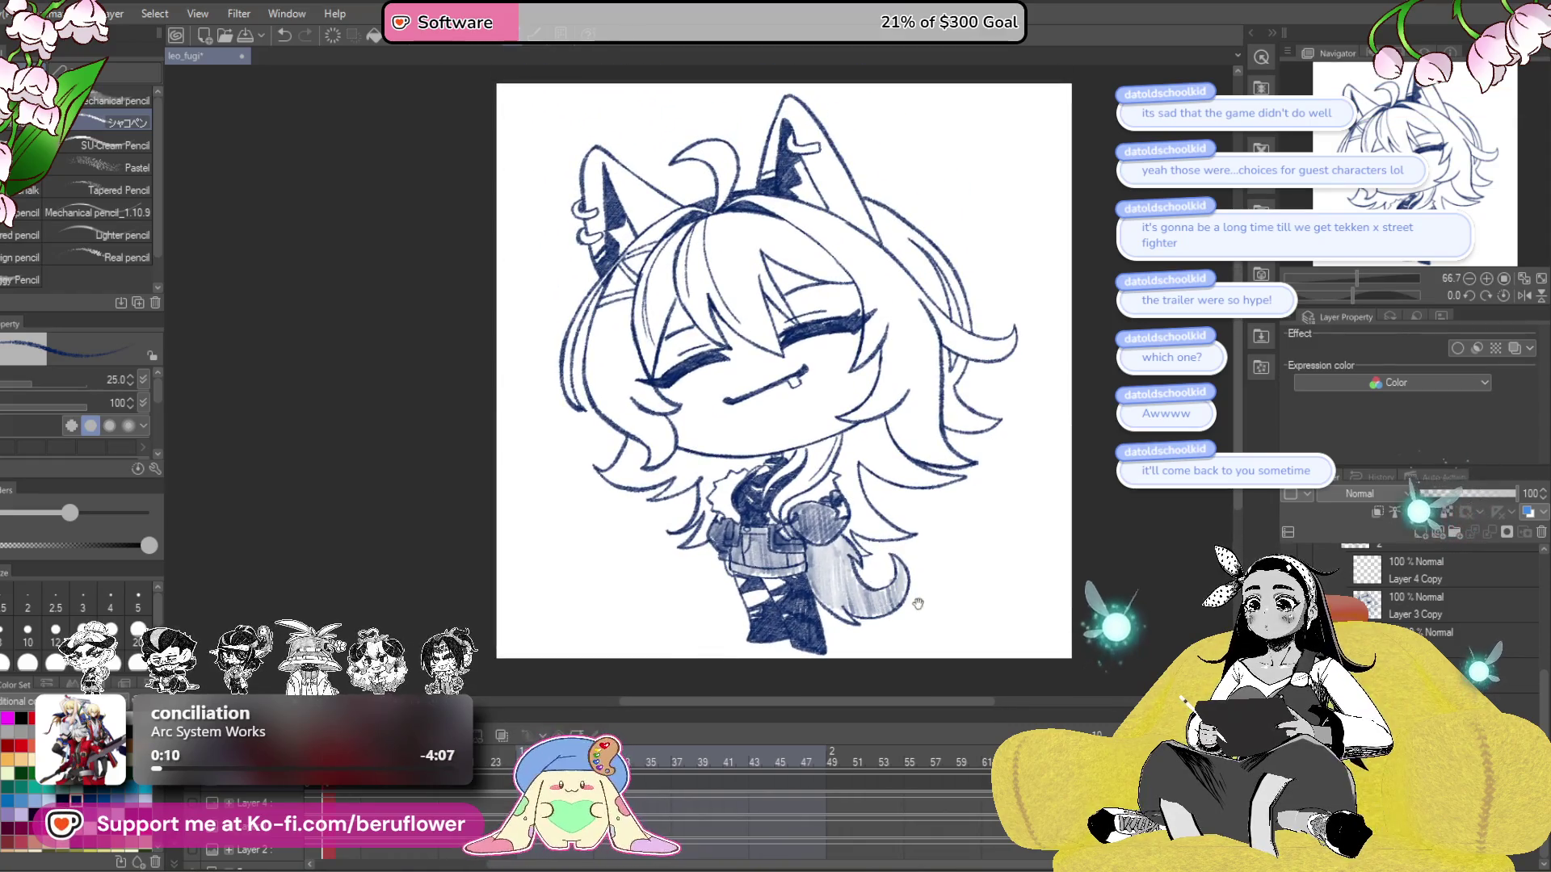
{"action": "left_click_drag", "start_coordinate": [917, 607], "coordinate": [896, 508]}
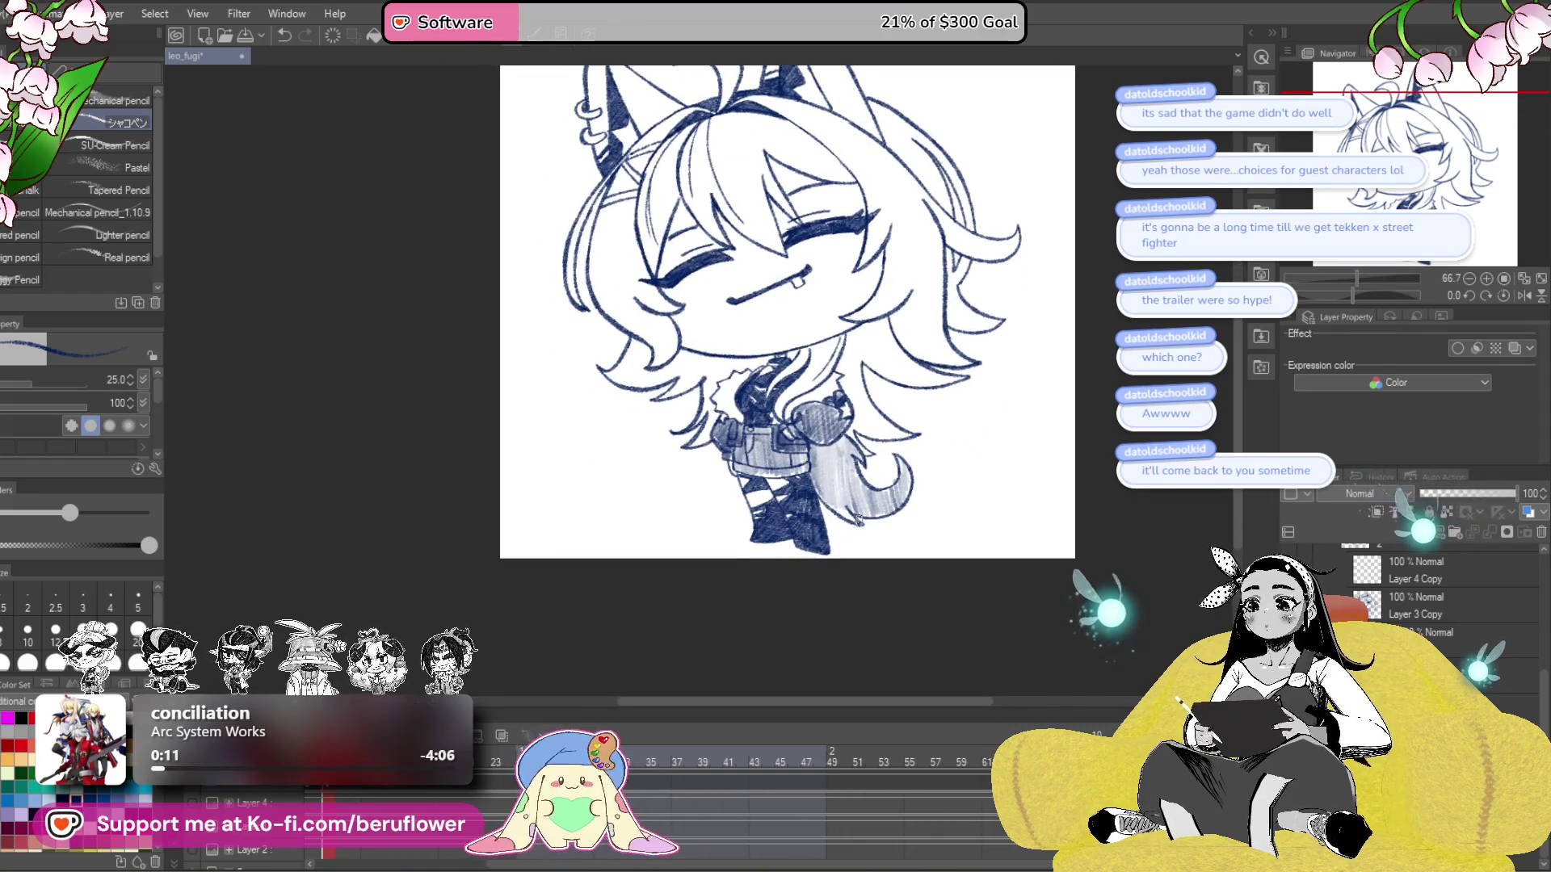
{"action": "scroll", "coordinate": [857, 520], "scroll_direction": "up", "scroll_amount": 3}
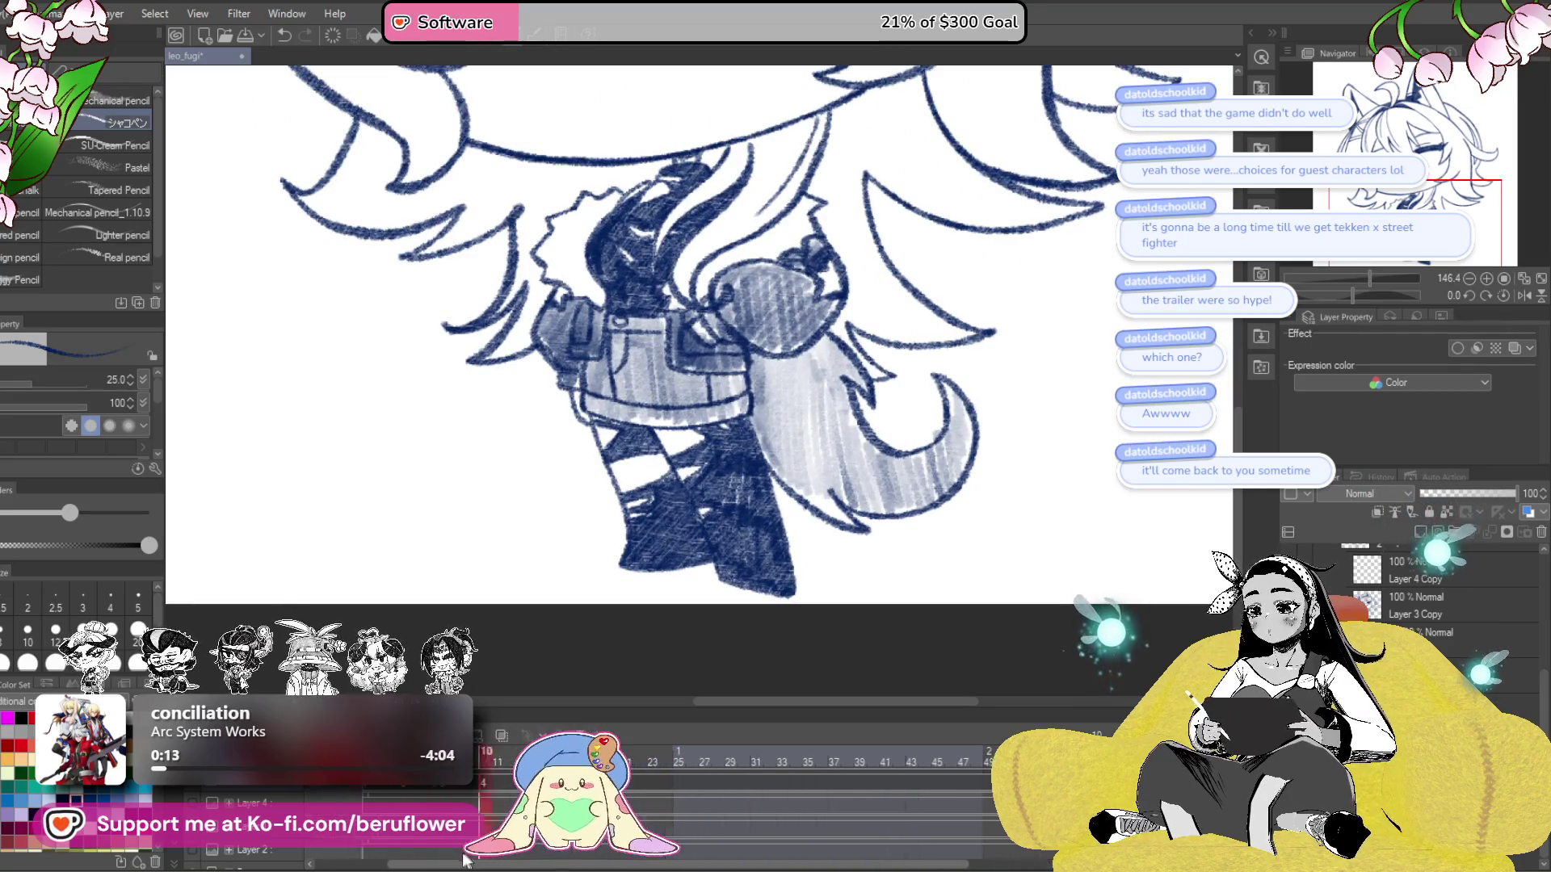
{"action": "key", "text": "ctrl+z"}
- Fill the area under the chin with dark hatching and erase stray lines near the fist
{"action": "scroll", "coordinate": [678, 466], "scroll_direction": "up", "scroll_amount": 3}
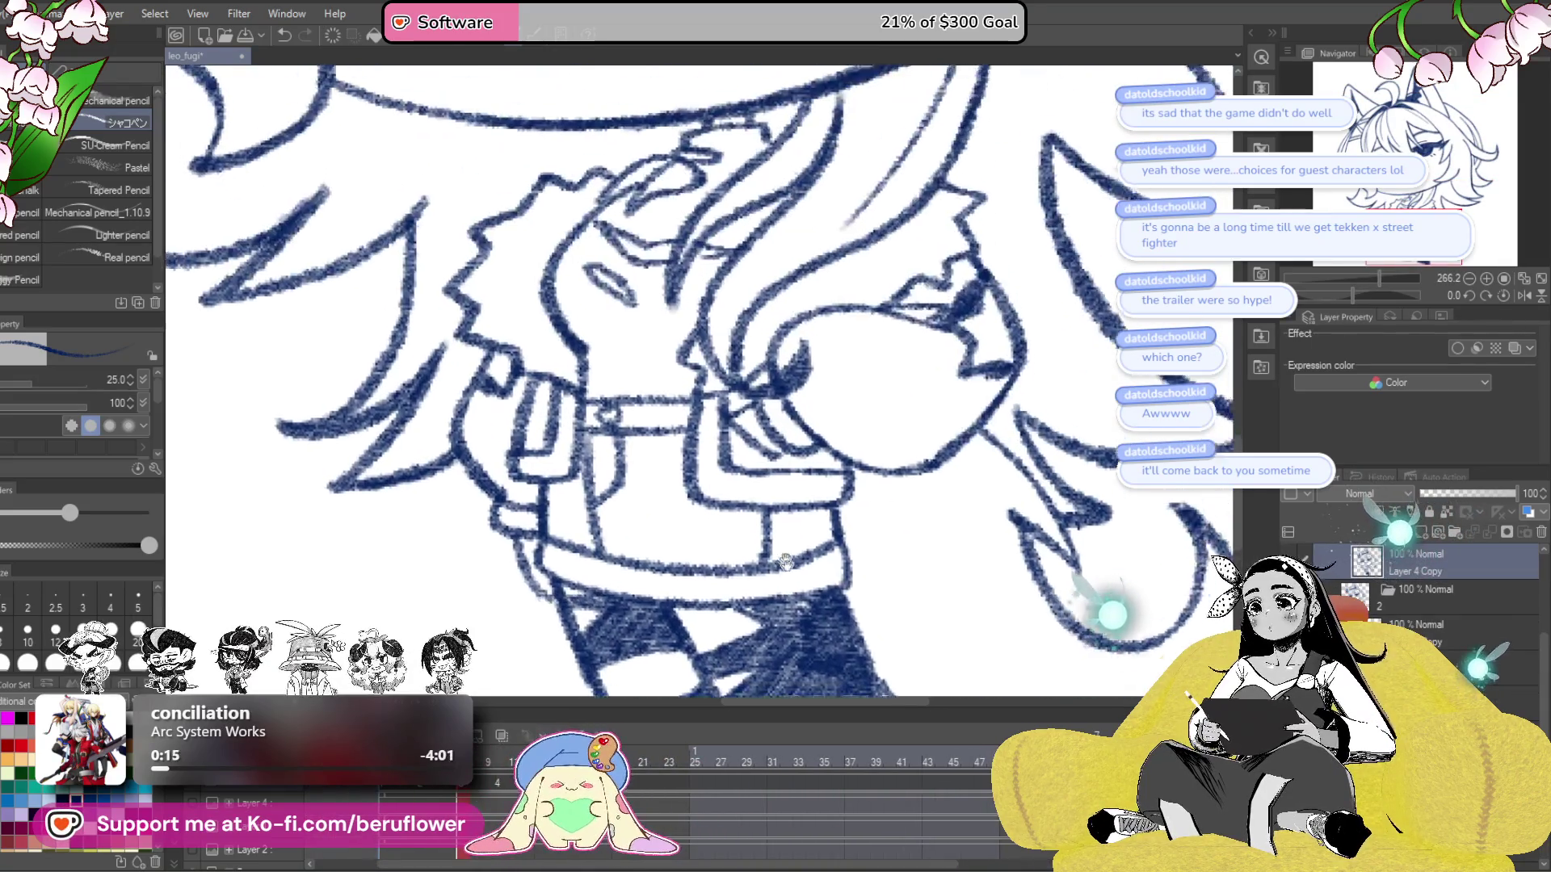
{"action": "mouse_move", "coordinate": [667, 323]}
{"action": "left_mouse_down"}
{"action": "mouse_move", "coordinate": [650, 339]}
{"action": "mouse_move", "coordinate": [755, 295]}
{"action": "mouse_move", "coordinate": [747, 278]}
{"action": "mouse_move", "coordinate": [776, 259]}
{"action": "mouse_move", "coordinate": [735, 254]}
{"action": "mouse_move", "coordinate": [788, 252]}
{"action": "mouse_move", "coordinate": [824, 331]}
{"action": "mouse_move", "coordinate": [769, 360]}
{"action": "mouse_move", "coordinate": [739, 400]}
{"action": "mouse_move", "coordinate": [753, 391]}
{"action": "mouse_move", "coordinate": [723, 473]}
{"action": "mouse_move", "coordinate": [735, 517]}
{"action": "mouse_move", "coordinate": [663, 513]}
{"action": "mouse_move", "coordinate": [646, 462]}
{"action": "mouse_move", "coordinate": [703, 485]}
{"action": "mouse_move", "coordinate": [715, 460]}
{"action": "mouse_move", "coordinate": [683, 400]}
{"action": "left_mouse_up"}
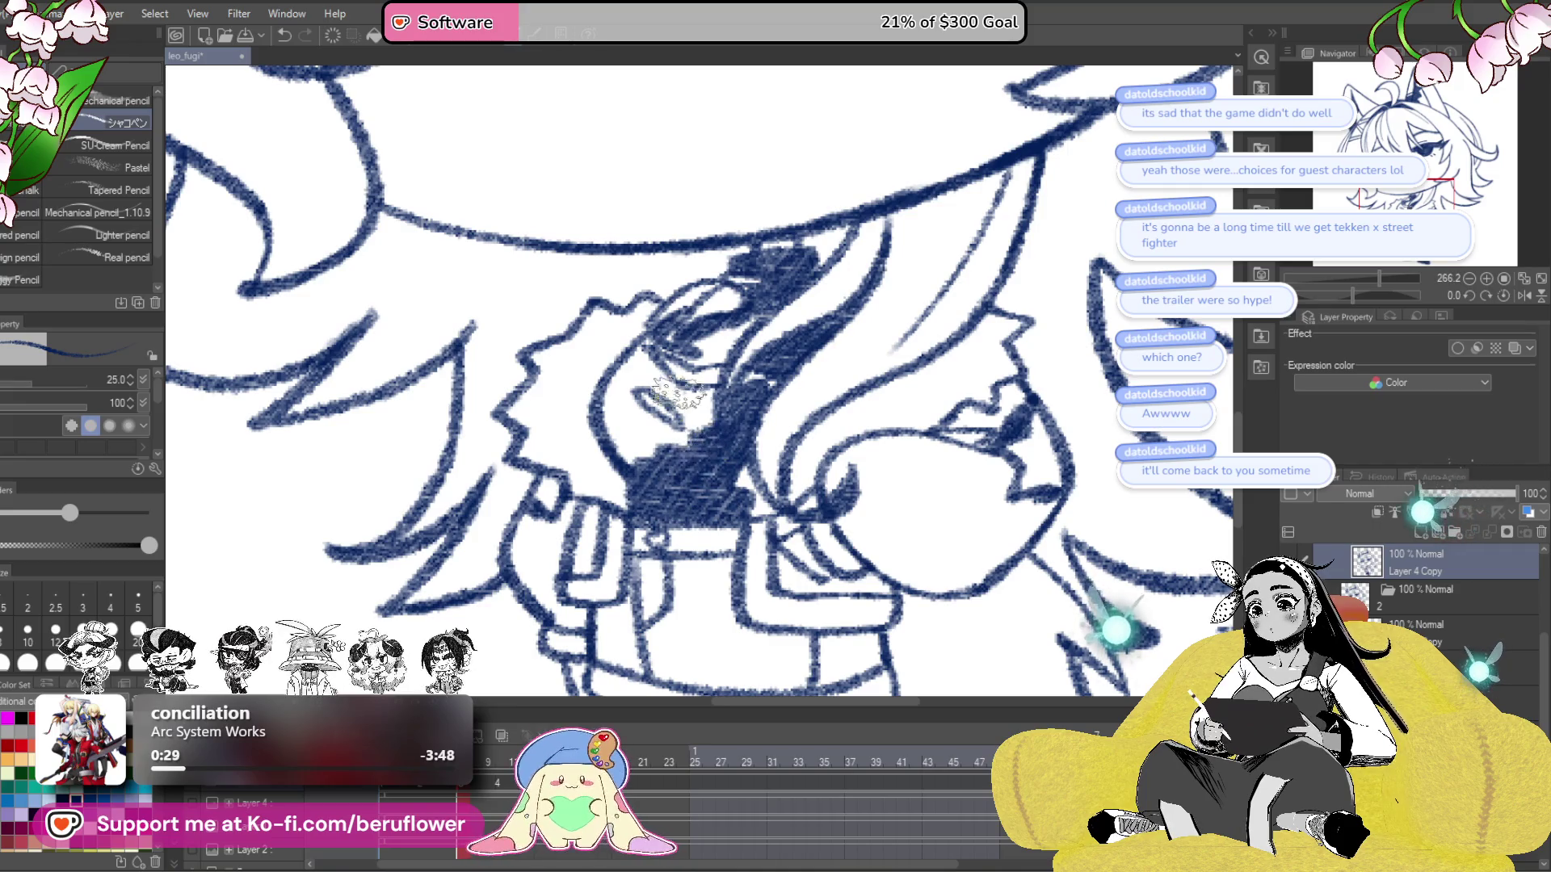
{"action": "mouse_move", "coordinate": [651, 338]}
{"action": "left_mouse_down"}
{"action": "mouse_move", "coordinate": [662, 379]}
{"action": "mouse_move", "coordinate": [694, 392]}
{"action": "mouse_move", "coordinate": [679, 400]}
{"action": "mouse_move", "coordinate": [718, 438]}
{"action": "mouse_move", "coordinate": [662, 376]}
{"action": "mouse_move", "coordinate": [646, 468]}
{"action": "mouse_move", "coordinate": [654, 453]}
{"action": "mouse_move", "coordinate": [715, 464]}
{"action": "left_mouse_up"}
{"action": "mouse_move", "coordinate": [598, 501]}
{"action": "left_mouse_down"}
{"action": "mouse_move", "coordinate": [662, 420]}
{"action": "mouse_move", "coordinate": [929, 379]}
{"action": "mouse_move", "coordinate": [694, 319]}
{"action": "mouse_move", "coordinate": [743, 305]}
{"action": "mouse_move", "coordinate": [955, 495]}
{"action": "mouse_move", "coordinate": [941, 506]}
{"action": "left_mouse_up"}
{"action": "mouse_move", "coordinate": [799, 404]}
{"action": "left_mouse_down"}
{"action": "mouse_move", "coordinate": [768, 444]}
{"action": "mouse_move", "coordinate": [778, 416]}
{"action": "mouse_move", "coordinate": [767, 485]}
{"action": "mouse_move", "coordinate": [896, 440]}
{"action": "mouse_move", "coordinate": [949, 507]}
{"action": "left_mouse_up"}
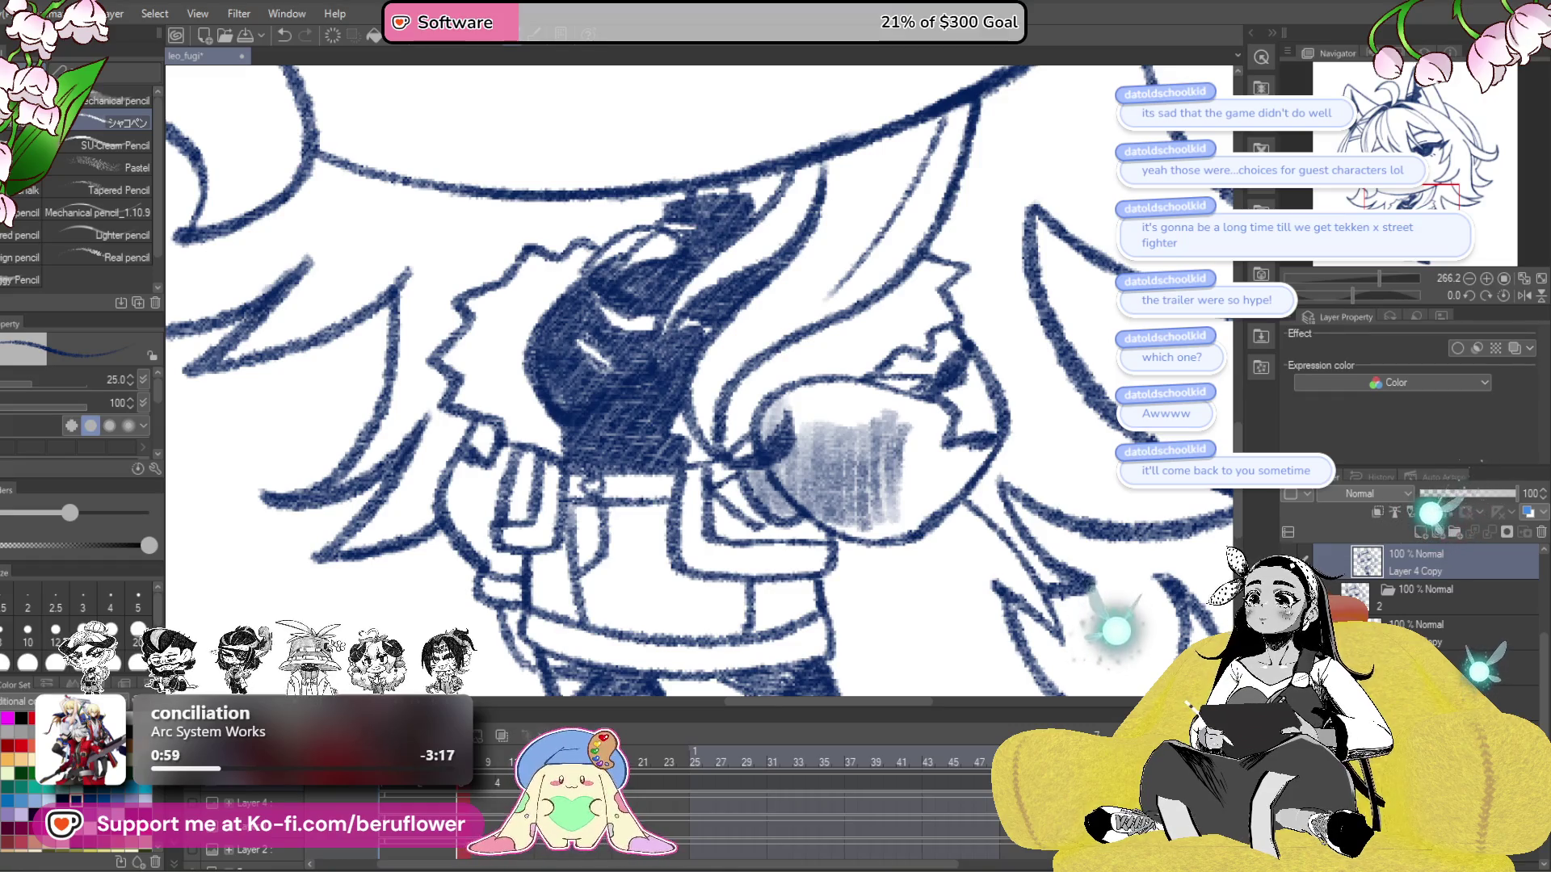
- Shade the round sleeve grey on its inside, lower right and upper right, and below it
{"action": "mouse_move", "coordinate": [840, 383]}
{"action": "left_mouse_down"}
{"action": "mouse_move", "coordinate": [872, 420]}
{"action": "mouse_move", "coordinate": [856, 440]}
{"action": "mouse_move", "coordinate": [799, 428]}
{"action": "mouse_move", "coordinate": [807, 388]}
{"action": "left_mouse_up"}
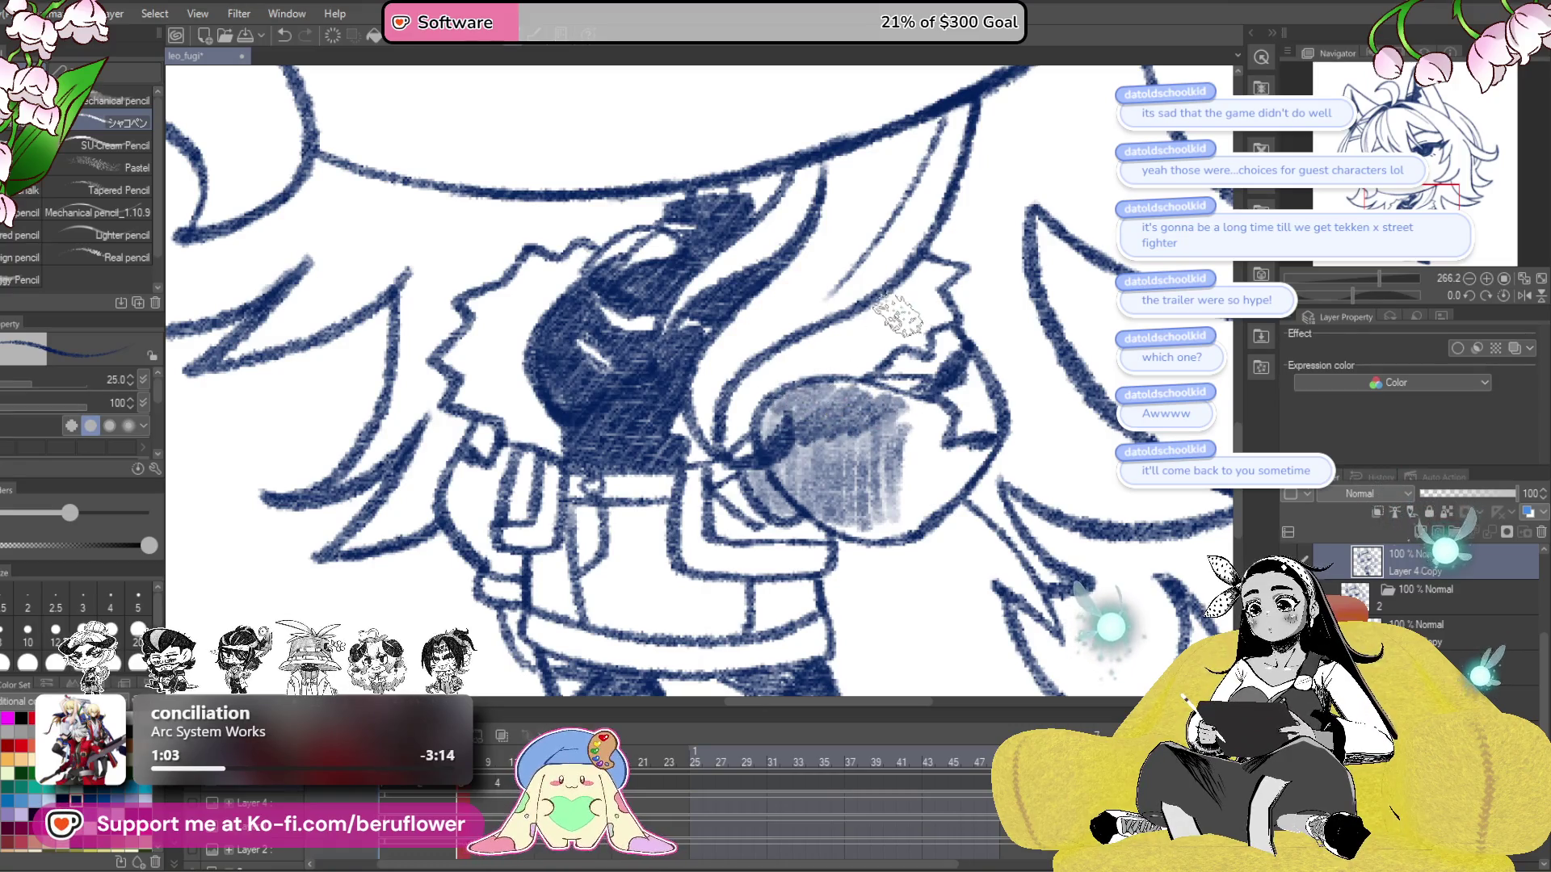
{"action": "mouse_move", "coordinate": [921, 420]}
{"action": "left_mouse_down"}
{"action": "mouse_move", "coordinate": [913, 484]}
{"action": "mouse_move", "coordinate": [937, 493]}
{"action": "mouse_move", "coordinate": [912, 525]}
{"action": "mouse_move", "coordinate": [864, 521]}
{"action": "mouse_move", "coordinate": [807, 485]}
{"action": "left_mouse_up"}
{"action": "key", "text": "minus"}
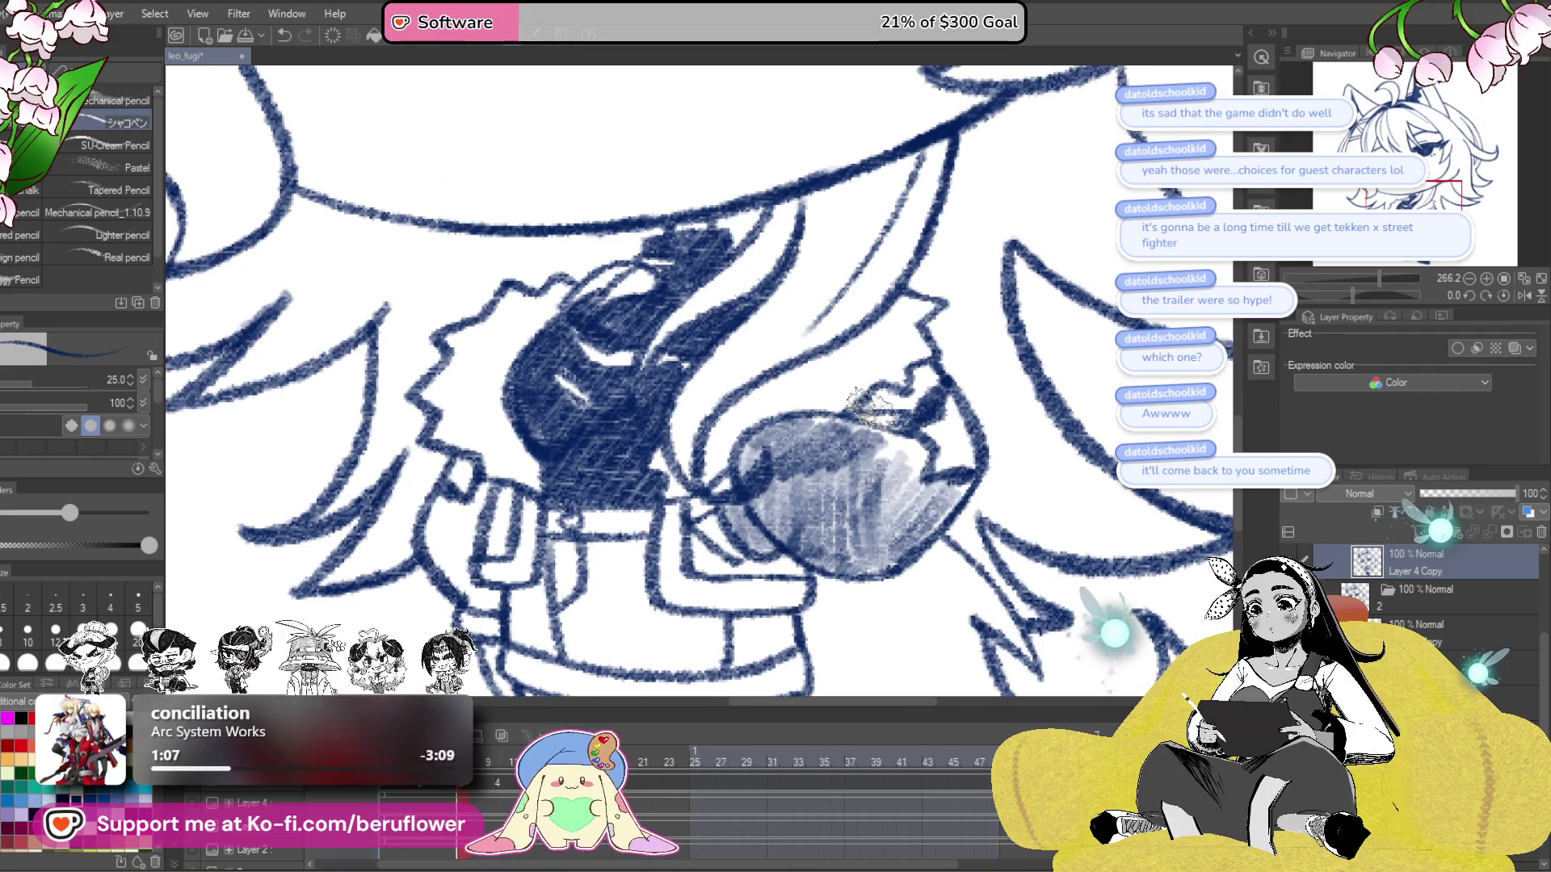
{"action": "mouse_move", "coordinate": [889, 412]}
{"action": "left_mouse_down"}
{"action": "mouse_move", "coordinate": [917, 388]}
{"action": "mouse_move", "coordinate": [896, 428]}
{"action": "mouse_move", "coordinate": [915, 501]}
{"action": "mouse_move", "coordinate": [953, 484]}
{"action": "left_mouse_up"}
{"action": "key", "text": "minus"}
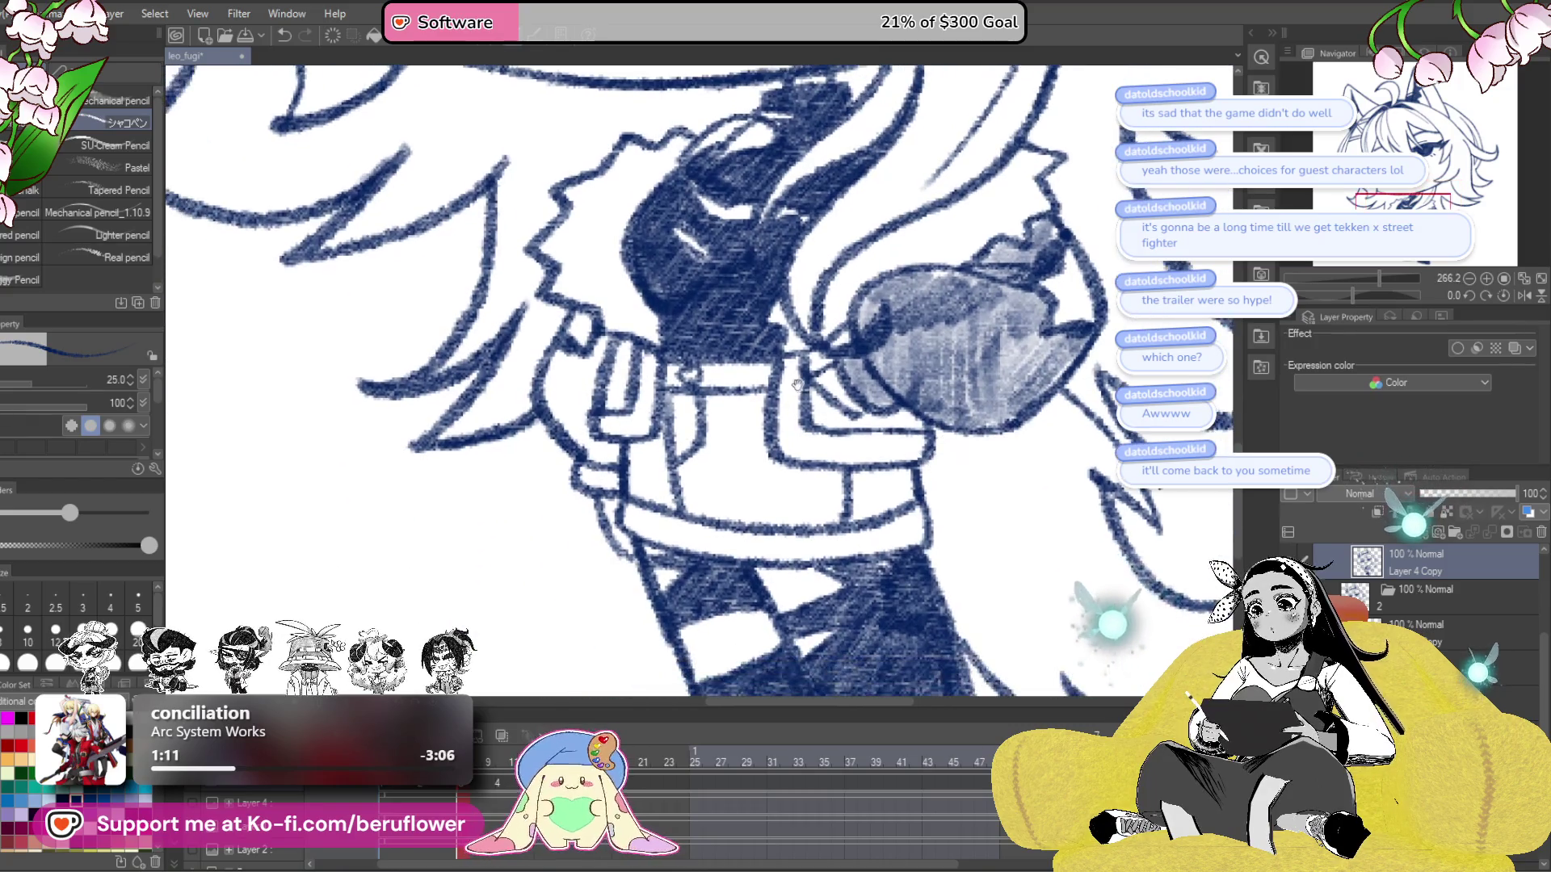
{"action": "mouse_move", "coordinate": [795, 349]}
{"action": "left_mouse_down"}
{"action": "mouse_move", "coordinate": [807, 388]}
{"action": "mouse_move", "coordinate": [792, 436]}
{"action": "mouse_move", "coordinate": [816, 452]}
{"action": "mouse_move", "coordinate": [848, 416]}
{"action": "mouse_move", "coordinate": [897, 452]}
{"action": "mouse_move", "coordinate": [937, 437]}
{"action": "mouse_move", "coordinate": [945, 412]}
{"action": "left_mouse_up"}
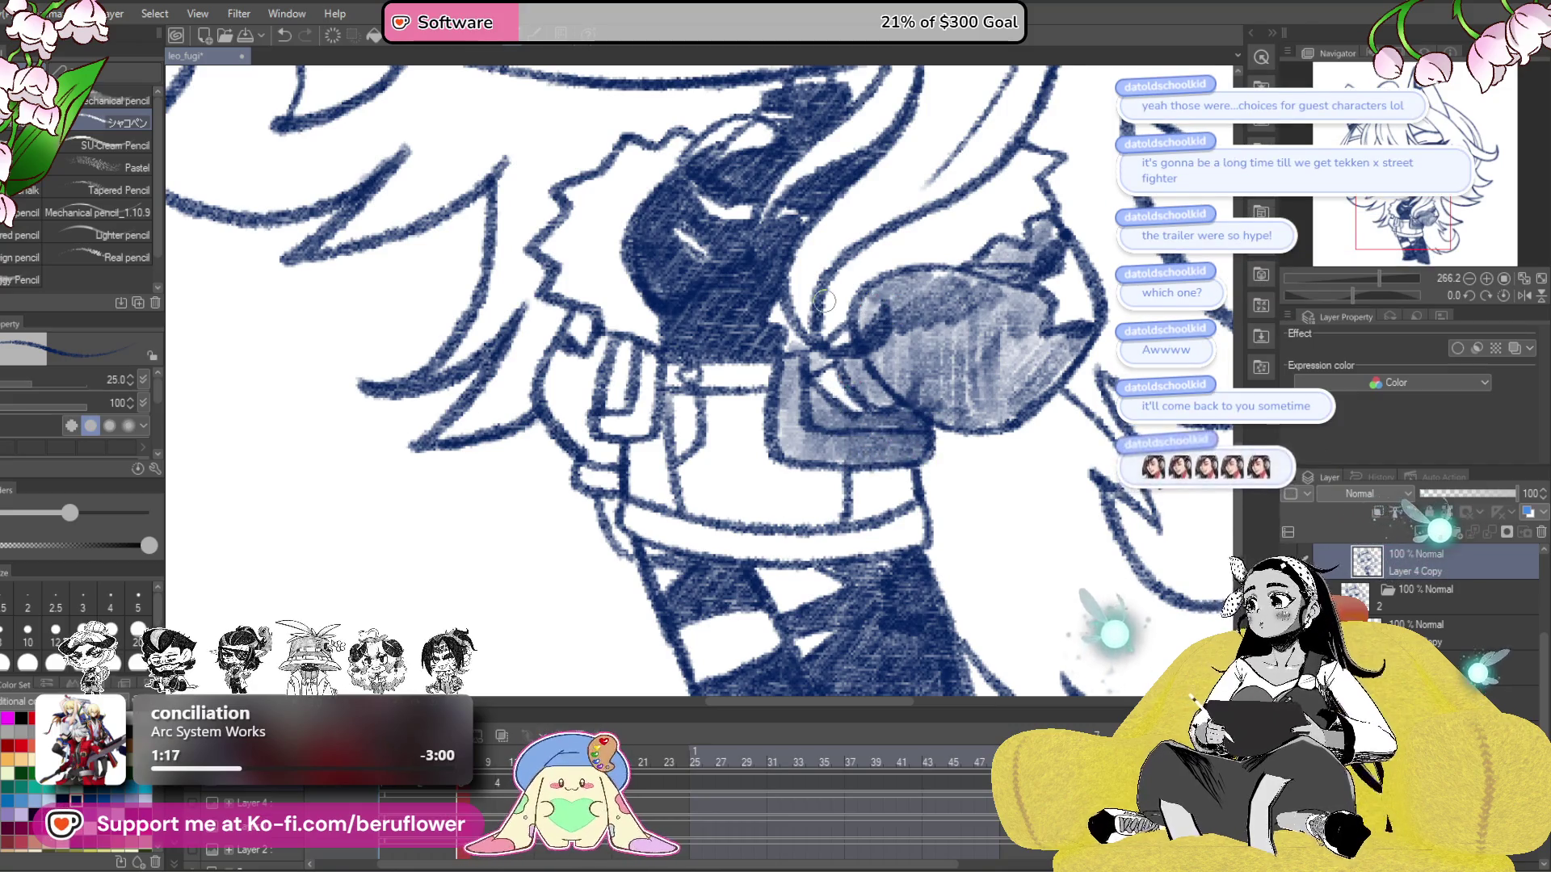
{"action": "left_click_drag", "start_coordinate": [824, 301], "coordinate": [901, 384]}
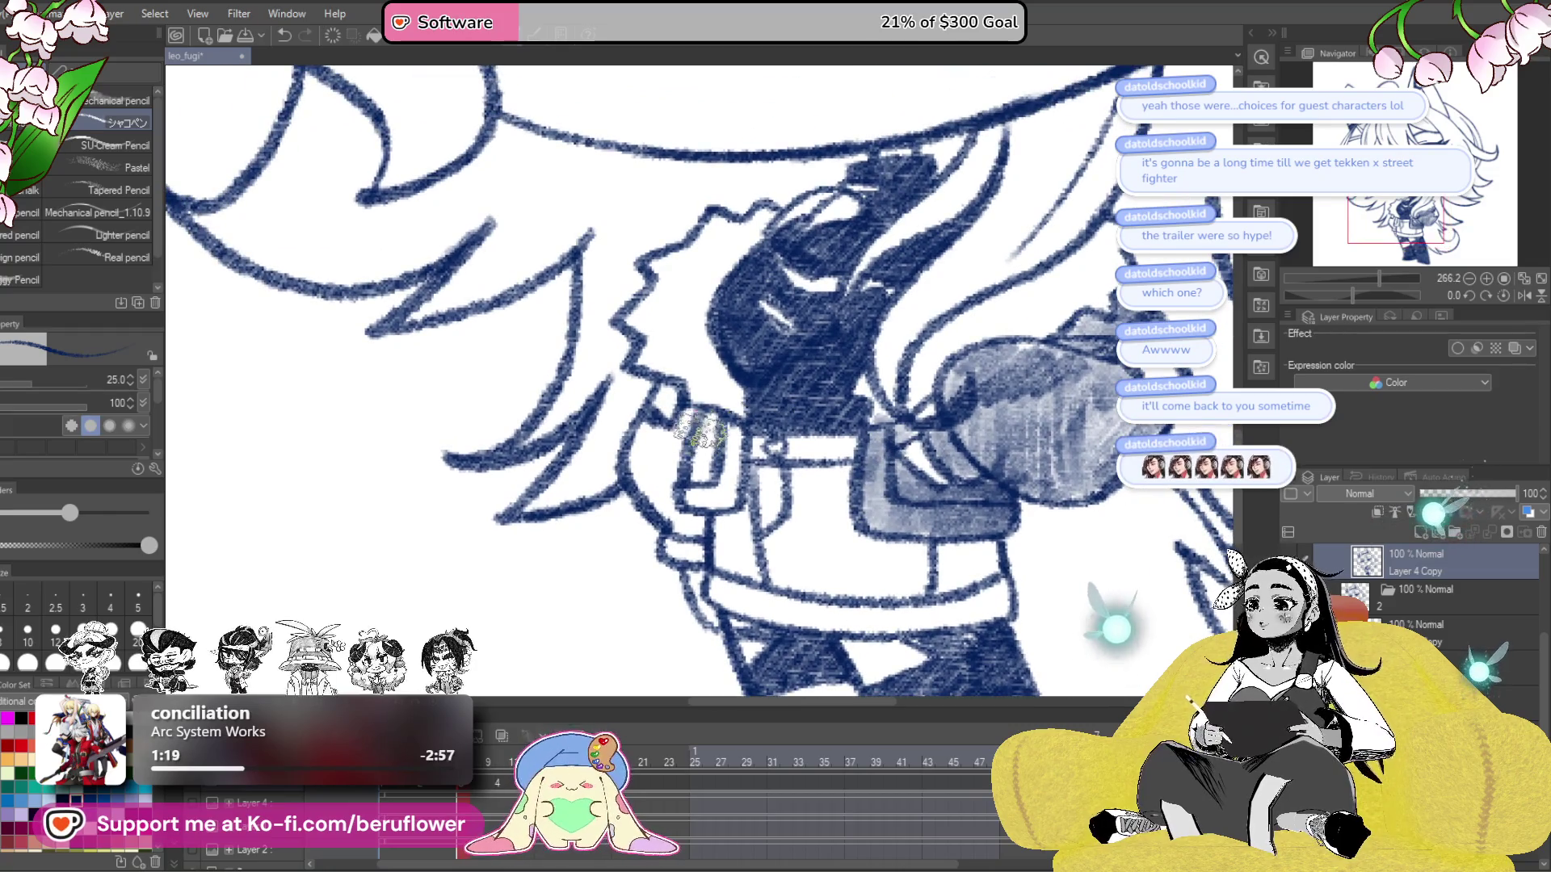
{"action": "mouse_move", "coordinate": [759, 412]}
{"action": "left_mouse_down"}
{"action": "mouse_move", "coordinate": [711, 484]}
{"action": "mouse_move", "coordinate": [751, 459]}
{"action": "mouse_move", "coordinate": [747, 485]}
{"action": "mouse_move", "coordinate": [711, 432]}
{"action": "mouse_move", "coordinate": [690, 462]}
{"action": "mouse_move", "coordinate": [662, 453]}
{"action": "mouse_move", "coordinate": [654, 492]}
{"action": "mouse_move", "coordinate": [701, 508]}
{"action": "mouse_move", "coordinate": [703, 569]}
{"action": "mouse_move", "coordinate": [678, 533]}
{"action": "mouse_move", "coordinate": [715, 551]}
{"action": "left_mouse_up"}
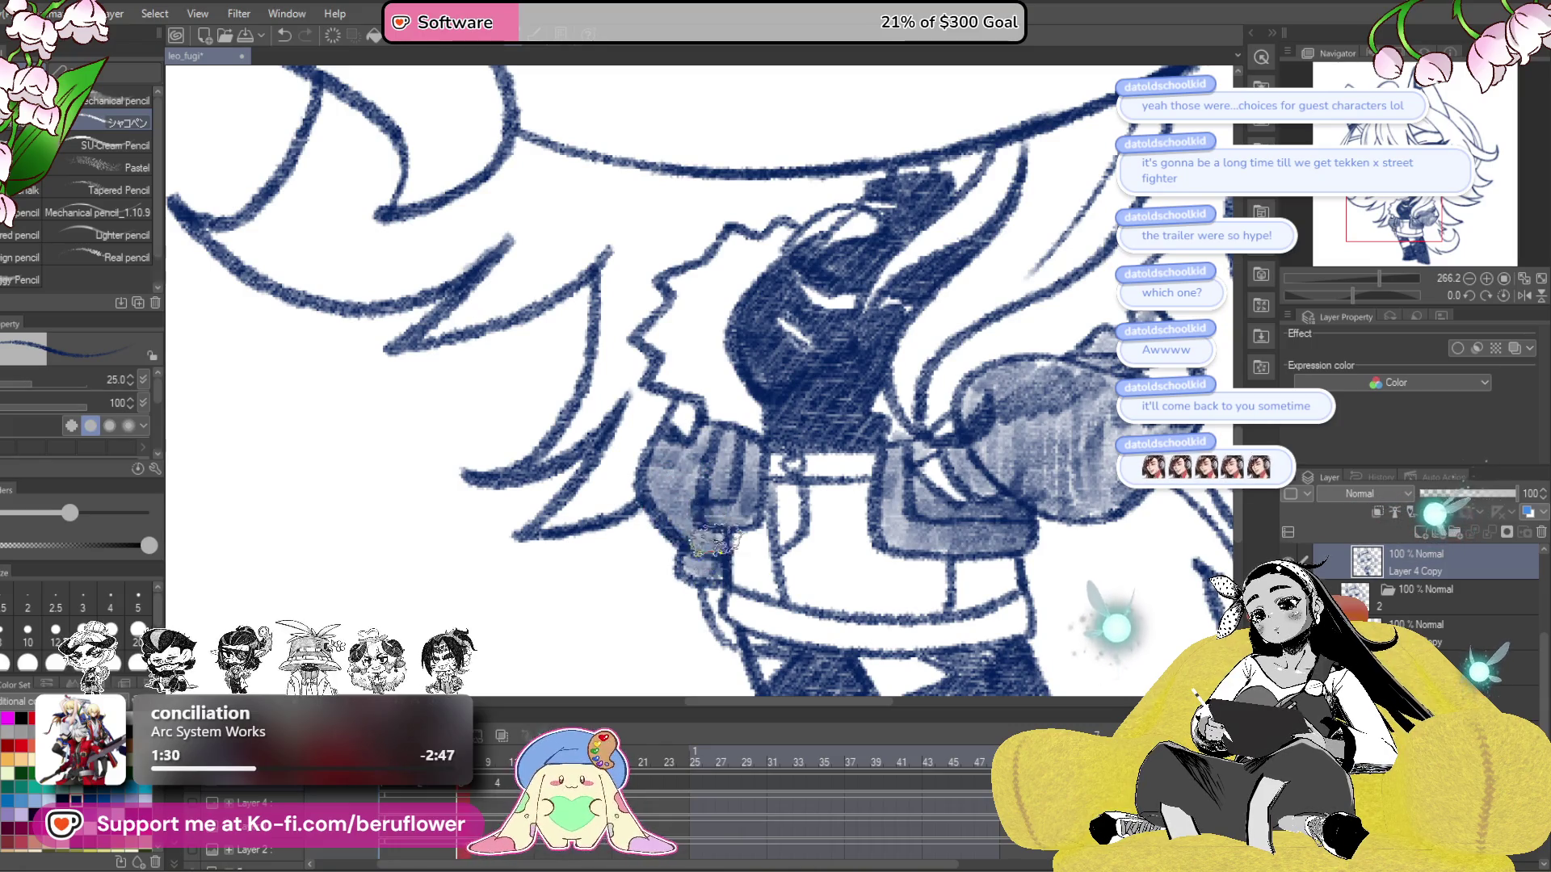
{"action": "scroll", "coordinate": [713, 551], "scroll_direction": "down", "scroll_amount": 4}
{"action": "scroll", "coordinate": [808, 444], "scroll_direction": "up", "scroll_amount": 2}
{"action": "scroll", "coordinate": [874, 376], "scroll_direction": "down", "scroll_amount": 1}
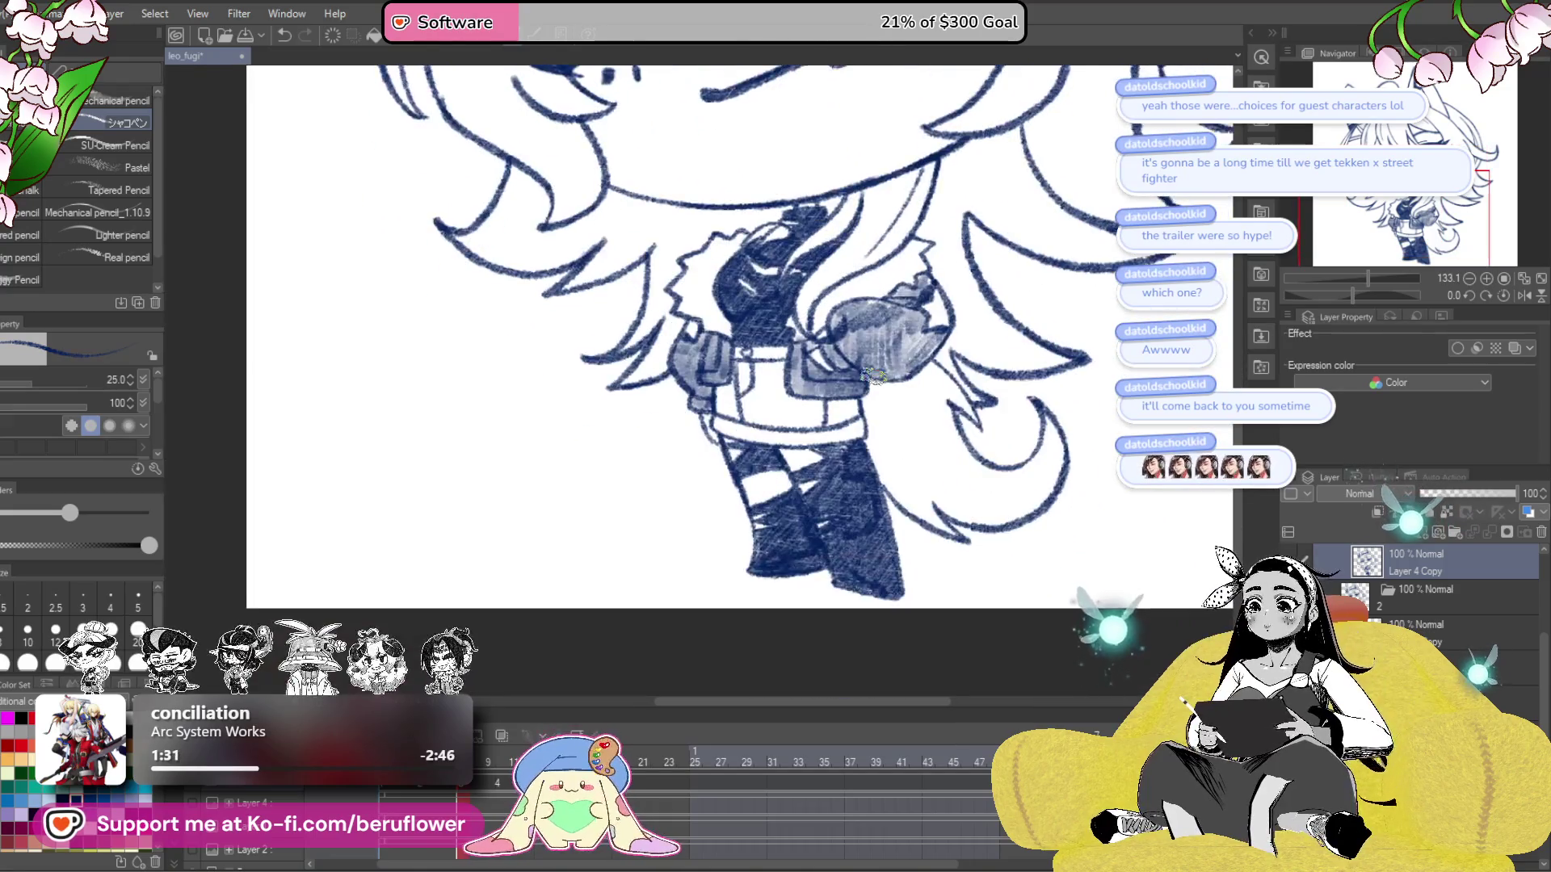
- Hatch light shading across the sleeve and the jacket's lower band
{"action": "scroll", "coordinate": [875, 375], "scroll_direction": "up", "scroll_amount": 2}
{"action": "mouse_move", "coordinate": [775, 375]}
{"action": "left_mouse_down"}
{"action": "mouse_move", "coordinate": [751, 396]}
{"action": "mouse_move", "coordinate": [776, 428]}
{"action": "mouse_move", "coordinate": [731, 480]}
{"action": "mouse_move", "coordinate": [795, 452]}
{"action": "mouse_move", "coordinate": [824, 509]}
{"action": "mouse_move", "coordinate": [928, 511]}
{"action": "left_mouse_up"}
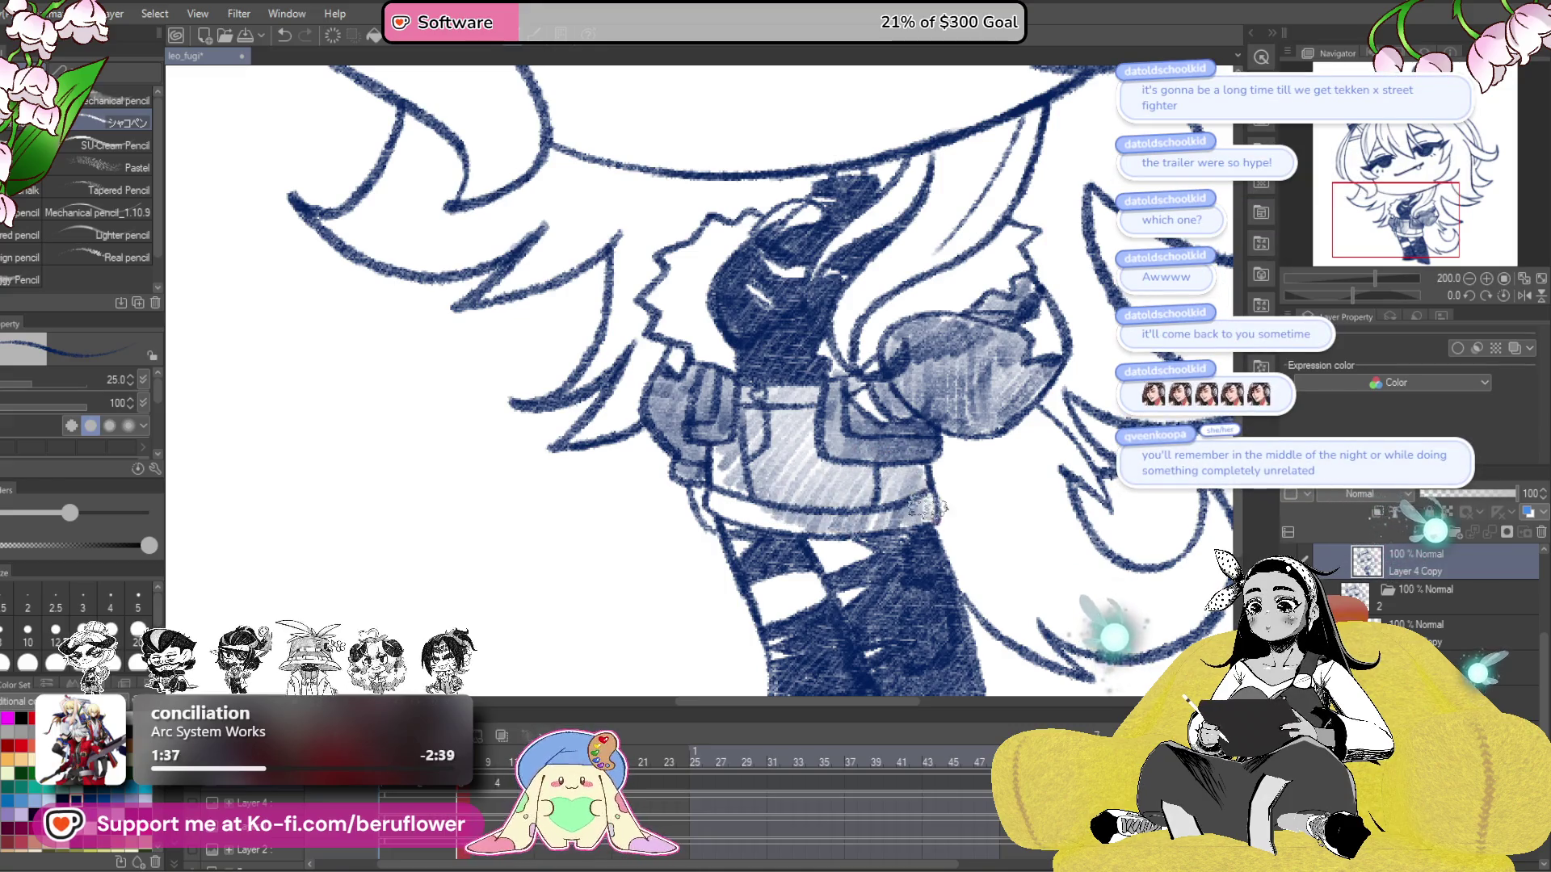
{"action": "mouse_move", "coordinate": [867, 467]}
{"action": "left_mouse_down"}
{"action": "mouse_move", "coordinate": [895, 476]}
{"action": "mouse_move", "coordinate": [866, 485]}
{"action": "left_mouse_up"}
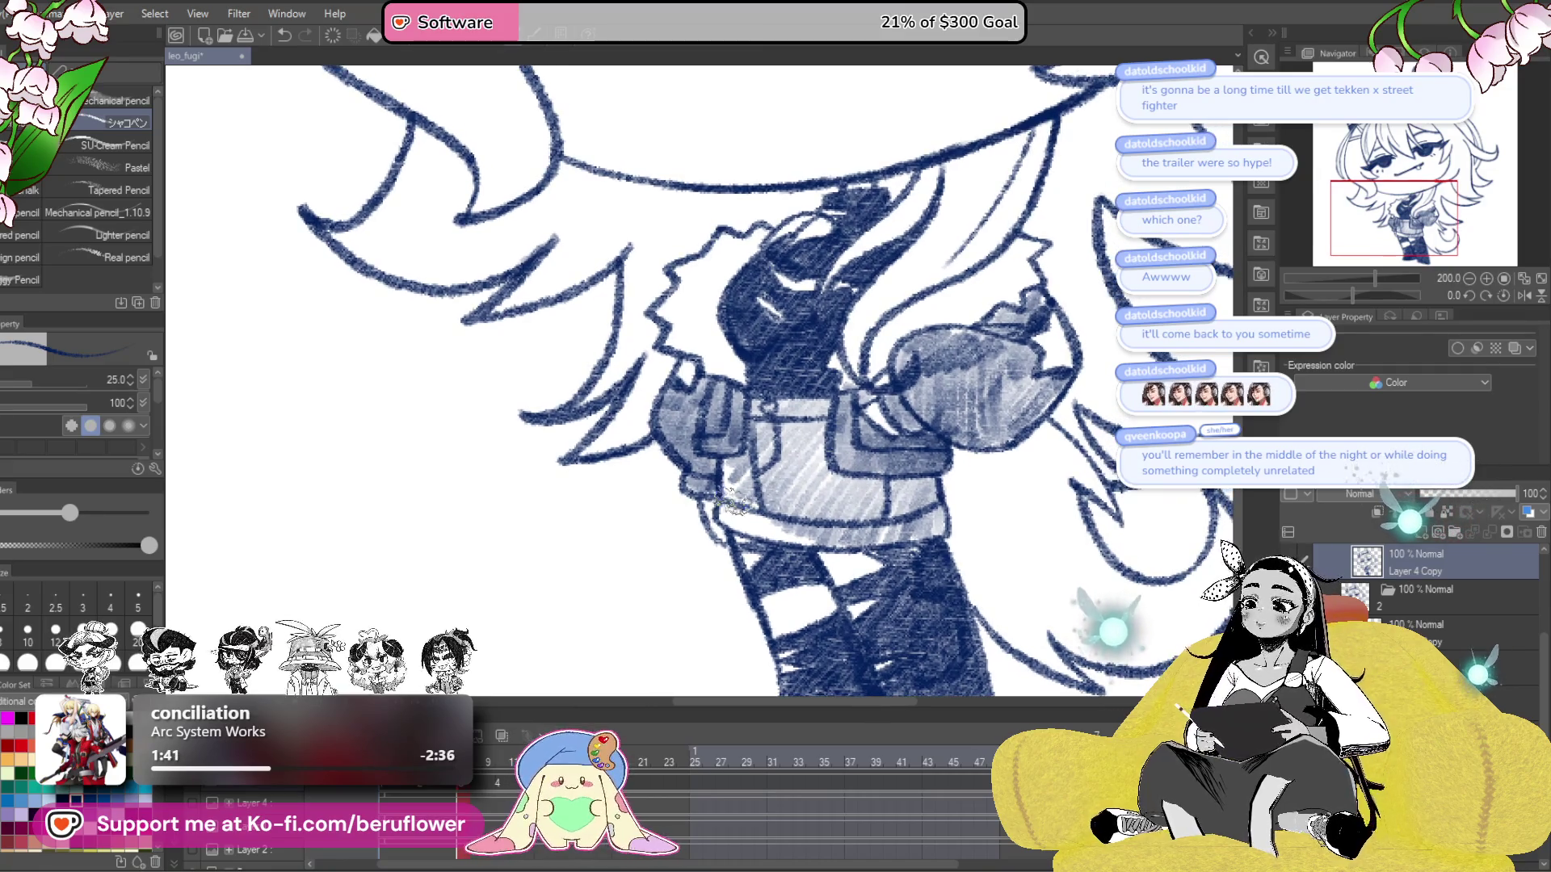
{"action": "mouse_move", "coordinate": [731, 464]}
{"action": "left_mouse_down"}
{"action": "mouse_move", "coordinate": [760, 517]}
{"action": "mouse_move", "coordinate": [808, 541]}
{"action": "mouse_move", "coordinate": [763, 452]}
{"action": "mouse_move", "coordinate": [784, 418]}
{"action": "left_mouse_up"}
- On the lower drawing layer, shade along the leg's right edge
{"action": "key", "text": "ctrl+0"}
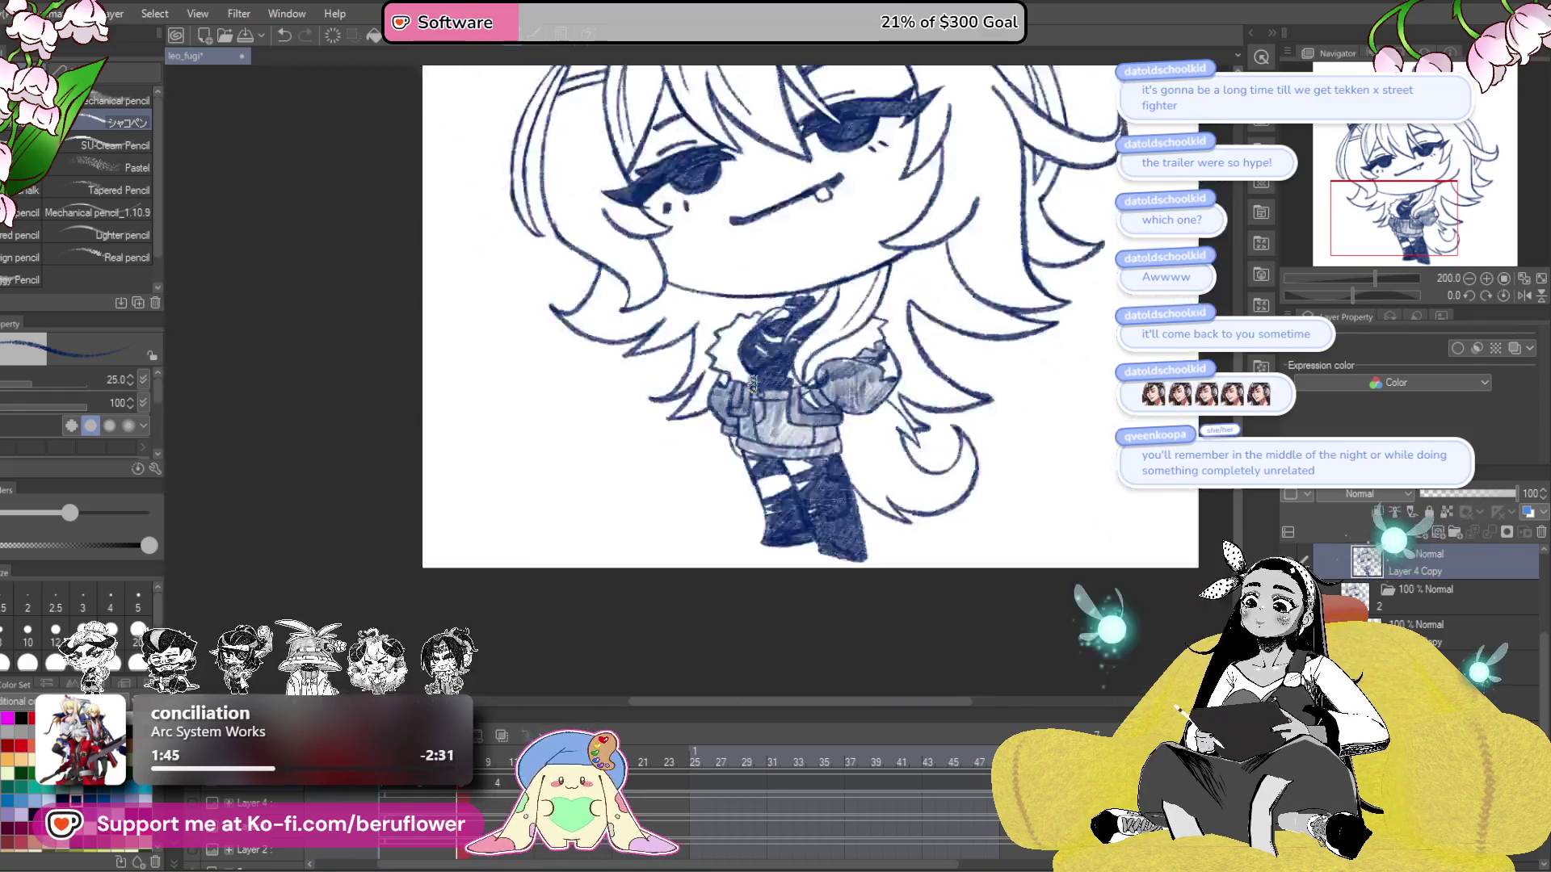
{"action": "scroll", "coordinate": [752, 386], "scroll_direction": "up", "scroll_amount": 3}
{"action": "left_click_drag", "start_coordinate": [892, 558], "coordinate": [818, 496]}
{"action": "left_click", "coordinate": [1446, 625]}
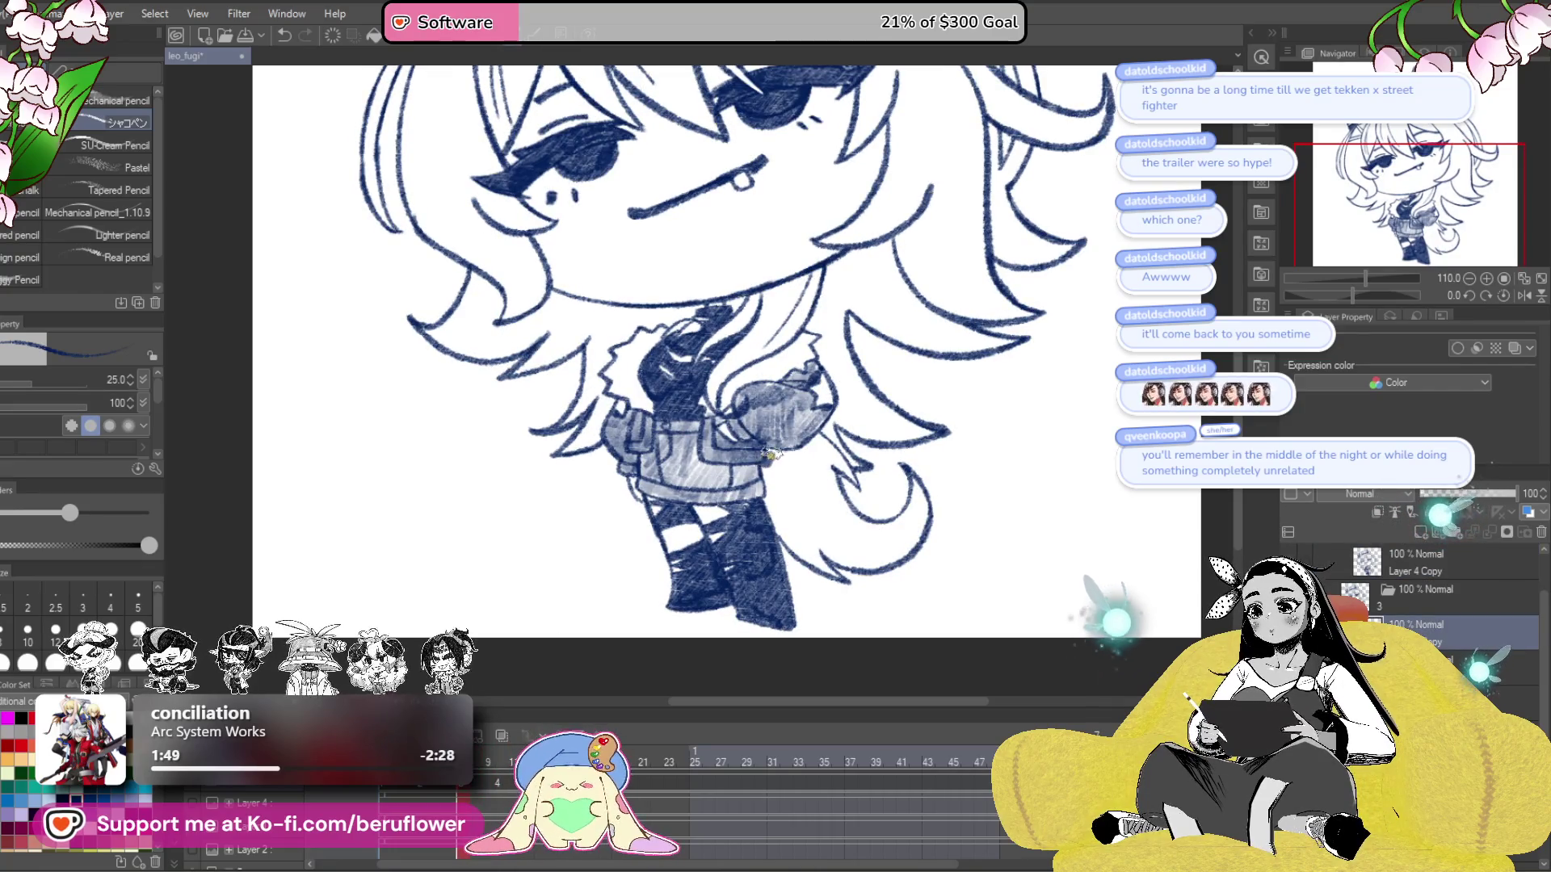
{"action": "left_click_drag", "start_coordinate": [767, 471], "coordinate": [776, 518]}
{"action": "mouse_move", "coordinate": [789, 455]}
{"action": "left_mouse_down"}
{"action": "mouse_move", "coordinate": [782, 539]}
{"action": "mouse_move", "coordinate": [812, 533]}
{"action": "mouse_move", "coordinate": [828, 477]}
{"action": "mouse_move", "coordinate": [839, 498]}
{"action": "left_mouse_up"}
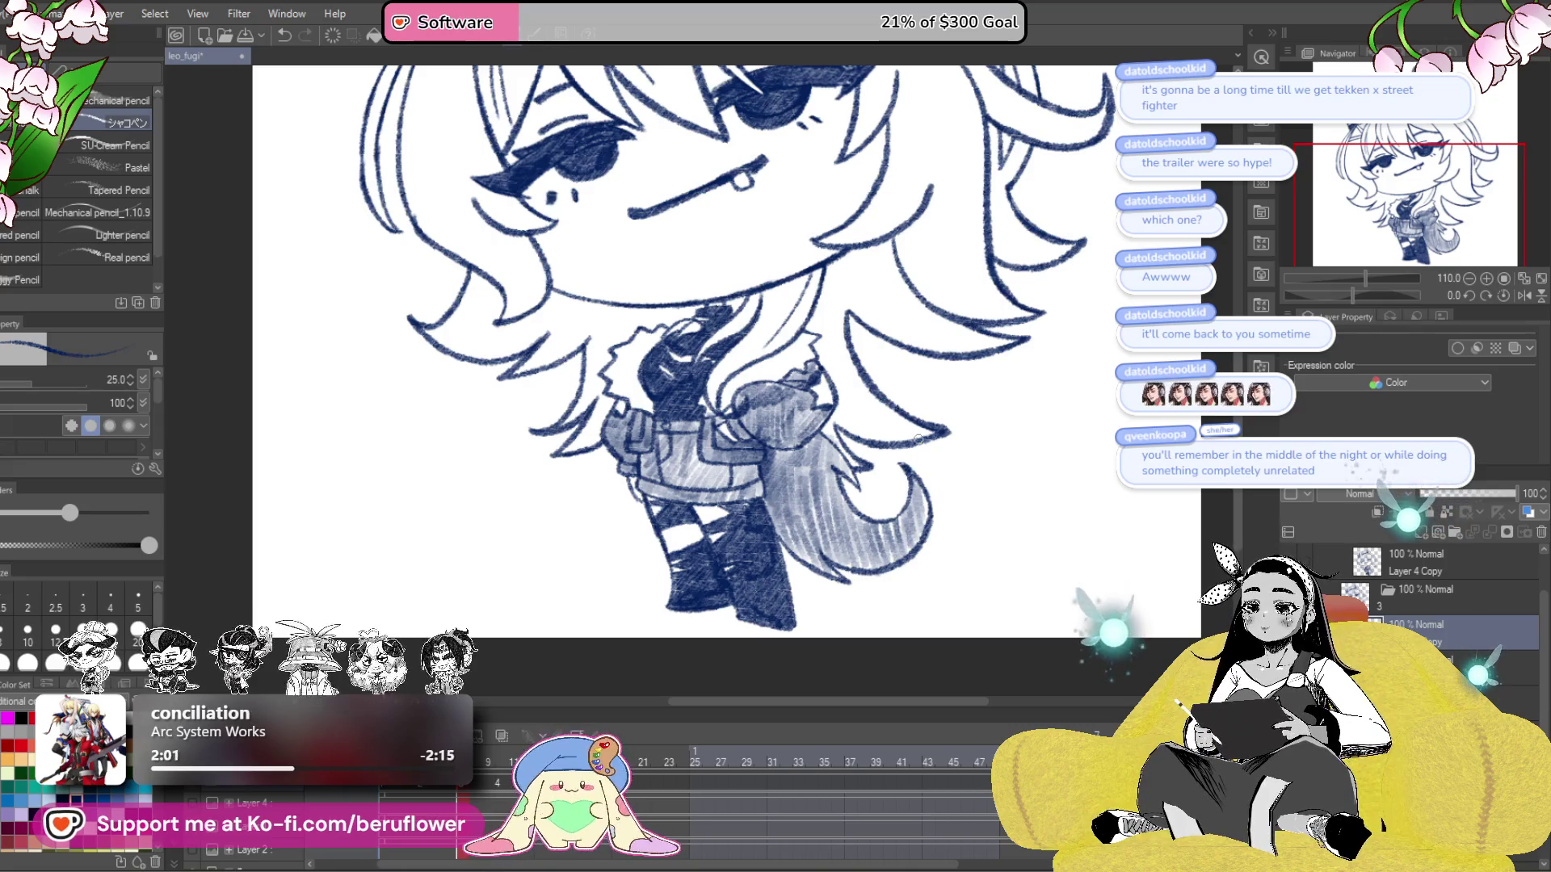
- Compare with the eyes-closed frame, then return to the eyes-open frame
{"action": "left_click_drag", "start_coordinate": [848, 410], "coordinate": [853, 421]}
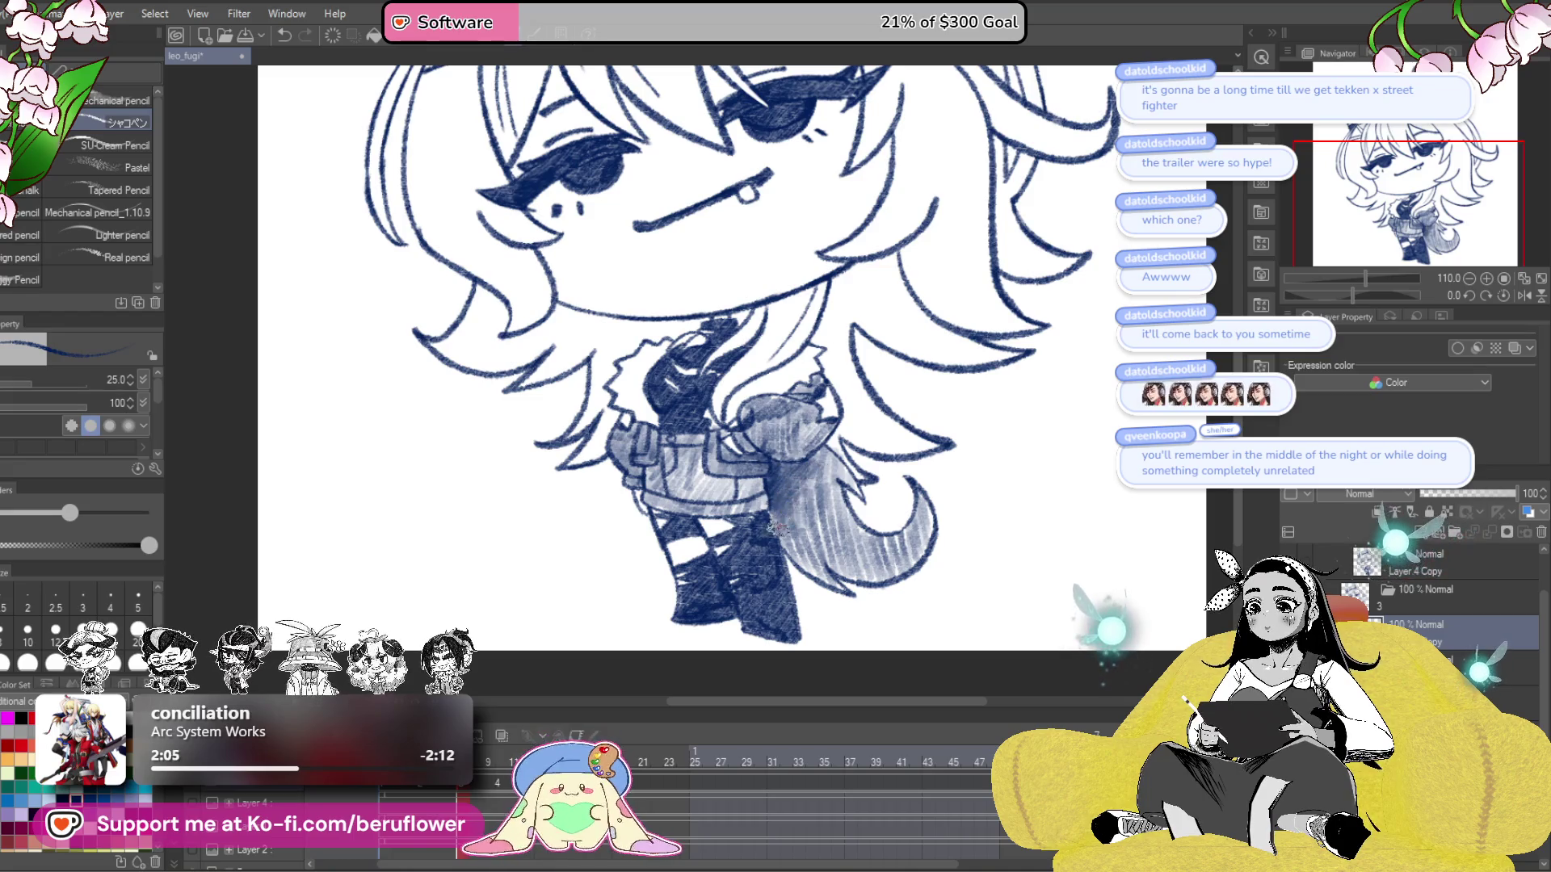
{"action": "left_click", "coordinate": [514, 739]}
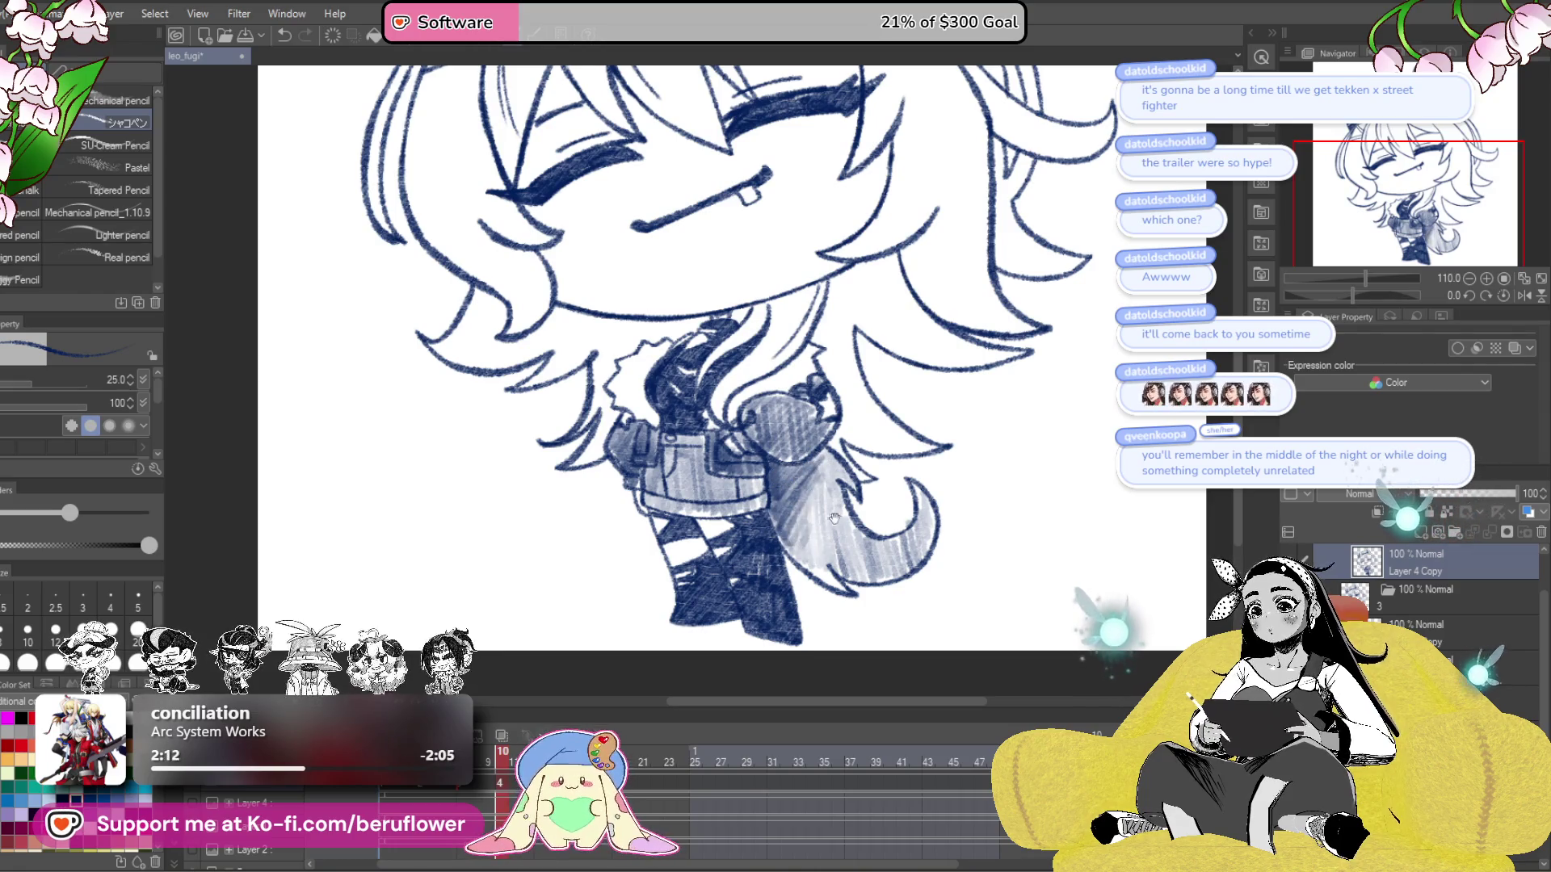
{"action": "left_click_drag", "start_coordinate": [832, 519], "coordinate": [846, 557]}
{"action": "left_click_drag", "start_coordinate": [825, 485], "coordinate": [587, 686]}
{"action": "left_click_drag", "start_coordinate": [487, 765], "coordinate": [436, 763]}
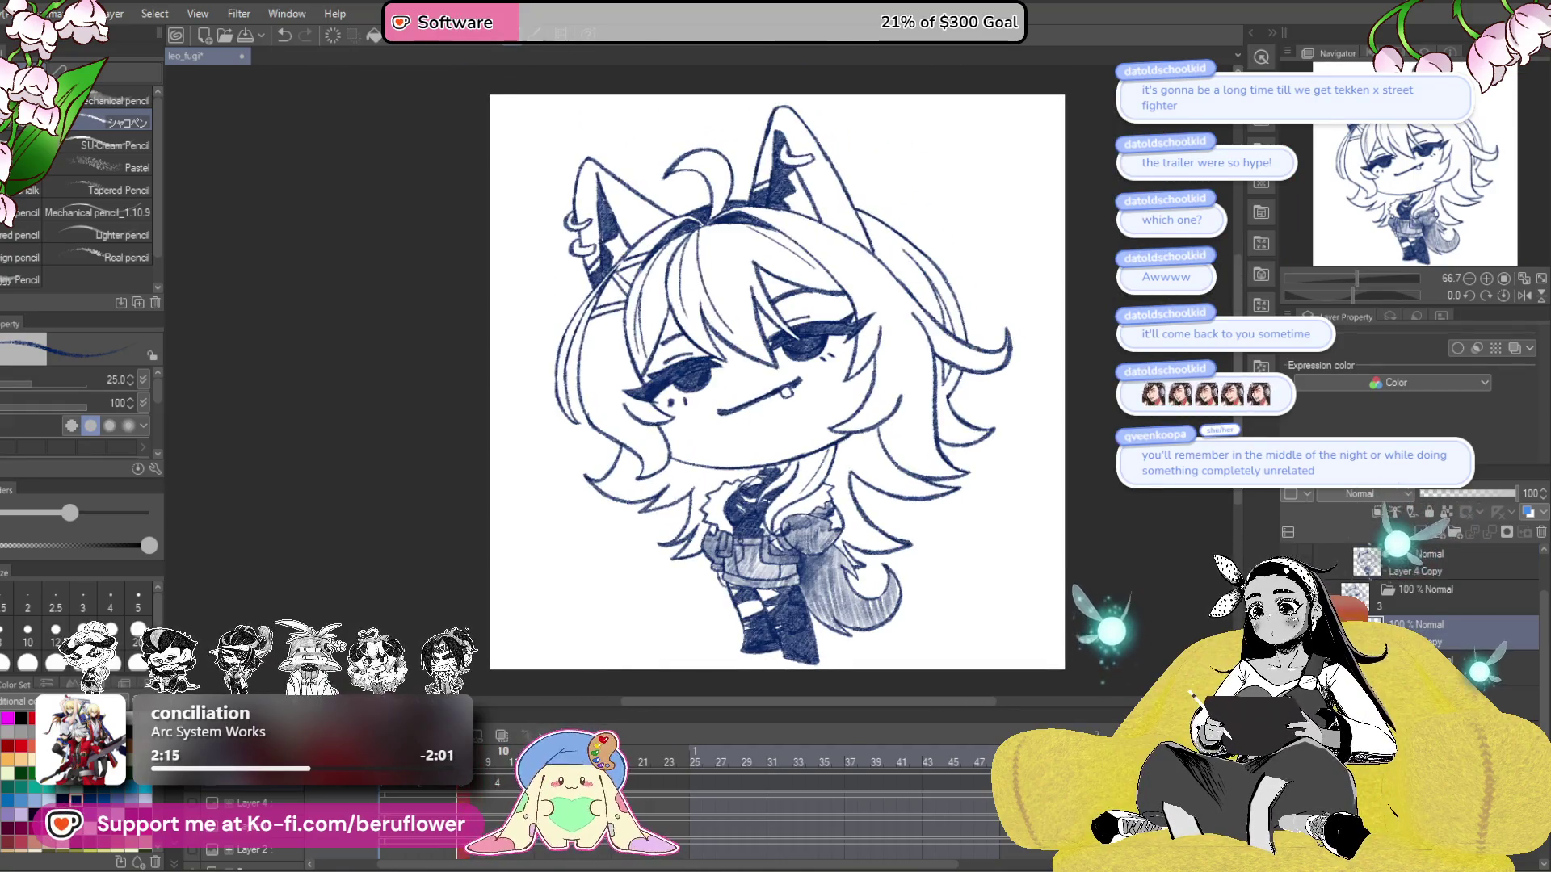
- Scribble dark fill into the collar spot and add dark strokes along the hair
{"action": "left_click_drag", "start_coordinate": [744, 485], "coordinate": [812, 453]}
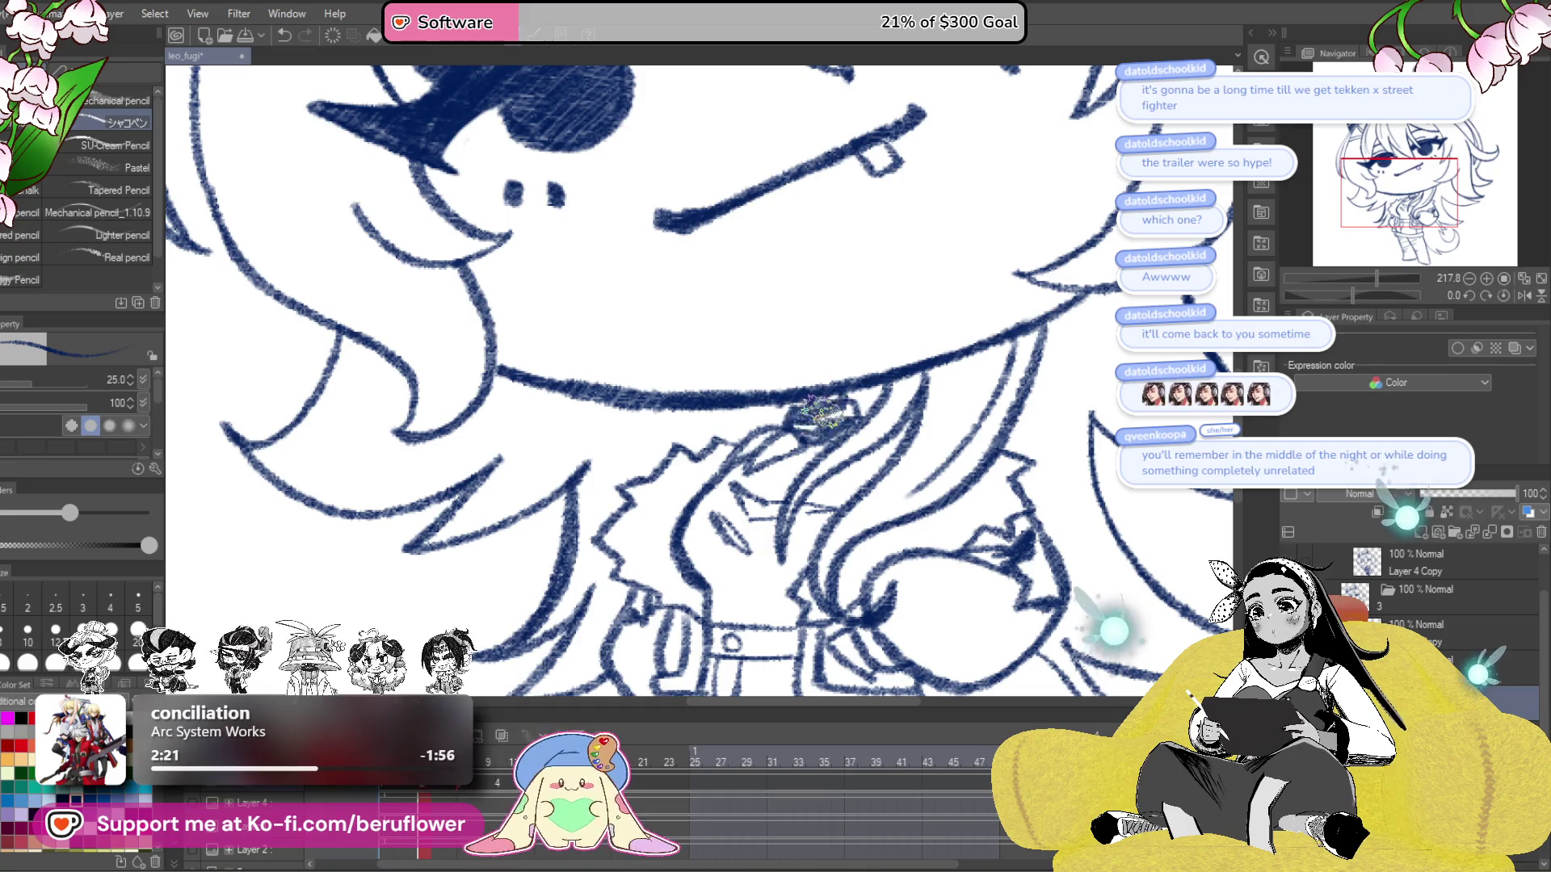
{"action": "mouse_move", "coordinate": [839, 409]}
{"action": "left_mouse_down"}
{"action": "mouse_move", "coordinate": [707, 509]}
{"action": "mouse_move", "coordinate": [685, 566]}
{"action": "mouse_move", "coordinate": [716, 523]}
{"action": "left_mouse_up"}
{"action": "mouse_move", "coordinate": [642, 444]}
{"action": "left_mouse_down"}
{"action": "mouse_move", "coordinate": [664, 549]}
{"action": "mouse_move", "coordinate": [715, 555]}
{"action": "mouse_move", "coordinate": [743, 533]}
{"action": "mouse_move", "coordinate": [767, 453]}
{"action": "mouse_move", "coordinate": [731, 513]}
{"action": "mouse_move", "coordinate": [678, 413]}
{"action": "mouse_move", "coordinate": [719, 477]}
{"action": "mouse_move", "coordinate": [706, 497]}
{"action": "mouse_move", "coordinate": [741, 509]}
{"action": "mouse_move", "coordinate": [723, 531]}
{"action": "mouse_move", "coordinate": [755, 545]}
{"action": "mouse_move", "coordinate": [811, 472]}
{"action": "mouse_move", "coordinate": [777, 512]}
{"action": "left_mouse_up"}
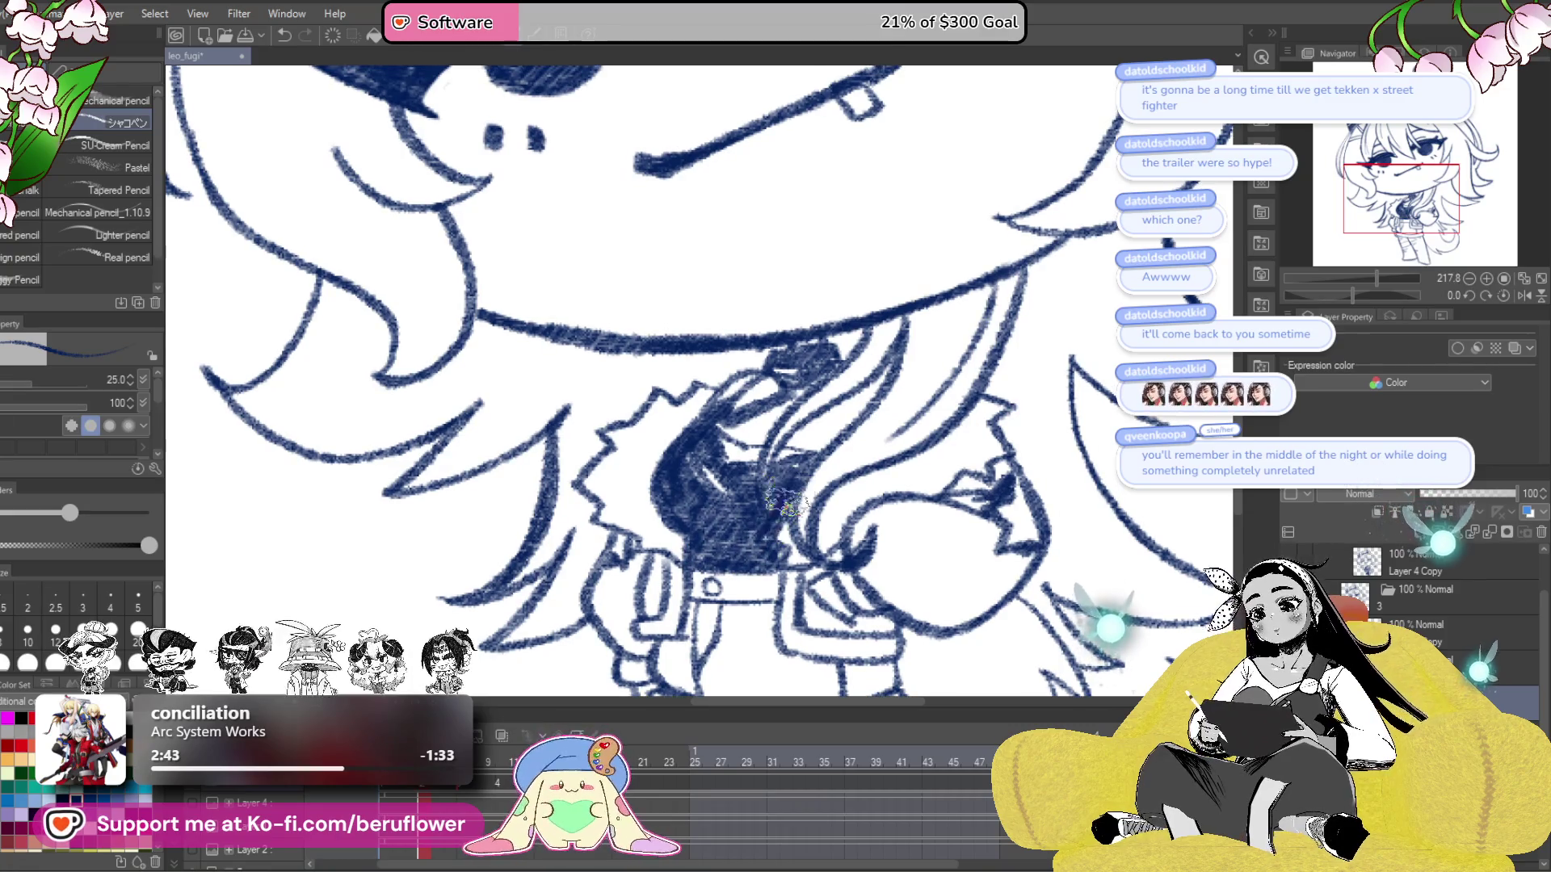
{"action": "mouse_move", "coordinate": [905, 378]}
{"action": "left_mouse_down"}
{"action": "mouse_move", "coordinate": [811, 441]}
{"action": "mouse_move", "coordinate": [836, 448]}
{"action": "mouse_move", "coordinate": [868, 408]}
{"action": "mouse_move", "coordinate": [807, 447]}
{"action": "mouse_move", "coordinate": [848, 424]}
{"action": "mouse_move", "coordinate": [832, 445]}
{"action": "left_mouse_up"}
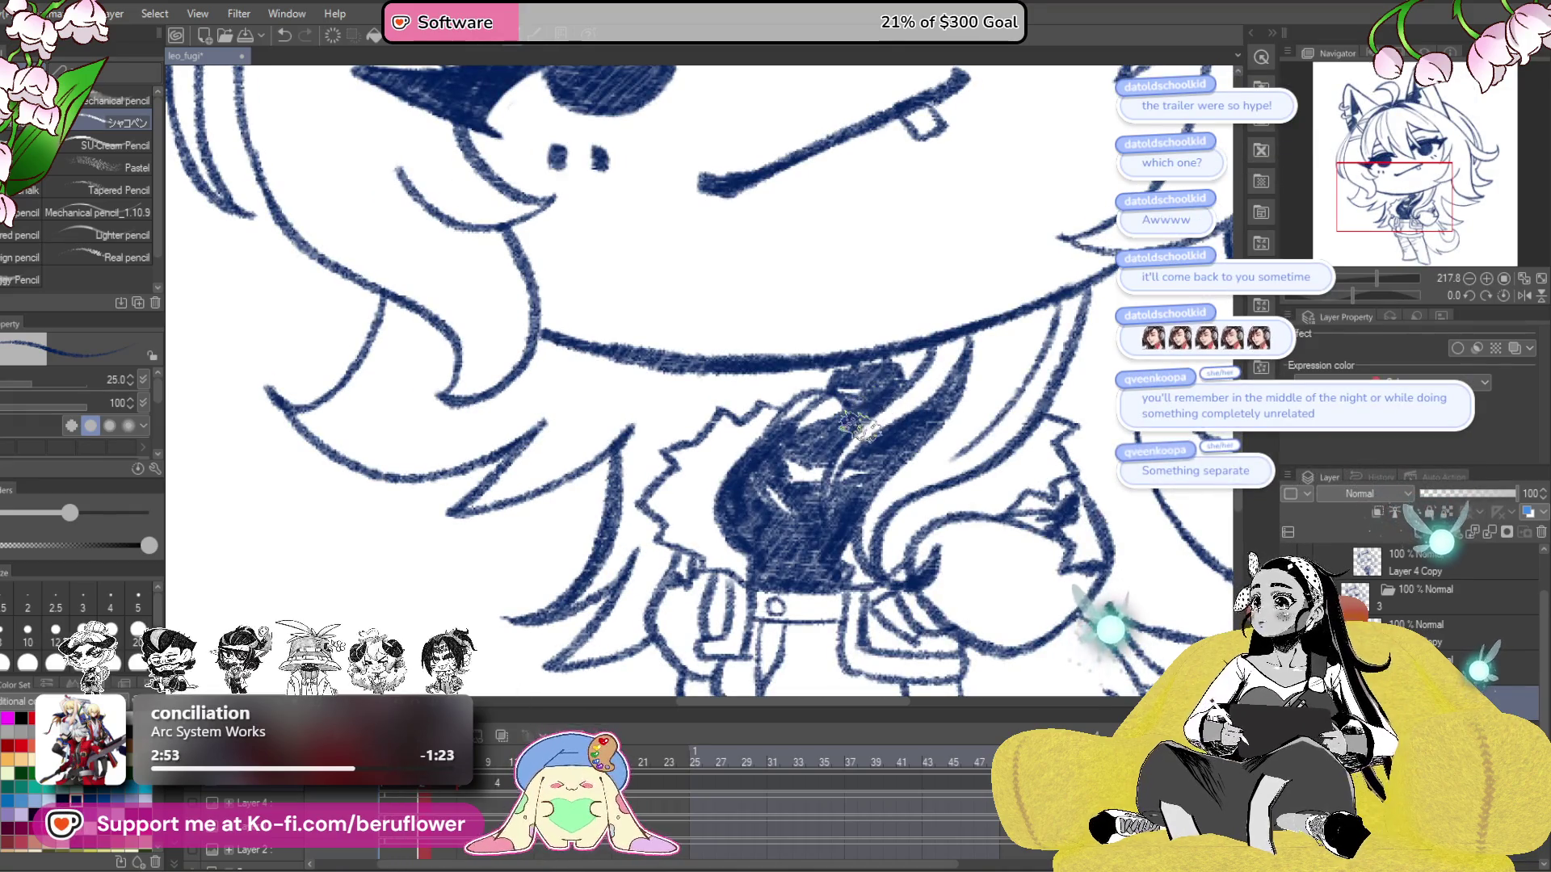
- Shade the raised arm, jacket edge and sleeve pocket in grey
{"action": "mouse_move", "coordinate": [849, 440]}
{"action": "left_mouse_down"}
{"action": "mouse_move", "coordinate": [881, 451]}
{"action": "mouse_move", "coordinate": [776, 368]}
{"action": "left_mouse_up"}
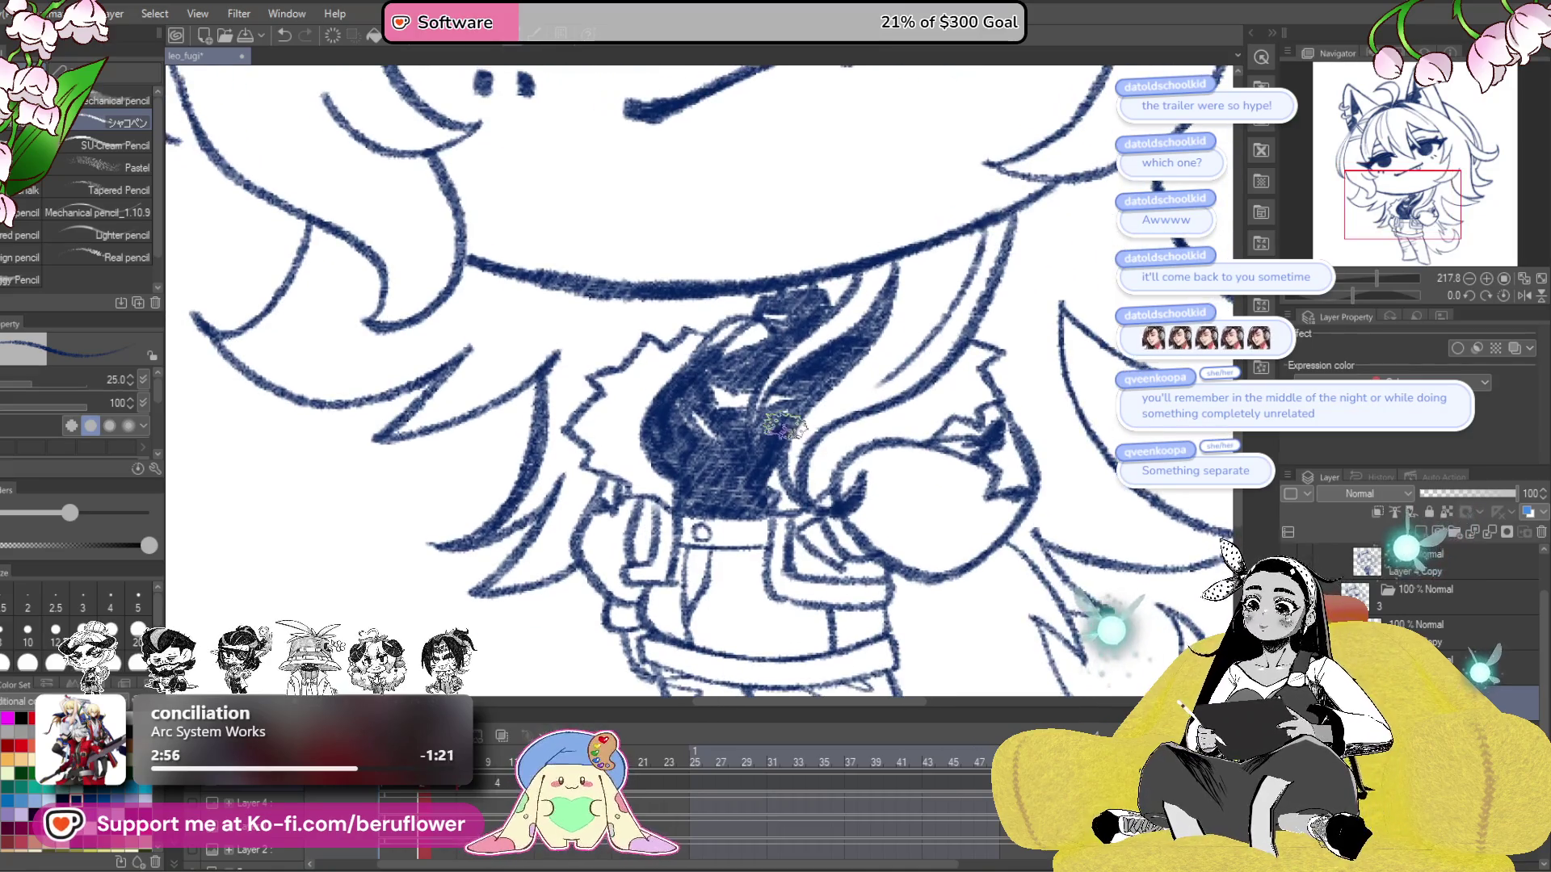
{"action": "scroll", "coordinate": [843, 346], "scroll_direction": "down", "scroll_amount": 5}
{"action": "scroll", "coordinate": [872, 404], "scroll_direction": "up", "scroll_amount": 6}
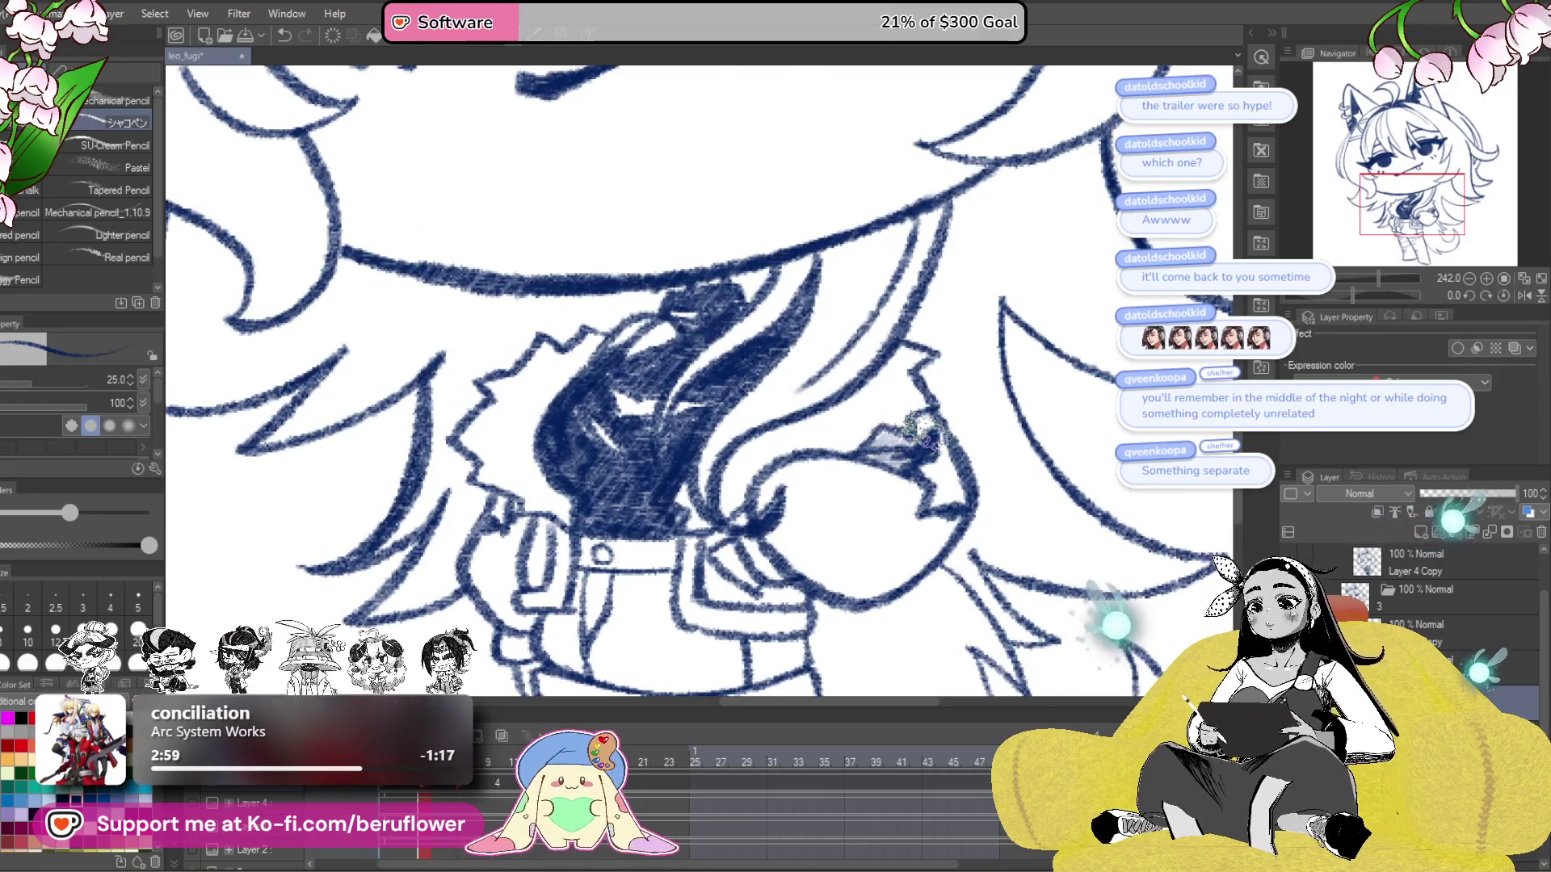
{"action": "left_click_drag", "start_coordinate": [847, 558], "coordinate": [923, 487]}
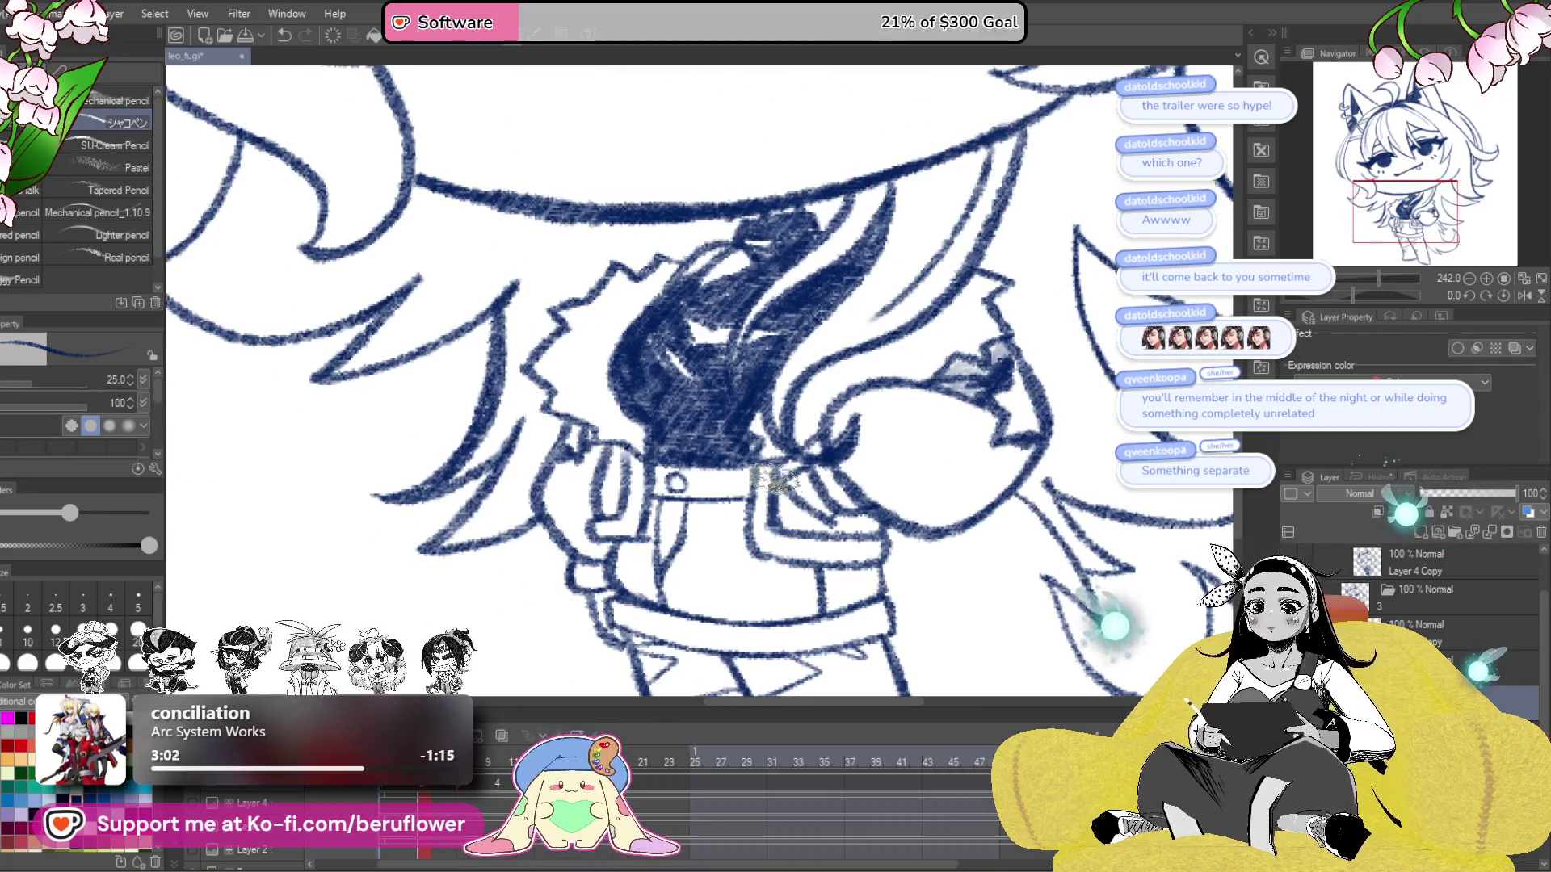
{"action": "mouse_move", "coordinate": [816, 484]}
{"action": "left_mouse_down"}
{"action": "mouse_move", "coordinate": [844, 500]}
{"action": "mouse_move", "coordinate": [840, 408]}
{"action": "mouse_move", "coordinate": [835, 451]}
{"action": "mouse_move", "coordinate": [893, 444]}
{"action": "mouse_move", "coordinate": [905, 477]}
{"action": "mouse_move", "coordinate": [941, 440]}
{"action": "mouse_move", "coordinate": [965, 477]}
{"action": "mouse_move", "coordinate": [979, 445]}
{"action": "mouse_move", "coordinate": [985, 467]}
{"action": "mouse_move", "coordinate": [1006, 464]}
{"action": "mouse_move", "coordinate": [957, 509]}
{"action": "mouse_move", "coordinate": [943, 503]}
{"action": "mouse_move", "coordinate": [1022, 448]}
{"action": "mouse_move", "coordinate": [965, 489]}
{"action": "mouse_move", "coordinate": [1017, 552]}
{"action": "left_mouse_up"}
{"action": "mouse_move", "coordinate": [727, 488]}
{"action": "left_mouse_down"}
{"action": "mouse_move", "coordinate": [739, 533]}
{"action": "mouse_move", "coordinate": [745, 501]}
{"action": "mouse_move", "coordinate": [743, 557]}
{"action": "mouse_move", "coordinate": [711, 565]}
{"action": "mouse_move", "coordinate": [739, 517]}
{"action": "mouse_move", "coordinate": [757, 529]}
{"action": "mouse_move", "coordinate": [747, 497]}
{"action": "mouse_move", "coordinate": [771, 565]}
{"action": "mouse_move", "coordinate": [727, 497]}
{"action": "mouse_move", "coordinate": [735, 517]}
{"action": "left_mouse_up"}
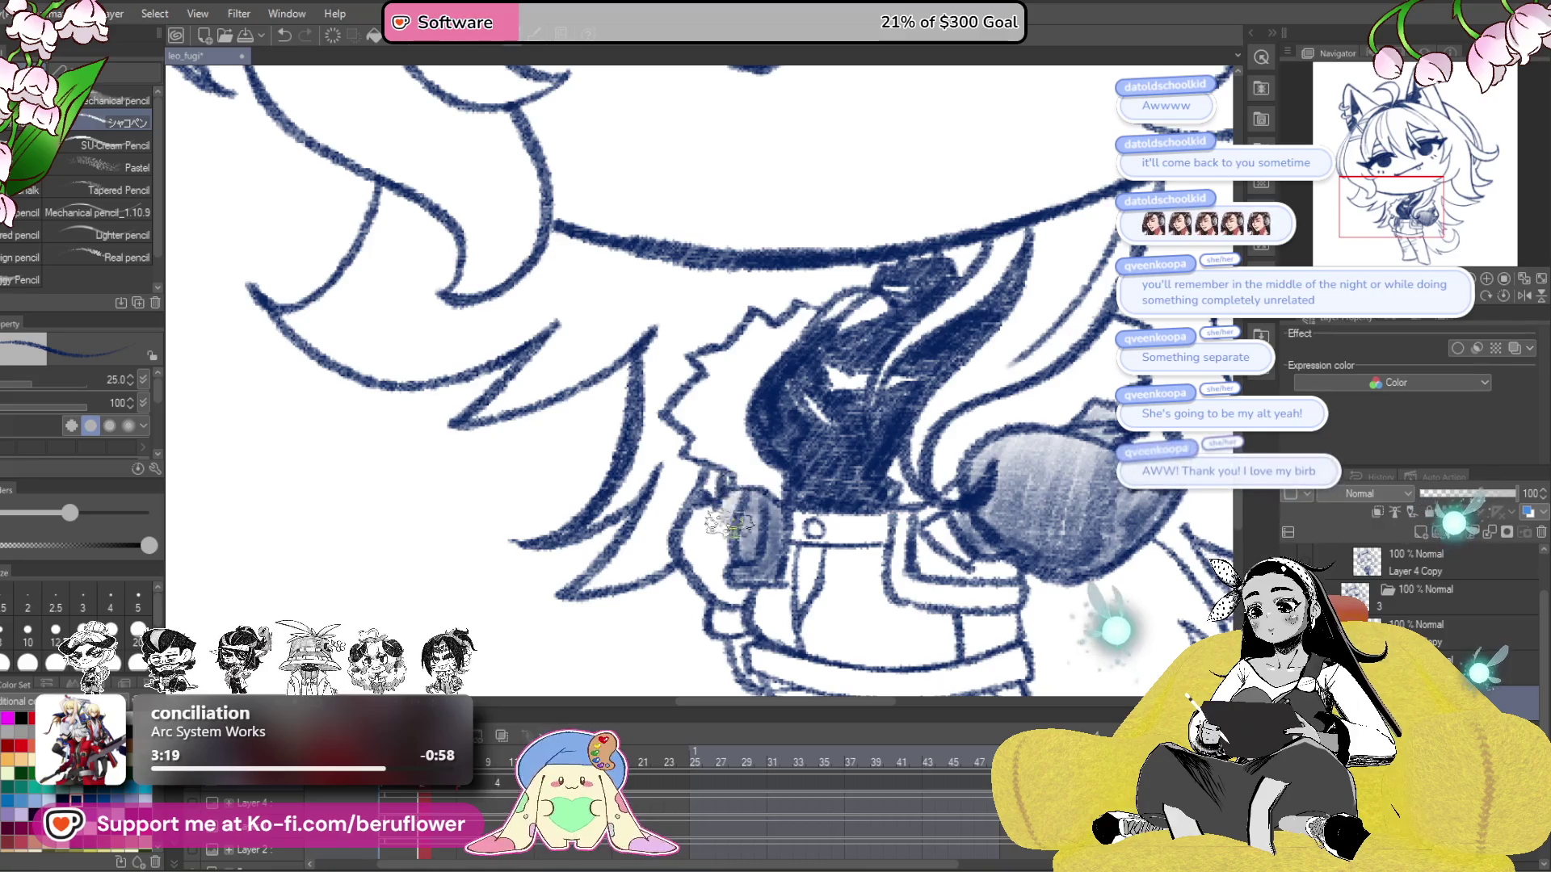
- Shade the left sleeve in grey and darken its tone
{"action": "left_click_drag", "start_coordinate": [741, 442], "coordinate": [726, 420]}
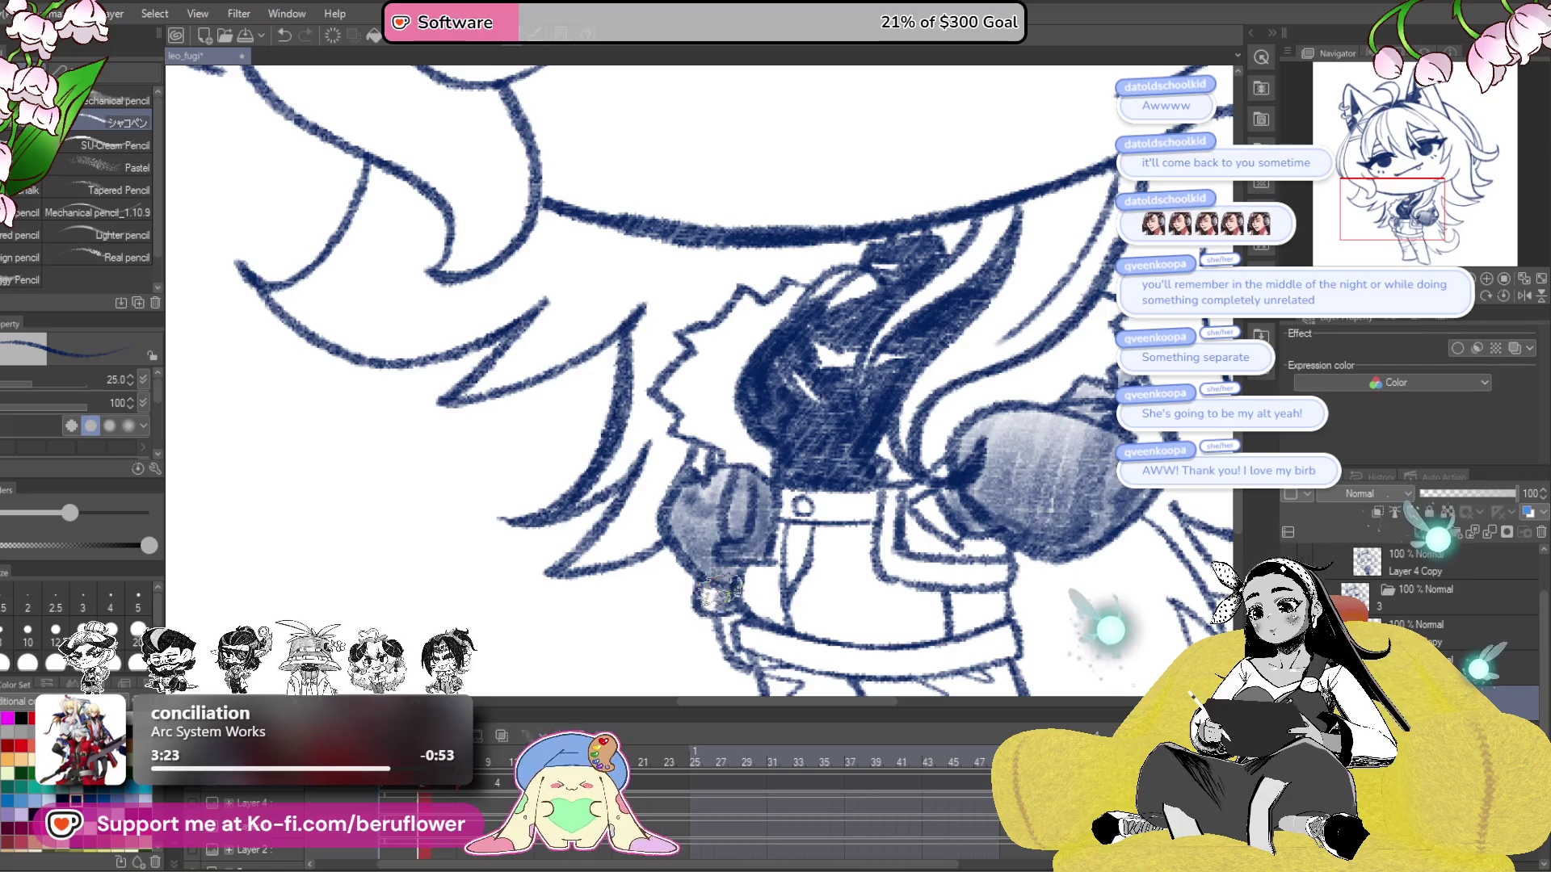
{"action": "left_click_drag", "start_coordinate": [707, 575], "coordinate": [727, 477]}
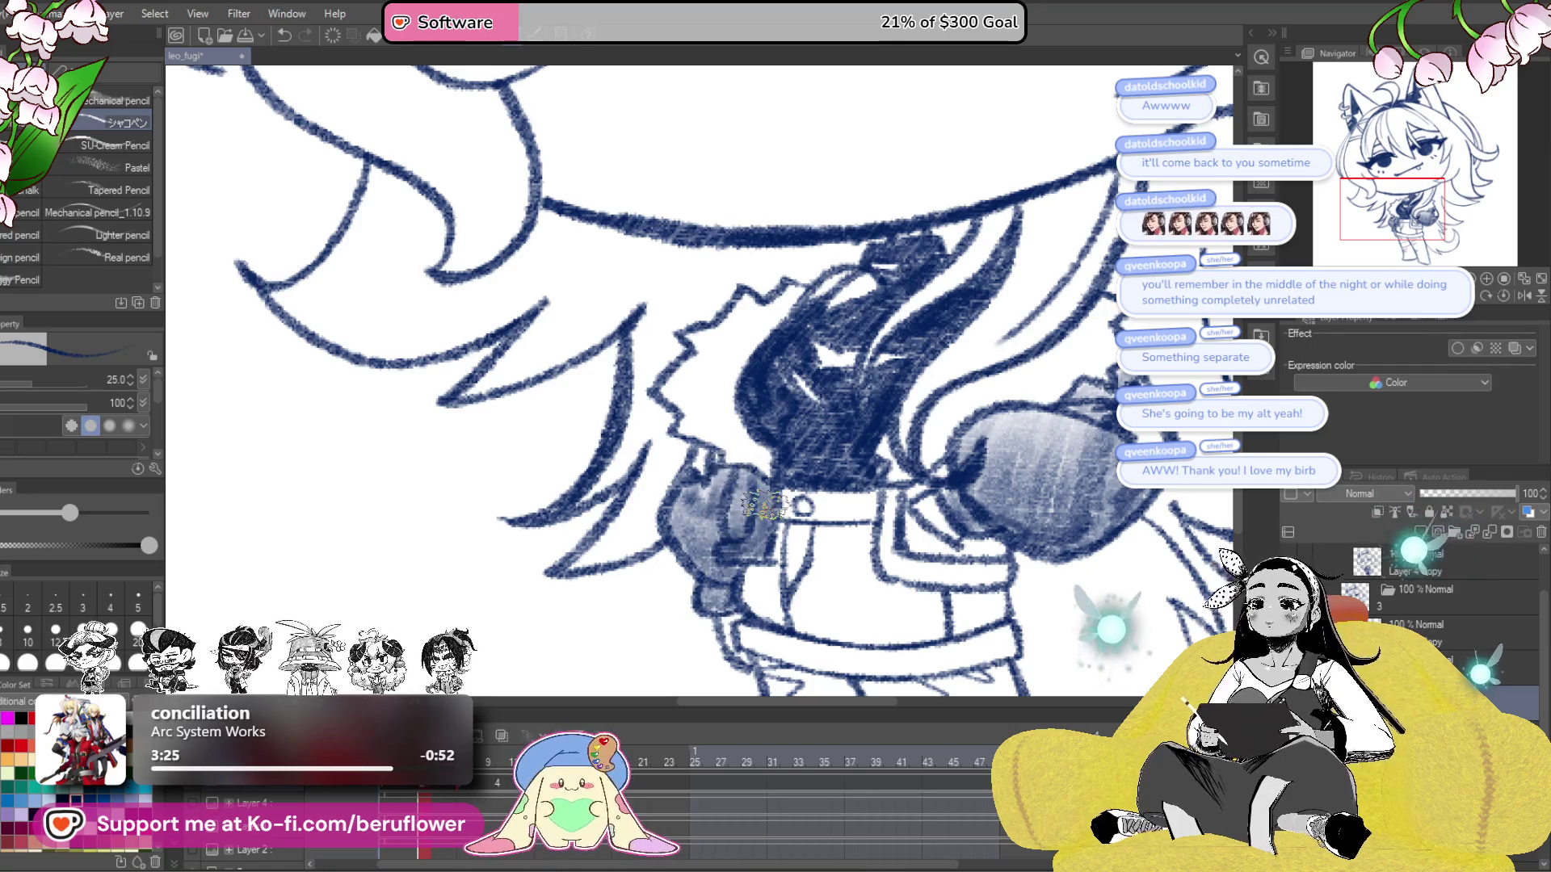
{"action": "scroll", "coordinate": [763, 505], "scroll_direction": "down", "scroll_amount": 3}
{"action": "scroll", "coordinate": [759, 507], "scroll_direction": "up", "scroll_amount": 3}
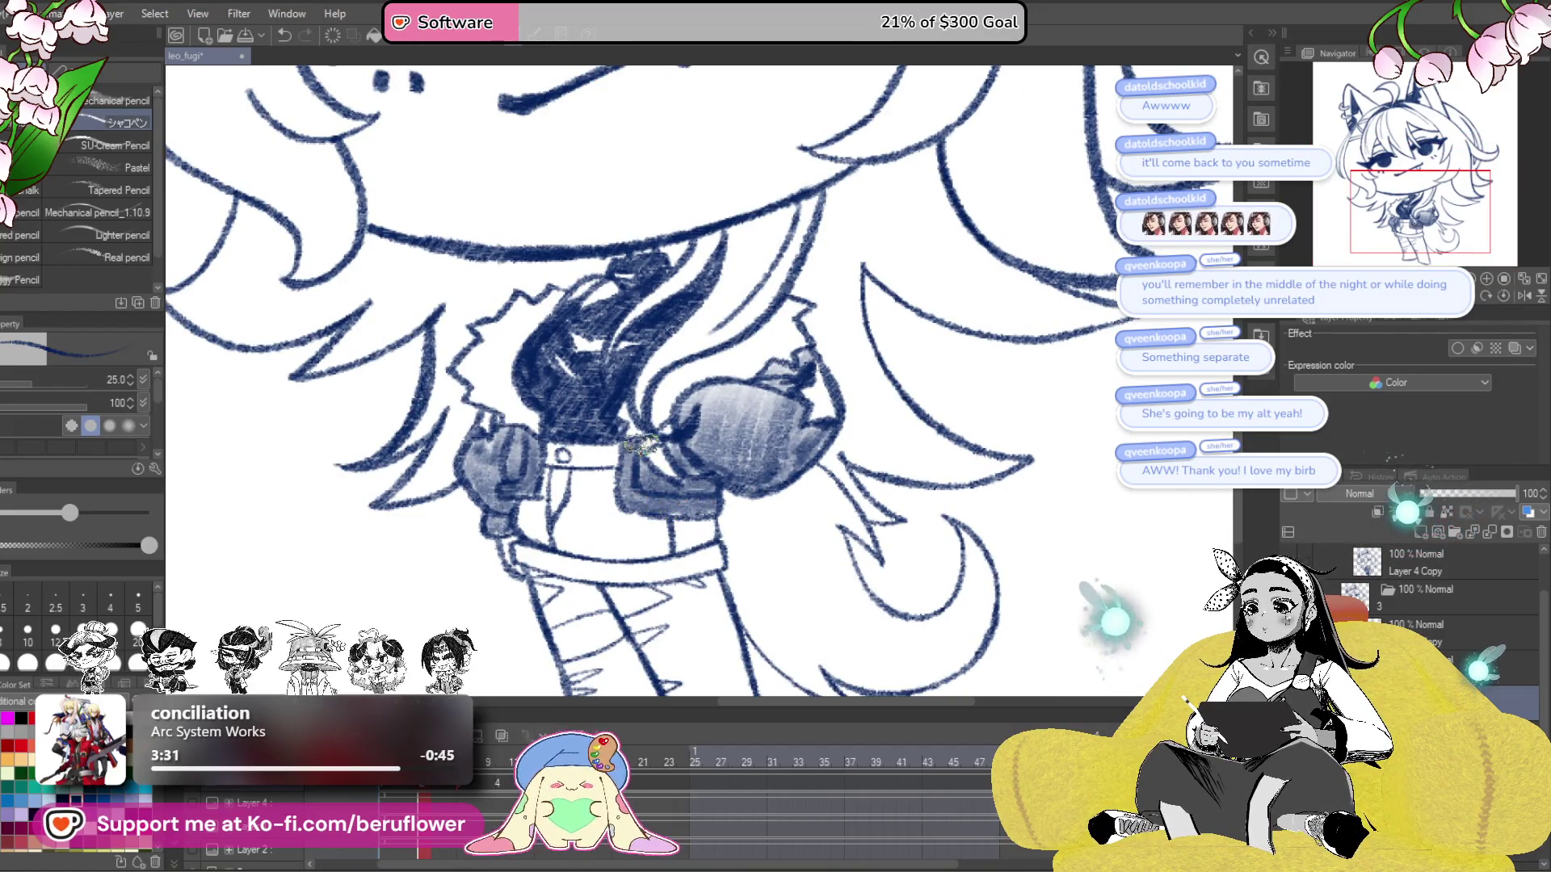
{"action": "scroll", "coordinate": [647, 436], "scroll_direction": "down", "scroll_amount": 3}
{"action": "scroll", "coordinate": [642, 460], "scroll_direction": "up", "scroll_amount": 4}
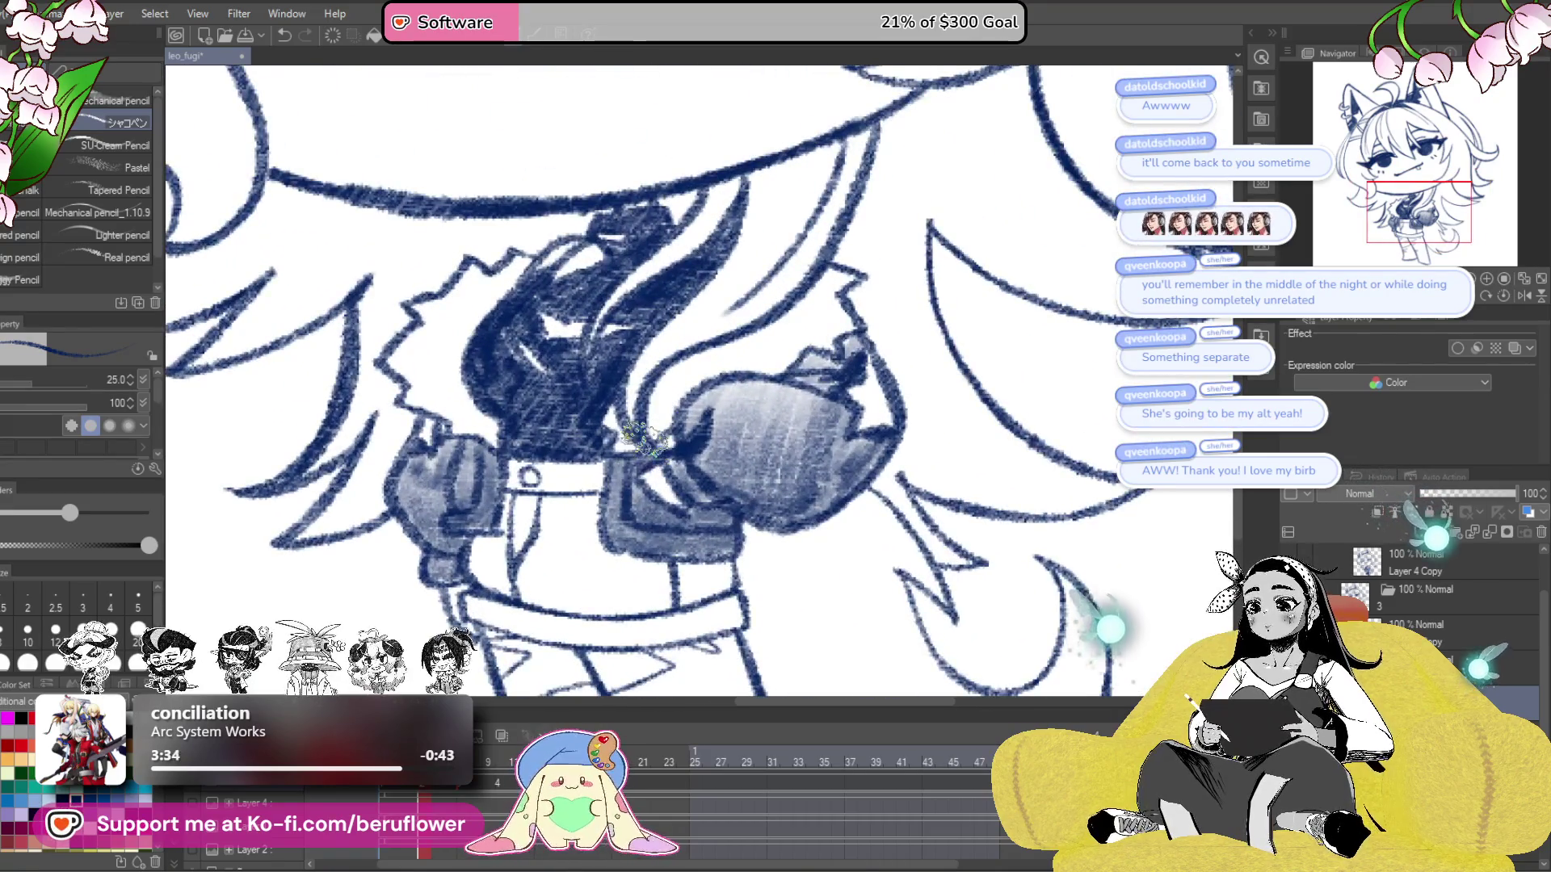
{"action": "scroll", "coordinate": [646, 440], "scroll_direction": "down", "scroll_amount": 3}
{"action": "scroll", "coordinate": [646, 440], "scroll_direction": "up", "scroll_amount": 5}
- Add grey shading across the torso
{"action": "left_click_drag", "start_coordinate": [779, 614], "coordinate": [781, 662]}
{"action": "scroll", "coordinate": [781, 663], "scroll_direction": "down", "scroll_amount": 2}
{"action": "scroll", "coordinate": [697, 498], "scroll_direction": "up", "scroll_amount": 5}
{"action": "left_click_drag", "start_coordinate": [698, 497], "coordinate": [804, 574]}
{"action": "mouse_move", "coordinate": [630, 403]}
{"action": "left_mouse_down"}
{"action": "mouse_move", "coordinate": [663, 493]}
{"action": "mouse_move", "coordinate": [691, 440]}
{"action": "mouse_move", "coordinate": [715, 525]}
{"action": "mouse_move", "coordinate": [771, 581]}
{"action": "mouse_move", "coordinate": [840, 541]}
{"action": "mouse_move", "coordinate": [800, 525]}
{"action": "mouse_move", "coordinate": [762, 541]}
{"action": "mouse_move", "coordinate": [695, 456]}
{"action": "mouse_move", "coordinate": [678, 515]}
{"action": "left_mouse_up"}
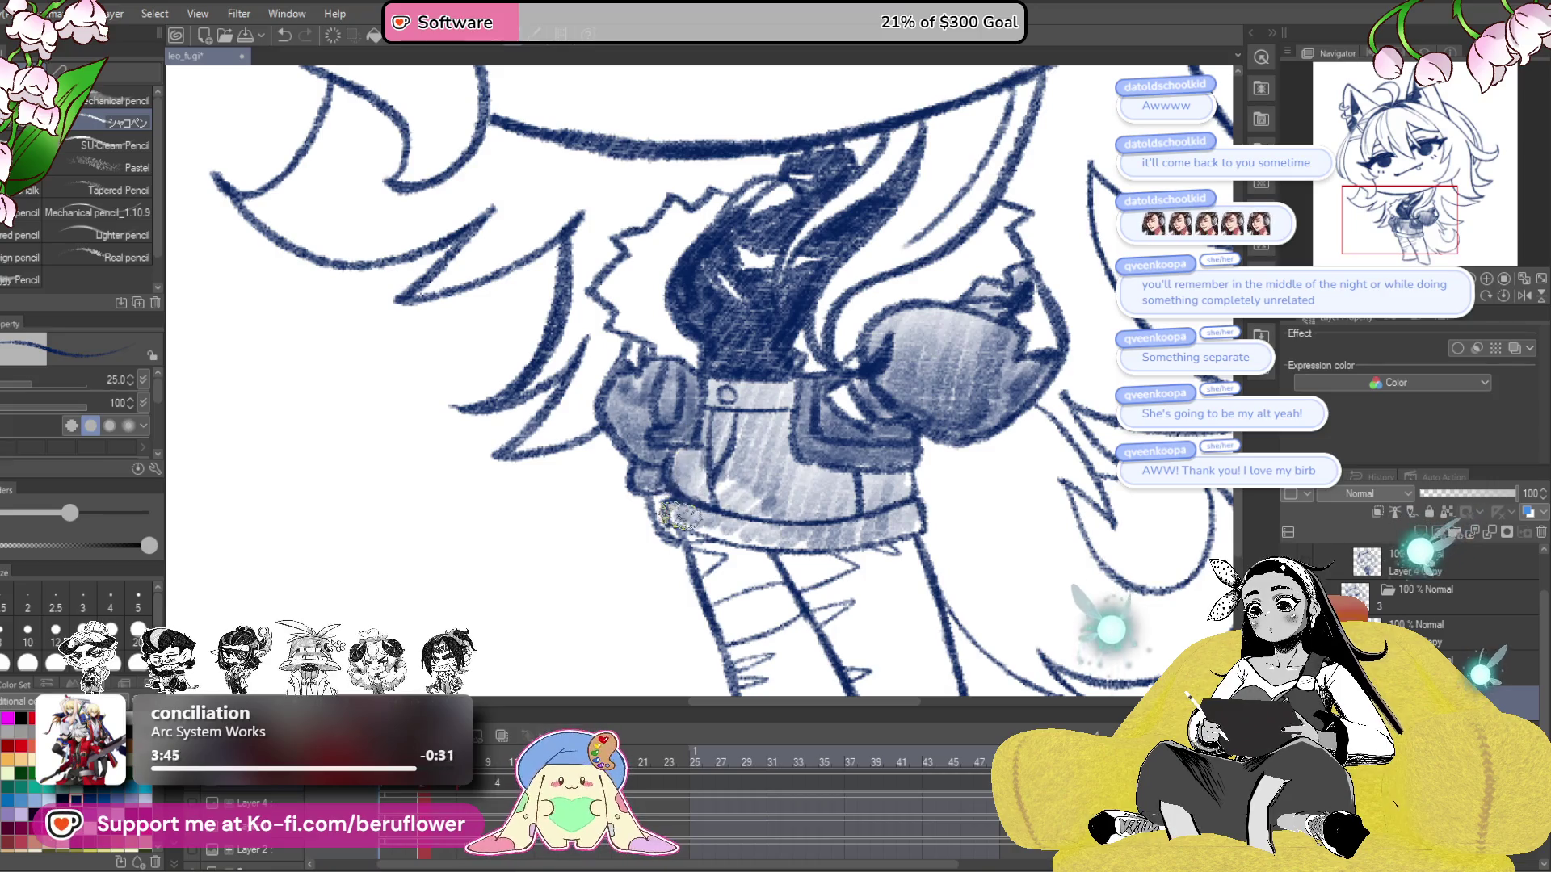
- Darken the upper legs below the skirt with dense strokes down to the leg's bottom
{"action": "left_click_drag", "start_coordinate": [782, 437], "coordinate": [749, 304]}
{"action": "mouse_move", "coordinate": [682, 420]}
{"action": "left_mouse_down"}
{"action": "mouse_move", "coordinate": [723, 453]}
{"action": "mouse_move", "coordinate": [747, 440]}
{"action": "mouse_move", "coordinate": [703, 418]}
{"action": "mouse_move", "coordinate": [703, 449]}
{"action": "left_mouse_up"}
{"action": "mouse_move", "coordinate": [775, 485]}
{"action": "left_mouse_down"}
{"action": "mouse_move", "coordinate": [799, 525]}
{"action": "mouse_move", "coordinate": [812, 501]}
{"action": "mouse_move", "coordinate": [784, 468]}
{"action": "left_mouse_up"}
{"action": "mouse_move", "coordinate": [792, 468]}
{"action": "left_mouse_down"}
{"action": "mouse_move", "coordinate": [760, 437]}
{"action": "mouse_move", "coordinate": [788, 484]}
{"action": "mouse_move", "coordinate": [828, 491]}
{"action": "mouse_move", "coordinate": [873, 623]}
{"action": "mouse_move", "coordinate": [840, 628]}
{"action": "mouse_move", "coordinate": [787, 594]}
{"action": "mouse_move", "coordinate": [751, 517]}
{"action": "mouse_move", "coordinate": [775, 508]}
{"action": "mouse_move", "coordinate": [774, 580]}
{"action": "mouse_move", "coordinate": [800, 517]}
{"action": "mouse_move", "coordinate": [836, 501]}
{"action": "mouse_move", "coordinate": [861, 622]}
{"action": "mouse_move", "coordinate": [816, 602]}
{"action": "left_mouse_up"}
{"action": "mouse_move", "coordinate": [753, 523]}
{"action": "left_mouse_down"}
{"action": "mouse_move", "coordinate": [824, 508]}
{"action": "mouse_move", "coordinate": [817, 535]}
{"action": "mouse_move", "coordinate": [771, 498]}
{"action": "mouse_move", "coordinate": [723, 501]}
{"action": "mouse_move", "coordinate": [768, 504]}
{"action": "mouse_move", "coordinate": [755, 527]}
{"action": "mouse_move", "coordinate": [771, 521]}
{"action": "left_mouse_up"}
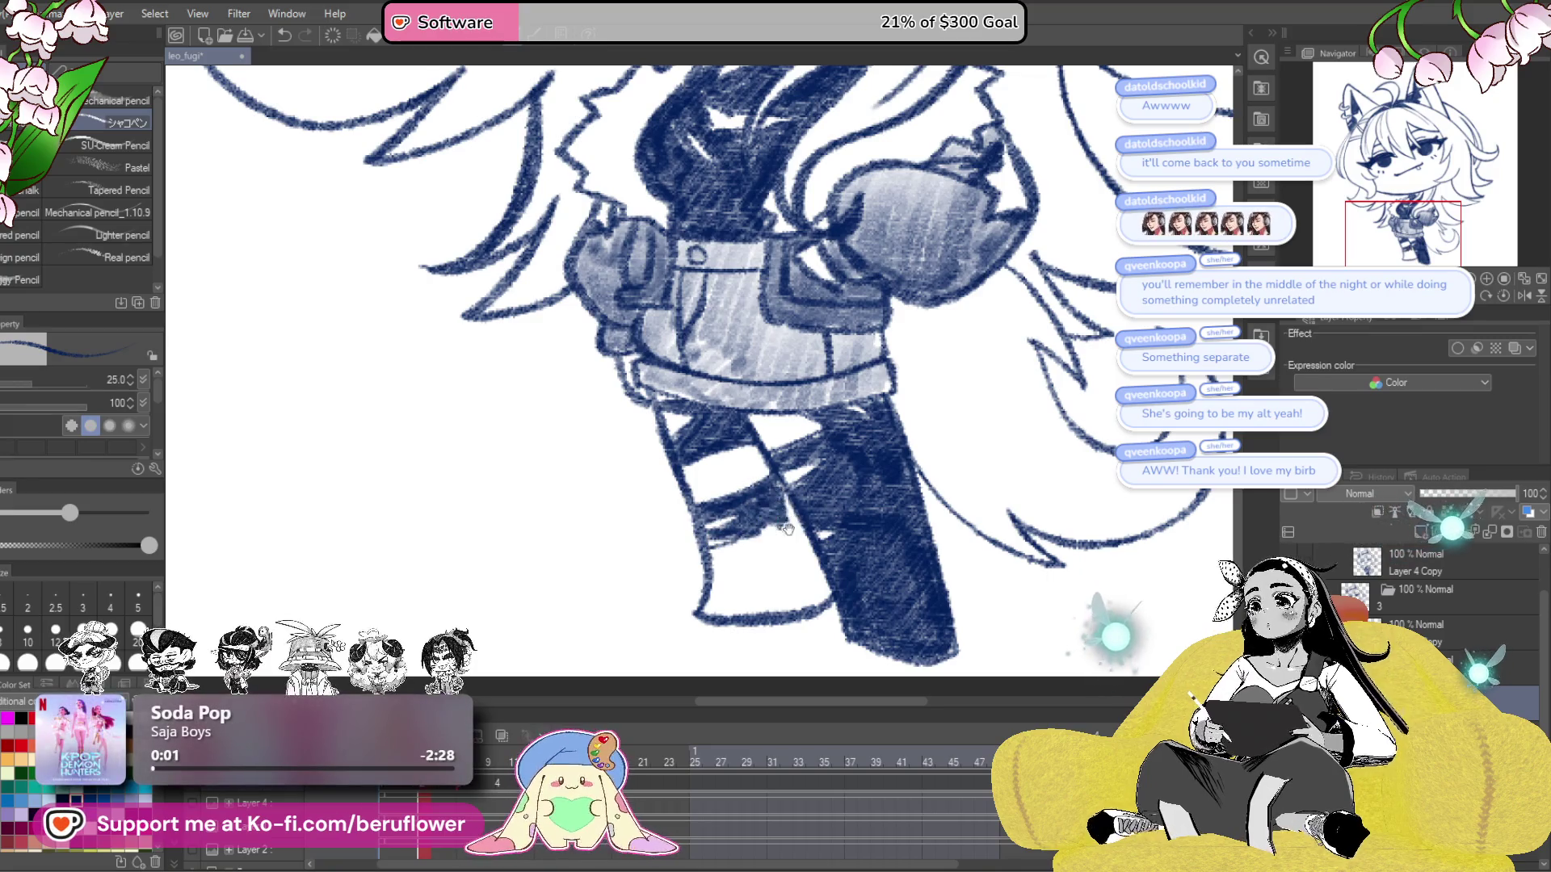
- Hatch the left leg in dark pencil
{"action": "scroll", "coordinate": [783, 526], "scroll_direction": "right", "scroll_amount": 1}
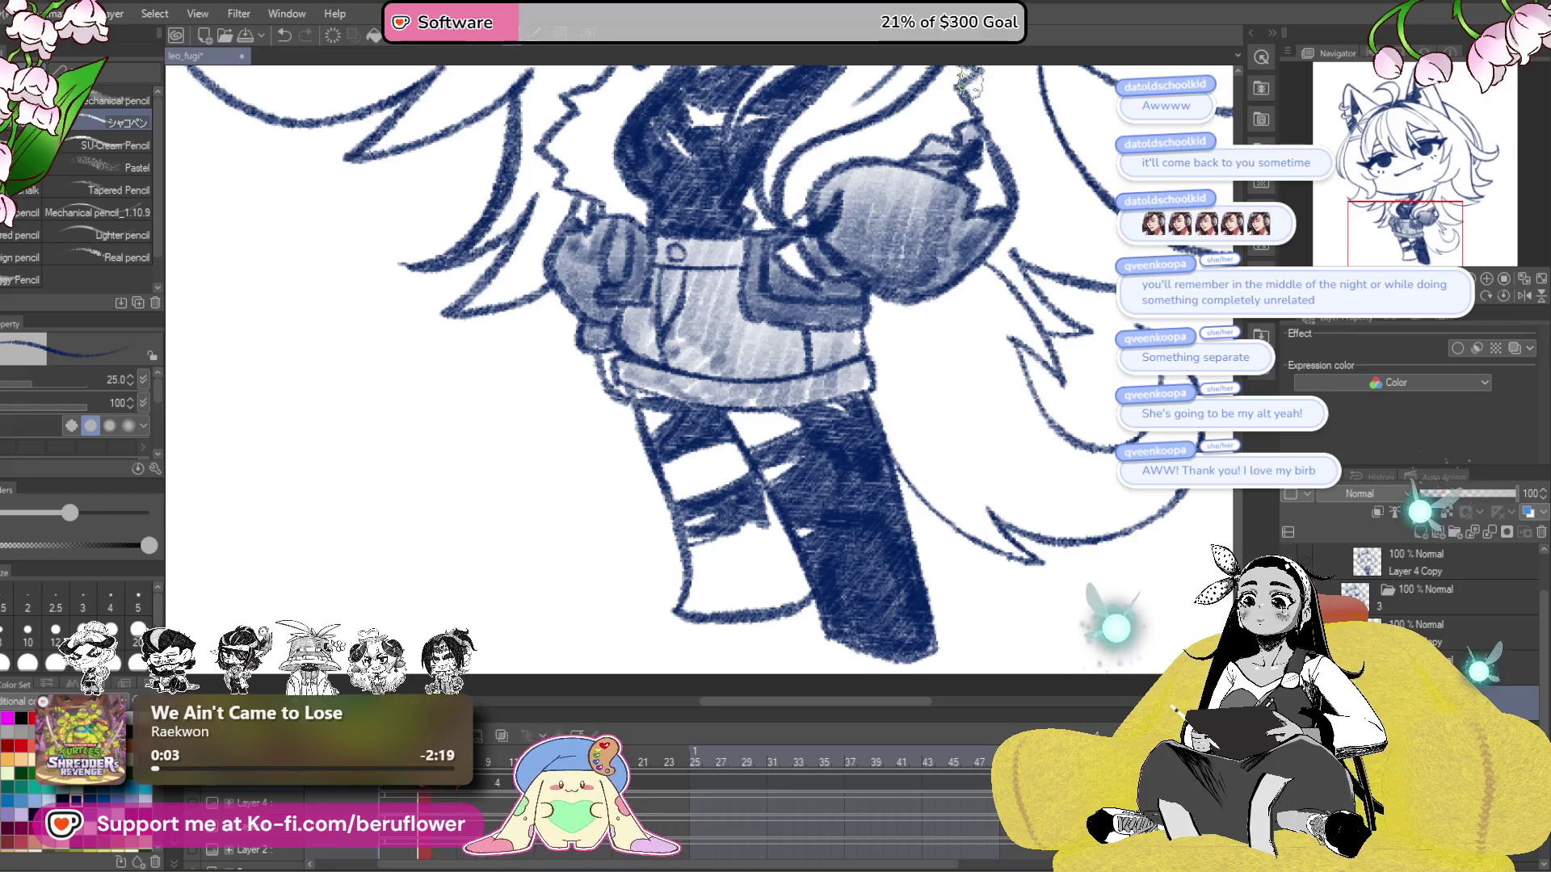
{"action": "mouse_move", "coordinate": [763, 517]}
{"action": "left_mouse_down"}
{"action": "mouse_move", "coordinate": [796, 602]}
{"action": "mouse_move", "coordinate": [739, 614]}
{"action": "mouse_move", "coordinate": [695, 586]}
{"action": "mouse_move", "coordinate": [695, 553]}
{"action": "mouse_move", "coordinate": [739, 533]}
{"action": "mouse_move", "coordinate": [791, 594]}
{"action": "mouse_move", "coordinate": [703, 590]}
{"action": "mouse_move", "coordinate": [737, 596]}
{"action": "left_mouse_up"}
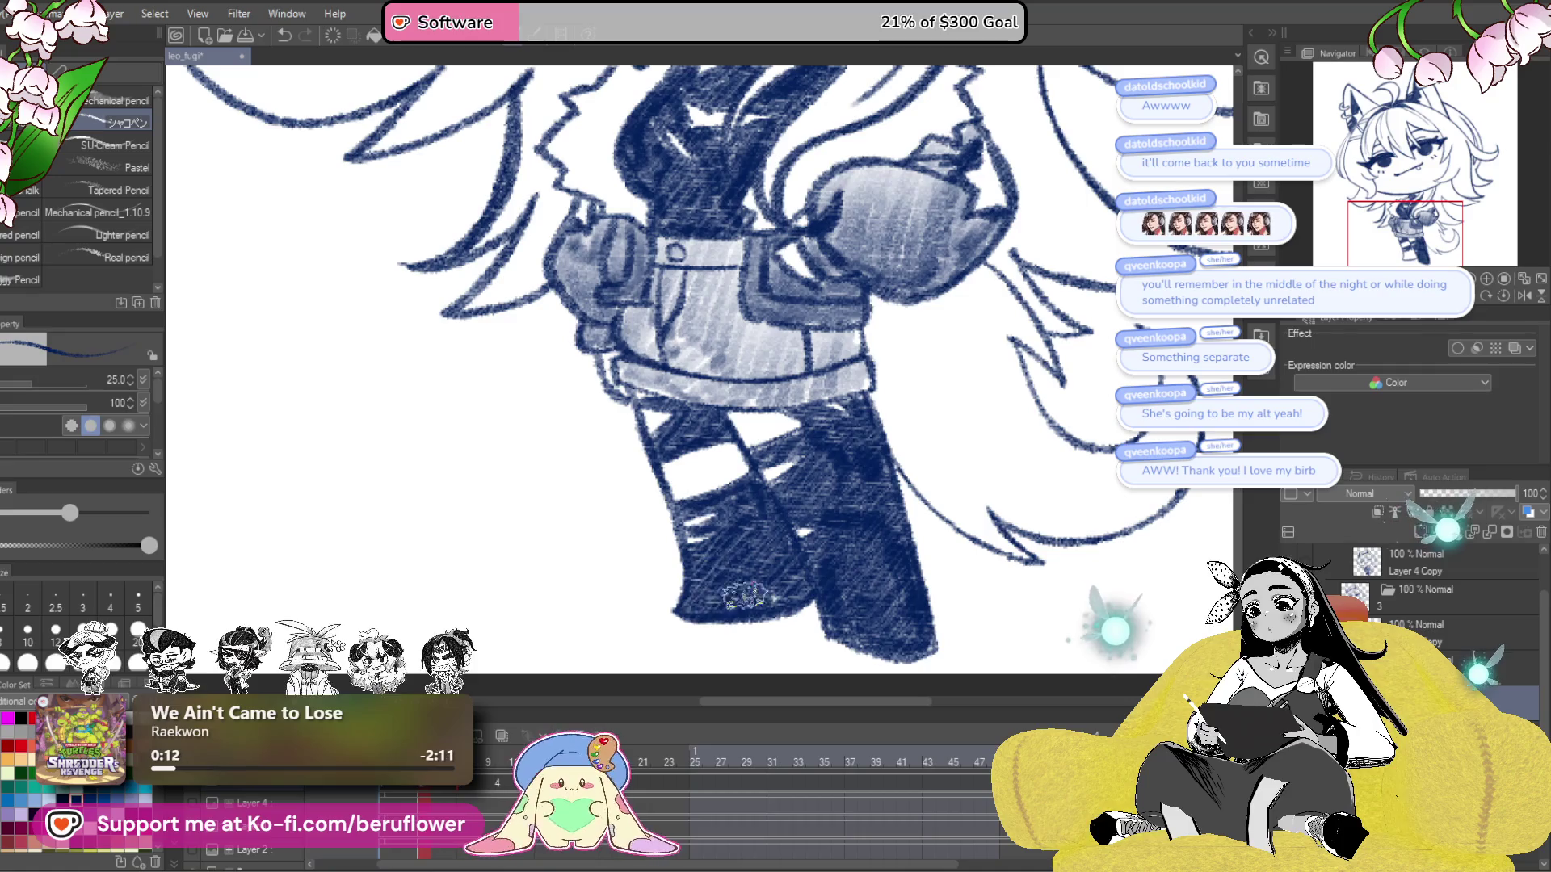
{"action": "key", "text": "ctrl+0"}
{"action": "scroll", "coordinate": [798, 572], "scroll_direction": "up", "scroll_amount": 5}
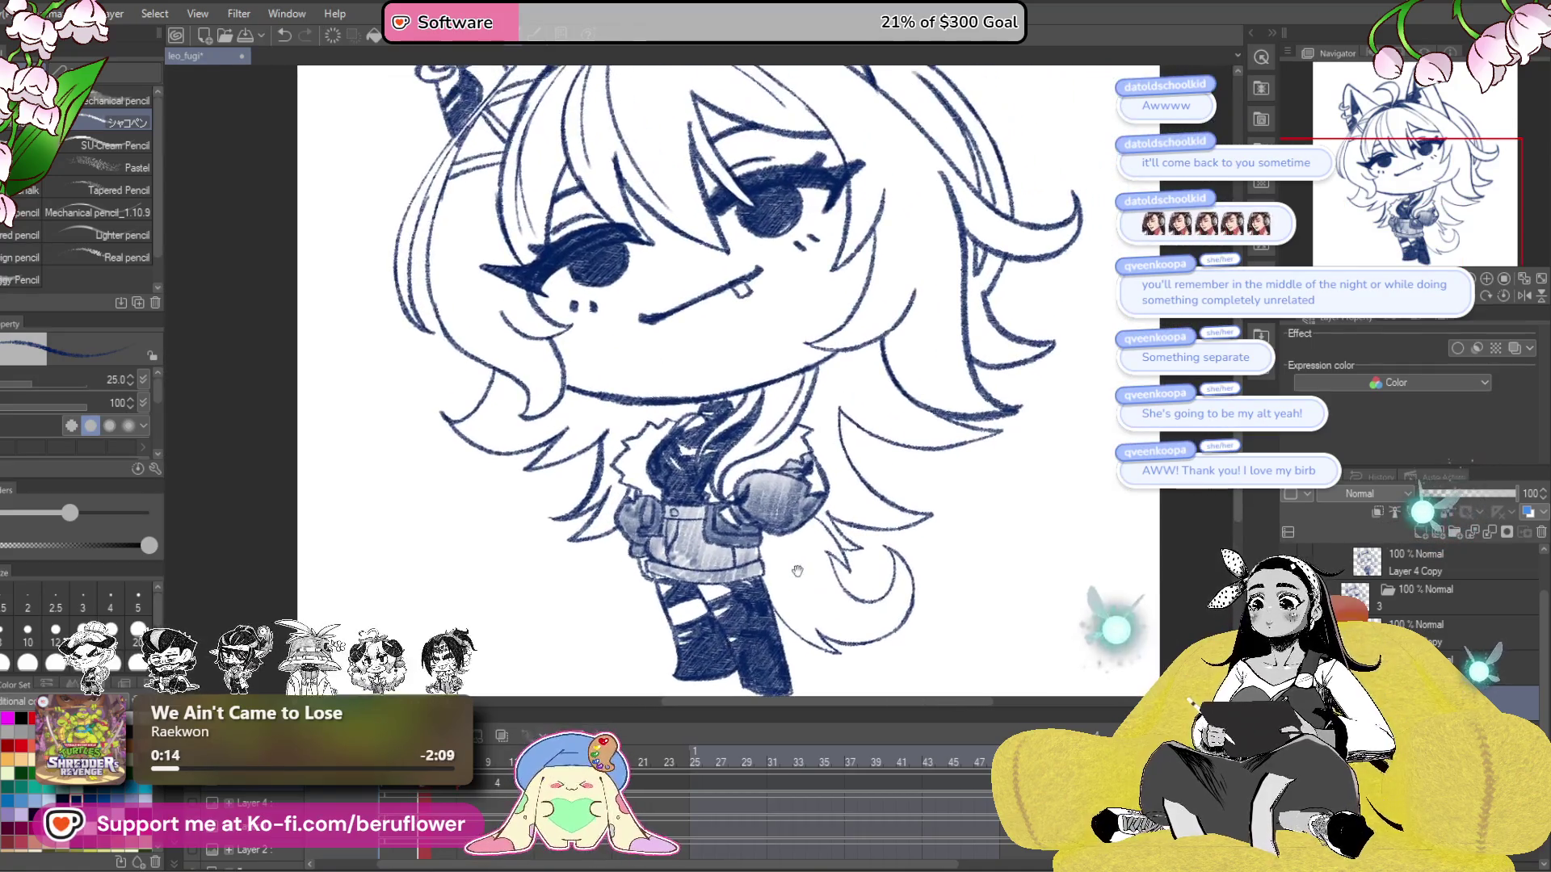
{"action": "scroll", "coordinate": [798, 572], "scroll_direction": "up", "scroll_amount": 3}
{"action": "mouse_move", "coordinate": [802, 517]}
{"action": "left_mouse_down"}
{"action": "mouse_move", "coordinate": [785, 494]}
{"action": "mouse_move", "coordinate": [799, 501]}
{"action": "left_mouse_up"}
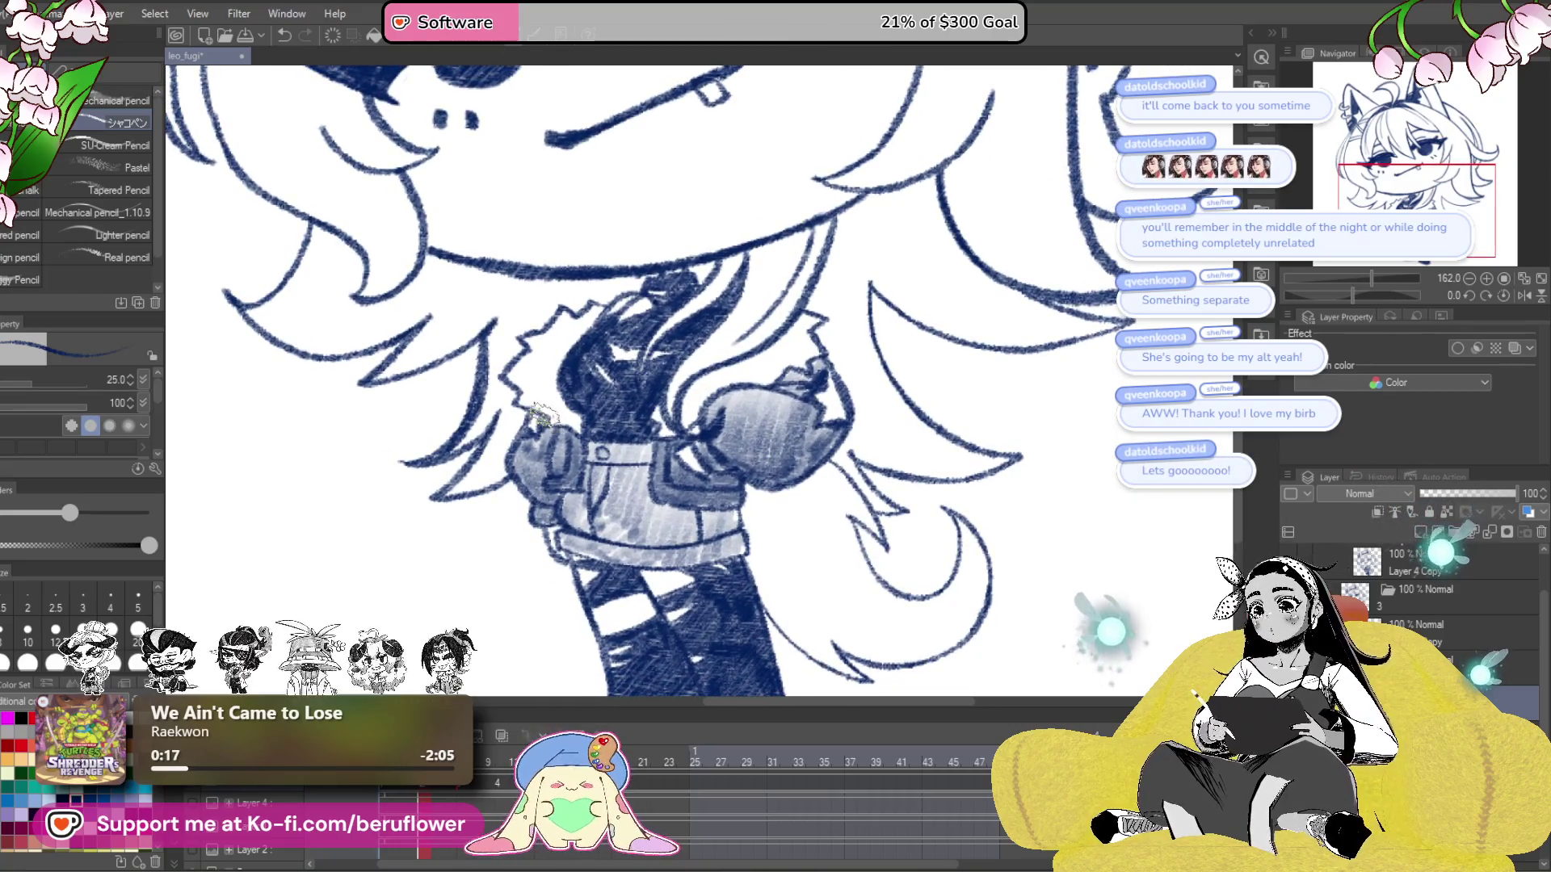
{"action": "mouse_move", "coordinate": [686, 468]}
{"action": "left_mouse_down"}
{"action": "mouse_move", "coordinate": [673, 459]}
{"action": "mouse_move", "coordinate": [739, 505]}
{"action": "mouse_move", "coordinate": [800, 473]}
{"action": "mouse_move", "coordinate": [775, 464]}
{"action": "mouse_move", "coordinate": [747, 553]}
{"action": "mouse_move", "coordinate": [745, 518]}
{"action": "left_mouse_up"}
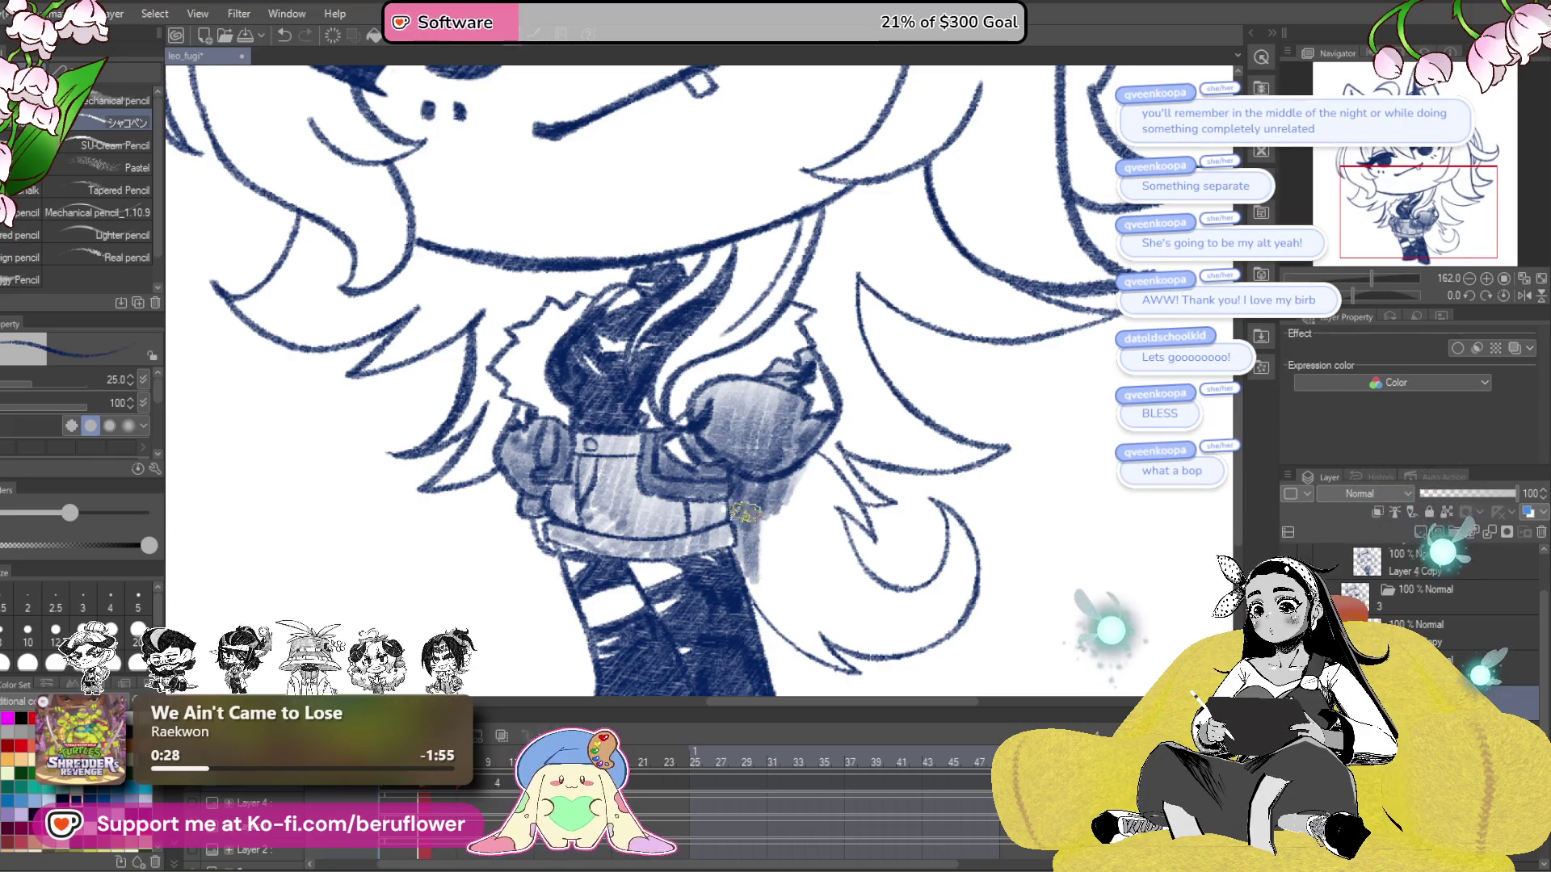
{"action": "scroll", "coordinate": [778, 424], "scroll_direction": "down", "scroll_amount": 2}
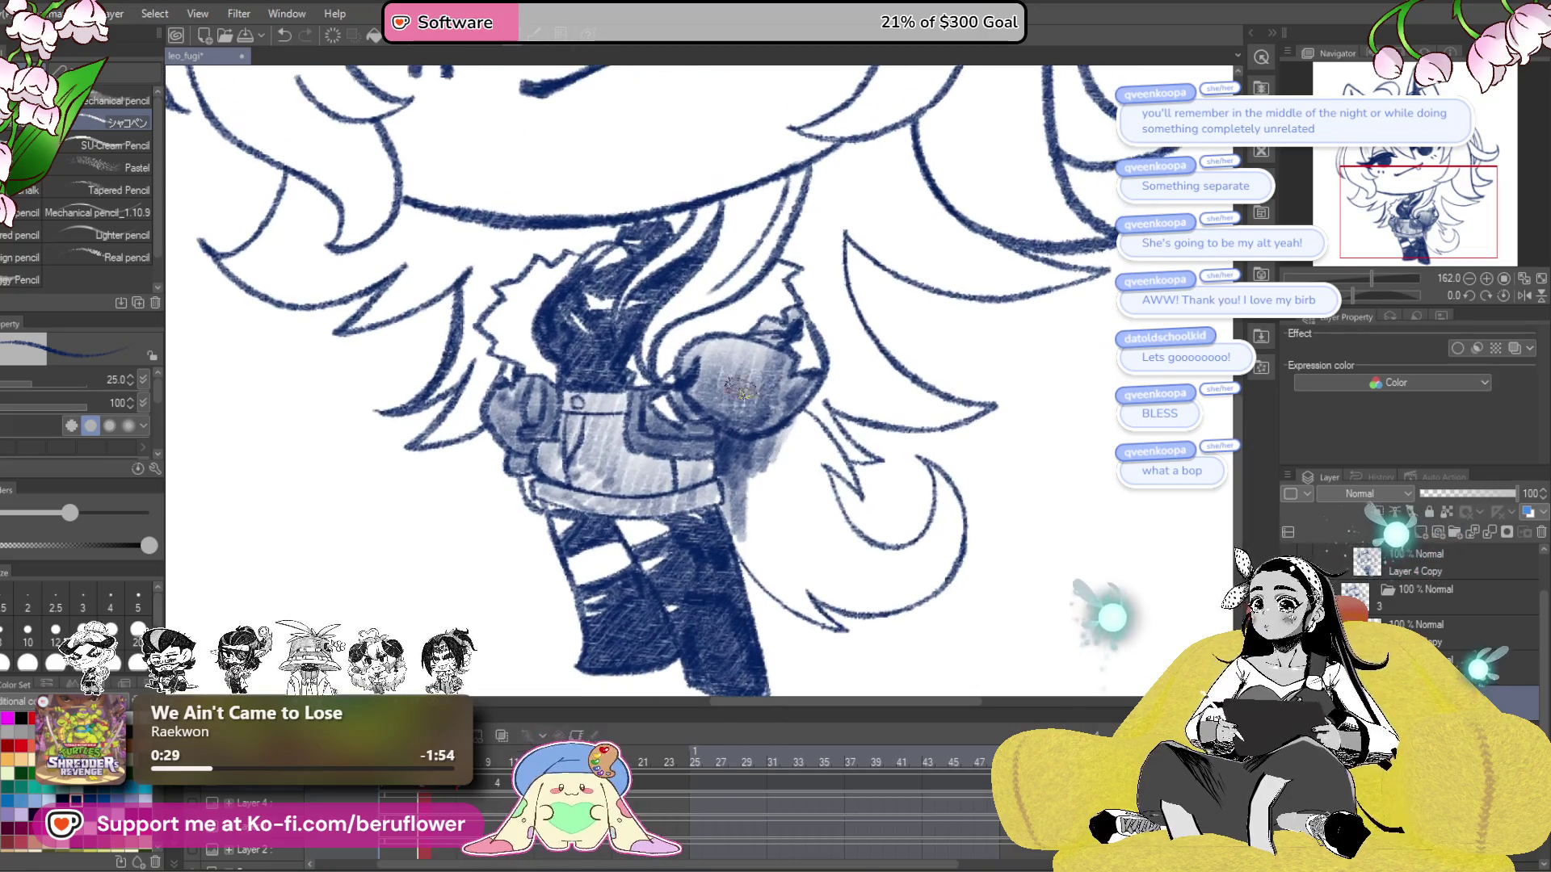
- Shade the skirt's right side grey and start grey hatching across the tail
{"action": "mouse_move", "coordinate": [727, 511]}
{"action": "left_mouse_down"}
{"action": "mouse_move", "coordinate": [752, 521]}
{"action": "mouse_move", "coordinate": [775, 492]}
{"action": "left_mouse_up"}
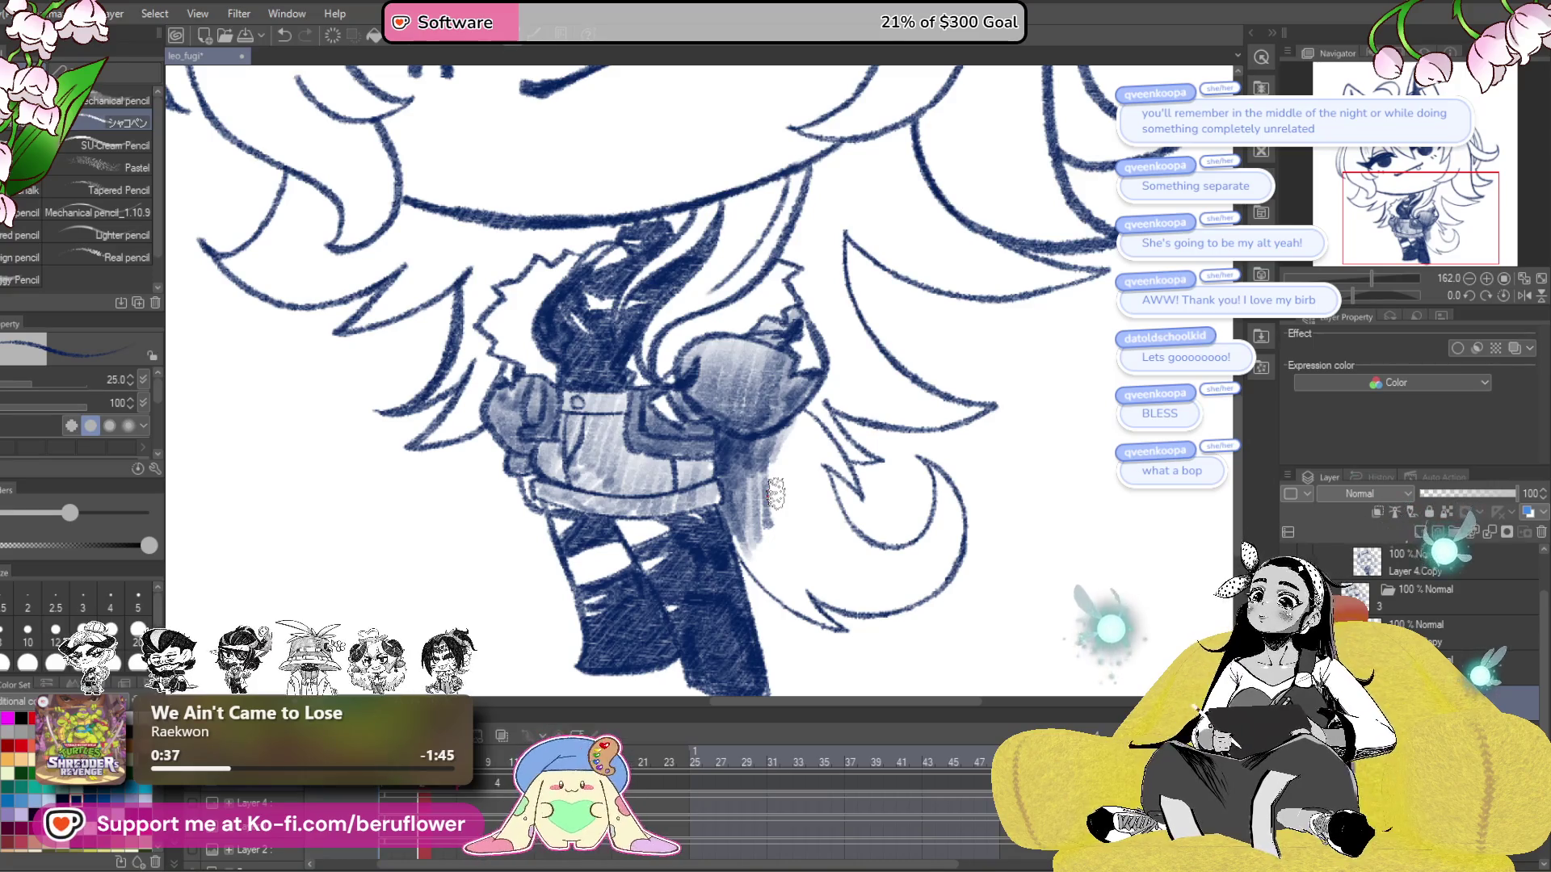
{"action": "left_click_drag", "start_coordinate": [853, 563], "coordinate": [784, 530]}
{"action": "left_click_drag", "start_coordinate": [722, 354], "coordinate": [752, 363]}
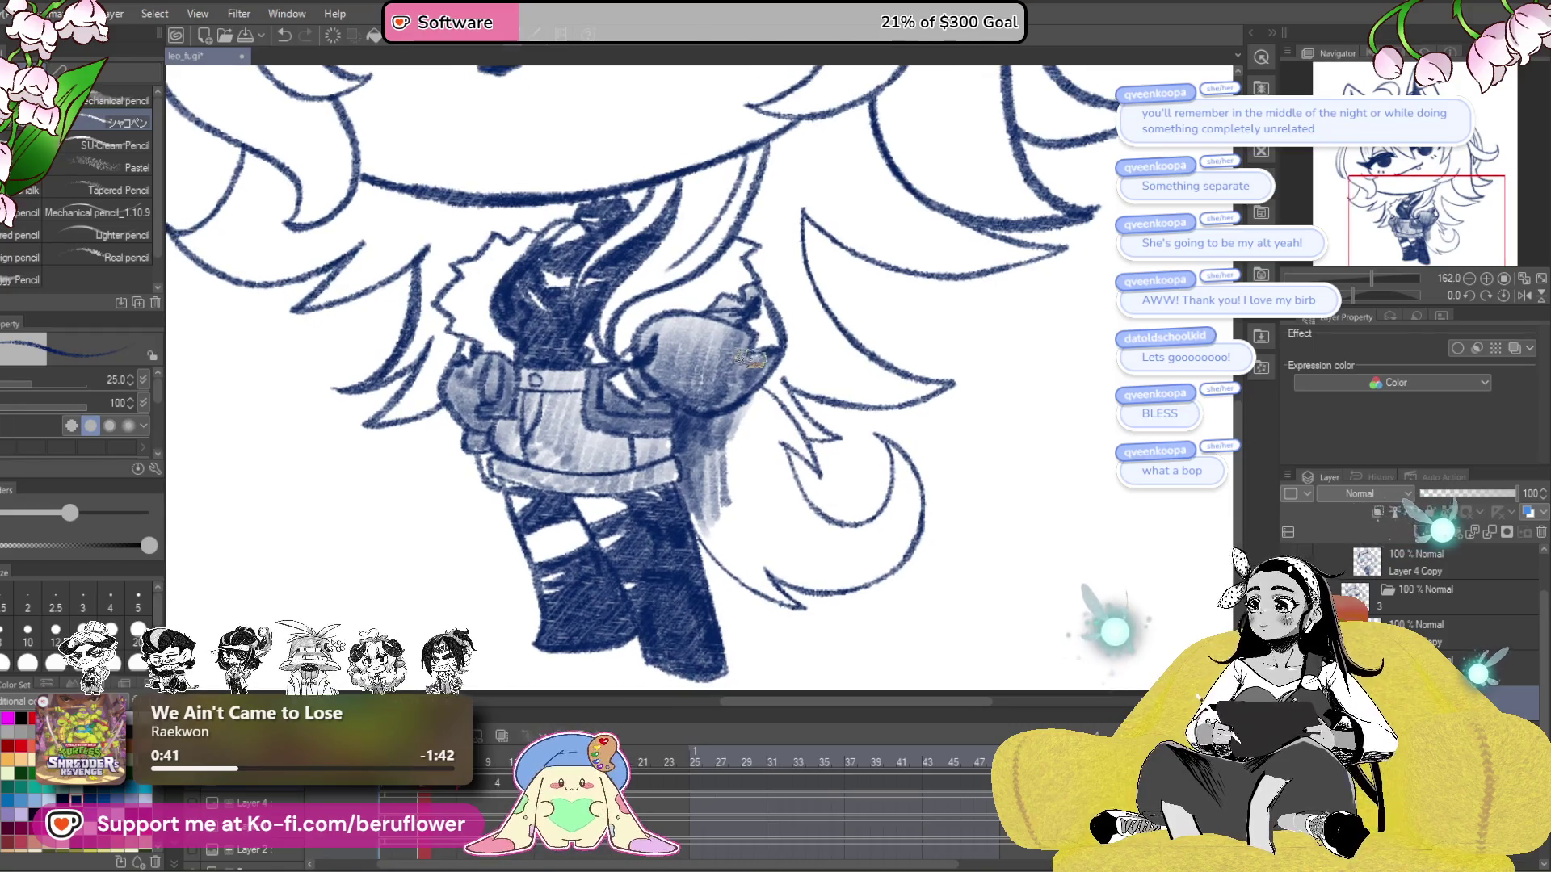
{"action": "mouse_move", "coordinate": [729, 434]}
{"action": "left_mouse_down"}
{"action": "mouse_move", "coordinate": [731, 473]}
{"action": "mouse_move", "coordinate": [772, 468]}
{"action": "mouse_move", "coordinate": [791, 490]}
{"action": "mouse_move", "coordinate": [752, 412]}
{"action": "mouse_move", "coordinate": [768, 389]}
{"action": "left_mouse_up"}
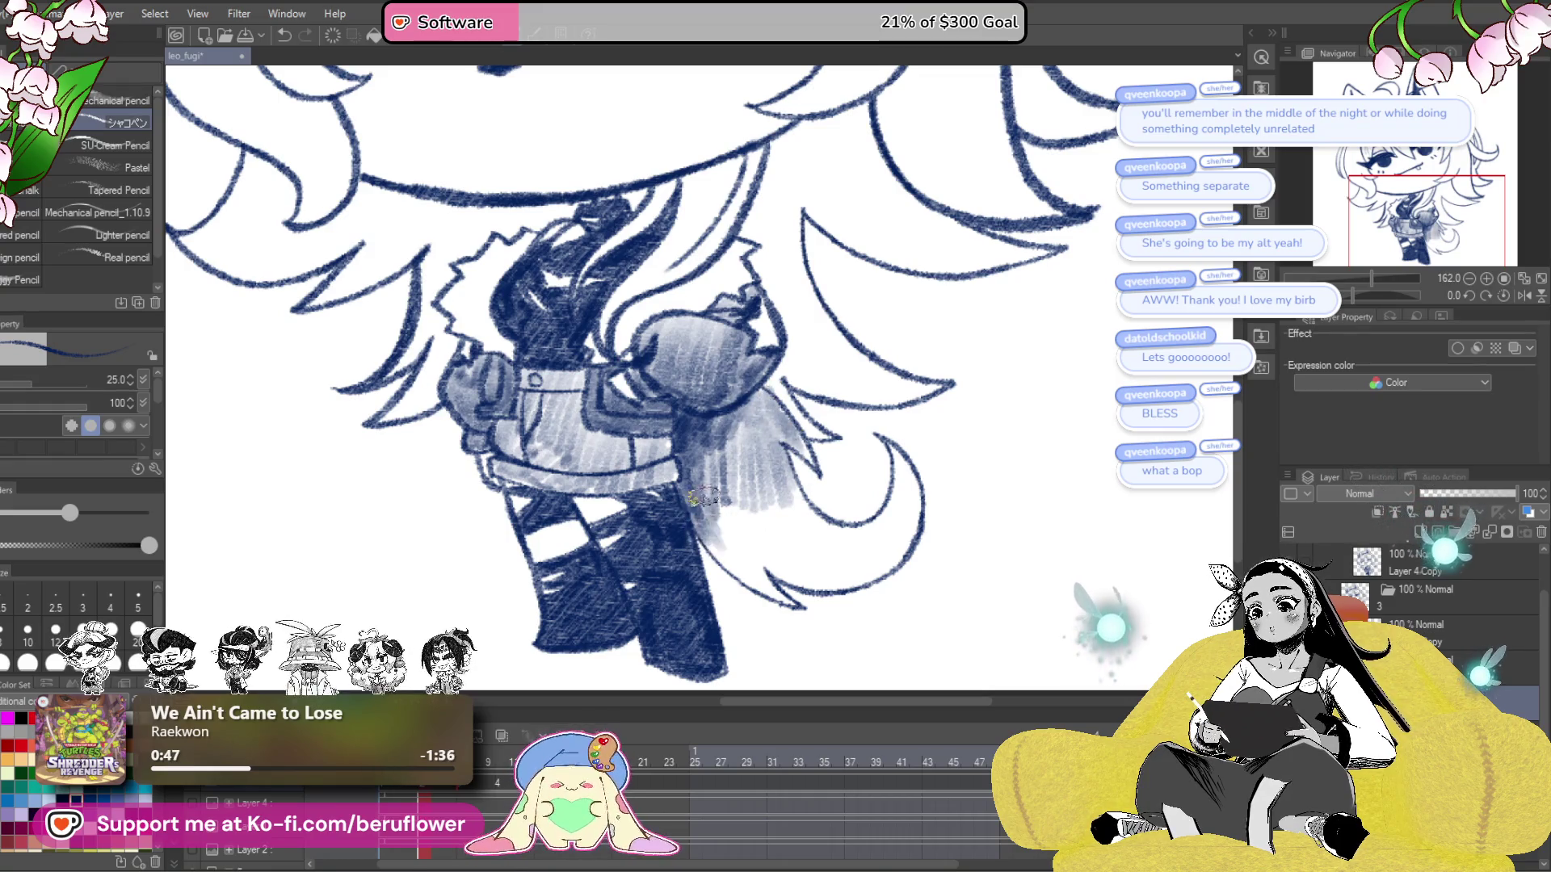
- Extend the grey hatching over the tail and darken its right outline
{"action": "left_click_drag", "start_coordinate": [743, 554], "coordinate": [757, 594]}
{"action": "left_click_drag", "start_coordinate": [733, 520], "coordinate": [775, 503]}
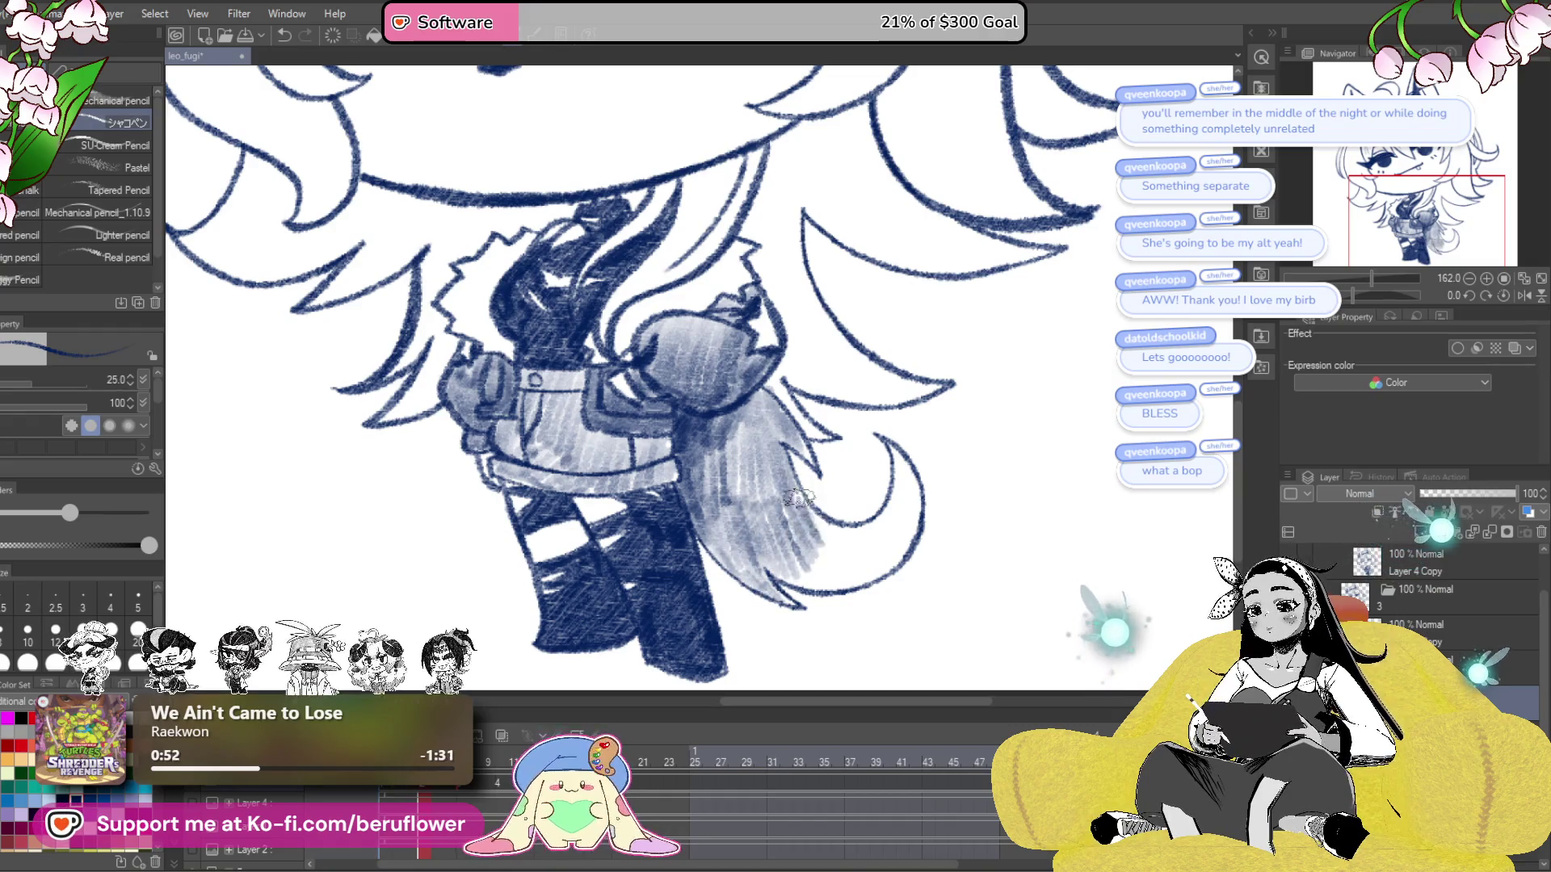
{"action": "scroll", "coordinate": [790, 482], "scroll_direction": "down", "scroll_amount": 1}
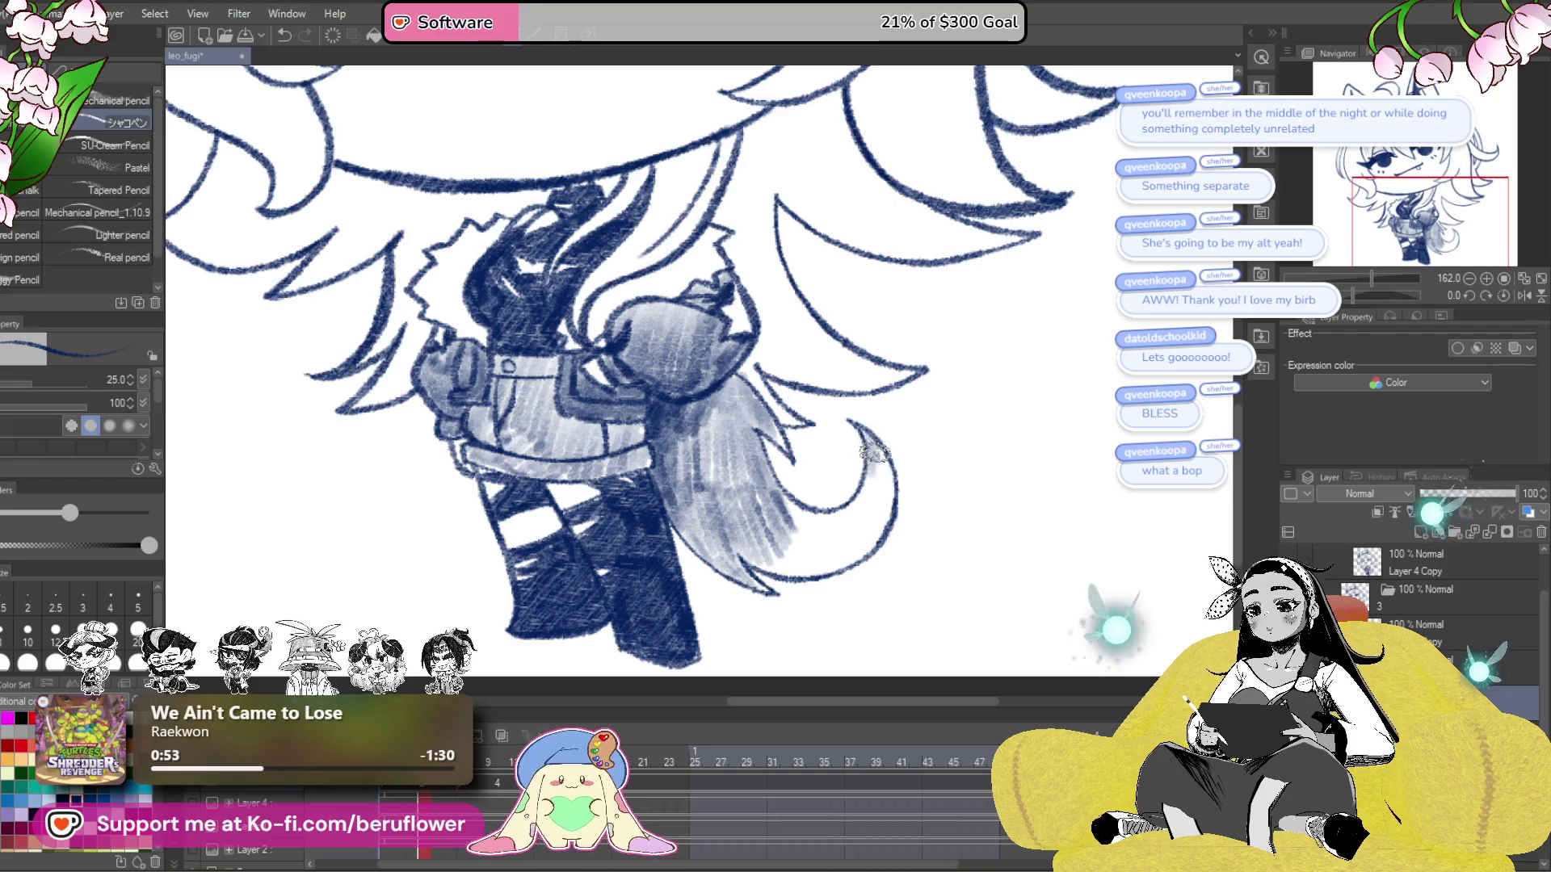
{"action": "mouse_move", "coordinate": [883, 455]}
{"action": "left_mouse_down"}
{"action": "mouse_move", "coordinate": [881, 503]}
{"action": "mouse_move", "coordinate": [854, 524]}
{"action": "left_mouse_up"}
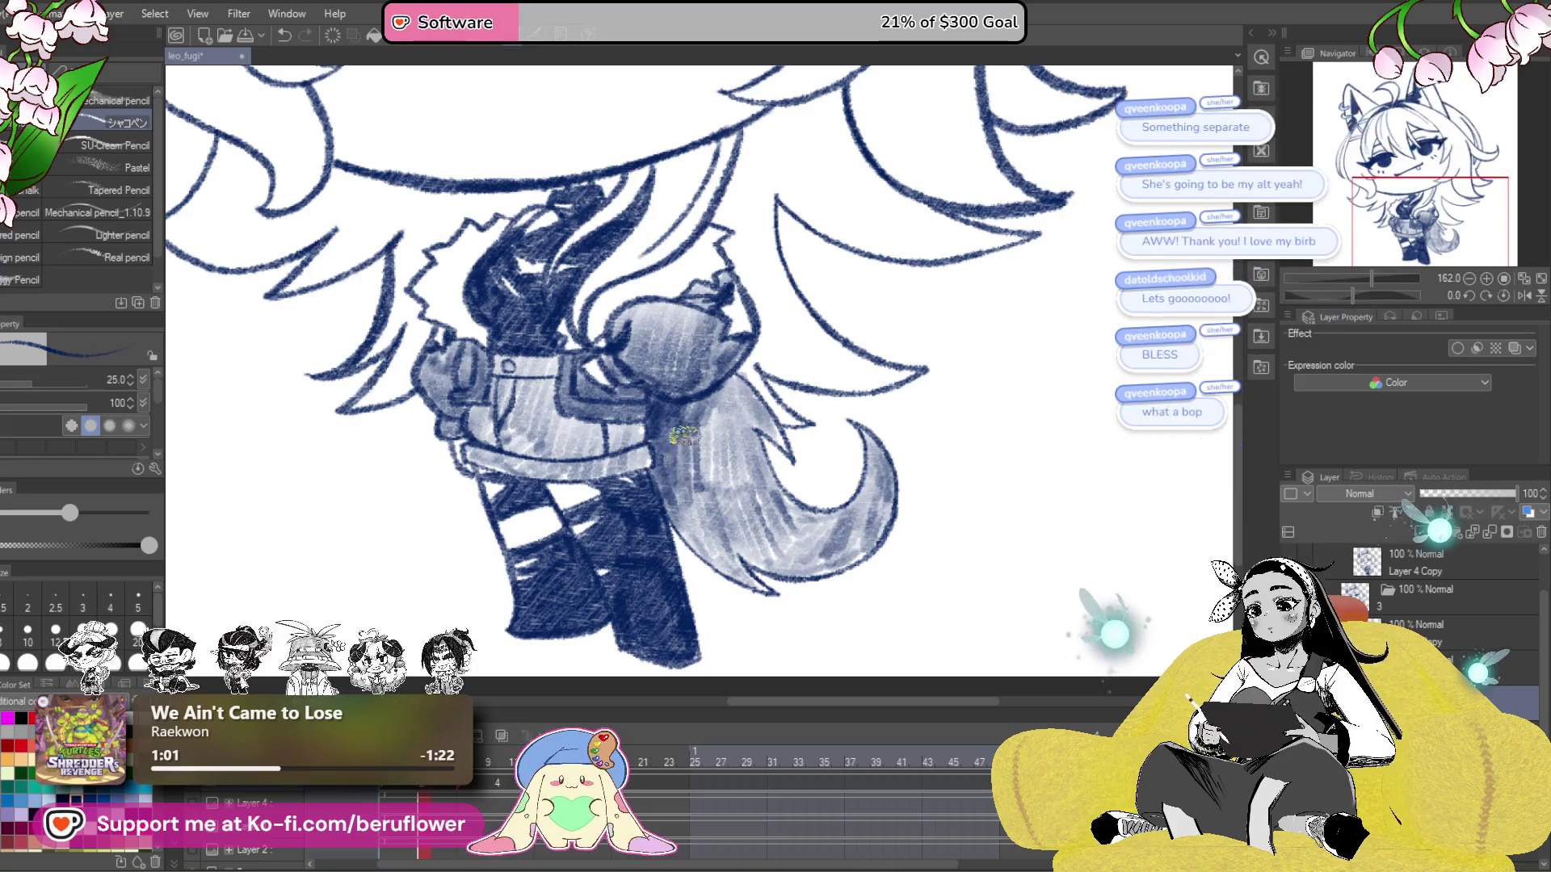
{"action": "mouse_move", "coordinate": [687, 404]}
{"action": "left_mouse_down"}
{"action": "mouse_move", "coordinate": [686, 517]}
{"action": "mouse_move", "coordinate": [783, 534]}
{"action": "mouse_move", "coordinate": [756, 553]}
{"action": "left_mouse_up"}
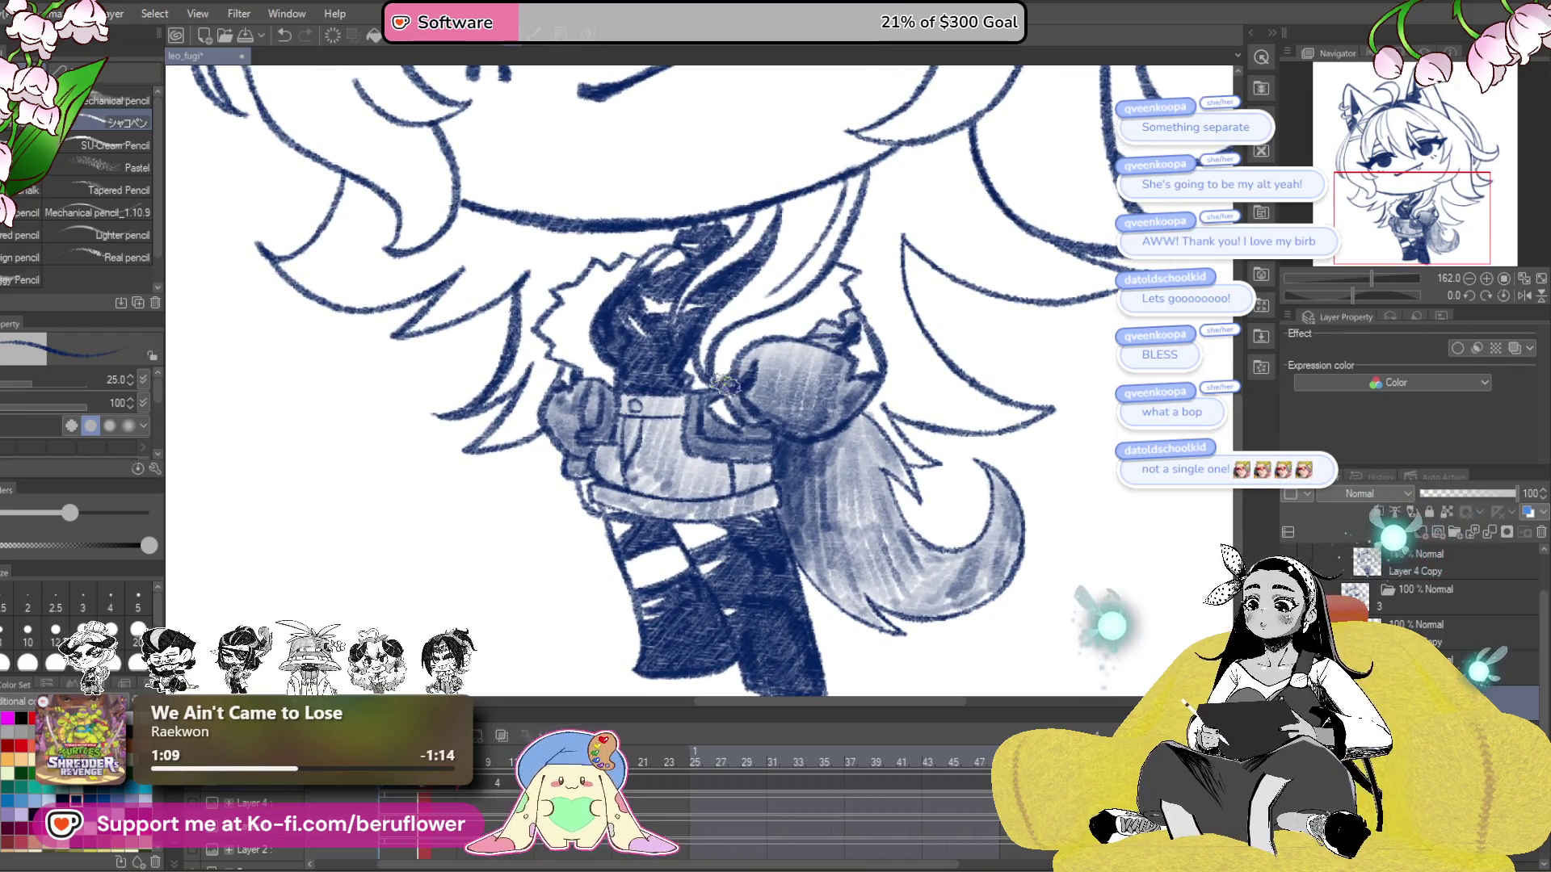
- Darken the scarf's left edge with navy pencil
{"action": "left_click_drag", "start_coordinate": [851, 466], "coordinate": [805, 514]}
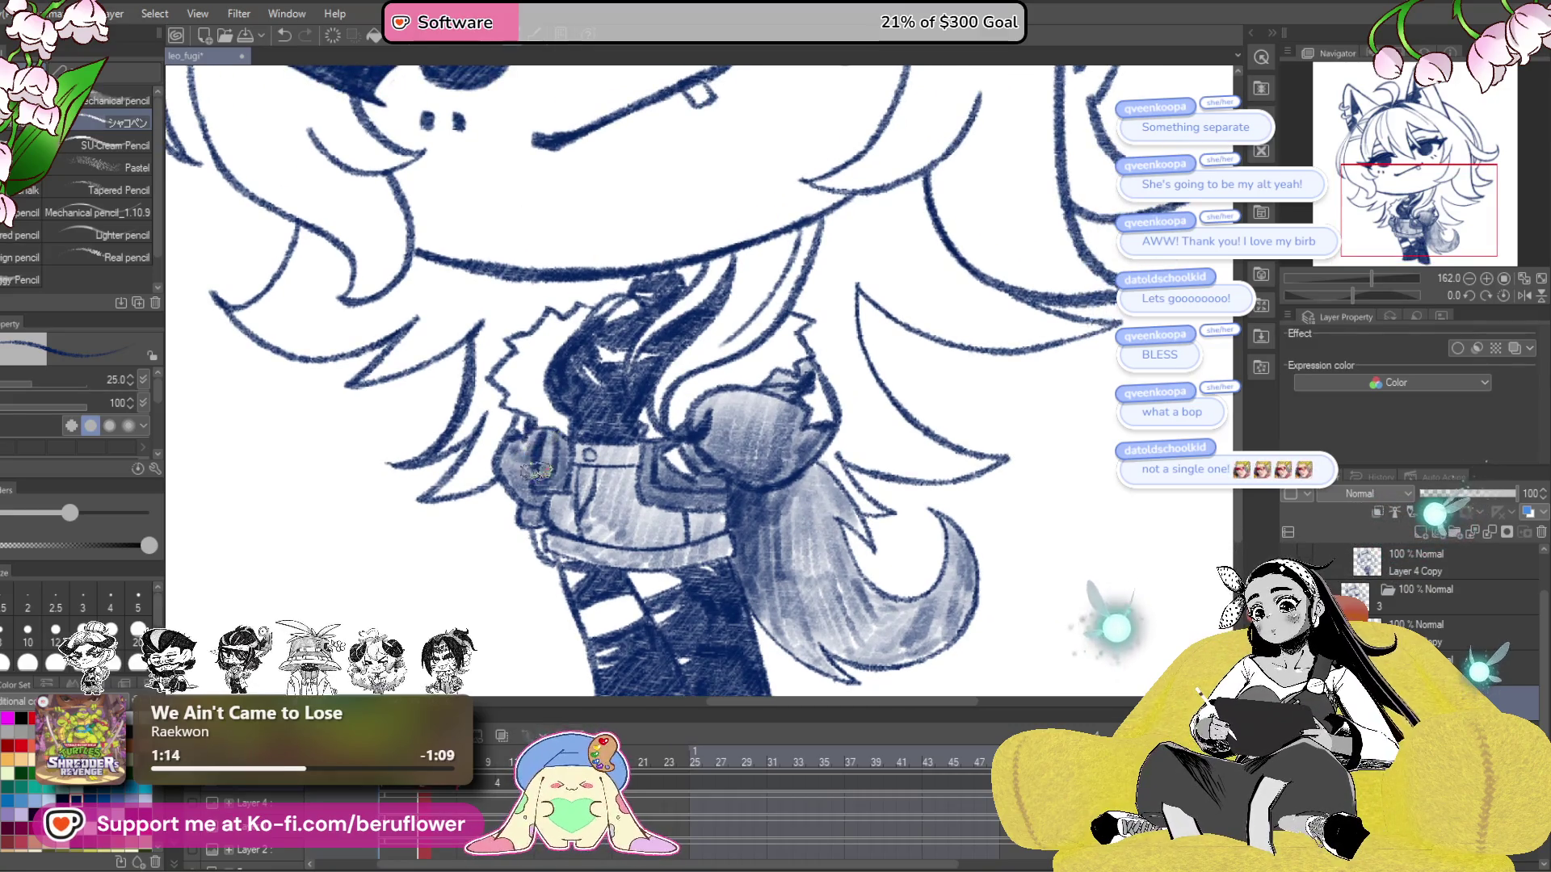
{"action": "scroll", "coordinate": [557, 521], "scroll_direction": "down", "scroll_amount": 5}
{"action": "scroll", "coordinate": [557, 521], "scroll_direction": "up", "scroll_amount": 5}
{"action": "mouse_move", "coordinate": [864, 679]}
{"action": "left_mouse_down"}
{"action": "mouse_move", "coordinate": [864, 437]}
{"action": "mouse_move", "coordinate": [693, 557]}
{"action": "left_mouse_up"}
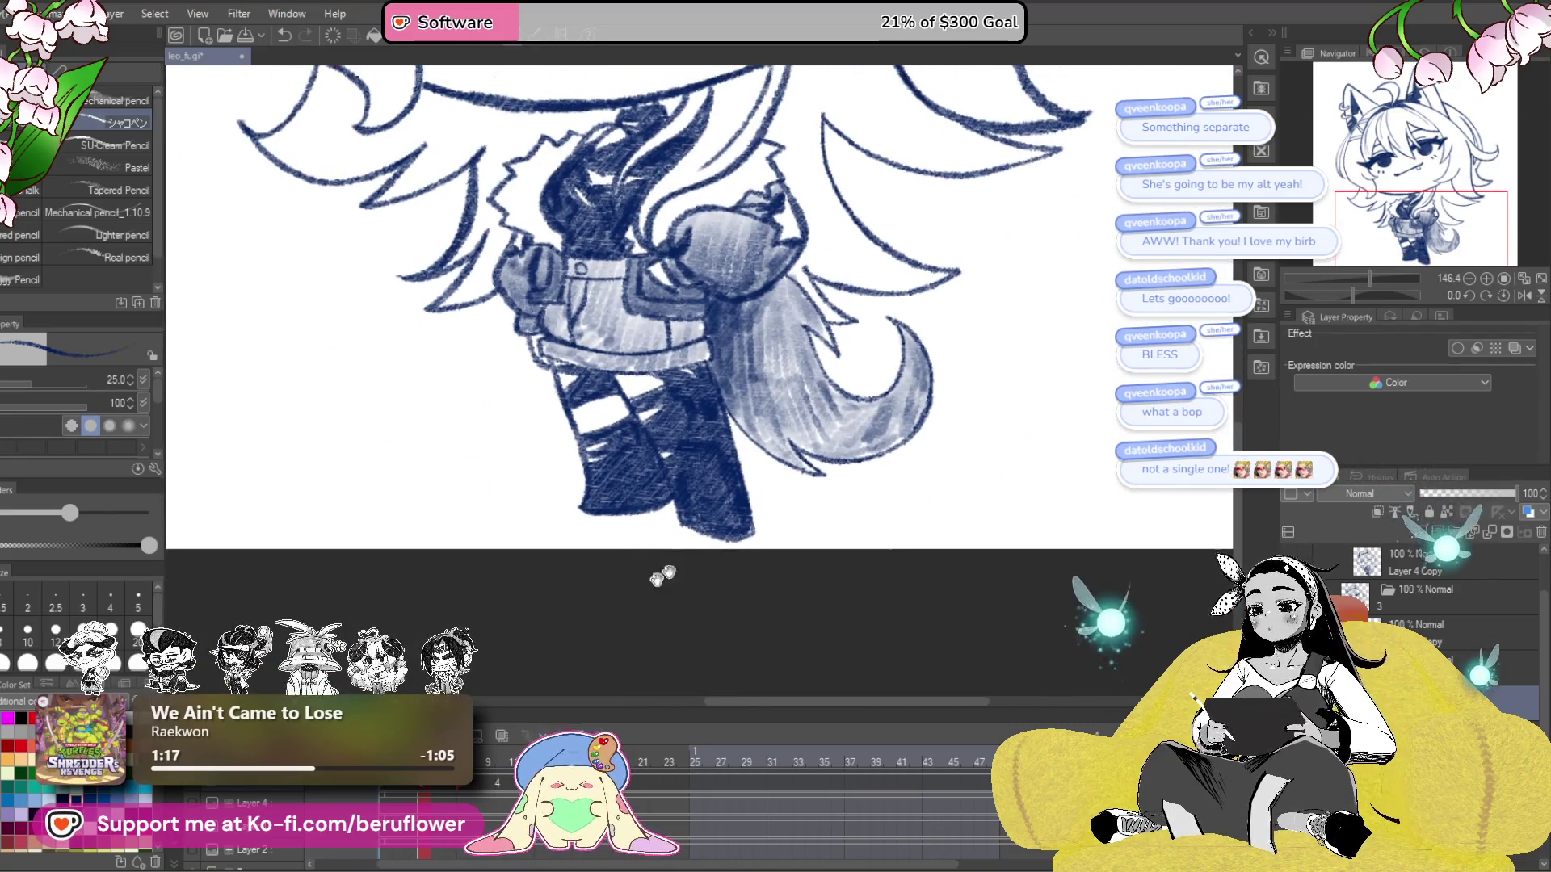
{"action": "left_click_drag", "start_coordinate": [688, 250], "coordinate": [639, 456]}
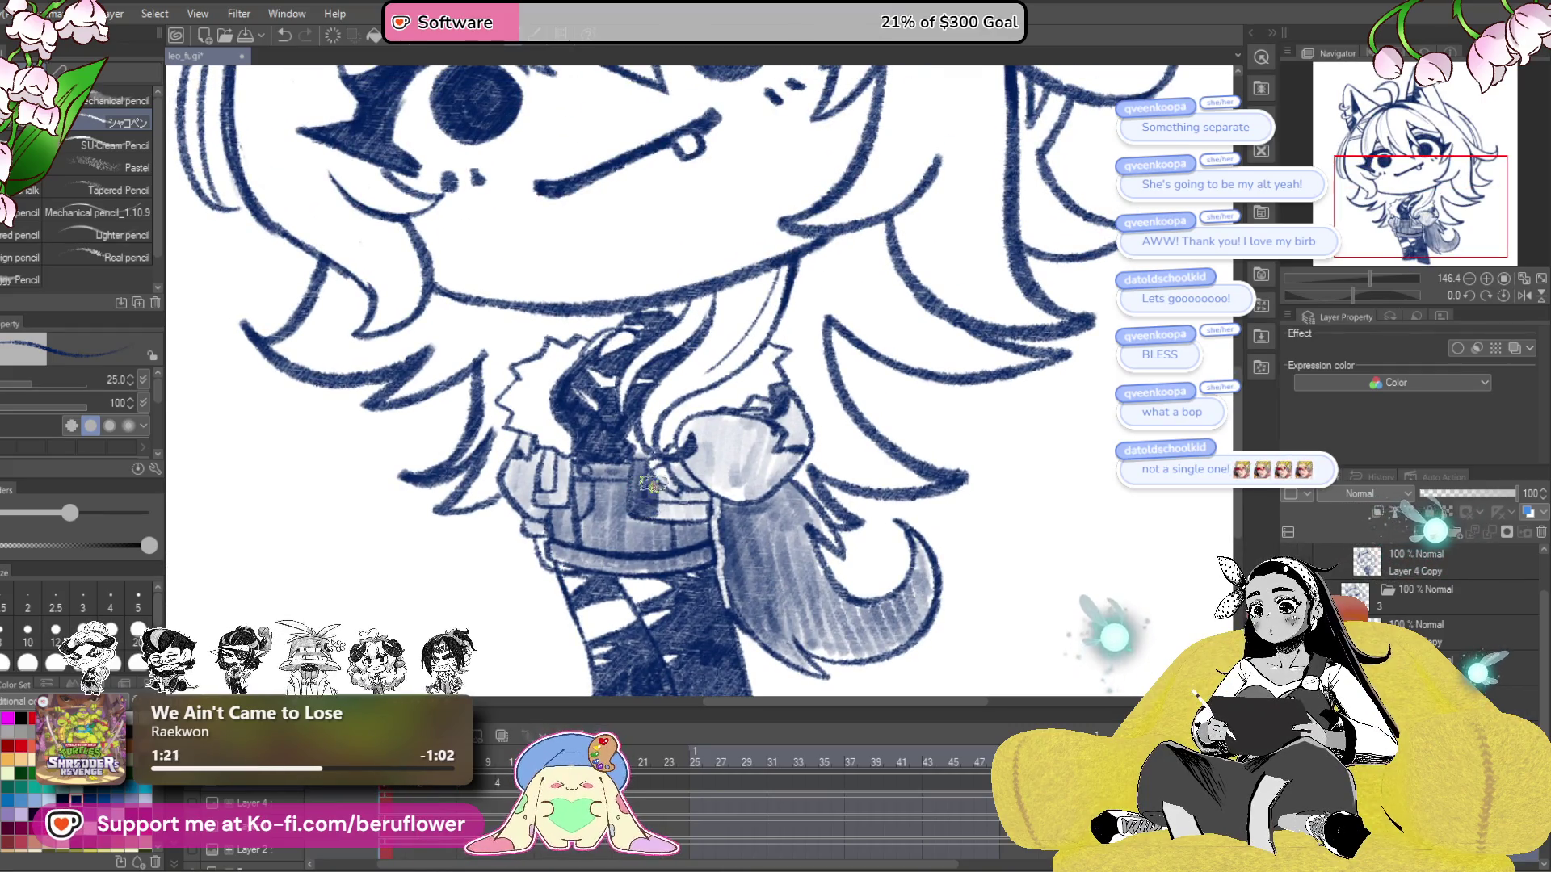
{"action": "scroll", "coordinate": [654, 465], "scroll_direction": "left", "scroll_amount": 3}
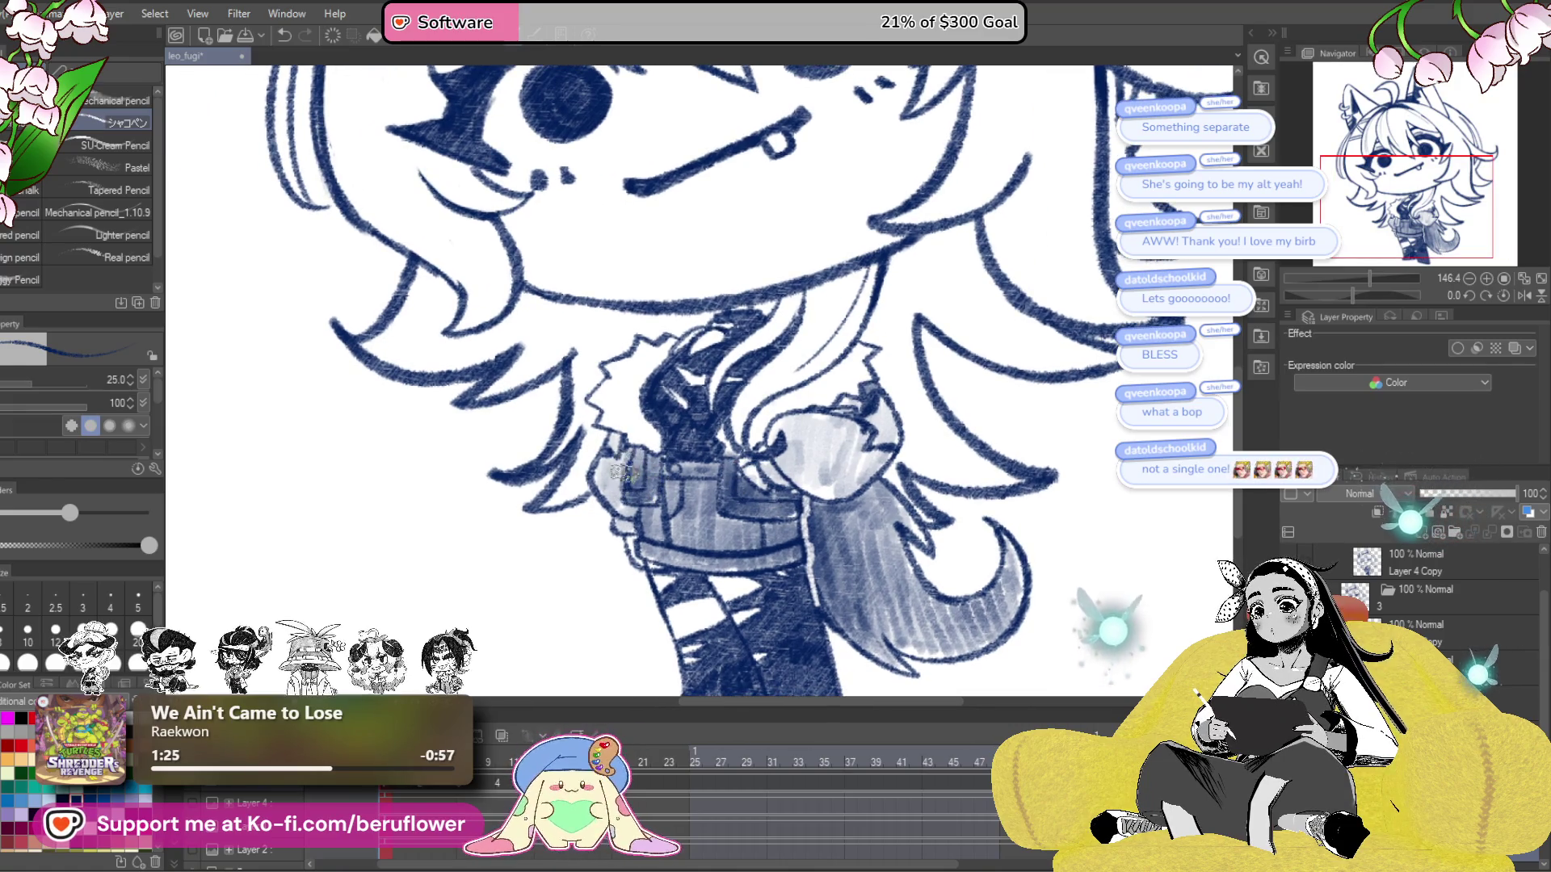
{"action": "left_click_drag", "start_coordinate": [611, 458], "coordinate": [604, 496]}
{"action": "scroll", "coordinate": [646, 509], "scroll_direction": "right", "scroll_amount": 2}
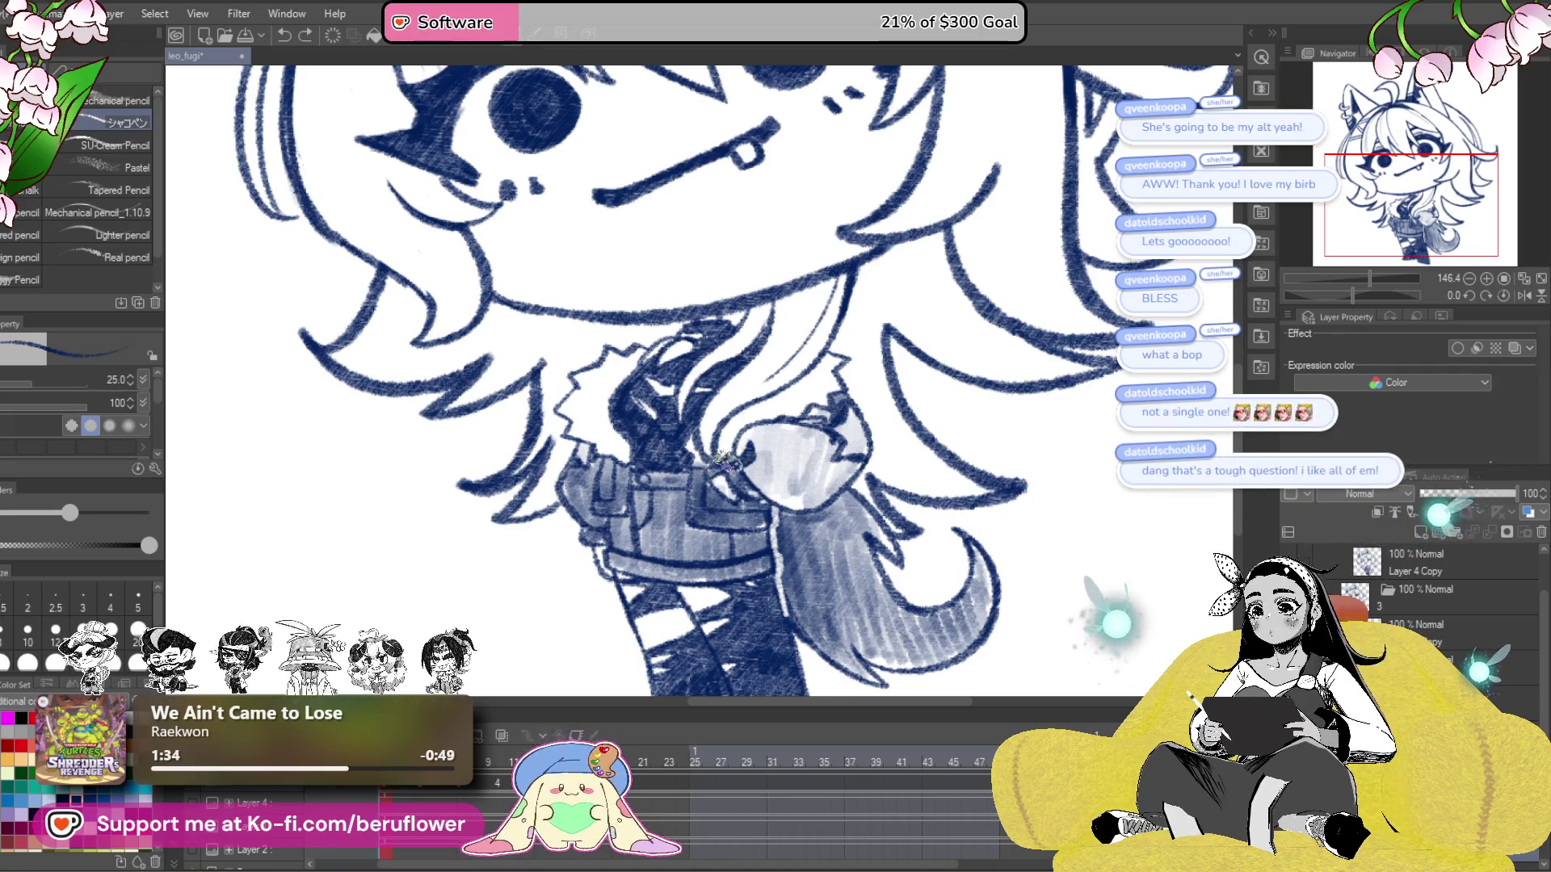
{"action": "scroll", "coordinate": [725, 462], "scroll_direction": "right", "scroll_amount": 1}
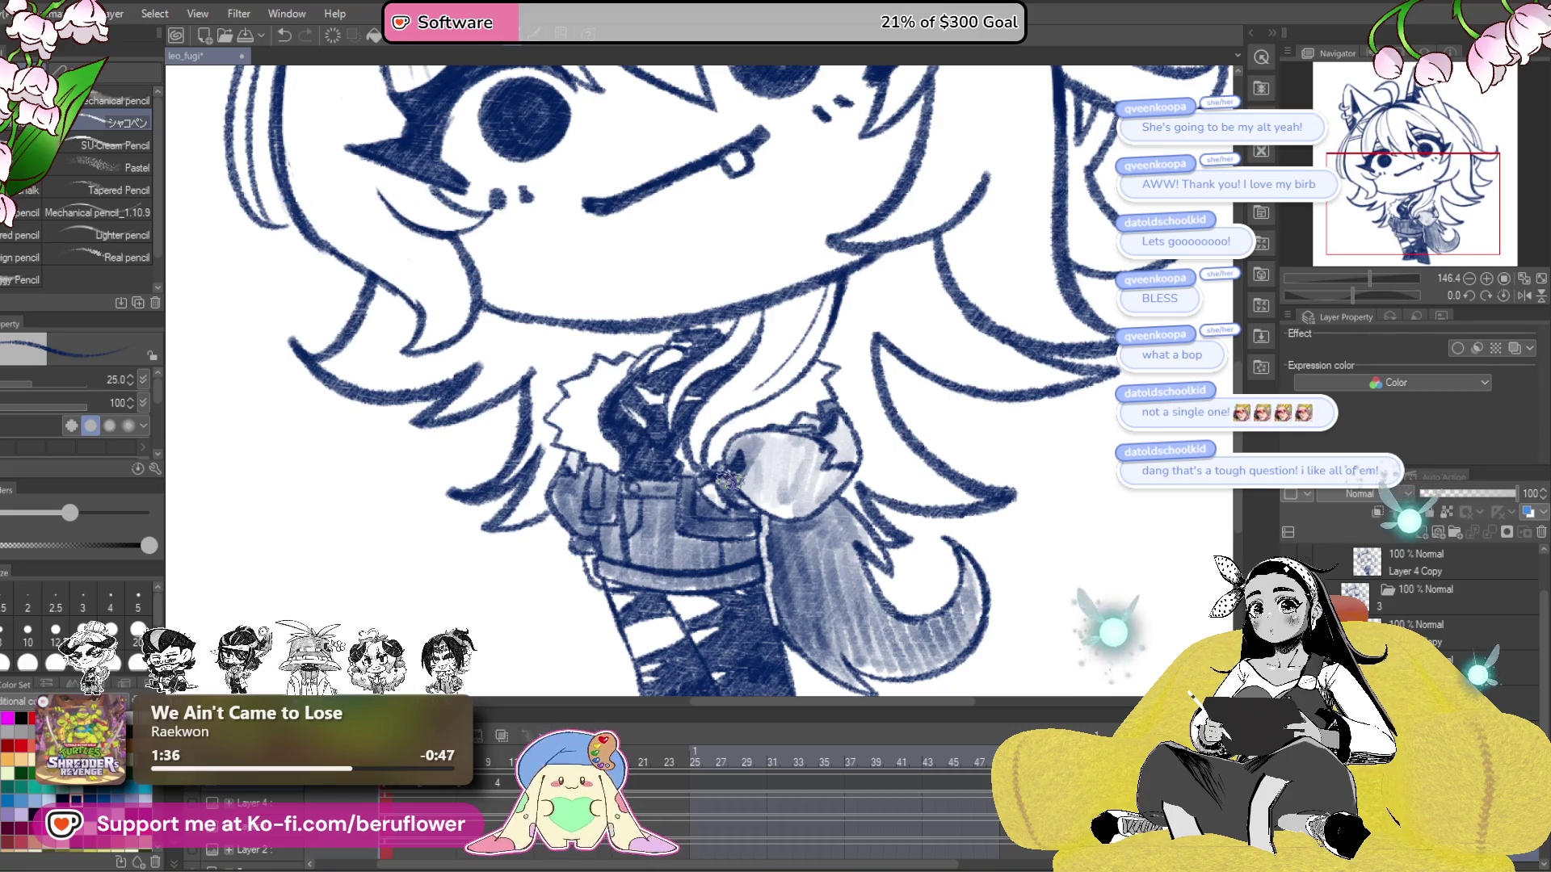
{"action": "left_click_drag", "start_coordinate": [823, 458], "coordinate": [793, 482]}
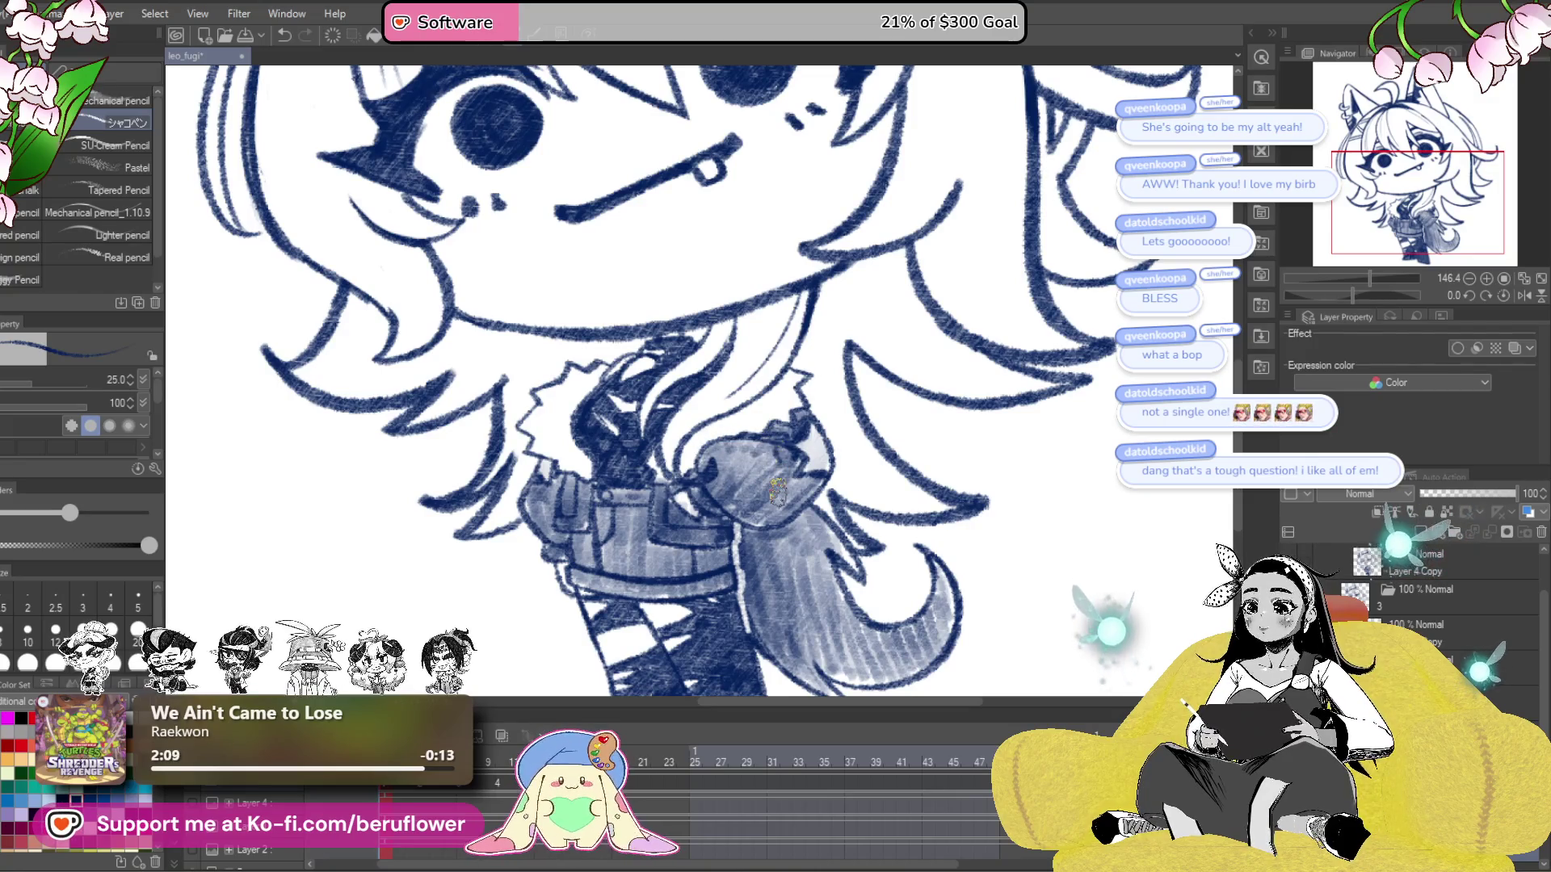
- Lay denser navy hatching on the shoulder to darken the sleeve beneath the chin
{"action": "scroll", "coordinate": [777, 491], "scroll_direction": "down", "scroll_amount": 5}
{"action": "scroll", "coordinate": [759, 501], "scroll_direction": "up", "scroll_amount": 6}
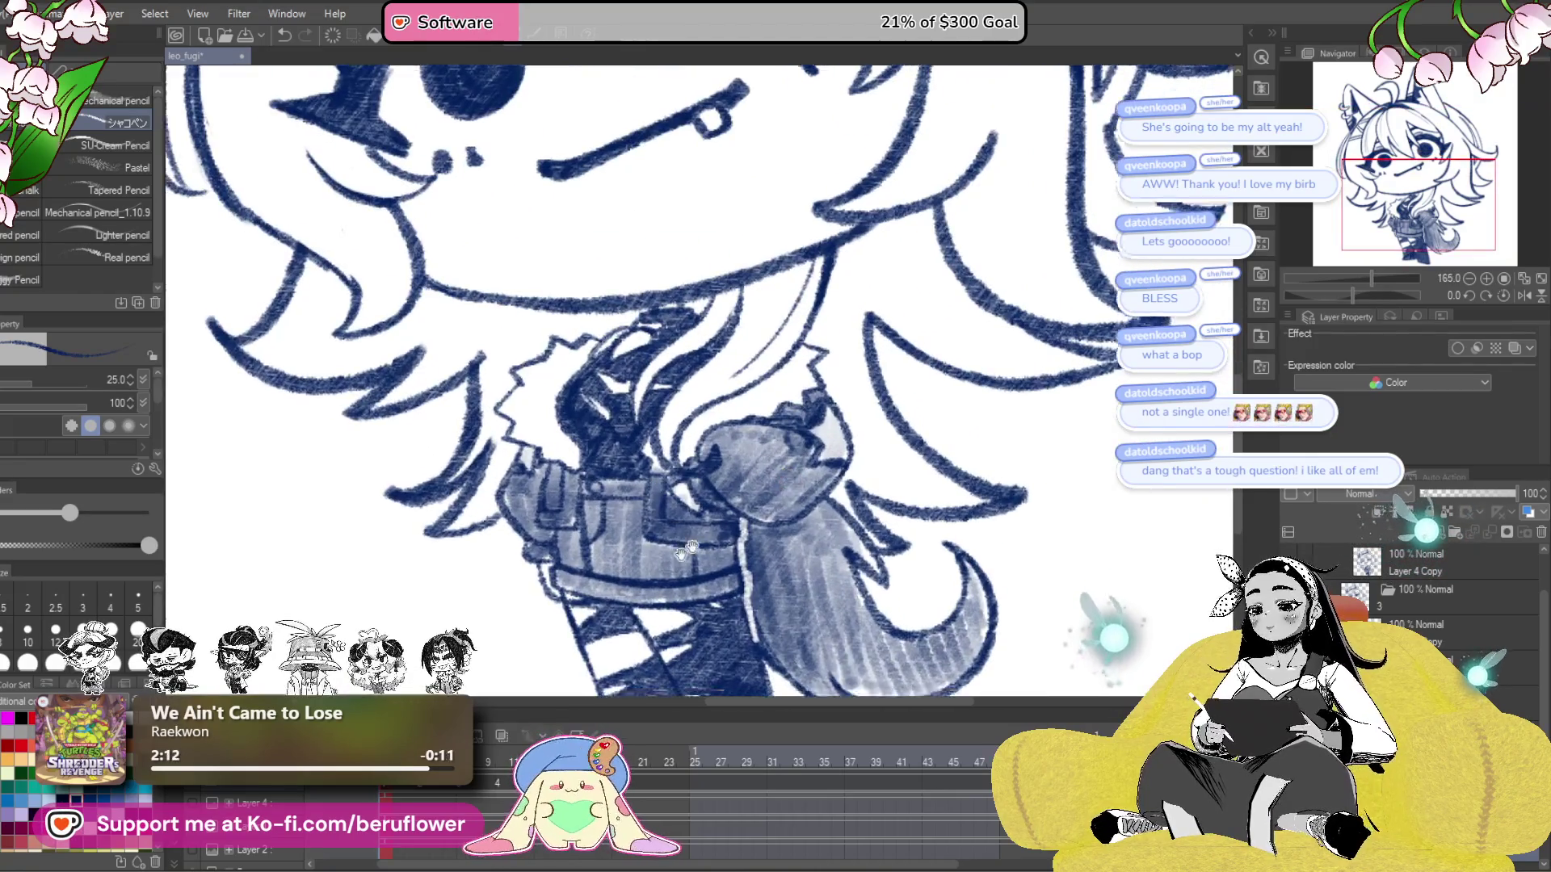
{"action": "scroll", "coordinate": [748, 513], "scroll_direction": "up", "scroll_amount": 1}
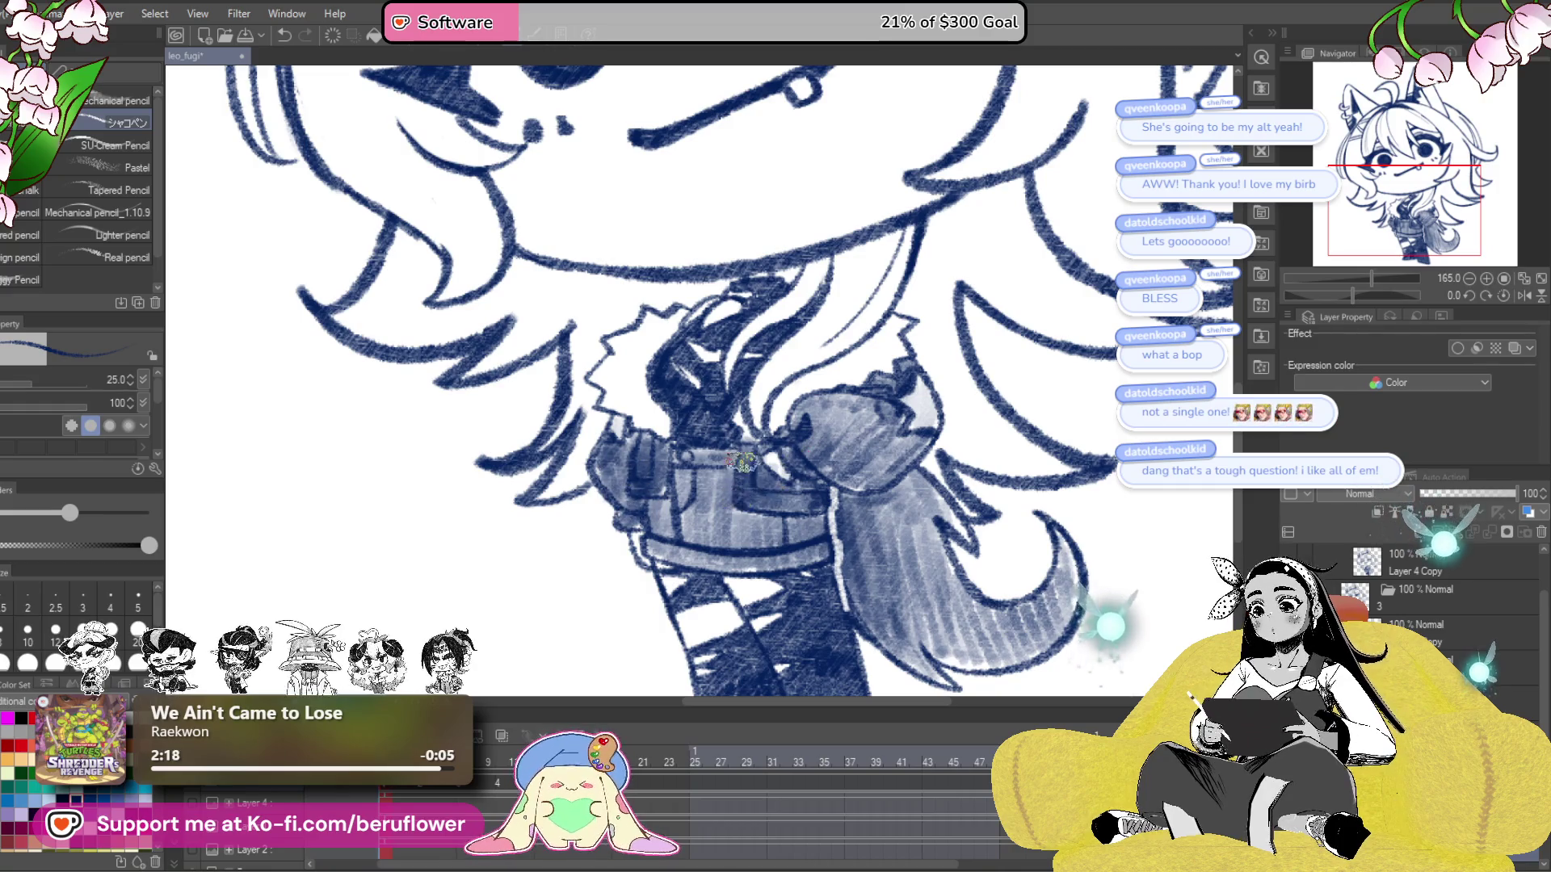
{"action": "mouse_move", "coordinate": [803, 433]}
{"action": "left_mouse_down"}
{"action": "mouse_move", "coordinate": [820, 408]}
{"action": "mouse_move", "coordinate": [844, 452]}
{"action": "mouse_move", "coordinate": [862, 421]}
{"action": "left_mouse_up"}
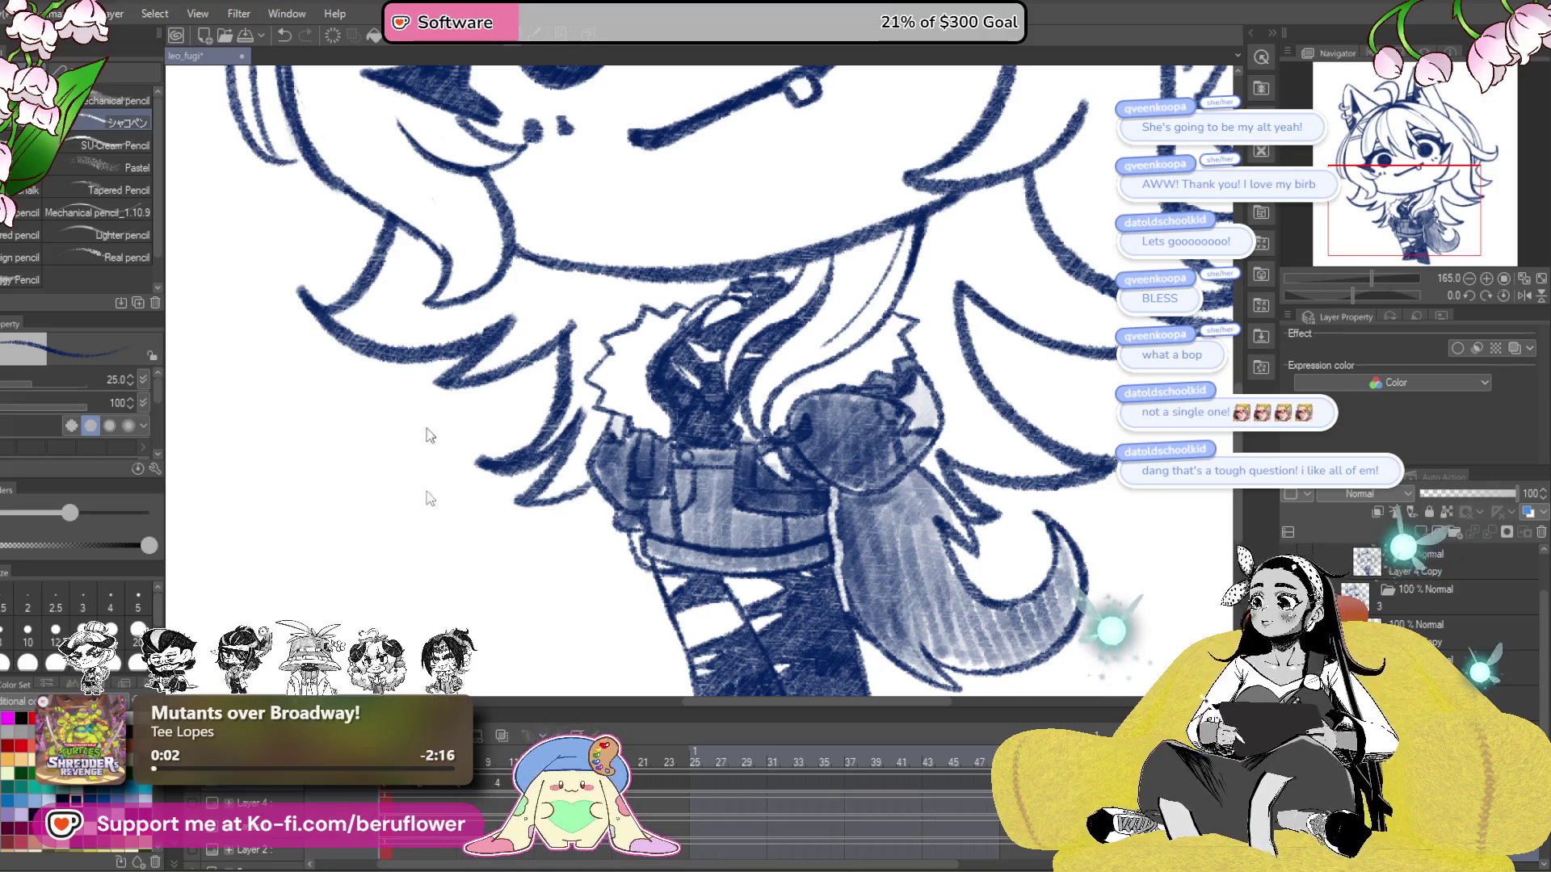
- Restore the window to full screen and bring the whole drawing into view
{"action": "double_click", "coordinate": [825, 32]}
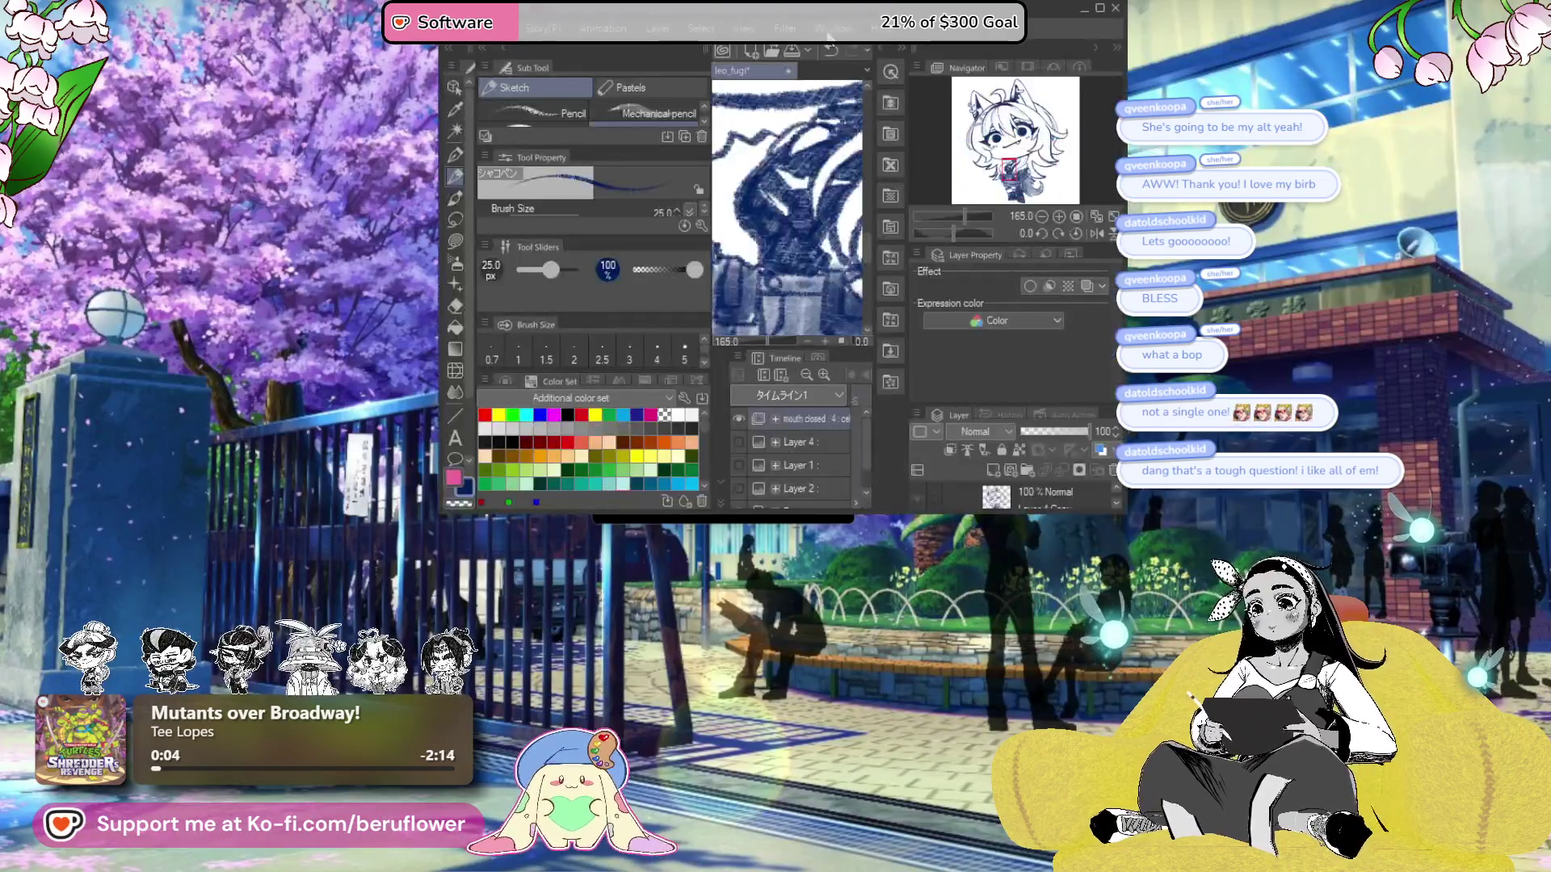
{"action": "left_click", "coordinate": [1099, 9]}
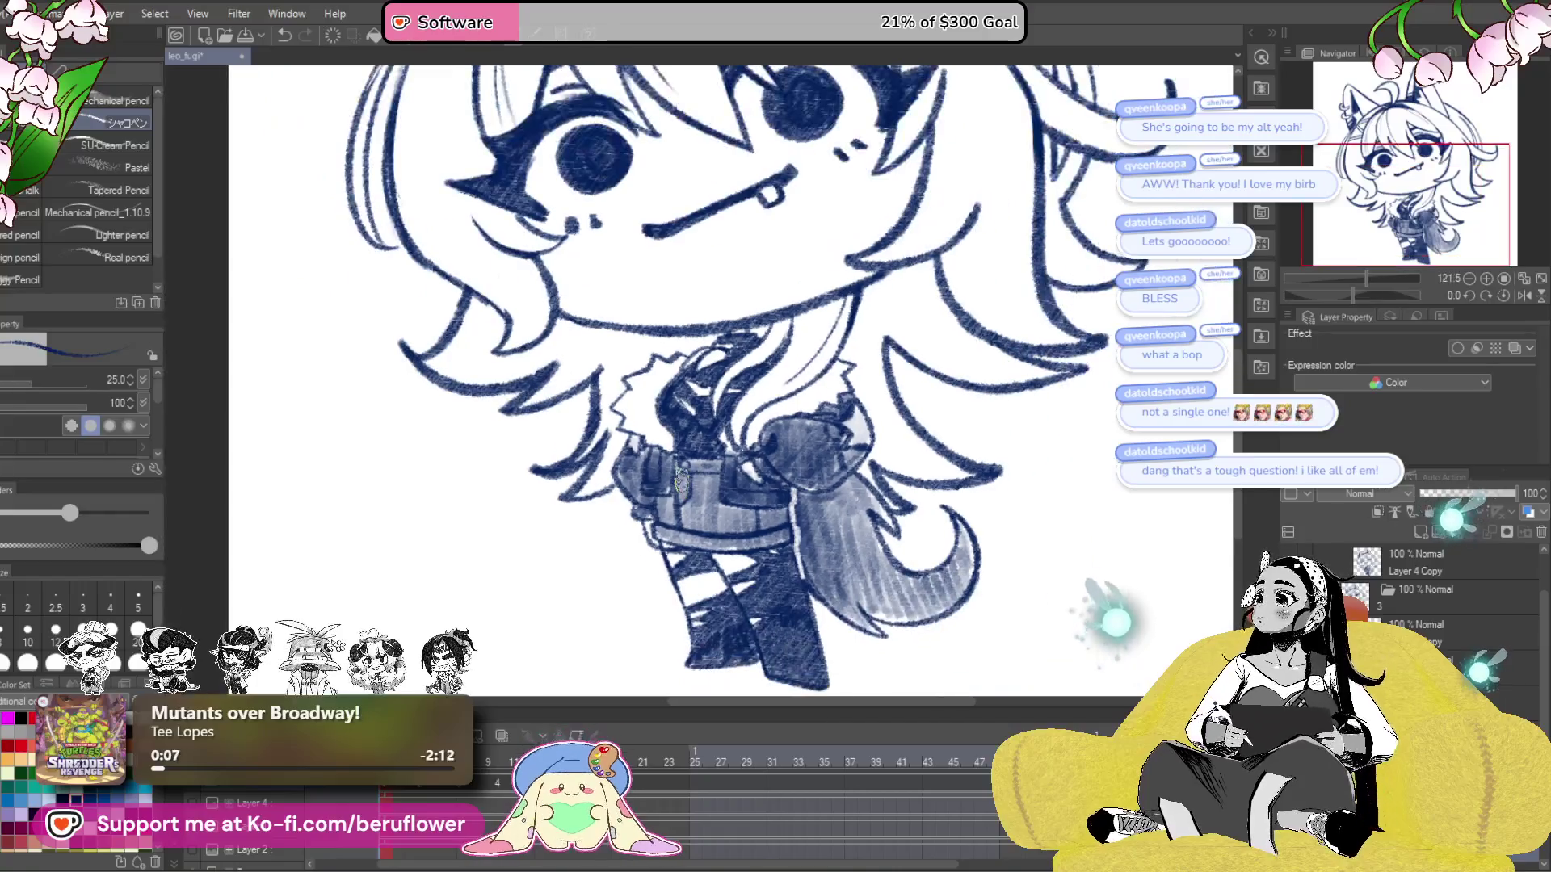
{"action": "left_click_drag", "start_coordinate": [798, 379], "coordinate": [687, 485]}
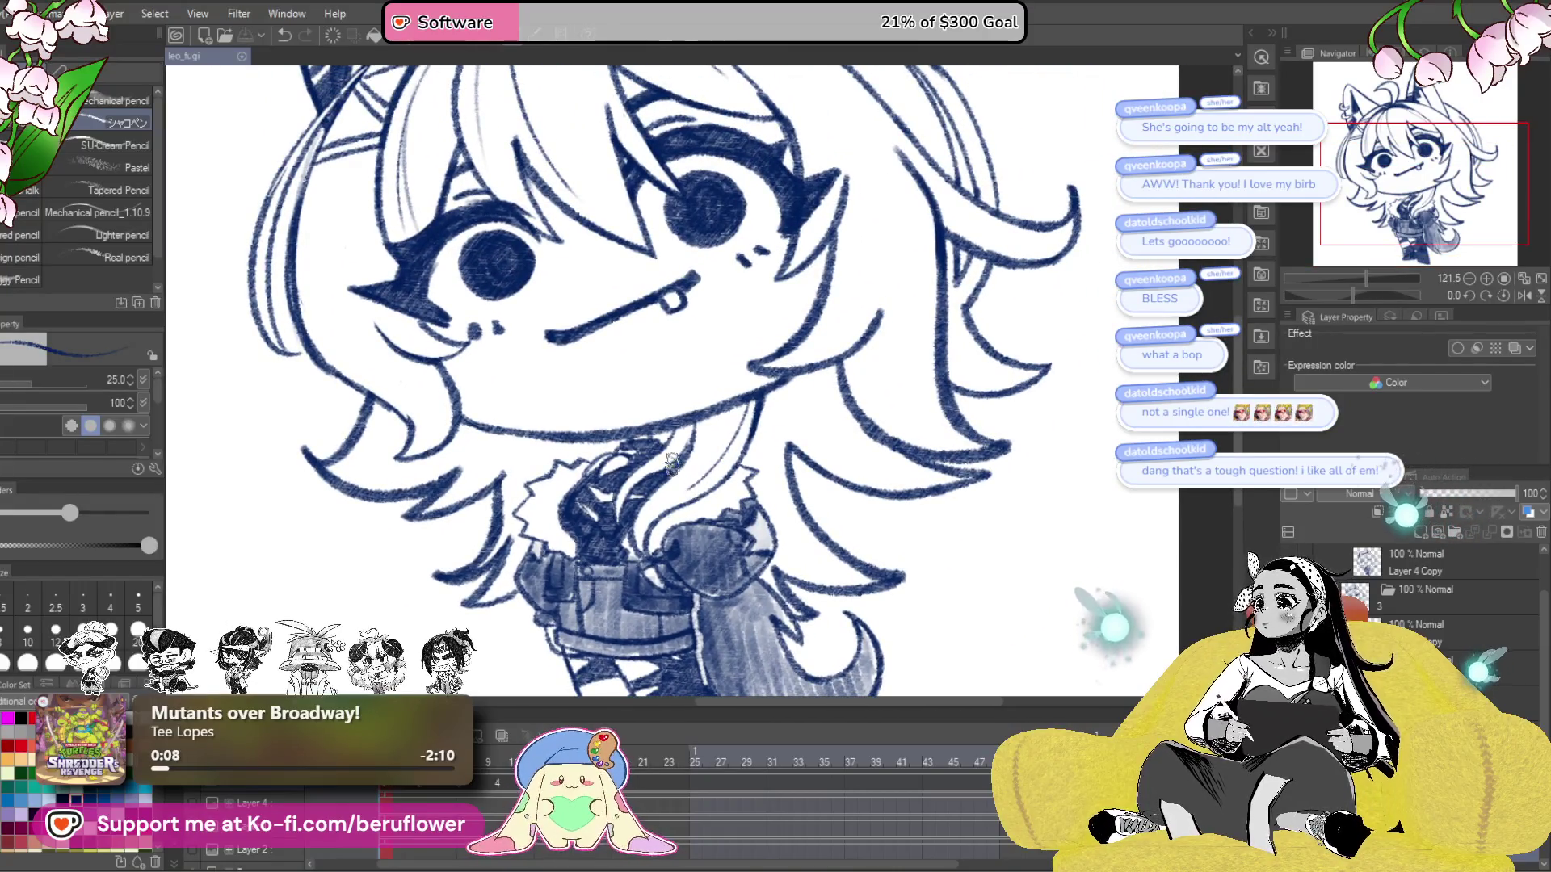
{"action": "scroll", "coordinate": [672, 462], "scroll_direction": "down", "scroll_amount": 4}
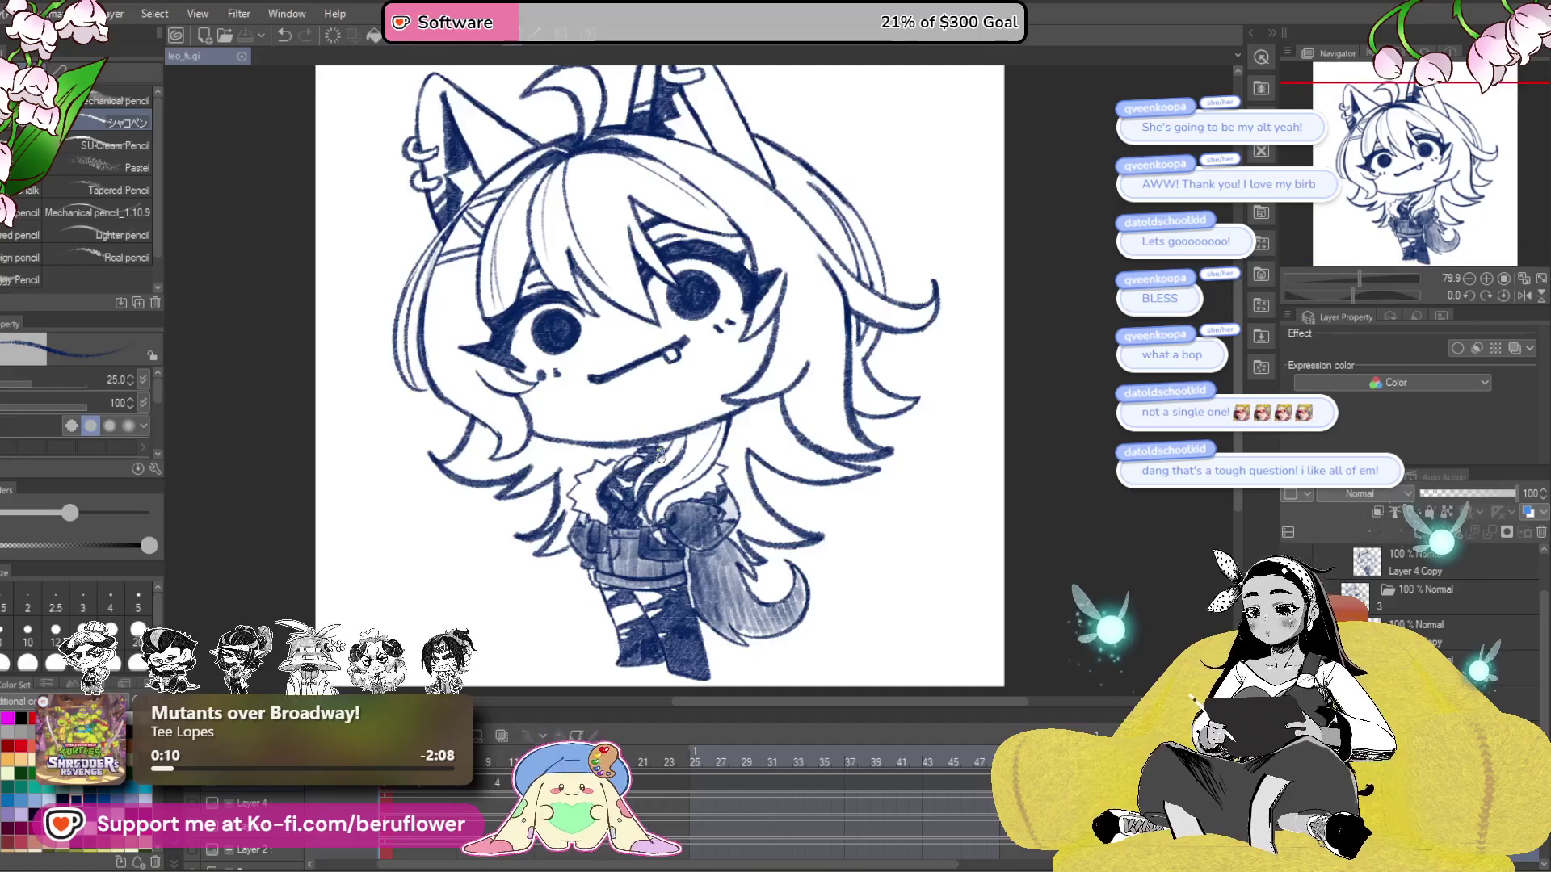
- Preview the half-lidded, round-eyed and closed-eye frames, then add a new empty animation cel
{"action": "left_click", "coordinate": [420, 783]}
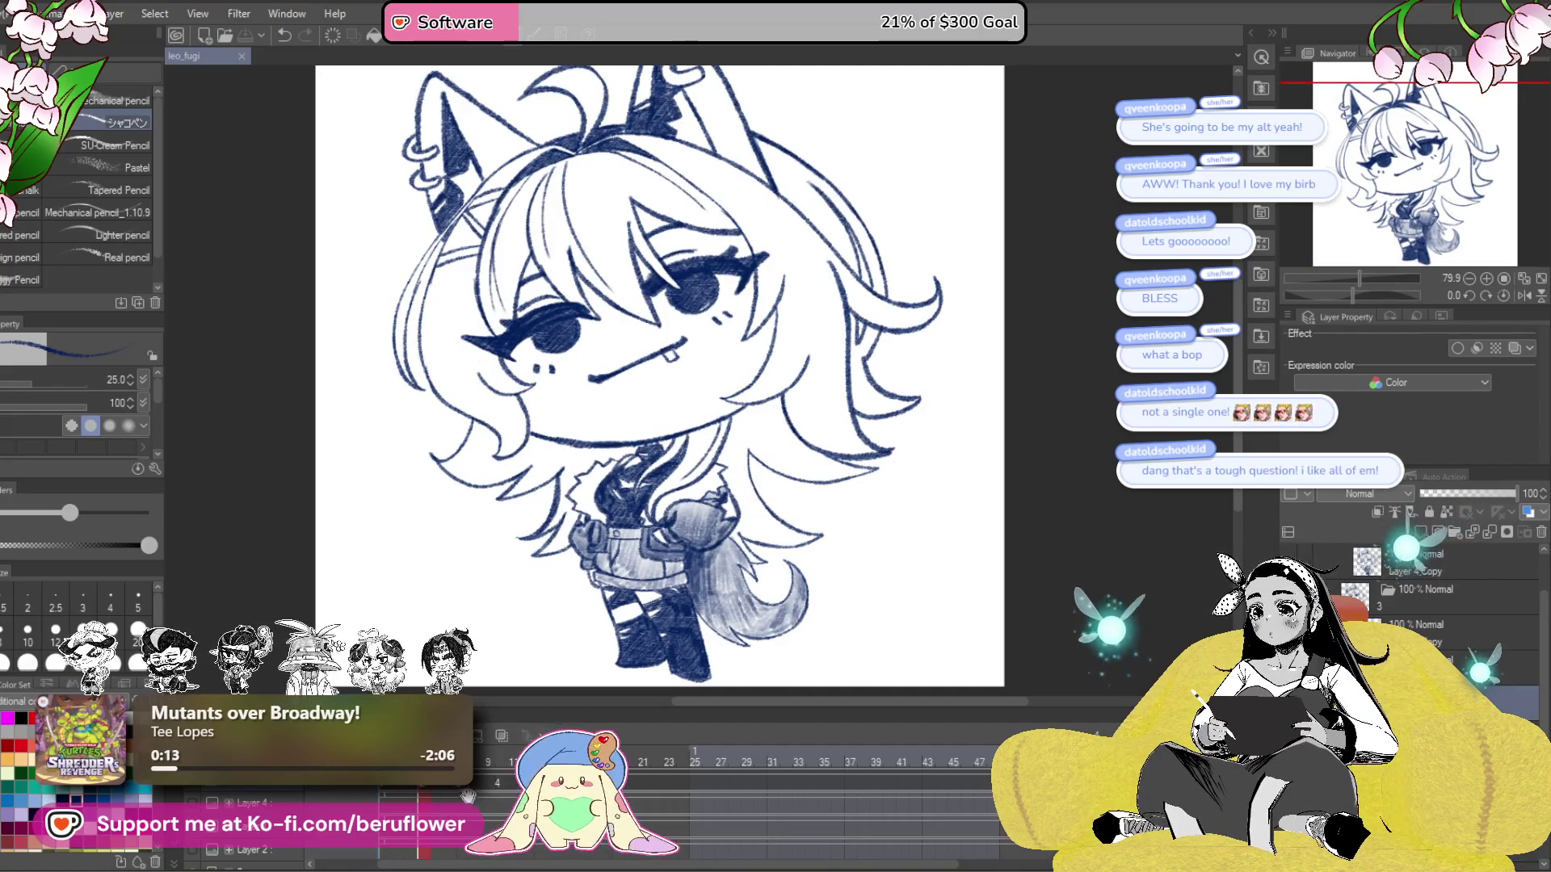
{"action": "left_click", "coordinate": [384, 788]}
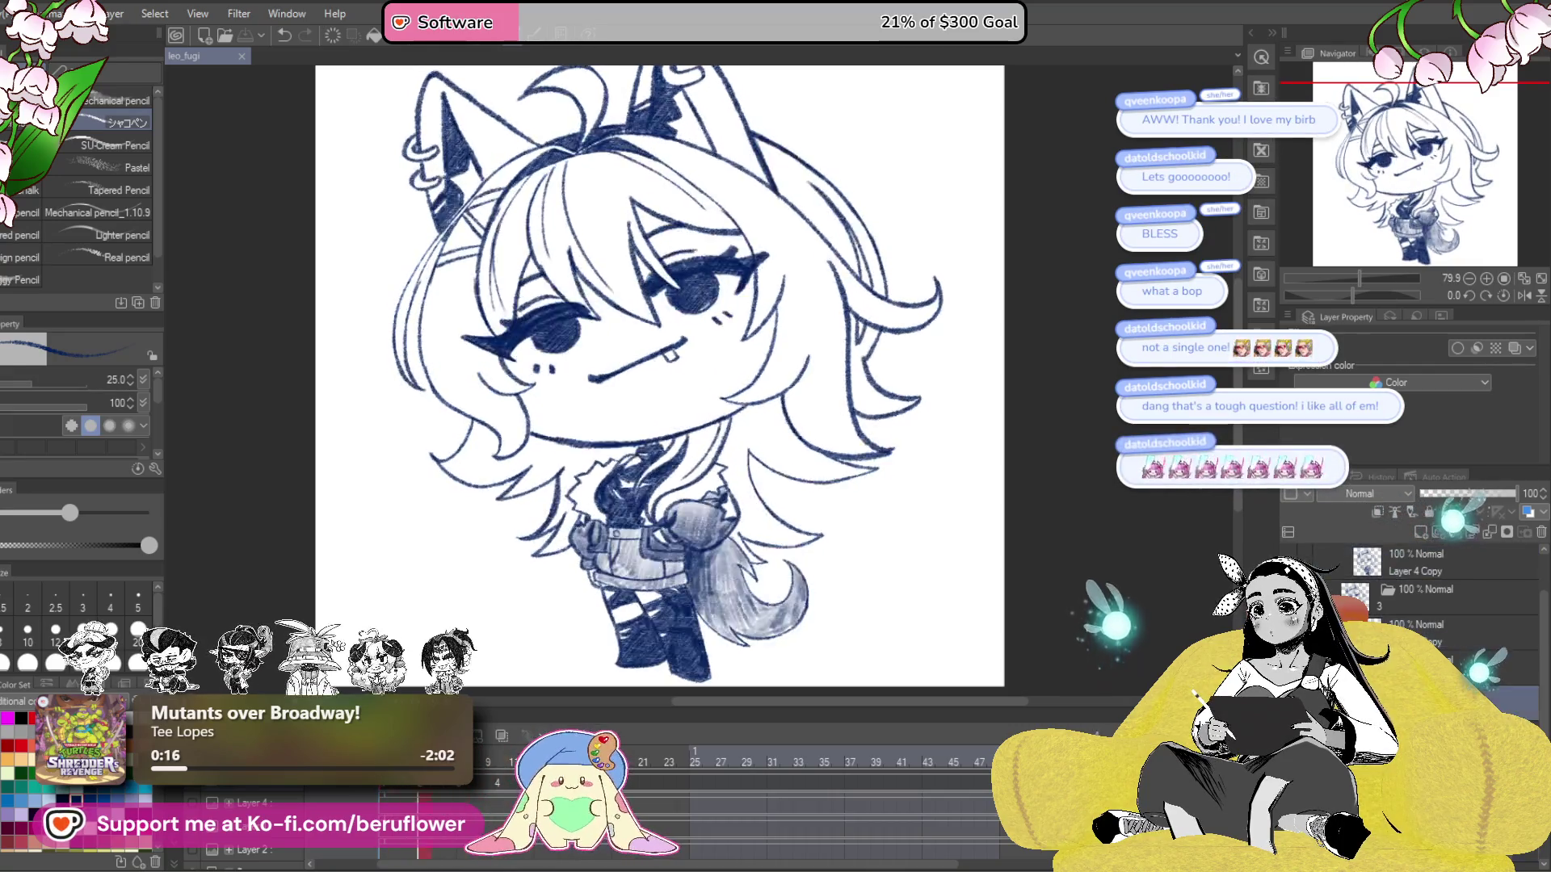
{"action": "left_click", "coordinate": [436, 787]}
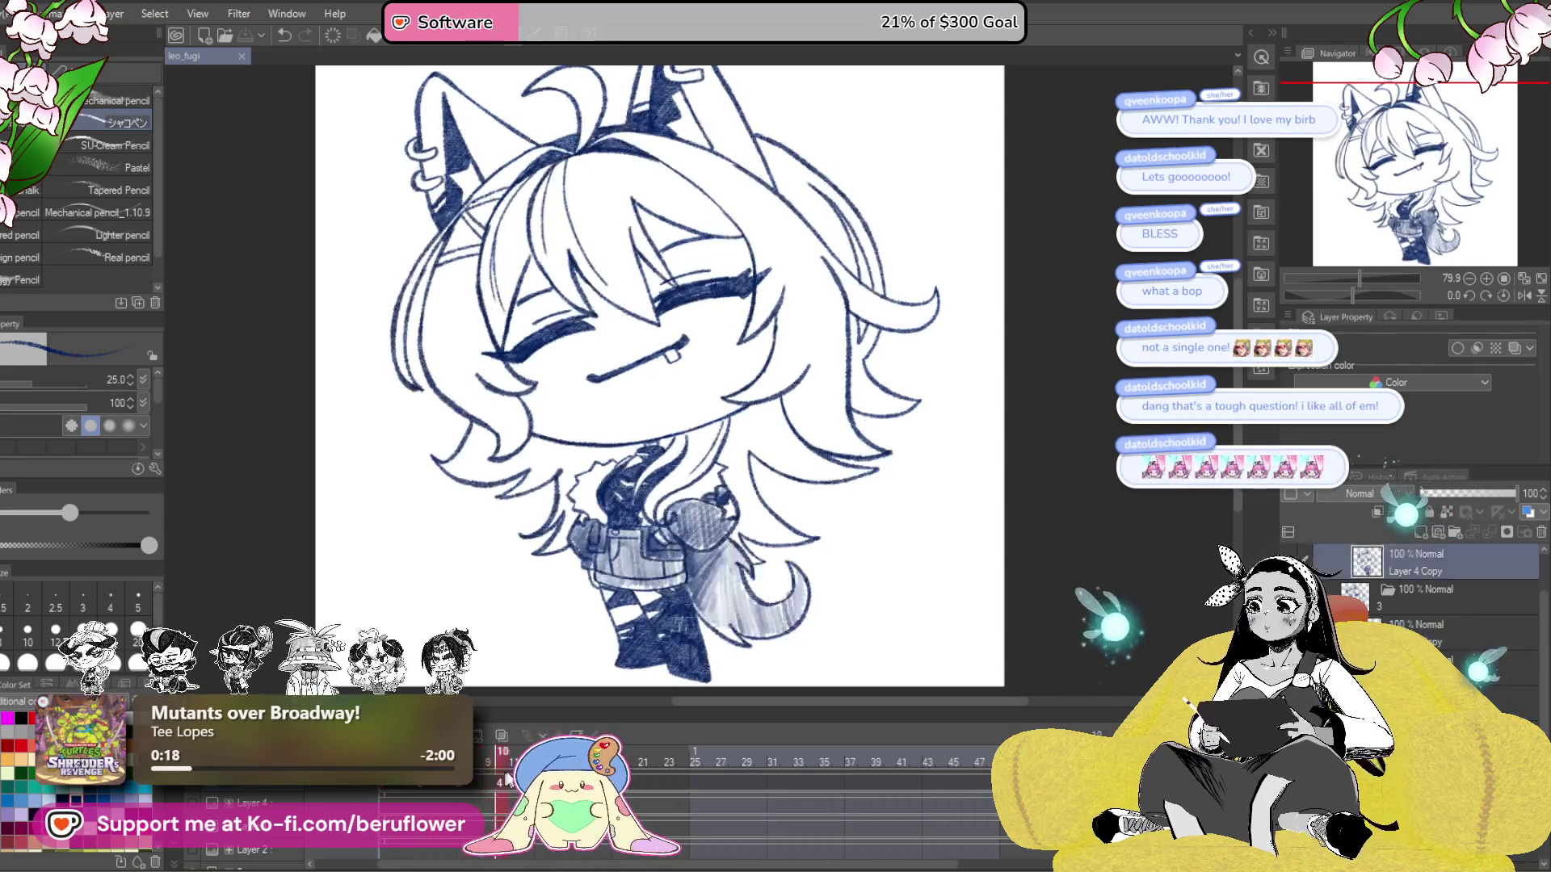
{"action": "left_click", "coordinate": [514, 774]}
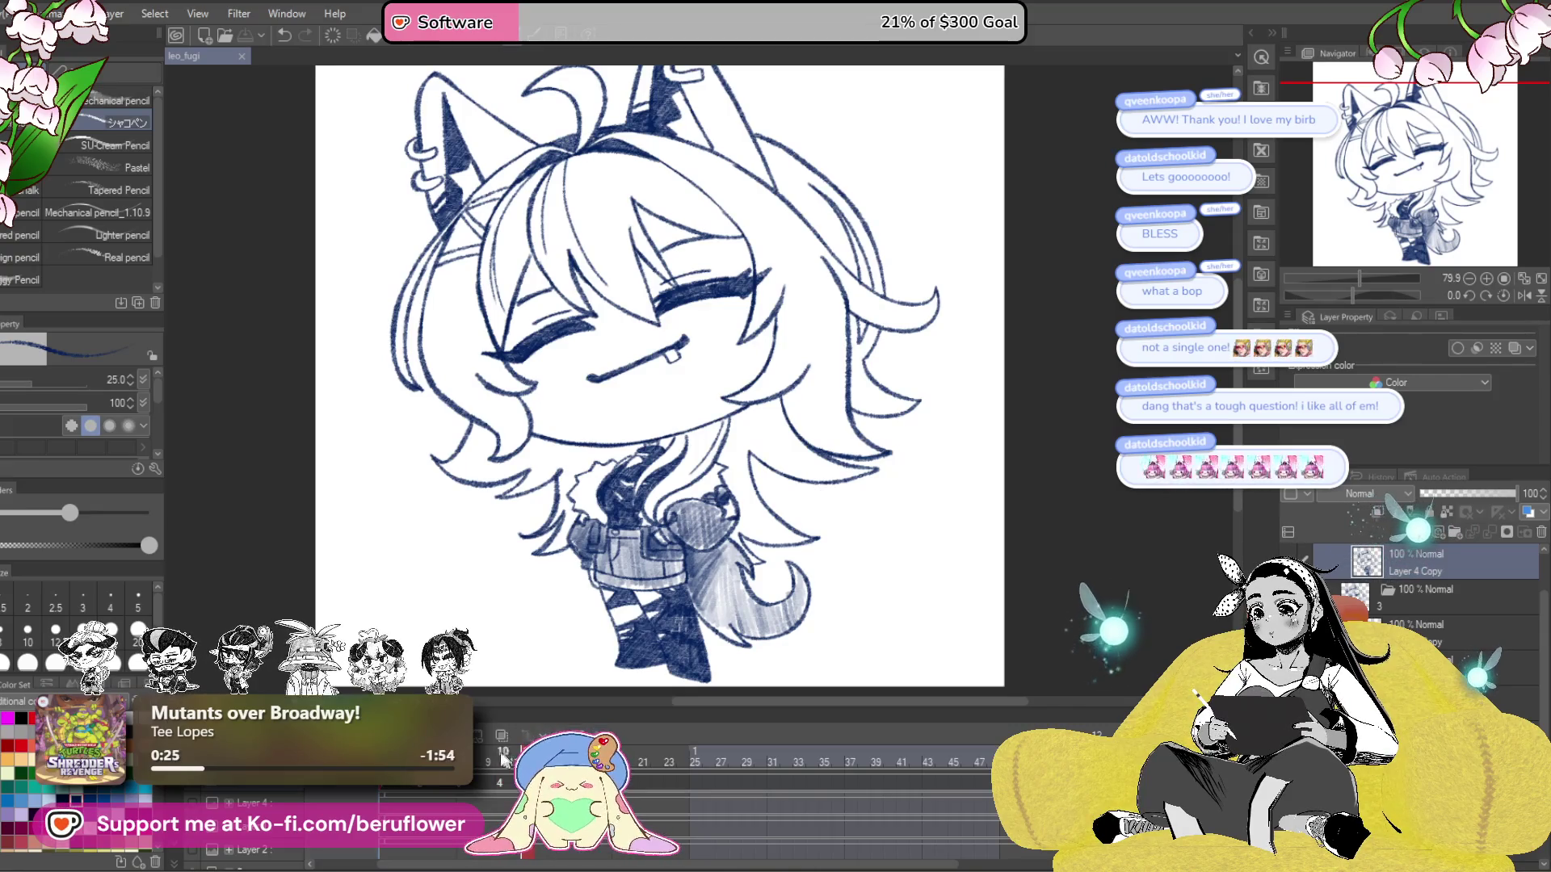
{"action": "left_click", "coordinate": [477, 735]}
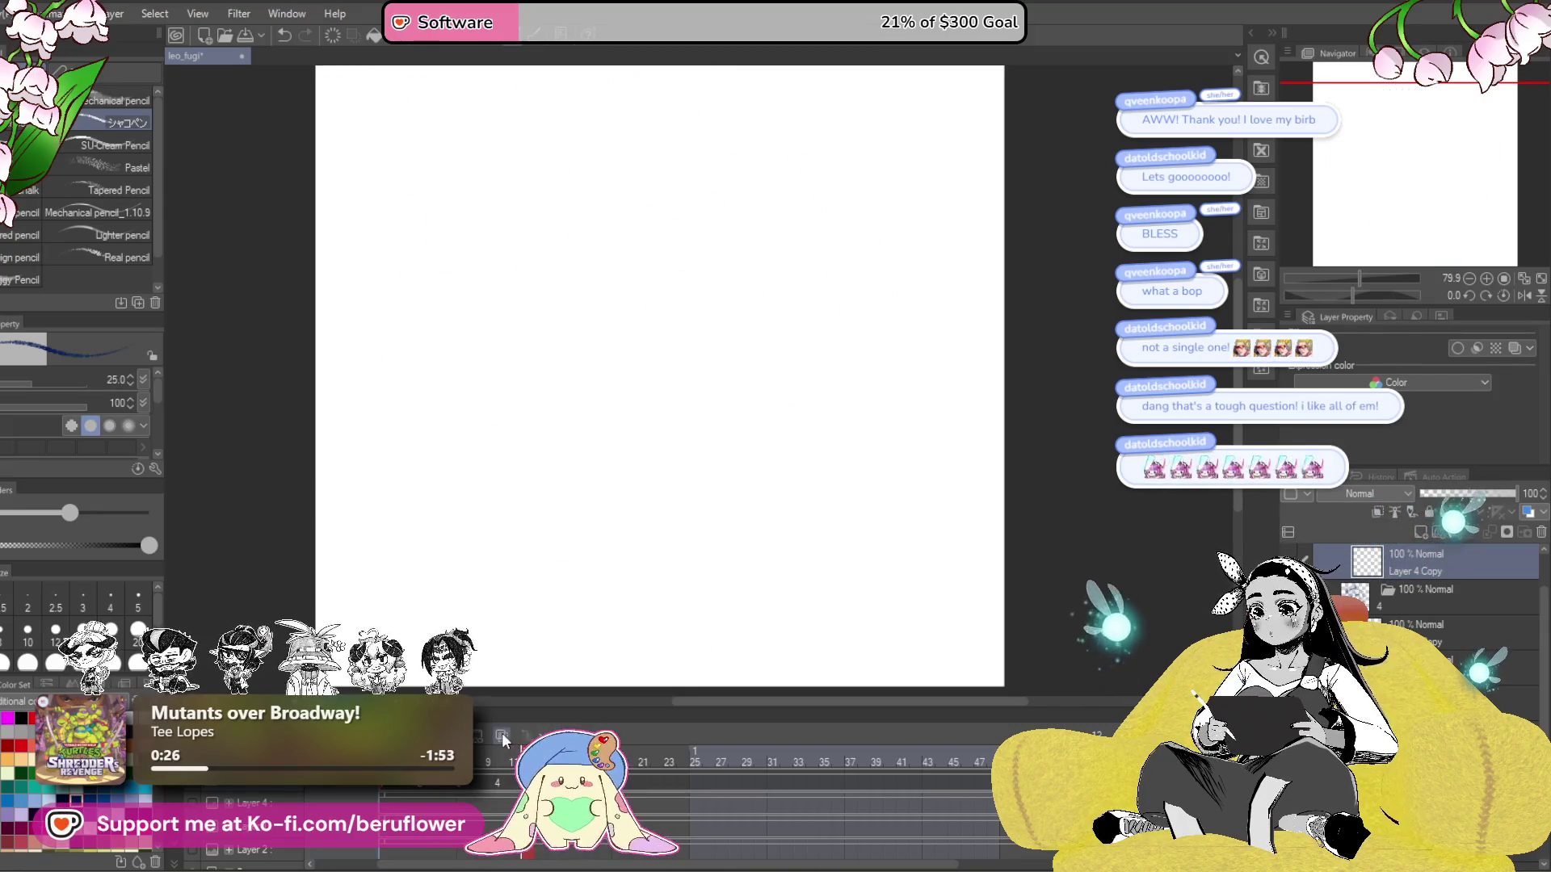
- Turn on the violet onion skin and ink the left end of the mouth line in navy
{"action": "left_click", "coordinate": [502, 733]}
{"action": "scroll", "coordinate": [599, 371], "scroll_direction": "up", "scroll_amount": 5}
{"action": "mouse_move", "coordinate": [566, 404]}
{"action": "left_mouse_down"}
{"action": "mouse_move", "coordinate": [554, 398]}
{"action": "mouse_move", "coordinate": [598, 424]}
{"action": "mouse_move", "coordinate": [873, 307]}
{"action": "mouse_move", "coordinate": [755, 360]}
{"action": "mouse_move", "coordinate": [852, 327]}
{"action": "mouse_move", "coordinate": [888, 372]}
{"action": "mouse_move", "coordinate": [928, 356]}
{"action": "mouse_move", "coordinate": [917, 324]}
{"action": "left_mouse_up"}
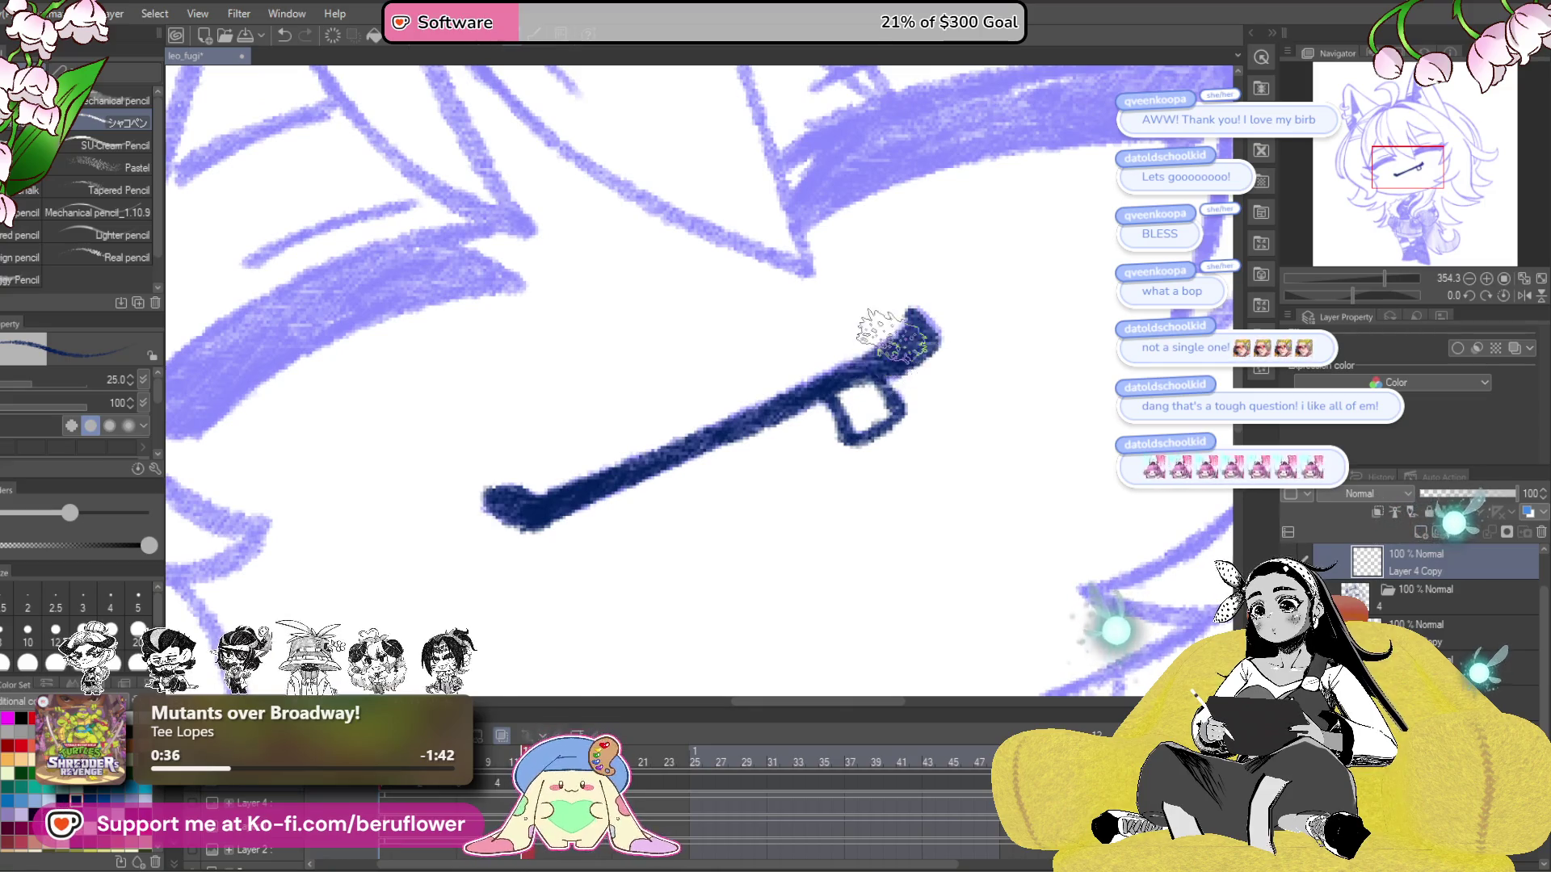
- Ink the headband's upper and inner curves in navy and fill the wedge between them
{"action": "scroll", "coordinate": [894, 338], "scroll_direction": "down", "scroll_amount": 5}
{"action": "scroll", "coordinate": [895, 338], "scroll_direction": "up", "scroll_amount": 3}
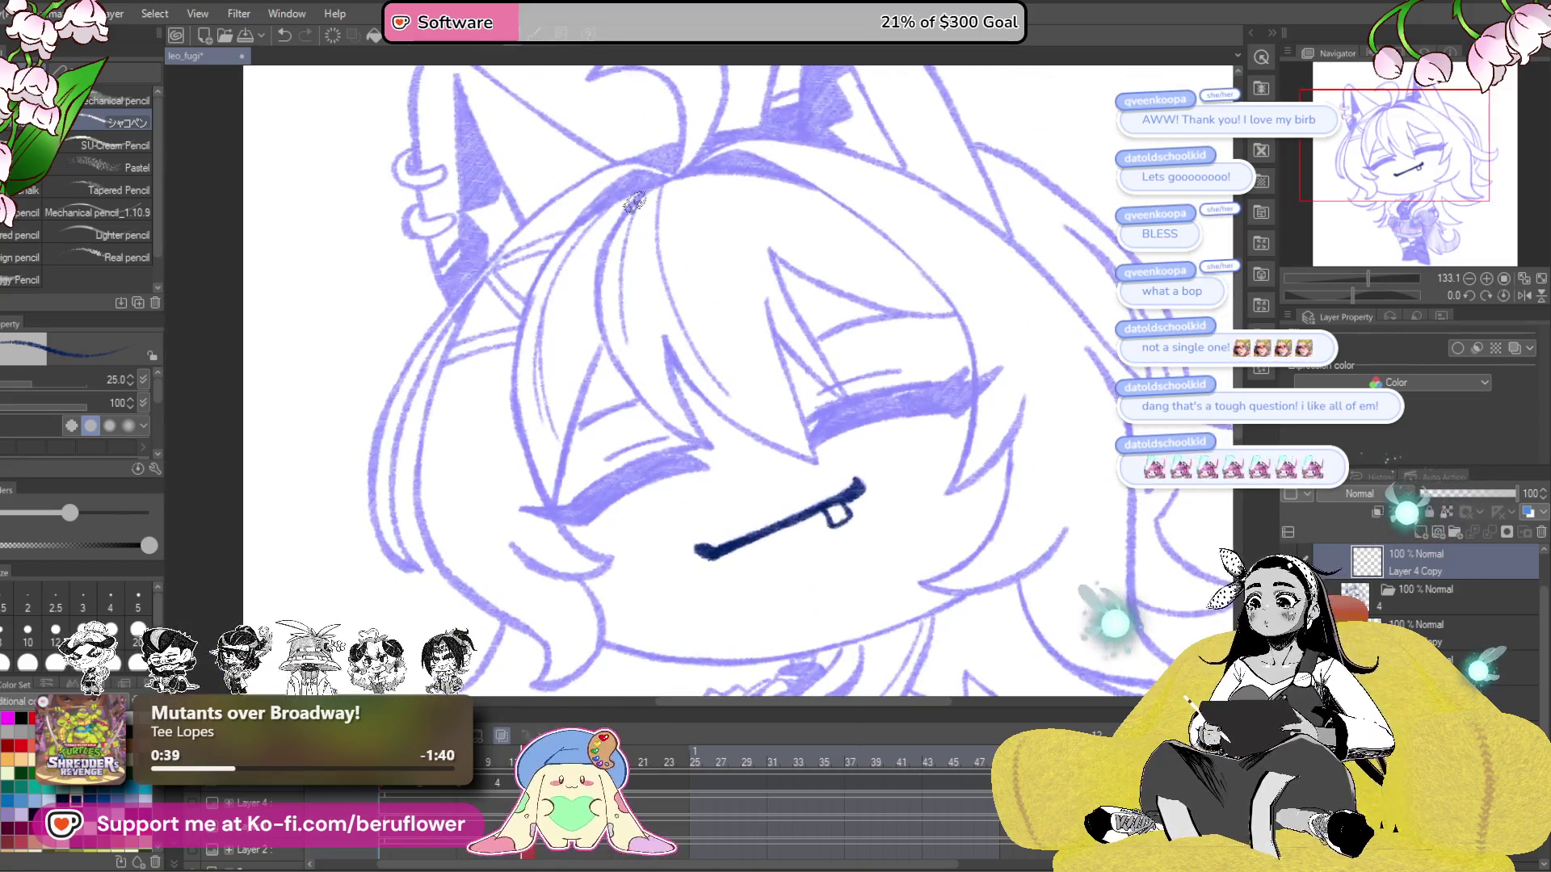
{"action": "scroll", "coordinate": [682, 262], "scroll_direction": "up", "scroll_amount": 5}
{"action": "left_click_drag", "start_coordinate": [681, 263], "coordinate": [815, 351]}
{"action": "mouse_move", "coordinate": [670, 327]}
{"action": "left_mouse_down"}
{"action": "mouse_move", "coordinate": [844, 238]}
{"action": "mouse_move", "coordinate": [893, 234]}
{"action": "mouse_move", "coordinate": [1004, 229]}
{"action": "mouse_move", "coordinate": [1036, 308]}
{"action": "left_mouse_up"}
{"action": "mouse_move", "coordinate": [897, 311]}
{"action": "left_mouse_down"}
{"action": "mouse_move", "coordinate": [807, 297]}
{"action": "mouse_move", "coordinate": [693, 404]}
{"action": "mouse_move", "coordinate": [811, 323]}
{"action": "mouse_move", "coordinate": [880, 300]}
{"action": "mouse_move", "coordinate": [889, 315]}
{"action": "left_mouse_up"}
{"action": "left_click_drag", "start_coordinate": [1090, 320], "coordinate": [867, 398]}
{"action": "left_click_drag", "start_coordinate": [804, 347], "coordinate": [1002, 279]}
- Extend the headband line up-right, undoing a stray stroke and redrawing along the upper curve
{"action": "left_click_drag", "start_coordinate": [1353, 296], "coordinate": [1326, 297]}
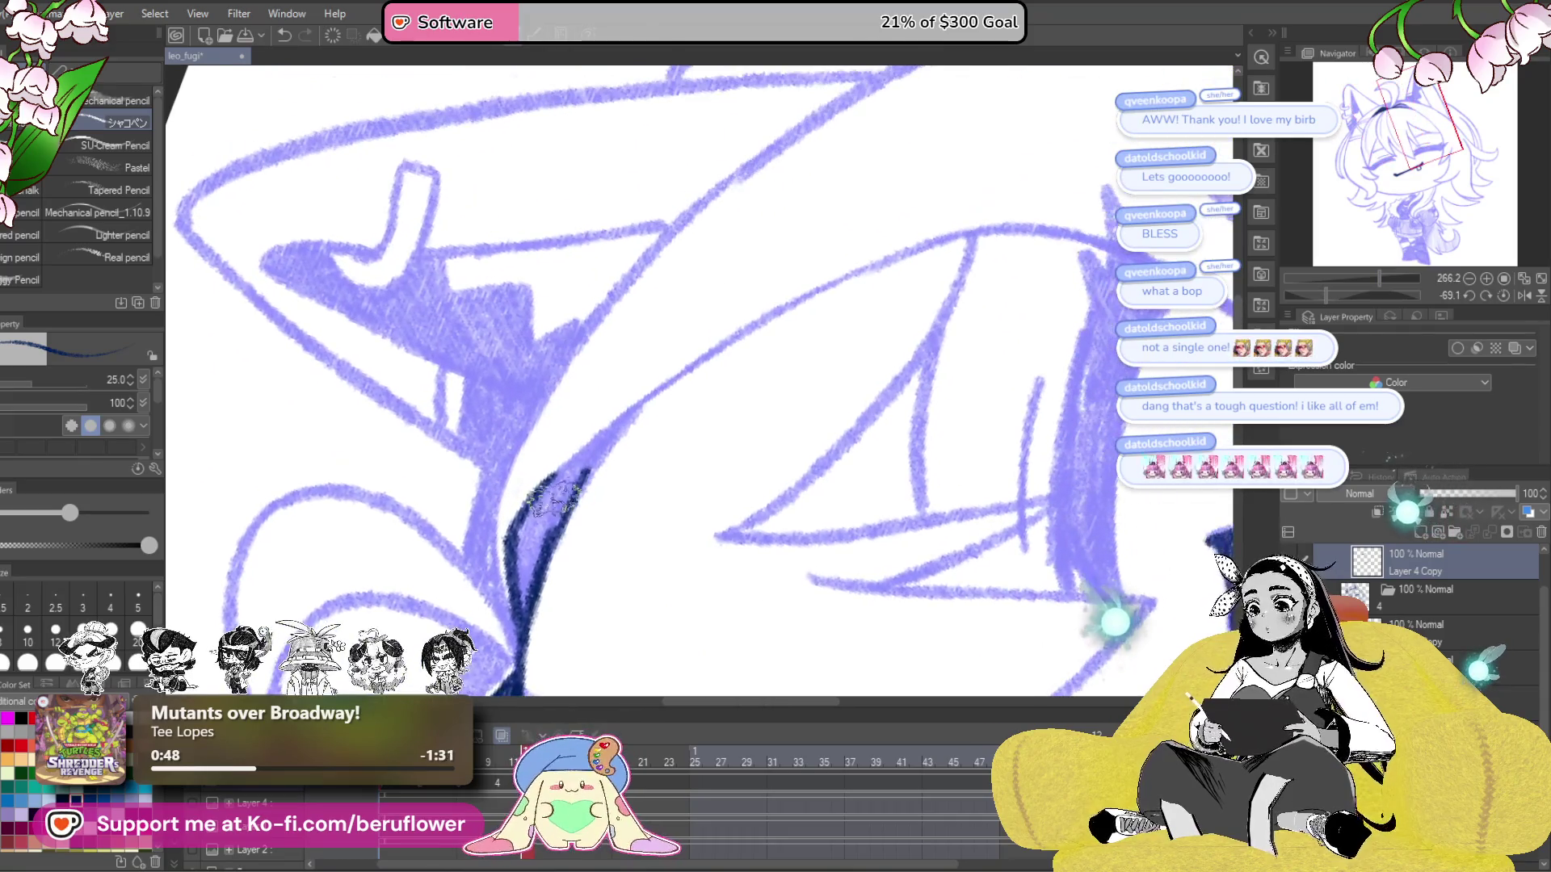
{"action": "mouse_move", "coordinate": [606, 424]}
{"action": "left_mouse_down"}
{"action": "mouse_move", "coordinate": [875, 253]}
{"action": "mouse_move", "coordinate": [1009, 227]}
{"action": "left_mouse_up"}
{"action": "mouse_move", "coordinate": [686, 398]}
{"action": "left_mouse_down"}
{"action": "mouse_move", "coordinate": [571, 512]}
{"action": "mouse_move", "coordinate": [537, 517]}
{"action": "mouse_move", "coordinate": [527, 651]}
{"action": "mouse_move", "coordinate": [502, 519]}
{"action": "mouse_move", "coordinate": [685, 250]}
{"action": "mouse_move", "coordinate": [725, 225]}
{"action": "left_mouse_up"}
{"action": "key", "text": "ctrl+z"}
{"action": "mouse_move", "coordinate": [863, 129]}
{"action": "left_mouse_down"}
{"action": "mouse_move", "coordinate": [641, 304]}
{"action": "mouse_move", "coordinate": [536, 433]}
{"action": "mouse_move", "coordinate": [498, 541]}
{"action": "left_mouse_up"}
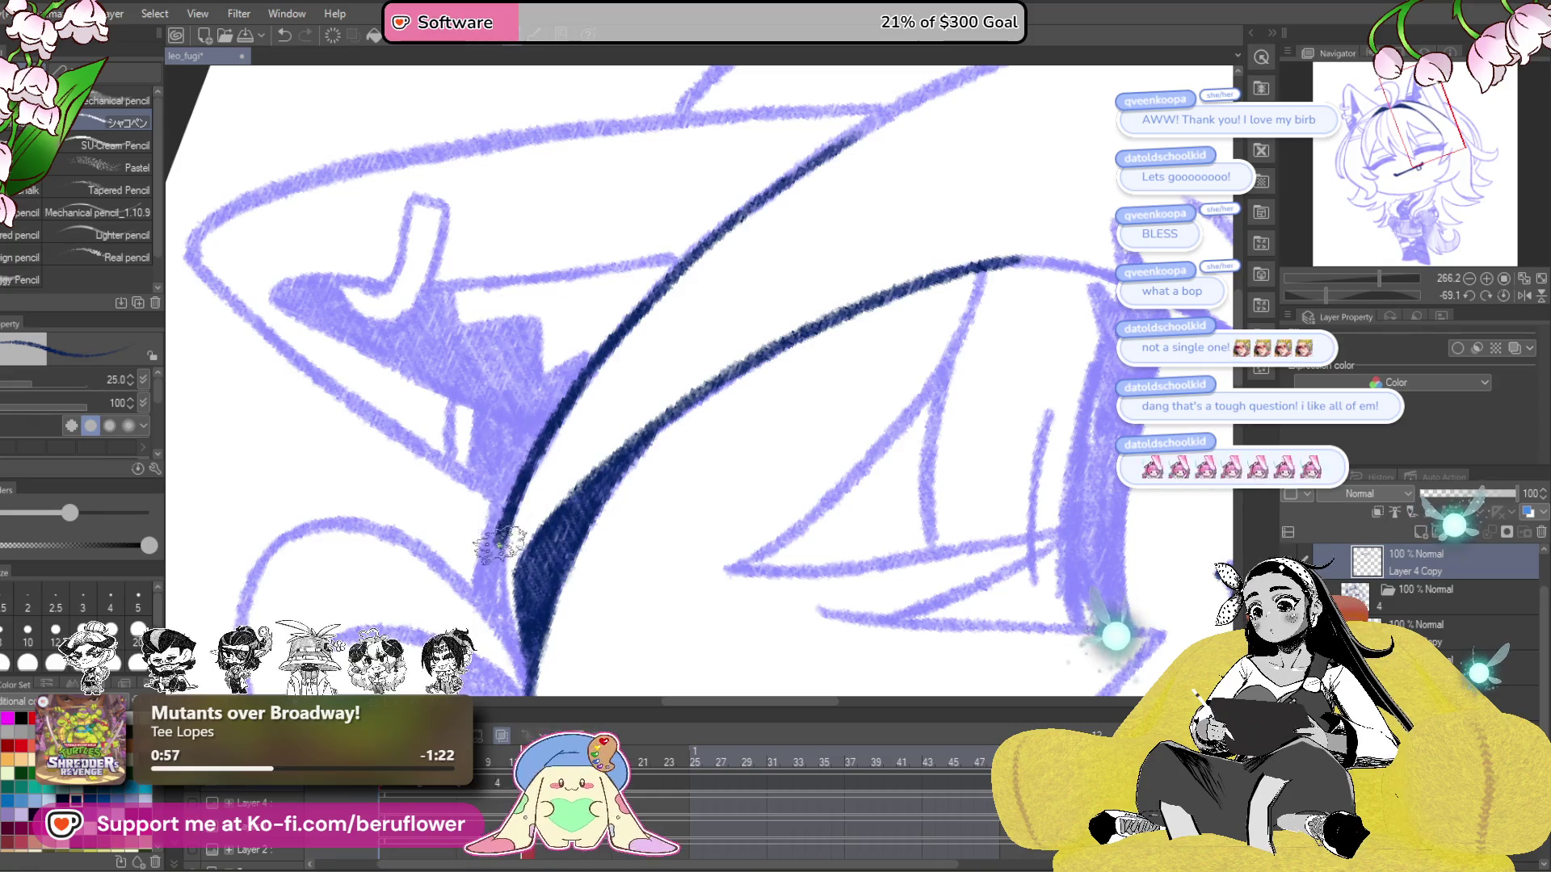
{"action": "scroll", "coordinate": [665, 544], "scroll_direction": "up", "scroll_amount": 3}
{"action": "mouse_move", "coordinate": [559, 460]}
{"action": "left_mouse_down"}
{"action": "mouse_move", "coordinate": [832, 259]}
{"action": "mouse_move", "coordinate": [1115, 131]}
{"action": "left_mouse_up"}
{"action": "scroll", "coordinate": [1114, 129], "scroll_direction": "down", "scroll_amount": 5}
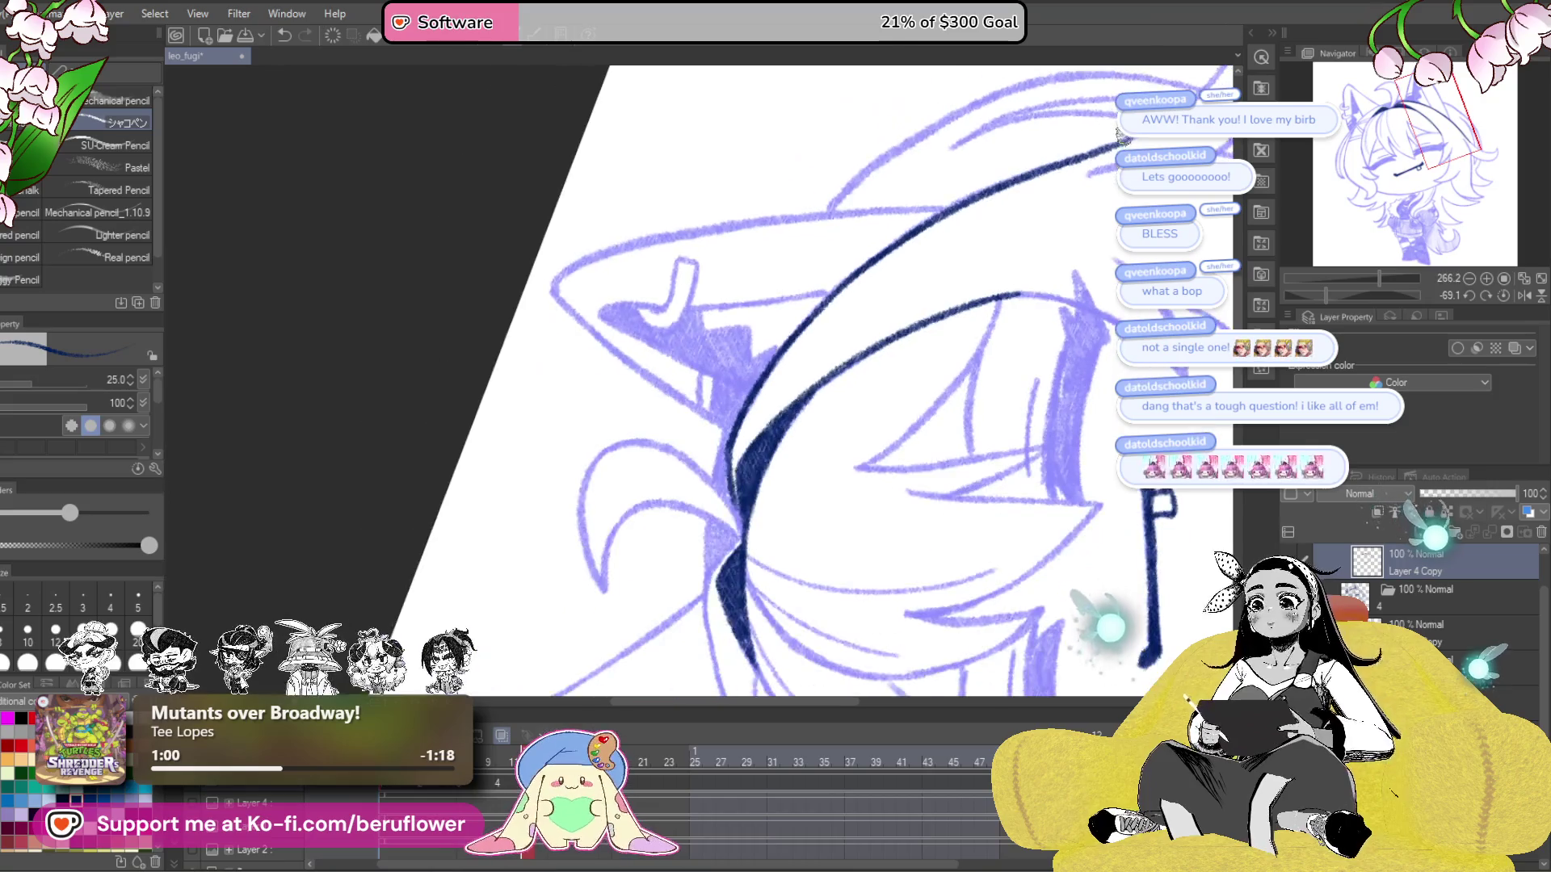
- Ink a hair strand beside the face, redrawing it and hooking it to the right
{"action": "mouse_move", "coordinate": [1022, 539]}
{"action": "left_mouse_down"}
{"action": "mouse_move", "coordinate": [991, 521]}
{"action": "mouse_move", "coordinate": [990, 218]}
{"action": "left_mouse_up"}
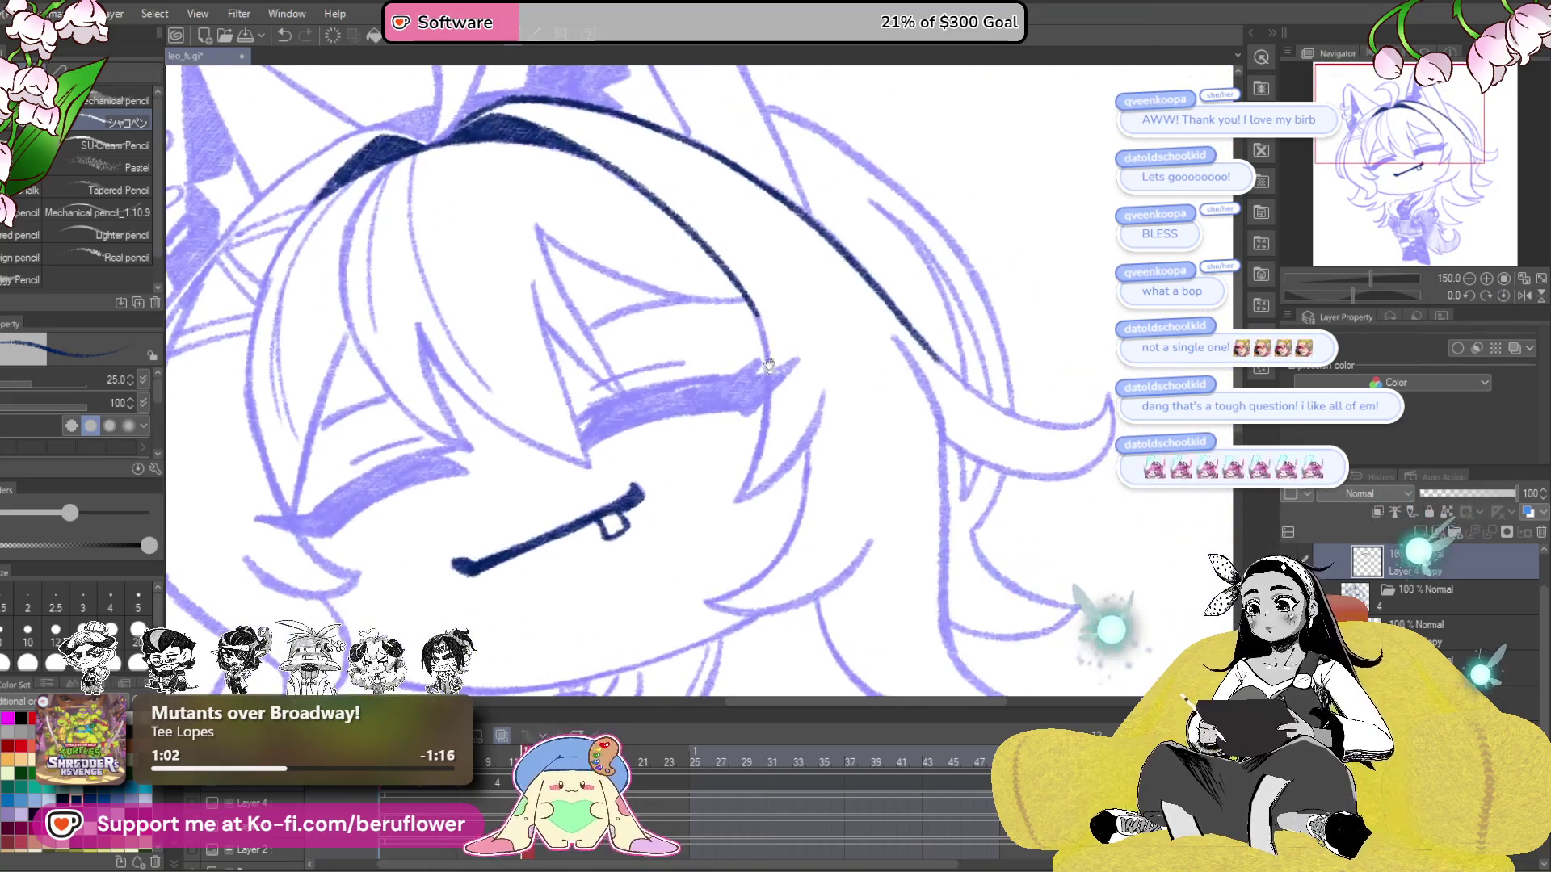
{"action": "scroll", "coordinate": [774, 386], "scroll_direction": "up", "scroll_amount": 3}
{"action": "mouse_move", "coordinate": [748, 273]}
{"action": "left_mouse_down"}
{"action": "mouse_move", "coordinate": [710, 602]}
{"action": "mouse_move", "coordinate": [675, 584]}
{"action": "mouse_move", "coordinate": [831, 388]}
{"action": "mouse_move", "coordinate": [831, 409]}
{"action": "mouse_move", "coordinate": [724, 561]}
{"action": "left_mouse_up"}
{"action": "key", "text": "ctrl+z"}
{"action": "mouse_move", "coordinate": [794, 522]}
{"action": "left_mouse_down"}
{"action": "mouse_move", "coordinate": [884, 242]}
{"action": "mouse_move", "coordinate": [792, 467]}
{"action": "mouse_move", "coordinate": [692, 512]}
{"action": "left_mouse_up"}
{"action": "key", "text": "ctrl+z"}
{"action": "mouse_move", "coordinate": [790, 489]}
{"action": "left_mouse_down"}
{"action": "mouse_move", "coordinate": [675, 525]}
{"action": "mouse_move", "coordinate": [785, 549]}
{"action": "mouse_move", "coordinate": [883, 519]}
{"action": "mouse_move", "coordinate": [993, 440]}
{"action": "mouse_move", "coordinate": [1016, 400]}
{"action": "left_mouse_up"}
{"action": "mouse_move", "coordinate": [908, 536]}
{"action": "left_mouse_down"}
{"action": "mouse_move", "coordinate": [597, 300]}
{"action": "mouse_move", "coordinate": [622, 368]}
{"action": "mouse_move", "coordinate": [694, 461]}
{"action": "mouse_move", "coordinate": [811, 509]}
{"action": "left_mouse_up"}
- Ink a long hair curve along the sketch, redrawing it, then fit the whole canvas in view
{"action": "left_click_drag", "start_coordinate": [1361, 294], "coordinate": [1389, 296]}
{"action": "mouse_move", "coordinate": [838, 220]}
{"action": "left_mouse_down"}
{"action": "mouse_move", "coordinate": [769, 236]}
{"action": "mouse_move", "coordinate": [651, 336]}
{"action": "mouse_move", "coordinate": [605, 520]}
{"action": "mouse_move", "coordinate": [618, 598]}
{"action": "left_mouse_up"}
{"action": "left_click_drag", "start_coordinate": [1380, 290], "coordinate": [1368, 292]}
{"action": "mouse_move", "coordinate": [881, 162]}
{"action": "left_mouse_down"}
{"action": "mouse_move", "coordinate": [824, 336]}
{"action": "mouse_move", "coordinate": [775, 428]}
{"action": "mouse_move", "coordinate": [851, 279]}
{"action": "mouse_move", "coordinate": [760, 417]}
{"action": "left_mouse_up"}
{"action": "key", "text": "ctrl+z"}
{"action": "key", "text": "ctrl+z"}
{"action": "left_click_drag", "start_coordinate": [885, 206], "coordinate": [753, 441]}
{"action": "key", "text": "ctrl+z"}
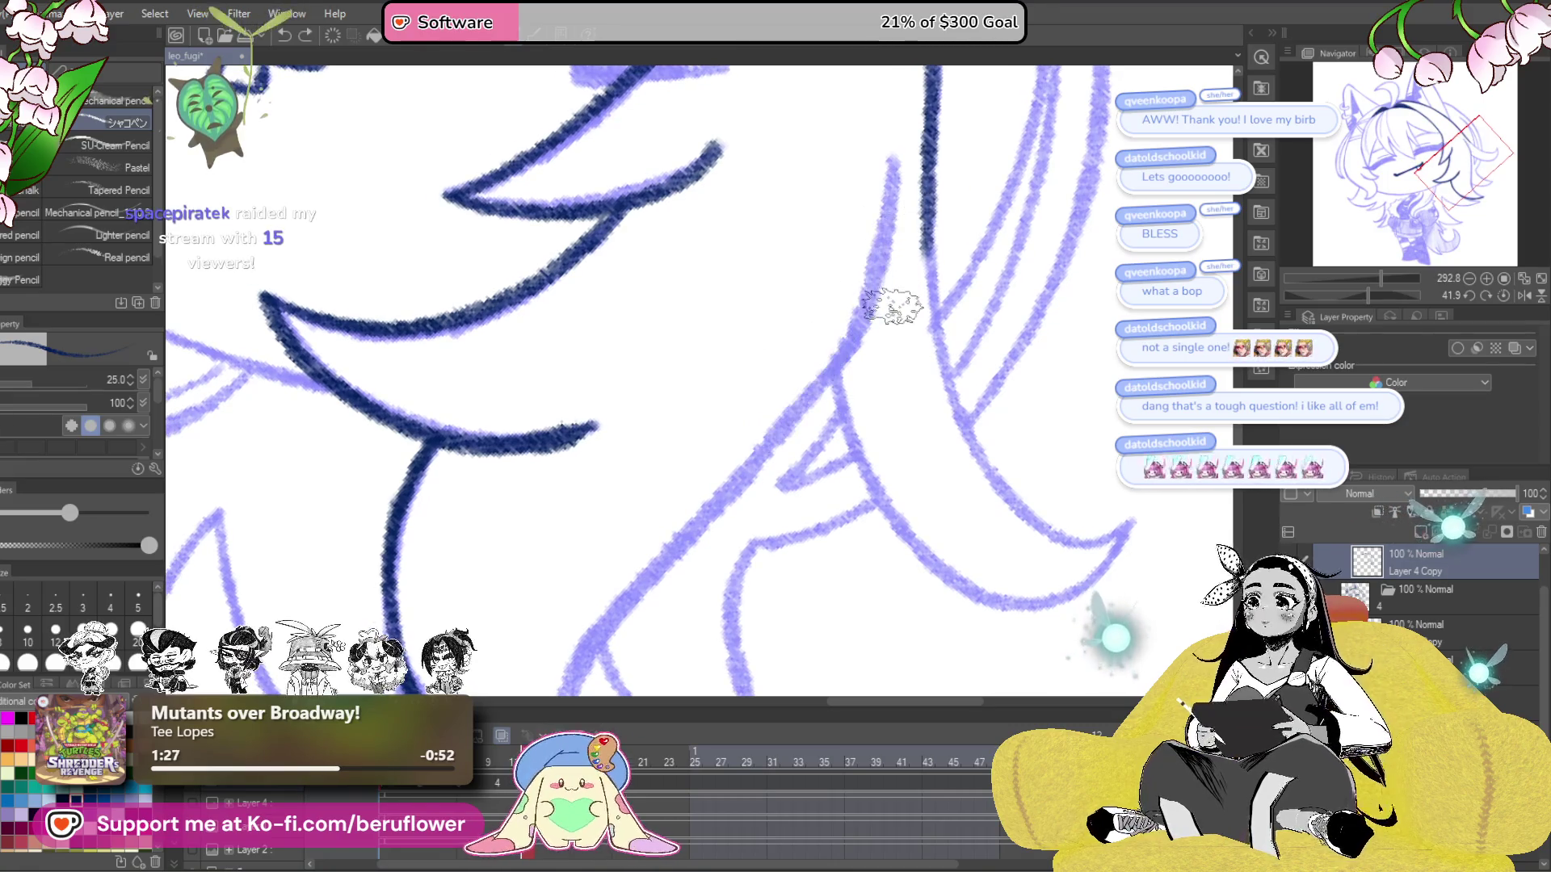
{"action": "key", "text": "ctrl+y"}
{"action": "key", "text": "ctrl+0"}
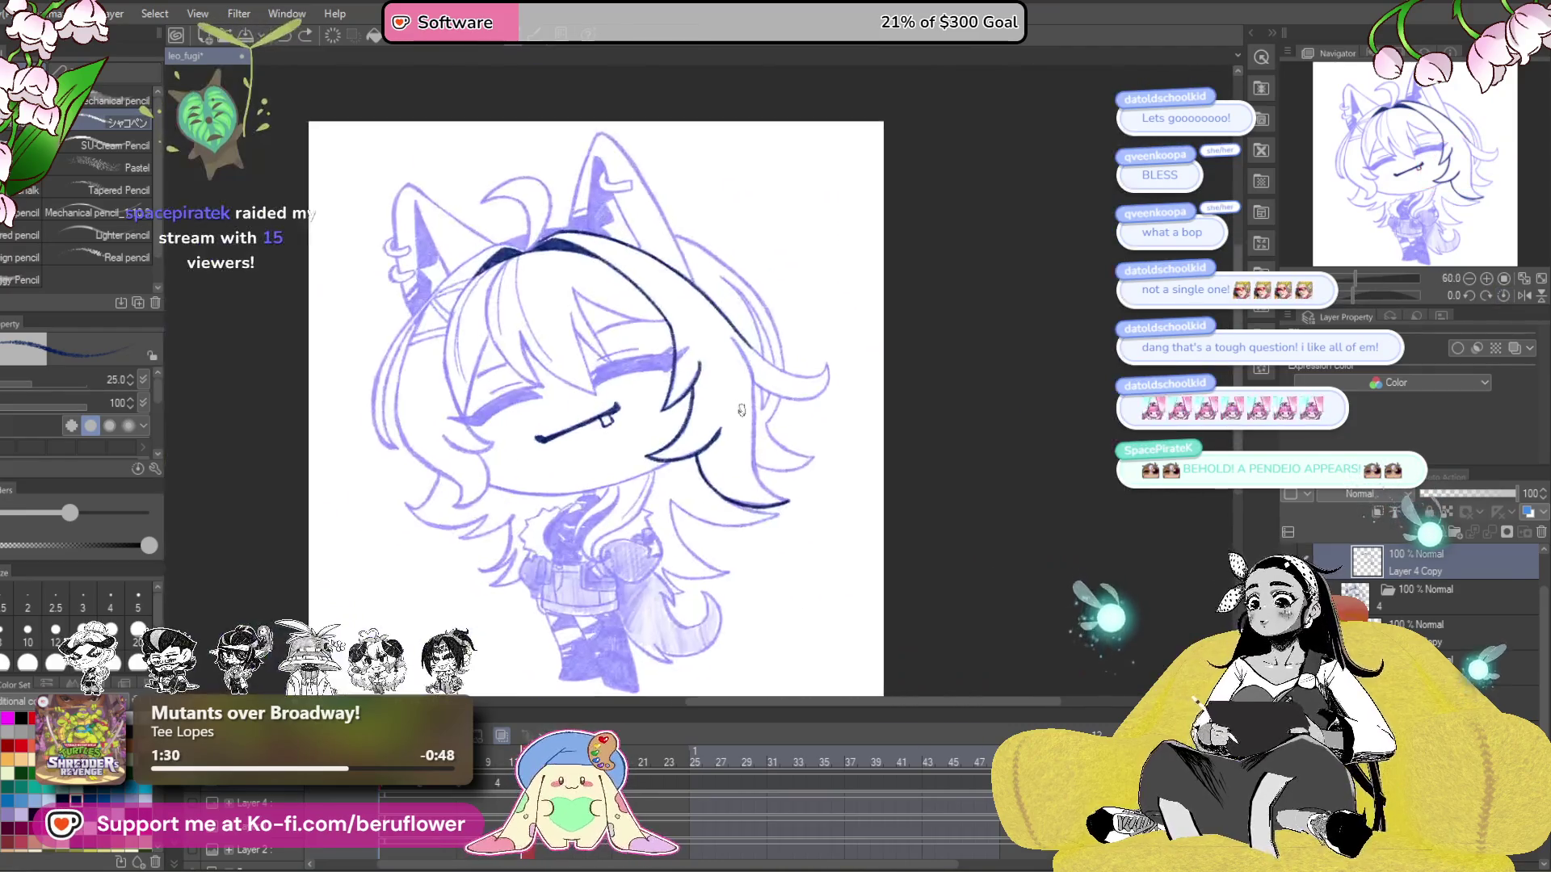
{"action": "scroll", "coordinate": [742, 410], "scroll_direction": "up", "scroll_amount": 2}
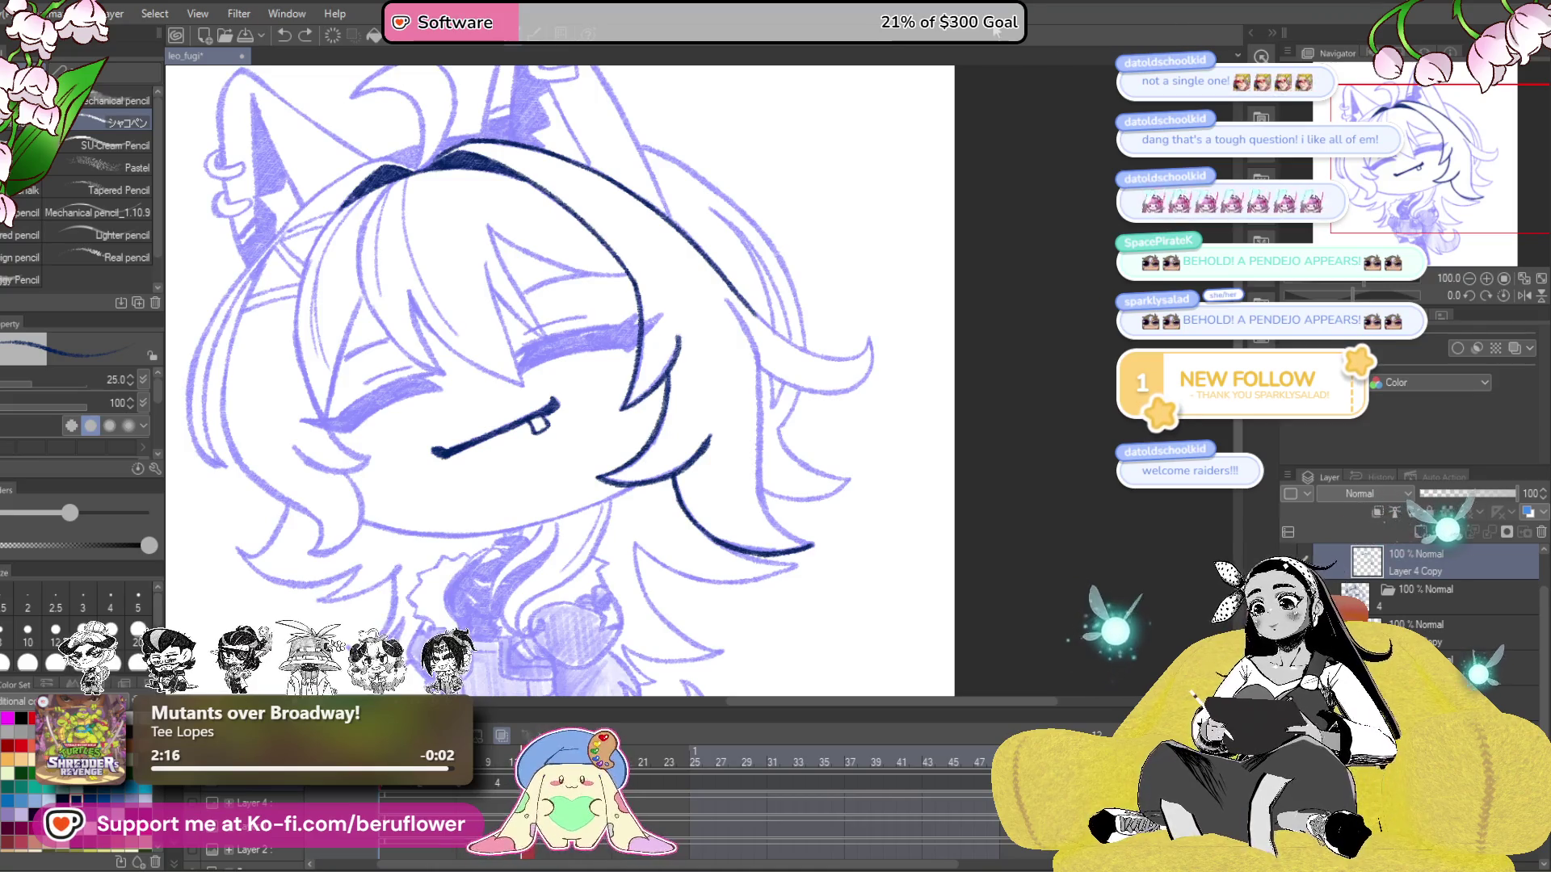
- Outline the thick hair band's vertical stroke and outer curve in navy, joining the line gaps
{"action": "mouse_move", "coordinate": [929, 614]}
{"action": "left_mouse_down"}
{"action": "mouse_move", "coordinate": [1050, 485]}
{"action": "mouse_move", "coordinate": [1077, 284]}
{"action": "left_mouse_up"}
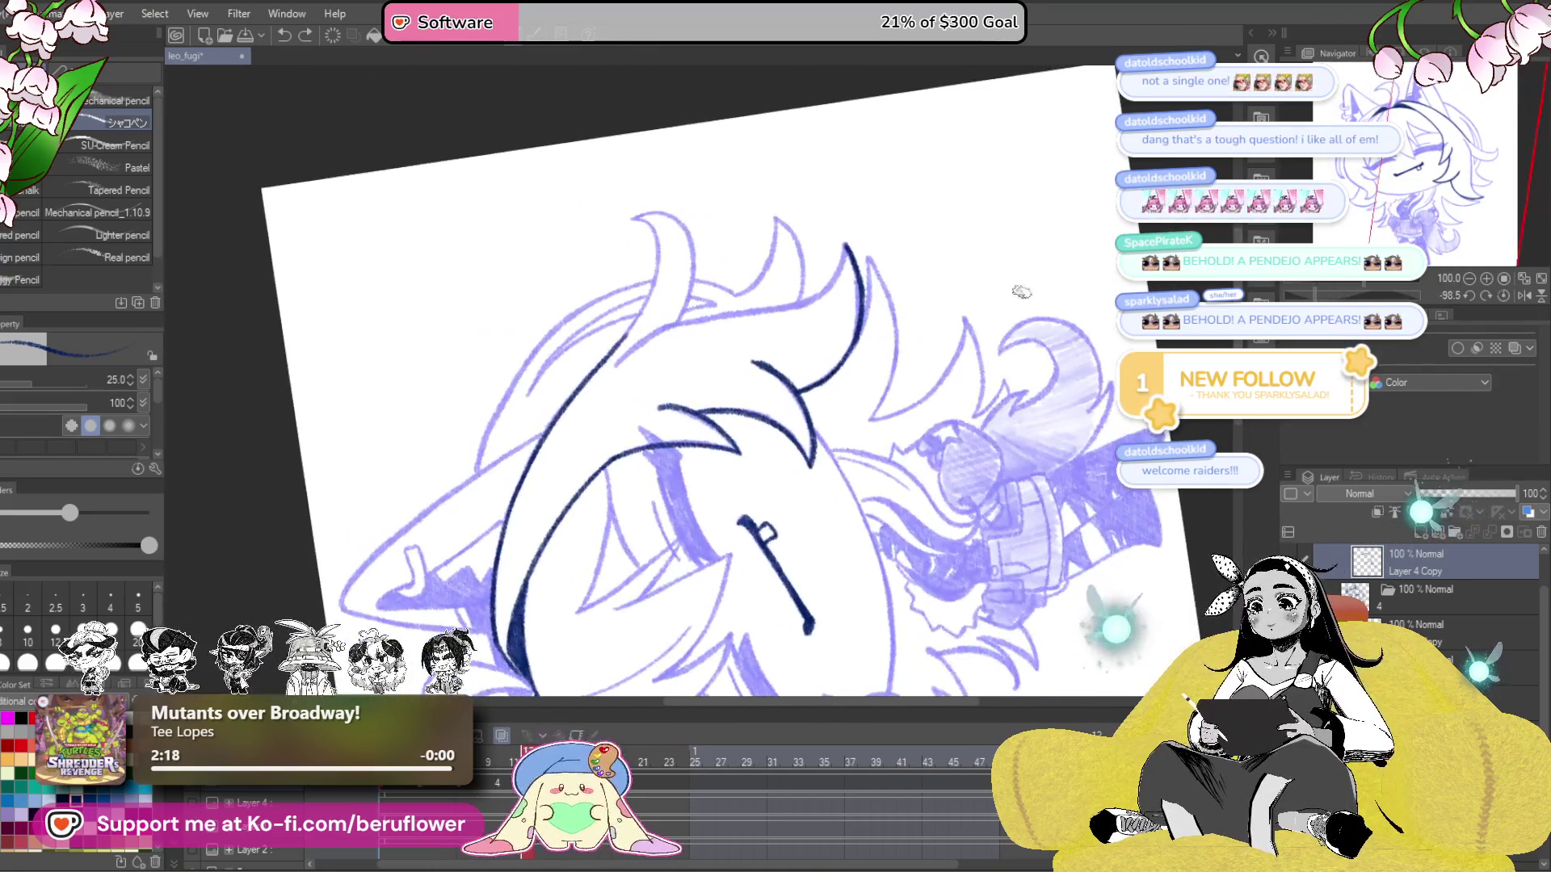
{"action": "scroll", "coordinate": [633, 356], "scroll_direction": "up", "scroll_amount": 5}
{"action": "mouse_move", "coordinate": [585, 416]}
{"action": "left_mouse_down"}
{"action": "mouse_move", "coordinate": [647, 359]}
{"action": "mouse_move", "coordinate": [817, 277]}
{"action": "mouse_move", "coordinate": [993, 234]}
{"action": "mouse_move", "coordinate": [872, 266]}
{"action": "left_mouse_up"}
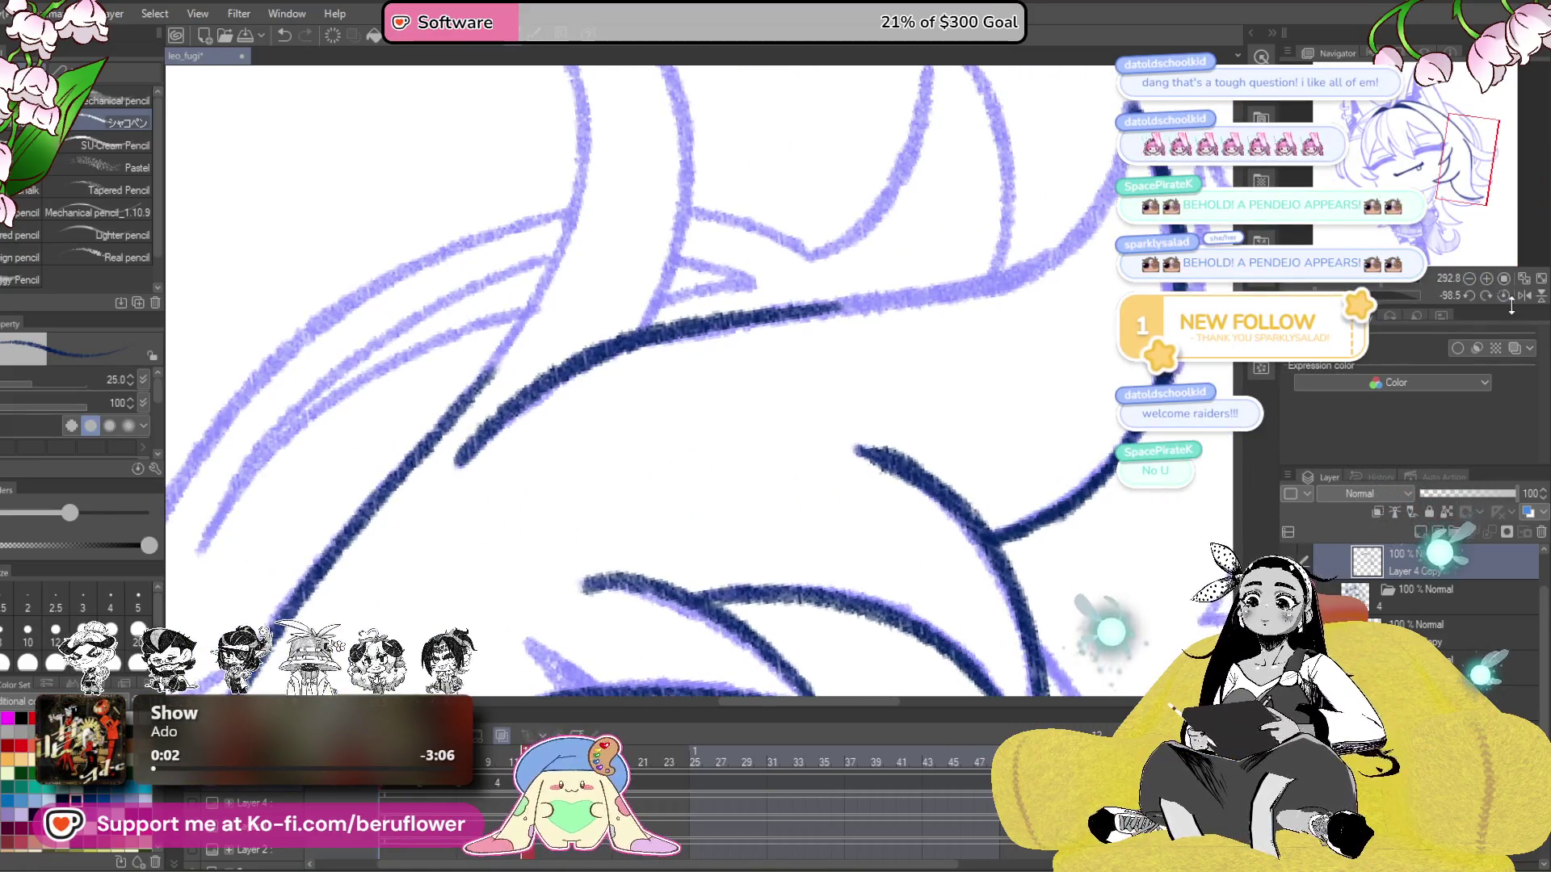
{"action": "left_click", "coordinate": [1504, 297]}
{"action": "mouse_move", "coordinate": [678, 158]}
{"action": "left_mouse_down"}
{"action": "mouse_move", "coordinate": [681, 295]}
{"action": "mouse_move", "coordinate": [720, 484]}
{"action": "mouse_move", "coordinate": [852, 537]}
{"action": "mouse_move", "coordinate": [858, 628]}
{"action": "mouse_move", "coordinate": [930, 774]}
{"action": "left_mouse_up"}
{"action": "scroll", "coordinate": [855, 517], "scroll_direction": "down", "scroll_amount": 2}
{"action": "mouse_move", "coordinate": [961, 340]}
{"action": "left_mouse_down"}
{"action": "mouse_move", "coordinate": [972, 324]}
{"action": "mouse_move", "coordinate": [917, 294]}
{"action": "mouse_move", "coordinate": [877, 234]}
{"action": "mouse_move", "coordinate": [872, 318]}
{"action": "mouse_move", "coordinate": [796, 380]}
{"action": "mouse_move", "coordinate": [701, 426]}
{"action": "mouse_move", "coordinate": [501, 450]}
{"action": "left_mouse_up"}
{"action": "left_click_drag", "start_coordinate": [439, 380], "coordinate": [357, 380]}
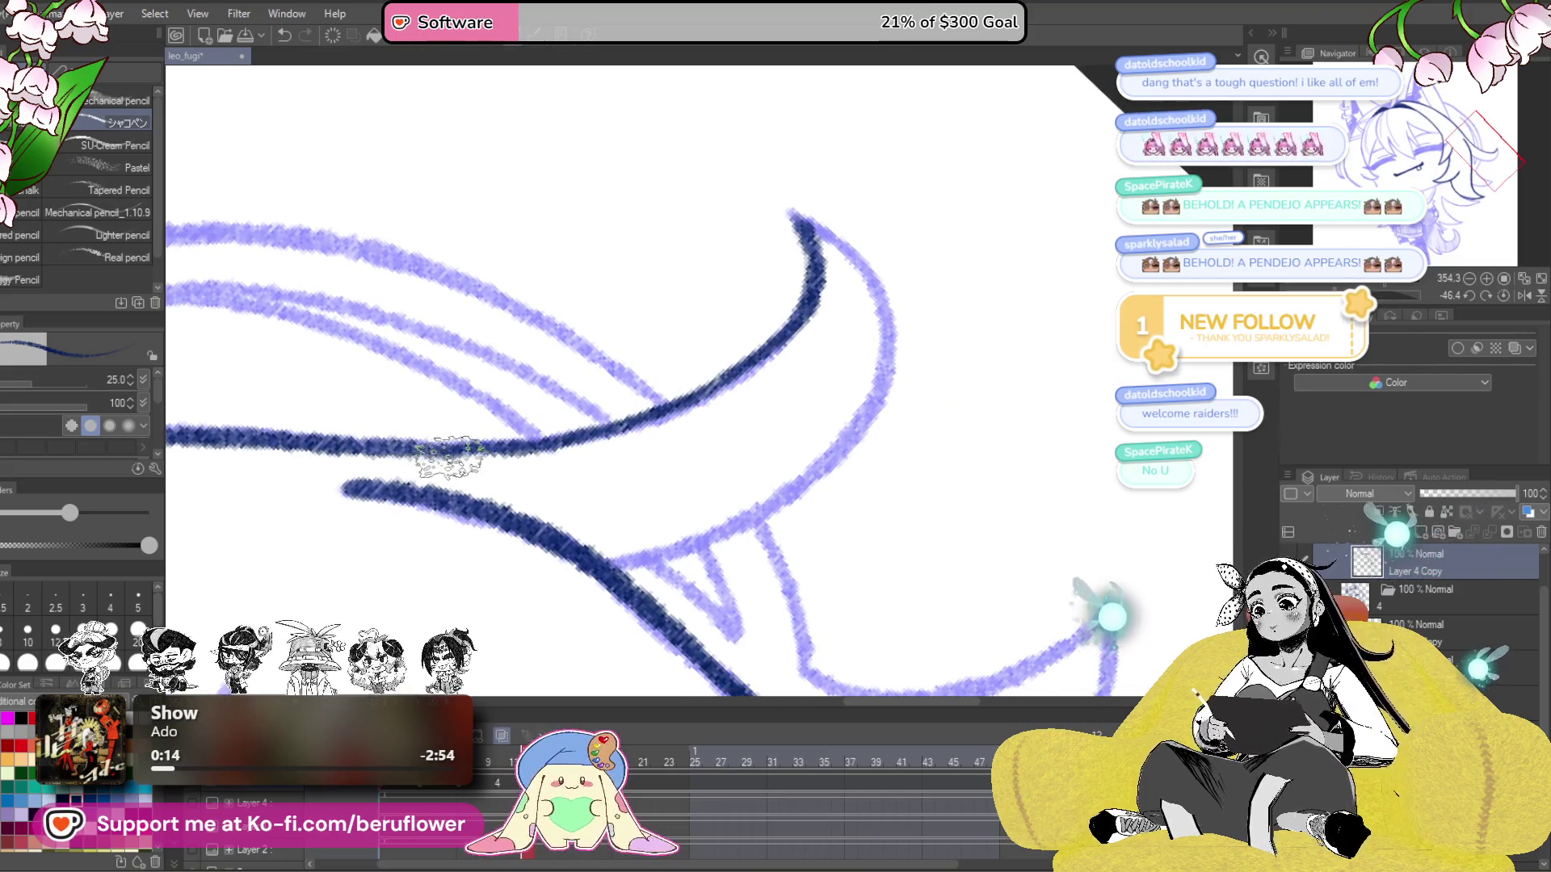
{"action": "mouse_move", "coordinate": [788, 214]}
{"action": "left_mouse_down"}
{"action": "mouse_move", "coordinate": [866, 286]}
{"action": "mouse_move", "coordinate": [859, 405]}
{"action": "mouse_move", "coordinate": [765, 495]}
{"action": "mouse_move", "coordinate": [651, 544]}
{"action": "mouse_move", "coordinate": [566, 533]}
{"action": "left_mouse_up"}
{"action": "mouse_move", "coordinate": [856, 404]}
{"action": "left_mouse_down"}
{"action": "mouse_move", "coordinate": [718, 519]}
{"action": "mouse_move", "coordinate": [593, 561]}
{"action": "left_mouse_up"}
{"action": "scroll", "coordinate": [636, 521], "scroll_direction": "down", "scroll_amount": 3}
{"action": "scroll", "coordinate": [637, 521], "scroll_direction": "down", "scroll_amount": 6}
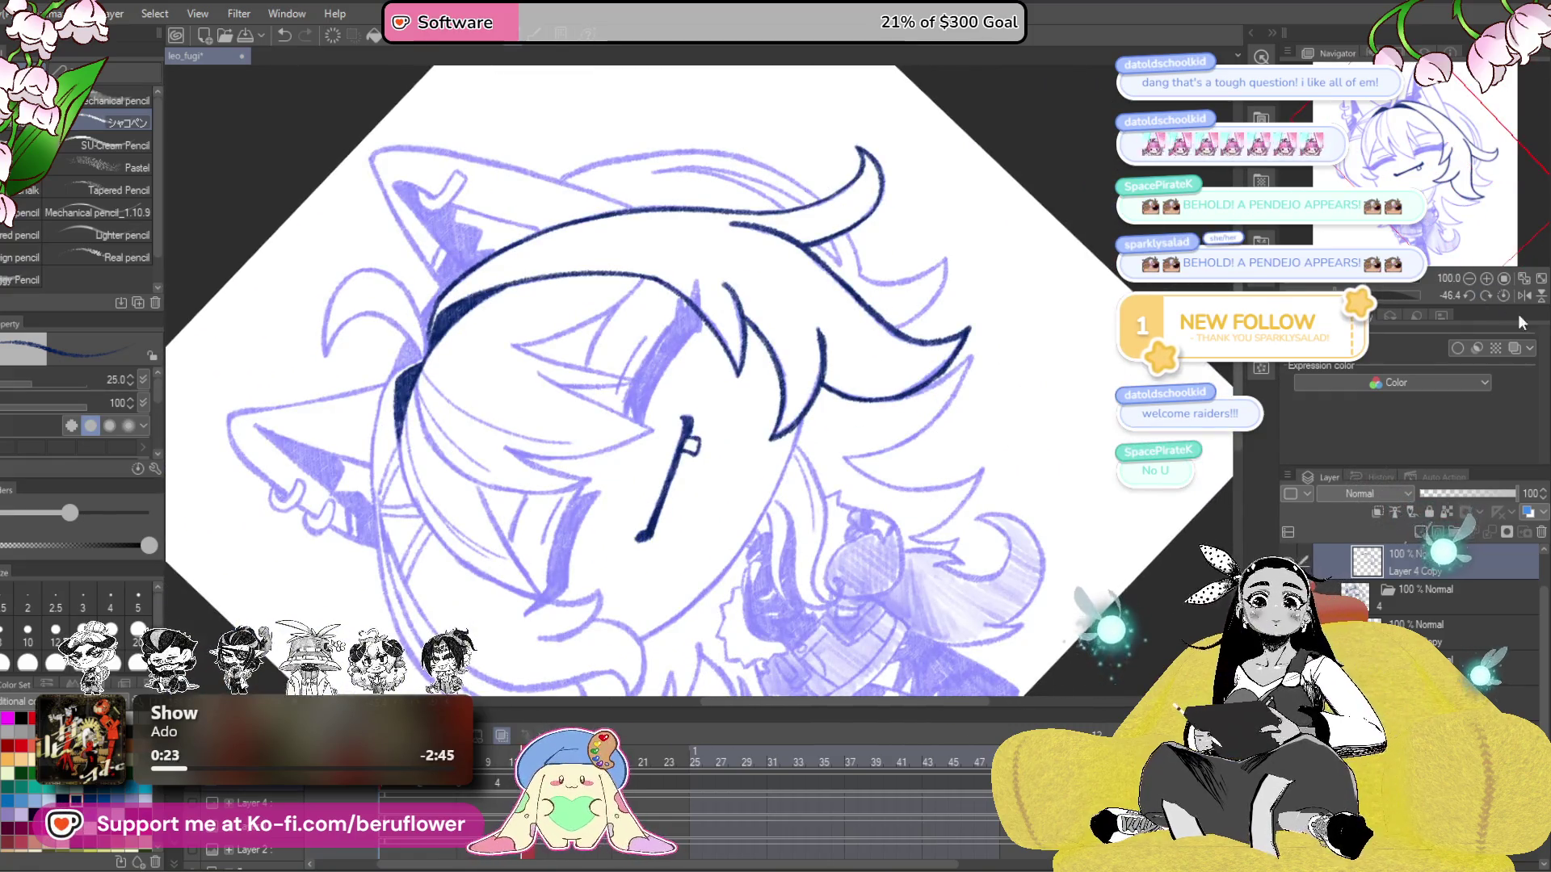
- Zoom toward the eye, shrink the pencil, and compare with the finished lineart frame
{"action": "left_click", "coordinate": [1501, 294]}
{"action": "scroll", "coordinate": [806, 408], "scroll_direction": "up", "scroll_amount": 4}
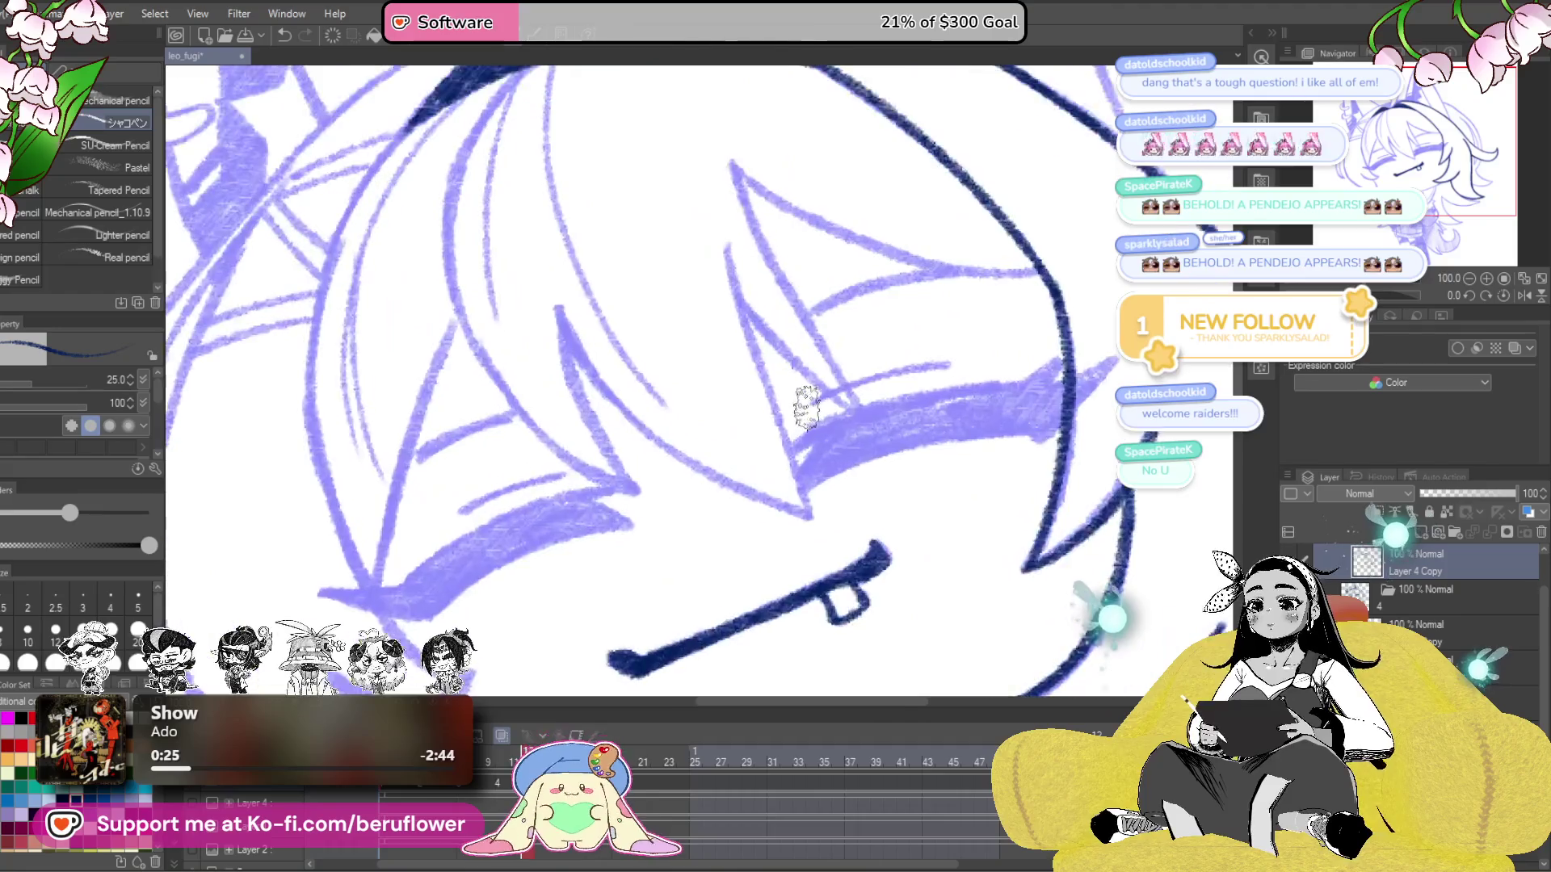
{"action": "left_click_drag", "start_coordinate": [806, 408], "coordinate": [812, 370]}
{"action": "scroll", "coordinate": [812, 370], "scroll_direction": "up", "scroll_amount": 4}
{"action": "scroll", "coordinate": [812, 370], "scroll_direction": "up", "scroll_amount": 3}
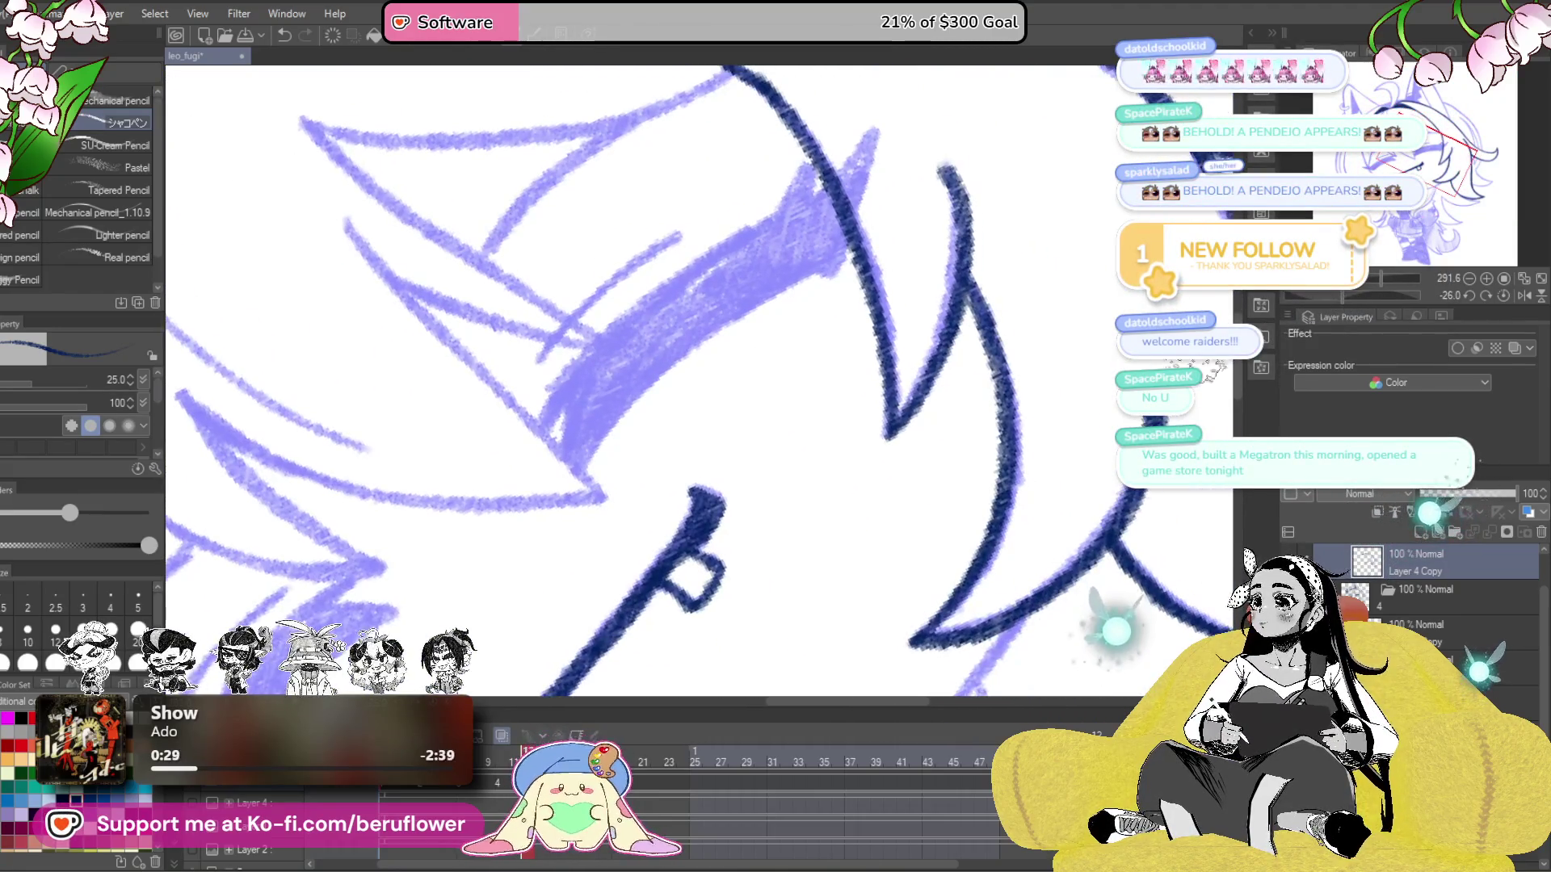
{"action": "left_click_drag", "start_coordinate": [812, 370], "coordinate": [850, 367]}
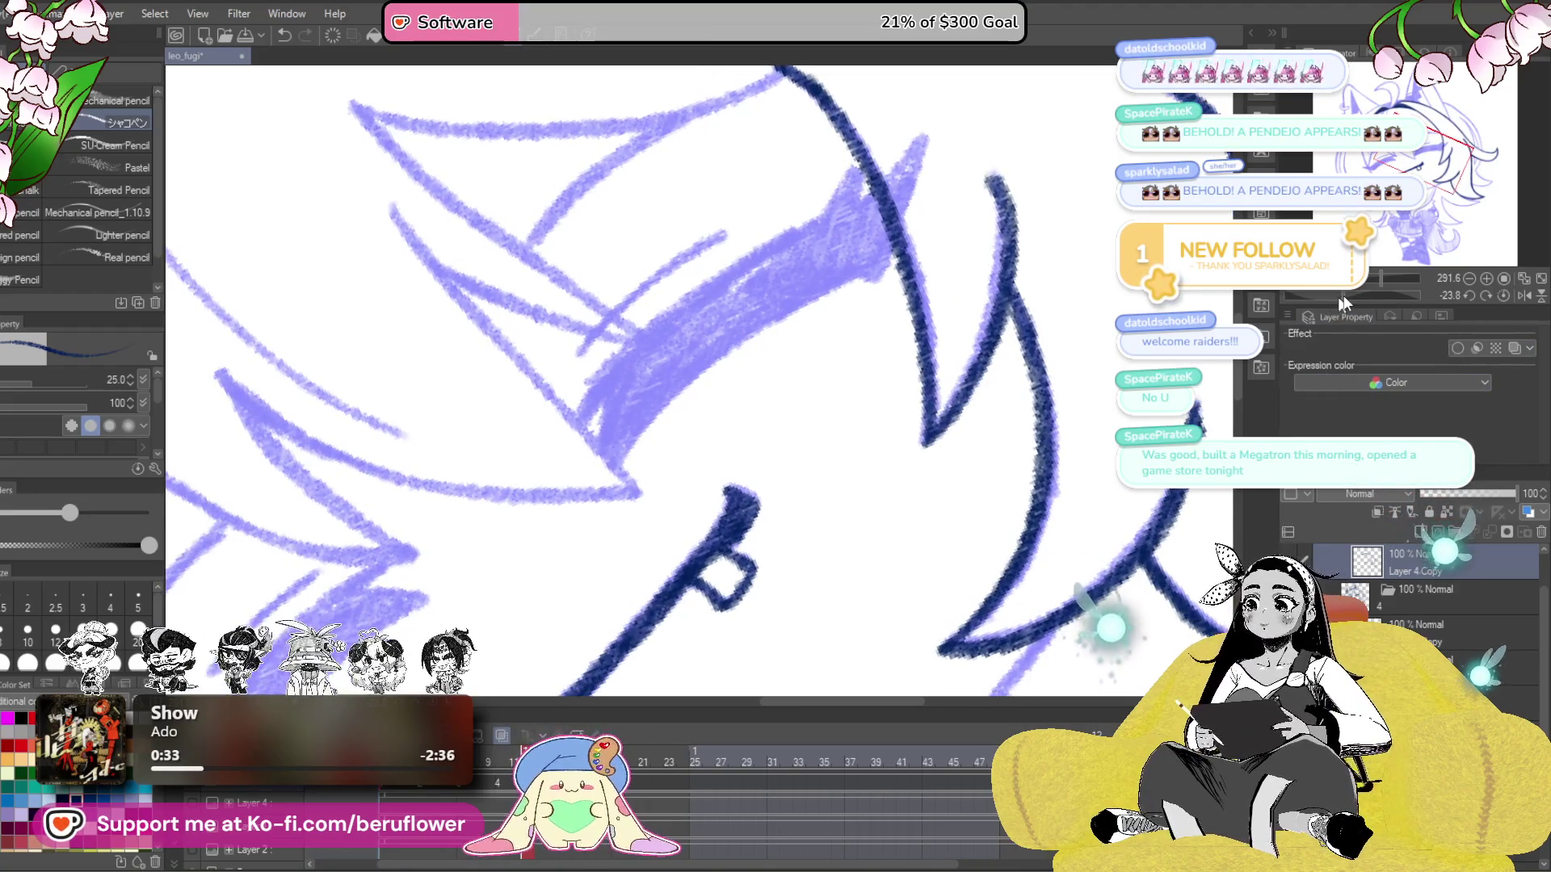
{"action": "left_click_drag", "start_coordinate": [703, 365], "coordinate": [726, 394]}
{"action": "key", "text": "bracketleft"}
{"action": "key", "text": "bracketleft"}
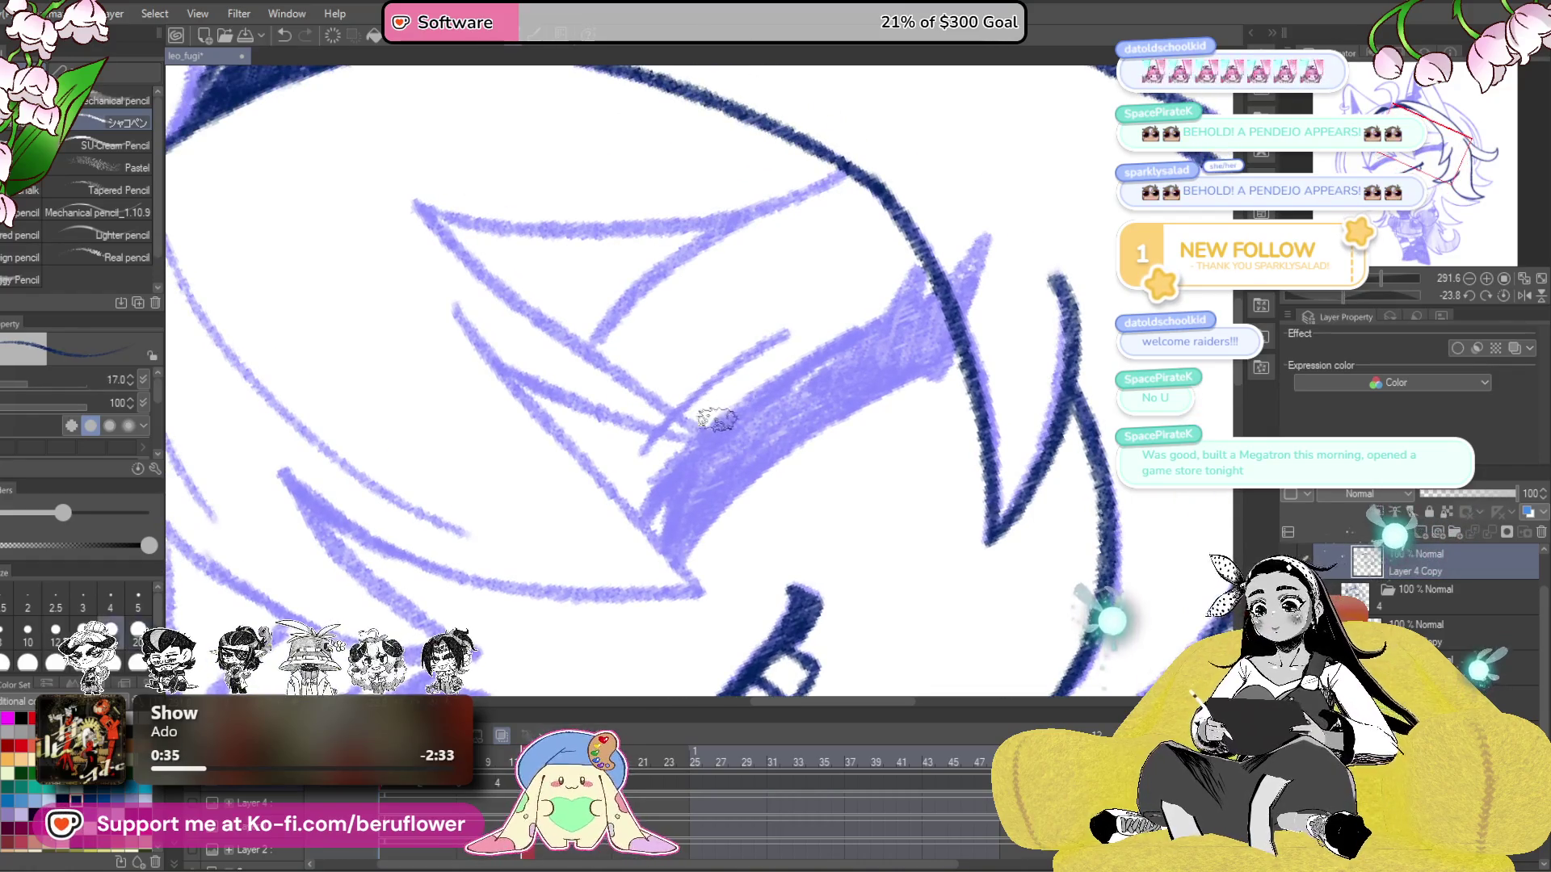
{"action": "left_click", "coordinate": [495, 739]}
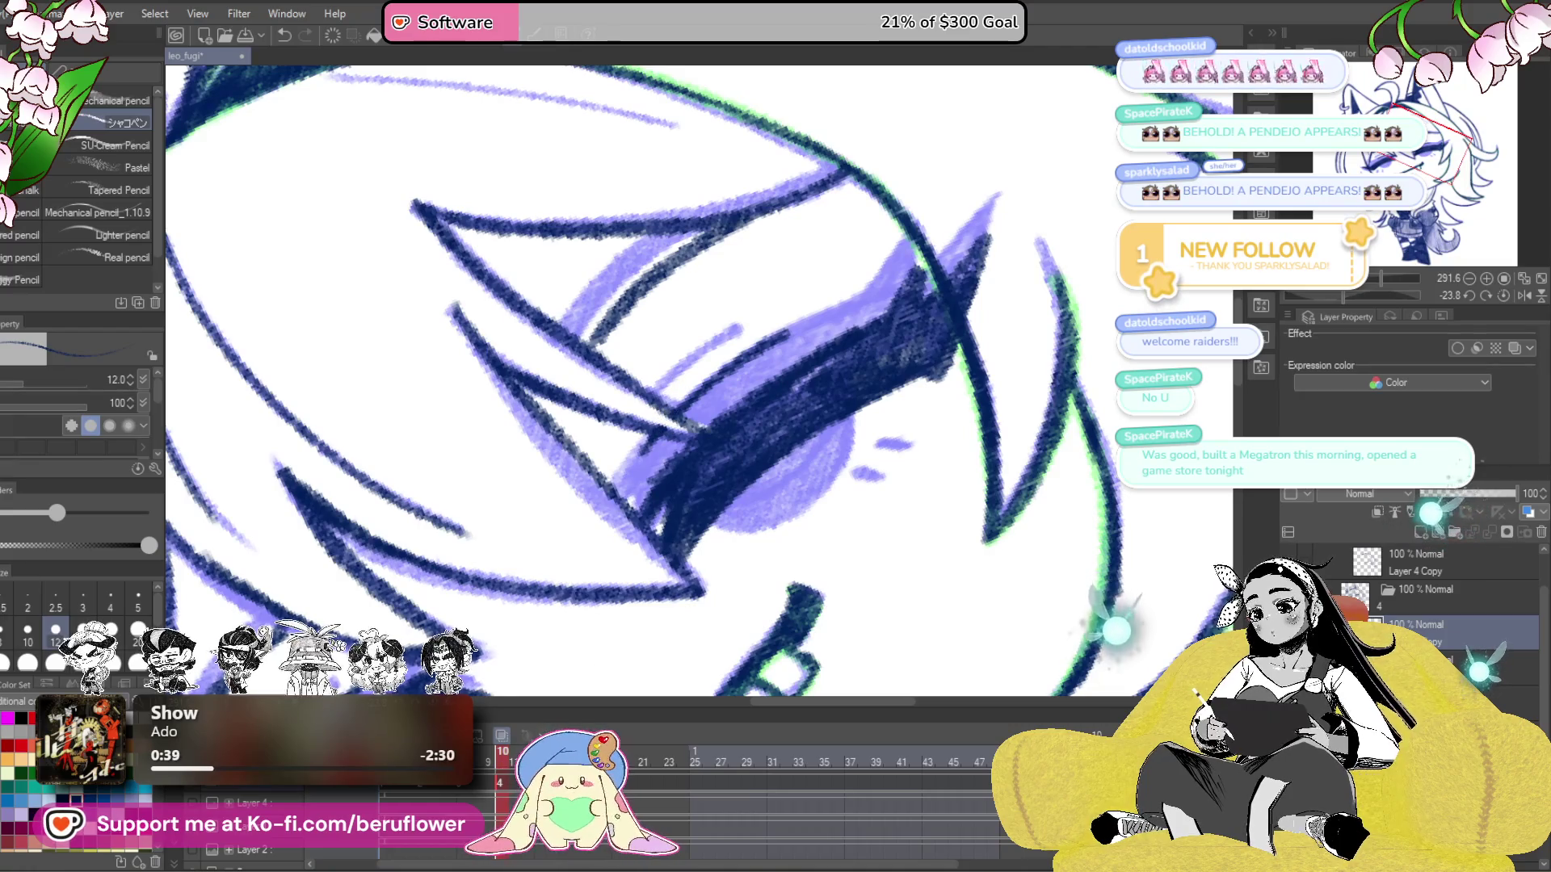
{"action": "key", "text": "Left"}
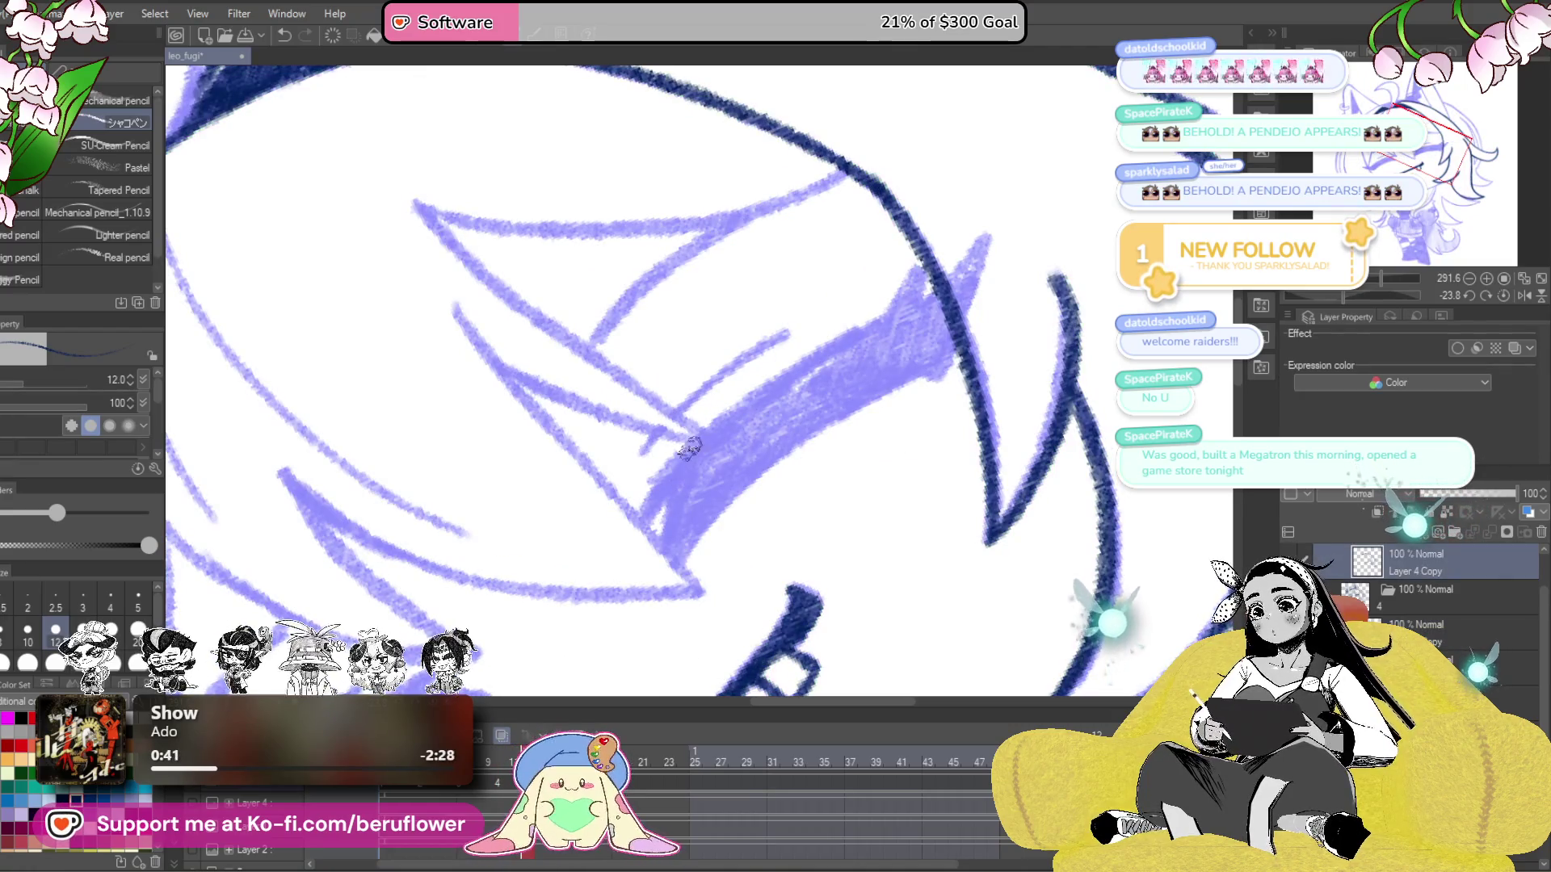
- Trace the band's lower edge to its tip and shade the whole band solid navy
{"action": "mouse_move", "coordinate": [677, 461]}
{"action": "left_mouse_down"}
{"action": "mouse_move", "coordinate": [856, 331]}
{"action": "mouse_move", "coordinate": [793, 417]}
{"action": "left_mouse_up"}
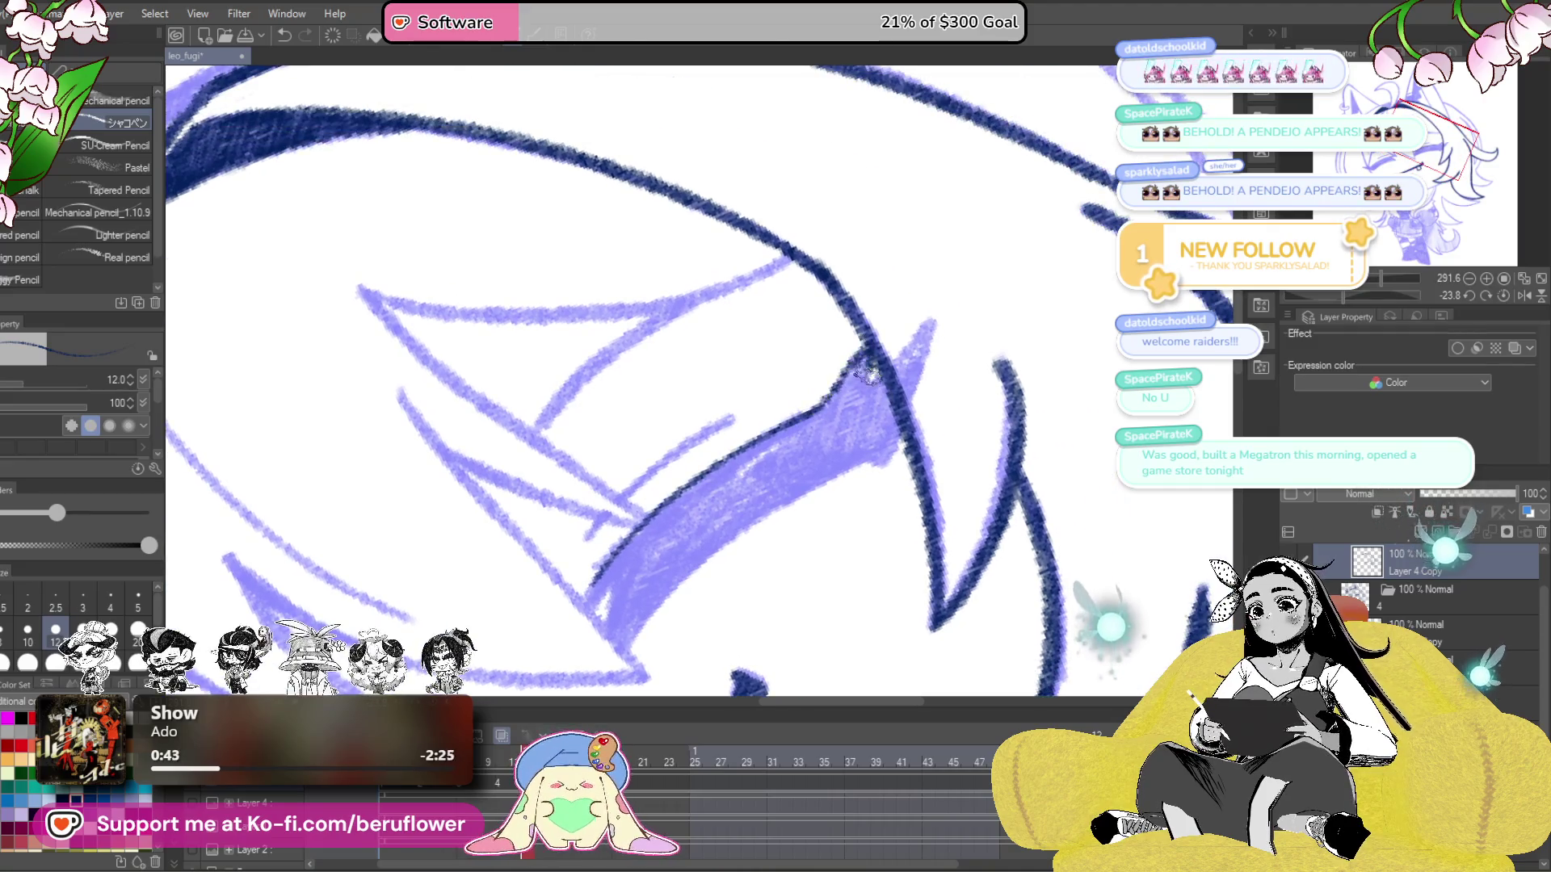
{"action": "mouse_move", "coordinate": [913, 378]}
{"action": "left_mouse_down"}
{"action": "mouse_move", "coordinate": [877, 478]}
{"action": "mouse_move", "coordinate": [985, 365]}
{"action": "mouse_move", "coordinate": [864, 400]}
{"action": "mouse_move", "coordinate": [736, 537]}
{"action": "left_mouse_up"}
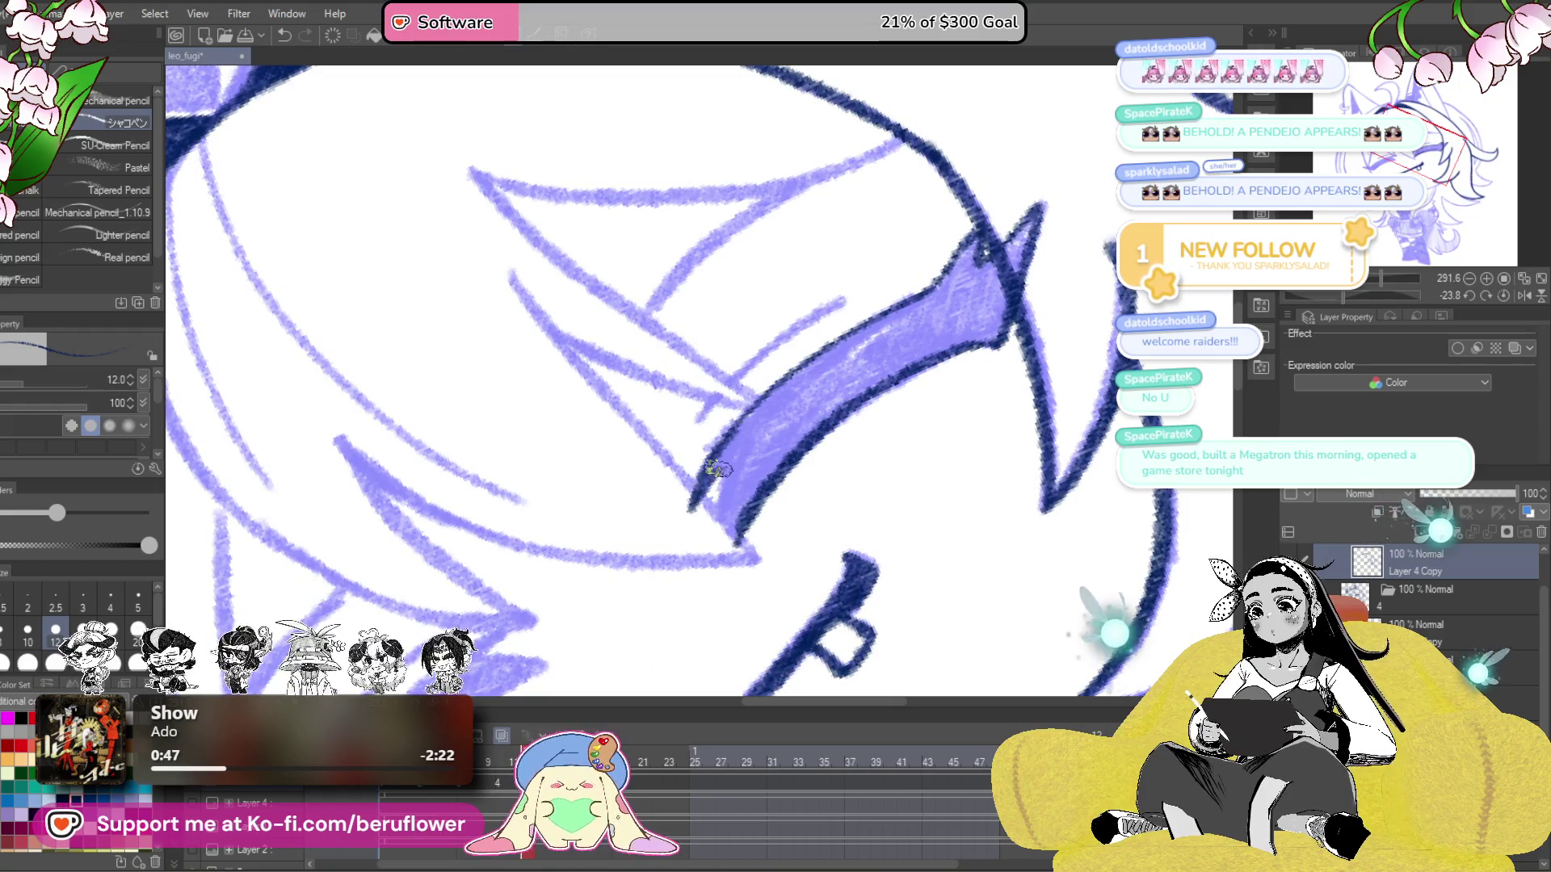
{"action": "scroll", "coordinate": [738, 439], "scroll_direction": "up", "scroll_amount": 2}
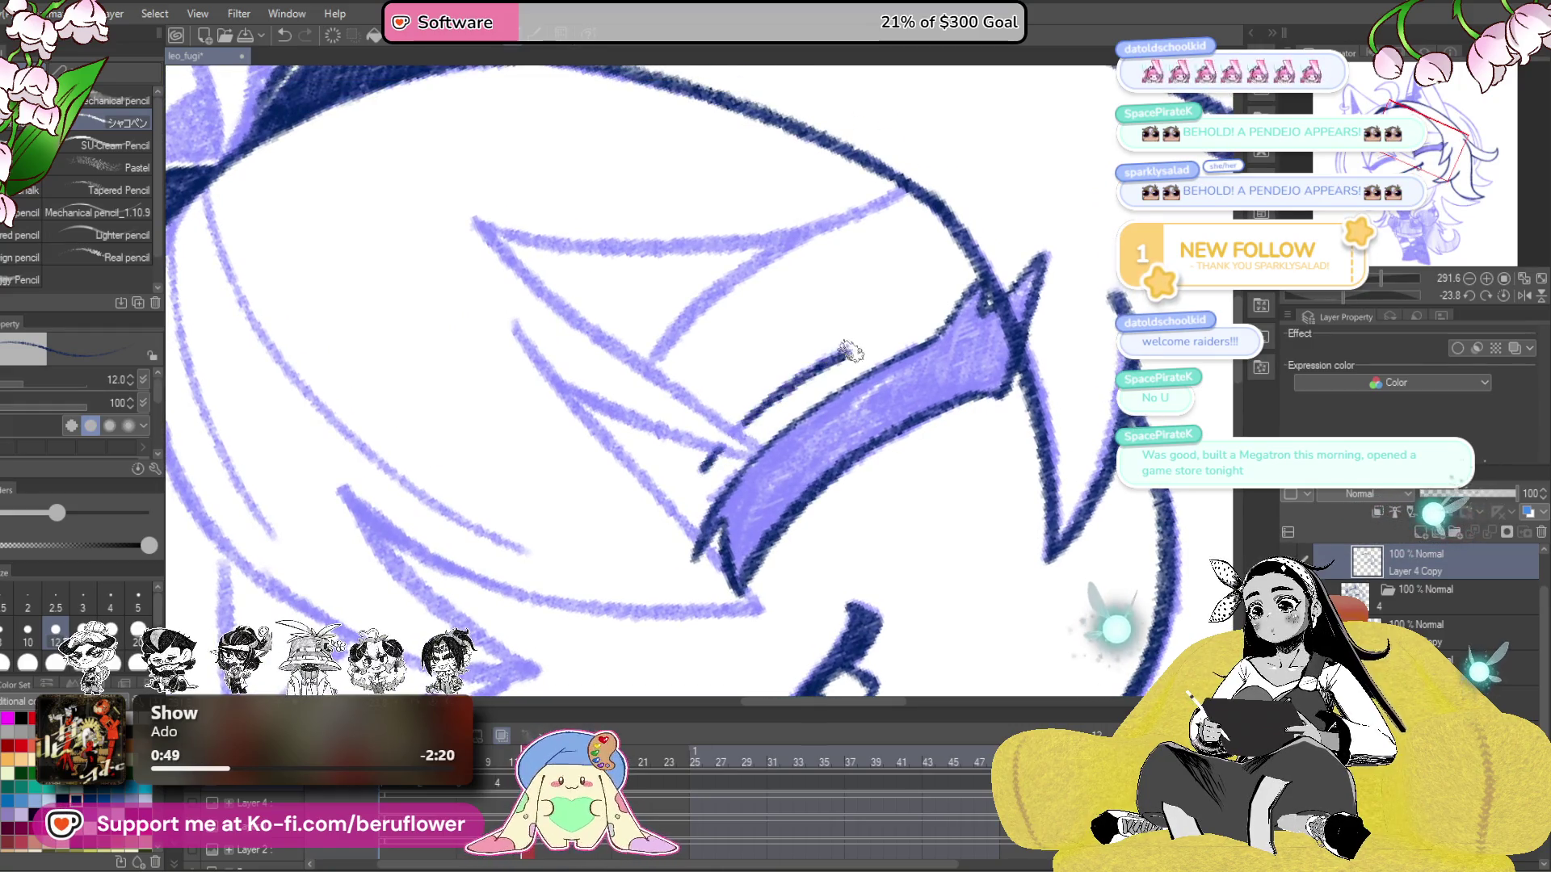
{"action": "left_click_drag", "start_coordinate": [910, 353], "coordinate": [755, 473]}
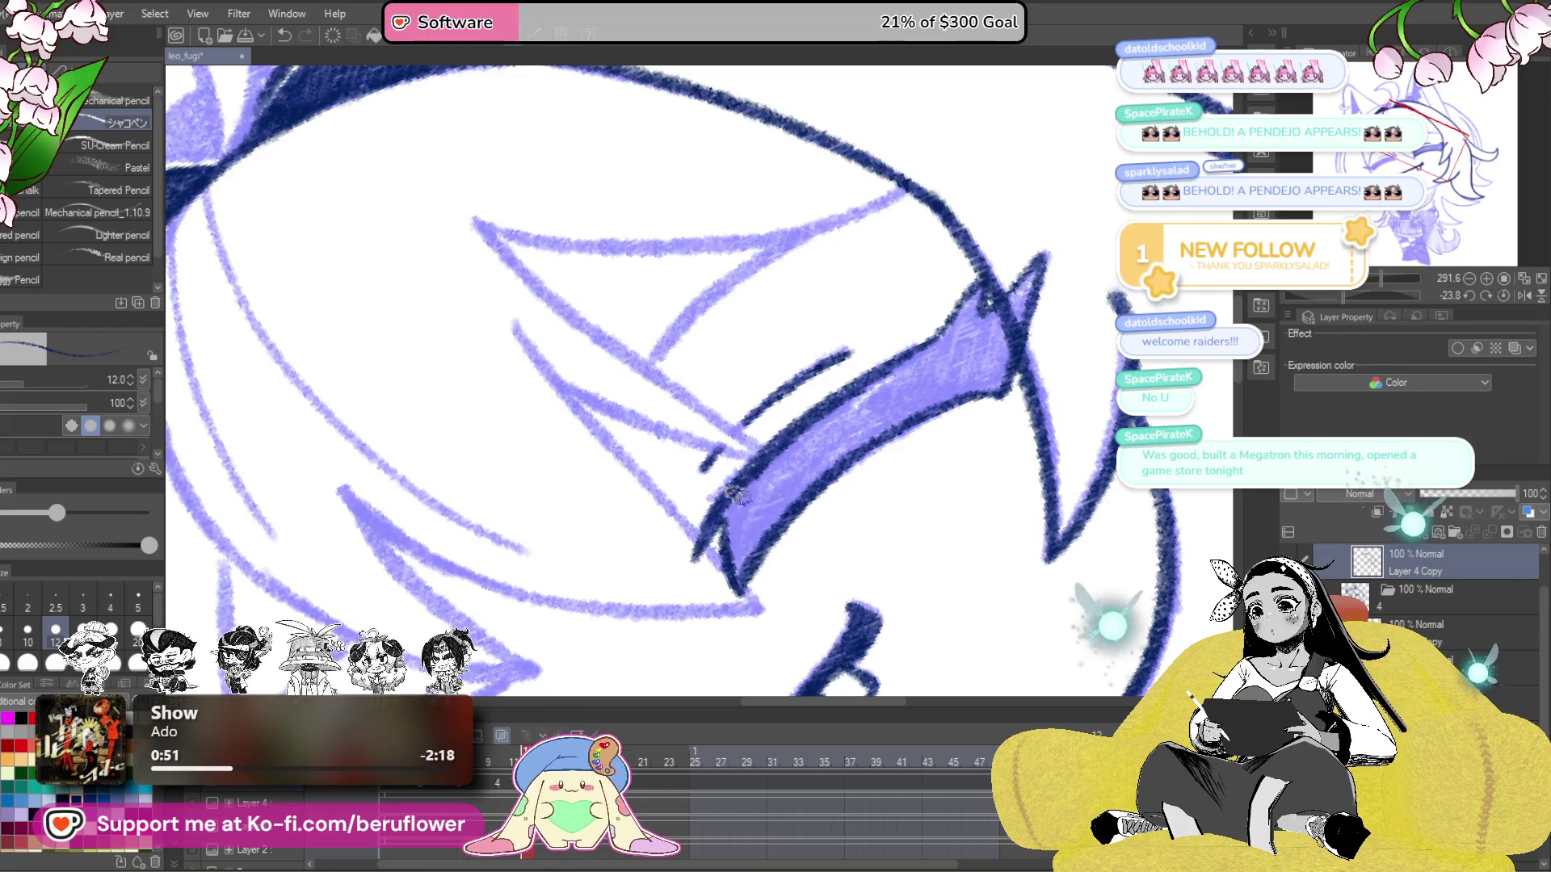
{"action": "mouse_move", "coordinate": [730, 545]}
{"action": "left_mouse_down"}
{"action": "mouse_move", "coordinate": [743, 517]}
{"action": "mouse_move", "coordinate": [753, 537]}
{"action": "left_mouse_up"}
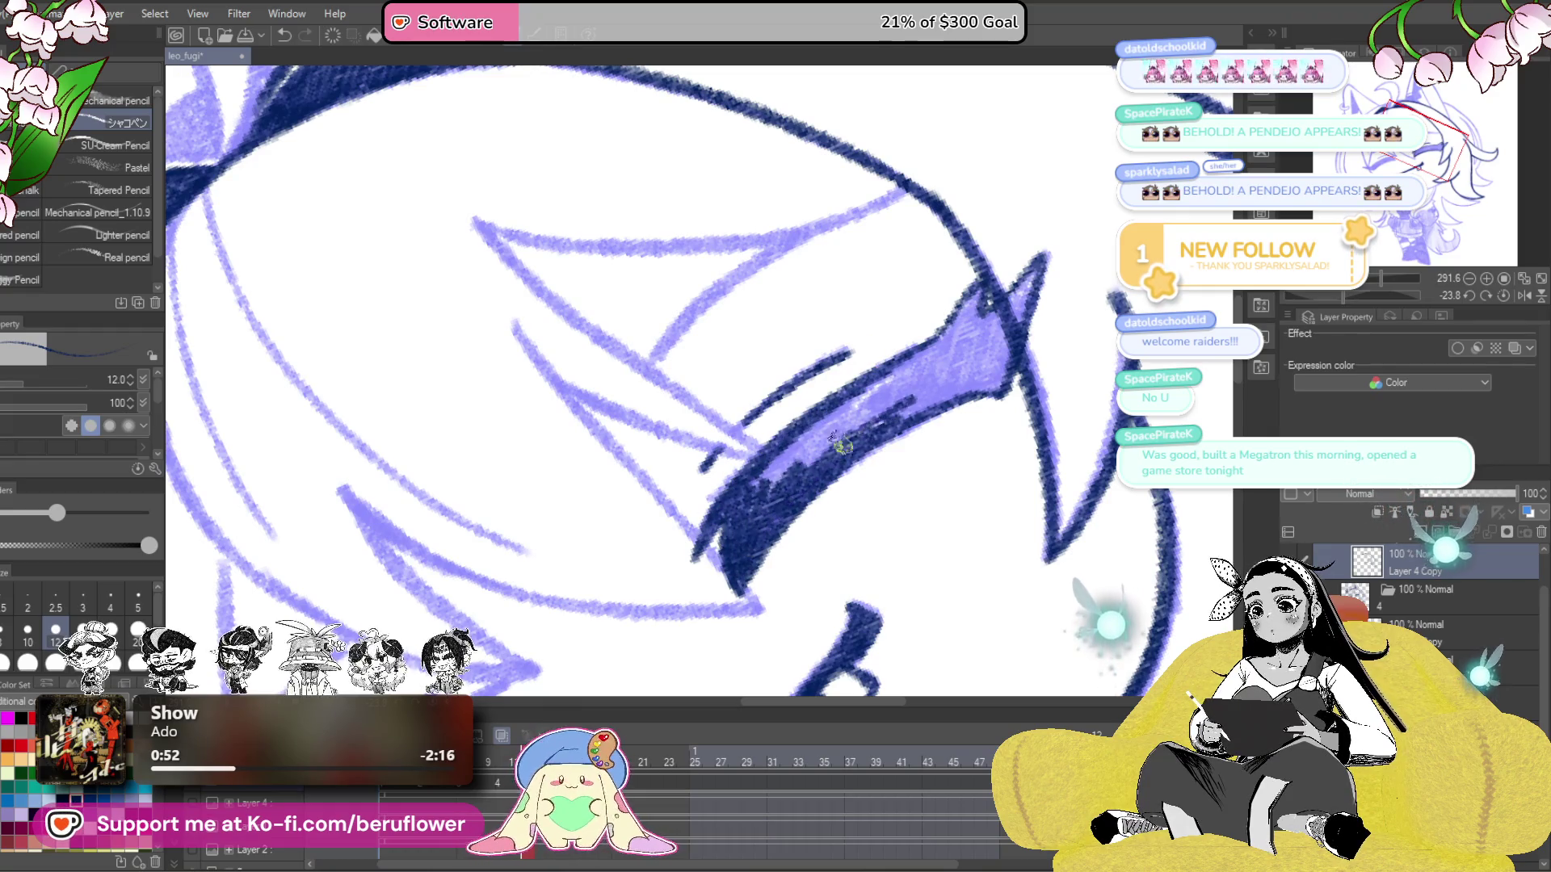
{"action": "mouse_move", "coordinate": [929, 356]}
{"action": "left_mouse_down"}
{"action": "mouse_move", "coordinate": [961, 364]}
{"action": "mouse_move", "coordinate": [957, 384]}
{"action": "mouse_move", "coordinate": [961, 355]}
{"action": "mouse_move", "coordinate": [945, 404]}
{"action": "mouse_move", "coordinate": [888, 396]}
{"action": "left_mouse_up"}
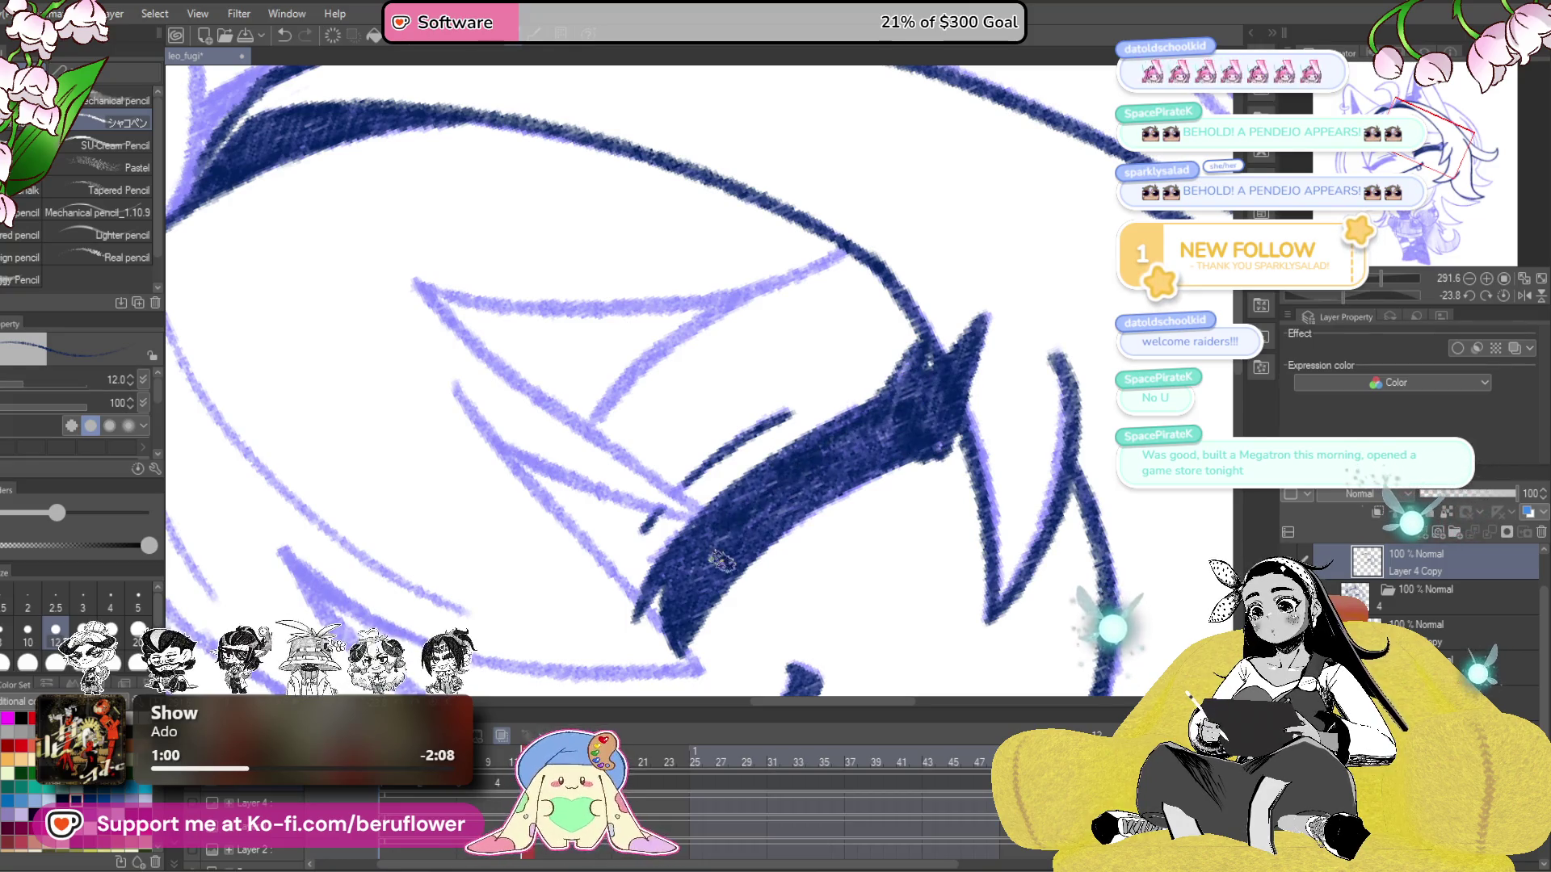
{"action": "scroll", "coordinate": [691, 573], "scroll_direction": "down", "scroll_amount": 5}
{"action": "mouse_move", "coordinate": [1059, 526]}
{"action": "left_mouse_down"}
{"action": "mouse_move", "coordinate": [1088, 458]}
{"action": "mouse_move", "coordinate": [1063, 460]}
{"action": "mouse_move", "coordinate": [1080, 482]}
{"action": "left_mouse_up"}
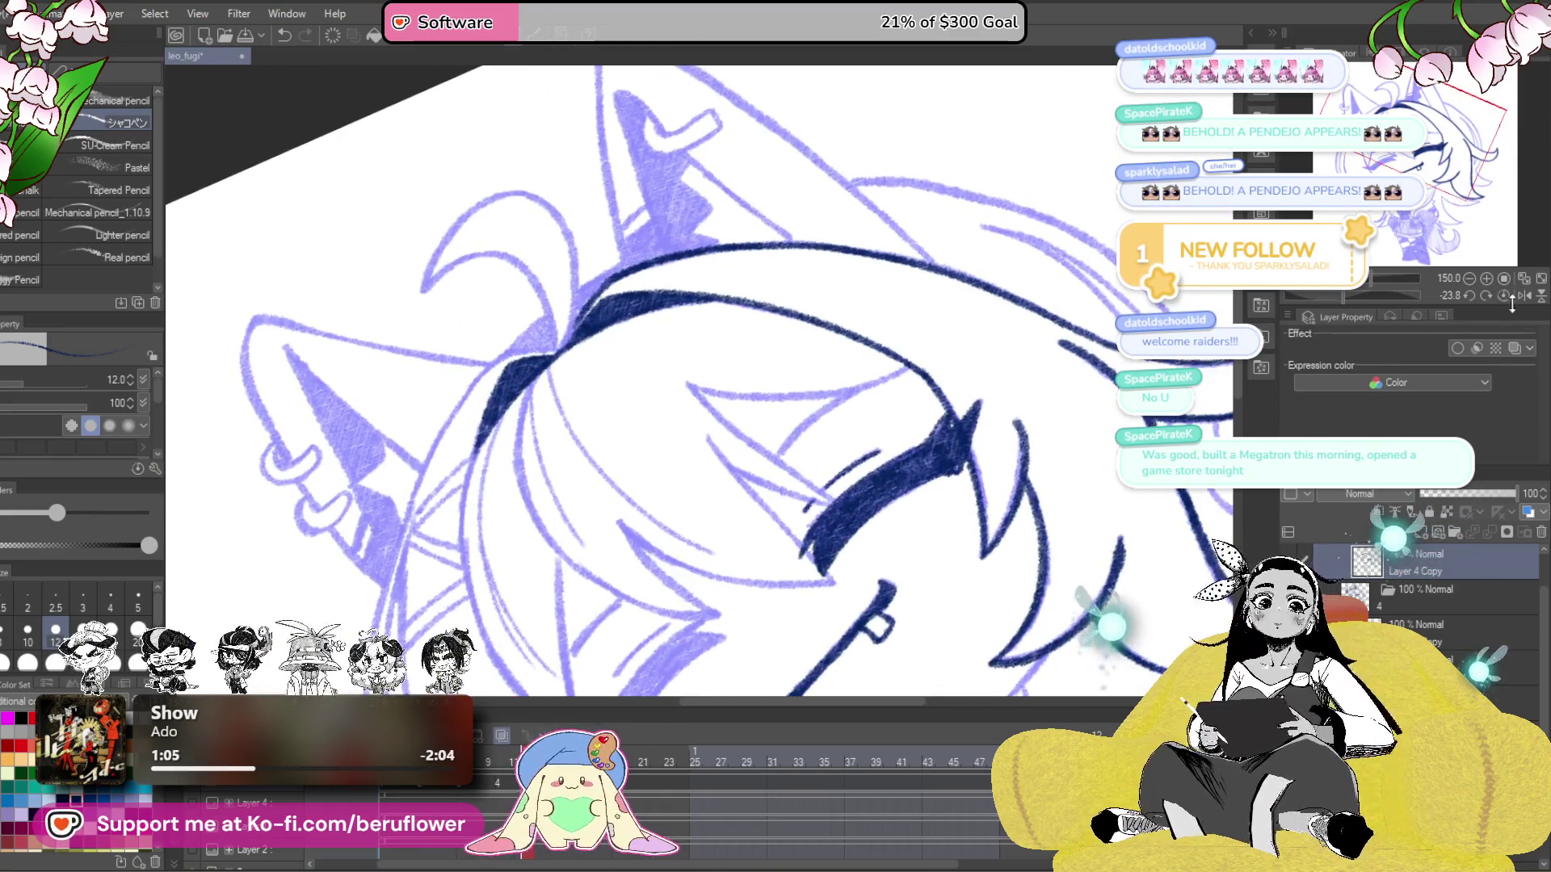
- Ink the ahoge curl's outline on top of the head in navy, undoing a misplaced line
{"action": "left_click", "coordinate": [1467, 287]}
{"action": "scroll", "coordinate": [749, 383], "scroll_direction": "up", "scroll_amount": 5}
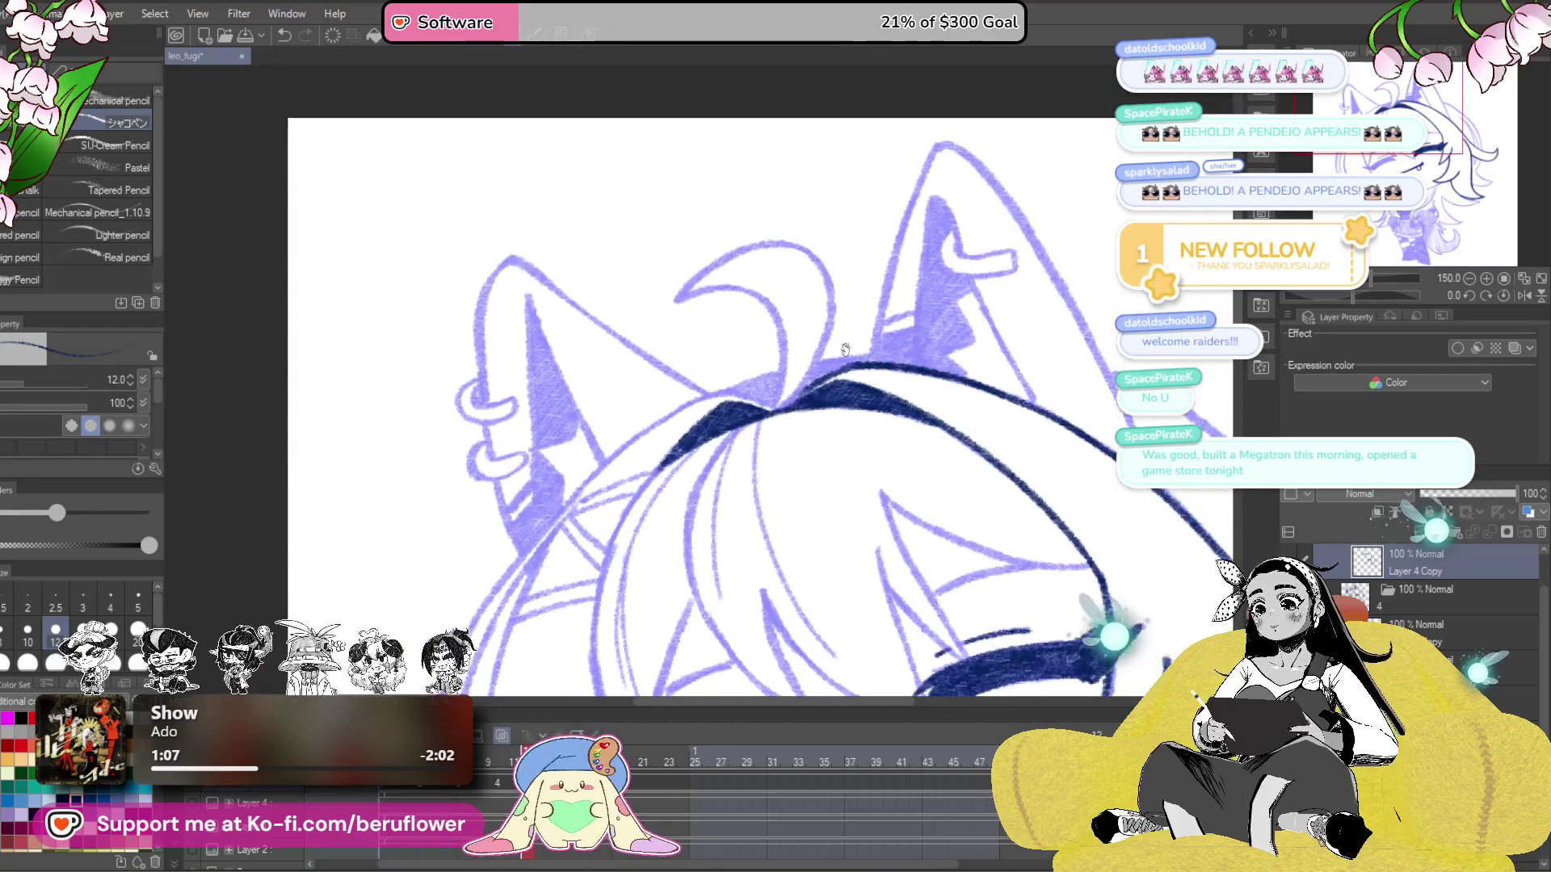
{"action": "mouse_move", "coordinate": [556, 323]}
{"action": "left_mouse_down"}
{"action": "mouse_move", "coordinate": [654, 297]}
{"action": "mouse_move", "coordinate": [747, 385]}
{"action": "left_mouse_up"}
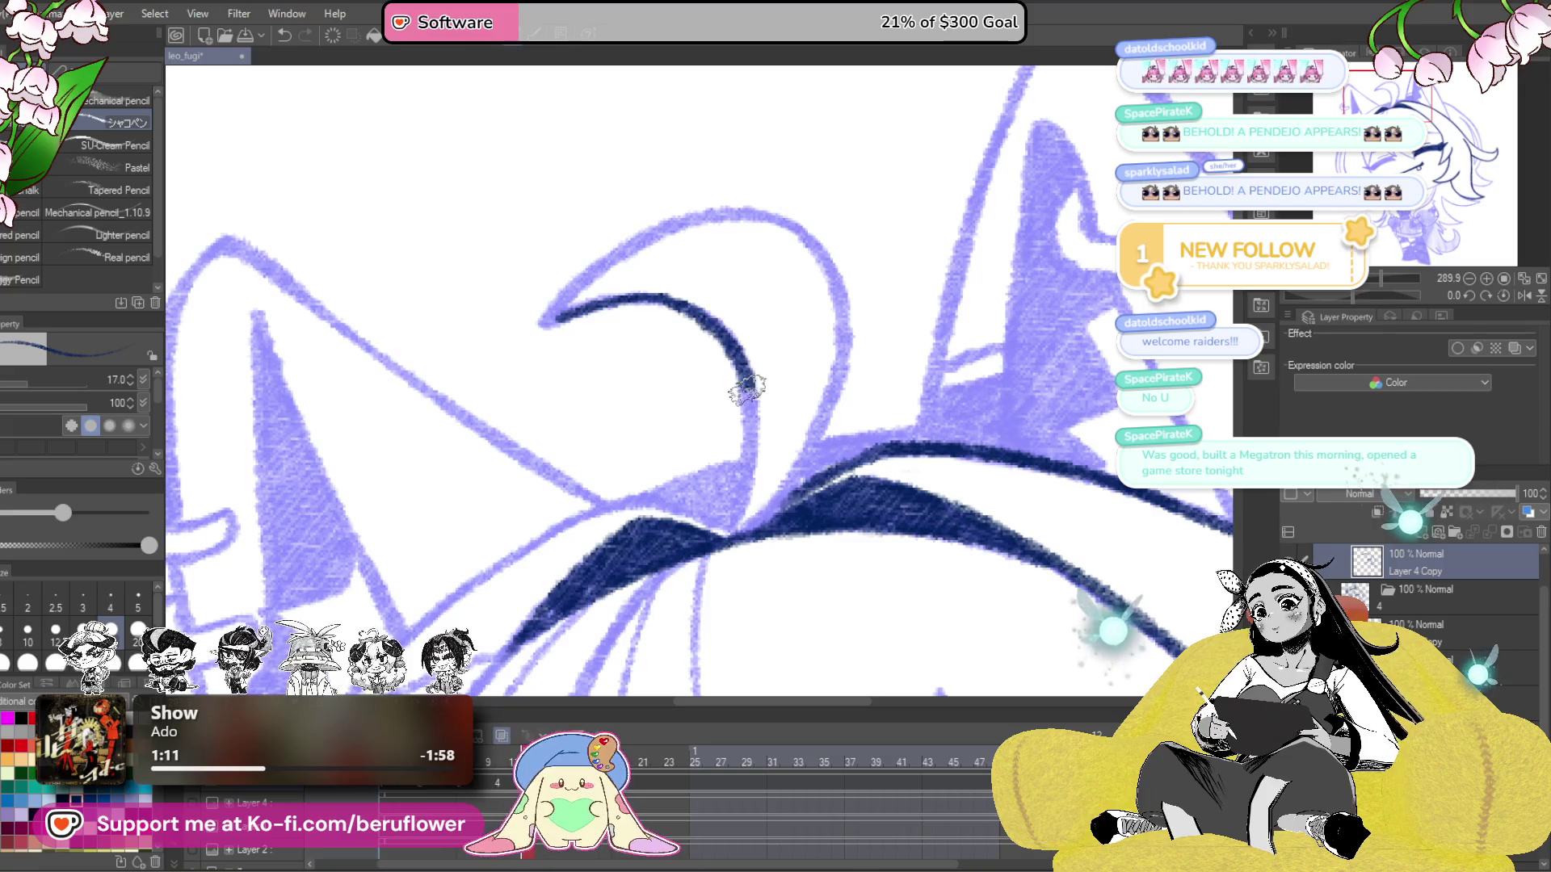
{"action": "left_click_drag", "start_coordinate": [807, 485], "coordinate": [819, 505]}
{"action": "left_click_drag", "start_coordinate": [731, 565], "coordinate": [839, 441]}
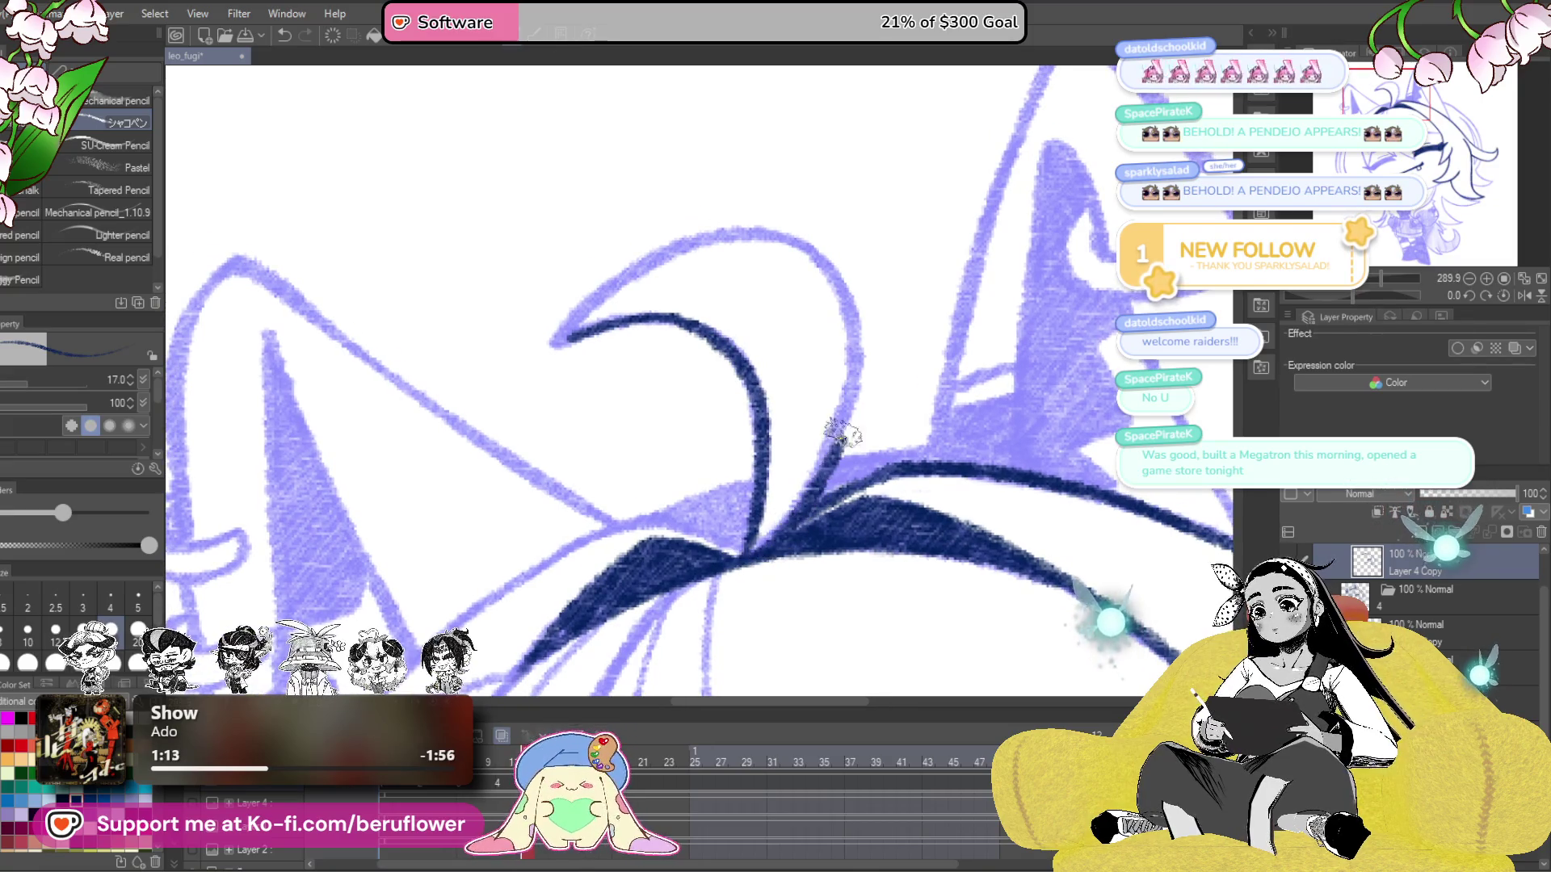
{"action": "mouse_move", "coordinate": [863, 331]}
{"action": "left_mouse_down"}
{"action": "mouse_move", "coordinate": [800, 236]}
{"action": "mouse_move", "coordinate": [616, 260]}
{"action": "mouse_move", "coordinate": [577, 319]}
{"action": "left_mouse_up"}
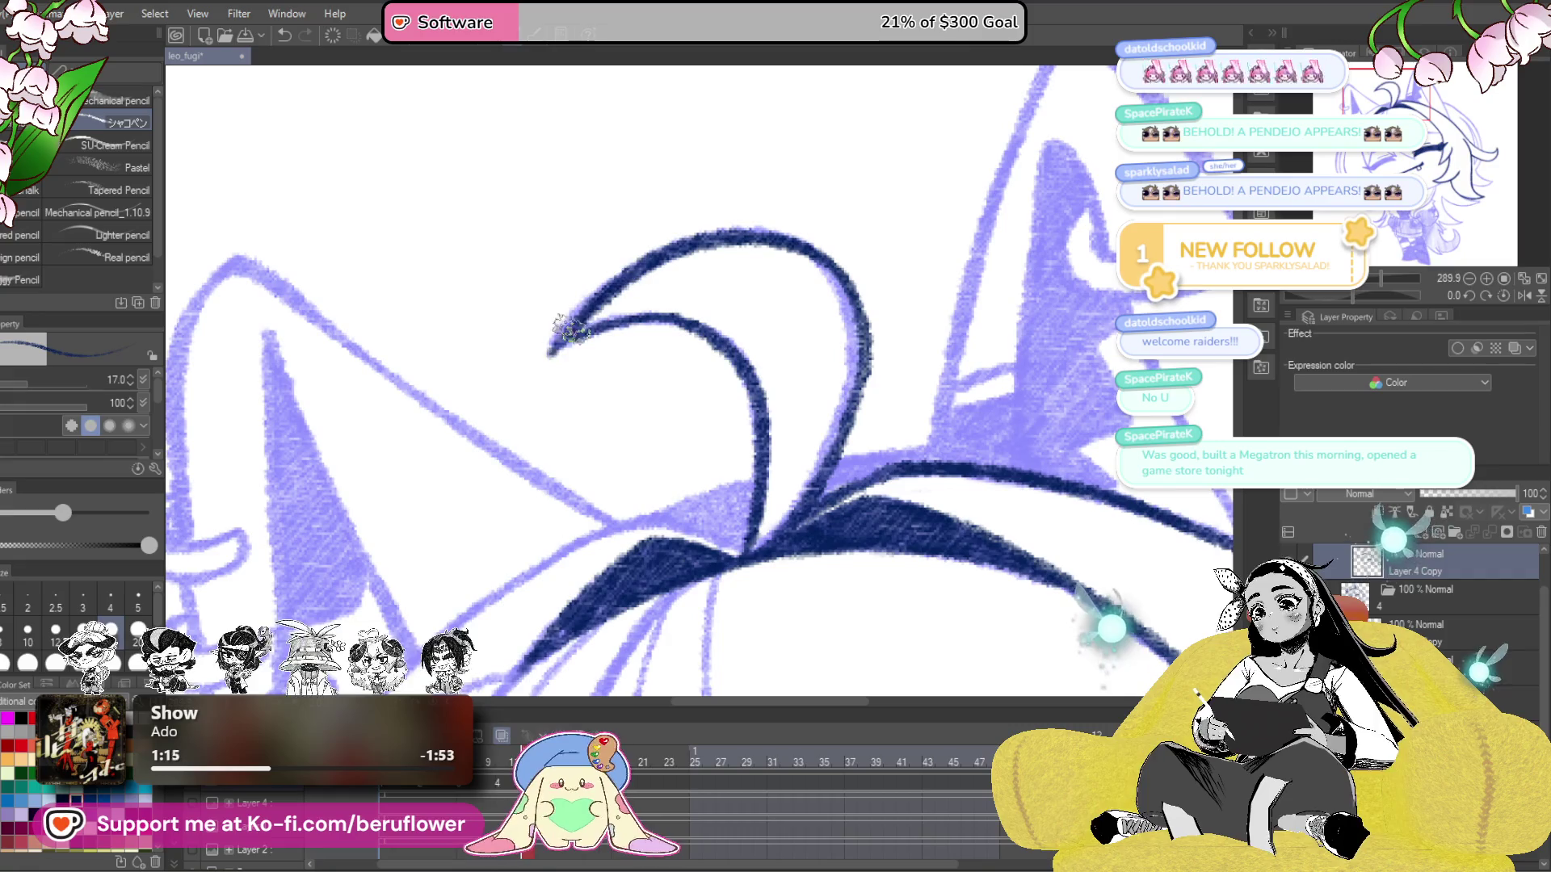
{"action": "mouse_move", "coordinate": [1007, 524]}
{"action": "left_mouse_down"}
{"action": "mouse_move", "coordinate": [910, 388]}
{"action": "mouse_move", "coordinate": [892, 421]}
{"action": "left_mouse_up"}
{"action": "mouse_move", "coordinate": [743, 219]}
{"action": "left_mouse_down"}
{"action": "mouse_move", "coordinate": [734, 323]}
{"action": "mouse_move", "coordinate": [769, 454]}
{"action": "left_mouse_up"}
{"action": "key", "text": "ctrl+z"}
- Ink two hair strands down from the top of the head in navy
{"action": "left_click_drag", "start_coordinate": [1350, 291], "coordinate": [1373, 295]}
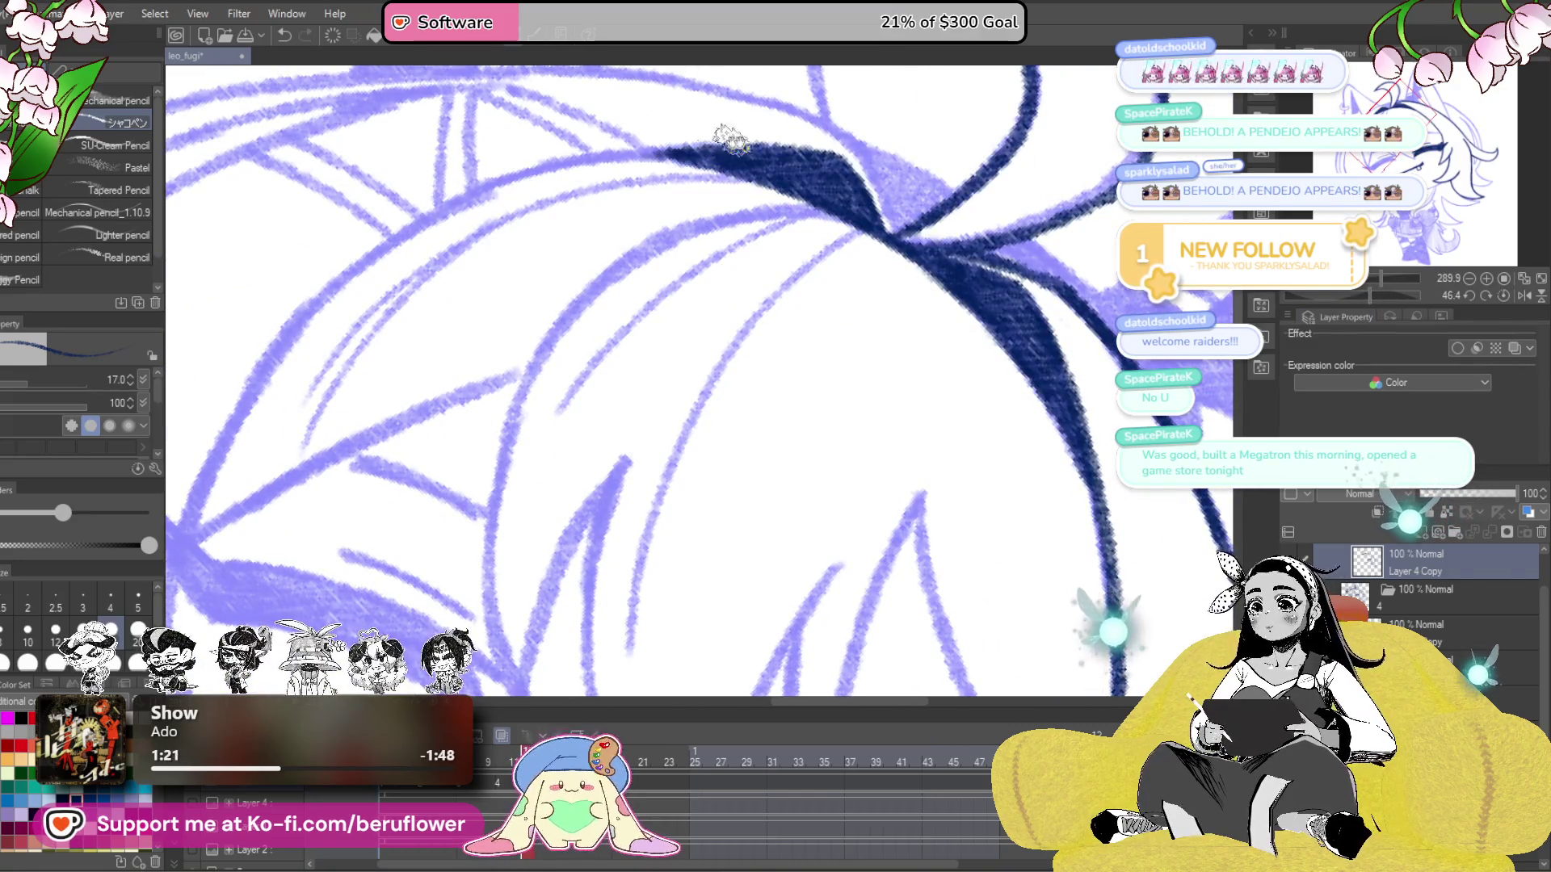
{"action": "mouse_move", "coordinate": [885, 212]}
{"action": "left_mouse_down"}
{"action": "mouse_move", "coordinate": [800, 252]}
{"action": "mouse_move", "coordinate": [700, 412]}
{"action": "mouse_move", "coordinate": [674, 484]}
{"action": "left_mouse_up"}
{"action": "left_click_drag", "start_coordinate": [695, 429], "coordinate": [634, 594]}
{"action": "mouse_move", "coordinate": [658, 526]}
{"action": "left_mouse_down"}
{"action": "mouse_move", "coordinate": [622, 642]}
{"action": "mouse_move", "coordinate": [900, 537]}
{"action": "mouse_move", "coordinate": [935, 430]}
{"action": "mouse_move", "coordinate": [886, 502]}
{"action": "mouse_move", "coordinate": [924, 605]}
{"action": "left_mouse_up"}
{"action": "left_click_drag", "start_coordinate": [1364, 294], "coordinate": [1345, 300]}
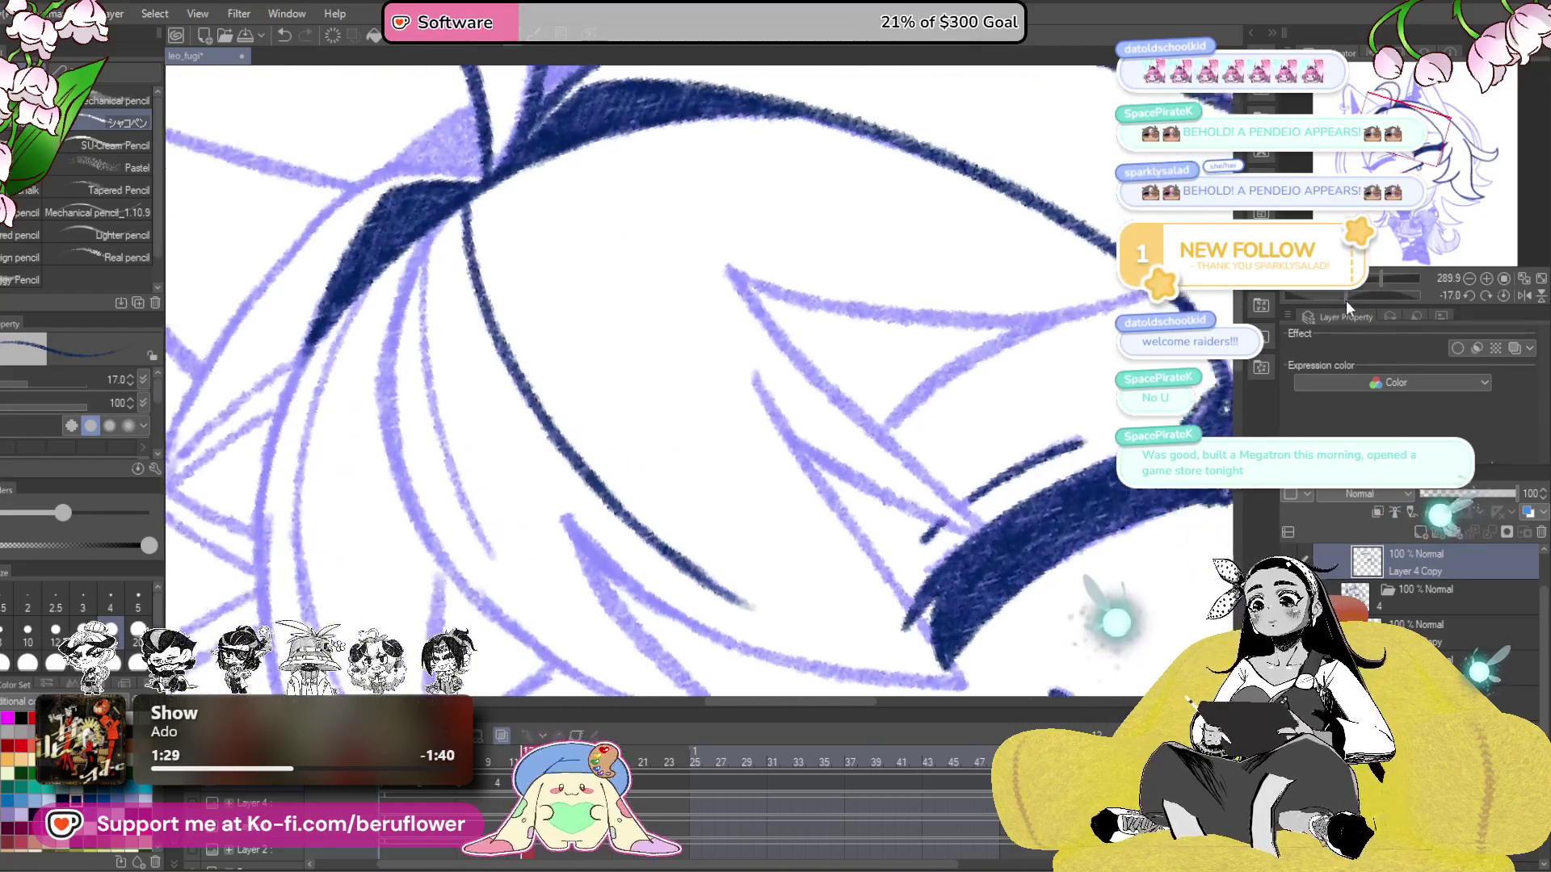
{"action": "mouse_move", "coordinate": [829, 573]}
{"action": "left_mouse_down"}
{"action": "mouse_move", "coordinate": [672, 476]}
{"action": "mouse_move", "coordinate": [1002, 299]}
{"action": "left_mouse_up"}
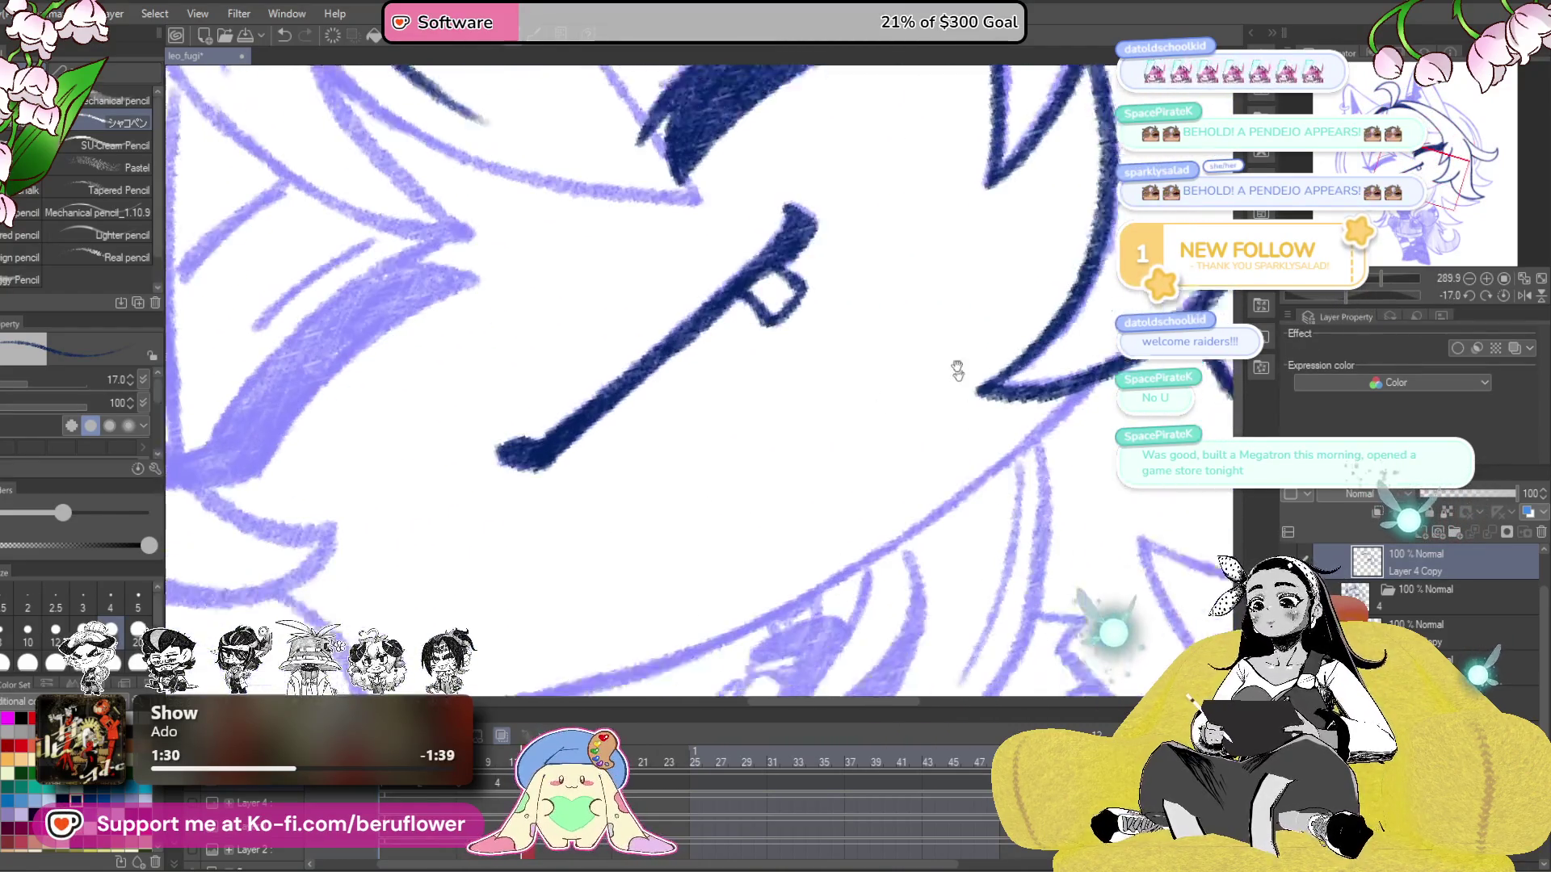
{"action": "left_click_drag", "start_coordinate": [1344, 297], "coordinate": [1382, 306]}
{"action": "left_click_drag", "start_coordinate": [945, 484], "coordinate": [1000, 465]}
{"action": "left_click_drag", "start_coordinate": [1038, 310], "coordinate": [816, 480]}
- Ink a long curved hair strand and hatch its shadow shape in navy
{"action": "left_click_drag", "start_coordinate": [744, 537], "coordinate": [687, 638]}
{"action": "mouse_move", "coordinate": [818, 234]}
{"action": "left_mouse_down"}
{"action": "mouse_move", "coordinate": [753, 303]}
{"action": "mouse_move", "coordinate": [688, 440]}
{"action": "mouse_move", "coordinate": [679, 638]}
{"action": "mouse_move", "coordinate": [623, 613]}
{"action": "left_mouse_up"}
{"action": "mouse_move", "coordinate": [755, 650]}
{"action": "left_mouse_down"}
{"action": "mouse_move", "coordinate": [1015, 356]}
{"action": "mouse_move", "coordinate": [817, 443]}
{"action": "left_mouse_up"}
{"action": "mouse_move", "coordinate": [778, 344]}
{"action": "left_mouse_down"}
{"action": "mouse_move", "coordinate": [776, 380]}
{"action": "mouse_move", "coordinate": [789, 360]}
{"action": "mouse_move", "coordinate": [744, 409]}
{"action": "left_mouse_up"}
{"action": "mouse_move", "coordinate": [761, 474]}
{"action": "left_mouse_down"}
{"action": "mouse_move", "coordinate": [829, 417]}
{"action": "mouse_move", "coordinate": [777, 449]}
{"action": "left_mouse_up"}
{"action": "mouse_move", "coordinate": [919, 207]}
{"action": "left_mouse_down"}
{"action": "mouse_move", "coordinate": [871, 361]}
{"action": "mouse_move", "coordinate": [877, 386]}
{"action": "mouse_move", "coordinate": [901, 379]}
{"action": "mouse_move", "coordinate": [865, 416]}
{"action": "left_mouse_up"}
- Step back to frame 10 and fill in the dark shadow beside the eye
{"action": "key", "text": "Left"}
{"action": "key", "text": "Left"}
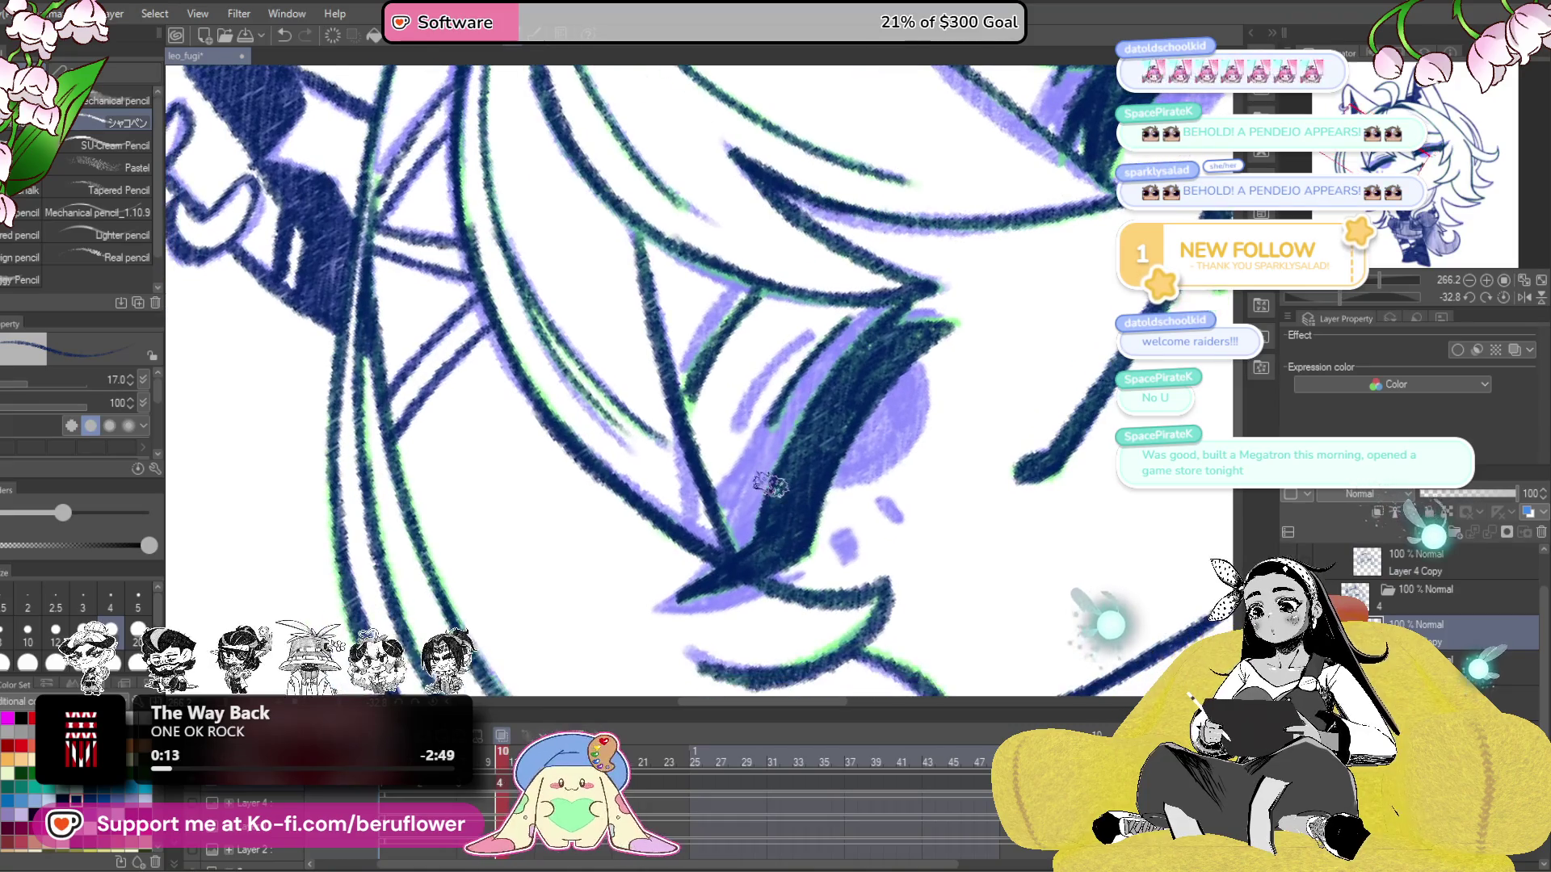
{"action": "scroll", "coordinate": [766, 494], "scroll_direction": "down", "scroll_amount": 3}
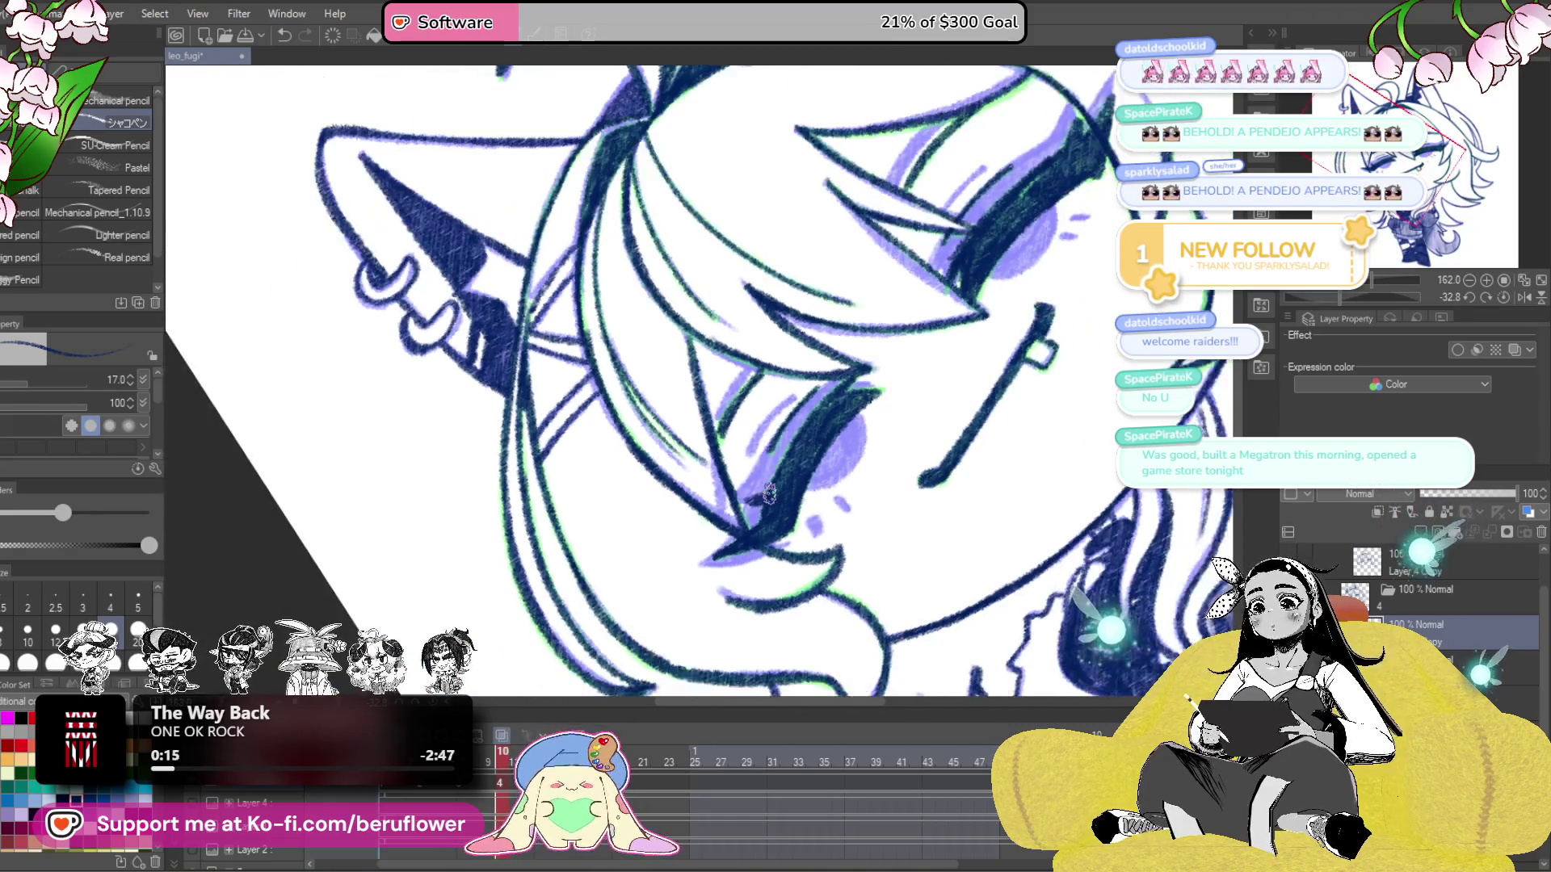
{"action": "mouse_move", "coordinate": [1083, 255]}
{"action": "left_mouse_down"}
{"action": "mouse_move", "coordinate": [1021, 246]}
{"action": "mouse_move", "coordinate": [953, 309]}
{"action": "mouse_move", "coordinate": [1032, 228]}
{"action": "left_mouse_up"}
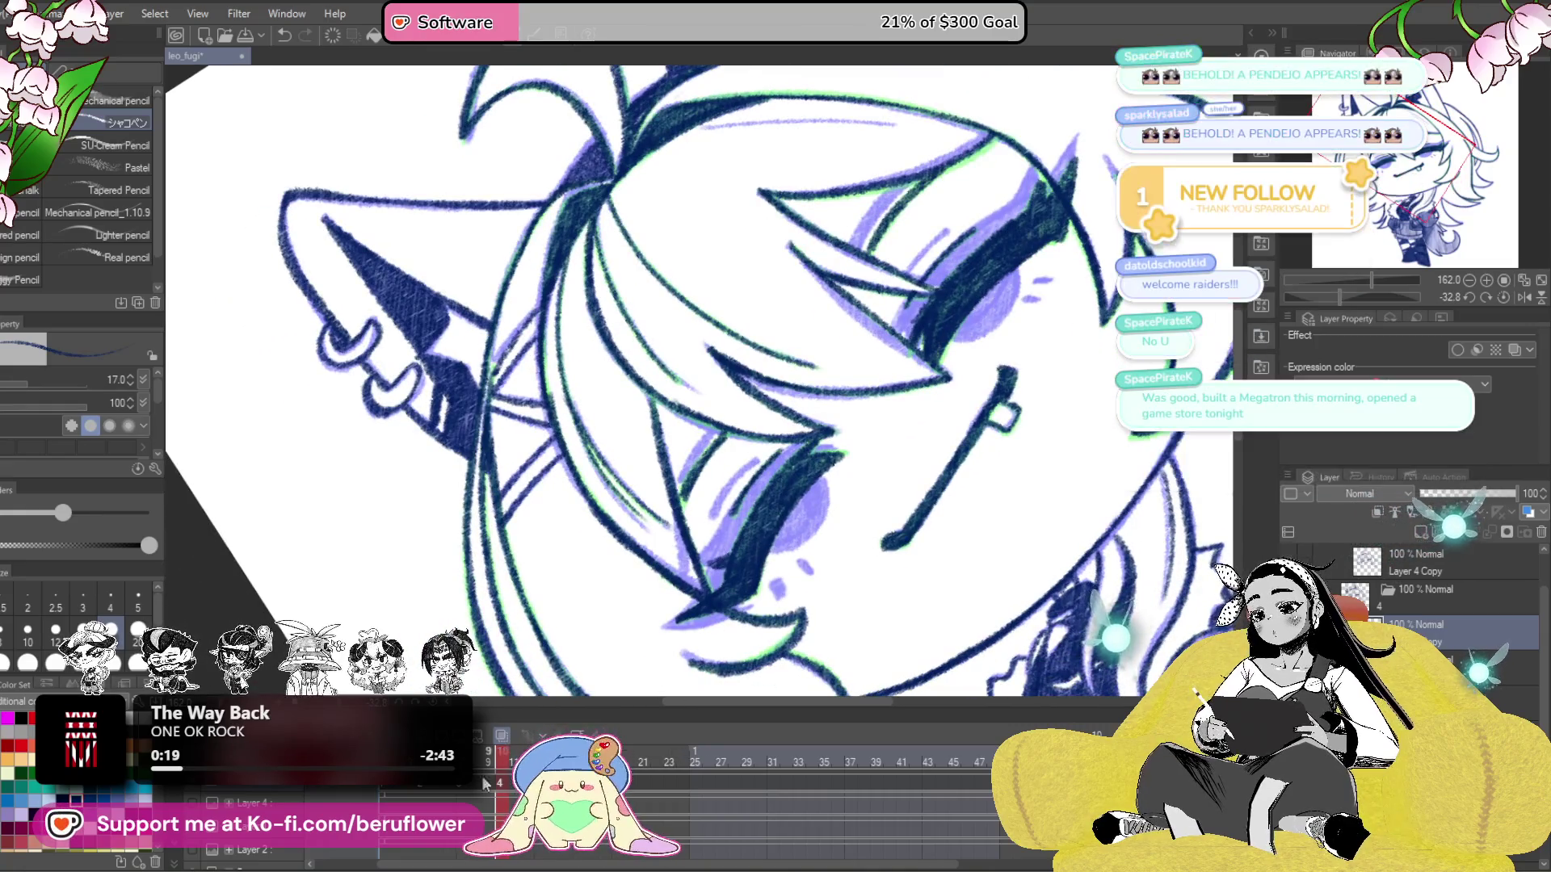
{"action": "scroll", "coordinate": [729, 549], "scroll_direction": "up", "scroll_amount": 5}
{"action": "mouse_move", "coordinate": [890, 510]}
{"action": "left_mouse_down"}
{"action": "mouse_move", "coordinate": [865, 415]}
{"action": "mouse_move", "coordinate": [848, 439]}
{"action": "mouse_move", "coordinate": [895, 434]}
{"action": "left_mouse_up"}
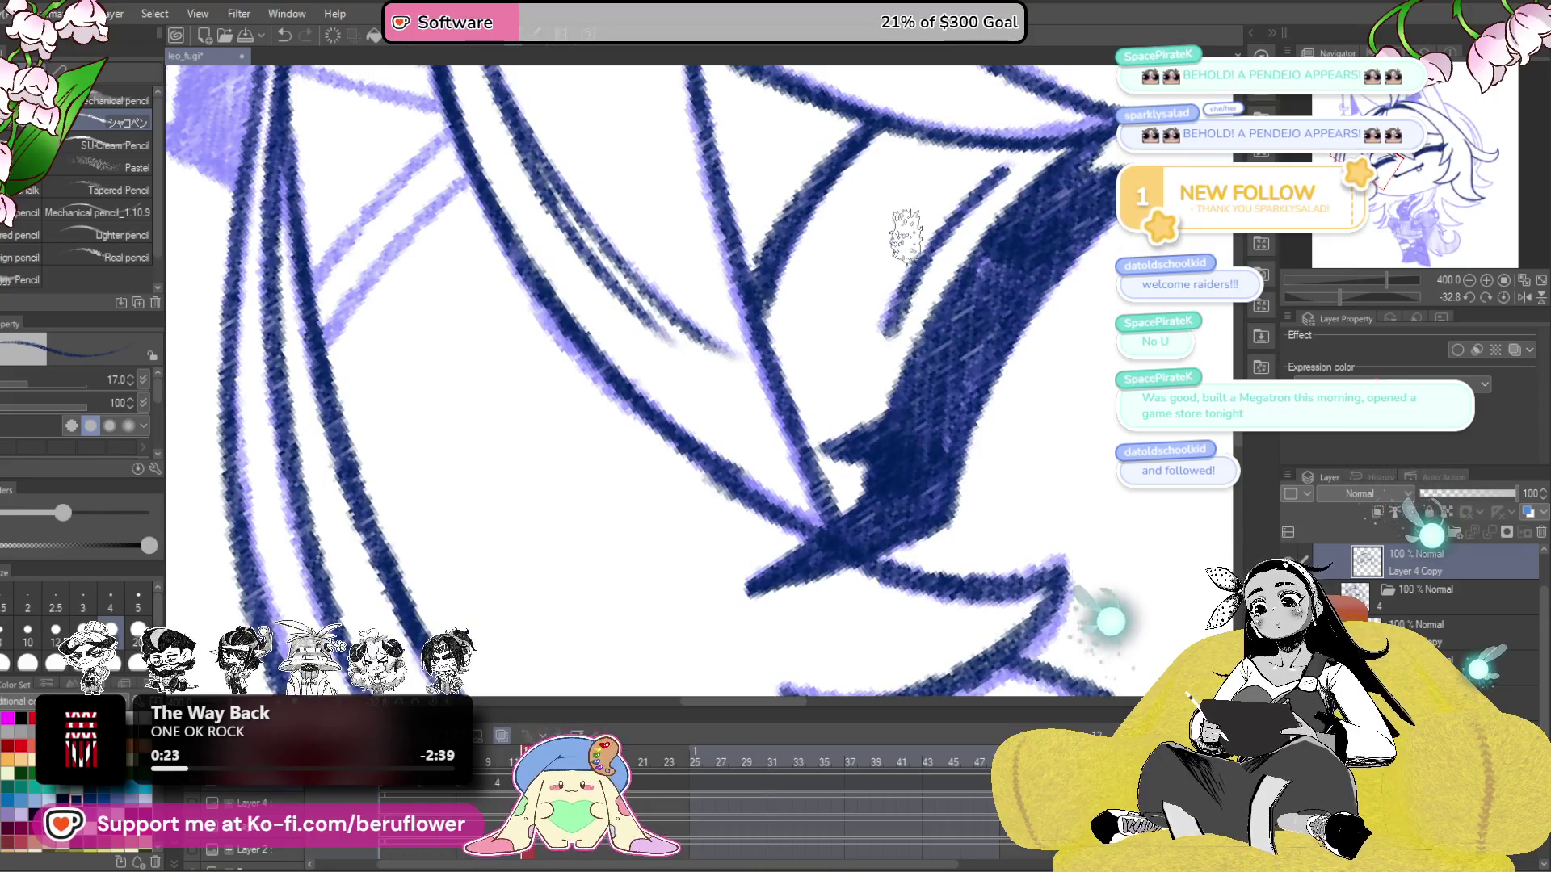
- Turn the face upright in view and ink a first navy hair stroke near it
{"action": "scroll", "coordinate": [901, 238], "scroll_direction": "down", "scroll_amount": 5}
{"action": "left_click_drag", "start_coordinate": [1350, 295], "coordinate": [1357, 296]}
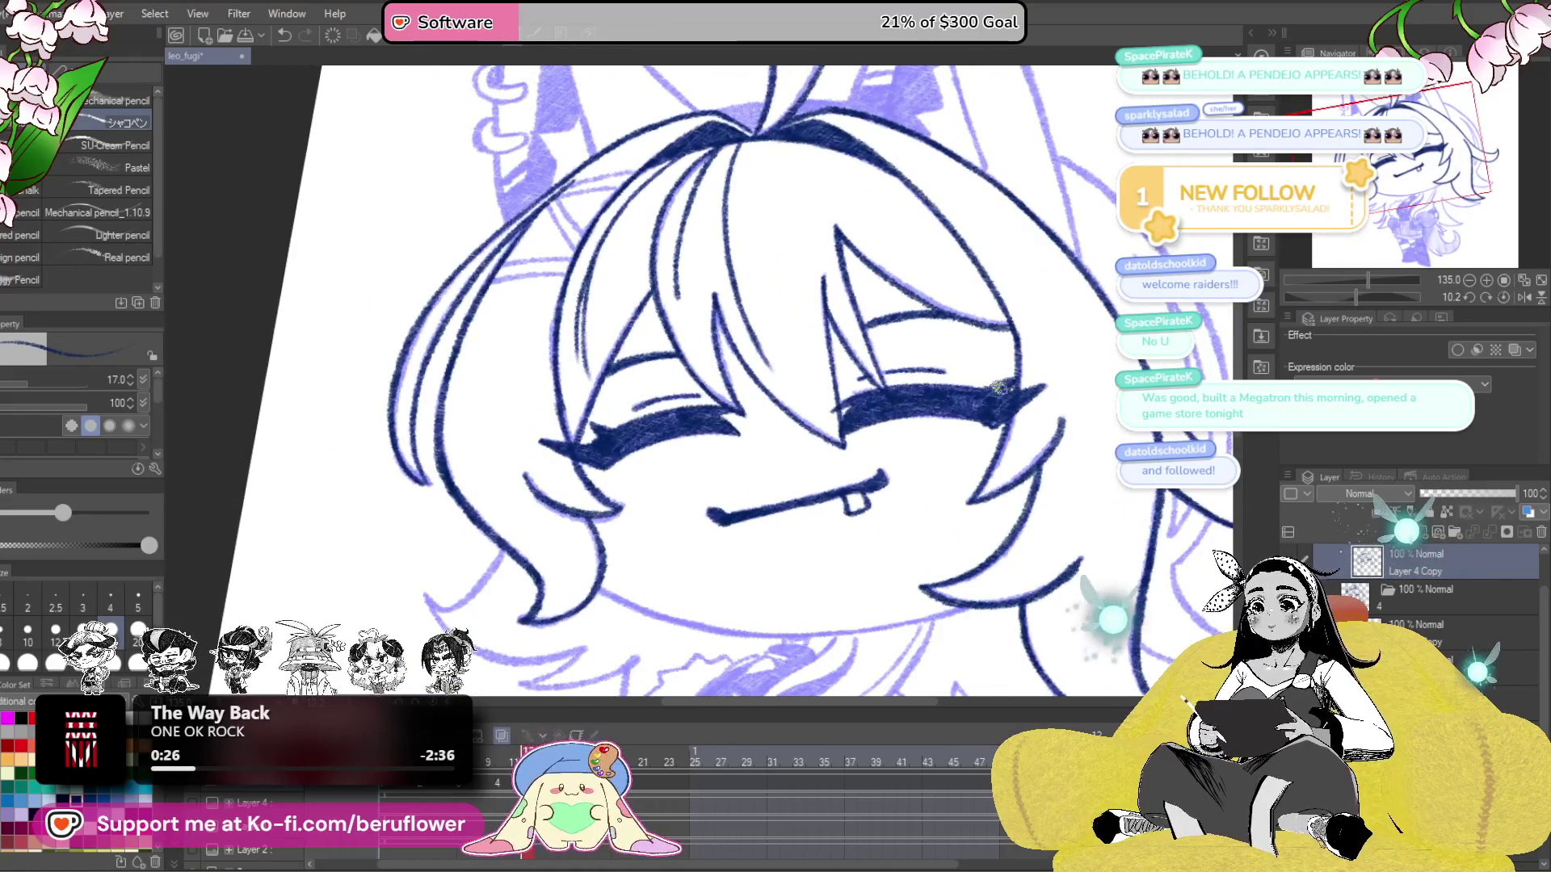
{"action": "scroll", "coordinate": [1013, 369], "scroll_direction": "down", "scroll_amount": 5}
{"action": "scroll", "coordinate": [1013, 369], "scroll_direction": "up", "scroll_amount": 5}
{"action": "mouse_move", "coordinate": [814, 525]}
{"action": "left_mouse_down"}
{"action": "mouse_move", "coordinate": [831, 363]}
{"action": "mouse_move", "coordinate": [1064, 603]}
{"action": "left_mouse_up"}
{"action": "scroll", "coordinate": [739, 339], "scroll_direction": "up", "scroll_amount": 4}
{"action": "left_click_drag", "start_coordinate": [737, 339], "coordinate": [790, 433]}
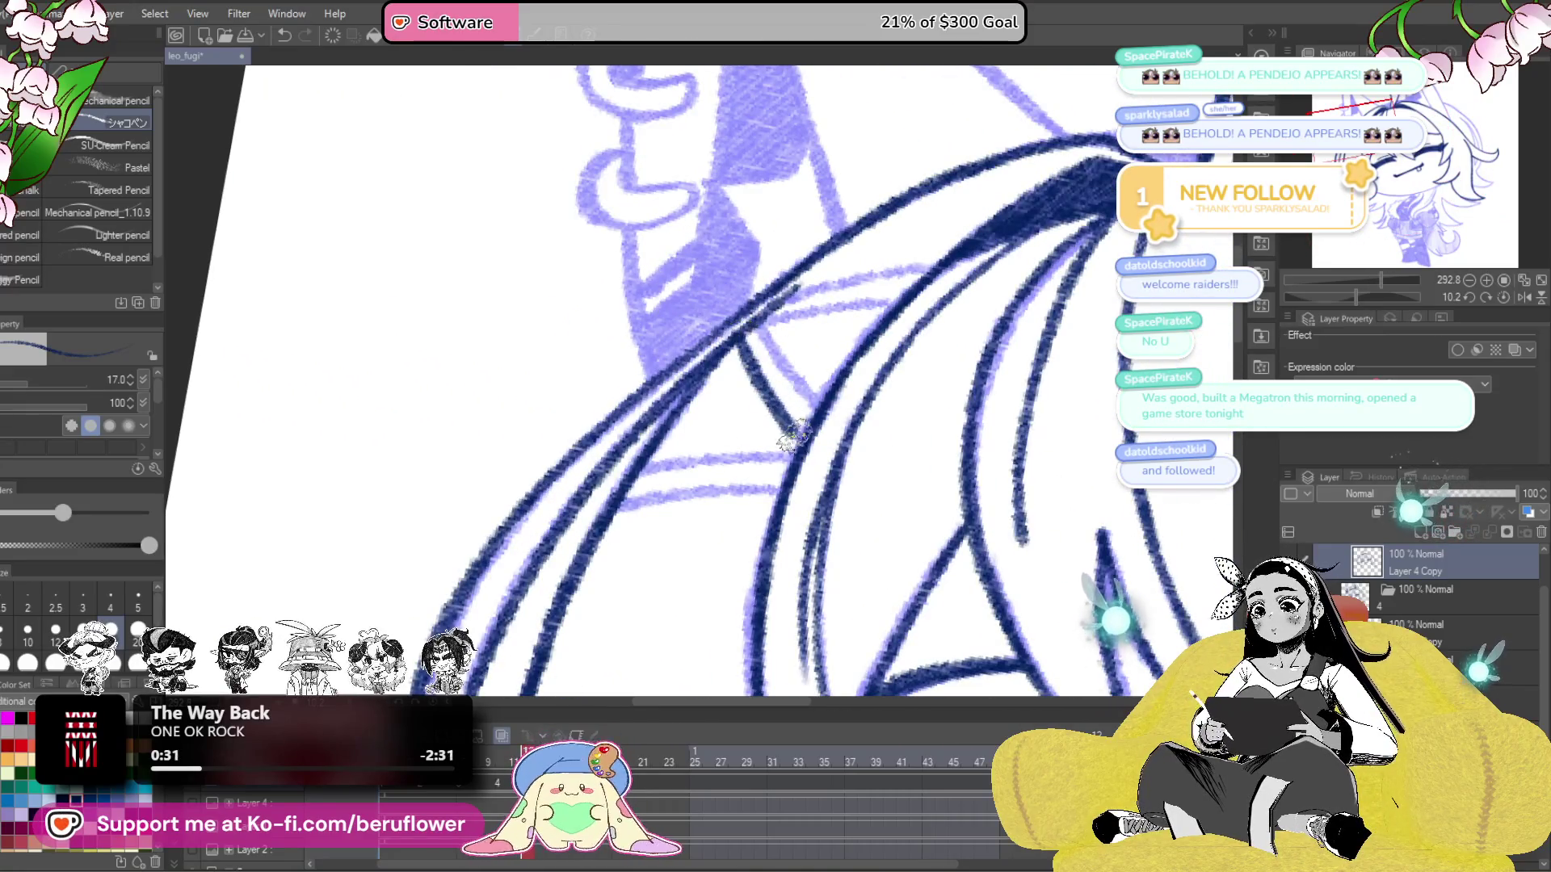
- Ink over the diagonal hair strand beside the face with several navy strokes
{"action": "scroll", "coordinate": [775, 363], "scroll_direction": "up", "scroll_amount": 1}
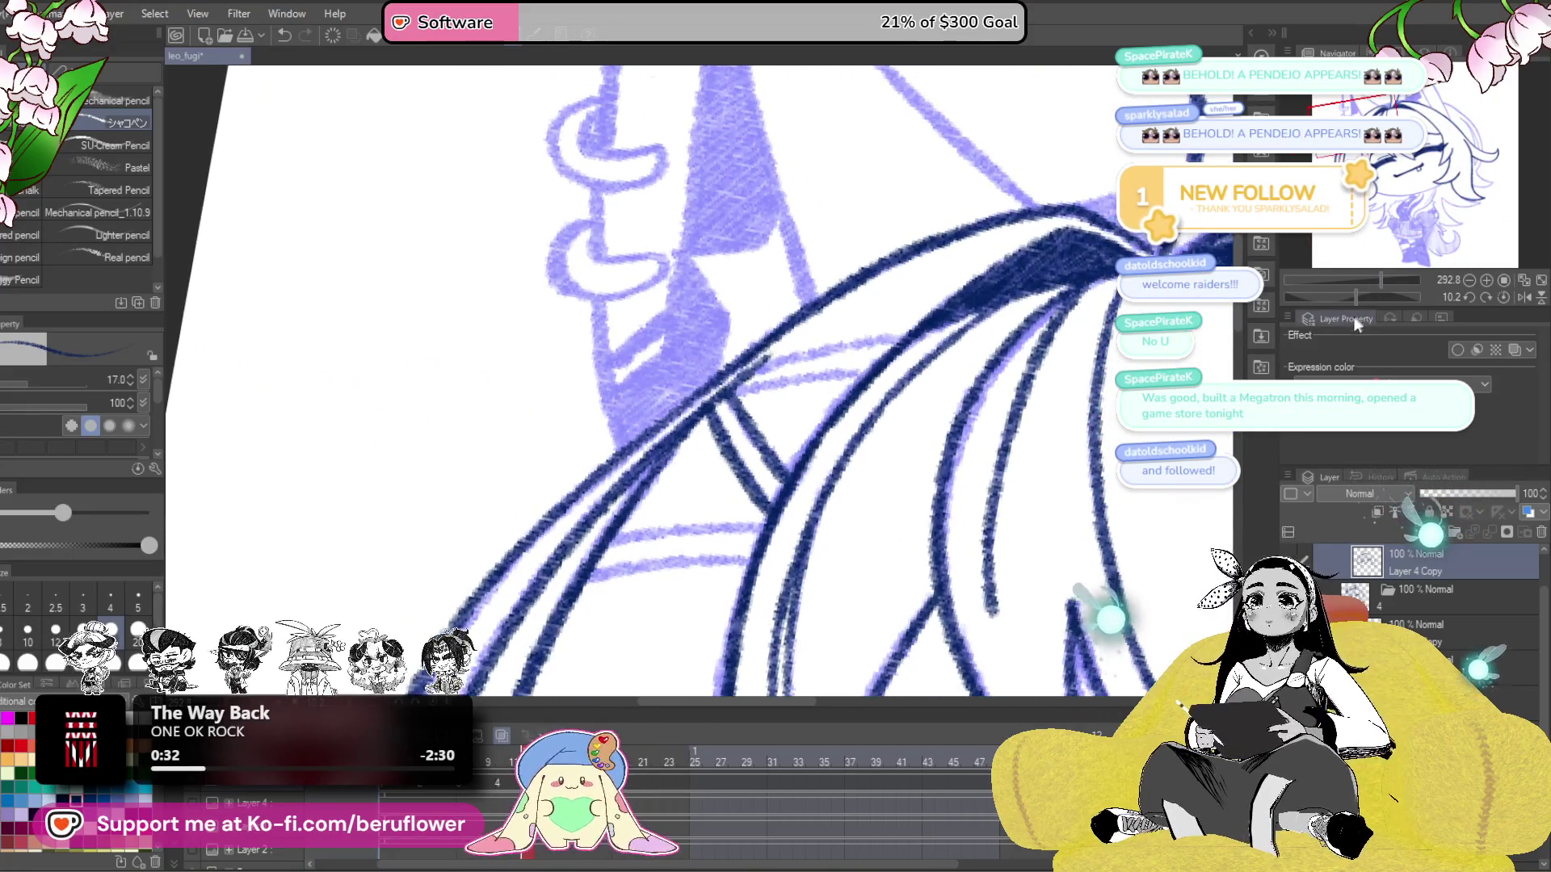
{"action": "left_click", "coordinate": [1341, 297]}
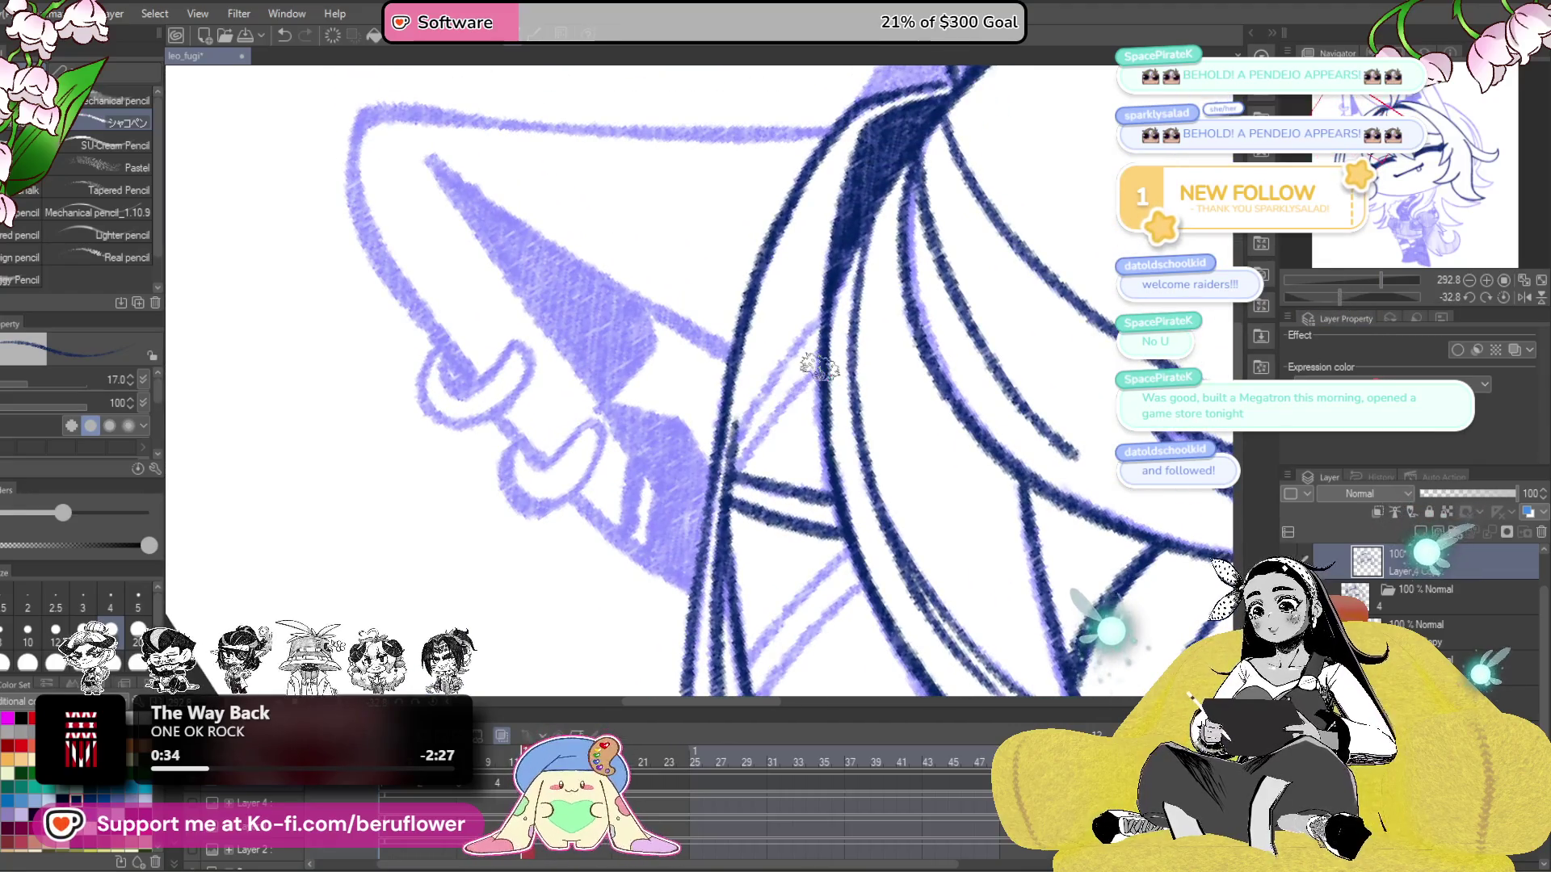
{"action": "left_click_drag", "start_coordinate": [819, 368], "coordinate": [723, 476]}
{"action": "left_click_drag", "start_coordinate": [806, 304], "coordinate": [735, 438]}
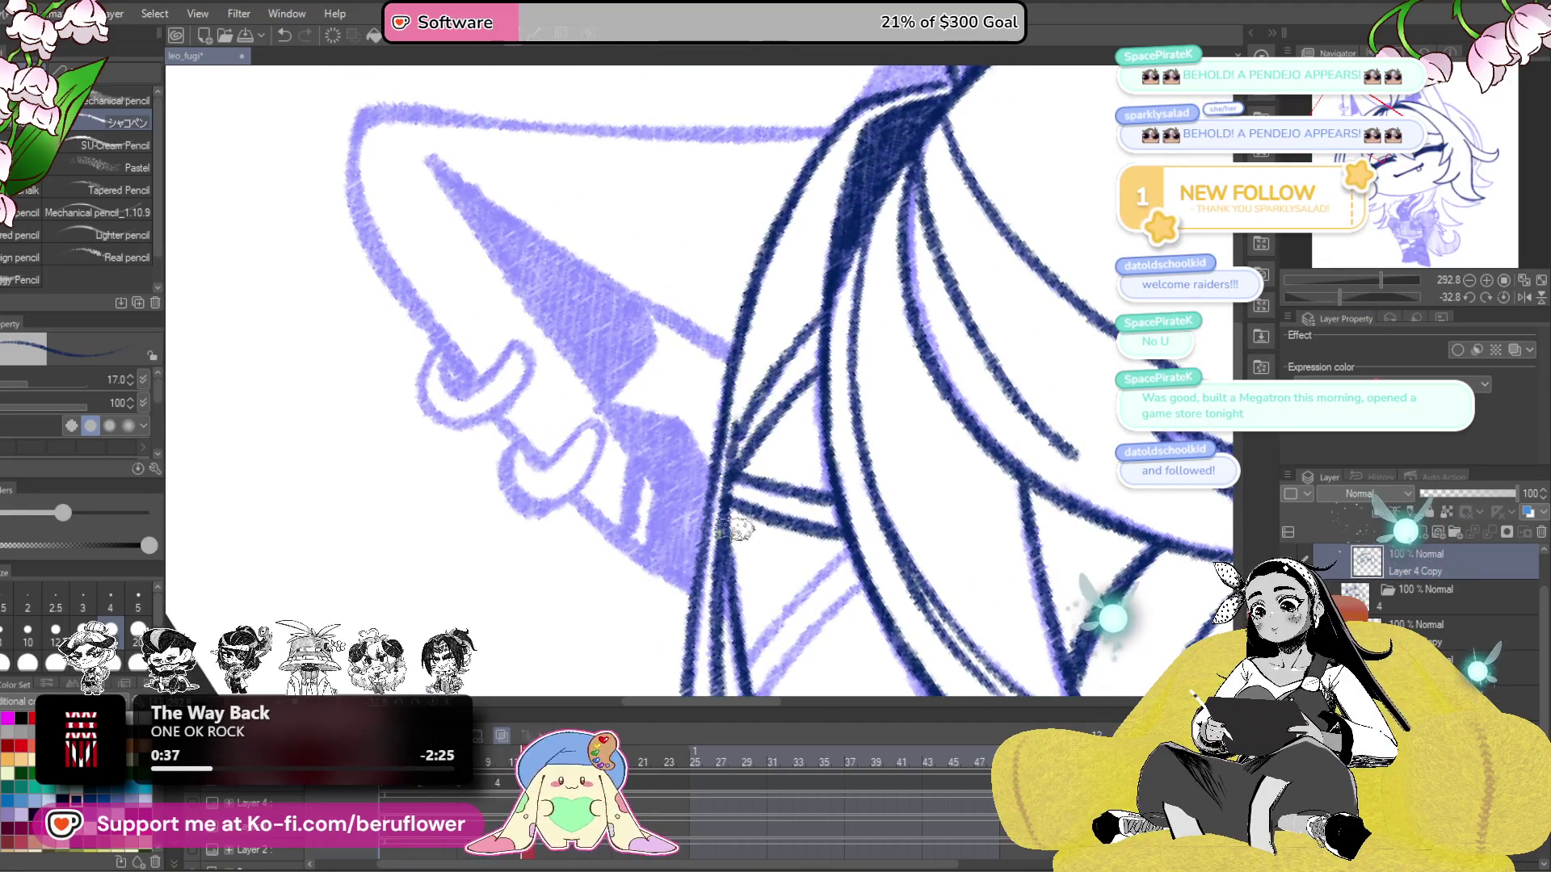
{"action": "scroll", "coordinate": [731, 511], "scroll_direction": "down", "scroll_amount": 3}
{"action": "left_click_drag", "start_coordinate": [868, 335], "coordinate": [810, 396]}
{"action": "left_click_drag", "start_coordinate": [868, 332], "coordinate": [763, 452]}
{"action": "left_click_drag", "start_coordinate": [878, 376], "coordinate": [790, 467]}
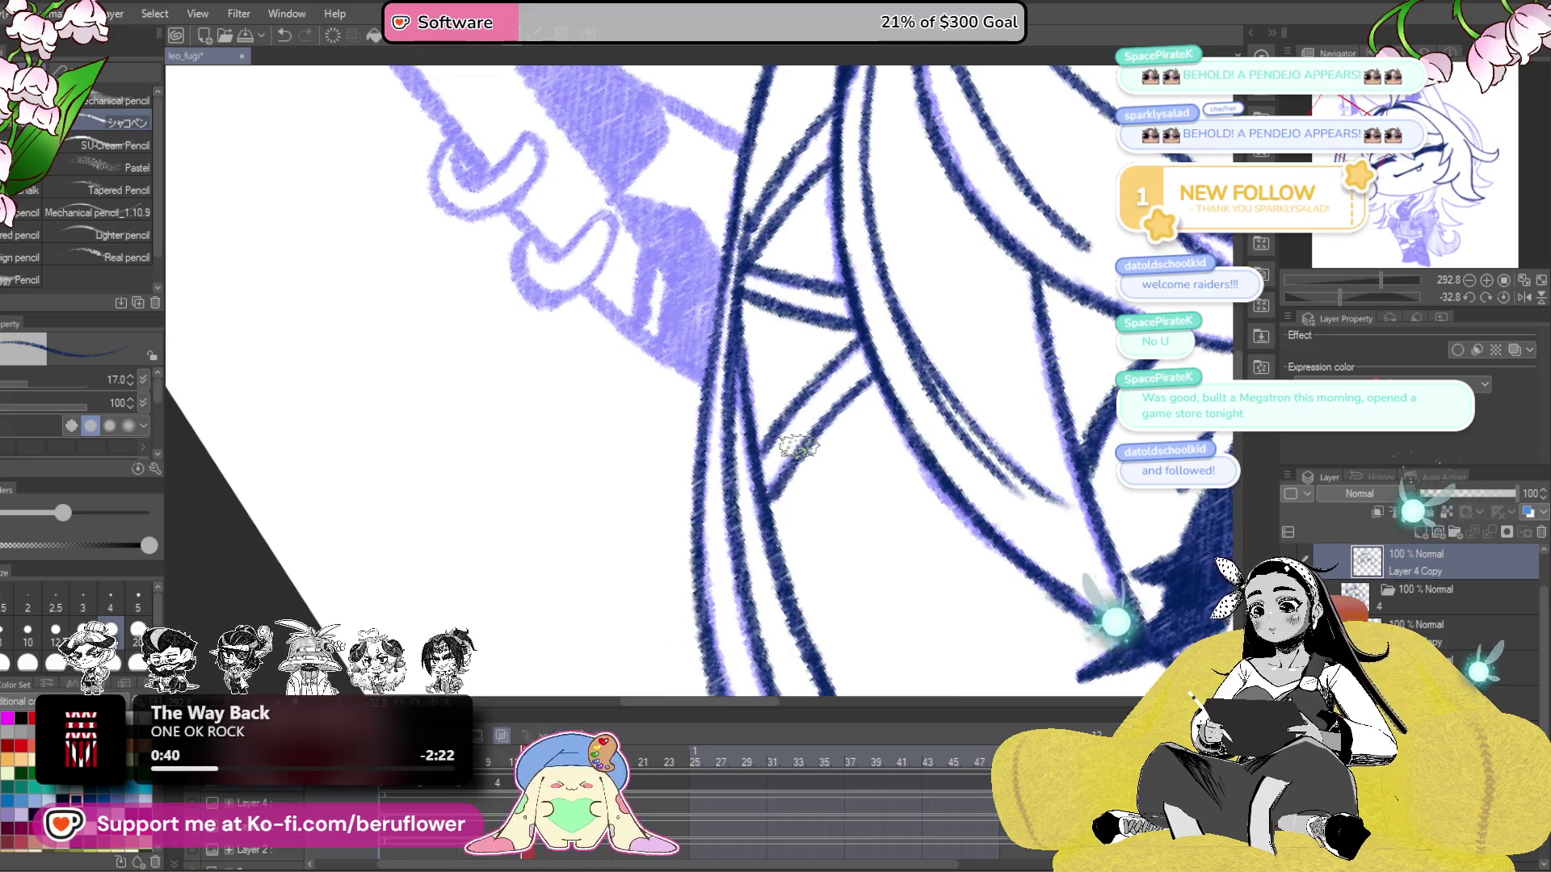
{"action": "scroll", "coordinate": [876, 427], "scroll_direction": "down", "scroll_amount": 3}
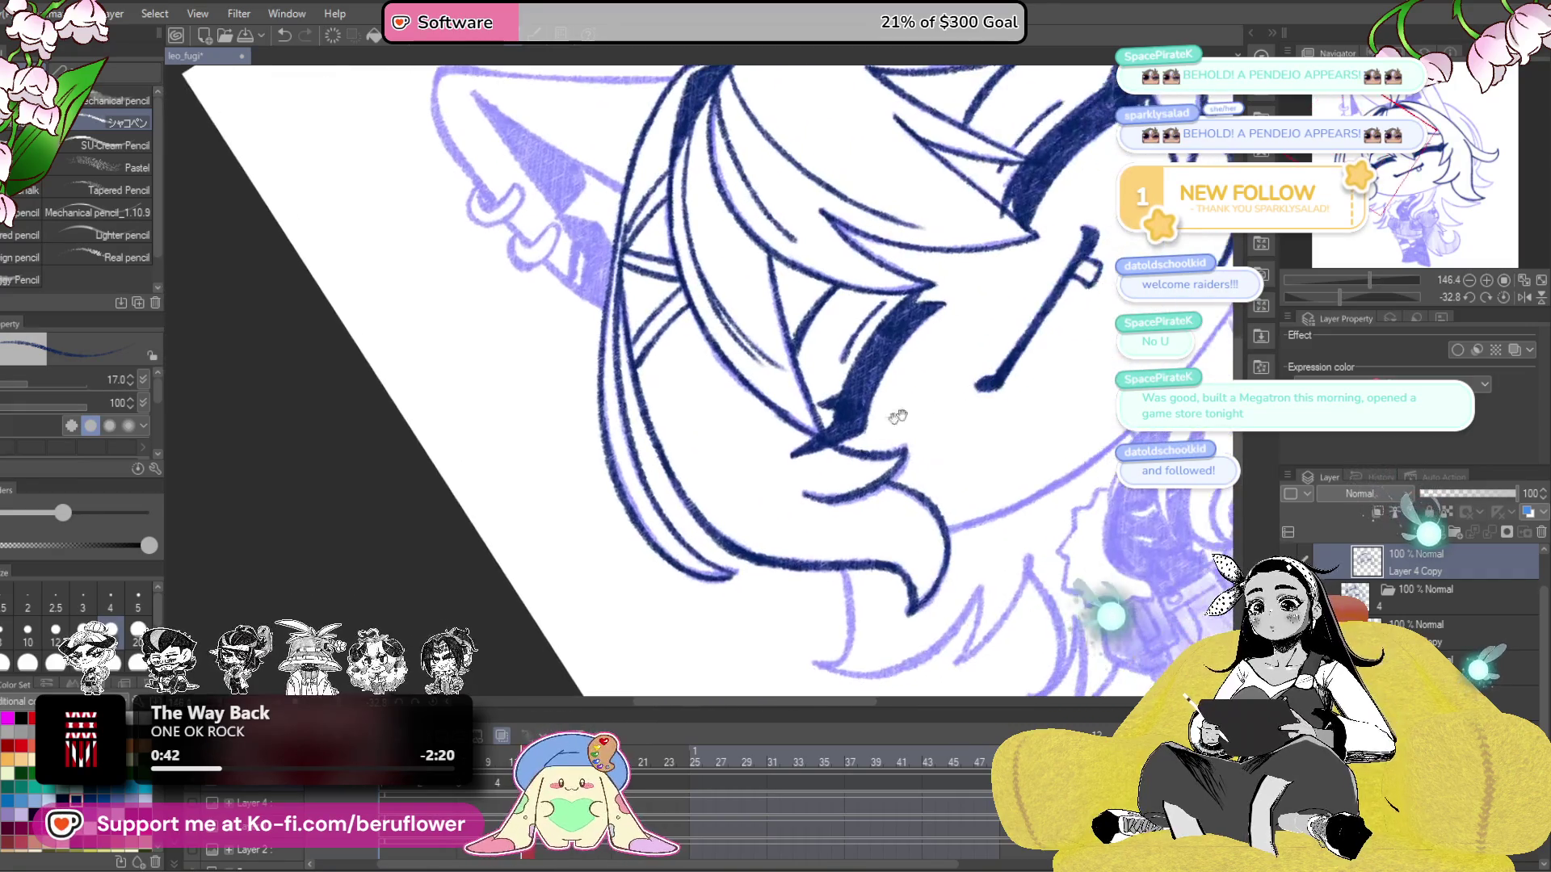
- Draw the cheek line down from the eye, redo it cleanly, then view the whole face
{"action": "left_click_drag", "start_coordinate": [1354, 294], "coordinate": [1392, 298]}
{"action": "scroll", "coordinate": [630, 356], "scroll_direction": "up", "scroll_amount": 4}
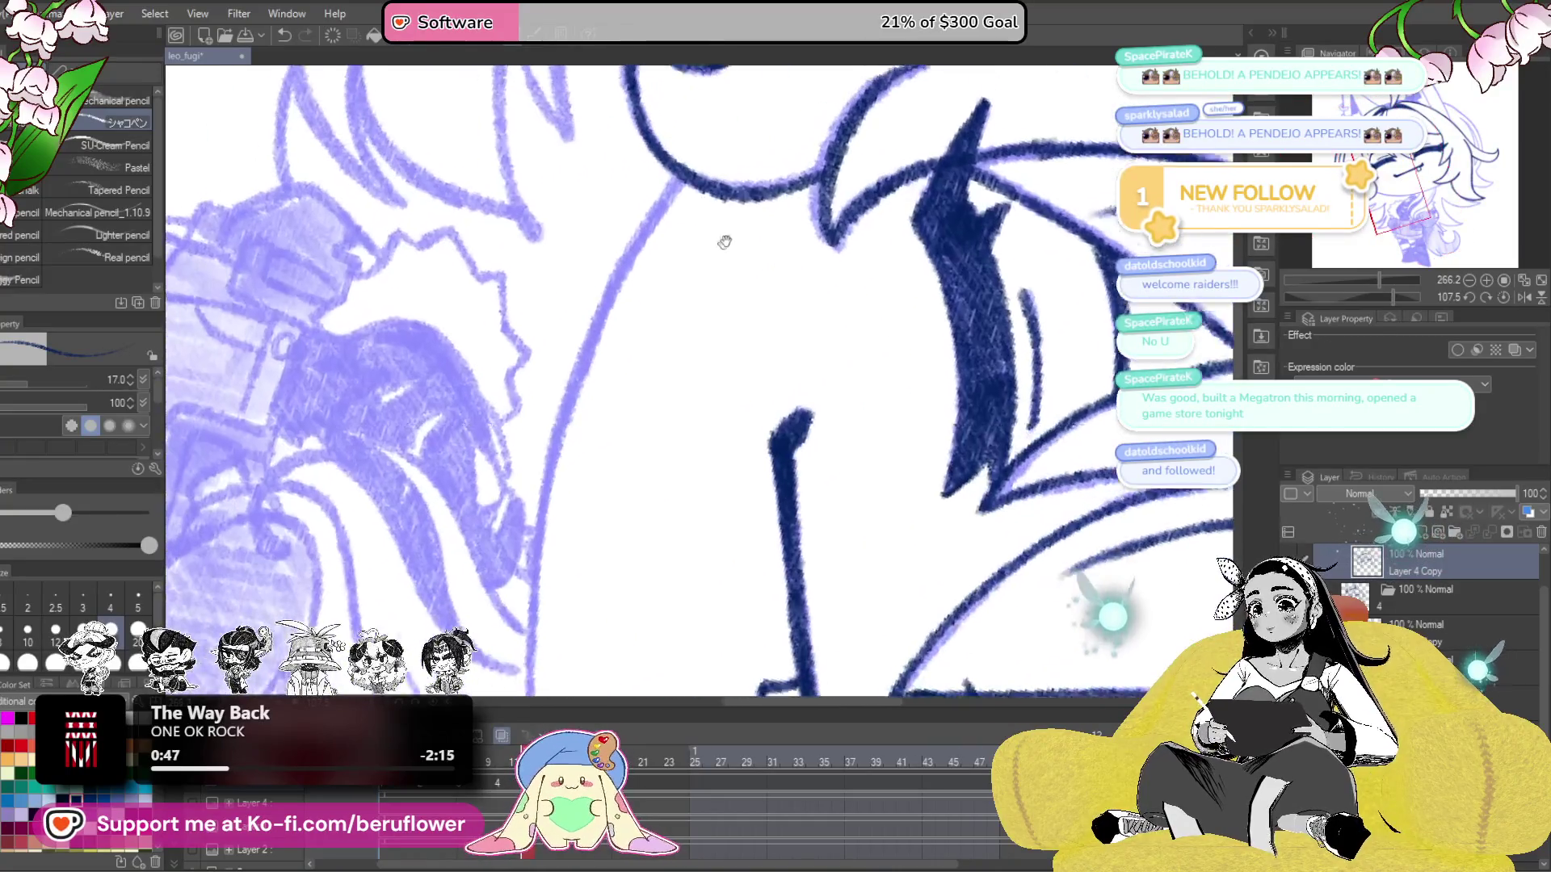
{"action": "mouse_move", "coordinate": [667, 194]}
{"action": "left_mouse_down"}
{"action": "mouse_move", "coordinate": [571, 405]}
{"action": "mouse_move", "coordinate": [616, 249]}
{"action": "mouse_move", "coordinate": [594, 346]}
{"action": "left_mouse_up"}
{"action": "key", "text": "ctrl+z"}
{"action": "key", "text": "ctrl+z"}
{"action": "mouse_move", "coordinate": [689, 141]}
{"action": "left_mouse_down"}
{"action": "mouse_move", "coordinate": [602, 271]}
{"action": "mouse_move", "coordinate": [529, 465]}
{"action": "left_mouse_up"}
{"action": "key", "text": "ctrl+z"}
{"action": "mouse_move", "coordinate": [689, 142]}
{"action": "left_mouse_down"}
{"action": "mouse_move", "coordinate": [600, 303]}
{"action": "mouse_move", "coordinate": [556, 473]}
{"action": "mouse_move", "coordinate": [627, 224]}
{"action": "left_mouse_up"}
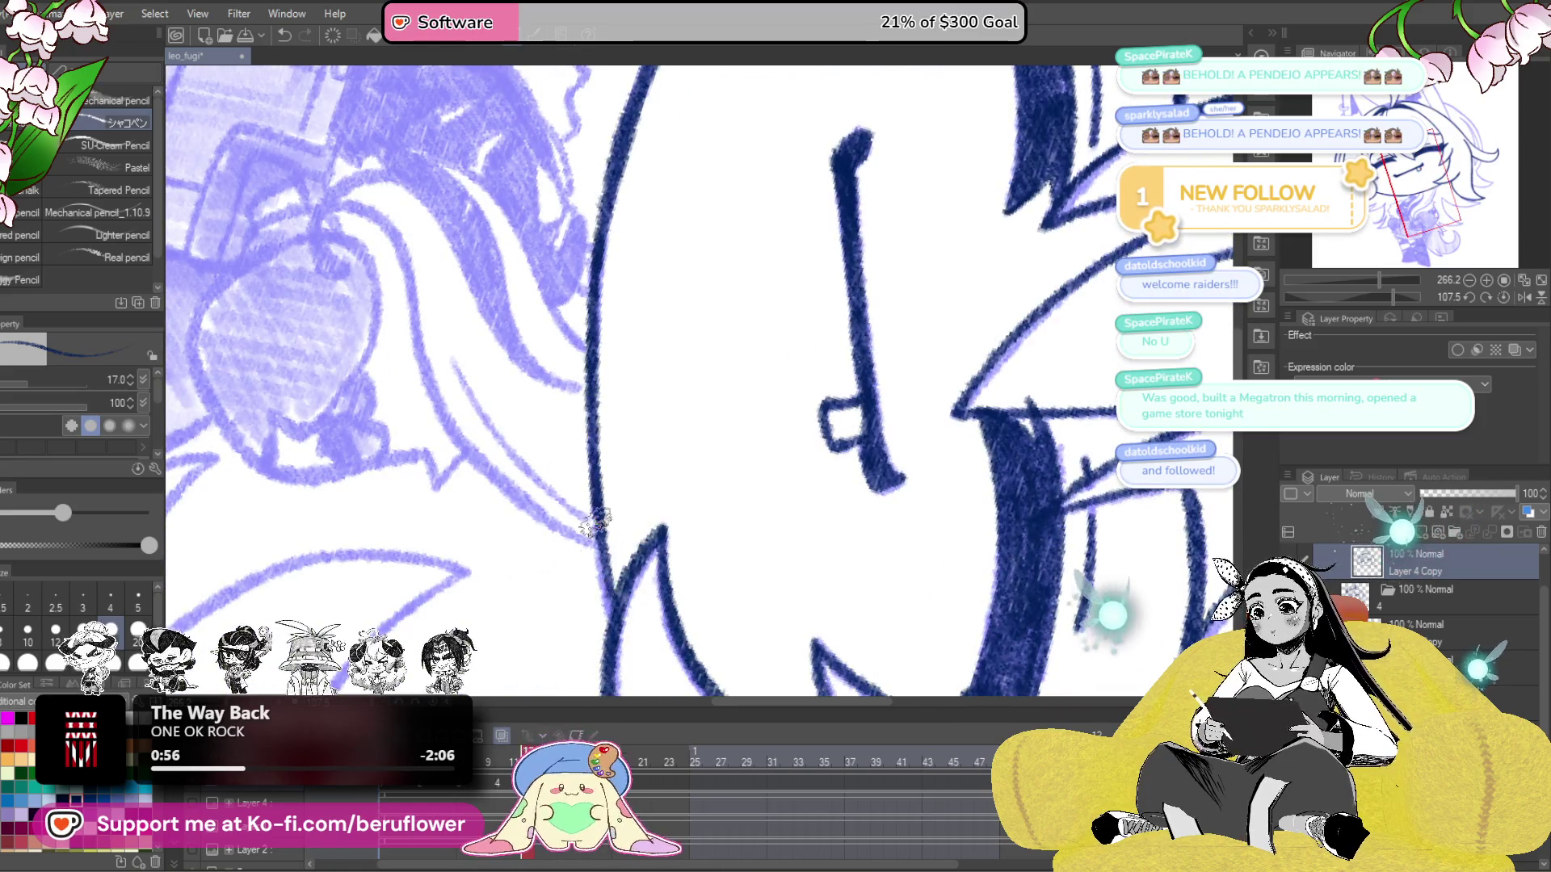
{"action": "scroll", "coordinate": [602, 590], "scroll_direction": "down", "scroll_amount": 5}
{"action": "mouse_move", "coordinate": [1001, 452]}
{"action": "left_mouse_down"}
{"action": "mouse_move", "coordinate": [1052, 388]}
{"action": "mouse_move", "coordinate": [938, 528]}
{"action": "mouse_move", "coordinate": [953, 218]}
{"action": "left_mouse_up"}
{"action": "scroll", "coordinate": [844, 324], "scroll_direction": "up", "scroll_amount": 5}
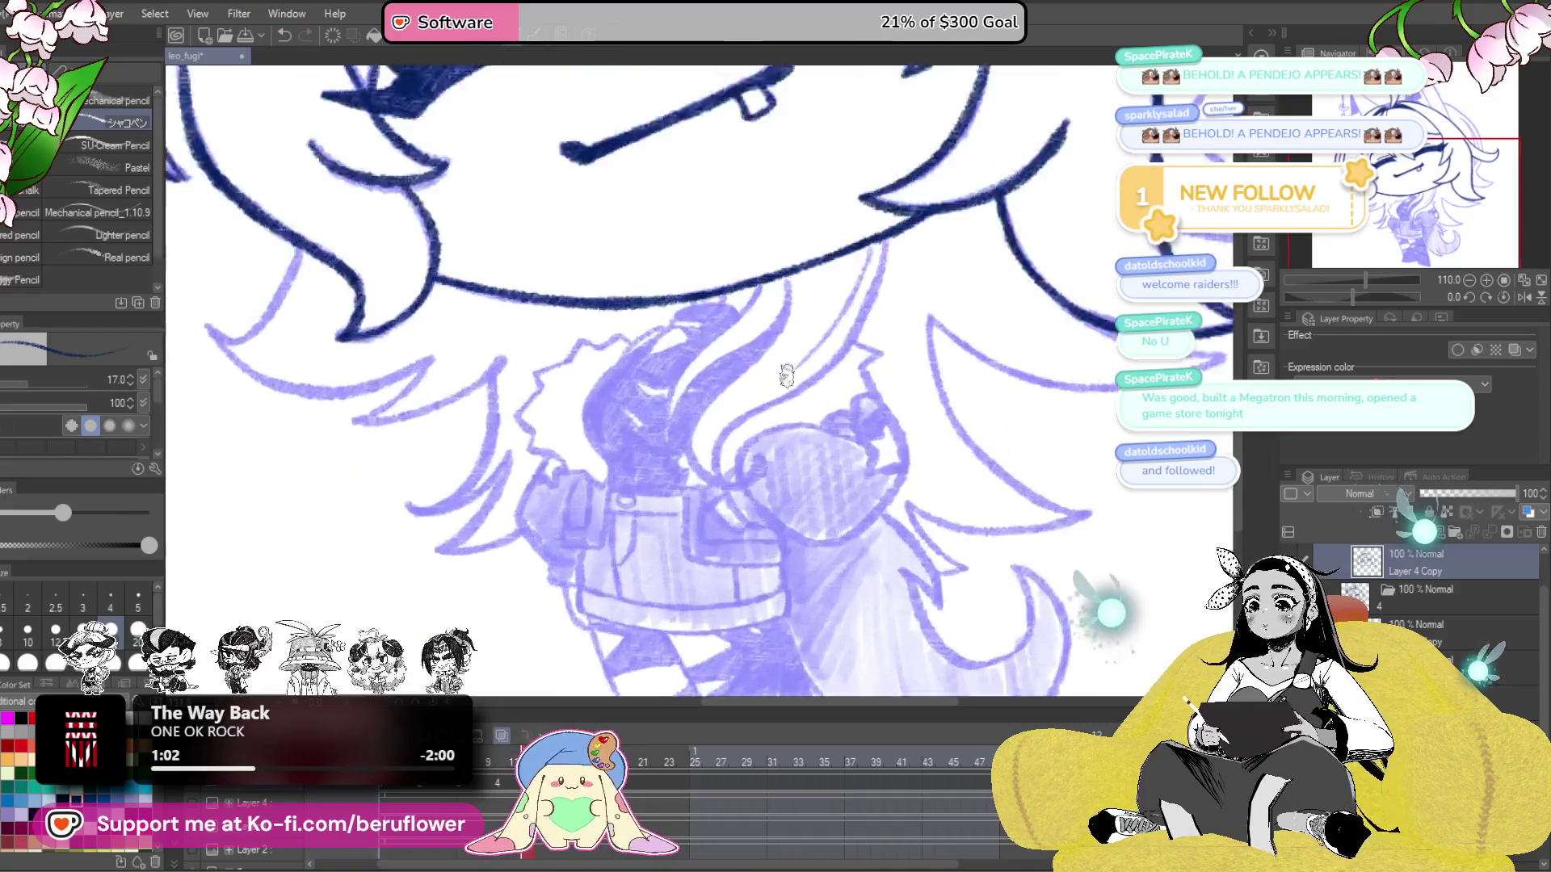
- Ink the hair lock below the chin with a curled end and two parallel right-side strands
{"action": "mouse_move", "coordinate": [663, 415]}
{"action": "left_mouse_down"}
{"action": "mouse_move", "coordinate": [642, 494]}
{"action": "mouse_move", "coordinate": [836, 242]}
{"action": "mouse_move", "coordinate": [703, 436]}
{"action": "mouse_move", "coordinate": [682, 565]}
{"action": "mouse_move", "coordinate": [735, 570]}
{"action": "left_mouse_up"}
{"action": "left_click_drag", "start_coordinate": [861, 528], "coordinate": [873, 491]}
{"action": "mouse_move", "coordinate": [731, 529]}
{"action": "left_mouse_down"}
{"action": "mouse_move", "coordinate": [763, 525]}
{"action": "mouse_move", "coordinate": [796, 485]}
{"action": "mouse_move", "coordinate": [743, 519]}
{"action": "mouse_move", "coordinate": [781, 517]}
{"action": "mouse_move", "coordinate": [759, 561]}
{"action": "mouse_move", "coordinate": [767, 432]}
{"action": "mouse_move", "coordinate": [886, 386]}
{"action": "left_mouse_up"}
{"action": "mouse_move", "coordinate": [984, 161]}
{"action": "left_mouse_down"}
{"action": "mouse_move", "coordinate": [969, 231]}
{"action": "mouse_move", "coordinate": [909, 343]}
{"action": "mouse_move", "coordinate": [849, 383]}
{"action": "left_mouse_up"}
{"action": "left_click_drag", "start_coordinate": [965, 186], "coordinate": [832, 384]}
{"action": "mouse_move", "coordinate": [675, 274]}
{"action": "left_mouse_down"}
{"action": "mouse_move", "coordinate": [763, 323]}
{"action": "mouse_move", "coordinate": [832, 316]}
{"action": "left_mouse_up"}
- Ink the edge and strokes of the left hair lock down over the chest
{"action": "mouse_move", "coordinate": [739, 335]}
{"action": "left_mouse_down"}
{"action": "mouse_move", "coordinate": [775, 349]}
{"action": "mouse_move", "coordinate": [687, 408]}
{"action": "mouse_move", "coordinate": [766, 375]}
{"action": "left_mouse_up"}
{"action": "mouse_move", "coordinate": [760, 355]}
{"action": "left_mouse_down"}
{"action": "mouse_move", "coordinate": [662, 412]}
{"action": "mouse_move", "coordinate": [621, 471]}
{"action": "mouse_move", "coordinate": [646, 565]}
{"action": "left_mouse_up"}
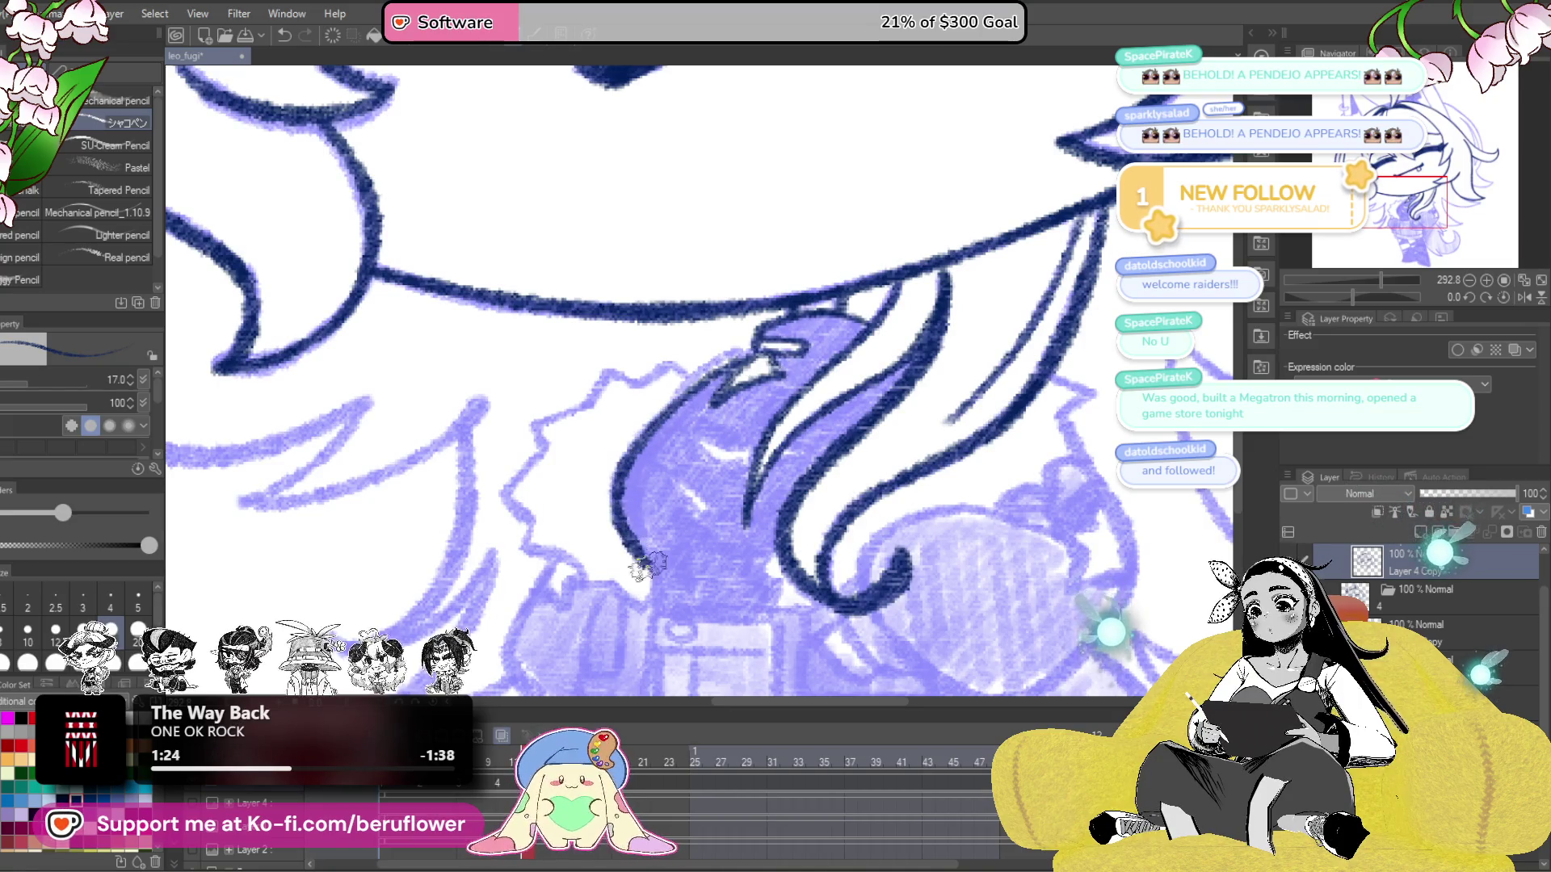
{"action": "mouse_move", "coordinate": [759, 337]}
{"action": "left_mouse_down"}
{"action": "mouse_move", "coordinate": [671, 400]}
{"action": "mouse_move", "coordinate": [780, 371]}
{"action": "left_mouse_up"}
{"action": "mouse_move", "coordinate": [776, 380]}
{"action": "left_mouse_down"}
{"action": "mouse_move", "coordinate": [646, 416]}
{"action": "mouse_move", "coordinate": [554, 529]}
{"action": "mouse_move", "coordinate": [573, 578]}
{"action": "mouse_move", "coordinate": [618, 582]}
{"action": "mouse_move", "coordinate": [622, 427]}
{"action": "mouse_move", "coordinate": [638, 459]}
{"action": "mouse_move", "coordinate": [684, 485]}
{"action": "mouse_move", "coordinate": [708, 360]}
{"action": "mouse_move", "coordinate": [688, 380]}
{"action": "mouse_move", "coordinate": [675, 469]}
{"action": "left_mouse_up"}
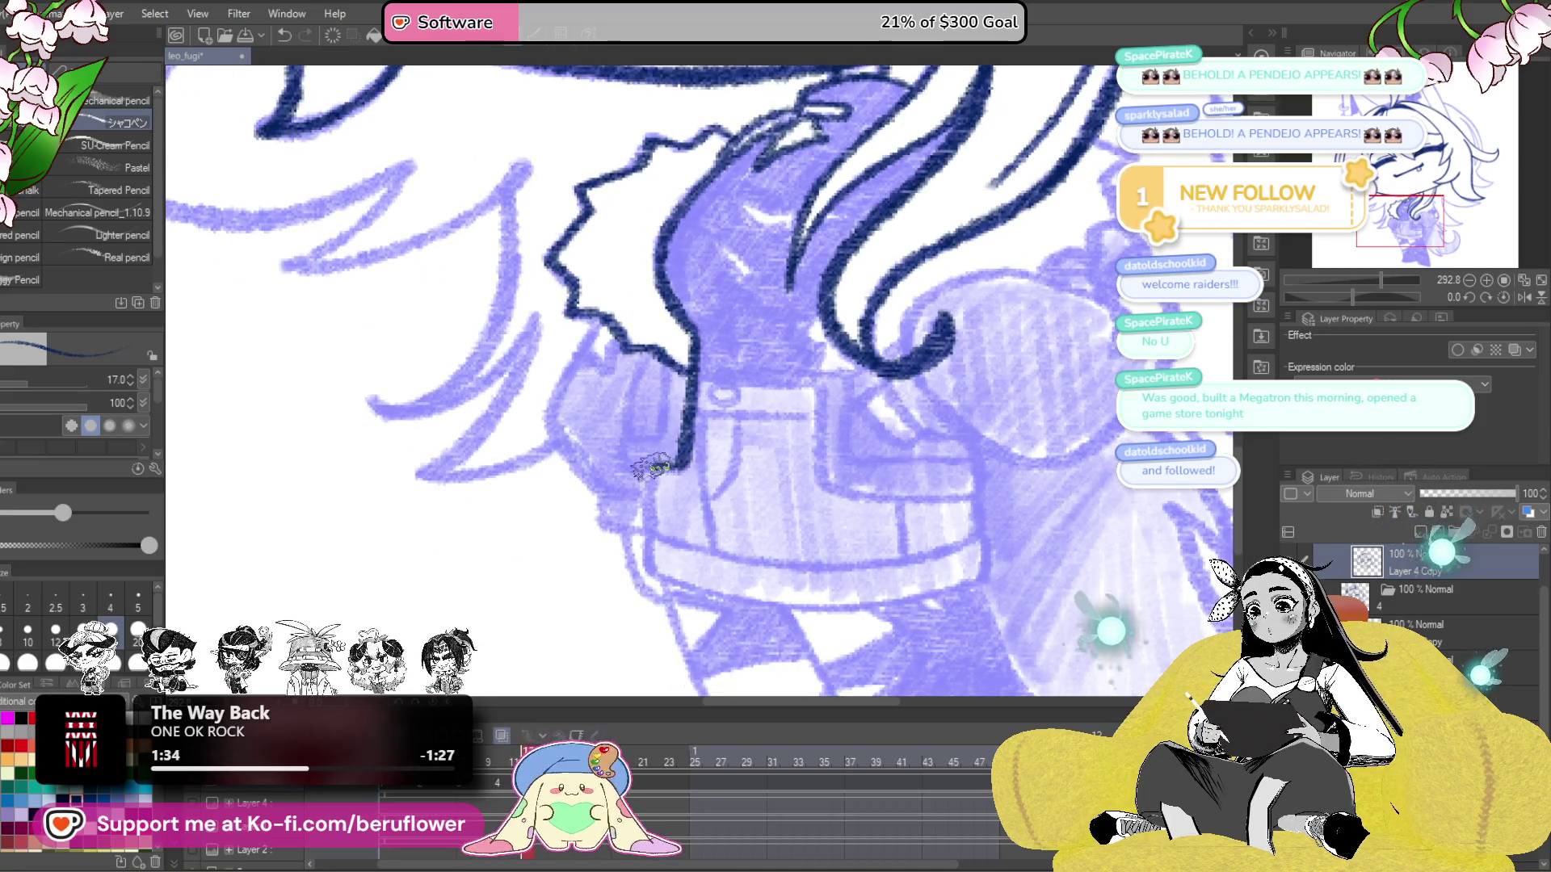
- Outline the collar strap box in navy, then zoom out to show the ears
{"action": "mouse_move", "coordinate": [641, 348]}
{"action": "left_mouse_down"}
{"action": "mouse_move", "coordinate": [623, 440]}
{"action": "mouse_move", "coordinate": [658, 441]}
{"action": "mouse_move", "coordinate": [630, 467]}
{"action": "mouse_move", "coordinate": [662, 505]}
{"action": "mouse_move", "coordinate": [635, 392]}
{"action": "mouse_move", "coordinate": [653, 386]}
{"action": "mouse_move", "coordinate": [608, 394]}
{"action": "mouse_move", "coordinate": [588, 497]}
{"action": "mouse_move", "coordinate": [658, 533]}
{"action": "mouse_move", "coordinate": [658, 473]}
{"action": "mouse_move", "coordinate": [639, 493]}
{"action": "mouse_move", "coordinate": [683, 497]}
{"action": "left_mouse_up"}
{"action": "mouse_move", "coordinate": [694, 438]}
{"action": "left_mouse_down"}
{"action": "mouse_move", "coordinate": [689, 416]}
{"action": "mouse_move", "coordinate": [683, 520]}
{"action": "left_mouse_up"}
{"action": "left_click_drag", "start_coordinate": [690, 416], "coordinate": [691, 517]}
{"action": "mouse_move", "coordinate": [1013, 404]}
{"action": "left_mouse_down"}
{"action": "mouse_move", "coordinate": [828, 416]}
{"action": "mouse_move", "coordinate": [828, 433]}
{"action": "left_mouse_up"}
{"action": "scroll", "coordinate": [1052, 437], "scroll_direction": "down", "scroll_amount": 5}
{"action": "scroll", "coordinate": [1052, 437], "scroll_direction": "up", "scroll_amount": 1}
{"action": "left_click_drag", "start_coordinate": [1052, 436], "coordinate": [1056, 546]}
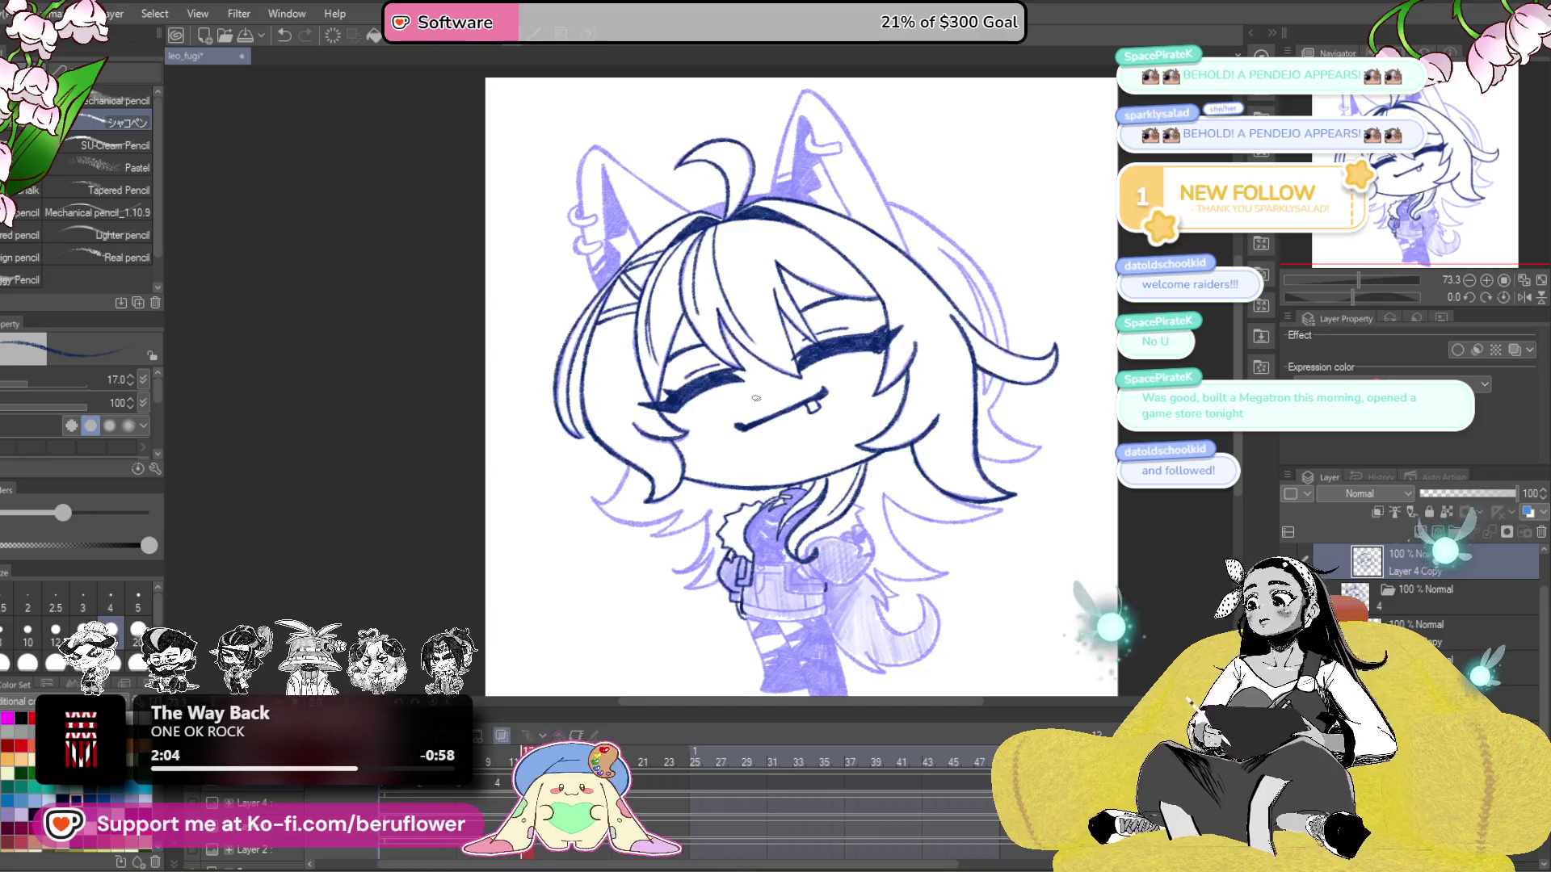
- Undo the stray jacket stroke, then ink and thicken the jacket puff's right and bottom outline in navy
{"action": "scroll", "coordinate": [756, 398], "scroll_direction": "up", "scroll_amount": 5}
{"action": "mouse_move", "coordinate": [1018, 643]}
{"action": "left_mouse_down"}
{"action": "mouse_move", "coordinate": [861, 330]}
{"action": "mouse_move", "coordinate": [811, 393]}
{"action": "left_mouse_up"}
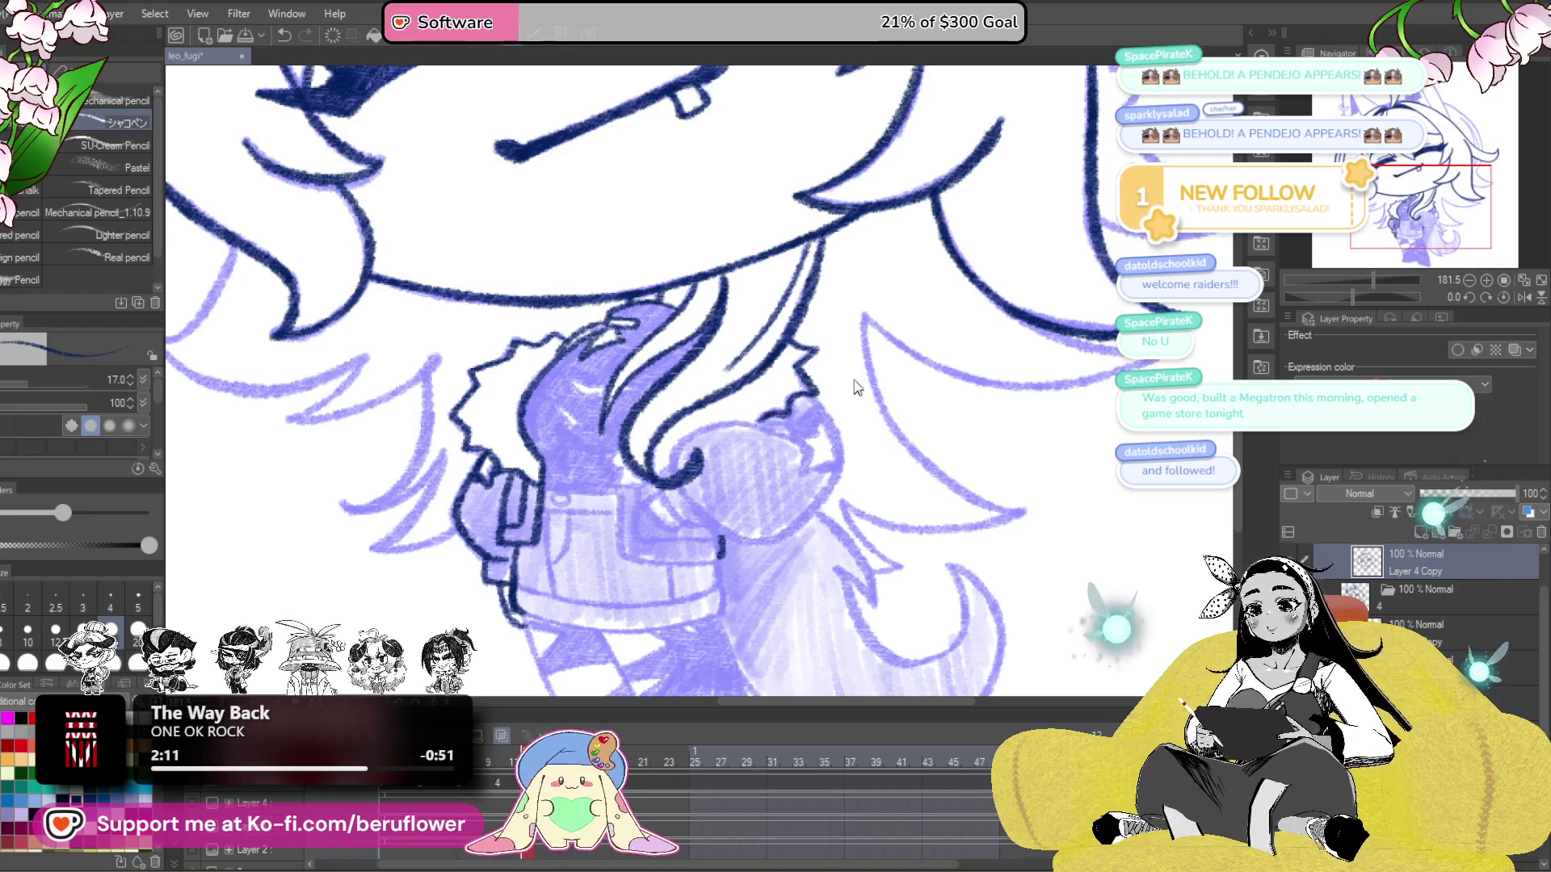
{"action": "key", "text": "ctrl+z"}
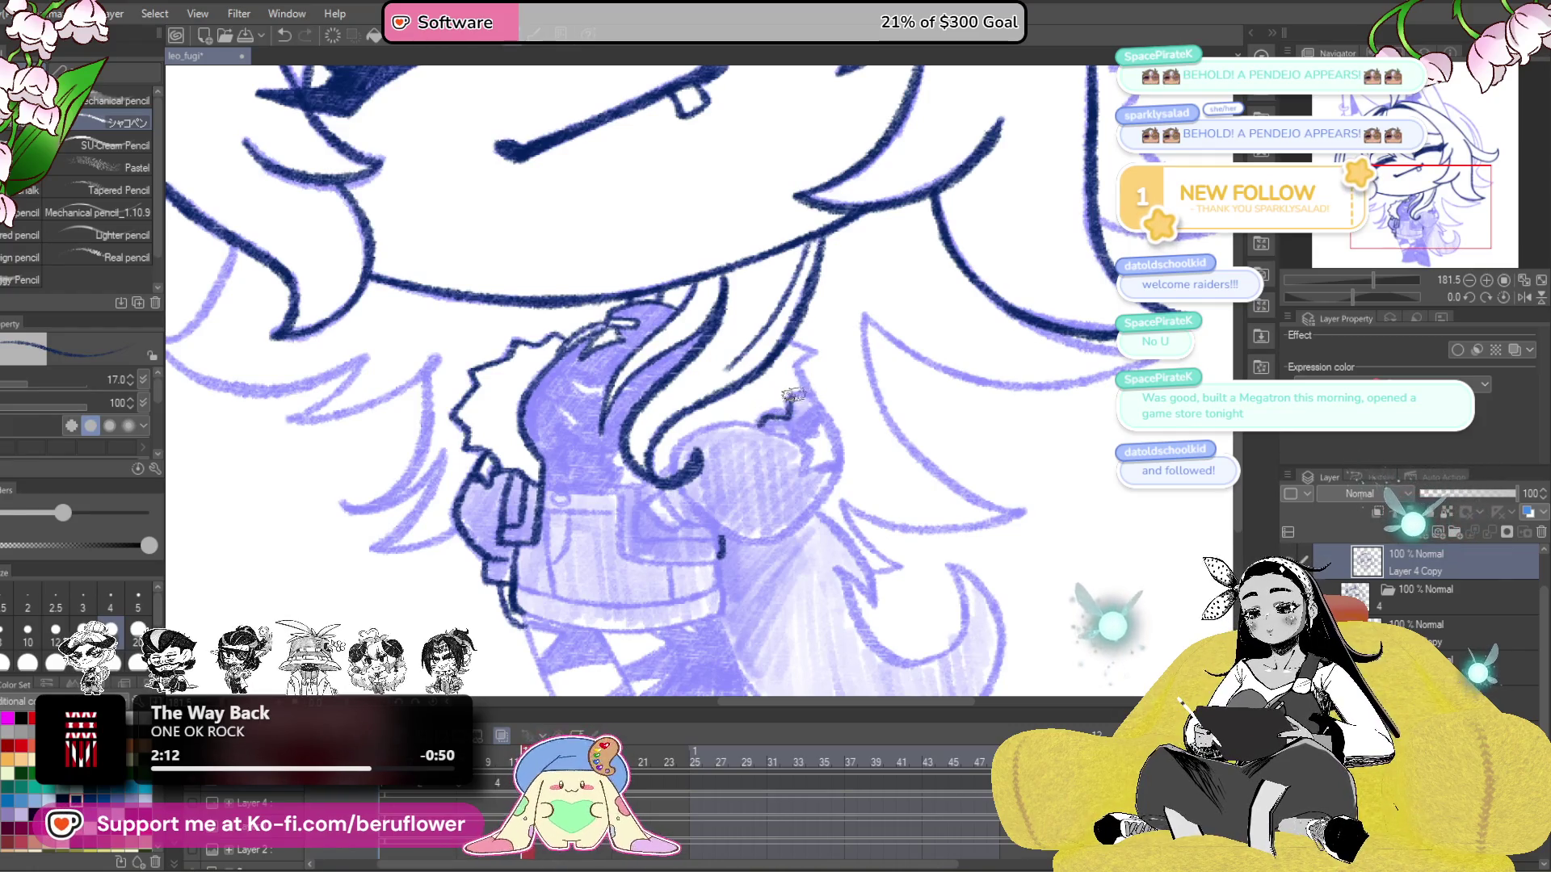
{"action": "left_click_drag", "start_coordinate": [797, 343], "coordinate": [800, 347]}
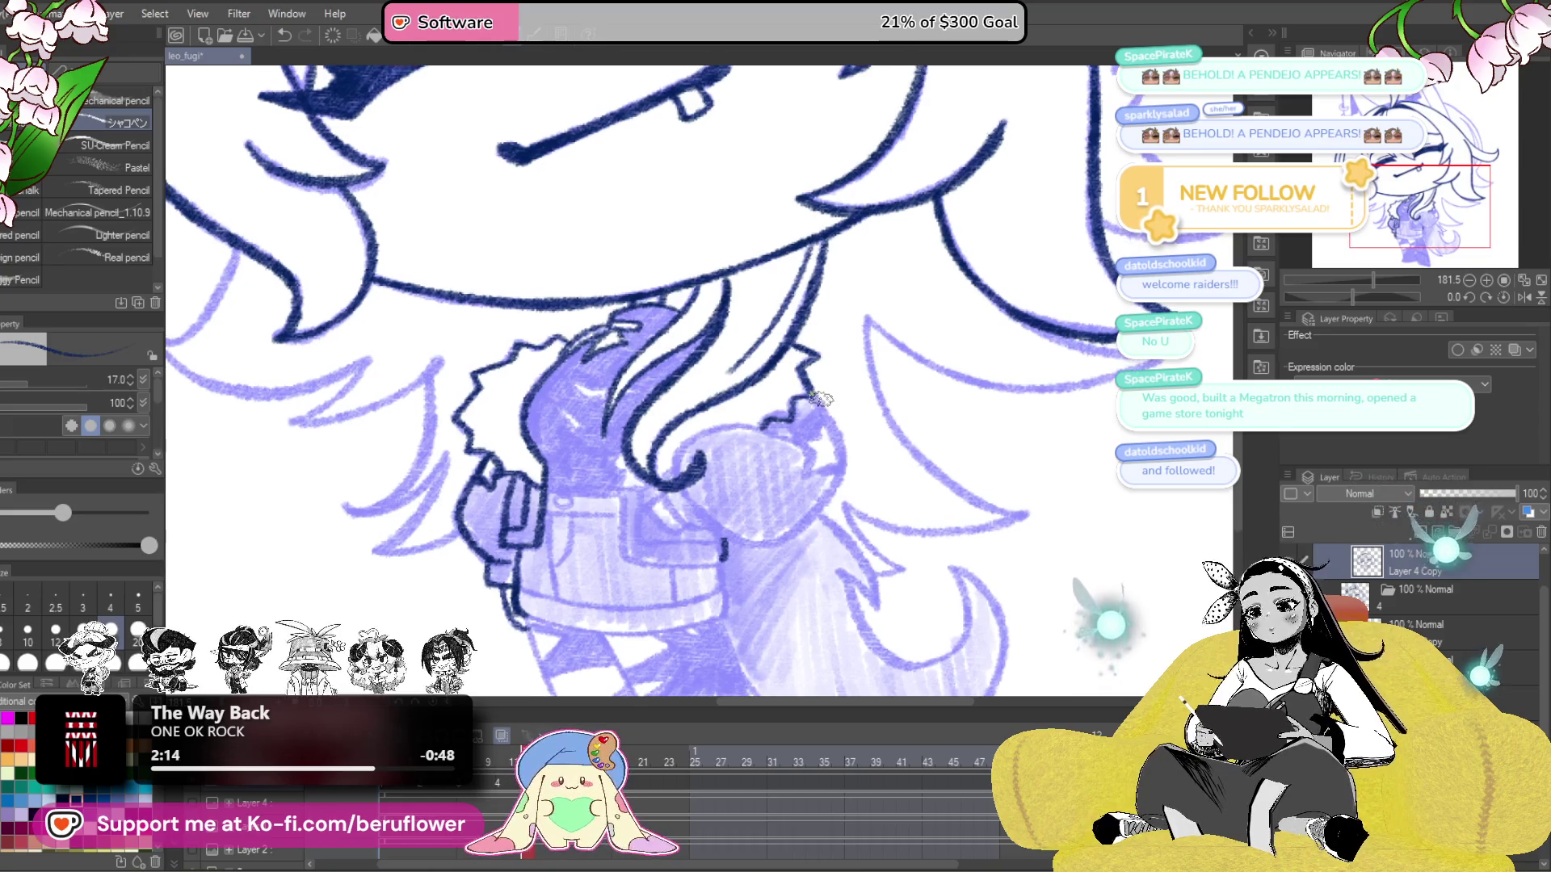
{"action": "mouse_move", "coordinate": [837, 438]}
{"action": "left_mouse_down"}
{"action": "mouse_move", "coordinate": [832, 495]}
{"action": "mouse_move", "coordinate": [775, 541]}
{"action": "mouse_move", "coordinate": [718, 537]}
{"action": "mouse_move", "coordinate": [682, 489]}
{"action": "left_mouse_up"}
{"action": "left_click_drag", "start_coordinate": [786, 365], "coordinate": [803, 370]}
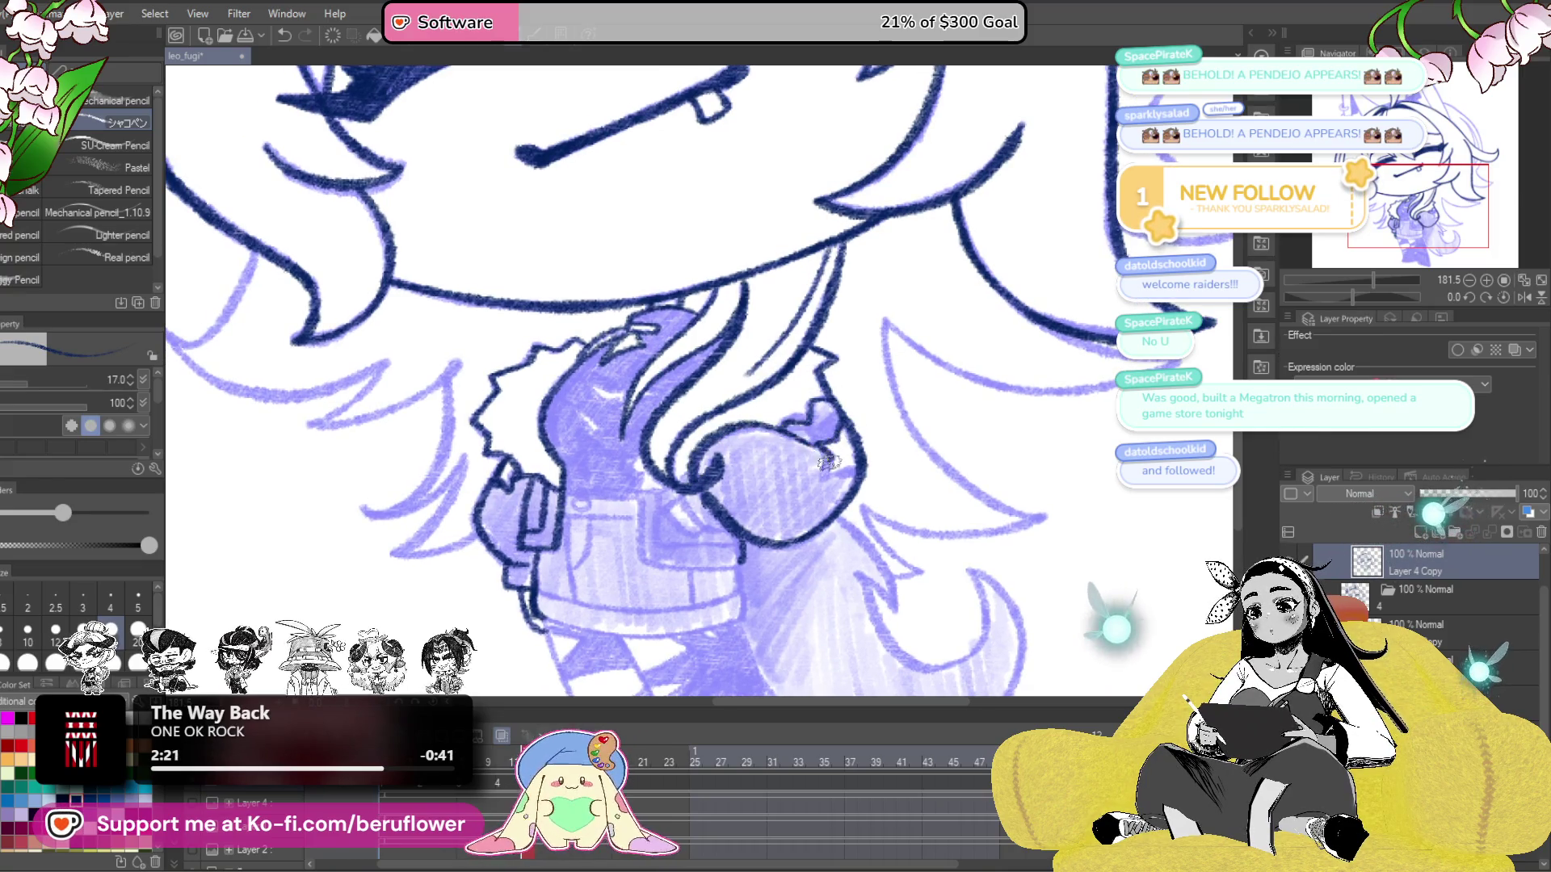
{"action": "mouse_move", "coordinate": [858, 471]}
{"action": "left_mouse_down"}
{"action": "mouse_move", "coordinate": [835, 470]}
{"action": "mouse_move", "coordinate": [864, 475]}
{"action": "mouse_move", "coordinate": [967, 375]}
{"action": "left_mouse_up"}
- Ink the jacket's vertical centre seam below the button and its left edge outline
{"action": "left_click_drag", "start_coordinate": [940, 491], "coordinate": [956, 517]}
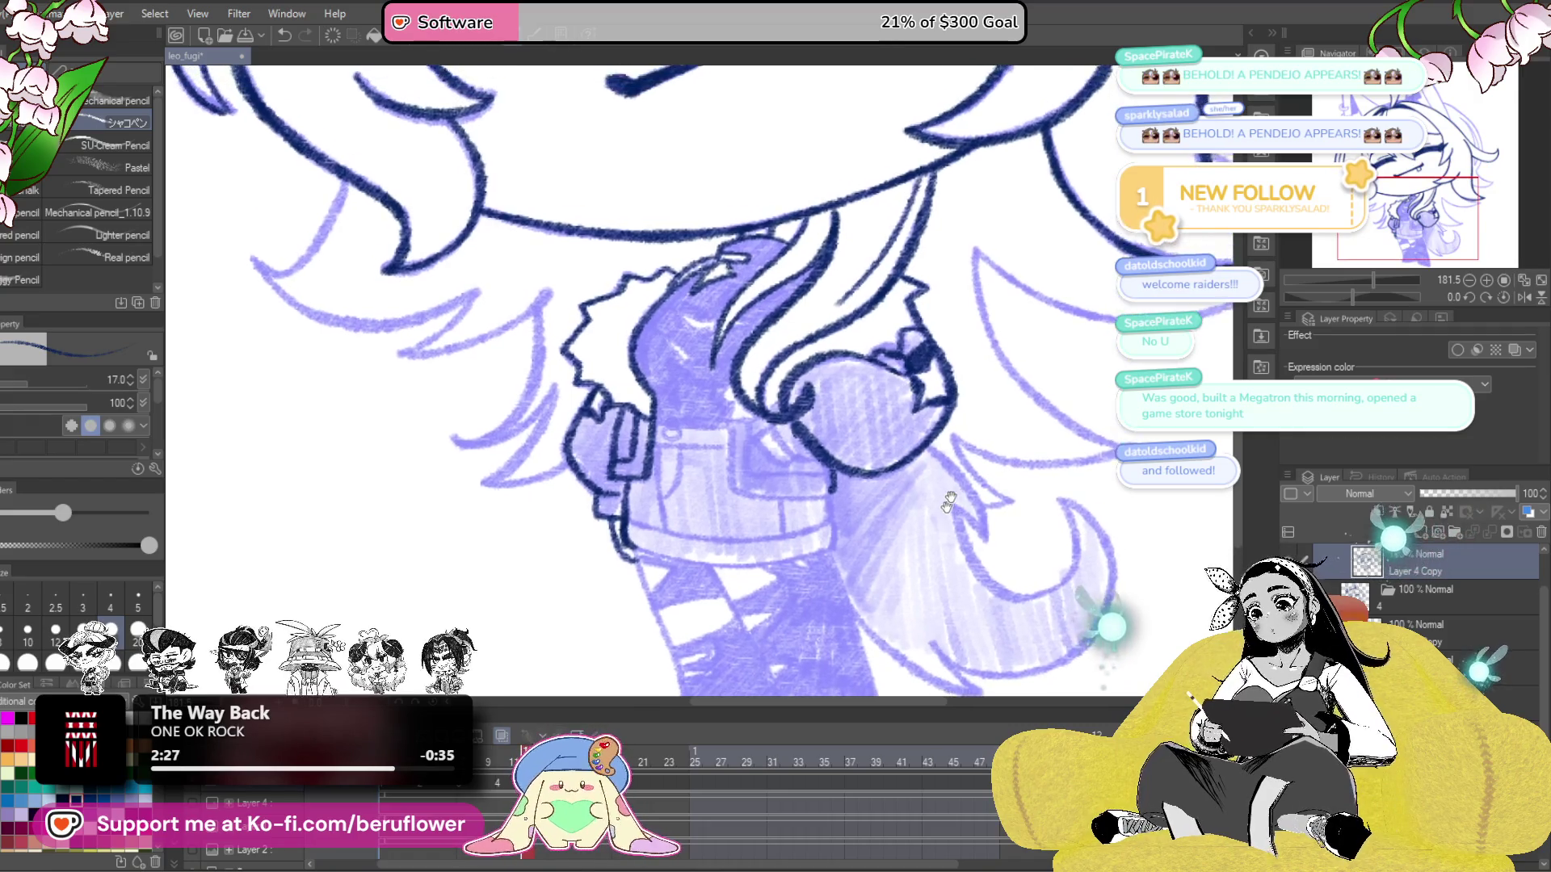
{"action": "mouse_move", "coordinate": [759, 427]}
{"action": "left_mouse_down"}
{"action": "mouse_move", "coordinate": [738, 420]}
{"action": "mouse_move", "coordinate": [736, 470]}
{"action": "mouse_move", "coordinate": [840, 490]}
{"action": "mouse_move", "coordinate": [847, 478]}
{"action": "left_mouse_up"}
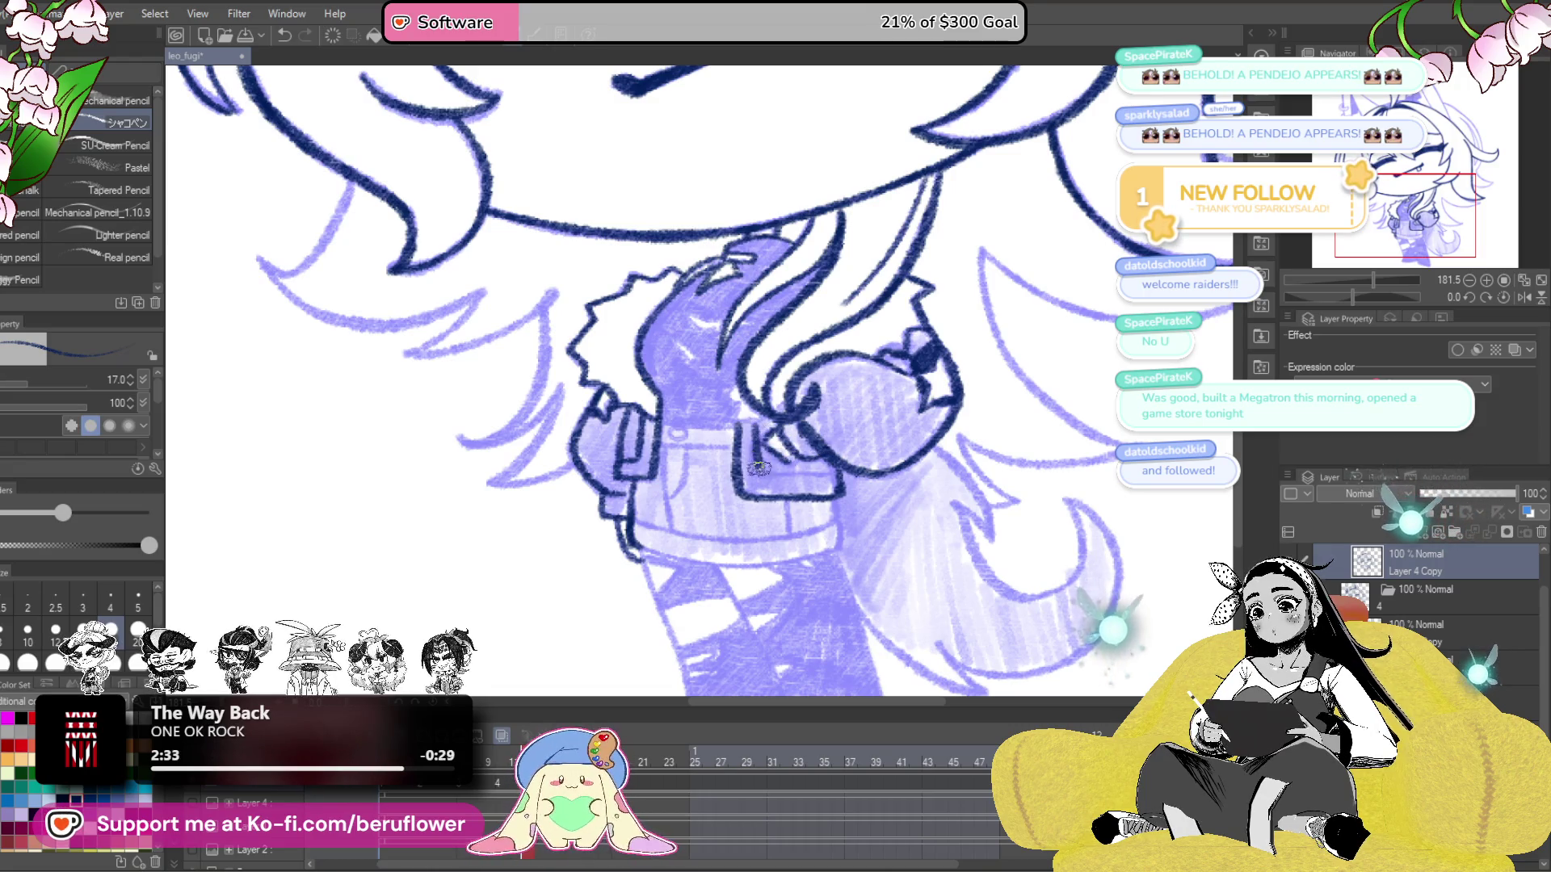
{"action": "left_click_drag", "start_coordinate": [838, 469], "coordinate": [903, 485]}
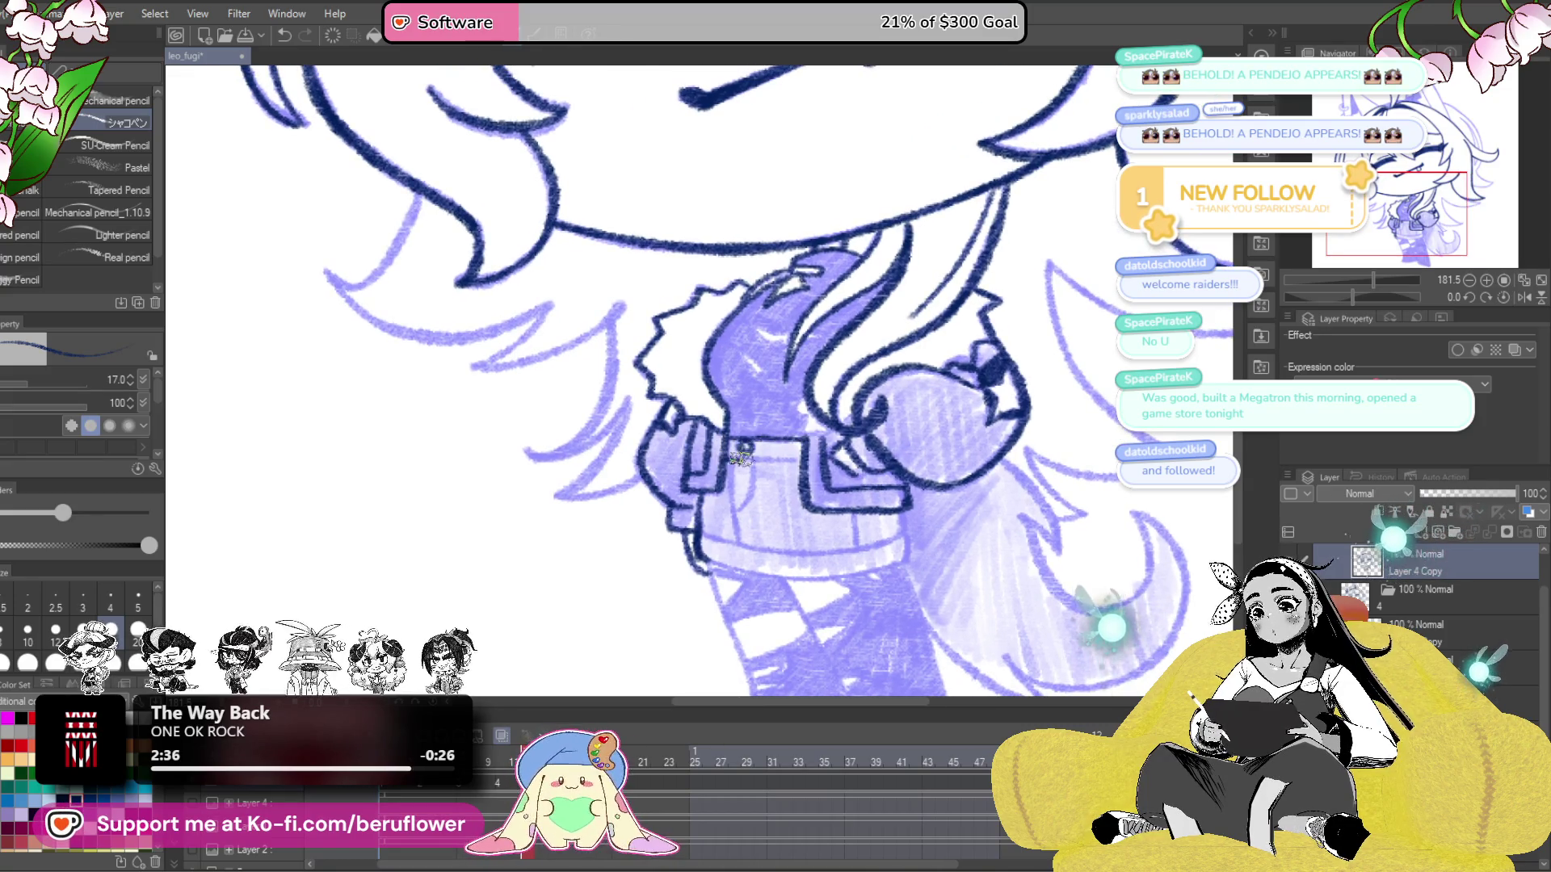
{"action": "left_click_drag", "start_coordinate": [749, 458], "coordinate": [736, 511]}
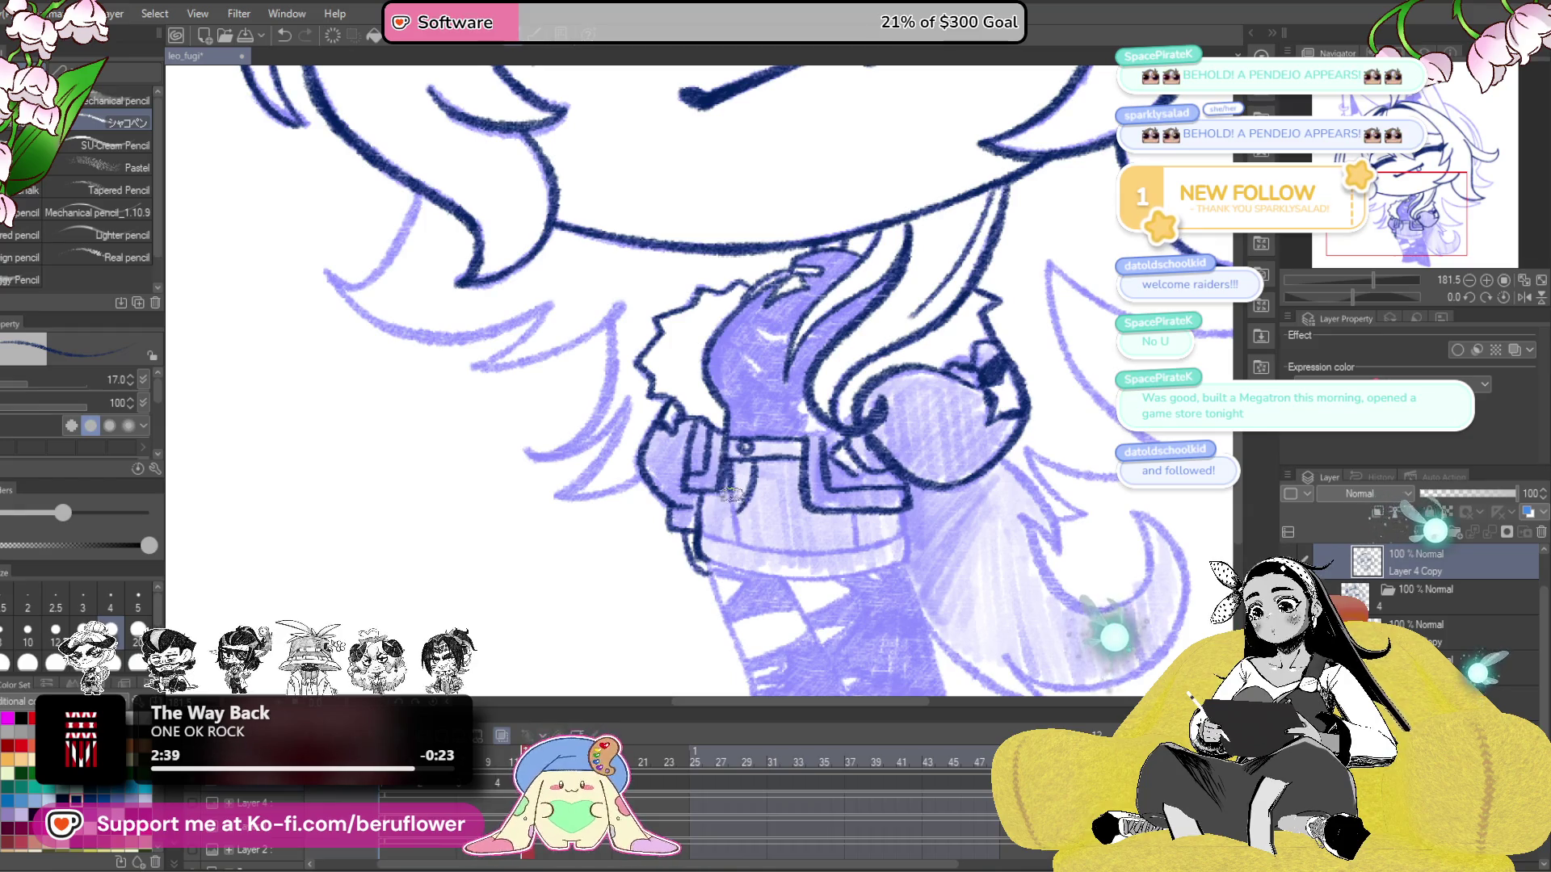
{"action": "left_click_drag", "start_coordinate": [1067, 428], "coordinate": [1072, 404]}
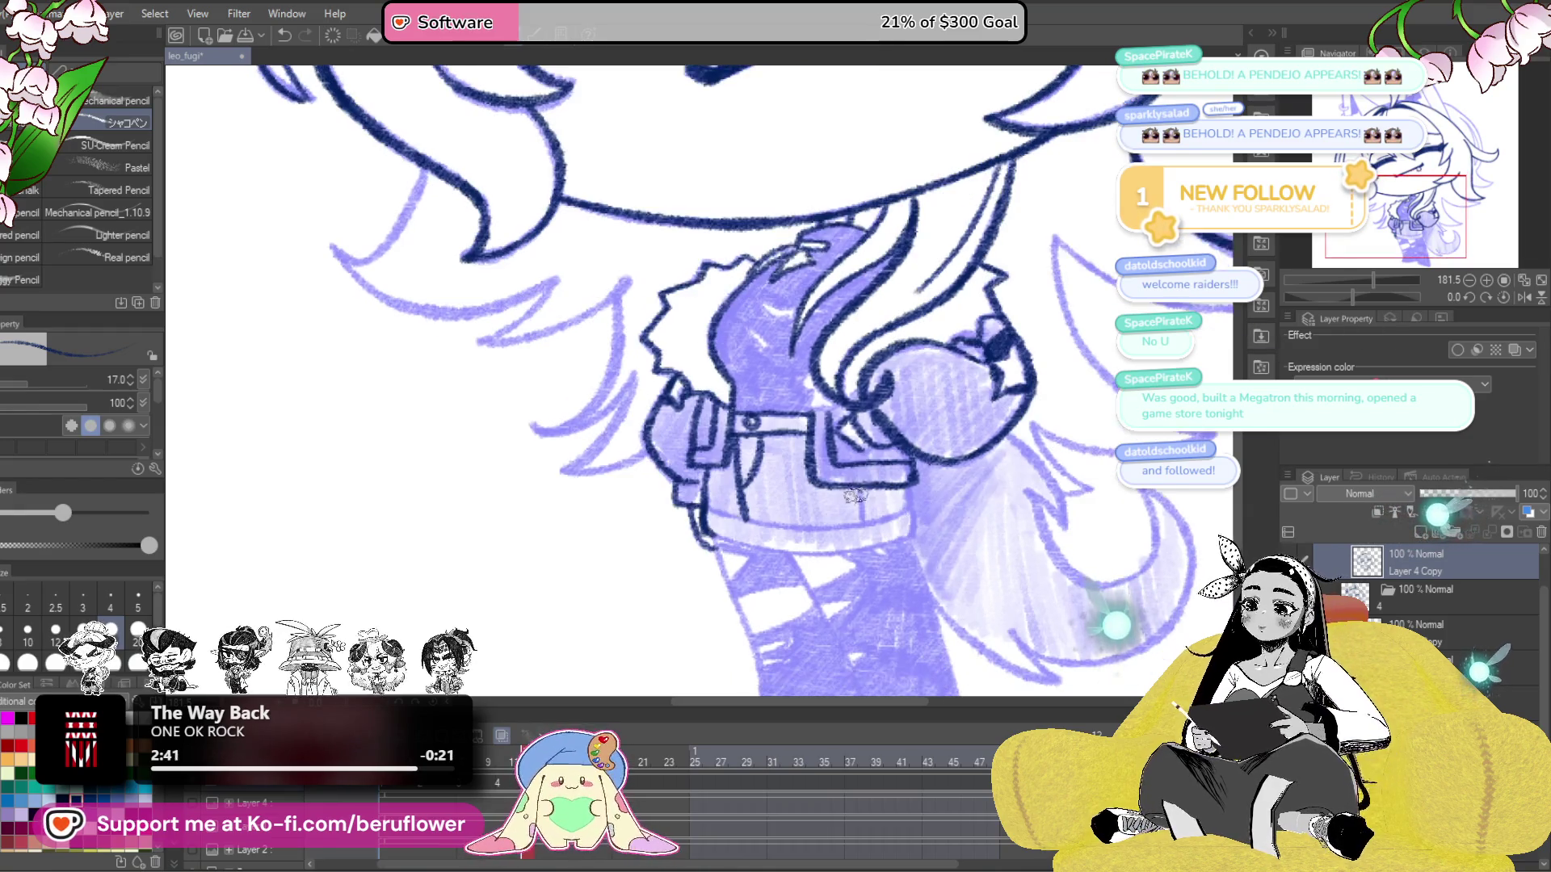
{"action": "mouse_move", "coordinate": [911, 519]}
{"action": "left_mouse_down"}
{"action": "mouse_move", "coordinate": [858, 442]}
{"action": "mouse_move", "coordinate": [711, 327]}
{"action": "mouse_move", "coordinate": [727, 460]}
{"action": "mouse_move", "coordinate": [755, 529]}
{"action": "left_mouse_up"}
{"action": "mouse_move", "coordinate": [688, 311]}
{"action": "left_mouse_down"}
{"action": "mouse_move", "coordinate": [682, 413]}
{"action": "mouse_move", "coordinate": [736, 517]}
{"action": "left_mouse_up"}
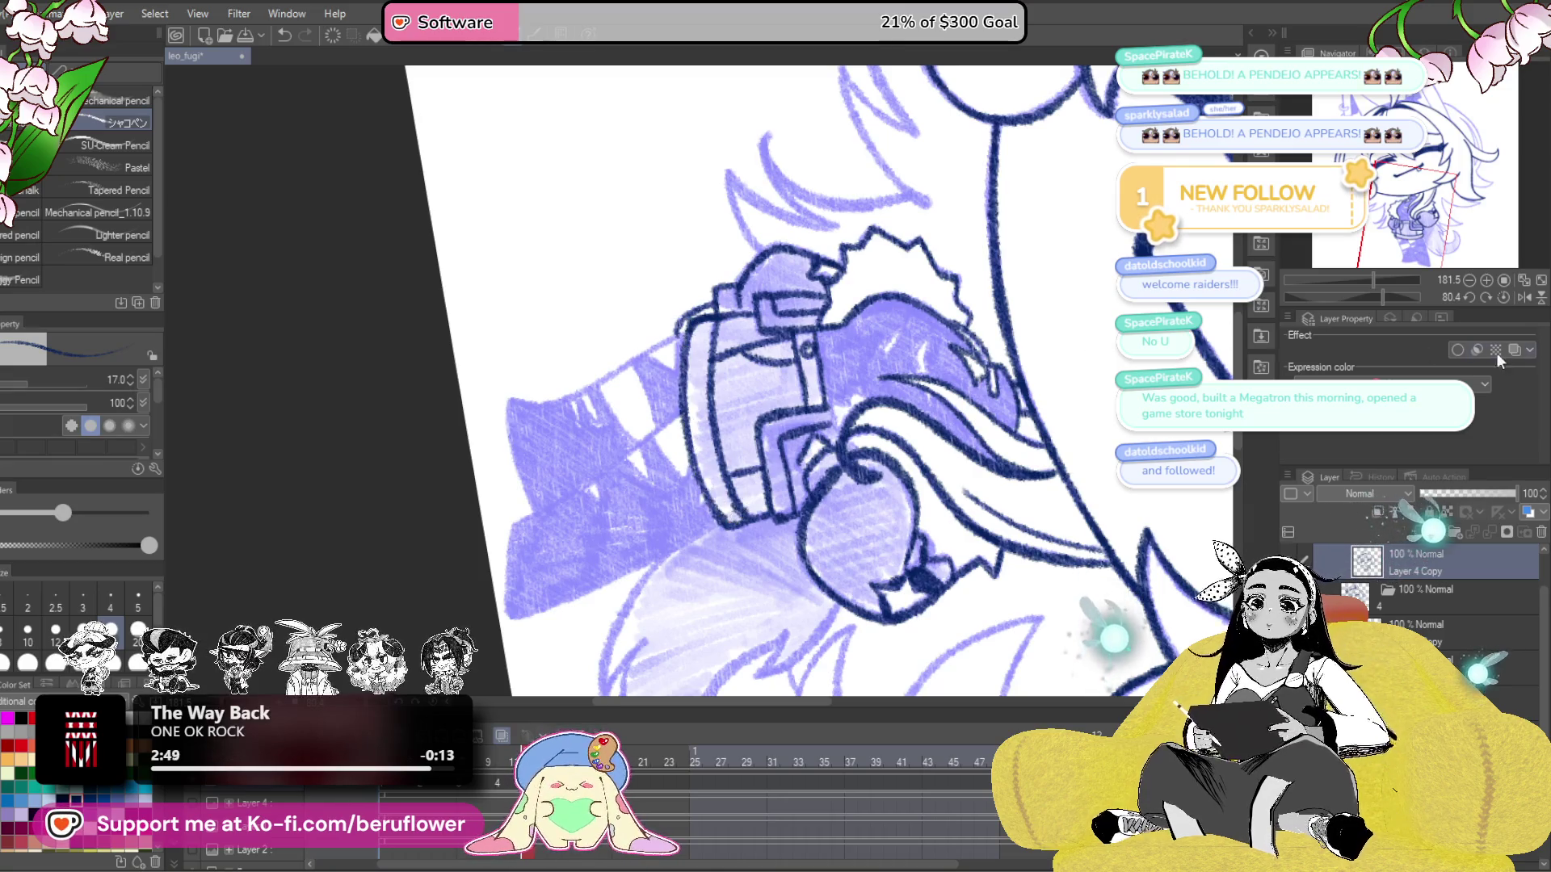
- Return the canvas to upright and ink both leg outlines below the jacket
{"action": "left_click", "coordinate": [1504, 299]}
{"action": "left_click_drag", "start_coordinate": [731, 400], "coordinate": [812, 590]}
{"action": "left_click_drag", "start_coordinate": [840, 375], "coordinate": [904, 605]}
{"action": "scroll", "coordinate": [782, 475], "scroll_direction": "down", "scroll_amount": 3}
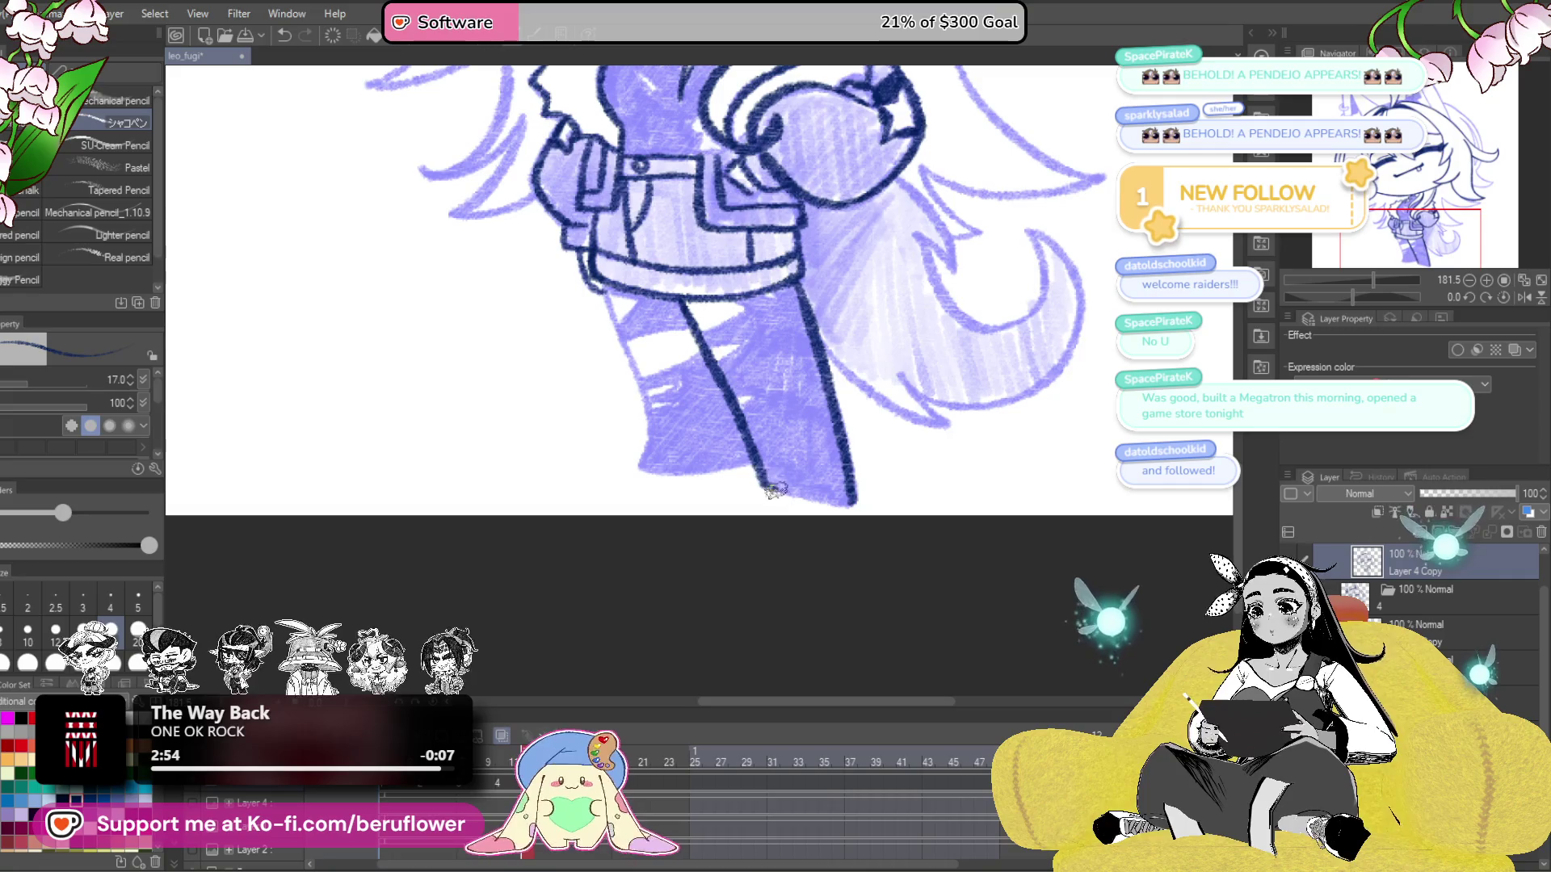
{"action": "scroll", "coordinate": [848, 505], "scroll_direction": "up", "scroll_amount": 3}
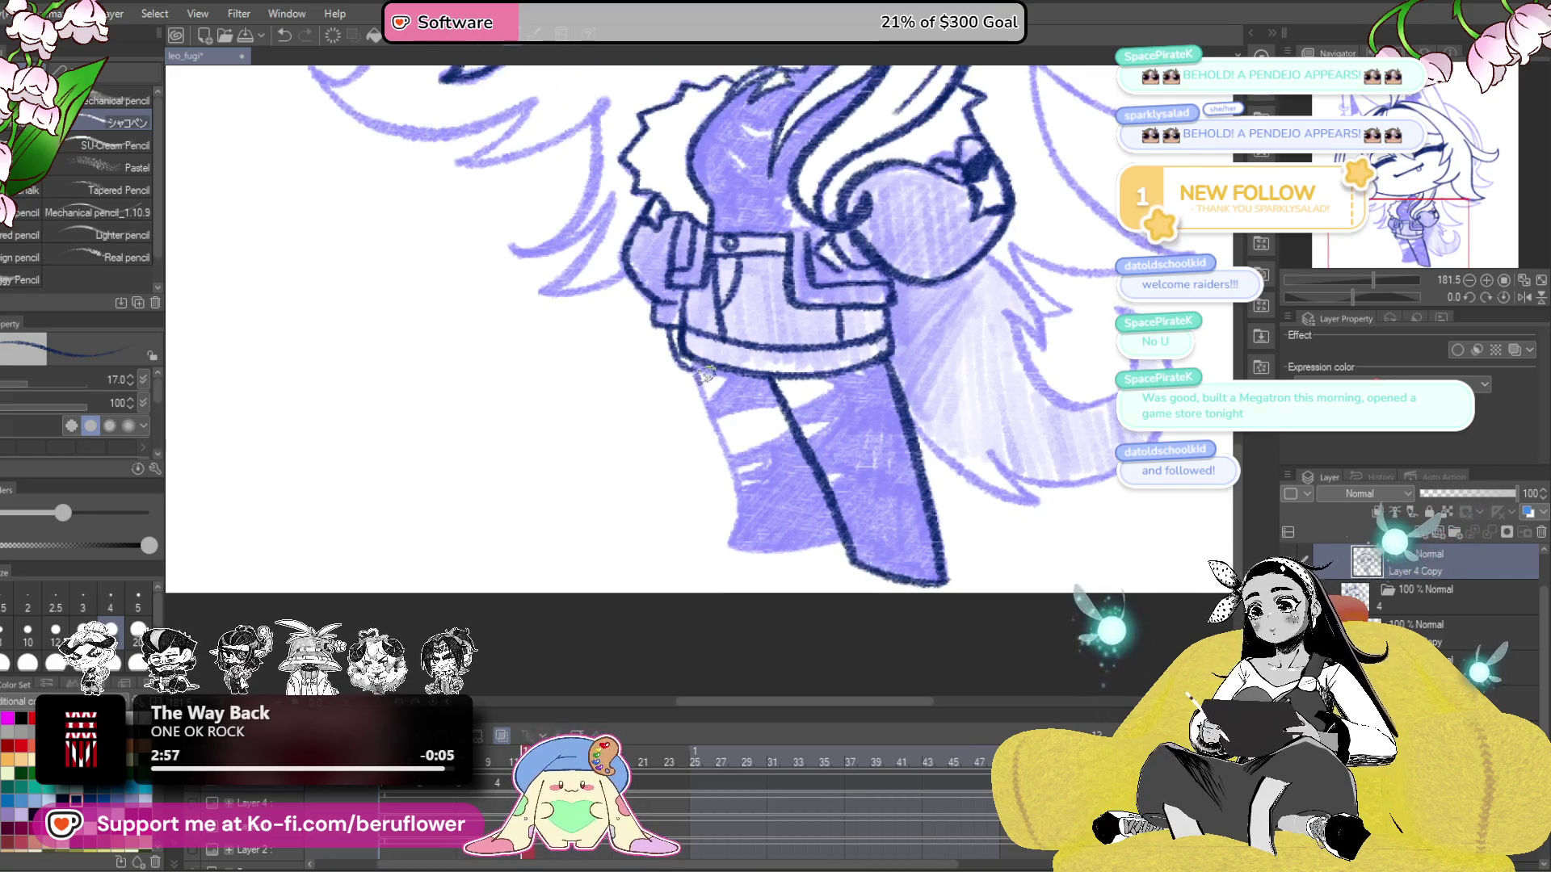
{"action": "mouse_move", "coordinate": [702, 388]}
{"action": "left_mouse_down"}
{"action": "mouse_move", "coordinate": [739, 525]}
{"action": "mouse_move", "coordinate": [774, 495]}
{"action": "mouse_move", "coordinate": [789, 521]}
{"action": "mouse_move", "coordinate": [848, 521]}
{"action": "left_mouse_up"}
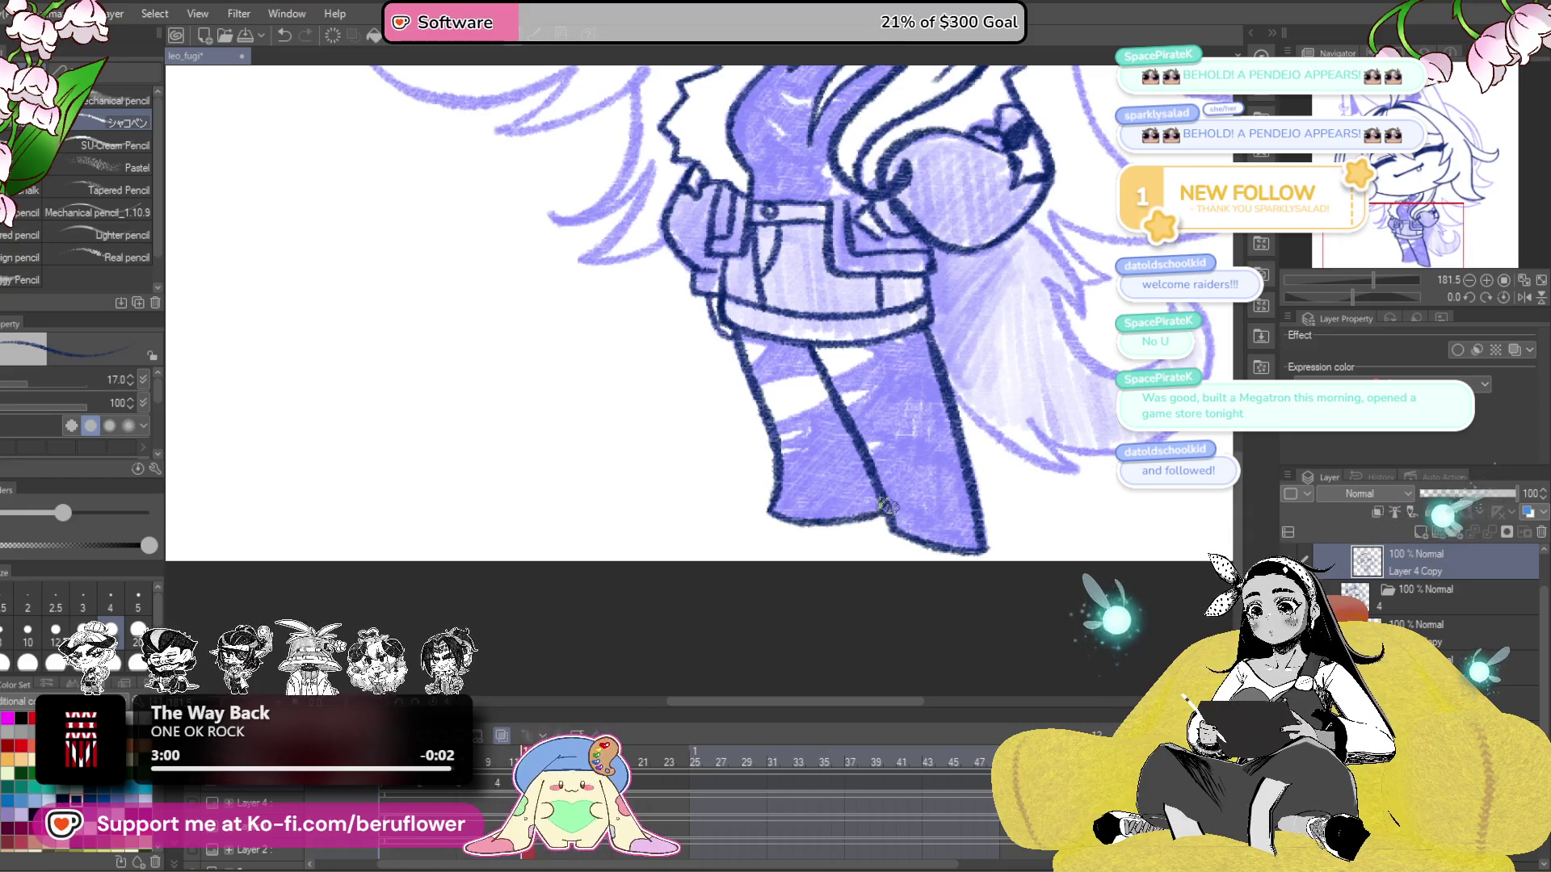
- Step back through earlier animation frames to compare, then return to the frame being inked
{"action": "scroll", "coordinate": [886, 507], "scroll_direction": "up", "scroll_amount": 3}
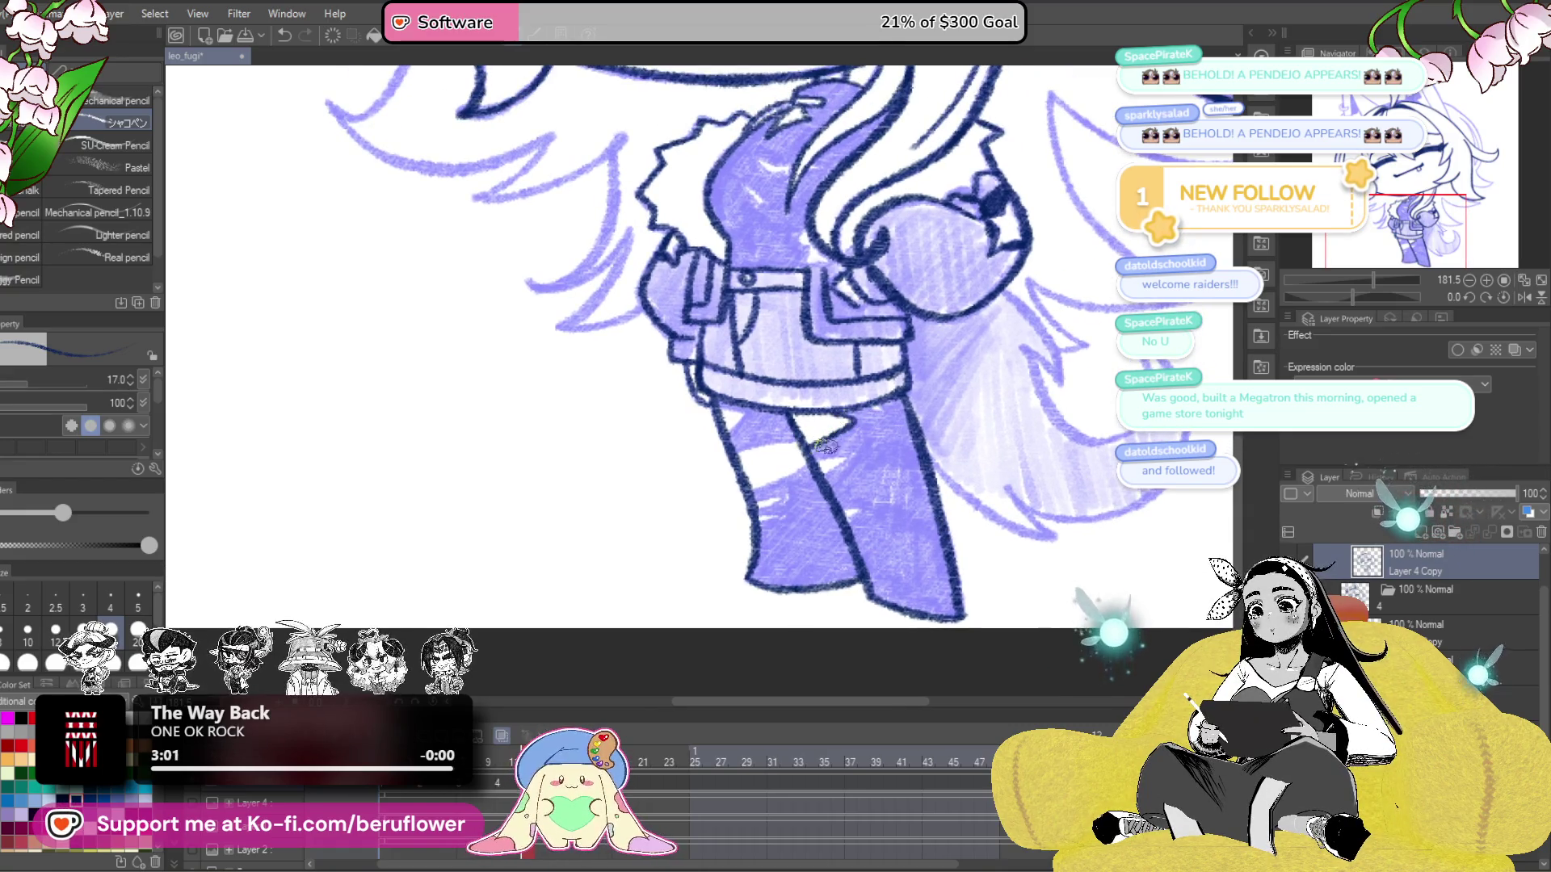
{"action": "scroll", "coordinate": [832, 457], "scroll_direction": "down", "scroll_amount": 2}
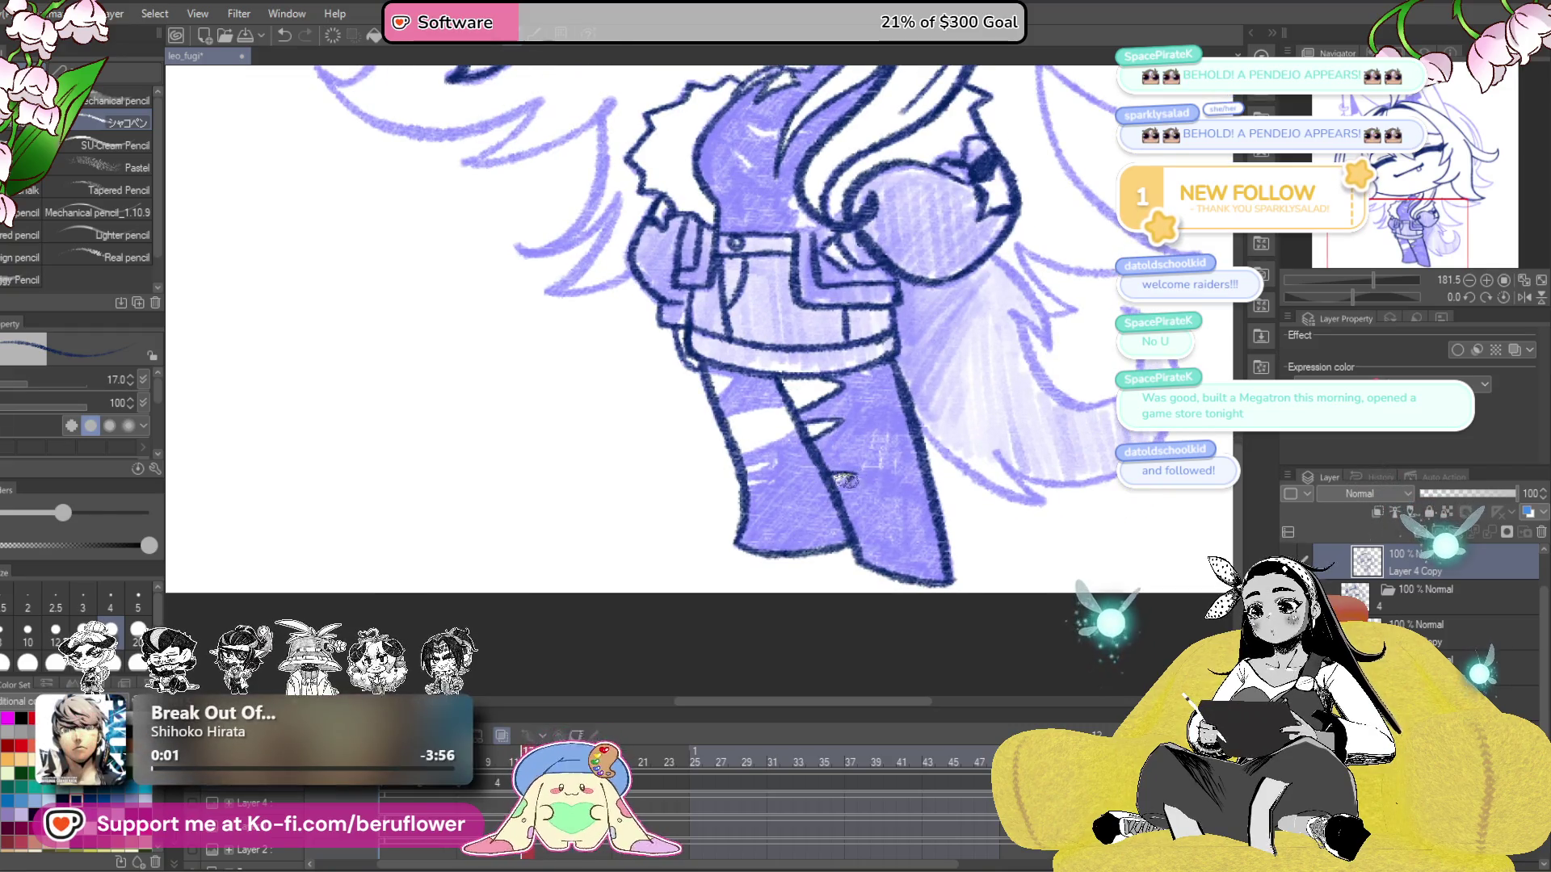
{"action": "left_click", "coordinate": [487, 774]}
{"action": "left_click_drag", "start_coordinate": [487, 774], "coordinate": [514, 773]}
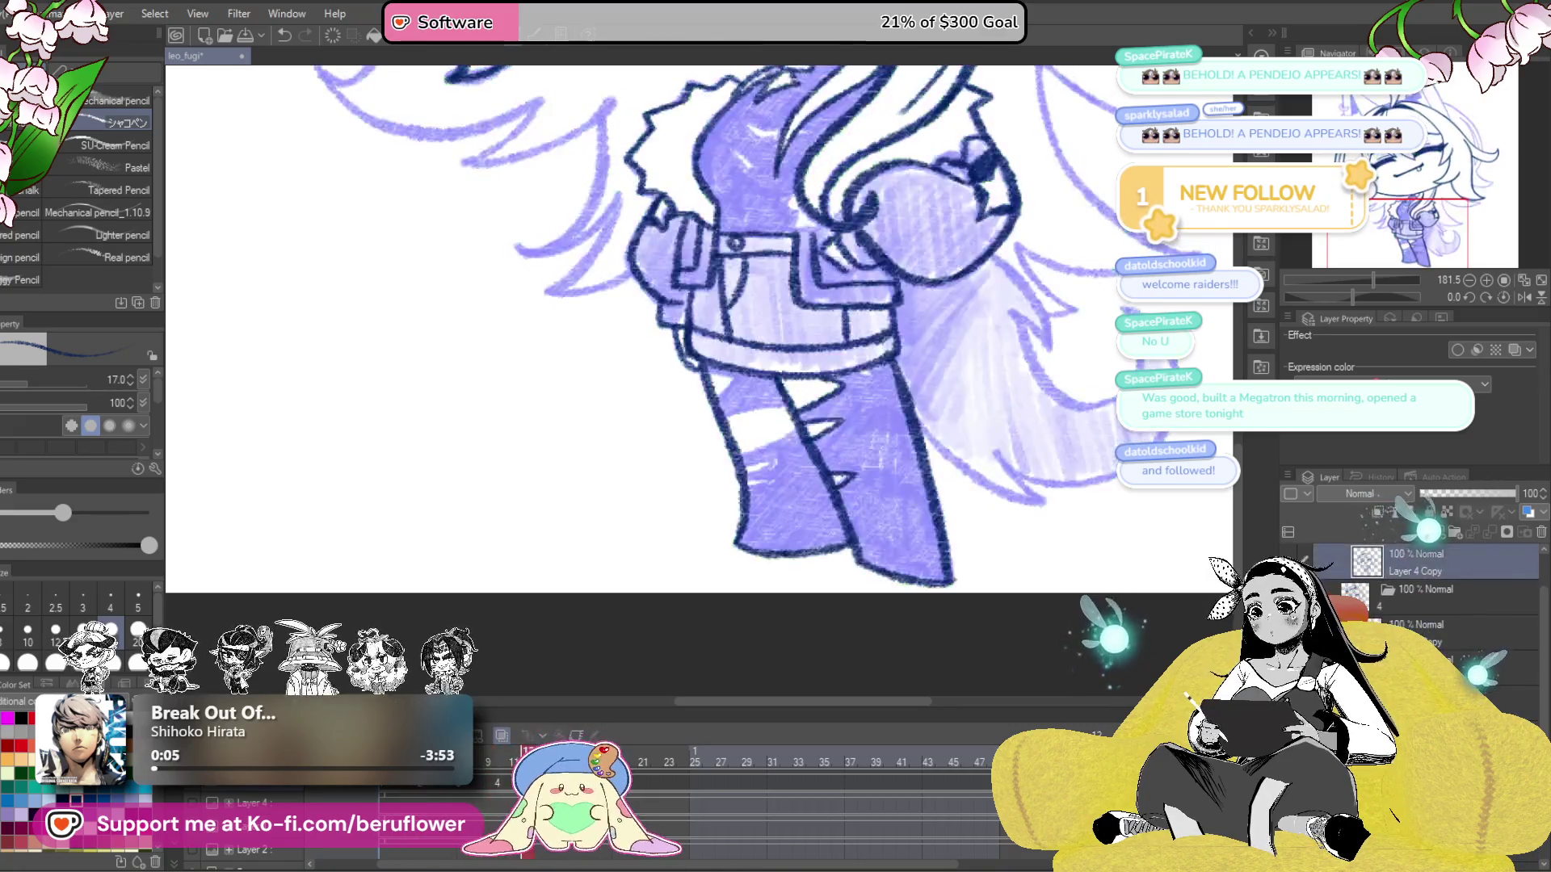
{"action": "left_click_drag", "start_coordinate": [711, 401], "coordinate": [705, 406]}
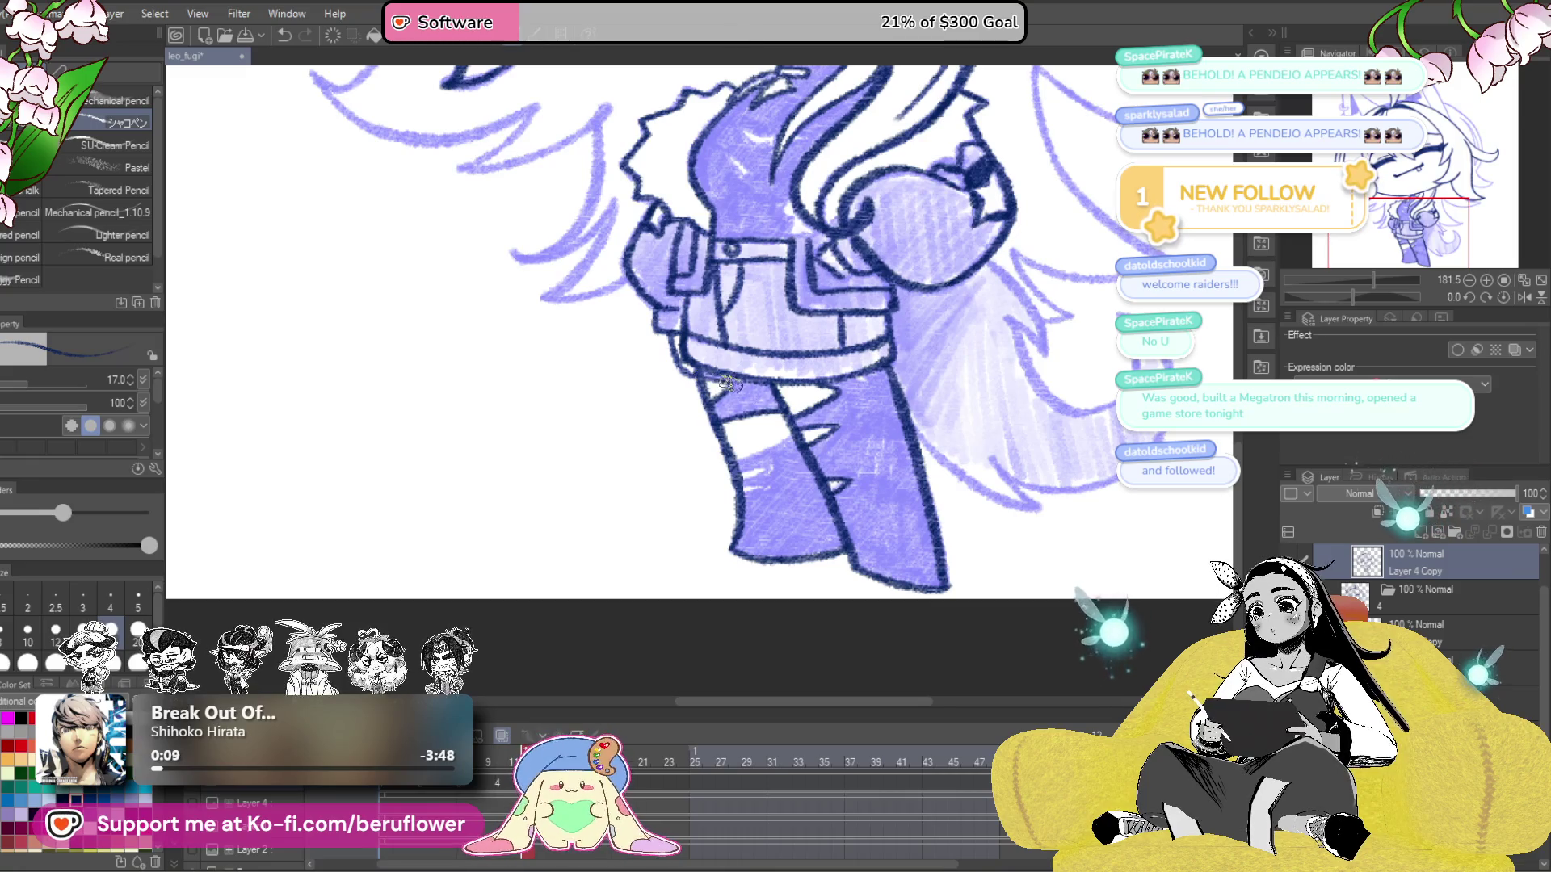
{"action": "left_click_drag", "start_coordinate": [408, 757], "coordinate": [502, 758]}
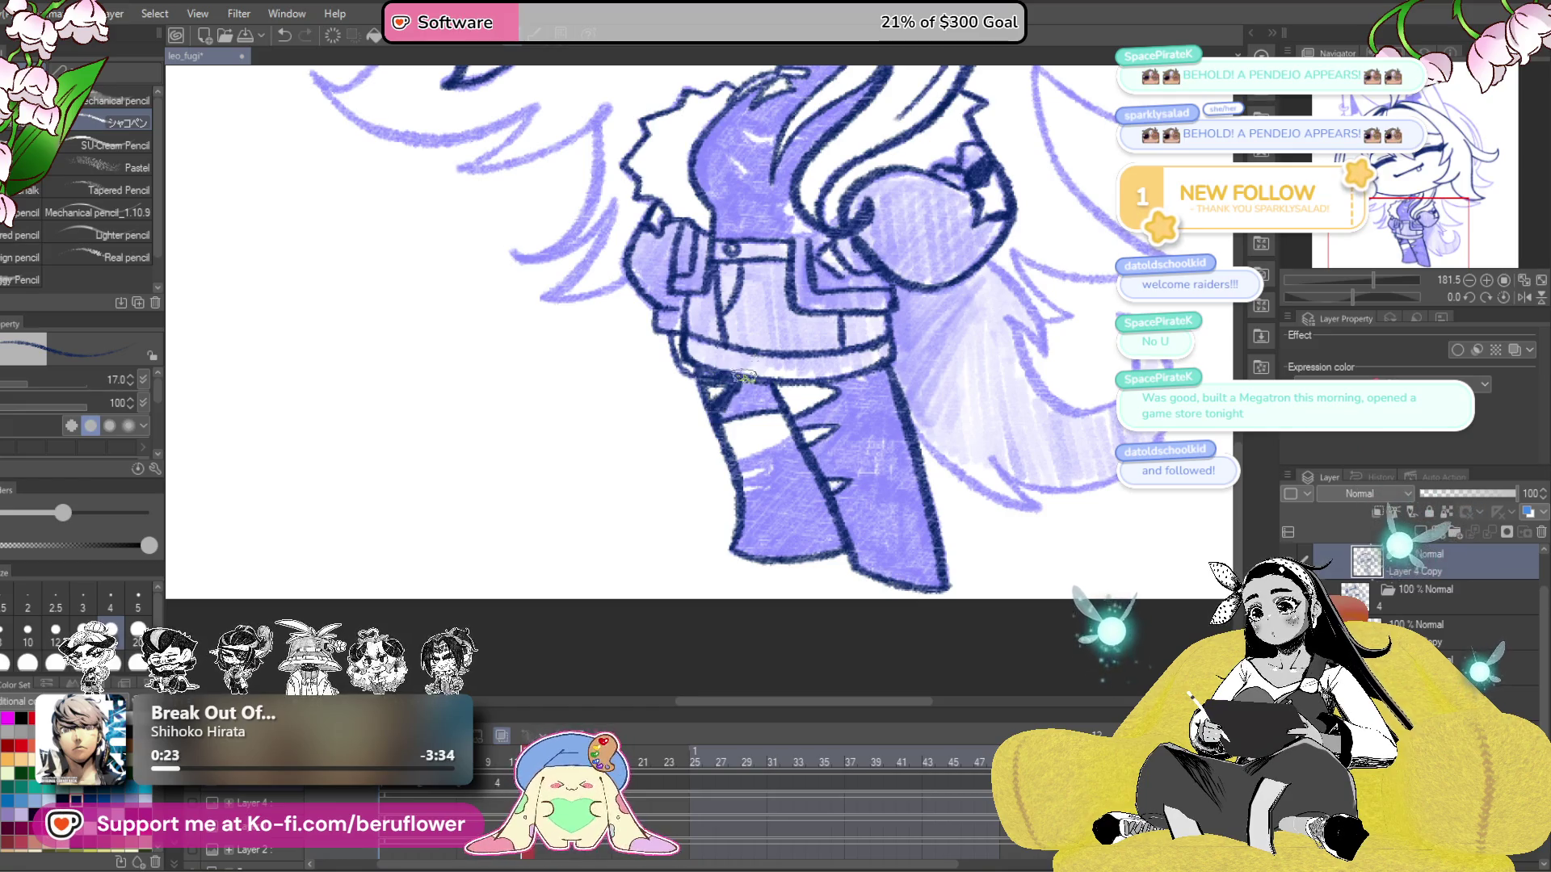
- Hatch dark navy shading over the leg's upper and lower bands
{"action": "left_click_drag", "start_coordinate": [731, 387], "coordinate": [726, 400]}
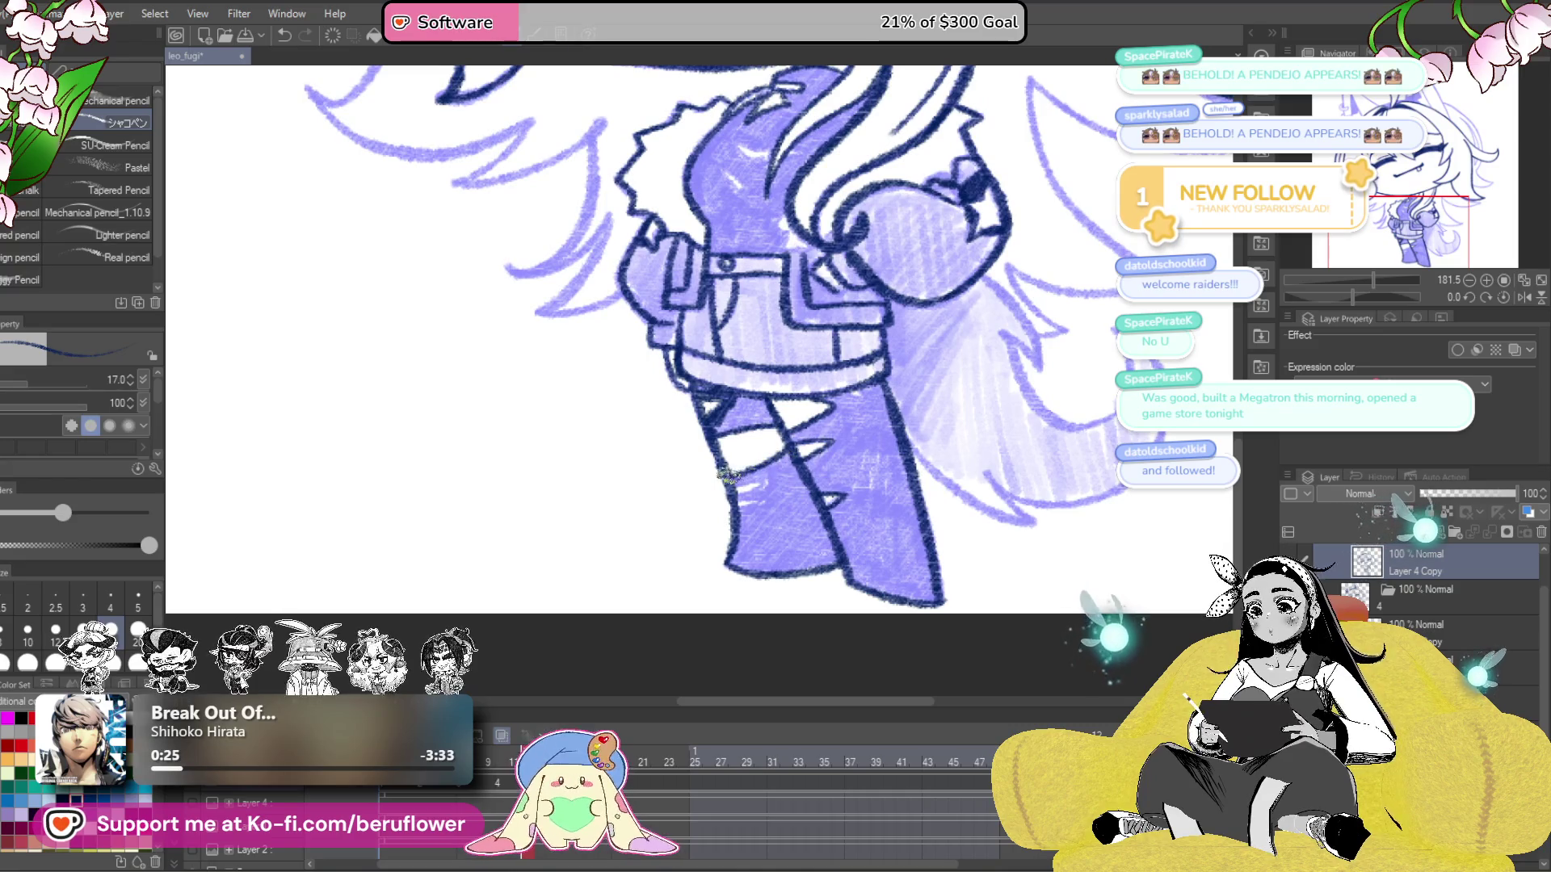
{"action": "left_click_drag", "start_coordinate": [791, 516], "coordinate": [799, 505]}
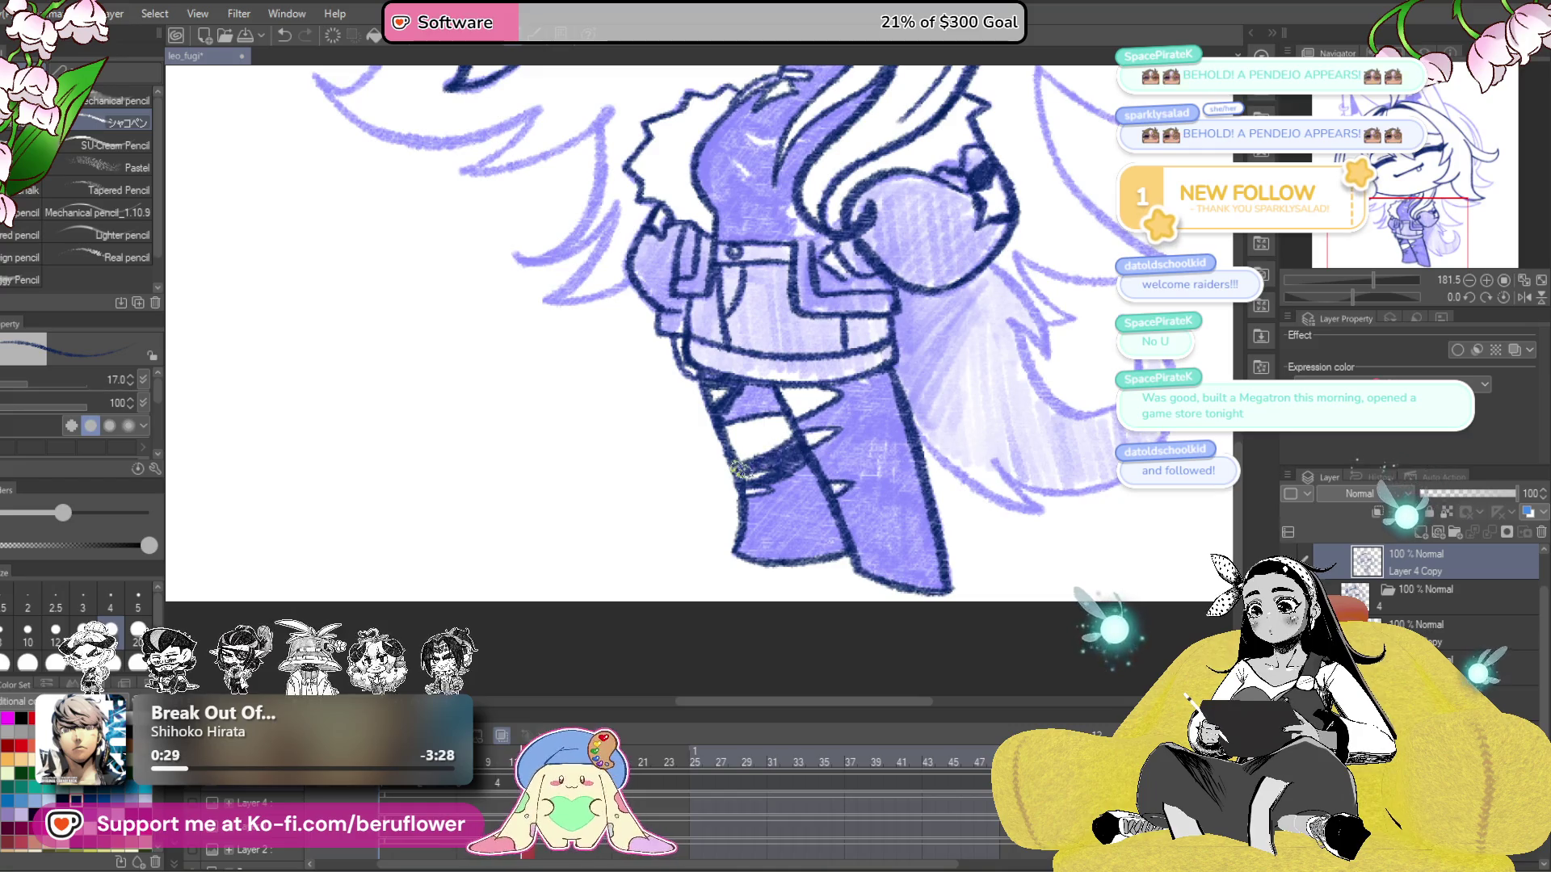
{"action": "left_click_drag", "start_coordinate": [769, 460], "coordinate": [772, 478]}
{"action": "mouse_move", "coordinate": [771, 412]}
{"action": "left_mouse_down"}
{"action": "mouse_move", "coordinate": [775, 426]}
{"action": "mouse_move", "coordinate": [727, 436]}
{"action": "mouse_move", "coordinate": [767, 414]}
{"action": "mouse_move", "coordinate": [739, 400]}
{"action": "left_mouse_up"}
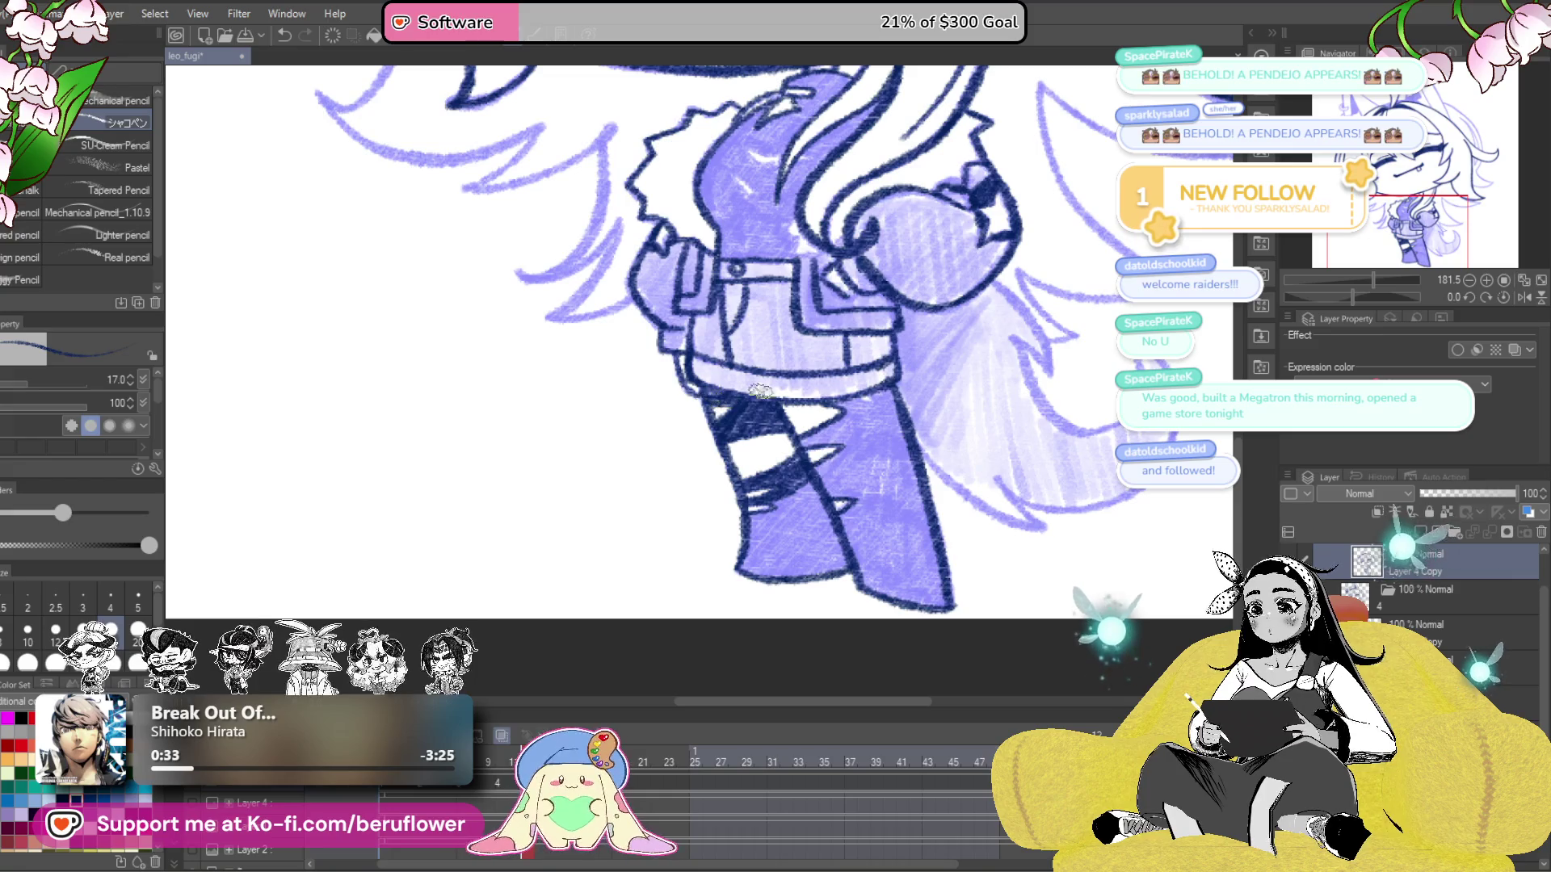
{"action": "left_click_drag", "start_coordinate": [851, 468], "coordinate": [866, 454]}
{"action": "mouse_move", "coordinate": [806, 503]}
{"action": "left_mouse_down"}
{"action": "mouse_move", "coordinate": [810, 472]}
{"action": "mouse_move", "coordinate": [759, 557]}
{"action": "mouse_move", "coordinate": [858, 551]}
{"action": "mouse_move", "coordinate": [832, 485]}
{"action": "mouse_move", "coordinate": [798, 523]}
{"action": "left_mouse_up"}
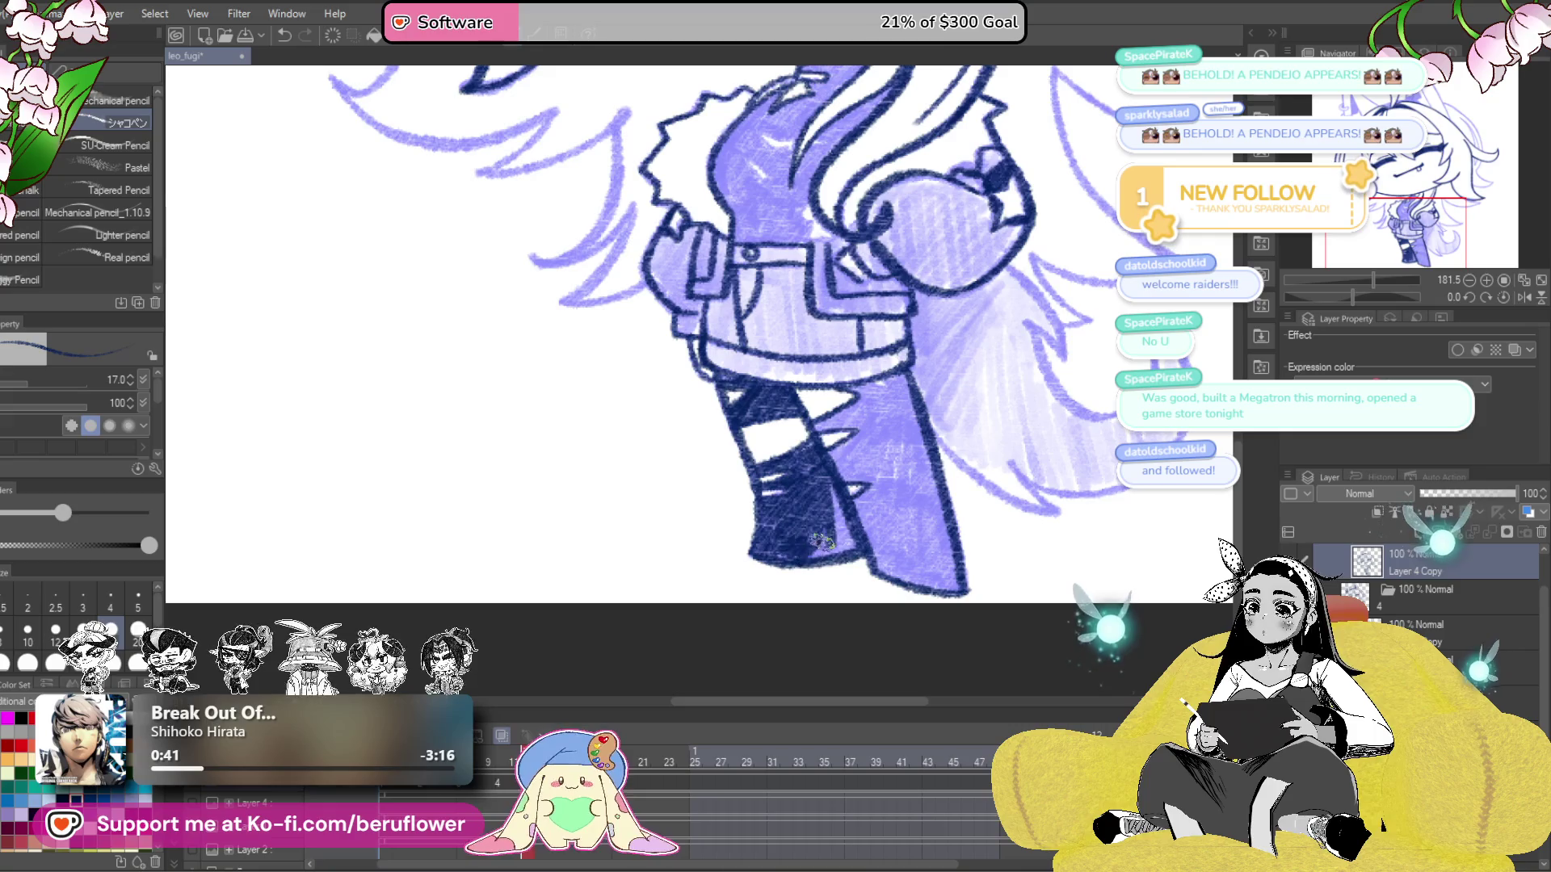
- Hatch dense navy over the boot's right side and lower light purple patch
{"action": "mouse_move", "coordinate": [846, 539]}
{"action": "left_mouse_down"}
{"action": "mouse_move", "coordinate": [832, 501]}
{"action": "mouse_move", "coordinate": [899, 587]}
{"action": "mouse_move", "coordinate": [886, 576]}
{"action": "left_mouse_up"}
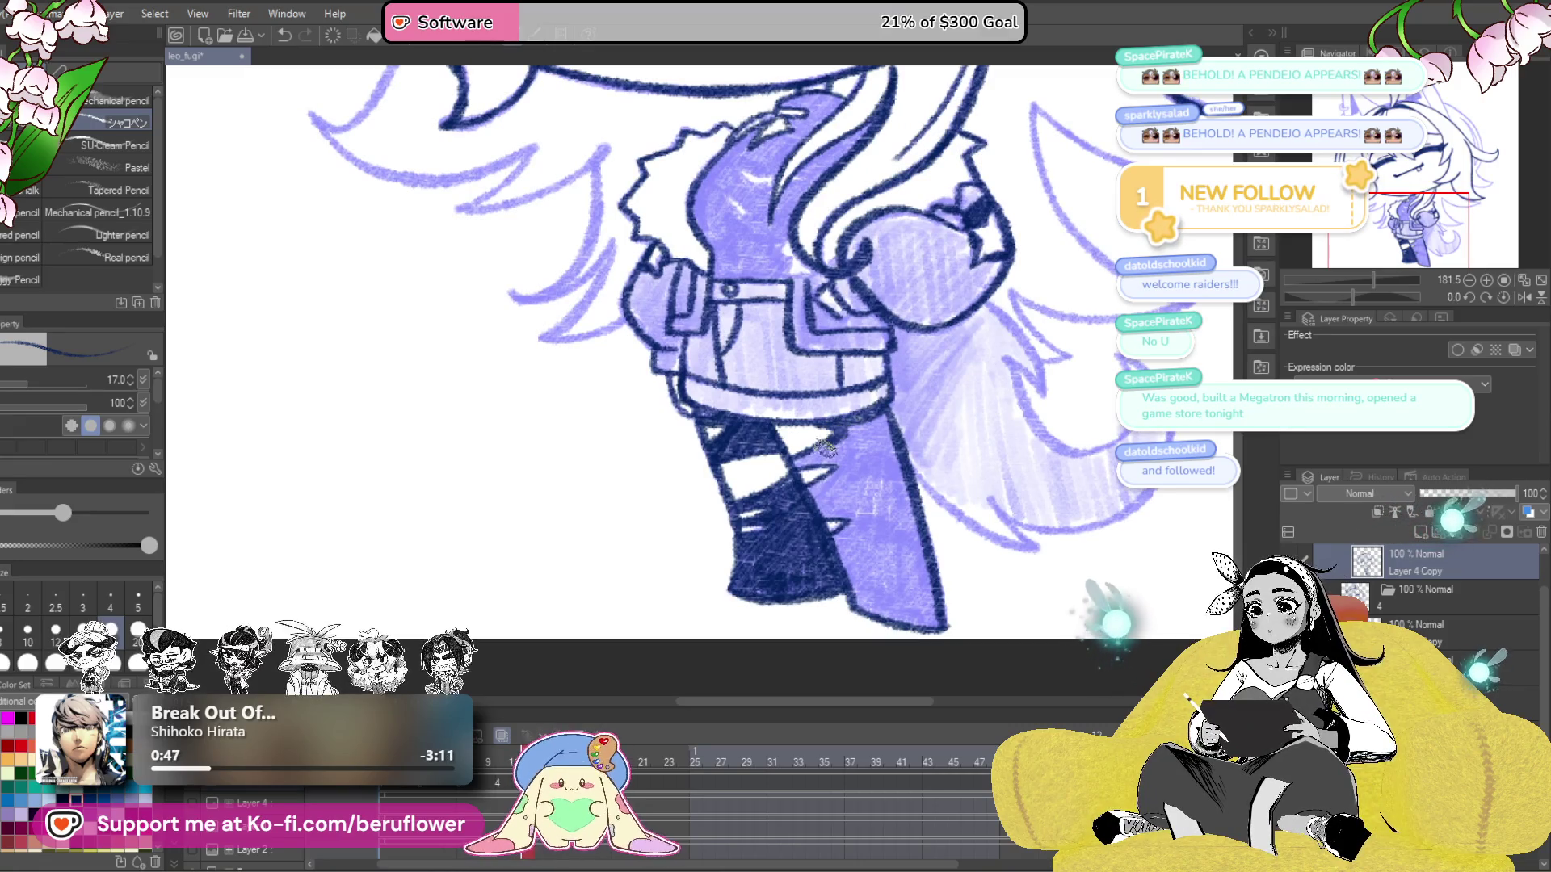
{"action": "mouse_move", "coordinate": [796, 464]}
{"action": "left_mouse_down"}
{"action": "mouse_move", "coordinate": [857, 433]}
{"action": "mouse_move", "coordinate": [895, 516]}
{"action": "mouse_move", "coordinate": [891, 475]}
{"action": "left_mouse_up"}
{"action": "mouse_move", "coordinate": [885, 529]}
{"action": "left_mouse_down"}
{"action": "mouse_move", "coordinate": [838, 482]}
{"action": "mouse_move", "coordinate": [840, 577]}
{"action": "mouse_move", "coordinate": [858, 576]}
{"action": "mouse_move", "coordinate": [904, 484]}
{"action": "mouse_move", "coordinate": [933, 621]}
{"action": "left_mouse_up"}
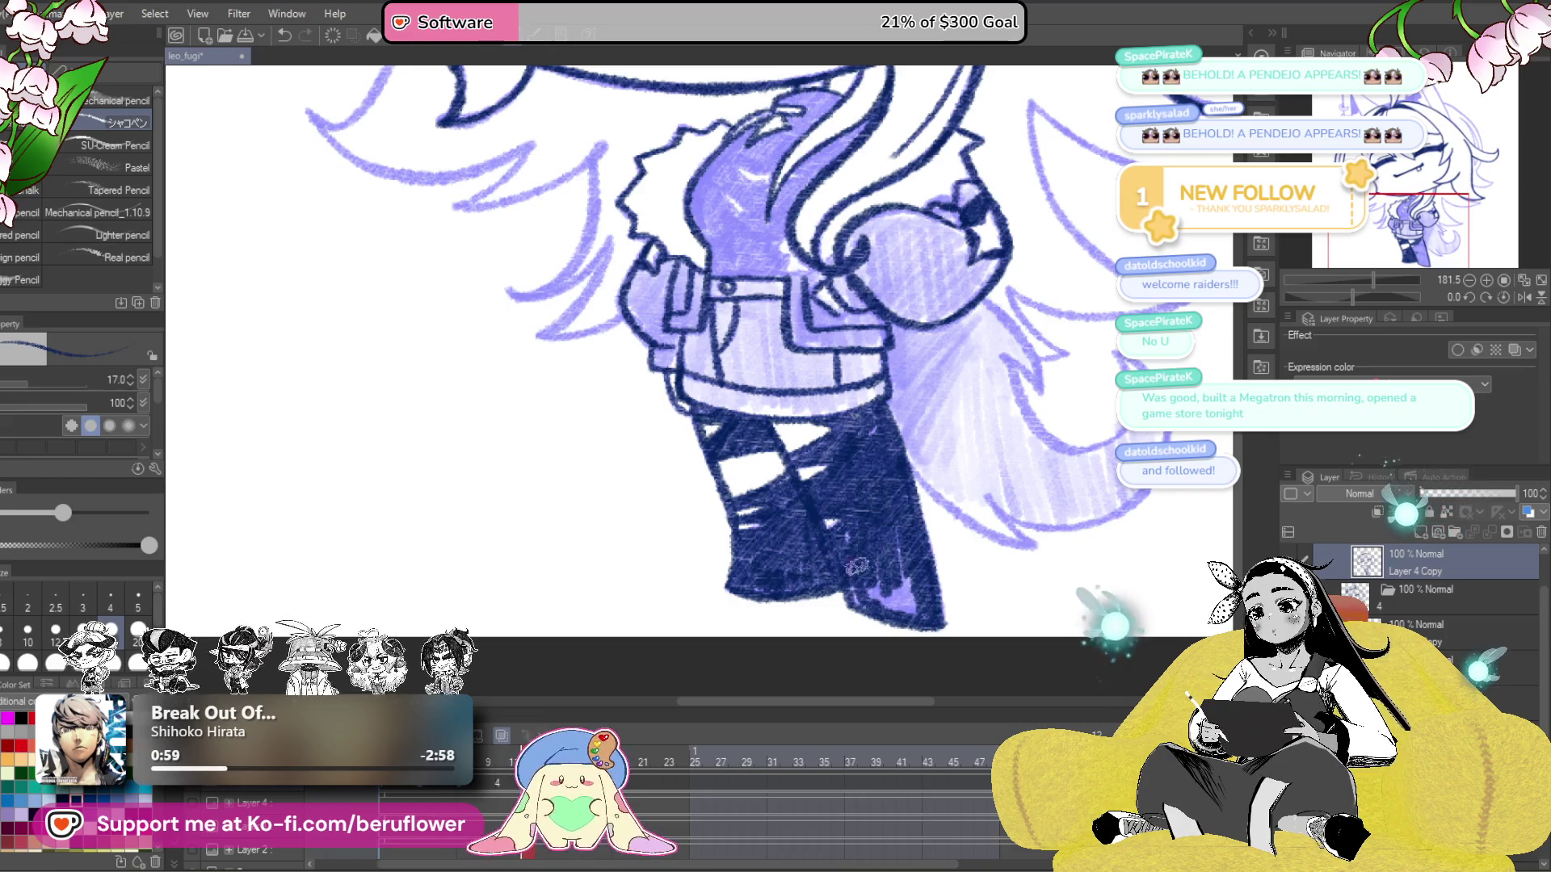
{"action": "left_click_drag", "start_coordinate": [850, 581], "coordinate": [904, 610]}
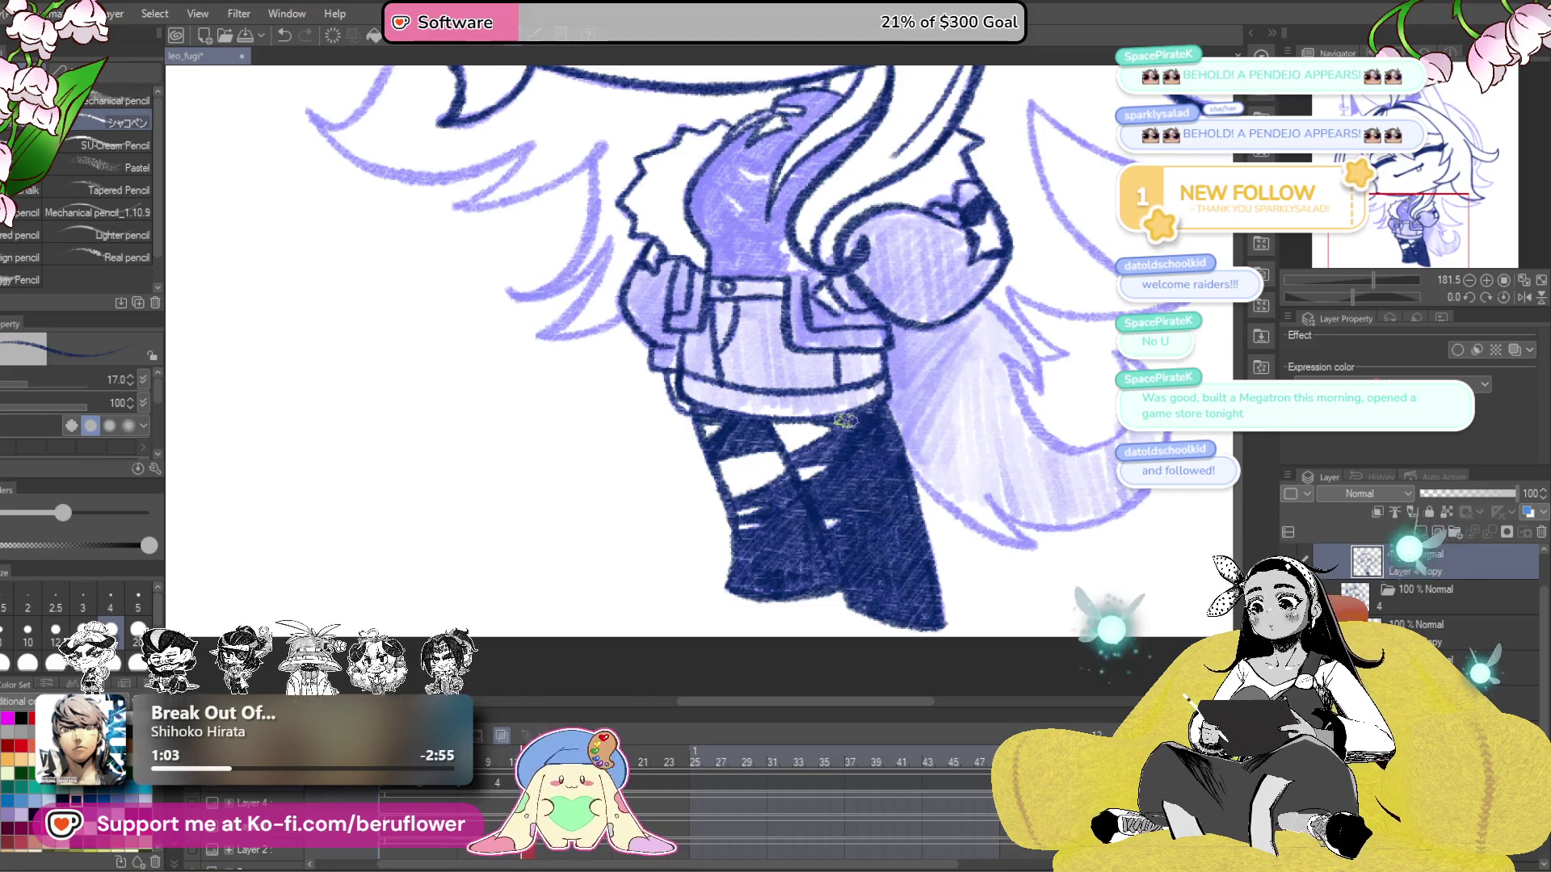
{"action": "scroll", "coordinate": [844, 420], "scroll_direction": "down", "scroll_amount": 5}
{"action": "mouse_move", "coordinate": [967, 378]}
{"action": "left_mouse_down"}
{"action": "mouse_move", "coordinate": [845, 442]}
{"action": "mouse_move", "coordinate": [864, 514]}
{"action": "left_mouse_up"}
{"action": "scroll", "coordinate": [808, 459], "scroll_direction": "up", "scroll_amount": 4}
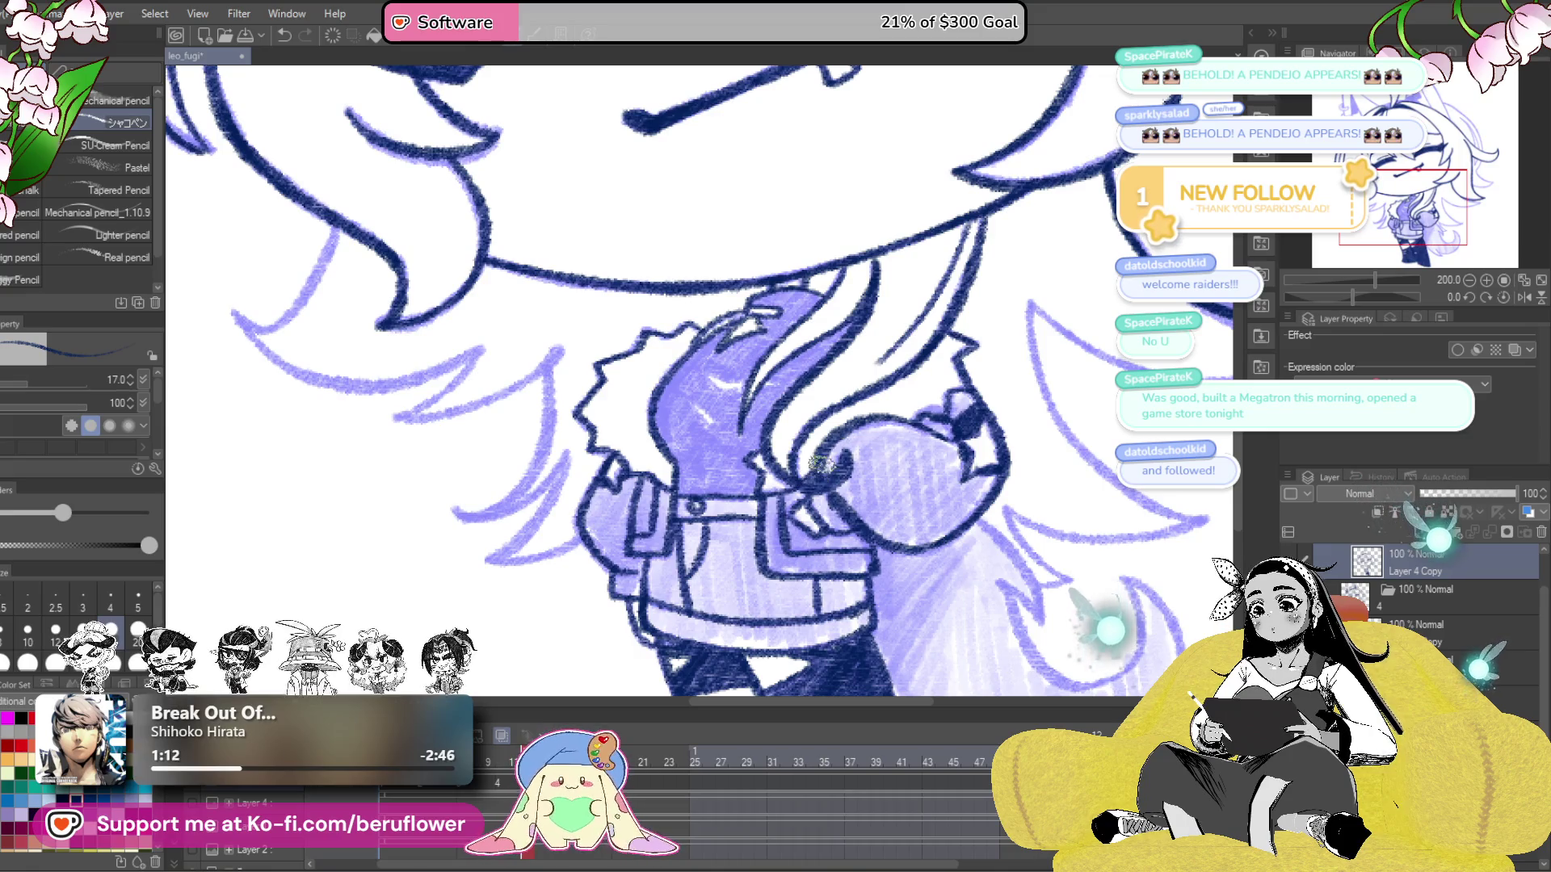
- Ink the zigzag neckline in dark navy from a rotated, zoomed-in view
{"action": "mouse_move", "coordinate": [916, 447]}
{"action": "left_mouse_down"}
{"action": "mouse_move", "coordinate": [959, 360]}
{"action": "mouse_move", "coordinate": [904, 356]}
{"action": "left_mouse_up"}
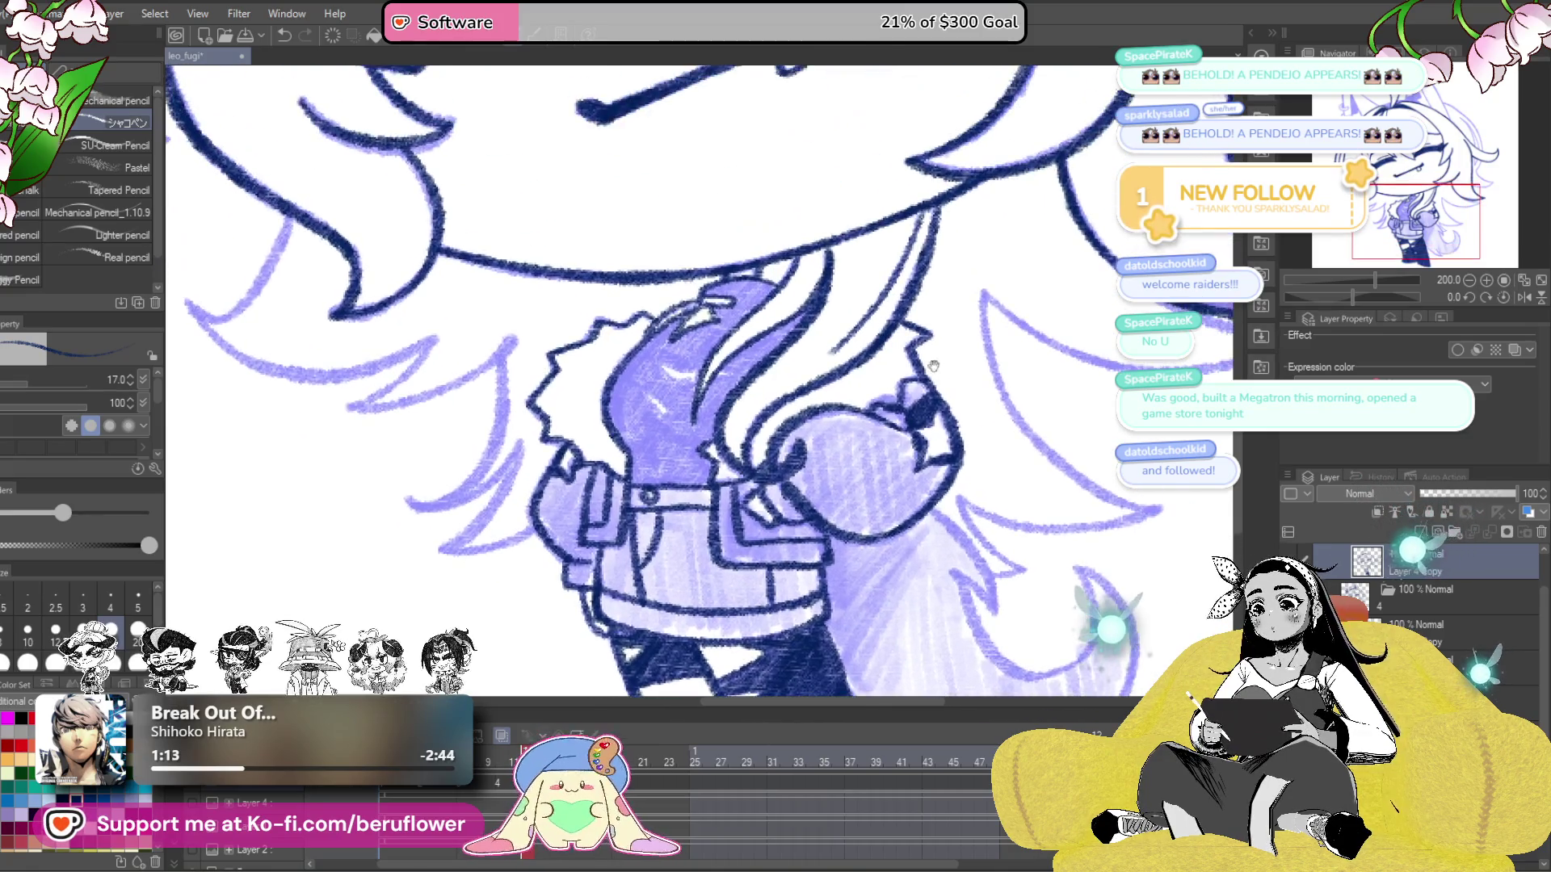
{"action": "key", "text": "ctrl+0"}
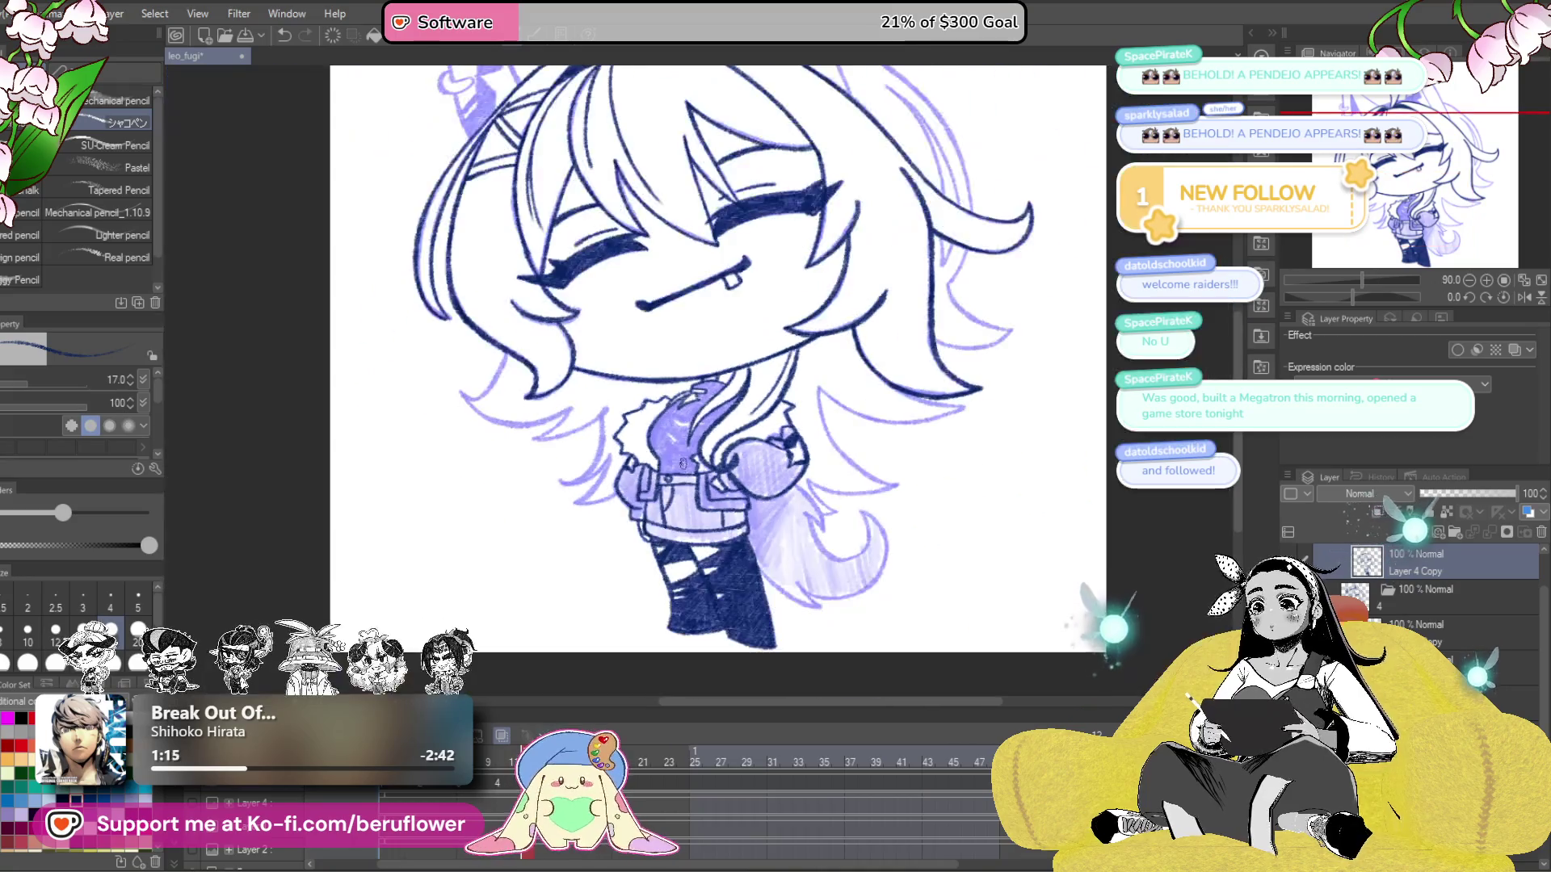
{"action": "left_click_drag", "start_coordinate": [1017, 402], "coordinate": [969, 361]}
{"action": "scroll", "coordinate": [779, 391], "scroll_direction": "up", "scroll_amount": 3}
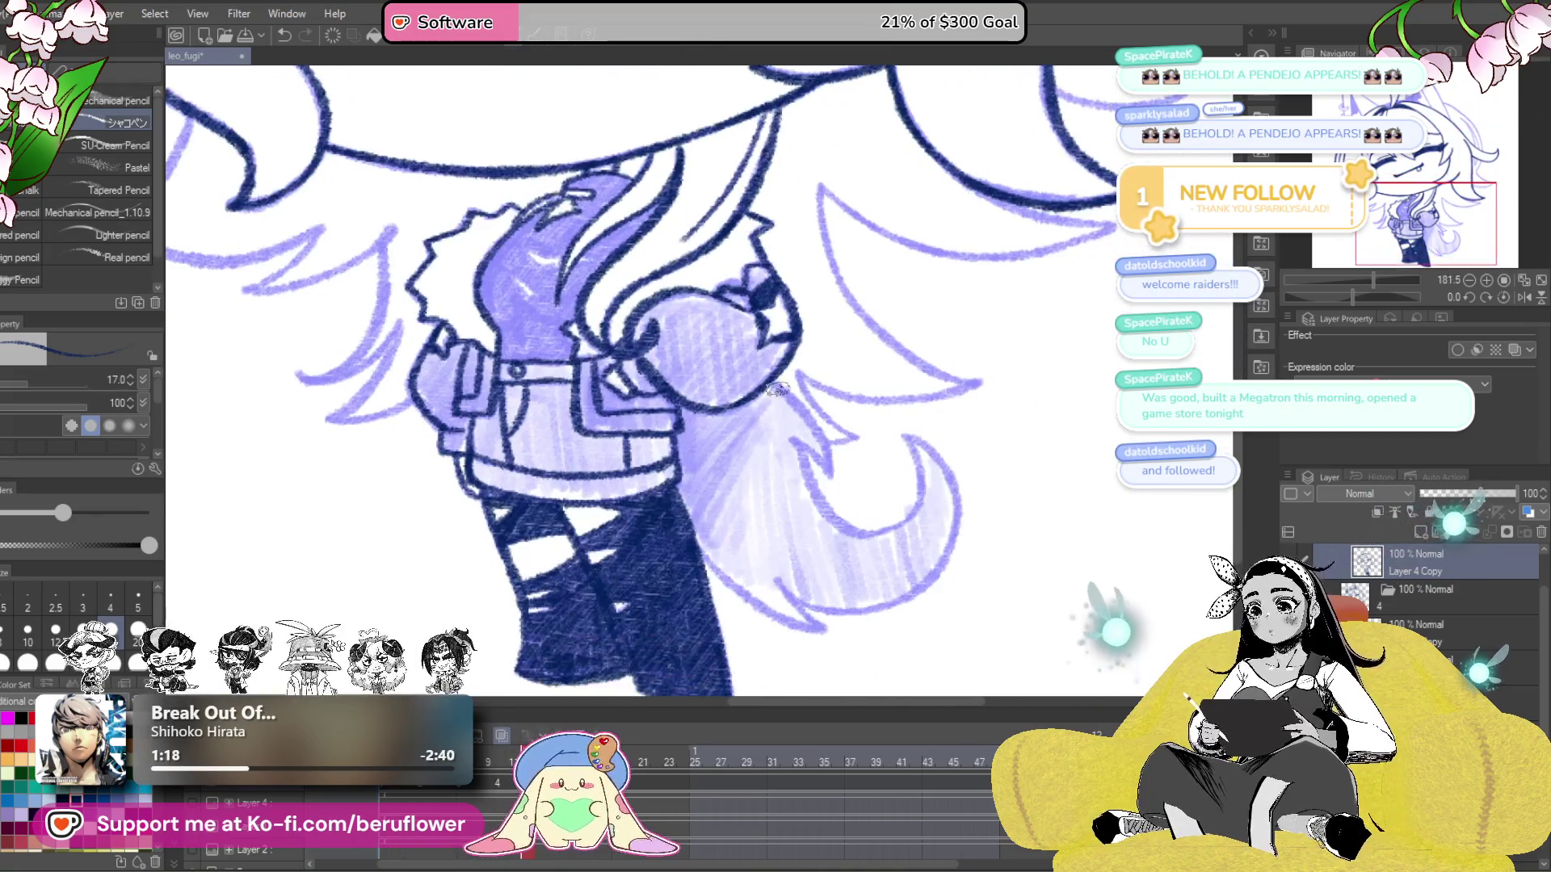
{"action": "left_click_drag", "start_coordinate": [791, 440], "coordinate": [787, 404]}
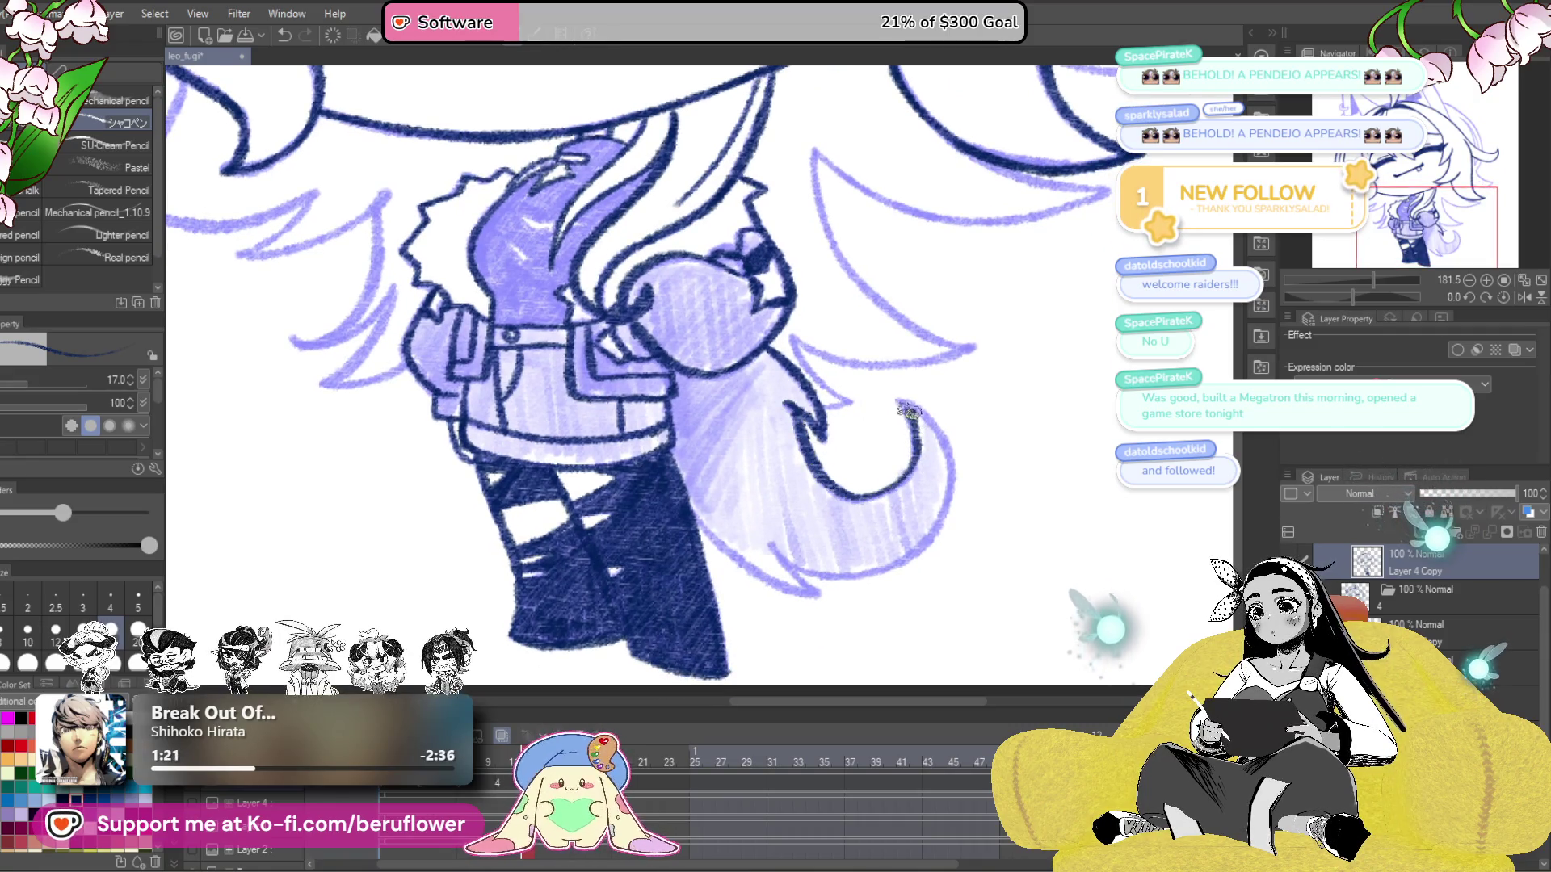
{"action": "left_click_drag", "start_coordinate": [971, 412], "coordinate": [969, 397]}
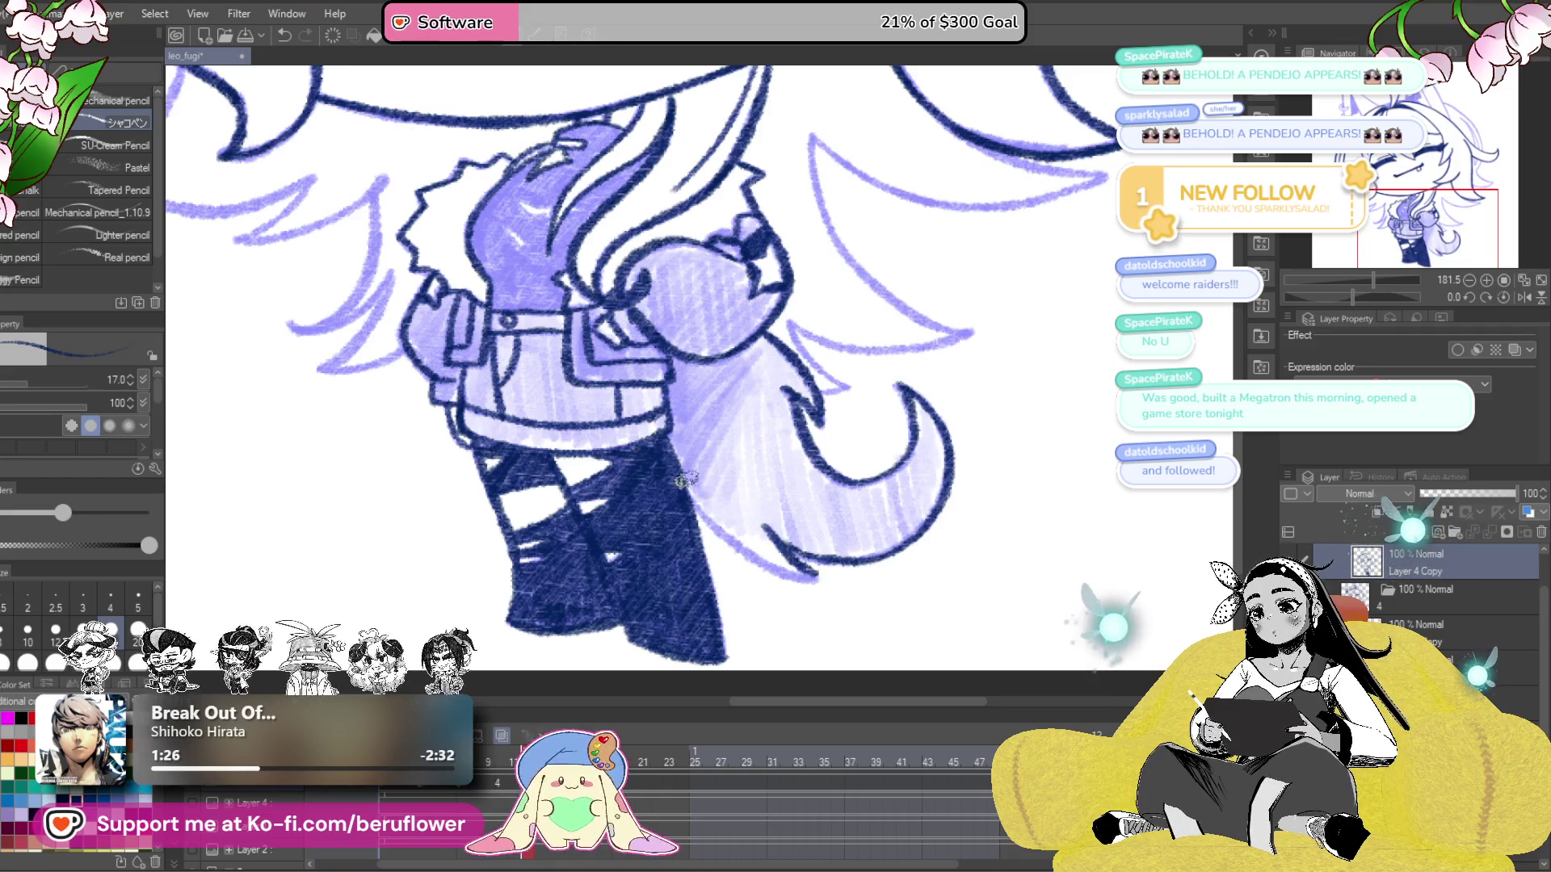
{"action": "scroll", "coordinate": [794, 552], "scroll_direction": "up", "scroll_amount": 5}
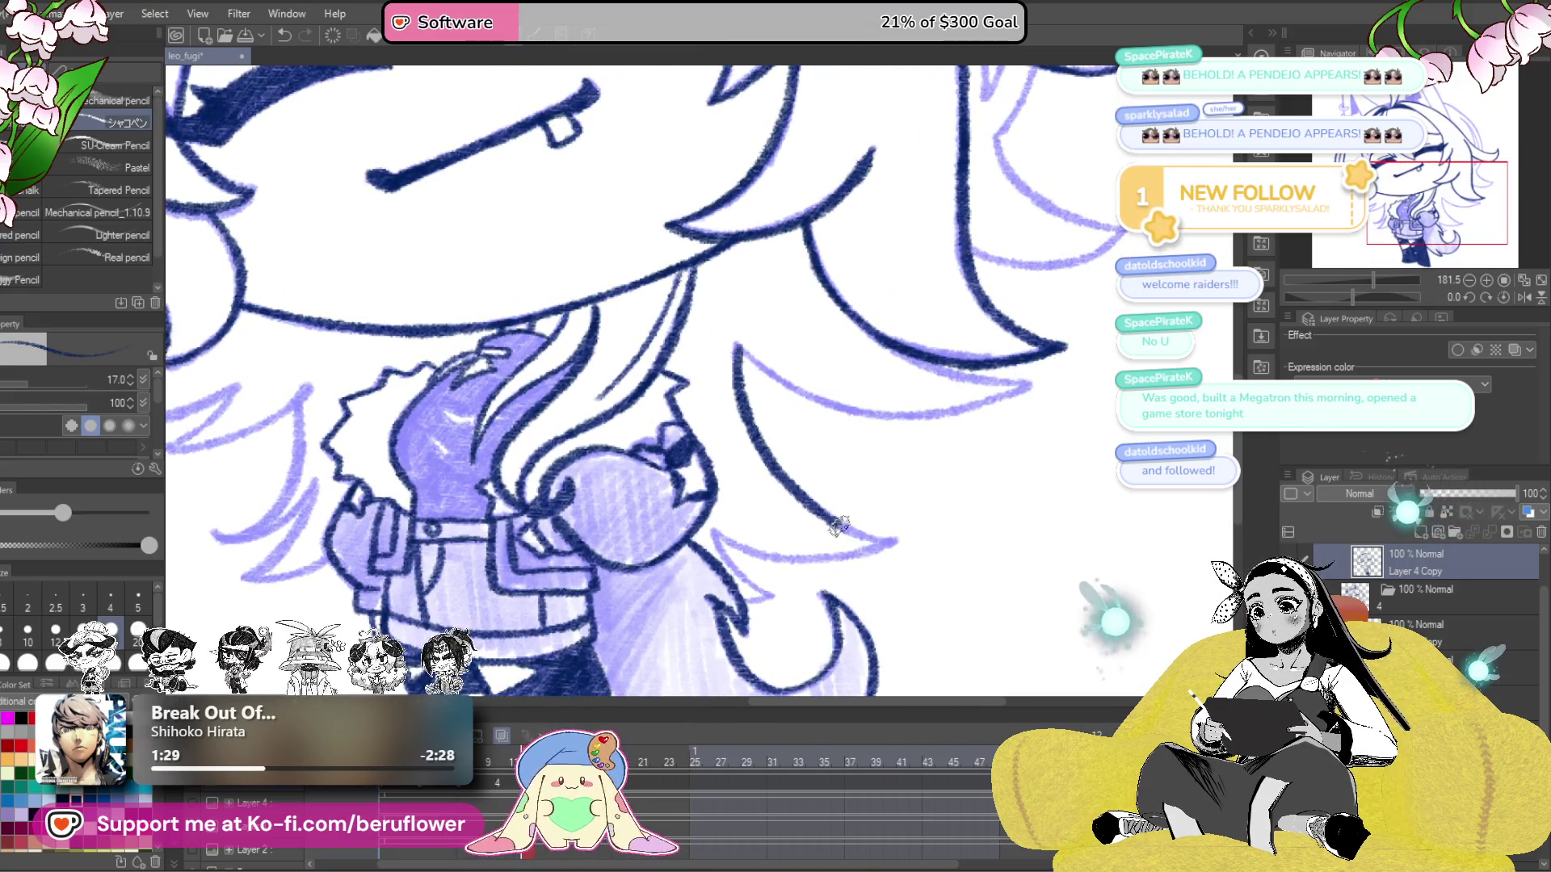
{"action": "scroll", "coordinate": [910, 516], "scroll_direction": "down", "scroll_amount": 5}
{"action": "left_click_drag", "start_coordinate": [910, 517], "coordinate": [1013, 402]}
{"action": "scroll", "coordinate": [1013, 402], "scroll_direction": "up", "scroll_amount": 5}
{"action": "left_click_drag", "start_coordinate": [861, 315], "coordinate": [826, 568]}
{"action": "left_click_drag", "start_coordinate": [759, 499], "coordinate": [828, 593]}
- Draw a long diagonal navy stroke down from the neckline's peak
{"action": "scroll", "coordinate": [807, 565], "scroll_direction": "down", "scroll_amount": 3}
{"action": "left_click_drag", "start_coordinate": [747, 315], "coordinate": [984, 613]}
{"action": "scroll", "coordinate": [983, 613], "scroll_direction": "down", "scroll_amount": 8}
{"action": "left_click_drag", "start_coordinate": [727, 557], "coordinate": [710, 421]}
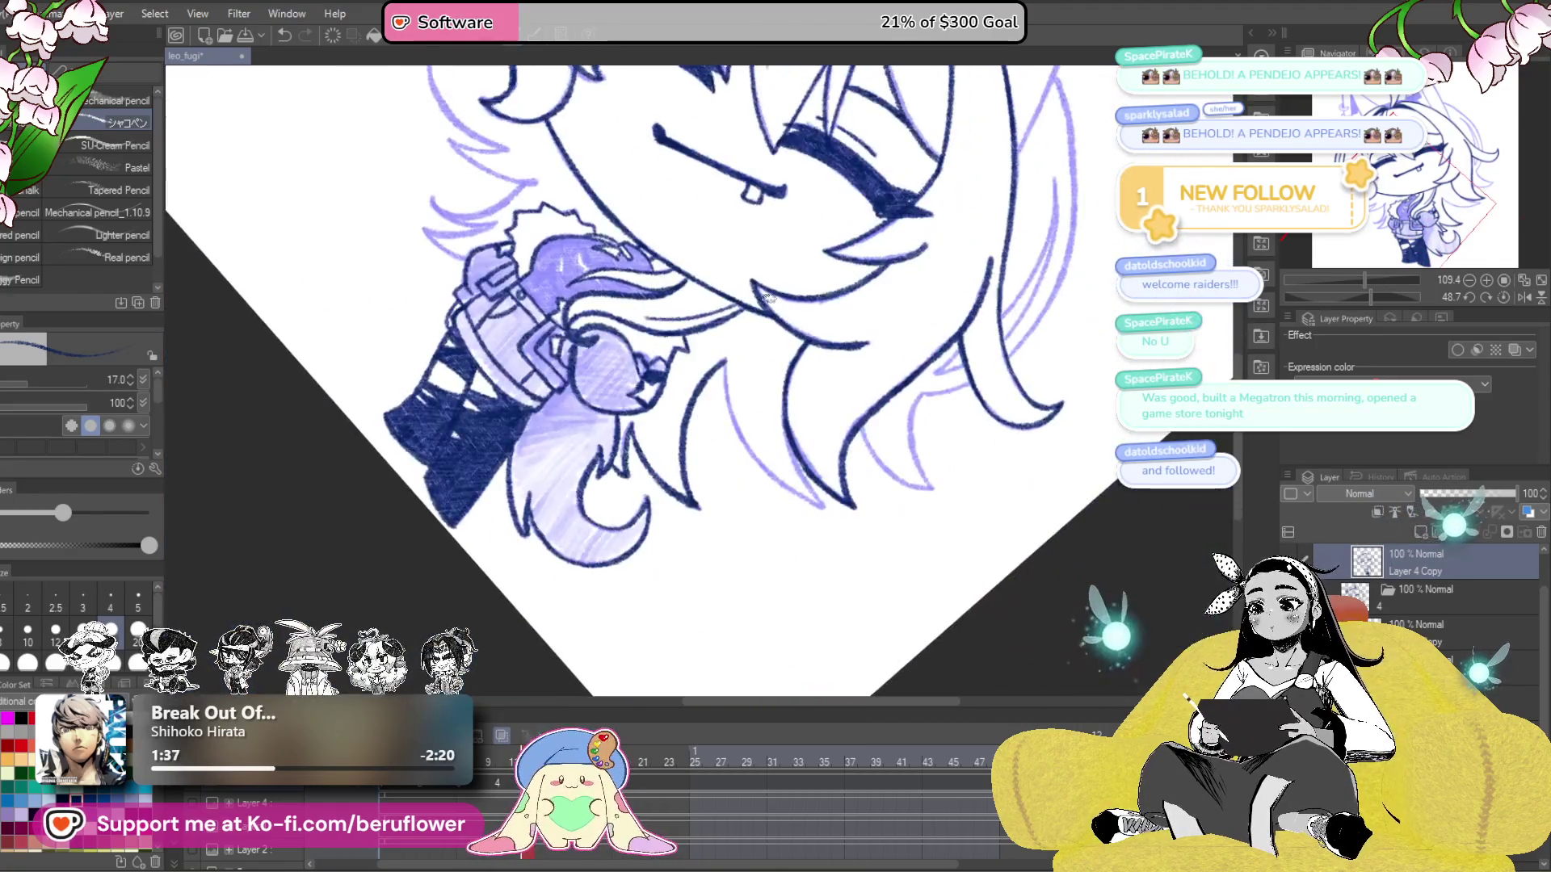
- Trace four hair strands below the face in navy over the light sketch
{"action": "scroll", "coordinate": [710, 420], "scroll_direction": "up", "scroll_amount": 3}
{"action": "scroll", "coordinate": [710, 421], "scroll_direction": "up", "scroll_amount": 4}
{"action": "mouse_move", "coordinate": [687, 288]}
{"action": "left_mouse_down"}
{"action": "mouse_move", "coordinate": [731, 468]}
{"action": "mouse_move", "coordinate": [840, 577]}
{"action": "left_mouse_up"}
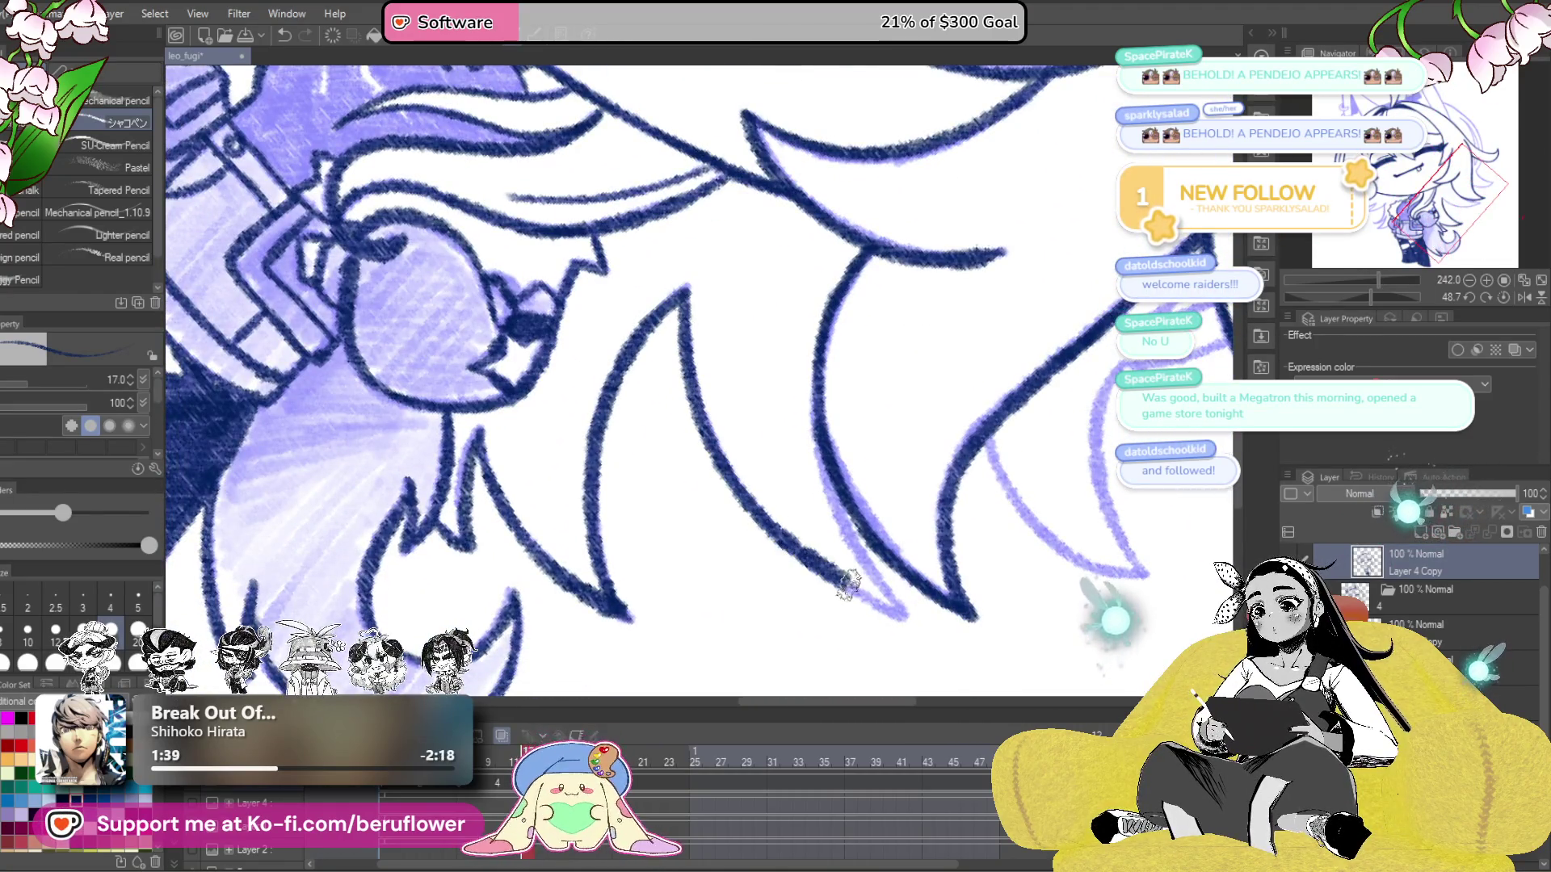
{"action": "mouse_move", "coordinate": [824, 467]}
{"action": "left_mouse_down"}
{"action": "mouse_move", "coordinate": [895, 612]}
{"action": "mouse_move", "coordinate": [751, 602]}
{"action": "mouse_move", "coordinate": [604, 621]}
{"action": "left_mouse_up"}
{"action": "mouse_move", "coordinate": [856, 402]}
{"action": "left_mouse_down"}
{"action": "mouse_move", "coordinate": [820, 543]}
{"action": "mouse_move", "coordinate": [858, 623]}
{"action": "left_mouse_up"}
{"action": "mouse_move", "coordinate": [695, 481]}
{"action": "left_mouse_down"}
{"action": "mouse_move", "coordinate": [752, 586]}
{"action": "mouse_move", "coordinate": [848, 622]}
{"action": "left_mouse_up"}
- Ink the long hair strands beside the face and toward the head's top, then straighten the canvas
{"action": "left_click_drag", "start_coordinate": [919, 426], "coordinate": [911, 564]}
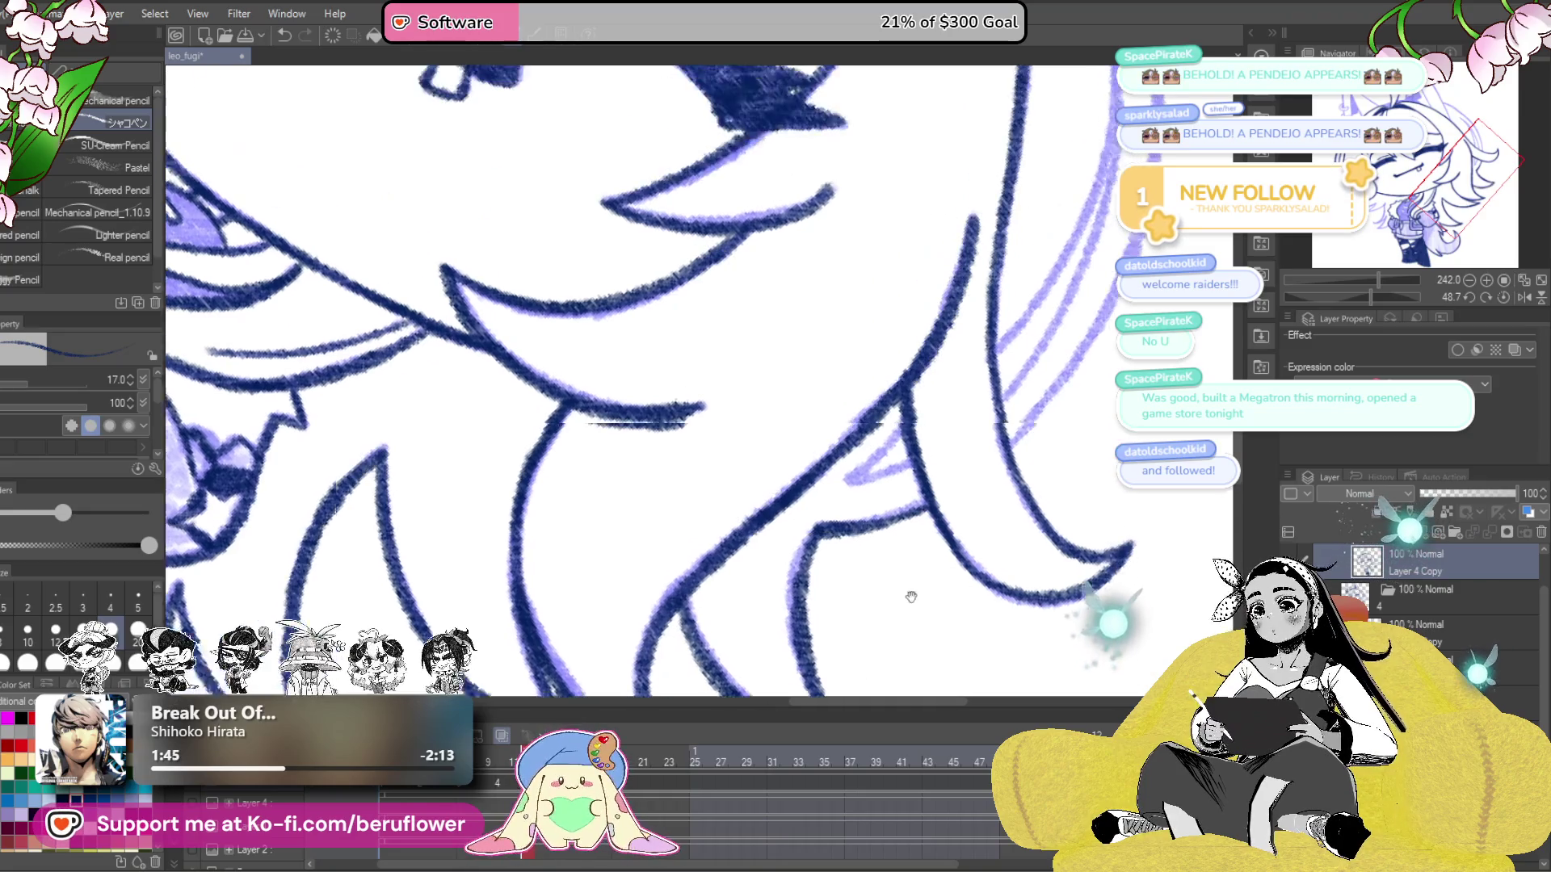
{"action": "left_click_drag", "start_coordinate": [1013, 389], "coordinate": [955, 428]}
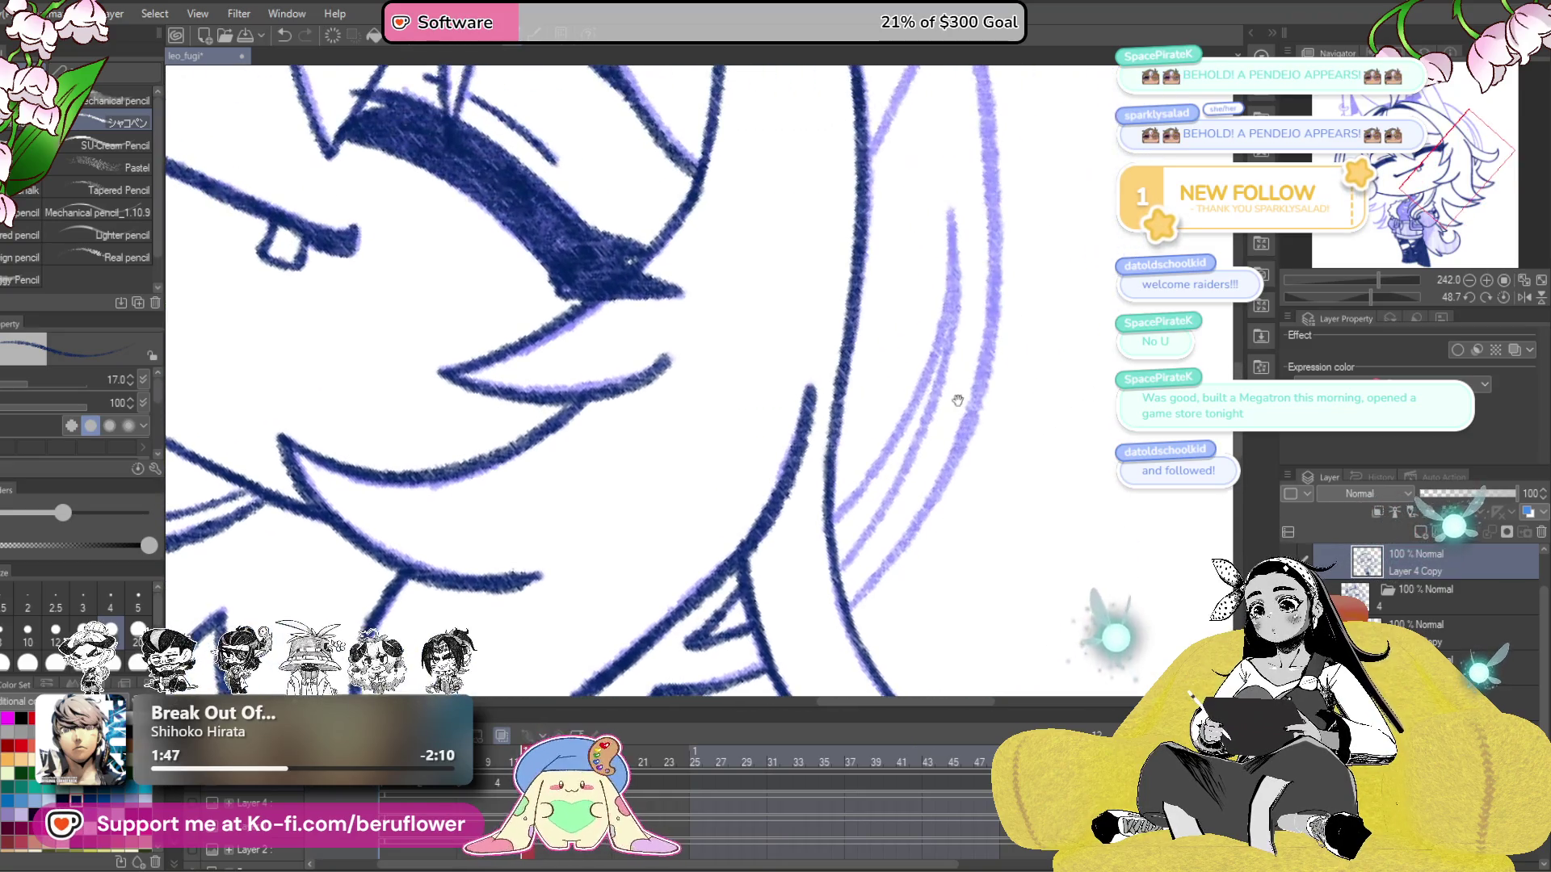
{"action": "left_click_drag", "start_coordinate": [951, 222], "coordinate": [850, 559]}
{"action": "mouse_move", "coordinate": [953, 307]}
{"action": "left_mouse_down"}
{"action": "mouse_move", "coordinate": [868, 485]}
{"action": "mouse_move", "coordinate": [816, 529]}
{"action": "left_mouse_up"}
{"action": "scroll", "coordinate": [1086, 521], "scroll_direction": "down", "scroll_amount": 5}
{"action": "scroll", "coordinate": [1086, 521], "scroll_direction": "up", "scroll_amount": 3}
{"action": "mouse_move", "coordinate": [1086, 521]}
{"action": "left_mouse_down"}
{"action": "mouse_move", "coordinate": [1050, 565]}
{"action": "mouse_move", "coordinate": [849, 646]}
{"action": "mouse_move", "coordinate": [687, 549]}
{"action": "mouse_move", "coordinate": [595, 441]}
{"action": "left_mouse_up"}
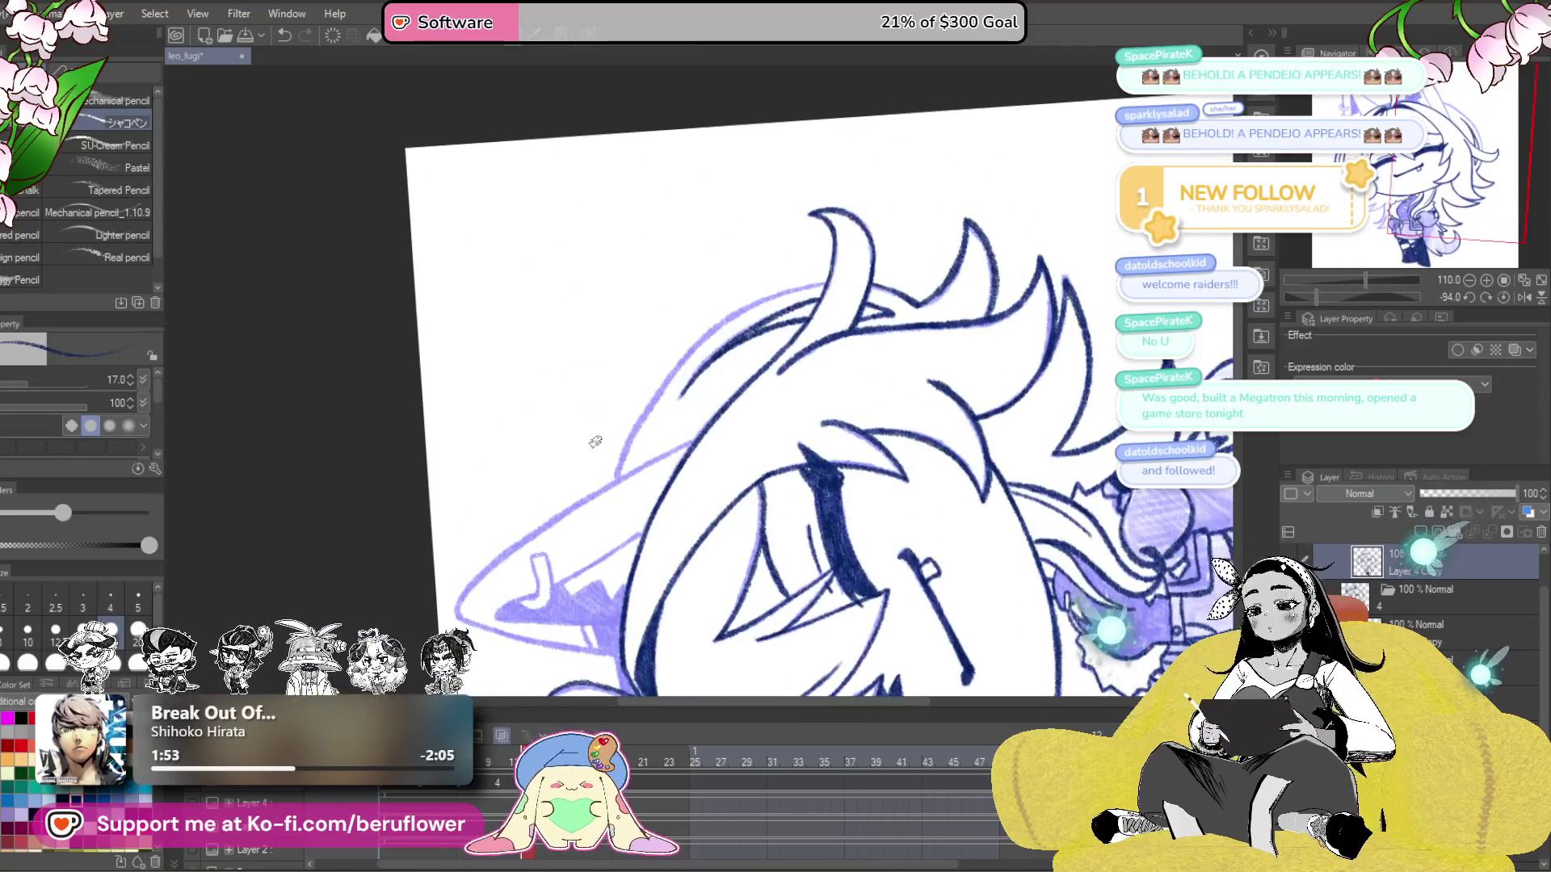
{"action": "scroll", "coordinate": [595, 442], "scroll_direction": "up", "scroll_amount": 5}
{"action": "mouse_move", "coordinate": [593, 626]}
{"action": "left_mouse_down"}
{"action": "mouse_move", "coordinate": [630, 512]}
{"action": "mouse_move", "coordinate": [808, 291]}
{"action": "mouse_move", "coordinate": [1019, 192]}
{"action": "left_mouse_up"}
{"action": "scroll", "coordinate": [1050, 174], "scroll_direction": "down", "scroll_amount": 6}
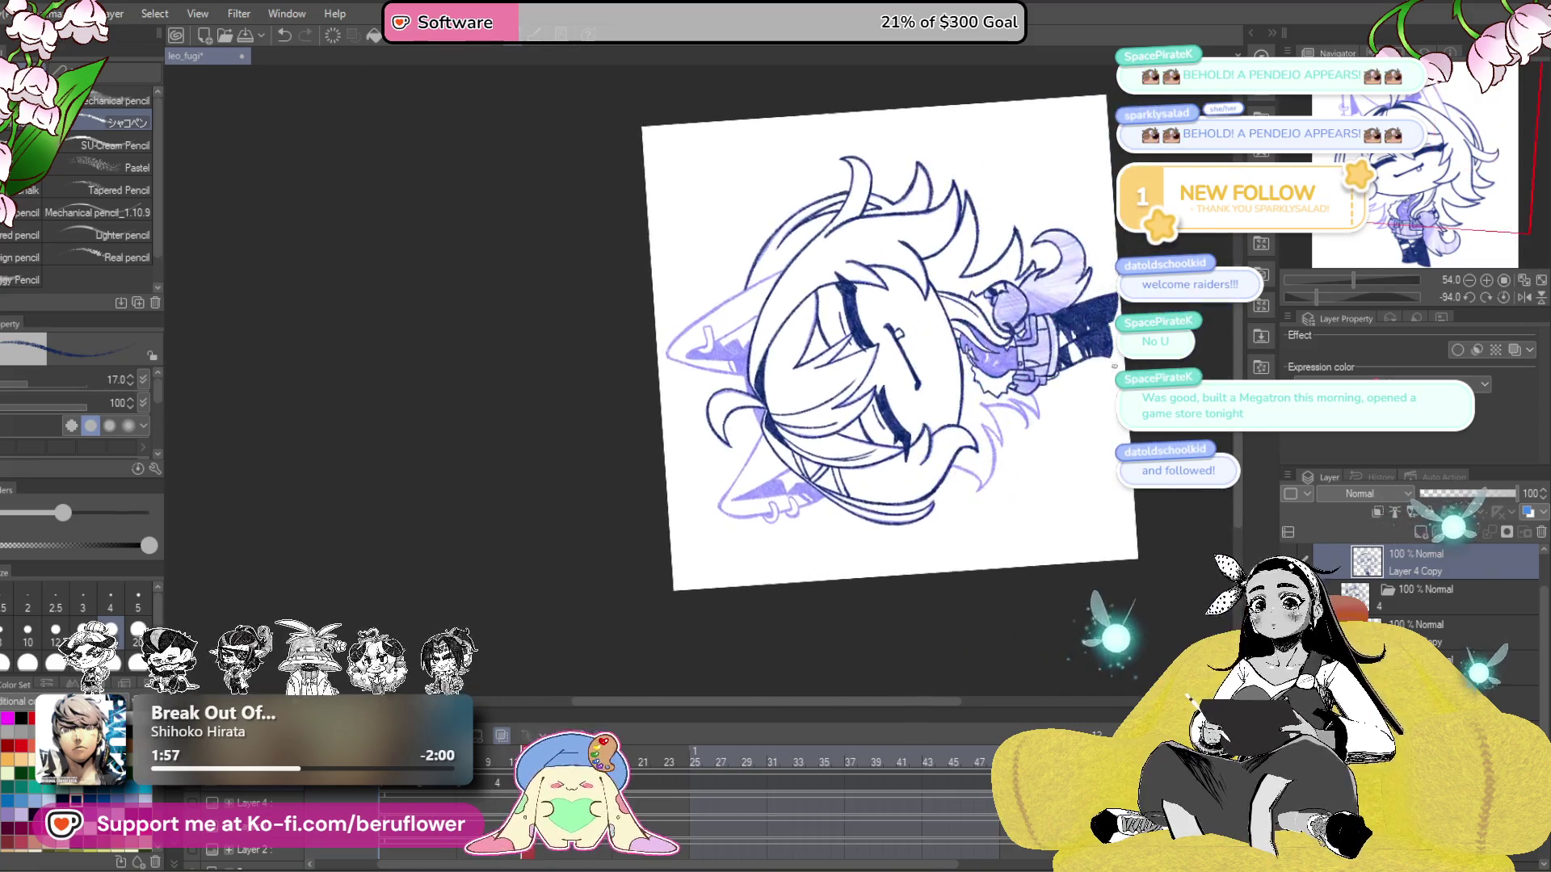
{"action": "left_click", "coordinate": [1502, 296]}
- Ink the fox ear's edge in navy, redrawing the first attempt
{"action": "scroll", "coordinate": [765, 253], "scroll_direction": "up", "scroll_amount": 5}
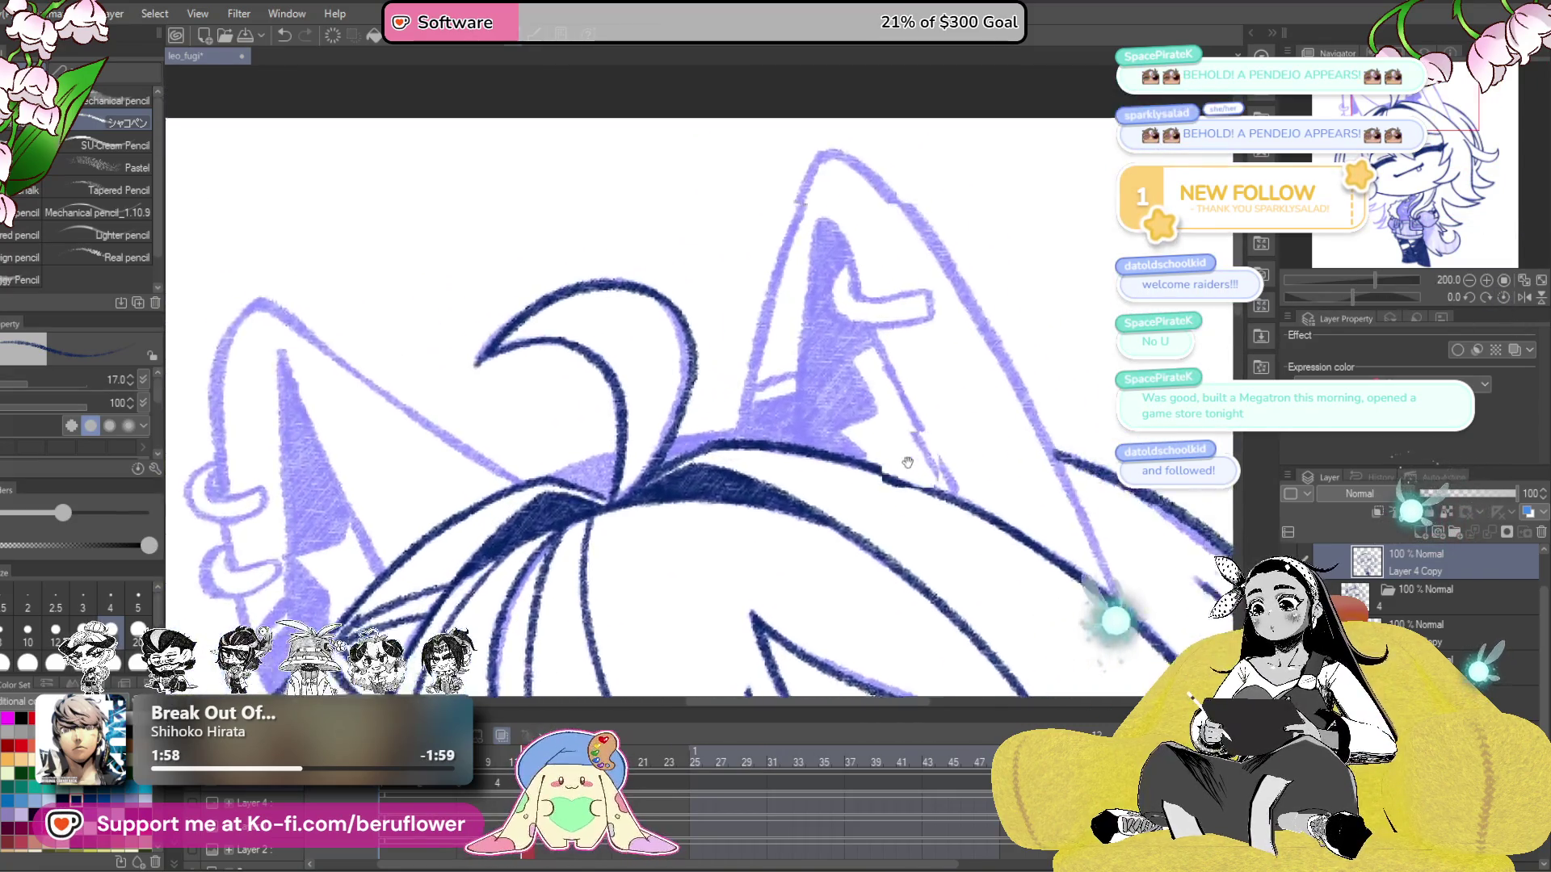
{"action": "left_click_drag", "start_coordinate": [727, 239], "coordinate": [659, 485]}
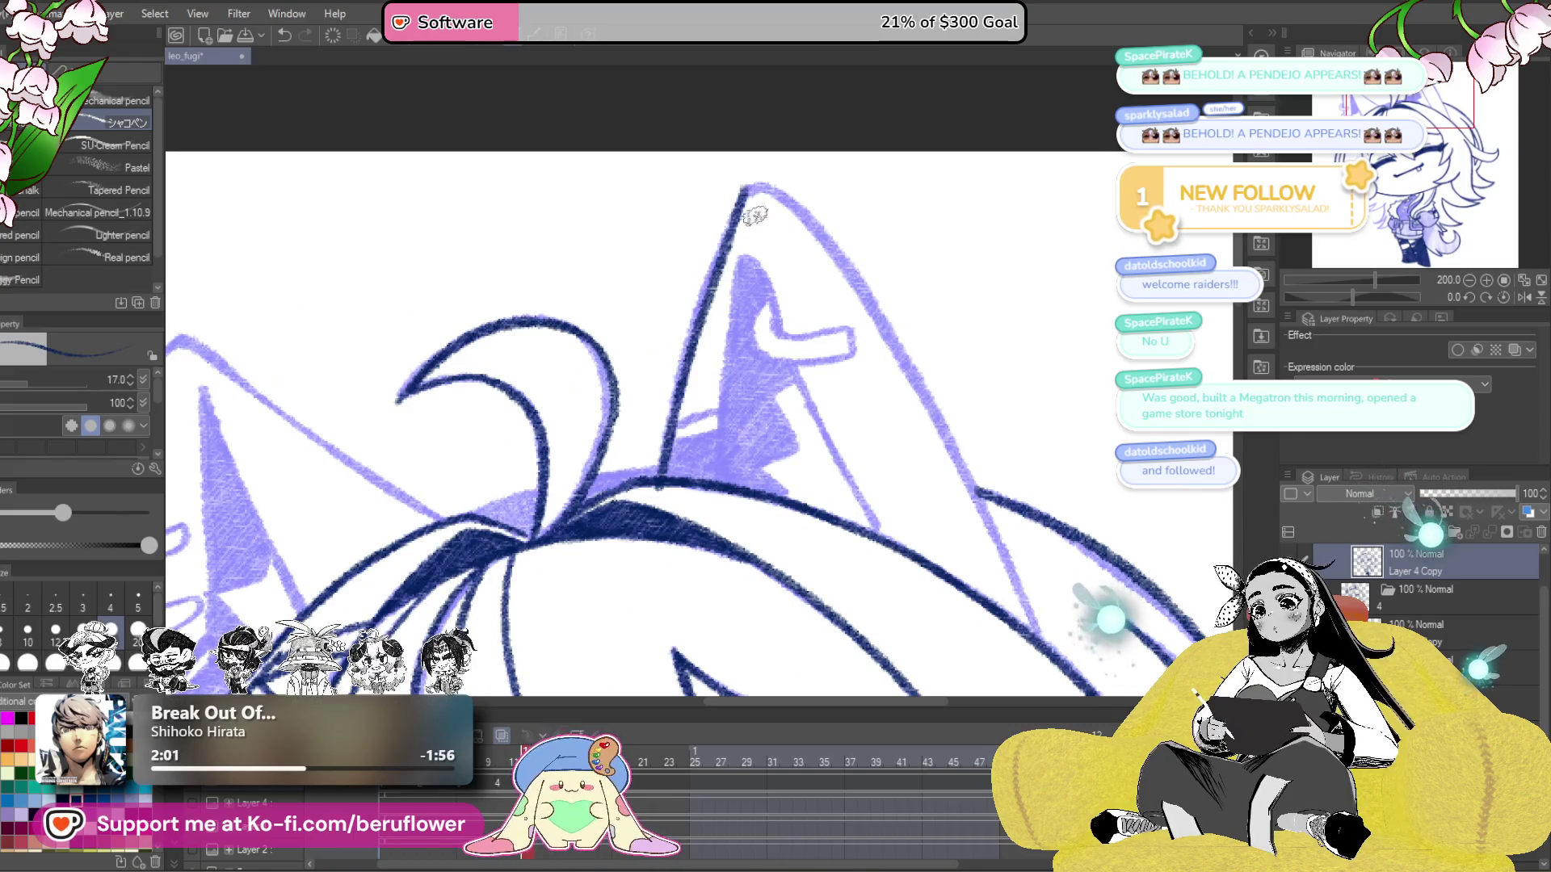
{"action": "key", "text": "ctrl+z"}
{"action": "mouse_move", "coordinate": [745, 190]}
{"action": "left_mouse_down"}
{"action": "mouse_move", "coordinate": [699, 271]}
{"action": "mouse_move", "coordinate": [664, 442]}
{"action": "left_mouse_up"}
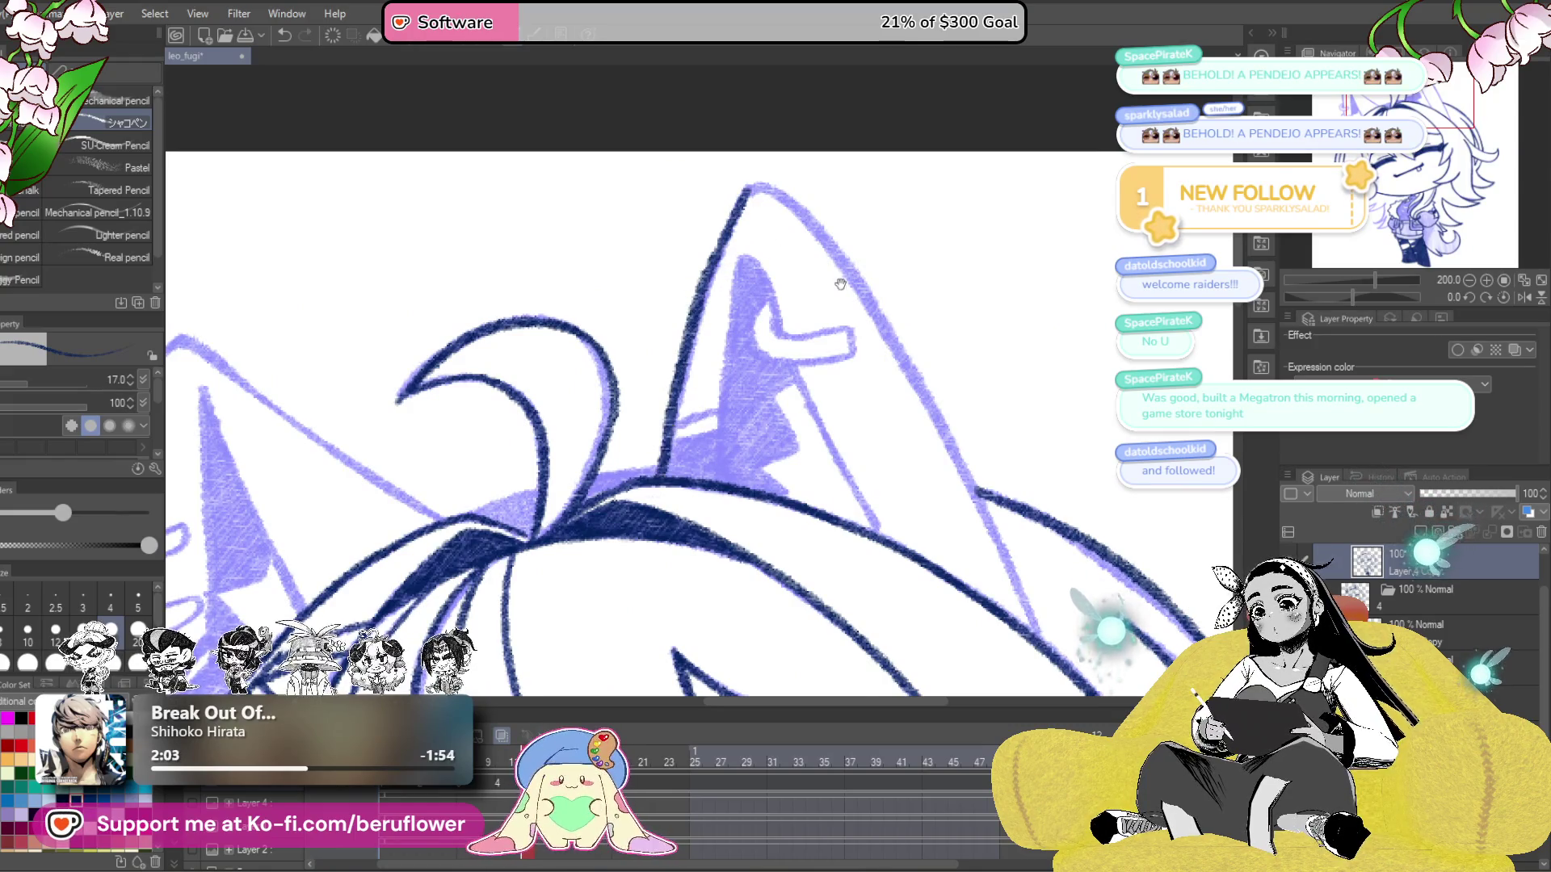
{"action": "left_click_drag", "start_coordinate": [838, 281], "coordinate": [814, 281]}
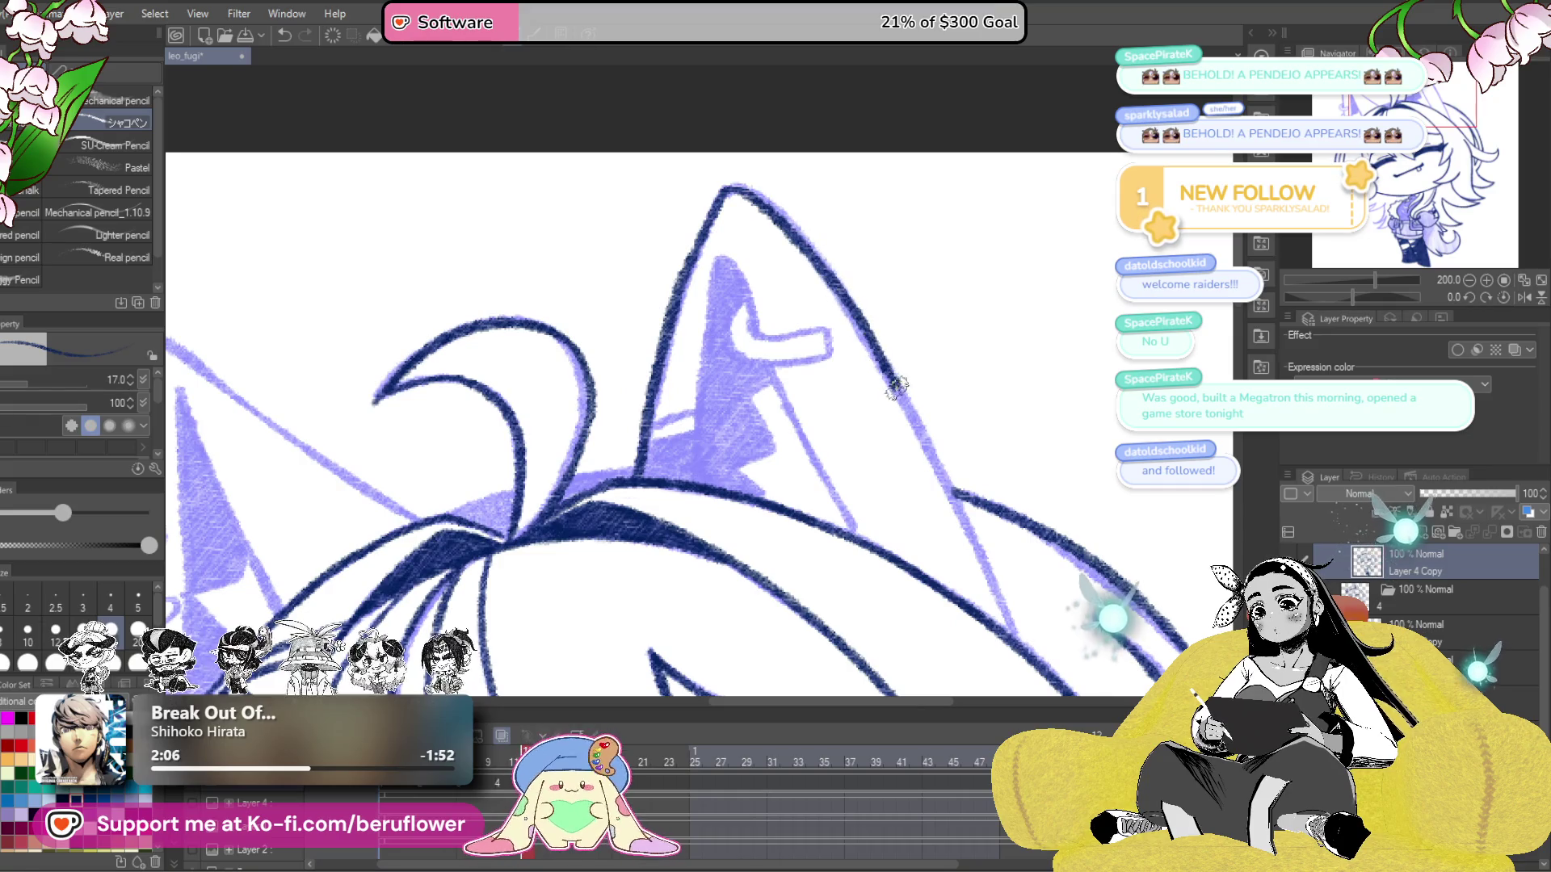
{"action": "left_click_drag", "start_coordinate": [902, 452], "coordinate": [933, 459]}
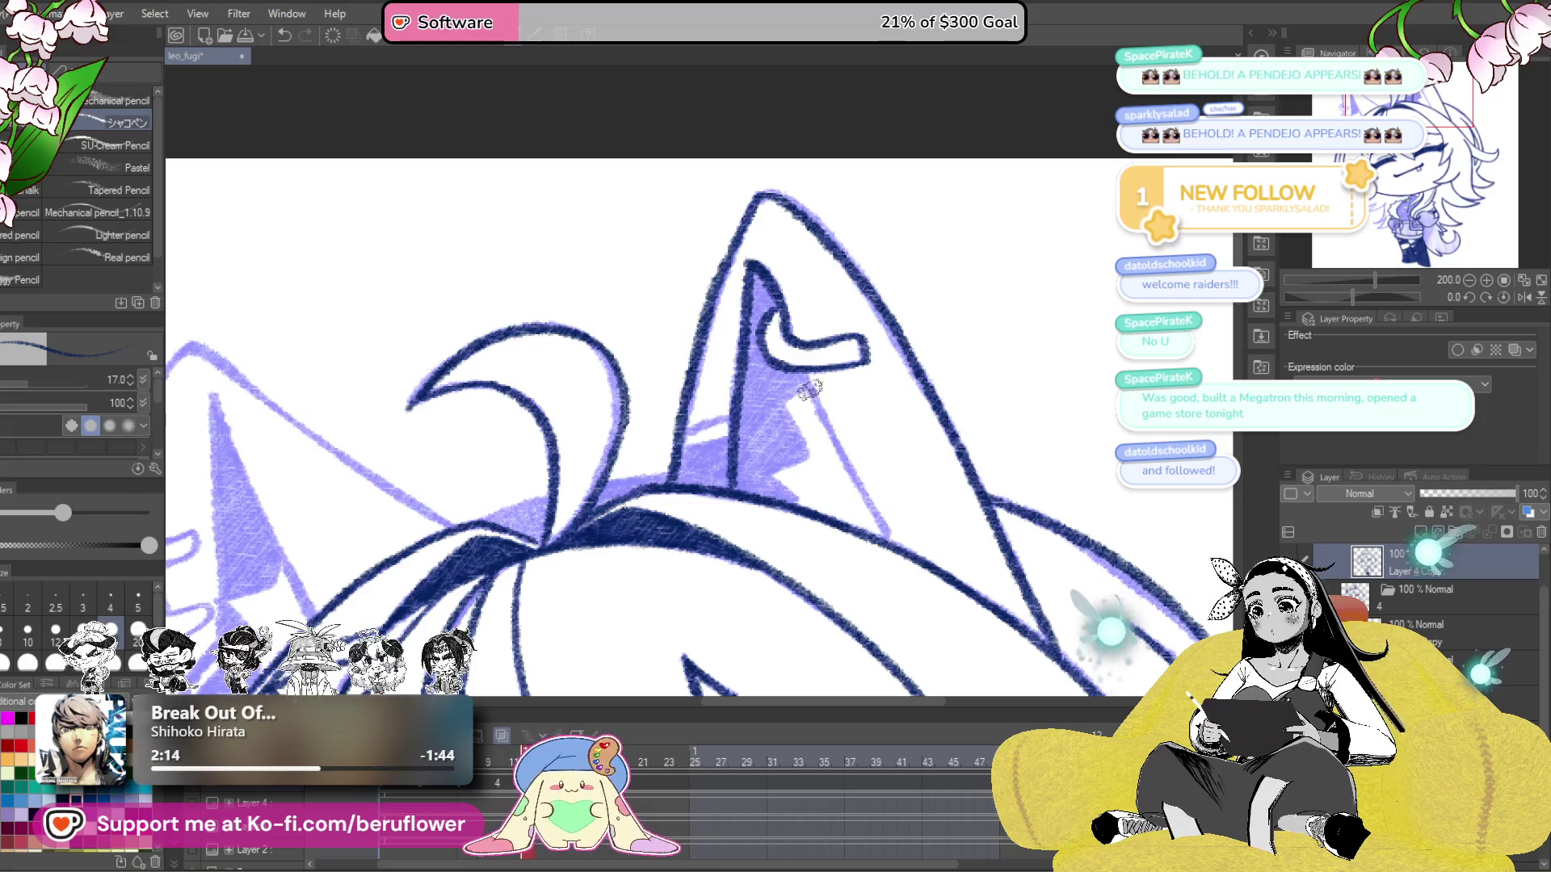
{"action": "mouse_move", "coordinate": [791, 477]}
{"action": "left_mouse_down"}
{"action": "mouse_move", "coordinate": [880, 461]}
{"action": "mouse_move", "coordinate": [953, 341]}
{"action": "left_mouse_up"}
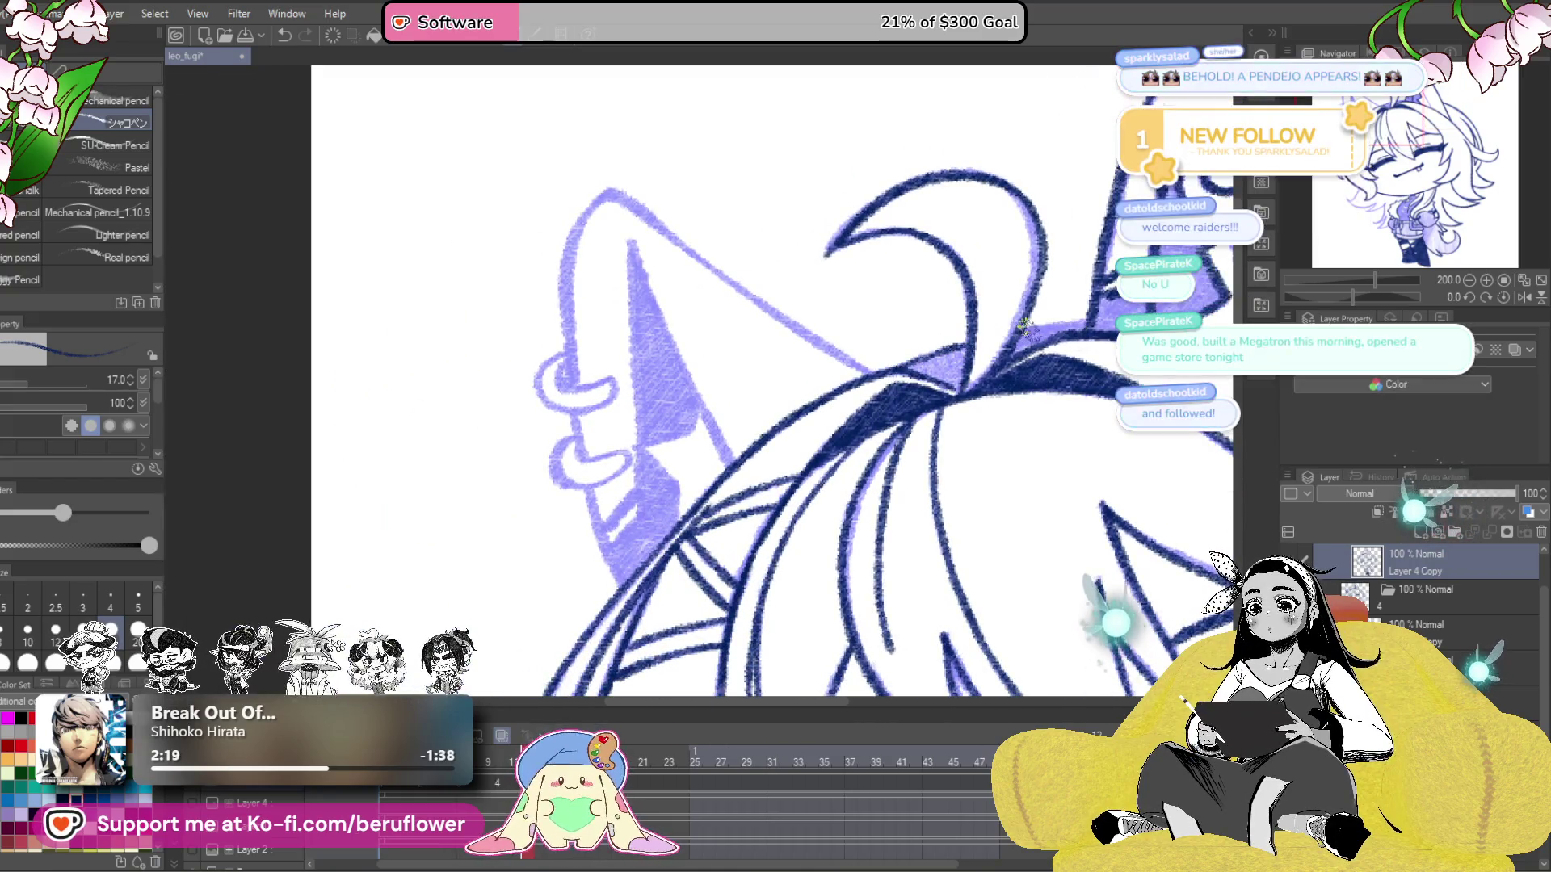
{"action": "left_click_drag", "start_coordinate": [1050, 325], "coordinate": [981, 354]}
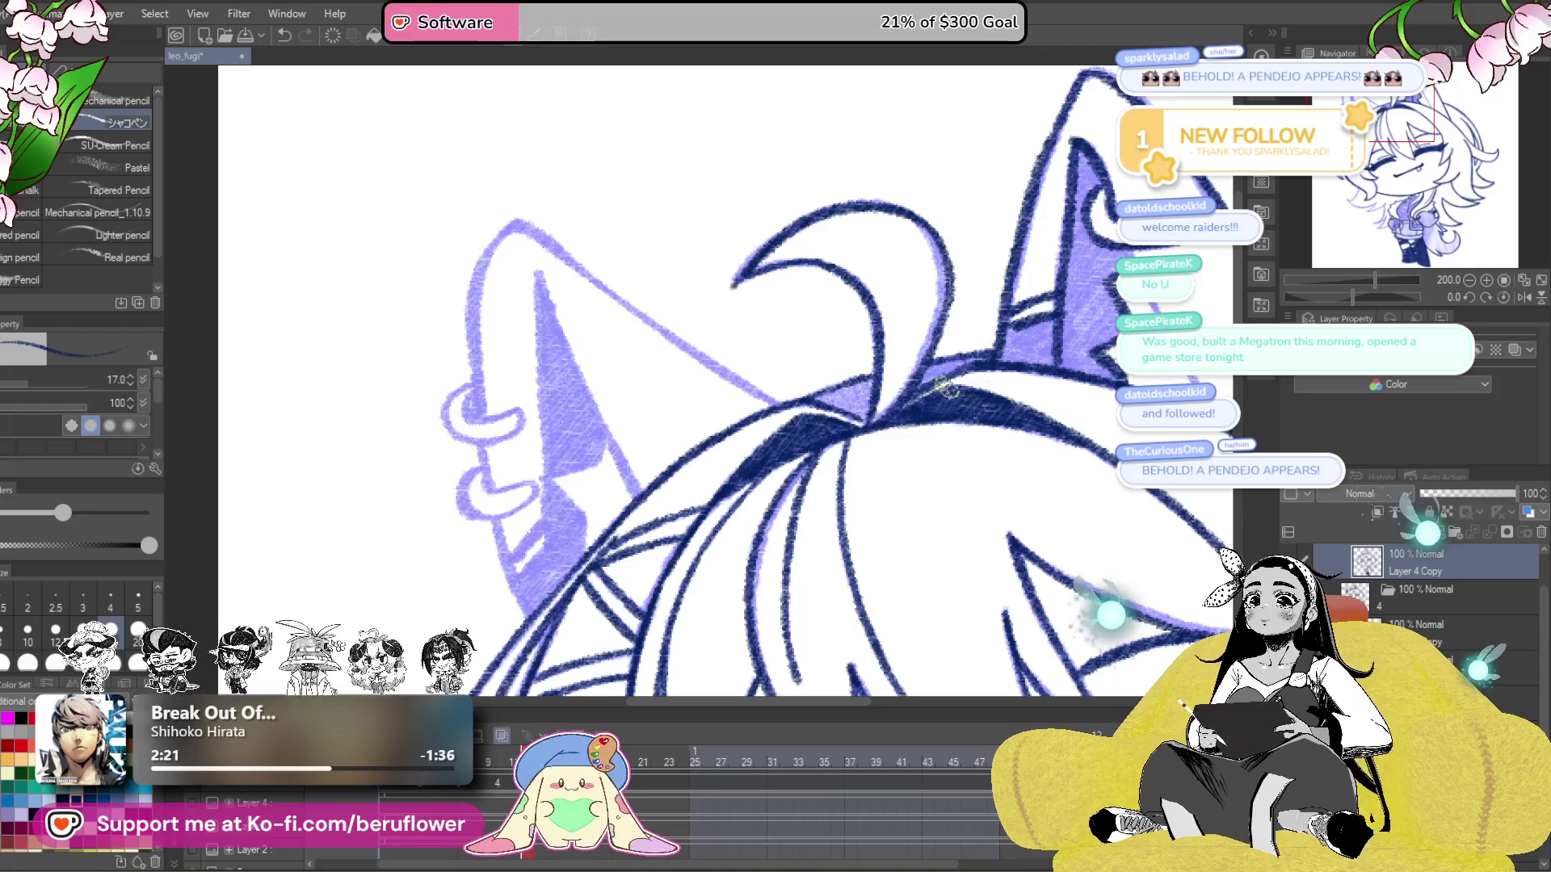
{"action": "mouse_move", "coordinate": [965, 441]}
{"action": "left_mouse_down"}
{"action": "mouse_move", "coordinate": [928, 484]}
{"action": "mouse_move", "coordinate": [889, 367]}
{"action": "left_mouse_up"}
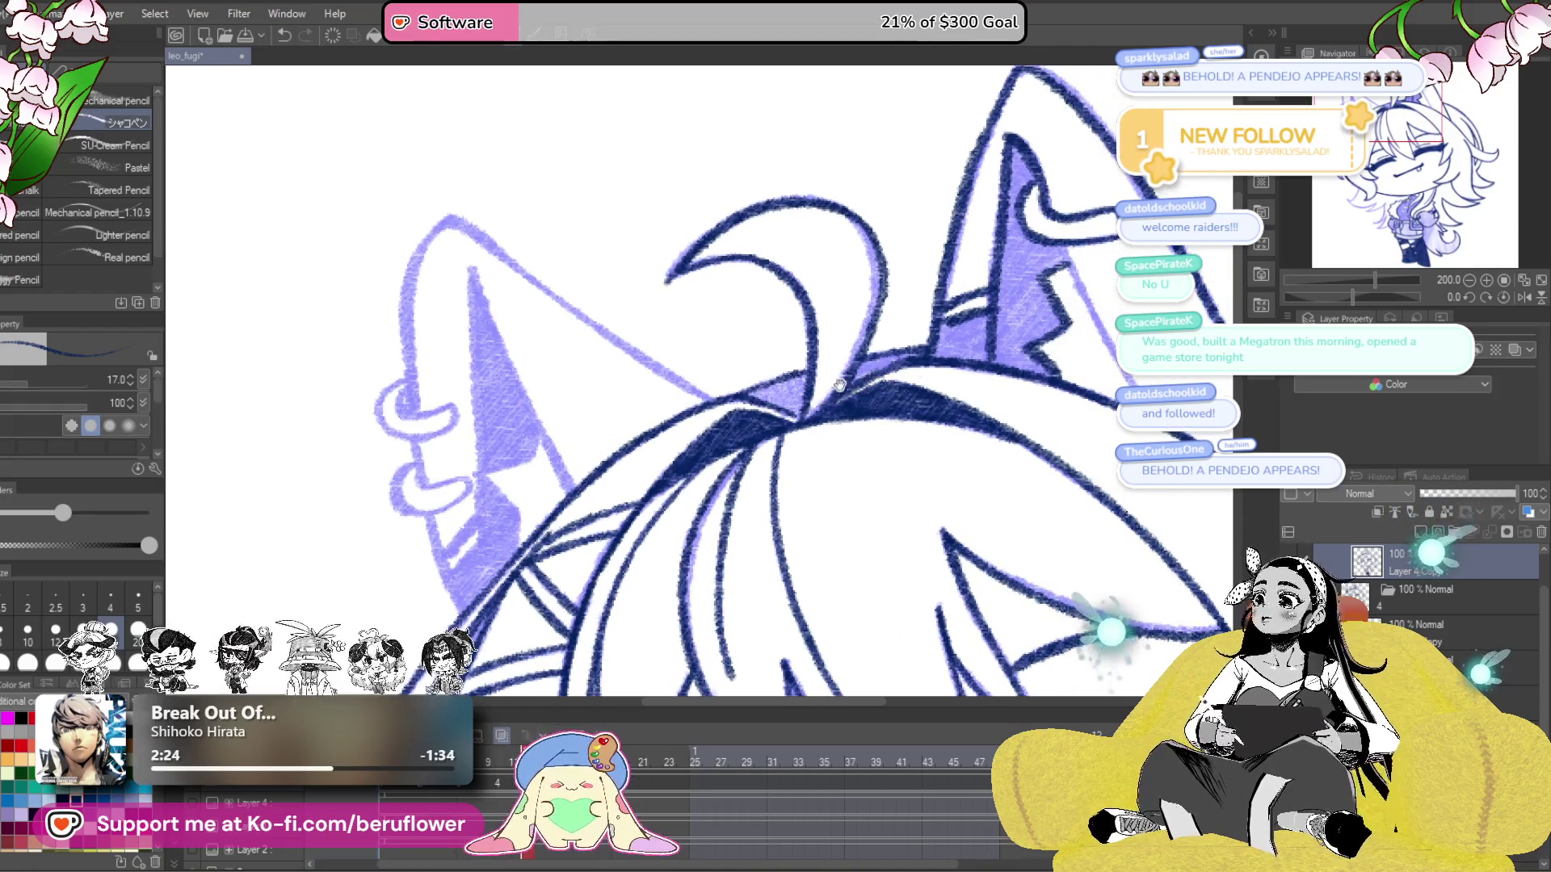
{"action": "left_click_drag", "start_coordinate": [860, 459], "coordinate": [1002, 348]}
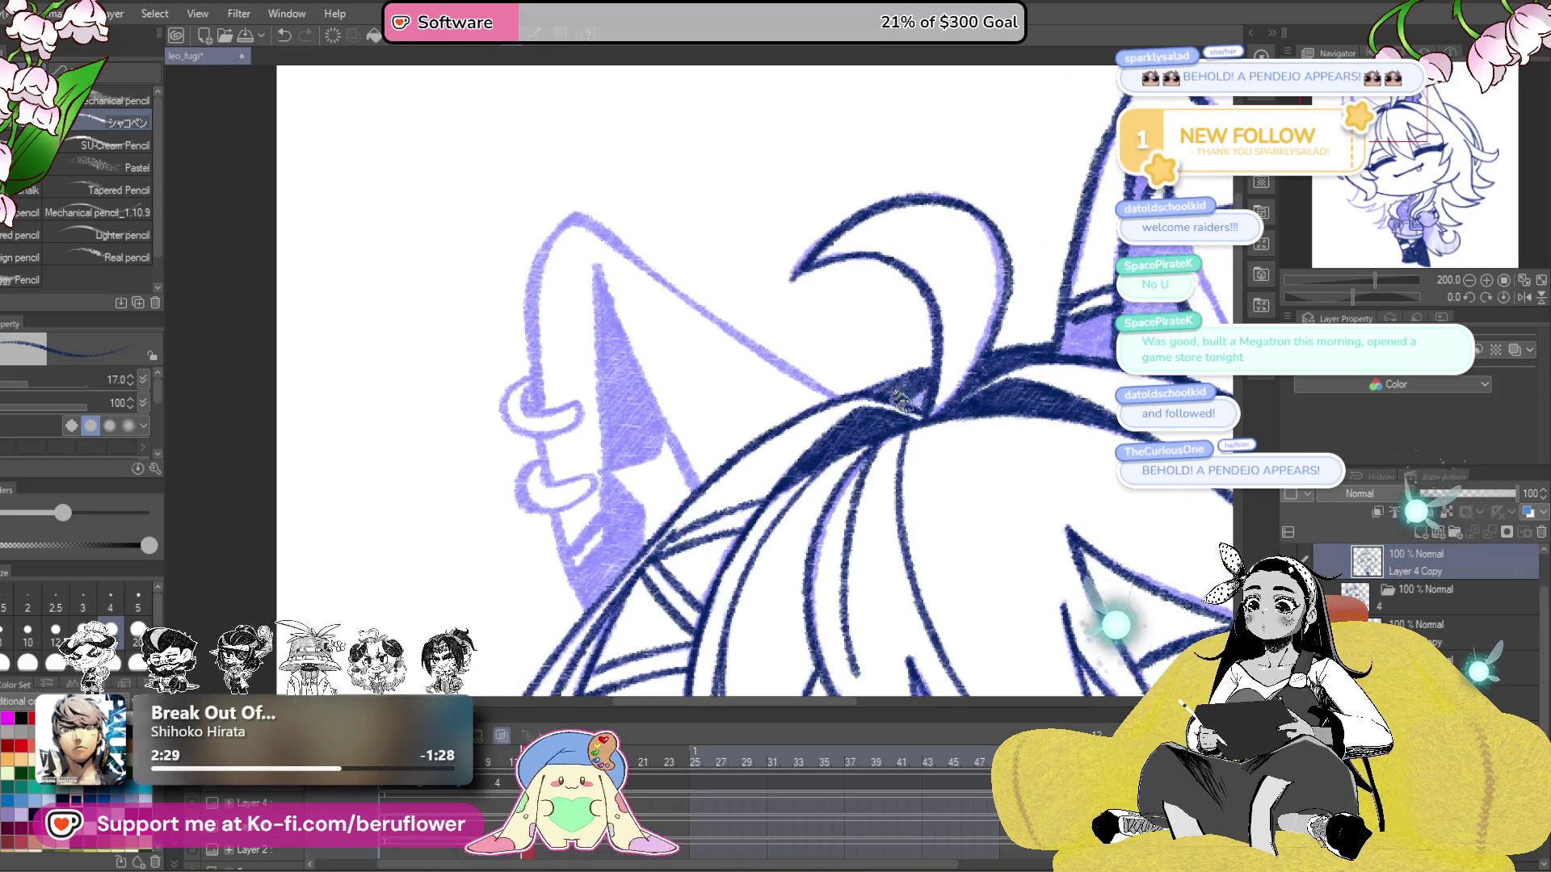
- Shade the inner right ear dark navy
{"action": "scroll", "coordinate": [891, 371], "scroll_direction": "down", "scroll_amount": 3}
{"action": "scroll", "coordinate": [788, 401], "scroll_direction": "up", "scroll_amount": 3}
{"action": "scroll", "coordinate": [788, 401], "scroll_direction": "up", "scroll_amount": 3}
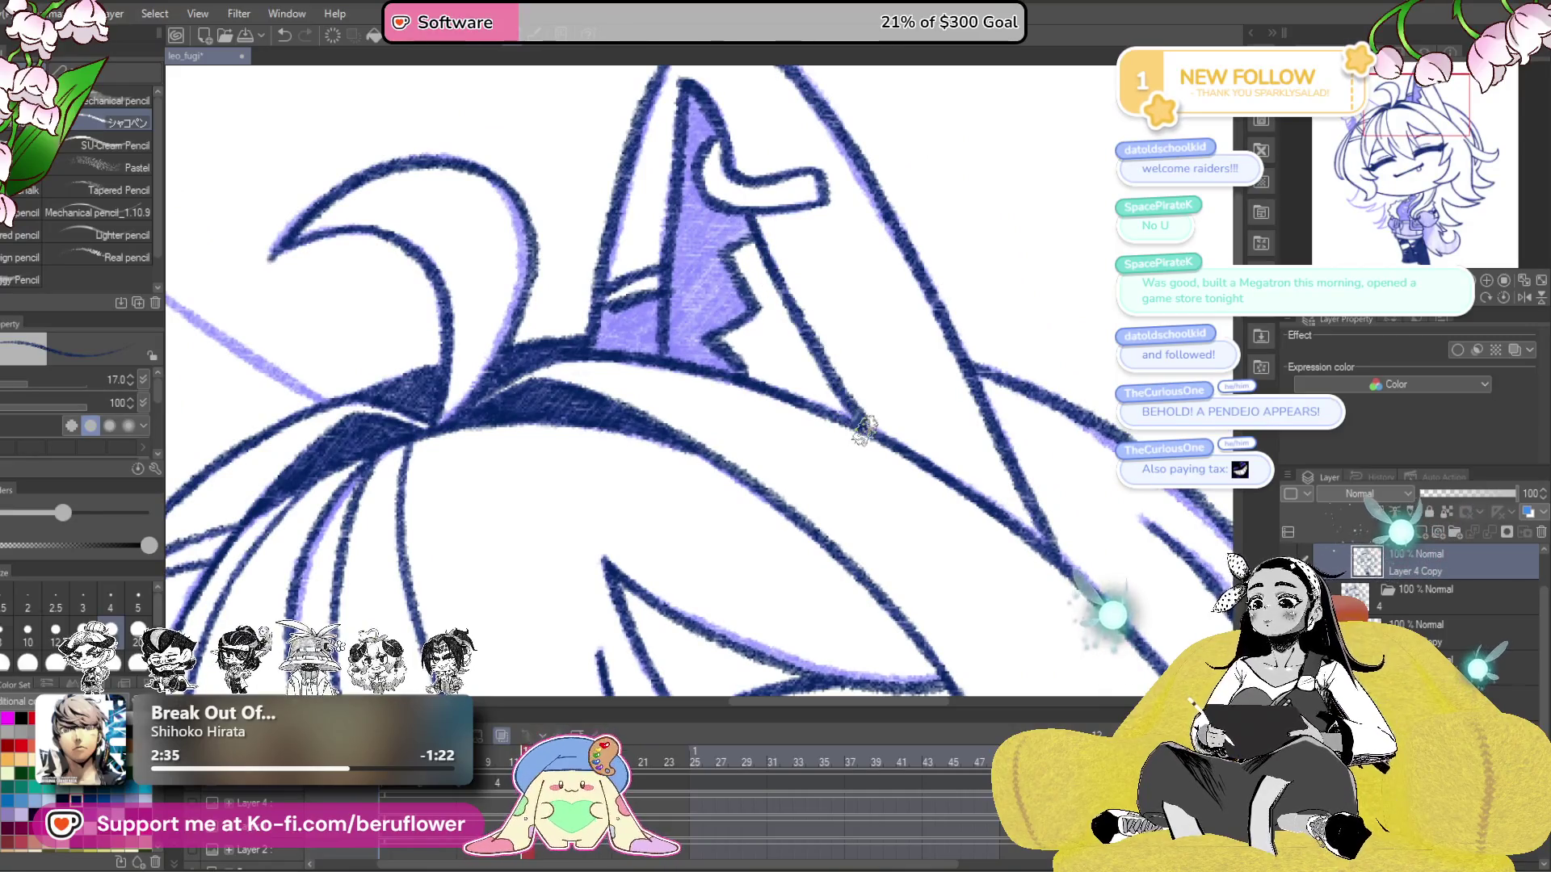
{"action": "scroll", "coordinate": [862, 430], "scroll_direction": "left", "scroll_amount": 2}
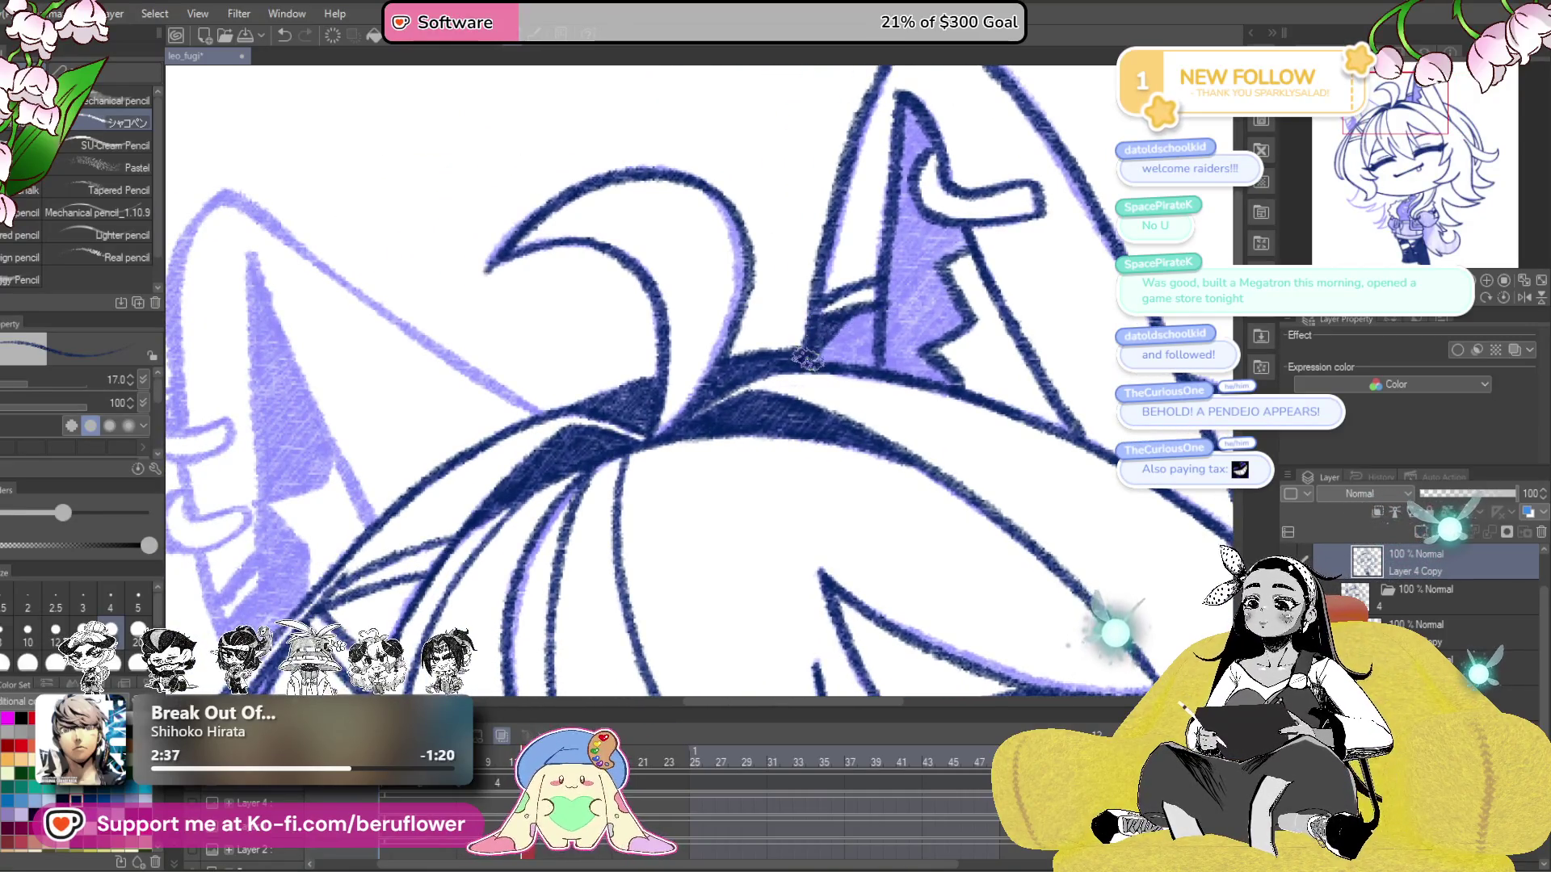
{"action": "scroll", "coordinate": [864, 356], "scroll_direction": "up", "scroll_amount": 3}
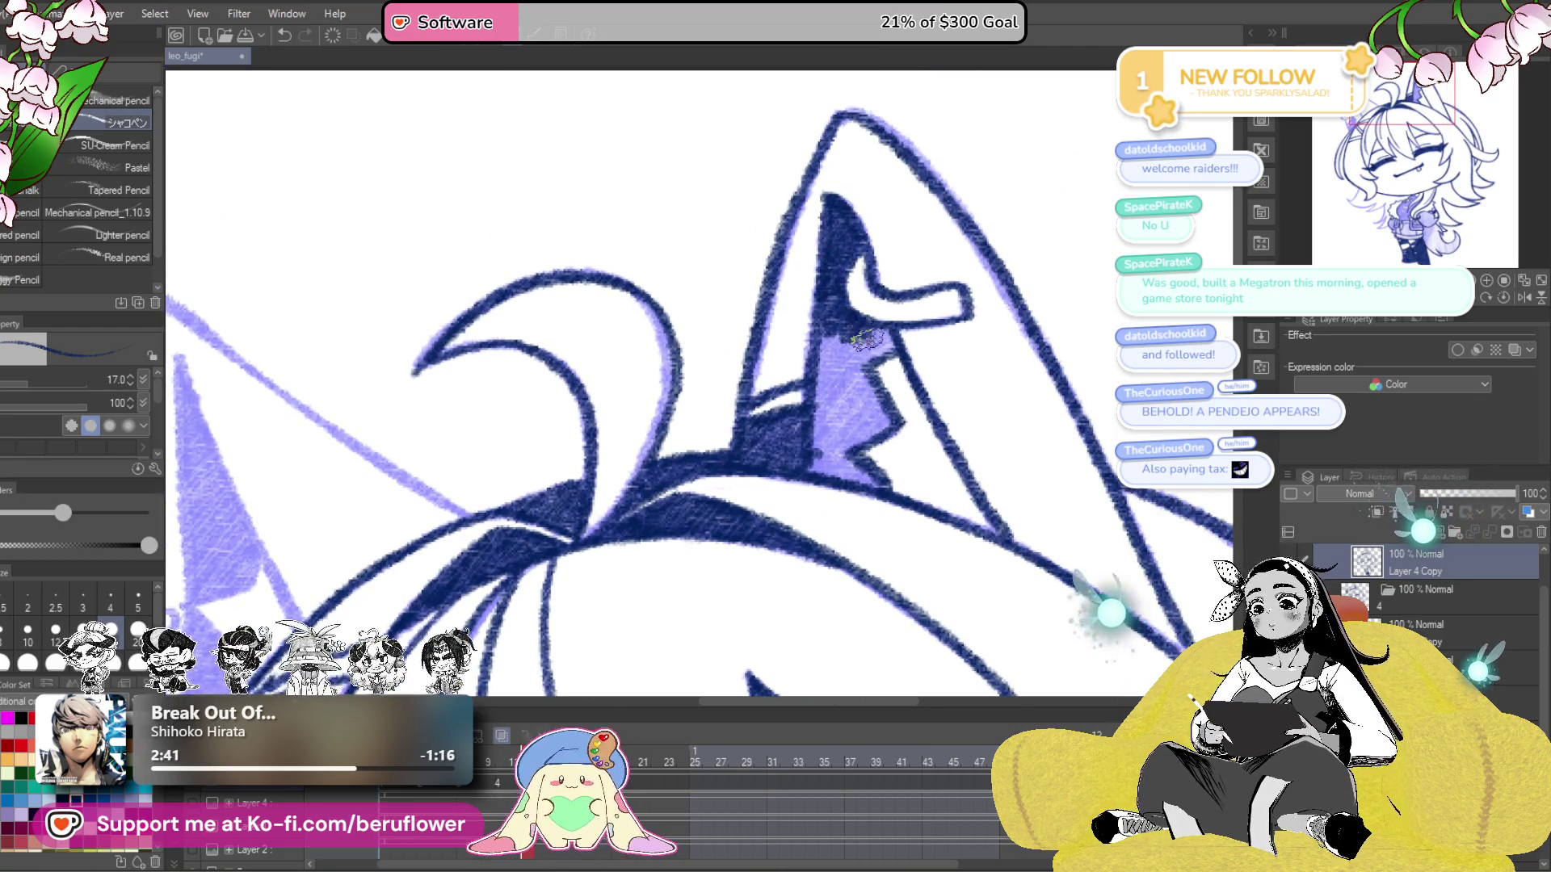
{"action": "left_click_drag", "start_coordinate": [892, 343], "coordinate": [1070, 323]}
{"action": "mouse_move", "coordinate": [1013, 373]}
{"action": "left_mouse_down"}
{"action": "mouse_move", "coordinate": [1016, 307]}
{"action": "mouse_move", "coordinate": [1042, 378]}
{"action": "left_mouse_up"}
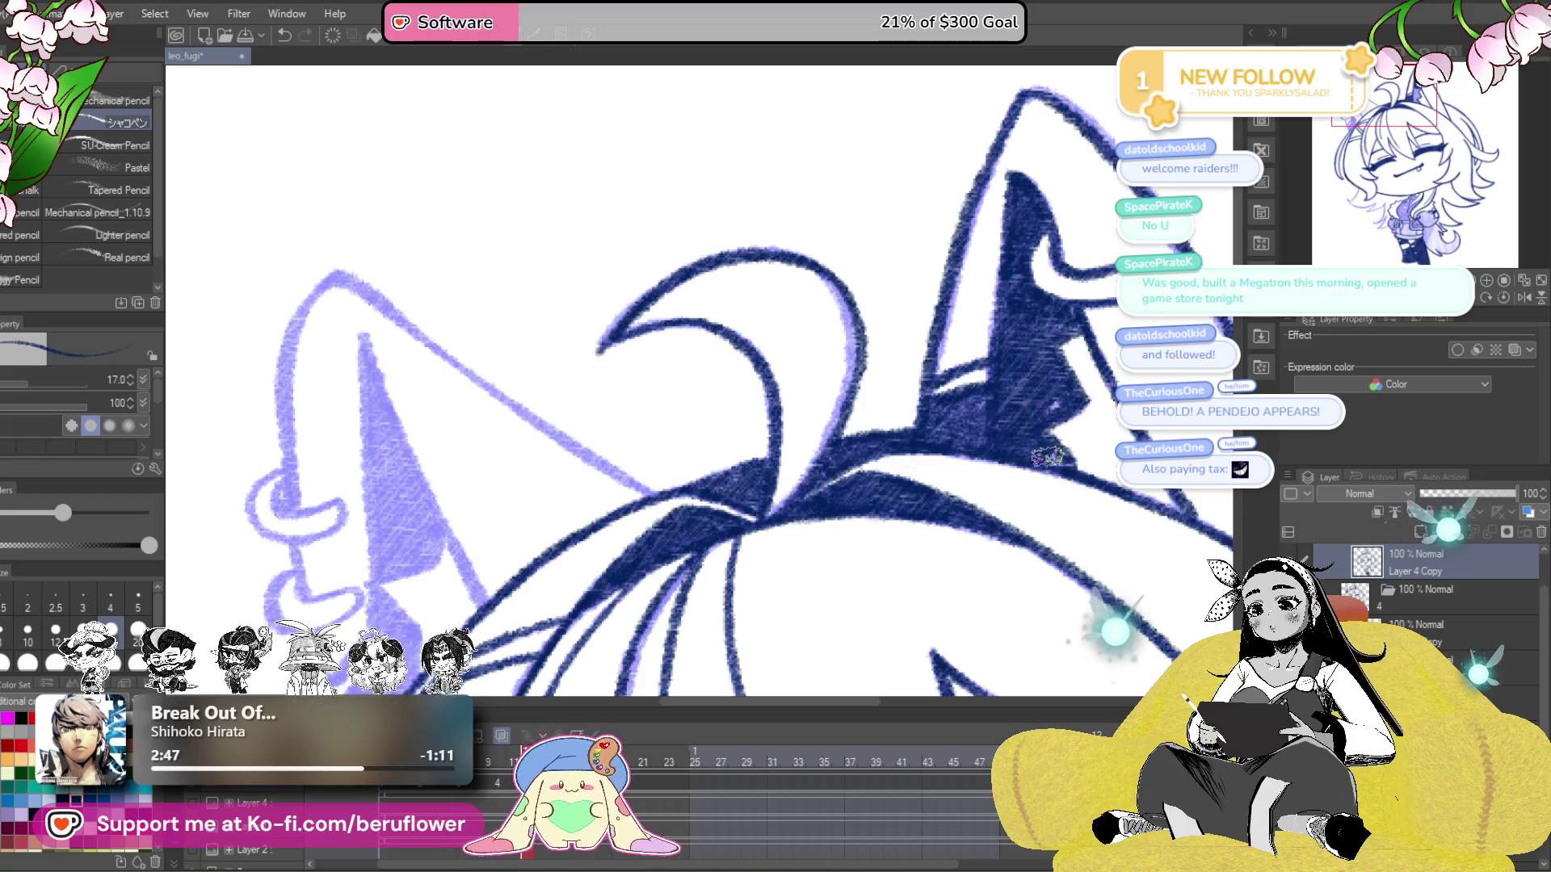
- Ink the inner edge of the left ear in navy
{"action": "mouse_move", "coordinate": [1112, 332]}
{"action": "left_mouse_down"}
{"action": "mouse_move", "coordinate": [1391, 179]}
{"action": "mouse_move", "coordinate": [1475, 171]}
{"action": "left_mouse_up"}
{"action": "left_click_drag", "start_coordinate": [713, 174], "coordinate": [837, 437]}
{"action": "mouse_move", "coordinate": [995, 388]}
{"action": "left_mouse_down"}
{"action": "mouse_move", "coordinate": [962, 448]}
{"action": "mouse_move", "coordinate": [1080, 333]}
{"action": "left_mouse_up"}
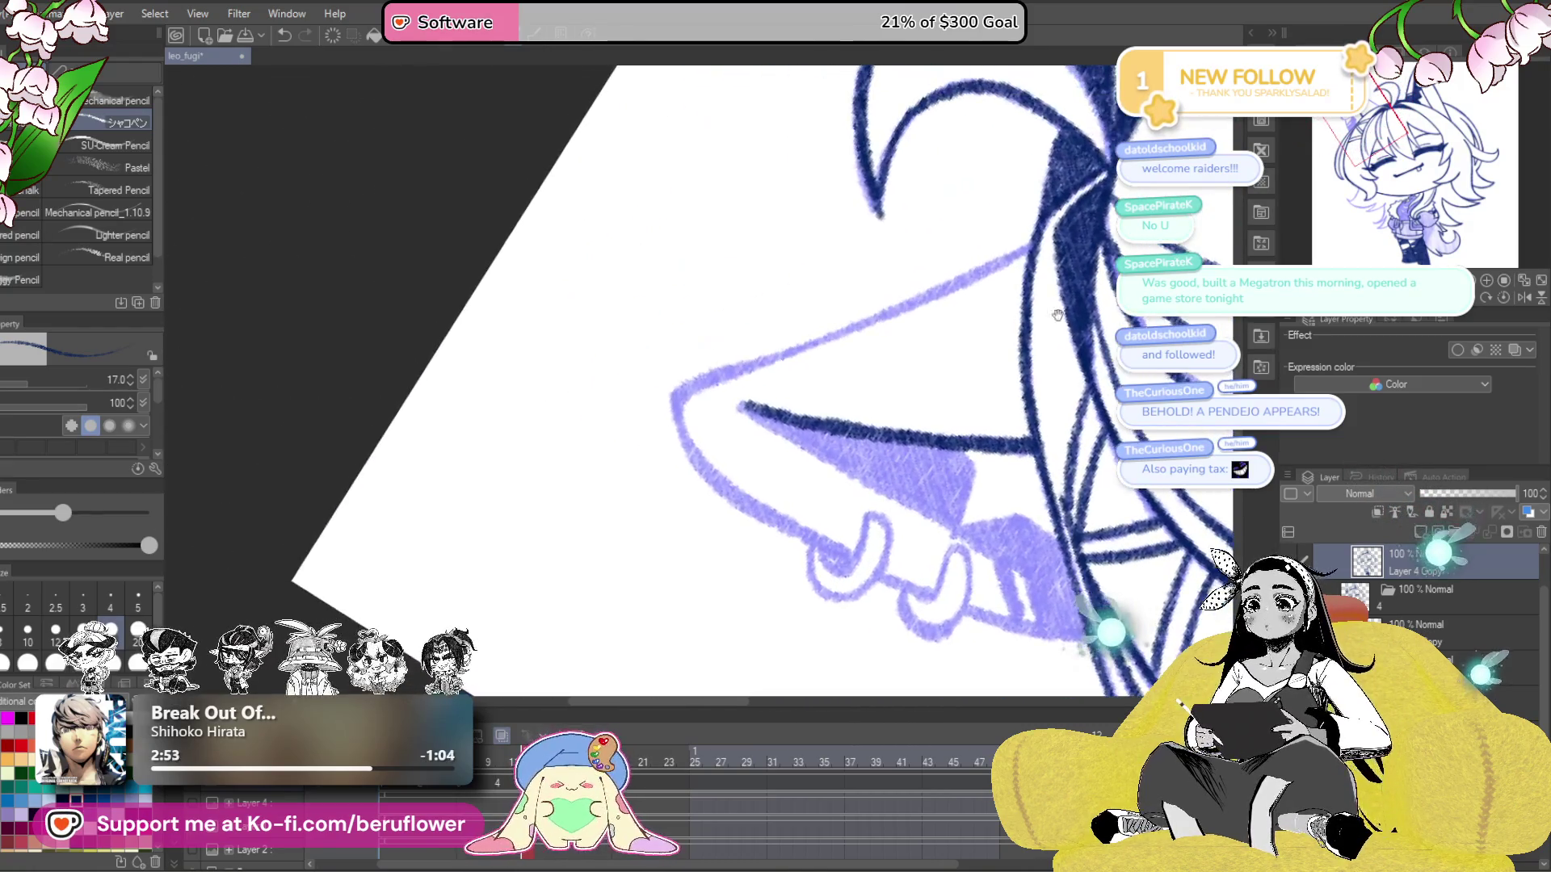
- Ink the ear's upper and left edges from its tip, with the canvas set upright
{"action": "left_click_drag", "start_coordinate": [1034, 244], "coordinate": [755, 368]}
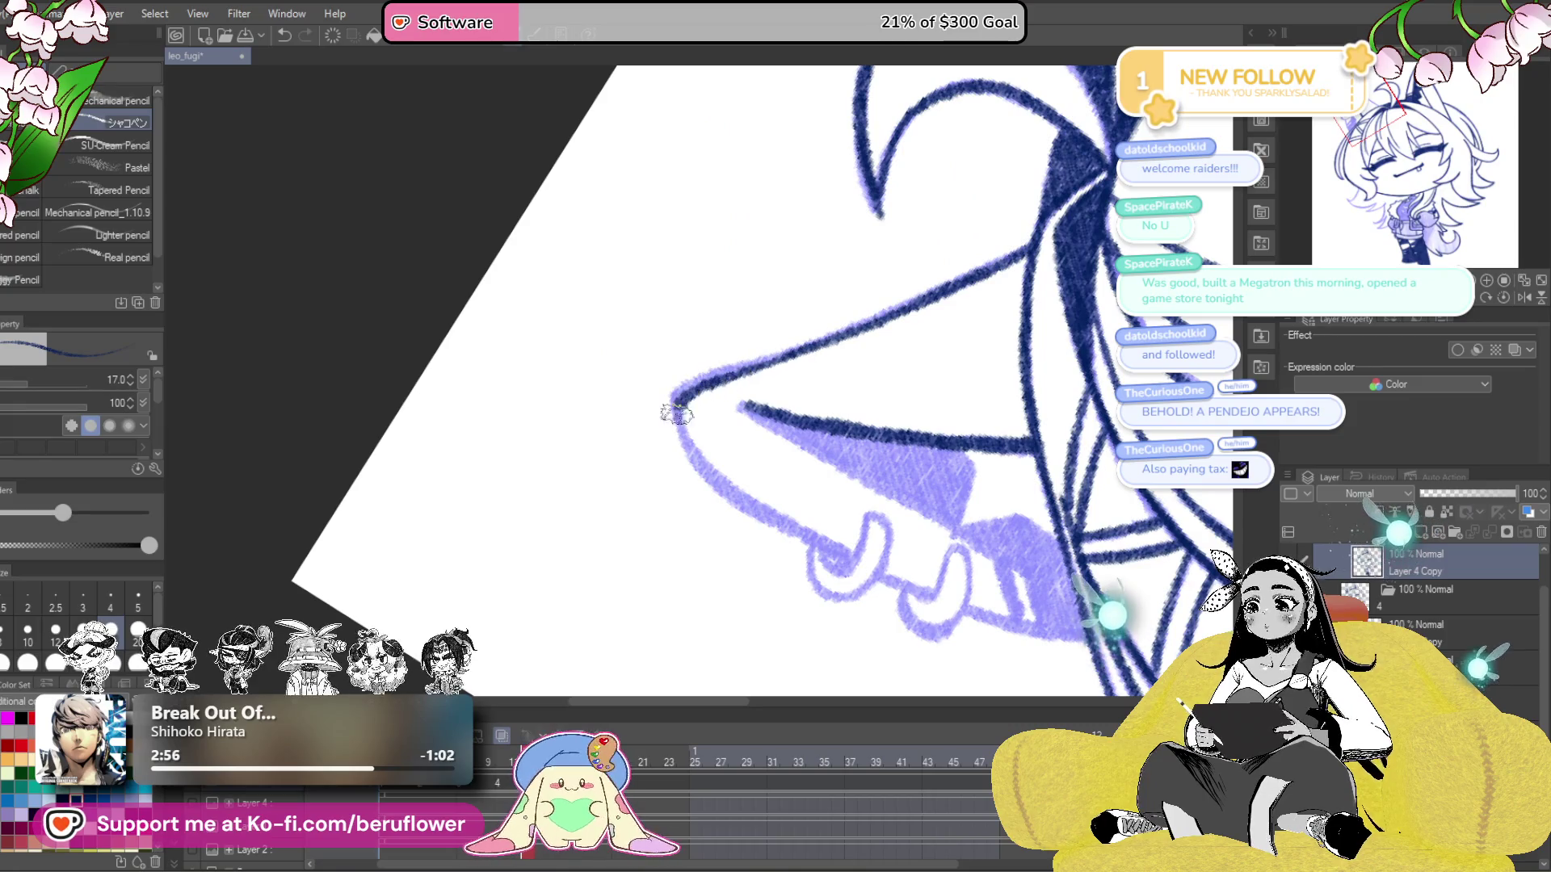
{"action": "left_click", "coordinate": [1504, 299]}
{"action": "mouse_move", "coordinate": [725, 270]}
{"action": "left_mouse_down"}
{"action": "mouse_move", "coordinate": [670, 371]}
{"action": "mouse_move", "coordinate": [672, 517]}
{"action": "left_mouse_up"}
{"action": "mouse_move", "coordinate": [661, 465]}
{"action": "left_mouse_down"}
{"action": "mouse_move", "coordinate": [693, 388]}
{"action": "mouse_move", "coordinate": [661, 440]}
{"action": "mouse_move", "coordinate": [760, 428]}
{"action": "left_mouse_up"}
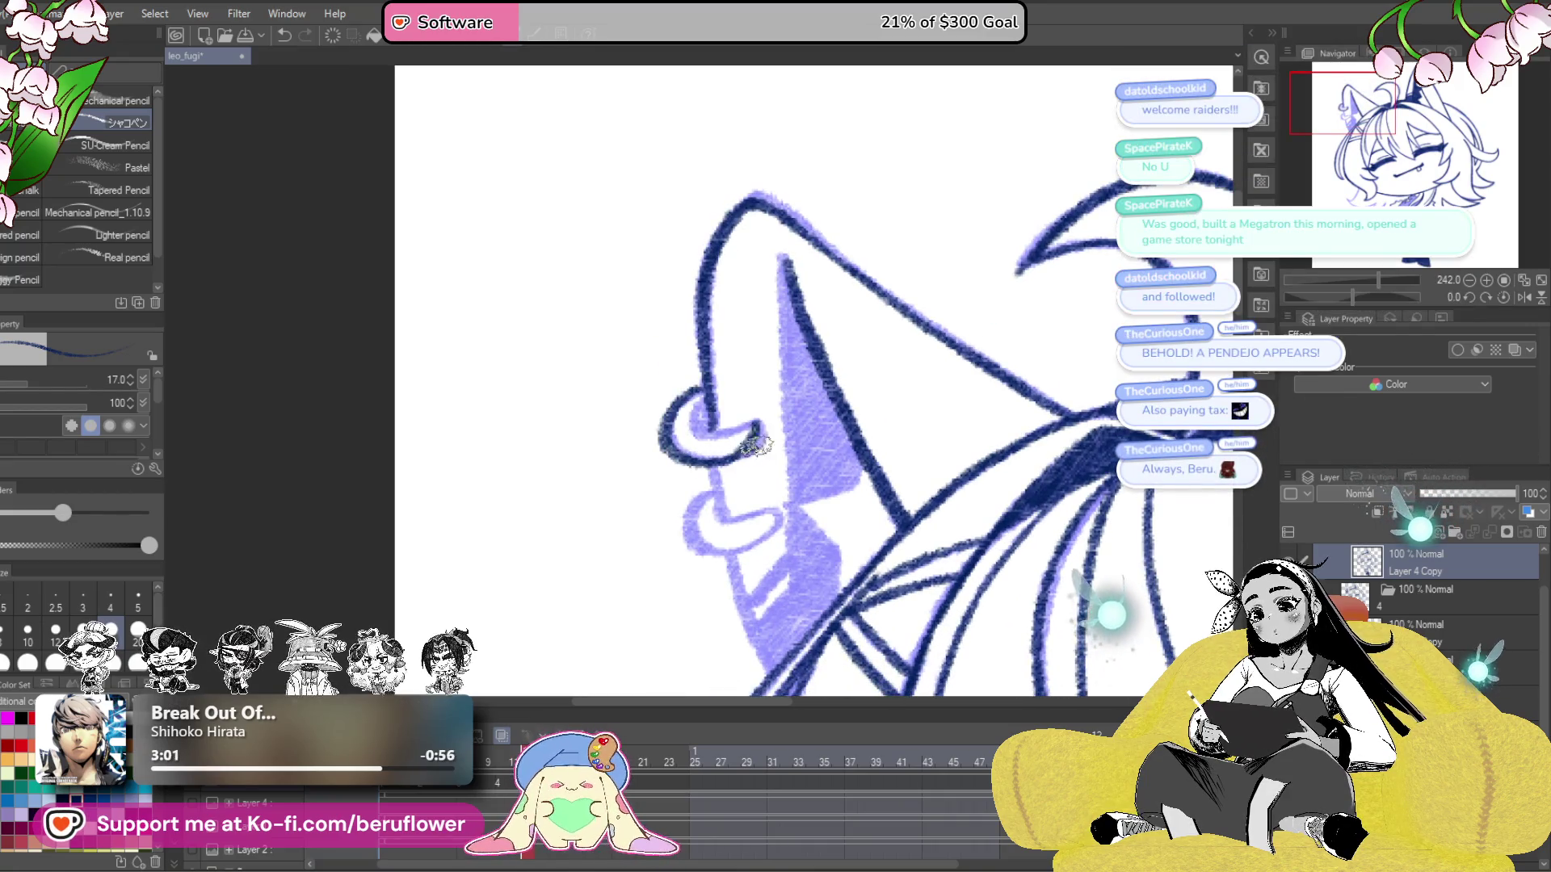
{"action": "scroll", "coordinate": [708, 418], "scroll_direction": "down", "scroll_amount": 4}
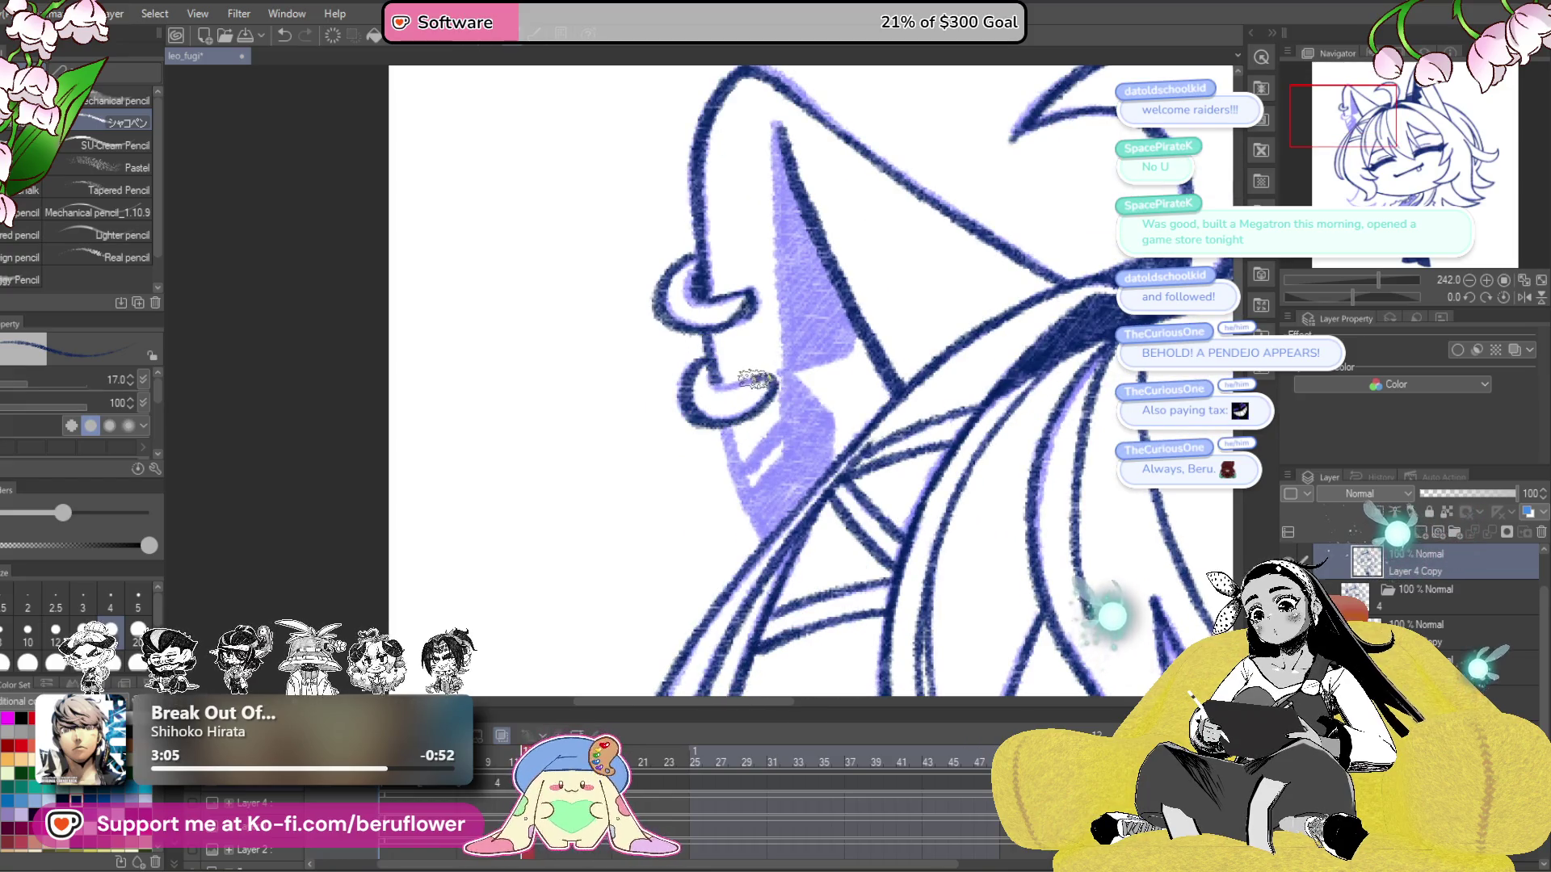
- Line the purple fill's edge in navy and hatch the inner ear triangle dark
{"action": "mouse_move", "coordinate": [733, 383]}
{"action": "left_mouse_down"}
{"action": "mouse_move", "coordinate": [721, 335]}
{"action": "mouse_move", "coordinate": [752, 553]}
{"action": "left_mouse_up"}
{"action": "left_click_drag", "start_coordinate": [731, 158], "coordinate": [739, 396]}
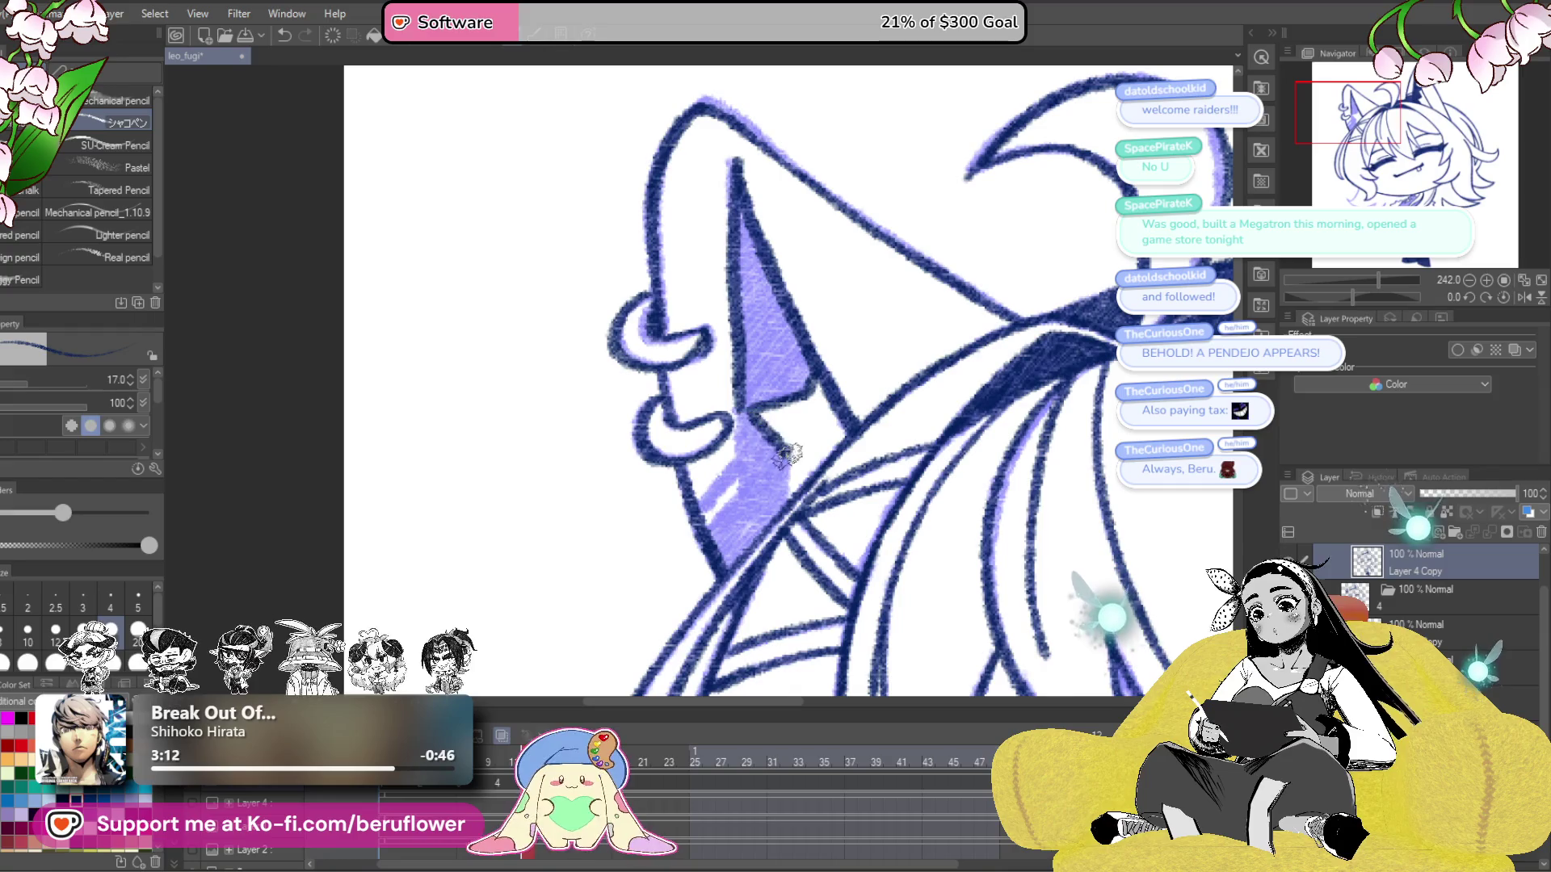
{"action": "mouse_move", "coordinate": [737, 397]}
{"action": "left_mouse_down"}
{"action": "mouse_move", "coordinate": [750, 529]}
{"action": "mouse_move", "coordinate": [711, 552]}
{"action": "left_mouse_up"}
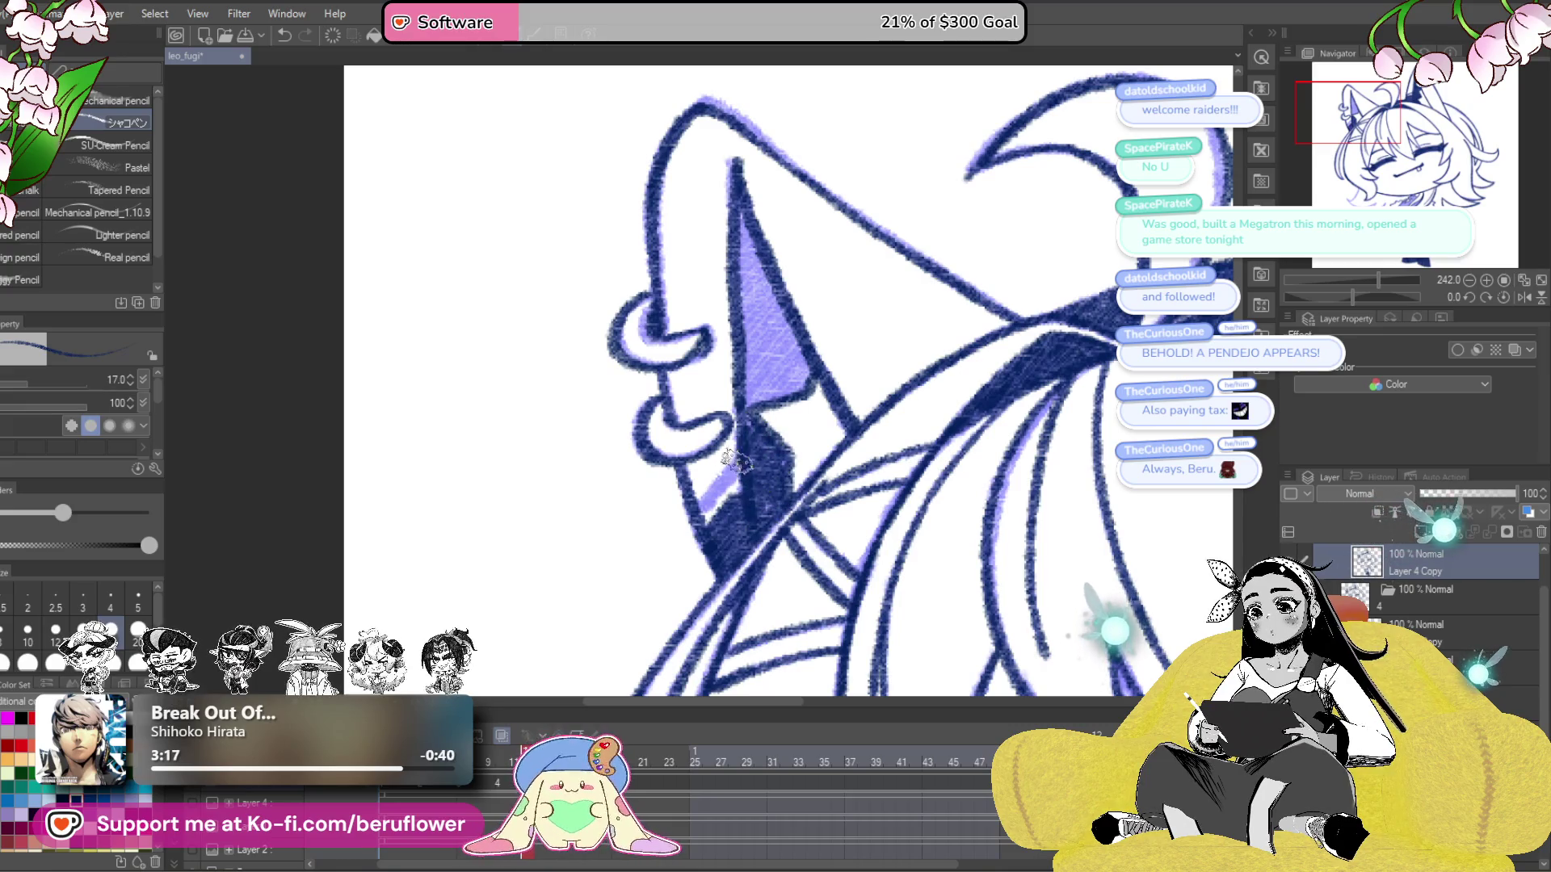
{"action": "mouse_move", "coordinate": [776, 338]}
{"action": "left_mouse_down"}
{"action": "mouse_move", "coordinate": [778, 378]}
{"action": "mouse_move", "coordinate": [751, 424]}
{"action": "left_mouse_up"}
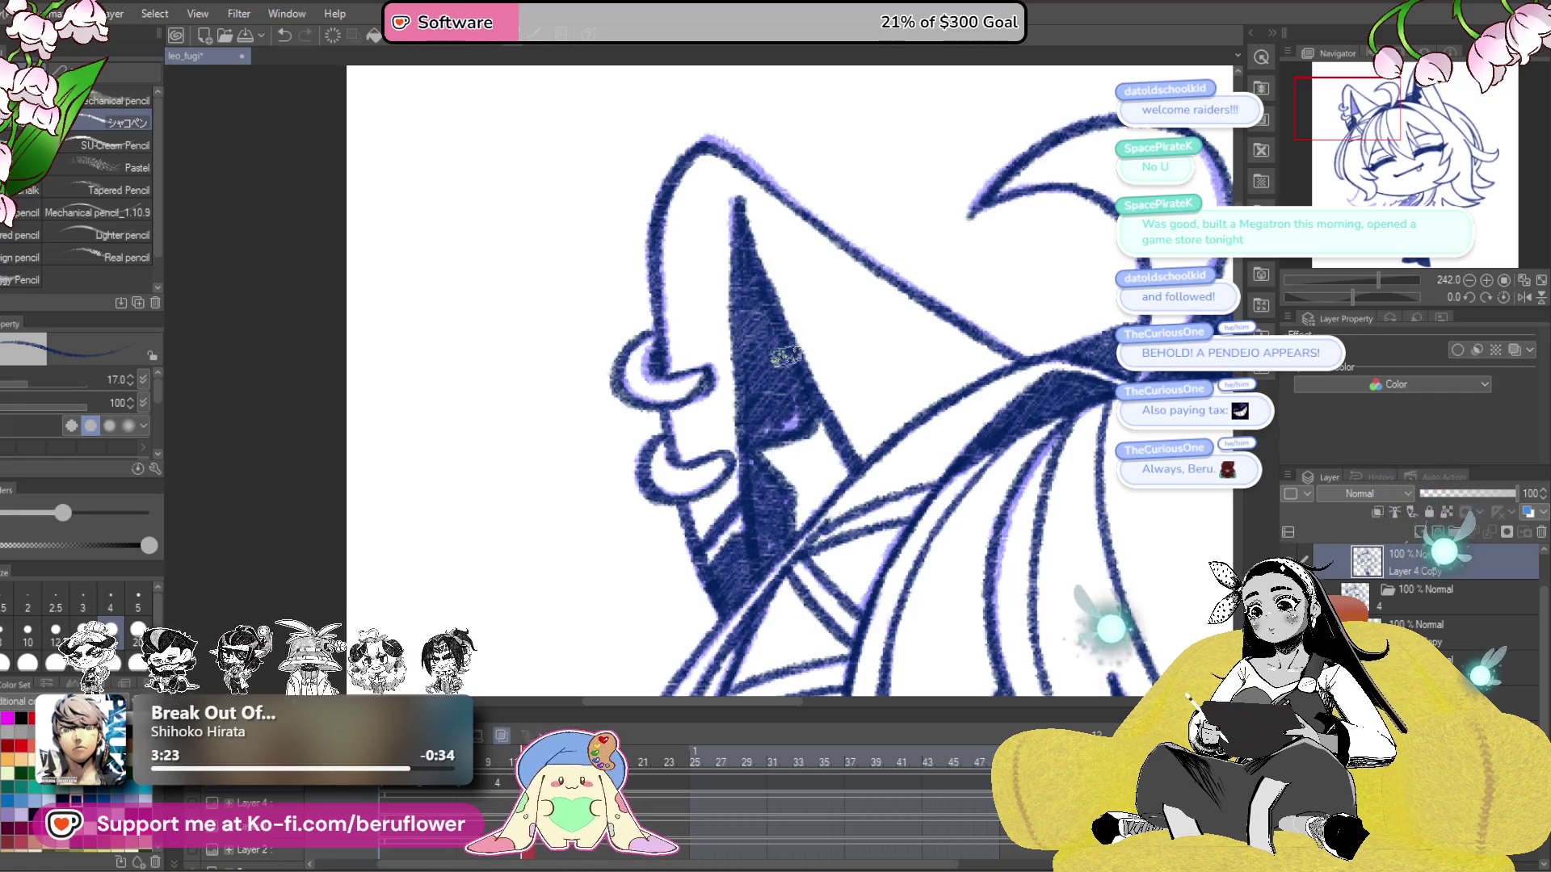
{"action": "scroll", "coordinate": [796, 417], "scroll_direction": "down", "scroll_amount": 5}
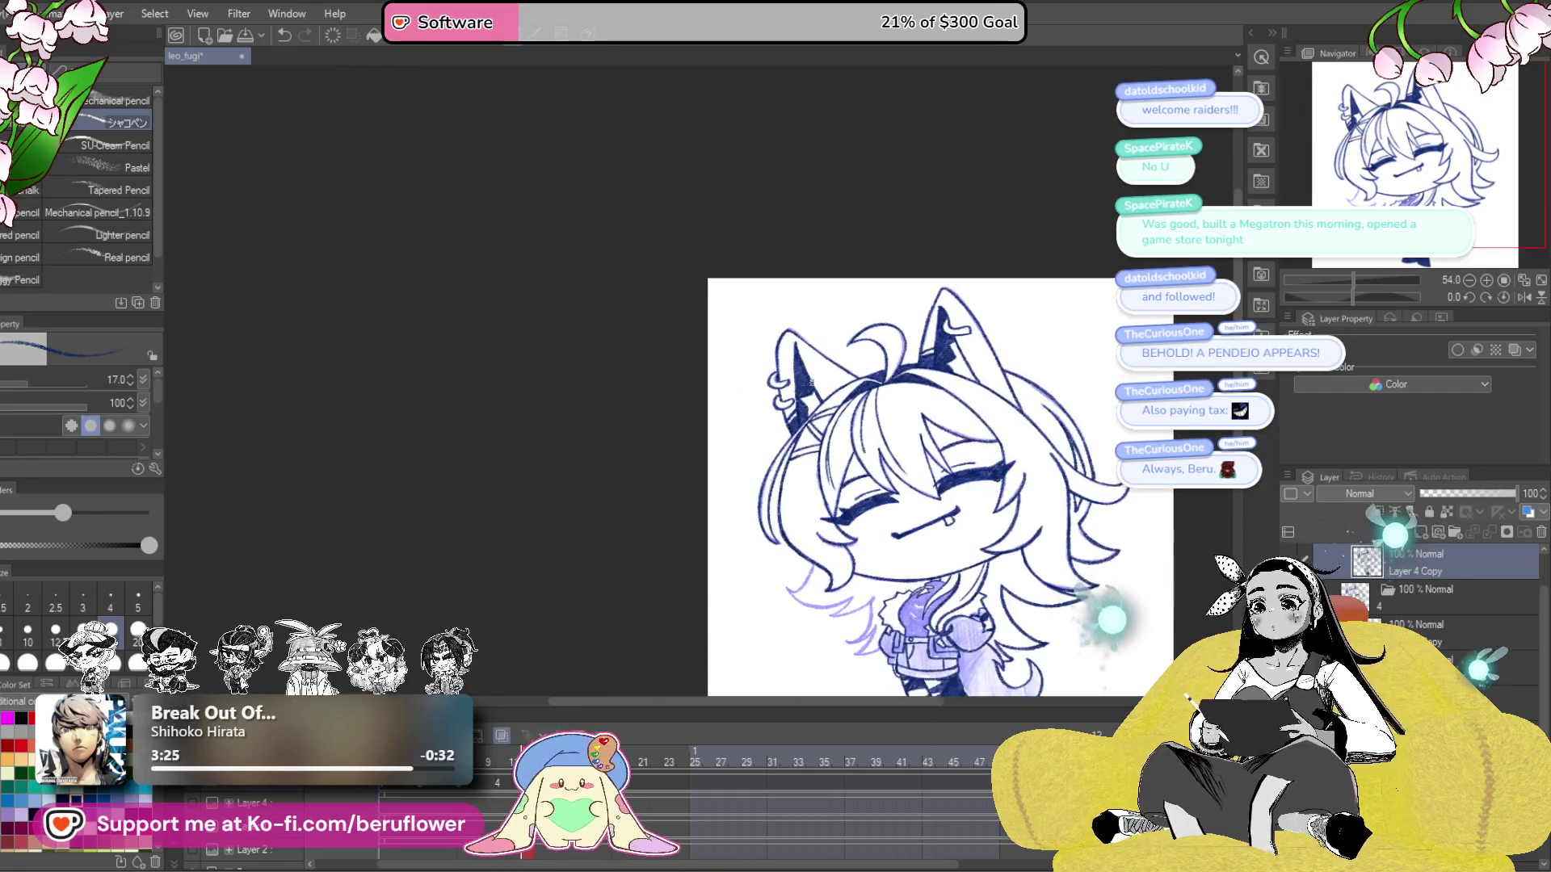
- Trace three lavender spiky hair locks on the character's left below the face in navy
{"action": "mouse_move", "coordinate": [1012, 571]}
{"action": "left_mouse_down"}
{"action": "mouse_move", "coordinate": [956, 483]}
{"action": "mouse_move", "coordinate": [969, 259]}
{"action": "left_mouse_up"}
{"action": "scroll", "coordinate": [956, 483], "scroll_direction": "up", "scroll_amount": 3}
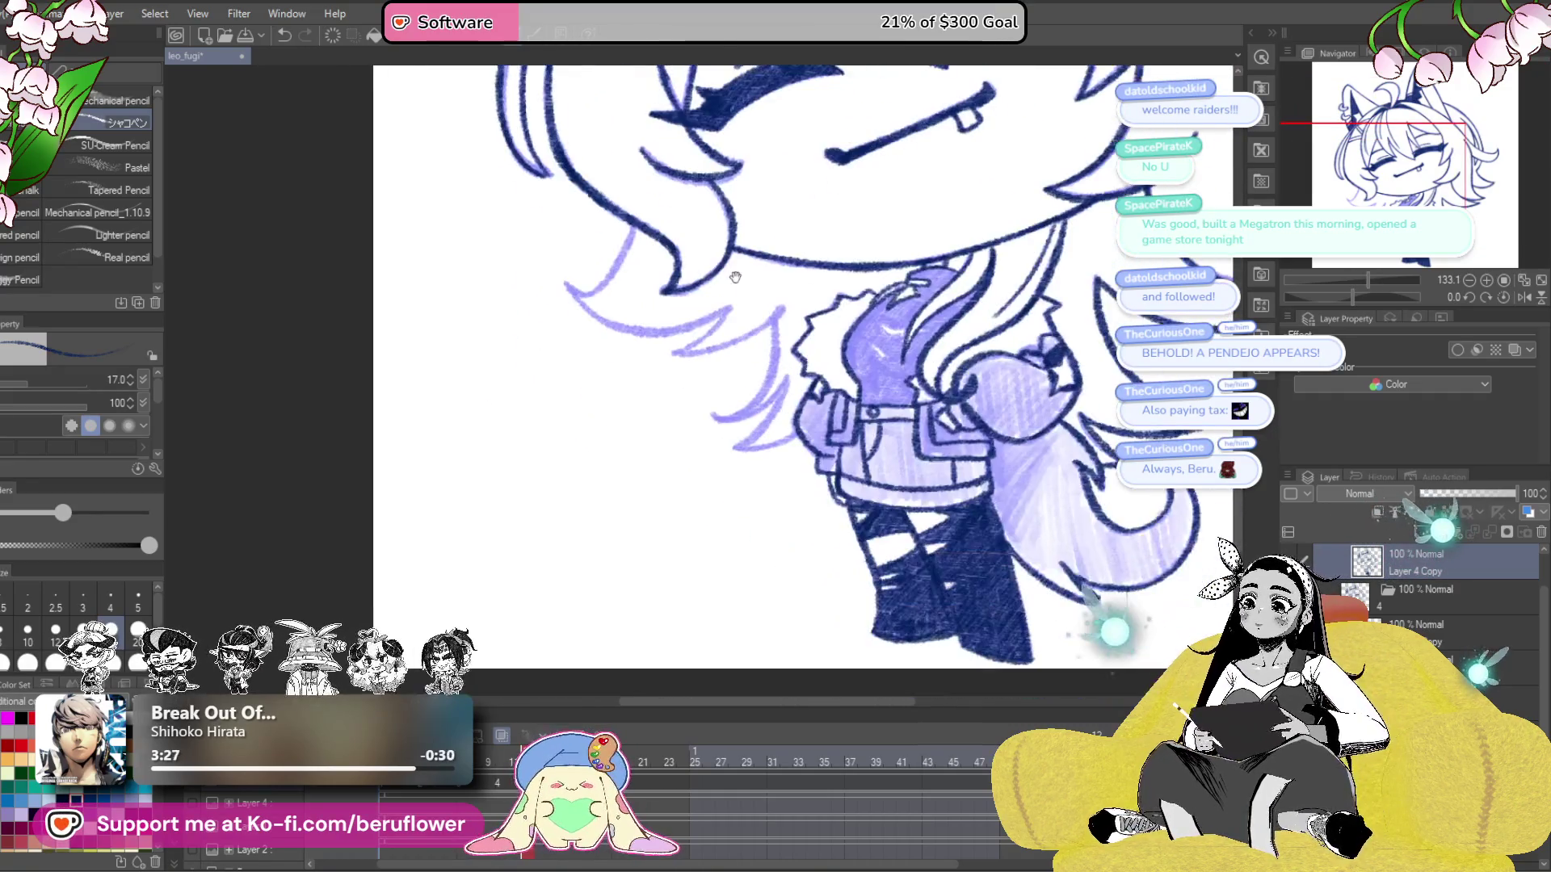
{"action": "scroll", "coordinate": [723, 270], "scroll_direction": "up", "scroll_amount": 3}
{"action": "scroll", "coordinate": [723, 271], "scroll_direction": "up", "scroll_amount": 3}
{"action": "left_click_drag", "start_coordinate": [840, 171], "coordinate": [610, 296]}
{"action": "left_click_drag", "start_coordinate": [800, 247], "coordinate": [881, 359]}
{"action": "left_click_drag", "start_coordinate": [593, 428], "coordinate": [751, 299]}
{"action": "mouse_move", "coordinate": [539, 65]}
{"action": "left_mouse_down"}
{"action": "mouse_move", "coordinate": [643, 250]}
{"action": "mouse_move", "coordinate": [554, 404]}
{"action": "mouse_move", "coordinate": [468, 410]}
{"action": "left_mouse_up"}
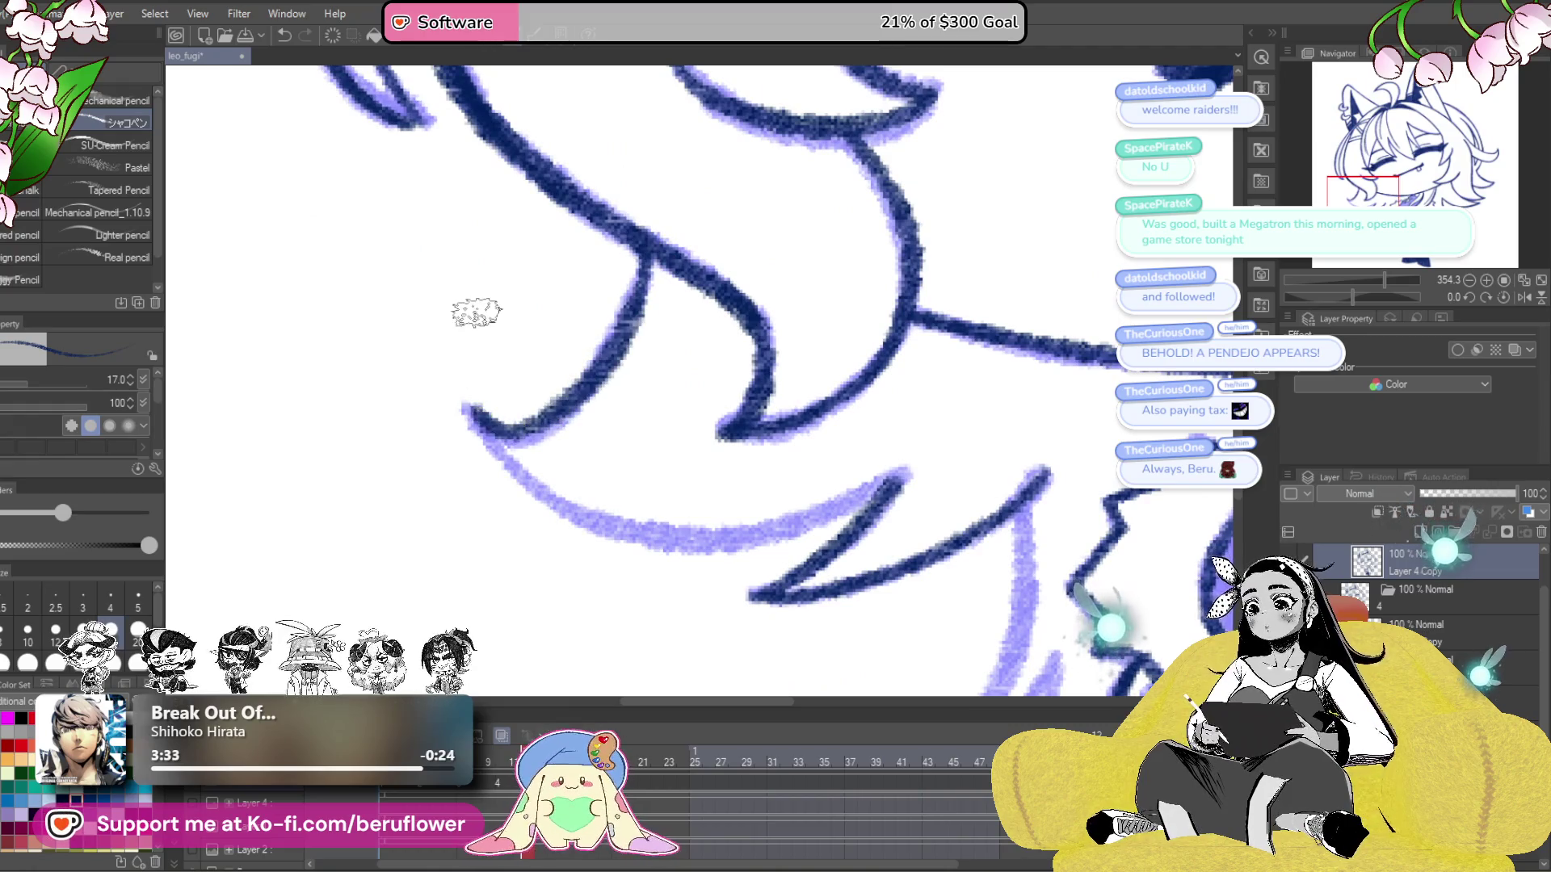
{"action": "left_click_drag", "start_coordinate": [1352, 297], "coordinate": [1390, 297]}
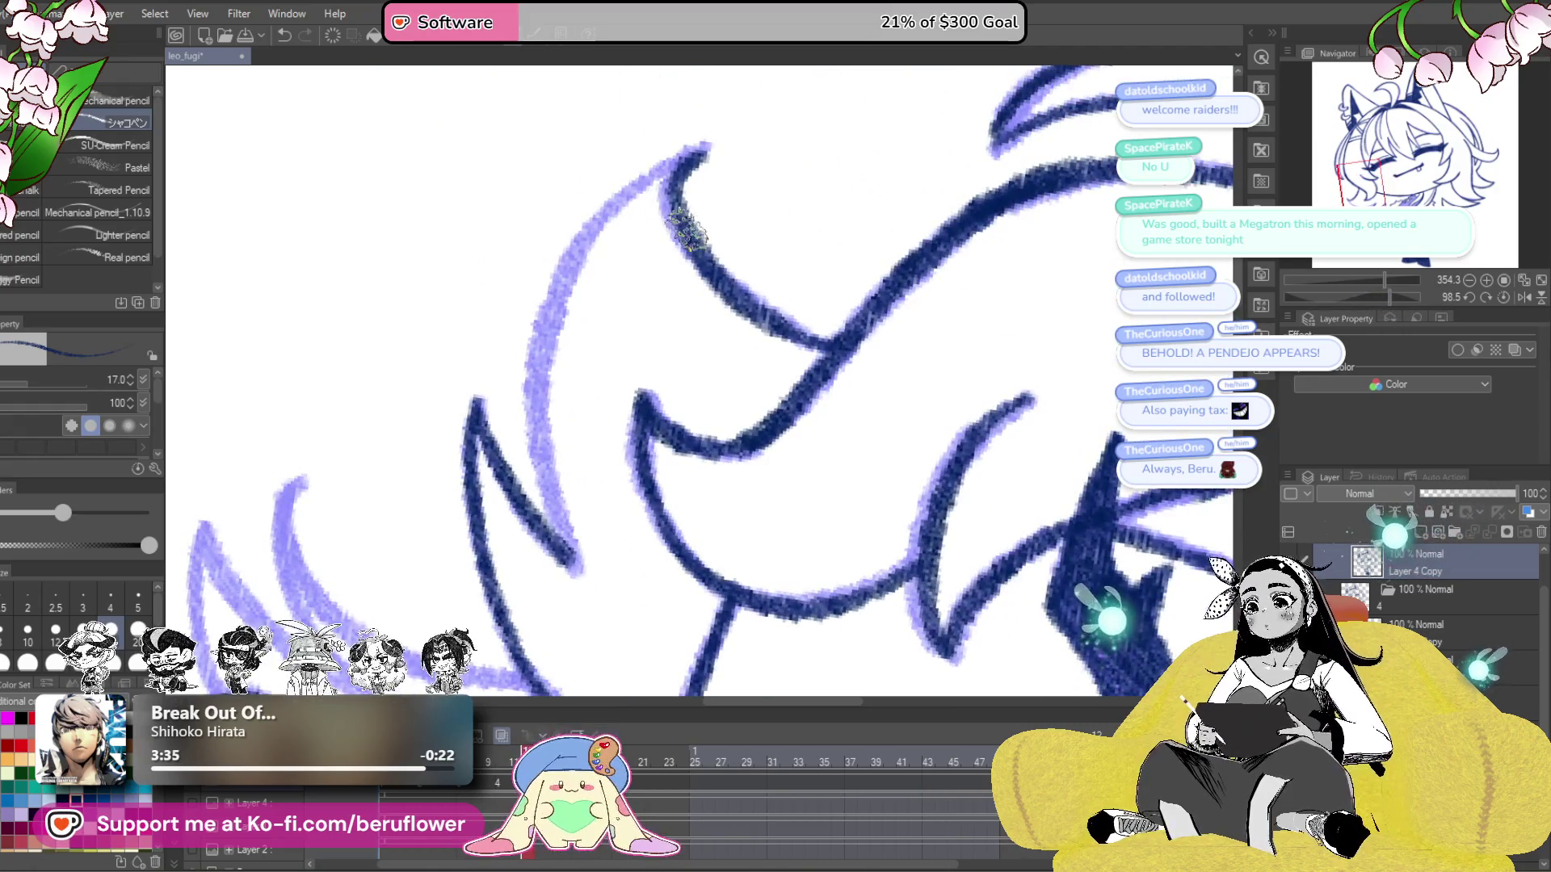
{"action": "mouse_move", "coordinate": [705, 148]}
{"action": "left_mouse_down"}
{"action": "mouse_move", "coordinate": [569, 250]}
{"action": "mouse_move", "coordinate": [525, 500]}
{"action": "mouse_move", "coordinate": [613, 606]}
{"action": "left_mouse_up"}
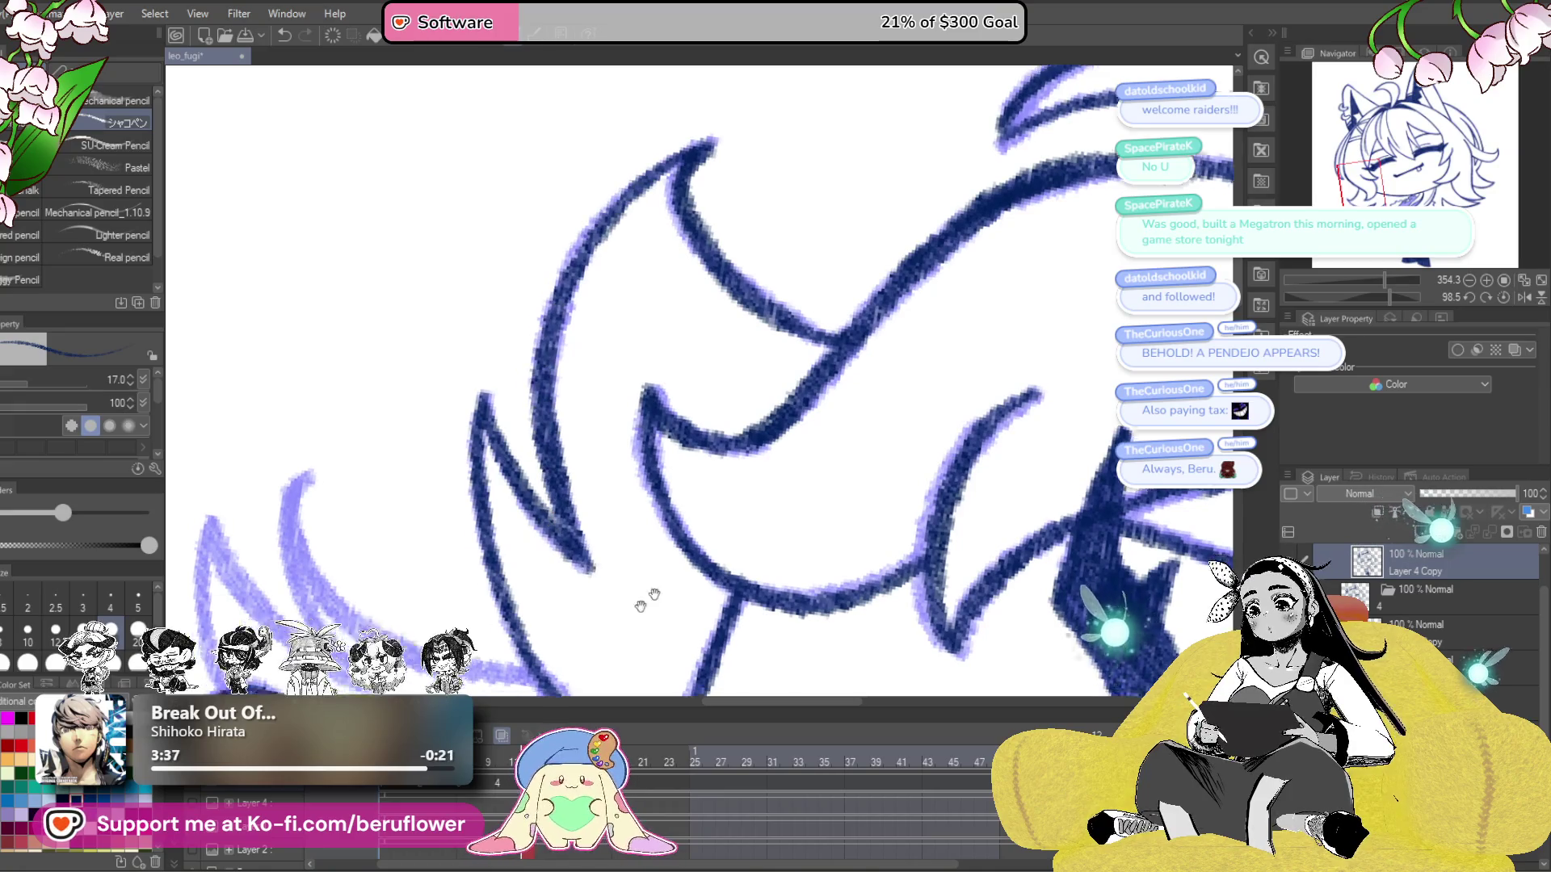
- Ink the remaining lavender hair strands and lower curve, outlining the hair lock in navy
{"action": "left_click_drag", "start_coordinate": [1388, 297], "coordinate": [1364, 293]}
{"action": "mouse_move", "coordinate": [913, 510]}
{"action": "left_mouse_down"}
{"action": "mouse_move", "coordinate": [883, 544]}
{"action": "mouse_move", "coordinate": [876, 474]}
{"action": "mouse_move", "coordinate": [911, 384]}
{"action": "mouse_move", "coordinate": [825, 450]}
{"action": "mouse_move", "coordinate": [895, 494]}
{"action": "left_mouse_up"}
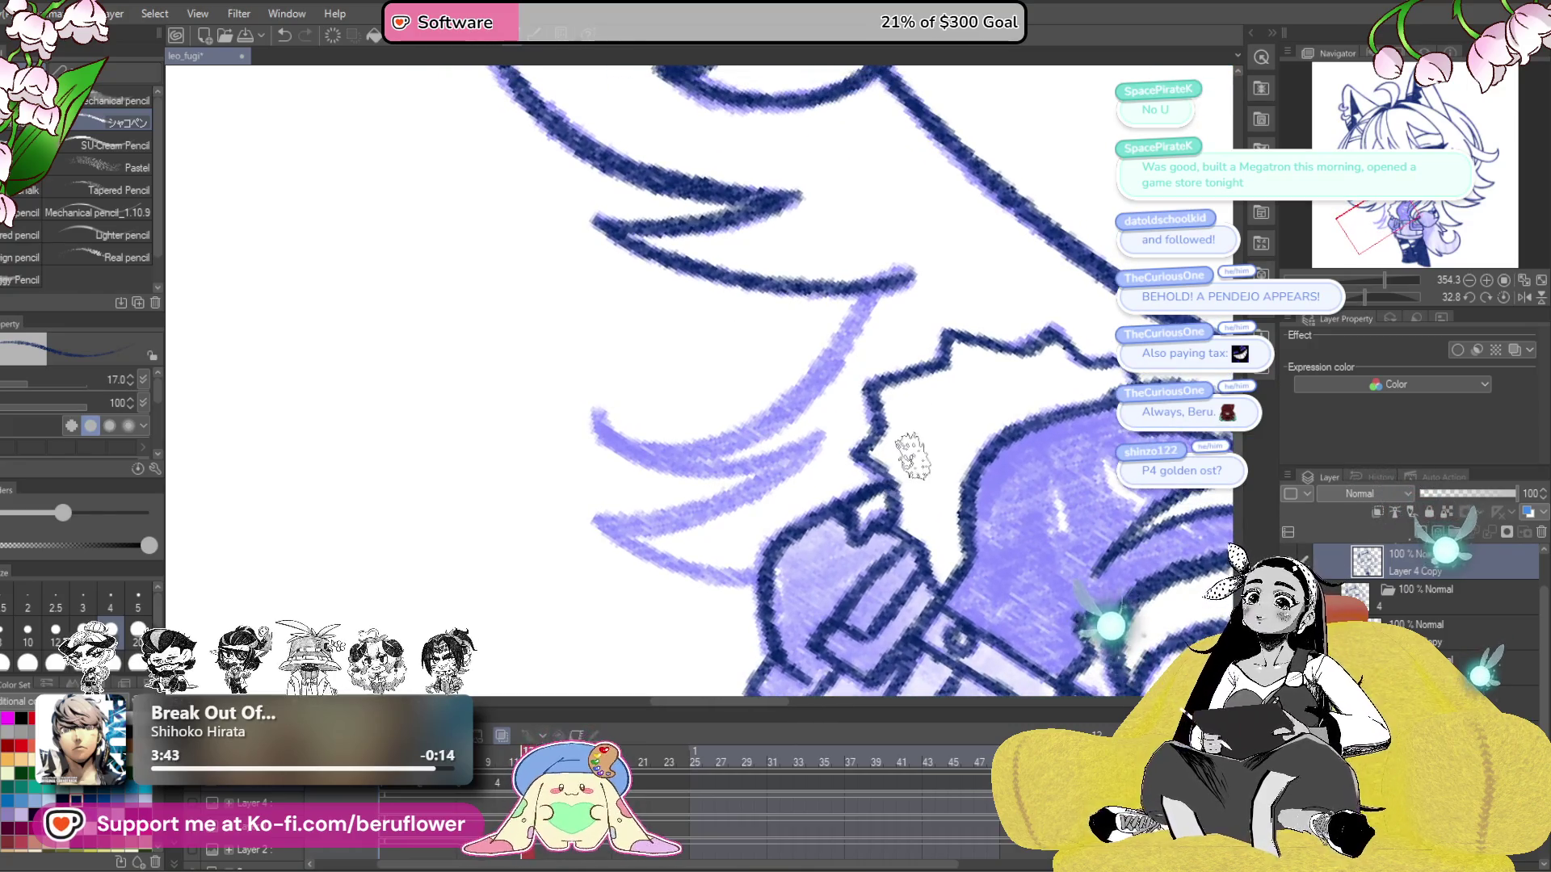
{"action": "mouse_move", "coordinate": [876, 295]}
{"action": "left_mouse_down"}
{"action": "mouse_move", "coordinate": [747, 427]}
{"action": "mouse_move", "coordinate": [602, 424]}
{"action": "left_mouse_up"}
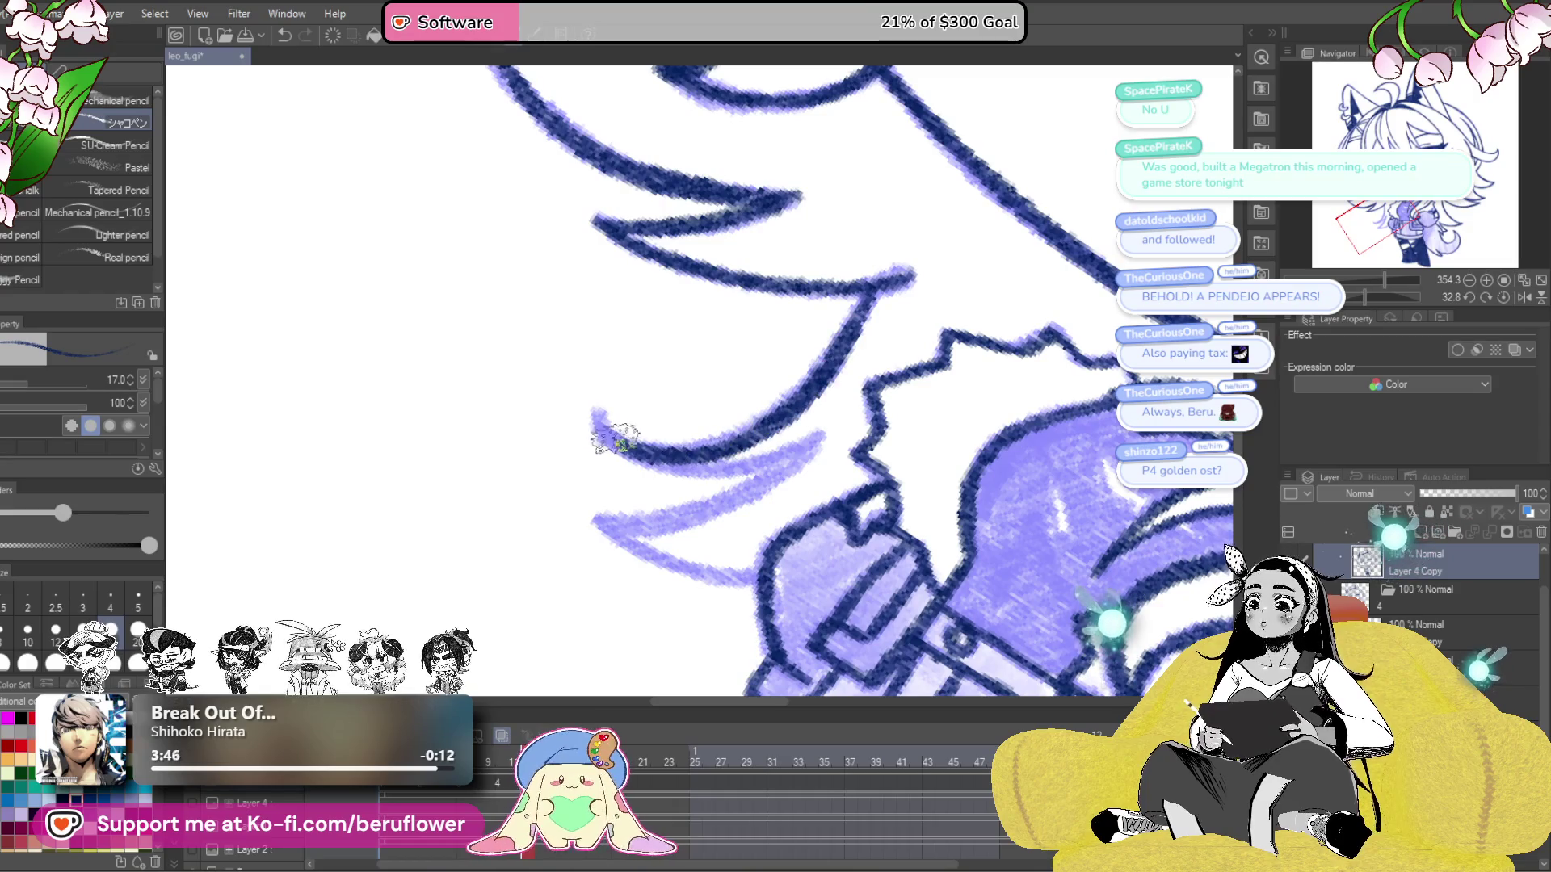
{"action": "mouse_move", "coordinate": [833, 461]}
{"action": "left_mouse_down"}
{"action": "mouse_move", "coordinate": [803, 446]}
{"action": "mouse_move", "coordinate": [727, 489]}
{"action": "mouse_move", "coordinate": [622, 521]}
{"action": "mouse_move", "coordinate": [598, 511]}
{"action": "left_mouse_up"}
{"action": "mouse_move", "coordinate": [669, 488]}
{"action": "left_mouse_down"}
{"action": "mouse_move", "coordinate": [641, 419]}
{"action": "mouse_move", "coordinate": [844, 426]}
{"action": "mouse_move", "coordinate": [881, 387]}
{"action": "left_mouse_up"}
{"action": "left_click_drag", "start_coordinate": [808, 440], "coordinate": [856, 444]}
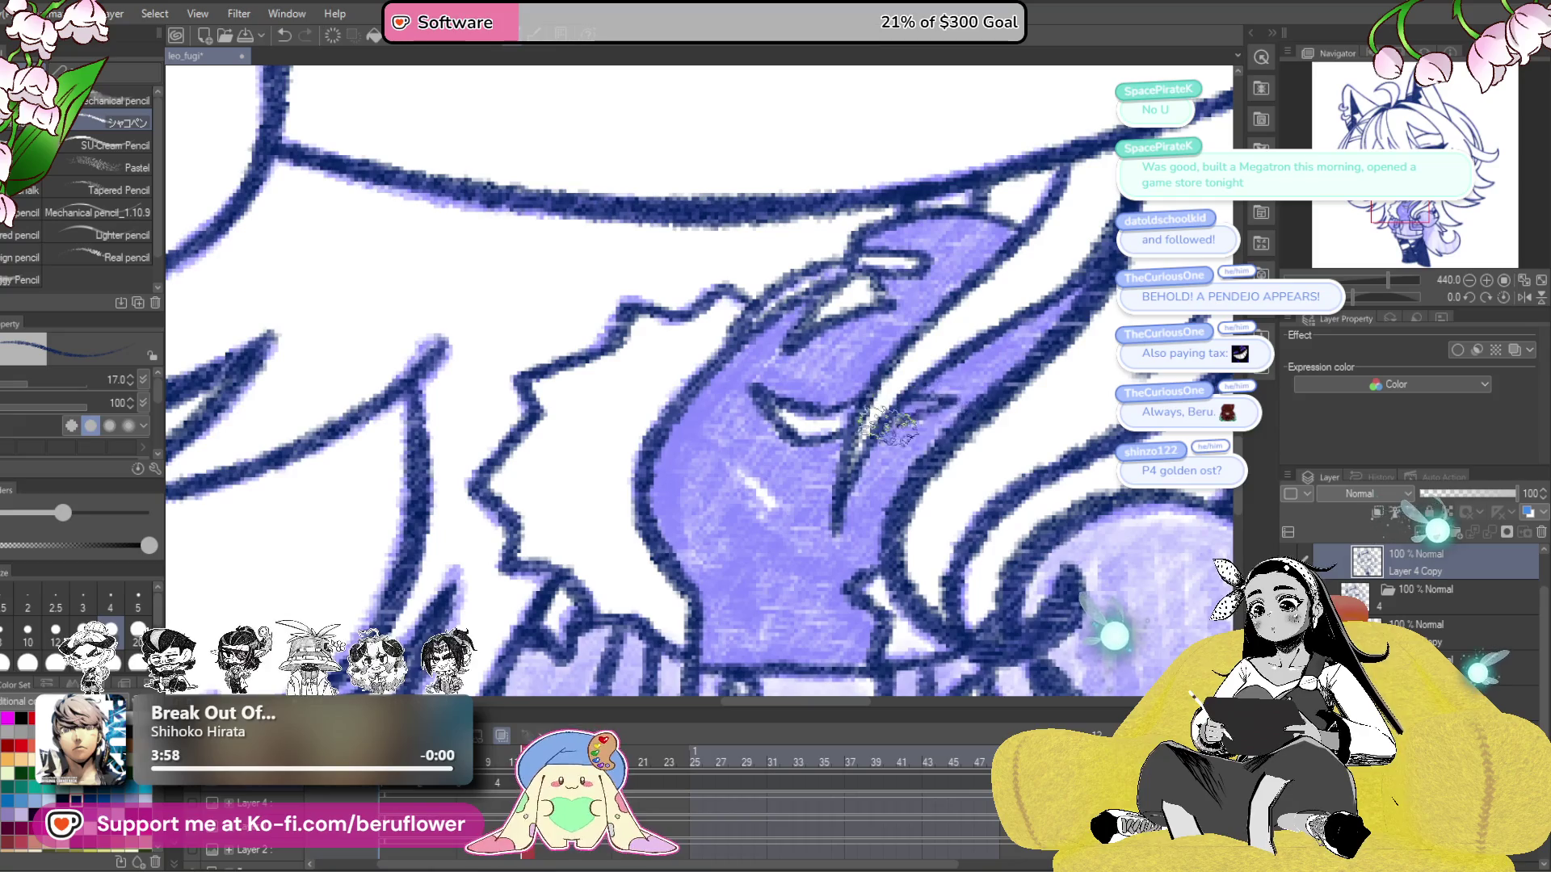
- Add a white highlight to the hair lock and hatch dense navy shading around it
{"action": "left_click_drag", "start_coordinate": [929, 404], "coordinate": [961, 353]}
{"action": "mouse_move", "coordinate": [759, 400]}
{"action": "left_mouse_down"}
{"action": "mouse_move", "coordinate": [789, 439]}
{"action": "mouse_move", "coordinate": [836, 372]}
{"action": "mouse_move", "coordinate": [802, 375]}
{"action": "mouse_move", "coordinate": [811, 360]}
{"action": "left_mouse_up"}
{"action": "left_click_drag", "start_coordinate": [815, 307], "coordinate": [820, 327]}
{"action": "mouse_move", "coordinate": [694, 436]}
{"action": "left_mouse_down"}
{"action": "mouse_move", "coordinate": [686, 484]}
{"action": "mouse_move", "coordinate": [711, 549]}
{"action": "mouse_move", "coordinate": [747, 553]}
{"action": "mouse_move", "coordinate": [695, 614]}
{"action": "left_mouse_up"}
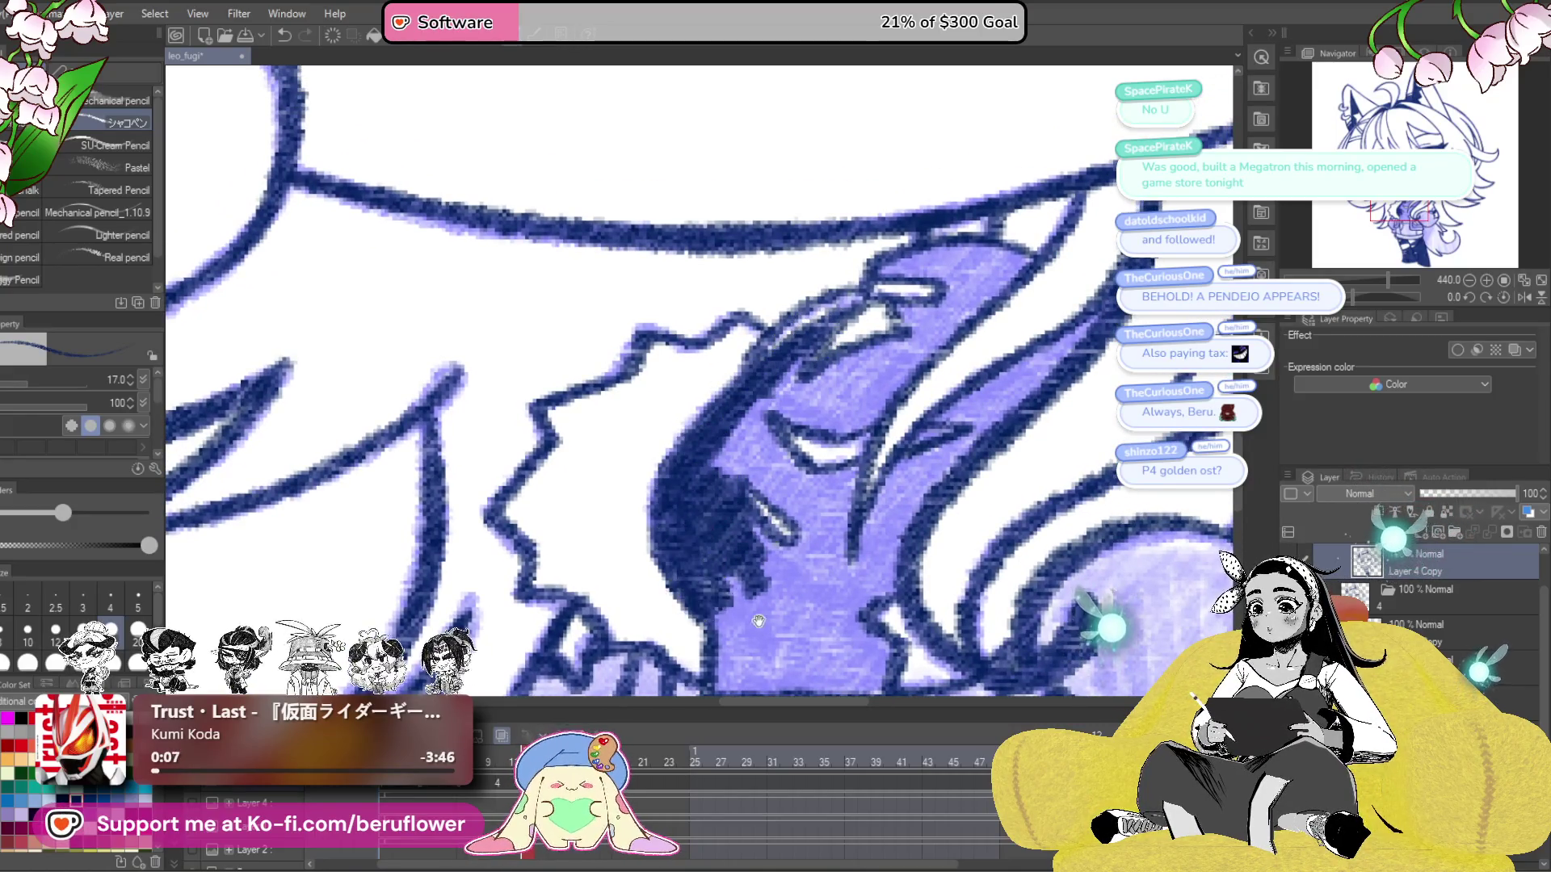
{"action": "scroll", "coordinate": [703, 598], "scroll_direction": "down", "scroll_amount": 5}
{"action": "mouse_move", "coordinate": [703, 396]}
{"action": "left_mouse_down"}
{"action": "mouse_move", "coordinate": [711, 482]}
{"action": "mouse_move", "coordinate": [868, 489]}
{"action": "mouse_move", "coordinate": [897, 449]}
{"action": "mouse_move", "coordinate": [868, 392]}
{"action": "mouse_move", "coordinate": [780, 488]}
{"action": "mouse_move", "coordinate": [969, 230]}
{"action": "mouse_move", "coordinate": [783, 379]}
{"action": "mouse_move", "coordinate": [840, 363]}
{"action": "mouse_move", "coordinate": [883, 304]}
{"action": "mouse_move", "coordinate": [898, 448]}
{"action": "left_mouse_up"}
{"action": "mouse_move", "coordinate": [808, 355]}
{"action": "left_mouse_down"}
{"action": "mouse_move", "coordinate": [796, 368]}
{"action": "mouse_move", "coordinate": [840, 372]}
{"action": "mouse_move", "coordinate": [856, 323]}
{"action": "mouse_move", "coordinate": [888, 315]}
{"action": "mouse_move", "coordinate": [896, 339]}
{"action": "mouse_move", "coordinate": [918, 321]}
{"action": "mouse_move", "coordinate": [808, 404]}
{"action": "mouse_move", "coordinate": [840, 380]}
{"action": "mouse_move", "coordinate": [751, 485]}
{"action": "mouse_move", "coordinate": [715, 487]}
{"action": "mouse_move", "coordinate": [689, 416]}
{"action": "mouse_move", "coordinate": [709, 371]}
{"action": "mouse_move", "coordinate": [727, 412]}
{"action": "mouse_move", "coordinate": [840, 348]}
{"action": "mouse_move", "coordinate": [775, 436]}
{"action": "mouse_move", "coordinate": [844, 356]}
{"action": "left_mouse_up"}
{"action": "mouse_move", "coordinate": [727, 339]}
{"action": "left_mouse_down"}
{"action": "mouse_move", "coordinate": [711, 379]}
{"action": "mouse_move", "coordinate": [731, 436]}
{"action": "mouse_move", "coordinate": [763, 458]}
{"action": "mouse_move", "coordinate": [716, 443]}
{"action": "mouse_move", "coordinate": [734, 444]}
{"action": "mouse_move", "coordinate": [731, 392]}
{"action": "mouse_move", "coordinate": [776, 428]}
{"action": "mouse_move", "coordinate": [807, 420]}
{"action": "mouse_move", "coordinate": [807, 517]}
{"action": "mouse_move", "coordinate": [743, 493]}
{"action": "mouse_move", "coordinate": [766, 506]}
{"action": "mouse_move", "coordinate": [711, 557]}
{"action": "mouse_move", "coordinate": [719, 589]}
{"action": "mouse_move", "coordinate": [767, 598]}
{"action": "mouse_move", "coordinate": [830, 563]}
{"action": "left_mouse_up"}
{"action": "scroll", "coordinate": [830, 563], "scroll_direction": "down", "scroll_amount": 5}
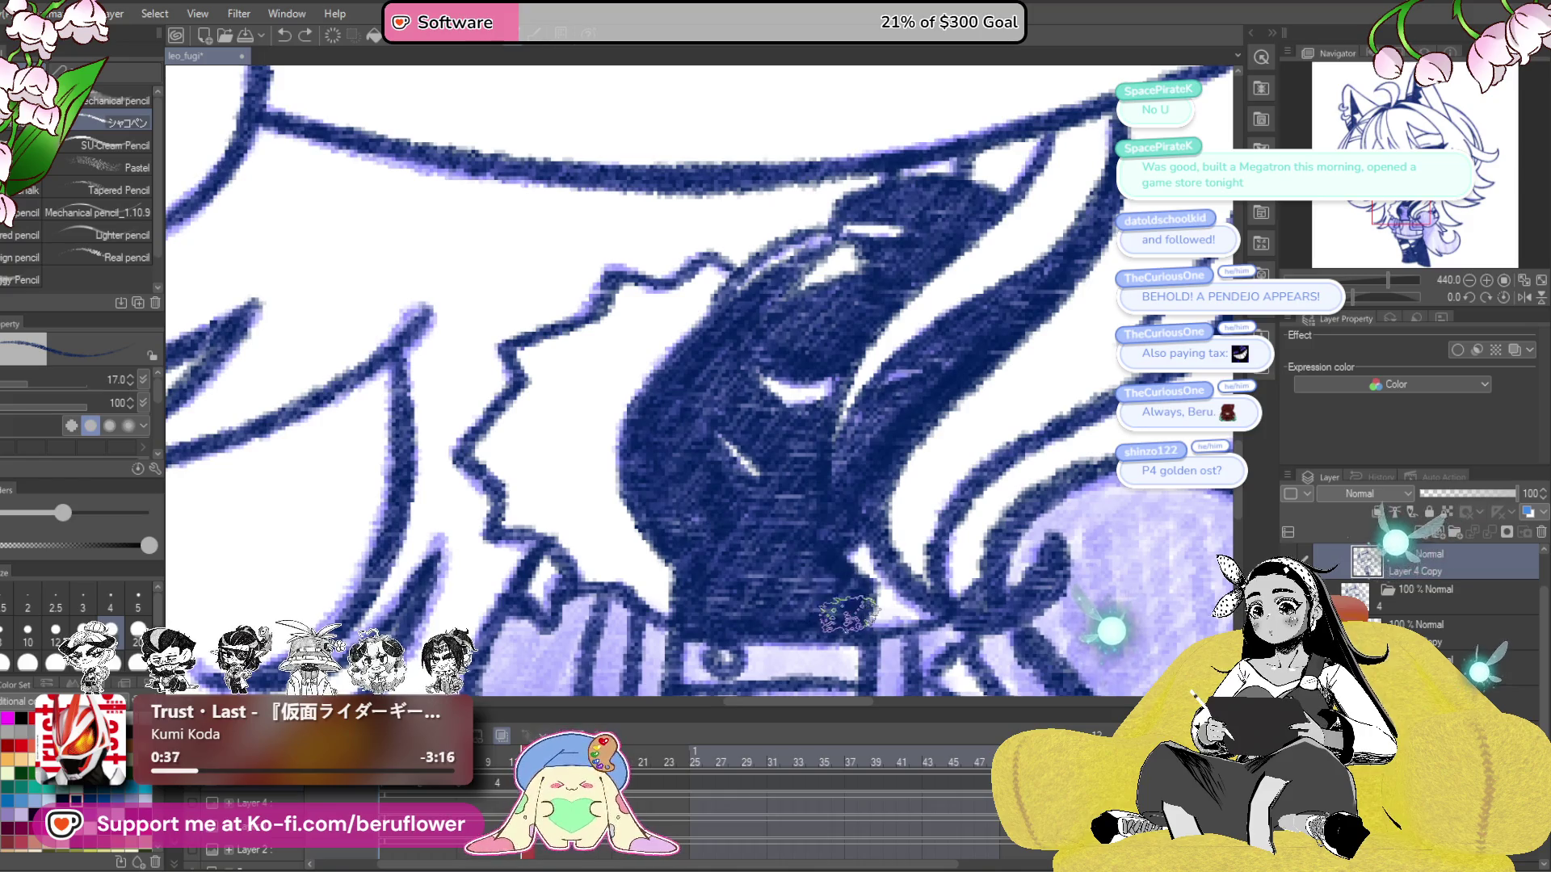
- Hide the light purple shading with Ctrl+Z and zoom in on the collar
{"action": "left_click_drag", "start_coordinate": [896, 391], "coordinate": [820, 311]}
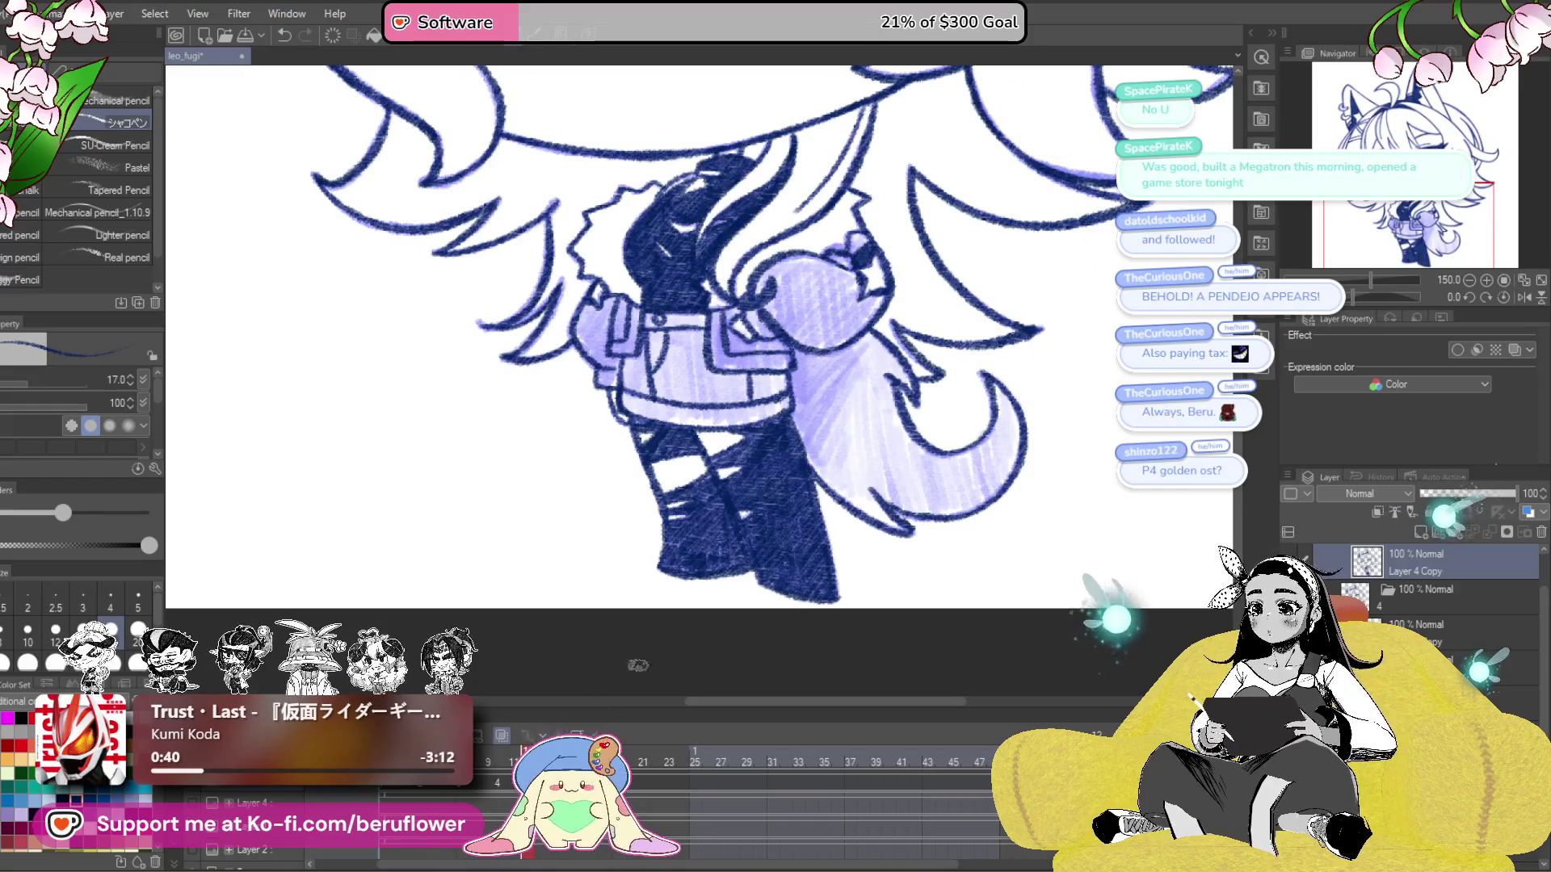
{"action": "key", "text": "ctrl+z"}
{"action": "scroll", "coordinate": [686, 402], "scroll_direction": "up", "scroll_amount": 5}
{"action": "scroll", "coordinate": [686, 402], "scroll_direction": "down", "scroll_amount": 3}
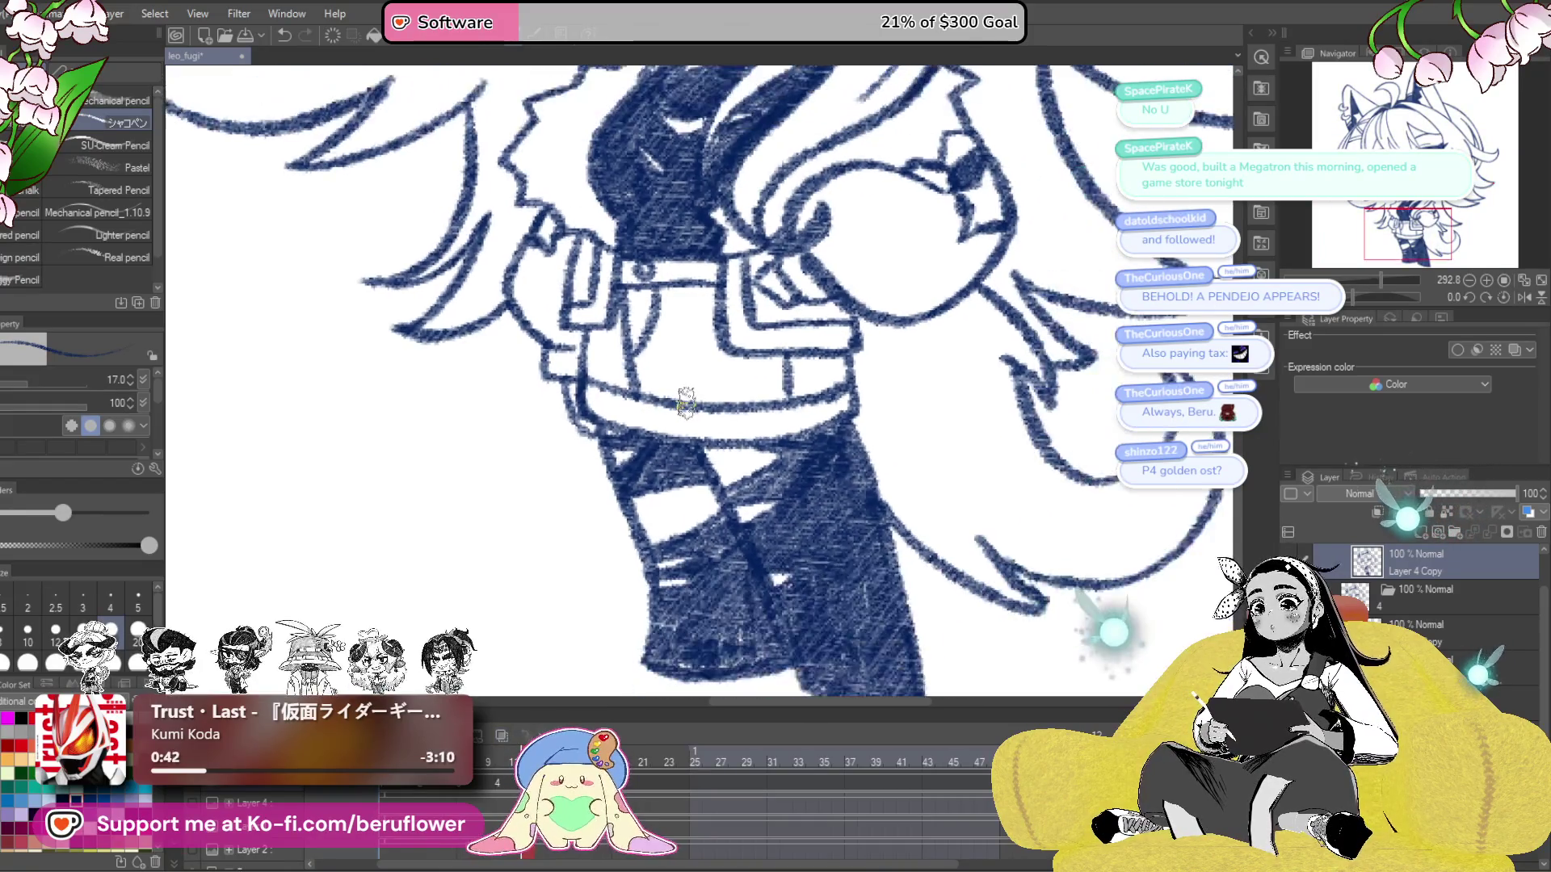
{"action": "scroll", "coordinate": [860, 497], "scroll_direction": "up", "scroll_amount": 3}
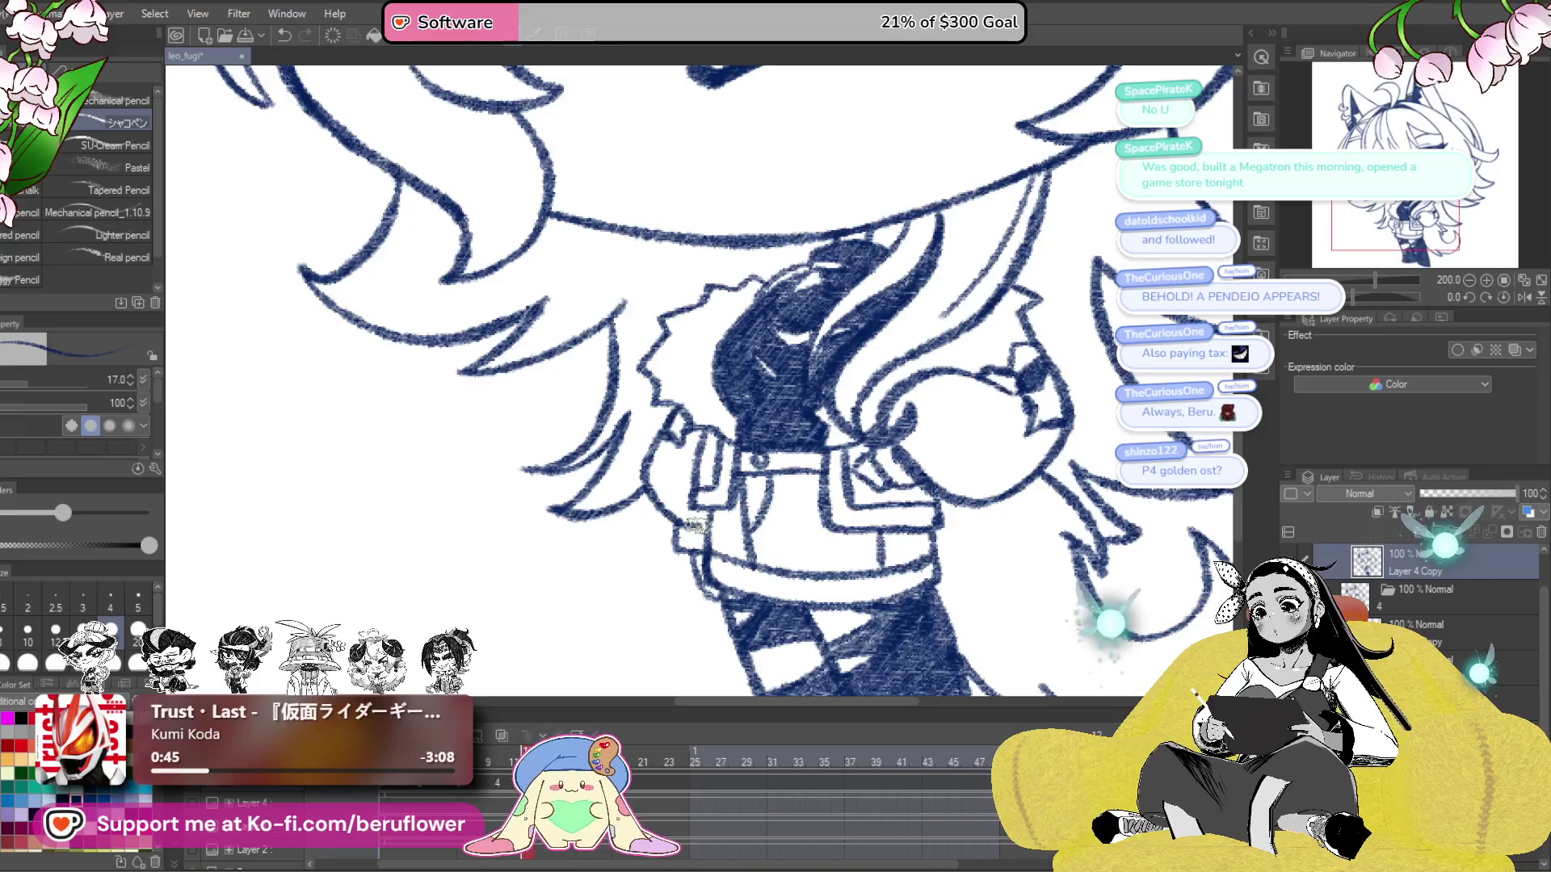
- Hatch grey pencil shading on the collar's left and right sides and the right shoulder
{"action": "left_click_drag", "start_coordinate": [658, 441], "coordinate": [682, 461]}
{"action": "mouse_move", "coordinate": [677, 499]}
{"action": "left_mouse_down"}
{"action": "mouse_move", "coordinate": [715, 467]}
{"action": "mouse_move", "coordinate": [748, 468]}
{"action": "left_mouse_up"}
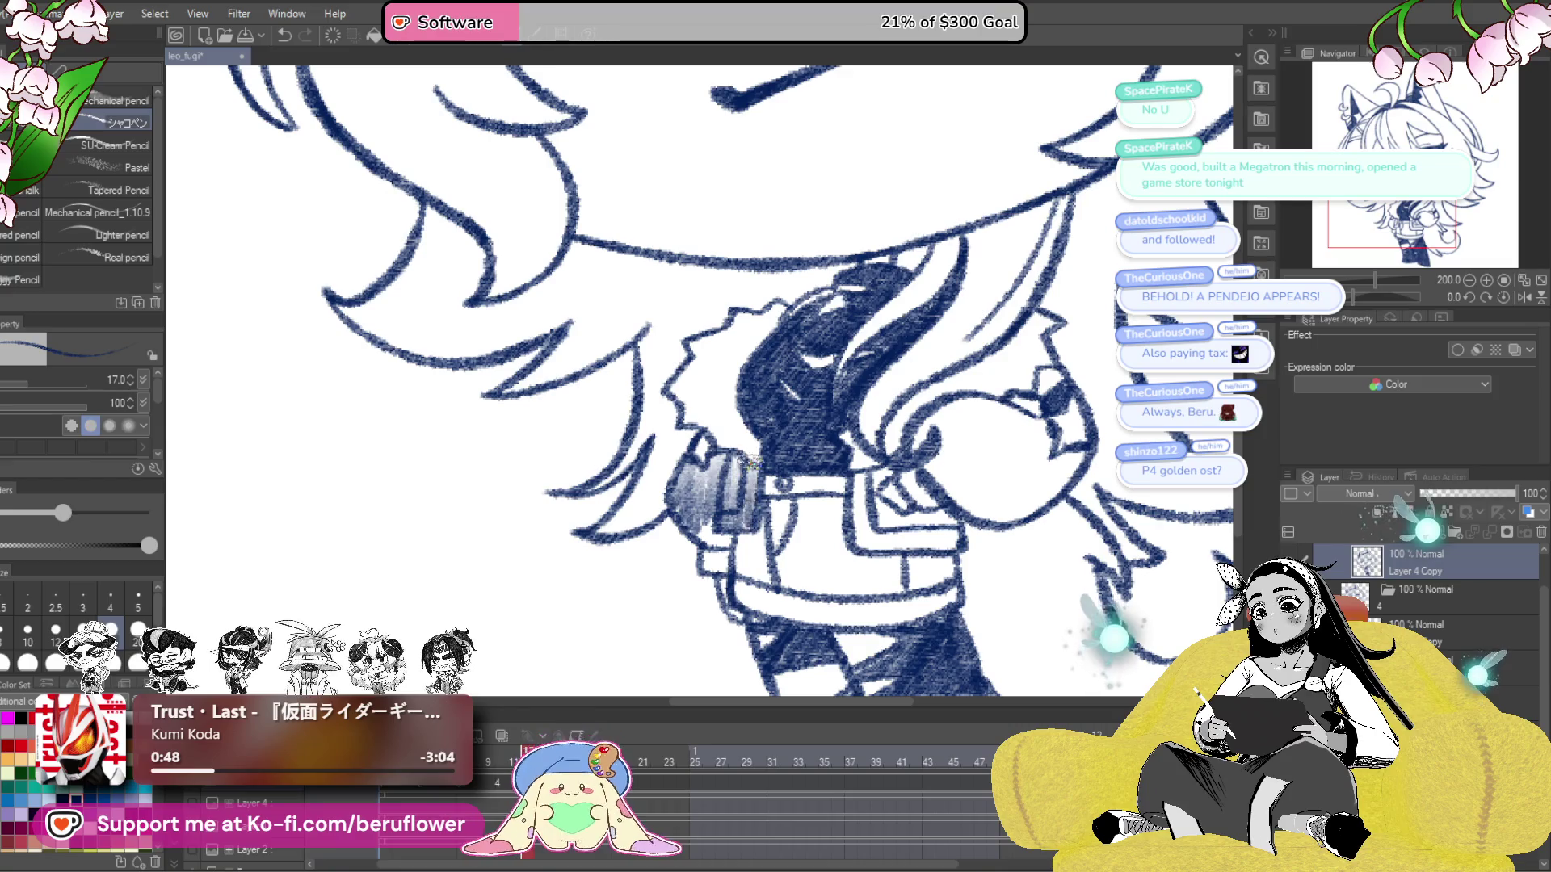
{"action": "mouse_move", "coordinate": [722, 529]}
{"action": "left_mouse_down"}
{"action": "mouse_move", "coordinate": [705, 525]}
{"action": "mouse_move", "coordinate": [715, 566]}
{"action": "mouse_move", "coordinate": [702, 550]}
{"action": "left_mouse_up"}
{"action": "left_click_drag", "start_coordinate": [1019, 368], "coordinate": [1014, 377]}
{"action": "left_click_drag", "start_coordinate": [848, 485], "coordinate": [860, 540]}
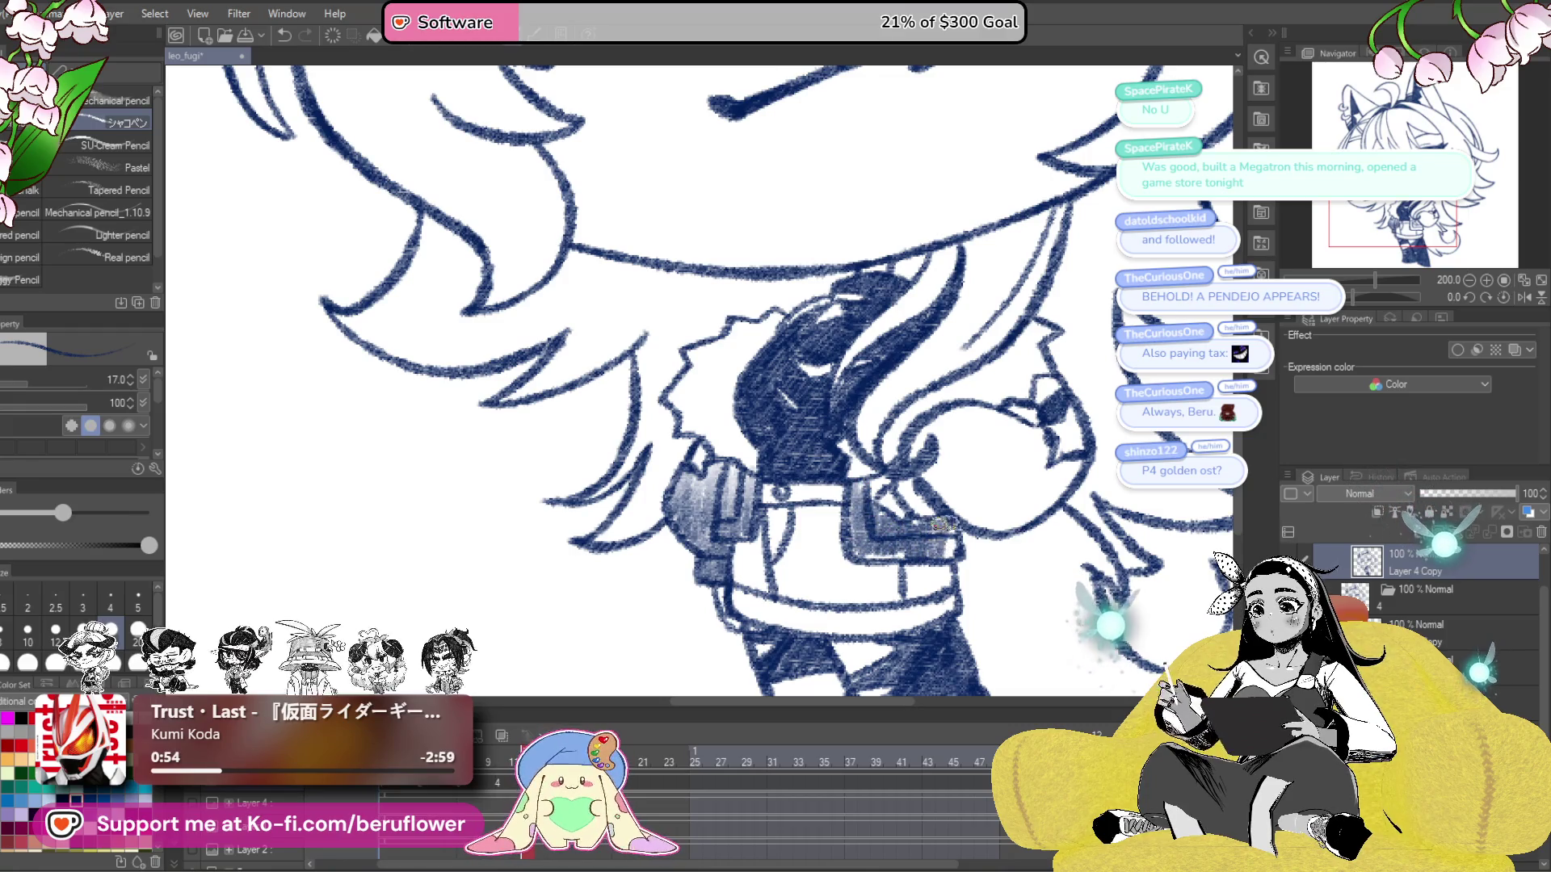
{"action": "mouse_move", "coordinate": [894, 556]}
{"action": "left_mouse_down"}
{"action": "mouse_move", "coordinate": [886, 497]}
{"action": "mouse_move", "coordinate": [901, 489]}
{"action": "mouse_move", "coordinate": [926, 507]}
{"action": "mouse_move", "coordinate": [869, 489]}
{"action": "mouse_move", "coordinate": [838, 525]}
{"action": "mouse_move", "coordinate": [889, 460]}
{"action": "mouse_move", "coordinate": [887, 491]}
{"action": "mouse_move", "coordinate": [950, 505]}
{"action": "mouse_move", "coordinate": [957, 484]}
{"action": "mouse_move", "coordinate": [981, 517]}
{"action": "mouse_move", "coordinate": [1009, 501]}
{"action": "mouse_move", "coordinate": [997, 547]}
{"action": "mouse_move", "coordinate": [1042, 501]}
{"action": "mouse_move", "coordinate": [1001, 537]}
{"action": "mouse_move", "coordinate": [1005, 466]}
{"action": "left_mouse_up"}
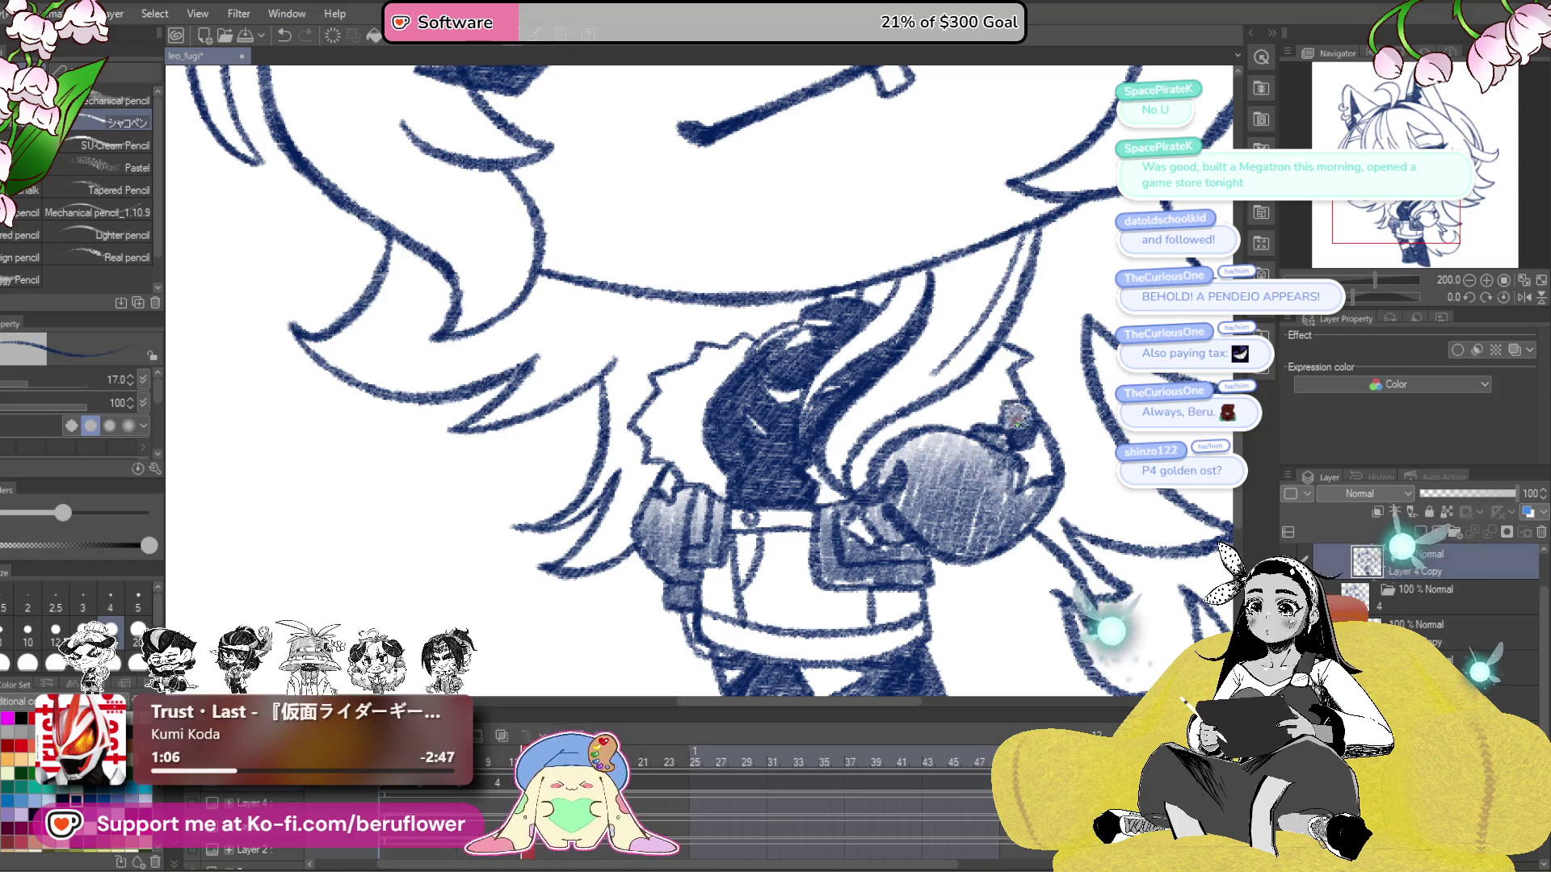
{"action": "scroll", "coordinate": [1034, 358], "scroll_direction": "down", "scroll_amount": 5}
- Add soft grey pencil shading on the sweater beside the collar
{"action": "scroll", "coordinate": [913, 525], "scroll_direction": "up", "scroll_amount": 4}
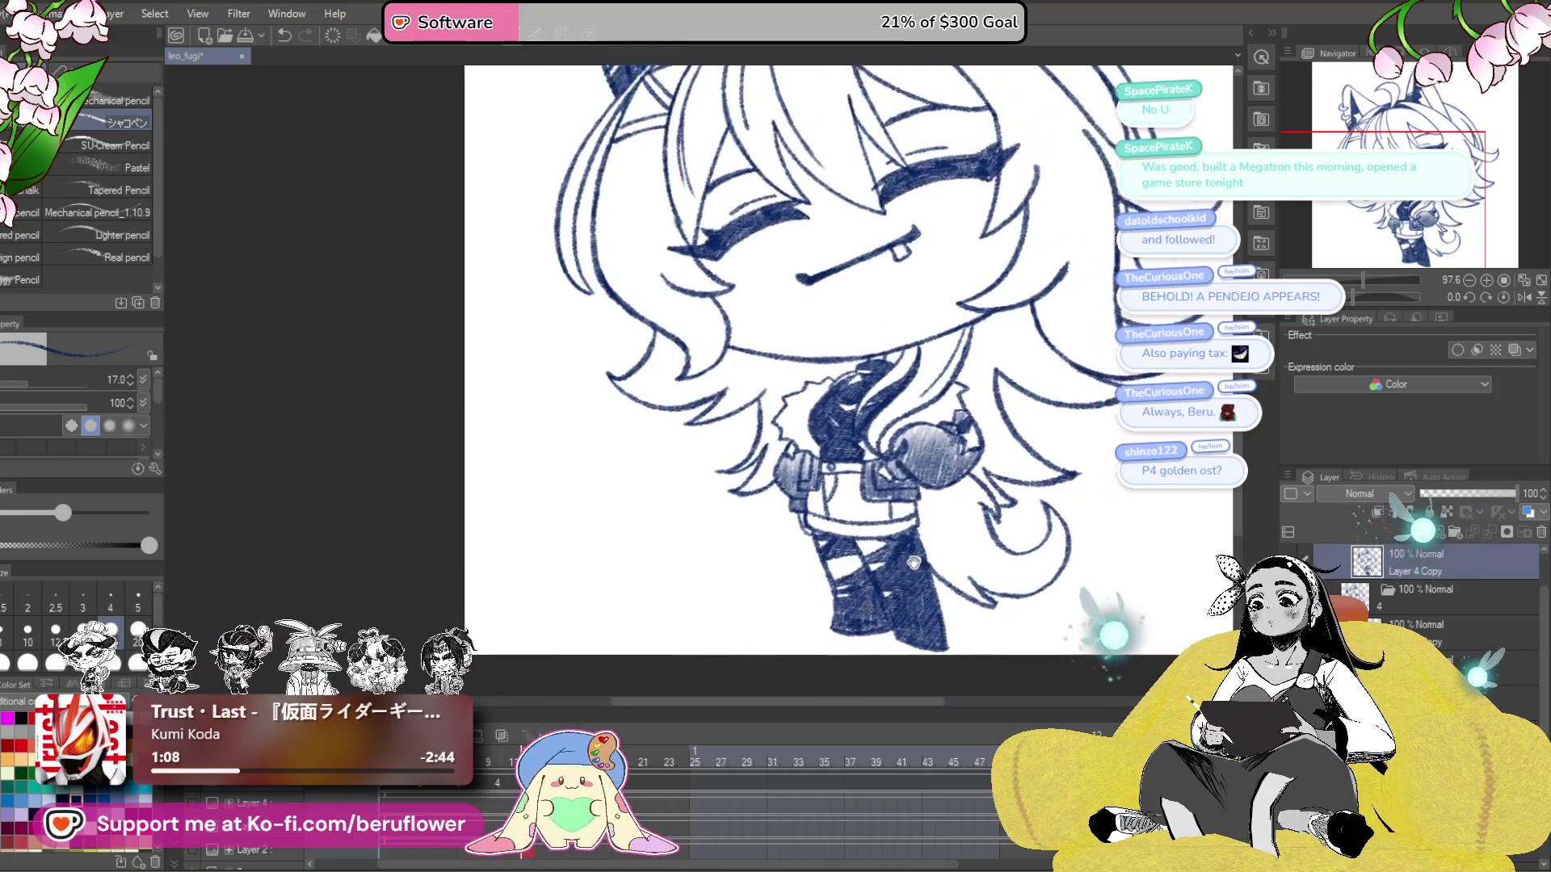
{"action": "scroll", "coordinate": [912, 525], "scroll_direction": "down", "scroll_amount": 2}
{"action": "left_click_drag", "start_coordinate": [896, 525], "coordinate": [889, 388]}
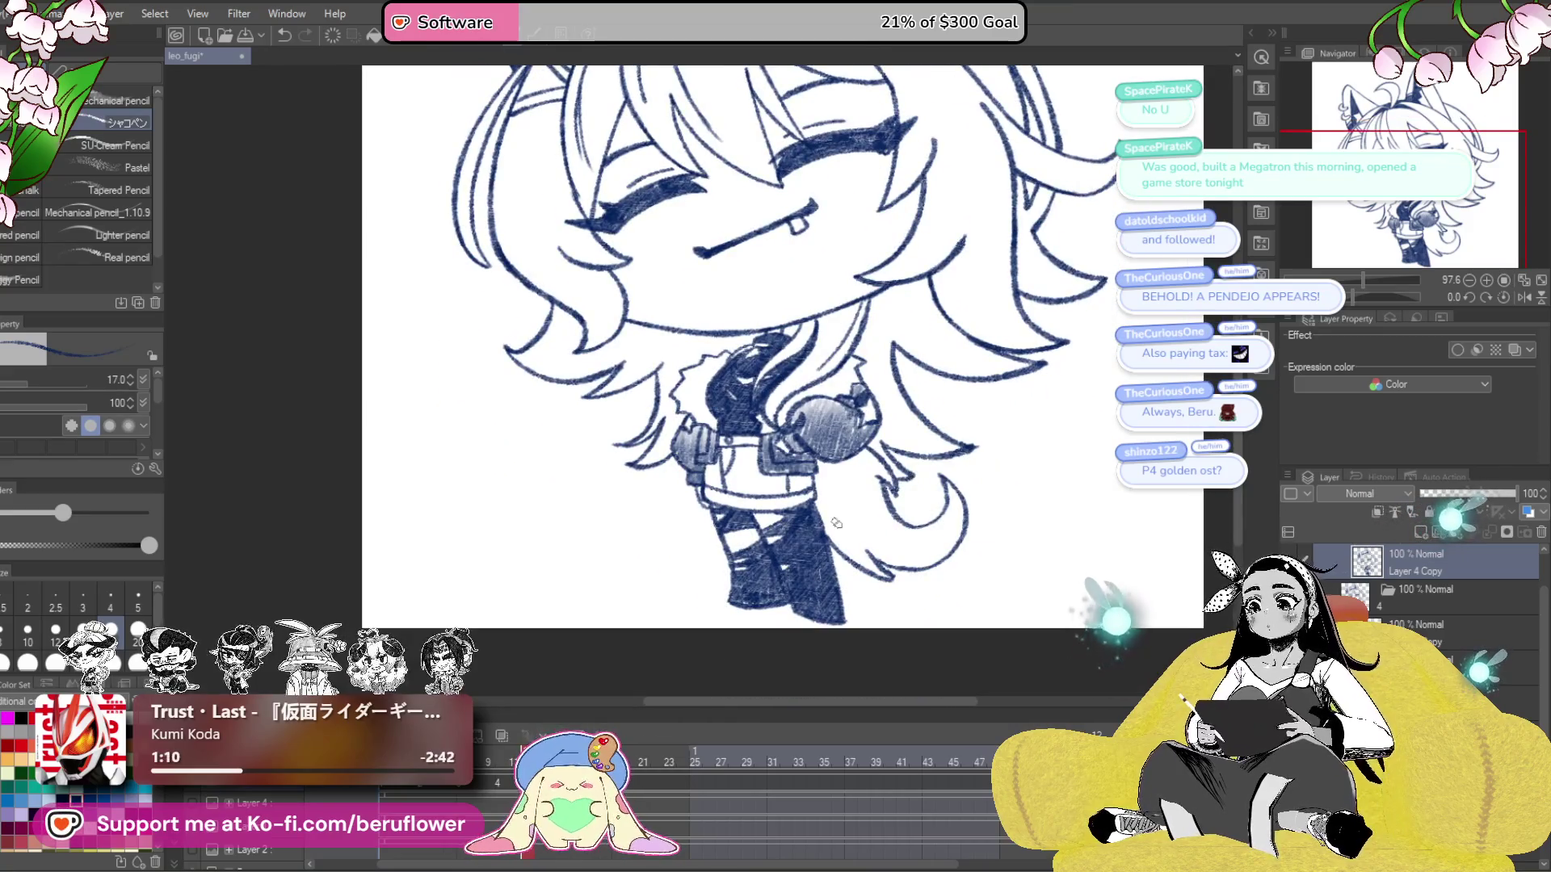
{"action": "scroll", "coordinate": [835, 523], "scroll_direction": "up", "scroll_amount": 4}
{"action": "left_click_drag", "start_coordinate": [836, 524], "coordinate": [826, 515]}
{"action": "mouse_move", "coordinate": [788, 440]}
{"action": "left_mouse_down"}
{"action": "mouse_move", "coordinate": [807, 481]}
{"action": "mouse_move", "coordinate": [832, 400]}
{"action": "mouse_move", "coordinate": [795, 517]}
{"action": "mouse_move", "coordinate": [805, 454]}
{"action": "mouse_move", "coordinate": [836, 557]}
{"action": "mouse_move", "coordinate": [889, 617]}
{"action": "left_mouse_up"}
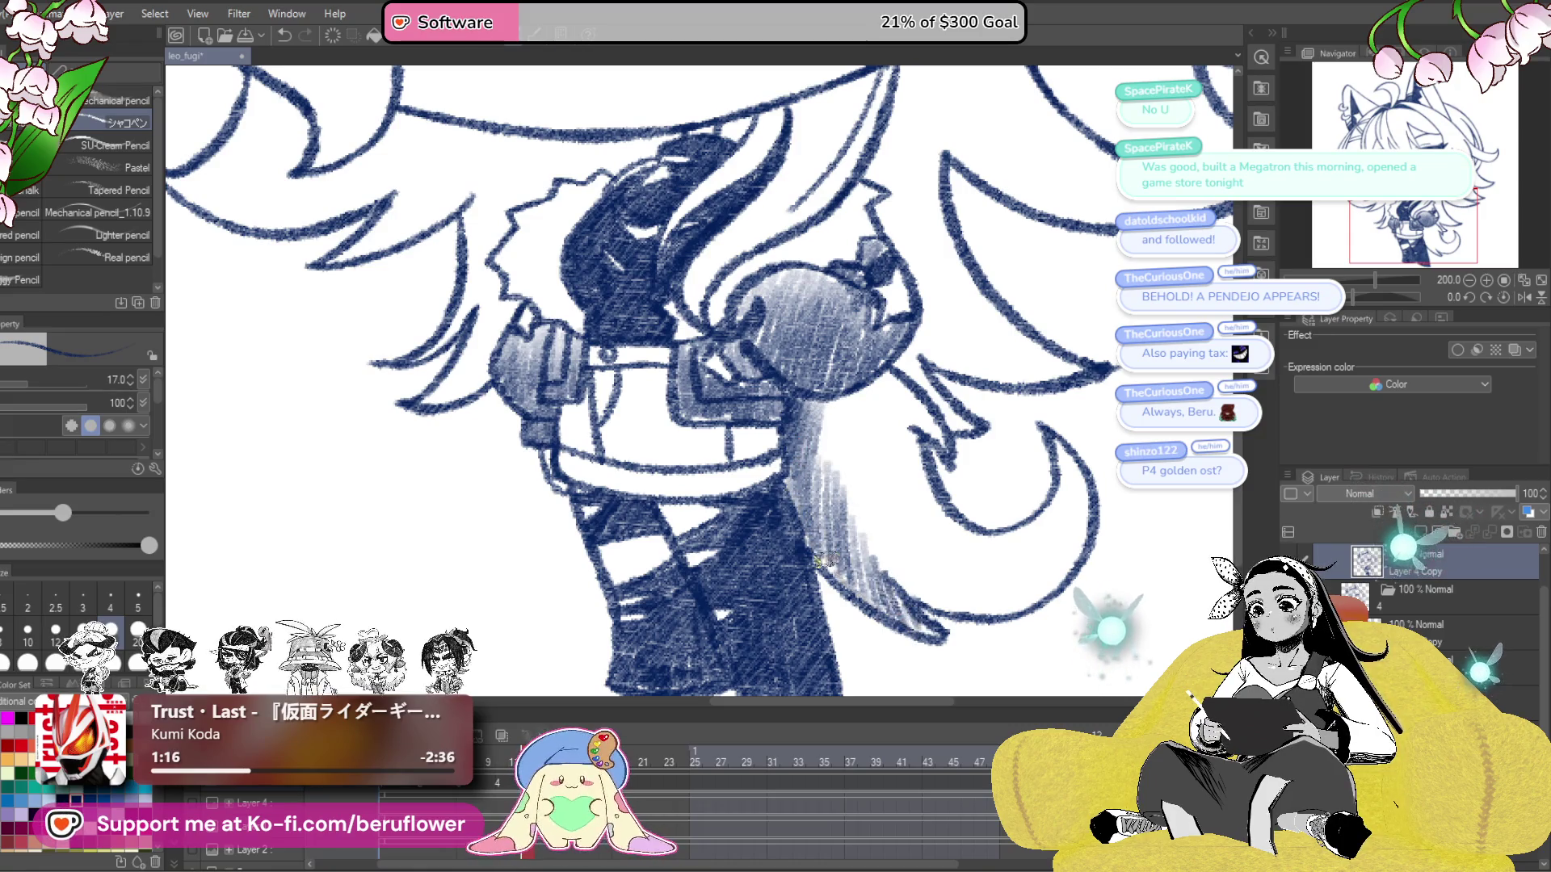
- Enlarge the brush to size 25 and shade inside the tail curve and along the lower tail
{"action": "scroll", "coordinate": [838, 574], "scroll_direction": "up", "scroll_amount": 1}
{"action": "key", "text": "bracketright"}
{"action": "left_click_drag", "start_coordinate": [1059, 480], "coordinate": [1086, 543]}
{"action": "mouse_move", "coordinate": [1022, 599]}
{"action": "left_mouse_down"}
{"action": "mouse_move", "coordinate": [941, 598]}
{"action": "mouse_move", "coordinate": [860, 517]}
{"action": "mouse_move", "coordinate": [856, 468]}
{"action": "mouse_move", "coordinate": [832, 456]}
{"action": "mouse_move", "coordinate": [880, 420]}
{"action": "mouse_move", "coordinate": [909, 521]}
{"action": "mouse_move", "coordinate": [929, 453]}
{"action": "mouse_move", "coordinate": [876, 404]}
{"action": "mouse_move", "coordinate": [937, 570]}
{"action": "left_mouse_up"}
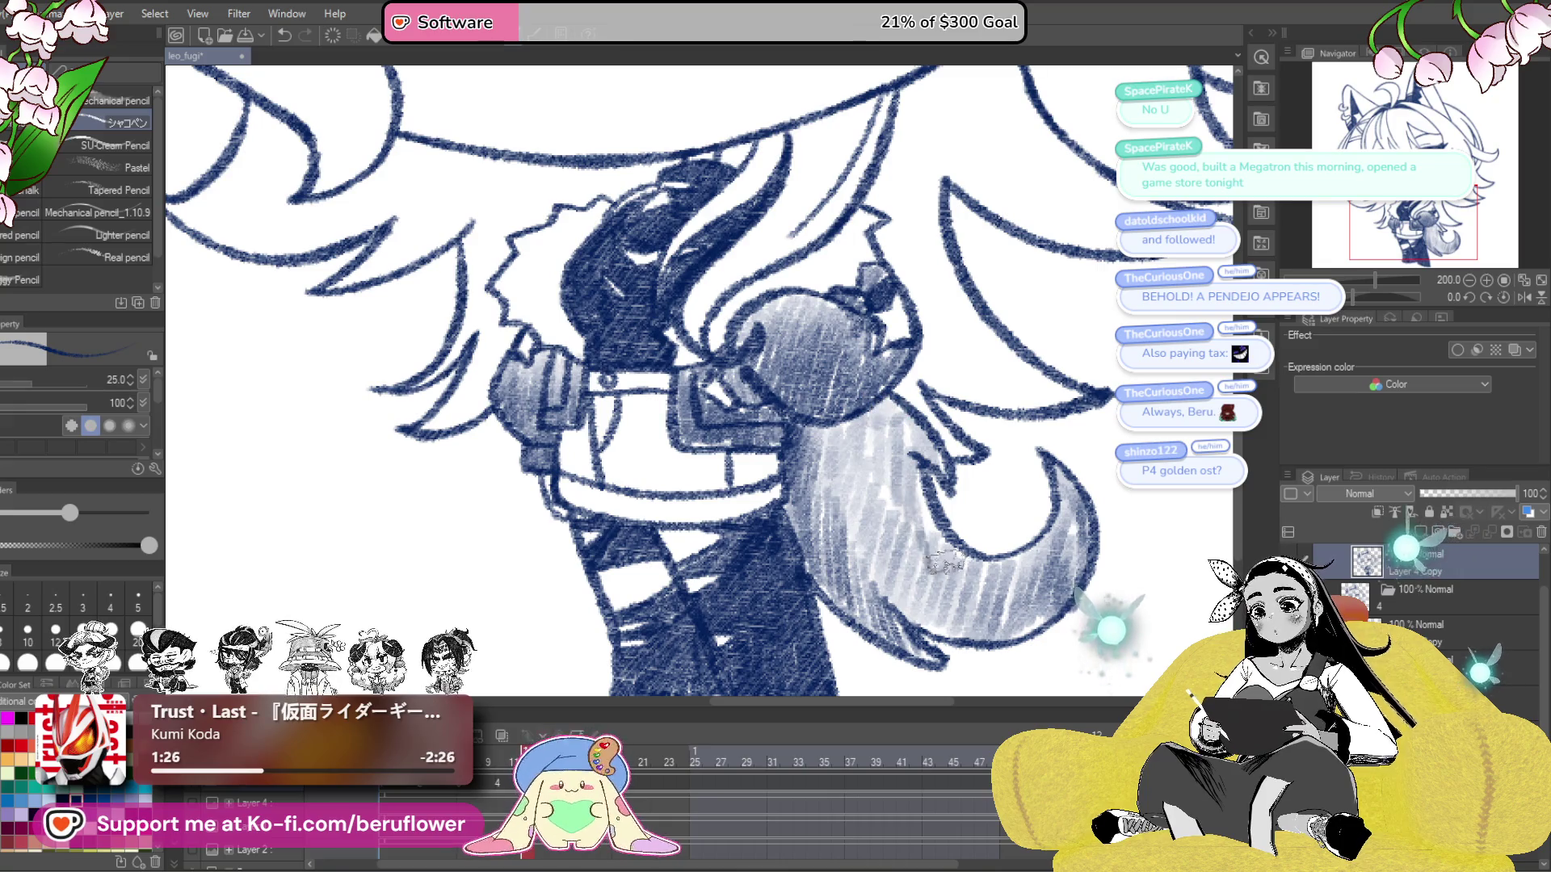
- Hatch pencil shading across the front of the shirt
{"action": "scroll", "coordinate": [937, 569], "scroll_direction": "down", "scroll_amount": 3}
{"action": "scroll", "coordinate": [878, 577], "scroll_direction": "up", "scroll_amount": 2}
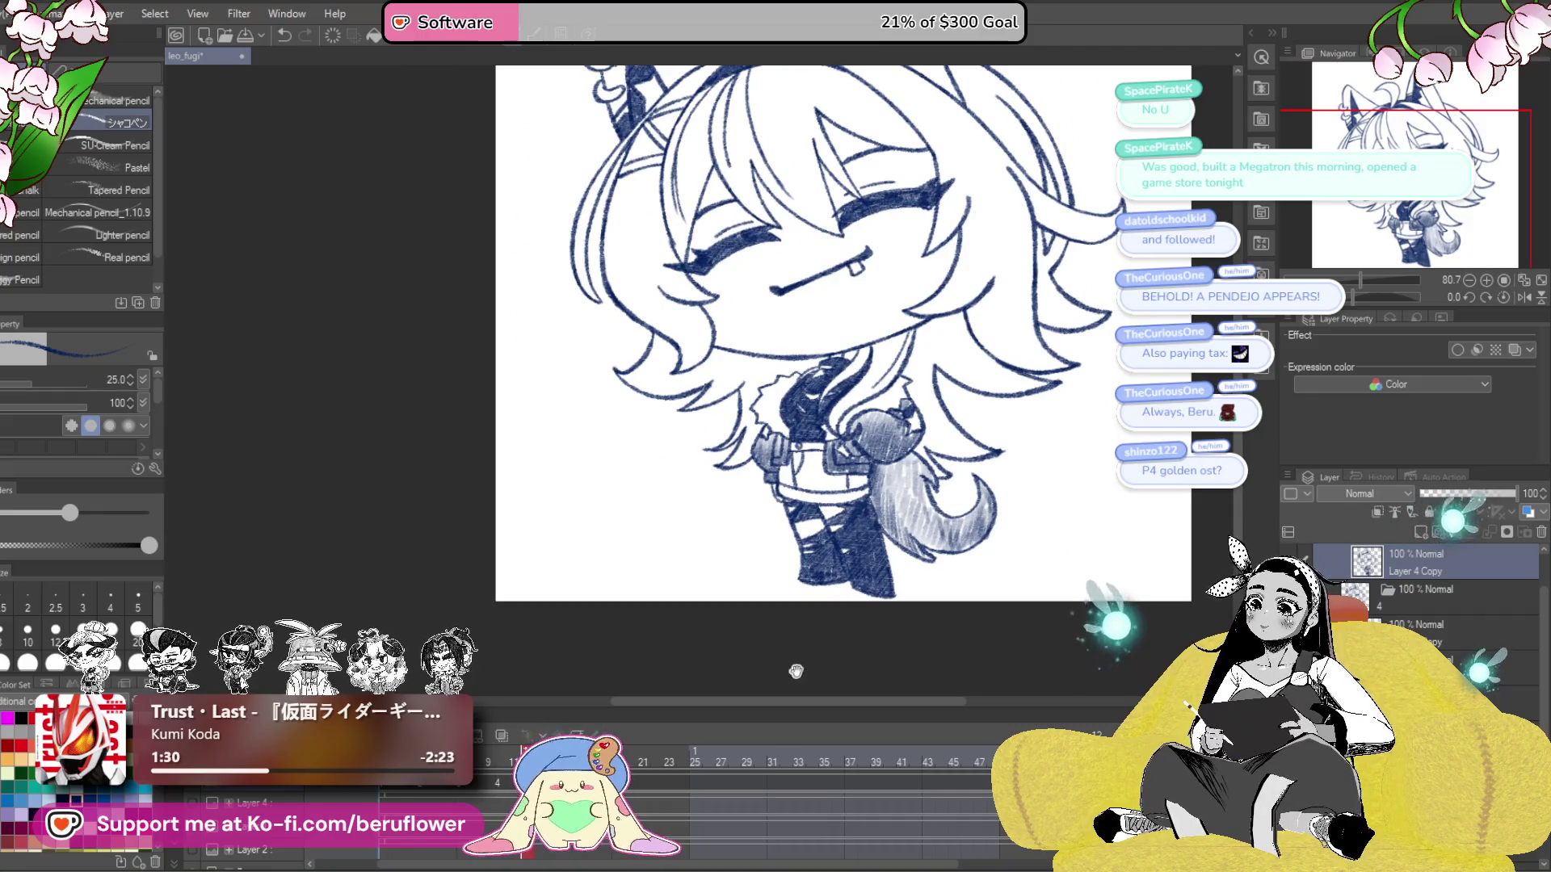
{"action": "scroll", "coordinate": [792, 549], "scroll_direction": "up", "scroll_amount": 3}
{"action": "mouse_move", "coordinate": [725, 508]}
{"action": "left_mouse_down"}
{"action": "mouse_move", "coordinate": [735, 549]}
{"action": "mouse_move", "coordinate": [779, 525]}
{"action": "mouse_move", "coordinate": [791, 573]}
{"action": "mouse_move", "coordinate": [852, 575]}
{"action": "left_mouse_up"}
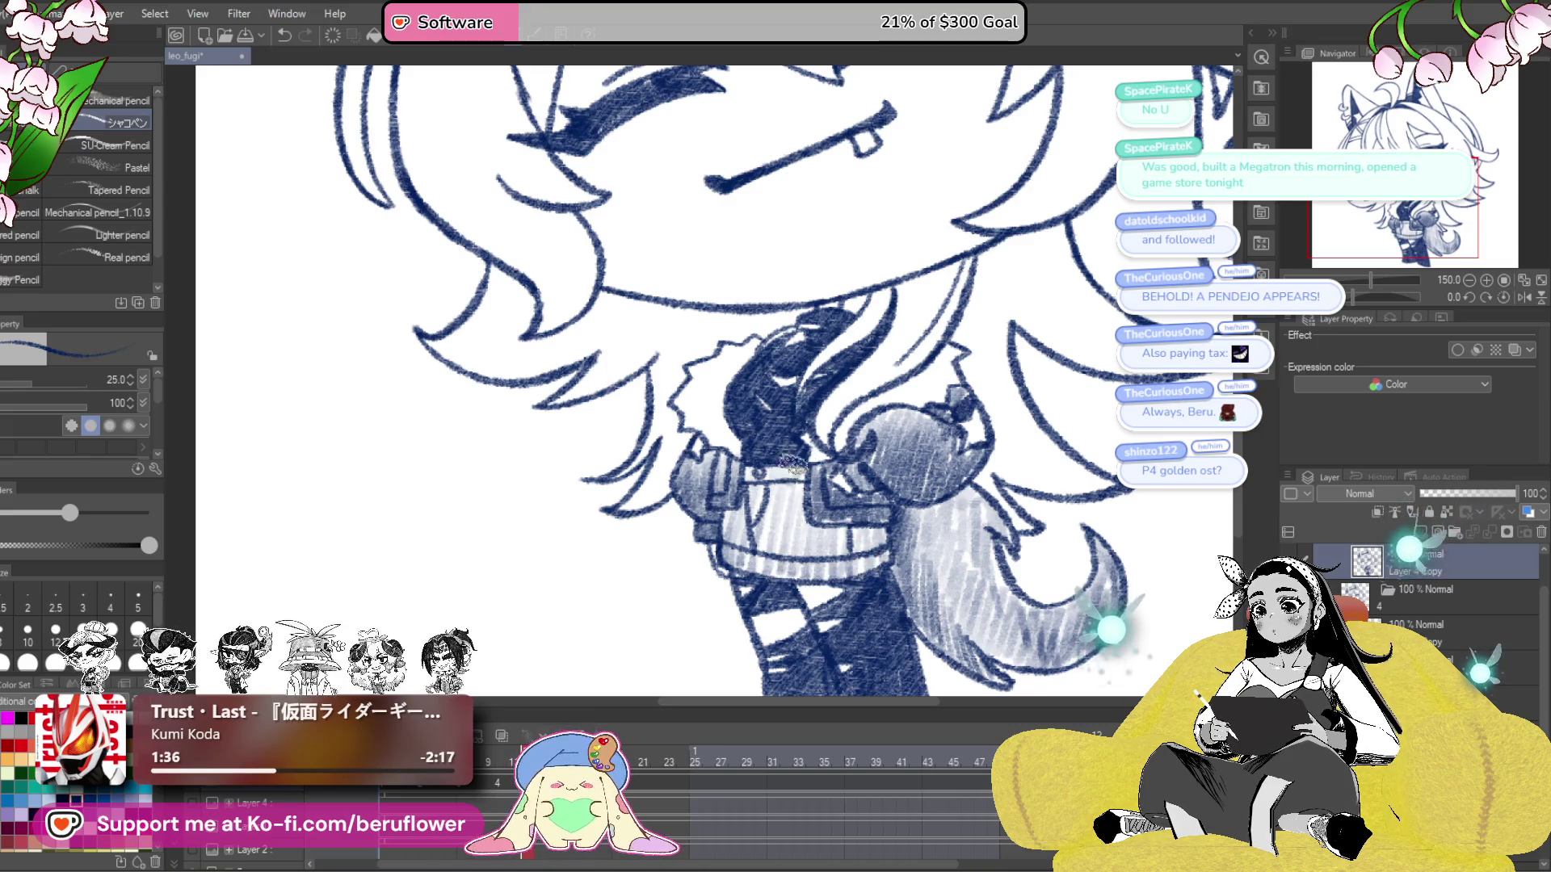
- Shade the sweater across the chest and near the collar, then return to the open-eyed frame
{"action": "scroll", "coordinate": [749, 472], "scroll_direction": "down", "scroll_amount": 3}
{"action": "scroll", "coordinate": [750, 473], "scroll_direction": "up", "scroll_amount": 2}
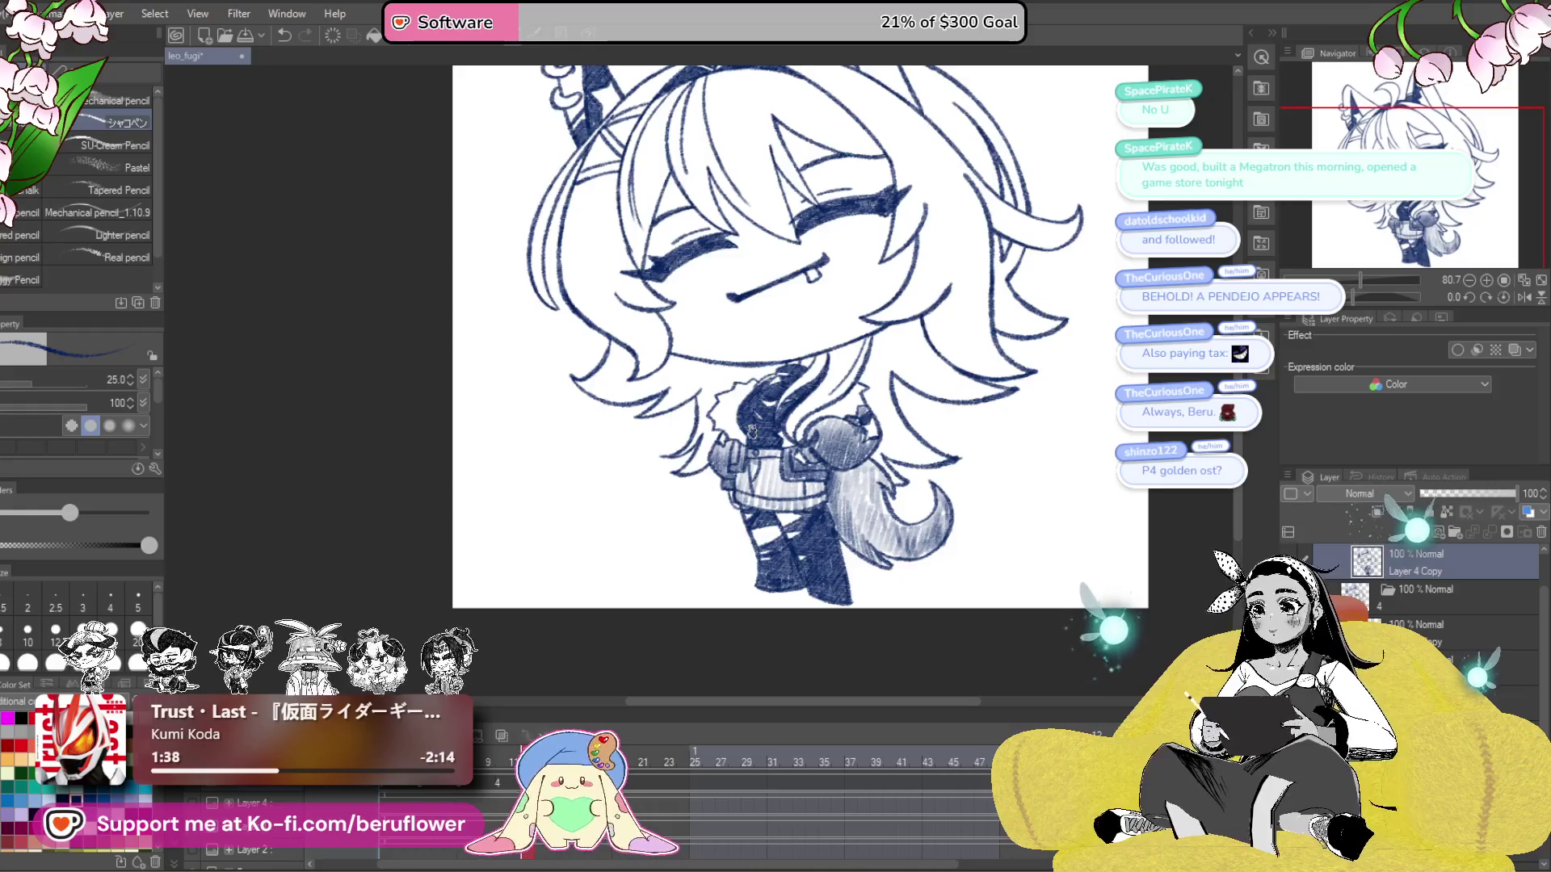
{"action": "scroll", "coordinate": [895, 581], "scroll_direction": "down", "scroll_amount": 1}
{"action": "scroll", "coordinate": [895, 581], "scroll_direction": "down", "scroll_amount": 1}
{"action": "scroll", "coordinate": [850, 593], "scroll_direction": "up", "scroll_amount": 1}
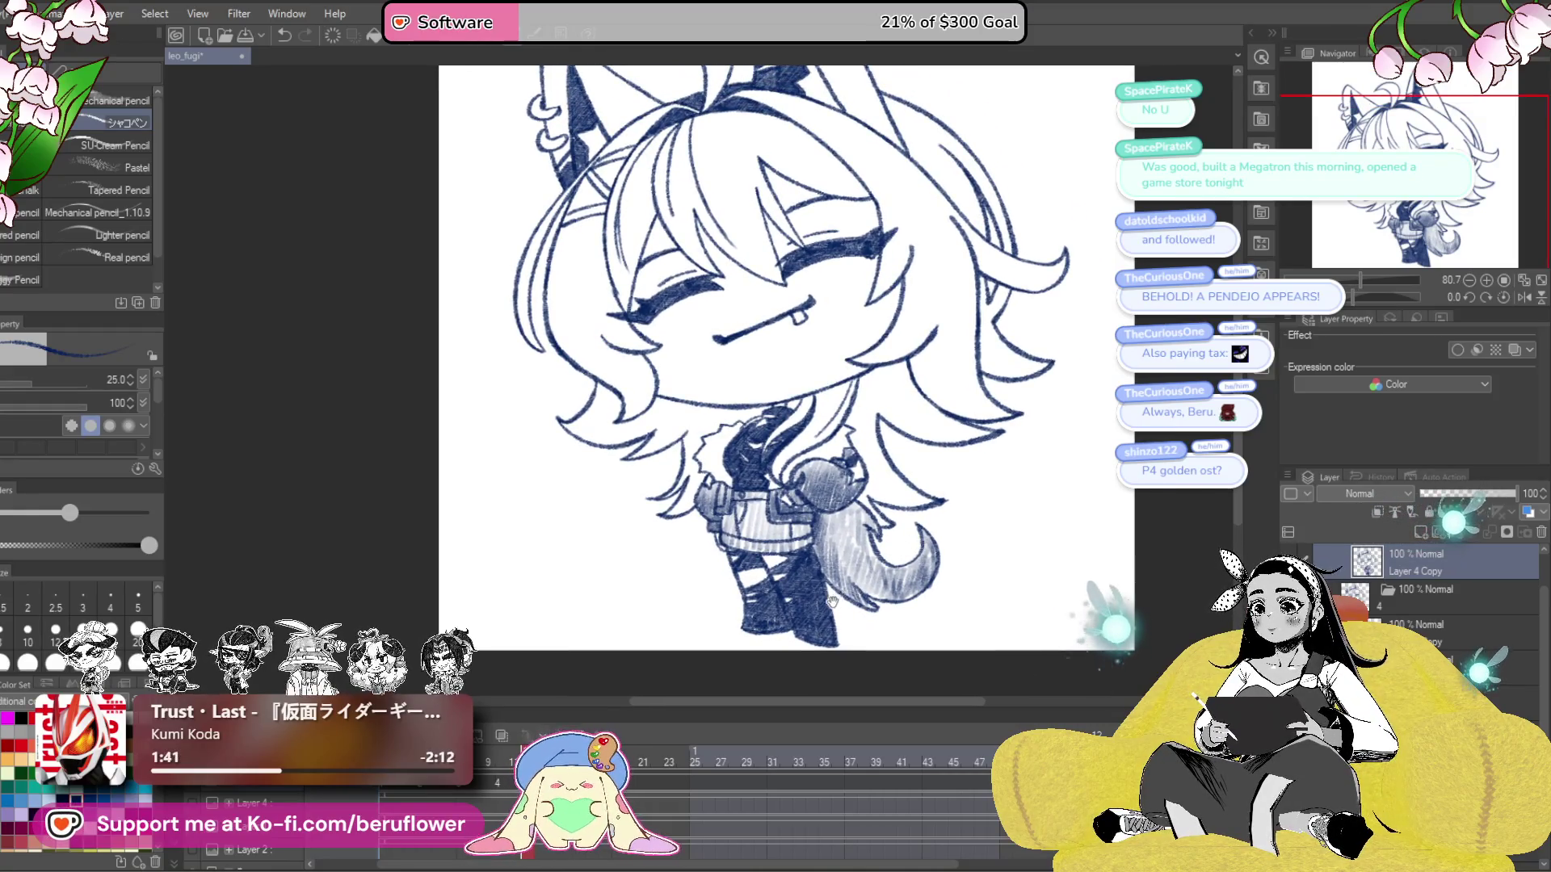
{"action": "scroll", "coordinate": [832, 602], "scroll_direction": "down", "scroll_amount": 1}
{"action": "scroll", "coordinate": [833, 602], "scroll_direction": "up", "scroll_amount": 1}
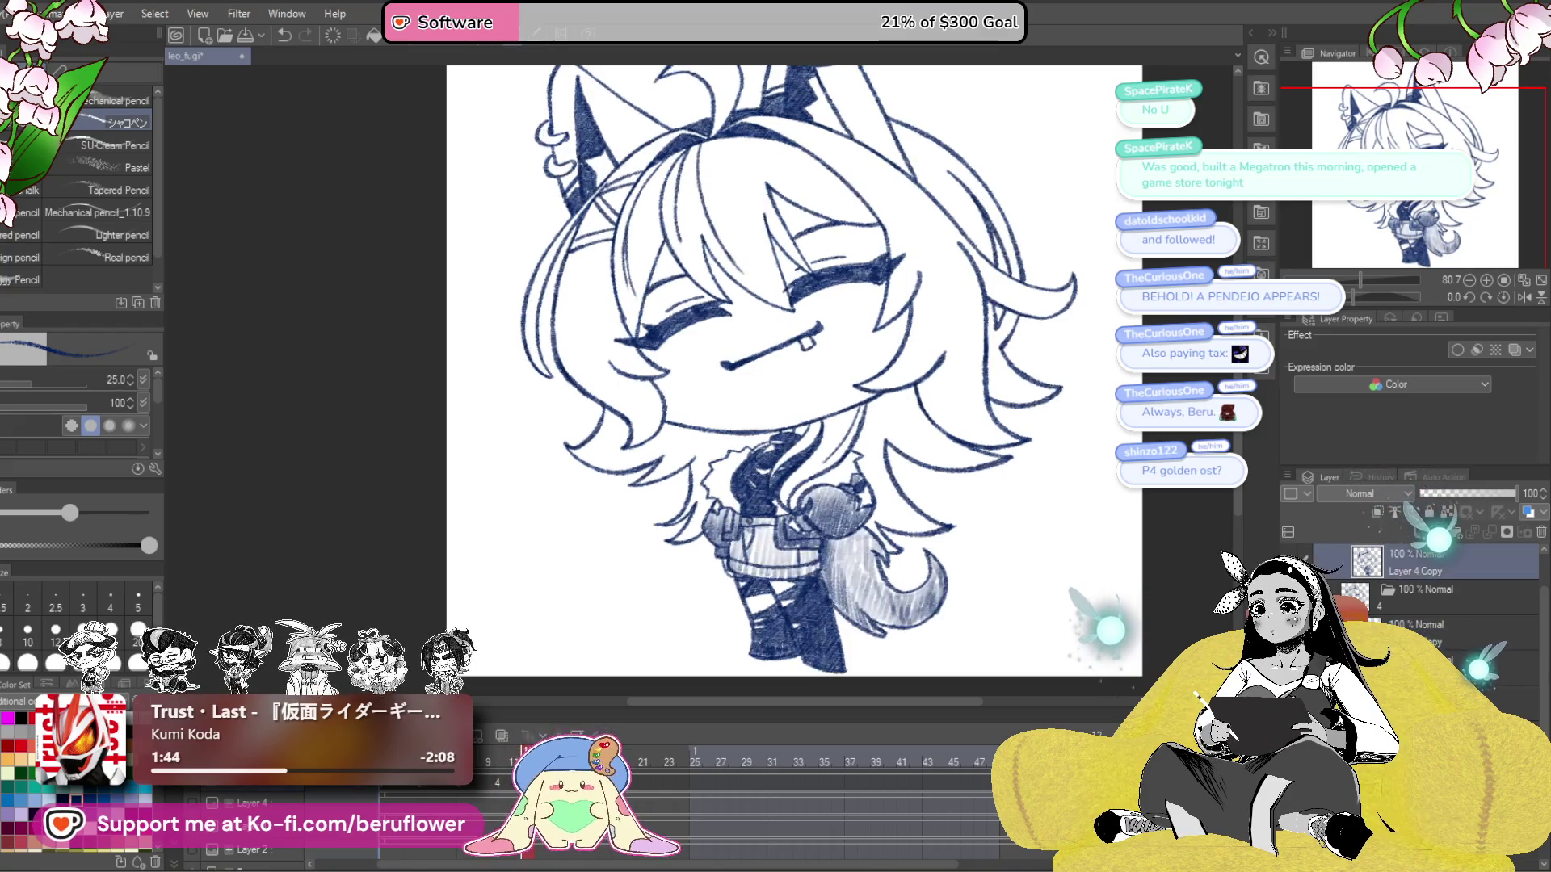
{"action": "scroll", "coordinate": [763, 539], "scroll_direction": "up", "scroll_amount": 4}
{"action": "mouse_move", "coordinate": [674, 592]}
{"action": "left_mouse_down"}
{"action": "mouse_move", "coordinate": [707, 557]}
{"action": "mouse_move", "coordinate": [731, 569]}
{"action": "mouse_move", "coordinate": [805, 554]}
{"action": "mouse_move", "coordinate": [876, 594]}
{"action": "mouse_move", "coordinate": [913, 590]}
{"action": "left_mouse_up"}
{"action": "left_click_drag", "start_coordinate": [784, 537], "coordinate": [763, 495]}
{"action": "scroll", "coordinate": [763, 494], "scroll_direction": "down", "scroll_amount": 5}
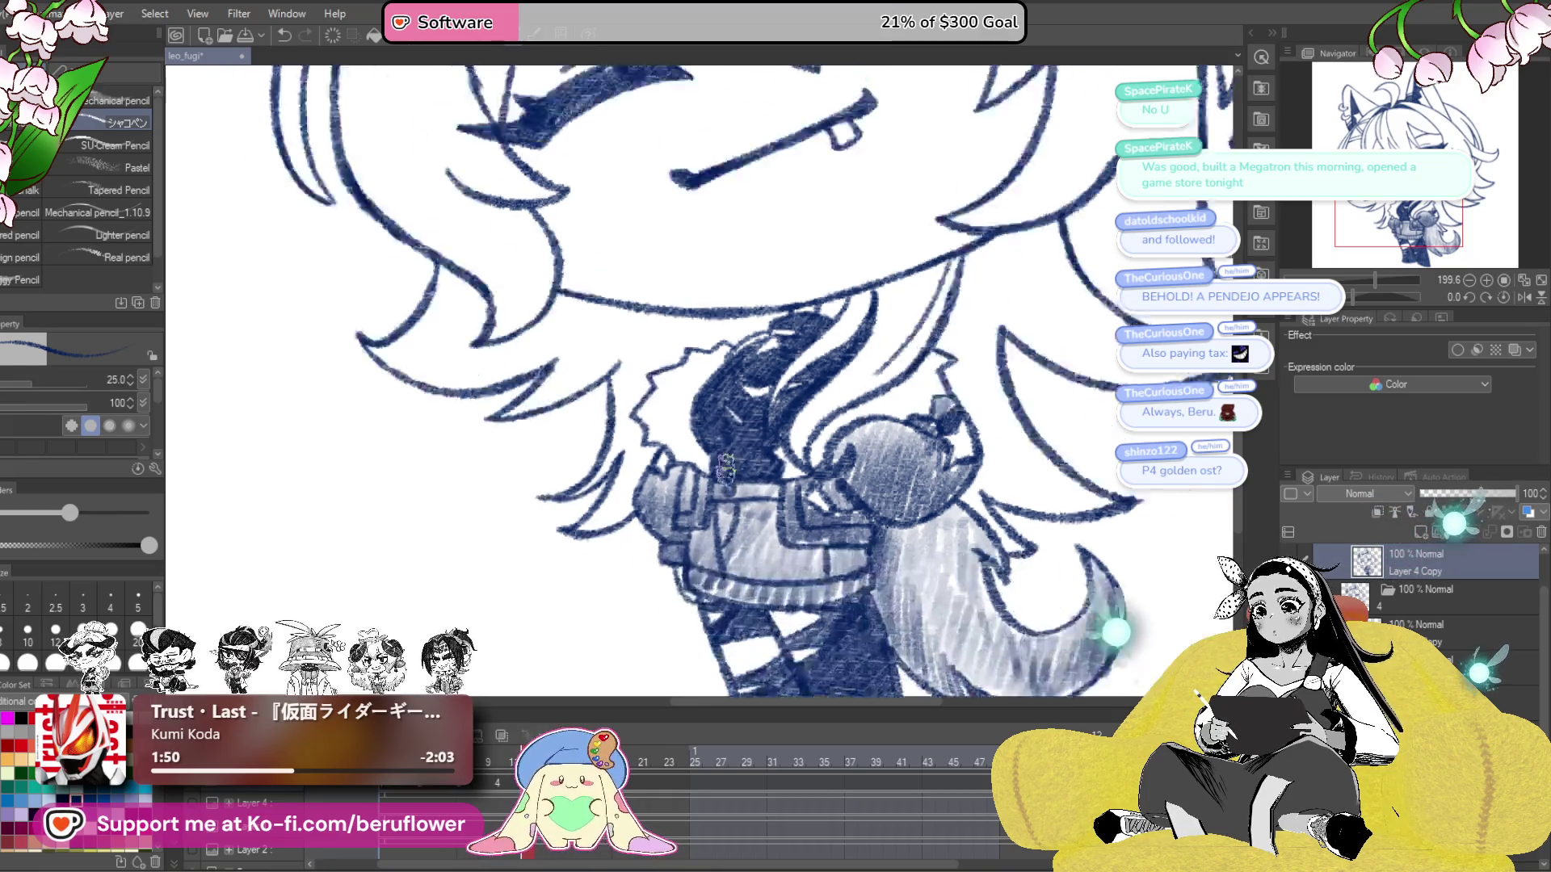
{"action": "key", "text": "ctrl+z"}
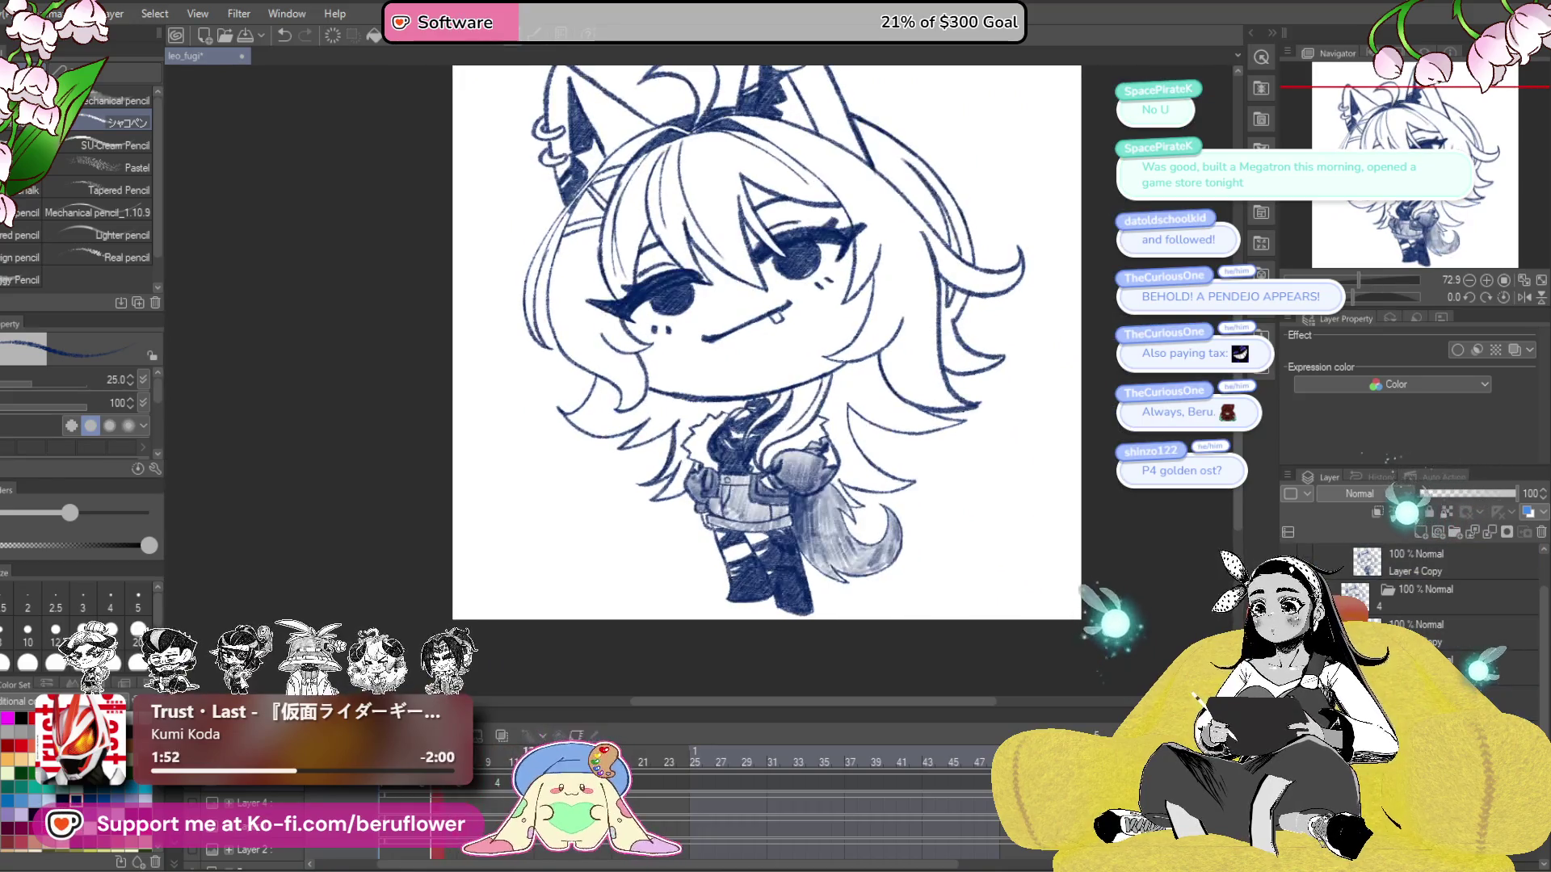
{"action": "key", "text": "ctrl+y"}
{"action": "key", "text": "ctrl+z"}
{"action": "left_click_drag", "start_coordinate": [457, 796], "coordinate": [424, 796]}
{"action": "mouse_move", "coordinate": [782, 538]}
{"action": "left_mouse_down"}
{"action": "mouse_move", "coordinate": [752, 562]}
{"action": "mouse_move", "coordinate": [798, 570]}
{"action": "mouse_move", "coordinate": [695, 561]}
{"action": "left_mouse_up"}
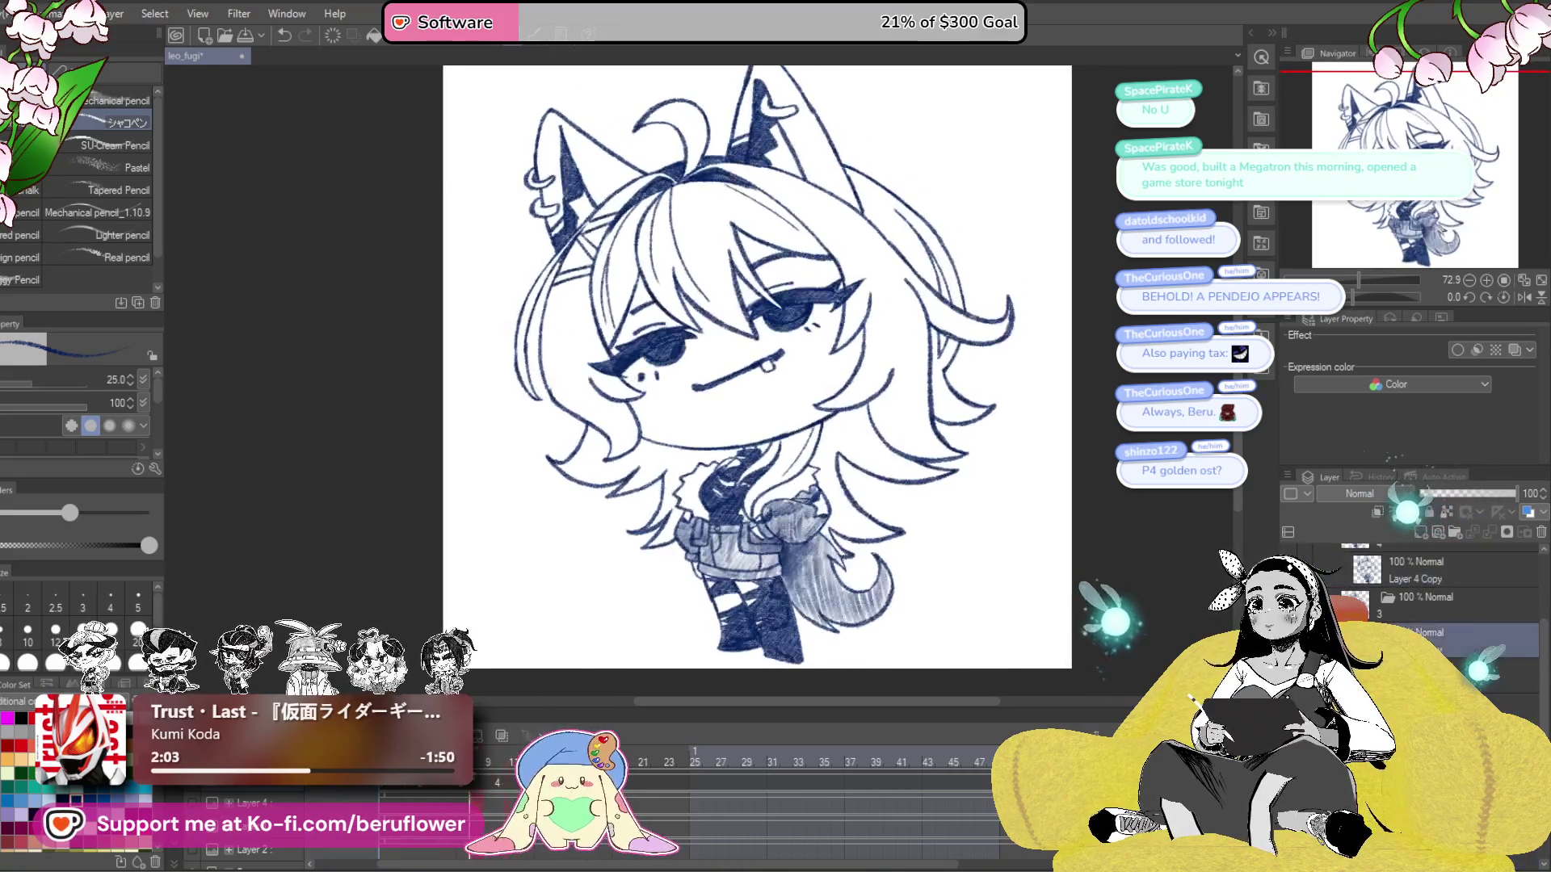
{"action": "mouse_move", "coordinate": [492, 781]}
{"action": "left_mouse_down"}
{"action": "mouse_move", "coordinate": [541, 784]}
{"action": "mouse_move", "coordinate": [466, 798]}
{"action": "left_mouse_up"}
{"action": "left_click", "coordinate": [504, 764]}
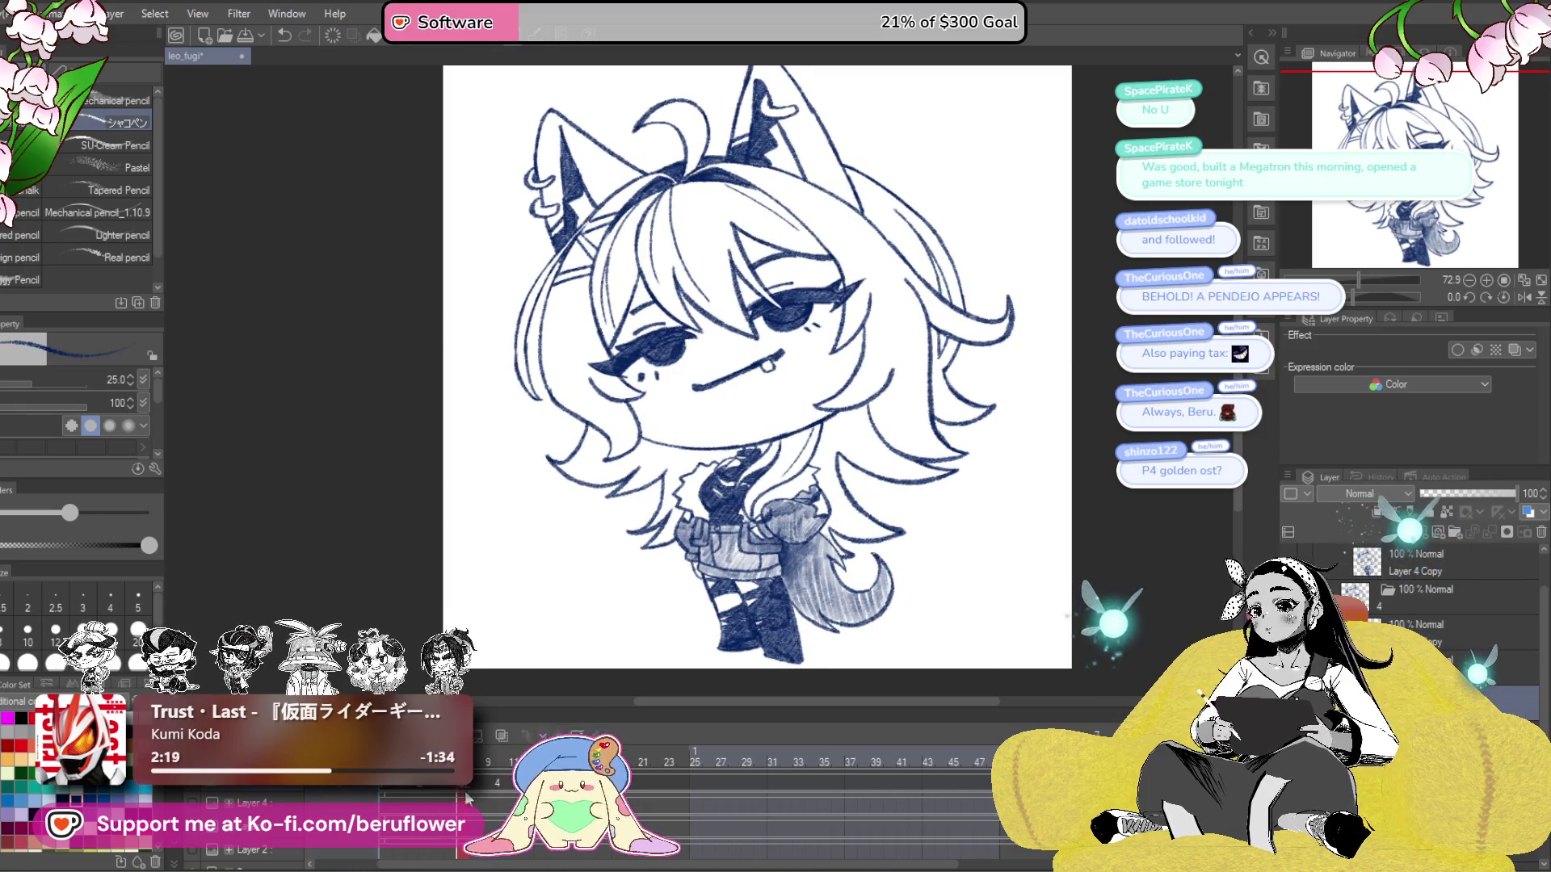
{"action": "left_click_drag", "start_coordinate": [466, 798], "coordinate": [553, 798]}
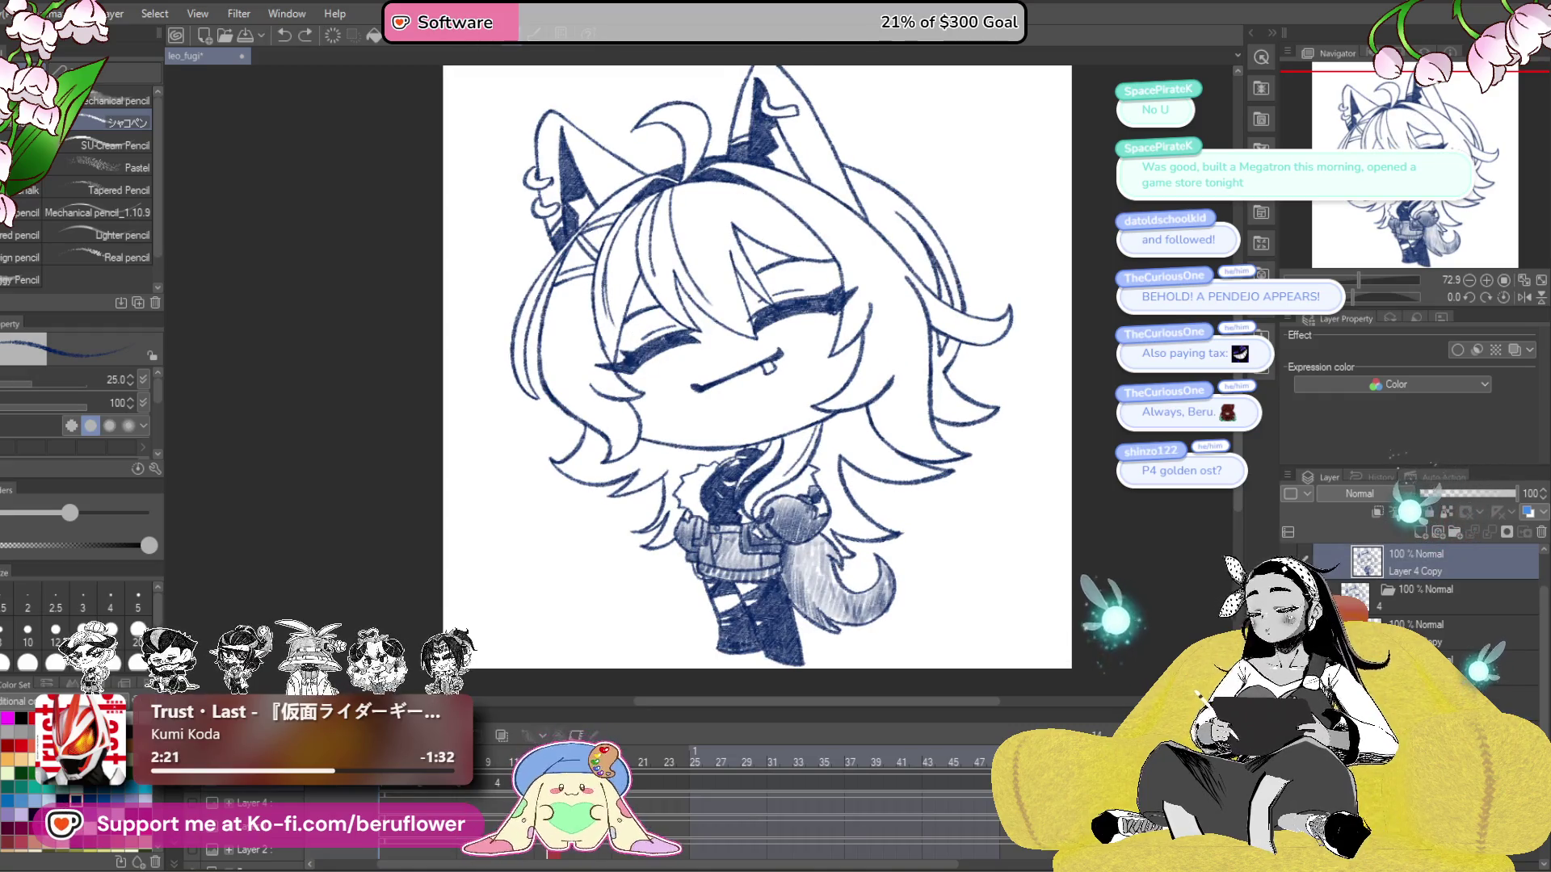
{"action": "left_click", "coordinate": [399, 802]}
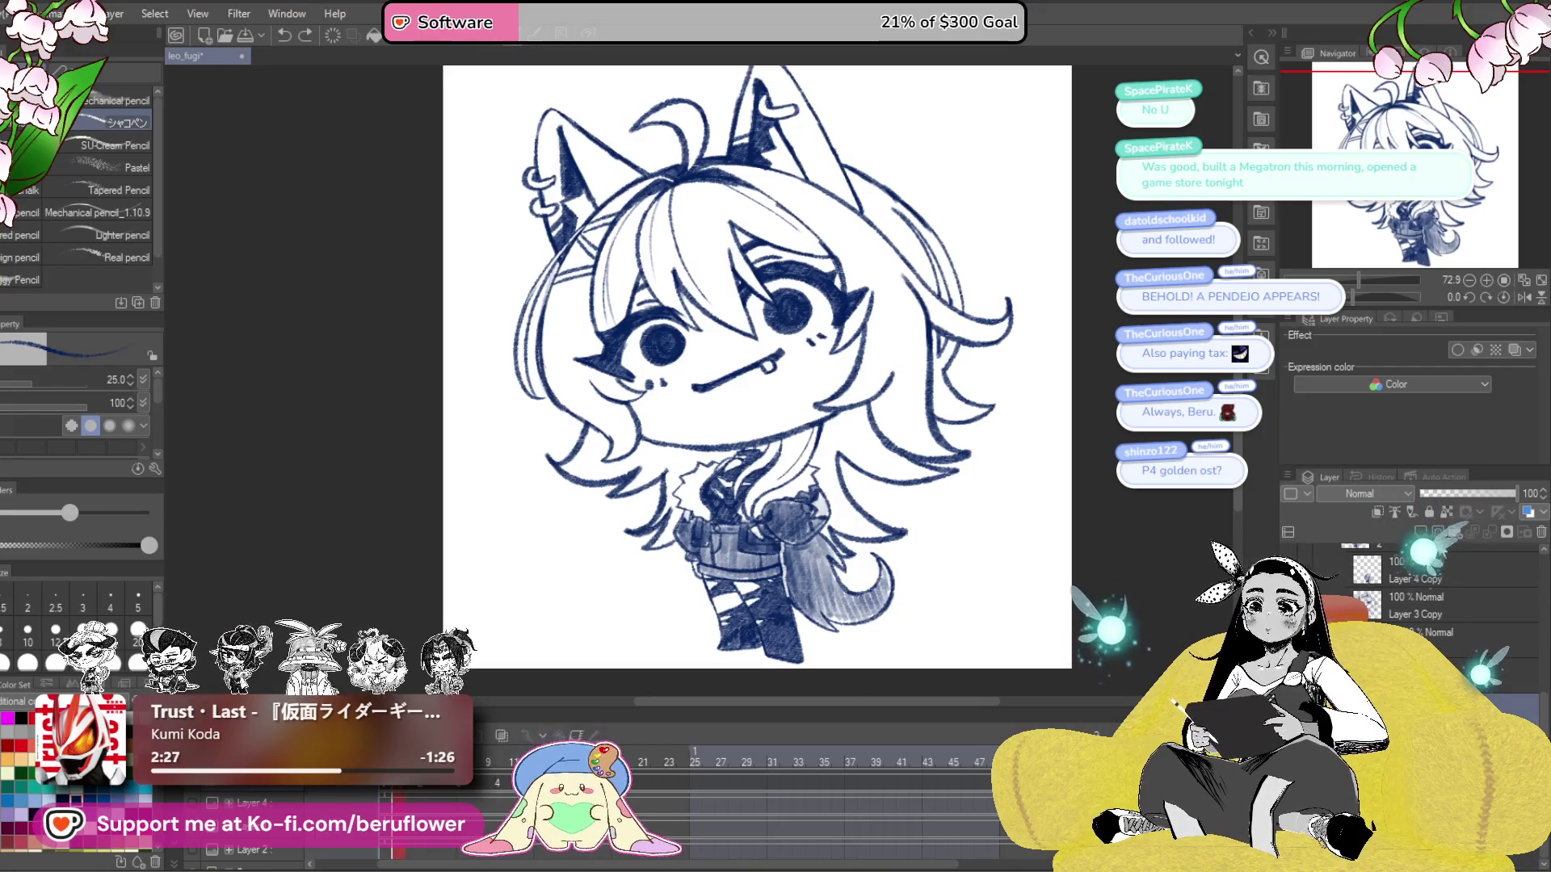
- Center the view on the face and undo the last stroke
{"action": "left_click_drag", "start_coordinate": [722, 406], "coordinate": [767, 466]}
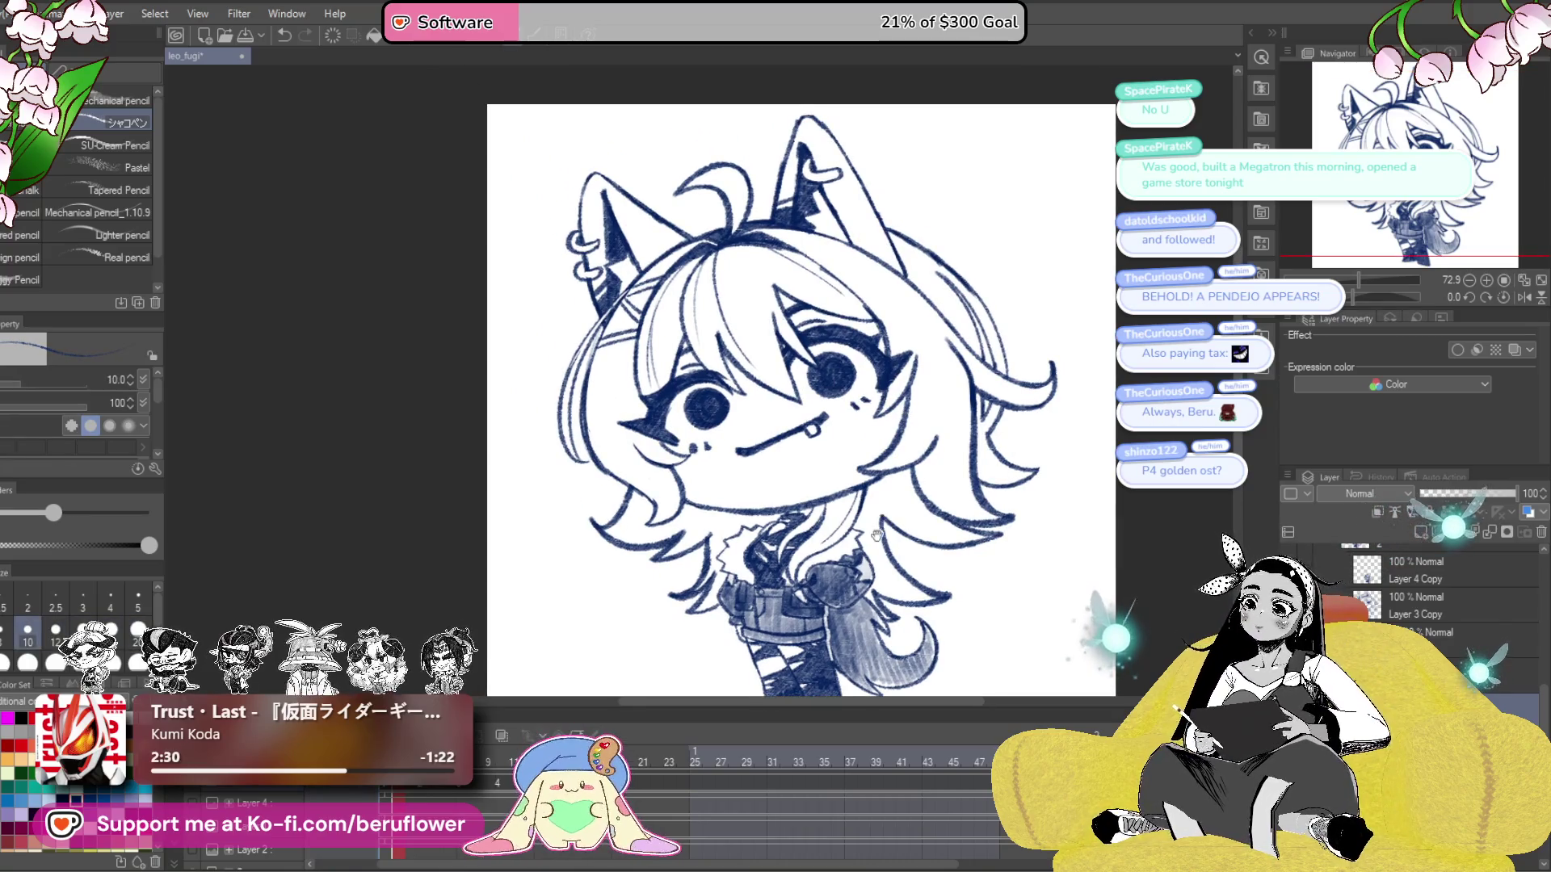
{"action": "left_click_drag", "start_coordinate": [878, 532], "coordinate": [874, 504]}
{"action": "left_click_drag", "start_coordinate": [841, 598], "coordinate": [838, 604]}
{"action": "key", "text": "ctrl+z"}
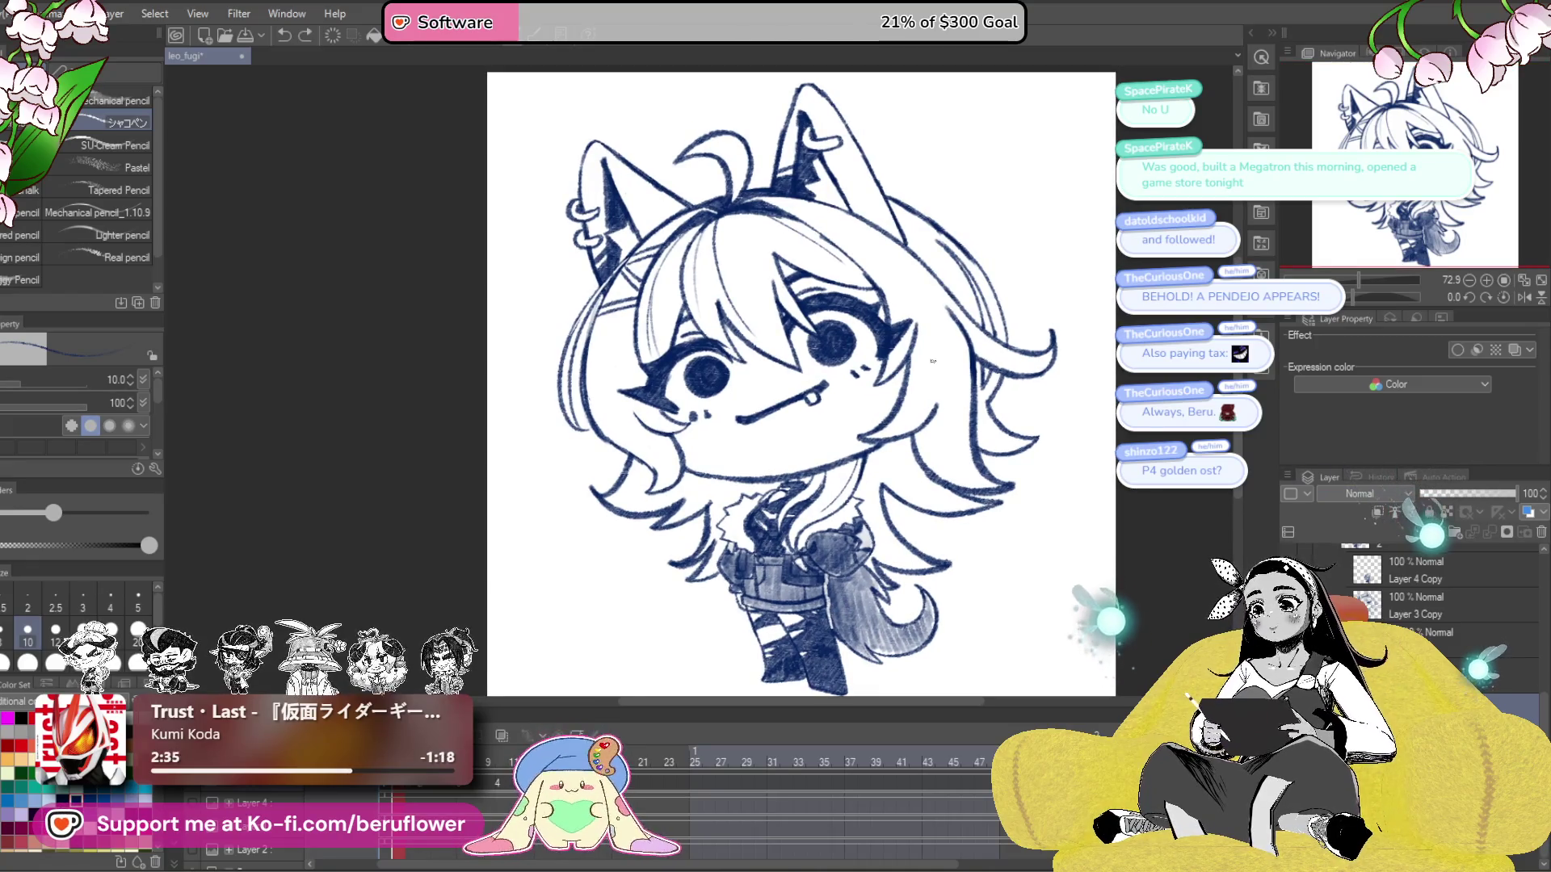
- Hatch diagonal shadow lines into the hair beside and beneath the face
{"action": "scroll", "coordinate": [930, 358], "scroll_direction": "up", "scroll_amount": 5}
{"action": "scroll", "coordinate": [931, 358], "scroll_direction": "down", "scroll_amount": 3}
{"action": "scroll", "coordinate": [937, 388], "scroll_direction": "up", "scroll_amount": 2}
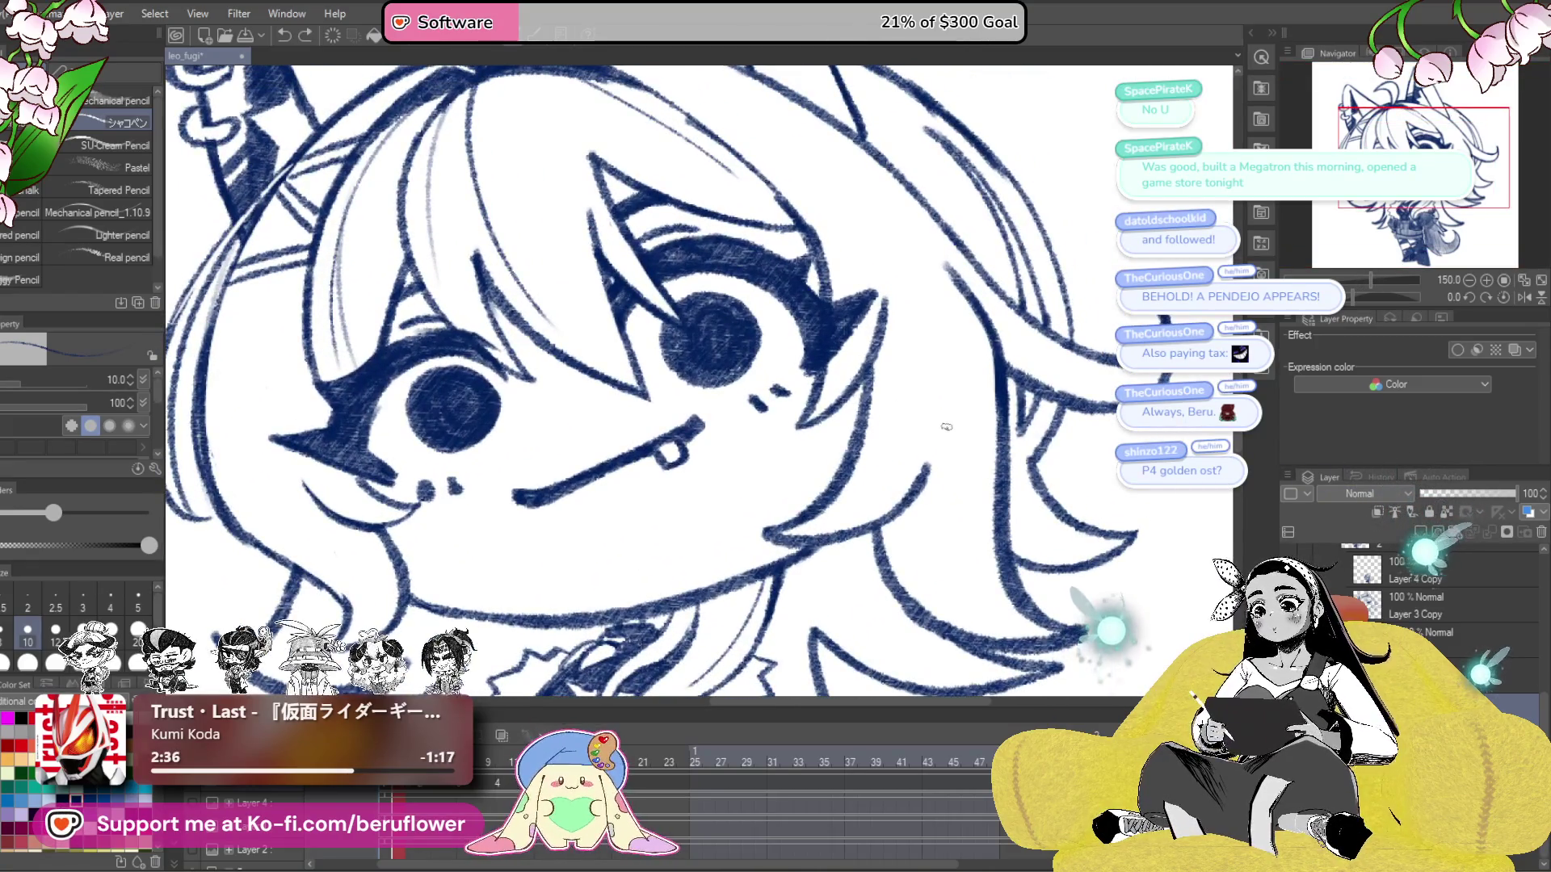
{"action": "scroll", "coordinate": [943, 425], "scroll_direction": "down", "scroll_amount": 2}
{"action": "mouse_move", "coordinate": [1014, 475]}
{"action": "left_mouse_down"}
{"action": "mouse_move", "coordinate": [1047, 475]}
{"action": "mouse_move", "coordinate": [1055, 495]}
{"action": "left_mouse_up"}
{"action": "left_click_drag", "start_coordinate": [856, 452], "coordinate": [956, 388]}
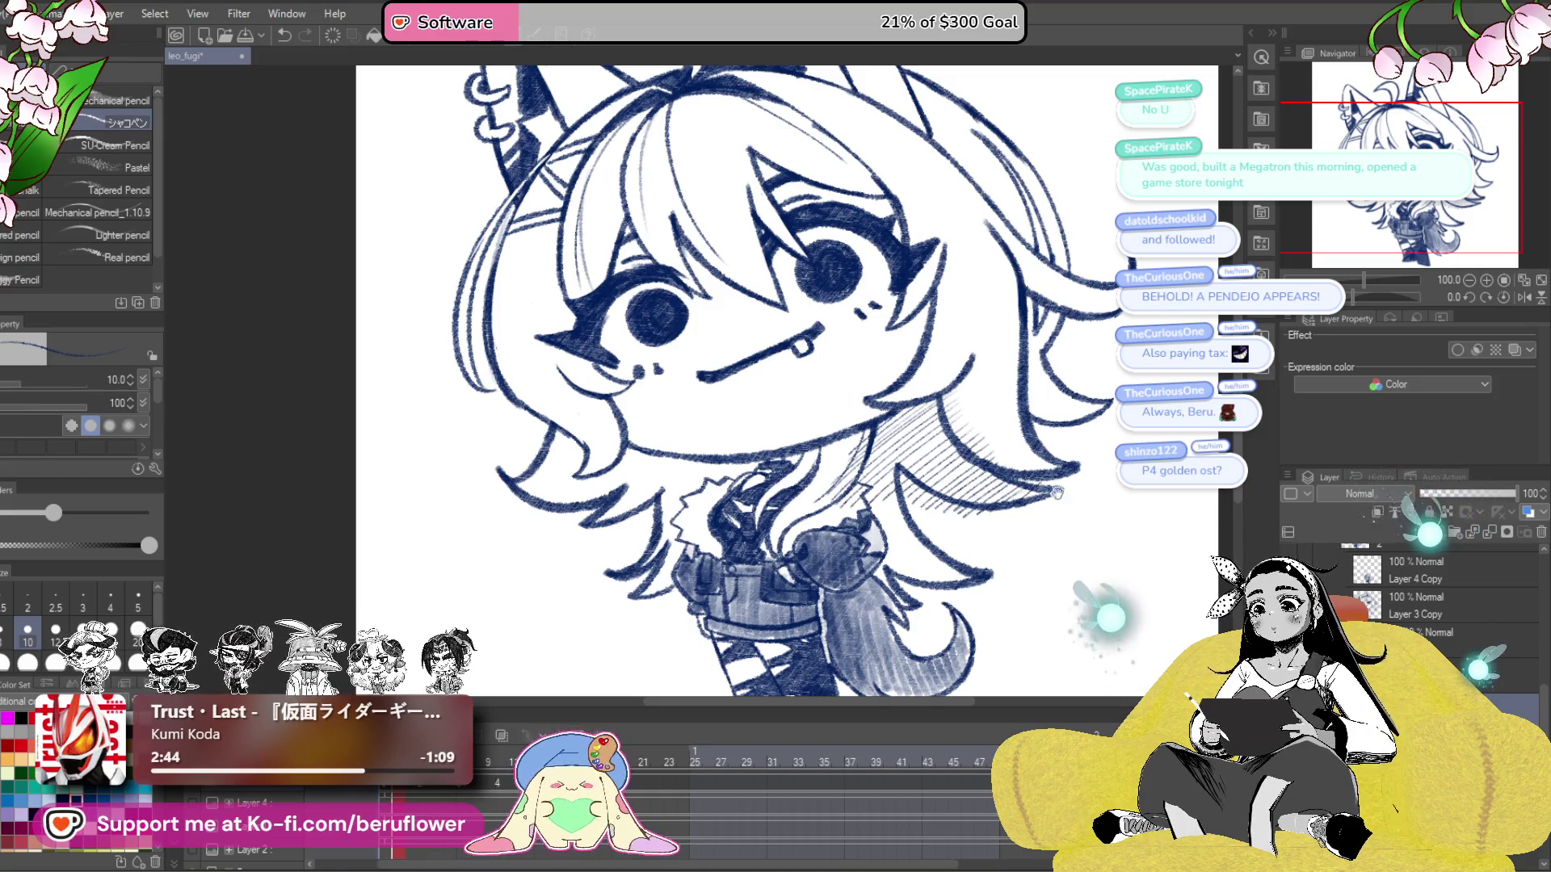
{"action": "left_click_drag", "start_coordinate": [1052, 493], "coordinate": [1082, 461]}
{"action": "left_click_drag", "start_coordinate": [896, 485], "coordinate": [952, 459]}
{"action": "left_click_drag", "start_coordinate": [897, 515], "coordinate": [958, 464]}
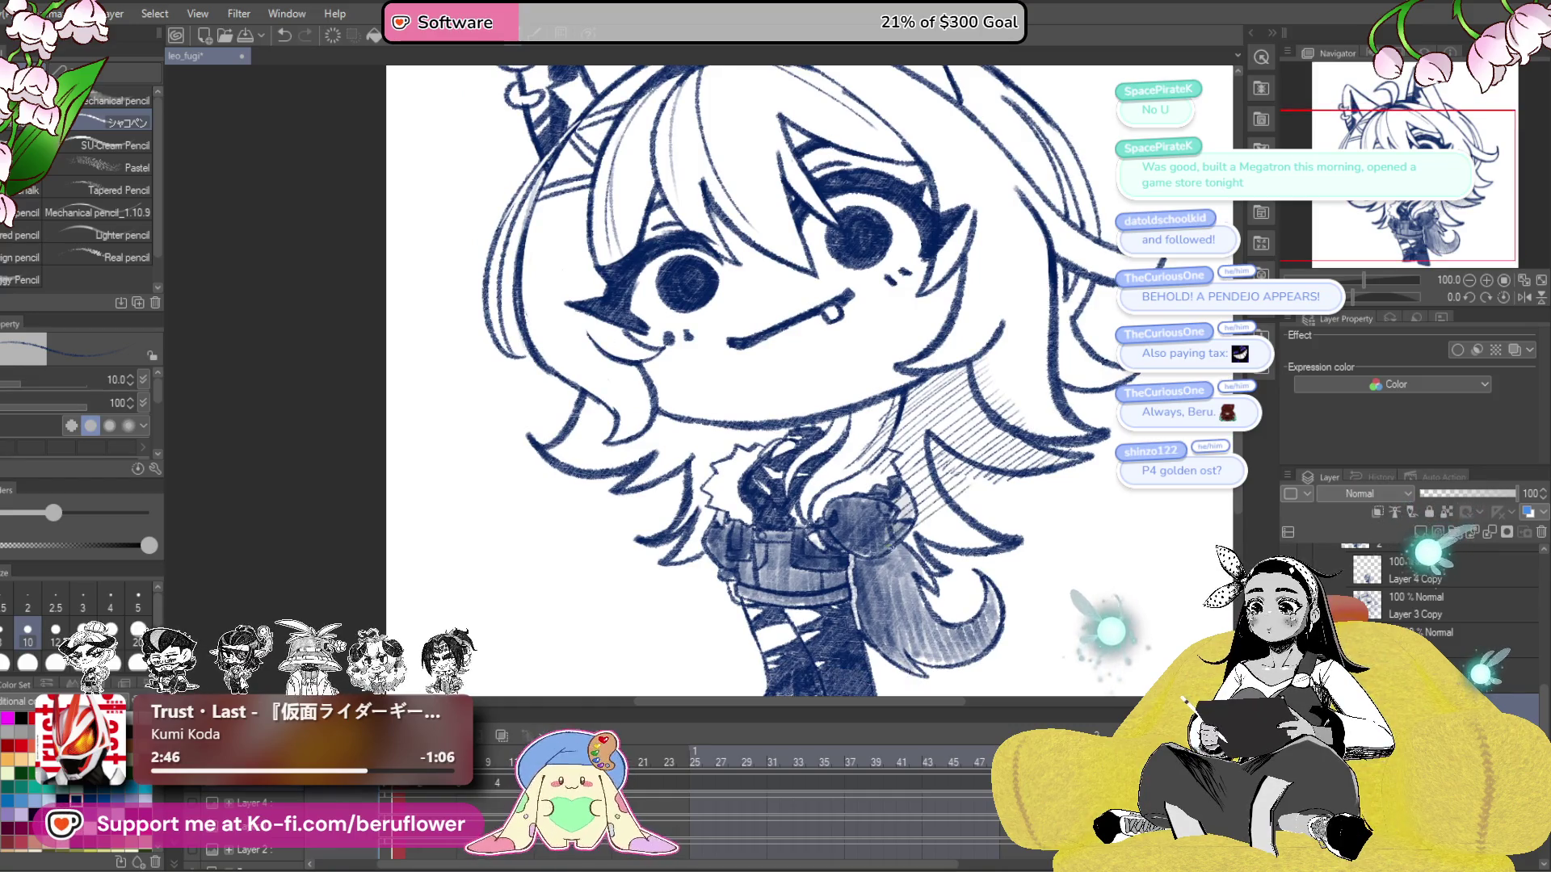
- Hatch the hair left of the face and add short hair strokes below it
{"action": "left_click_drag", "start_coordinate": [893, 510], "coordinate": [1034, 521]}
{"action": "mouse_move", "coordinate": [701, 467]}
{"action": "left_mouse_down"}
{"action": "mouse_move", "coordinate": [764, 417]}
{"action": "mouse_move", "coordinate": [756, 457]}
{"action": "left_mouse_up"}
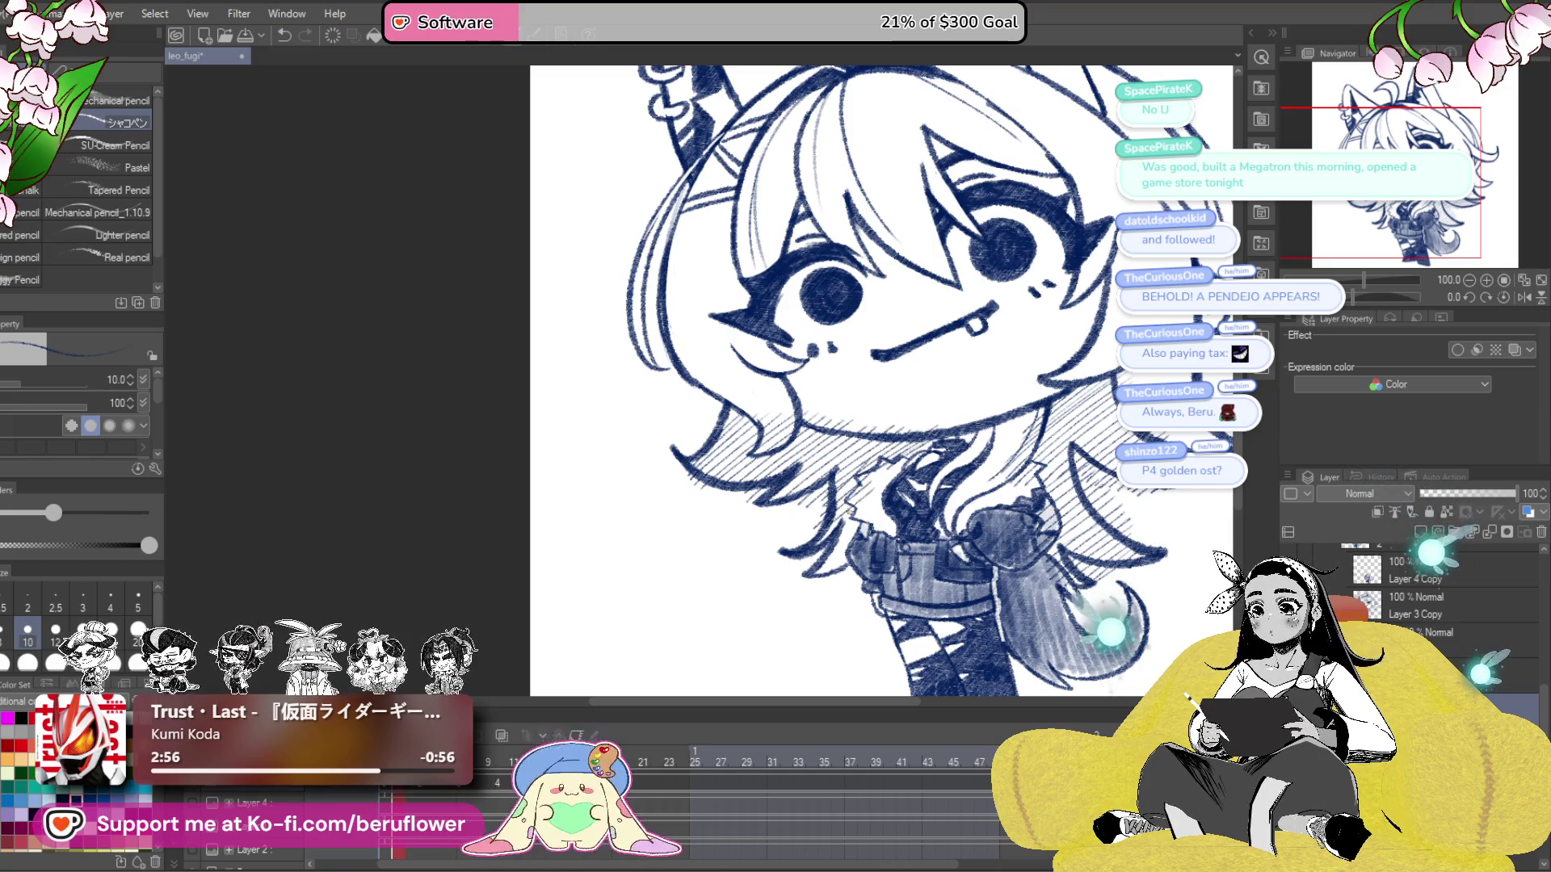
{"action": "mouse_move", "coordinate": [865, 515]}
{"action": "left_mouse_down"}
{"action": "mouse_move", "coordinate": [810, 571]}
{"action": "mouse_move", "coordinate": [824, 576]}
{"action": "left_mouse_up"}
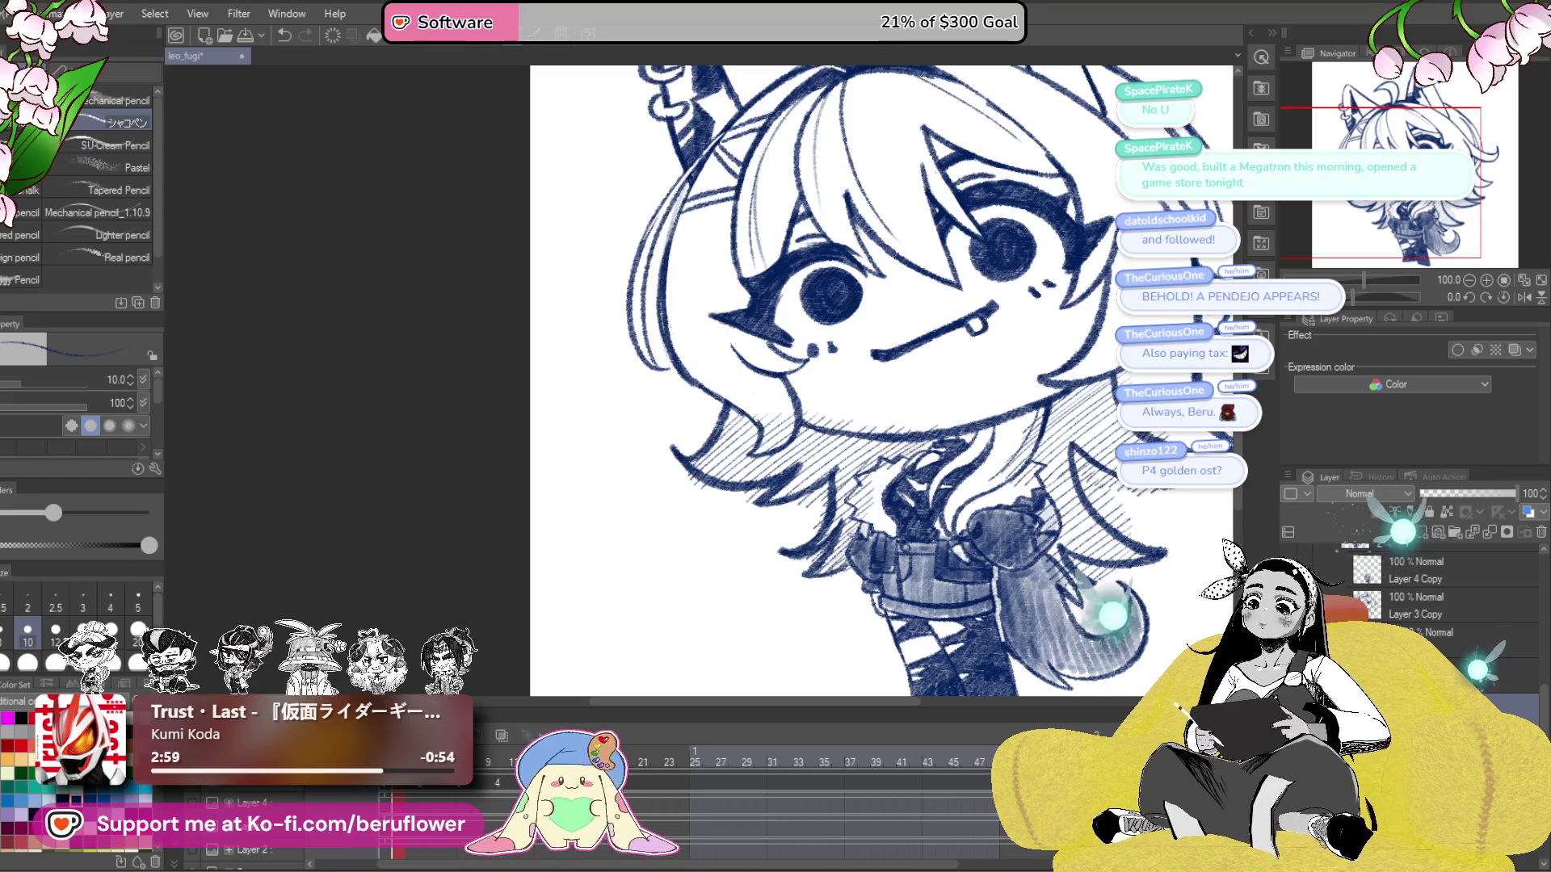
{"action": "scroll", "coordinate": [1087, 459], "scroll_direction": "down", "scroll_amount": 4}
{"action": "left_click_drag", "start_coordinate": [1086, 460], "coordinate": [912, 506]}
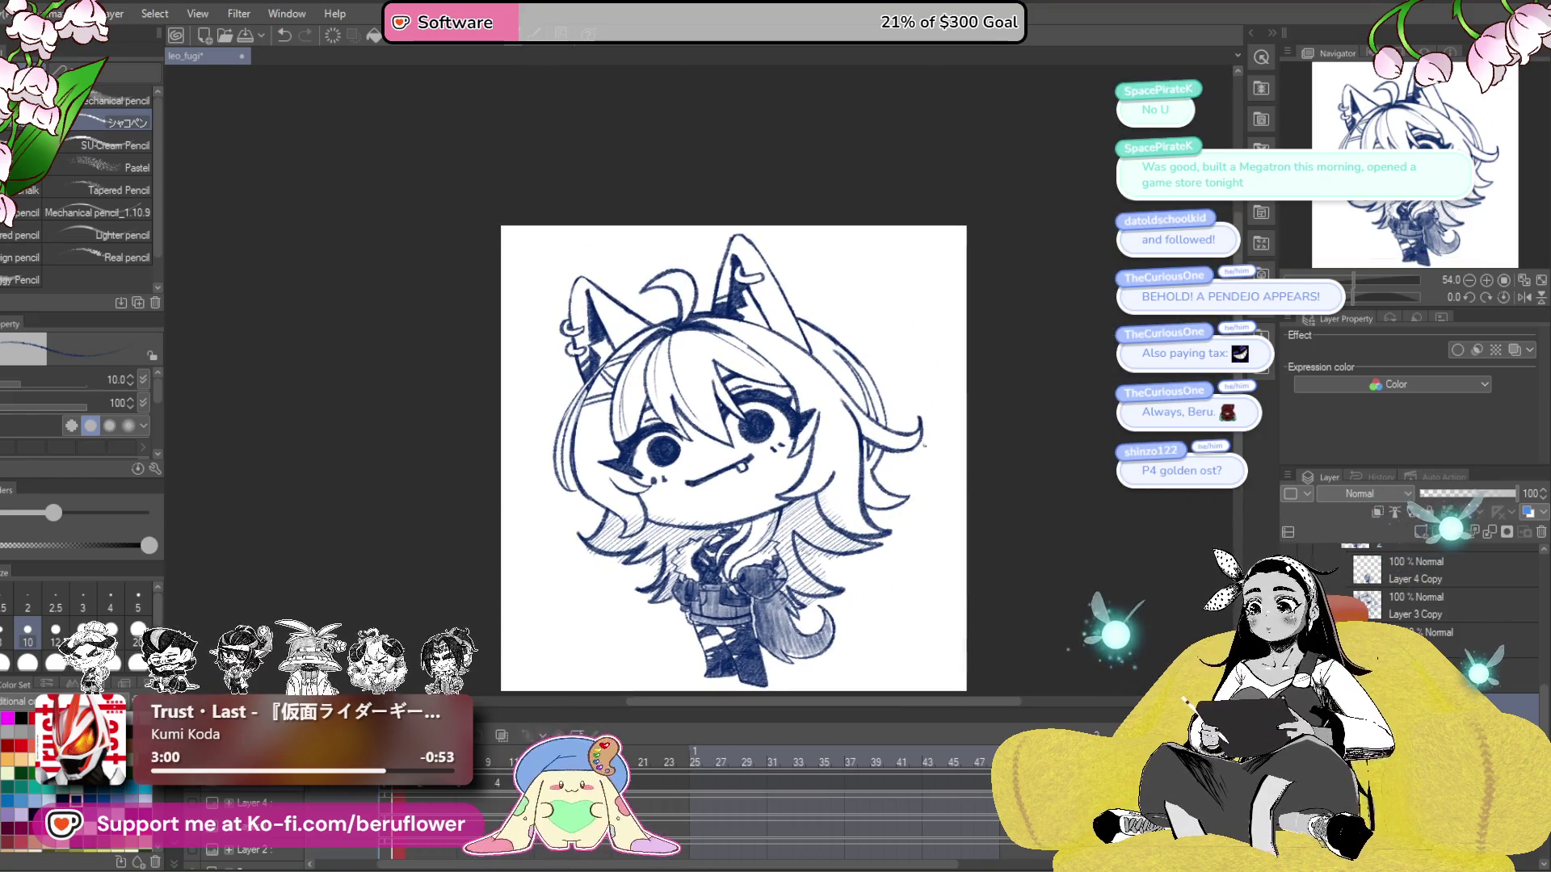
{"action": "scroll", "coordinate": [912, 502], "scroll_direction": "up", "scroll_amount": 5}
- Deepen the diagonal hatching in the hair shadow under the face
{"action": "left_click_drag", "start_coordinate": [909, 489], "coordinate": [820, 545]}
{"action": "left_click_drag", "start_coordinate": [872, 461], "coordinate": [816, 517]}
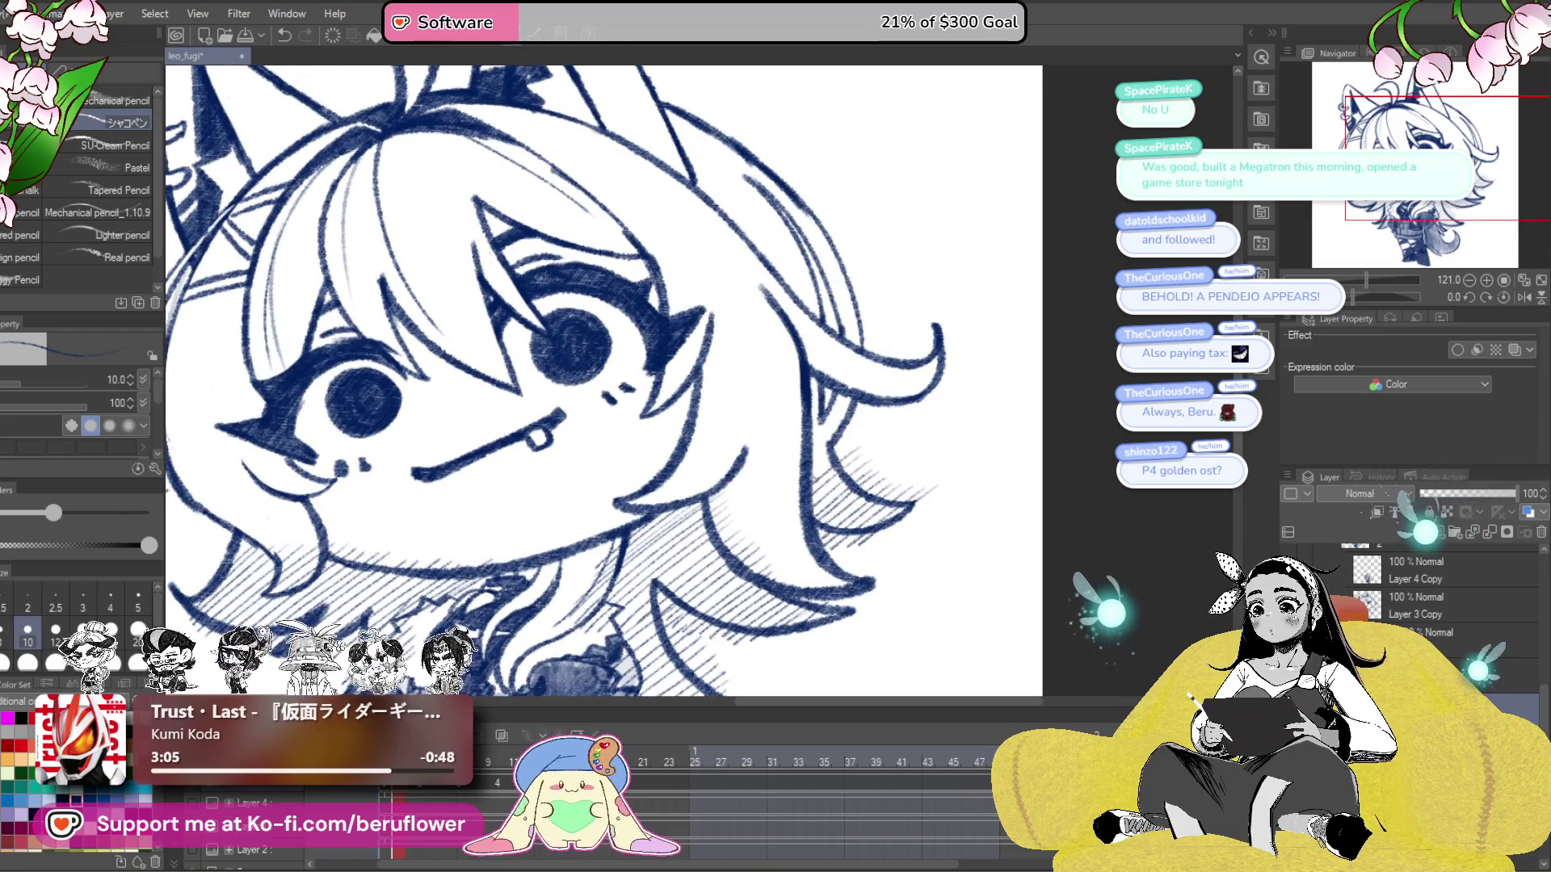
{"action": "left_click_drag", "start_coordinate": [815, 420], "coordinate": [840, 484]}
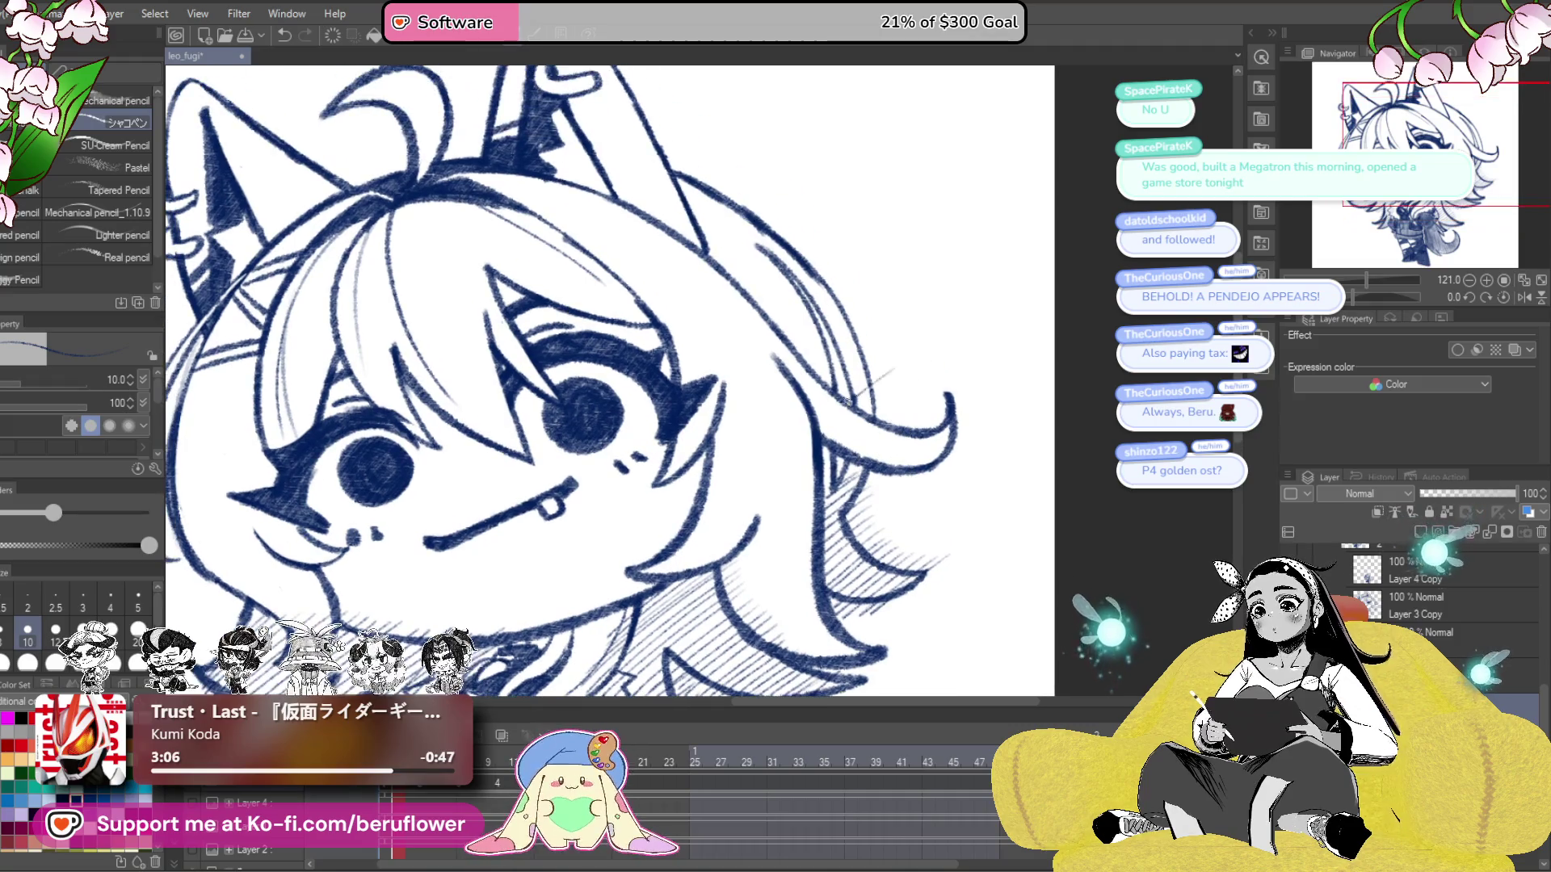
{"action": "mouse_move", "coordinate": [881, 351]}
{"action": "left_mouse_down"}
{"action": "mouse_move", "coordinate": [1082, 351]}
{"action": "mouse_move", "coordinate": [1179, 436]}
{"action": "mouse_move", "coordinate": [1131, 449]}
{"action": "left_mouse_up"}
- Hatch diagonal pencil lines on the hair right of the ear, extending down the head's right side
{"action": "left_click_drag", "start_coordinate": [966, 281], "coordinate": [929, 317]}
{"action": "left_click_drag", "start_coordinate": [958, 310], "coordinate": [914, 343]}
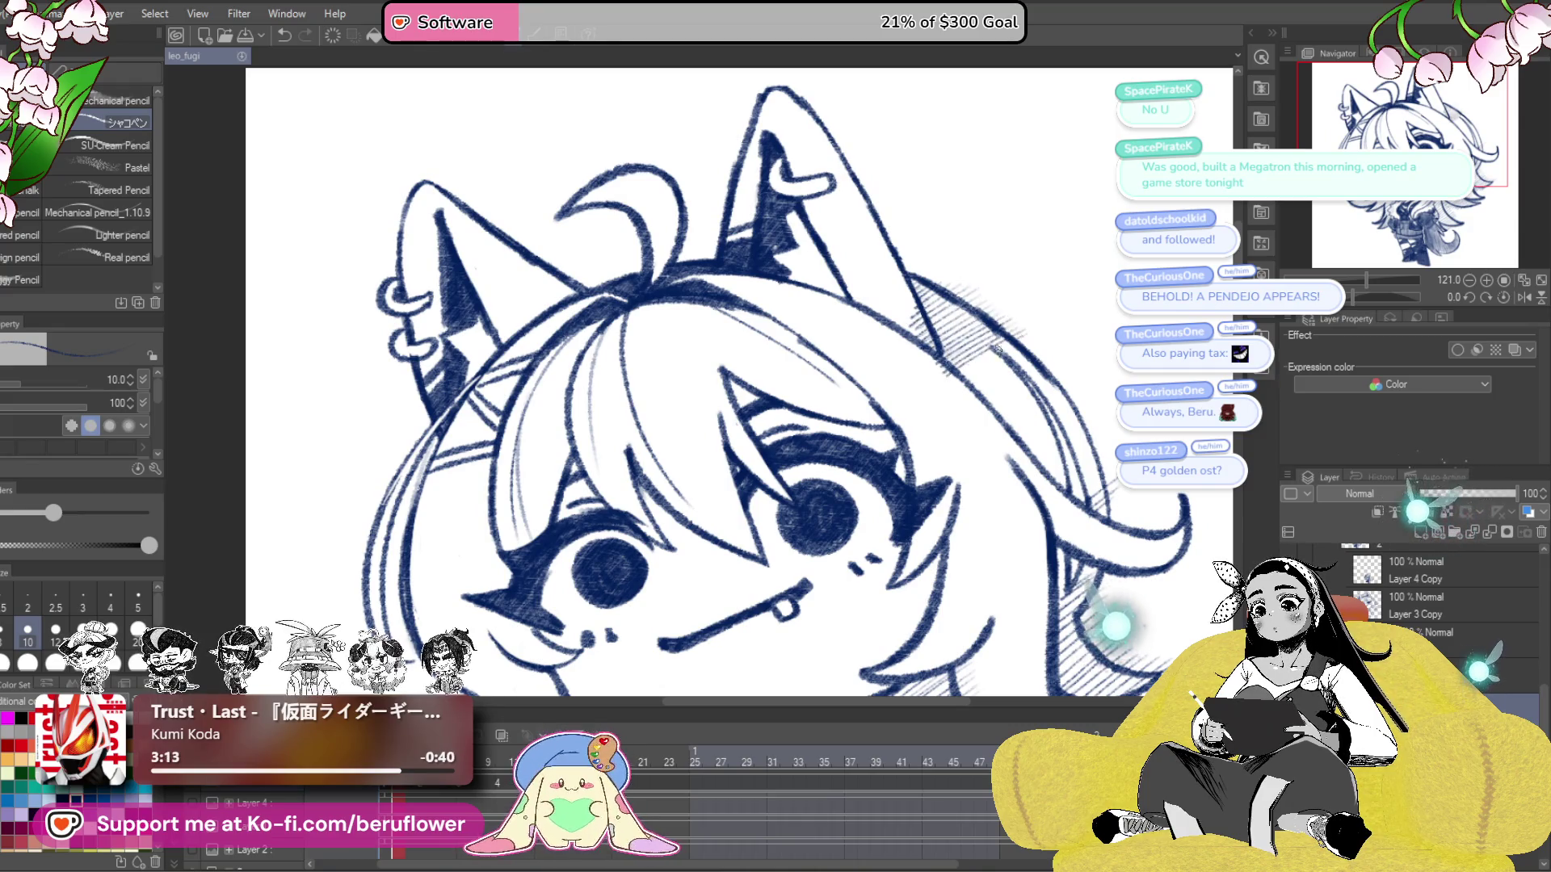
{"action": "mouse_move", "coordinate": [1026, 359]}
{"action": "left_mouse_down"}
{"action": "mouse_move", "coordinate": [966, 399]}
{"action": "mouse_move", "coordinate": [970, 380]}
{"action": "mouse_move", "coordinate": [921, 404]}
{"action": "left_mouse_up"}
{"action": "left_click_drag", "start_coordinate": [965, 379], "coordinate": [922, 421]}
{"action": "left_click_drag", "start_coordinate": [974, 396], "coordinate": [926, 435]}
{"action": "left_click_drag", "start_coordinate": [1019, 385], "coordinate": [933, 443]}
{"action": "left_click_drag", "start_coordinate": [1028, 392], "coordinate": [983, 421]}
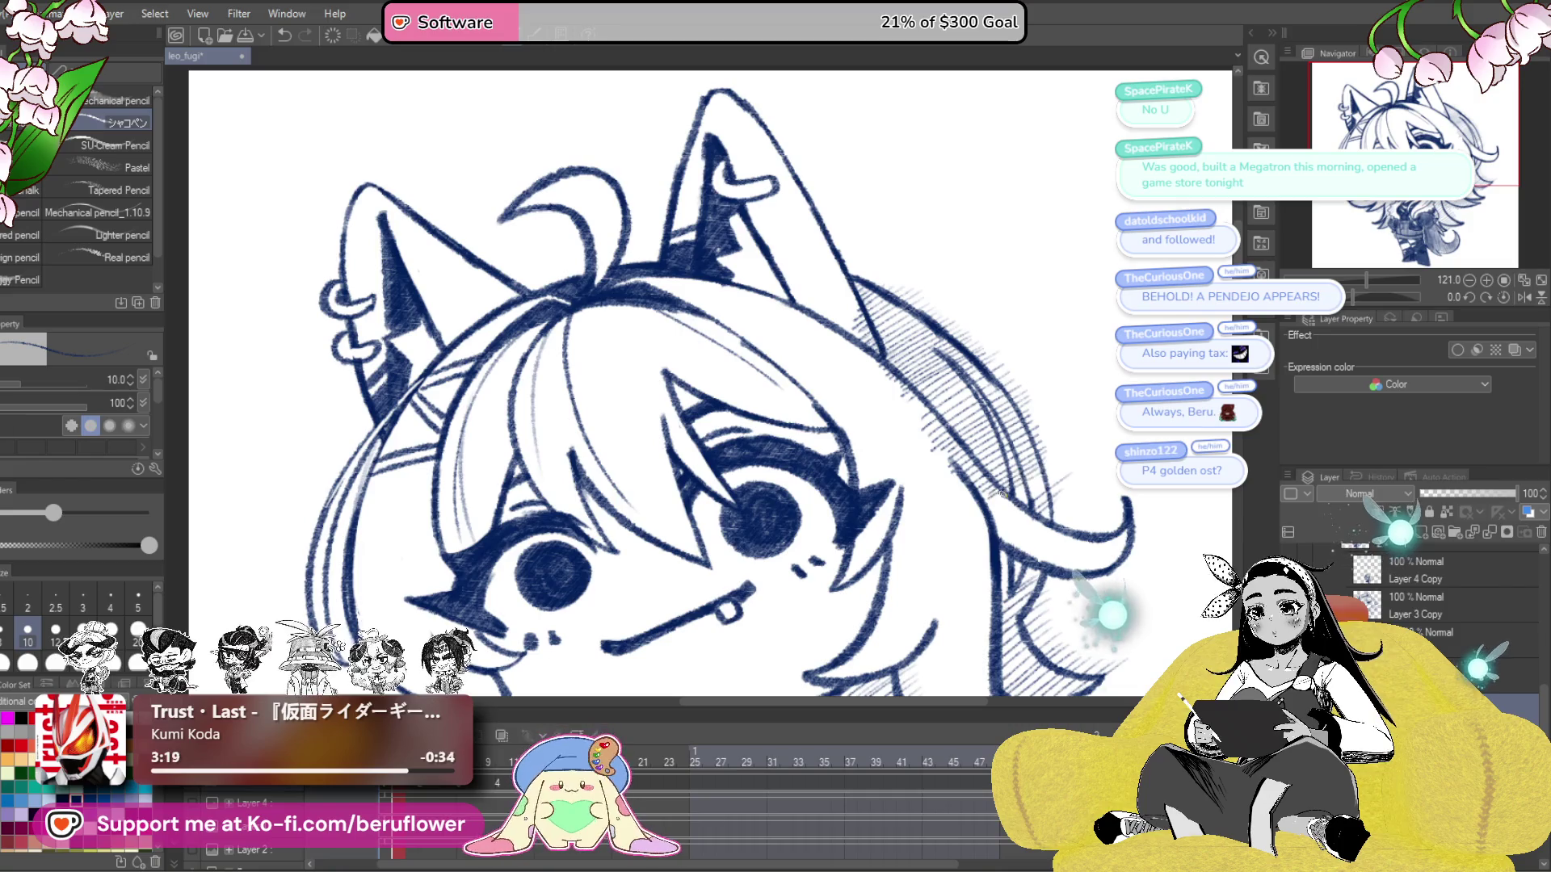
{"action": "scroll", "coordinate": [987, 519], "scroll_direction": "down", "scroll_amount": 5}
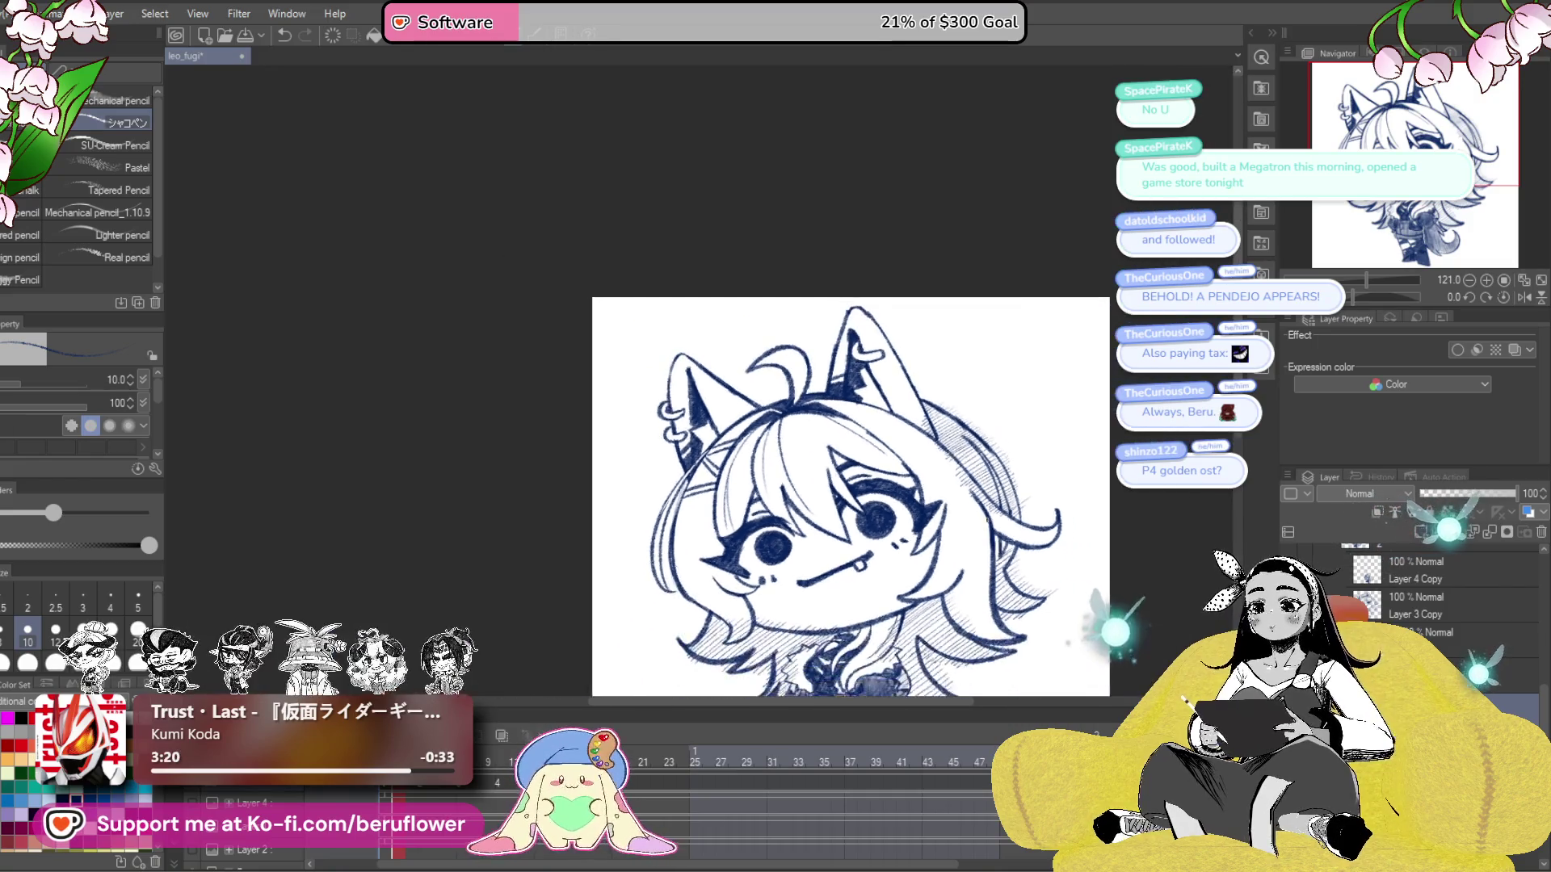
{"action": "scroll", "coordinate": [1037, 452], "scroll_direction": "up", "scroll_amount": 5}
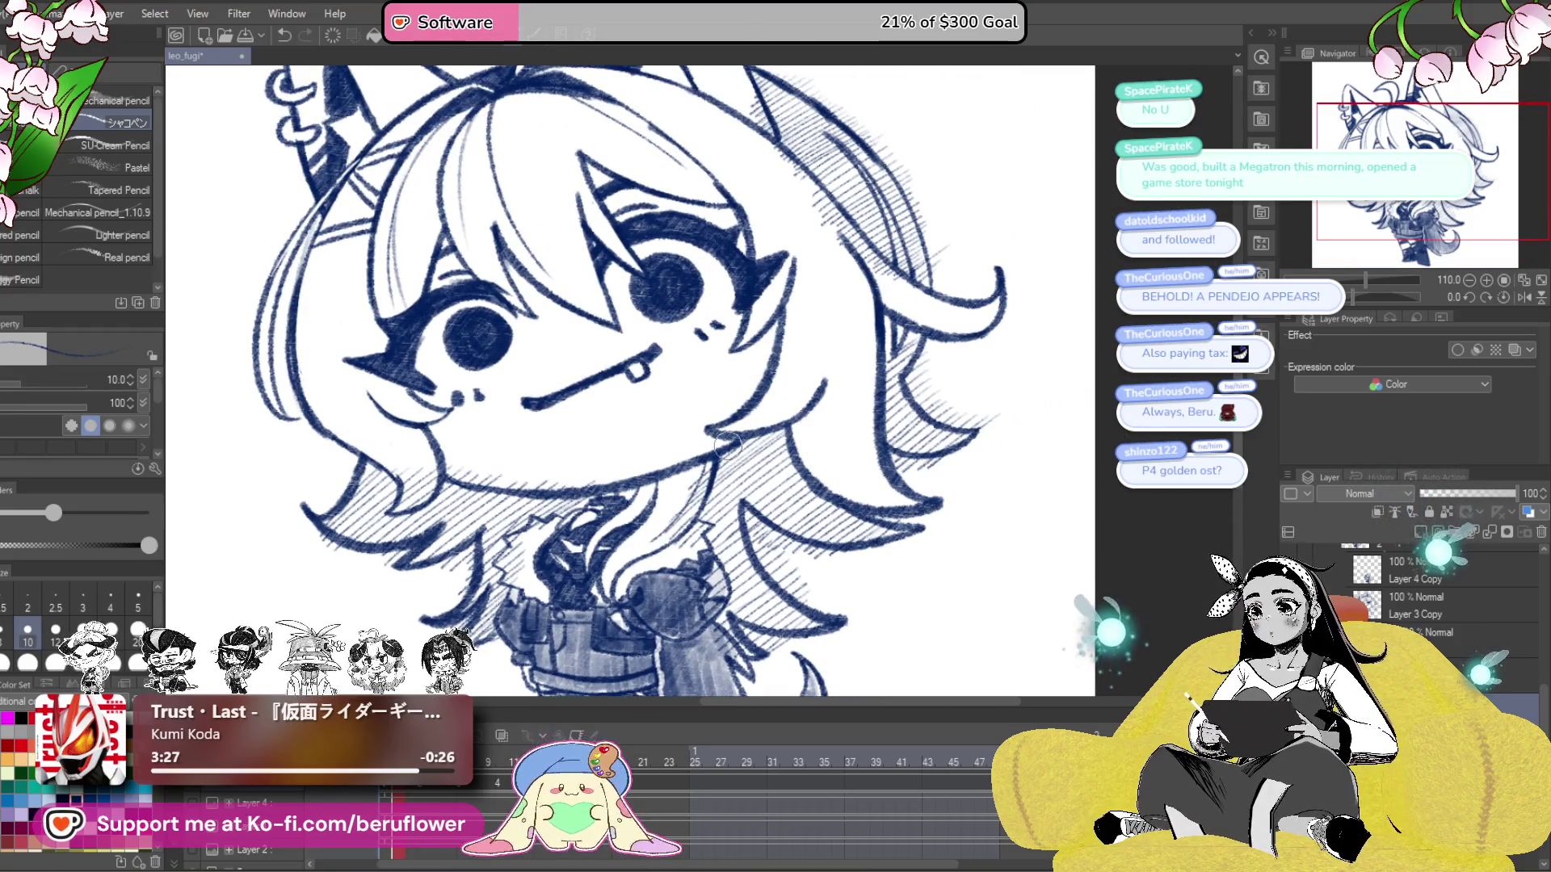
{"action": "left_click_drag", "start_coordinate": [677, 515], "coordinate": [736, 482]}
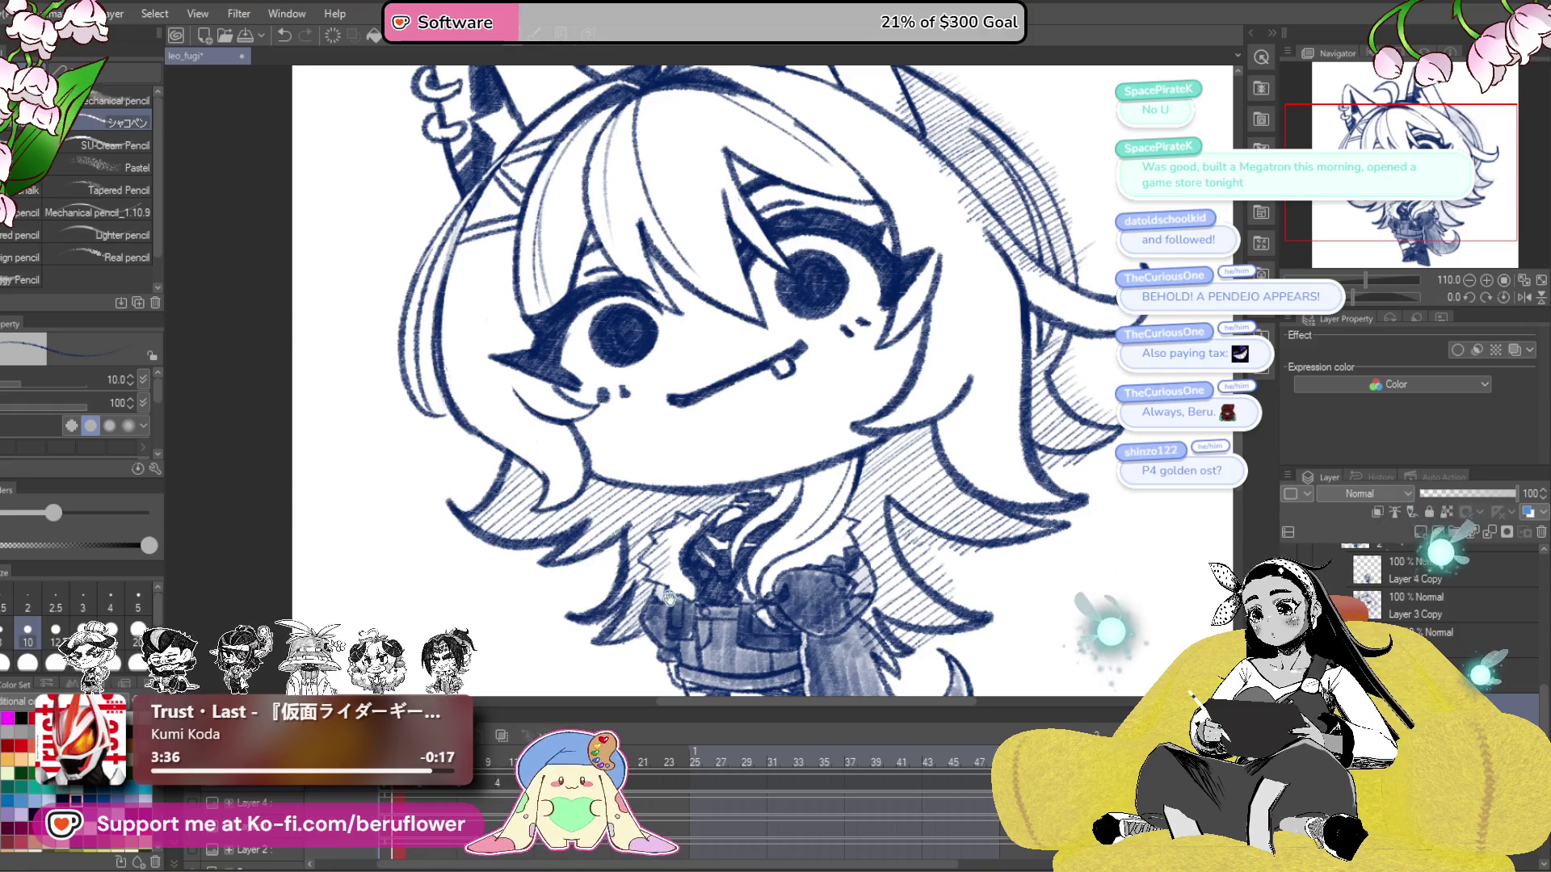
{"action": "left_click_drag", "start_coordinate": [665, 584], "coordinate": [689, 524]}
{"action": "scroll", "coordinate": [695, 566], "scroll_direction": "right", "scroll_amount": 5}
{"action": "scroll", "coordinate": [767, 517], "scroll_direction": "up", "scroll_amount": 3}
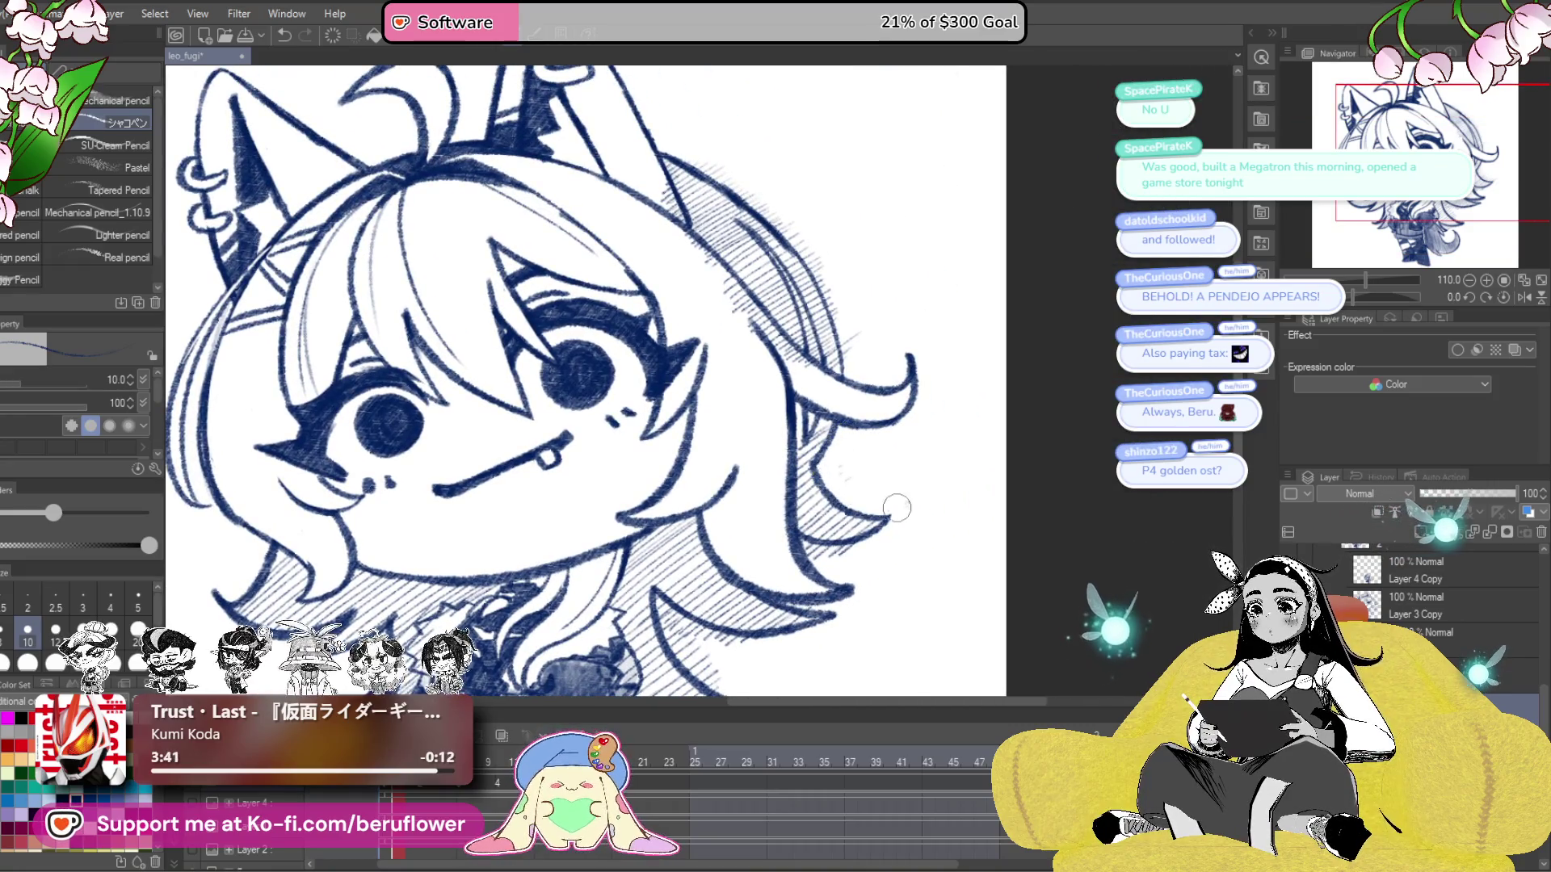
{"action": "scroll", "coordinate": [857, 473], "scroll_direction": "up", "scroll_amount": 2}
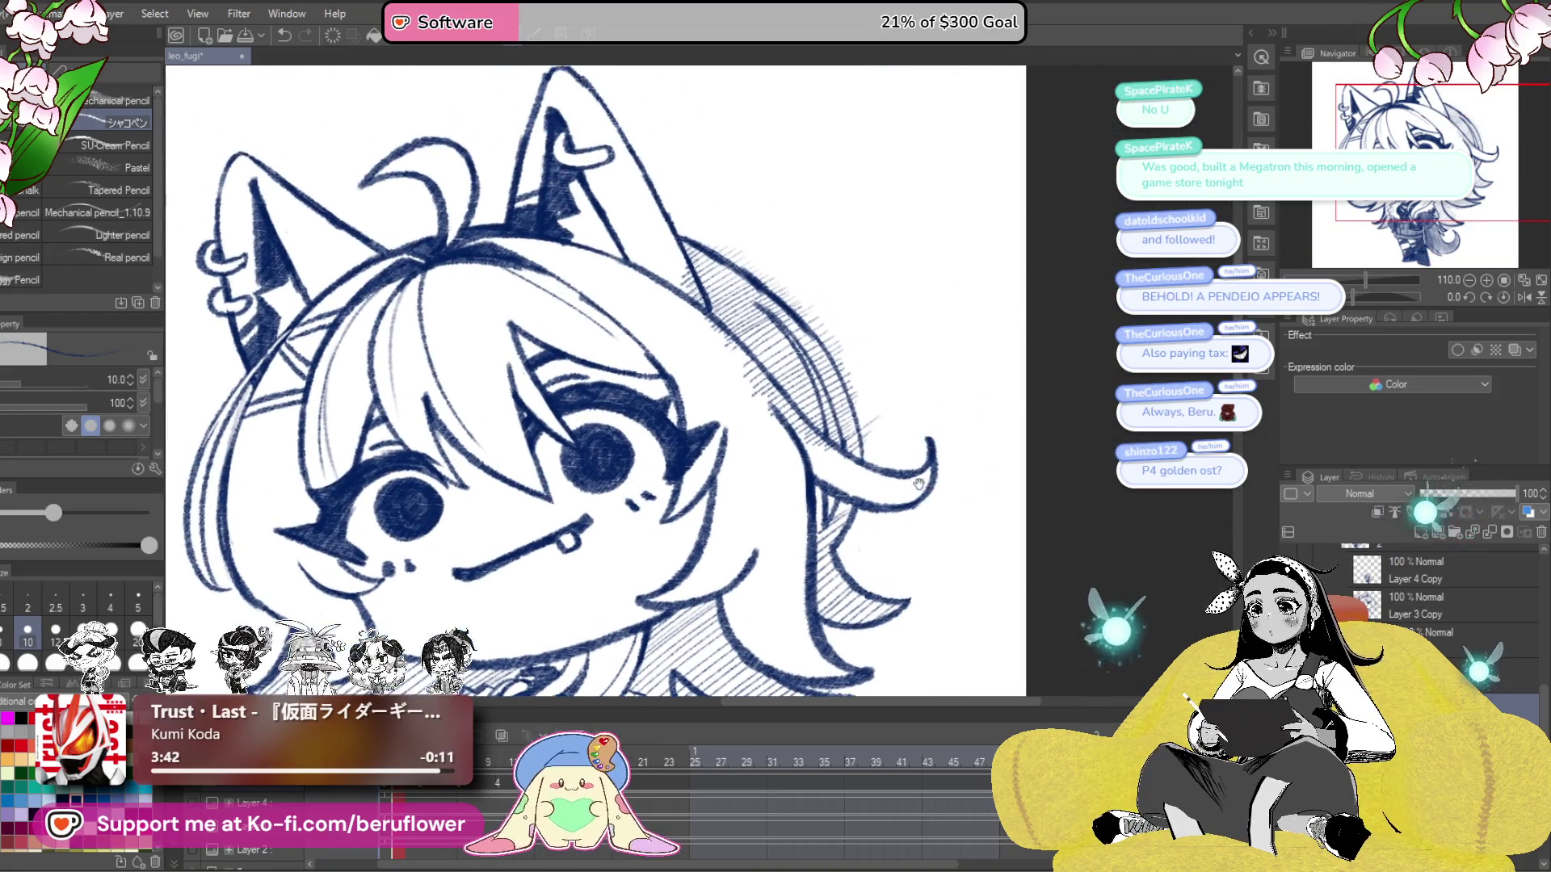
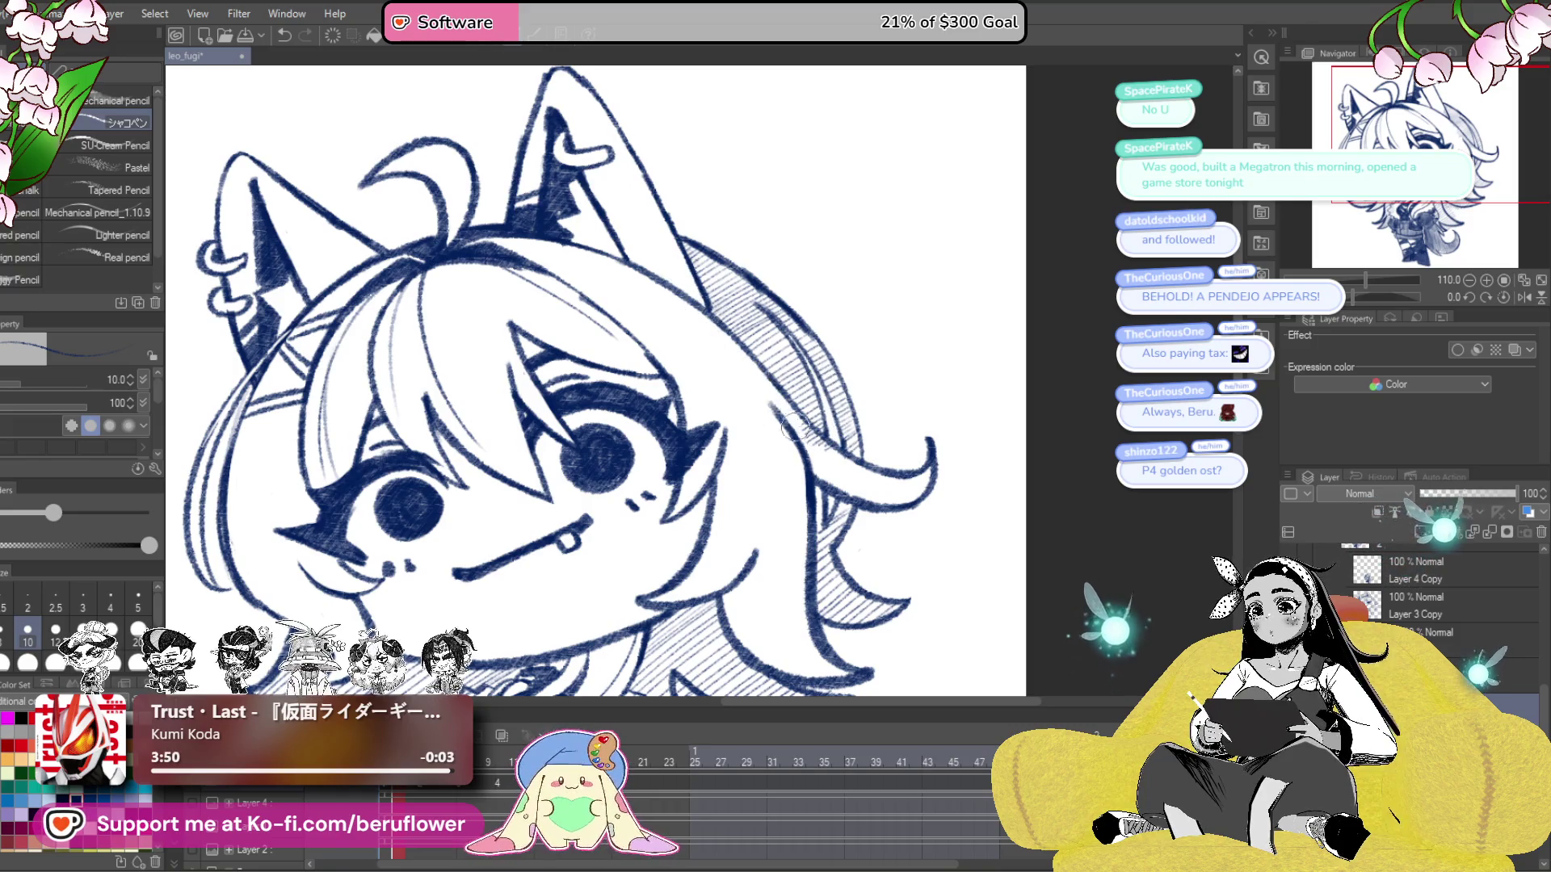
- Look over the lower face and body, then zoom back into the face close-up
{"action": "left_click_drag", "start_coordinate": [850, 477], "coordinate": [782, 296]}
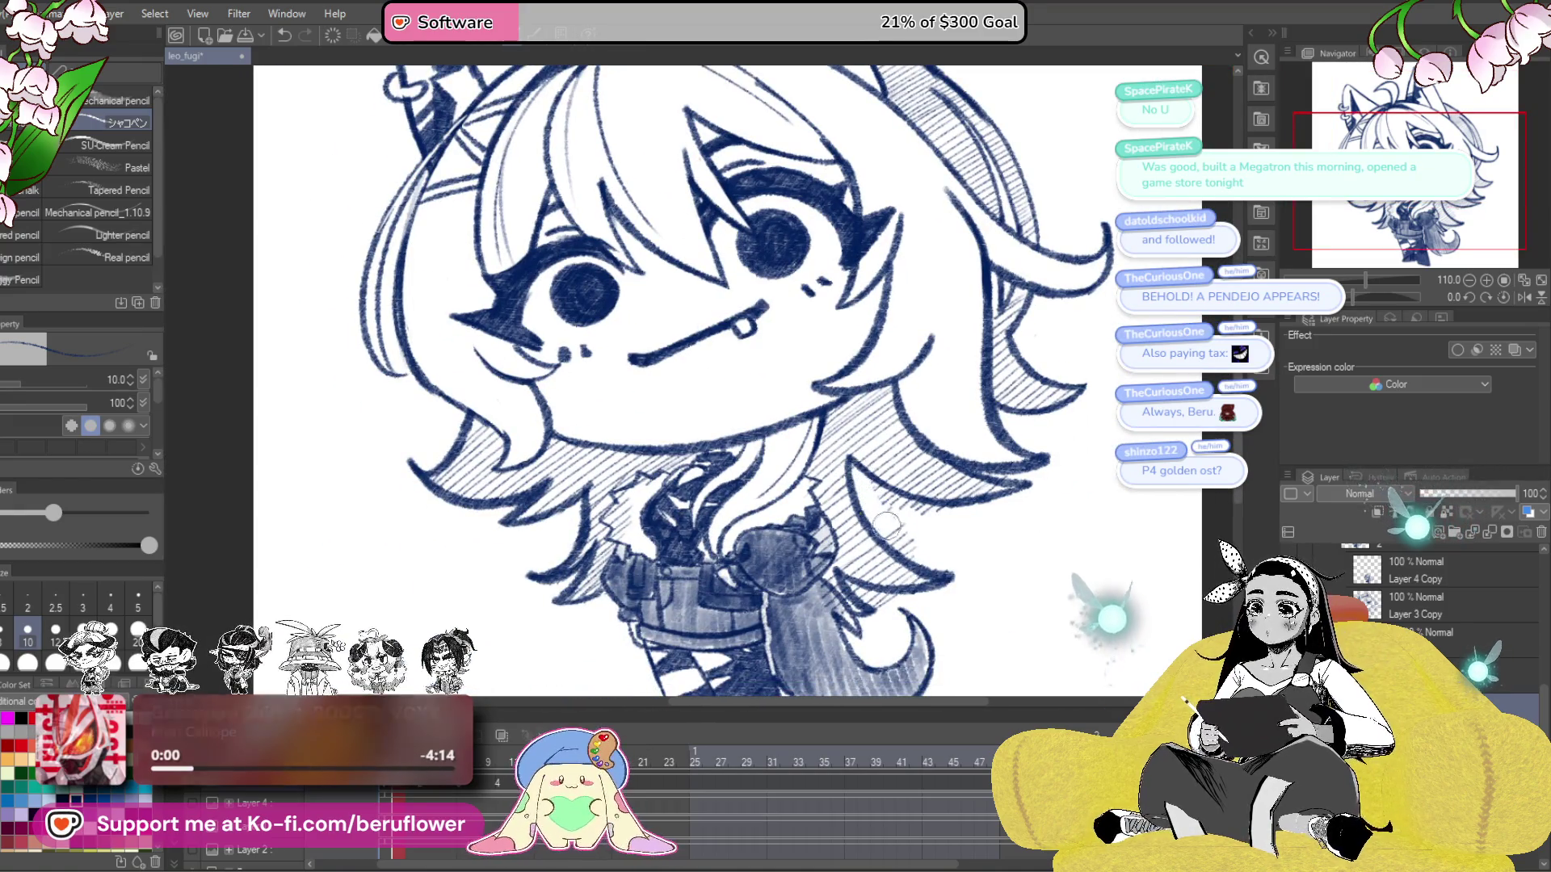
{"action": "left_click_drag", "start_coordinate": [1020, 509], "coordinate": [988, 433]}
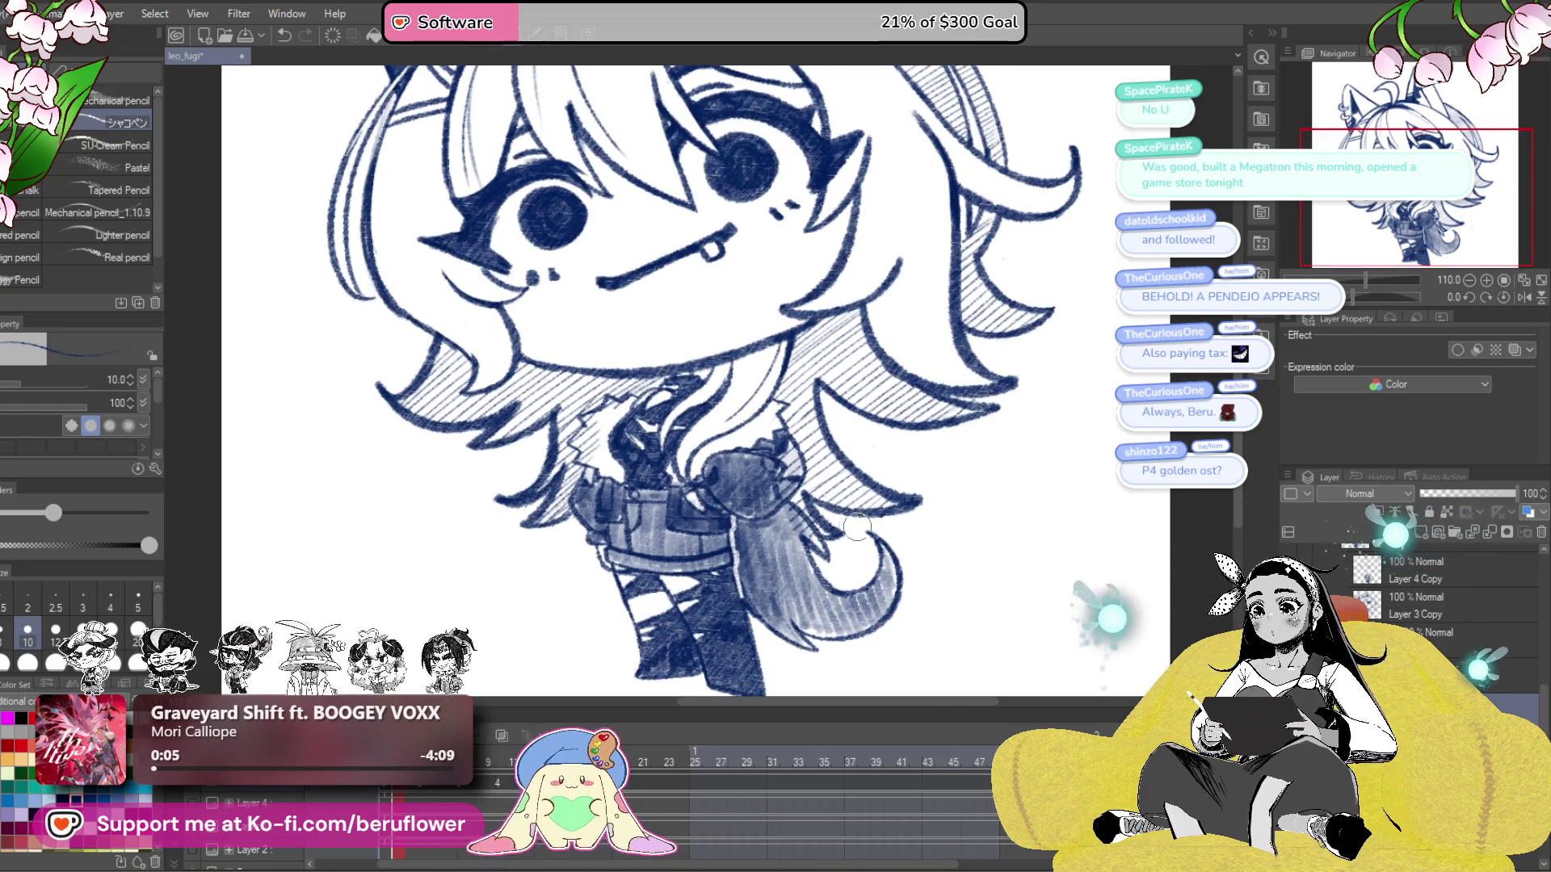
{"action": "key", "text": "ctrl+0"}
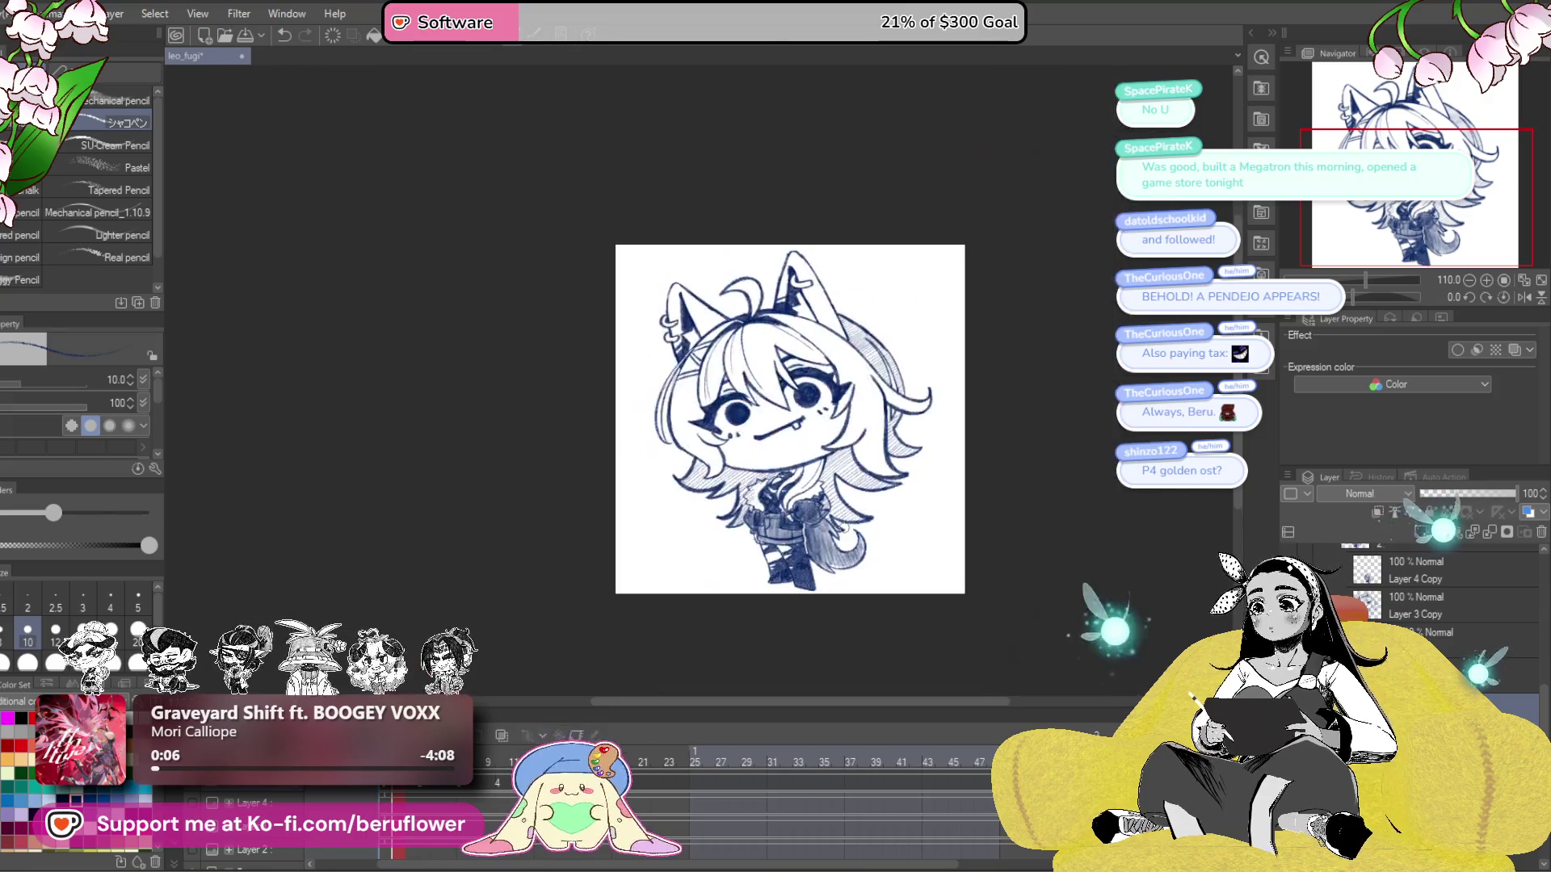
{"action": "scroll", "coordinate": [638, 390], "scroll_direction": "up", "scroll_amount": 5}
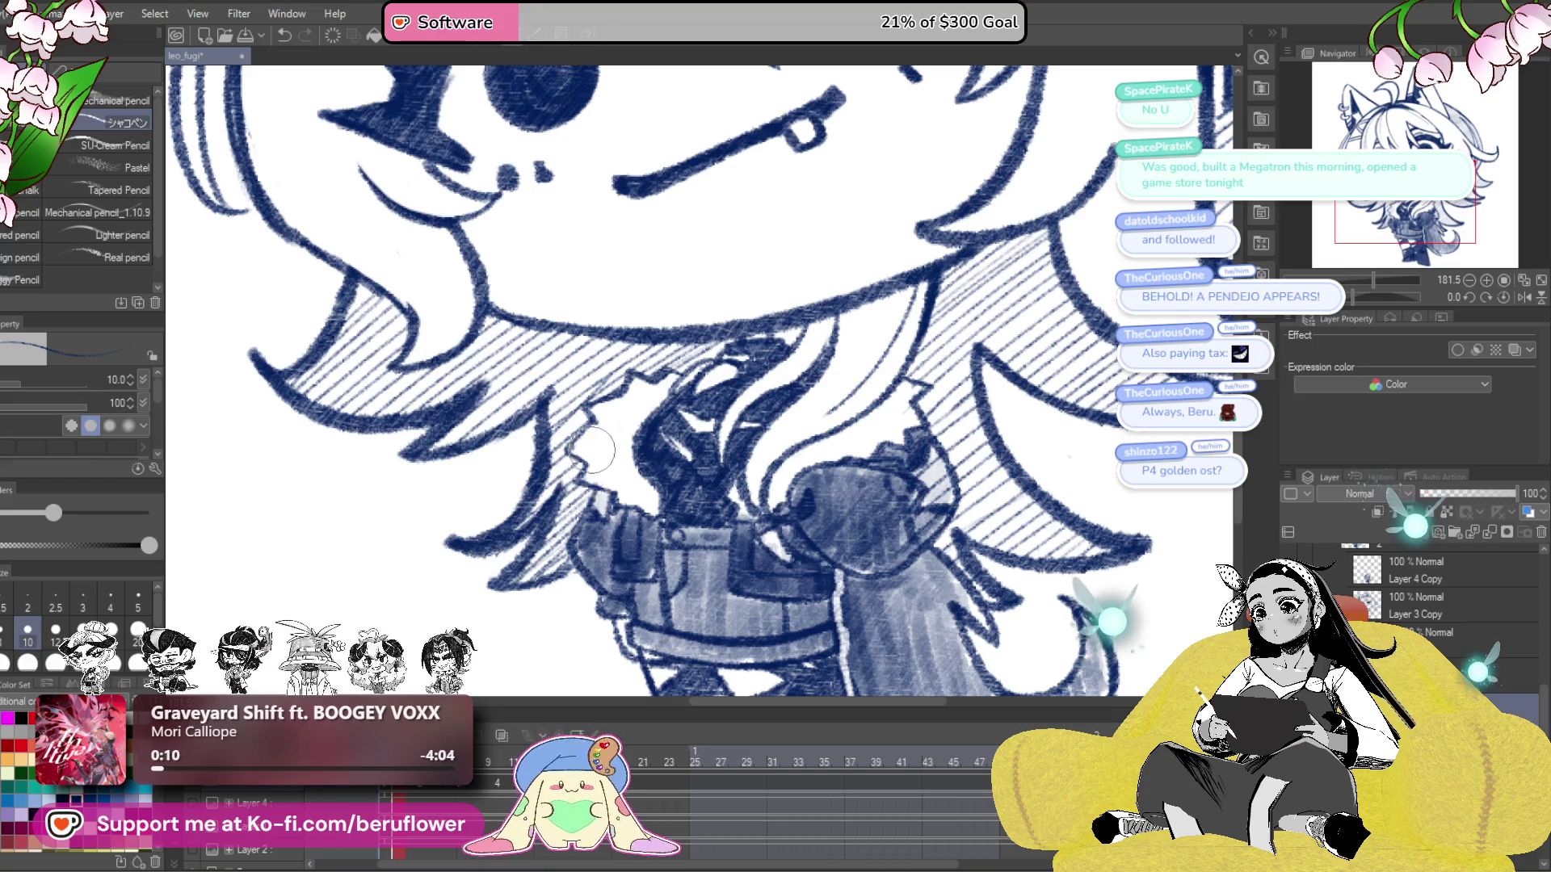
{"action": "scroll", "coordinate": [620, 421], "scroll_direction": "down", "scroll_amount": 5}
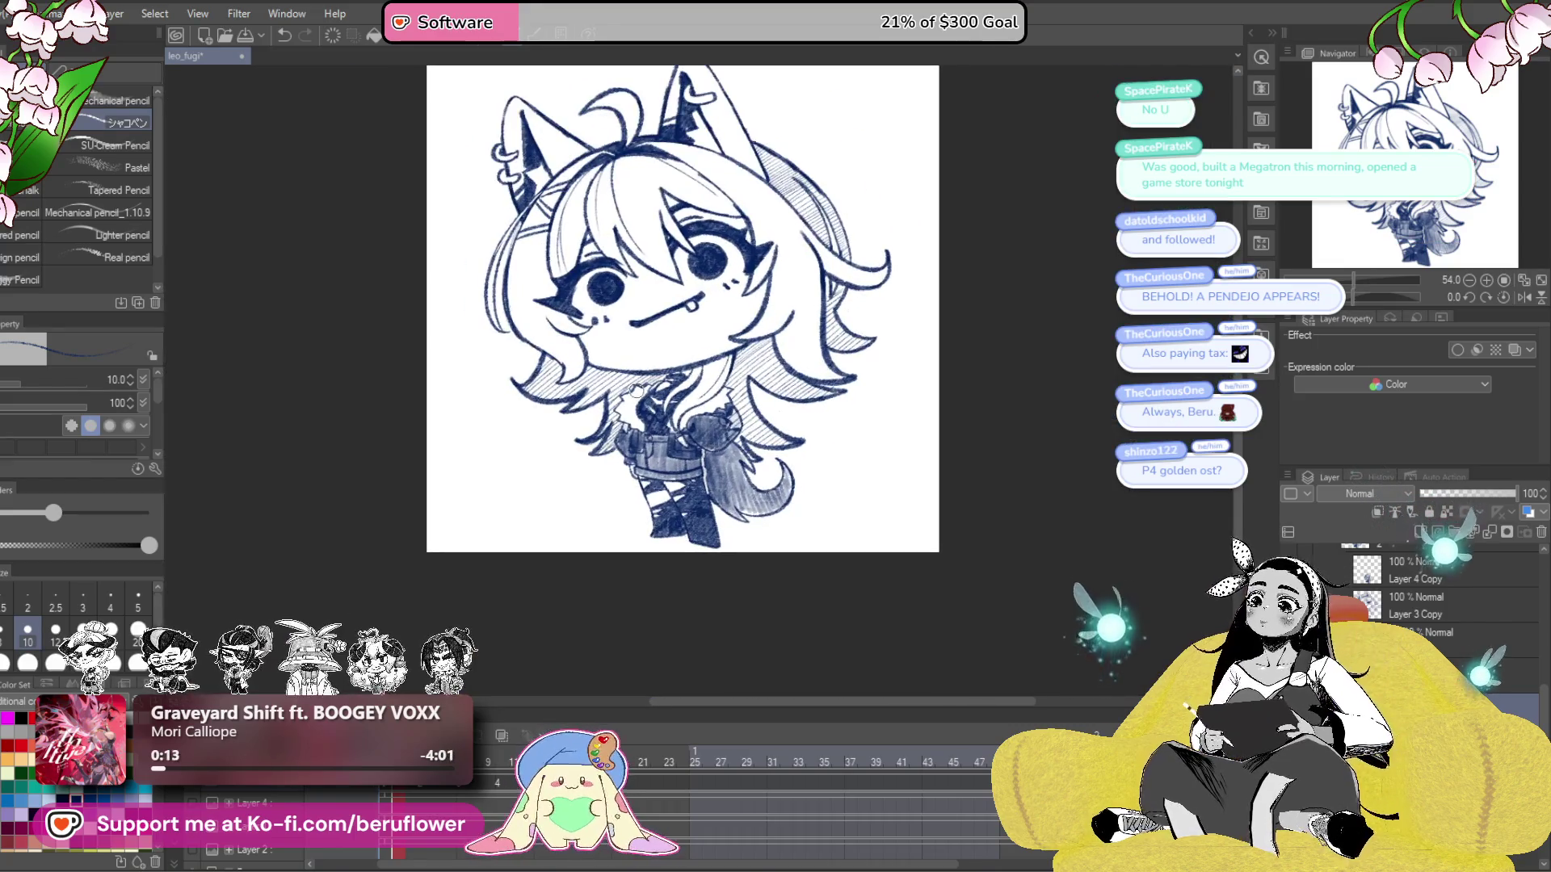
{"action": "scroll", "coordinate": [616, 323], "scroll_direction": "up", "scroll_amount": 1}
{"action": "scroll", "coordinate": [905, 524], "scroll_direction": "up", "scroll_amount": 3}
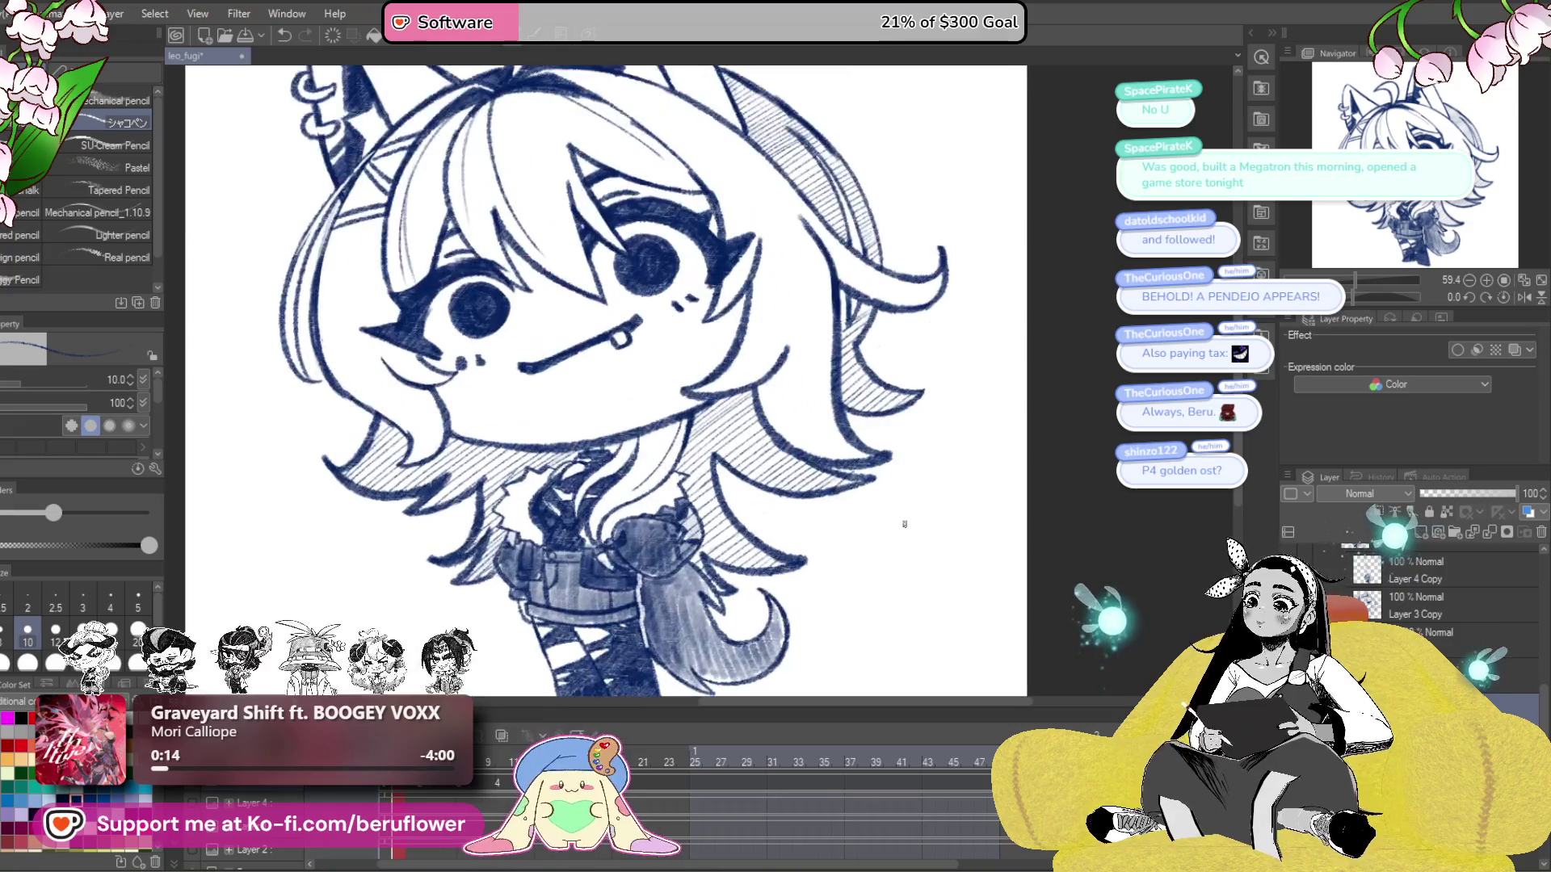
{"action": "scroll", "coordinate": [787, 442], "scroll_direction": "up", "scroll_amount": 3}
{"action": "left_click_drag", "start_coordinate": [788, 443], "coordinate": [832, 503]}
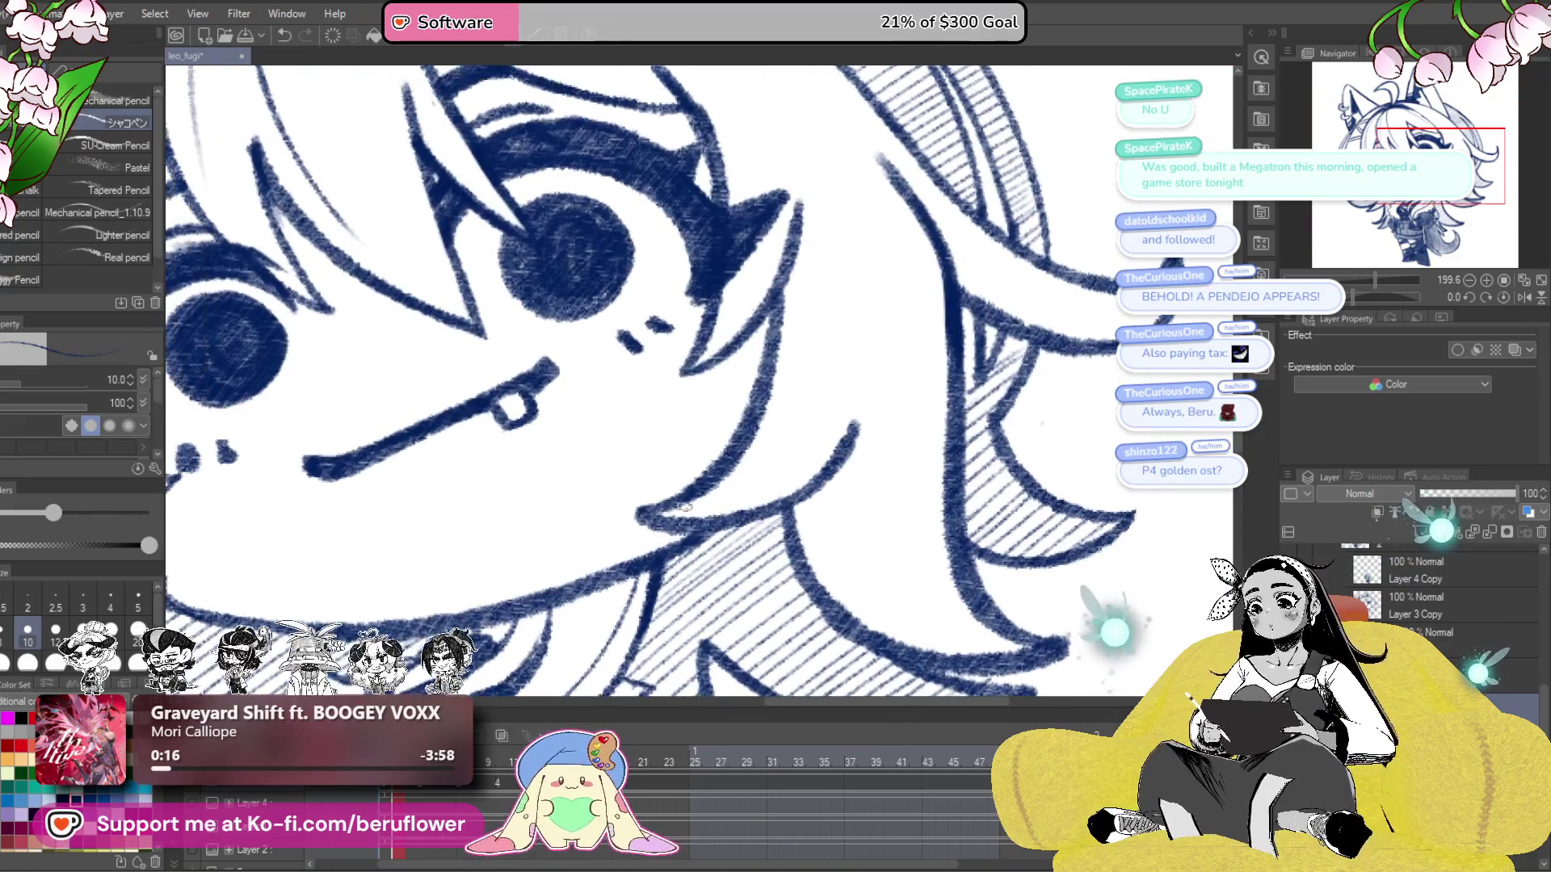
- Undo the stray thin stroke and redraw a clean thin line along the hair edge
{"action": "key", "text": "ctrl+z"}
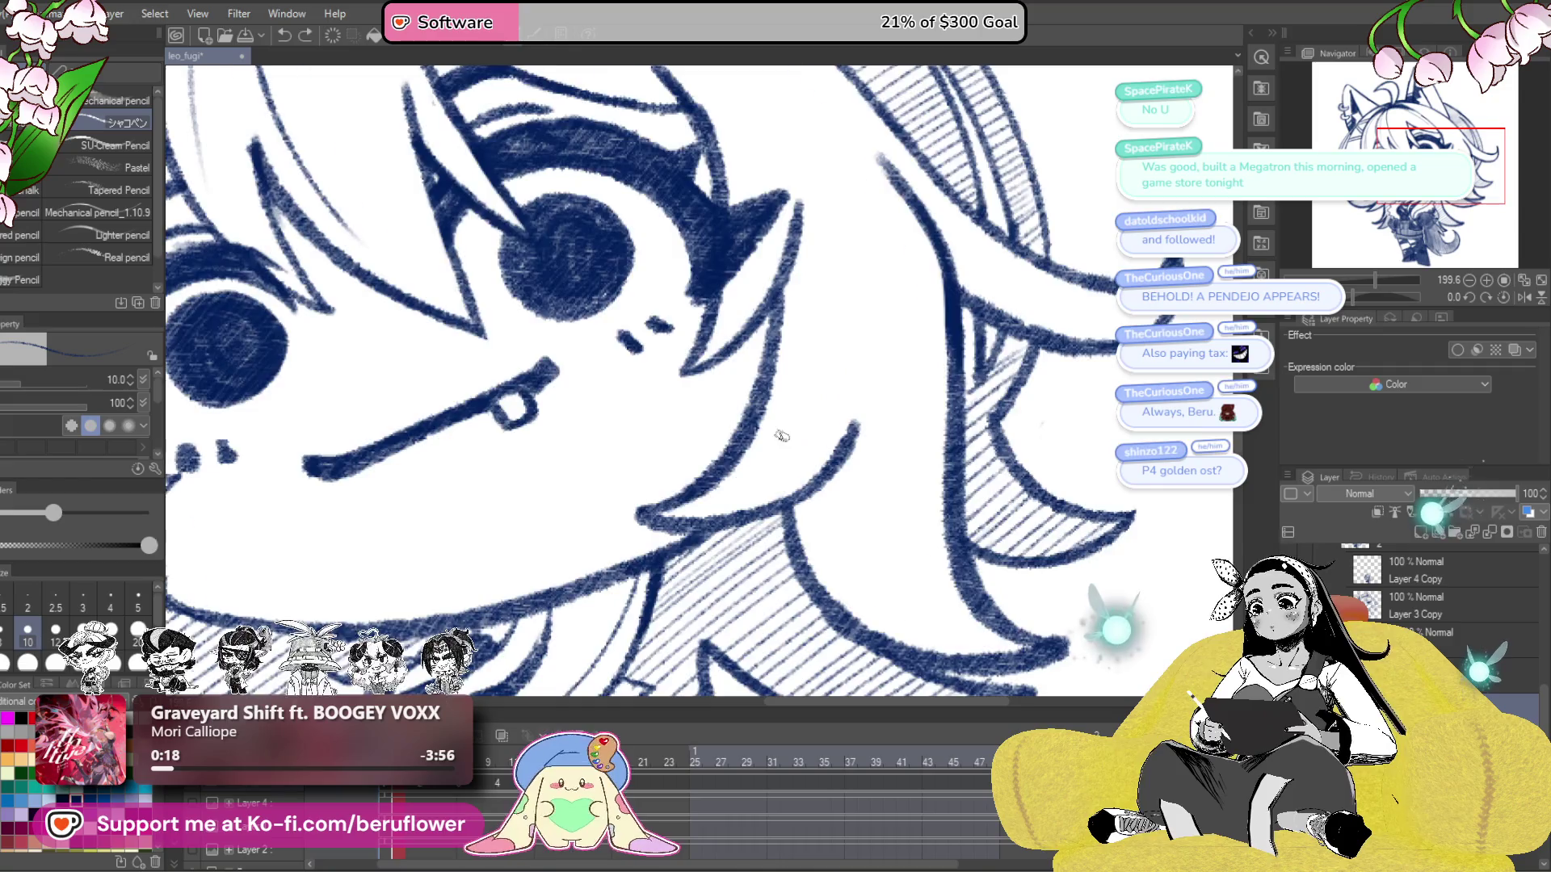
{"action": "key", "text": "ctrl+0"}
{"action": "scroll", "coordinate": [745, 478], "scroll_direction": "up", "scroll_amount": 3}
{"action": "left_click_drag", "start_coordinate": [745, 478], "coordinate": [827, 415]}
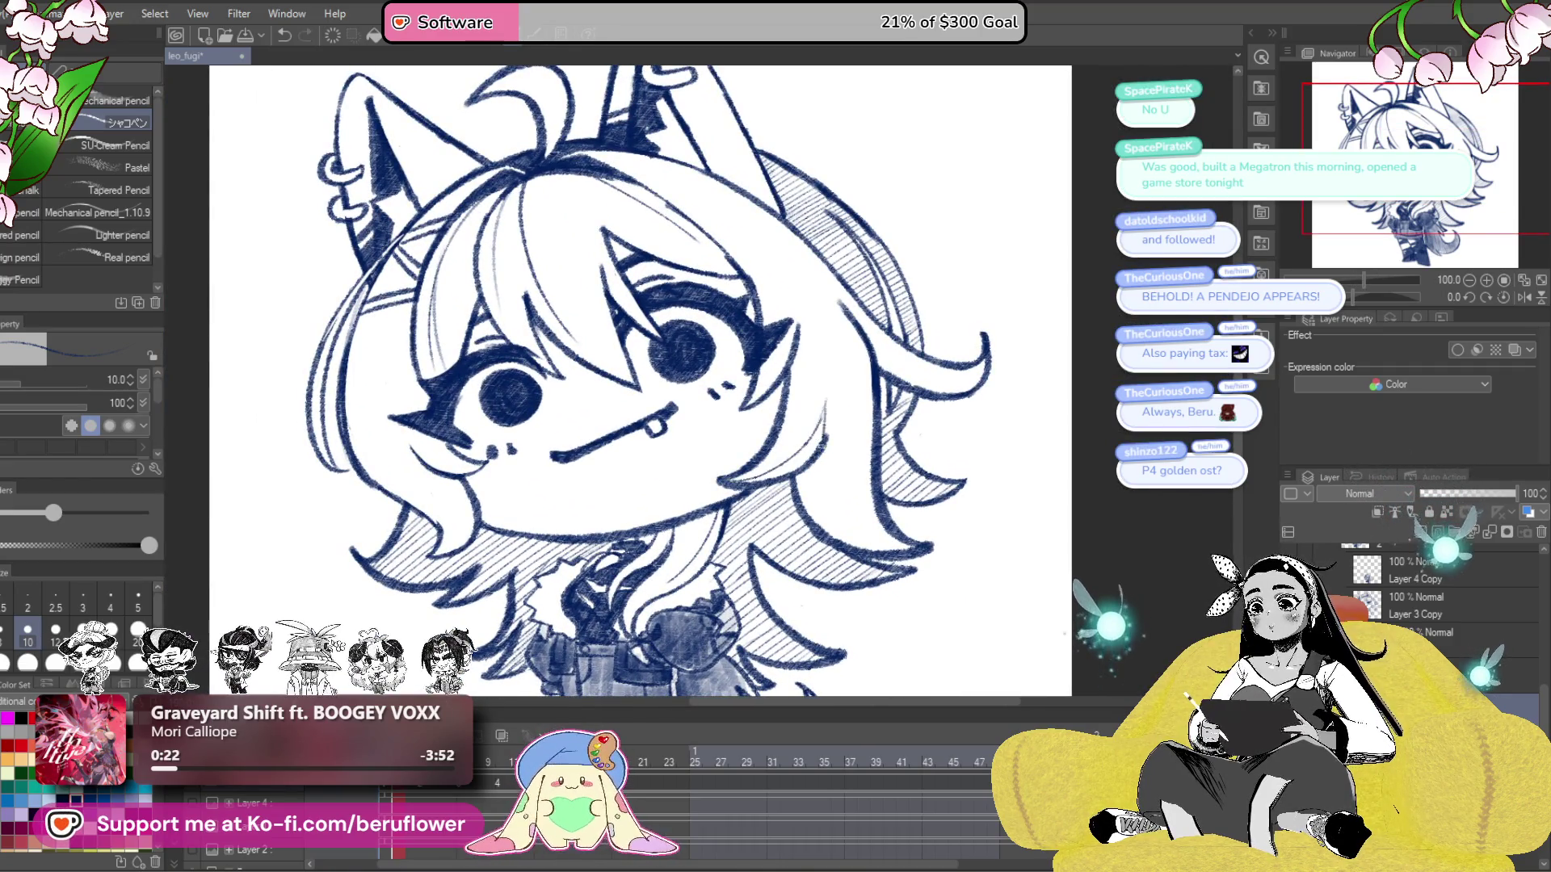
{"action": "mouse_move", "coordinate": [786, 454]}
{"action": "left_mouse_down"}
{"action": "mouse_move", "coordinate": [887, 461]}
{"action": "mouse_move", "coordinate": [870, 418]}
{"action": "left_mouse_up"}
{"action": "mouse_move", "coordinate": [1032, 456]}
{"action": "left_mouse_down"}
{"action": "mouse_move", "coordinate": [914, 446]}
{"action": "mouse_move", "coordinate": [986, 497]}
{"action": "left_mouse_up"}
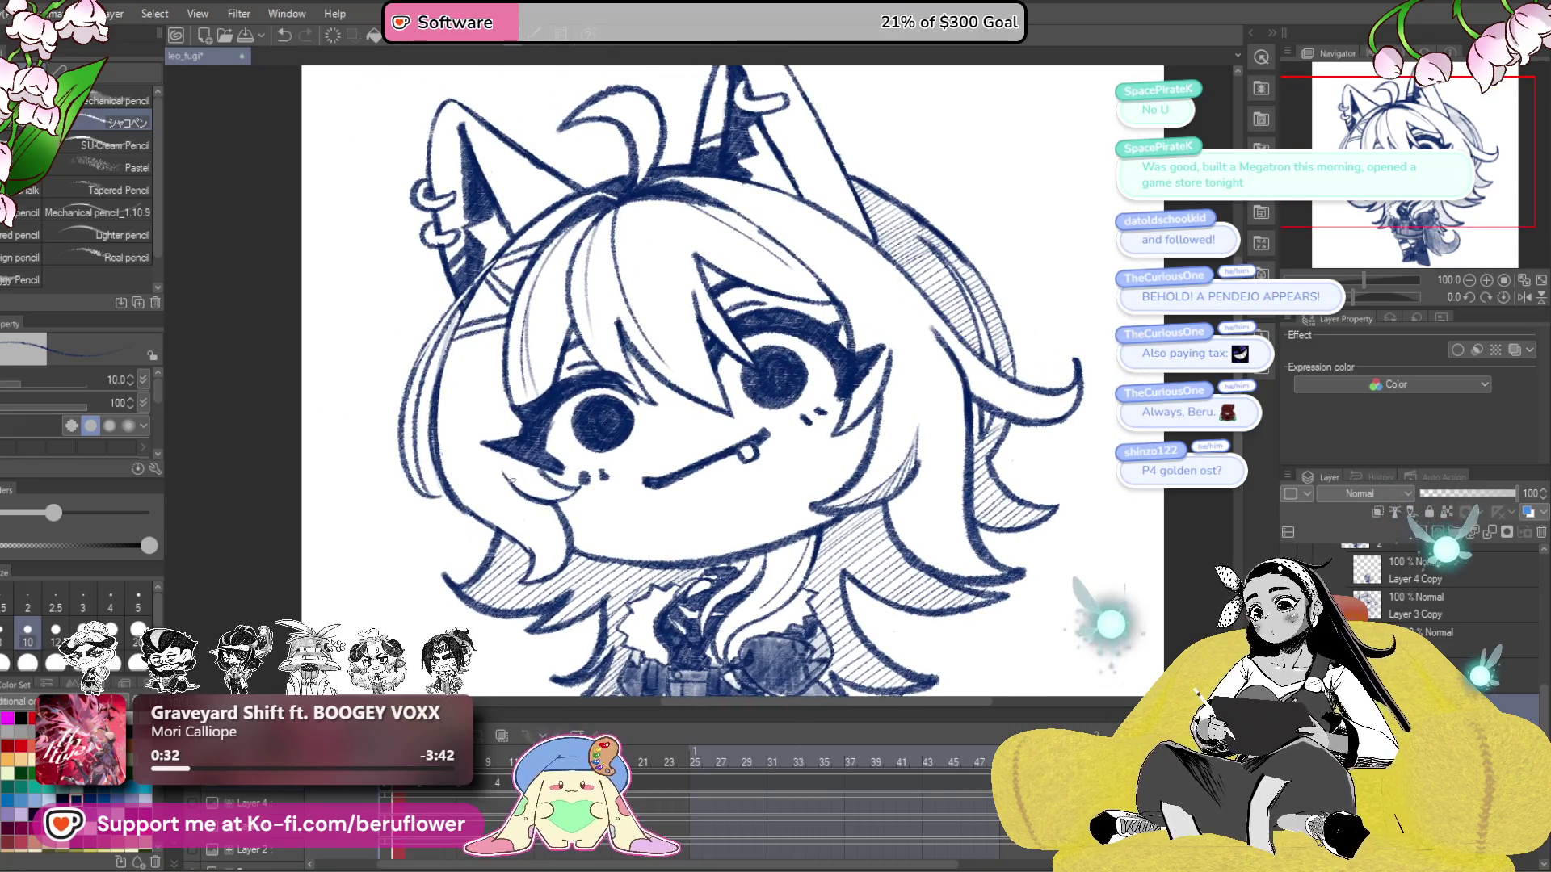
{"action": "left_click_drag", "start_coordinate": [422, 542], "coordinate": [437, 545]}
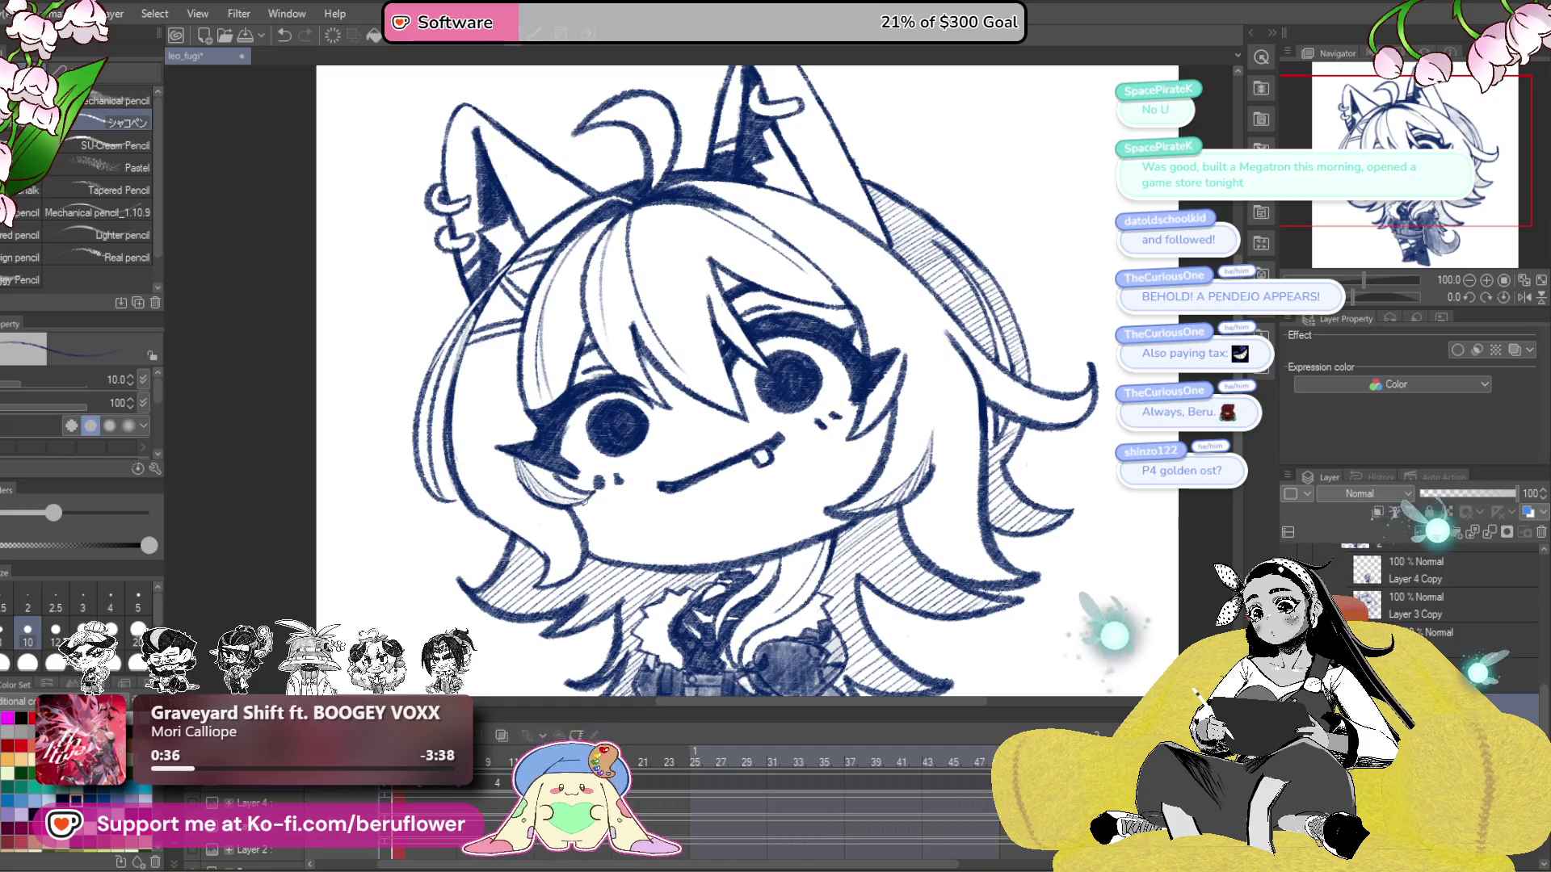
{"action": "scroll", "coordinate": [625, 465], "scroll_direction": "down", "scroll_amount": 5}
{"action": "scroll", "coordinate": [872, 466], "scroll_direction": "up", "scroll_amount": 4}
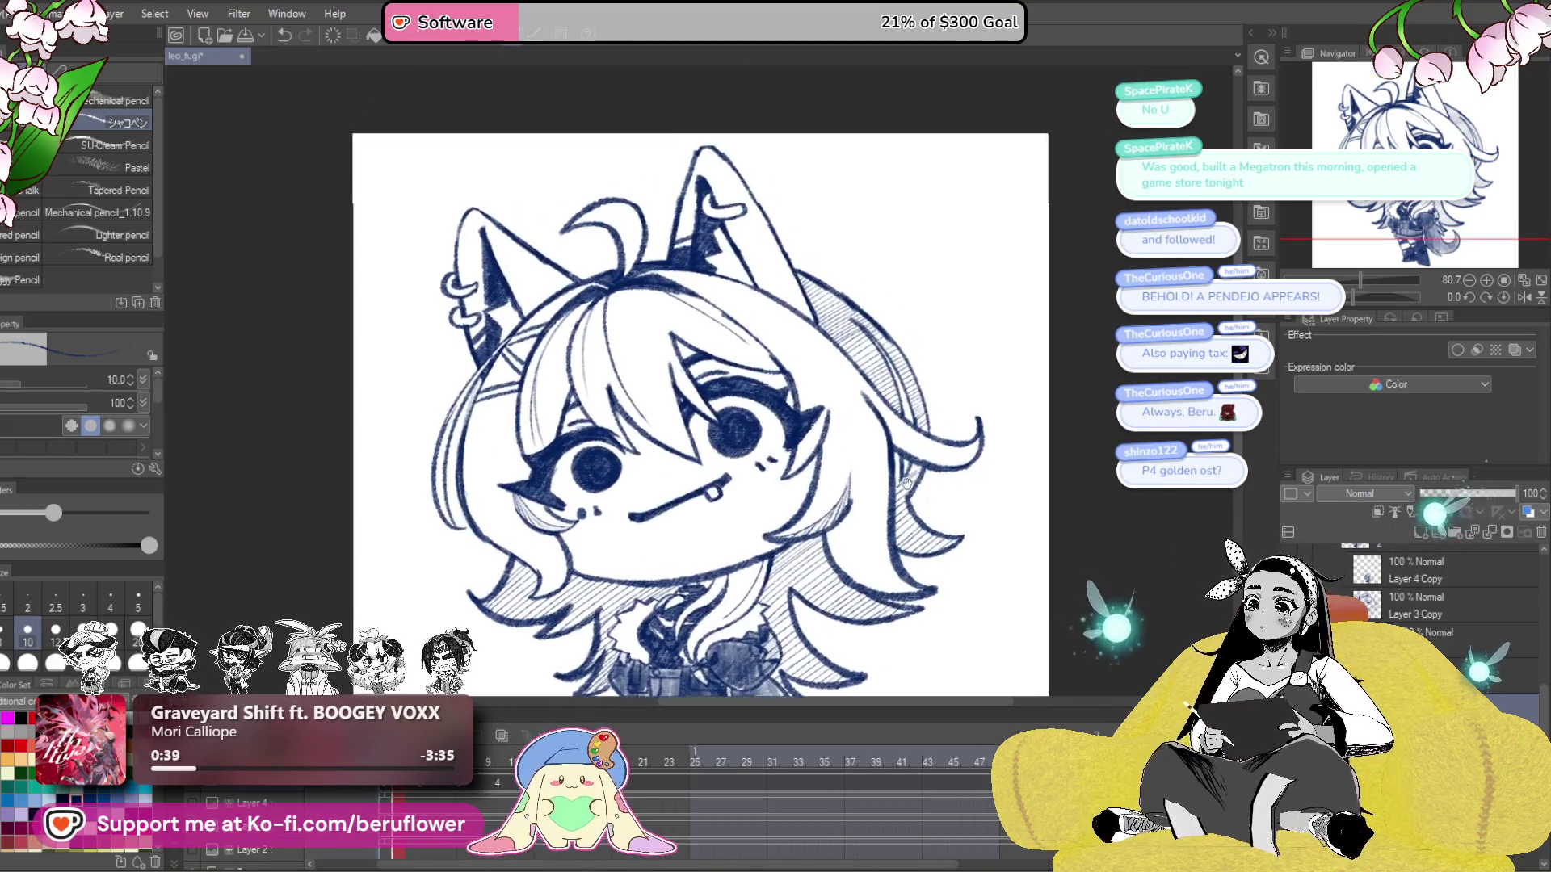
{"action": "scroll", "coordinate": [872, 466], "scroll_direction": "up", "scroll_amount": 5}
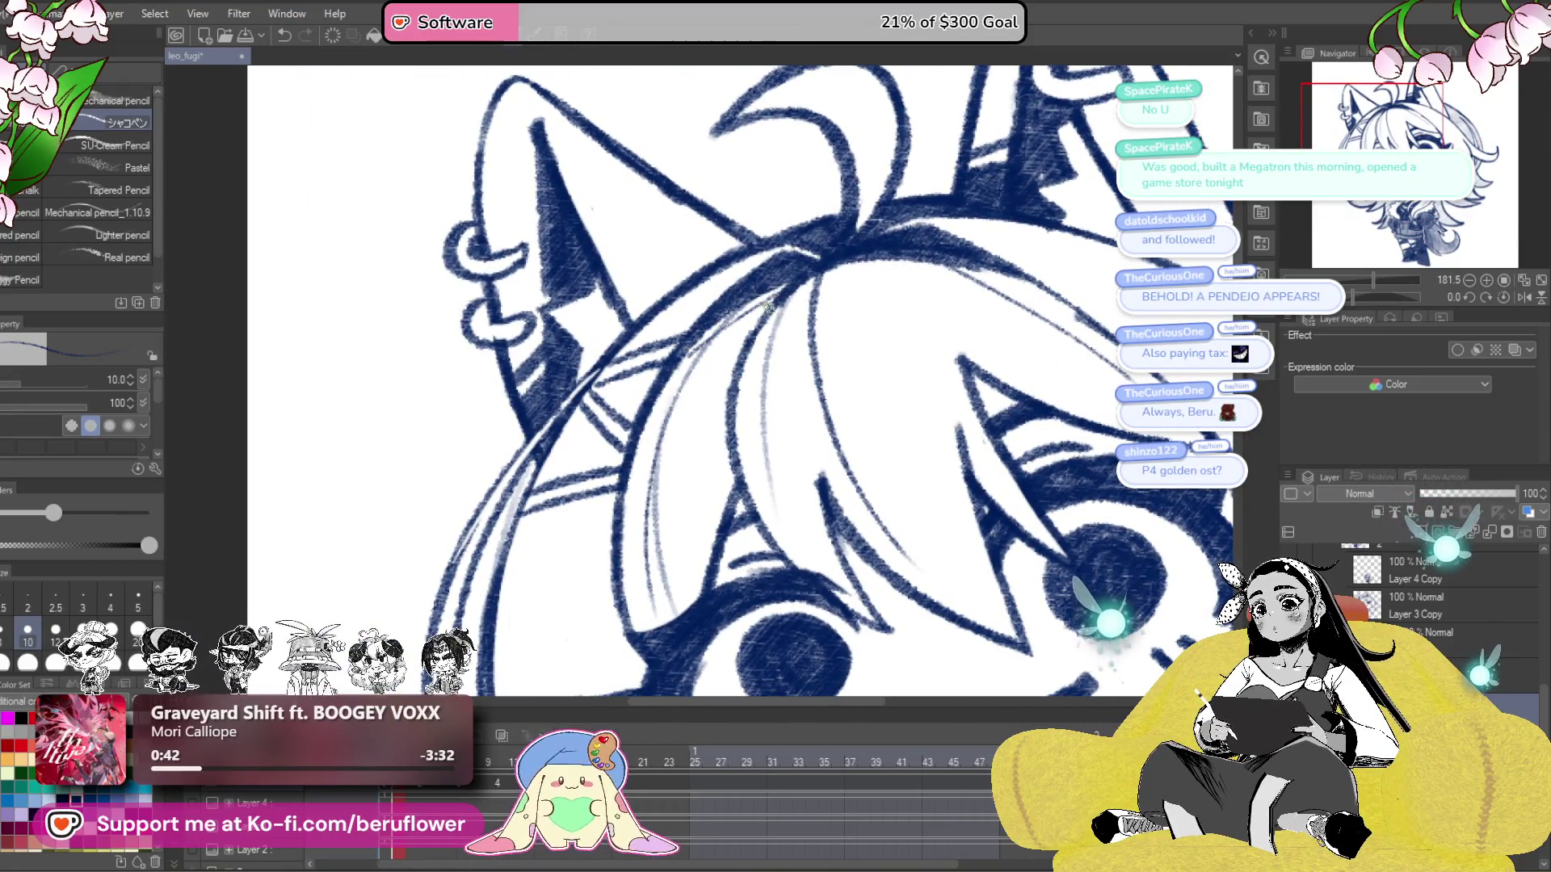
- Rotate the canvas, pencil a stroke on the hair near the ear, then reset it upright
{"action": "left_click_drag", "start_coordinate": [658, 402], "coordinate": [517, 498]}
{"action": "mouse_move", "coordinate": [1352, 297]}
{"action": "left_mouse_down"}
{"action": "mouse_move", "coordinate": [824, 348]}
{"action": "mouse_move", "coordinate": [794, 368]}
{"action": "left_mouse_up"}
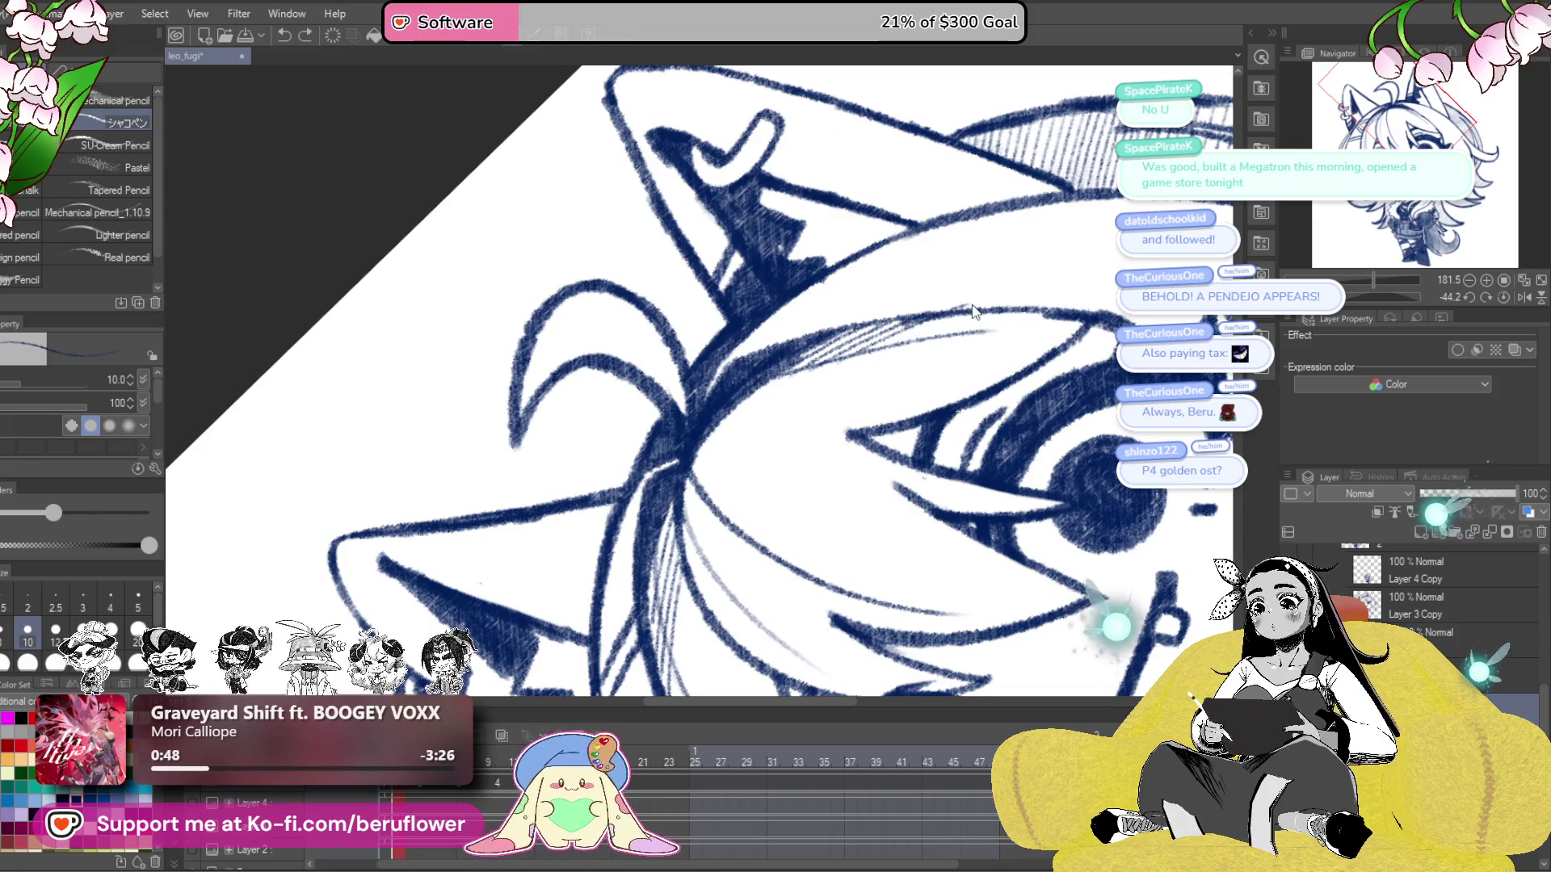
{"action": "left_click_drag", "start_coordinate": [856, 355], "coordinate": [1012, 299]}
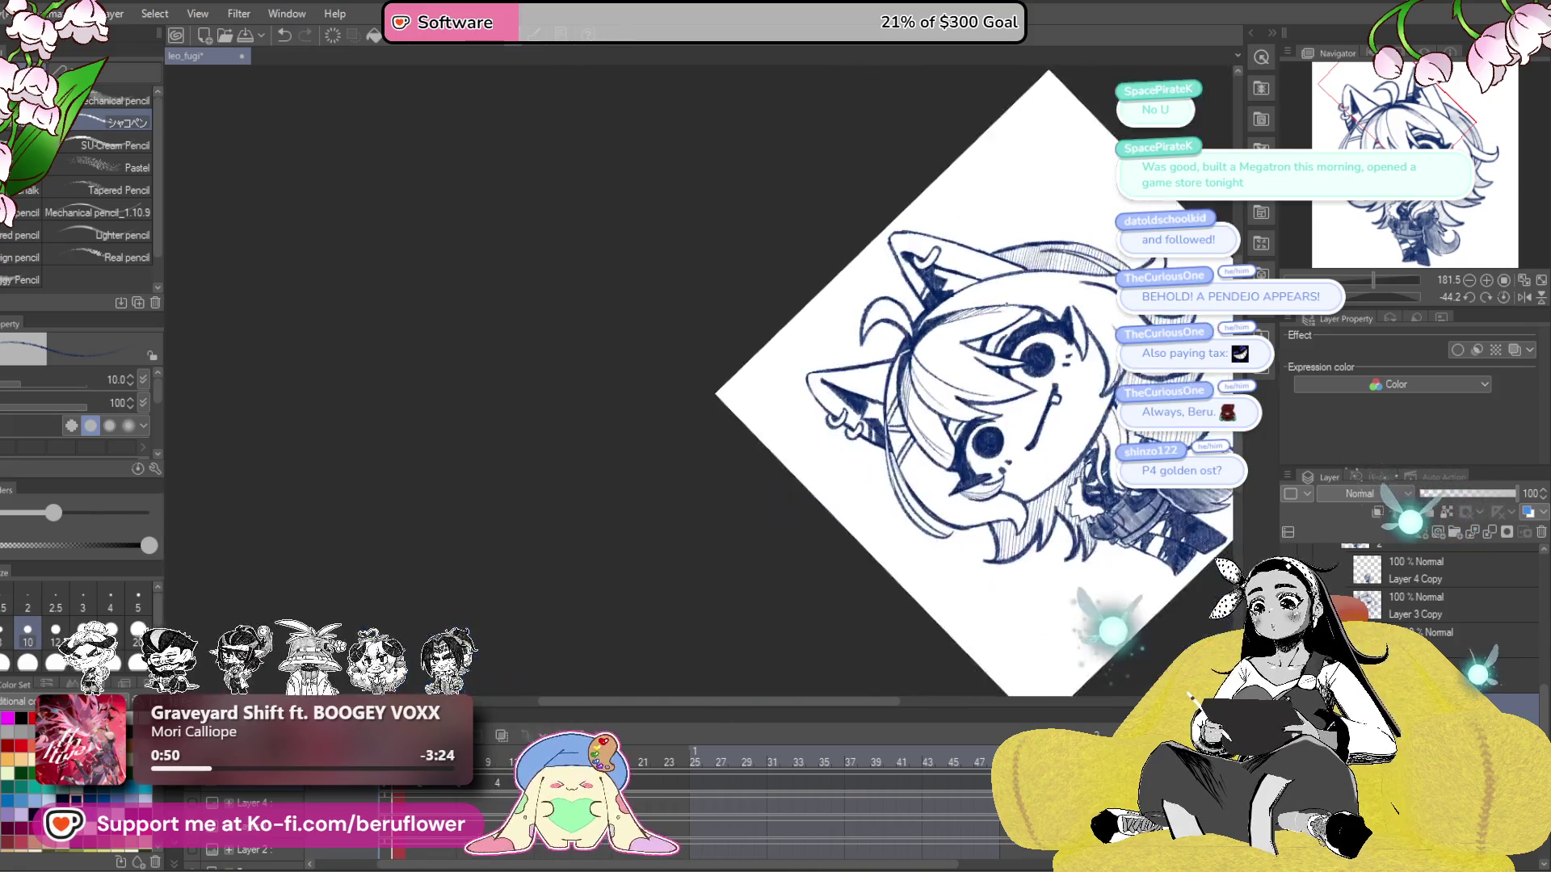
{"action": "scroll", "coordinate": [1012, 299], "scroll_direction": "down", "scroll_amount": 5}
{"action": "left_click", "coordinate": [1502, 298]}
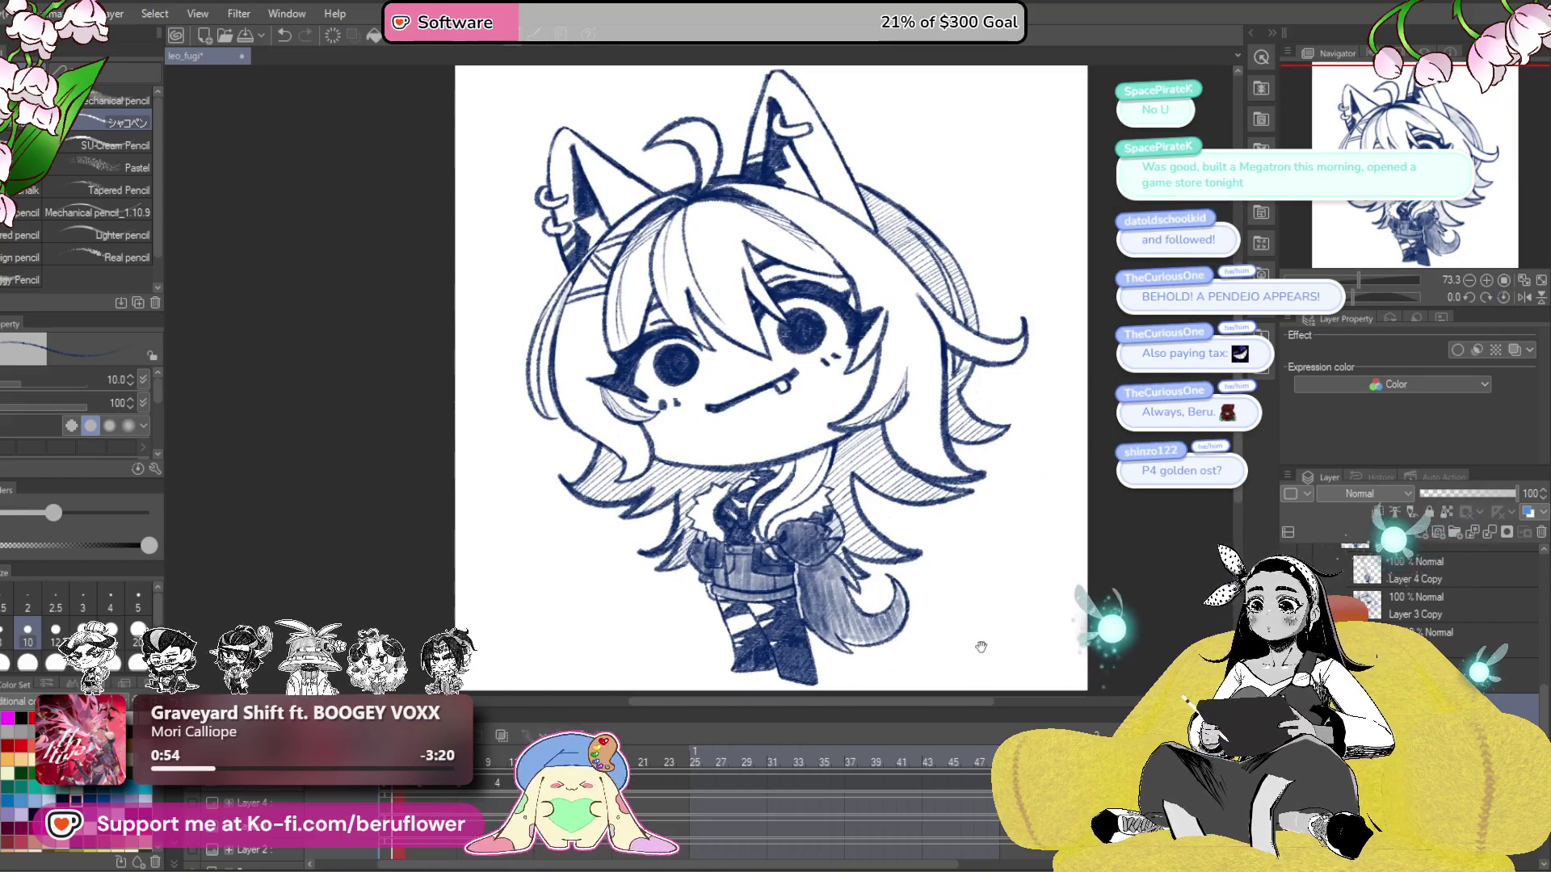
{"action": "scroll", "coordinate": [915, 588], "scroll_direction": "up", "scroll_amount": 3}
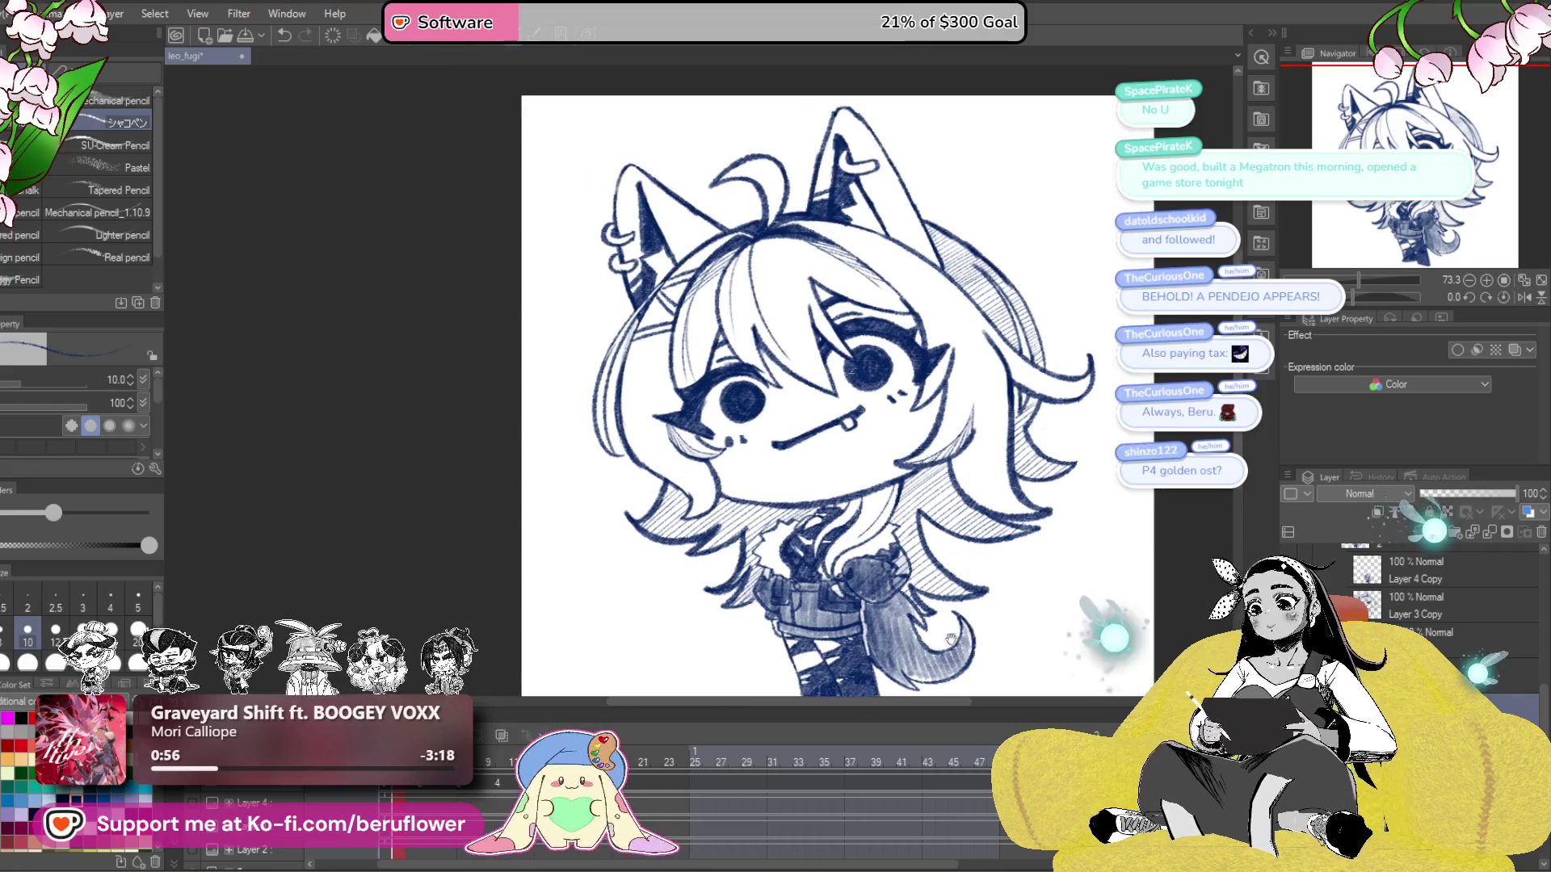
- Angle the canvas toward the hair strands again, then reset the rotation and adjust the zoom
{"action": "left_click_drag", "start_coordinate": [939, 514], "coordinate": [925, 426]}
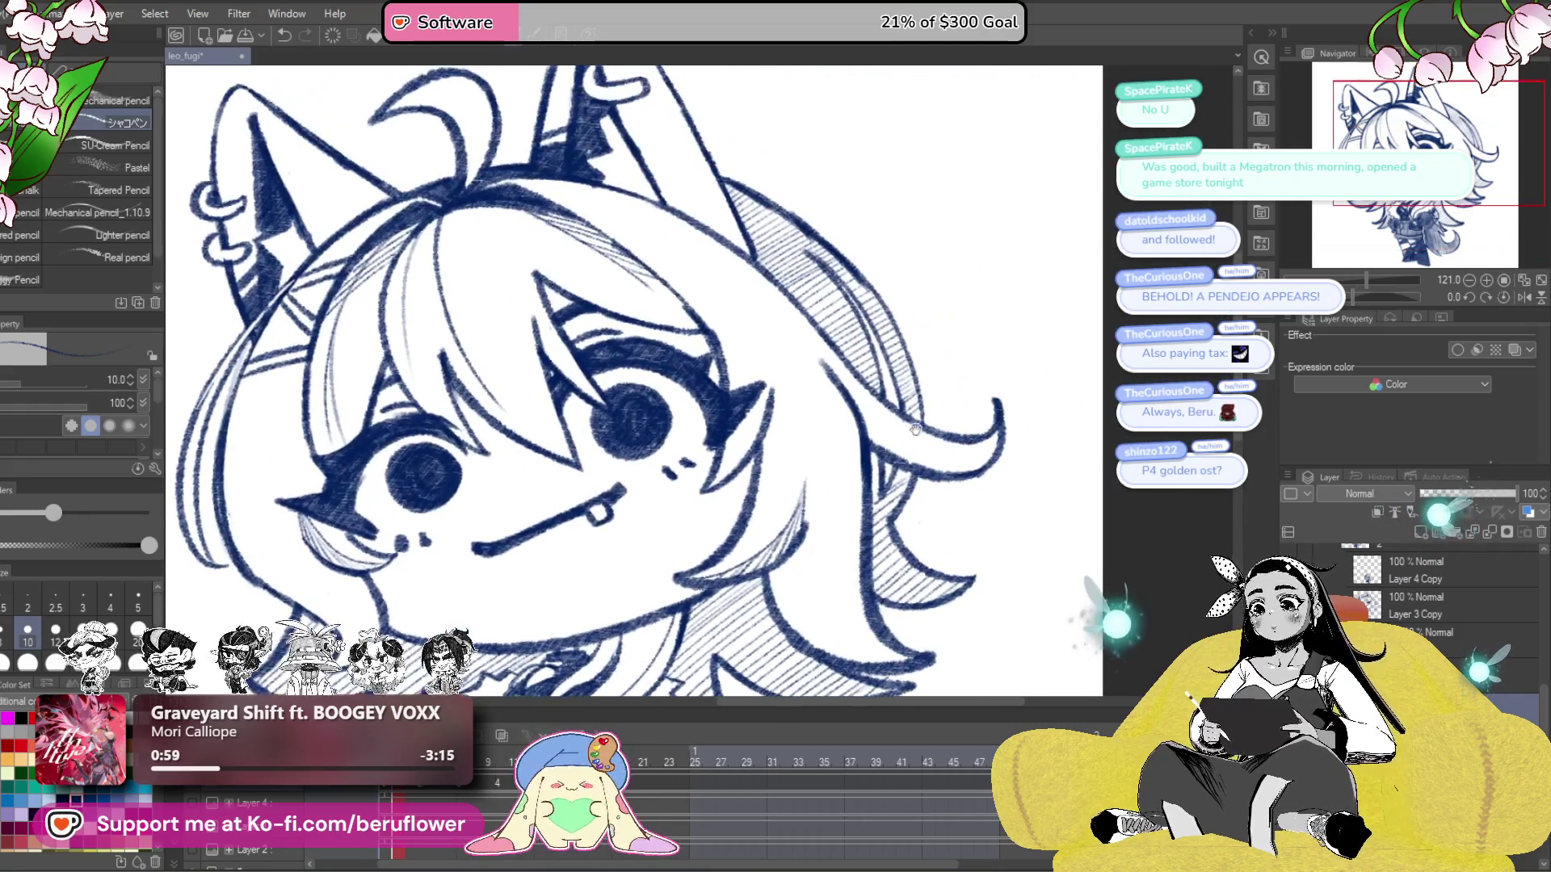
{"action": "mouse_move", "coordinate": [816, 586]}
{"action": "left_mouse_down"}
{"action": "mouse_move", "coordinate": [892, 473]}
{"action": "mouse_move", "coordinate": [906, 352]}
{"action": "mouse_move", "coordinate": [858, 446]}
{"action": "left_mouse_up"}
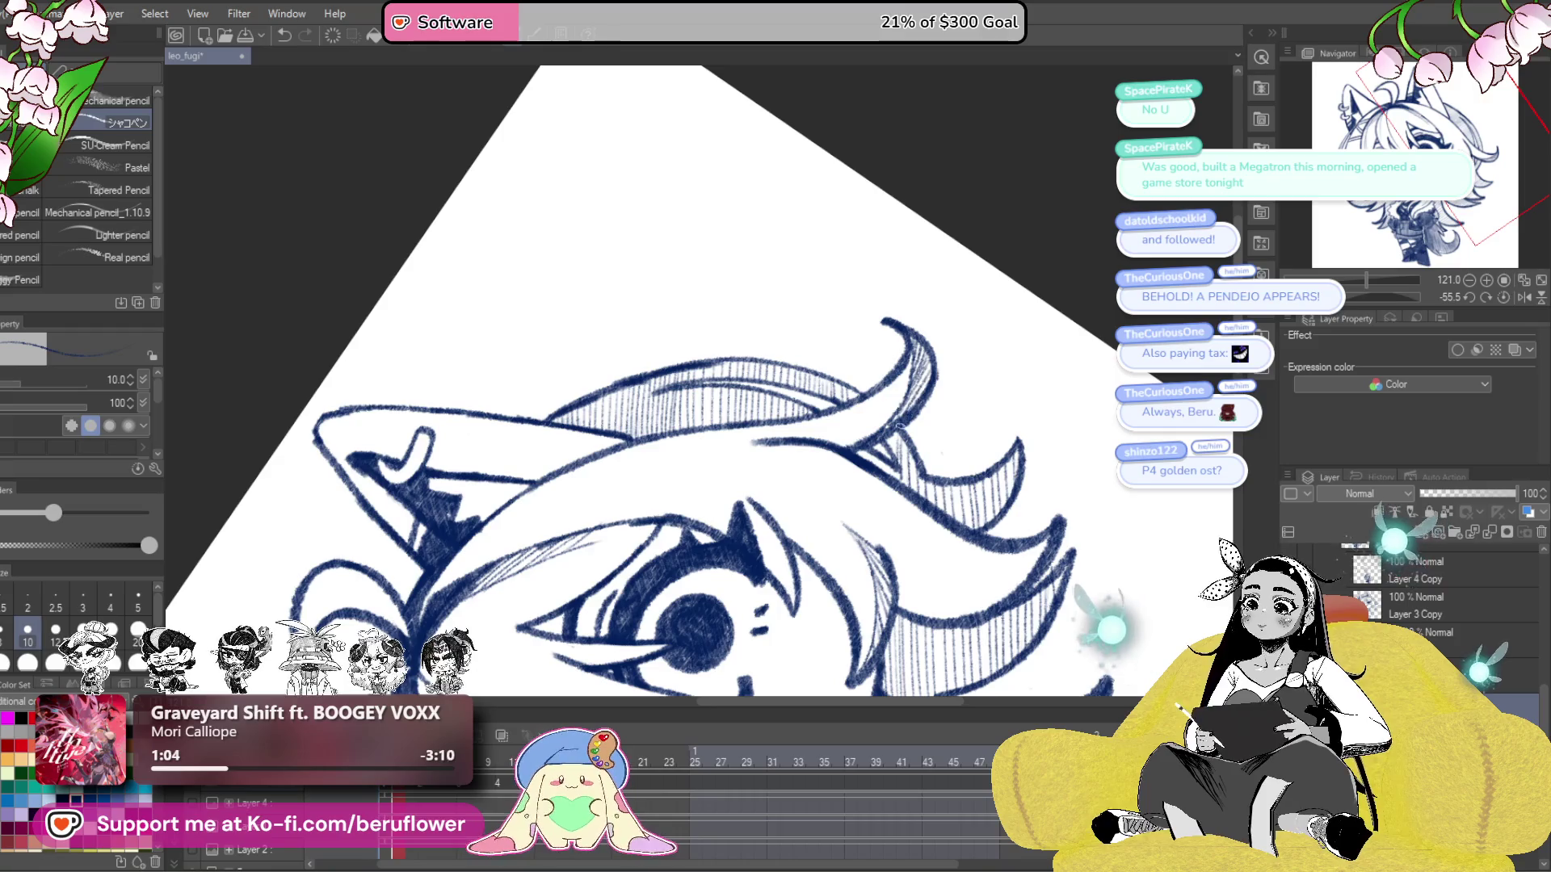
{"action": "scroll", "coordinate": [905, 418], "scroll_direction": "down", "scroll_amount": 4}
{"action": "scroll", "coordinate": [904, 418], "scroll_direction": "up", "scroll_amount": 3}
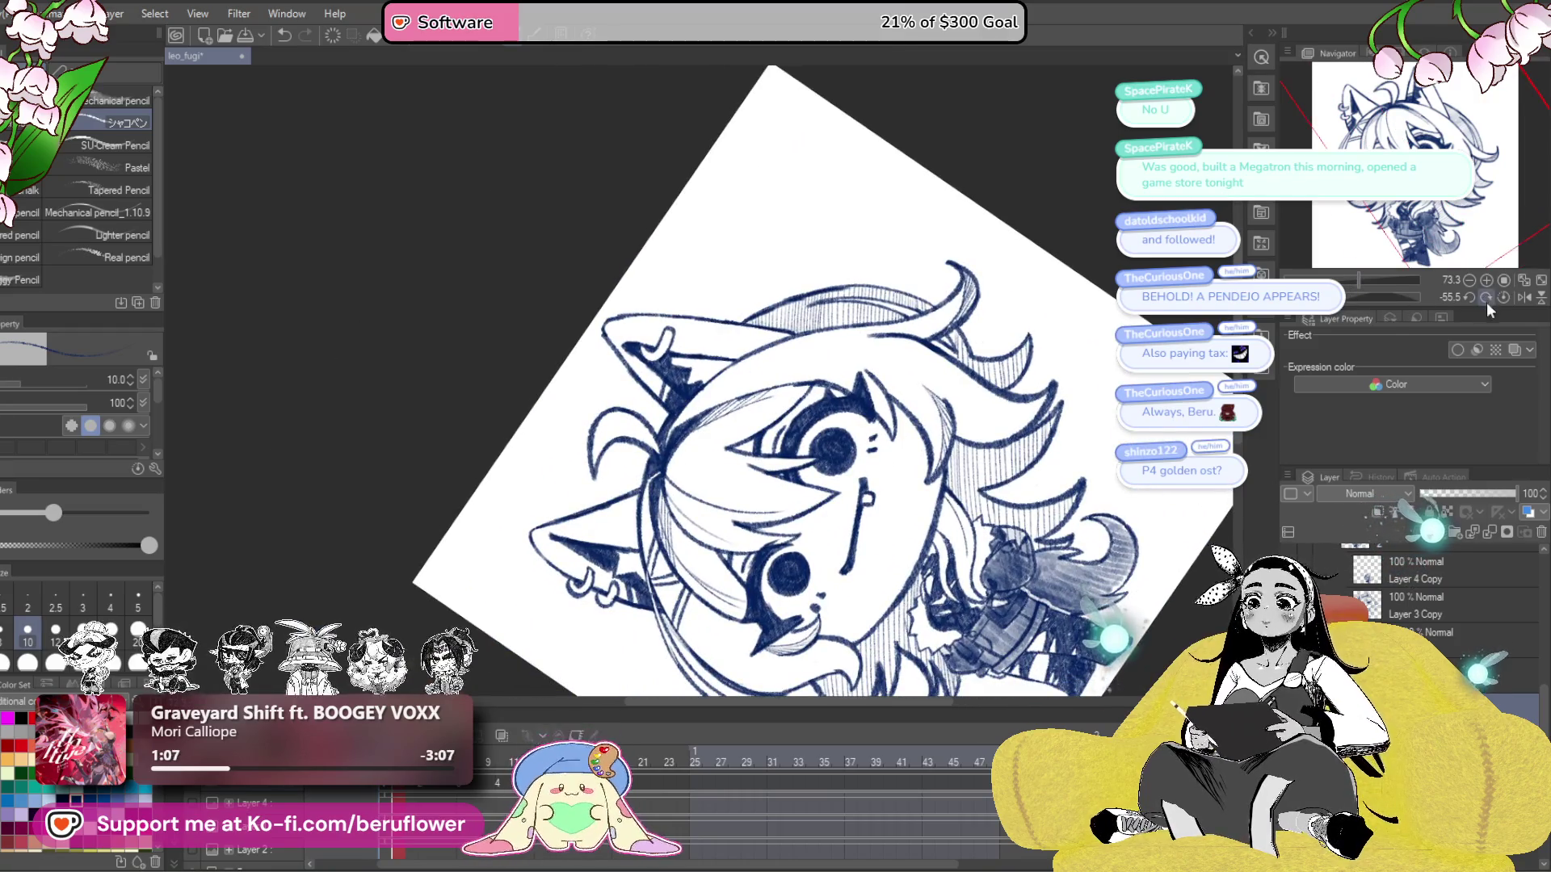
{"action": "left_click", "coordinate": [1486, 299]}
{"action": "scroll", "coordinate": [712, 385], "scroll_direction": "up", "scroll_amount": 2}
{"action": "scroll", "coordinate": [711, 385], "scroll_direction": "up", "scroll_amount": 3}
{"action": "scroll", "coordinate": [712, 385], "scroll_direction": "left", "scroll_amount": 3}
{"action": "scroll", "coordinate": [712, 384], "scroll_direction": "down", "scroll_amount": 2}
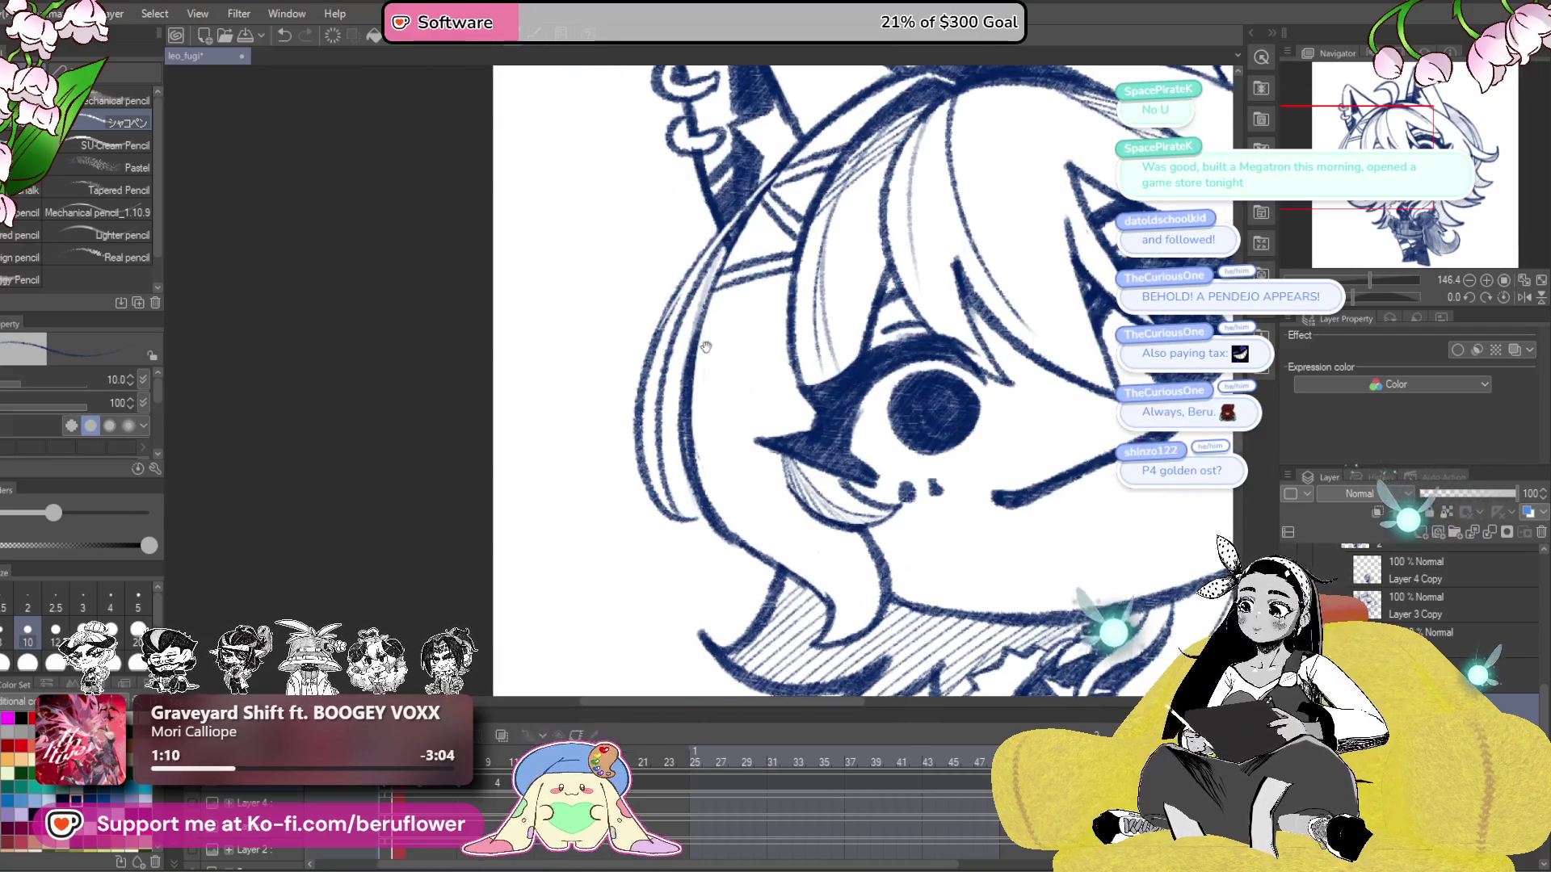
{"action": "scroll", "coordinate": [705, 356], "scroll_direction": "up", "scroll_amount": 1}
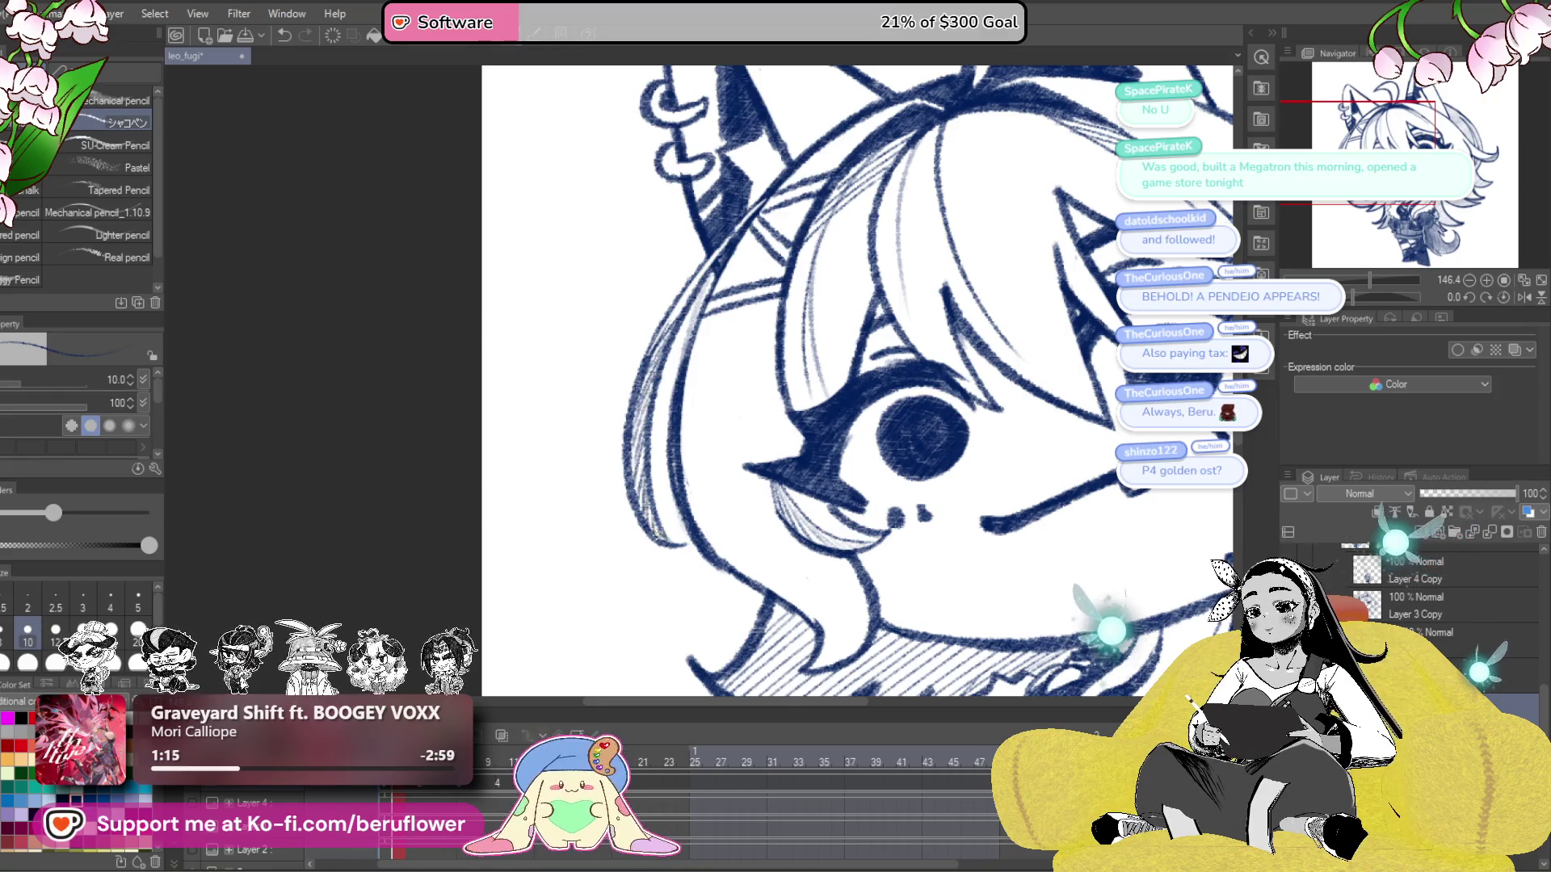
{"action": "scroll", "coordinate": [1000, 519], "scroll_direction": "down", "scroll_amount": 5}
{"action": "scroll", "coordinate": [1000, 519], "scroll_direction": "right", "scroll_amount": 2}
{"action": "scroll", "coordinate": [1001, 554], "scroll_direction": "down", "scroll_amount": 2}
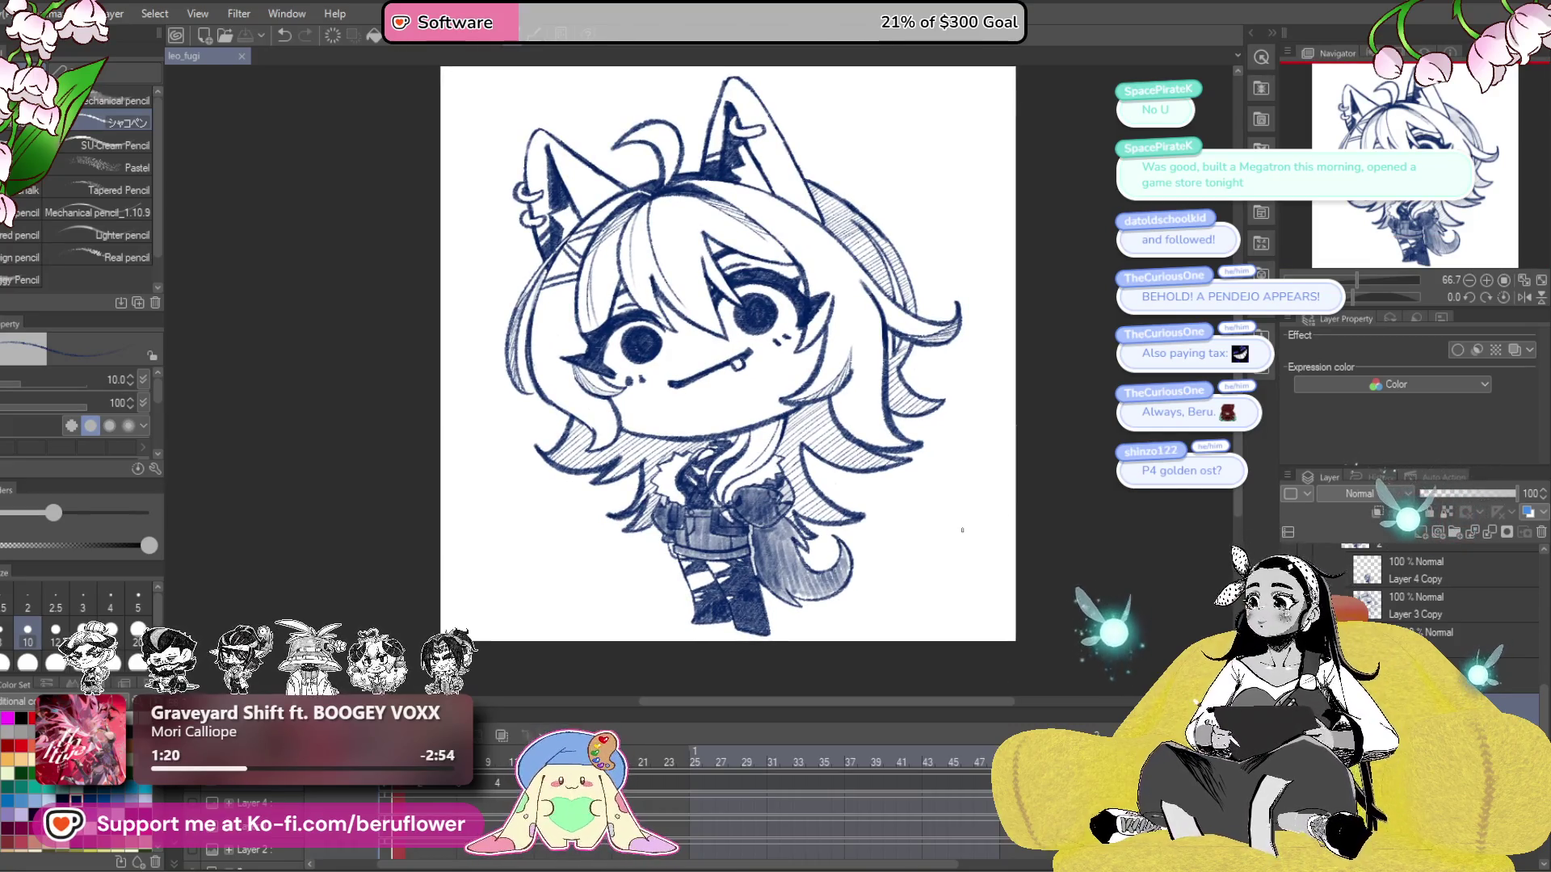
{"action": "scroll", "coordinate": [782, 365], "scroll_direction": "up", "scroll_amount": 3}
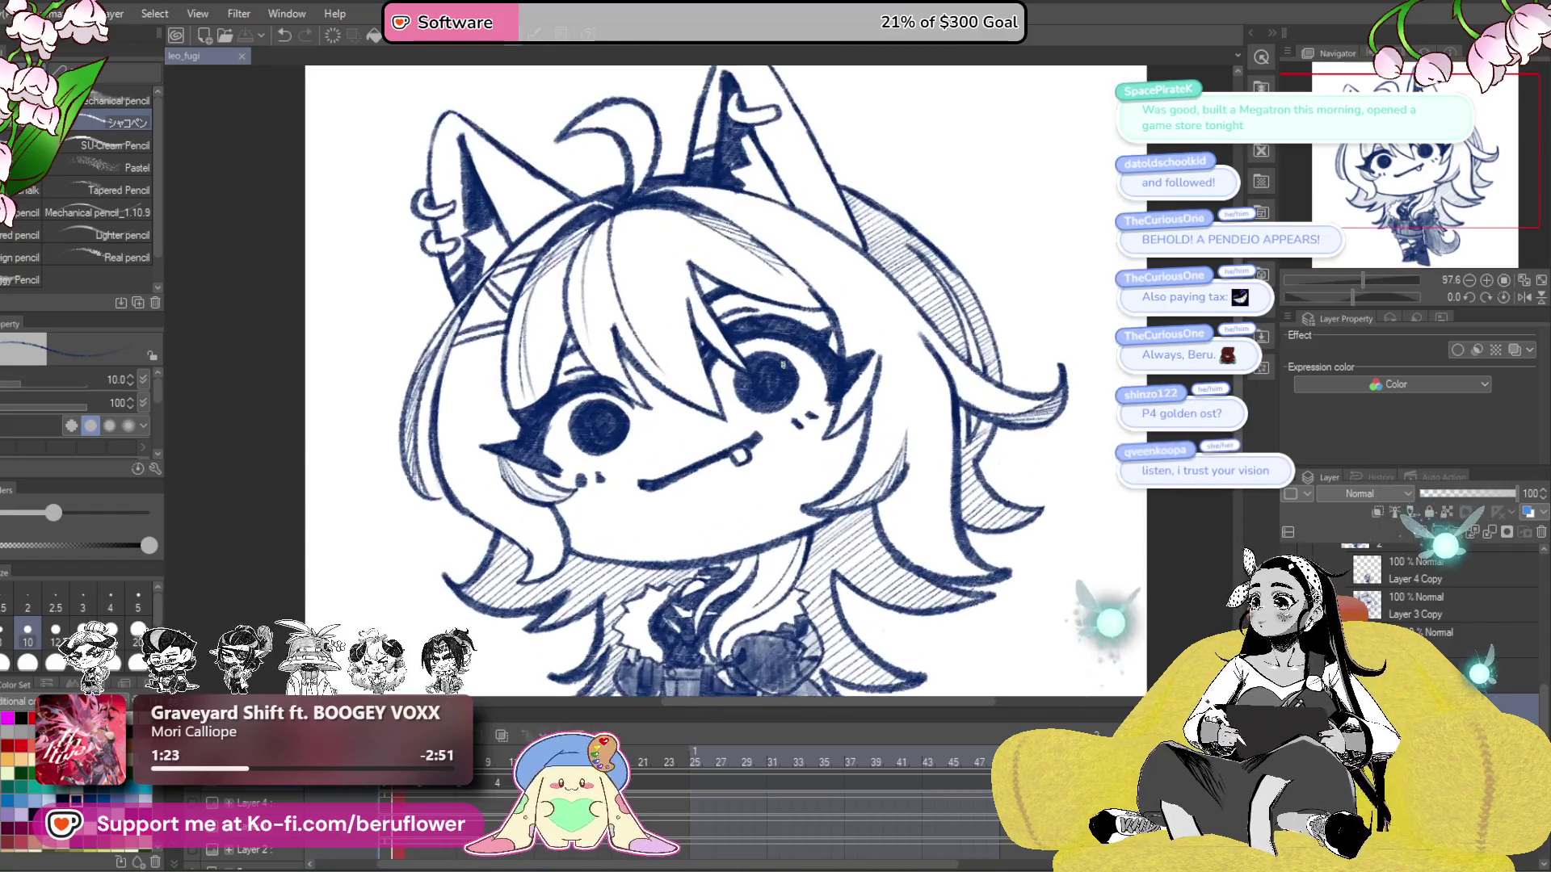
- Zoom in on the face and try a hatching stroke on the left hair strand, undoing it
{"action": "scroll", "coordinate": [783, 365], "scroll_direction": "down", "scroll_amount": 1}
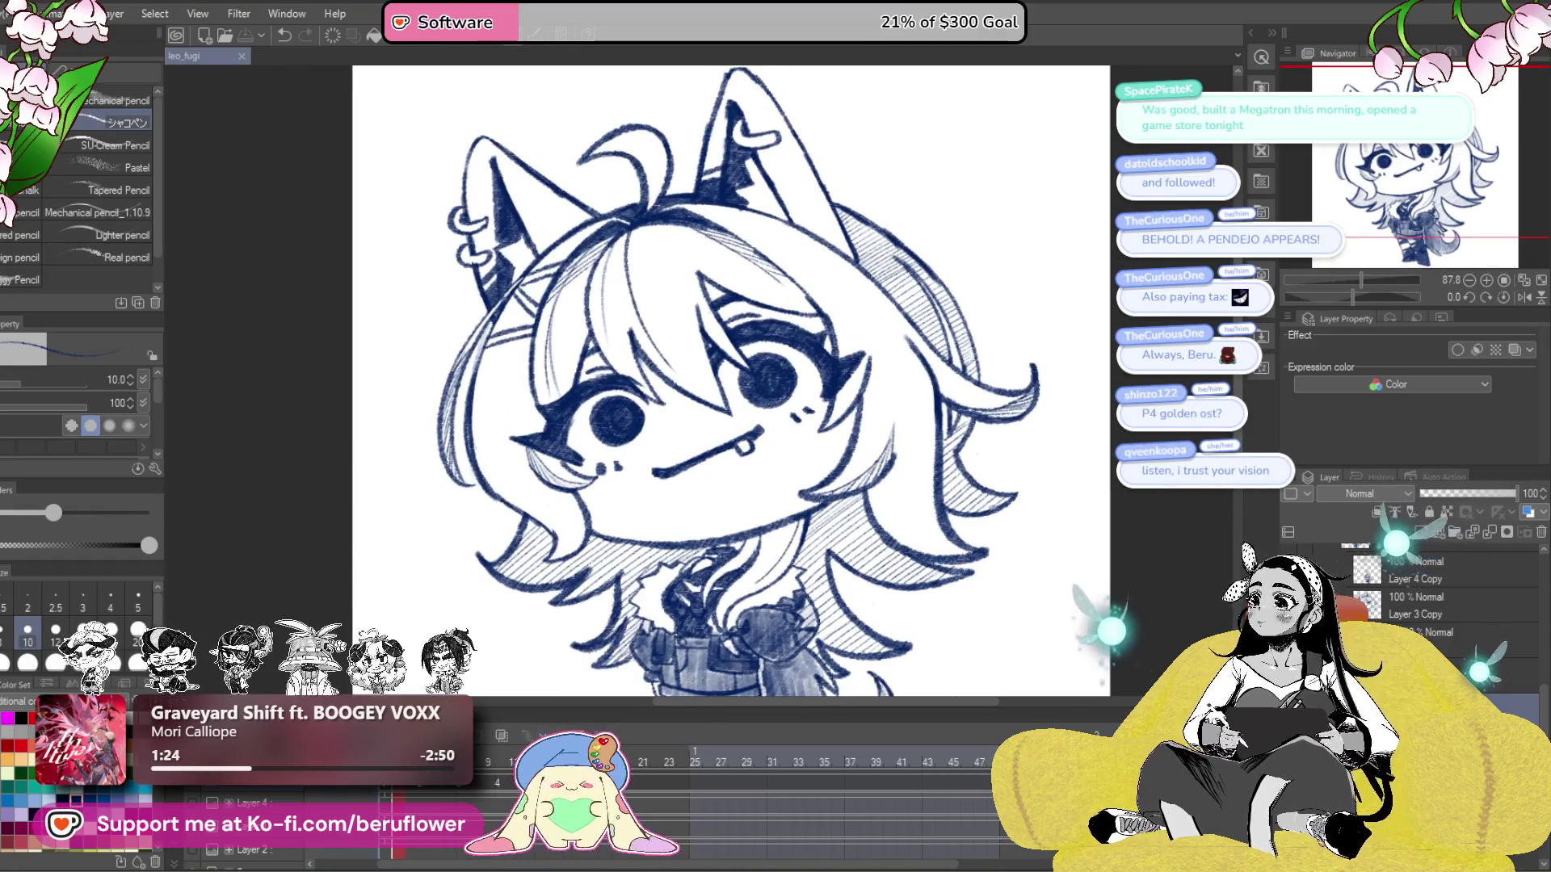
{"action": "left_click_drag", "start_coordinate": [972, 554], "coordinate": [970, 592]}
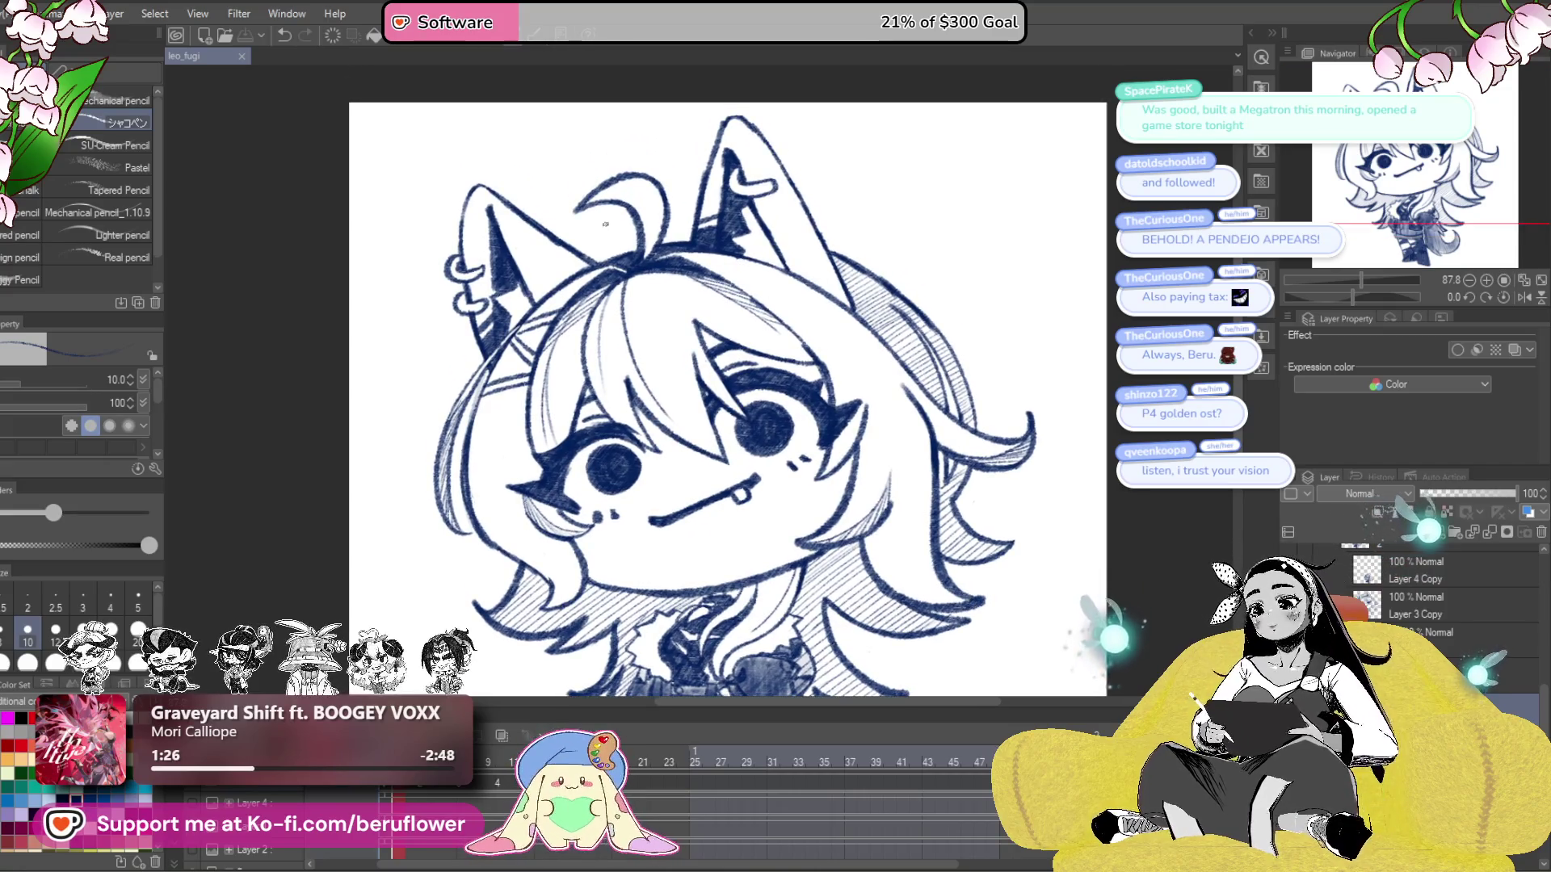
{"action": "scroll", "coordinate": [605, 224], "scroll_direction": "down", "scroll_amount": 2}
{"action": "scroll", "coordinate": [898, 465], "scroll_direction": "up", "scroll_amount": 5}
{"action": "scroll", "coordinate": [899, 465], "scroll_direction": "down", "scroll_amount": 4}
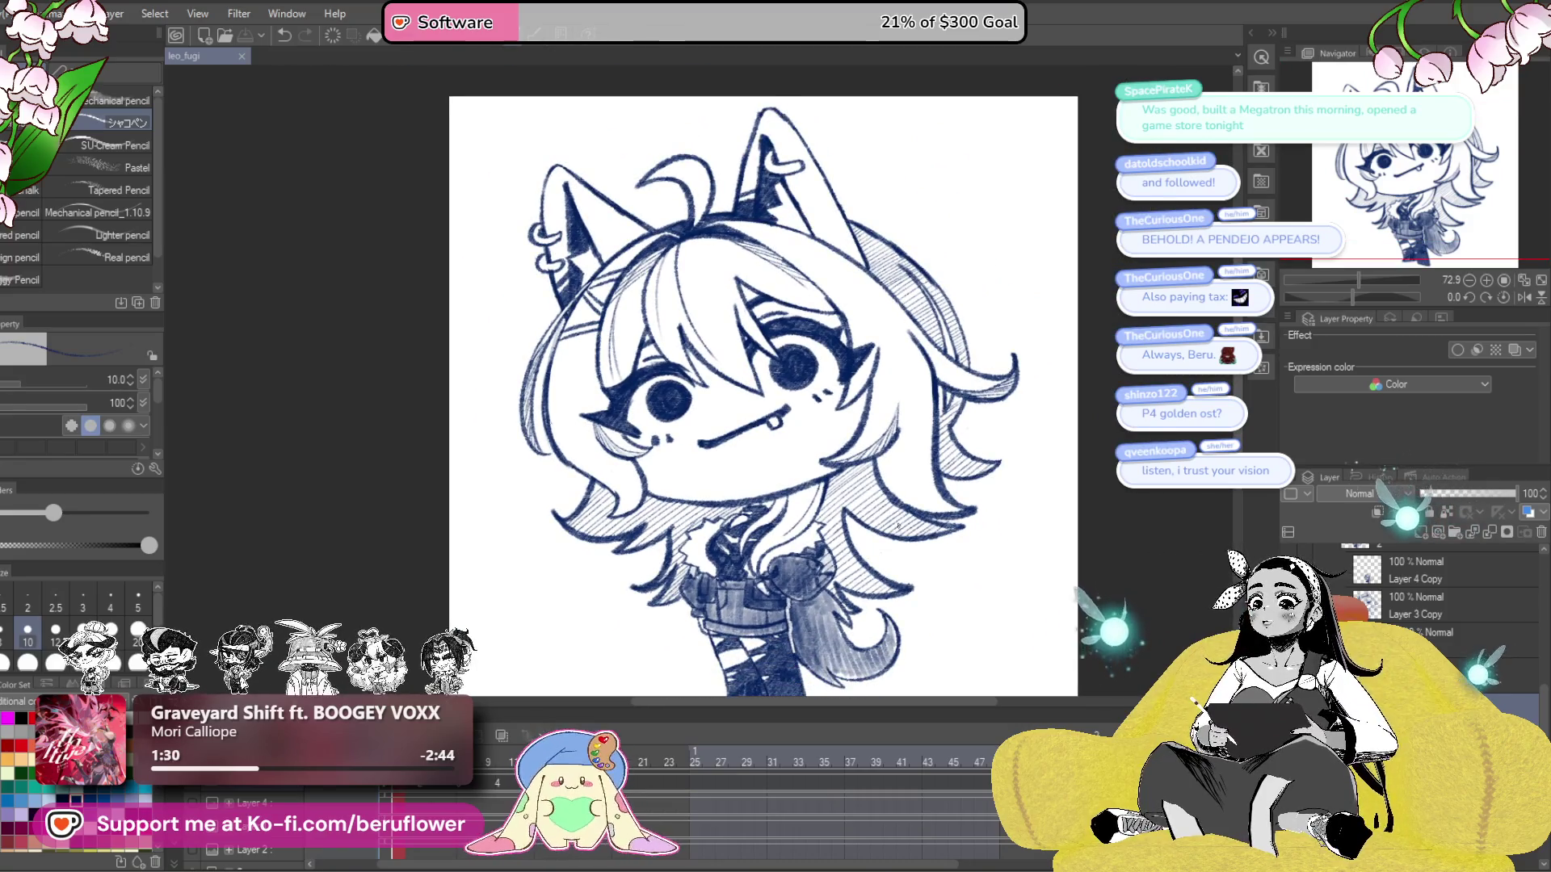
{"action": "scroll", "coordinate": [899, 527], "scroll_direction": "up", "scroll_amount": 3}
{"action": "mouse_move", "coordinate": [1063, 535]}
{"action": "left_mouse_down"}
{"action": "mouse_move", "coordinate": [1000, 441]}
{"action": "mouse_move", "coordinate": [1116, 557]}
{"action": "left_mouse_up"}
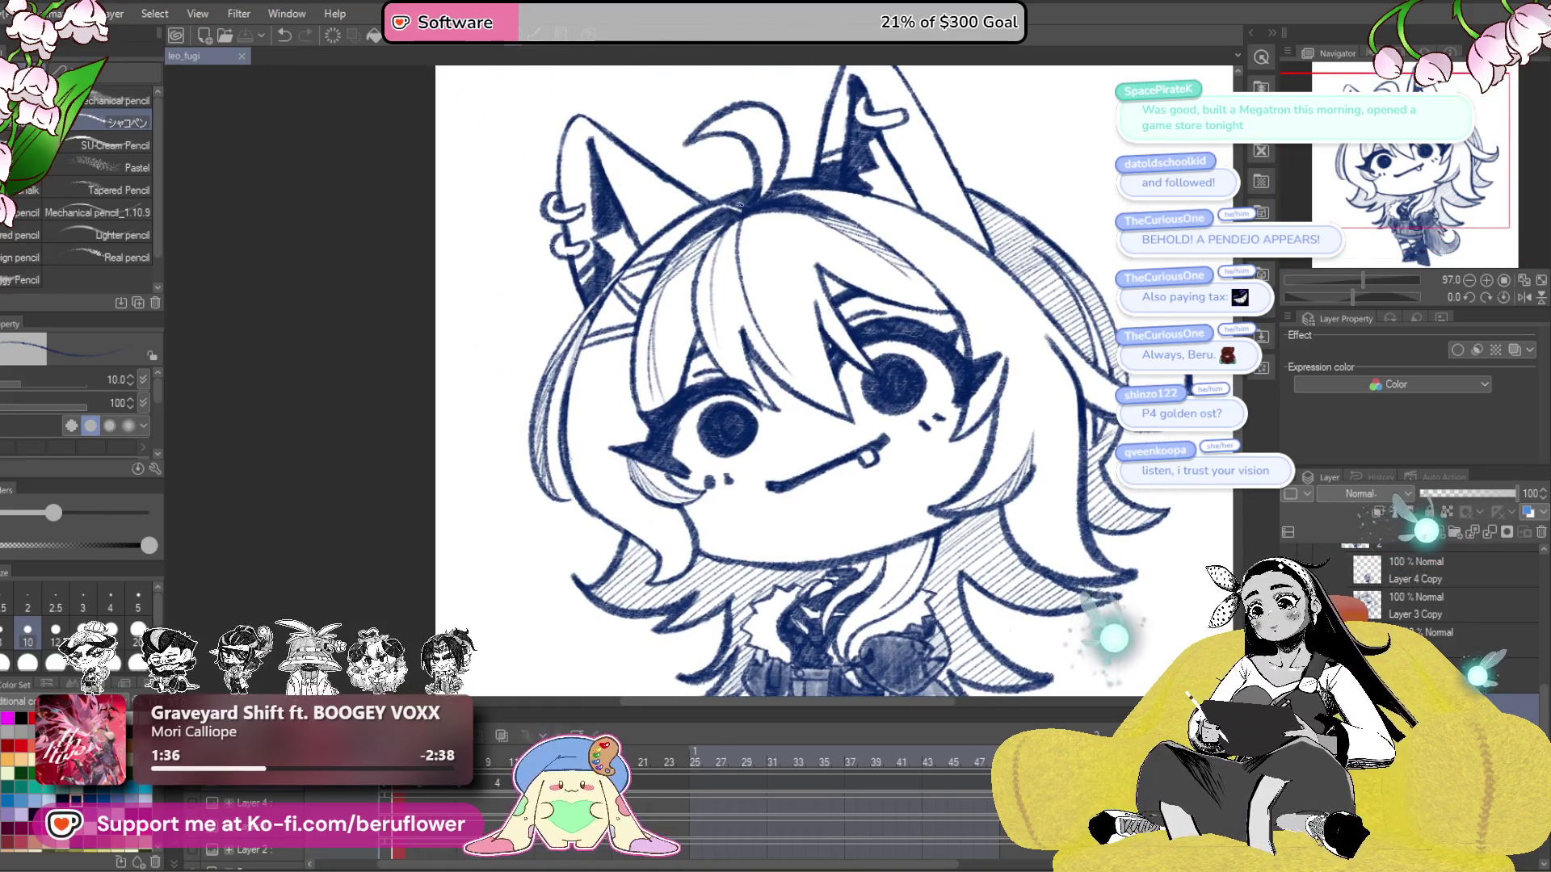
{"action": "scroll", "coordinate": [738, 204], "scroll_direction": "up", "scroll_amount": 5}
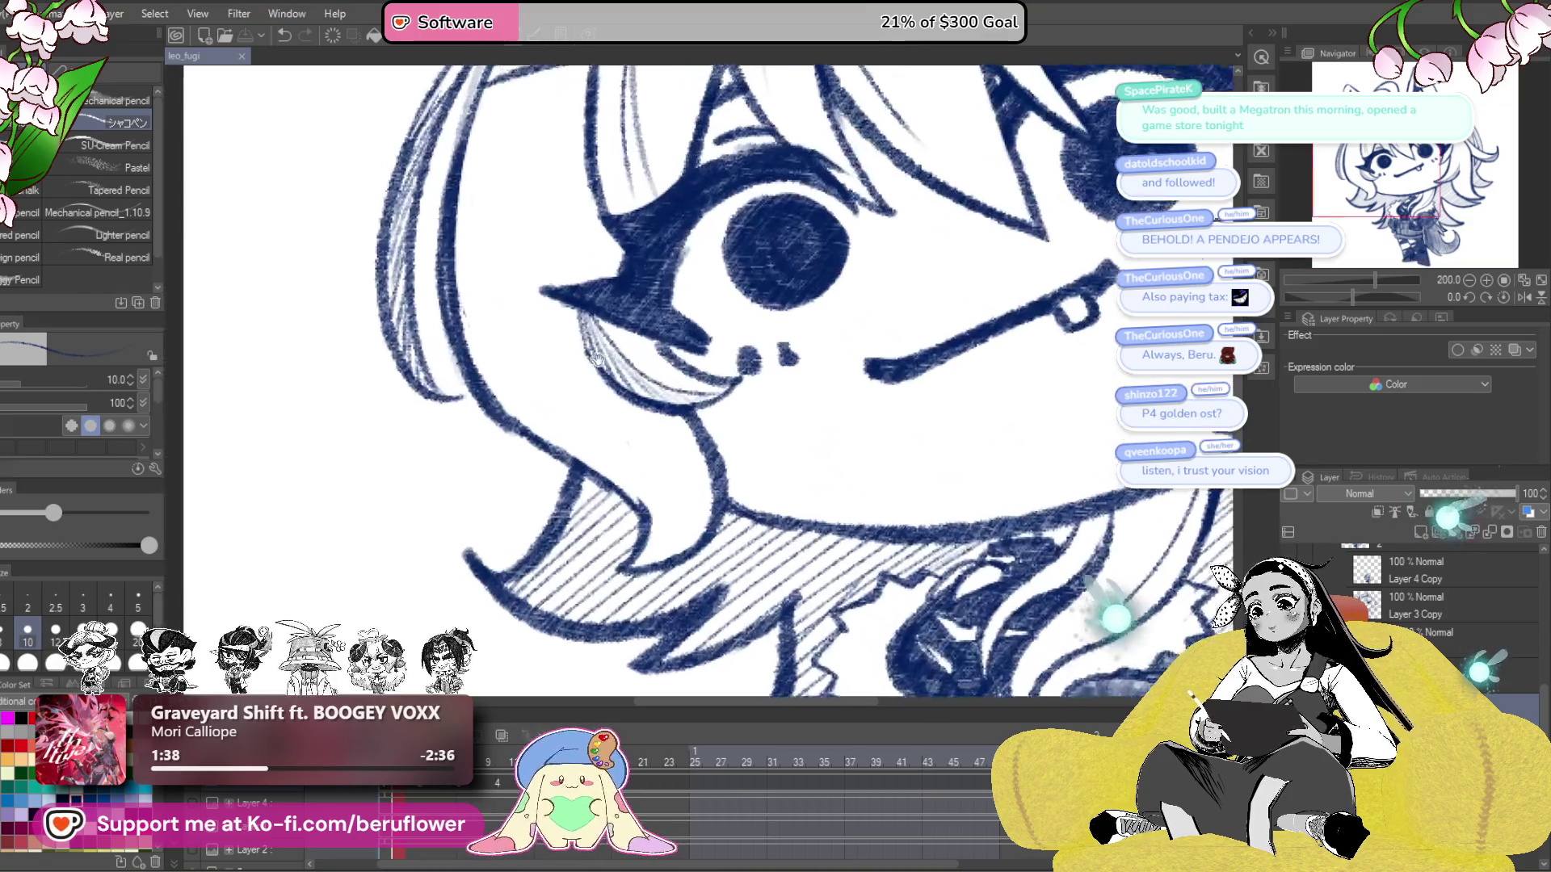
{"action": "left_click_drag", "start_coordinate": [527, 418], "coordinate": [556, 253]}
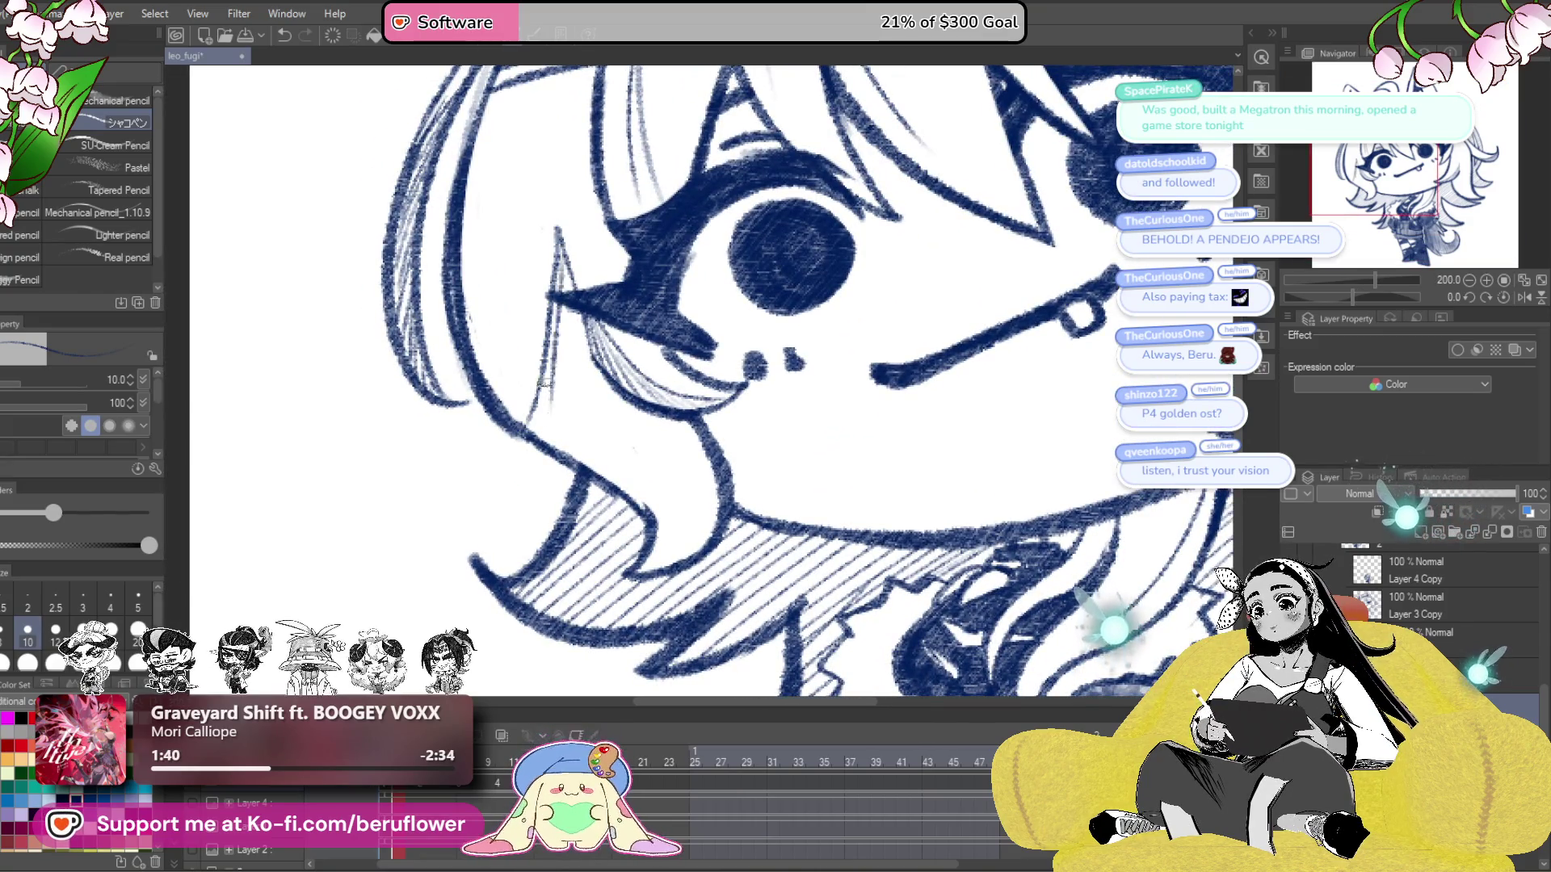
{"action": "key", "text": "ctrl+z"}
{"action": "key", "text": "ctrl+z"}
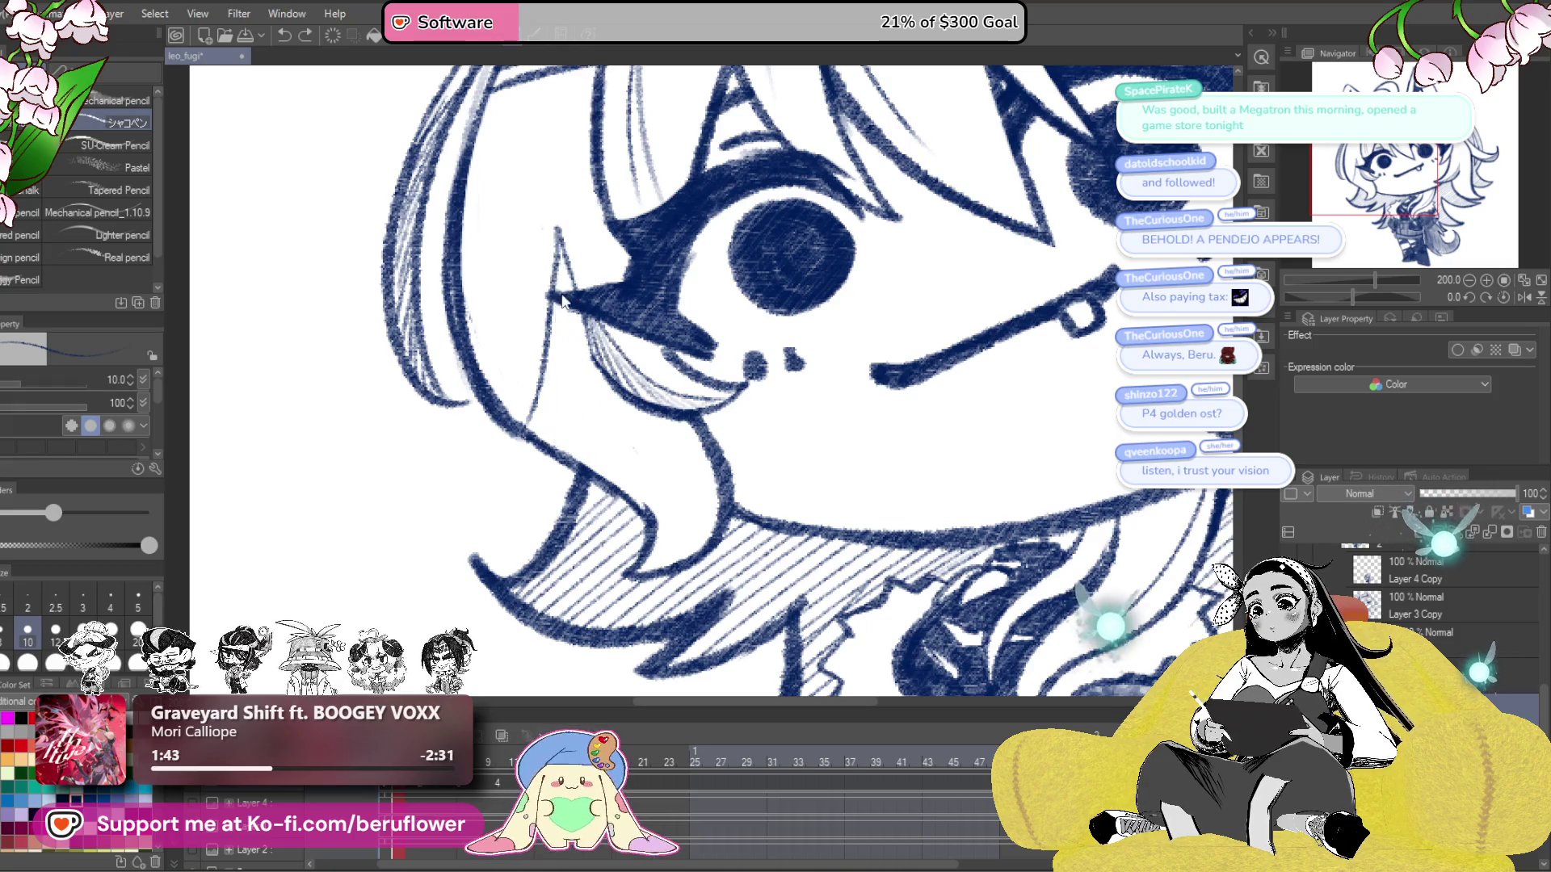
- Hatch densely down the left hair strand beside the face
{"action": "mouse_move", "coordinate": [557, 455]}
{"action": "left_mouse_down"}
{"action": "mouse_move", "coordinate": [574, 311]}
{"action": "mouse_move", "coordinate": [598, 468]}
{"action": "left_mouse_up"}
{"action": "left_click_drag", "start_coordinate": [585, 359], "coordinate": [630, 501]}
{"action": "left_click_drag", "start_coordinate": [622, 429], "coordinate": [658, 525]}
{"action": "mouse_move", "coordinate": [659, 416]}
{"action": "left_mouse_down"}
{"action": "mouse_move", "coordinate": [681, 558]}
{"action": "mouse_move", "coordinate": [685, 494]}
{"action": "left_mouse_up"}
{"action": "left_click_drag", "start_coordinate": [686, 408], "coordinate": [691, 557]}
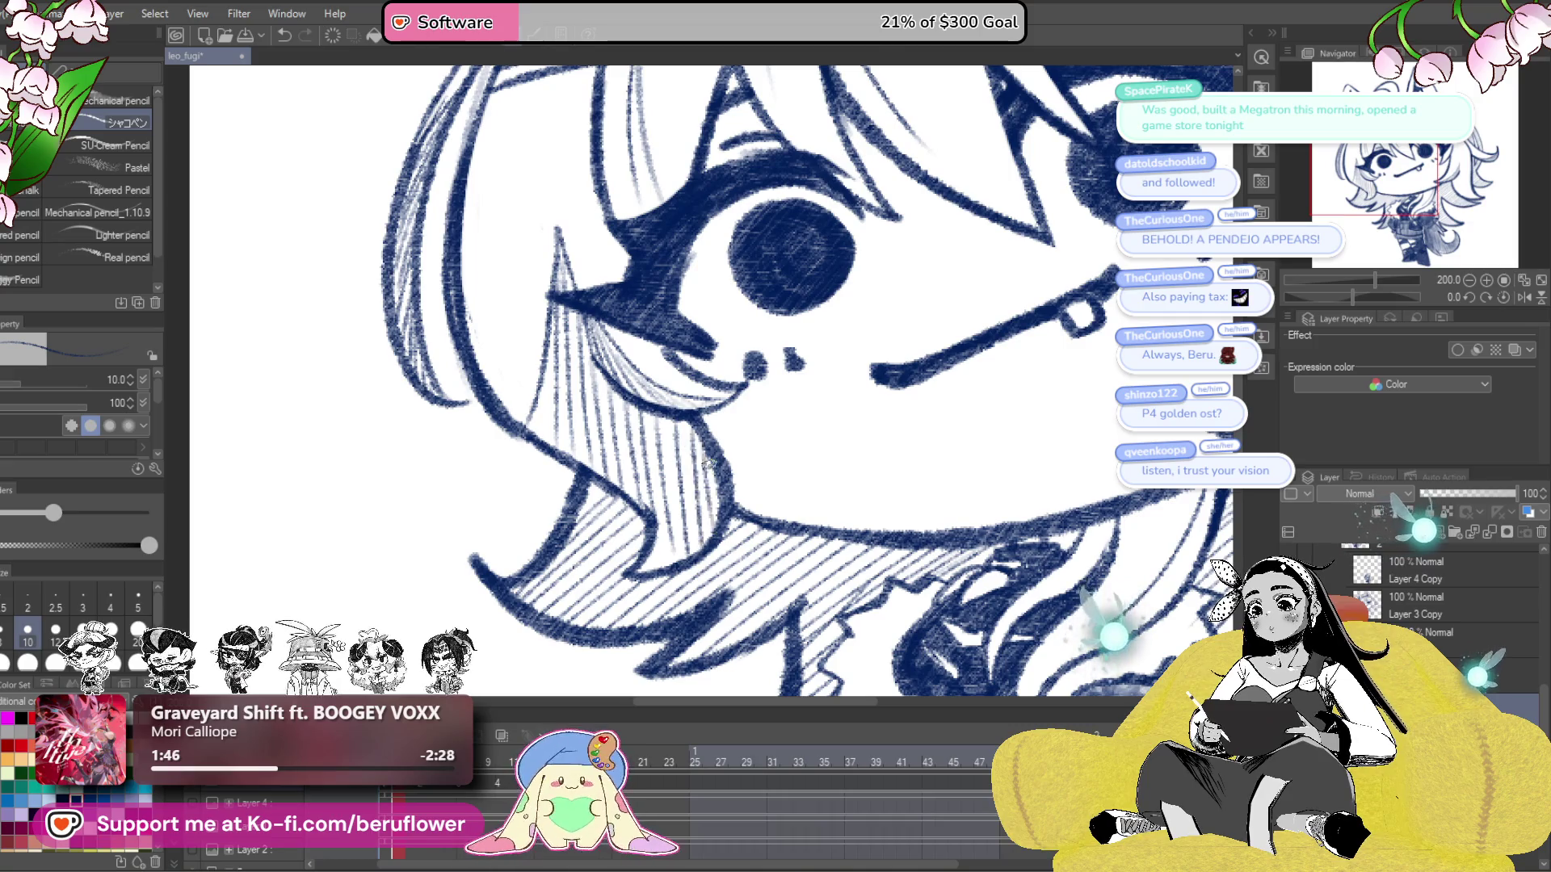
{"action": "mouse_move", "coordinate": [543, 376]}
{"action": "left_mouse_down"}
{"action": "mouse_move", "coordinate": [535, 445]}
{"action": "mouse_move", "coordinate": [588, 465]}
{"action": "left_mouse_up"}
- Zoom out and hatch the hair lock to the right of the face
{"action": "key", "text": "ctrl+minus"}
{"action": "key", "text": "ctrl+minus"}
{"action": "key", "text": "ctrl+minus"}
{"action": "scroll", "coordinate": [895, 447], "scroll_direction": "up", "scroll_amount": 5}
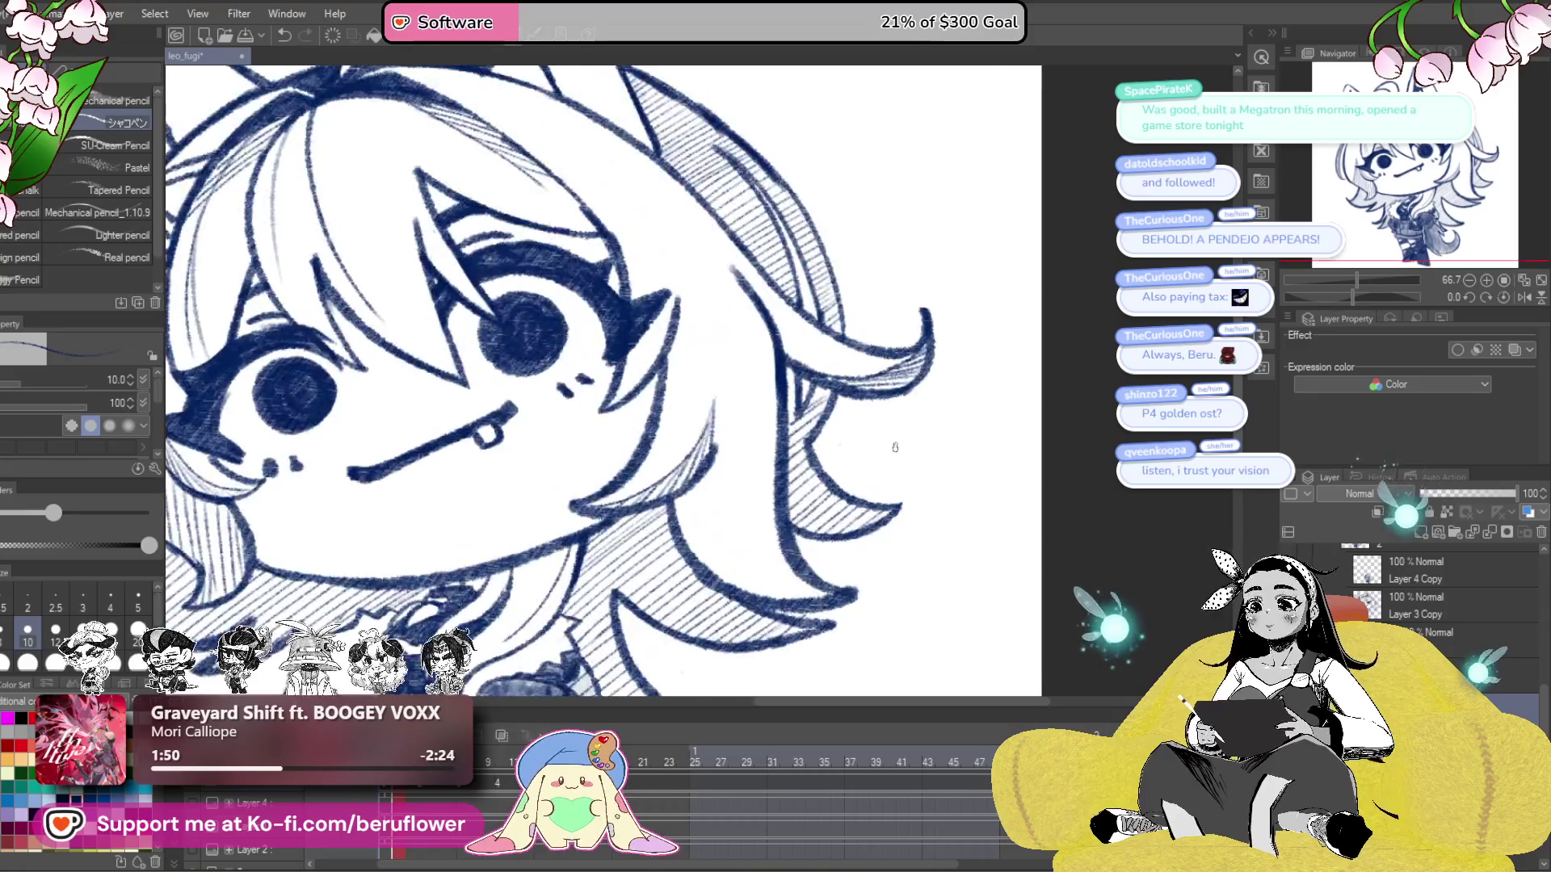
{"action": "scroll", "coordinate": [869, 368], "scroll_direction": "down", "scroll_amount": 2}
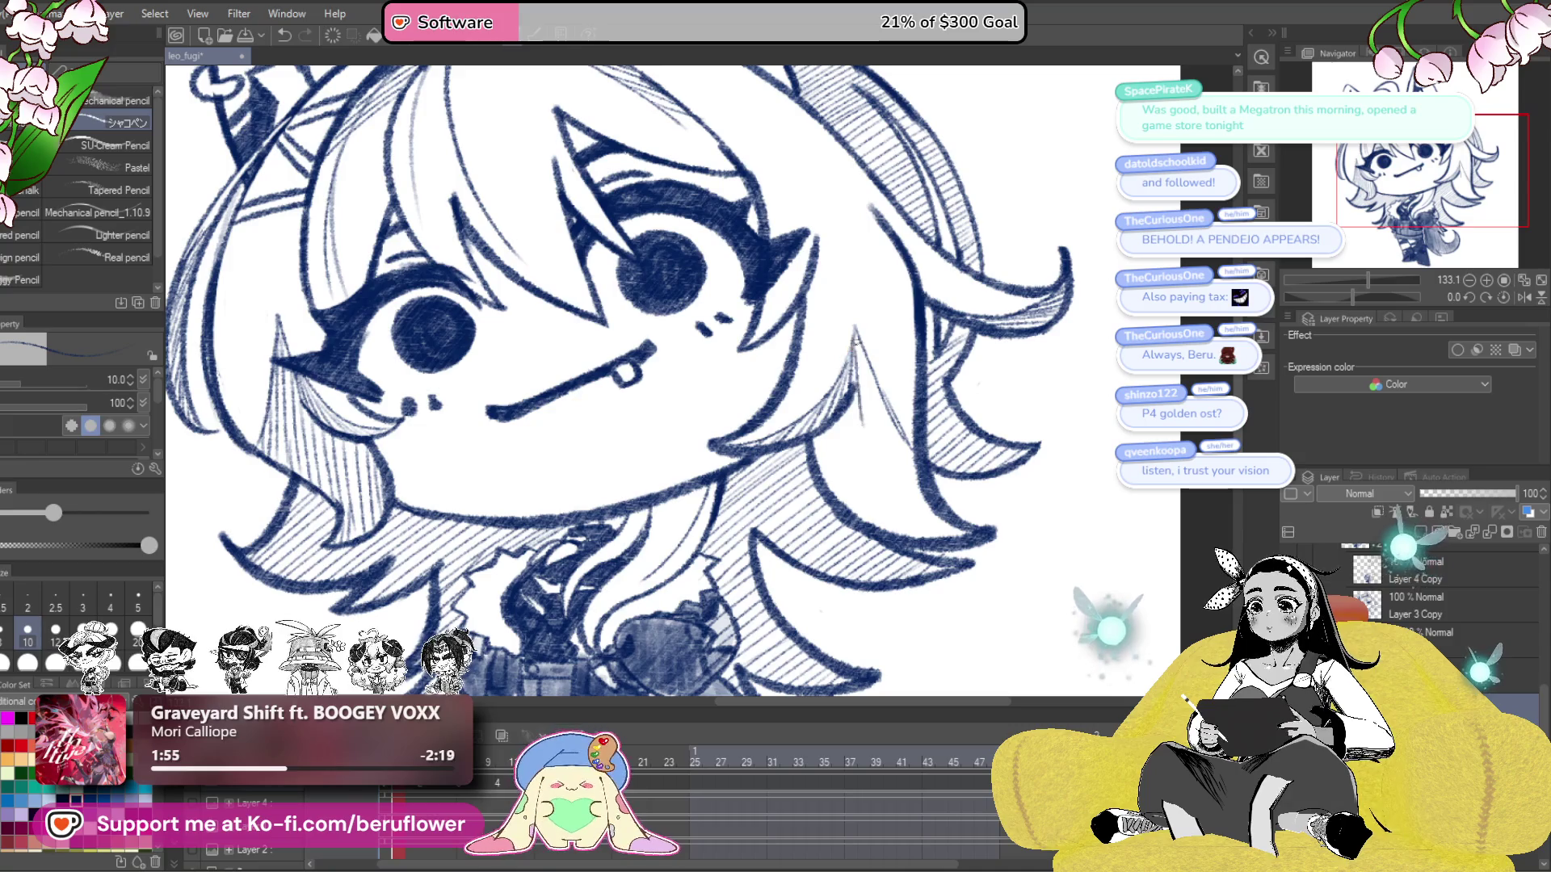
{"action": "left_click_drag", "start_coordinate": [885, 437], "coordinate": [919, 524]}
{"action": "mouse_move", "coordinate": [864, 404]}
{"action": "left_mouse_down"}
{"action": "mouse_move", "coordinate": [889, 539]}
{"action": "mouse_move", "coordinate": [858, 509]}
{"action": "left_mouse_up"}
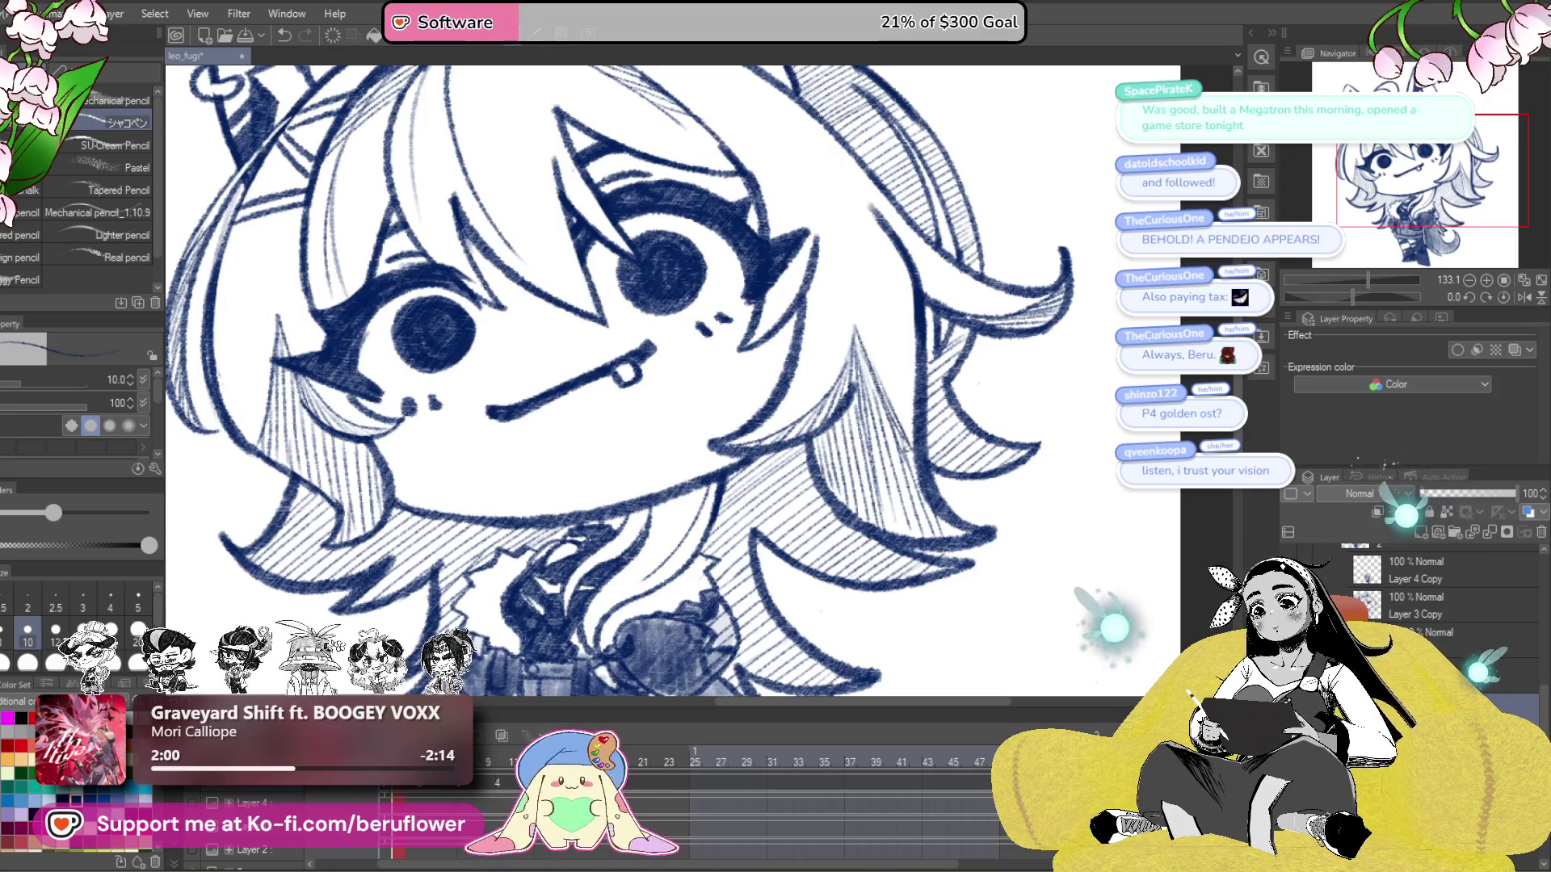
- Review the drawing down to the body and tail, save it, and step the timeline forward
{"action": "scroll", "coordinate": [903, 444], "scroll_direction": "down", "scroll_amount": 5}
{"action": "scroll", "coordinate": [903, 444], "scroll_direction": "up", "scroll_amount": 2}
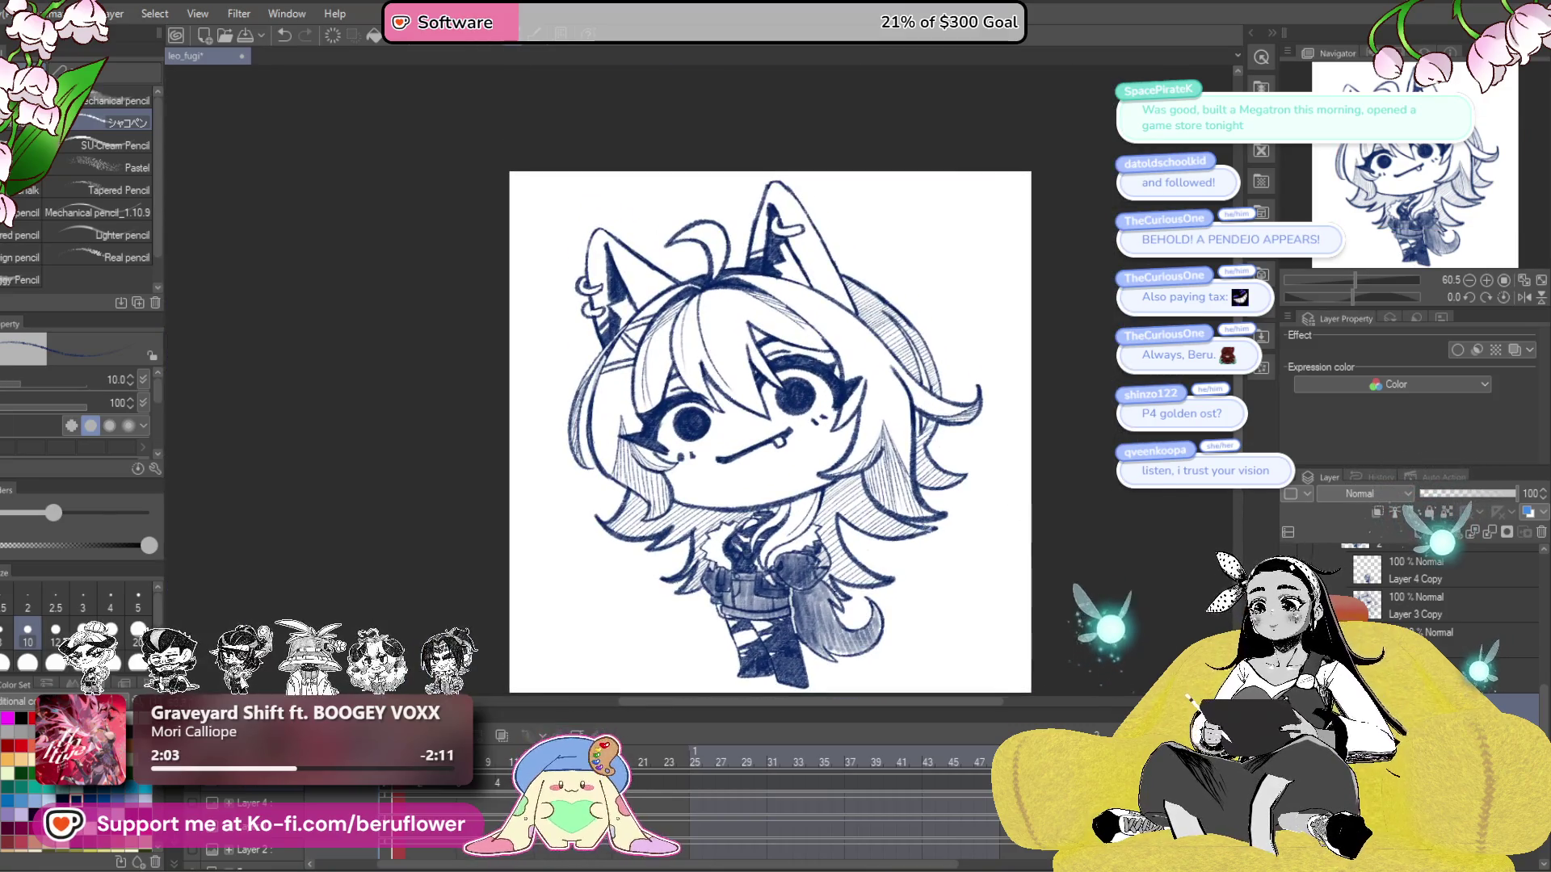
{"action": "scroll", "coordinate": [886, 419], "scroll_direction": "up", "scroll_amount": 5}
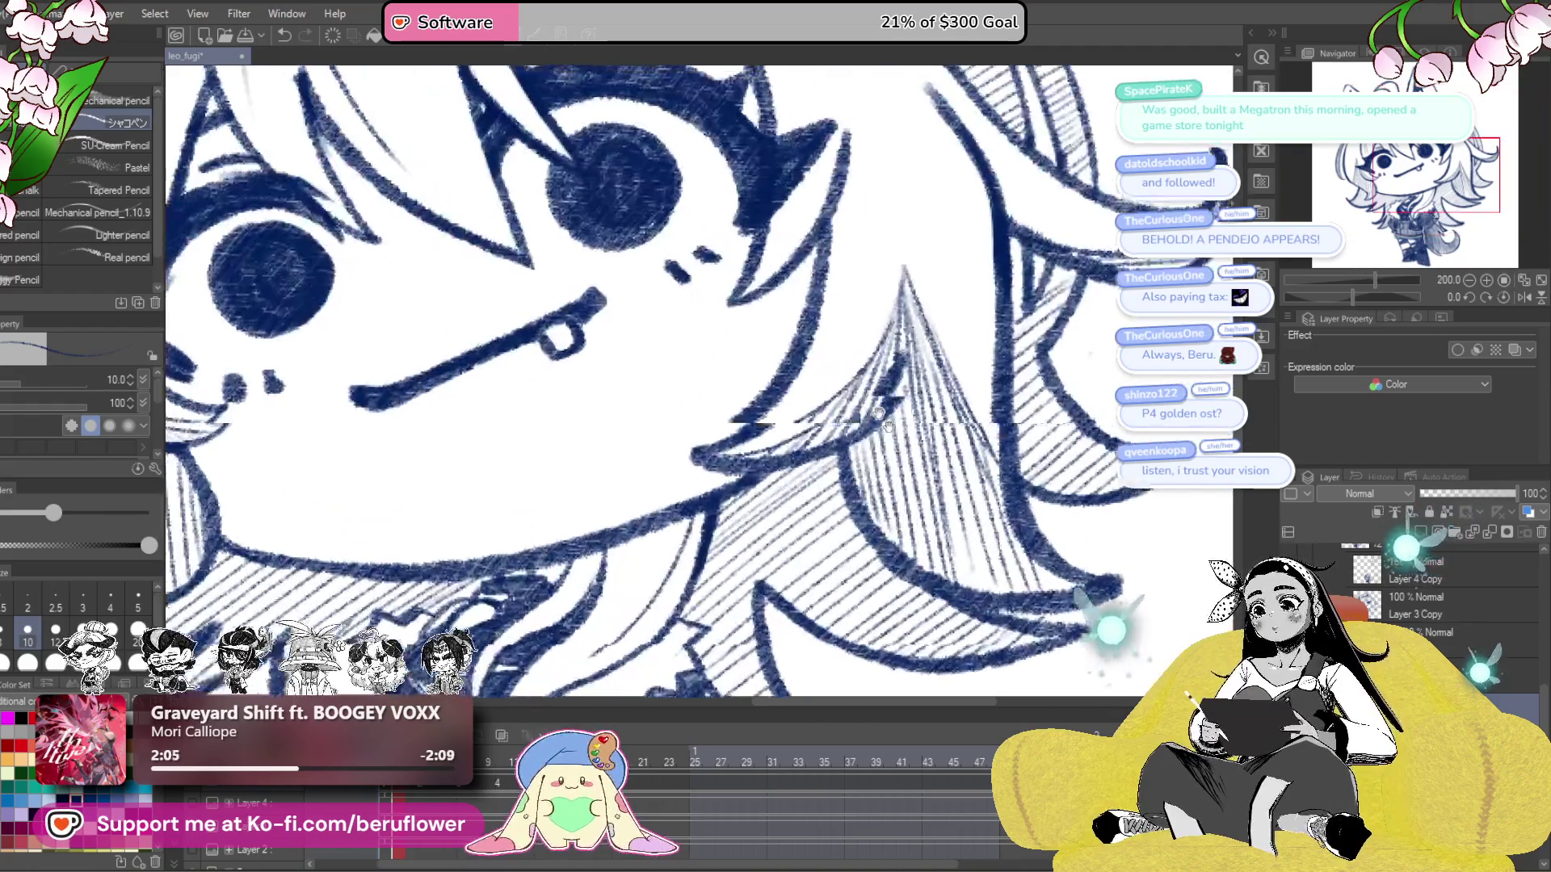
{"action": "left_click_drag", "start_coordinate": [884, 420], "coordinate": [905, 454]}
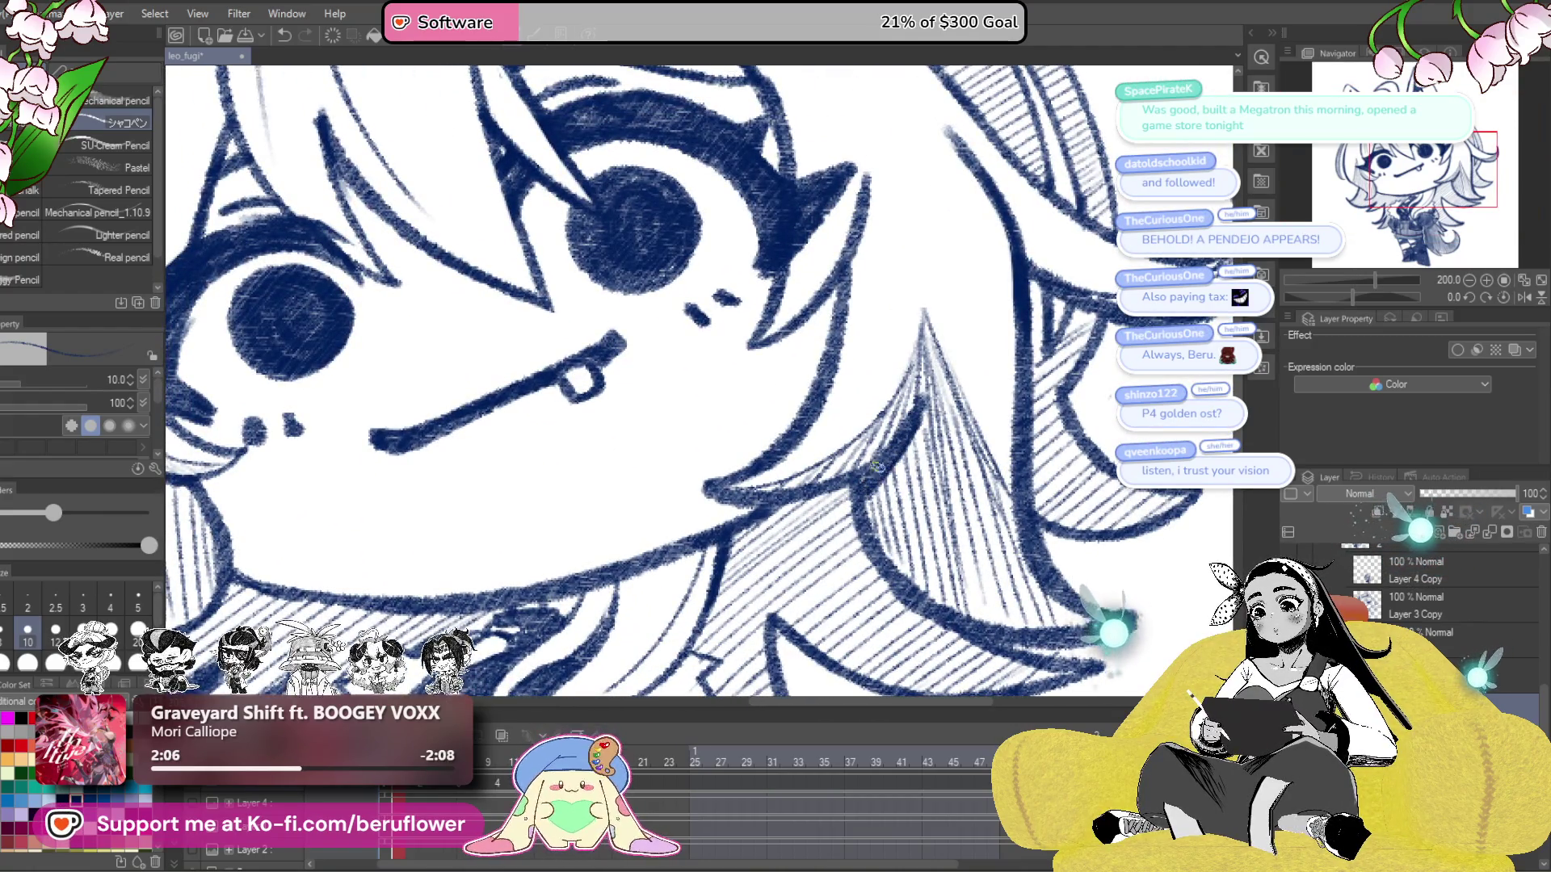
{"action": "left_click_drag", "start_coordinate": [808, 533], "coordinate": [1207, 512]}
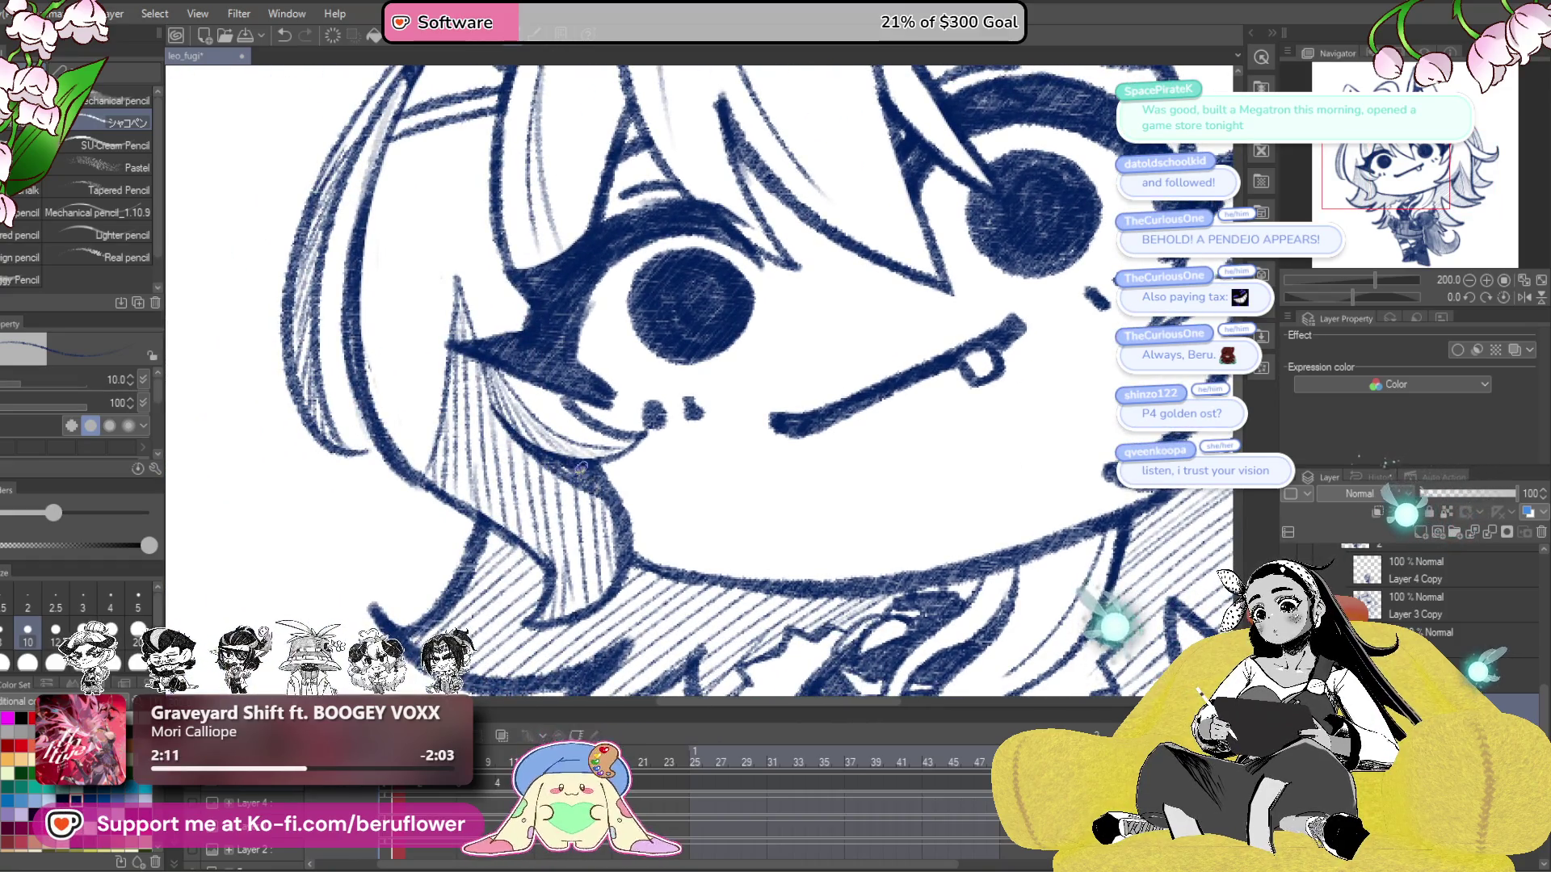
{"action": "scroll", "coordinate": [595, 489], "scroll_direction": "down", "scroll_amount": 5}
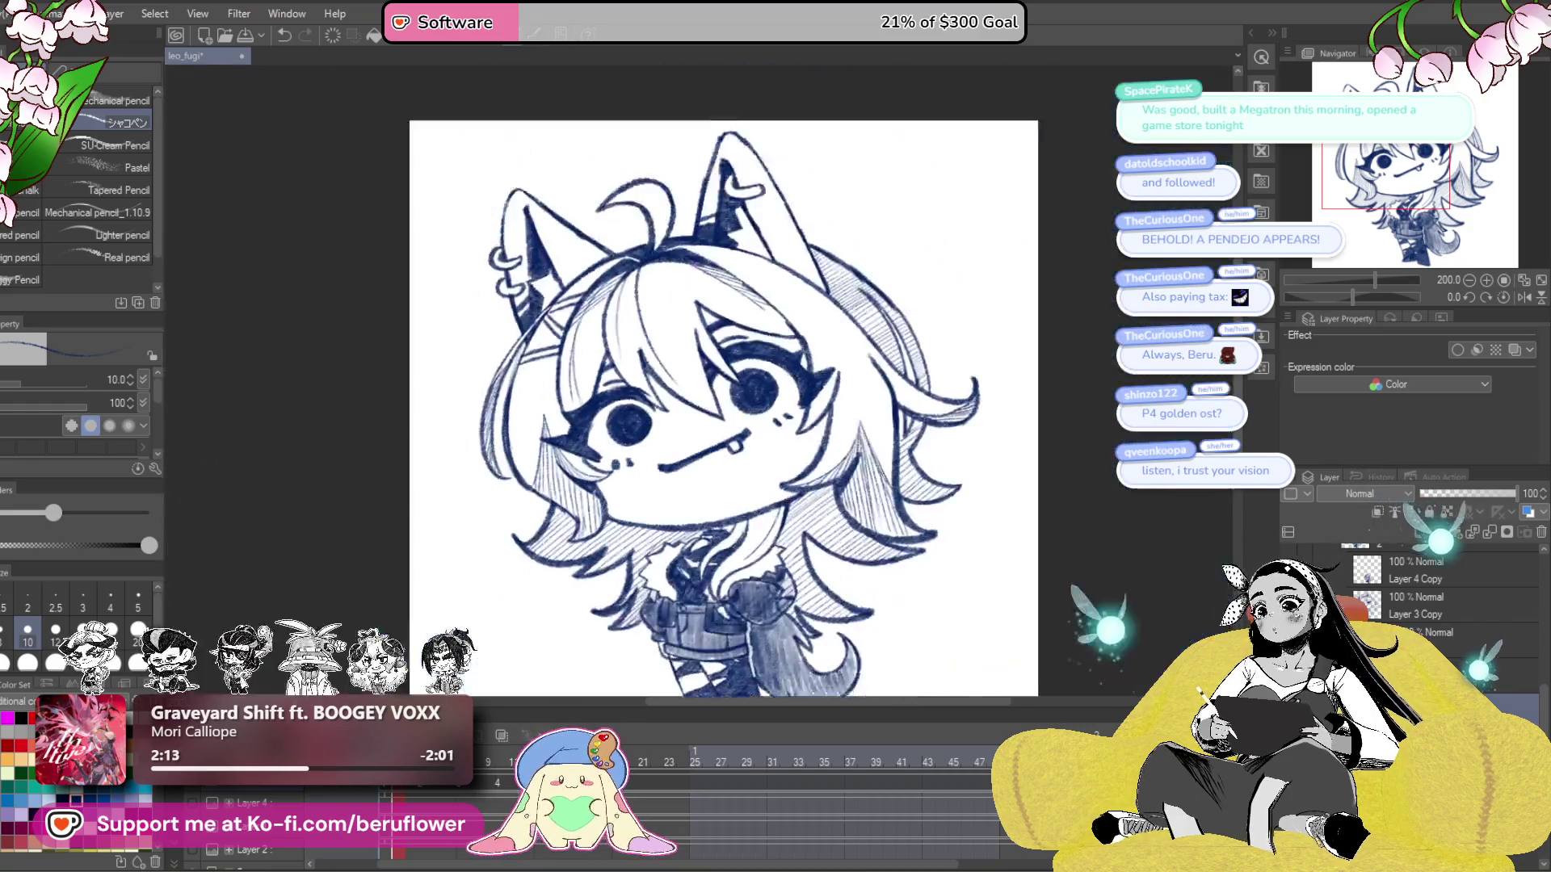
{"action": "scroll", "coordinate": [864, 475], "scroll_direction": "up", "scroll_amount": 2}
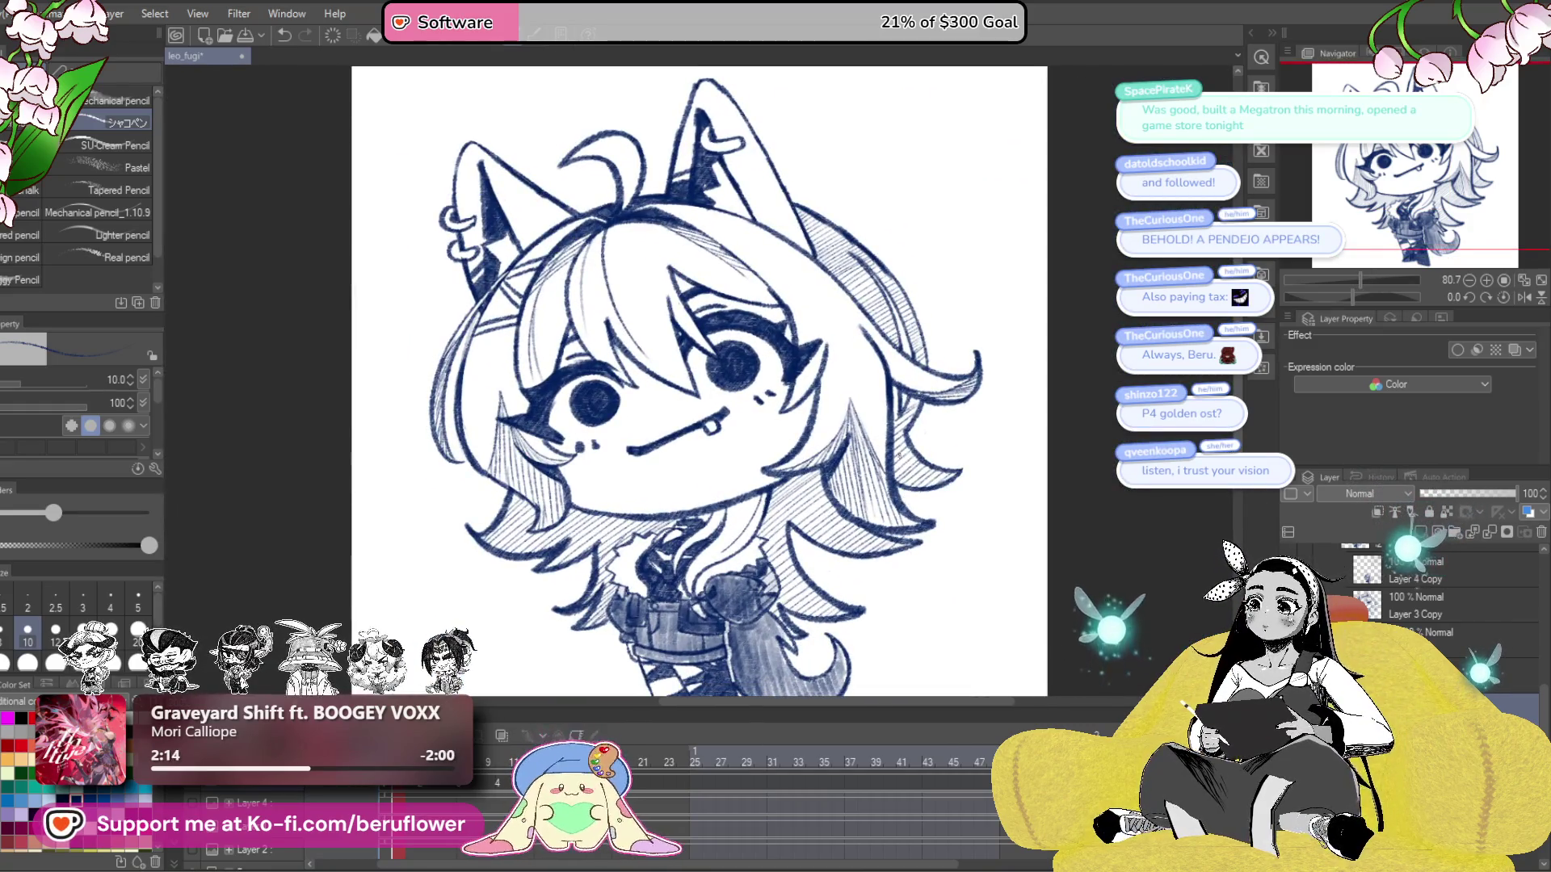
{"action": "scroll", "coordinate": [864, 474], "scroll_direction": "down", "scroll_amount": 1}
{"action": "scroll", "coordinate": [864, 474], "scroll_direction": "up", "scroll_amount": 3}
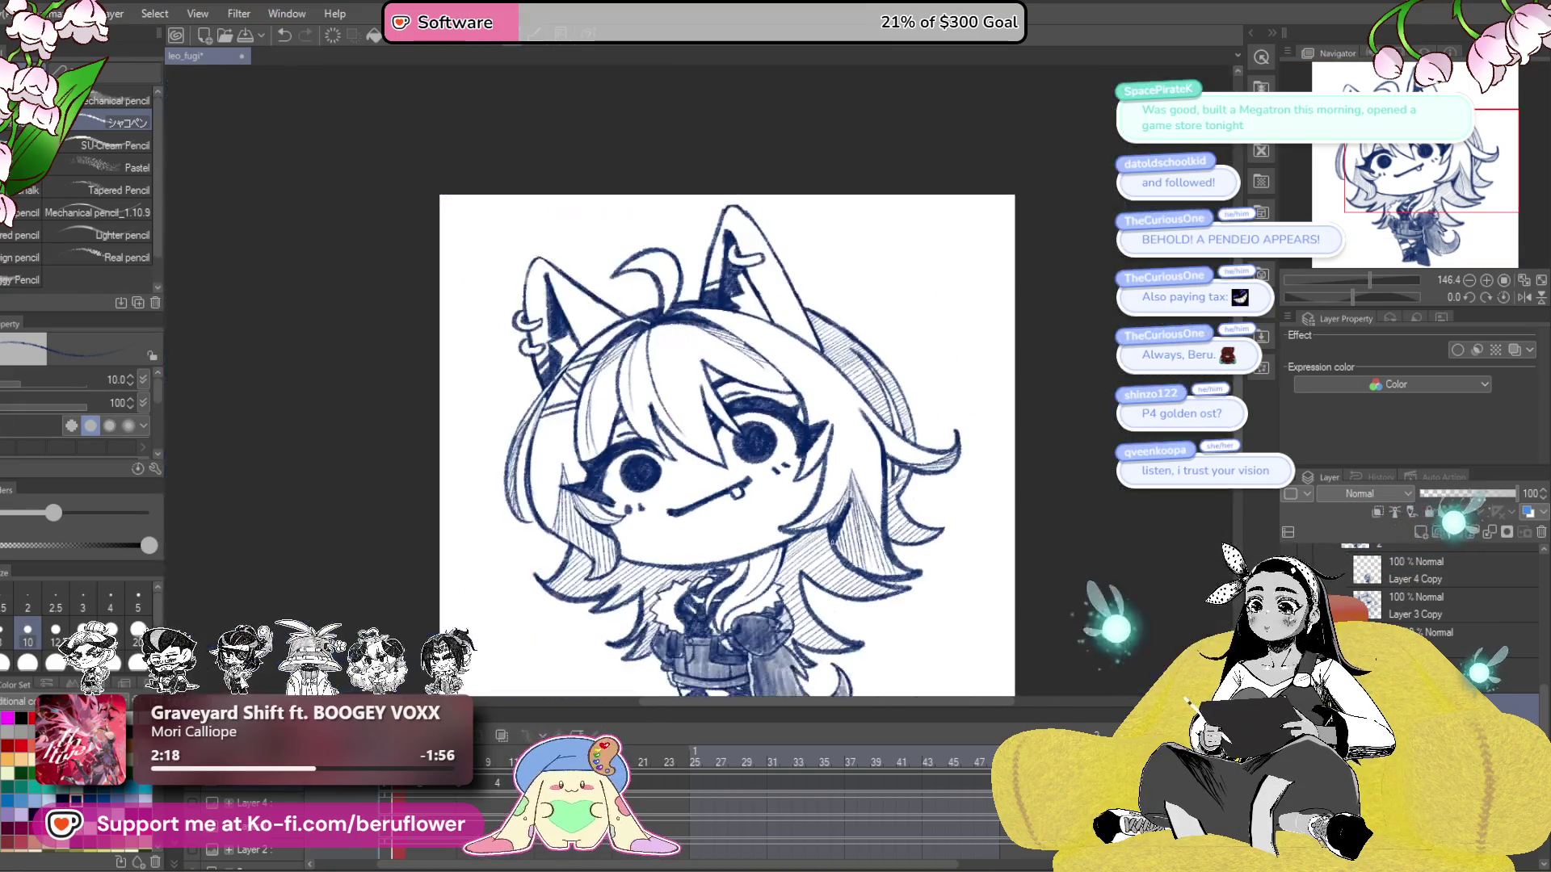
{"action": "scroll", "coordinate": [836, 534], "scroll_direction": "down", "scroll_amount": 3}
{"action": "left_click_drag", "start_coordinate": [833, 540], "coordinate": [833, 422]}
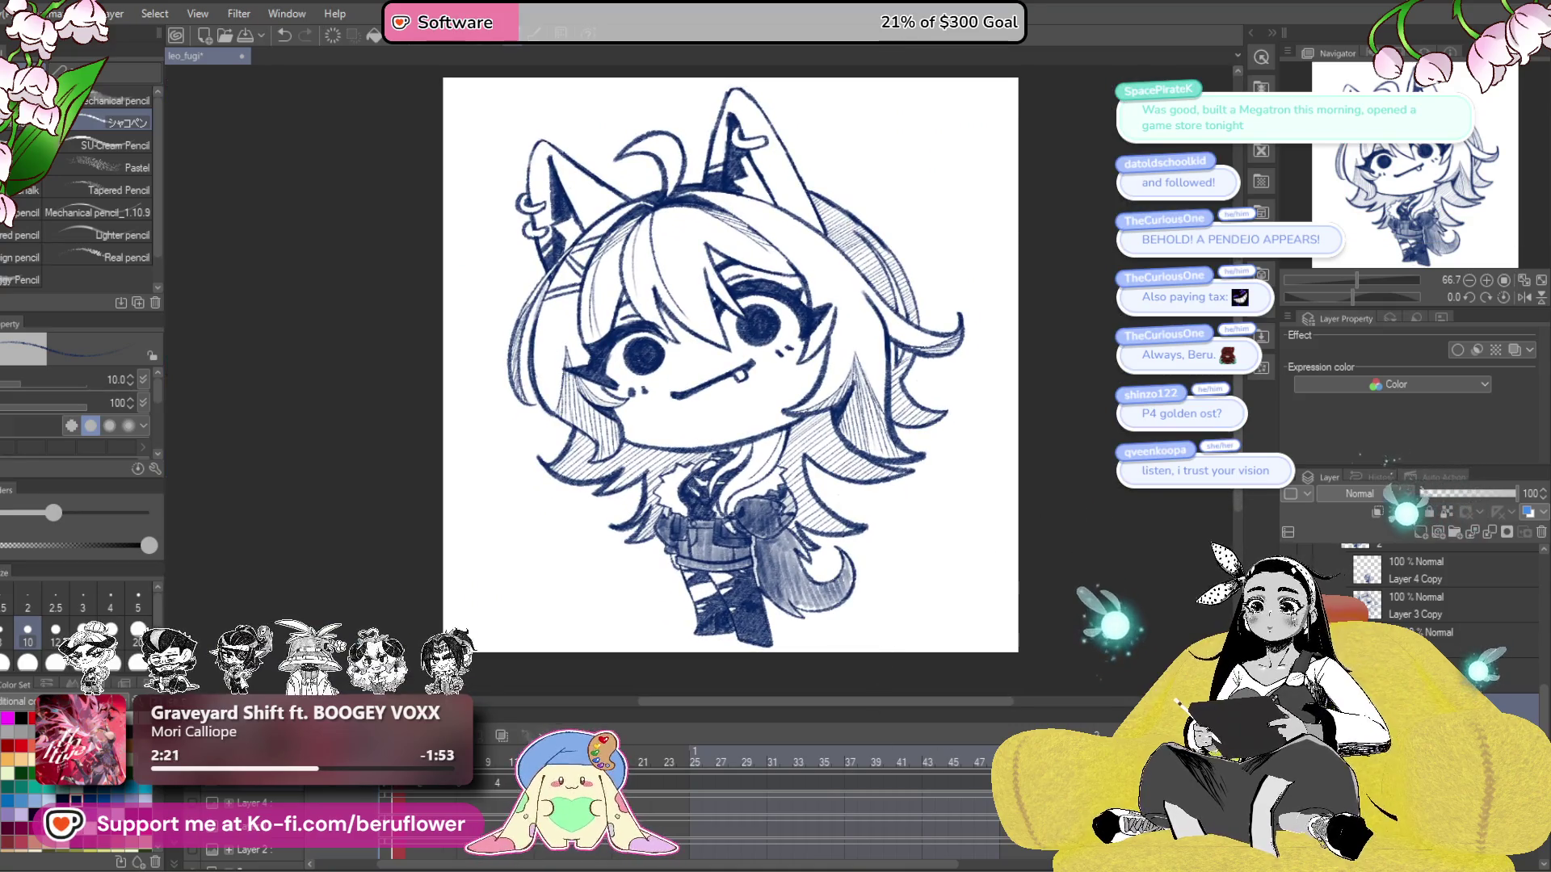
{"action": "key", "text": "ctrl+s"}
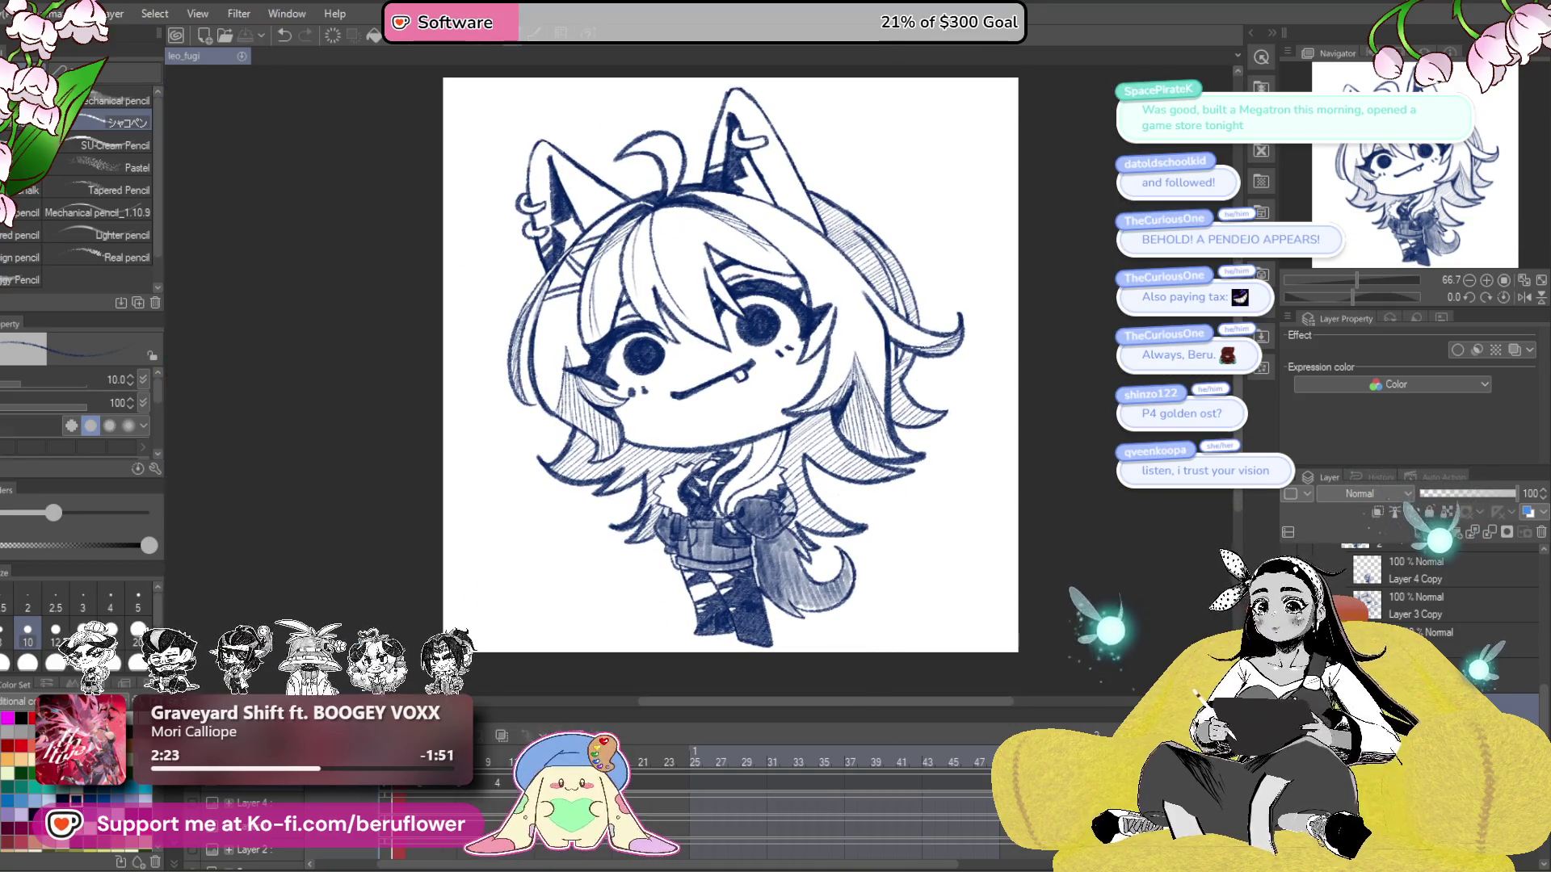
{"action": "left_click", "coordinate": [501, 736]}
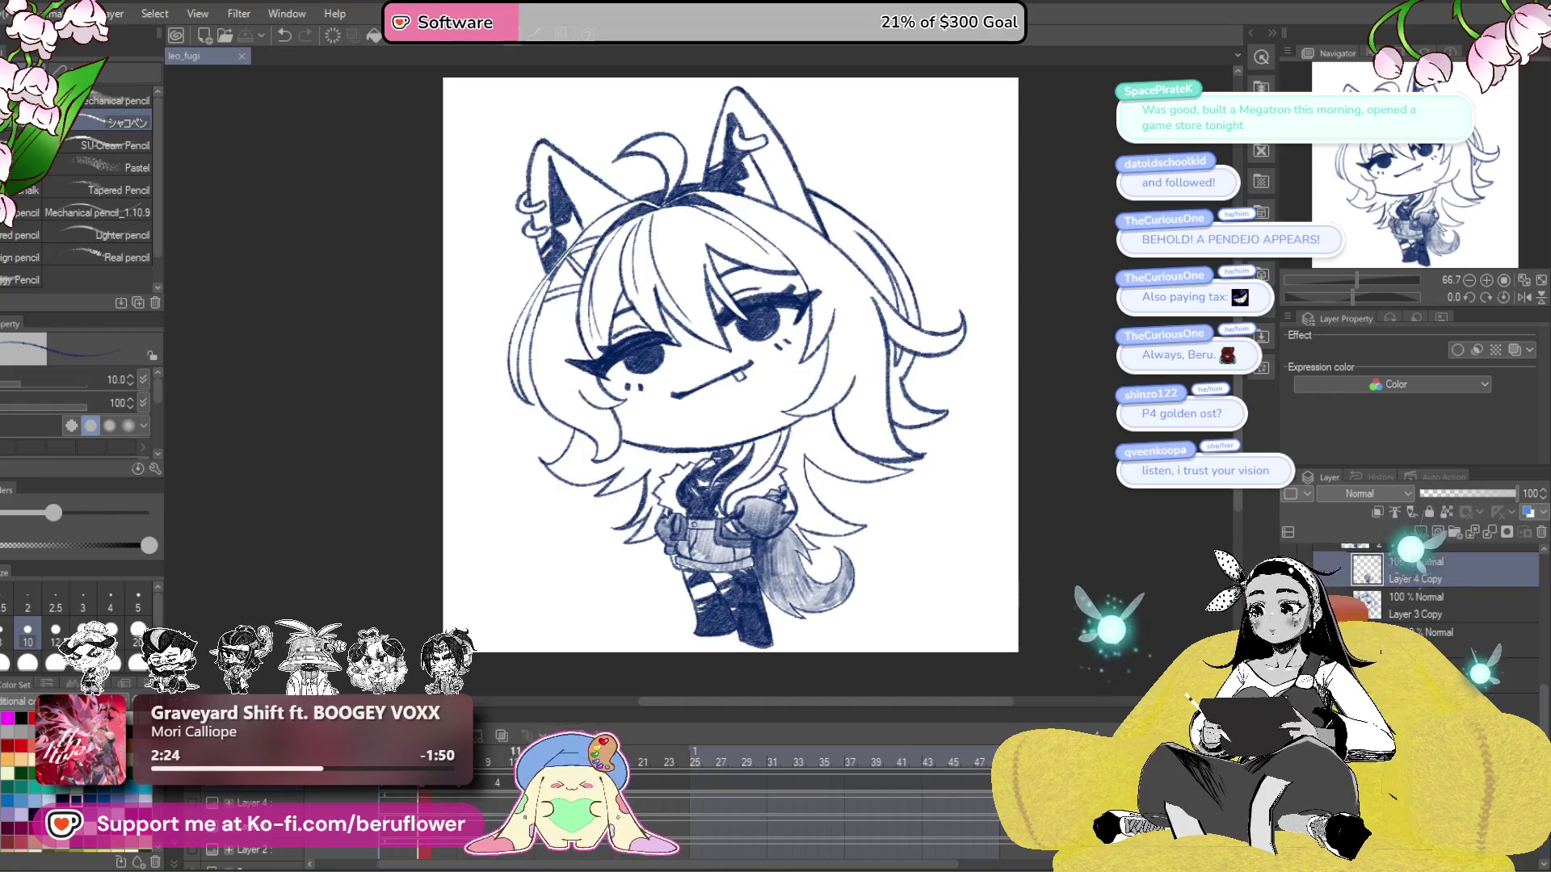
- Make the purple and green colour layer visible again in the Layer panel
{"action": "left_click", "coordinate": [501, 736]}
{"action": "left_click", "coordinate": [1439, 616]}
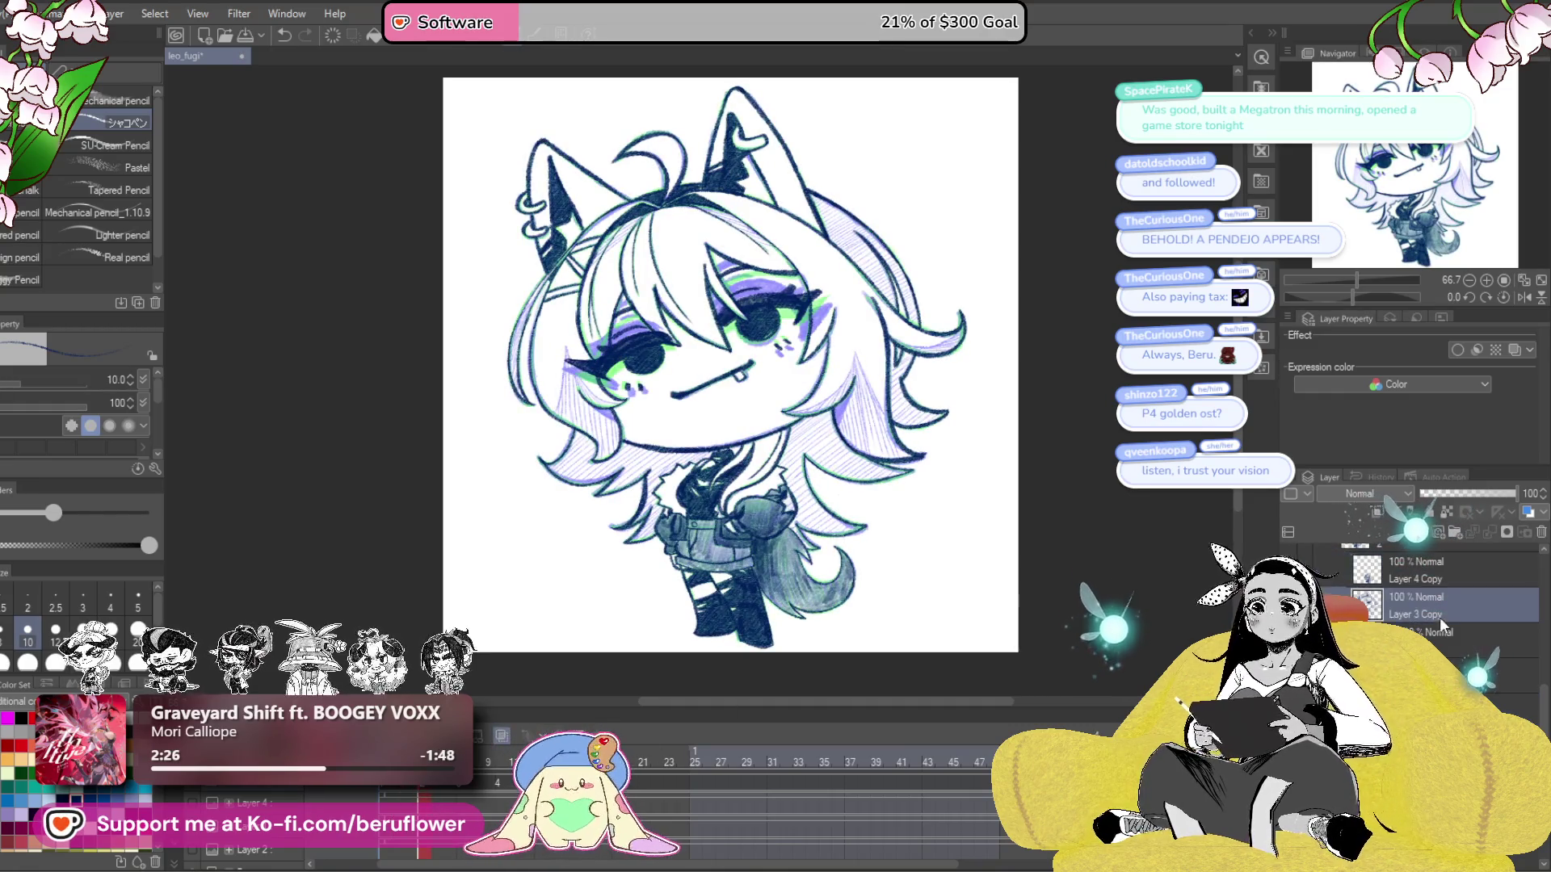
{"action": "left_click", "coordinate": [1433, 584]}
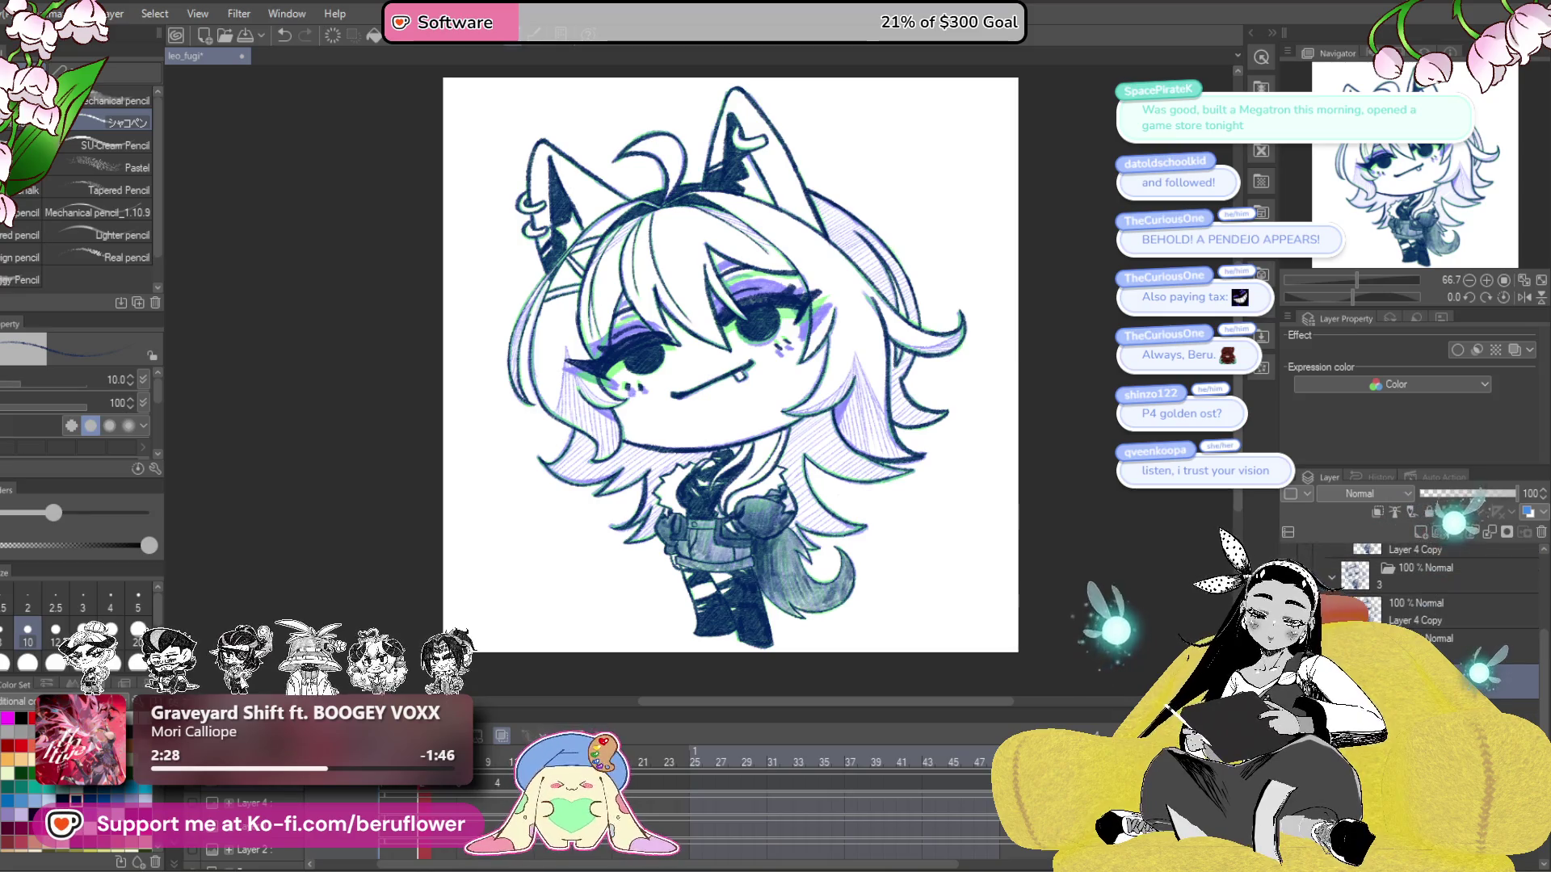
{"action": "right_click", "coordinate": [1407, 521]}
{"action": "key", "text": "Escape"}
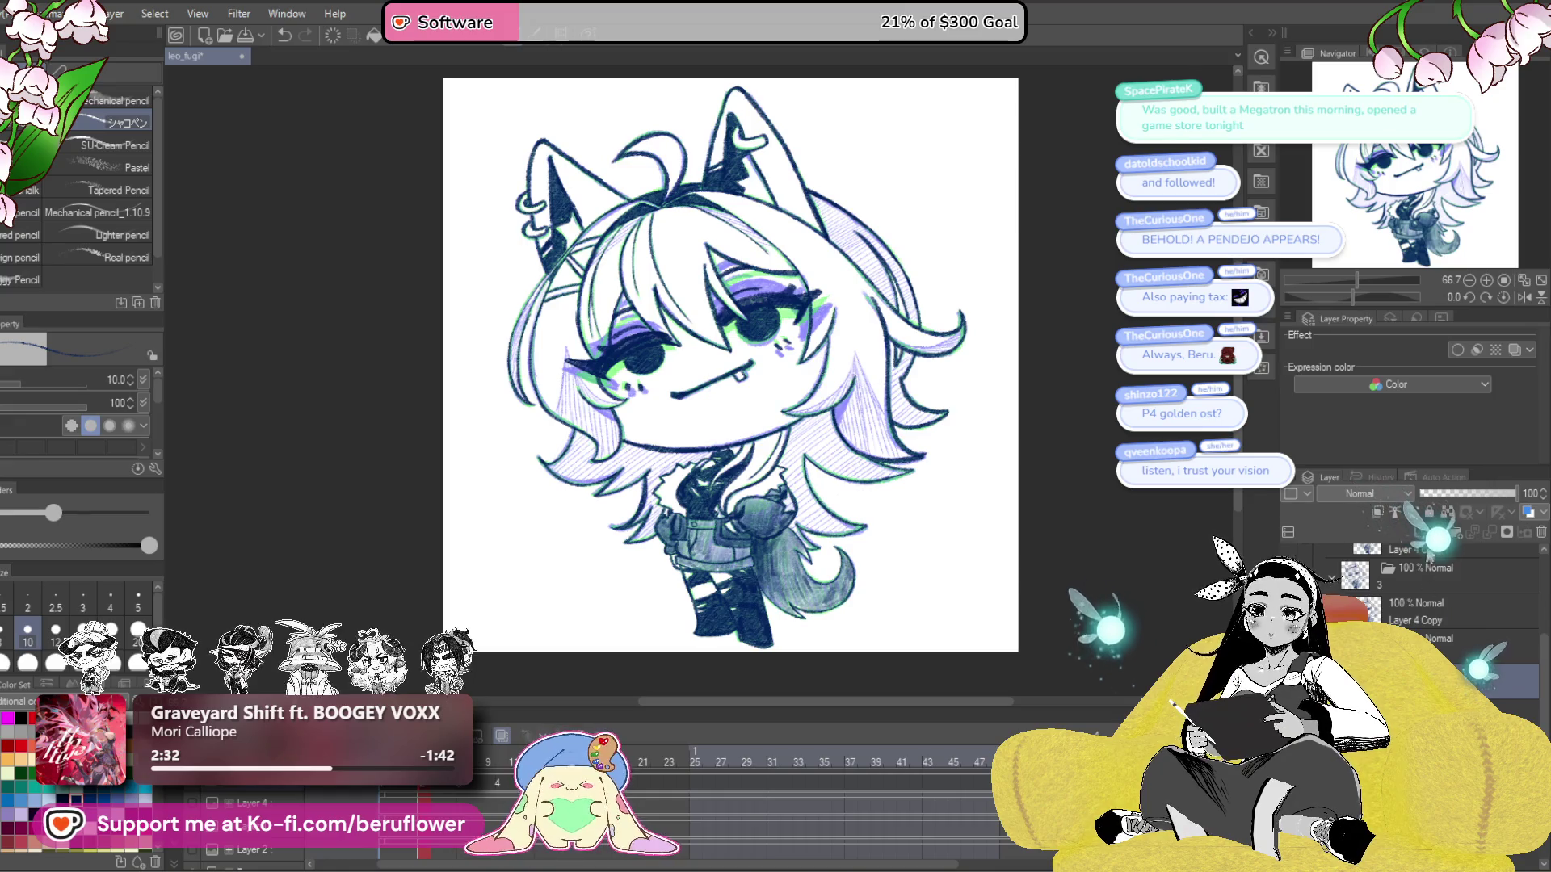
- Zoom in above the eye and add dark hatching down the left hair strand
{"action": "scroll", "coordinate": [825, 419], "scroll_direction": "up", "scroll_amount": 5}
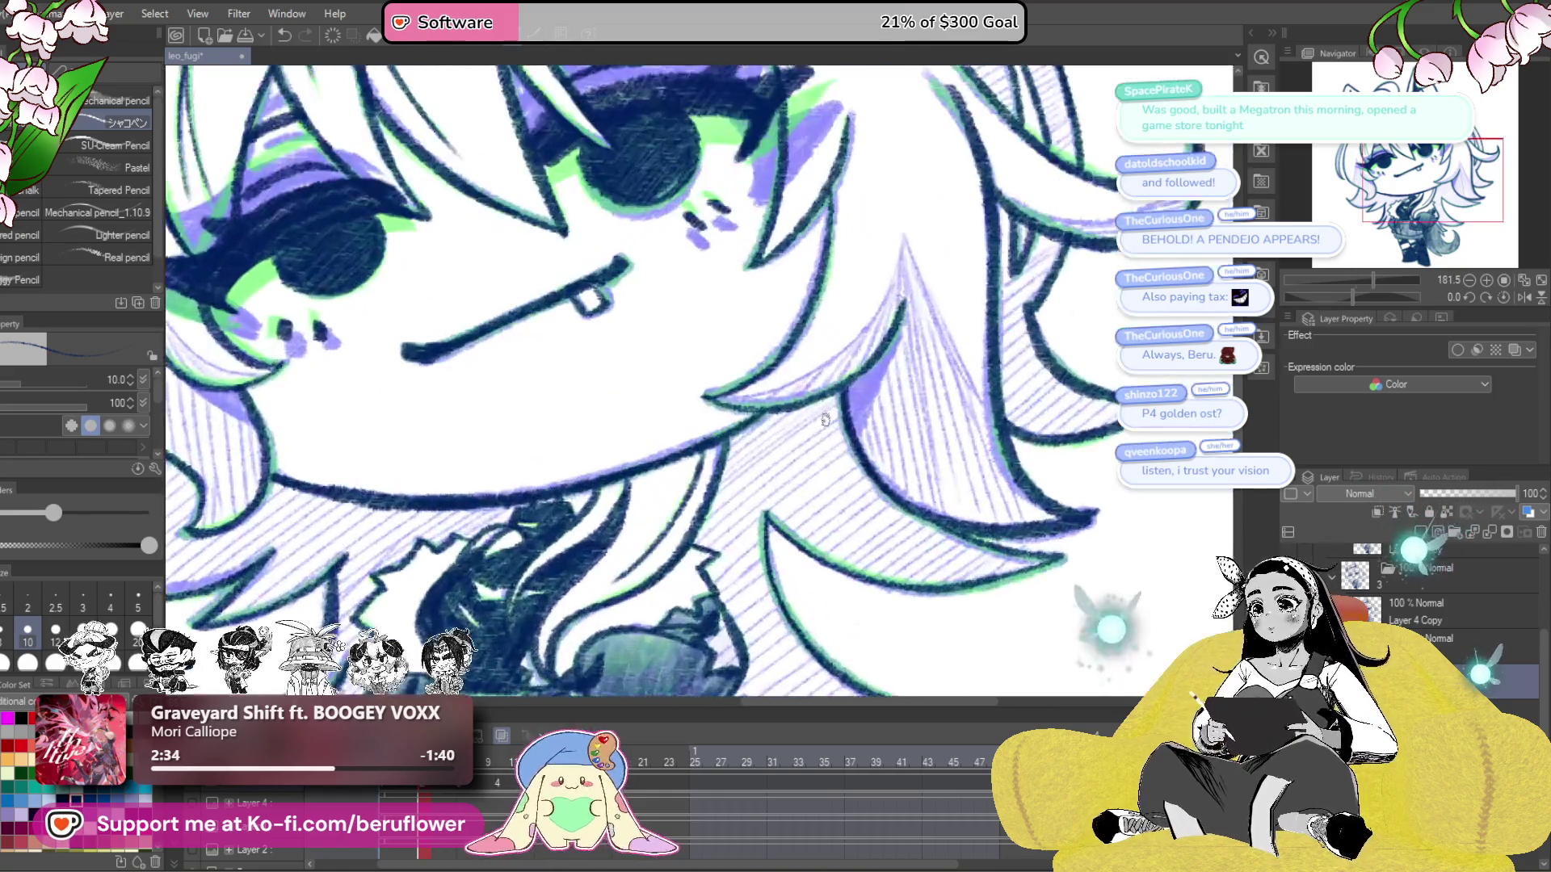
{"action": "scroll", "coordinate": [825, 419], "scroll_direction": "down", "scroll_amount": 3}
{"action": "scroll", "coordinate": [722, 454], "scroll_direction": "up", "scroll_amount": 3}
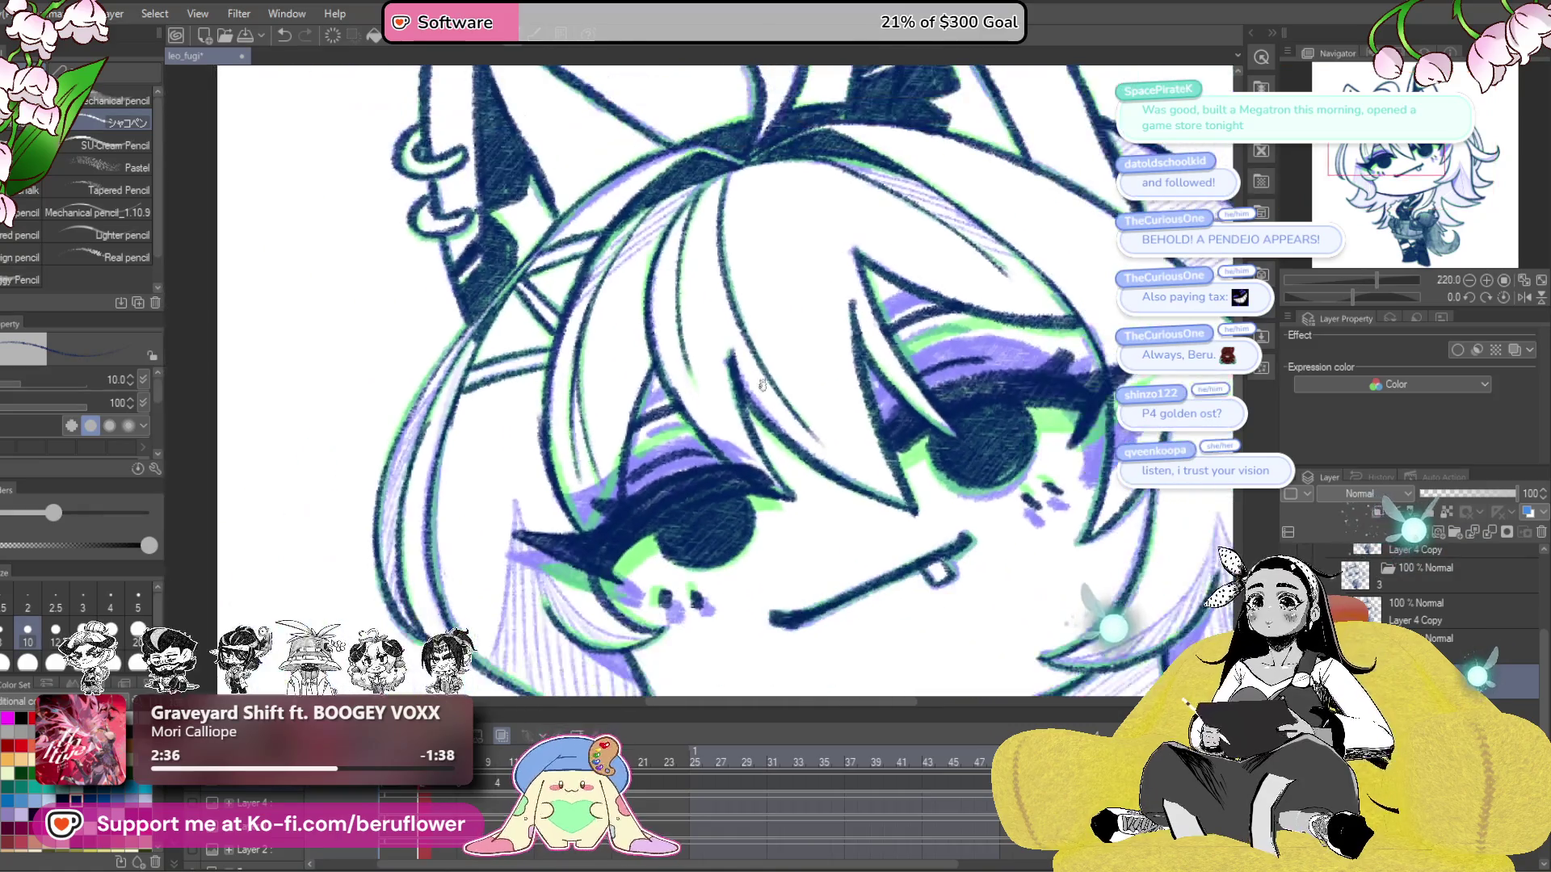
{"action": "left_click_drag", "start_coordinate": [721, 454], "coordinate": [945, 456]}
{"action": "scroll", "coordinate": [829, 416], "scroll_direction": "up", "scroll_amount": 3}
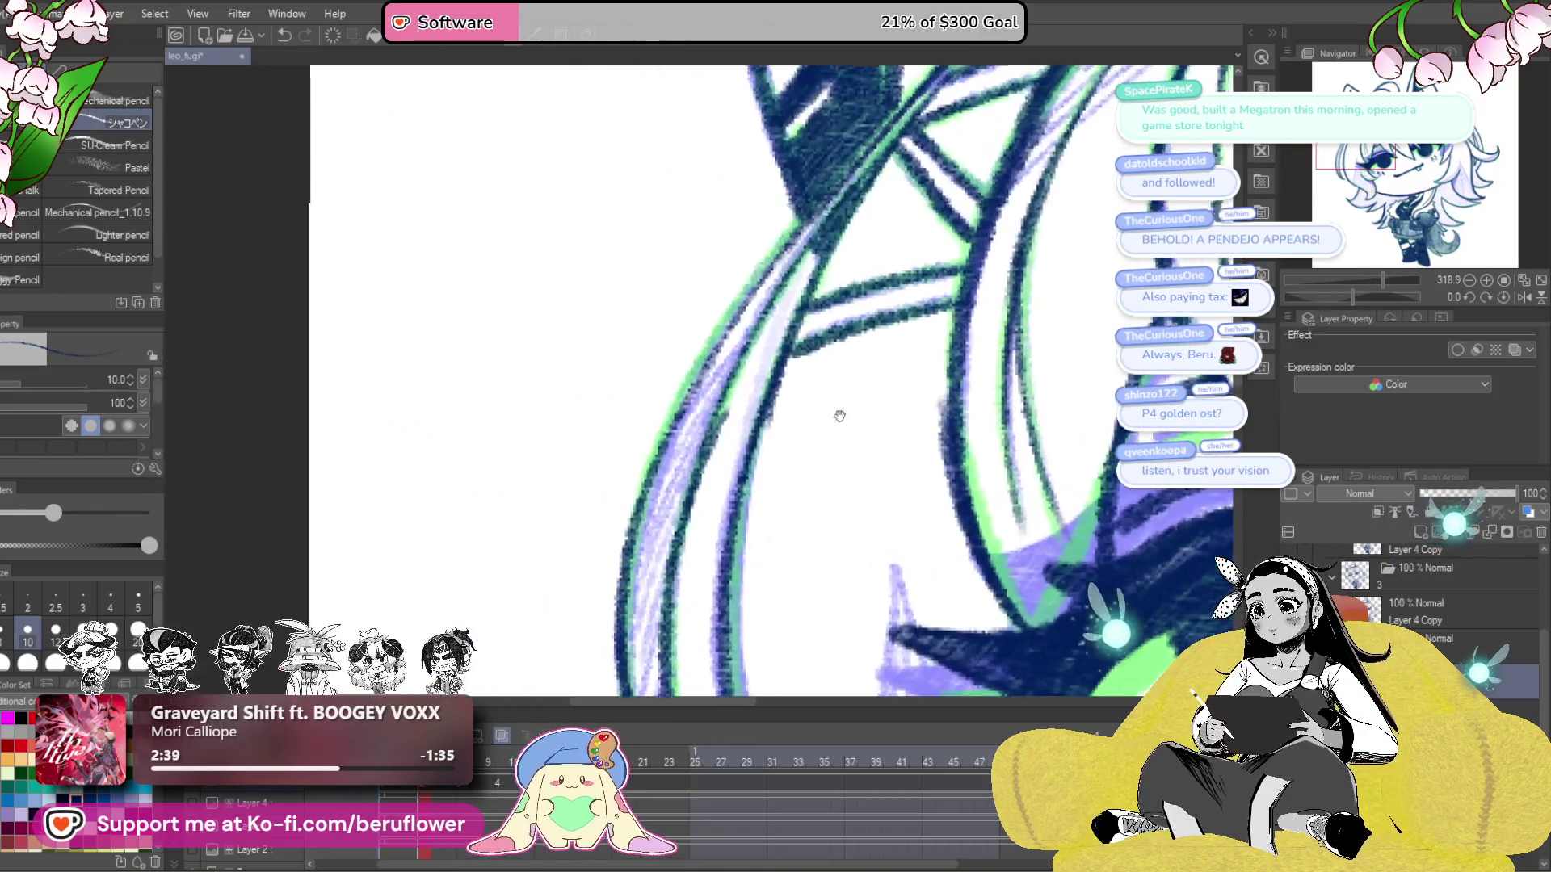
{"action": "mouse_move", "coordinate": [758, 313]}
{"action": "left_mouse_down"}
{"action": "mouse_move", "coordinate": [651, 465]}
{"action": "mouse_move", "coordinate": [626, 557]}
{"action": "mouse_move", "coordinate": [647, 626]}
{"action": "mouse_move", "coordinate": [727, 375]}
{"action": "left_mouse_up"}
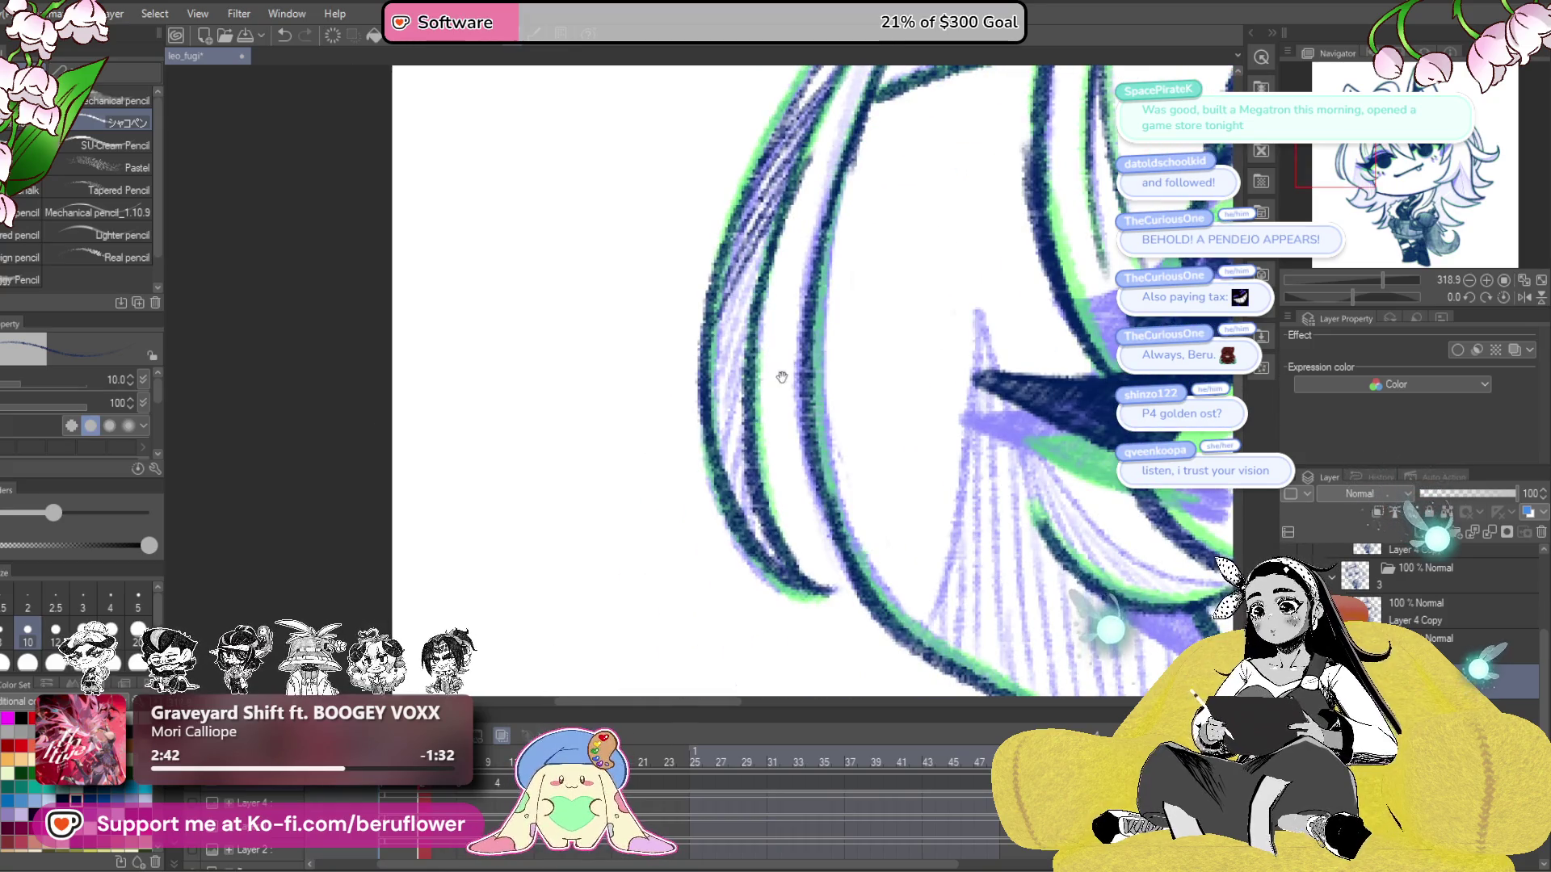
{"action": "left_click_drag", "start_coordinate": [579, 609], "coordinate": [542, 645]}
{"action": "mouse_move", "coordinate": [710, 290]}
{"action": "left_mouse_down"}
{"action": "mouse_move", "coordinate": [683, 404]}
{"action": "mouse_move", "coordinate": [703, 440]}
{"action": "mouse_move", "coordinate": [679, 501]}
{"action": "mouse_move", "coordinate": [726, 548]}
{"action": "left_mouse_up"}
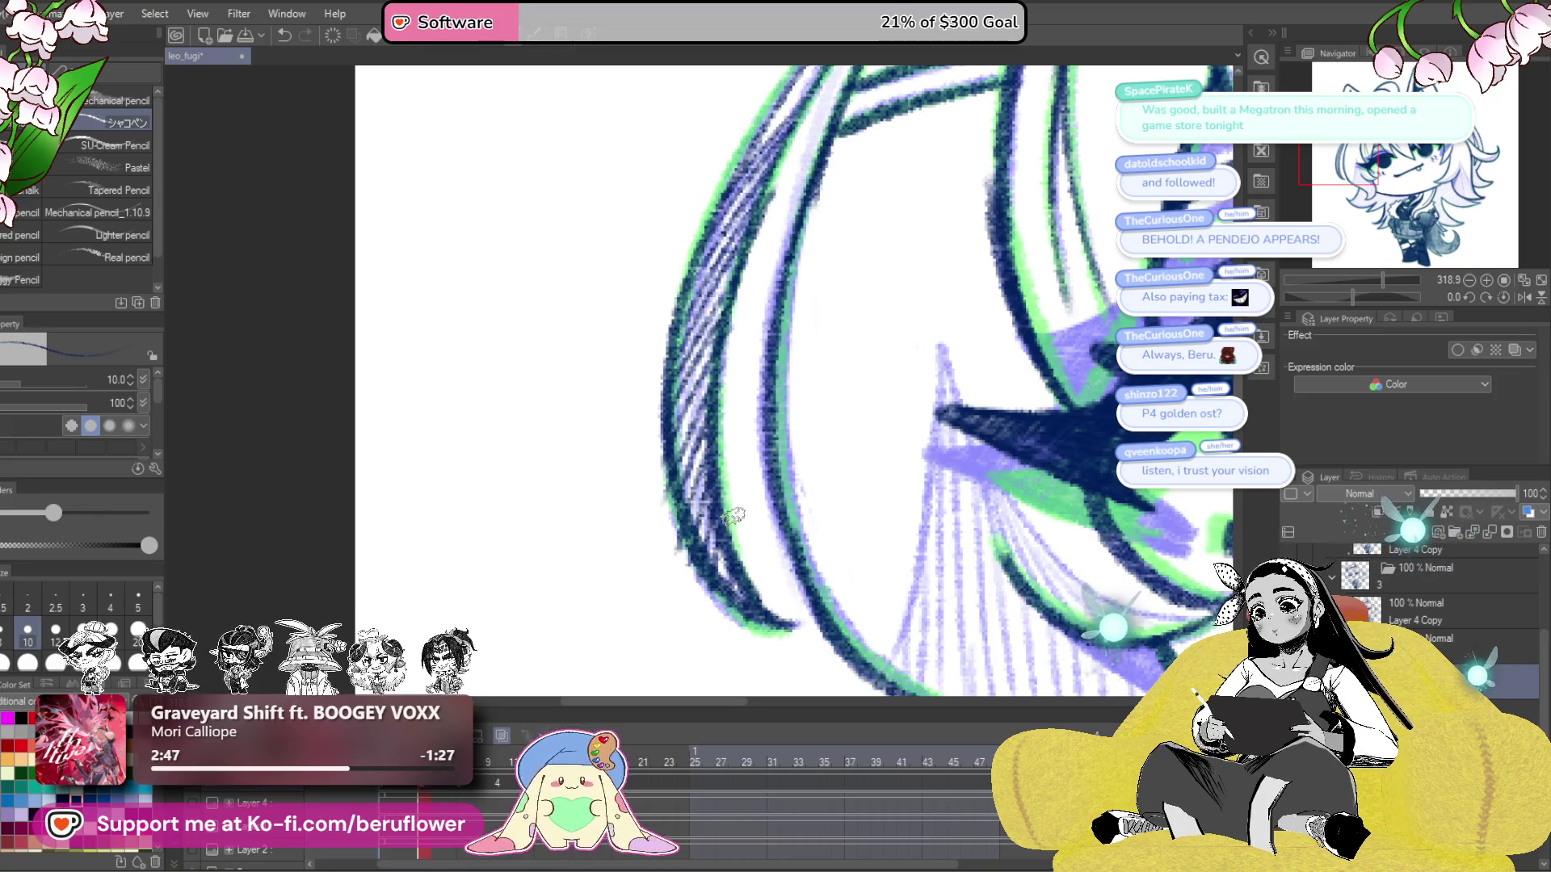
{"action": "left_click_drag", "start_coordinate": [643, 417], "coordinate": [685, 572]}
{"action": "scroll", "coordinate": [700, 565], "scroll_direction": "down", "scroll_amount": 3}
{"action": "scroll", "coordinate": [714, 356], "scroll_direction": "up", "scroll_amount": 3}
- Darken the eyelash and line the hair edge, then recentre the face
{"action": "mouse_move", "coordinate": [724, 397]}
{"action": "left_mouse_down"}
{"action": "mouse_move", "coordinate": [755, 448]}
{"action": "mouse_move", "coordinate": [832, 510]}
{"action": "left_mouse_up"}
{"action": "left_click_drag", "start_coordinate": [702, 368], "coordinate": [751, 339]}
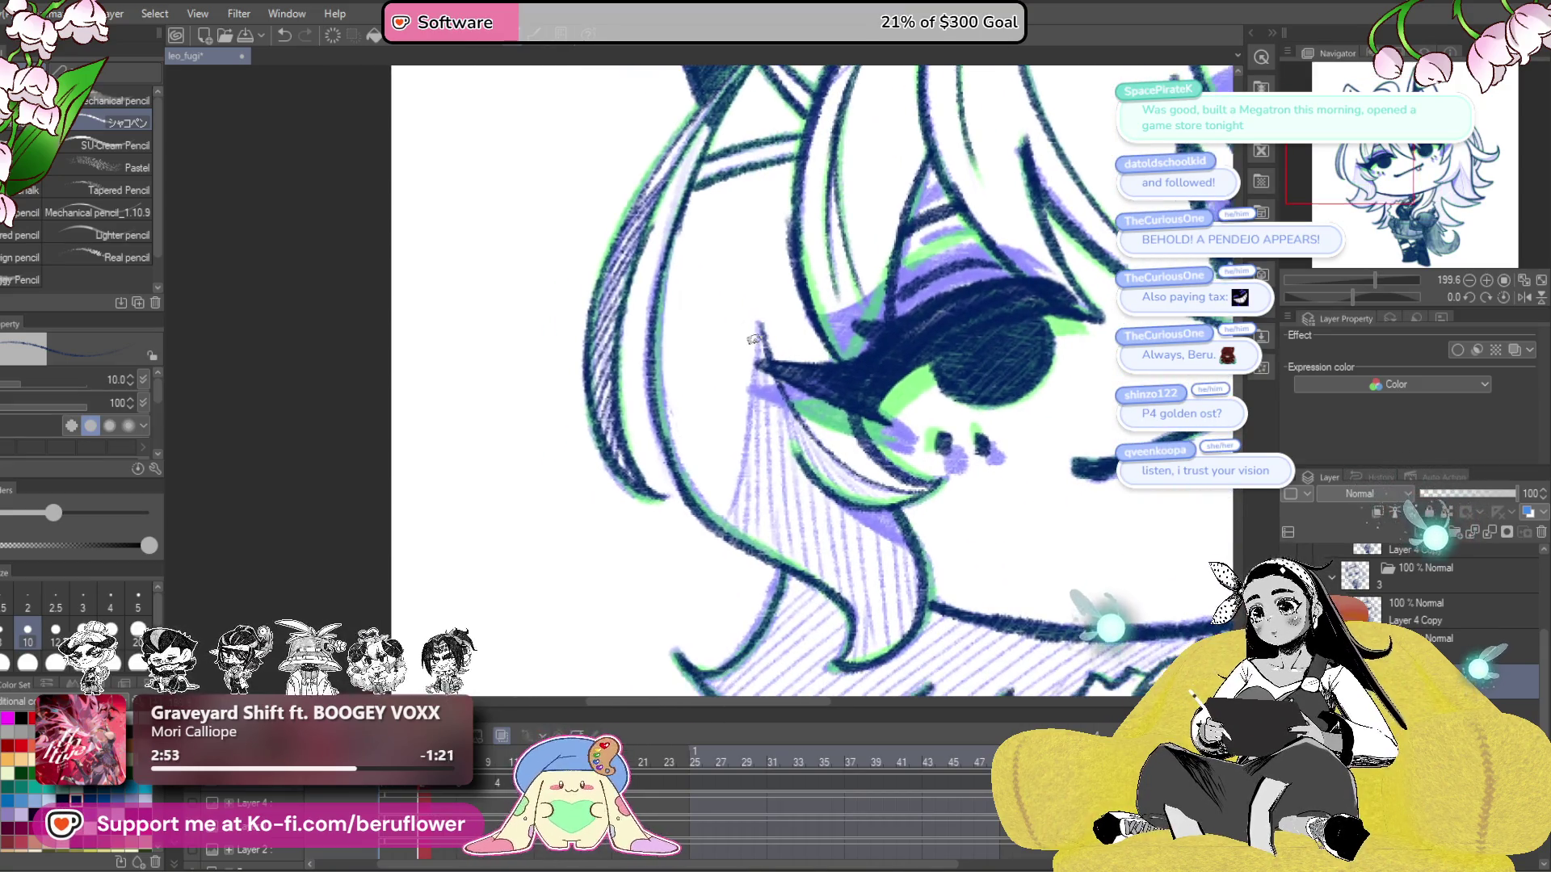
{"action": "scroll", "coordinate": [764, 412], "scroll_direction": "down", "scroll_amount": 4}
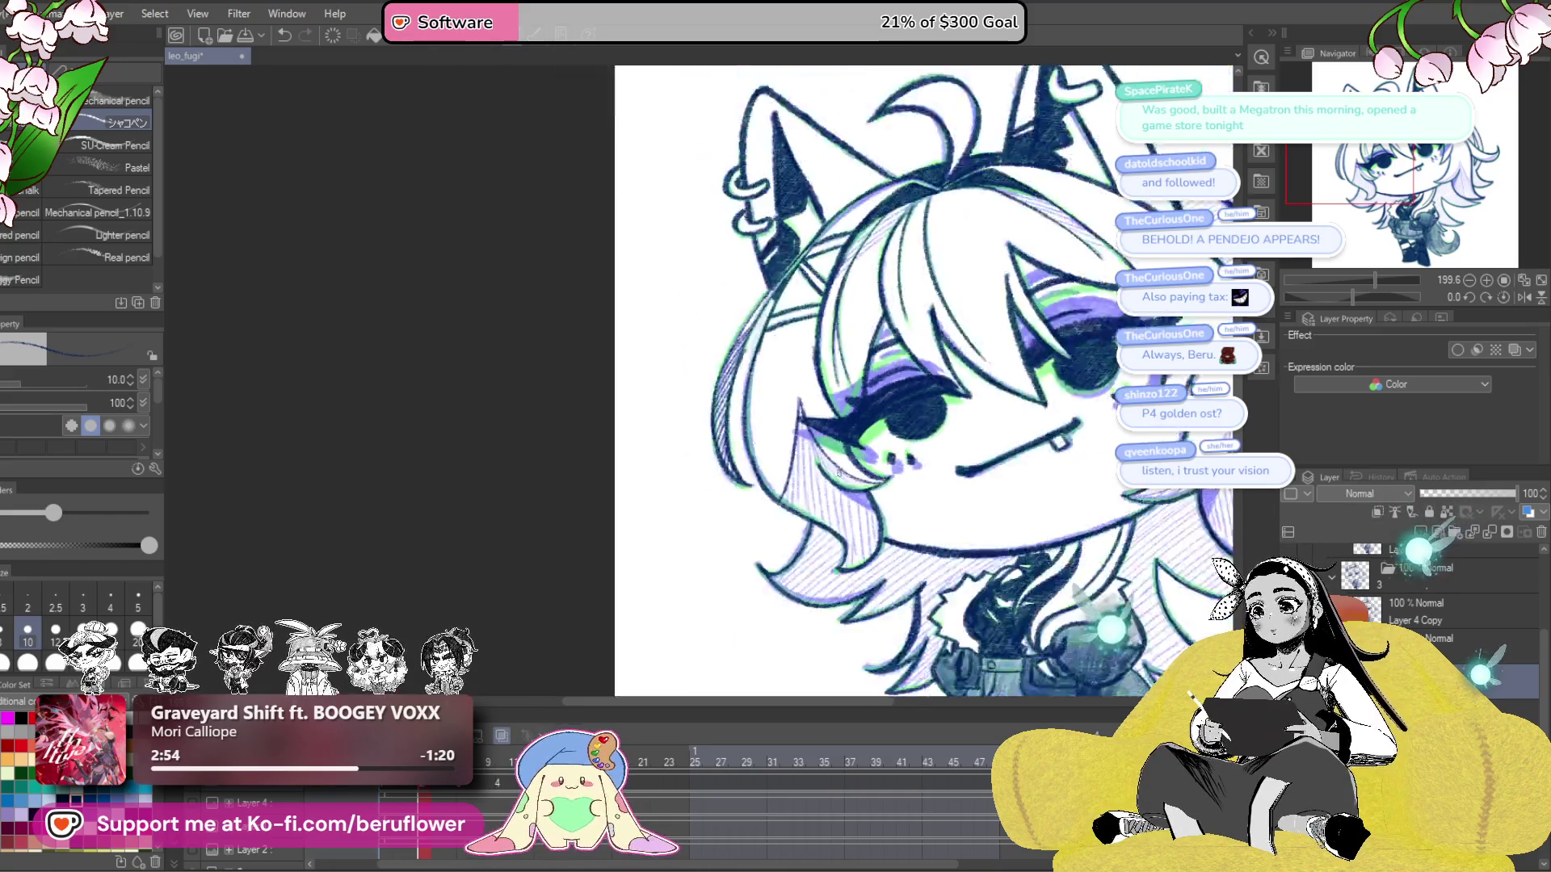
{"action": "scroll", "coordinate": [814, 551], "scroll_direction": "up", "scroll_amount": 3}
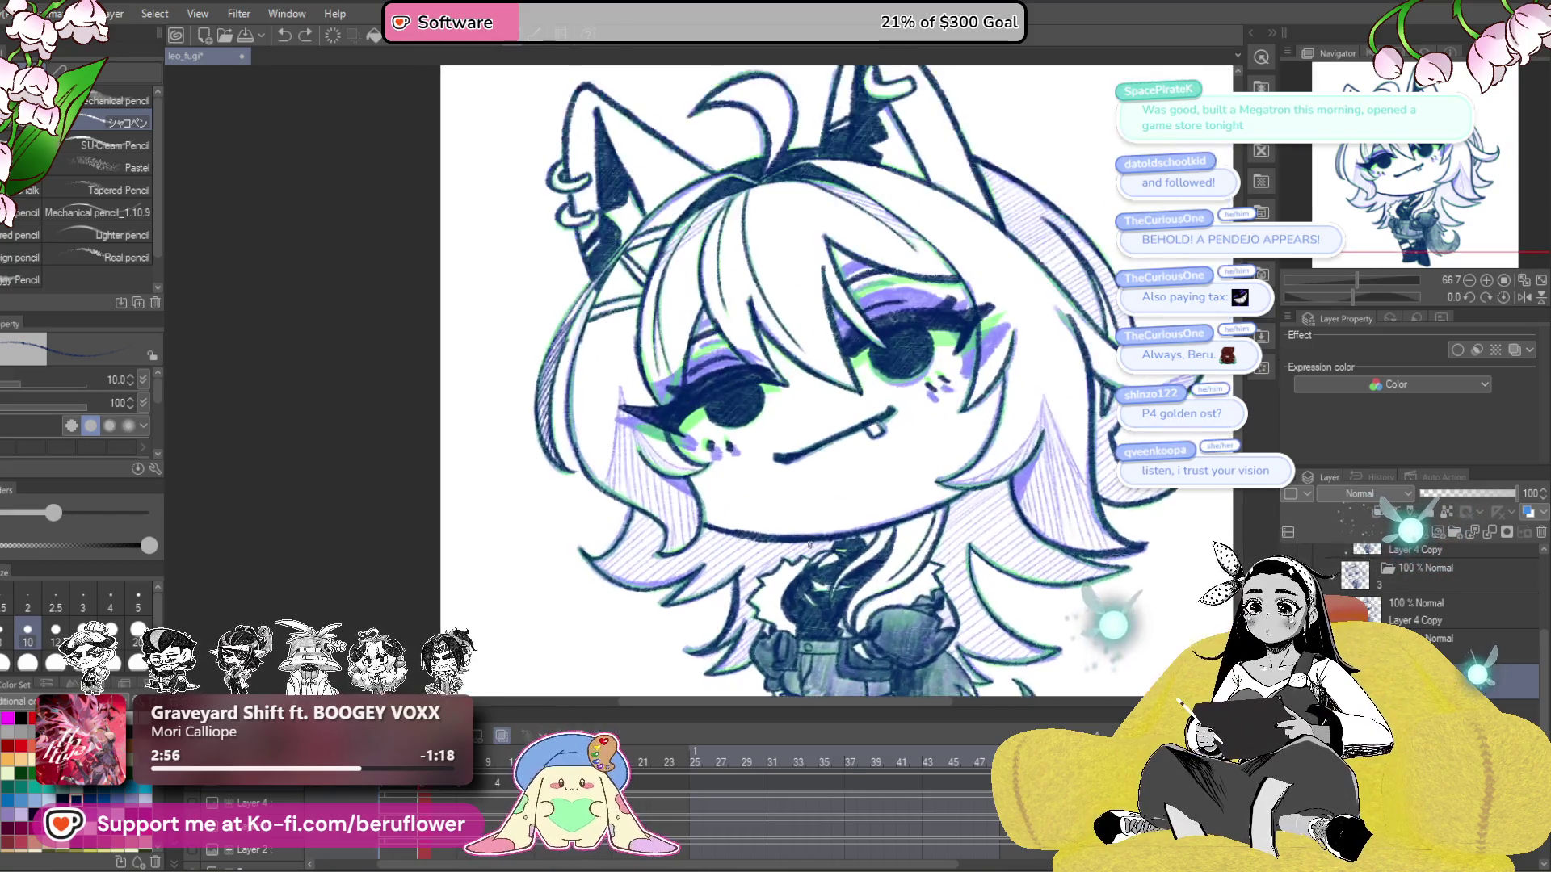
{"action": "mouse_move", "coordinate": [902, 640]}
{"action": "left_mouse_down"}
{"action": "mouse_move", "coordinate": [879, 651]}
{"action": "mouse_move", "coordinate": [860, 628]}
{"action": "left_mouse_up"}
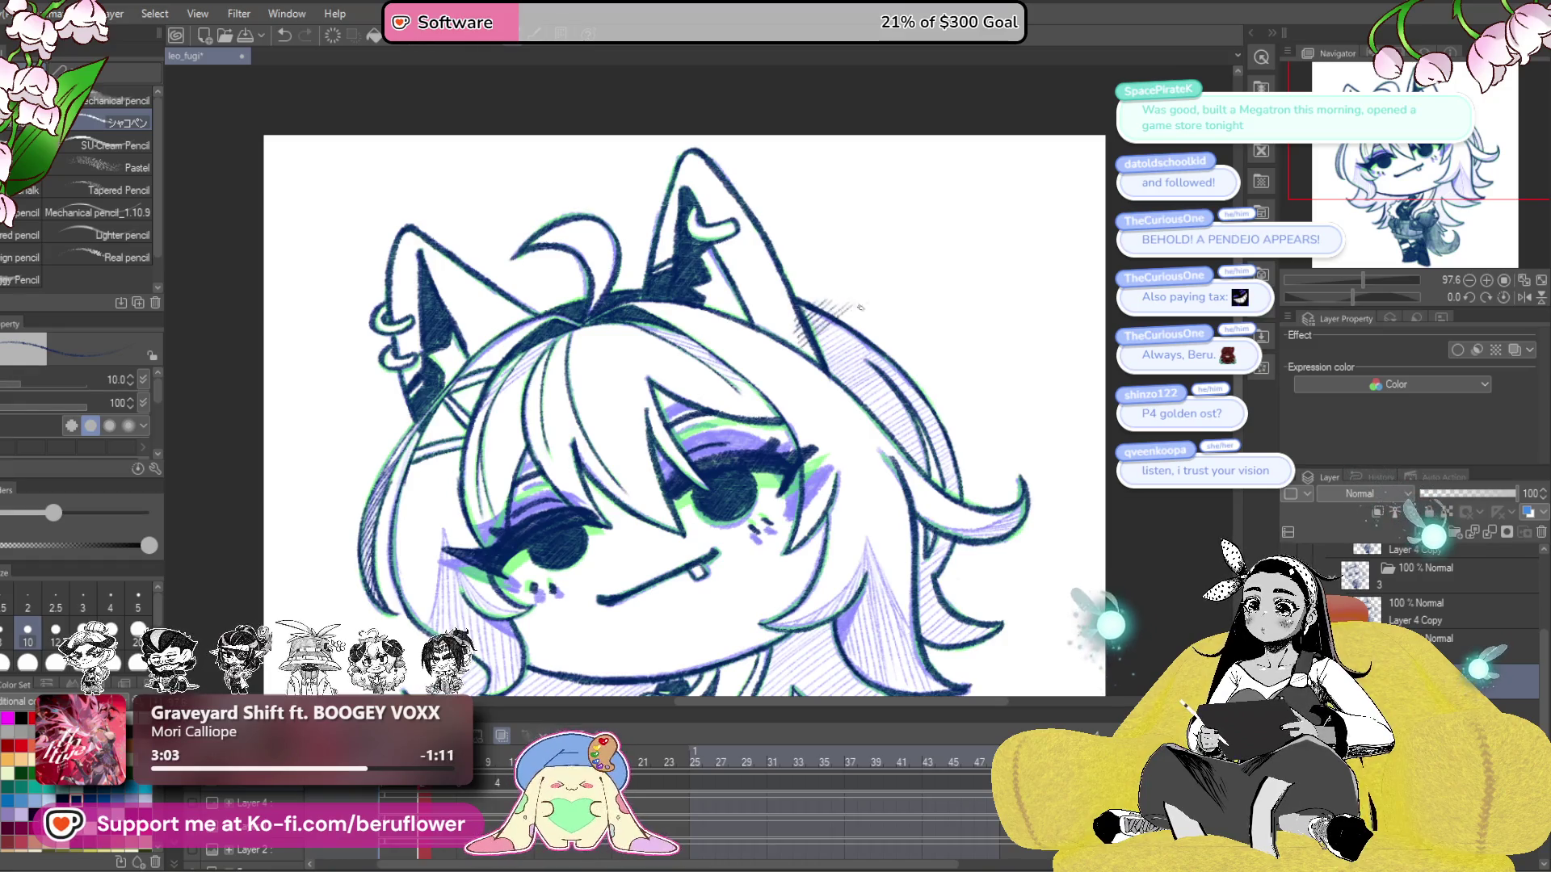
- Hatch the hair at the top of the head and the strands on the right
{"action": "left_click_drag", "start_coordinate": [859, 321], "coordinate": [814, 381]}
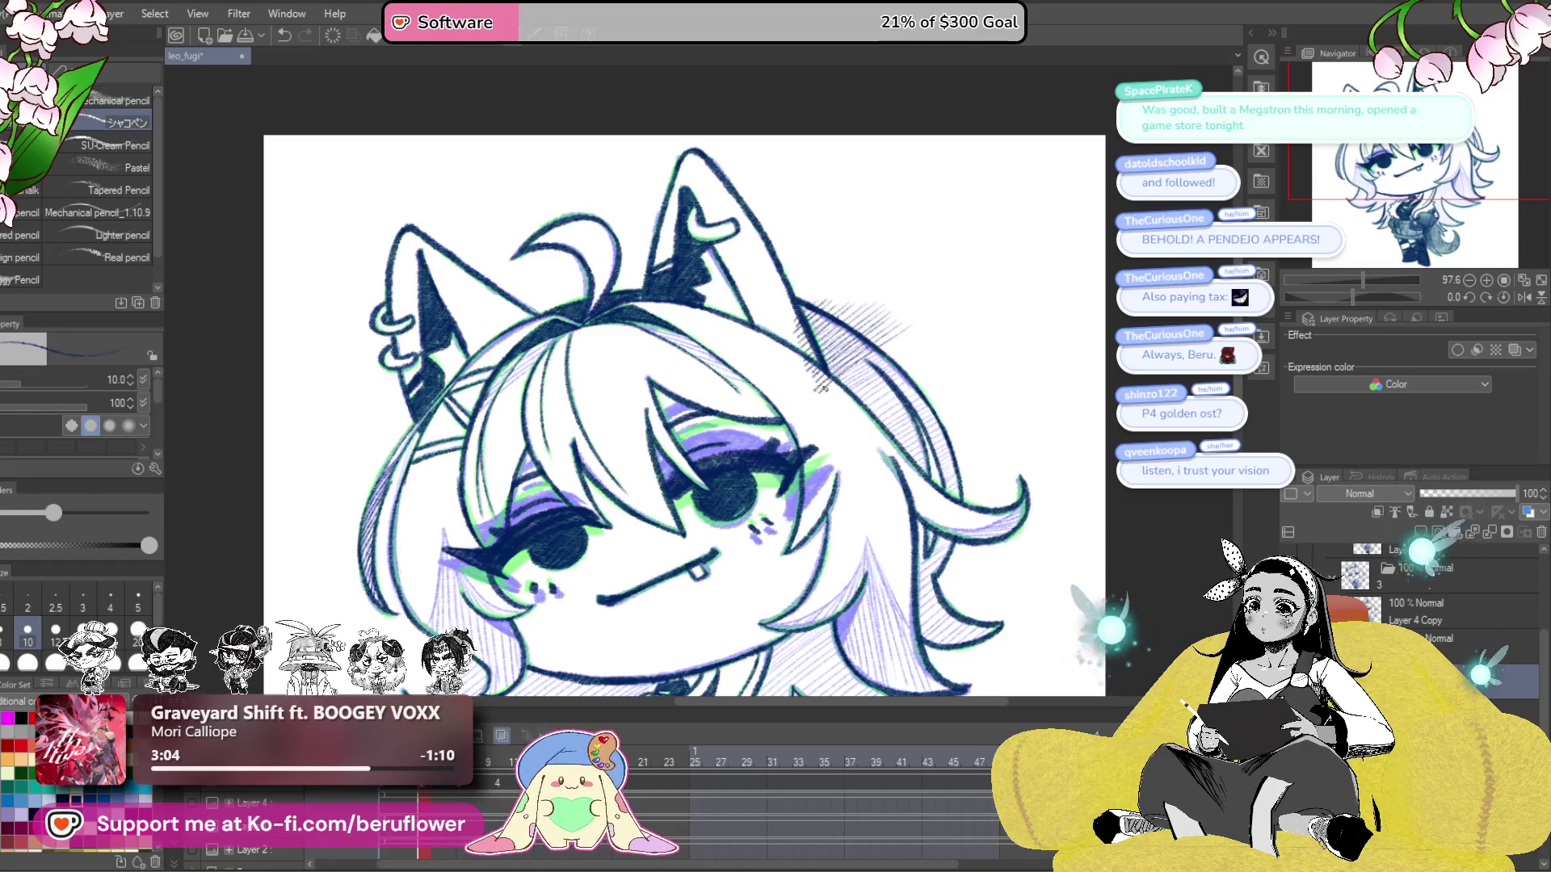
{"action": "mouse_move", "coordinate": [928, 371]}
{"action": "left_mouse_down"}
{"action": "mouse_move", "coordinate": [972, 312]}
{"action": "mouse_move", "coordinate": [921, 371]}
{"action": "mouse_move", "coordinate": [987, 357]}
{"action": "left_mouse_up"}
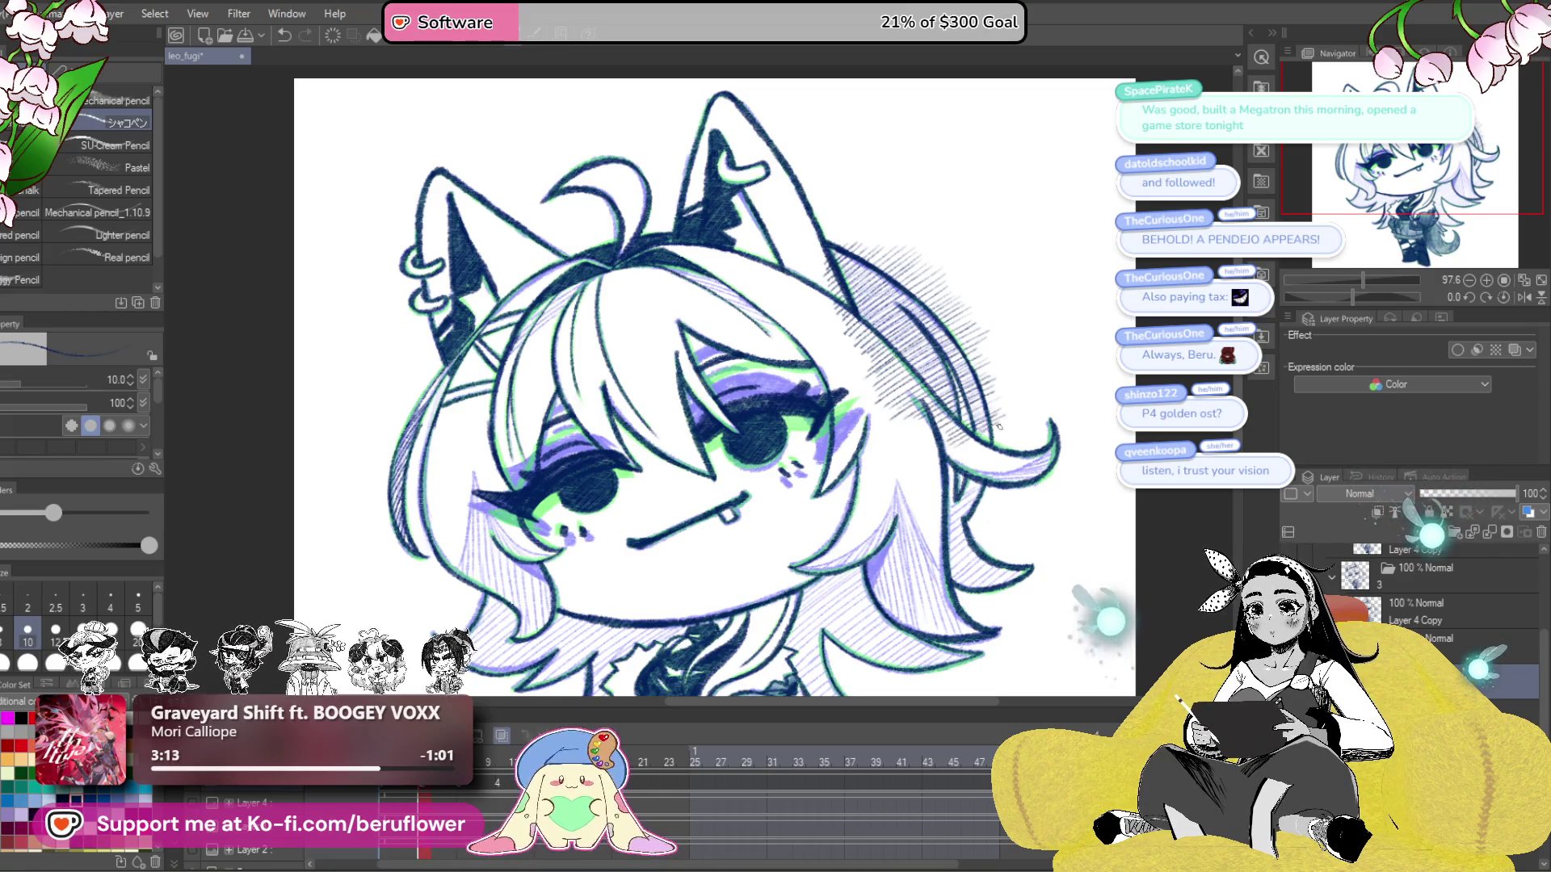
{"action": "mouse_move", "coordinate": [985, 438]}
{"action": "left_mouse_down"}
{"action": "mouse_move", "coordinate": [1001, 376]}
{"action": "mouse_move", "coordinate": [995, 420]}
{"action": "mouse_move", "coordinate": [1010, 418]}
{"action": "left_mouse_up"}
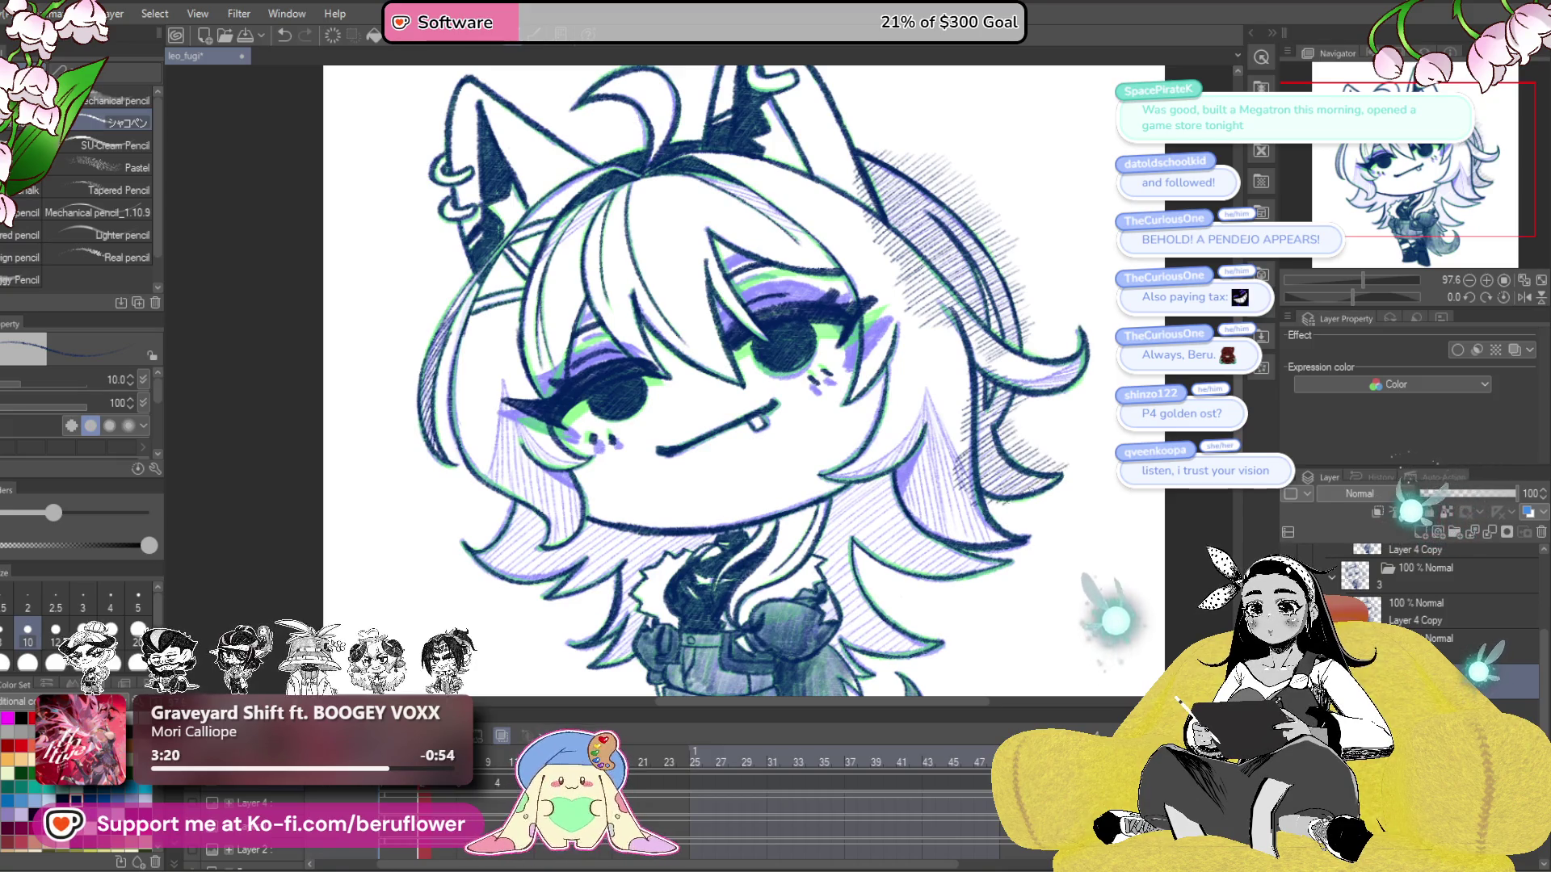
{"action": "mouse_move", "coordinate": [1070, 472]}
{"action": "left_mouse_down"}
{"action": "mouse_move", "coordinate": [1146, 391]}
{"action": "mouse_move", "coordinate": [1124, 404]}
{"action": "left_mouse_up"}
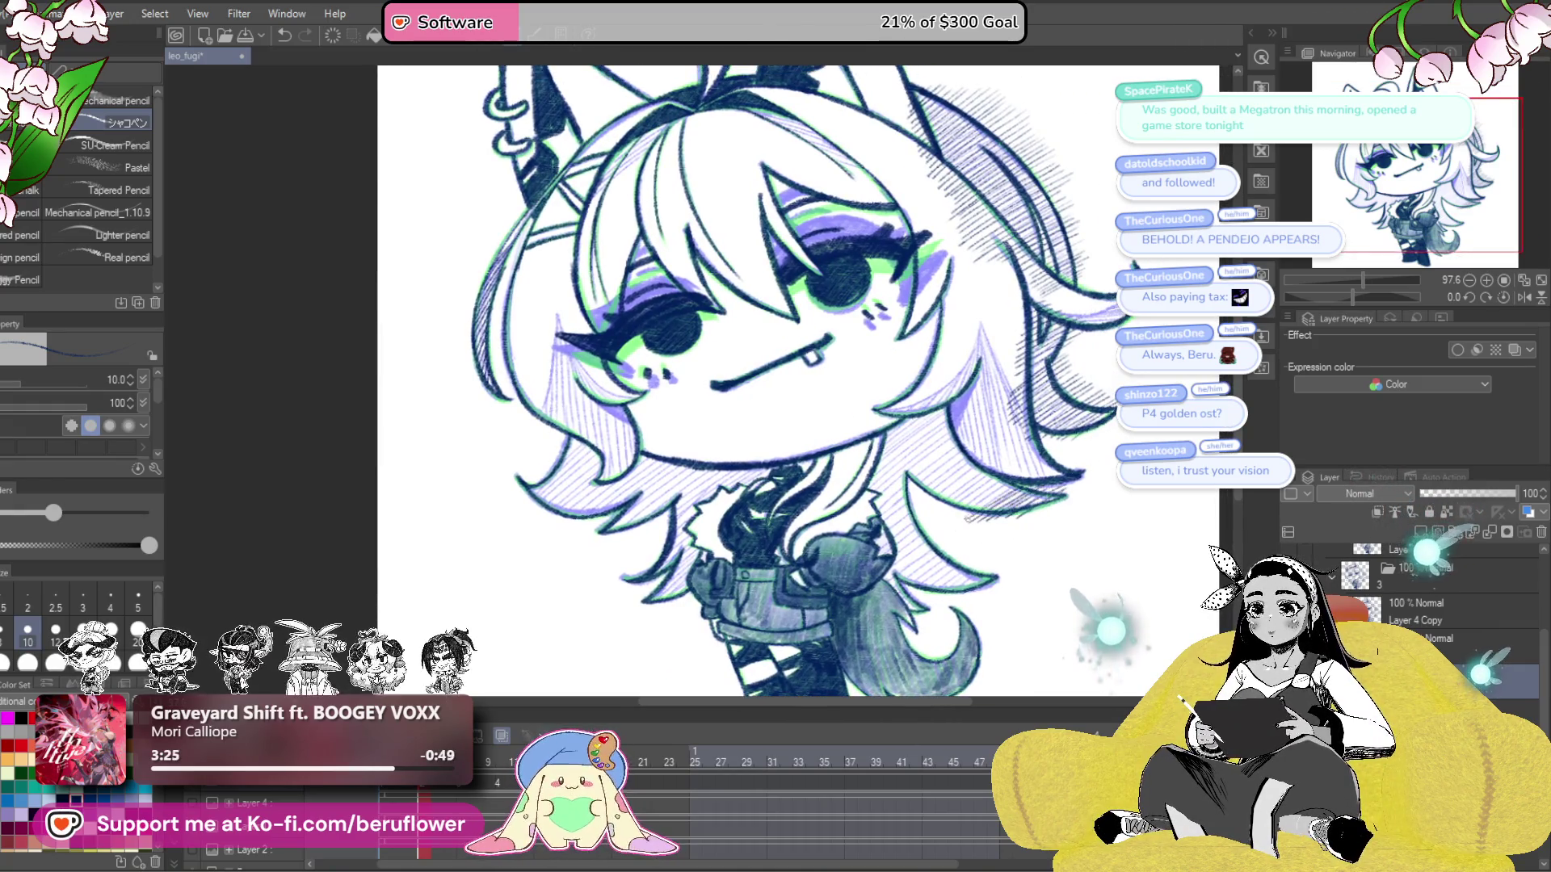
{"action": "mouse_move", "coordinate": [971, 492]}
{"action": "left_mouse_down"}
{"action": "mouse_move", "coordinate": [983, 470]}
{"action": "mouse_move", "coordinate": [928, 492]}
{"action": "mouse_move", "coordinate": [886, 487]}
{"action": "mouse_move", "coordinate": [878, 421]}
{"action": "left_mouse_up"}
{"action": "left_click_drag", "start_coordinate": [903, 540], "coordinate": [895, 508]}
- Hatch the hair beside the face on the left and recentre the drawing
{"action": "left_click_drag", "start_coordinate": [815, 534], "coordinate": [872, 411]}
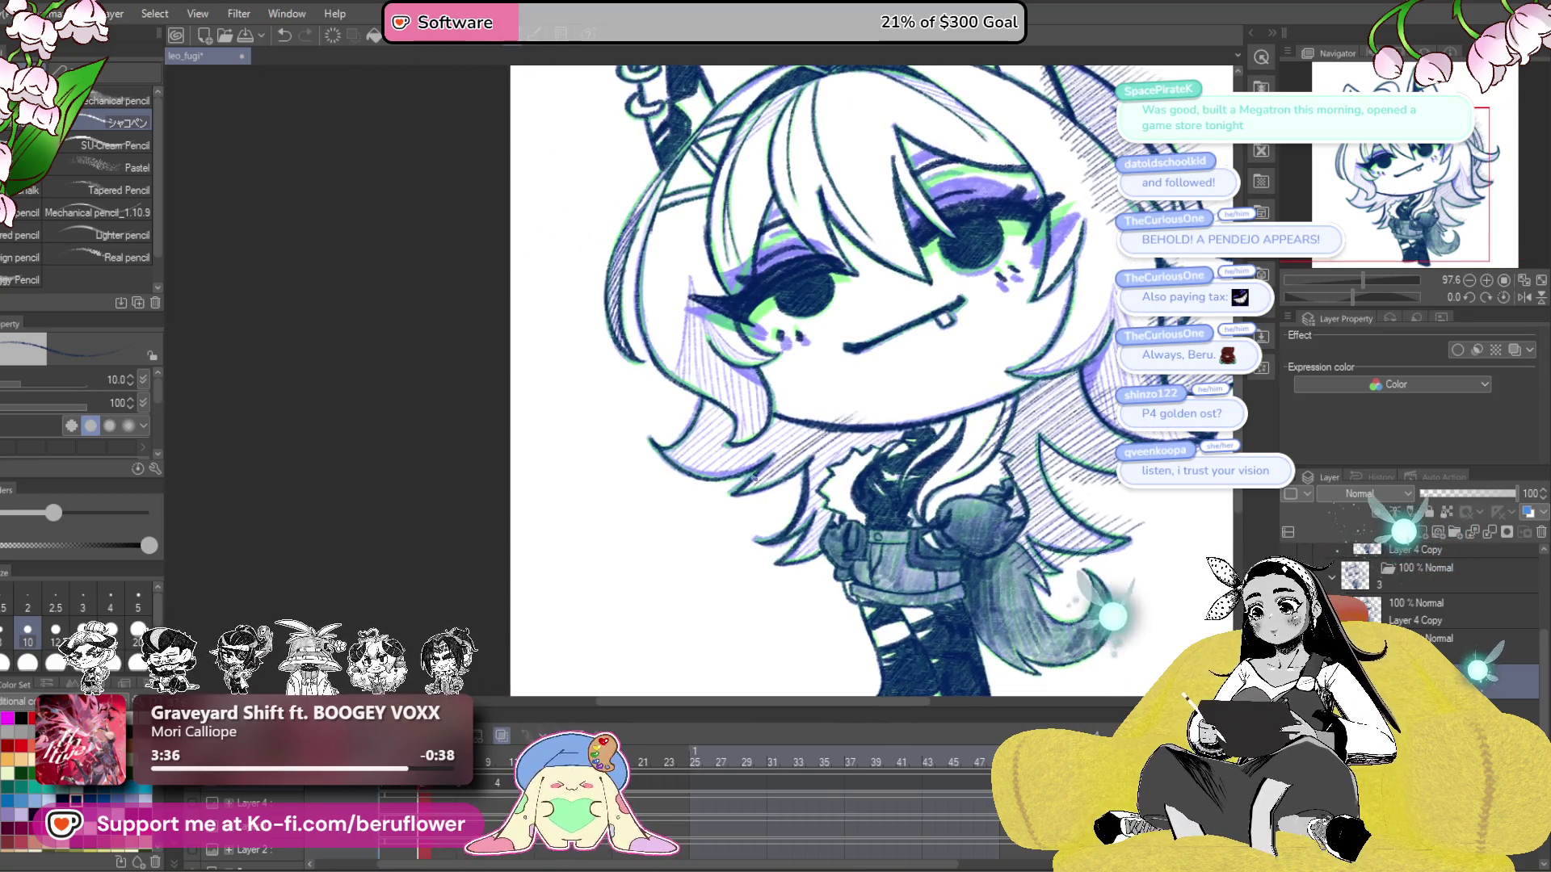
{"action": "mouse_move", "coordinate": [778, 441]}
{"action": "left_mouse_down"}
{"action": "mouse_move", "coordinate": [751, 457]}
{"action": "mouse_move", "coordinate": [747, 428]}
{"action": "mouse_move", "coordinate": [711, 412]}
{"action": "mouse_move", "coordinate": [719, 392]}
{"action": "left_mouse_up"}
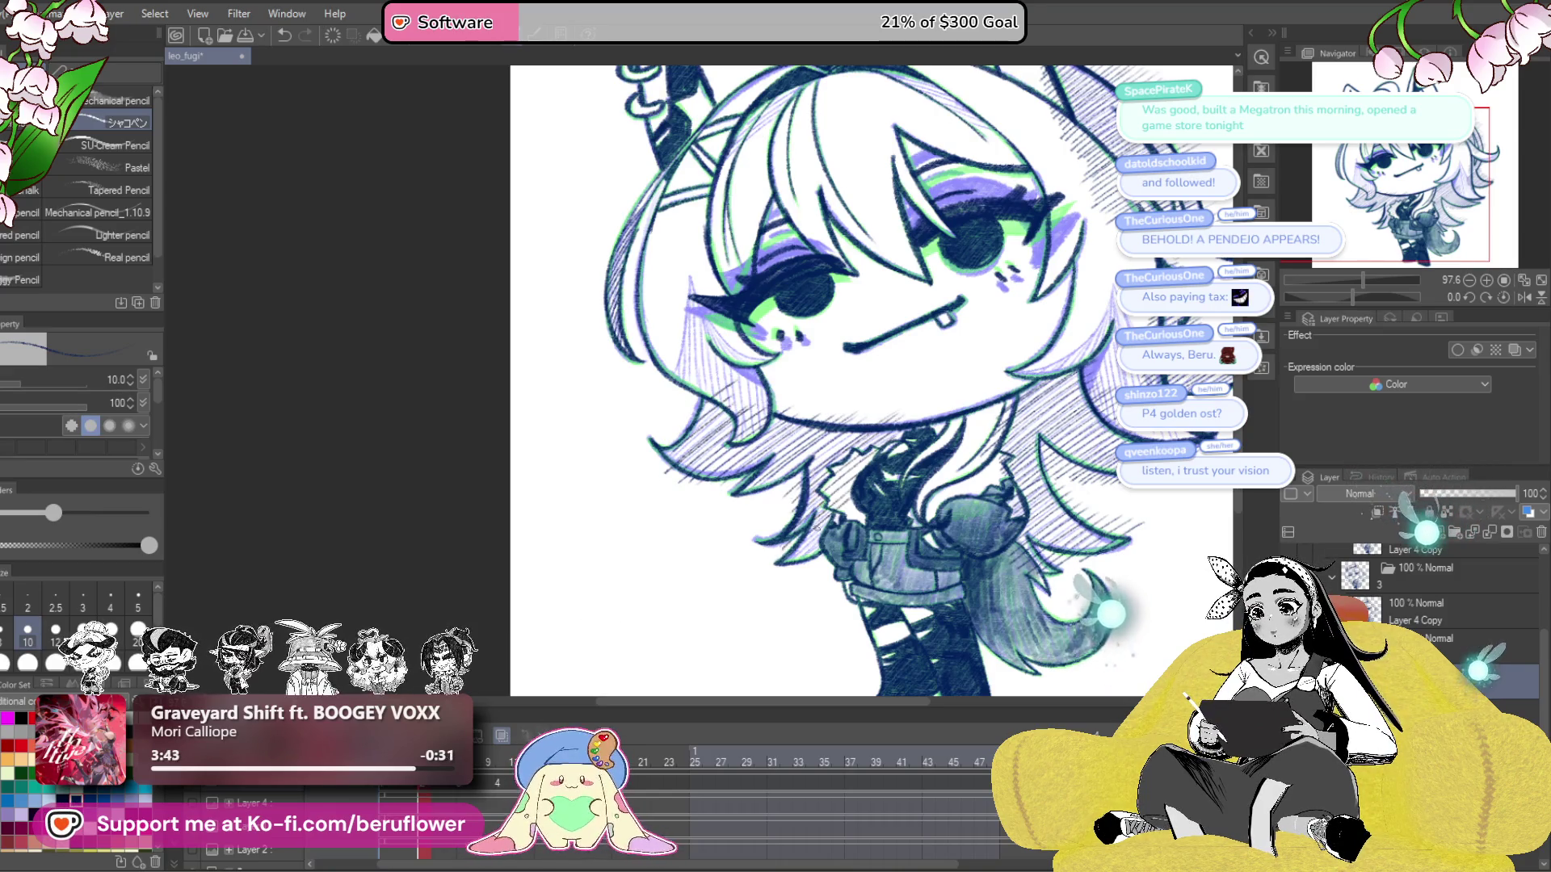
{"action": "left_click_drag", "start_coordinate": [968, 501], "coordinate": [904, 557]}
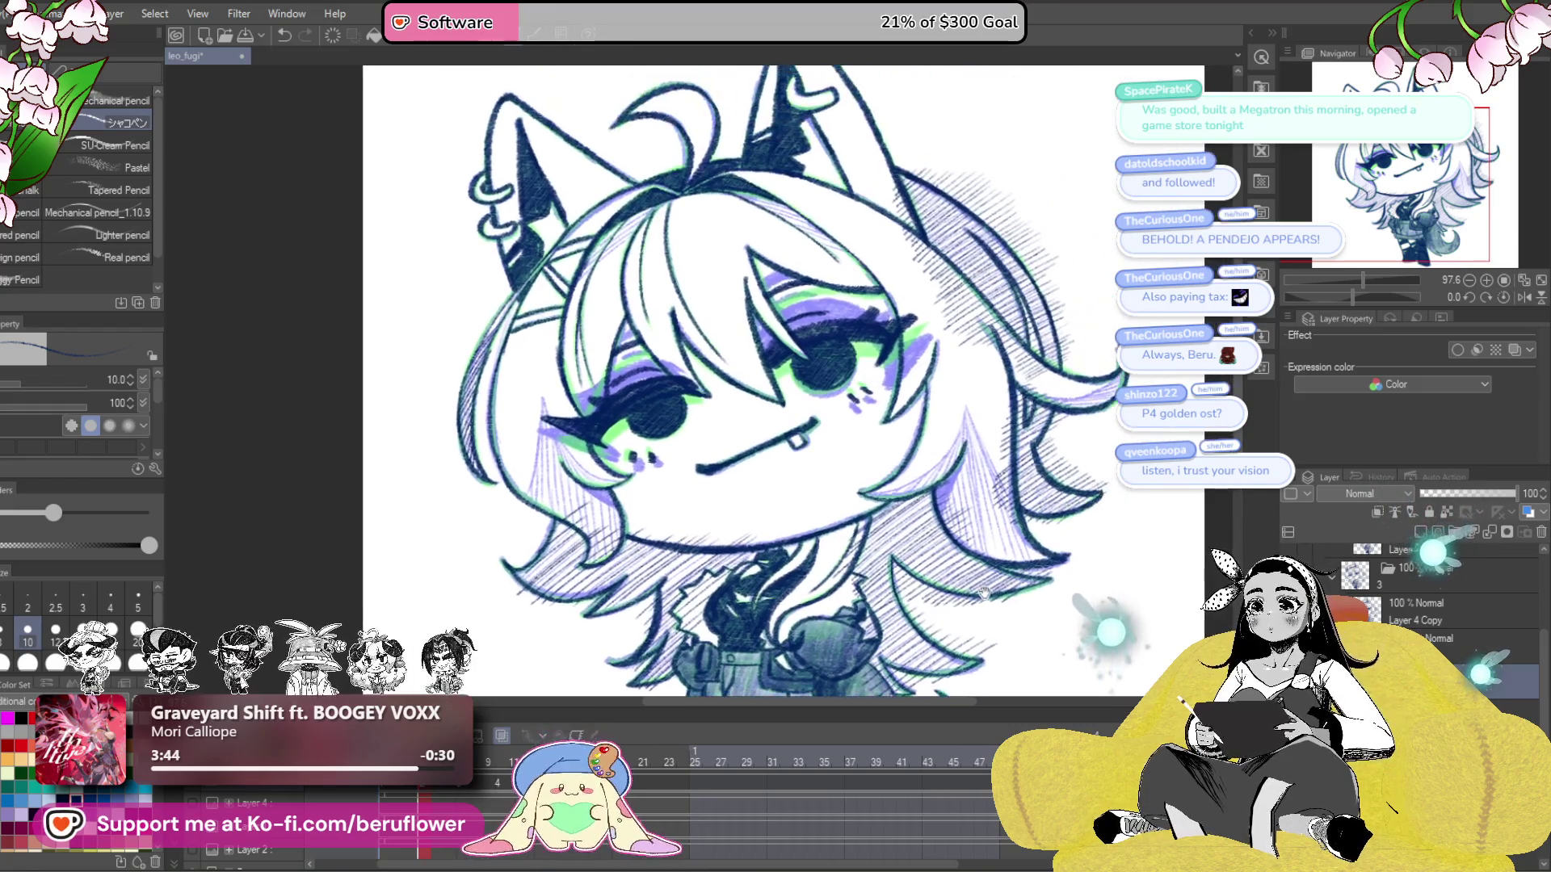
{"action": "mouse_move", "coordinate": [1011, 485]}
{"action": "left_mouse_down"}
{"action": "mouse_move", "coordinate": [1011, 523]}
{"action": "mouse_move", "coordinate": [1042, 558]}
{"action": "left_mouse_up"}
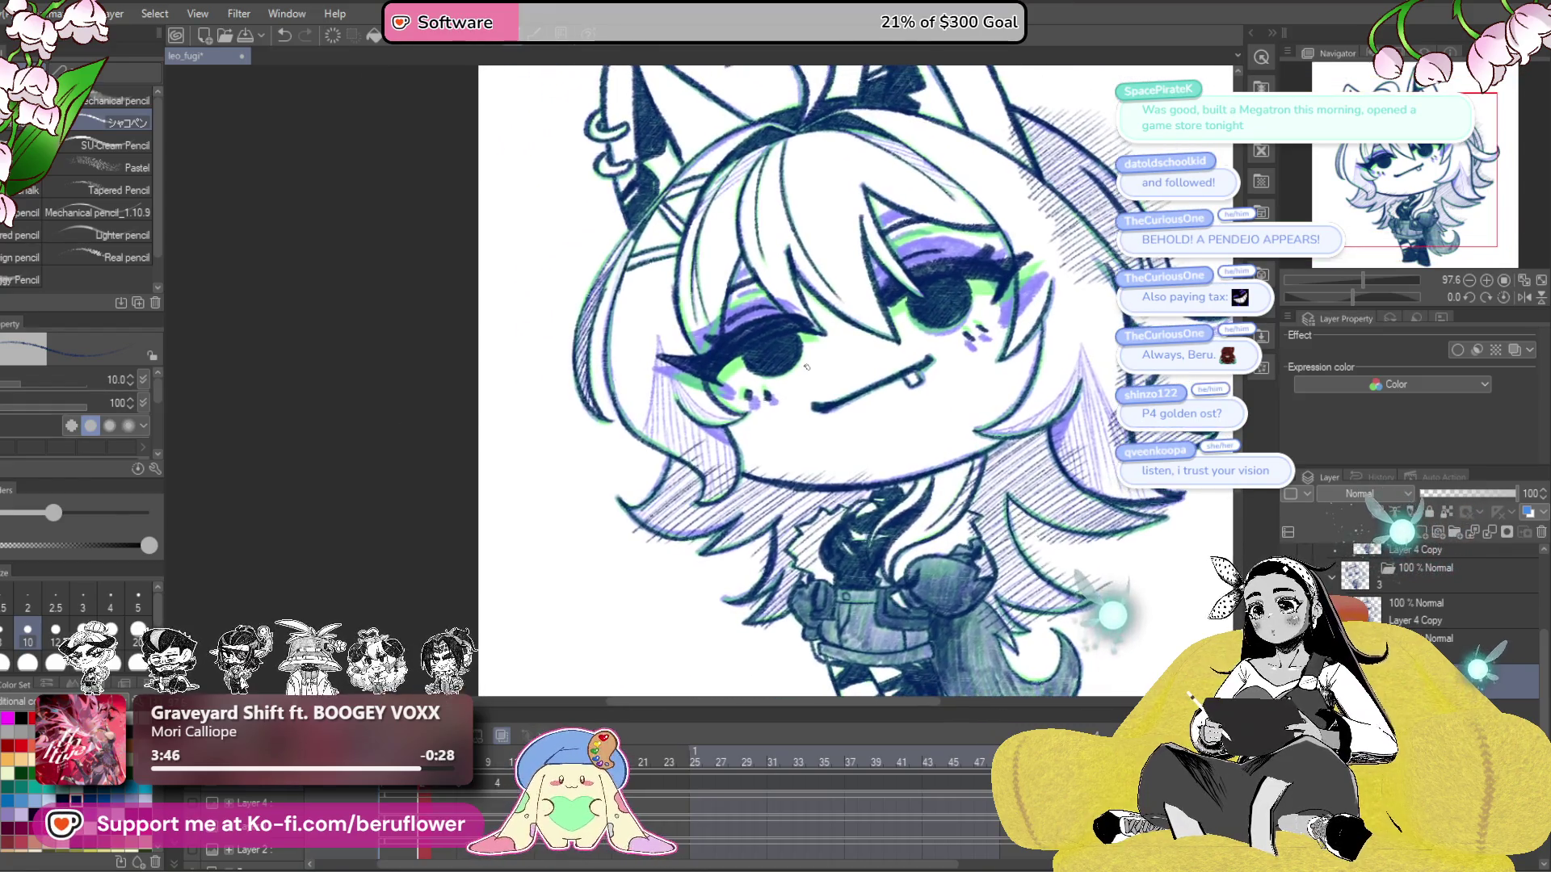
{"action": "scroll", "coordinate": [724, 243], "scroll_direction": "up", "scroll_amount": 2}
- Add dense diagonal hatching over the hair strands near the earring
{"action": "left_click_drag", "start_coordinate": [724, 242], "coordinate": [861, 243]}
{"action": "left_click_drag", "start_coordinate": [864, 299], "coordinate": [752, 380]}
{"action": "mouse_move", "coordinate": [889, 271]}
{"action": "left_mouse_down"}
{"action": "mouse_move", "coordinate": [759, 355]}
{"action": "mouse_move", "coordinate": [771, 339]}
{"action": "left_mouse_up"}
{"action": "left_click_drag", "start_coordinate": [901, 251], "coordinate": [780, 320]}
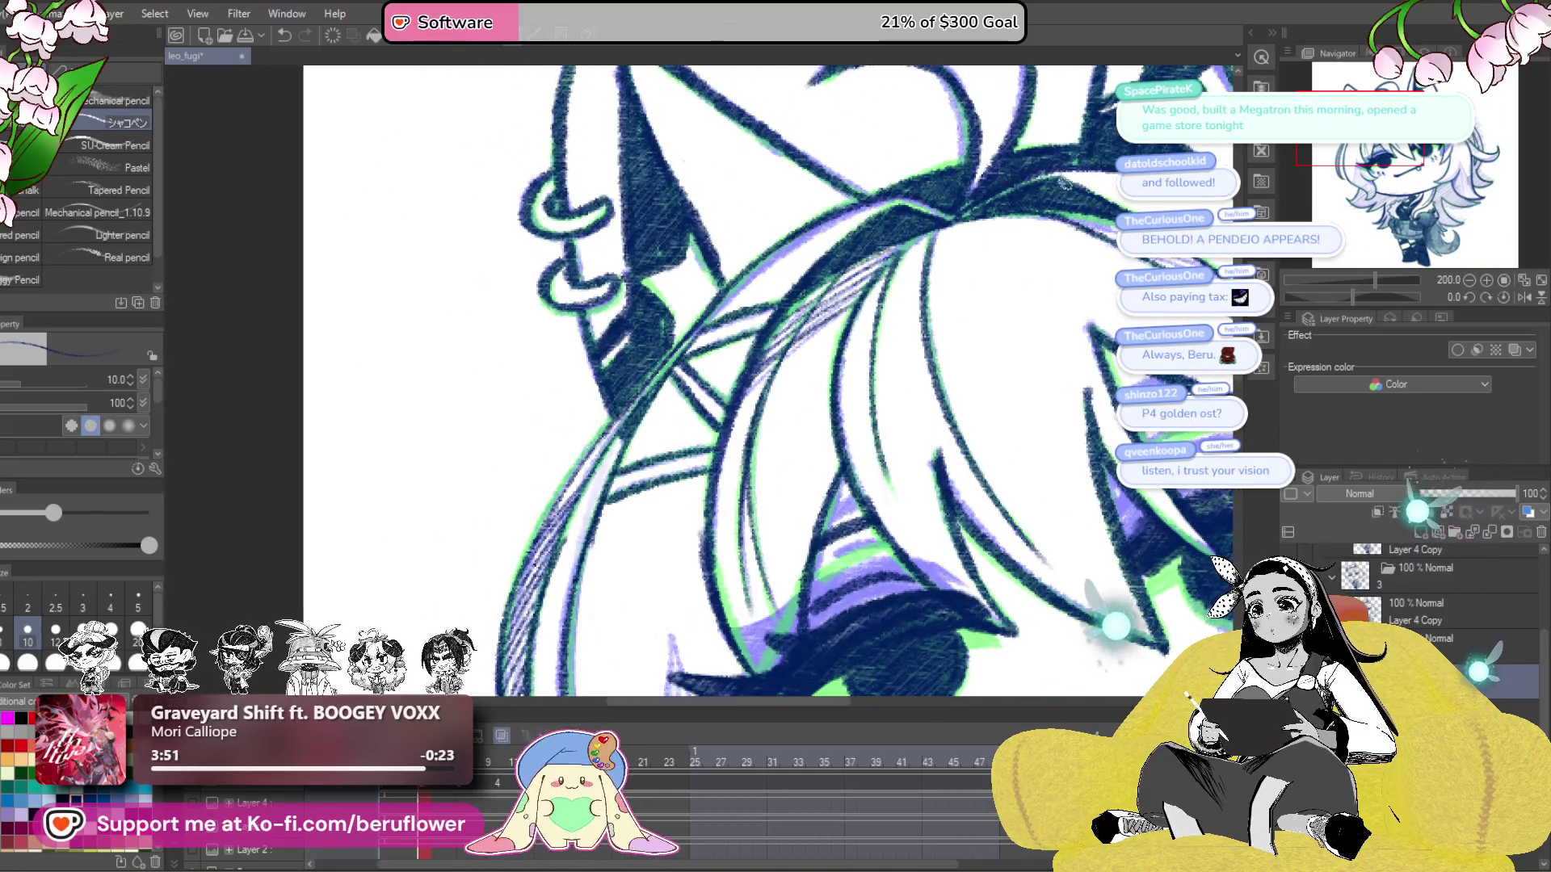
- Tilt the canvas for a hair close-up, then zoom out and set it back upright
{"action": "left_click", "coordinate": [1354, 294]}
{"action": "left_click_drag", "start_coordinate": [1354, 294], "coordinate": [1329, 297]}
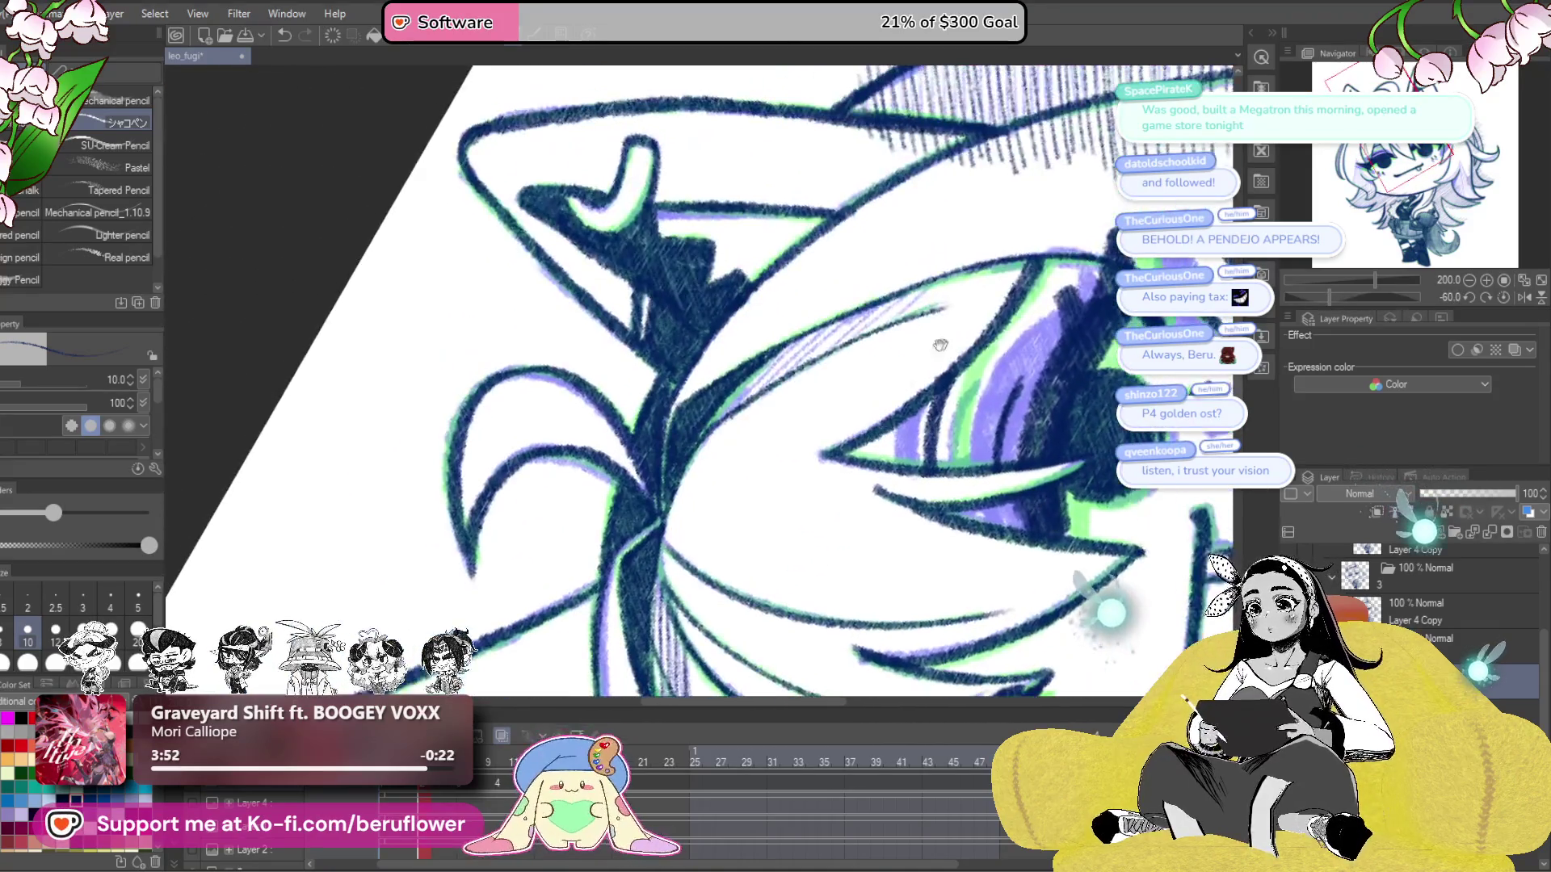
{"action": "left_click_drag", "start_coordinate": [951, 349], "coordinate": [903, 398]}
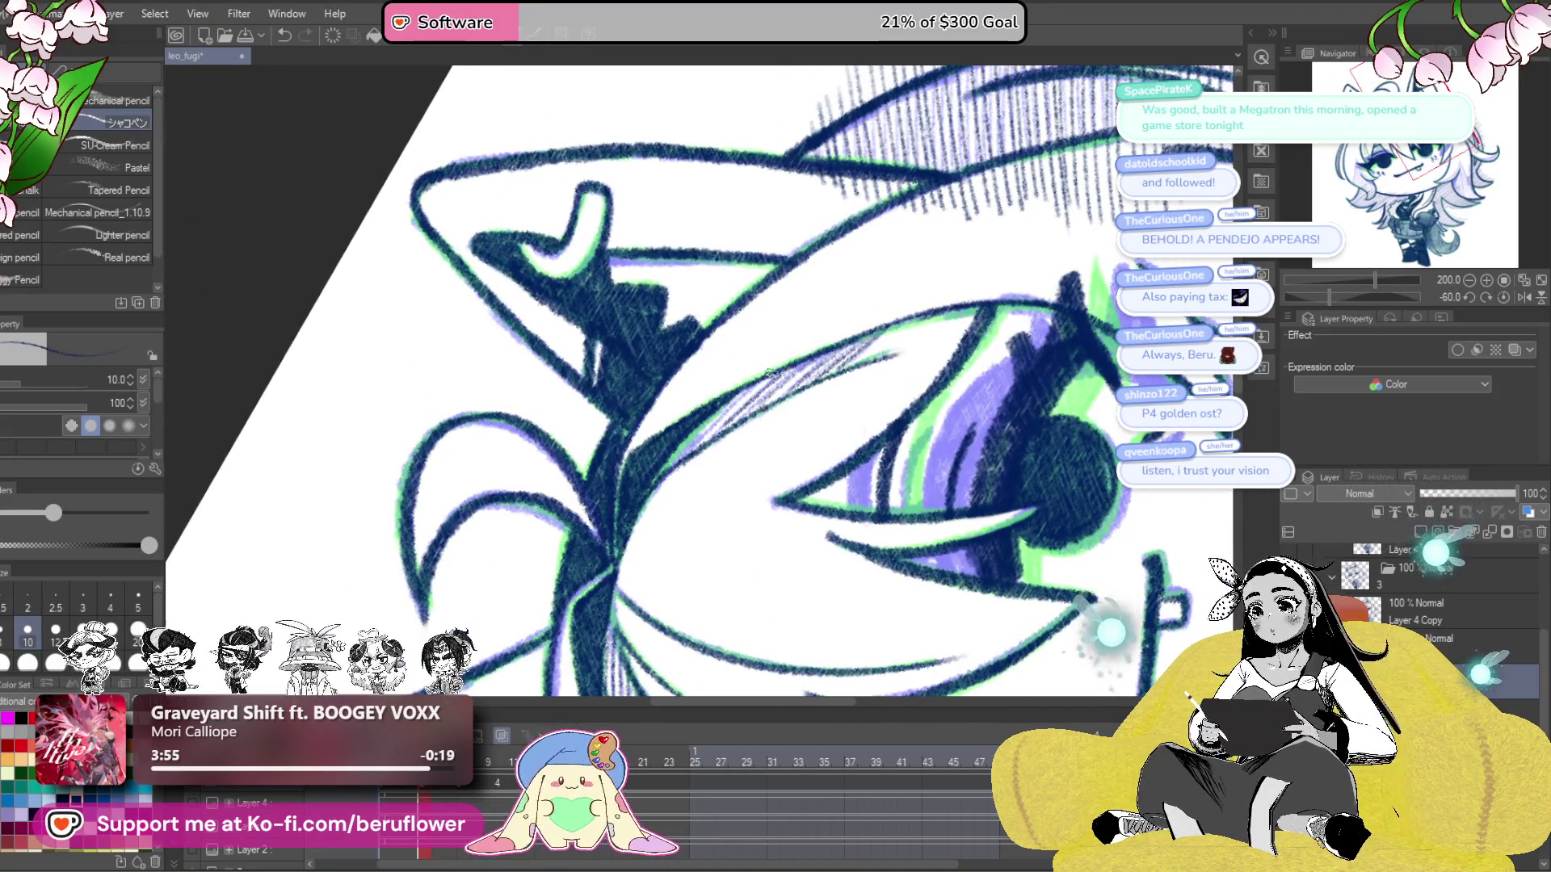
{"action": "left_click", "coordinate": [1504, 282]}
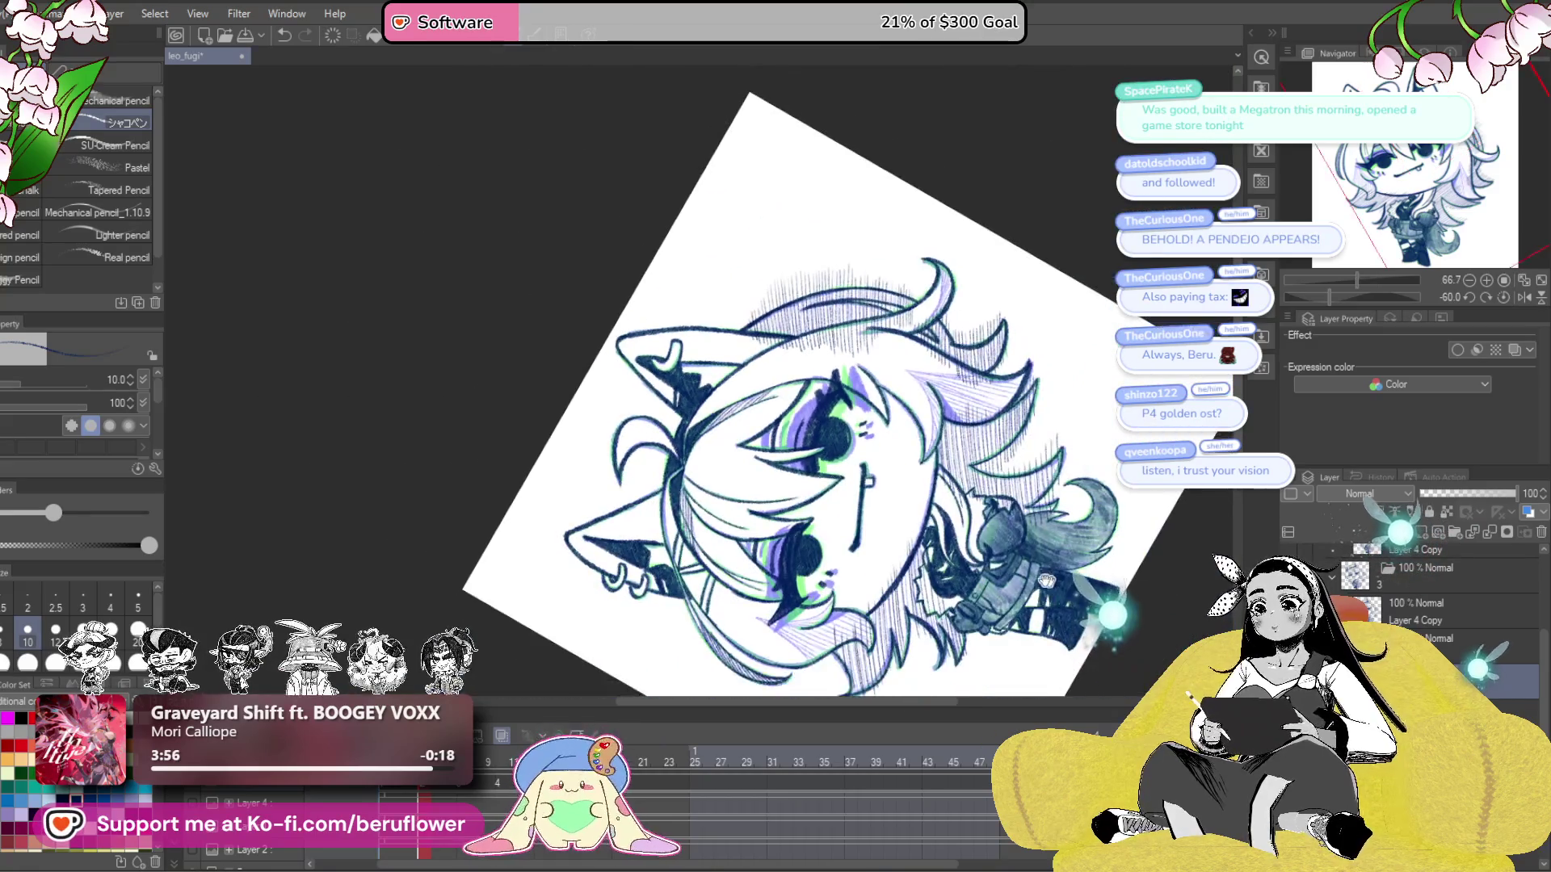
{"action": "left_click", "coordinate": [1503, 297]}
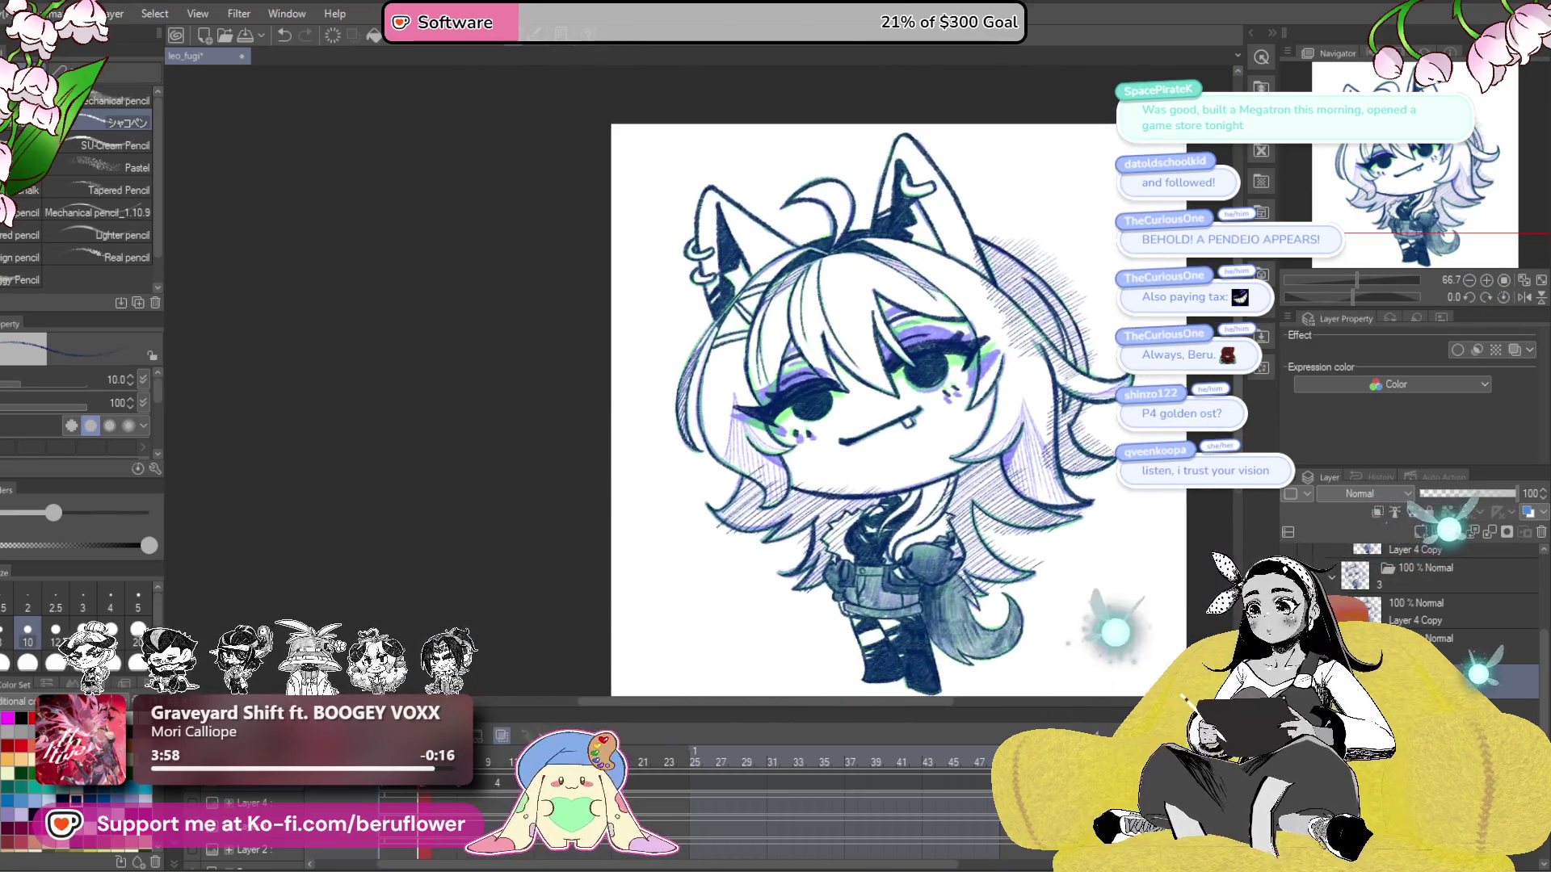
{"action": "scroll", "coordinate": [940, 329], "scroll_direction": "up", "scroll_amount": 5}
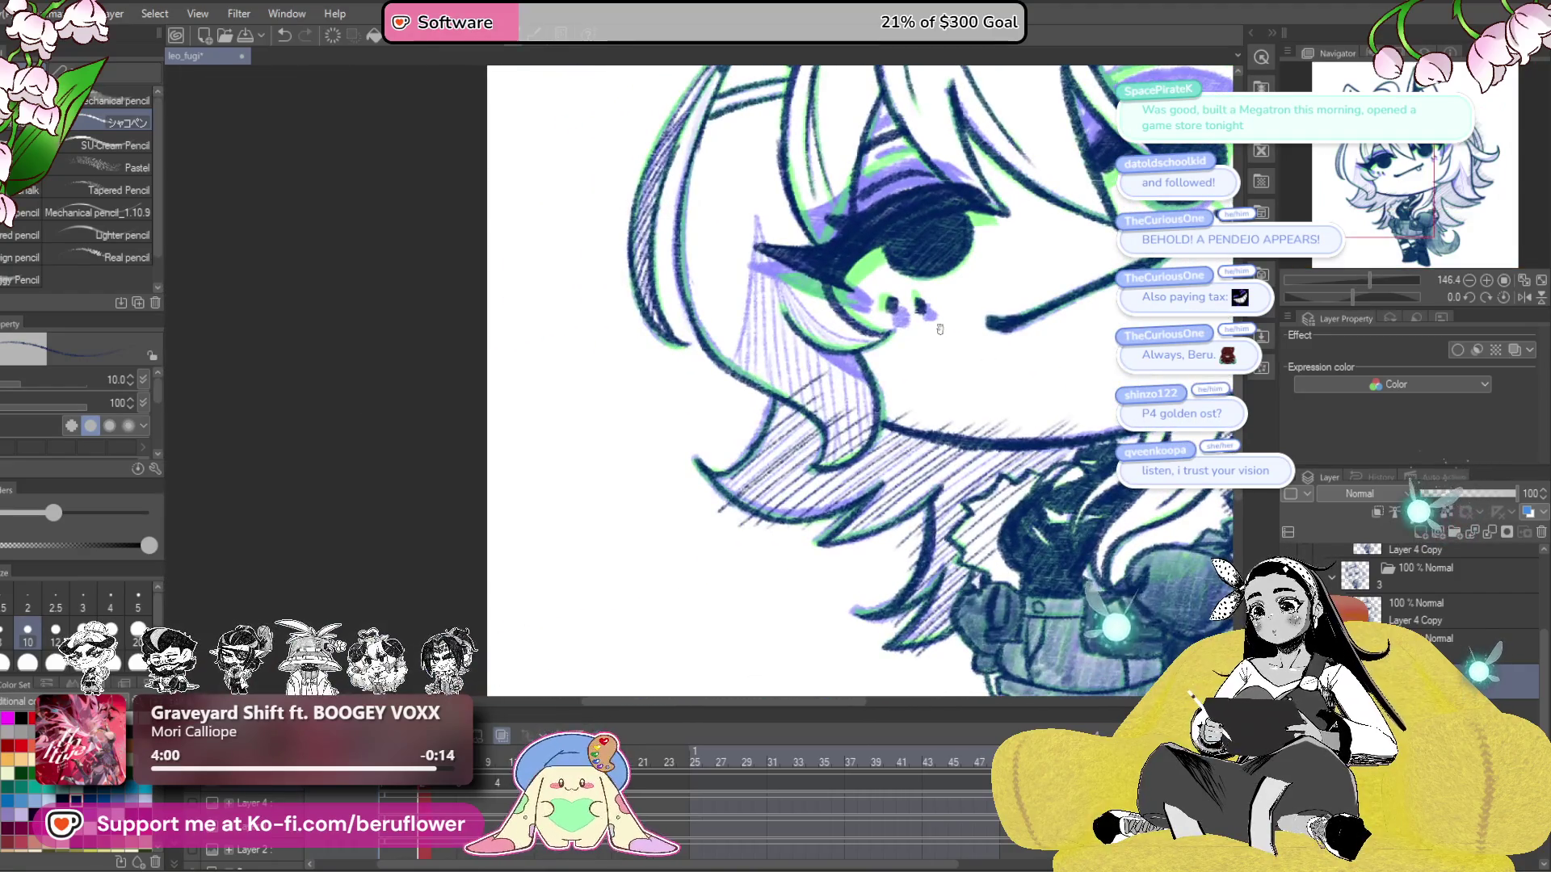
- Pencil diagonal hatching over the lower-left hair locks, then pan down toward the collar
{"action": "left_click_drag", "start_coordinate": [715, 503], "coordinate": [782, 442]}
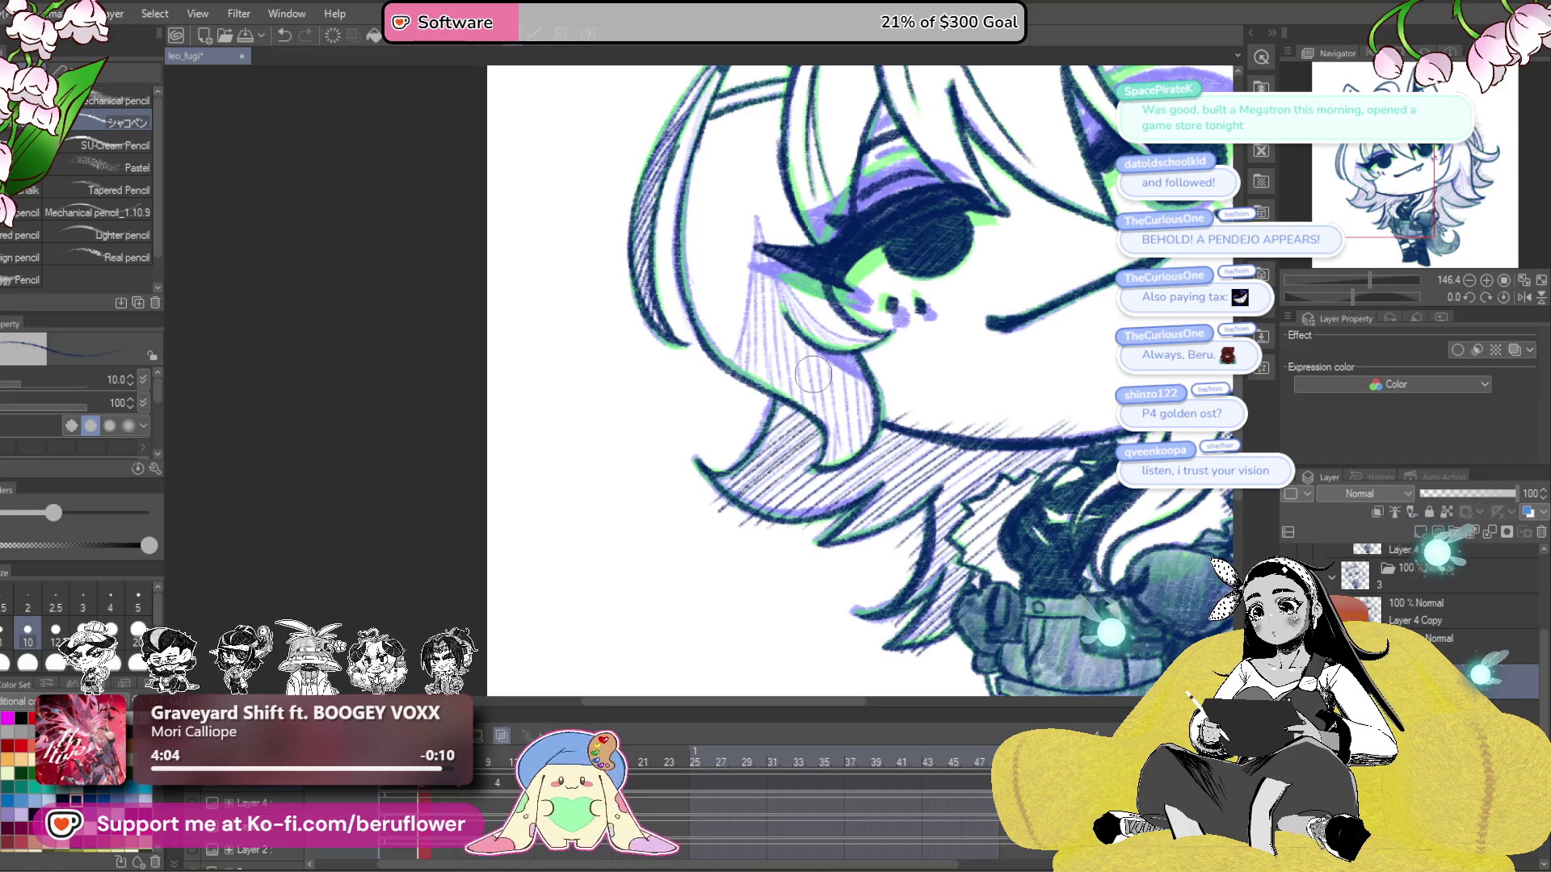
{"action": "left_click_drag", "start_coordinate": [1001, 375], "coordinate": [987, 374]}
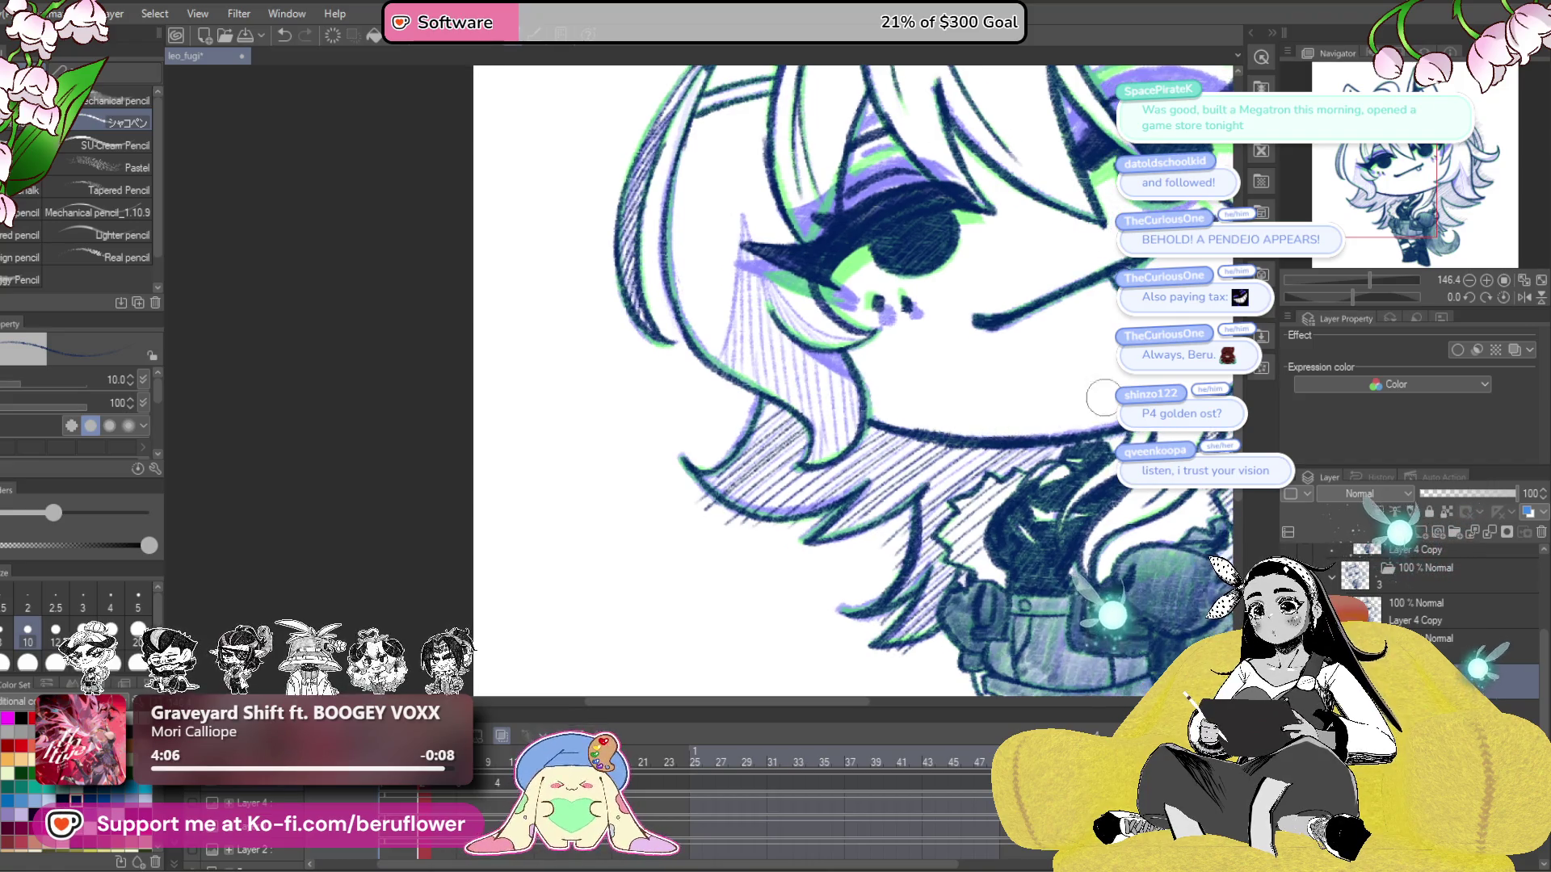
{"action": "scroll", "coordinate": [1099, 401], "scroll_direction": "down", "scroll_amount": 1}
{"action": "scroll", "coordinate": [1099, 401], "scroll_direction": "up", "scroll_amount": 1}
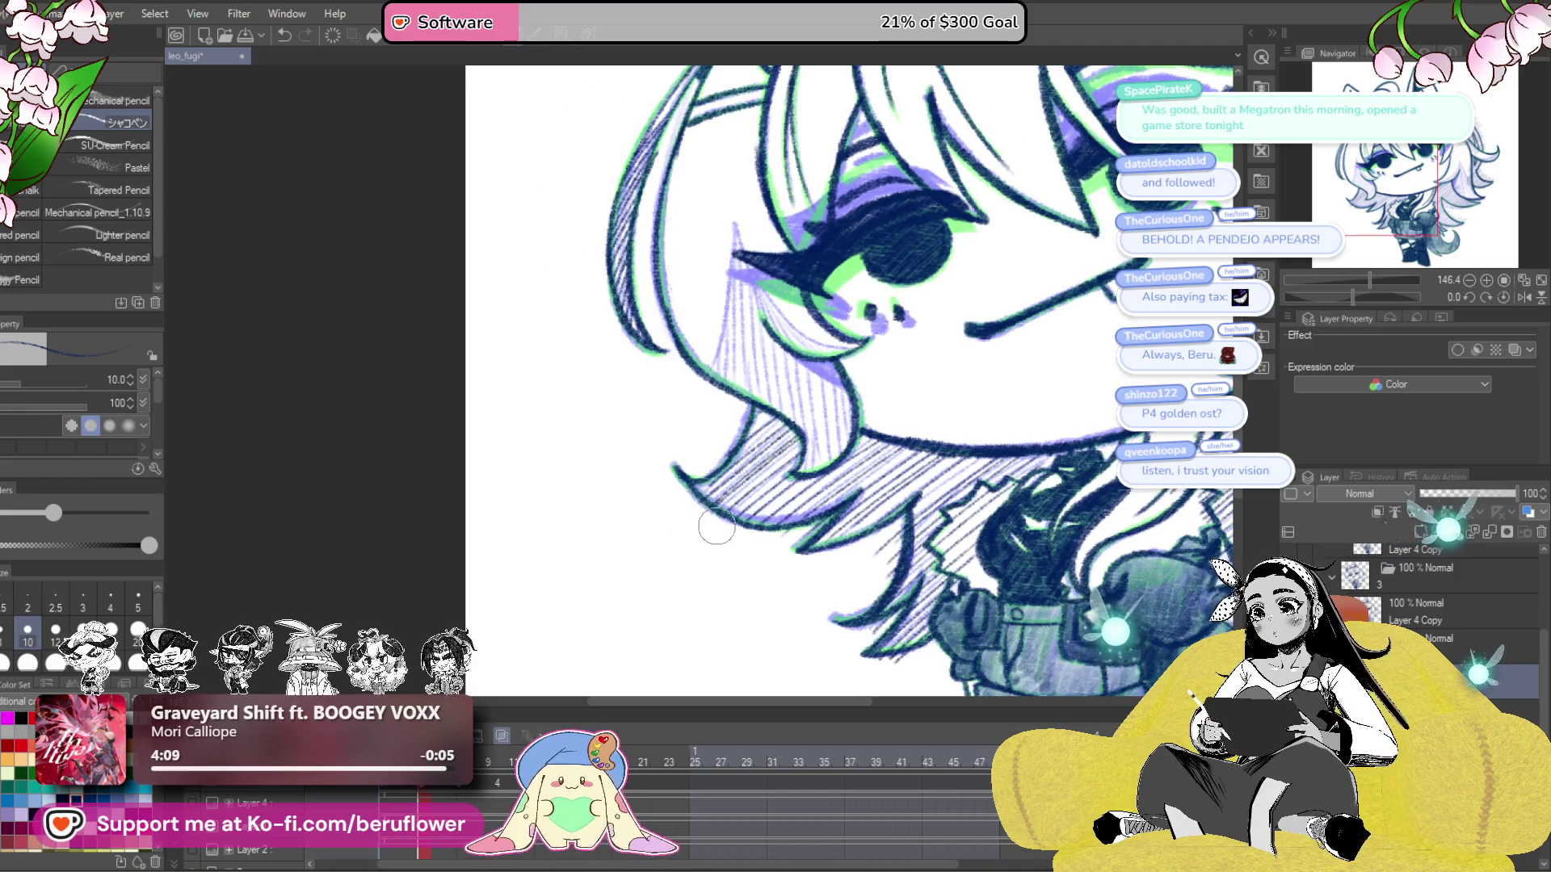
{"action": "left_click_drag", "start_coordinate": [719, 528], "coordinate": [668, 483]}
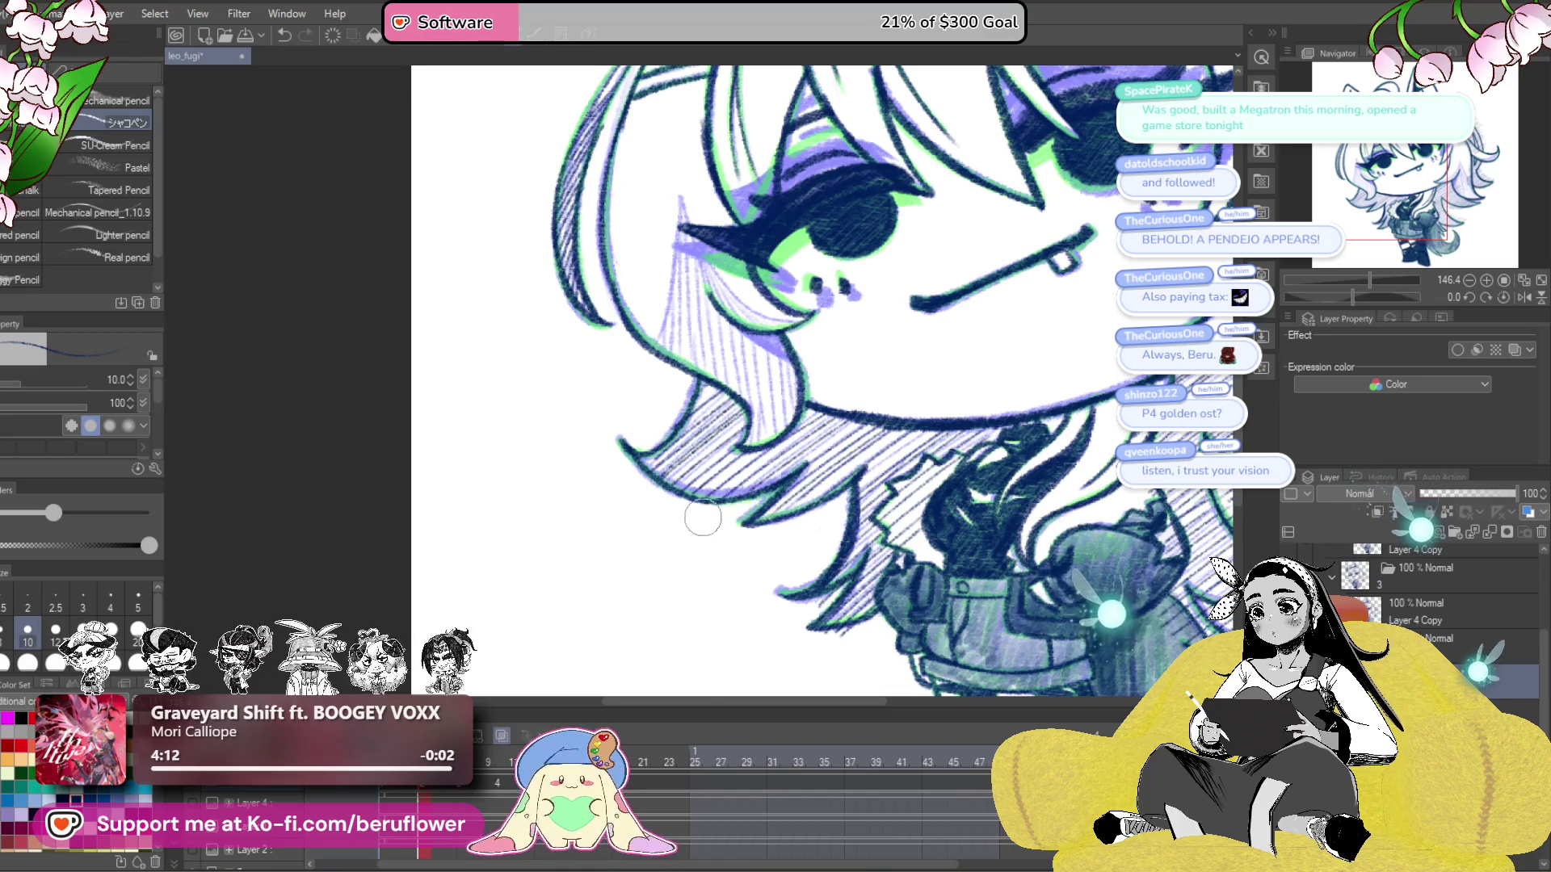
{"action": "left_click_drag", "start_coordinate": [890, 546], "coordinate": [878, 519]}
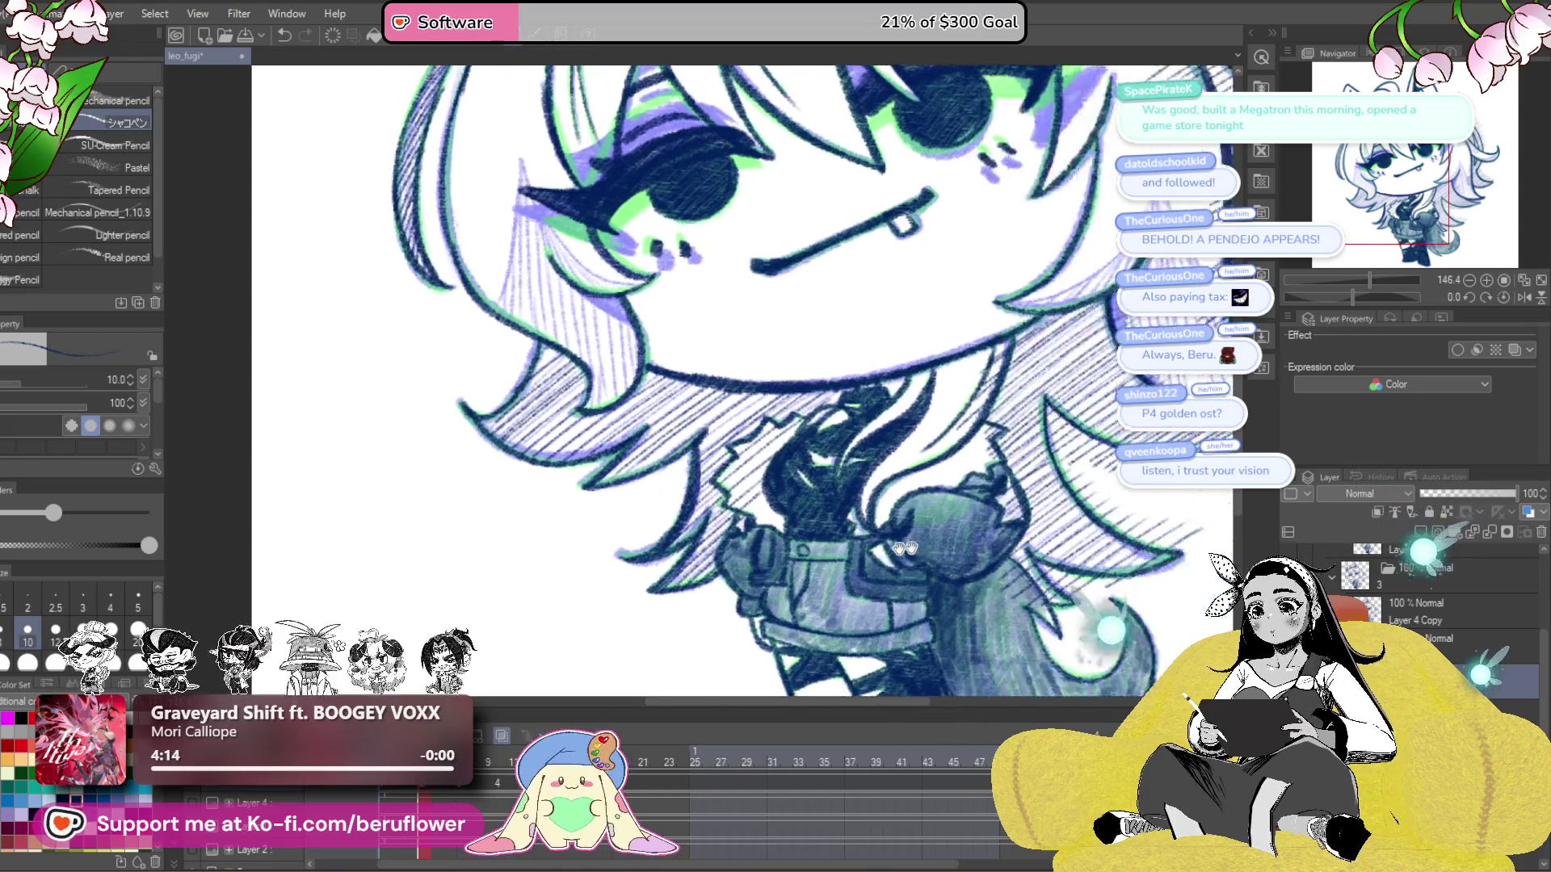
{"action": "left_click_drag", "start_coordinate": [873, 602], "coordinate": [721, 644]}
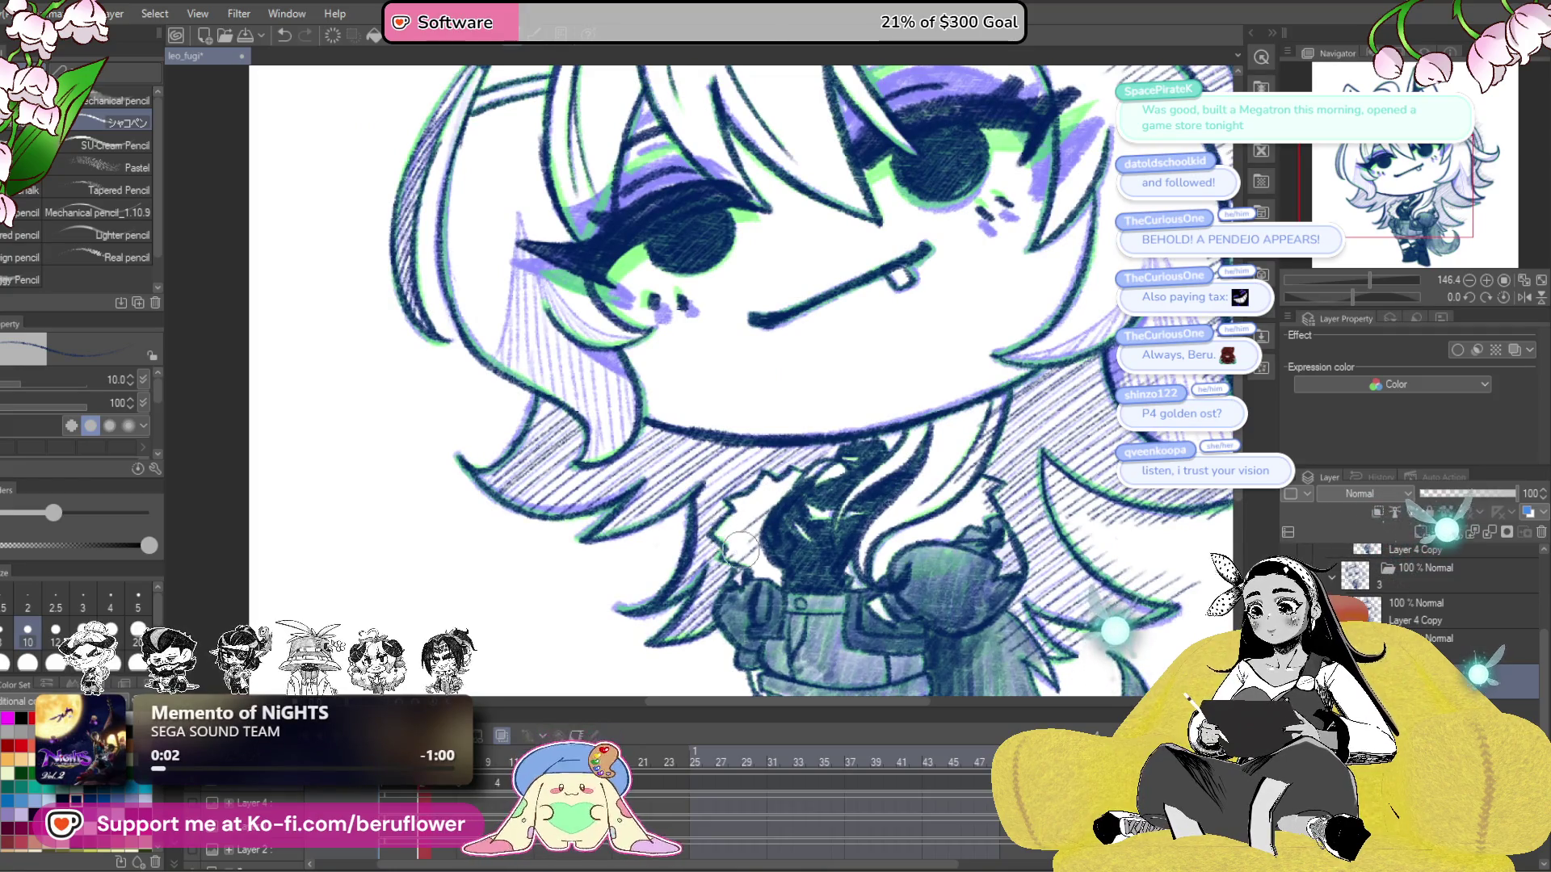
- Erase stray hatching above the top hair strand and excess hatching in the lower hair
{"action": "left_click_drag", "start_coordinate": [735, 553], "coordinate": [606, 578]}
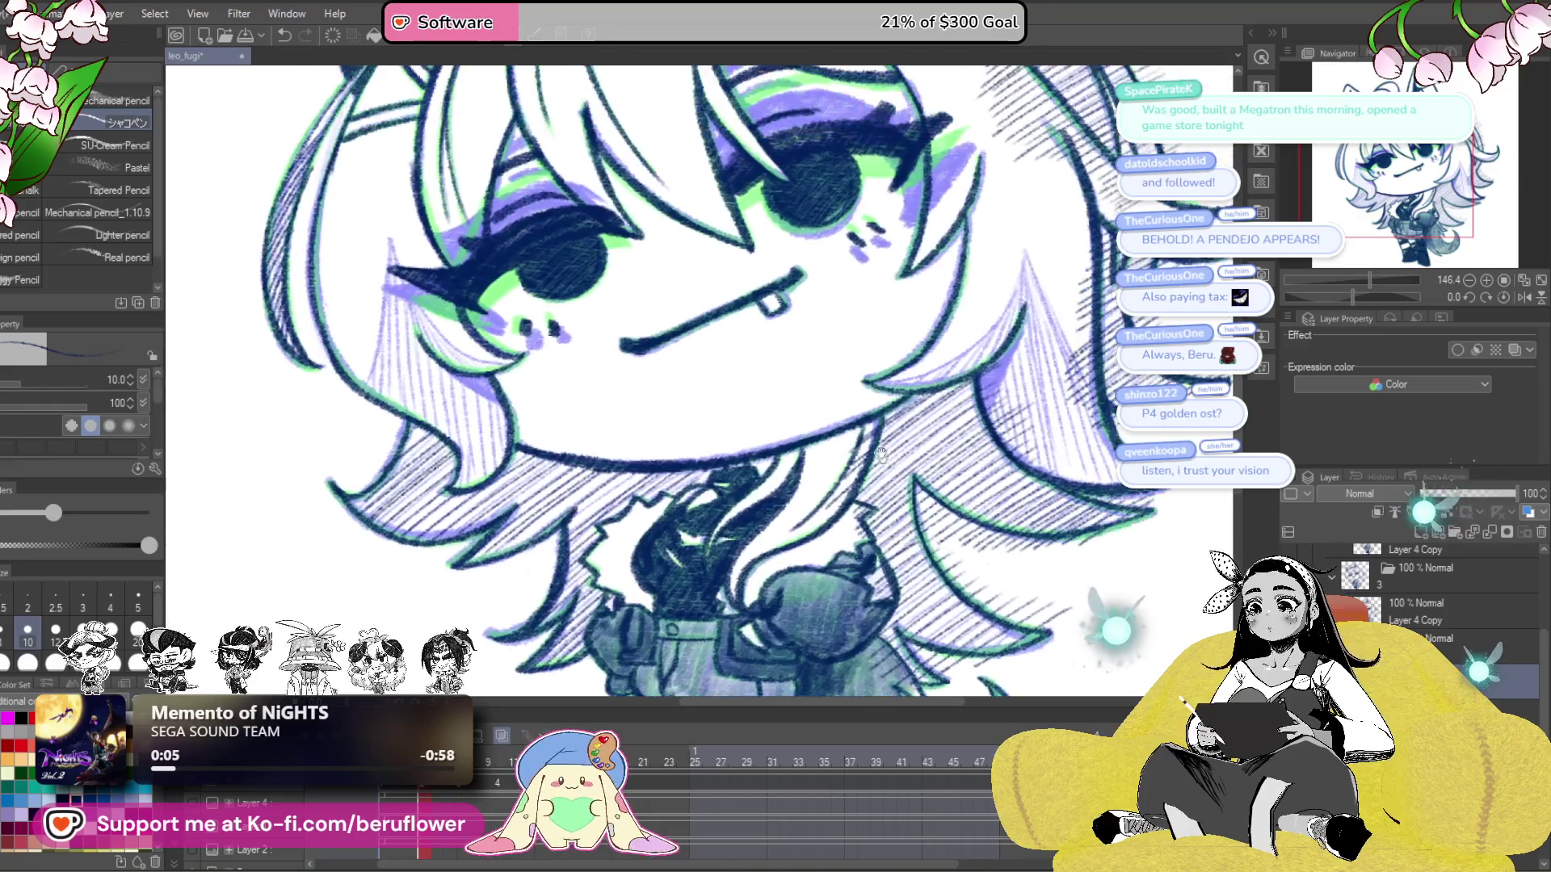
{"action": "left_click_drag", "start_coordinate": [1183, 531], "coordinate": [981, 611]}
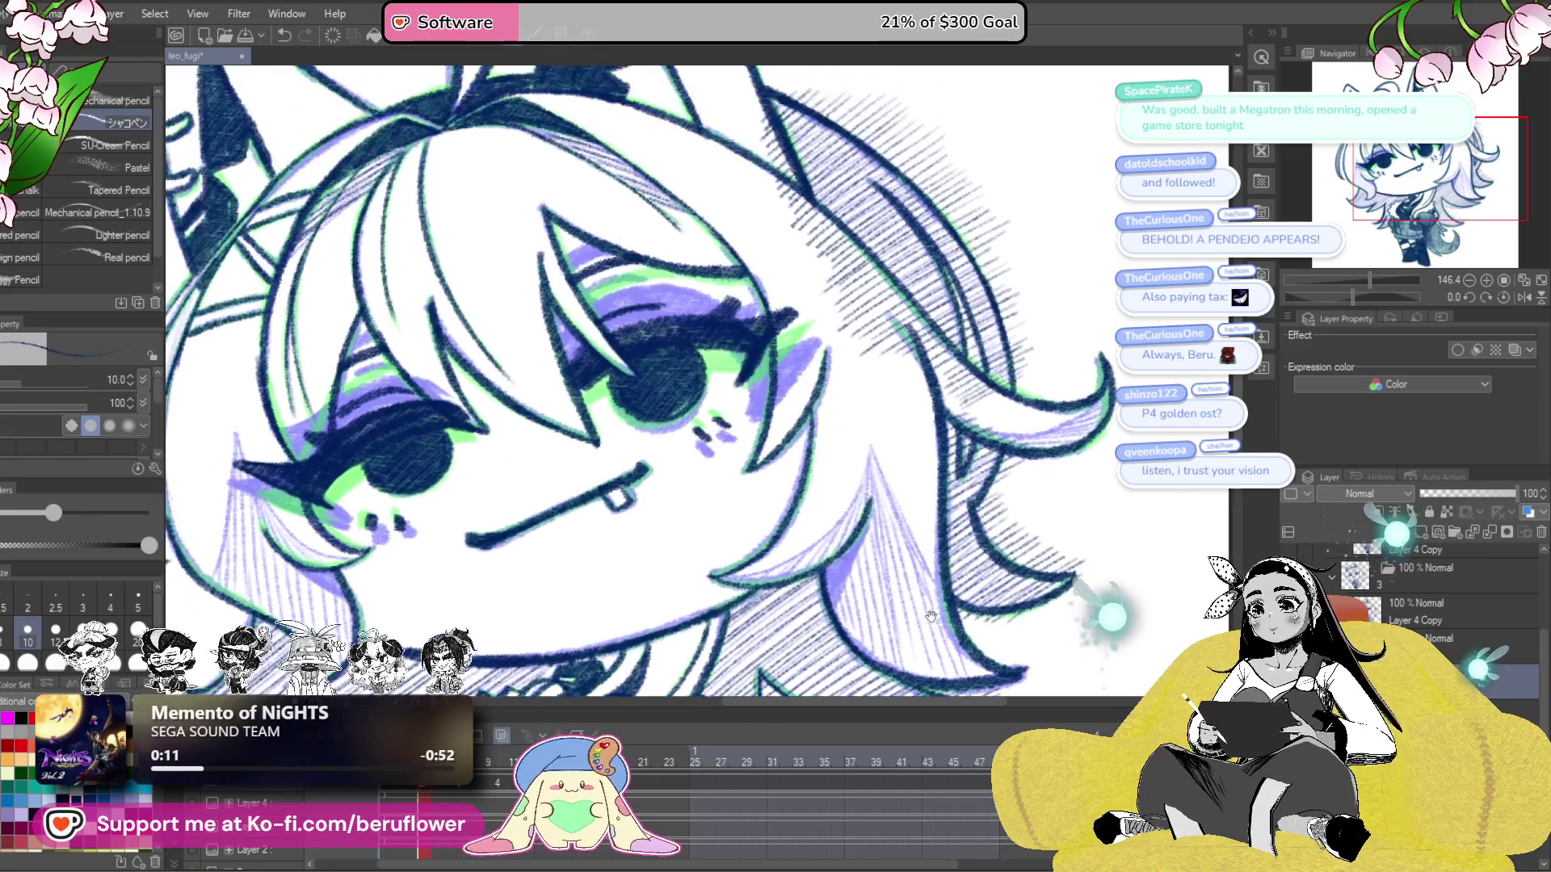
{"action": "left_click_drag", "start_coordinate": [824, 517], "coordinate": [873, 626]}
{"action": "left_click_drag", "start_coordinate": [776, 201], "coordinate": [809, 376]}
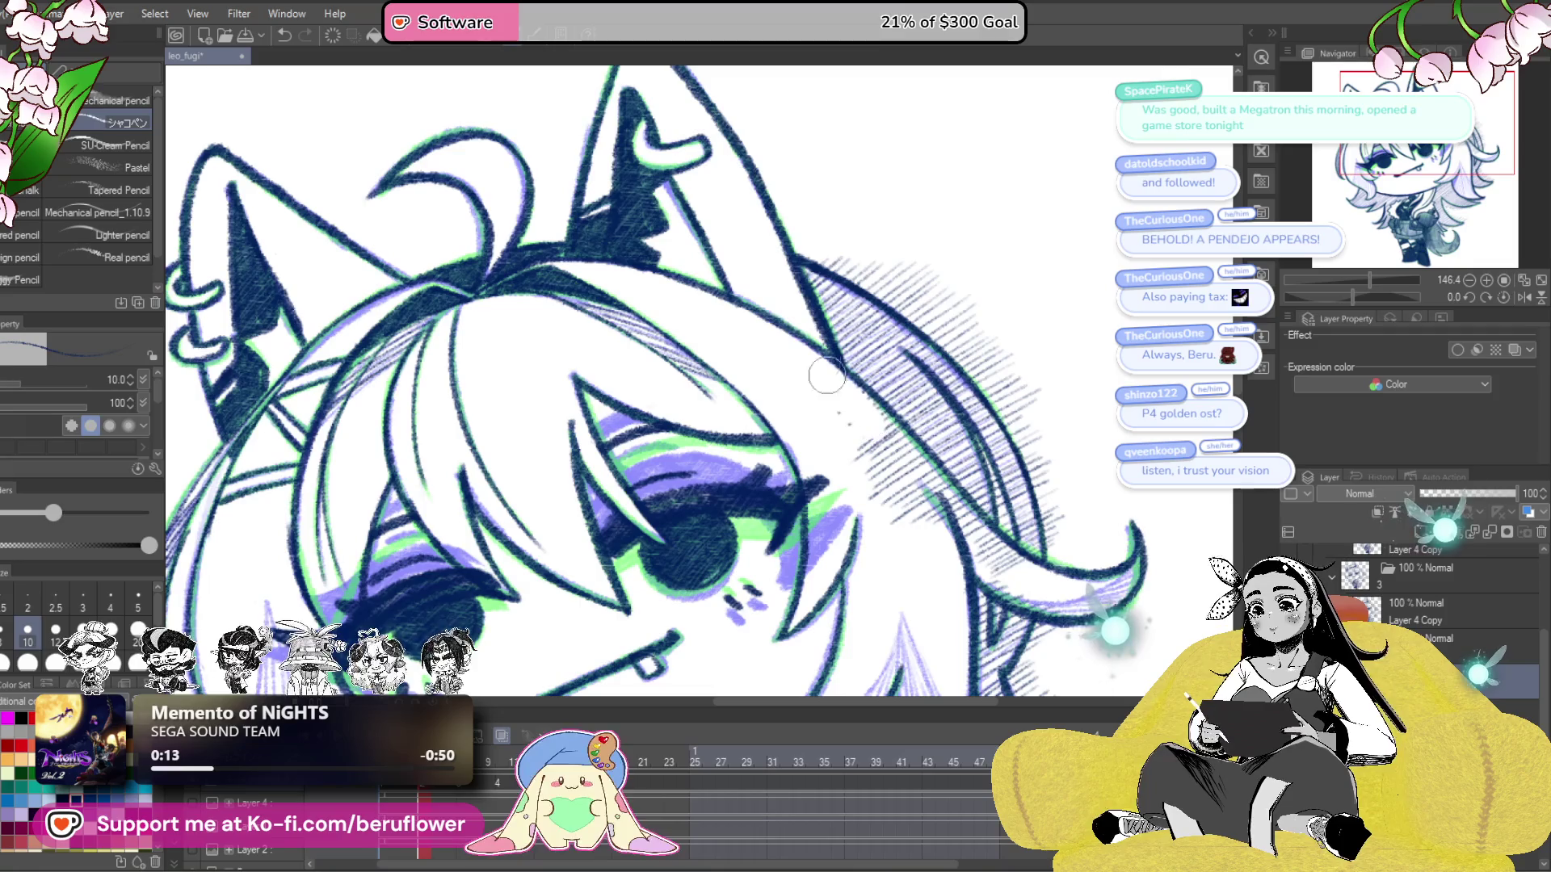
{"action": "mouse_move", "coordinate": [879, 428]}
{"action": "left_mouse_down"}
{"action": "mouse_move", "coordinate": [932, 325]}
{"action": "mouse_move", "coordinate": [799, 390]}
{"action": "left_mouse_up"}
{"action": "mouse_move", "coordinate": [891, 267]}
{"action": "left_mouse_down"}
{"action": "mouse_move", "coordinate": [922, 277]}
{"action": "mouse_move", "coordinate": [808, 278]}
{"action": "mouse_move", "coordinate": [680, 335]}
{"action": "left_mouse_up"}
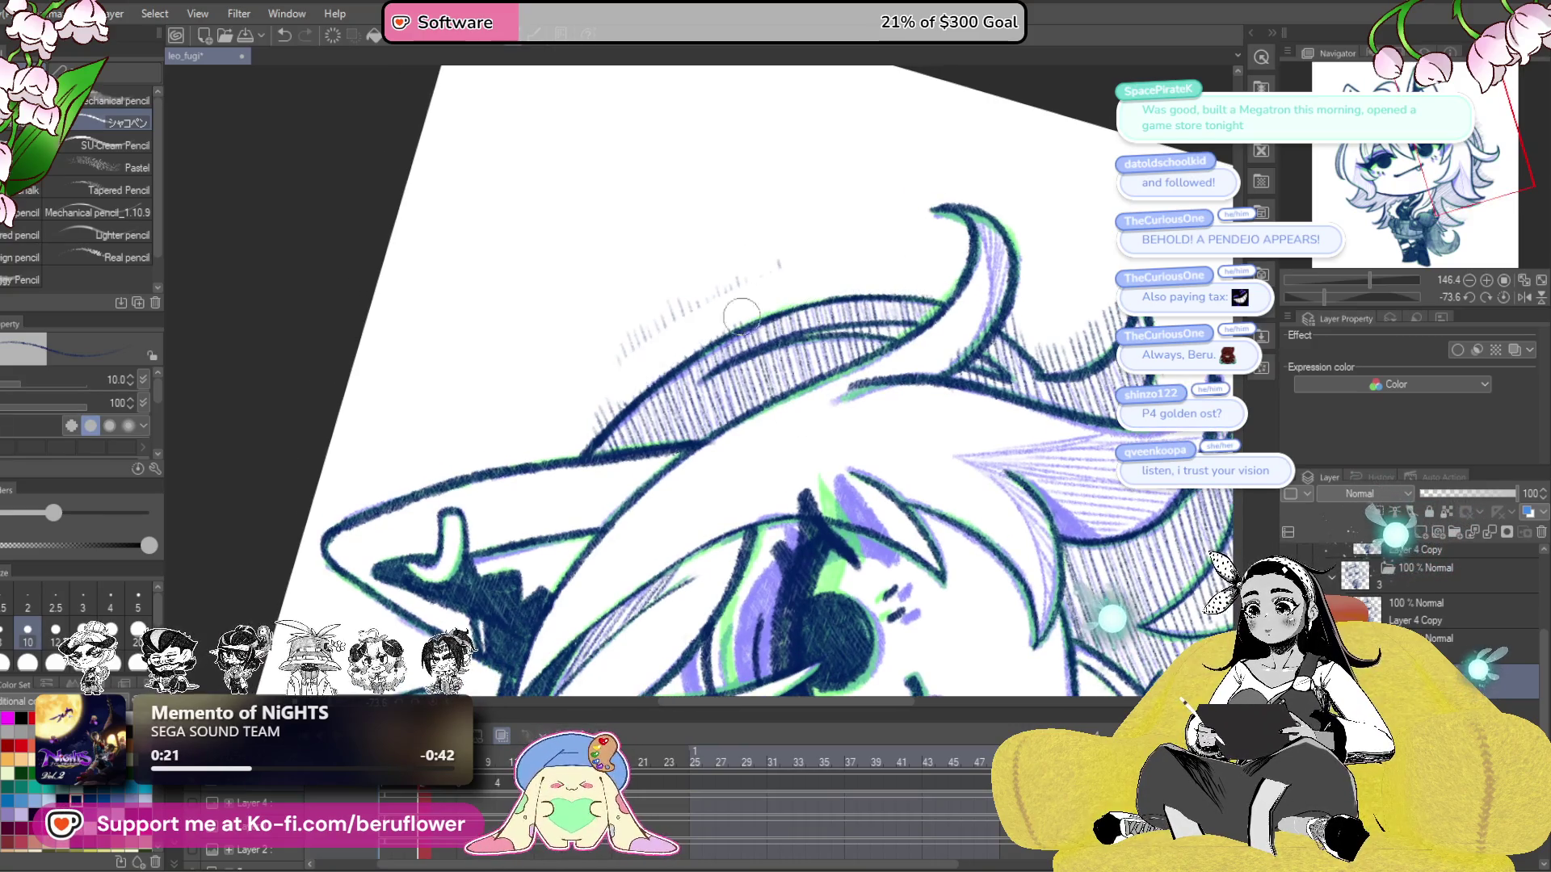
{"action": "mouse_move", "coordinate": [581, 440]}
{"action": "left_mouse_down"}
{"action": "mouse_move", "coordinate": [716, 294]}
{"action": "mouse_move", "coordinate": [853, 230]}
{"action": "mouse_move", "coordinate": [832, 476]}
{"action": "mouse_move", "coordinate": [858, 551]}
{"action": "mouse_move", "coordinate": [965, 477]}
{"action": "mouse_move", "coordinate": [986, 410]}
{"action": "left_mouse_up"}
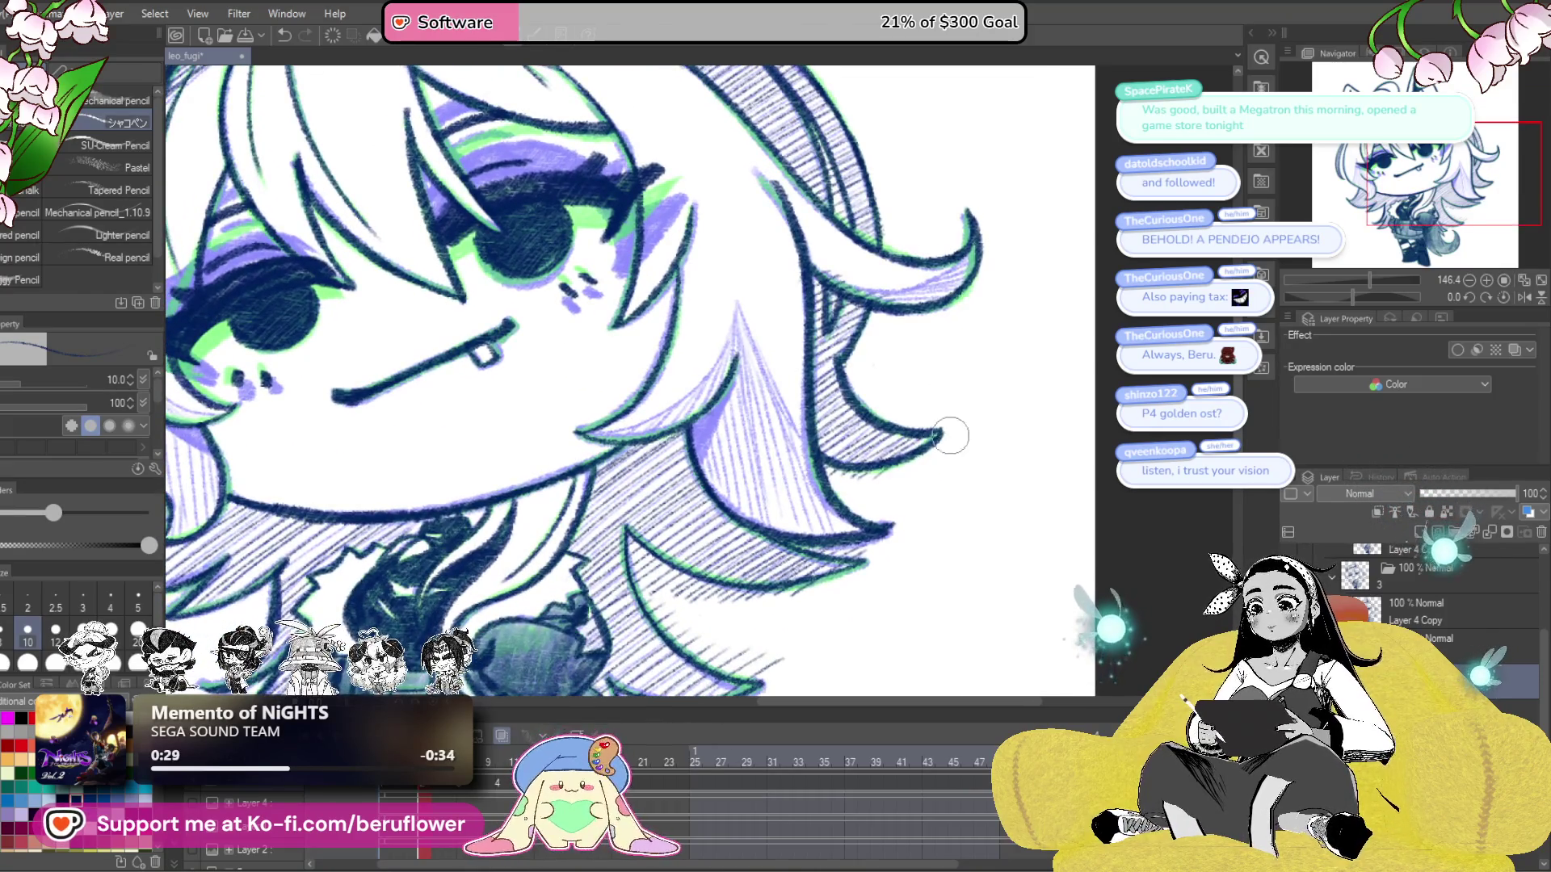
{"action": "left_click_drag", "start_coordinate": [942, 470], "coordinate": [989, 437]}
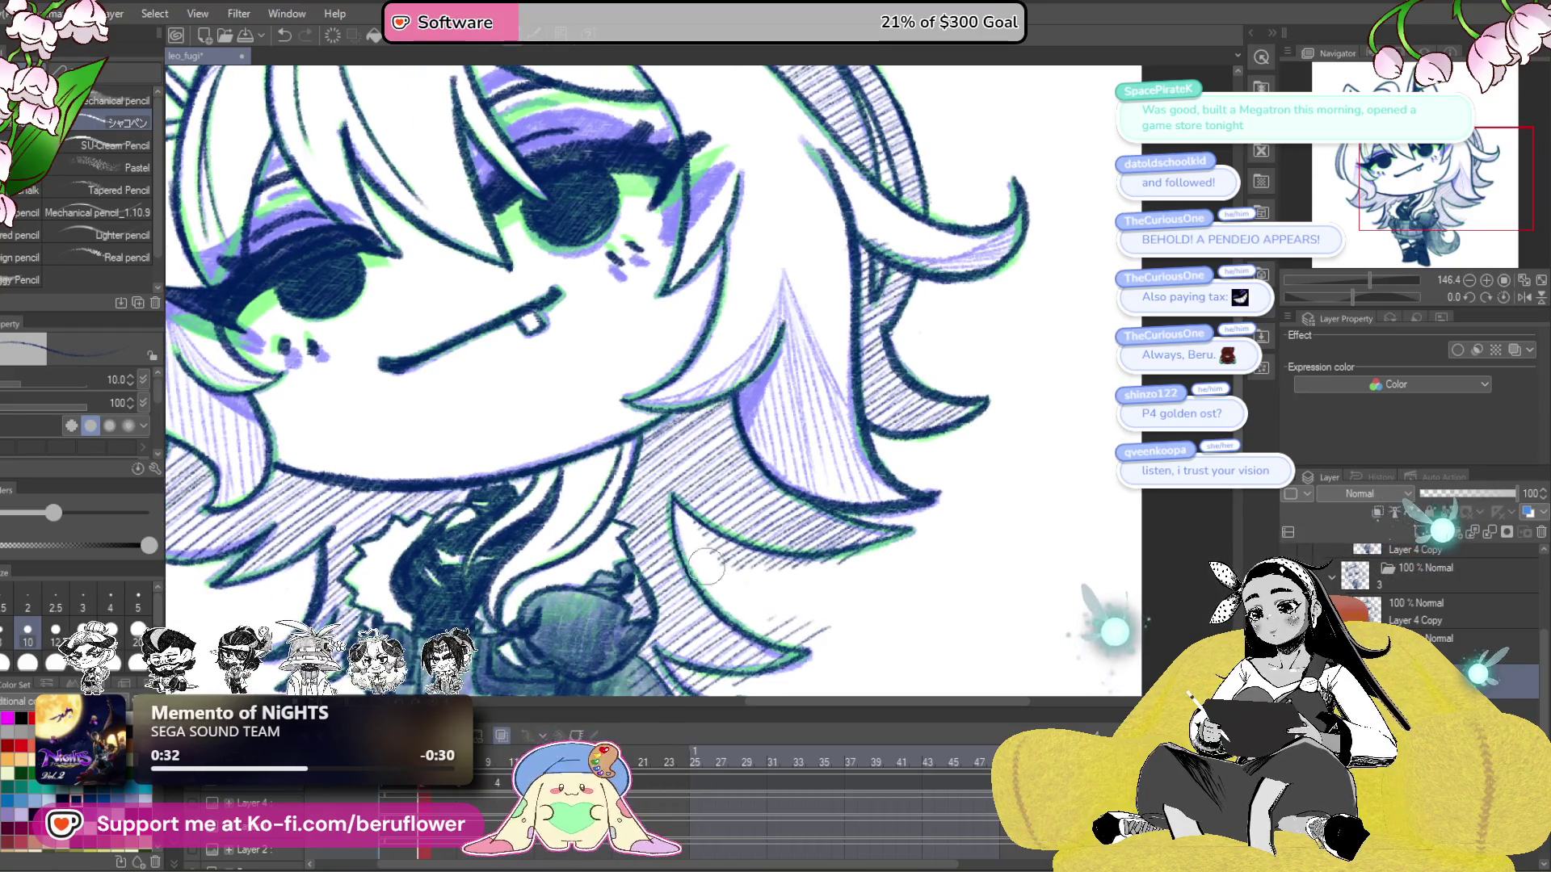
{"action": "left_click_drag", "start_coordinate": [744, 614], "coordinate": [811, 635]}
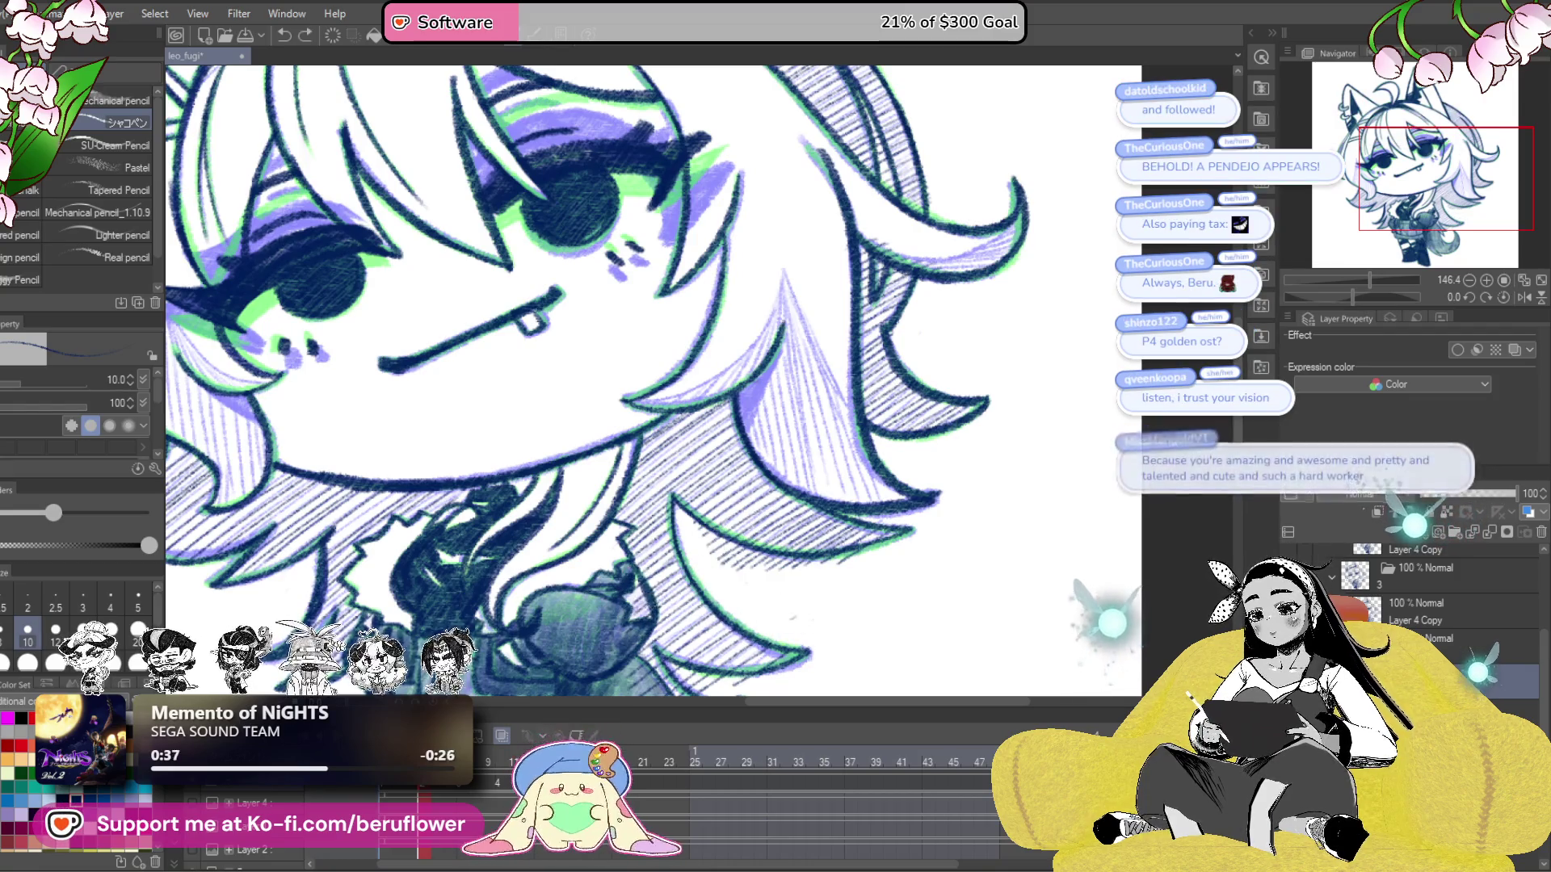
- Shift the view toward the lower locks, rotate the canvas, then return it upright
{"action": "left_click_drag", "start_coordinate": [1365, 292], "coordinate": [1343, 298]}
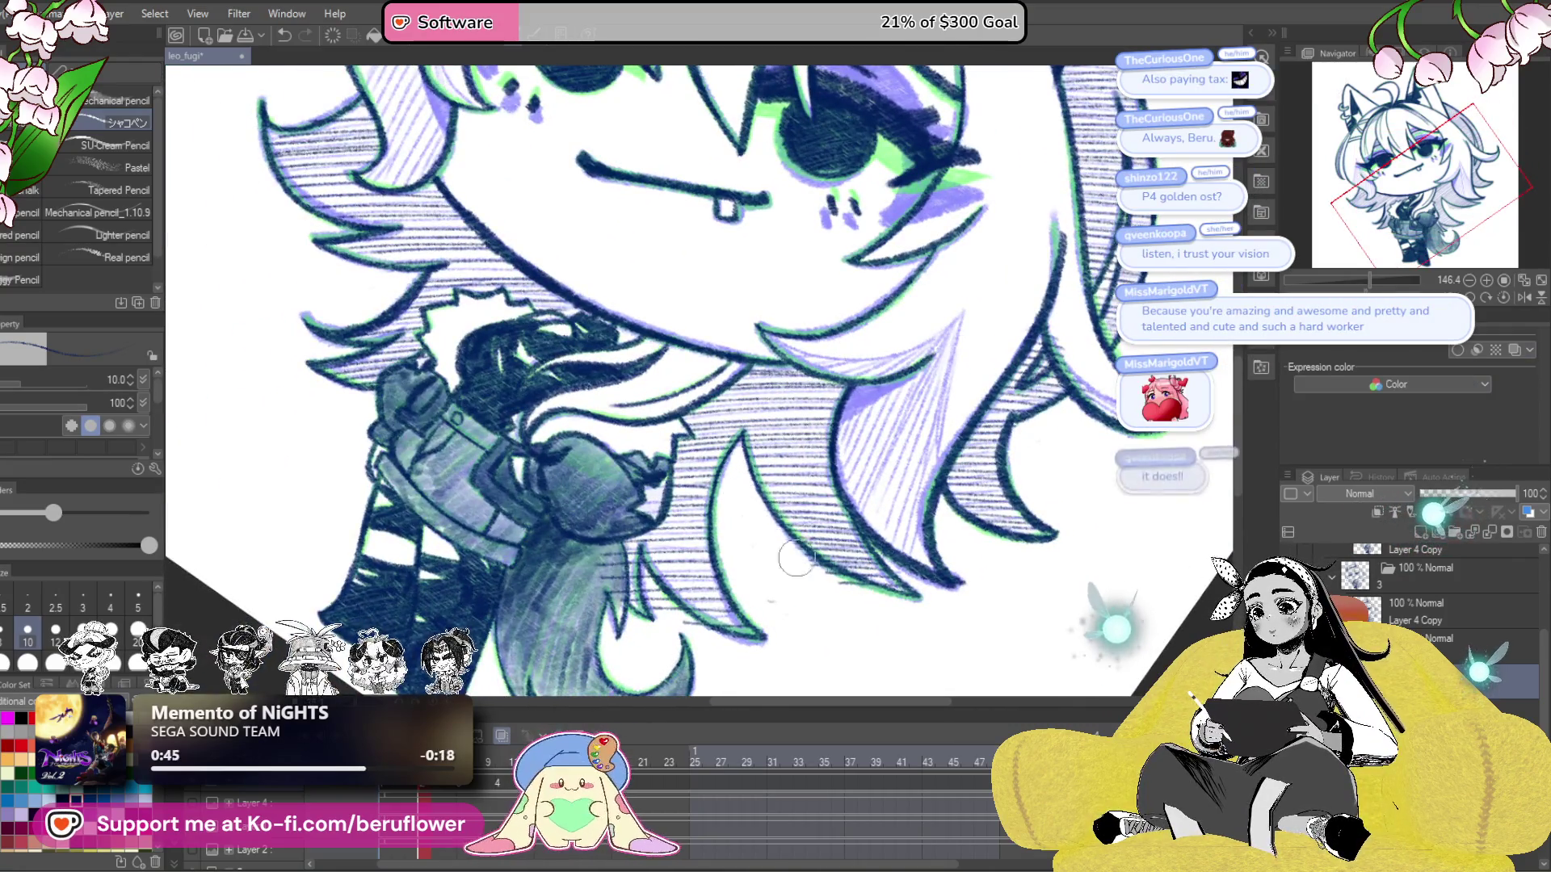
{"action": "left_click_drag", "start_coordinate": [989, 622], "coordinate": [1004, 621]}
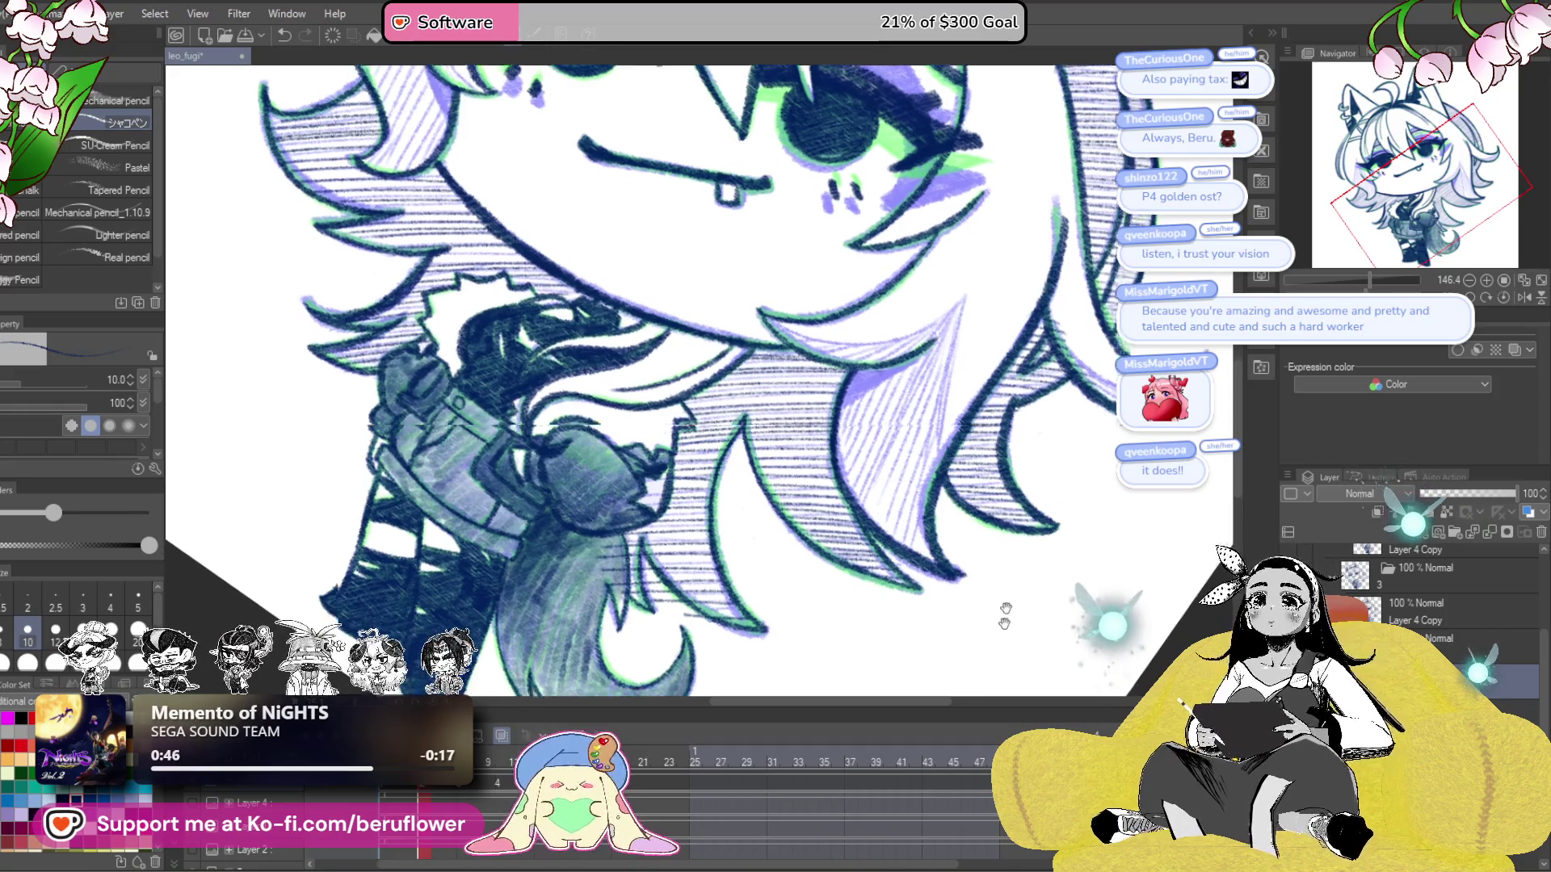
{"action": "left_click", "coordinate": [1500, 297]}
{"action": "left_click", "coordinate": [1500, 297]}
{"action": "left_click", "coordinate": [1500, 297]}
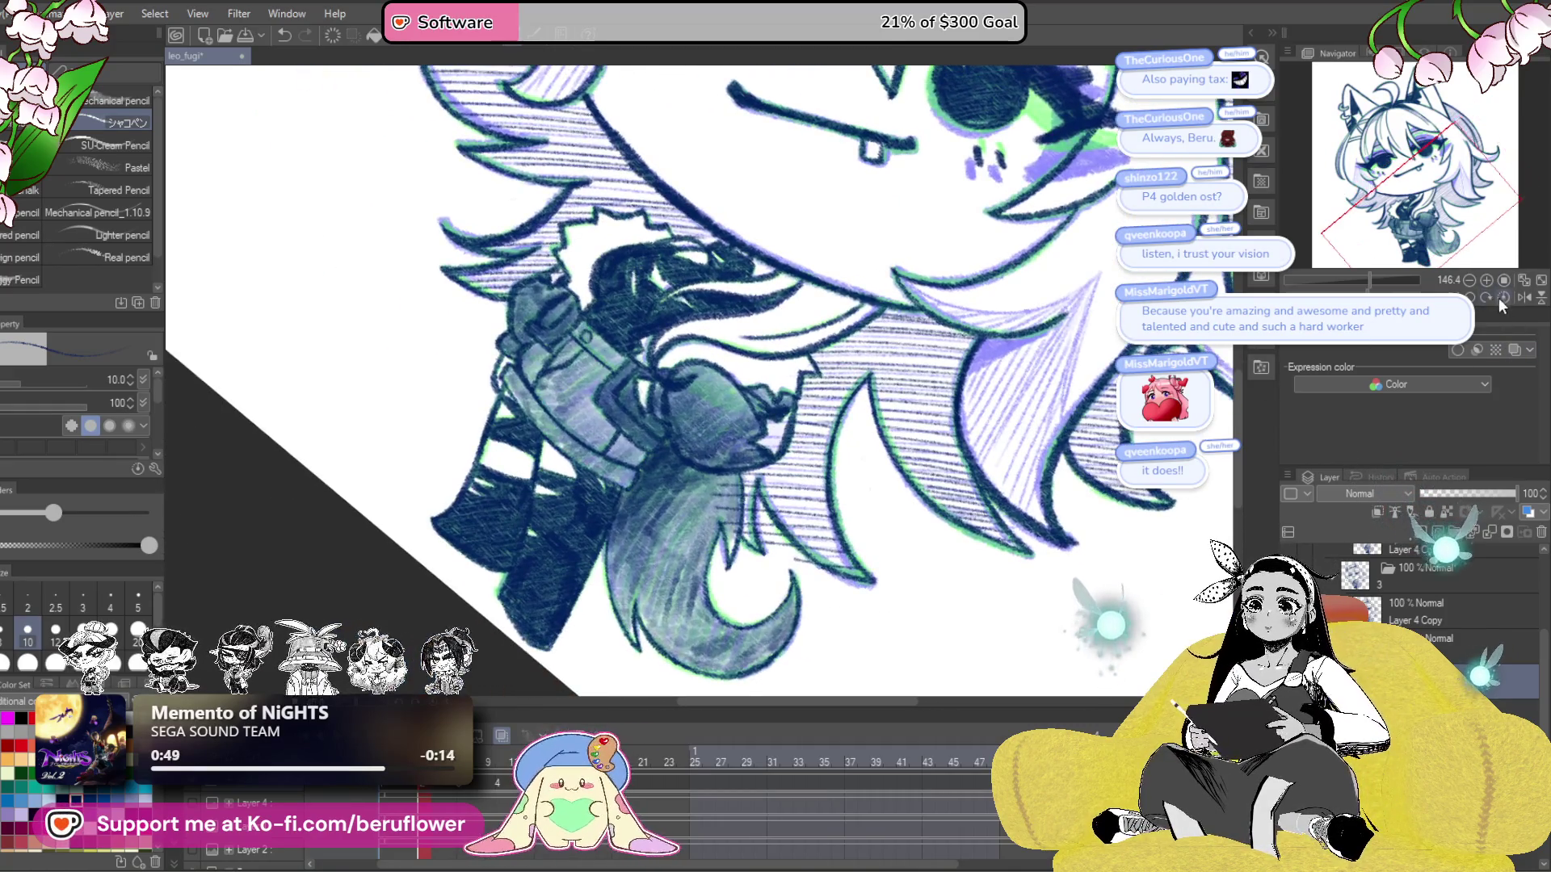
{"action": "left_click", "coordinate": [1502, 301]}
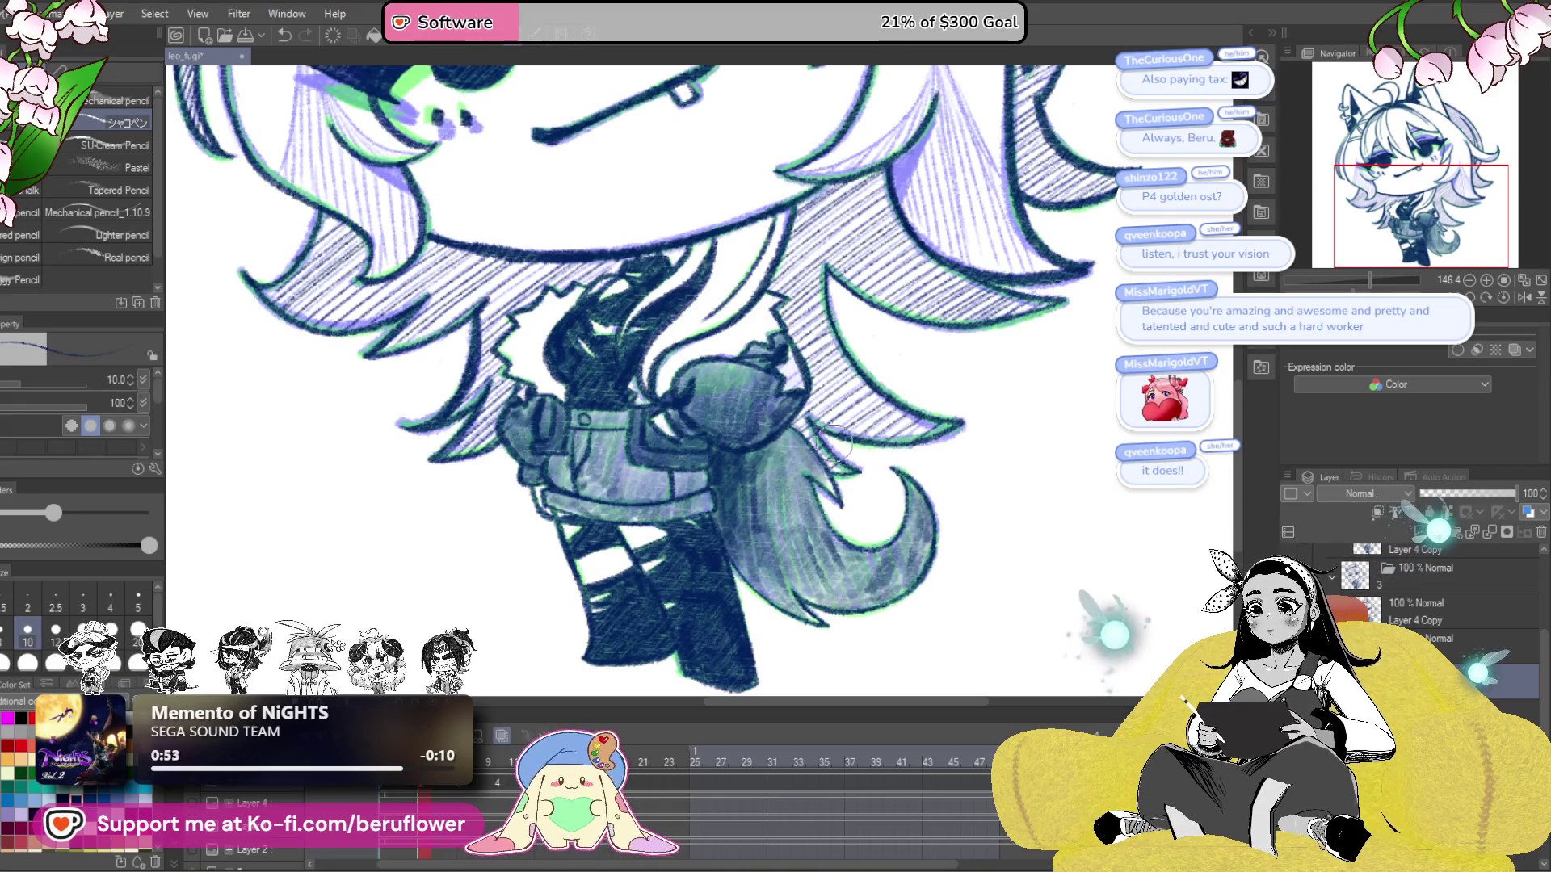
- Raise the pencil to size 12 and fill a hair strand beside the face with navy hatching
{"action": "mouse_move", "coordinate": [195, 270]}
{"action": "left_mouse_down"}
{"action": "mouse_move", "coordinate": [397, 299]}
{"action": "mouse_move", "coordinate": [553, 476]}
{"action": "left_mouse_up"}
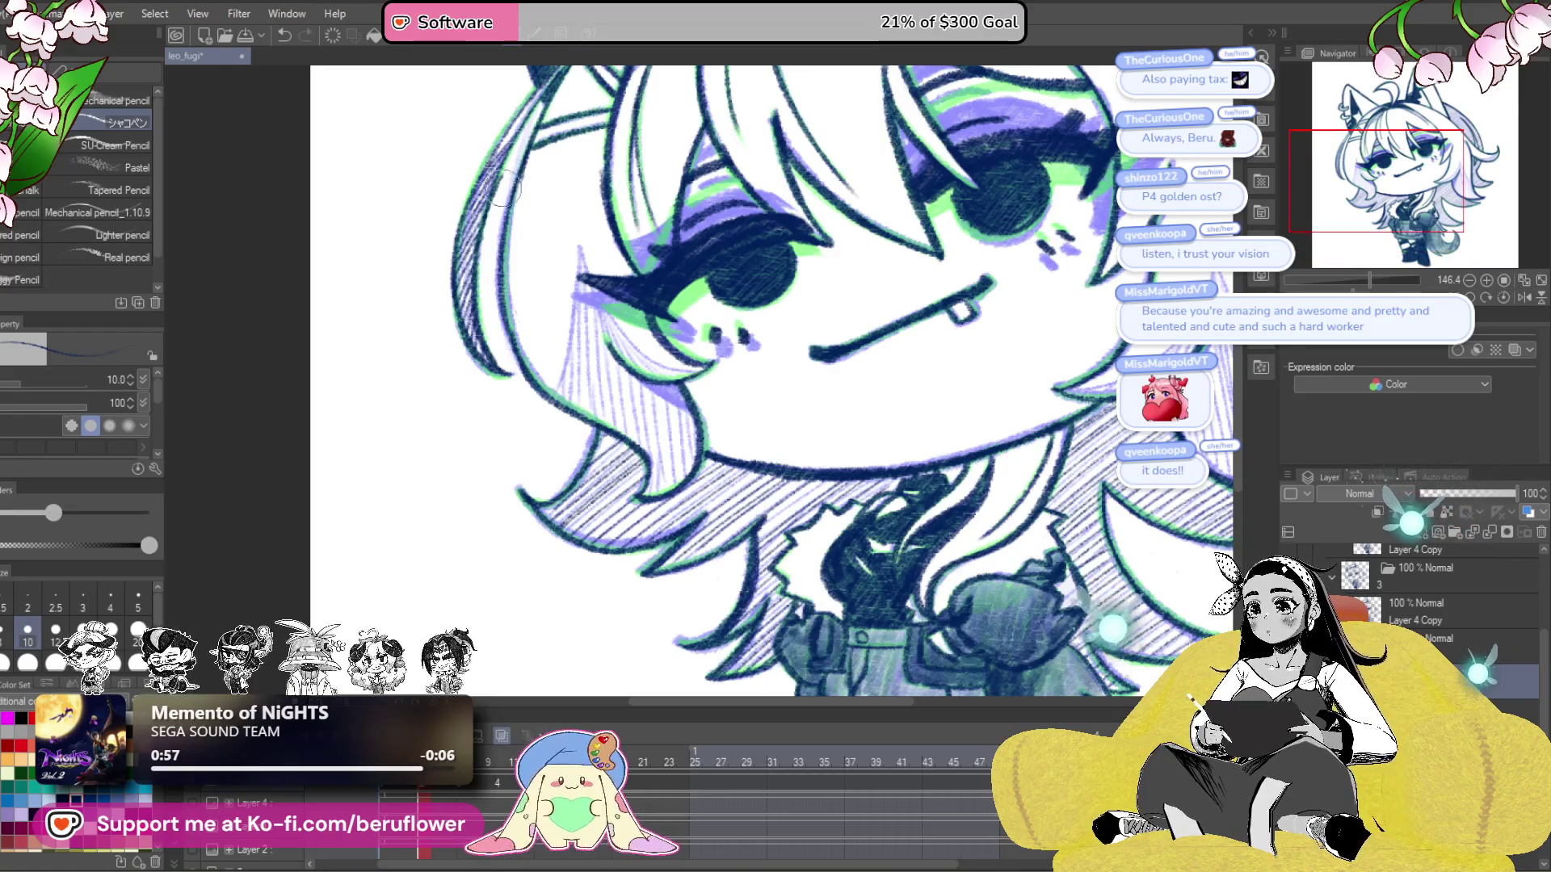
{"action": "scroll", "coordinate": [837, 231], "scroll_direction": "down", "scroll_amount": 5}
{"action": "scroll", "coordinate": [888, 307], "scroll_direction": "up", "scroll_amount": 3}
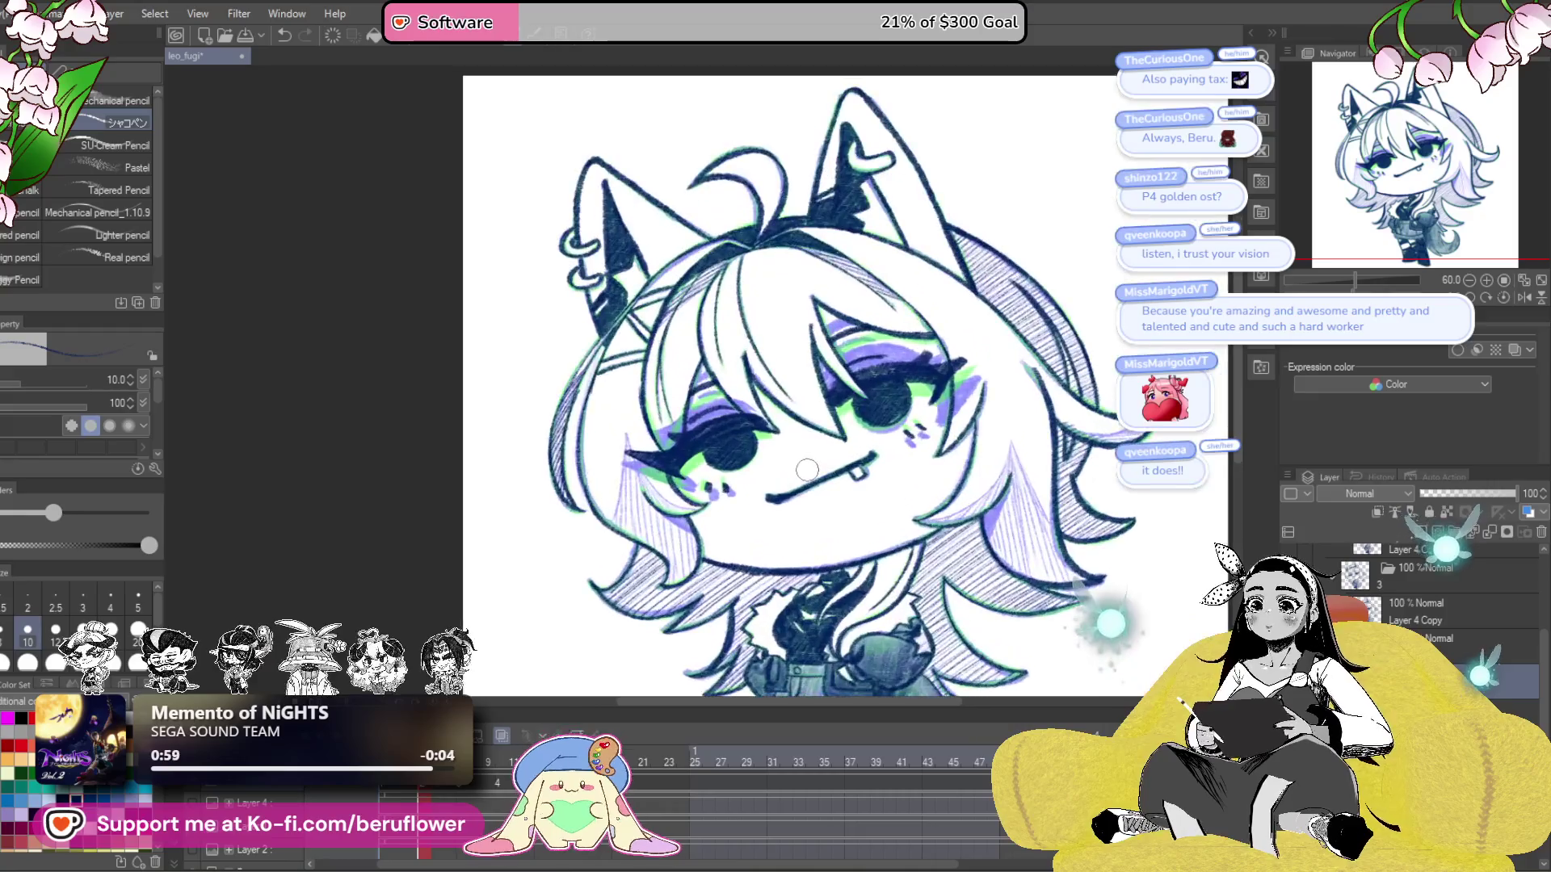
{"action": "scroll", "coordinate": [945, 371], "scroll_direction": "down", "scroll_amount": 1}
{"action": "scroll", "coordinate": [944, 371], "scroll_direction": "up", "scroll_amount": 2}
{"action": "scroll", "coordinate": [928, 404], "scroll_direction": "up", "scroll_amount": 2}
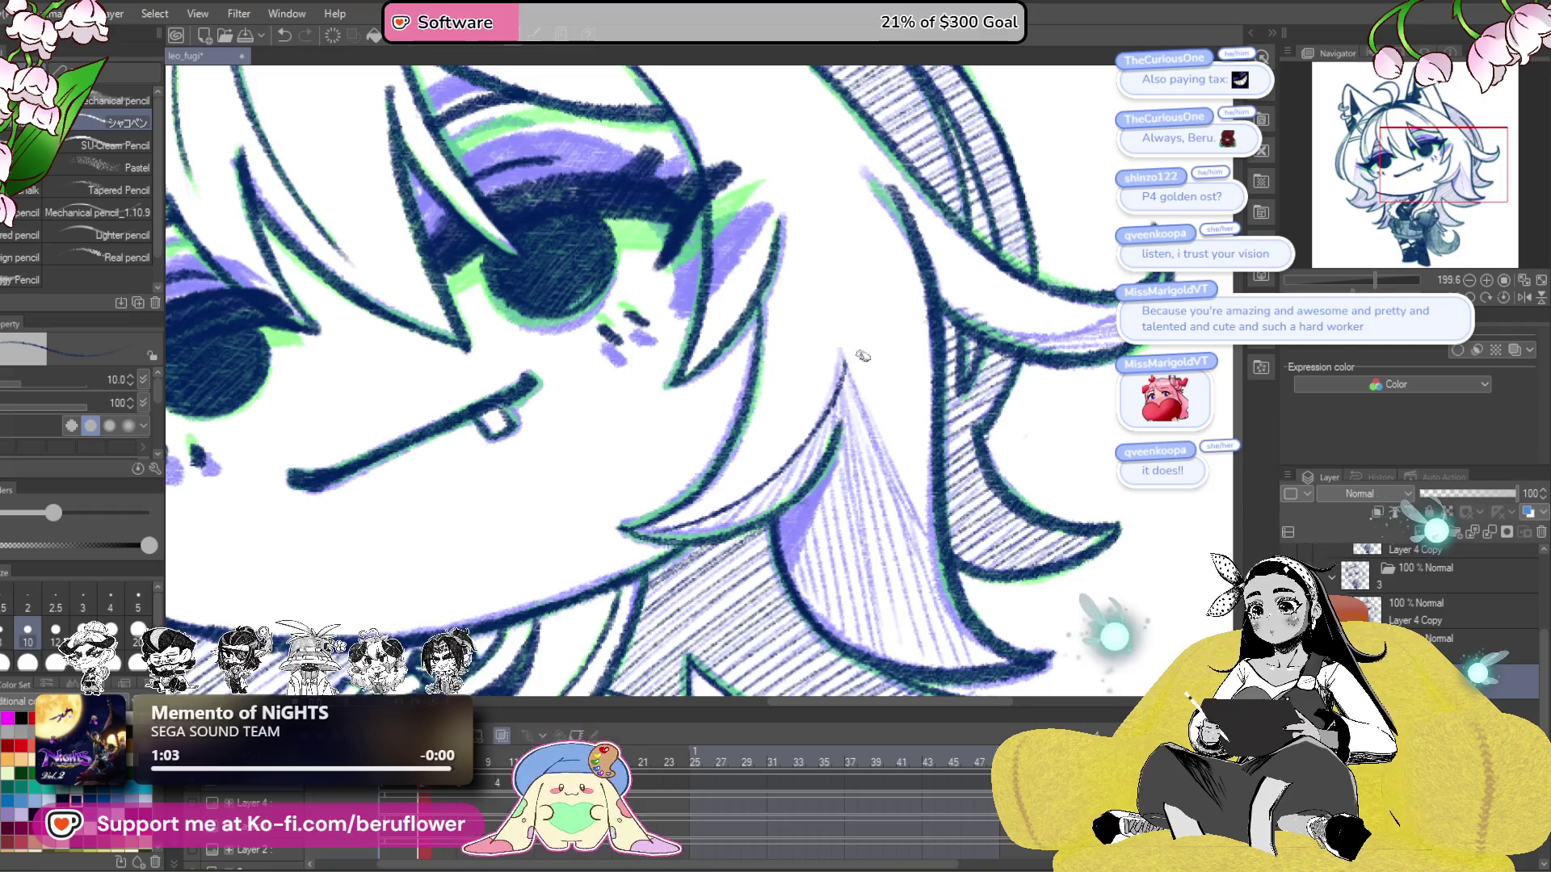
{"action": "mouse_move", "coordinate": [823, 487]}
{"action": "left_mouse_down"}
{"action": "mouse_move", "coordinate": [854, 442]}
{"action": "mouse_move", "coordinate": [848, 551]}
{"action": "left_mouse_up"}
{"action": "key", "text": "bracketright"}
{"action": "left_click_drag", "start_coordinate": [881, 484], "coordinate": [848, 565]}
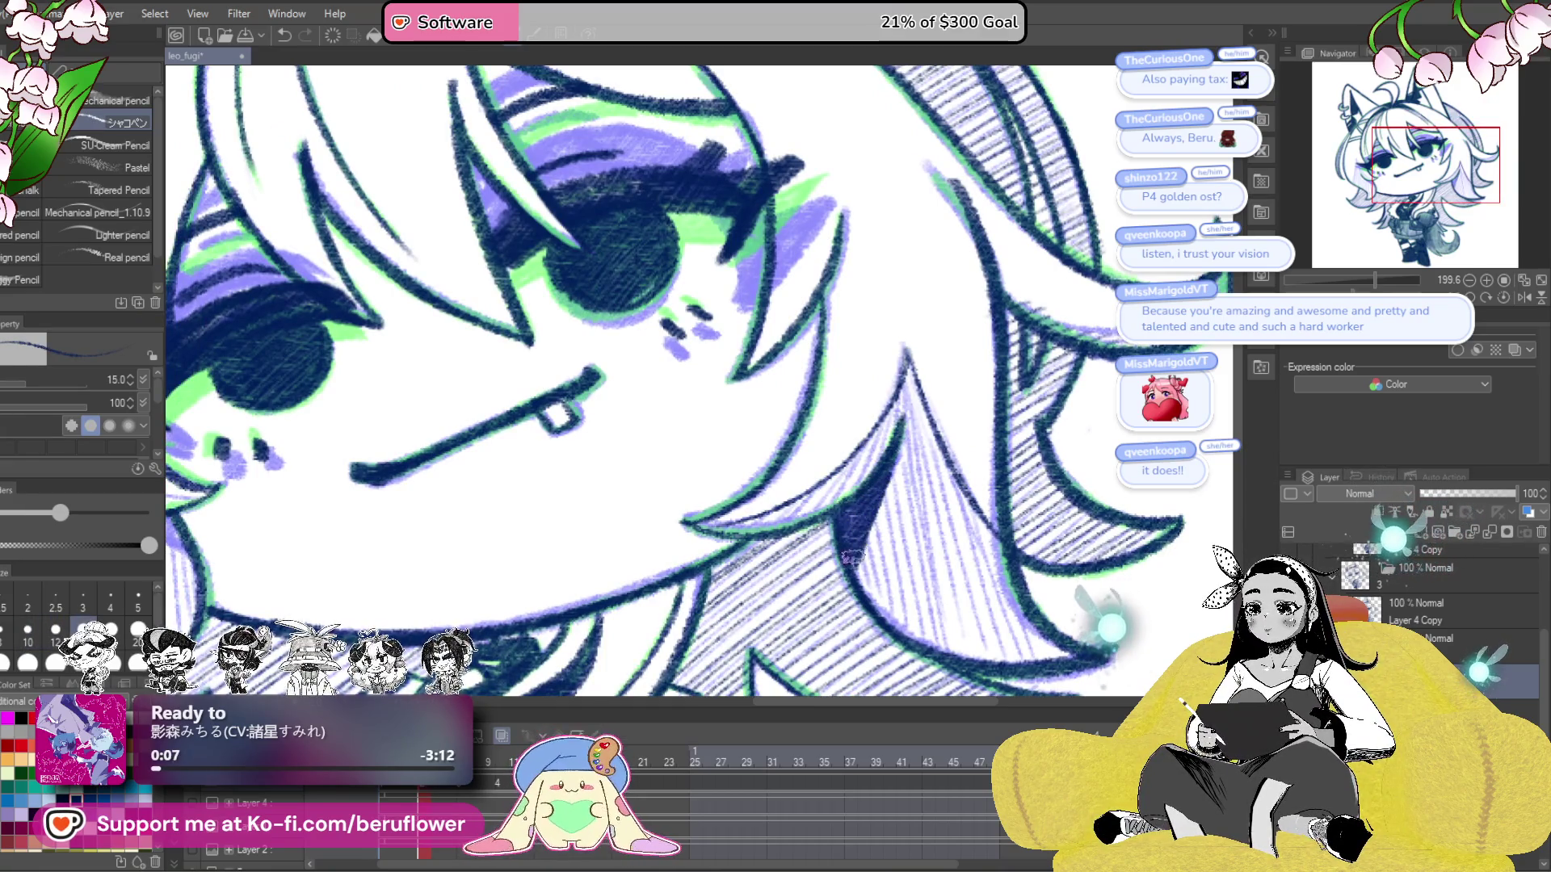
- Raise the pencil to size 17 and densely hatch the hair strand beside the face
{"action": "scroll", "coordinate": [879, 477], "scroll_direction": "down", "scroll_amount": 5}
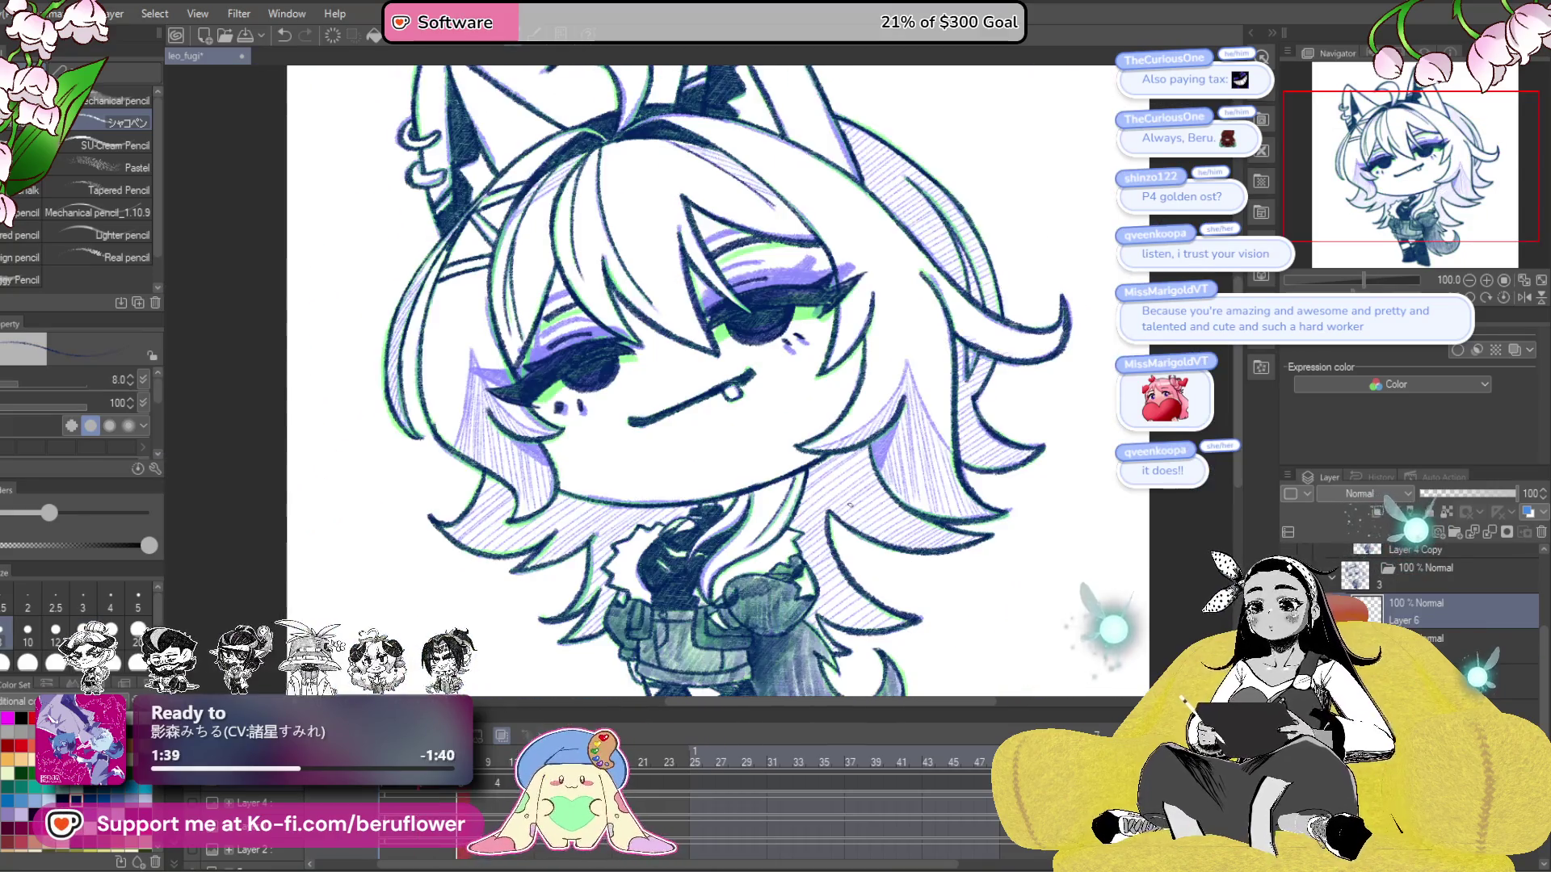
{"action": "scroll", "coordinate": [850, 504], "scroll_direction": "up", "scroll_amount": 3}
{"action": "scroll", "coordinate": [850, 504], "scroll_direction": "up", "scroll_amount": 3}
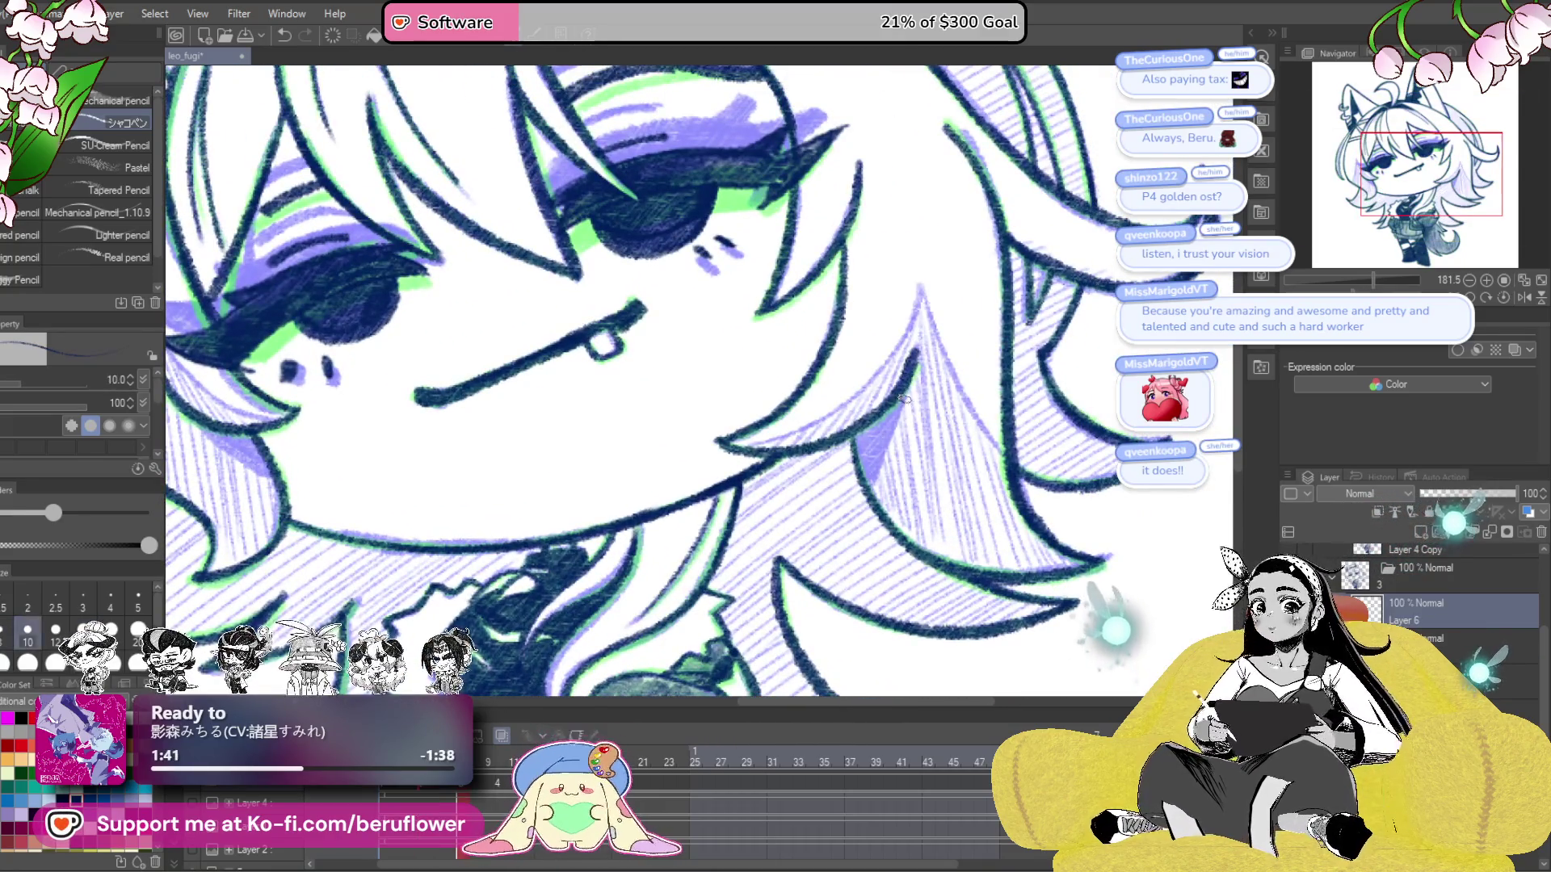
{"action": "left_click_drag", "start_coordinate": [909, 378], "coordinate": [873, 461]}
{"action": "key", "text": "bracketright"}
{"action": "key", "text": "bracketright"}
{"action": "left_click_drag", "start_coordinate": [913, 380], "coordinate": [861, 485]}
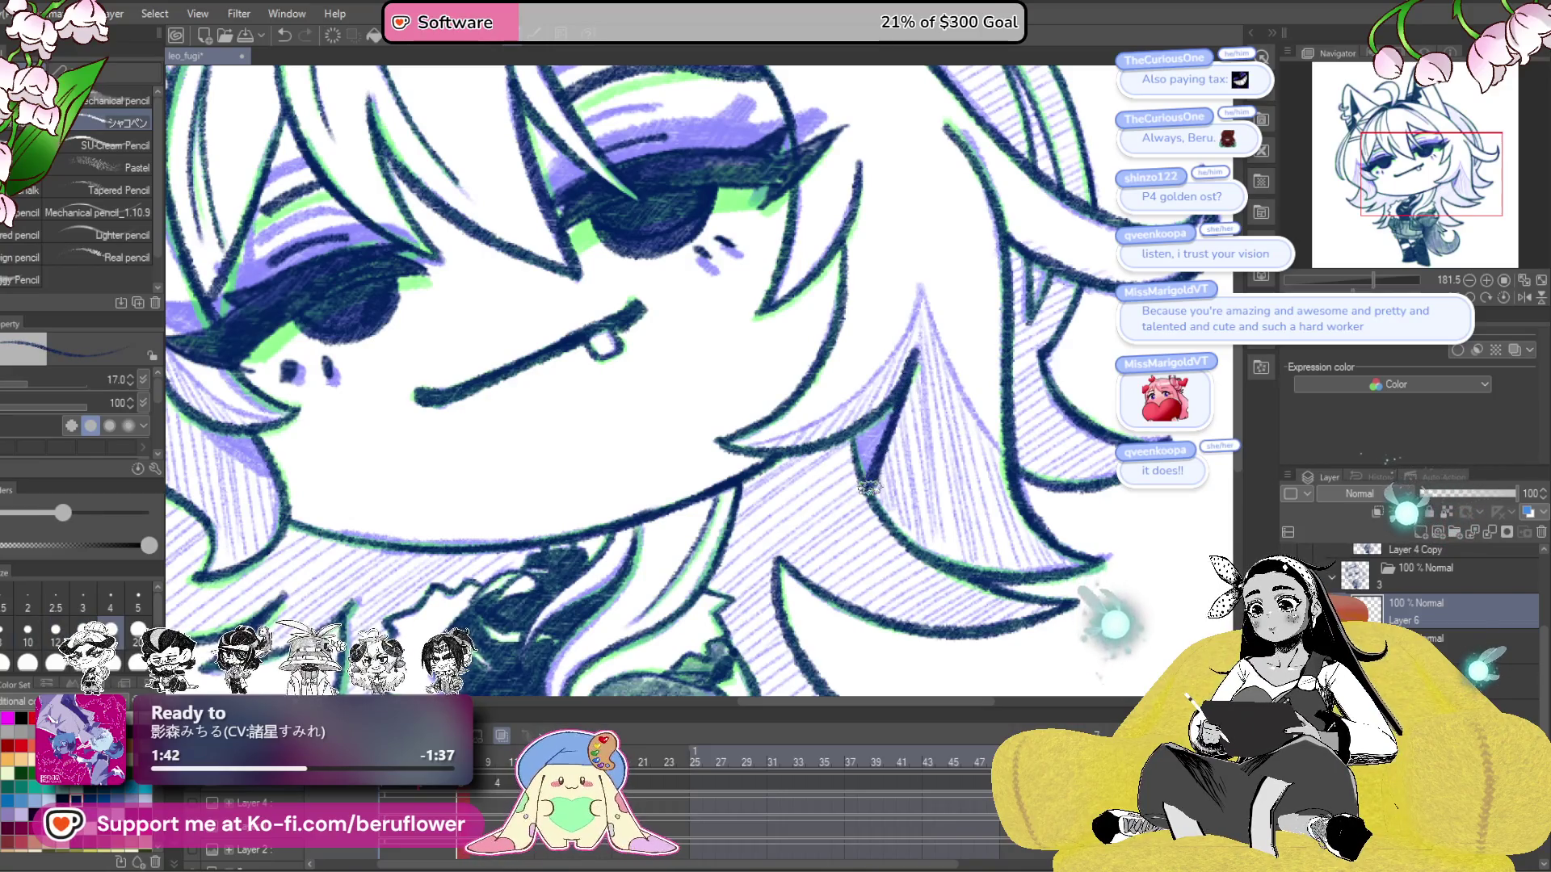
{"action": "left_click_drag", "start_coordinate": [889, 404], "coordinate": [871, 440]}
- Shift the view to the other side of the face and reduce the pencil size to 10
{"action": "left_click_drag", "start_coordinate": [218, 414], "coordinate": [646, 406]}
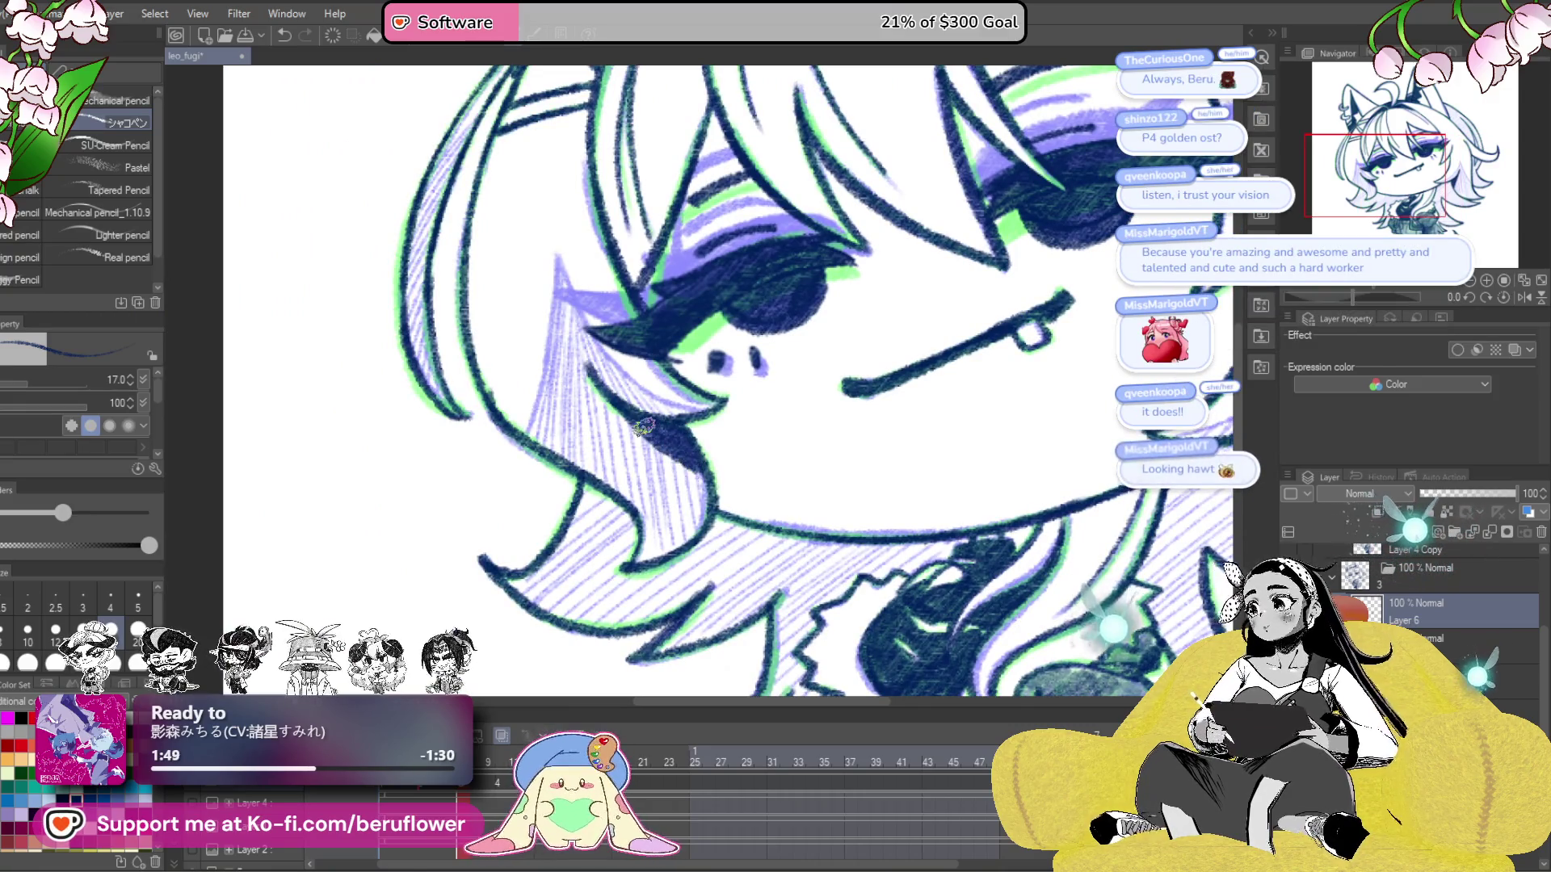
{"action": "scroll", "coordinate": [646, 428], "scroll_direction": "down", "scroll_amount": 3}
{"action": "scroll", "coordinate": [855, 532], "scroll_direction": "down", "scroll_amount": 1}
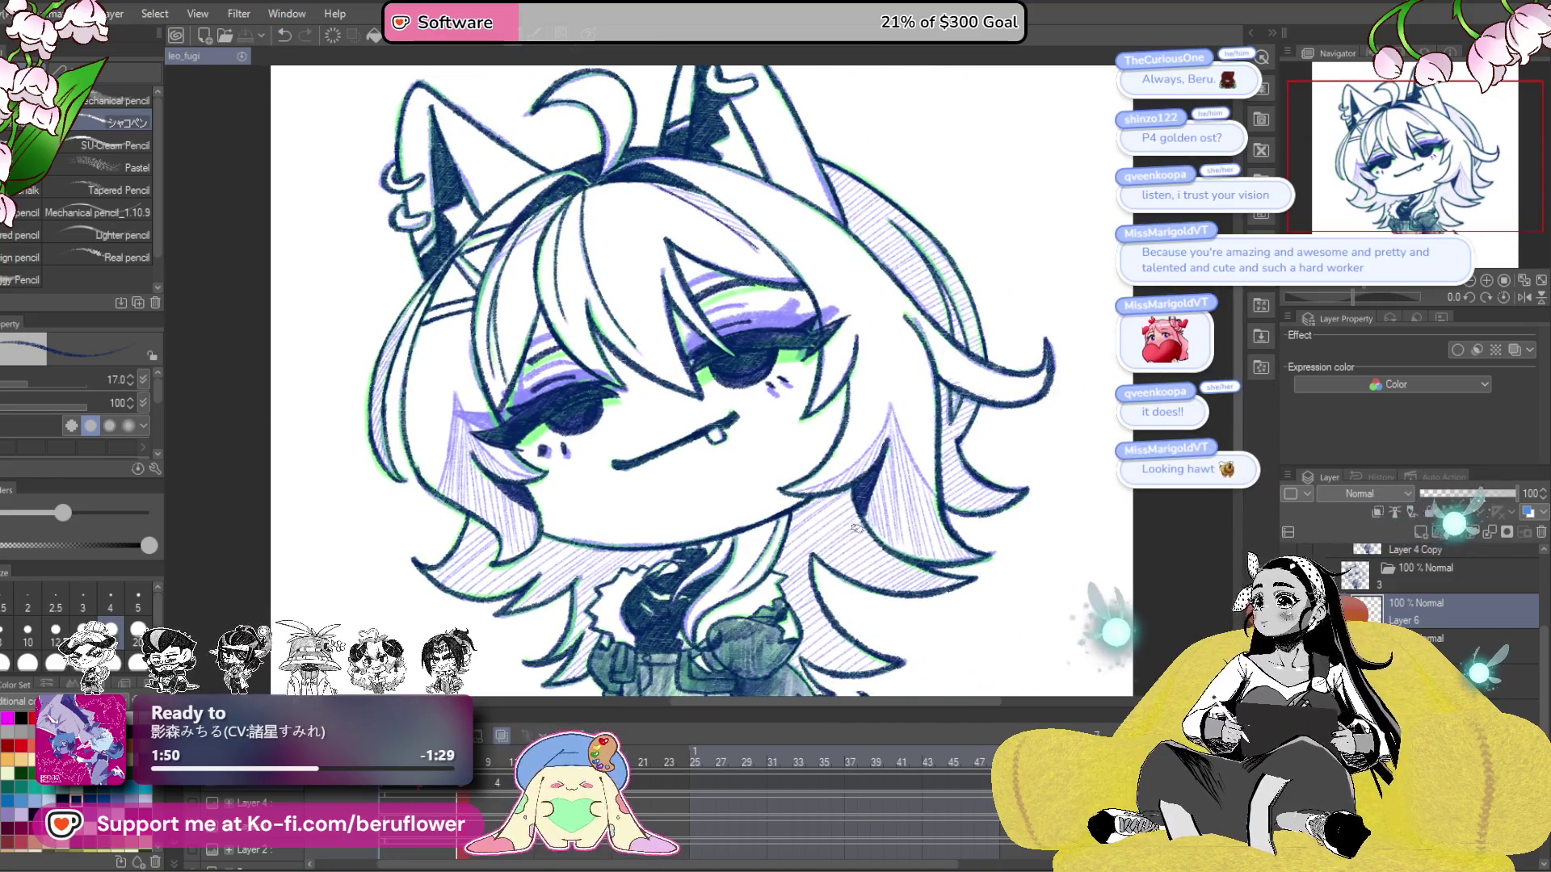
{"action": "scroll", "coordinate": [857, 546], "scroll_direction": "up", "scroll_amount": 1}
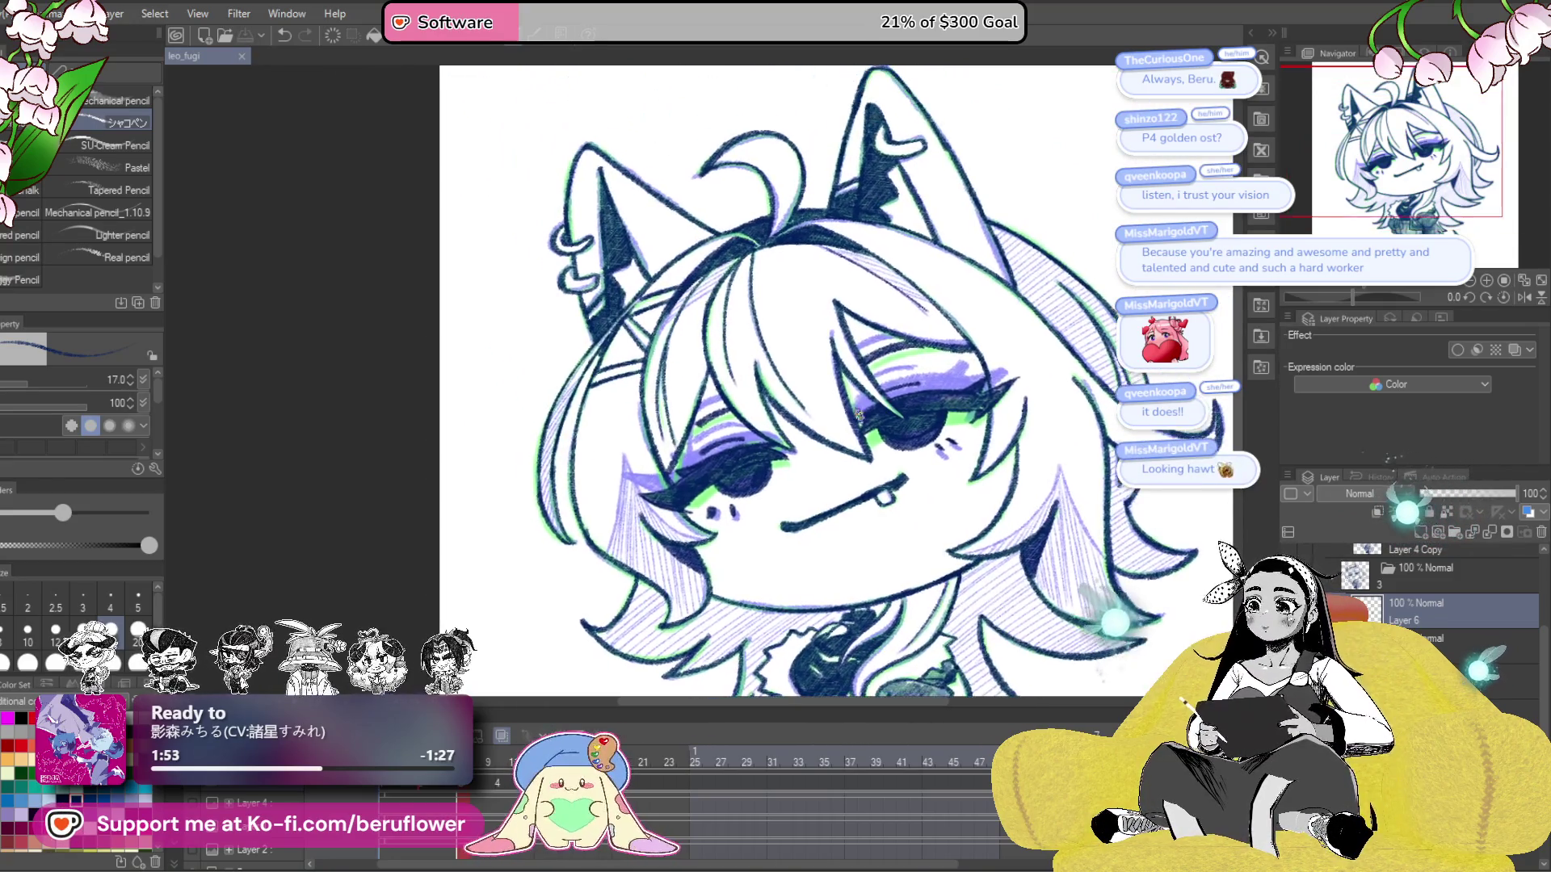
{"action": "scroll", "coordinate": [858, 414], "scroll_direction": "down", "scroll_amount": 2}
{"action": "scroll", "coordinate": [800, 501], "scroll_direction": "up", "scroll_amount": 2}
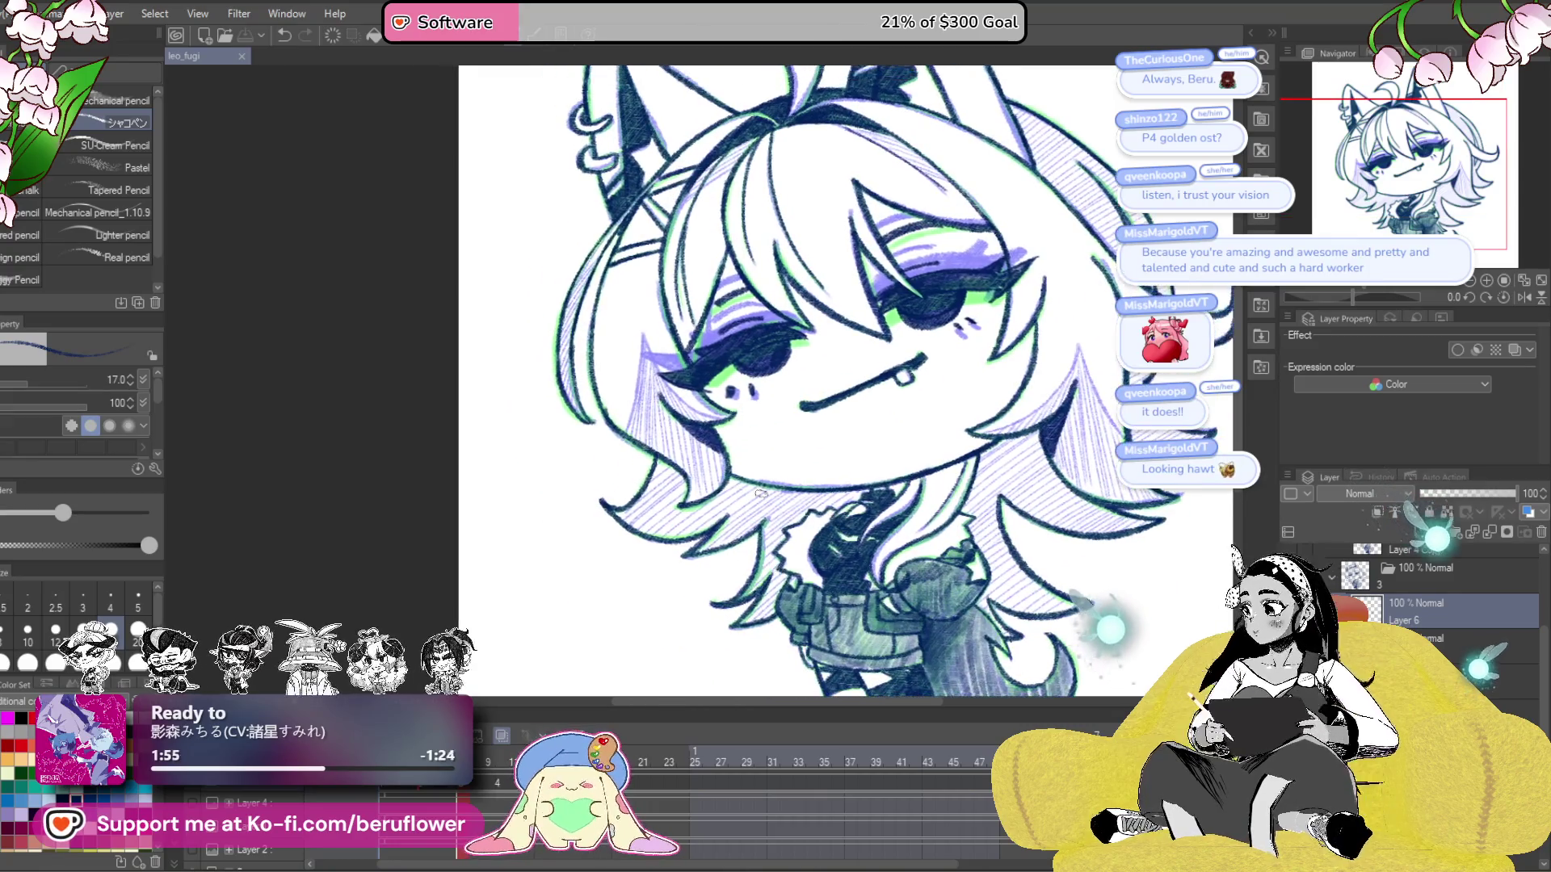
{"action": "key", "text": "bracketleft"}
{"action": "key", "text": "bracketleft"}
{"action": "key", "text": "bracketleft"}
- Draw diagonal hatching strokes over the hair left of the face
{"action": "left_click_drag", "start_coordinate": [770, 480], "coordinate": [794, 463]}
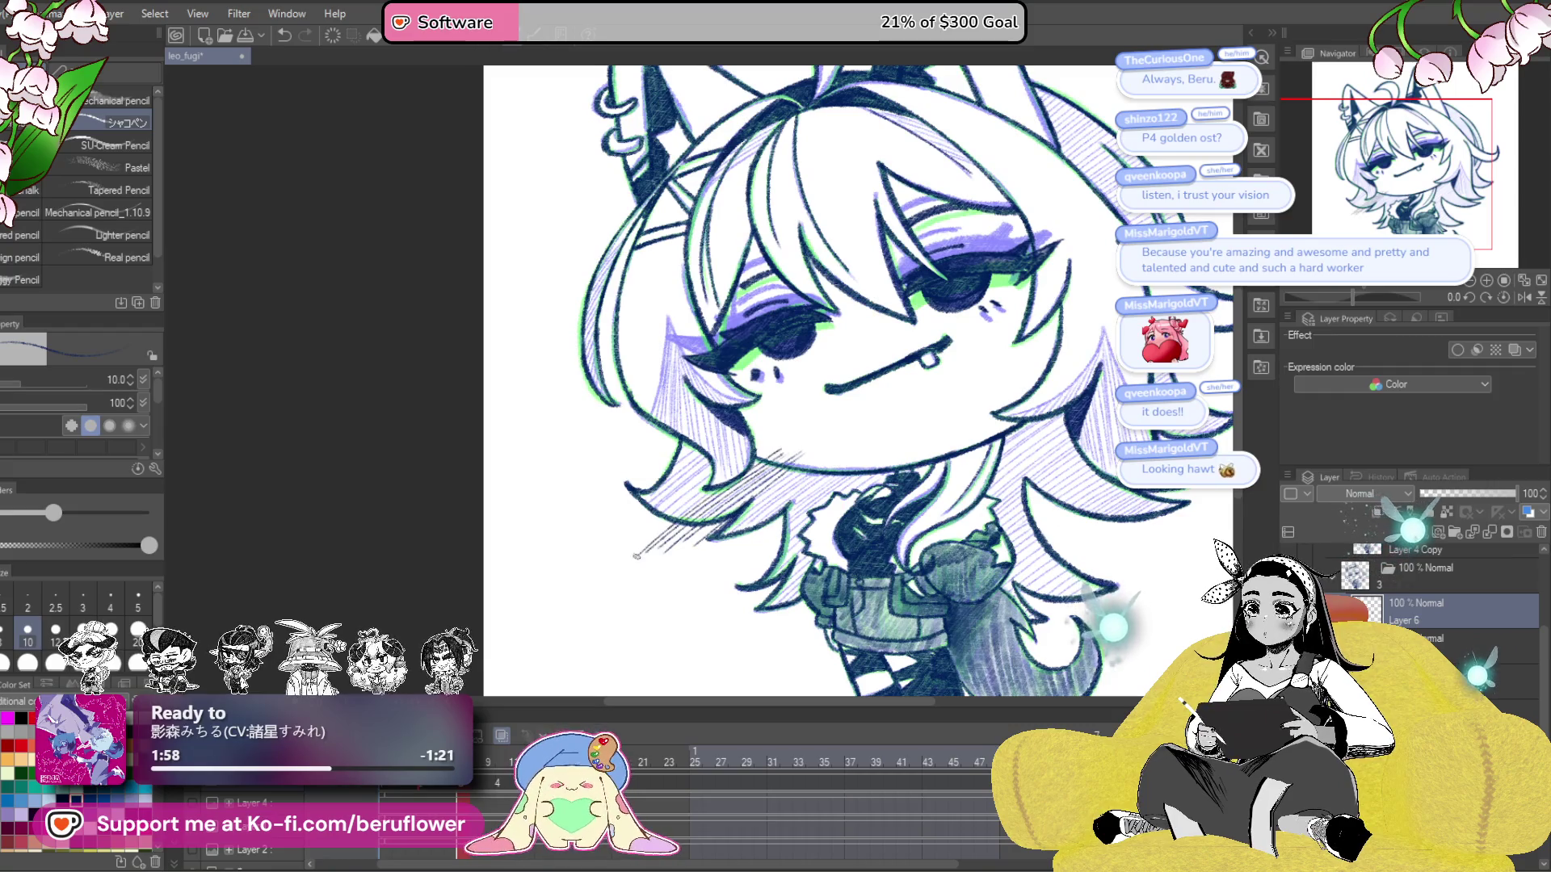
{"action": "left_click_drag", "start_coordinate": [779, 438], "coordinate": [650, 516]}
{"action": "left_click_drag", "start_coordinate": [727, 440], "coordinate": [651, 504]}
{"action": "left_click_drag", "start_coordinate": [672, 481], "coordinate": [626, 527]}
{"action": "mouse_move", "coordinate": [718, 435]}
{"action": "left_mouse_down"}
{"action": "mouse_move", "coordinate": [638, 507]}
{"action": "mouse_move", "coordinate": [680, 454]}
{"action": "left_mouse_up"}
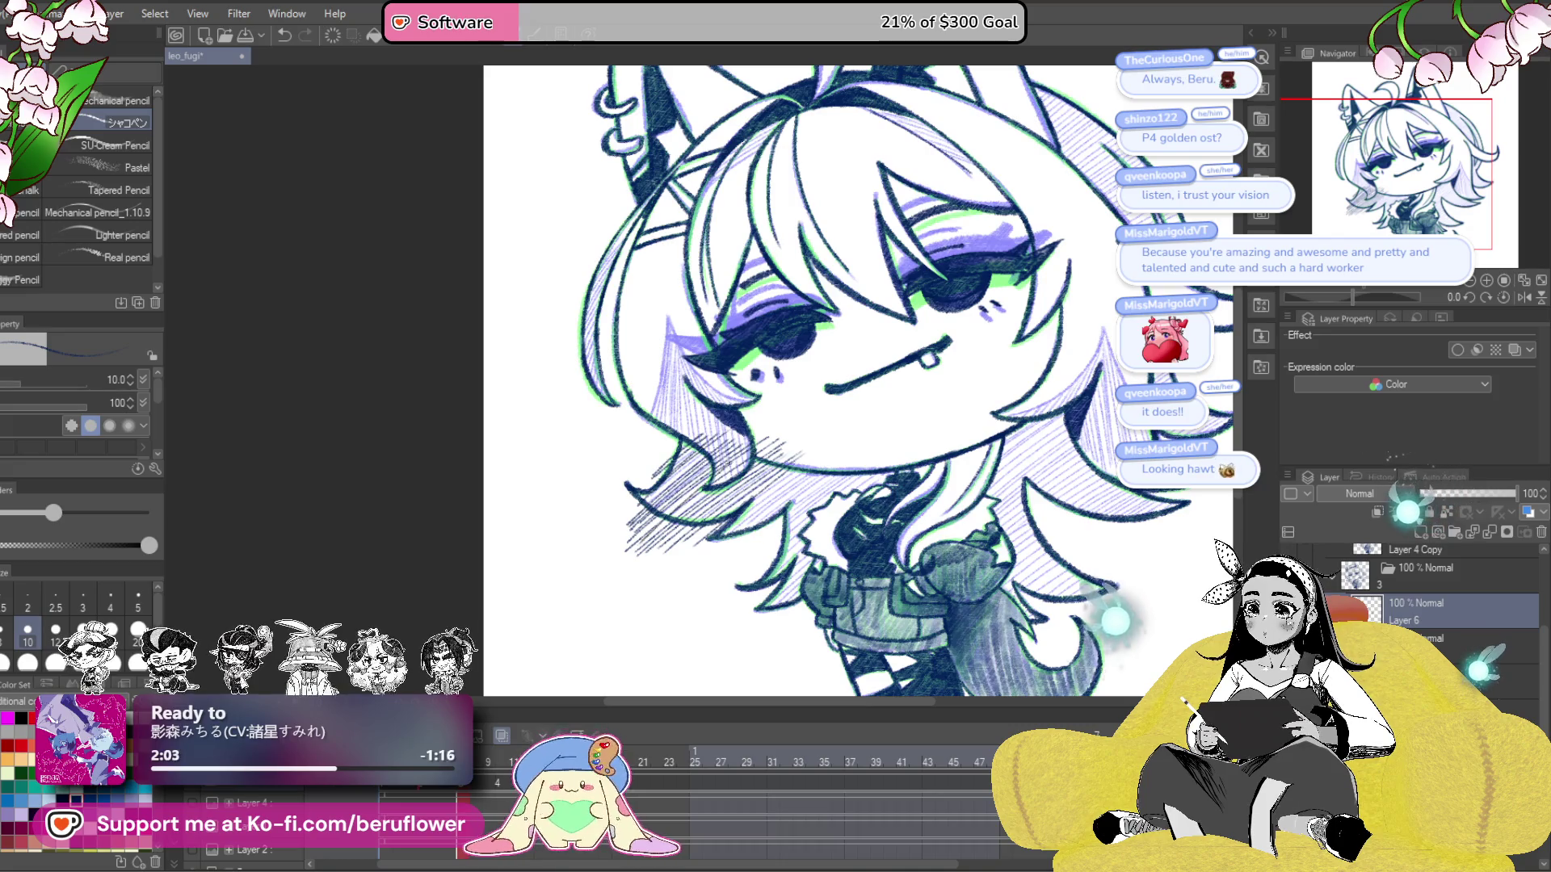
{"action": "scroll", "coordinate": [845, 486], "scroll_direction": "down", "scroll_amount": 1}
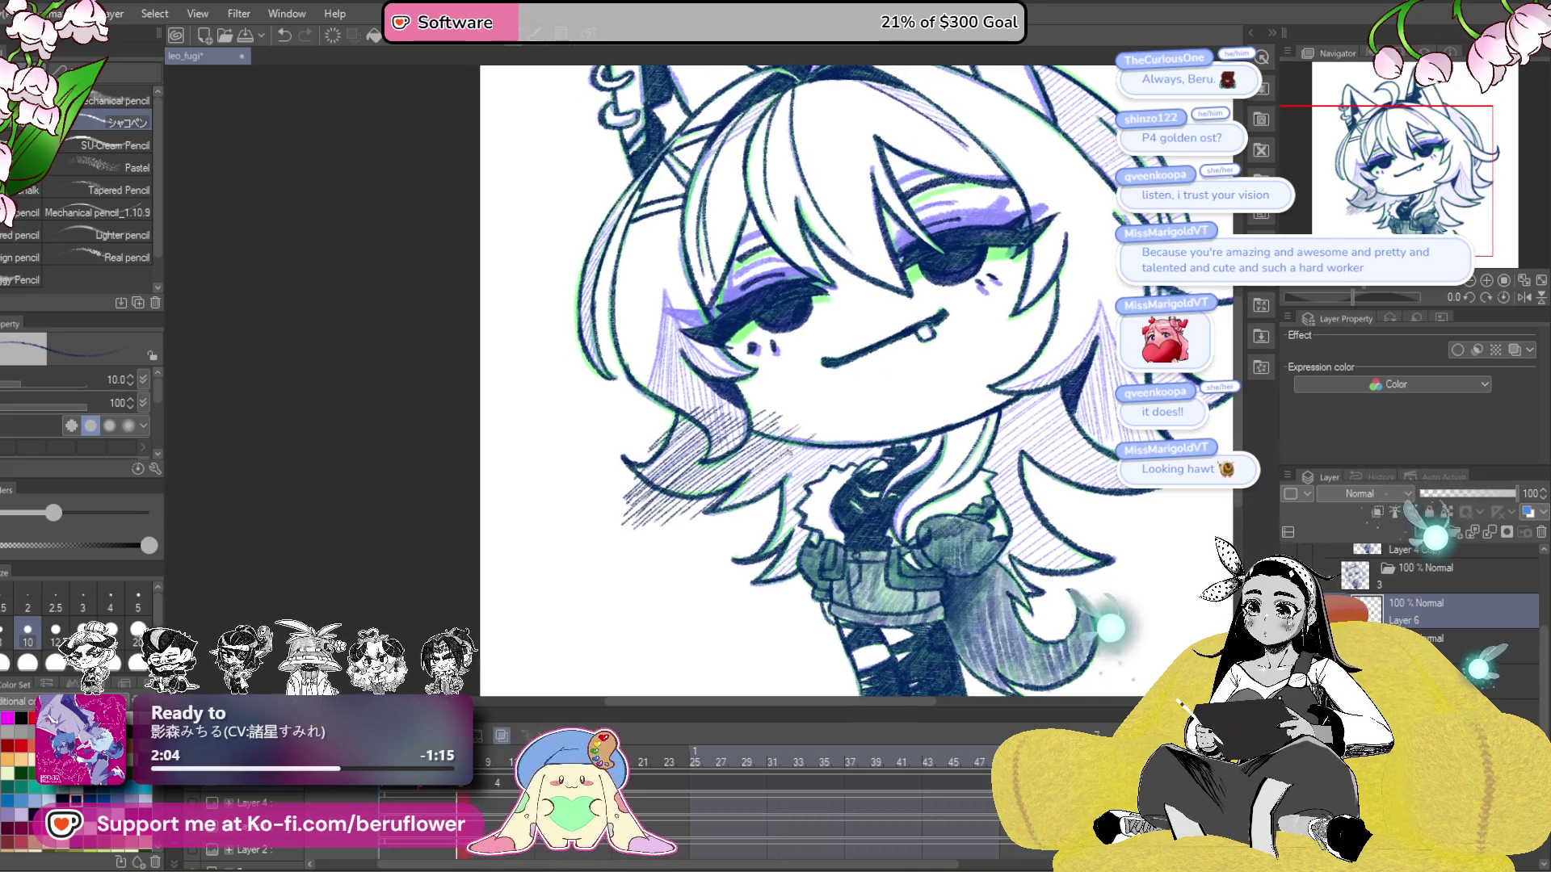
- Extend the diagonal hatching over the hair near the collar and its lower-left edge
{"action": "mouse_move", "coordinate": [815, 449]}
{"action": "left_mouse_down"}
{"action": "mouse_move", "coordinate": [723, 516]}
{"action": "mouse_move", "coordinate": [759, 497]}
{"action": "left_mouse_up"}
{"action": "left_click_drag", "start_coordinate": [856, 450], "coordinate": [817, 474]}
{"action": "left_click_drag", "start_coordinate": [826, 473], "coordinate": [767, 515]}
{"action": "left_click_drag", "start_coordinate": [871, 447], "coordinate": [826, 478]}
{"action": "left_click_drag", "start_coordinate": [880, 444], "coordinate": [830, 483]}
{"action": "left_click_drag", "start_coordinate": [865, 461], "coordinate": [809, 498]}
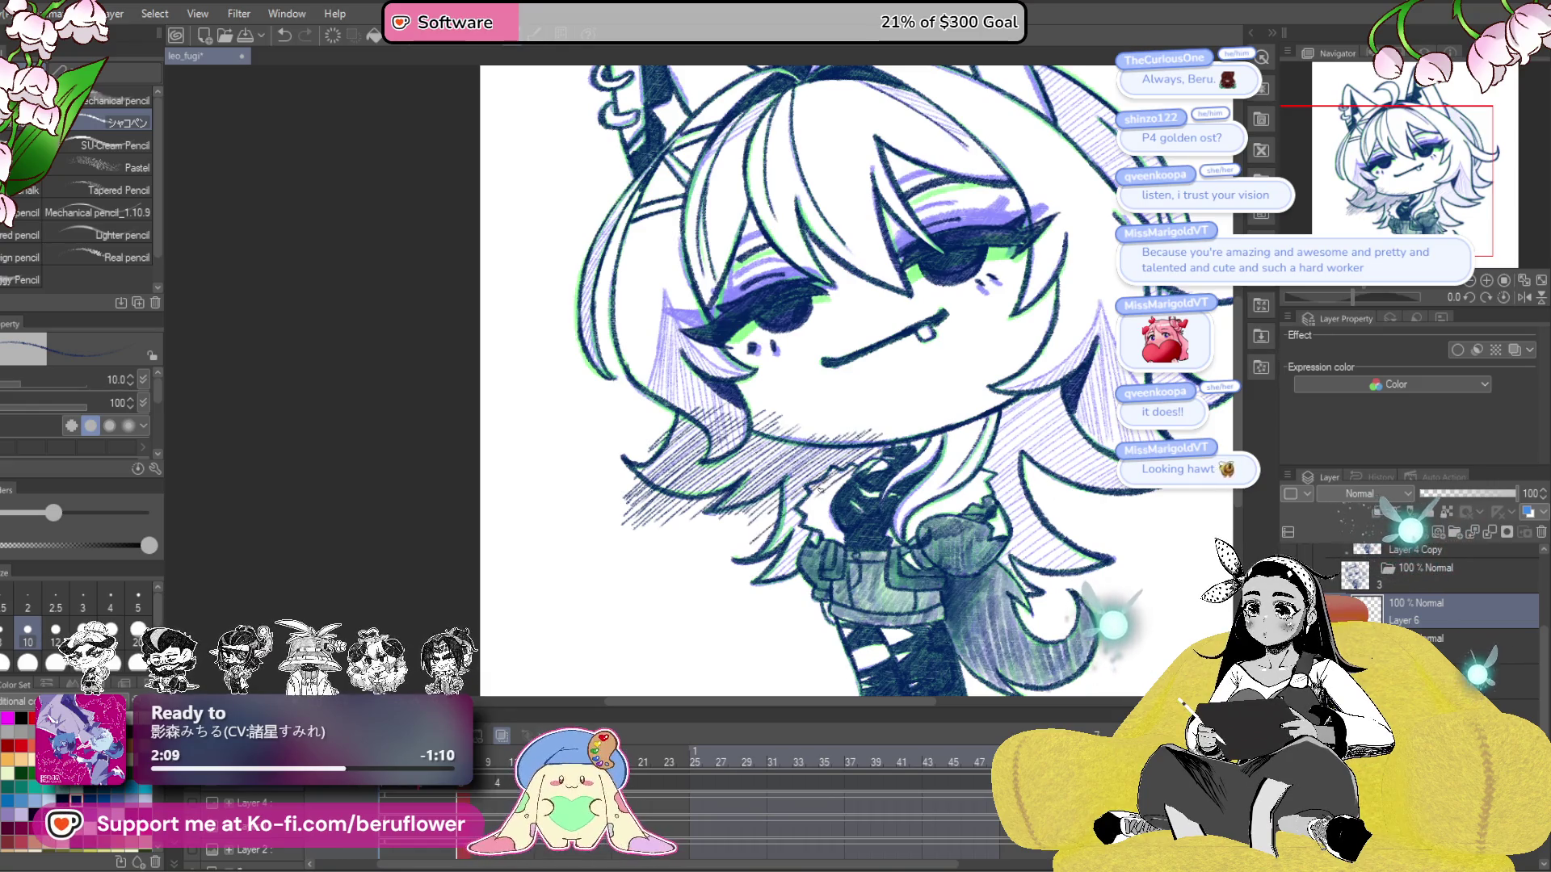
{"action": "left_click_drag", "start_coordinate": [800, 556], "coordinate": [764, 595]}
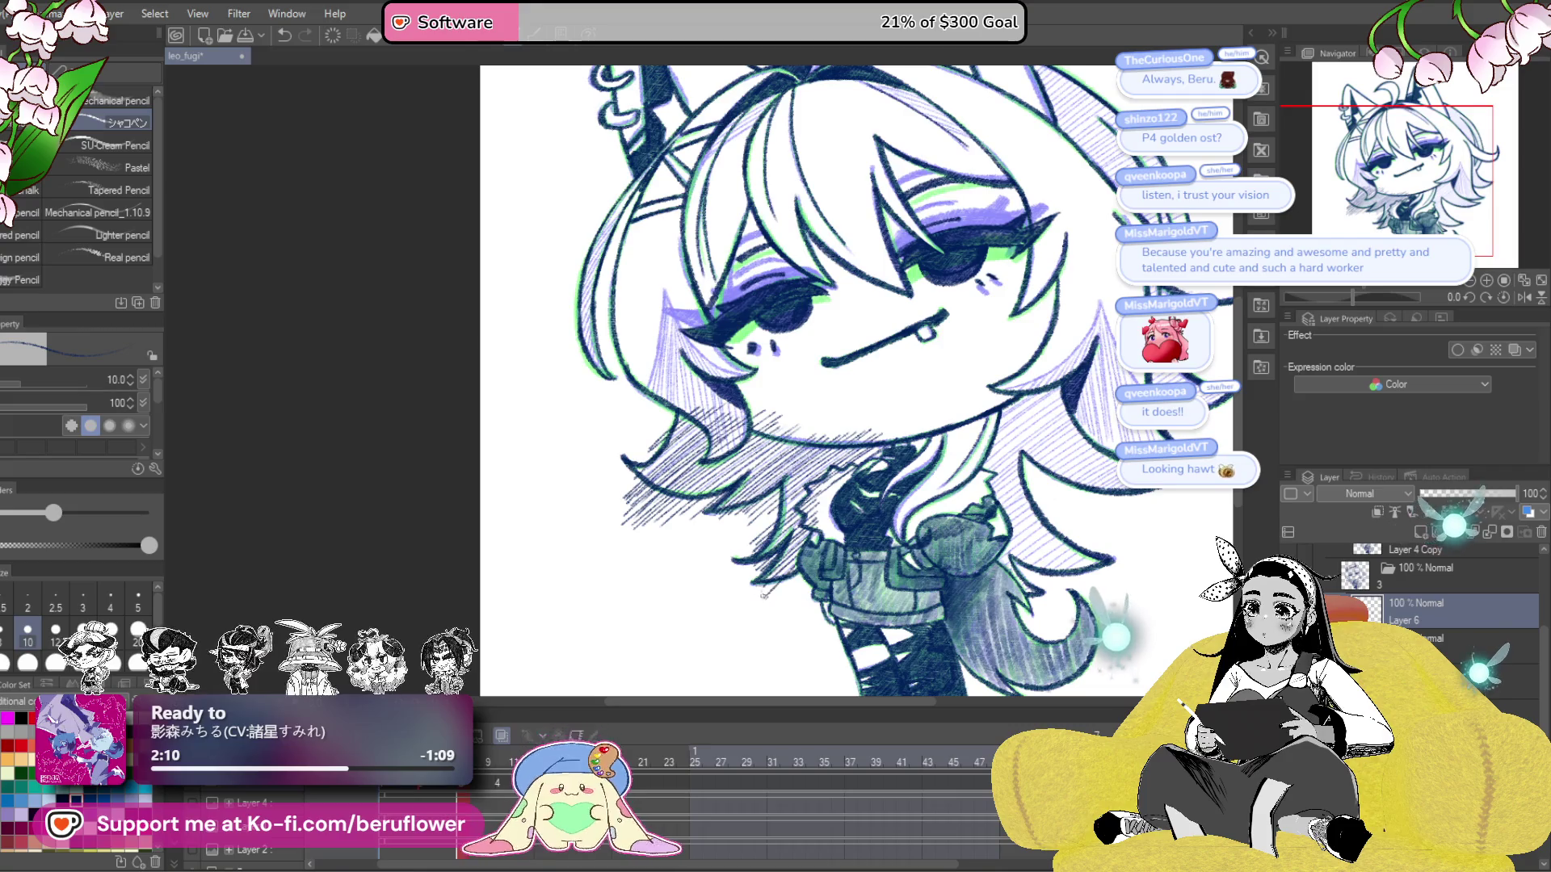
{"action": "left_click_drag", "start_coordinate": [1031, 467], "coordinate": [867, 499]}
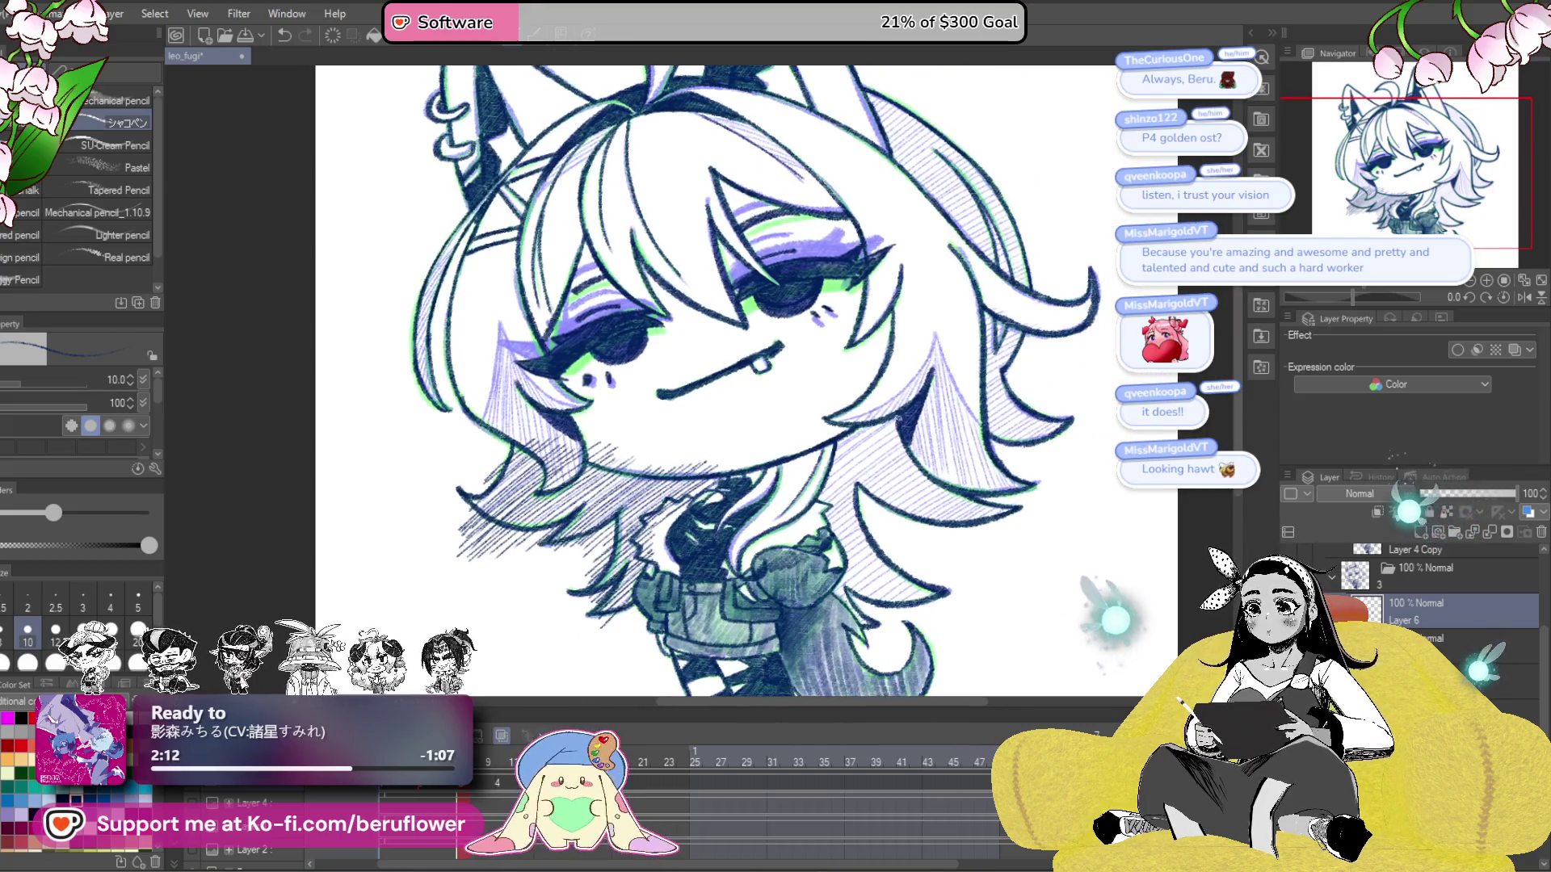
{"action": "left_click_drag", "start_coordinate": [778, 453], "coordinate": [859, 421]}
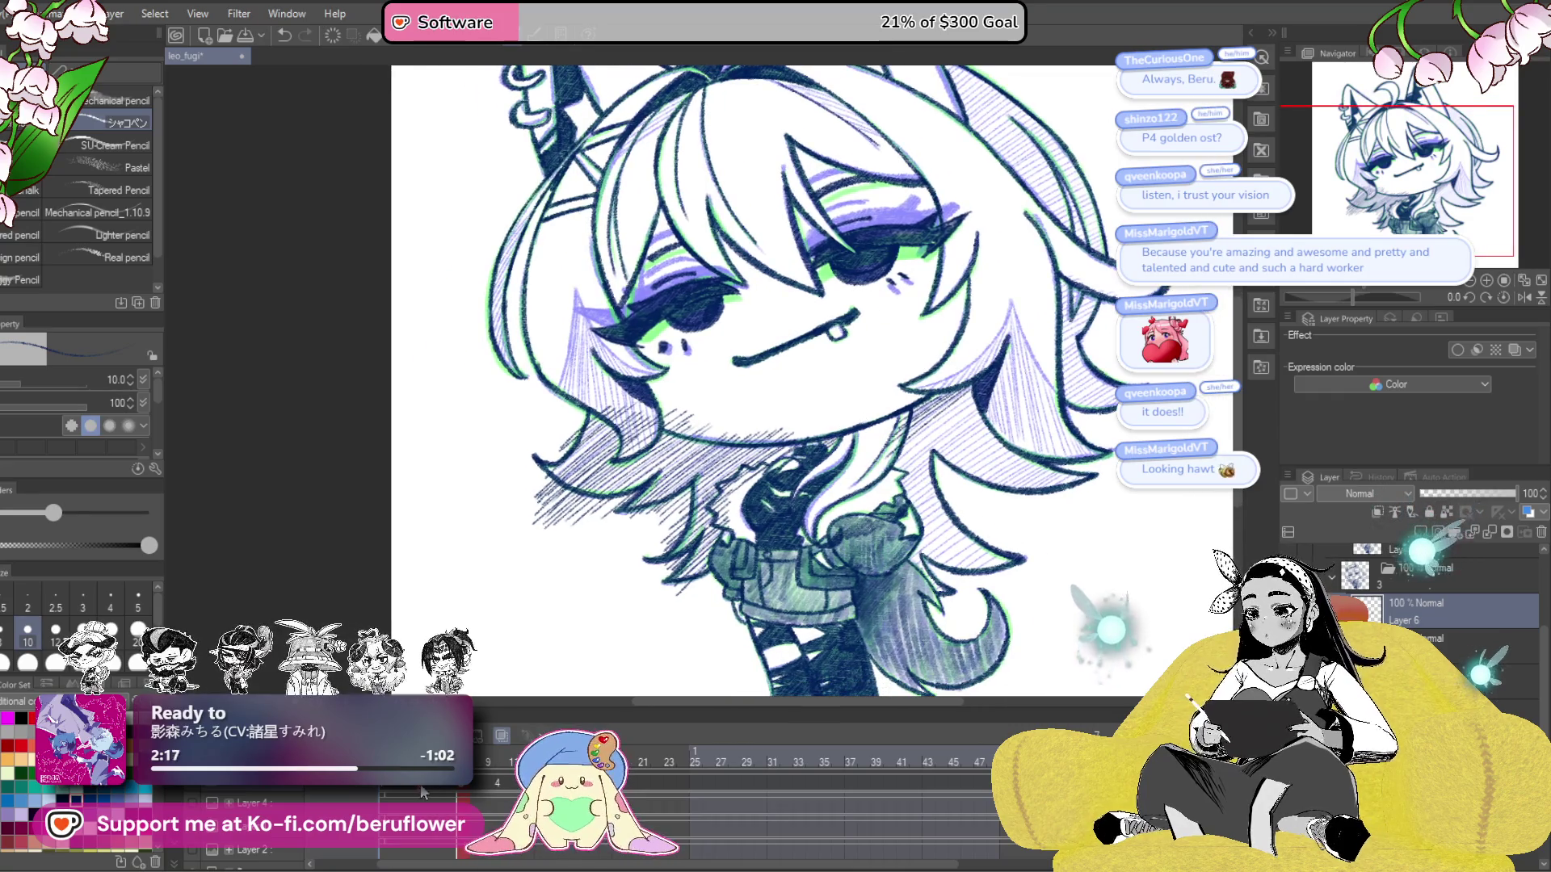
- Compare two earlier animation frames, then return to the frame being shaded
{"action": "left_click", "coordinate": [423, 793]}
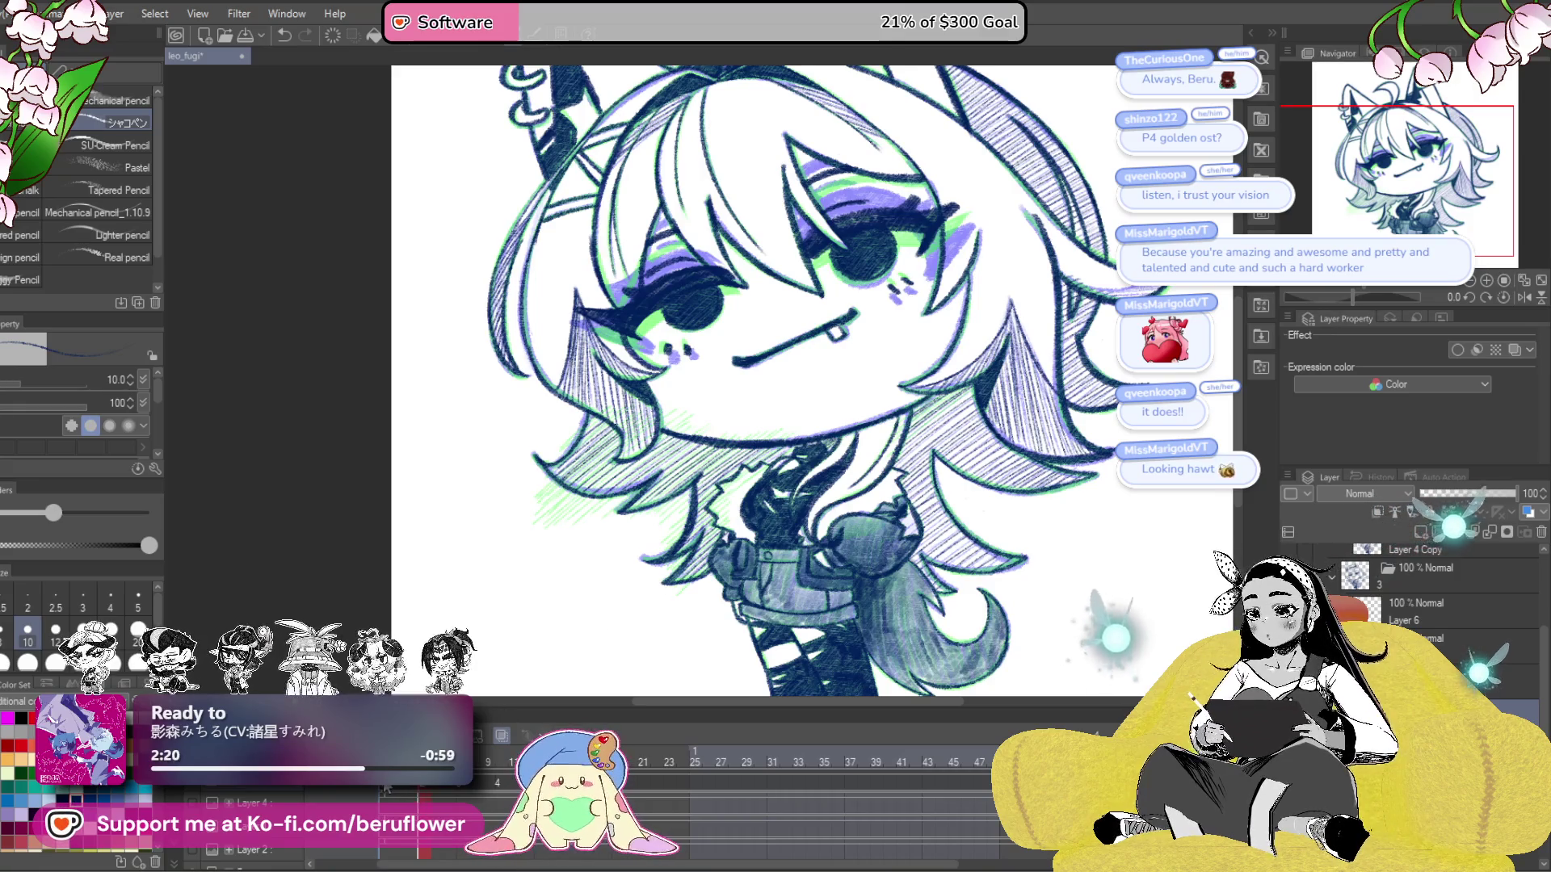
{"action": "left_click", "coordinate": [387, 790]}
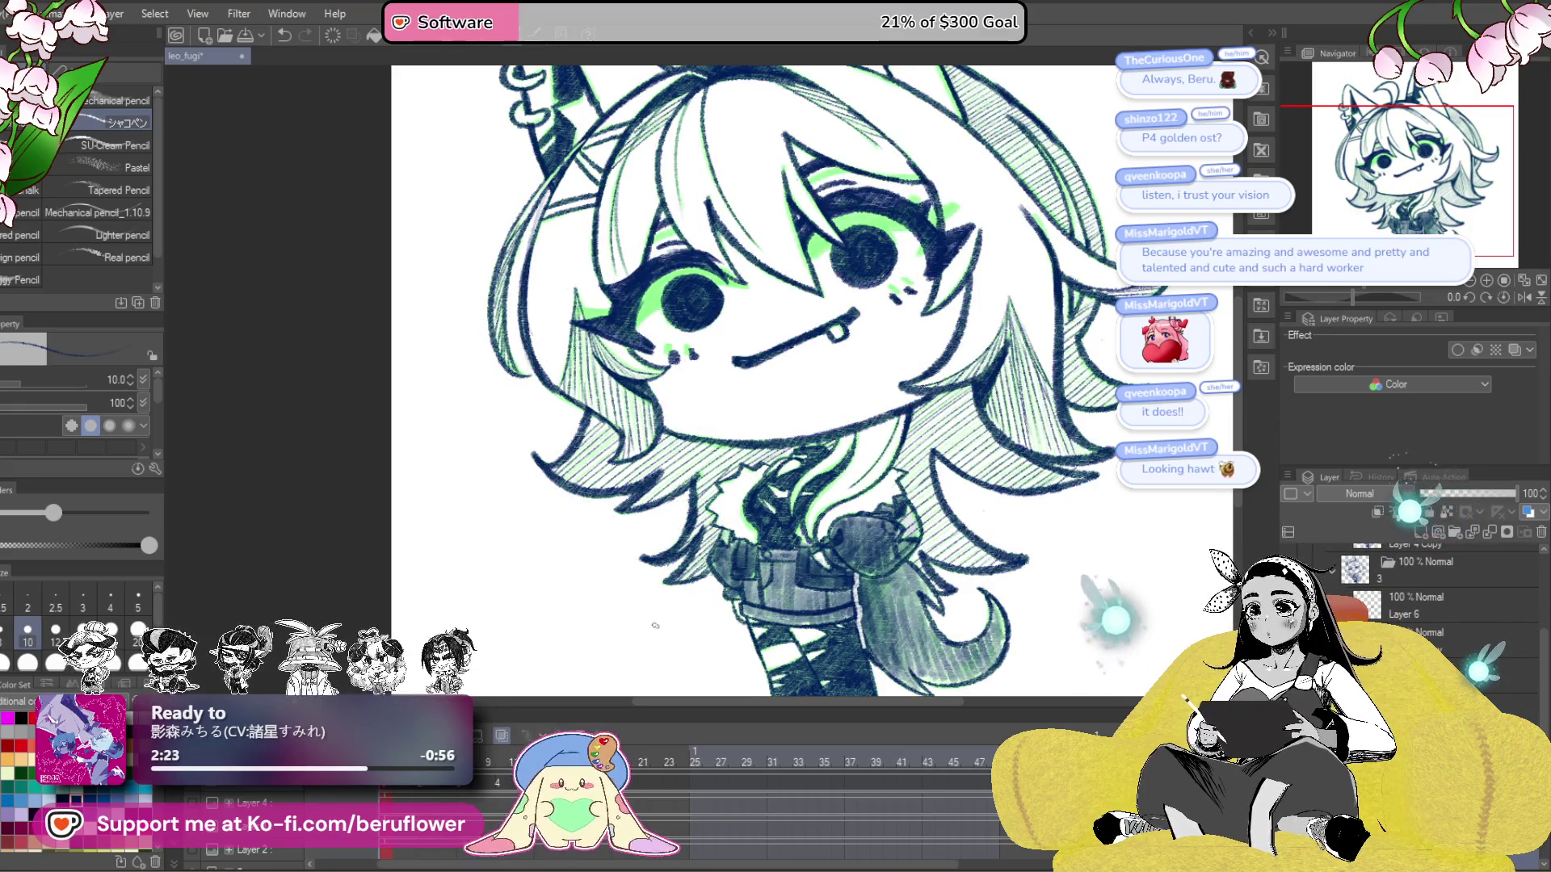
{"action": "left_click", "coordinate": [463, 789]}
{"action": "mouse_move", "coordinate": [831, 522]}
{"action": "left_mouse_down"}
{"action": "mouse_move", "coordinate": [778, 520]}
{"action": "mouse_move", "coordinate": [778, 545]}
{"action": "left_mouse_up"}
- Hatch and darken the hair strands on the right side of the face
{"action": "mouse_move", "coordinate": [921, 431]}
{"action": "left_mouse_down"}
{"action": "mouse_move", "coordinate": [909, 442]}
{"action": "mouse_move", "coordinate": [907, 403]}
{"action": "mouse_move", "coordinate": [881, 485]}
{"action": "mouse_move", "coordinate": [840, 517]}
{"action": "mouse_move", "coordinate": [852, 493]}
{"action": "mouse_move", "coordinate": [836, 494]}
{"action": "mouse_move", "coordinate": [868, 481]}
{"action": "left_mouse_up"}
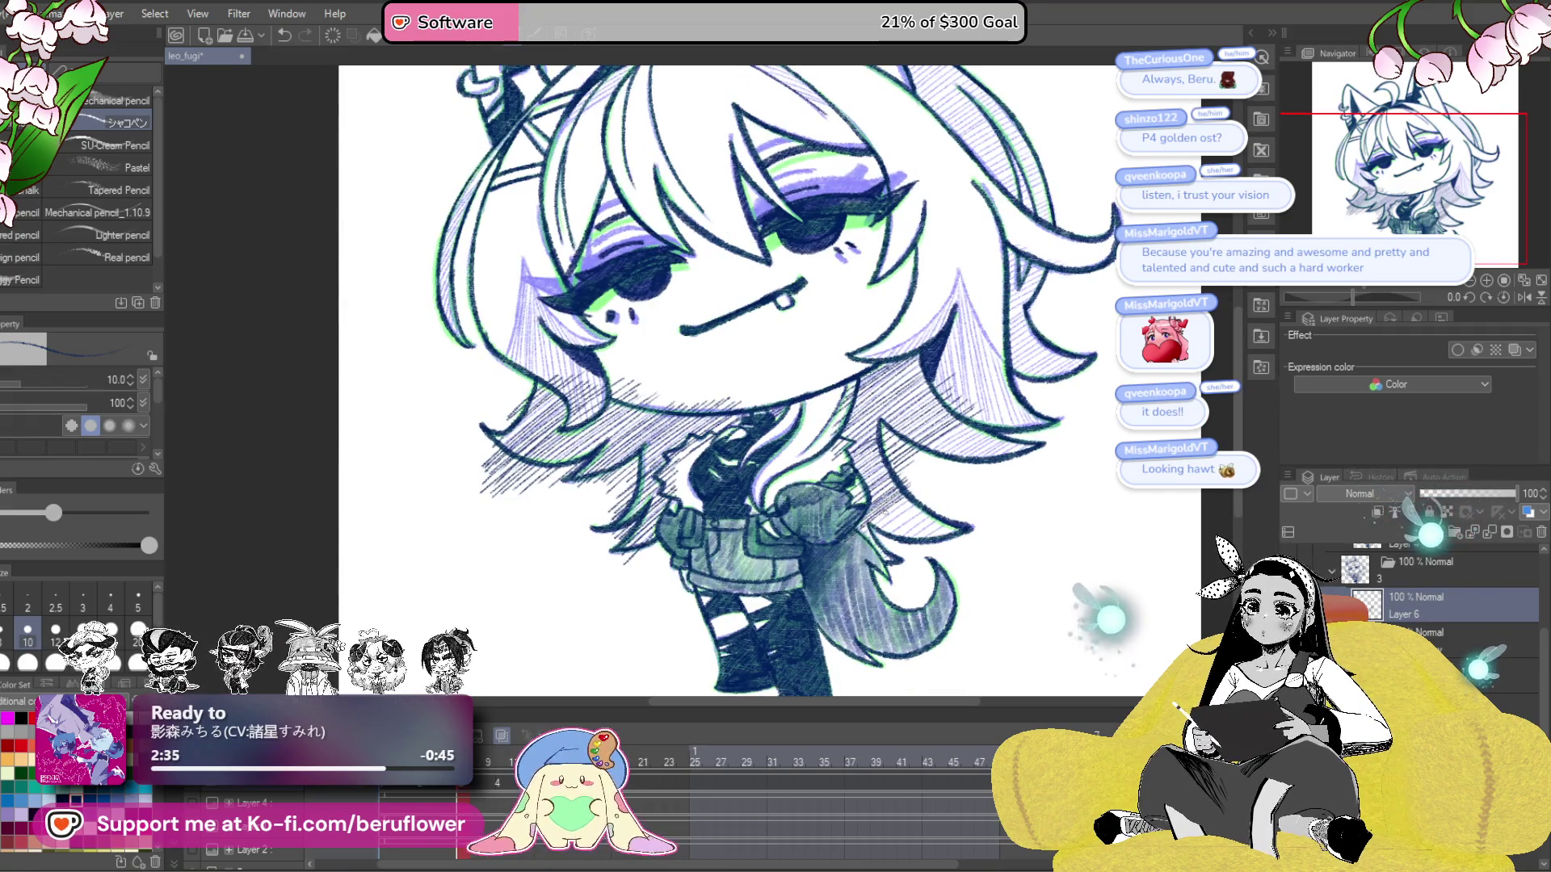
{"action": "left_click_drag", "start_coordinate": [919, 494], "coordinate": [865, 554]}
{"action": "left_click_drag", "start_coordinate": [933, 518], "coordinate": [910, 556]}
{"action": "left_click_drag", "start_coordinate": [974, 518], "coordinate": [955, 513]}
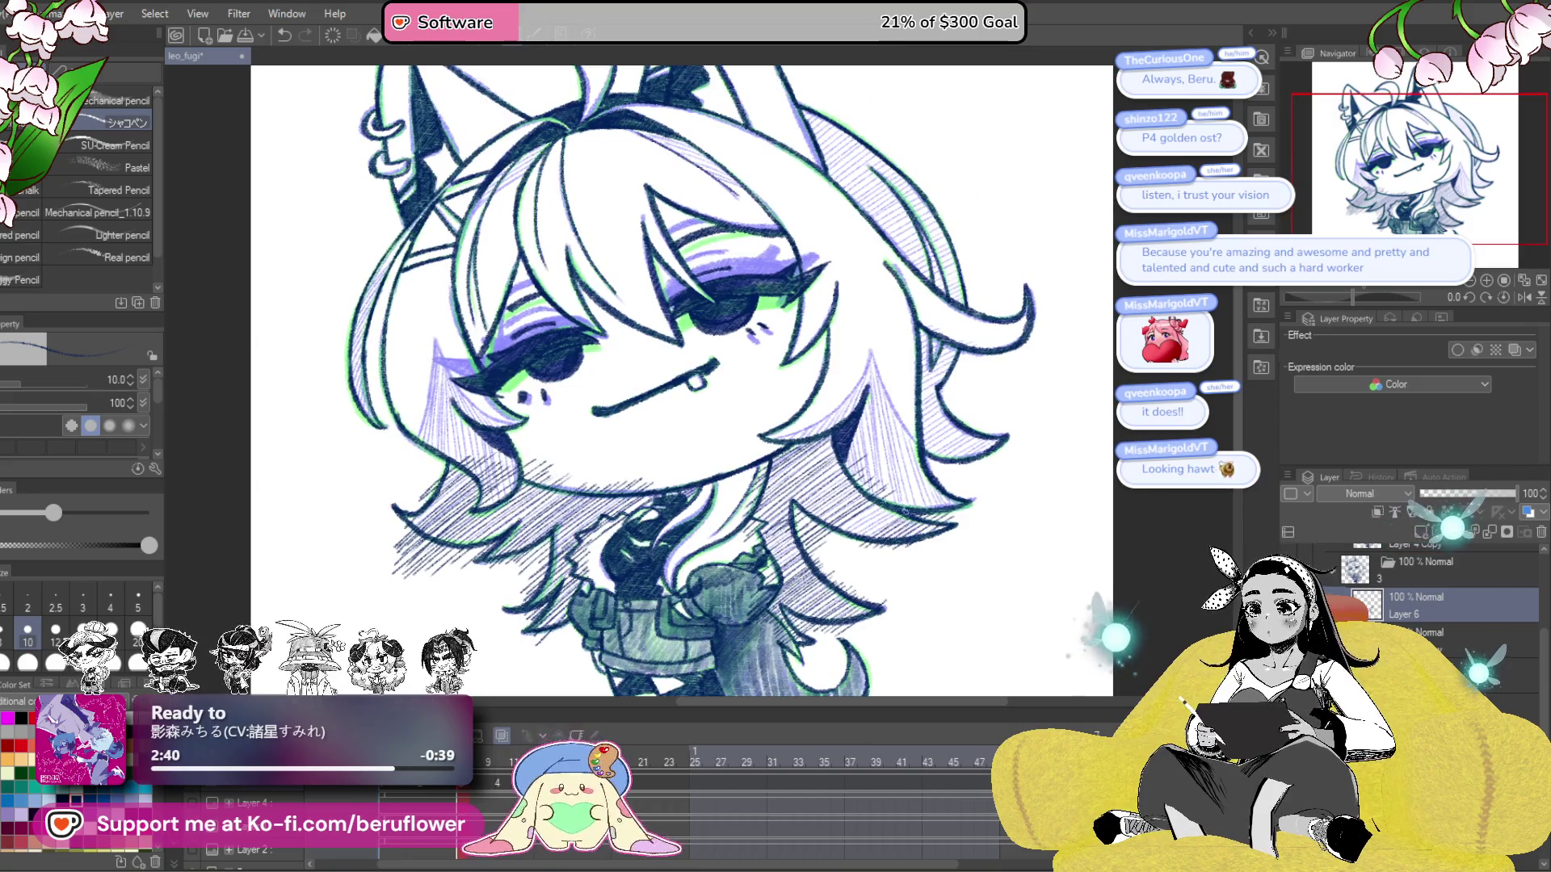
{"action": "mouse_move", "coordinate": [861, 514]}
{"action": "left_mouse_down"}
{"action": "mouse_move", "coordinate": [904, 549]}
{"action": "mouse_move", "coordinate": [1034, 482]}
{"action": "mouse_move", "coordinate": [964, 525]}
{"action": "left_mouse_up"}
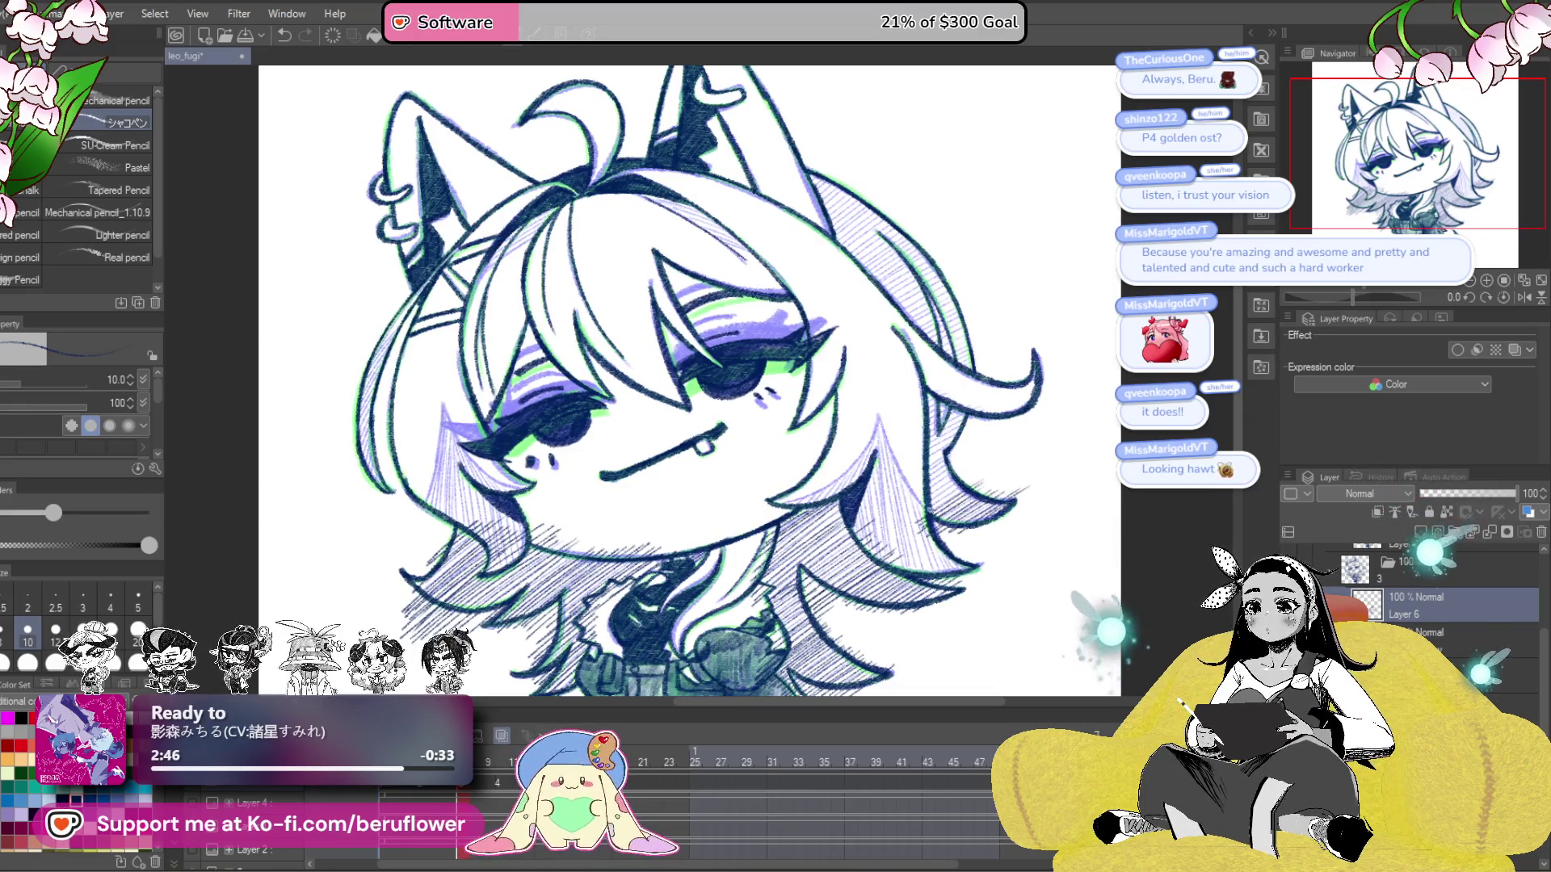
{"action": "mouse_move", "coordinate": [973, 431]}
{"action": "left_mouse_down"}
{"action": "mouse_move", "coordinate": [901, 481]}
{"action": "mouse_move", "coordinate": [905, 465]}
{"action": "mouse_move", "coordinate": [1077, 503]}
{"action": "mouse_move", "coordinate": [1125, 493]}
{"action": "left_mouse_up"}
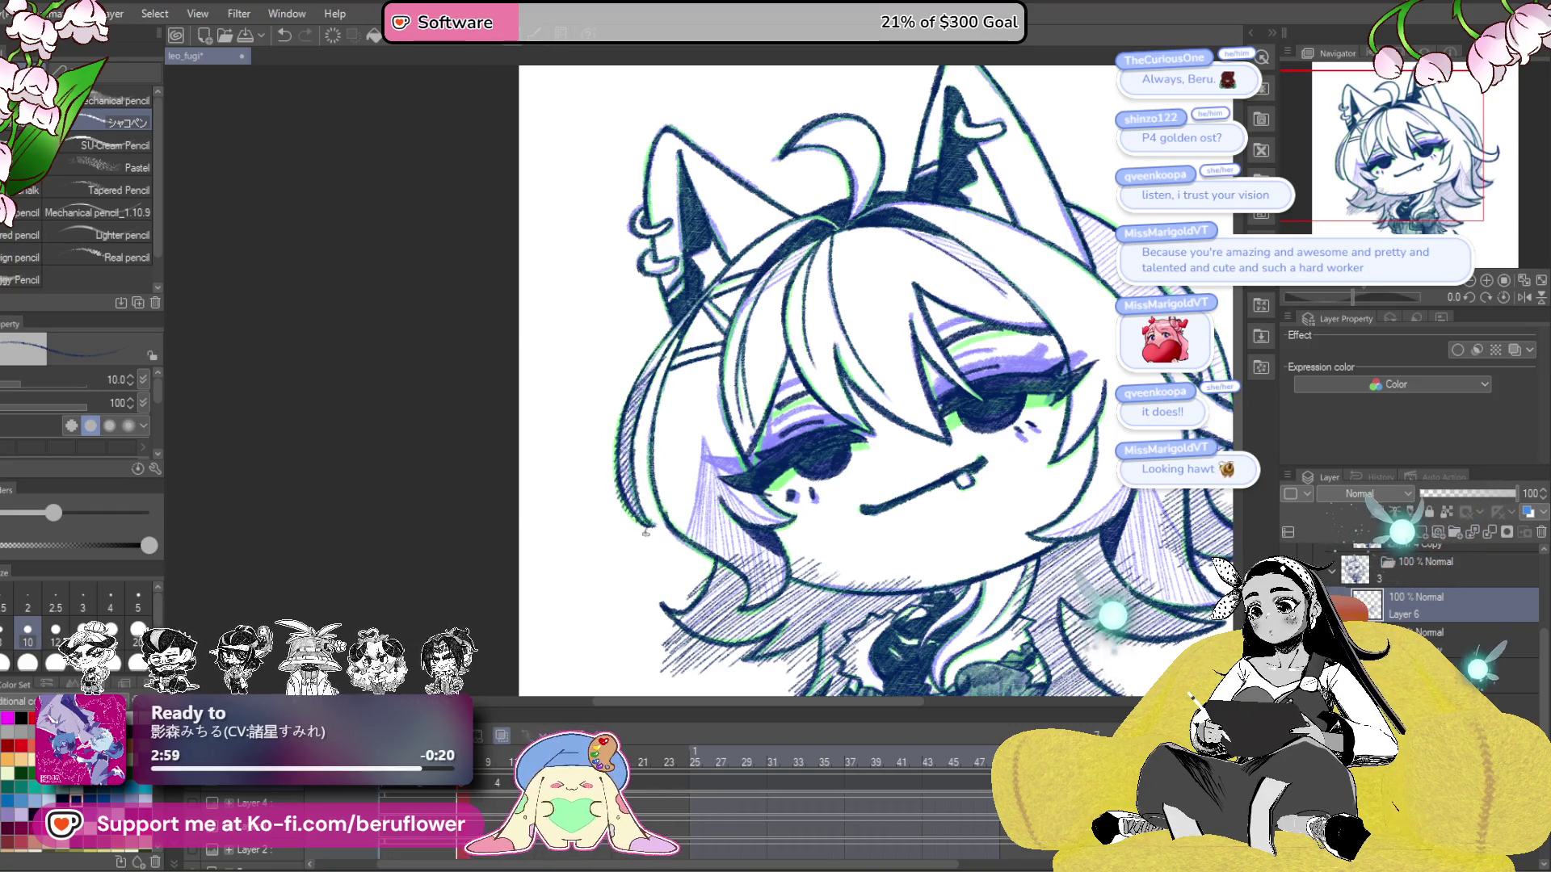
- Reposition the view toward the head and tilt the canvas for hatching
{"action": "mouse_move", "coordinate": [1104, 473]}
{"action": "left_mouse_down"}
{"action": "mouse_move", "coordinate": [953, 533]}
{"action": "mouse_move", "coordinate": [1074, 333]}
{"action": "left_mouse_up"}
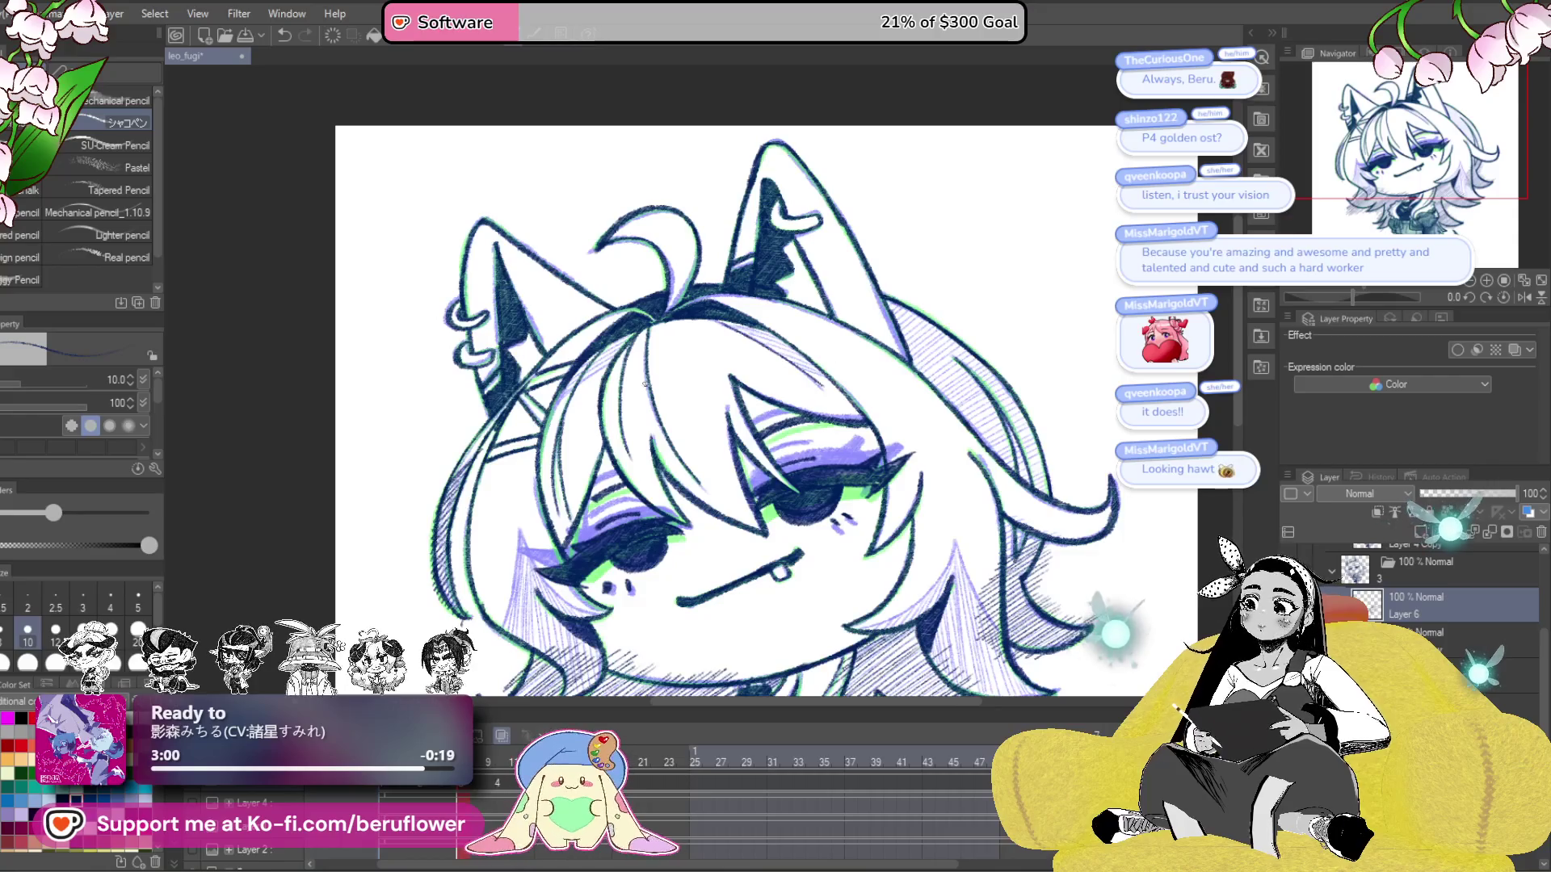
{"action": "left_click_drag", "start_coordinate": [1337, 293], "coordinate": [1349, 292]}
{"action": "left_click_drag", "start_coordinate": [1340, 294], "coordinate": [1335, 294]}
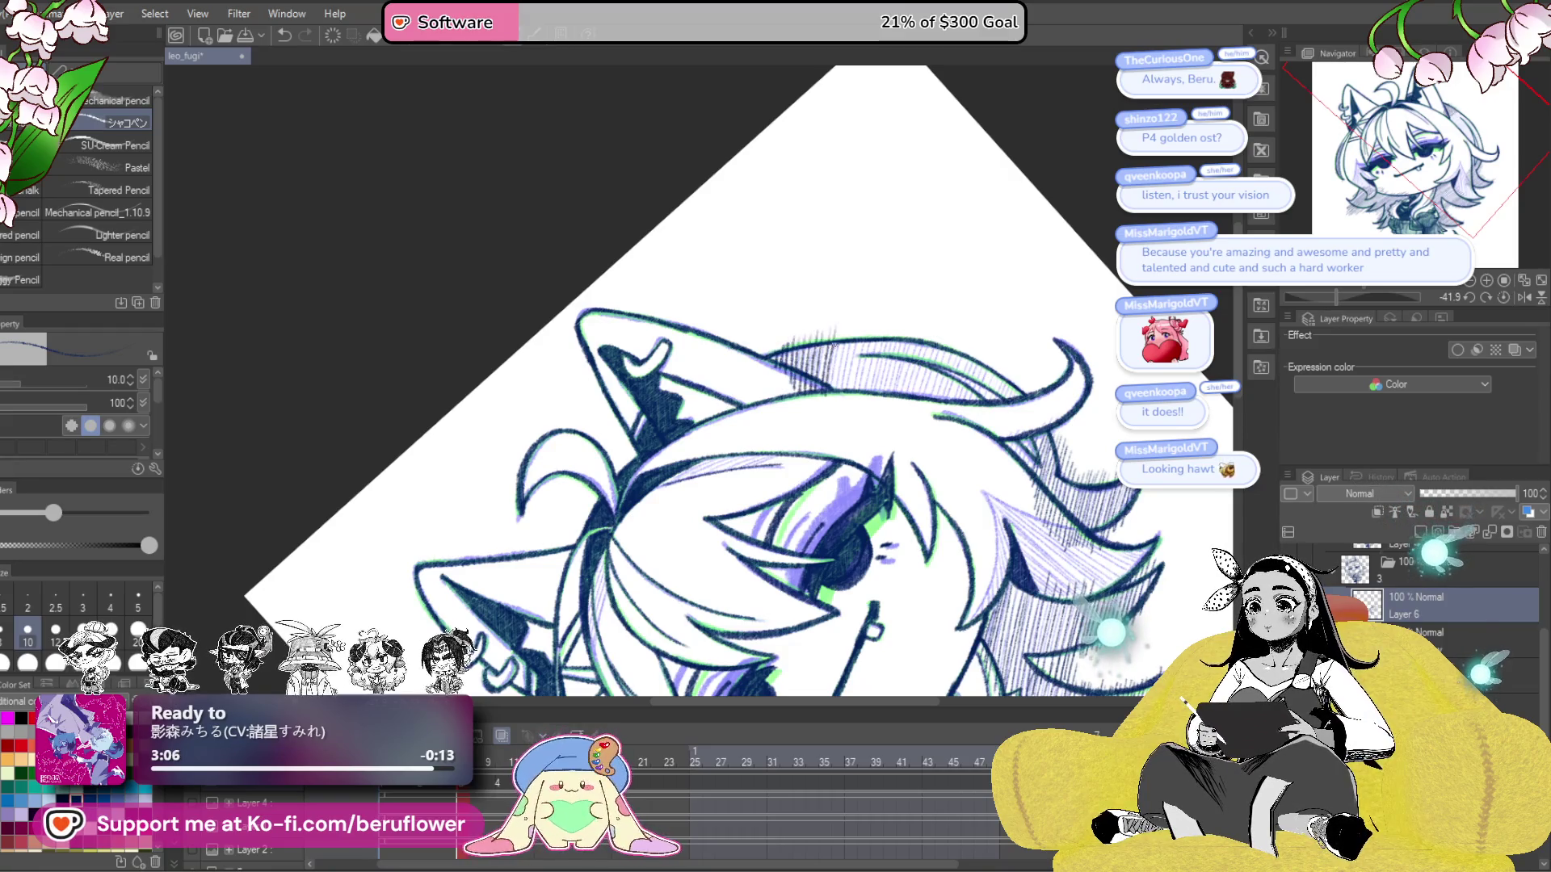
- Hatch the hair at the top of the head and rotate the canvas to a new angle
{"action": "left_click_drag", "start_coordinate": [884, 368], "coordinate": [898, 399]}
{"action": "left_click_drag", "start_coordinate": [915, 320], "coordinate": [881, 330]}
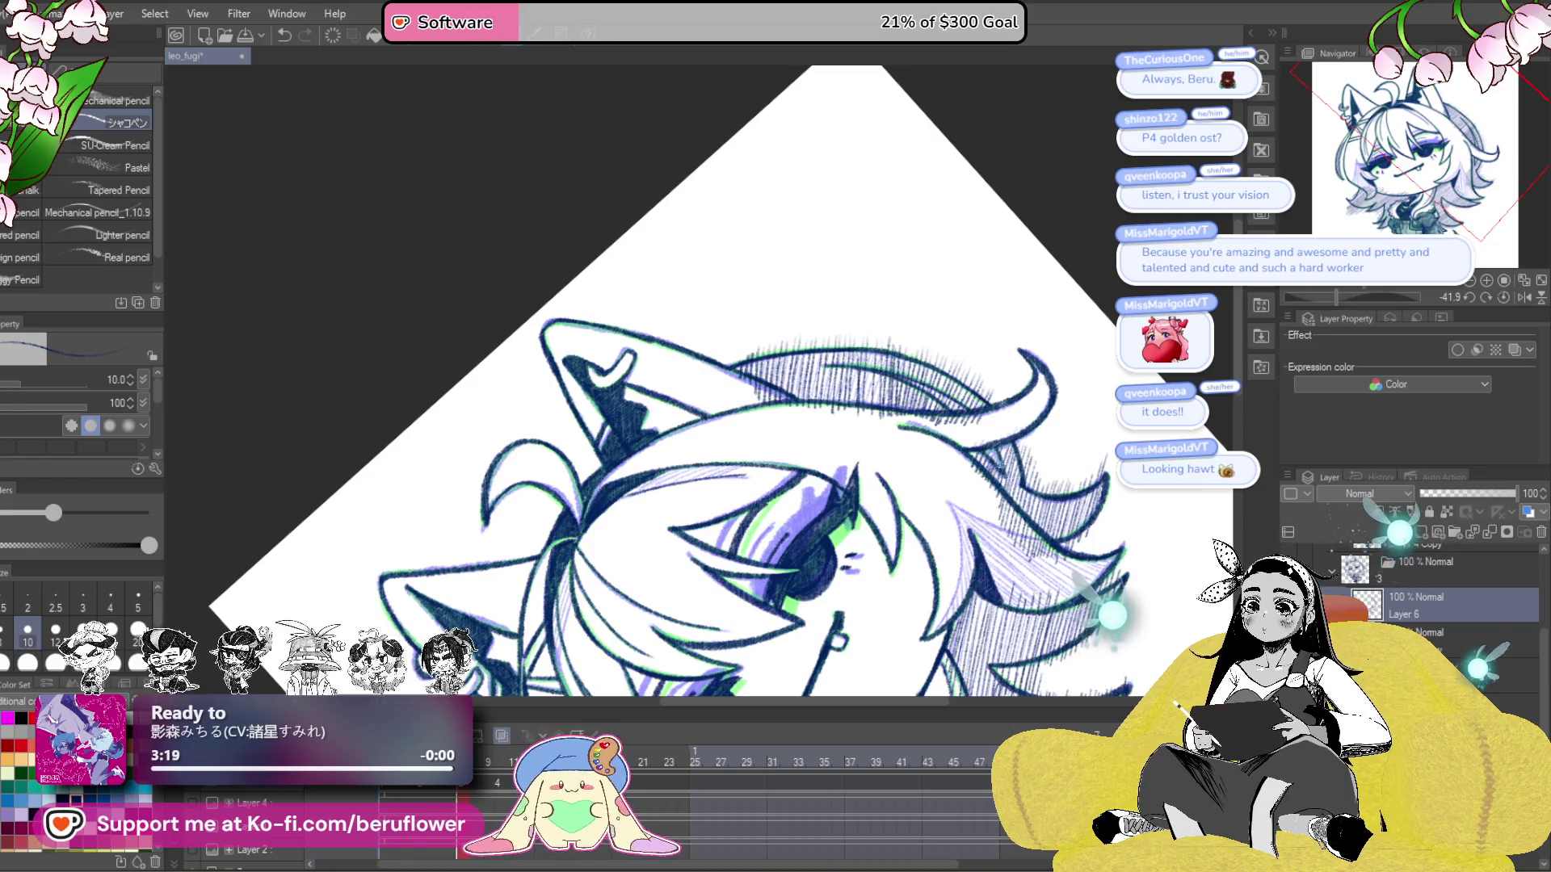
{"action": "left_click_drag", "start_coordinate": [932, 354], "coordinate": [940, 363]}
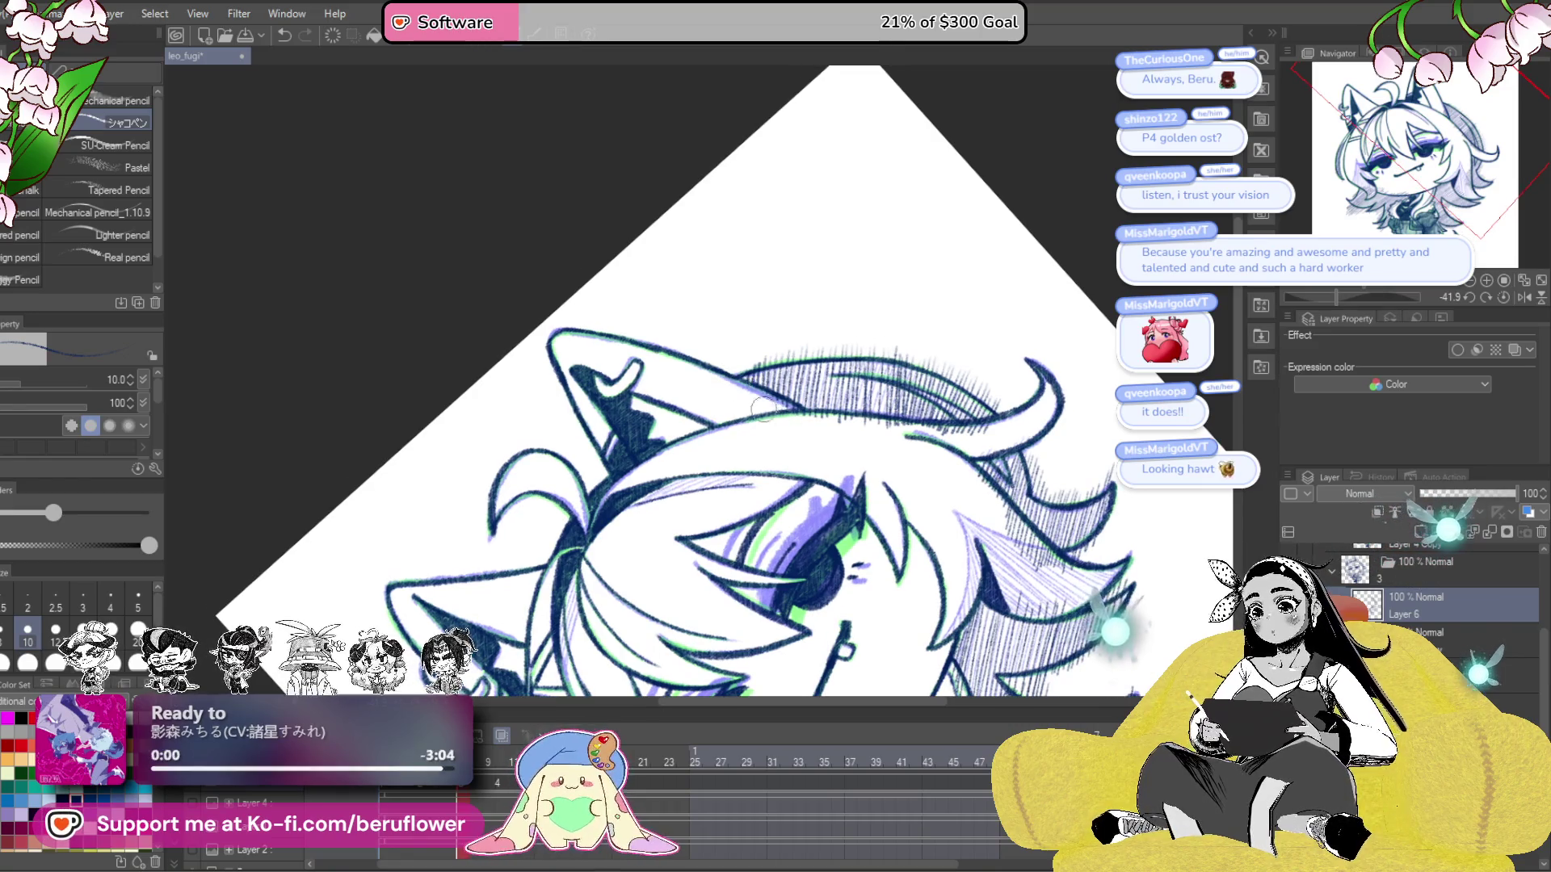
{"action": "left_click_drag", "start_coordinate": [801, 421], "coordinate": [1019, 270]}
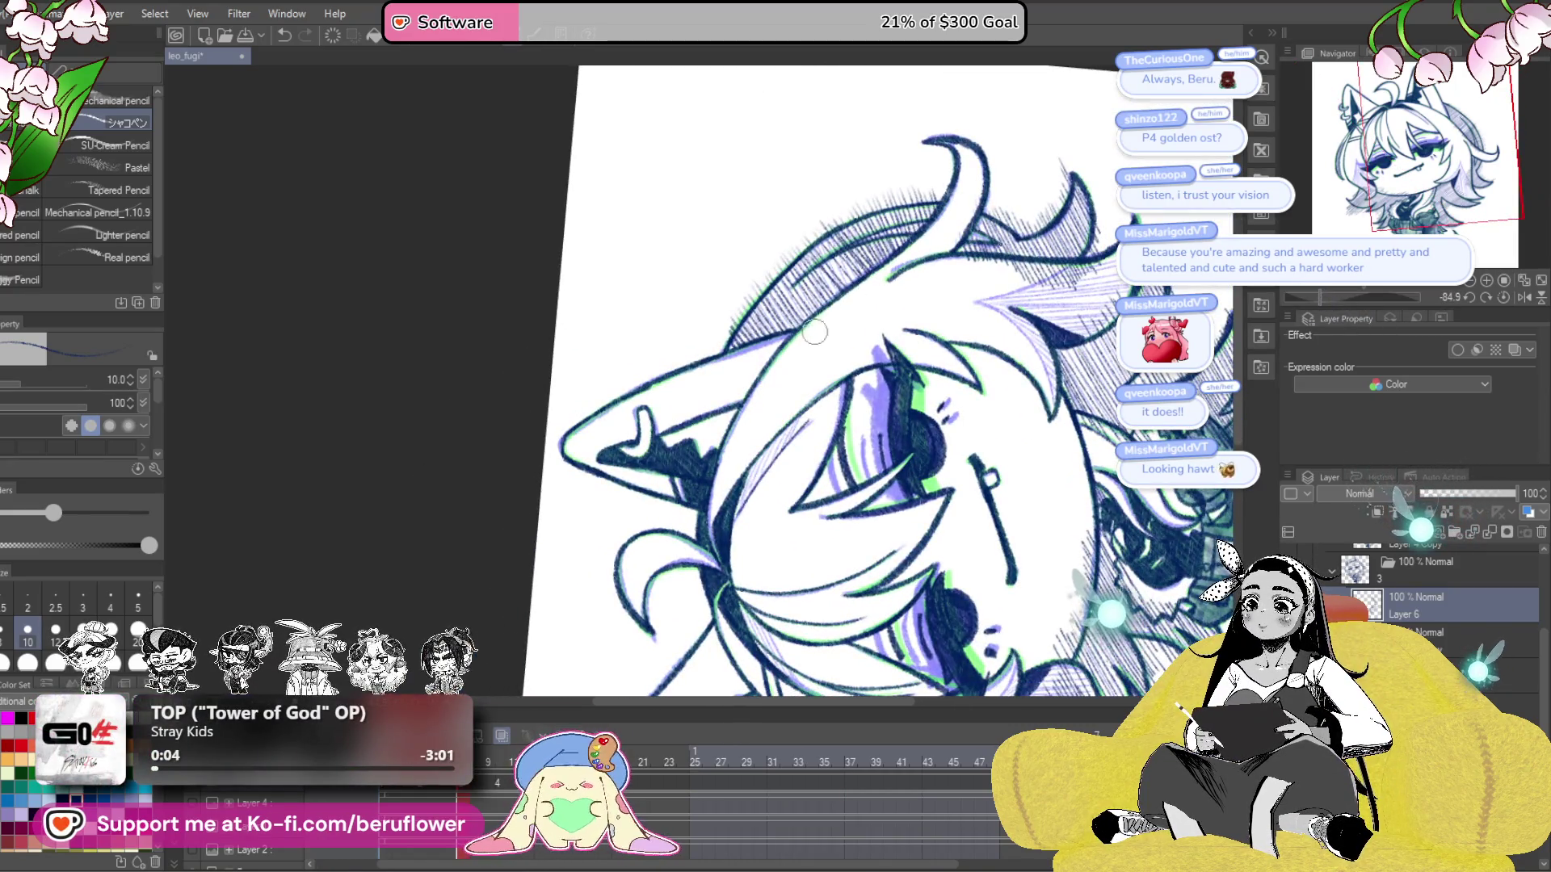
- Reset the canvas rotation upright and zoom to check the lower locks
{"action": "scroll", "coordinate": [937, 212], "scroll_direction": "up", "scroll_amount": 2}
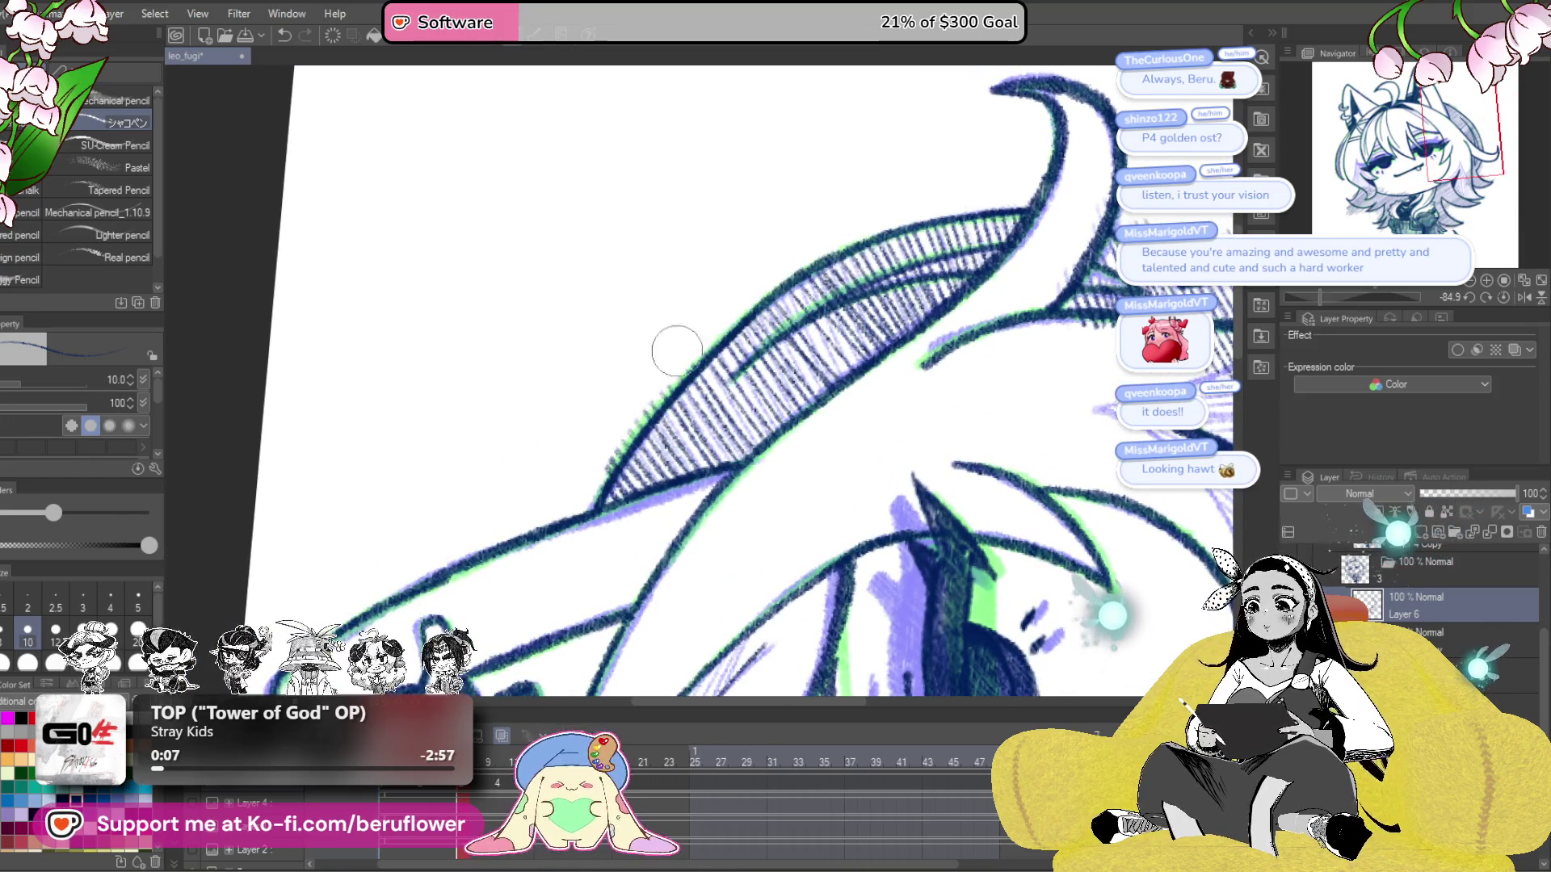
{"action": "scroll", "coordinate": [644, 381], "scroll_direction": "down", "scroll_amount": 3}
{"action": "scroll", "coordinate": [891, 206], "scroll_direction": "up", "scroll_amount": 1}
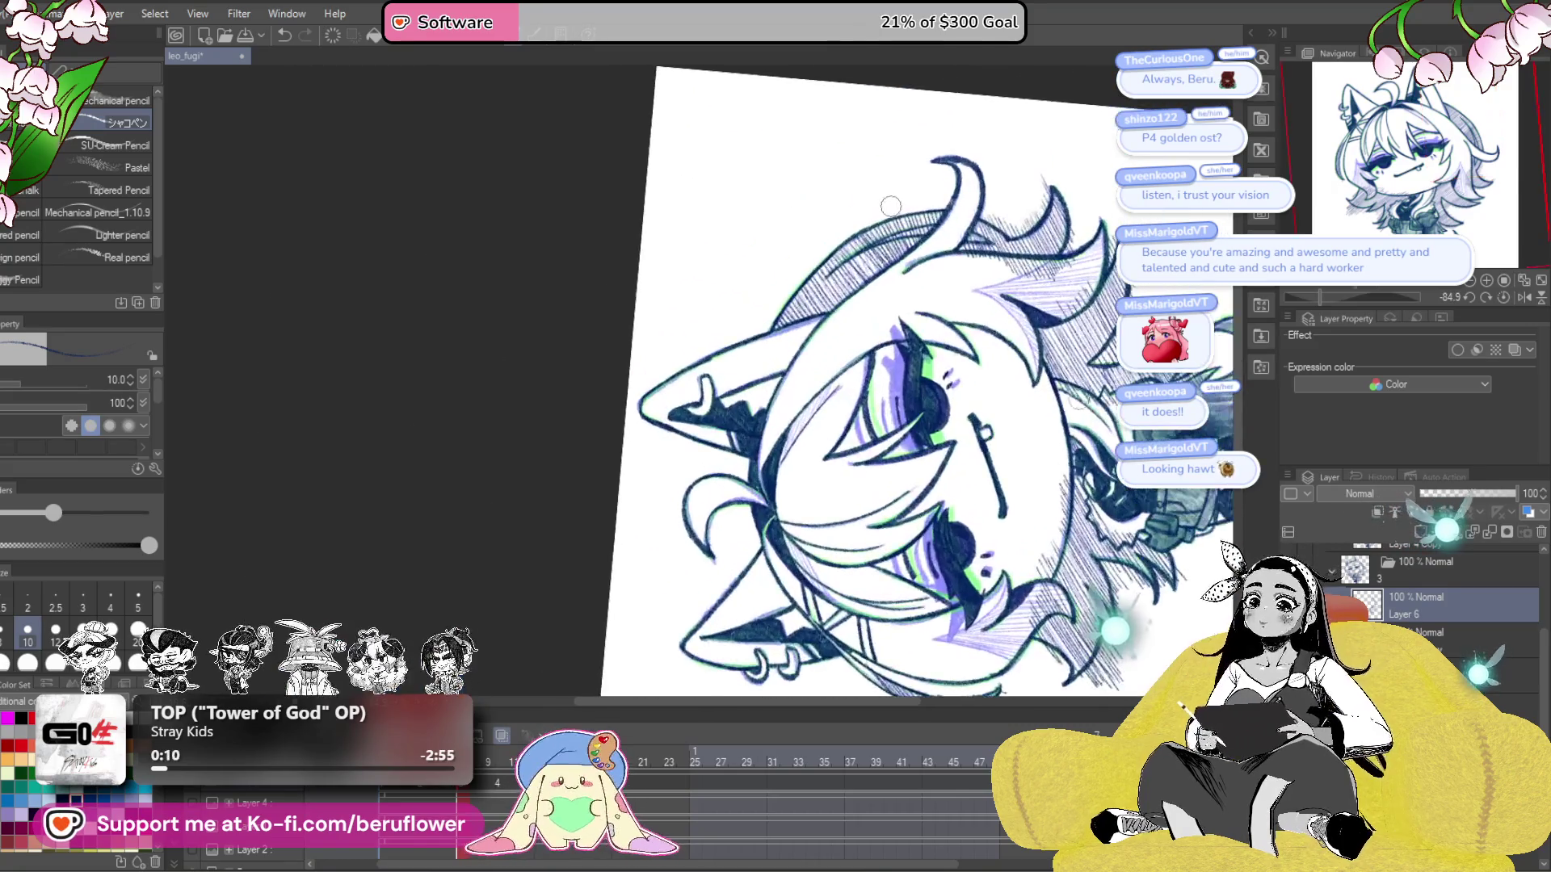
{"action": "key", "text": "ctrl+@"}
{"action": "scroll", "coordinate": [1001, 246], "scroll_direction": "up", "scroll_amount": 3}
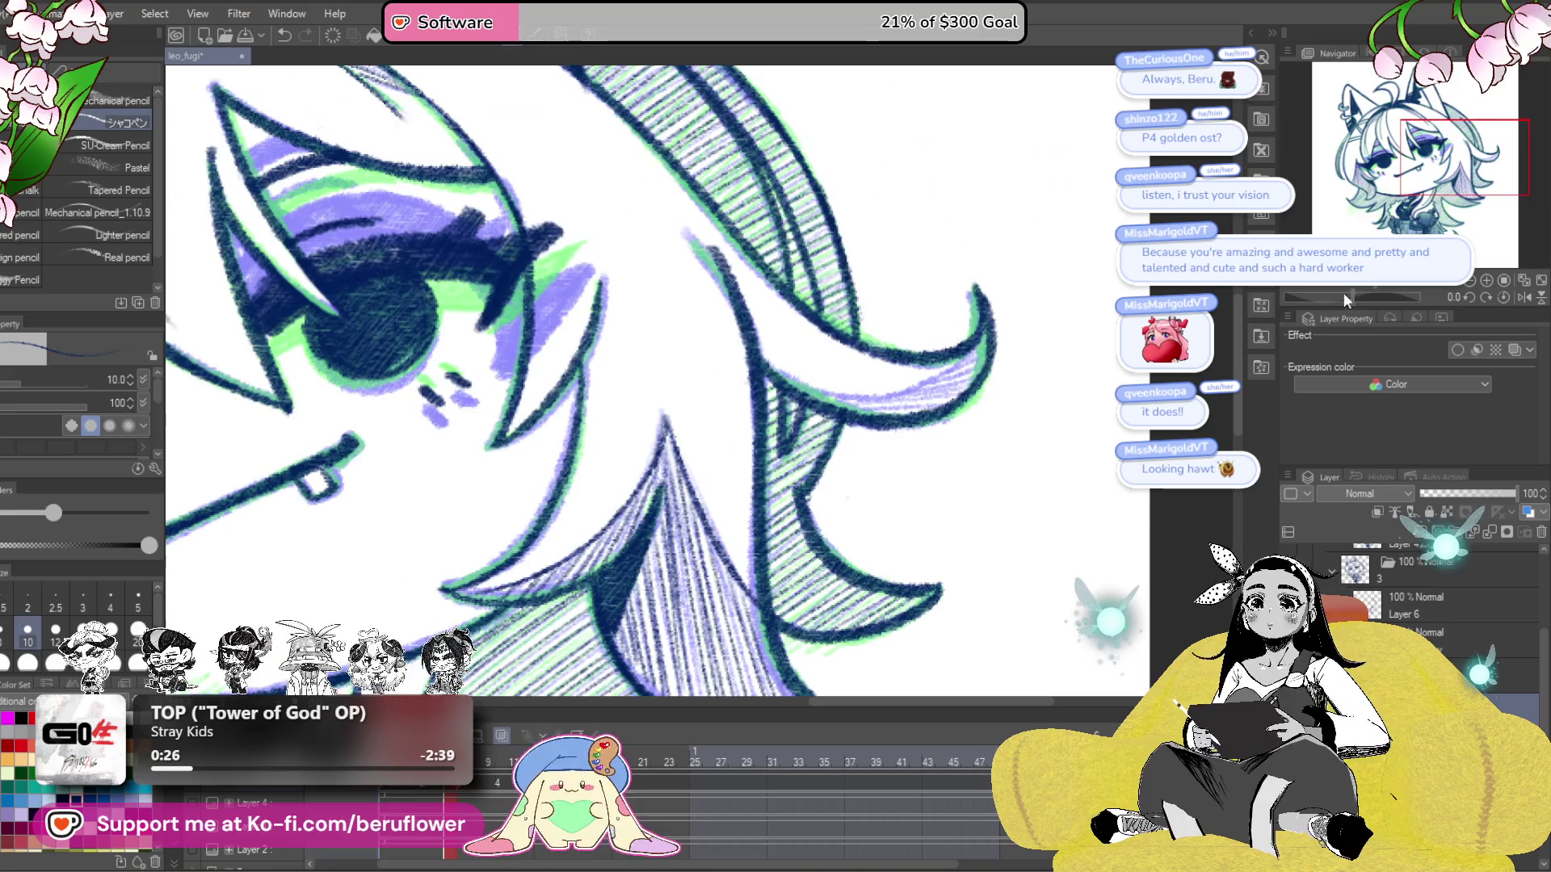
- Hatch the tip of a lower hair lock on a tilted canvas, then reset it upright
{"action": "left_click_drag", "start_coordinate": [1344, 299], "coordinate": [1380, 297]}
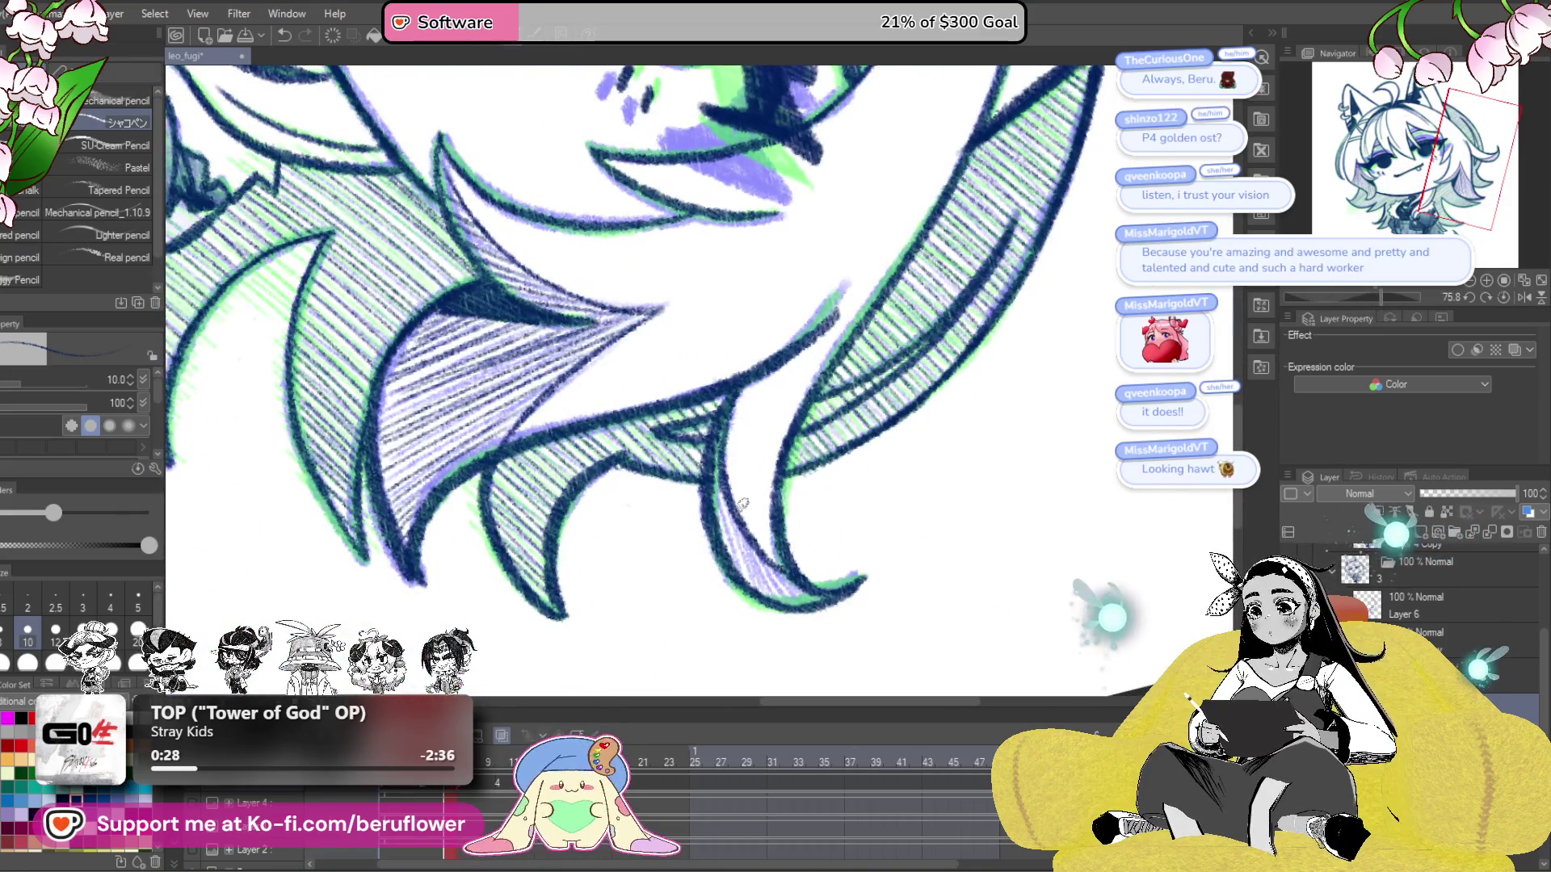
{"action": "left_click_drag", "start_coordinate": [719, 485], "coordinate": [731, 532]}
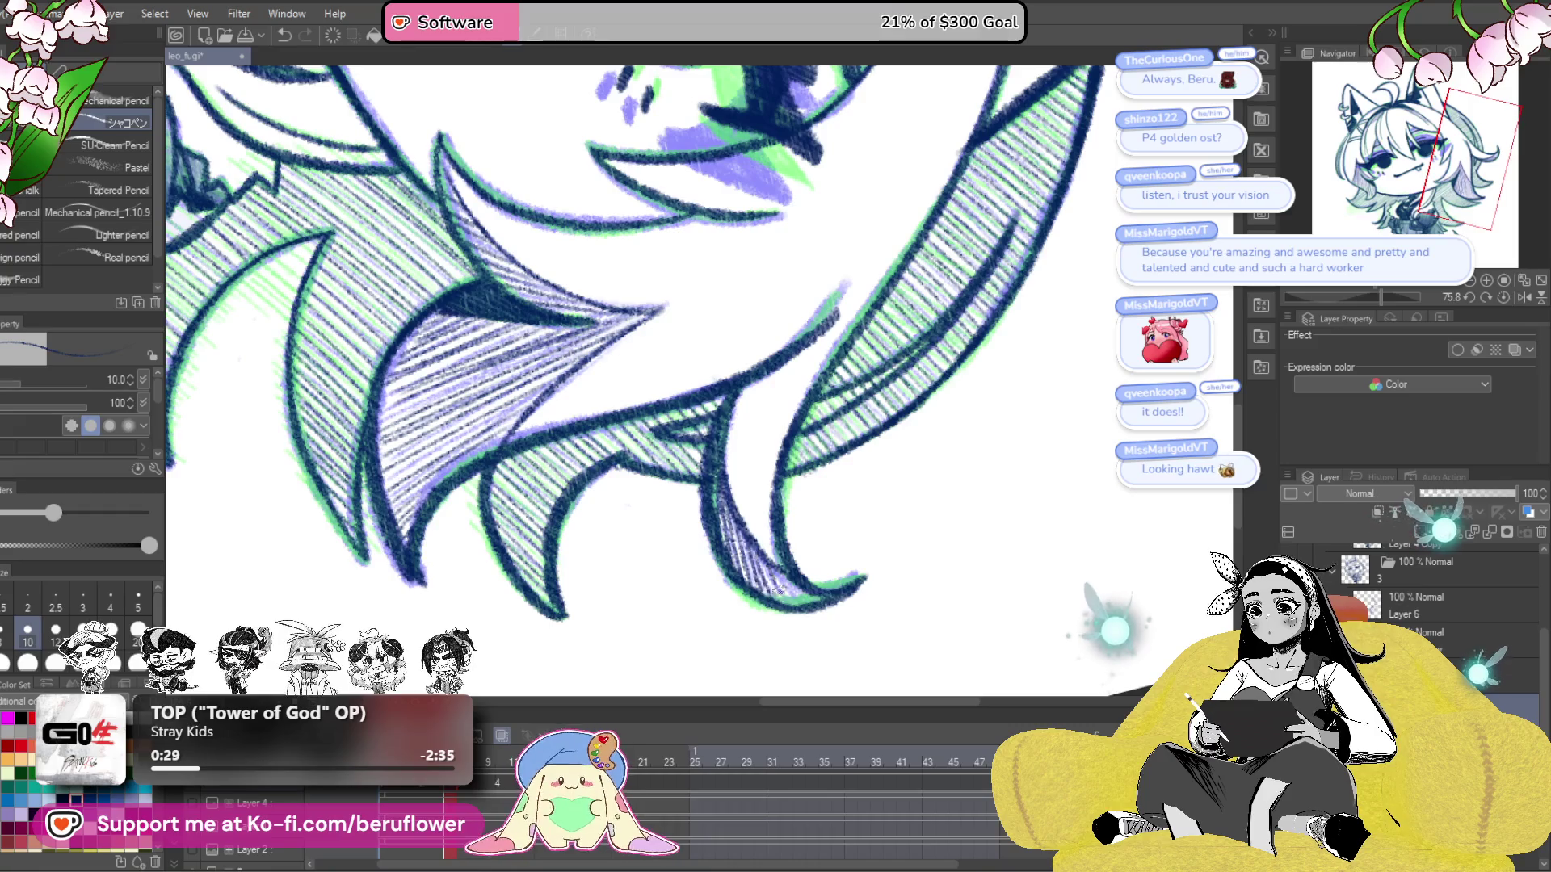
{"action": "left_click", "coordinate": [1500, 295]}
{"action": "key", "text": "ctrl+0"}
{"action": "scroll", "coordinate": [834, 417], "scroll_direction": "up", "scroll_amount": 2}
- Undo and redo to compare the drawing with and without the purple shading
{"action": "key", "text": "ctrl+z"}
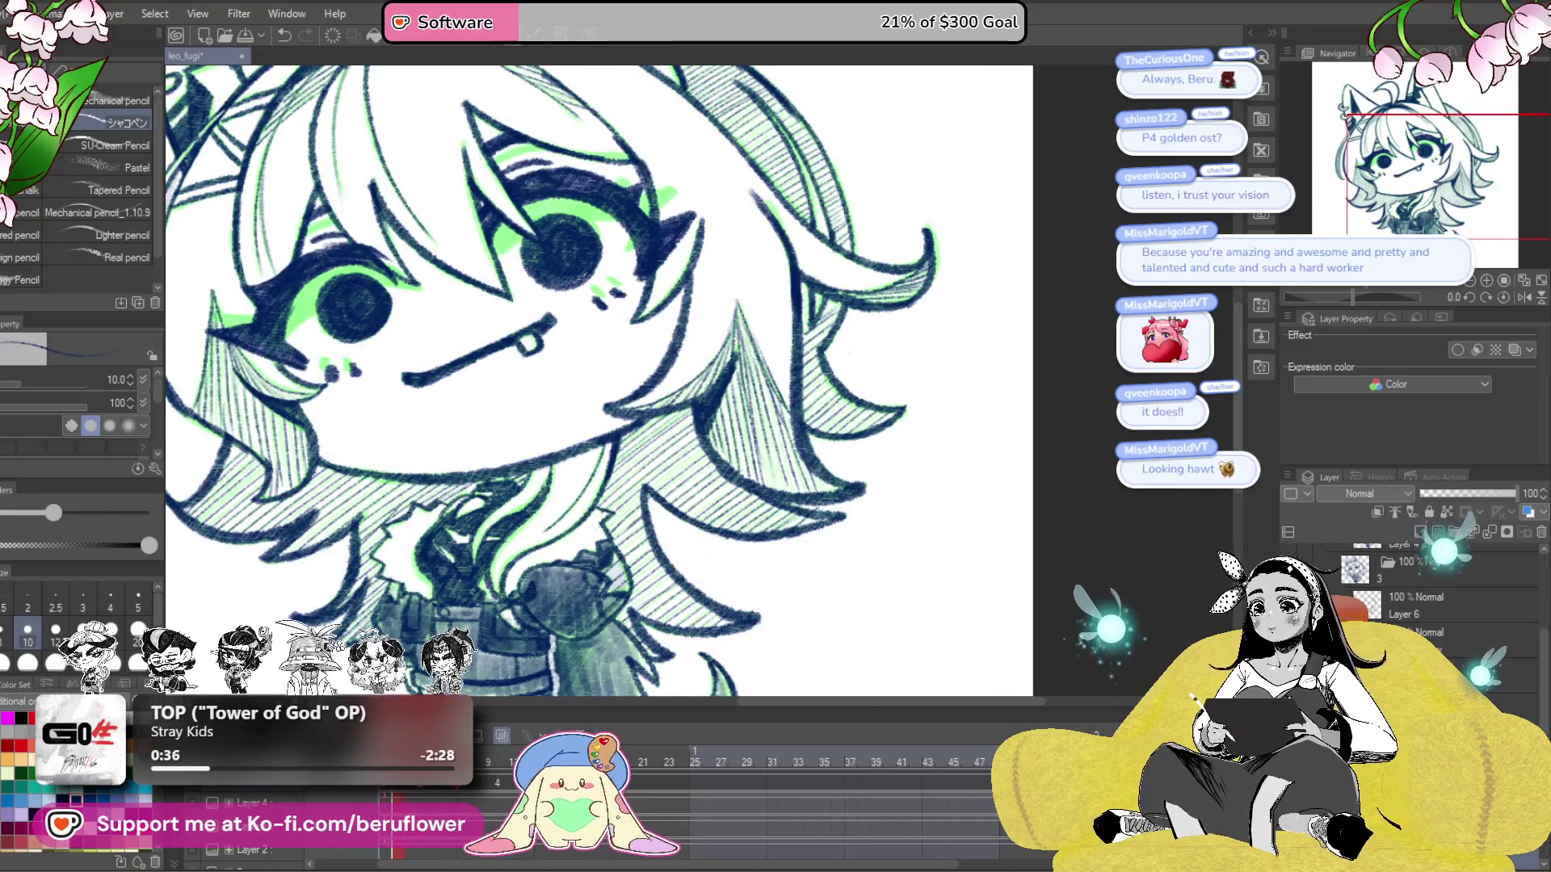
{"action": "key", "text": "ctrl+y"}
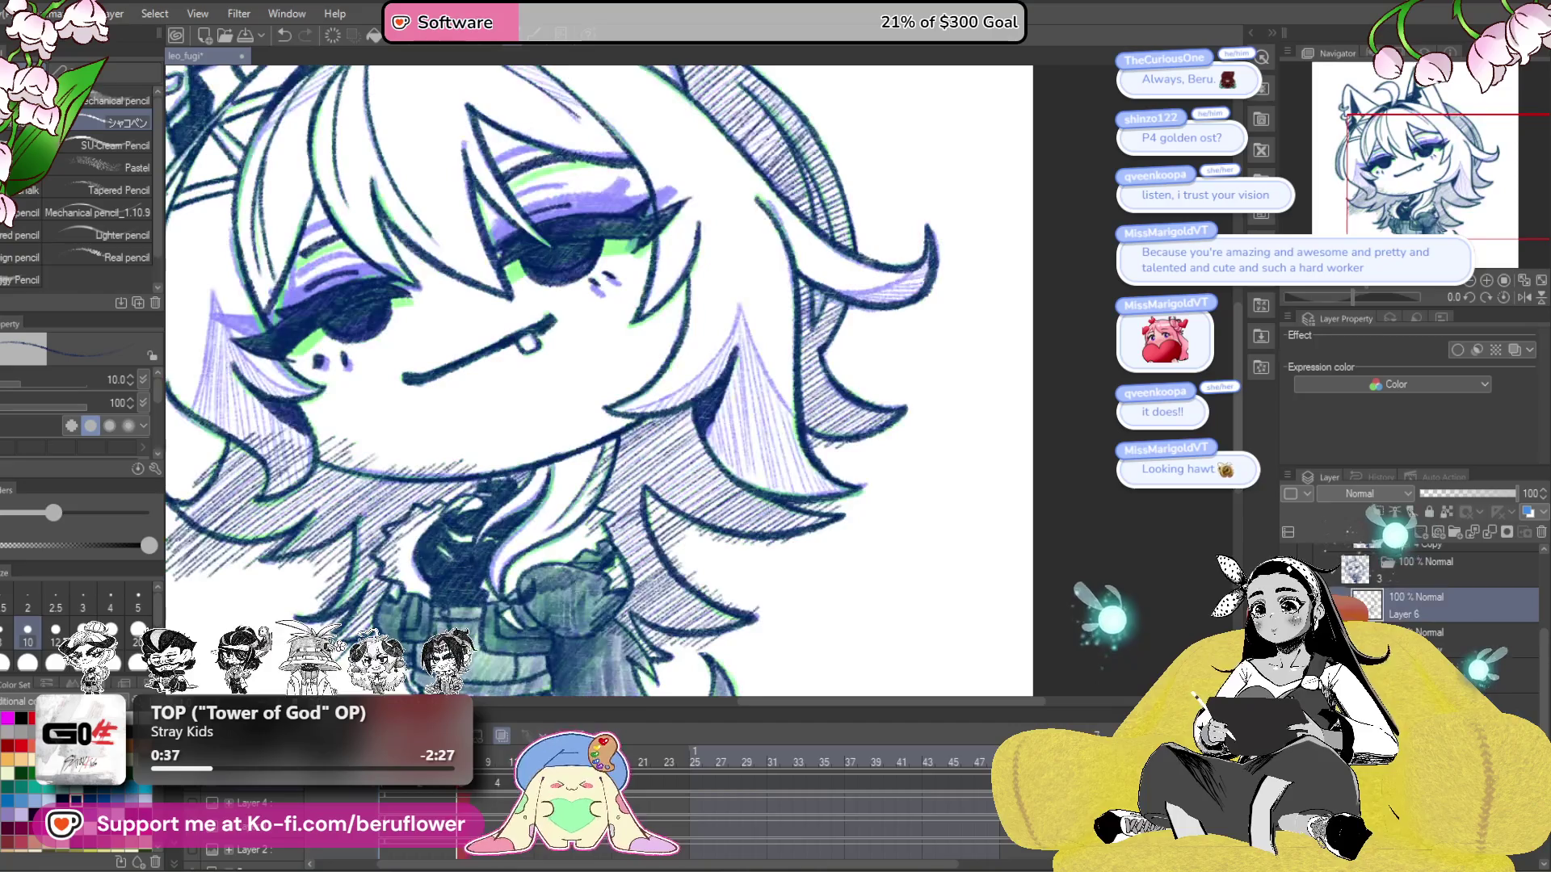
{"action": "mouse_move", "coordinate": [844, 486]}
{"action": "left_mouse_down"}
{"action": "mouse_move", "coordinate": [876, 504]}
{"action": "mouse_move", "coordinate": [954, 455]}
{"action": "left_mouse_up"}
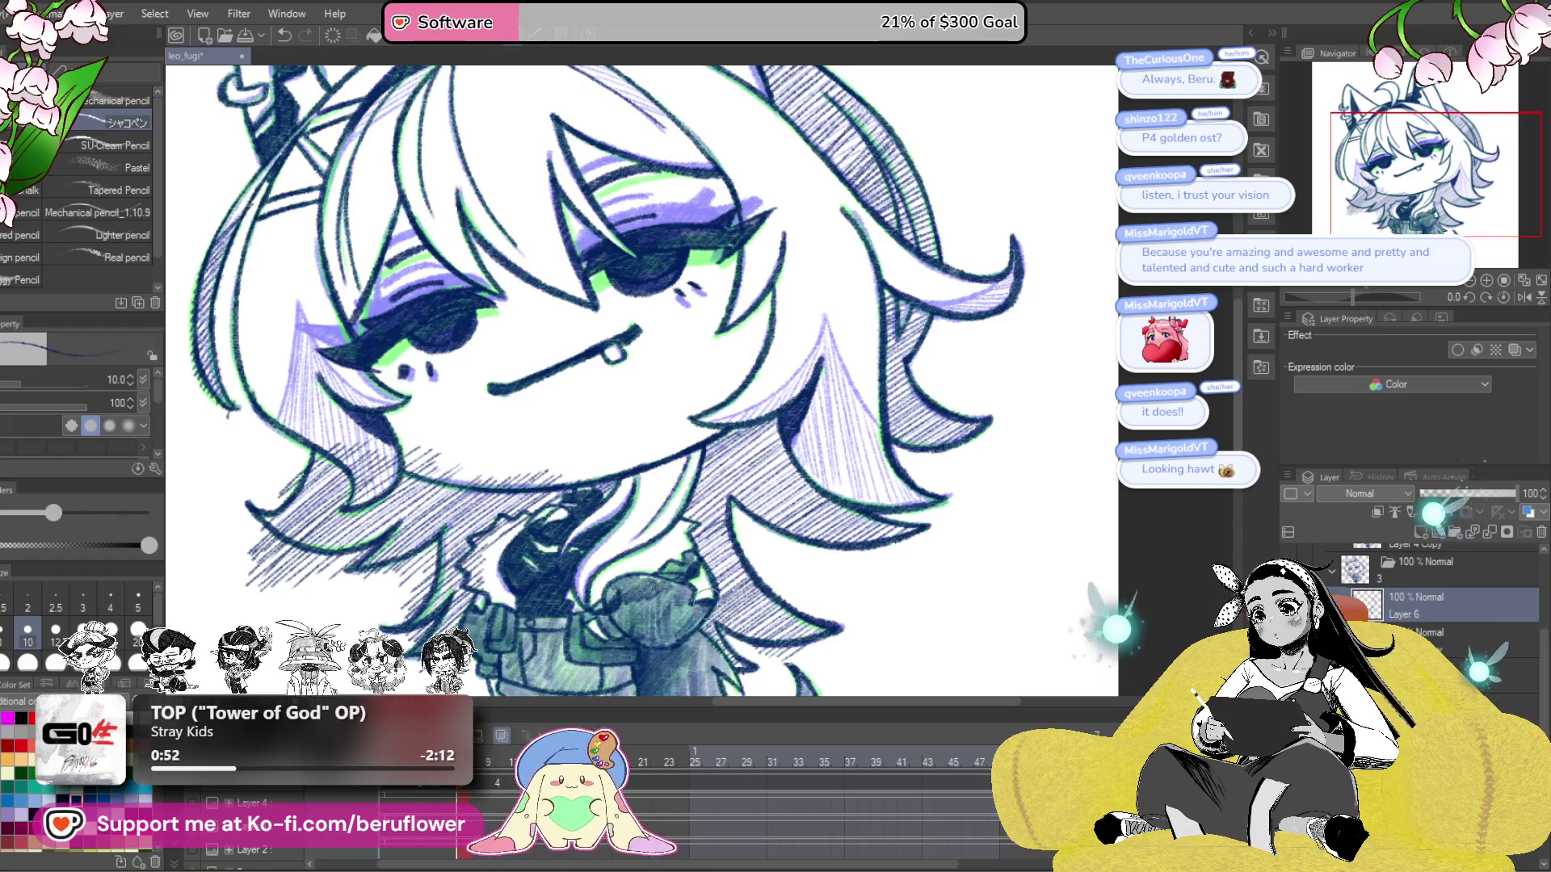
- Erase the stray hatching strokes beneath the lower-left hair locks
{"action": "left_click_drag", "start_coordinate": [701, 596], "coordinate": [713, 515]}
{"action": "left_click_drag", "start_coordinate": [907, 543], "coordinate": [911, 537]}
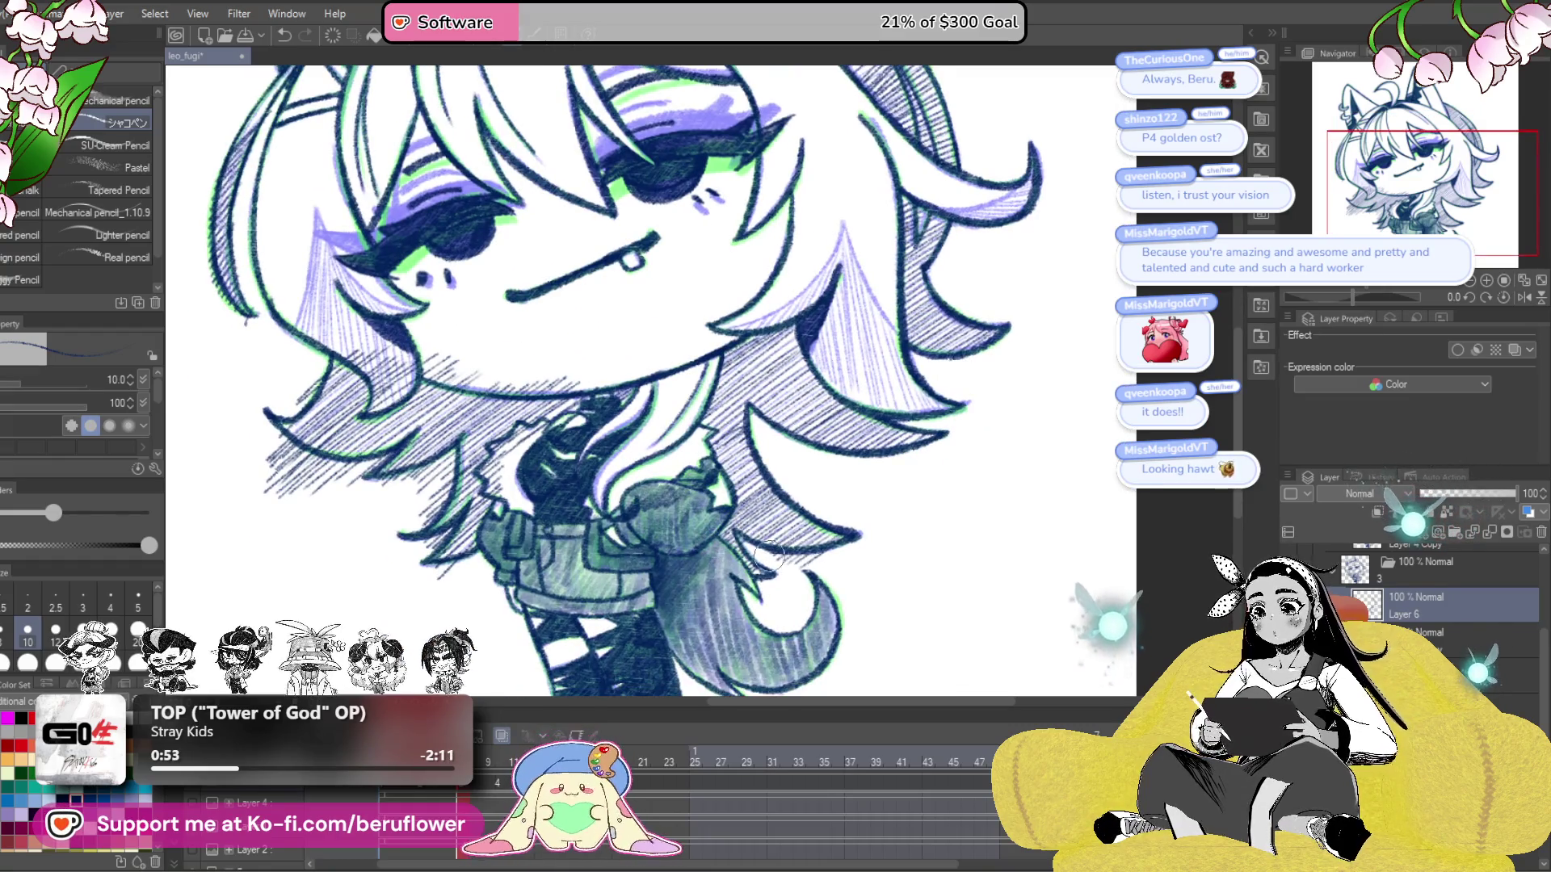
{"action": "left_click_drag", "start_coordinate": [428, 481], "coordinate": [669, 517]}
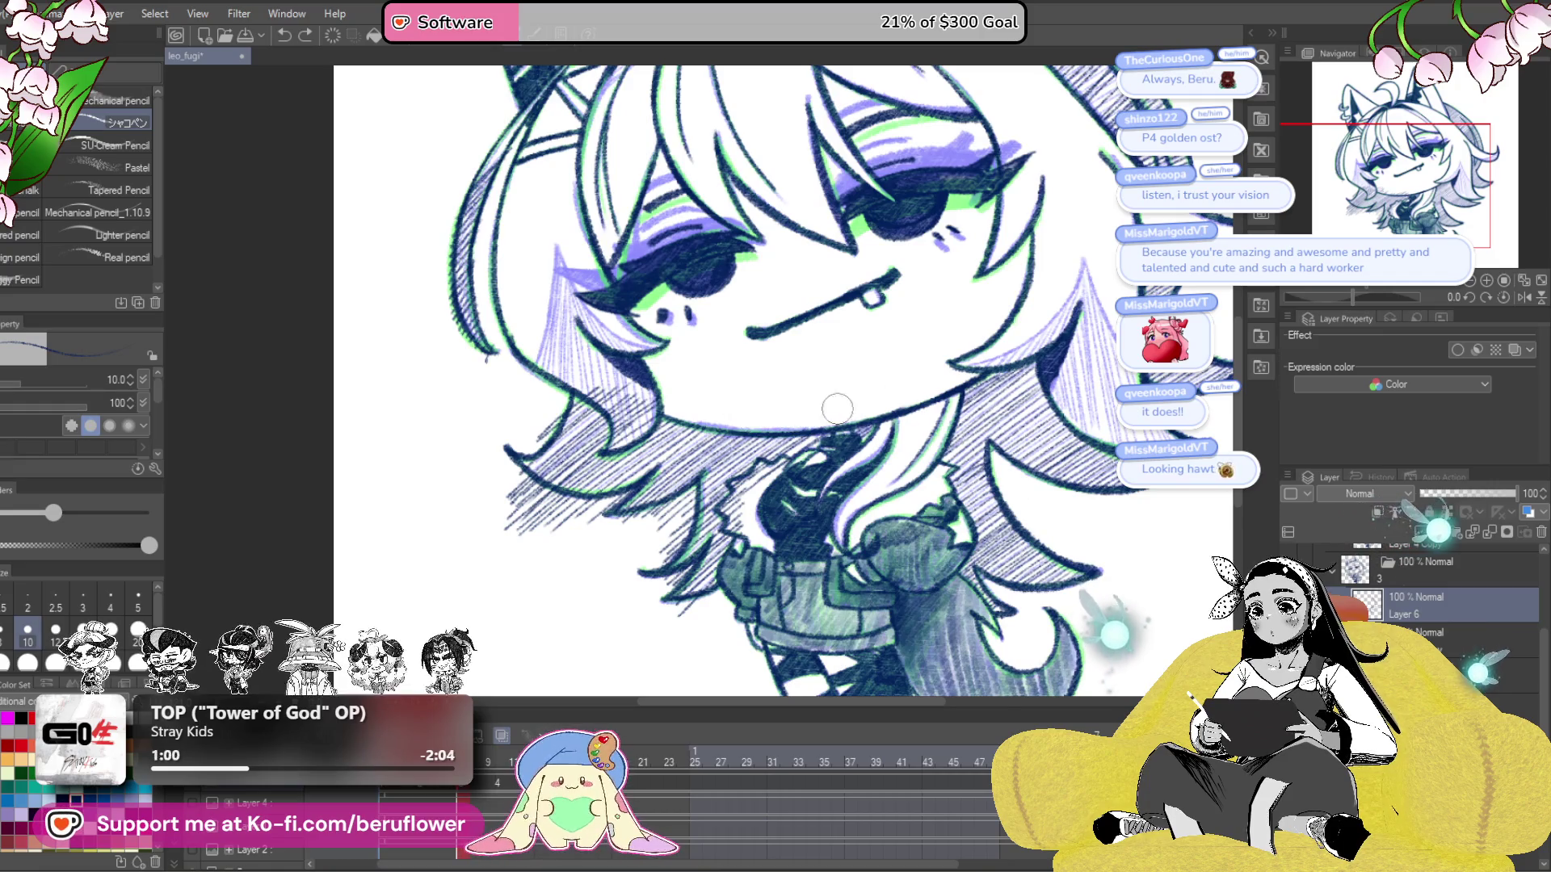
{"action": "left_click_drag", "start_coordinate": [594, 380], "coordinate": [709, 437]}
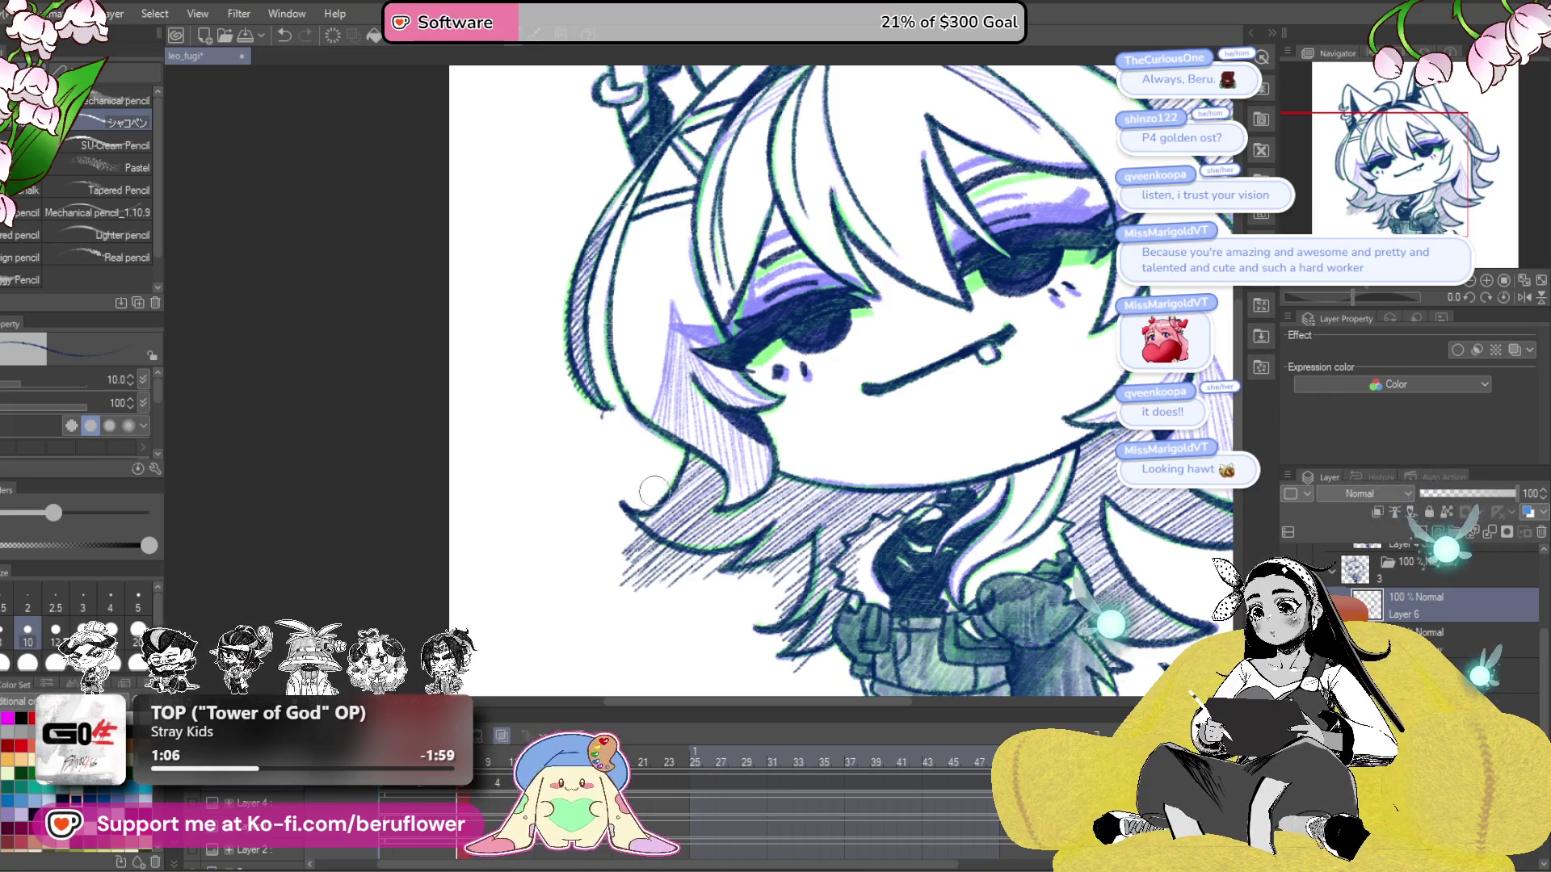
{"action": "scroll", "coordinate": [601, 419], "scroll_direction": "up", "scroll_amount": 2}
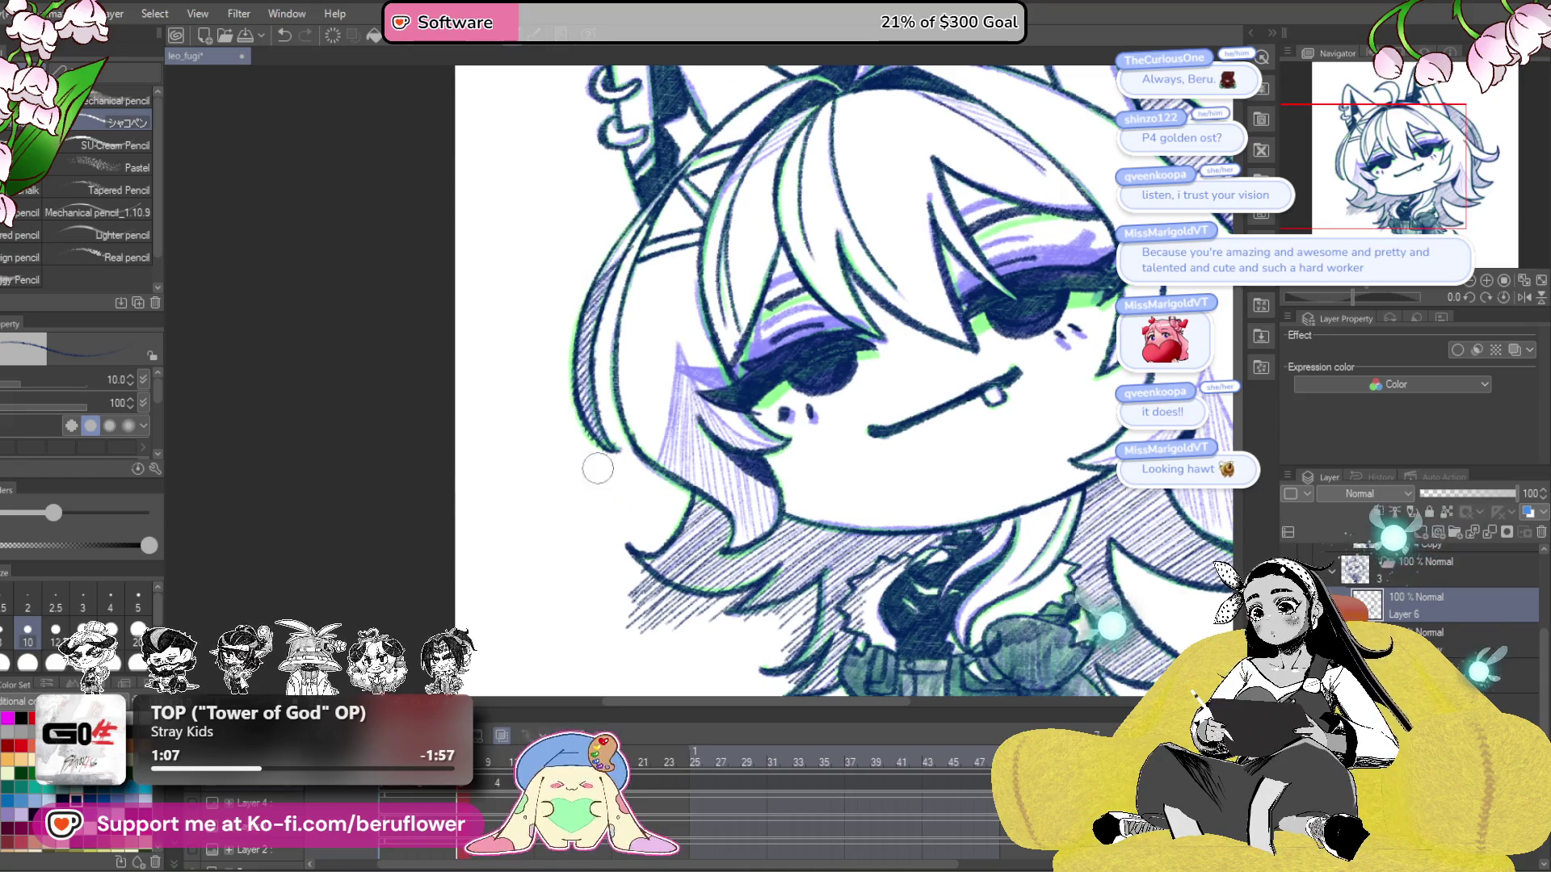
{"action": "mouse_move", "coordinate": [682, 502]}
{"action": "left_mouse_down"}
{"action": "mouse_move", "coordinate": [647, 594]}
{"action": "mouse_move", "coordinate": [624, 587]}
{"action": "left_mouse_up"}
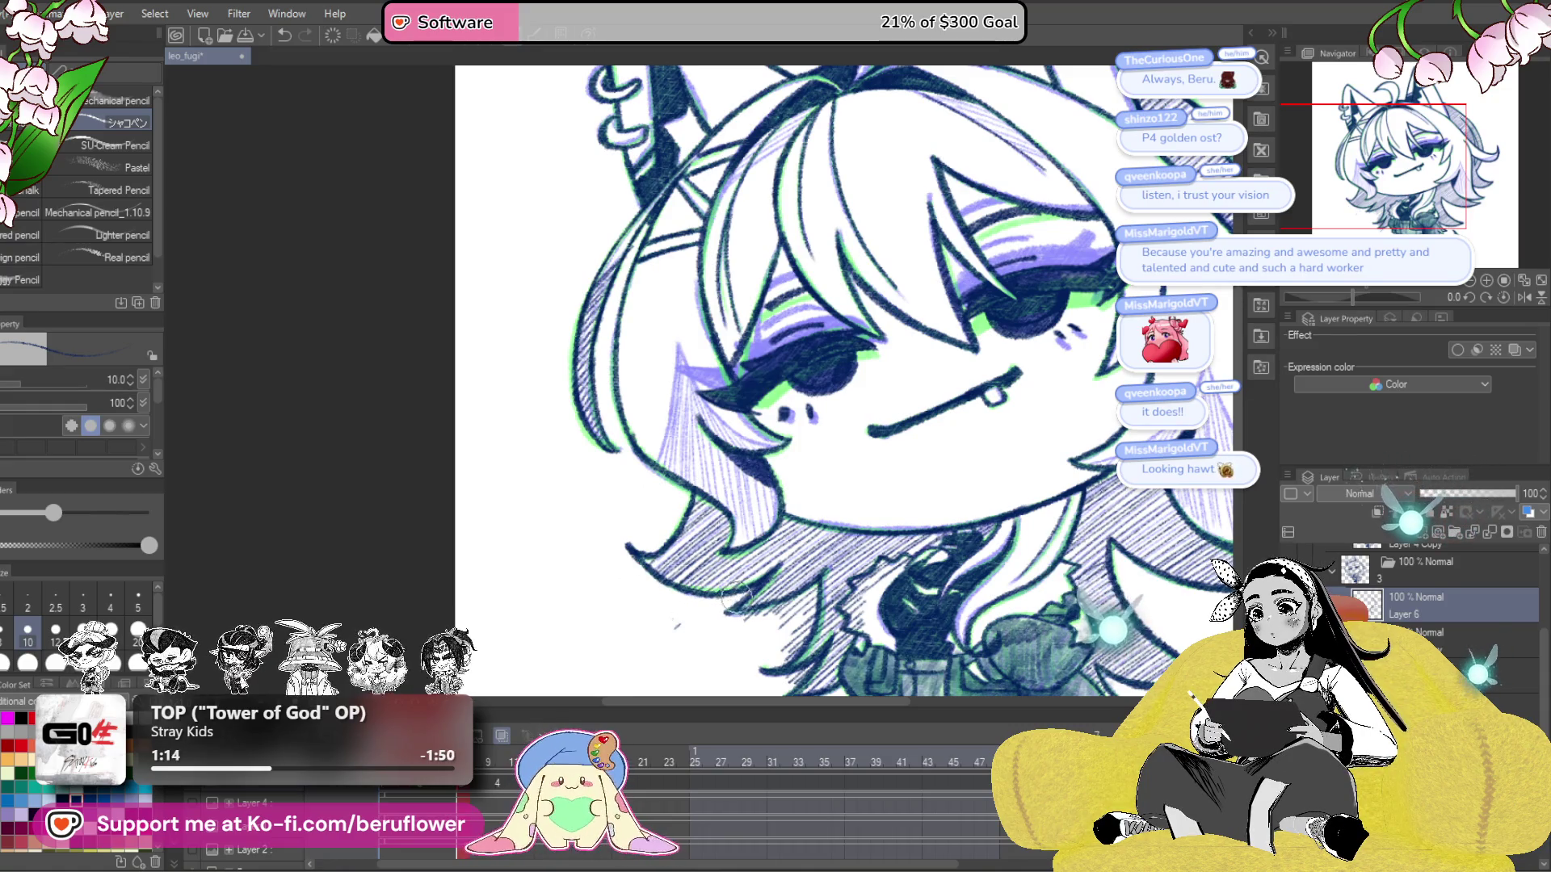
{"action": "scroll", "coordinate": [675, 630], "scroll_direction": "down", "scroll_amount": 2}
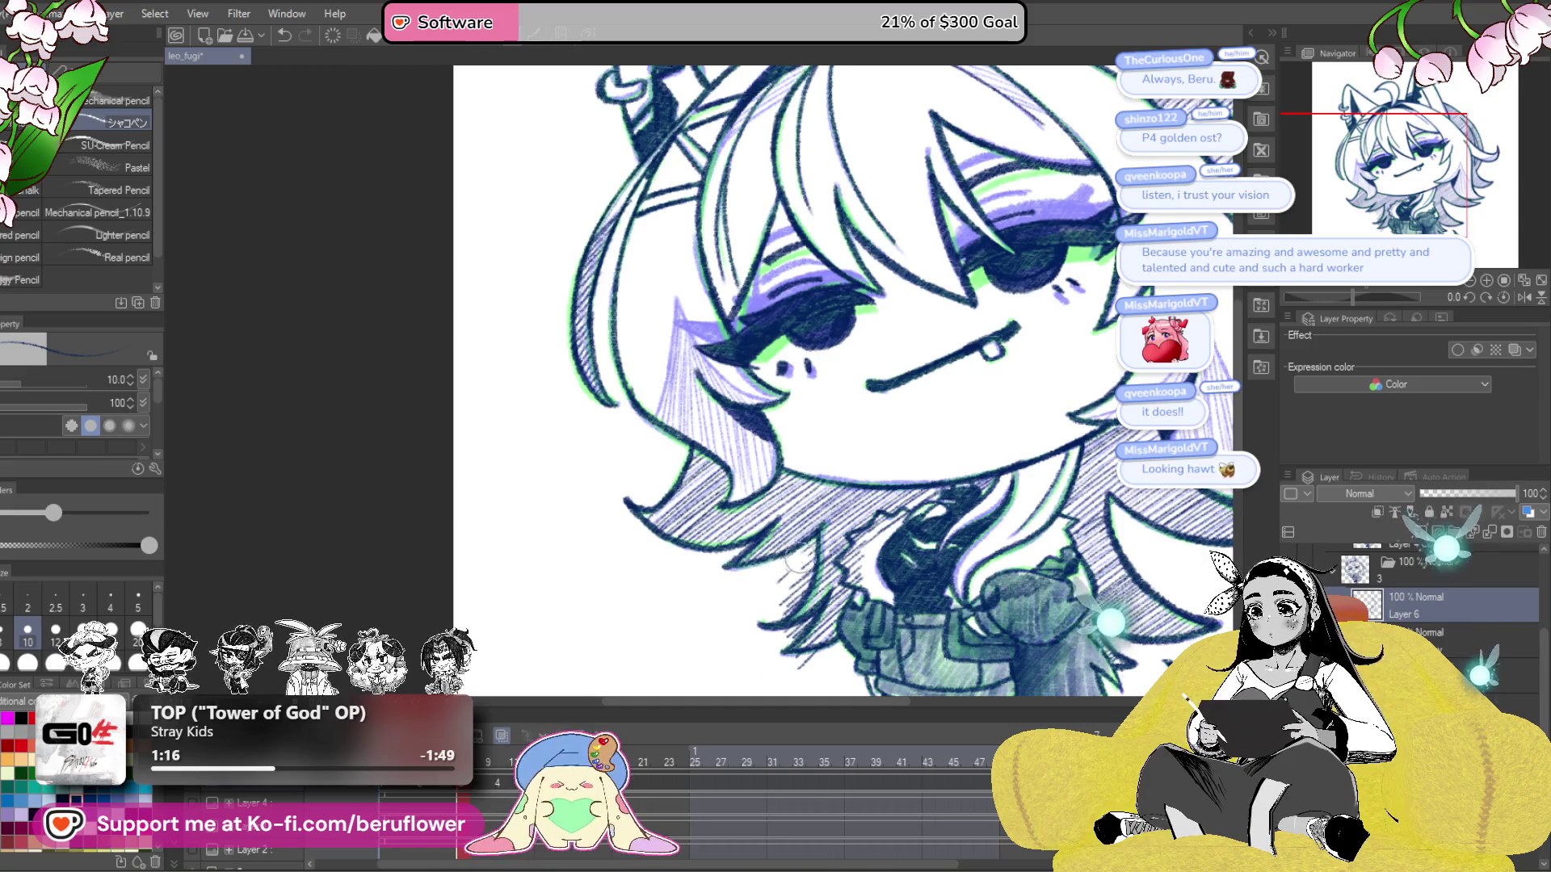
{"action": "left_click_drag", "start_coordinate": [800, 557], "coordinate": [803, 570]}
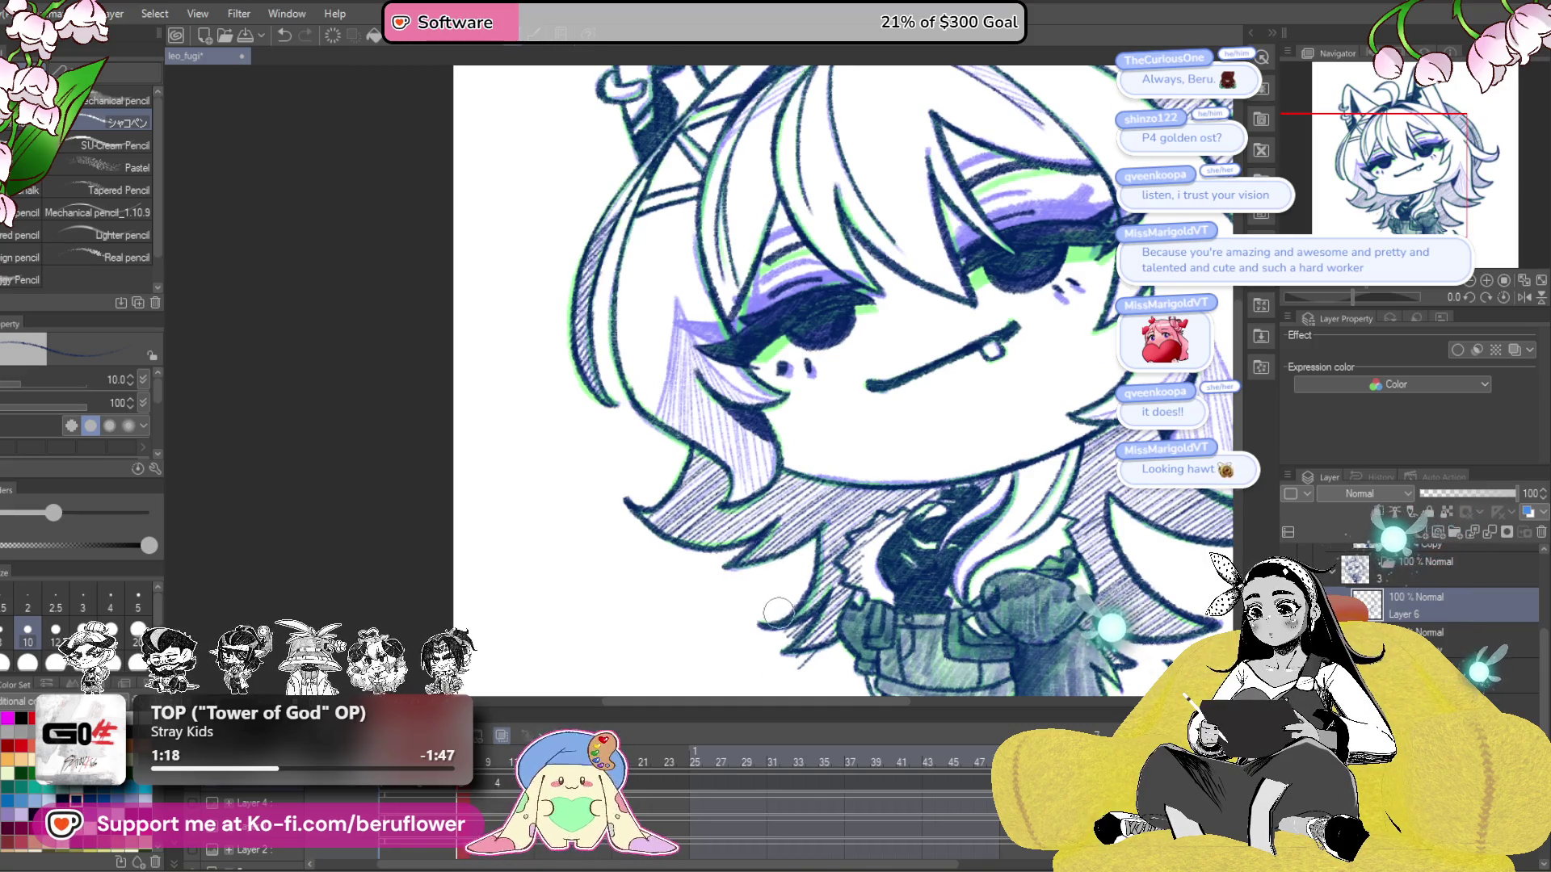
{"action": "scroll", "coordinate": [779, 612], "scroll_direction": "down", "scroll_amount": 3}
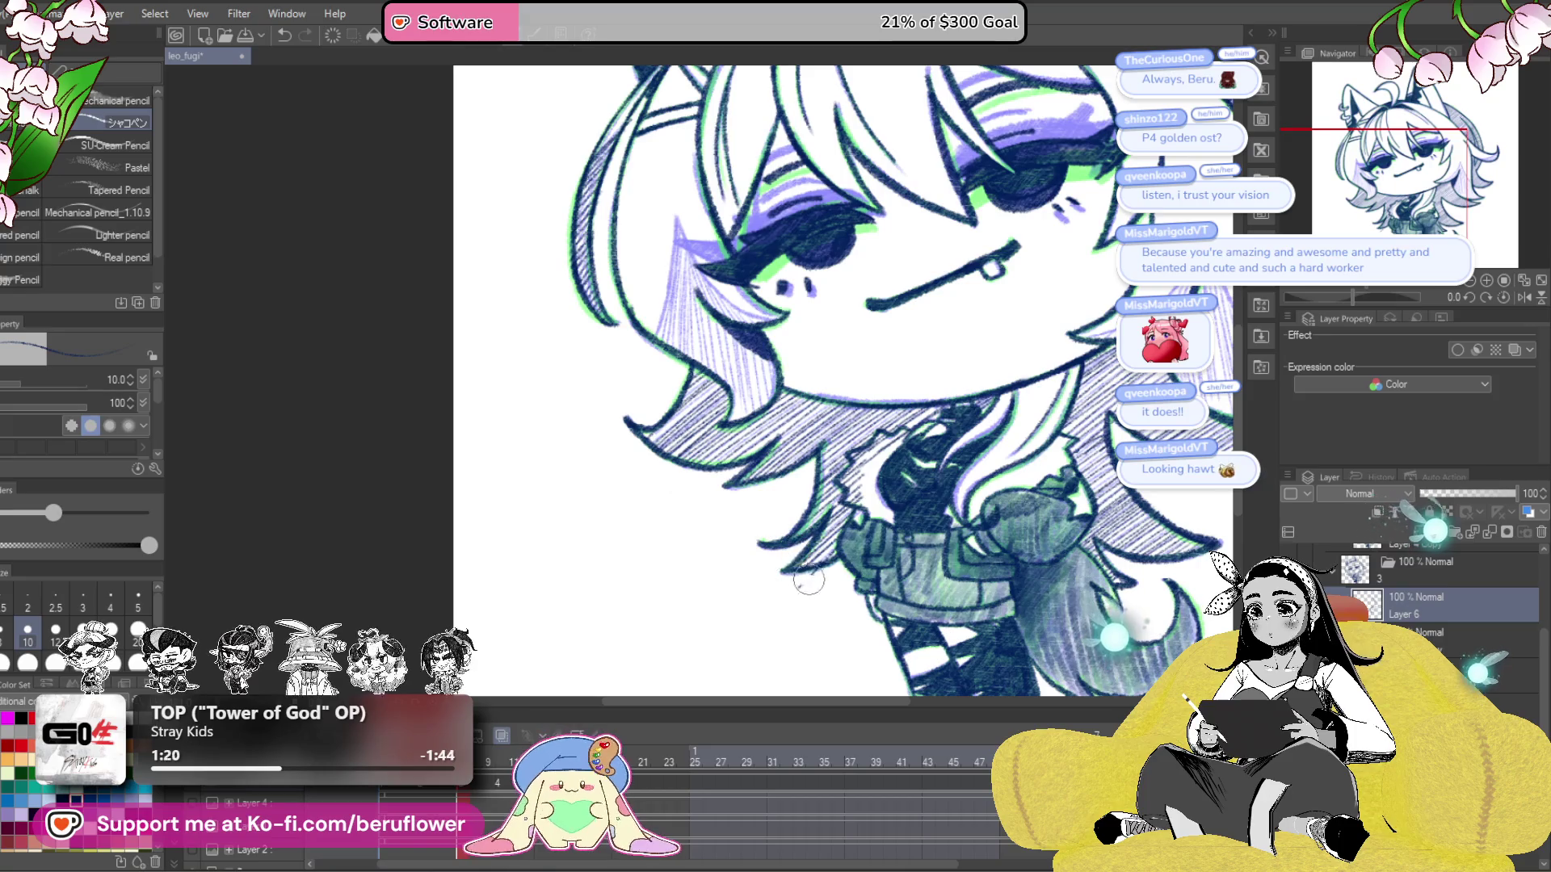
- Step back to the previous animation frame
{"action": "scroll", "coordinate": [817, 577], "scroll_direction": "right", "scroll_amount": 5}
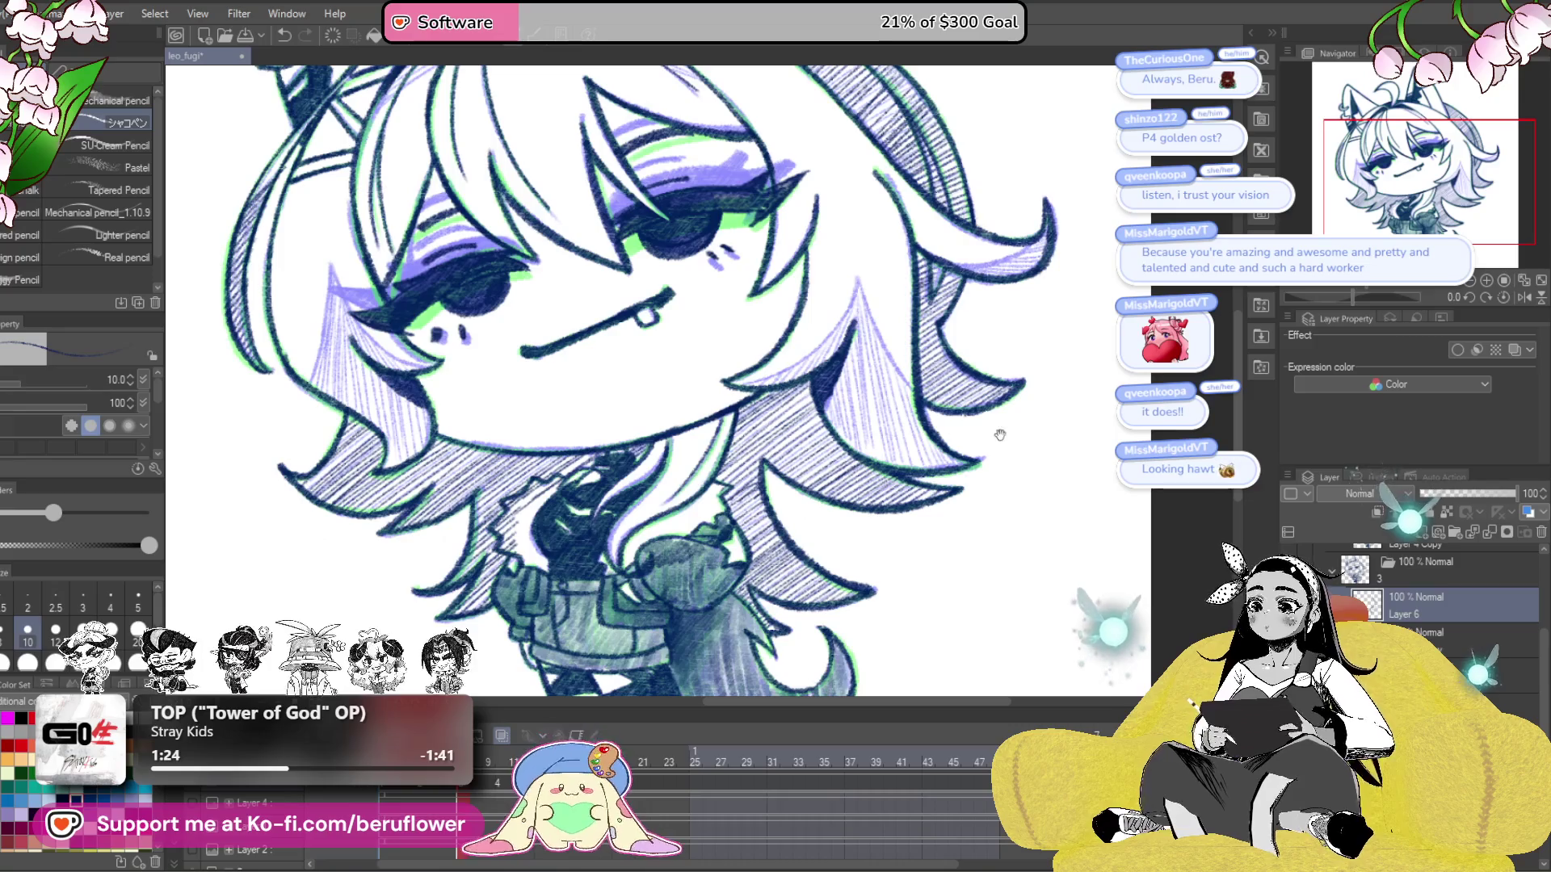
{"action": "scroll", "coordinate": [1000, 435], "scroll_direction": "down", "scroll_amount": 1}
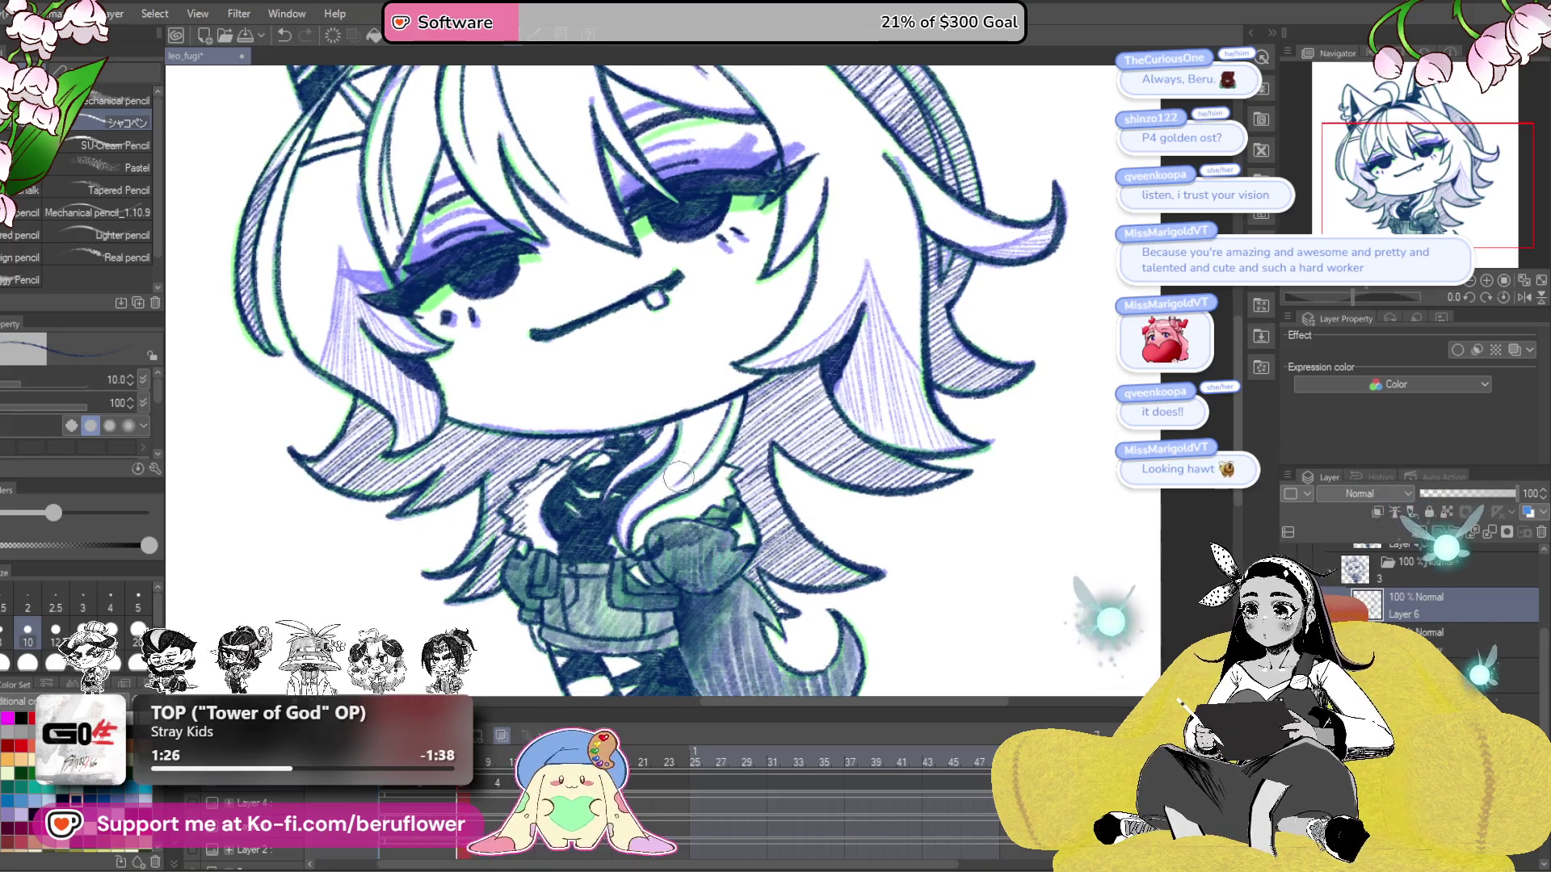
{"action": "scroll", "coordinate": [678, 505], "scroll_direction": "left", "scroll_amount": 2}
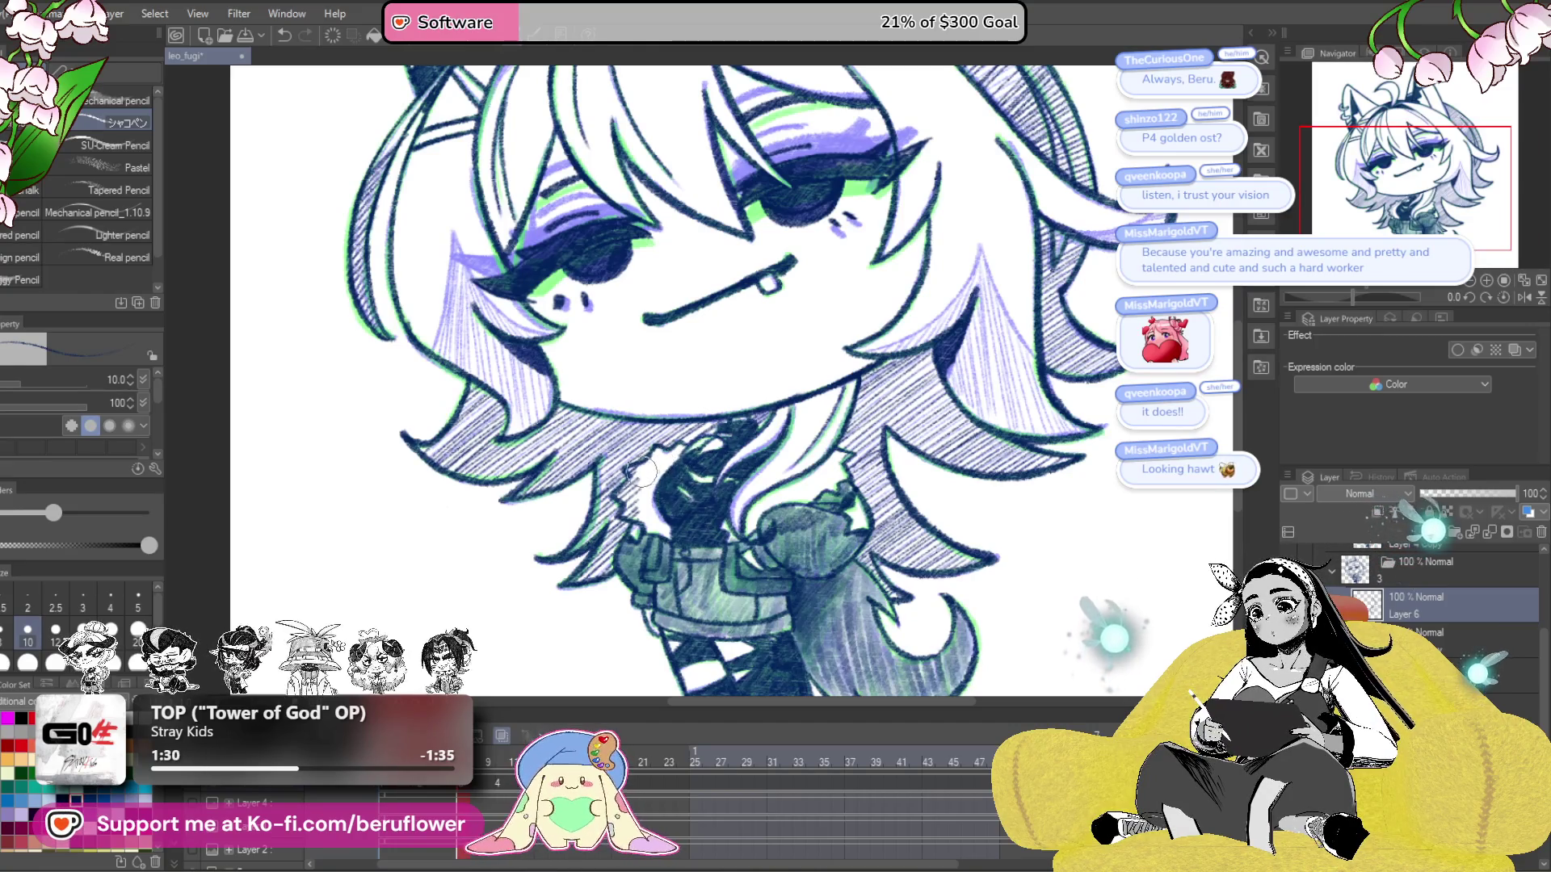
{"action": "scroll", "coordinate": [646, 509], "scroll_direction": "down", "scroll_amount": 3}
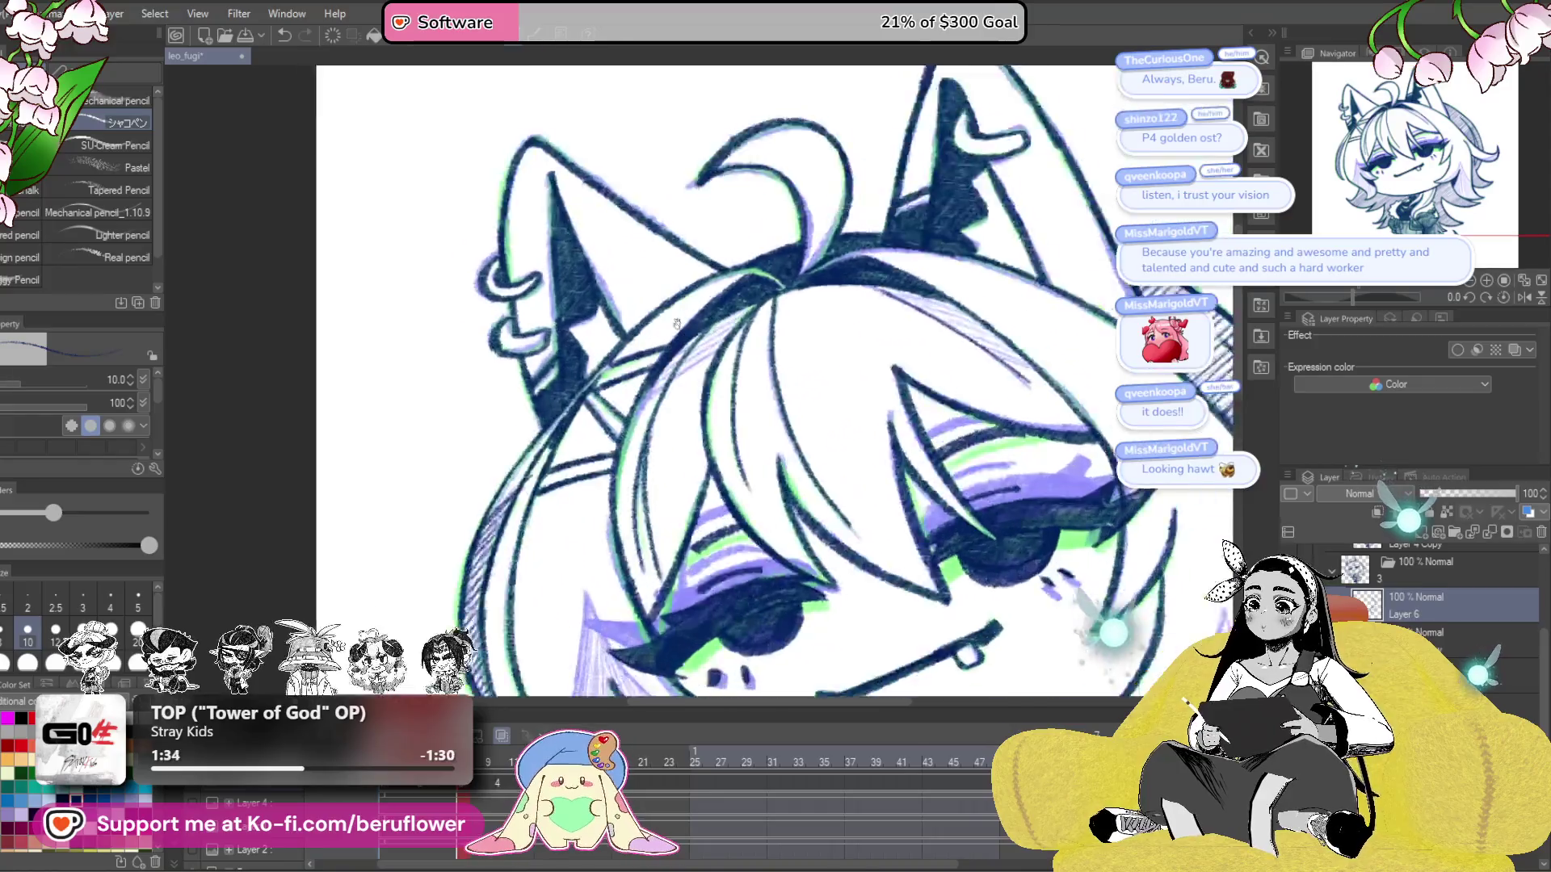
{"action": "scroll", "coordinate": [695, 468], "scroll_direction": "up", "scroll_amount": 6}
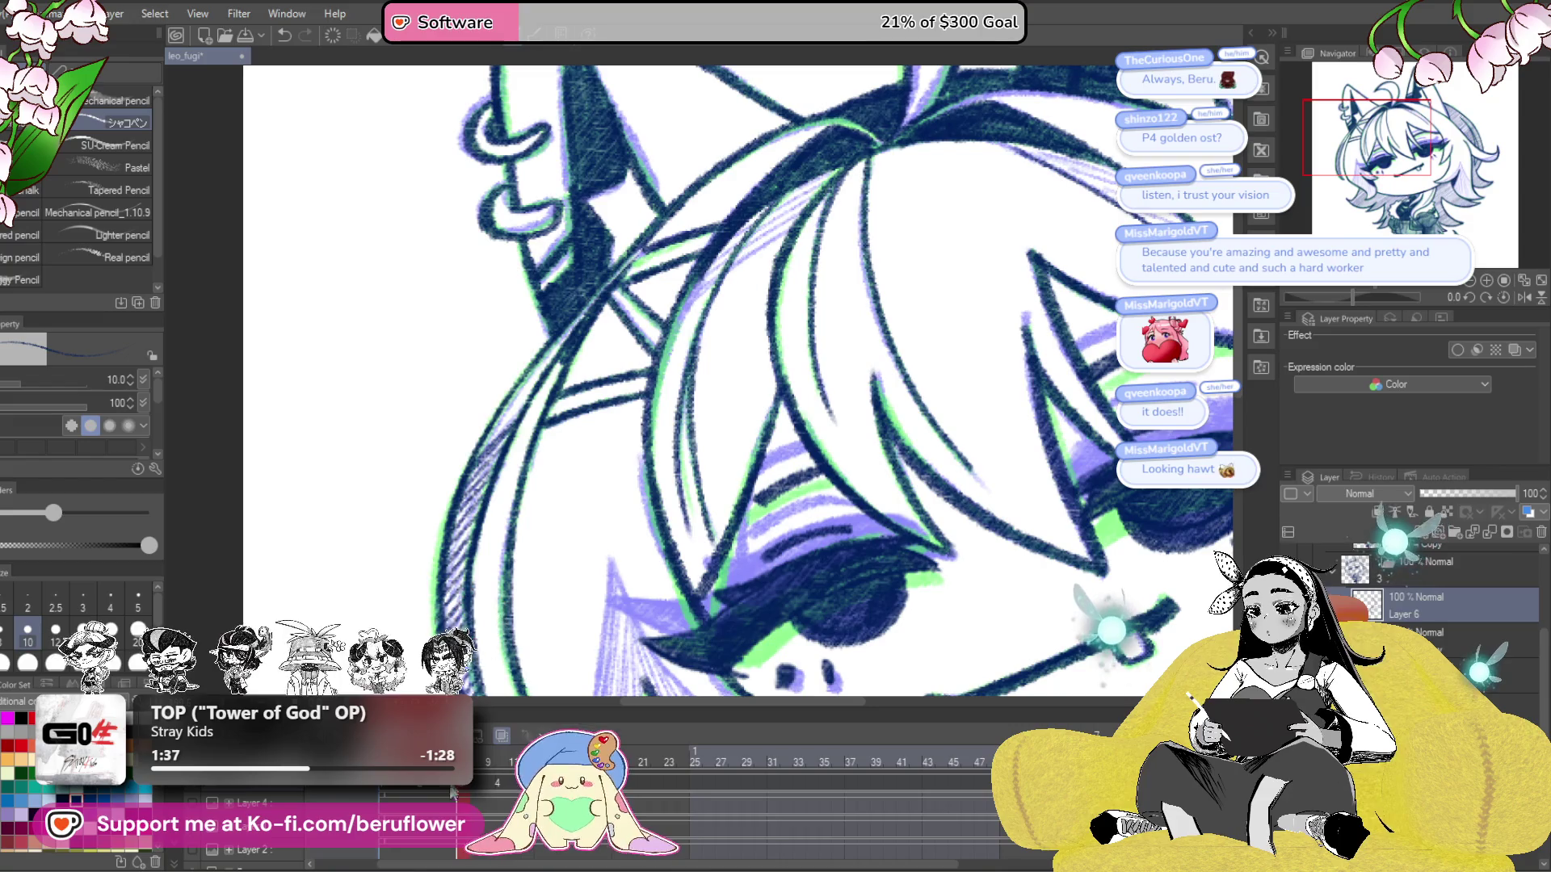
{"action": "key", "text": "ctrl+Left"}
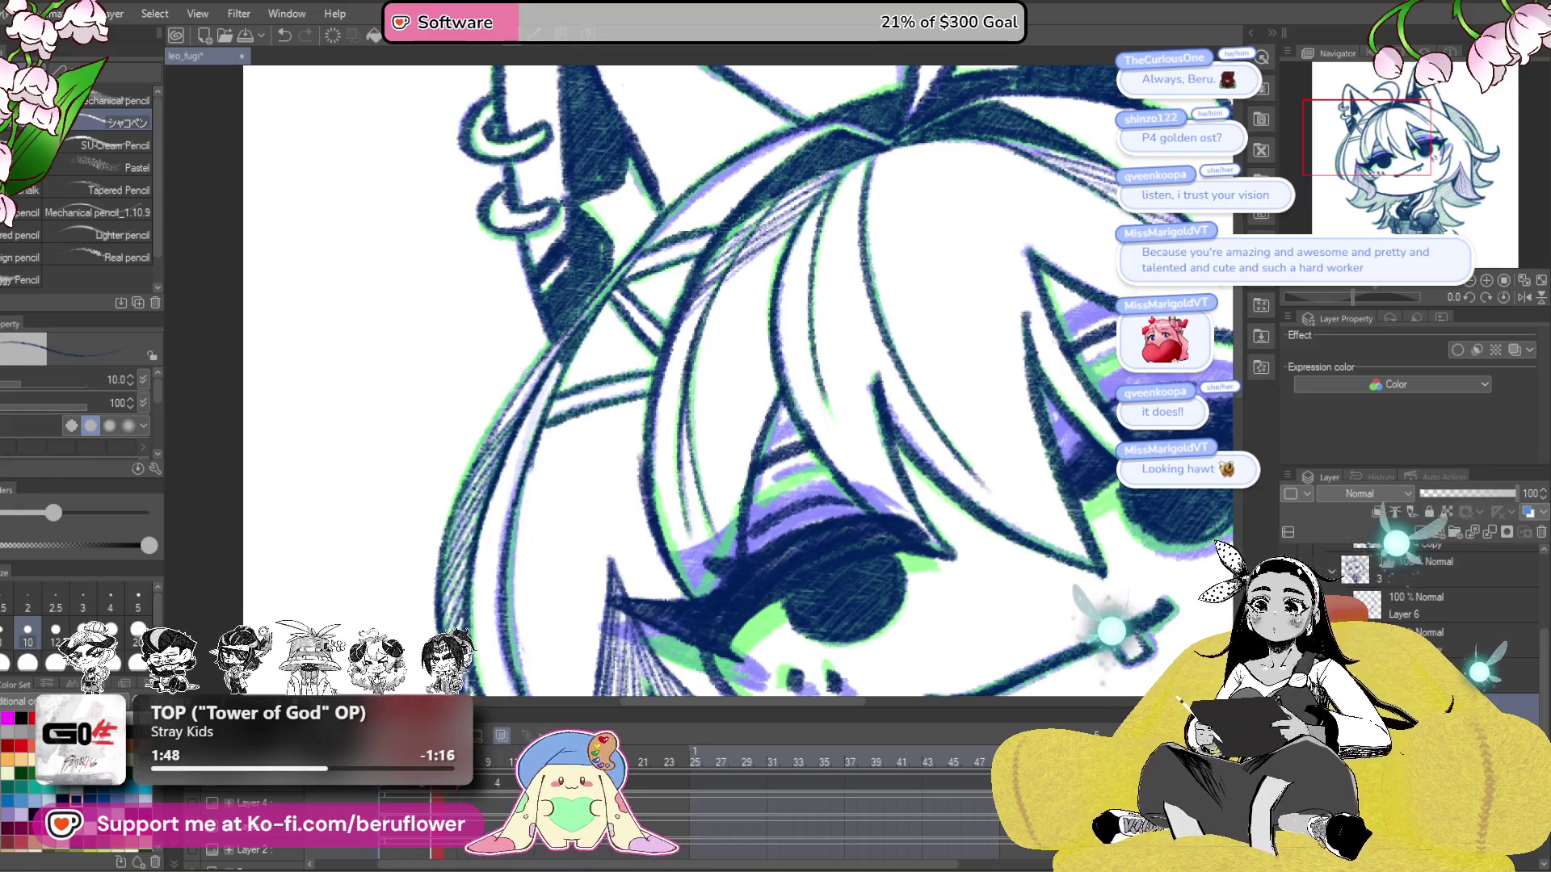
- Select Layer 6 and toggle onion skin off and back on
{"action": "right_click", "coordinate": [1459, 659]}
{"action": "key", "text": "Escape"}
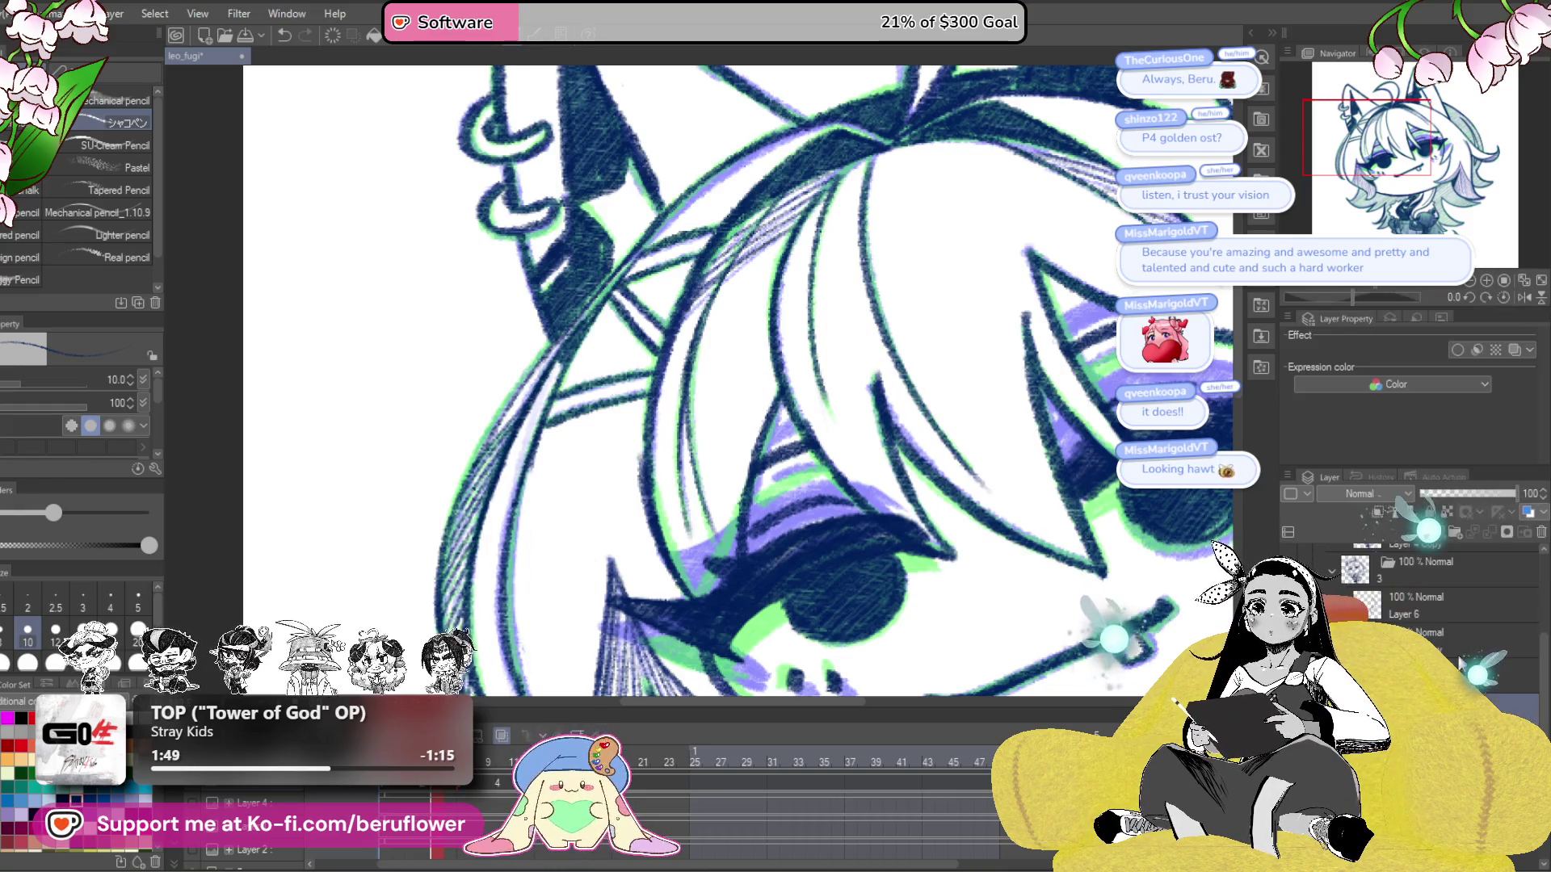
{"action": "left_click", "coordinate": [1454, 642]}
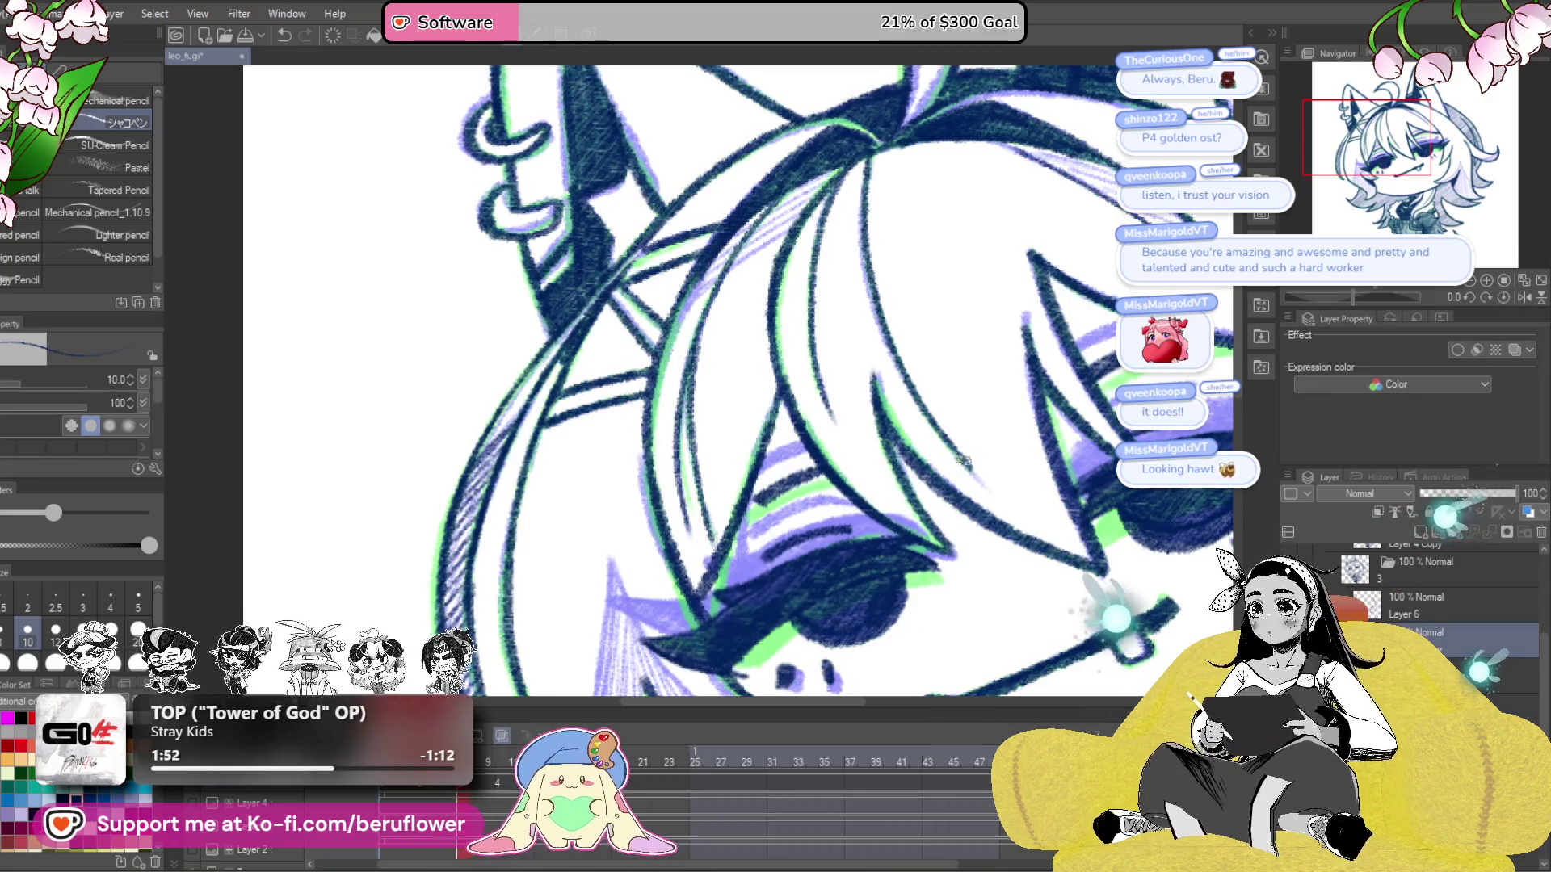
{"action": "left_click", "coordinate": [502, 735]}
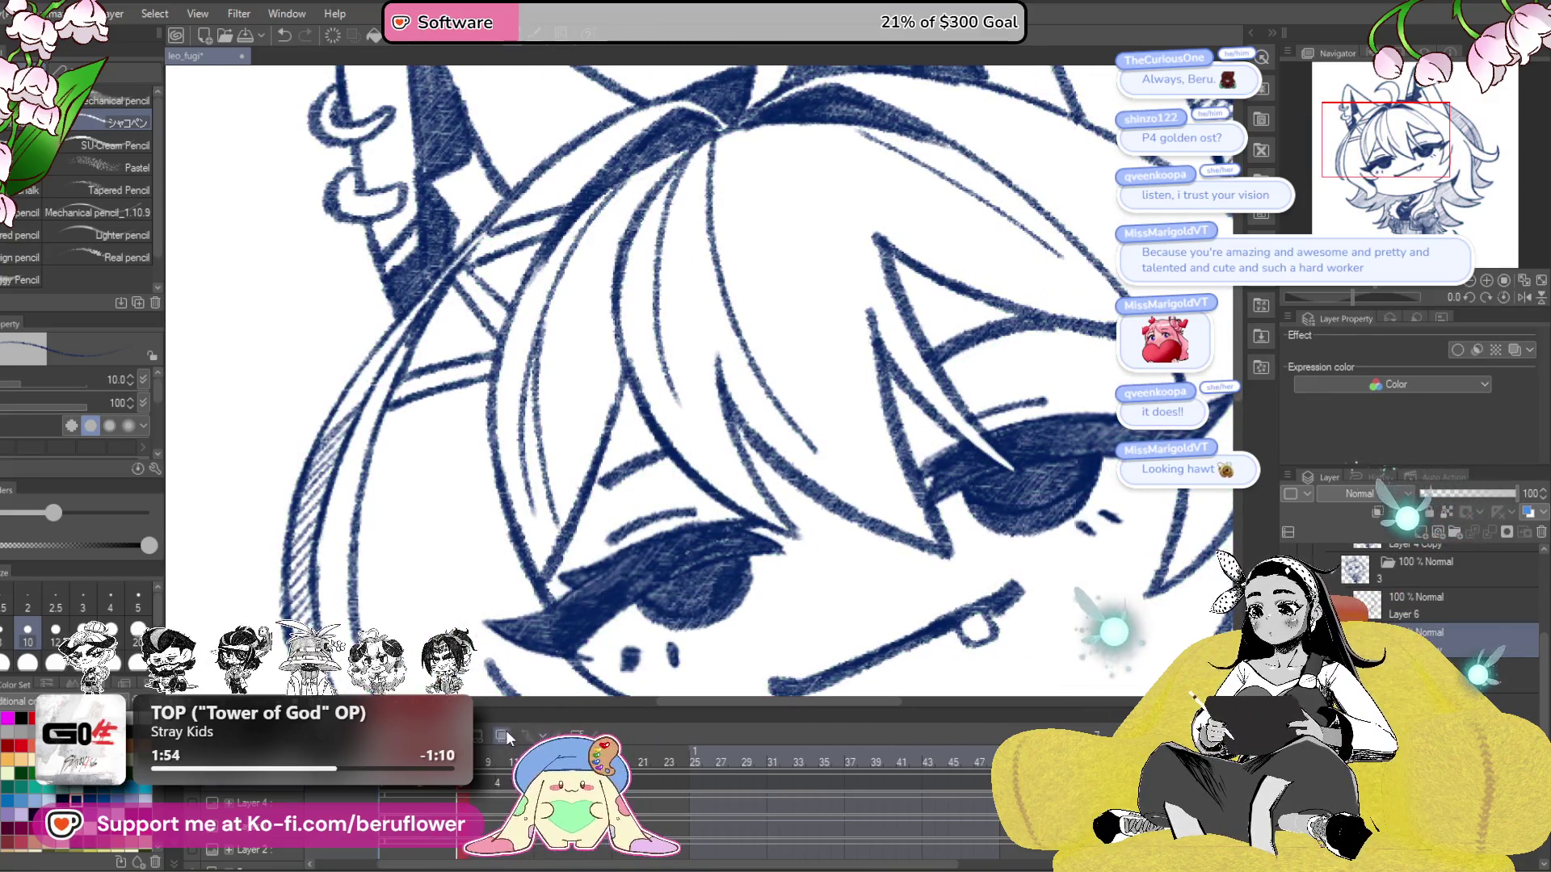
{"action": "left_click", "coordinate": [506, 731]}
{"action": "scroll", "coordinate": [847, 526], "scroll_direction": "up", "scroll_amount": 3}
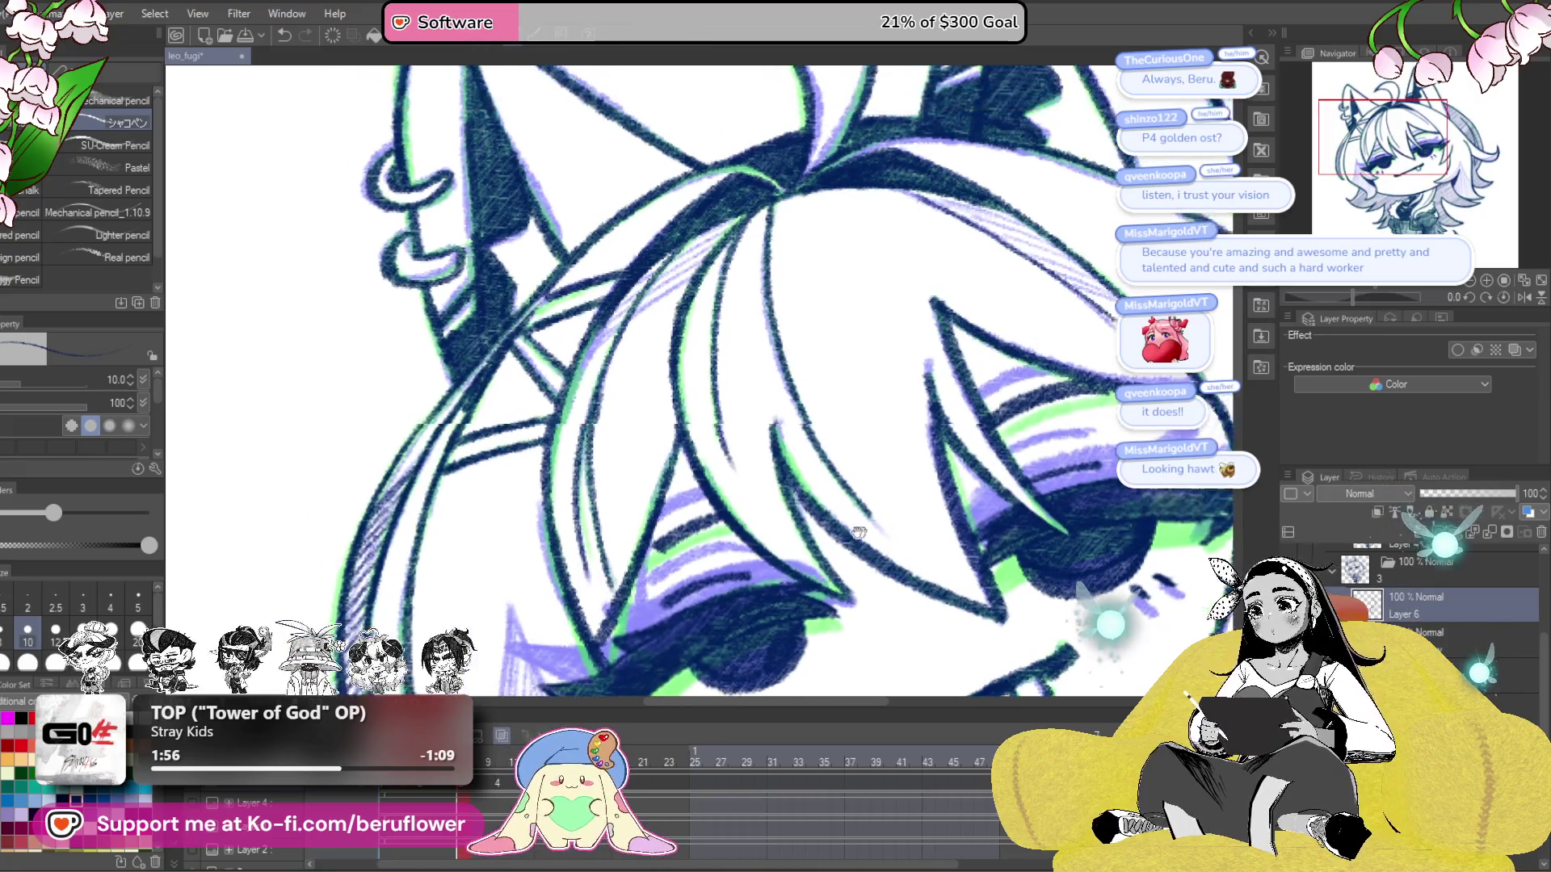
- Hatch along the top hair strand near the ear, rotating the canvas about -53 degrees
{"action": "left_click_drag", "start_coordinate": [846, 527], "coordinate": [925, 594]}
{"action": "left_click_drag", "start_coordinate": [729, 340], "coordinate": [784, 315]}
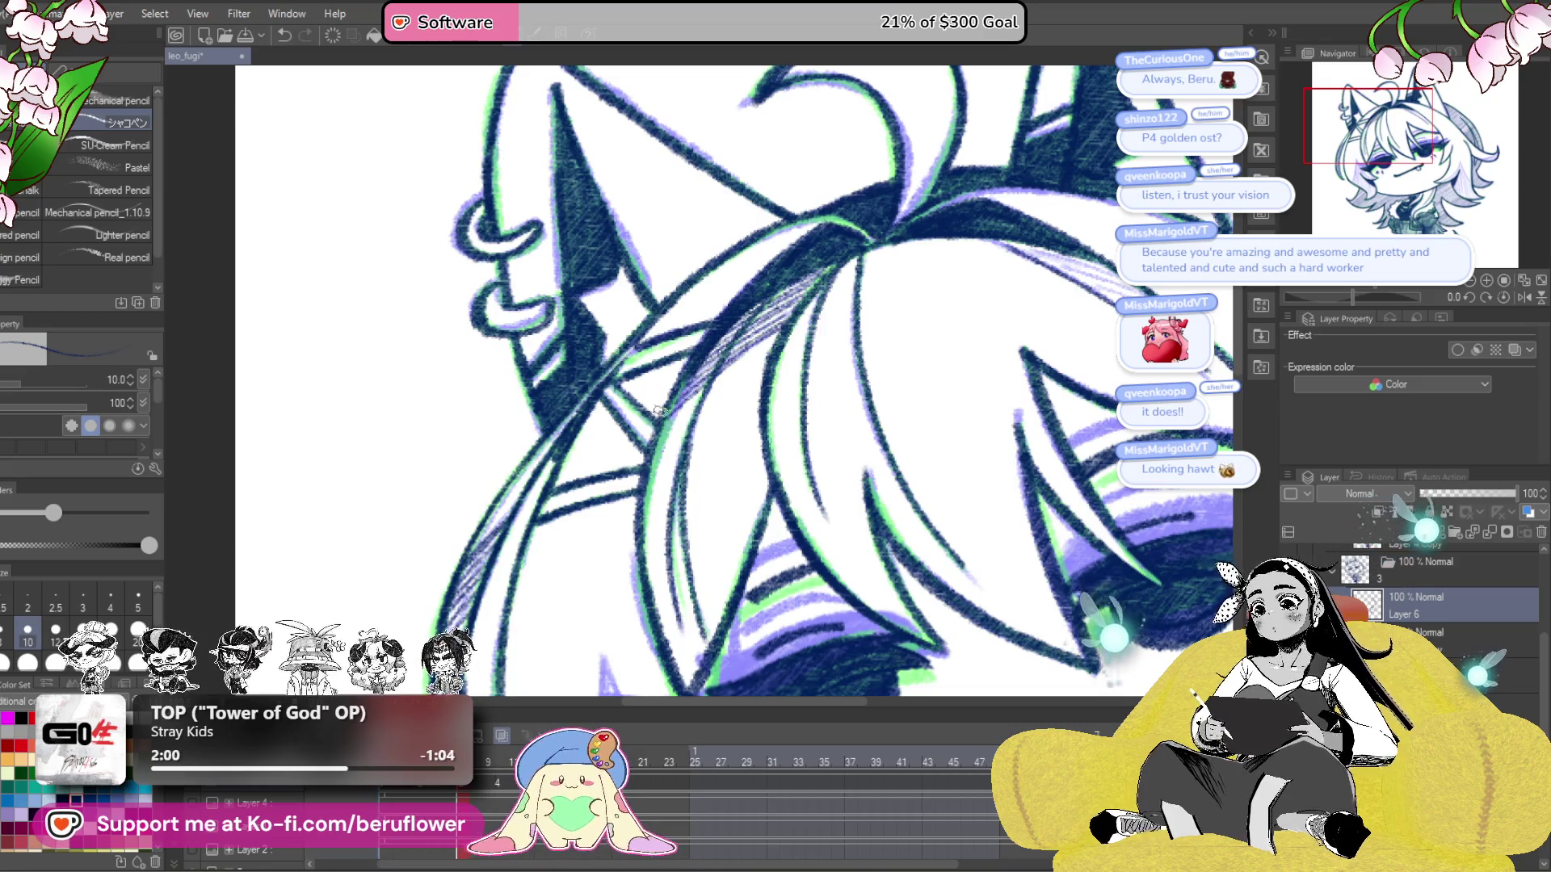
{"action": "key", "text": "ctrl+0"}
{"action": "scroll", "coordinate": [695, 380], "scroll_direction": "up", "scroll_amount": 1}
{"action": "left_click_drag", "start_coordinate": [695, 380], "coordinate": [727, 355]}
{"action": "scroll", "coordinate": [736, 345], "scroll_direction": "up", "scroll_amount": 2}
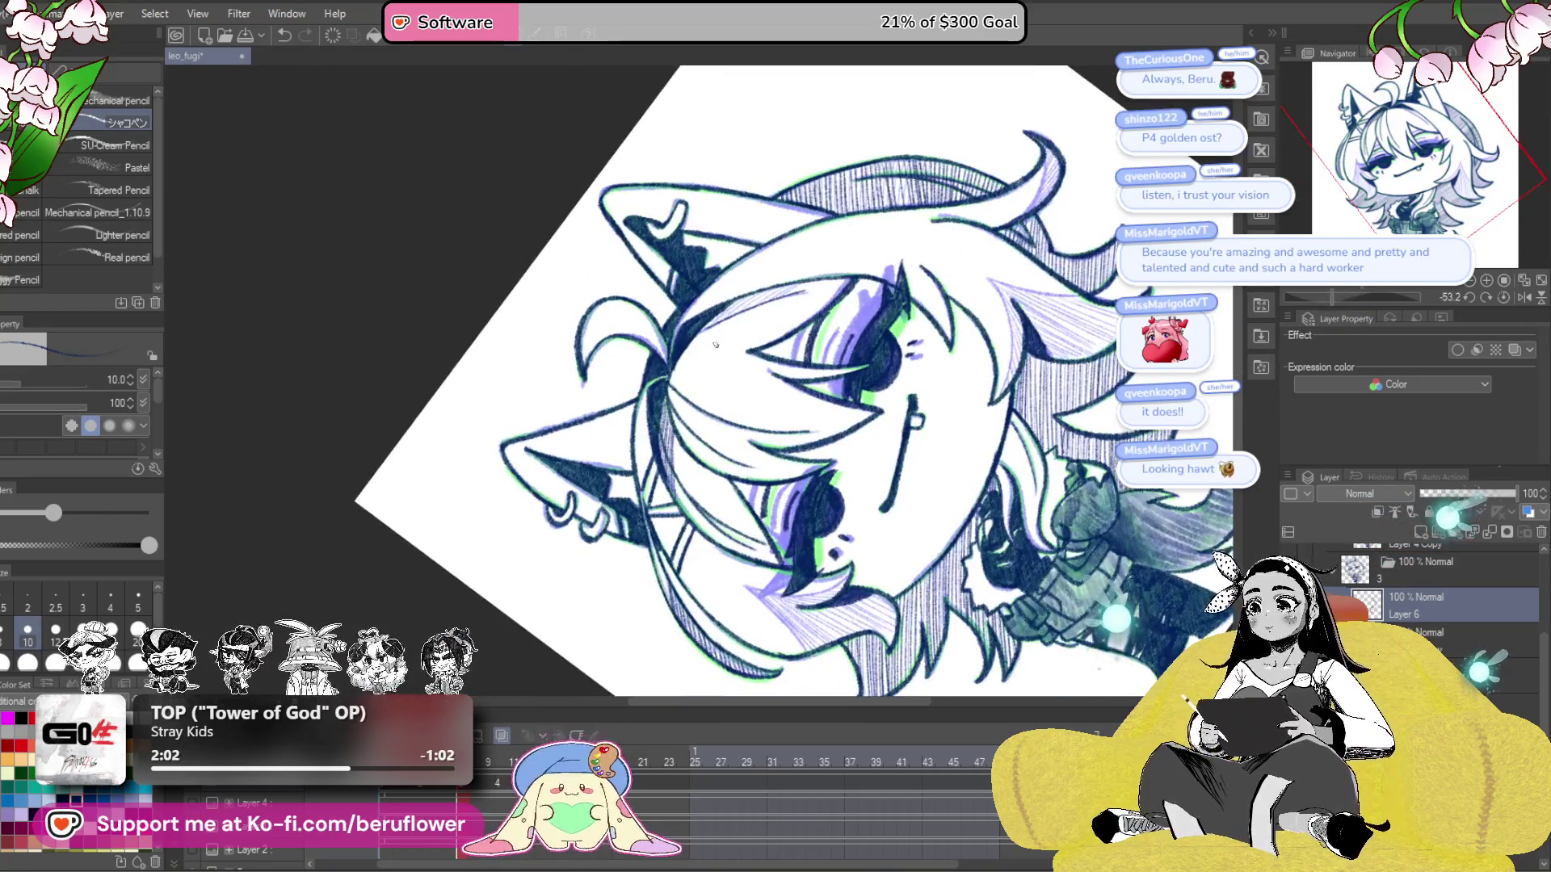
- Add hatching to the curved hair strand near the eye and reset the canvas upright
{"action": "scroll", "coordinate": [736, 346], "scroll_direction": "up", "scroll_amount": 4}
{"action": "mouse_move", "coordinate": [872, 323]}
{"action": "left_mouse_down"}
{"action": "mouse_move", "coordinate": [731, 416]}
{"action": "mouse_move", "coordinate": [999, 303]}
{"action": "left_mouse_up"}
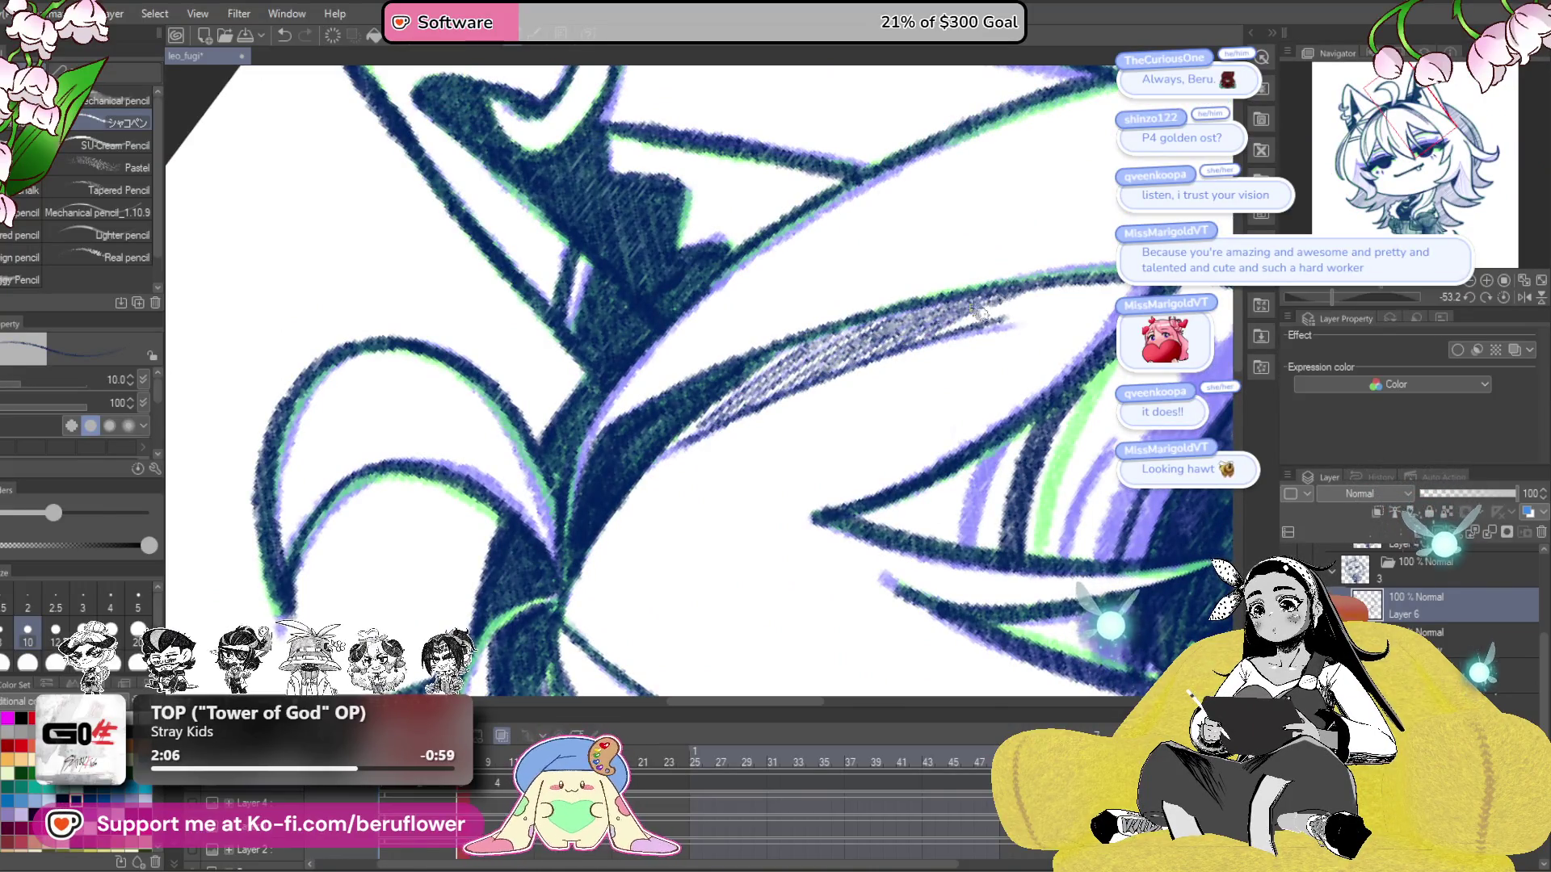
{"action": "scroll", "coordinate": [954, 394], "scroll_direction": "down", "scroll_amount": 3}
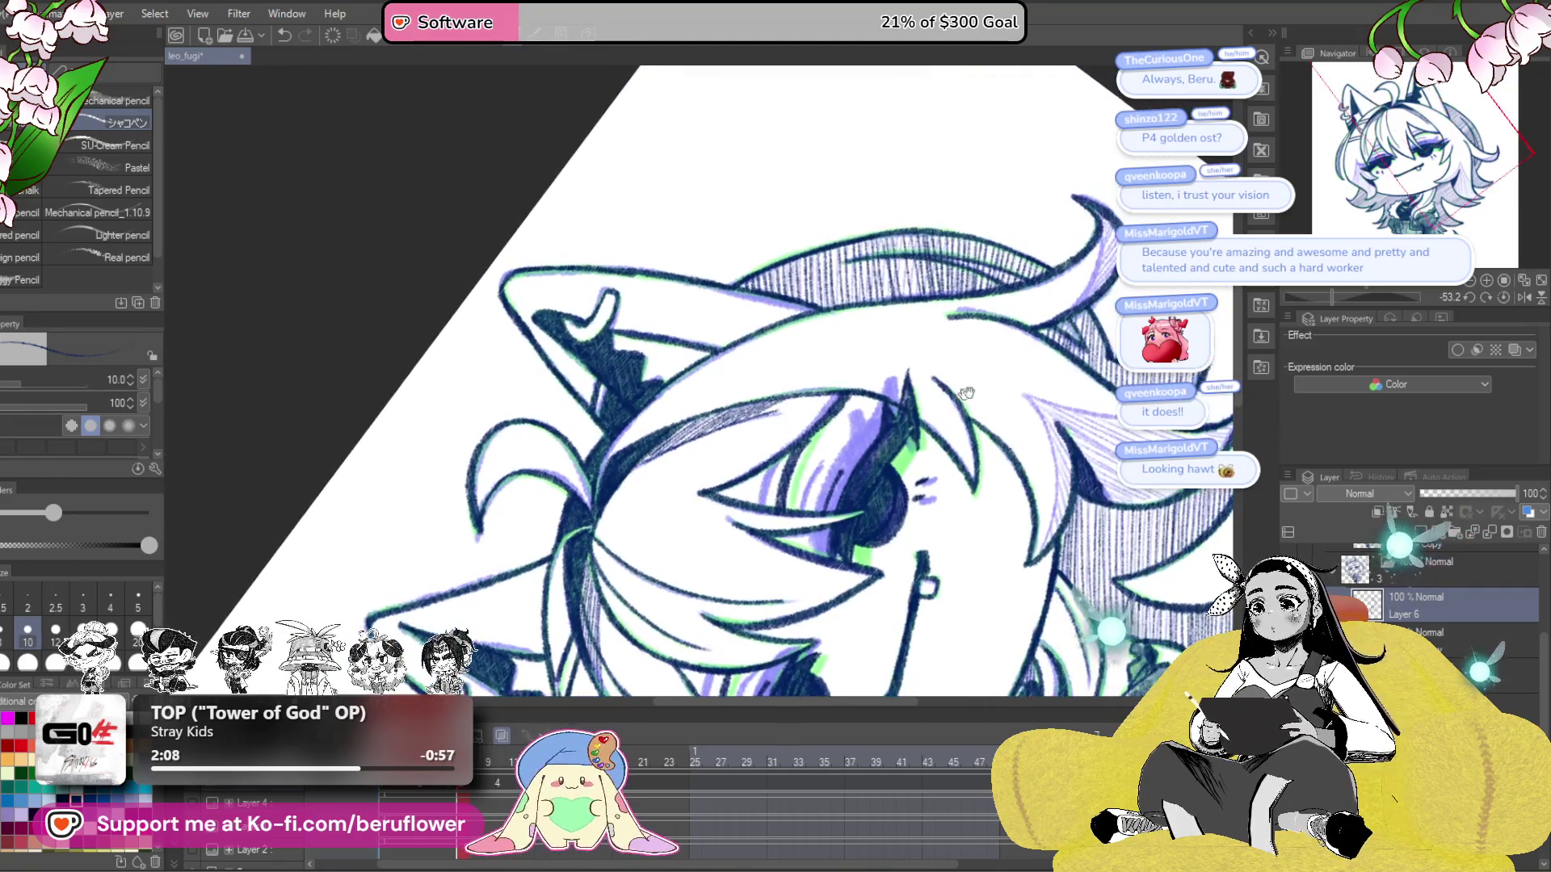
{"action": "left_click", "coordinate": [1503, 297]}
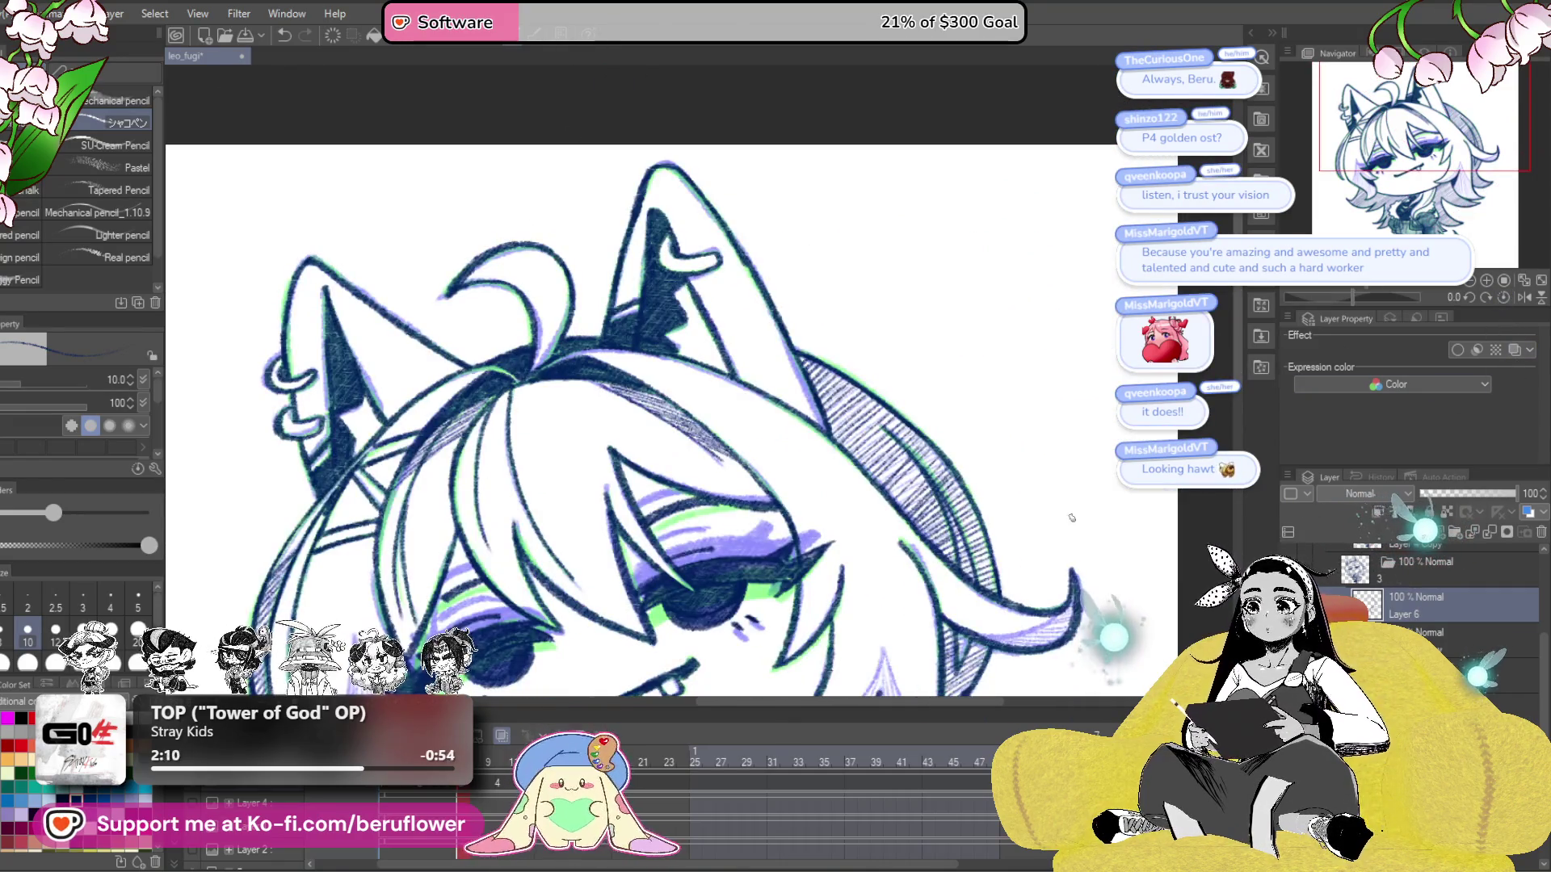
{"action": "scroll", "coordinate": [1071, 518], "scroll_direction": "up", "scroll_amount": 2}
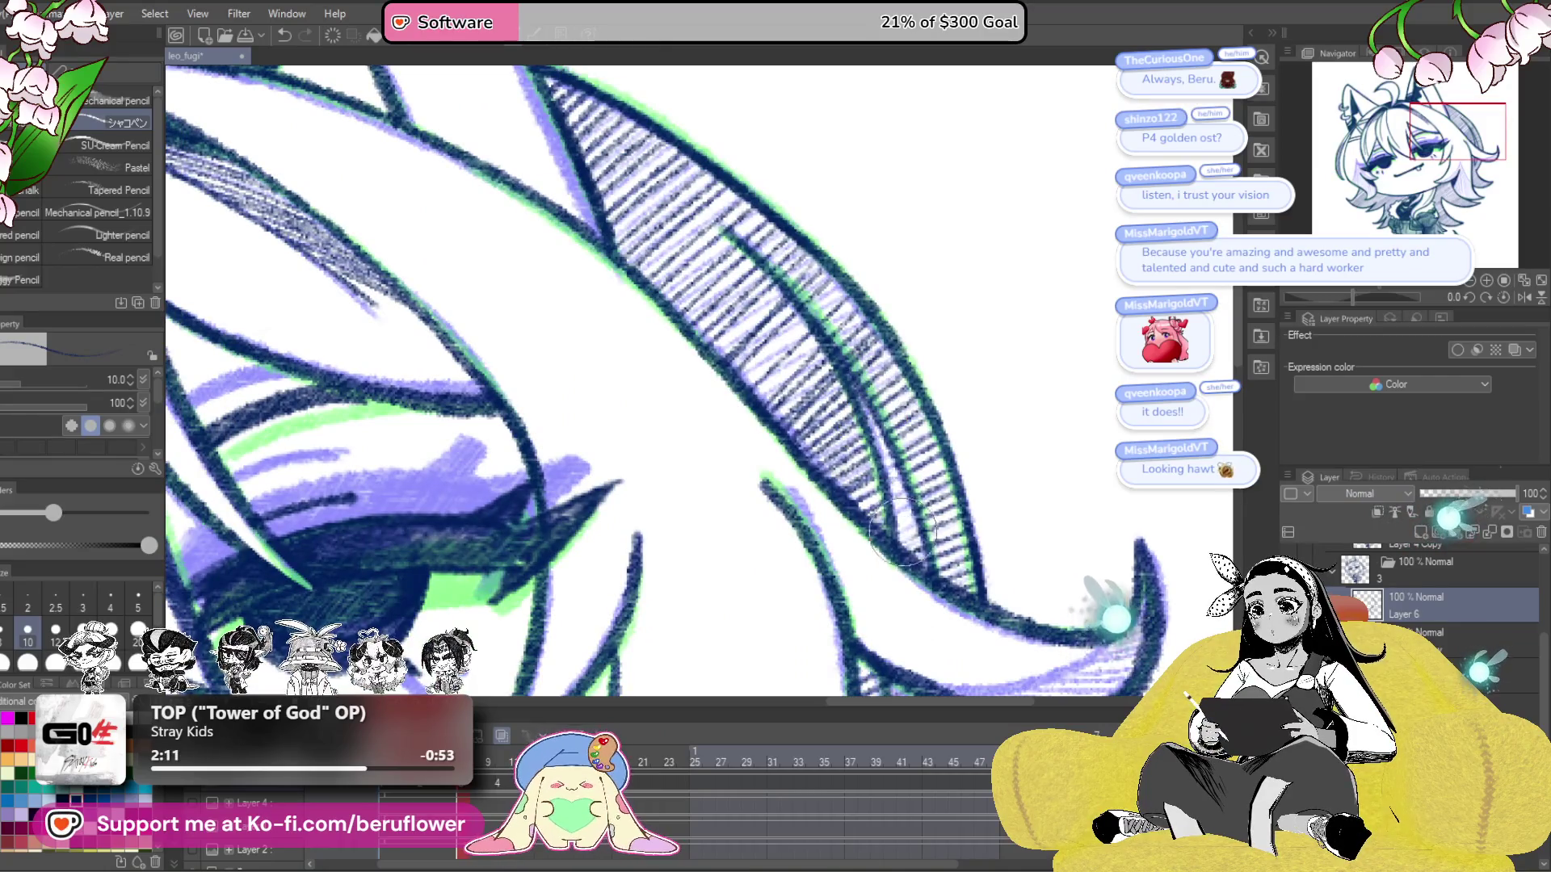
- Look over the eye area and hatched hair, then advance to the next animation frame
{"action": "left_click_drag", "start_coordinate": [935, 634], "coordinate": [919, 406]}
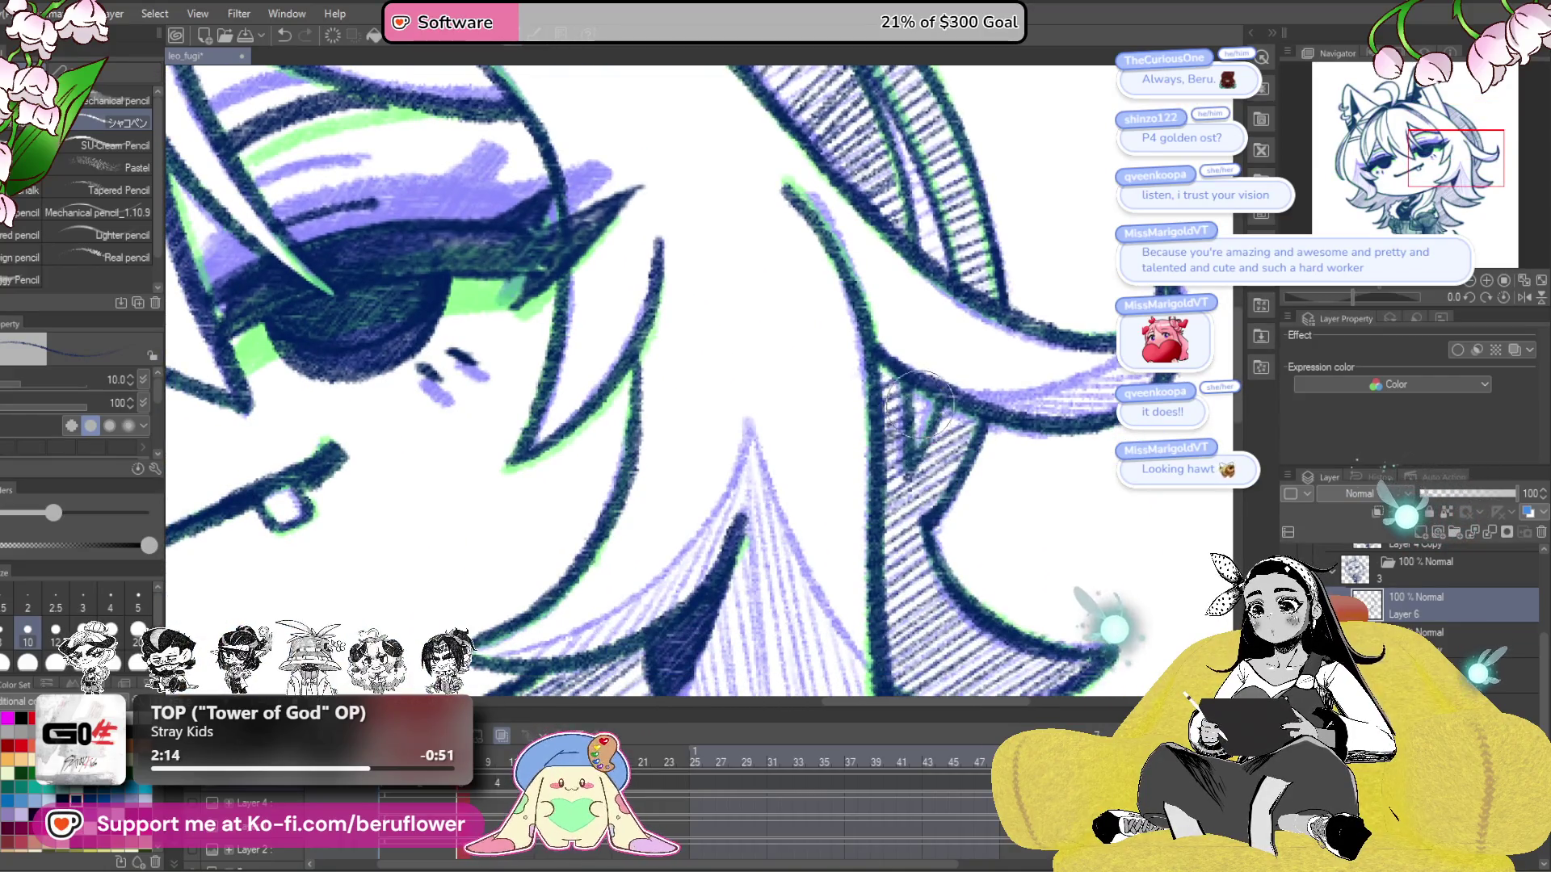
{"action": "scroll", "coordinate": [923, 434], "scroll_direction": "down", "scroll_amount": 3}
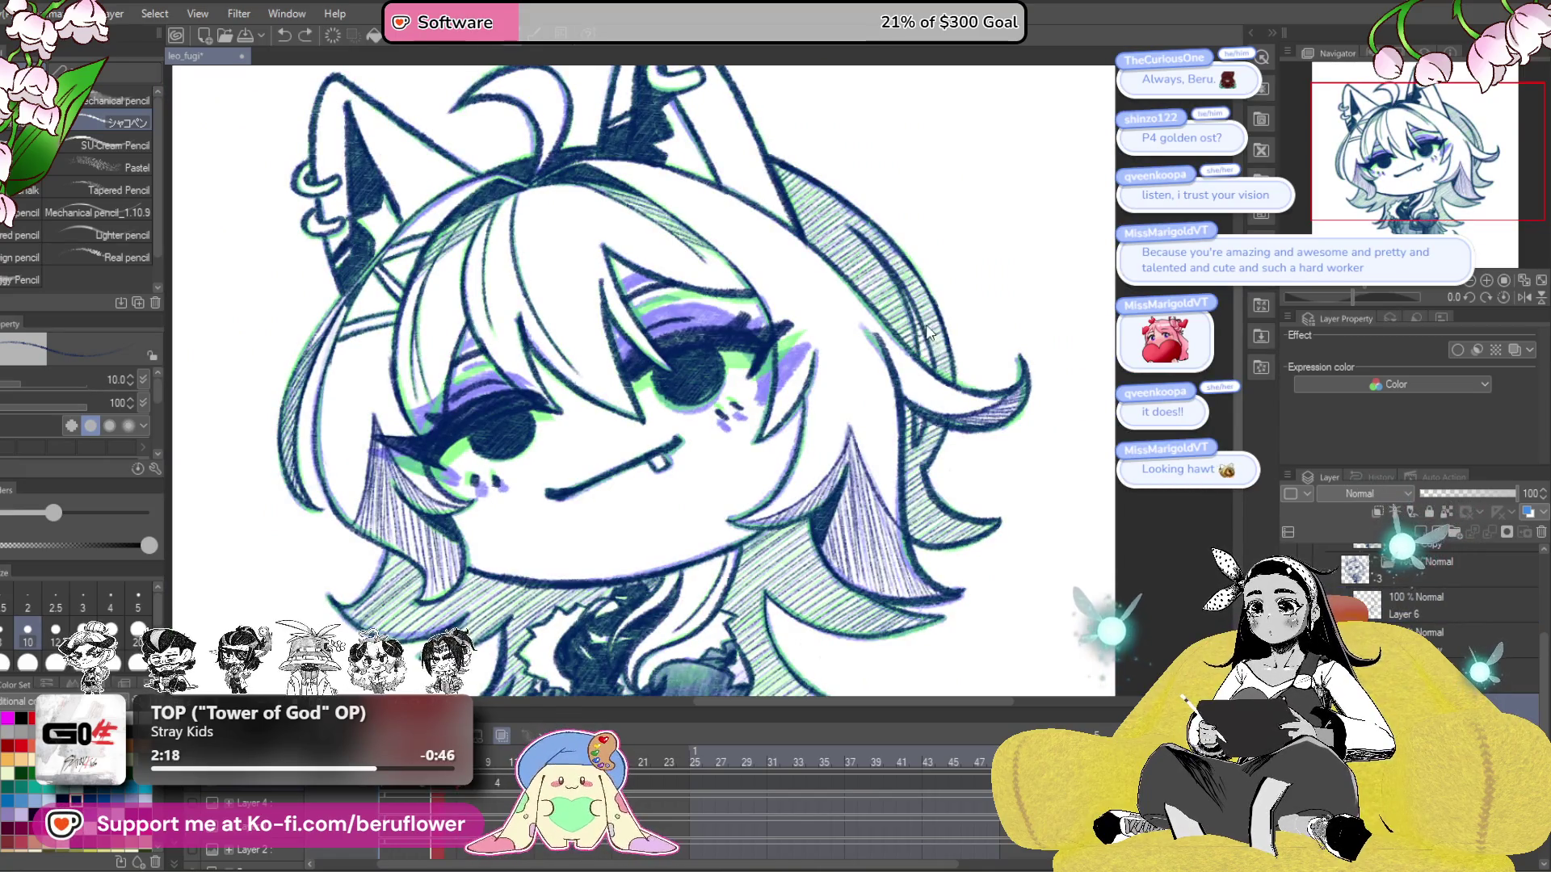
{"action": "scroll", "coordinate": [945, 313], "scroll_direction": "up", "scroll_amount": 4}
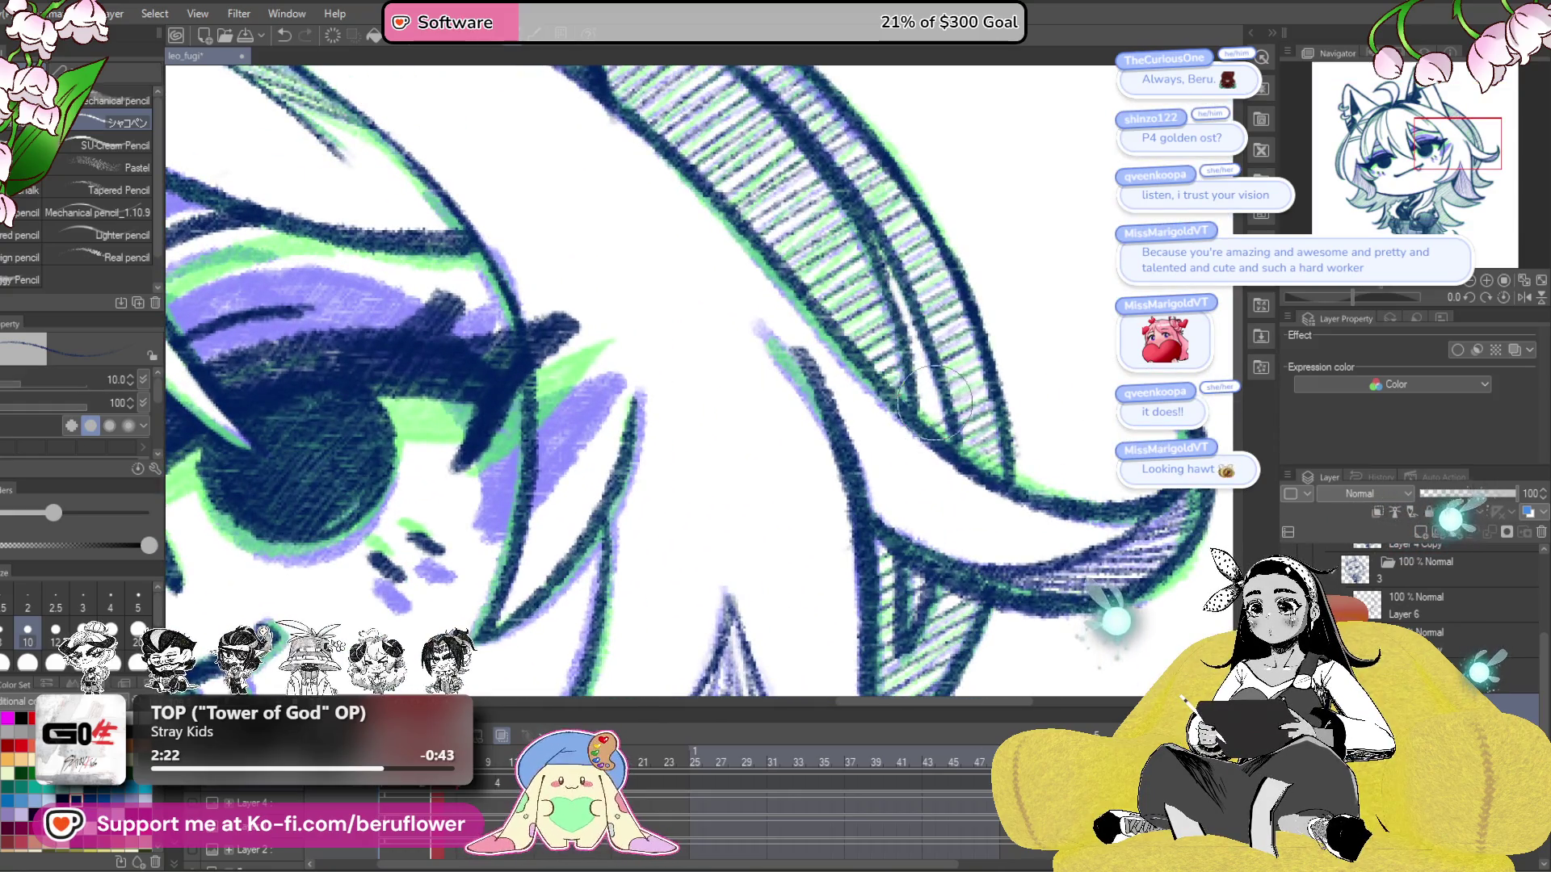
{"action": "scroll", "coordinate": [935, 435], "scroll_direction": "down", "scroll_amount": 1}
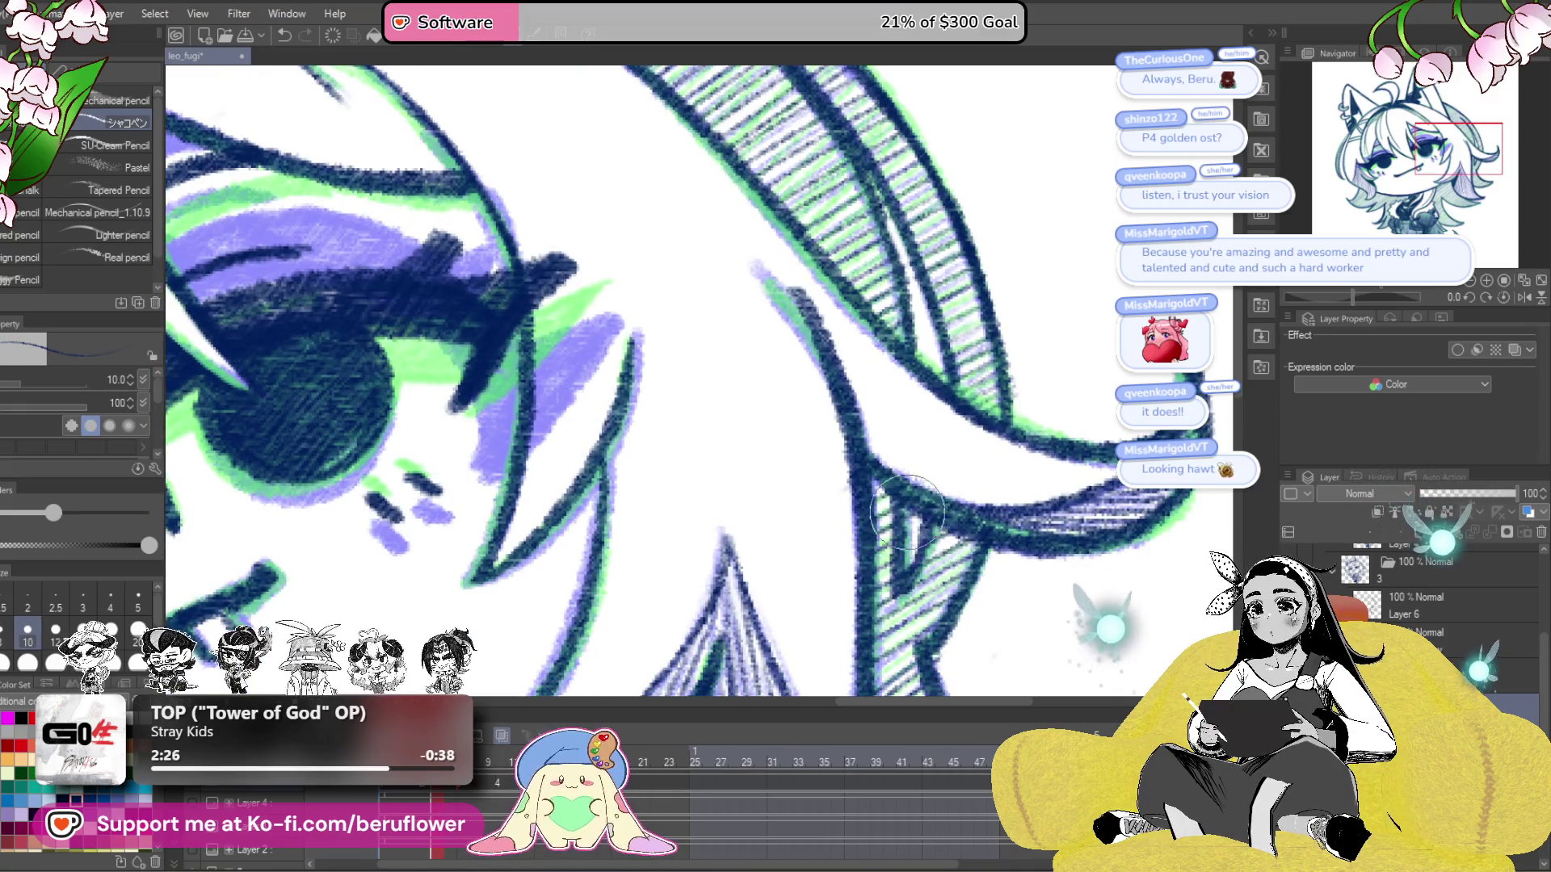
{"action": "scroll", "coordinate": [906, 511], "scroll_direction": "down", "scroll_amount": 3}
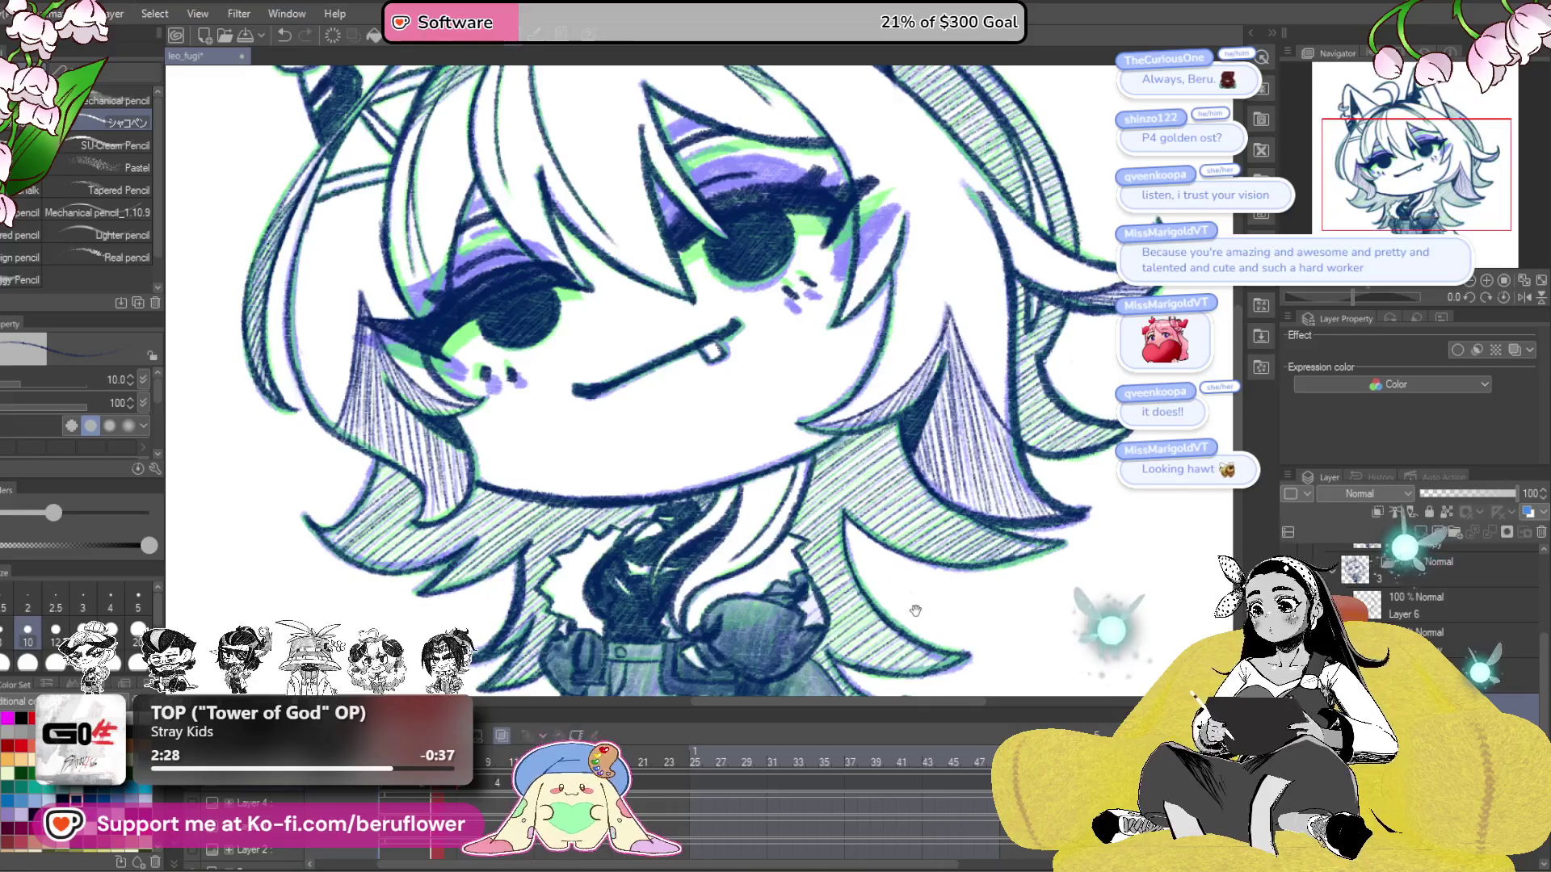
{"action": "left_click_drag", "start_coordinate": [916, 611], "coordinate": [939, 602]}
{"action": "key", "text": "period"}
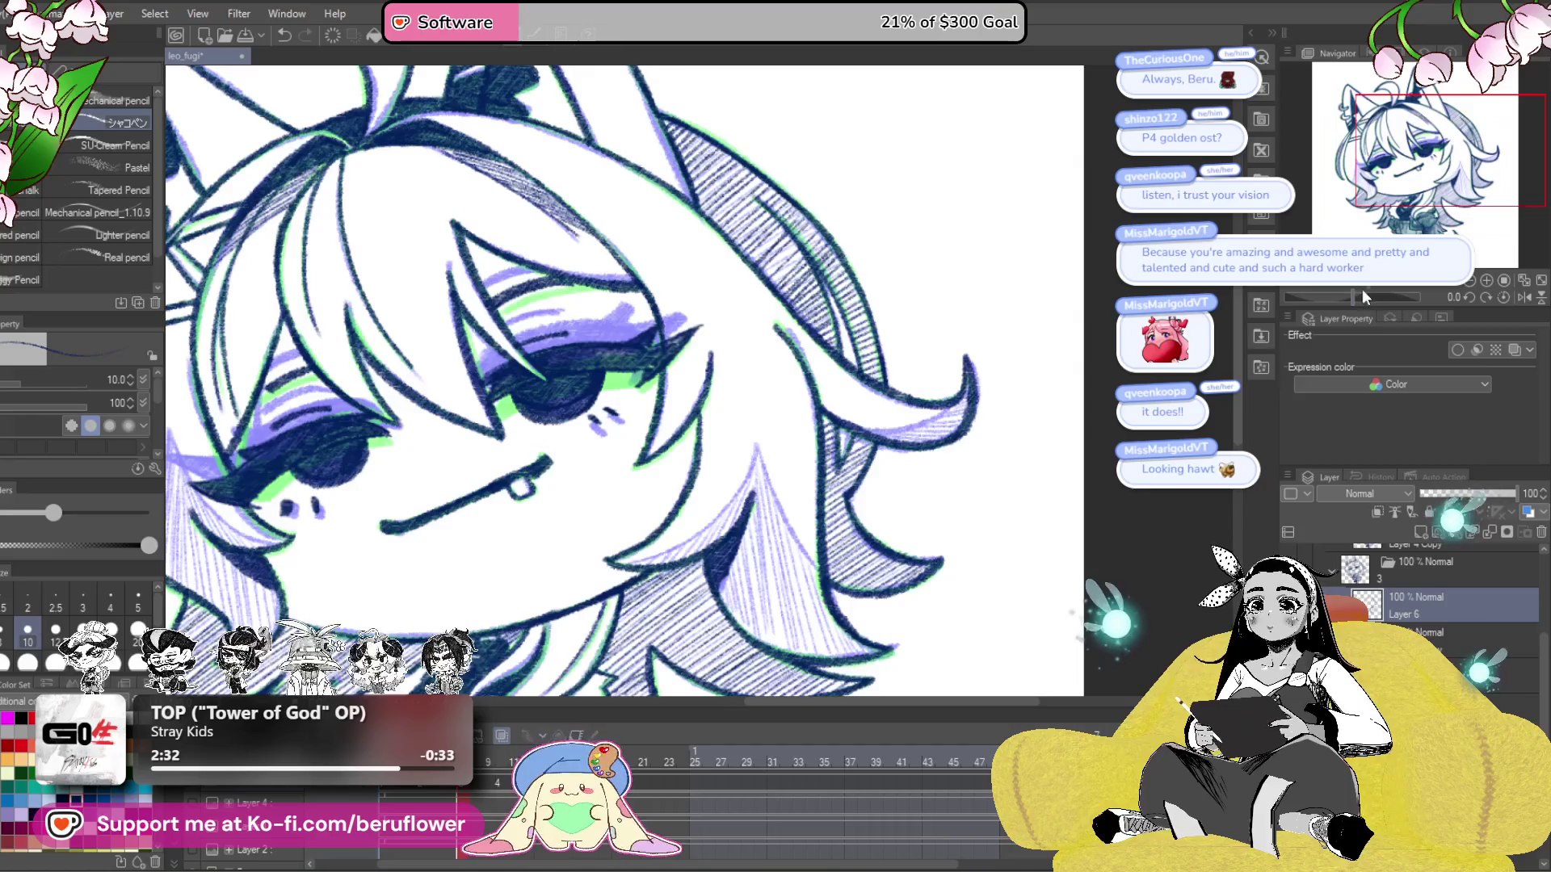
- Rotate the view and thicken the inner hair-strand line down to its tip
{"action": "left_click_drag", "start_coordinate": [1362, 292], "coordinate": [1388, 296]}
{"action": "scroll", "coordinate": [634, 611], "scroll_direction": "up", "scroll_amount": 5}
{"action": "mouse_move", "coordinate": [687, 319]}
{"action": "left_mouse_down"}
{"action": "mouse_move", "coordinate": [690, 420]}
{"action": "mouse_move", "coordinate": [756, 549]}
{"action": "mouse_move", "coordinate": [801, 551]}
{"action": "left_mouse_up"}
{"action": "key", "text": "ctrl+z"}
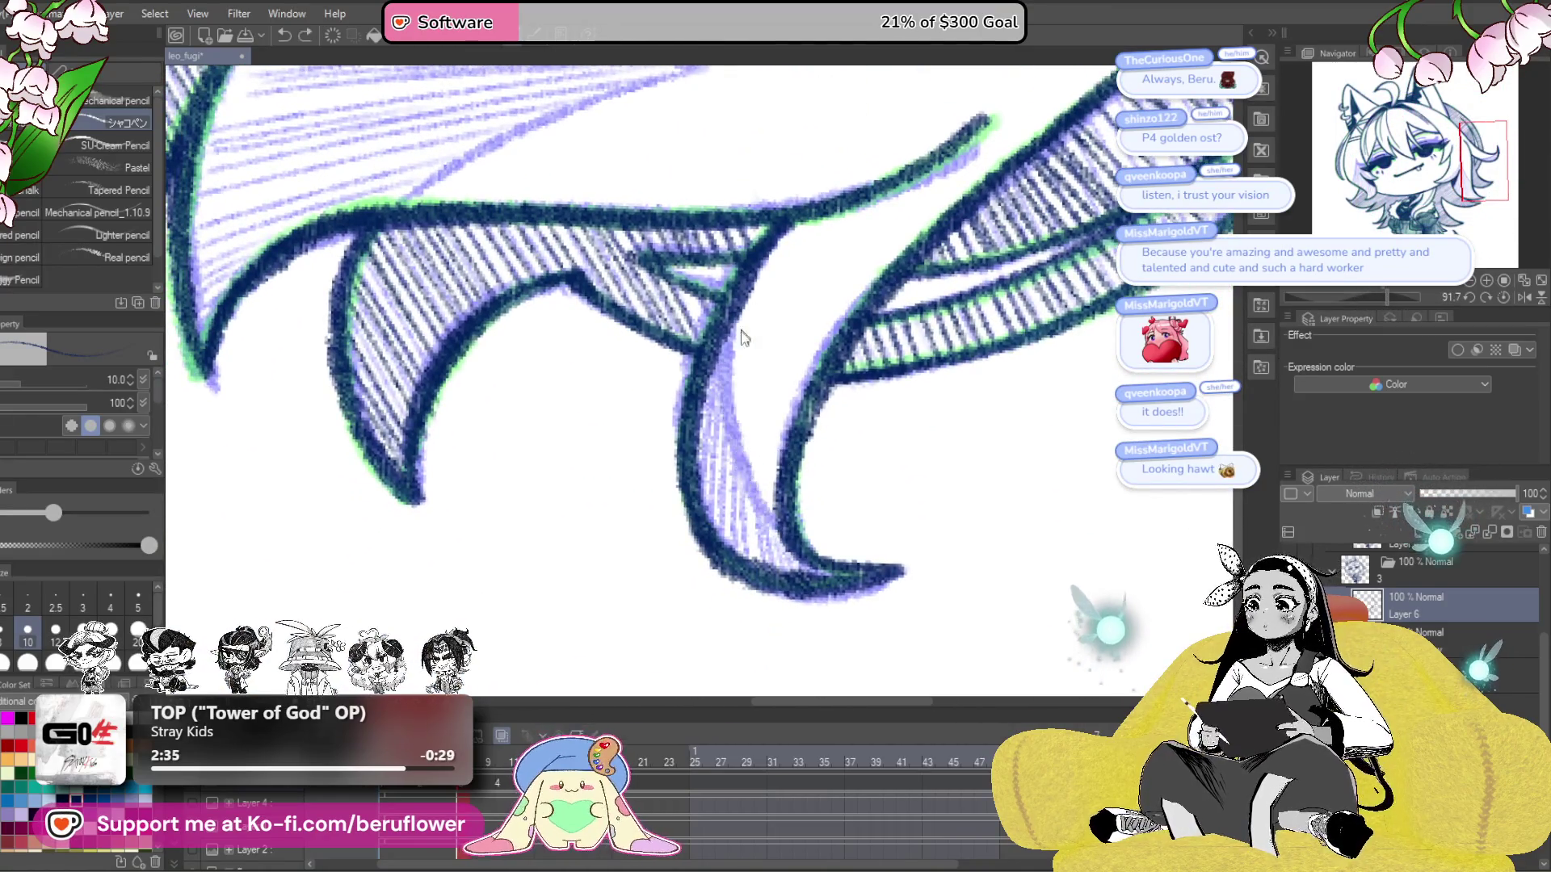
{"action": "left_click_drag", "start_coordinate": [728, 397], "coordinate": [784, 530]}
{"action": "left_click_drag", "start_coordinate": [715, 323], "coordinate": [702, 485]}
{"action": "left_click_drag", "start_coordinate": [711, 359], "coordinate": [721, 493]}
{"action": "mouse_move", "coordinate": [711, 392]}
{"action": "left_mouse_down"}
{"action": "mouse_move", "coordinate": [780, 565]}
{"action": "mouse_move", "coordinate": [853, 599]}
{"action": "left_mouse_up"}
- Darken the left edges of the neighbouring strands, then return the view upright
{"action": "left_click_drag", "start_coordinate": [1424, 301], "coordinate": [1345, 297]}
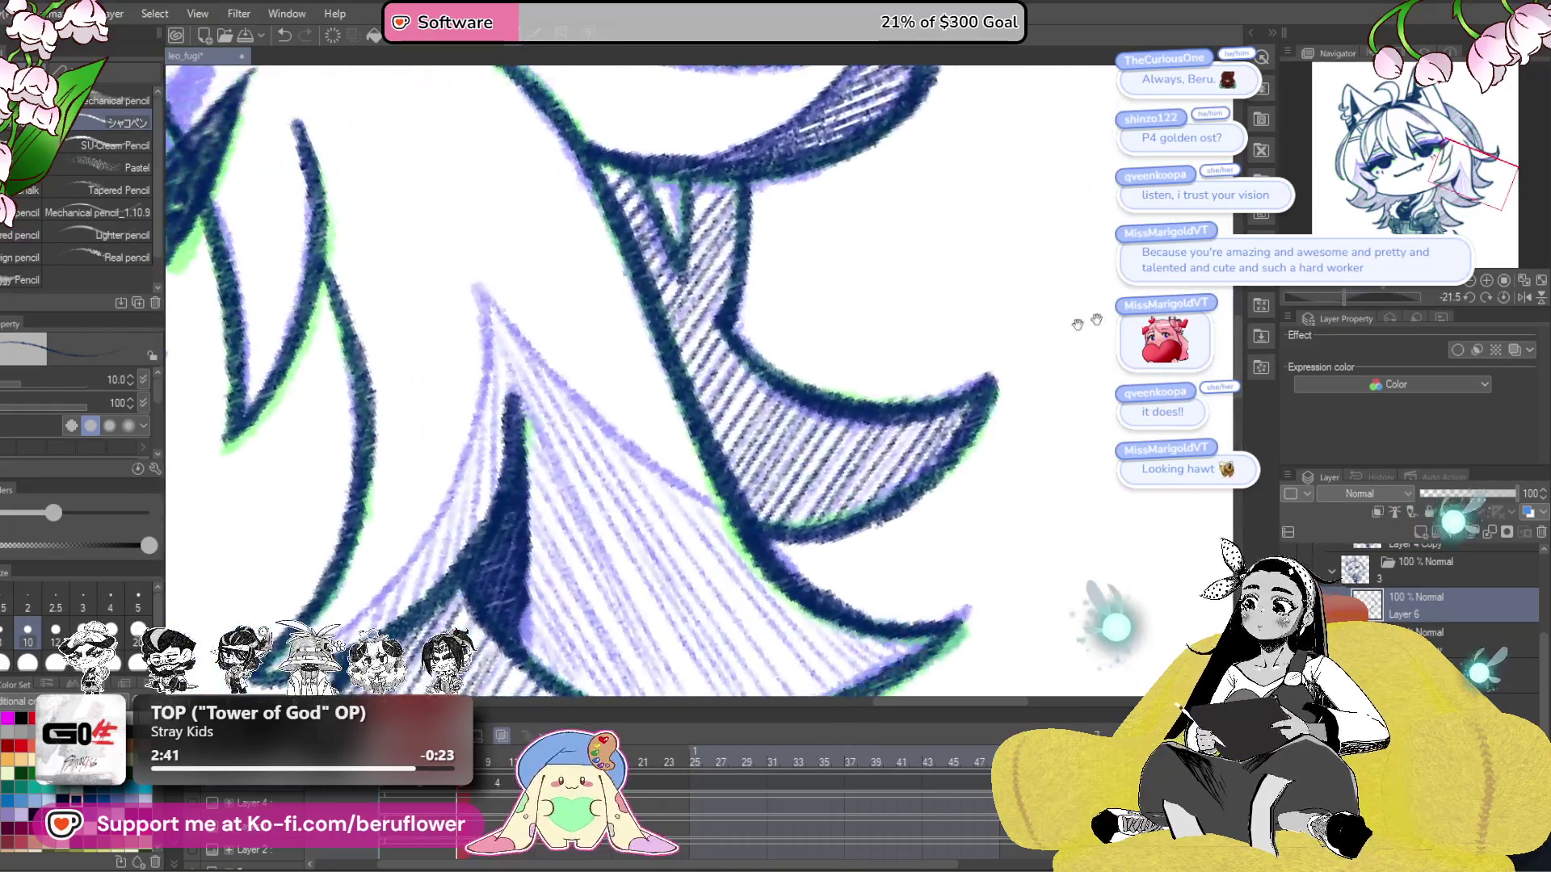
{"action": "left_click_drag", "start_coordinate": [669, 375], "coordinate": [742, 358]}
{"action": "mouse_move", "coordinate": [659, 236]}
{"action": "left_mouse_down"}
{"action": "mouse_move", "coordinate": [640, 424]}
{"action": "mouse_move", "coordinate": [583, 527]}
{"action": "left_mouse_up"}
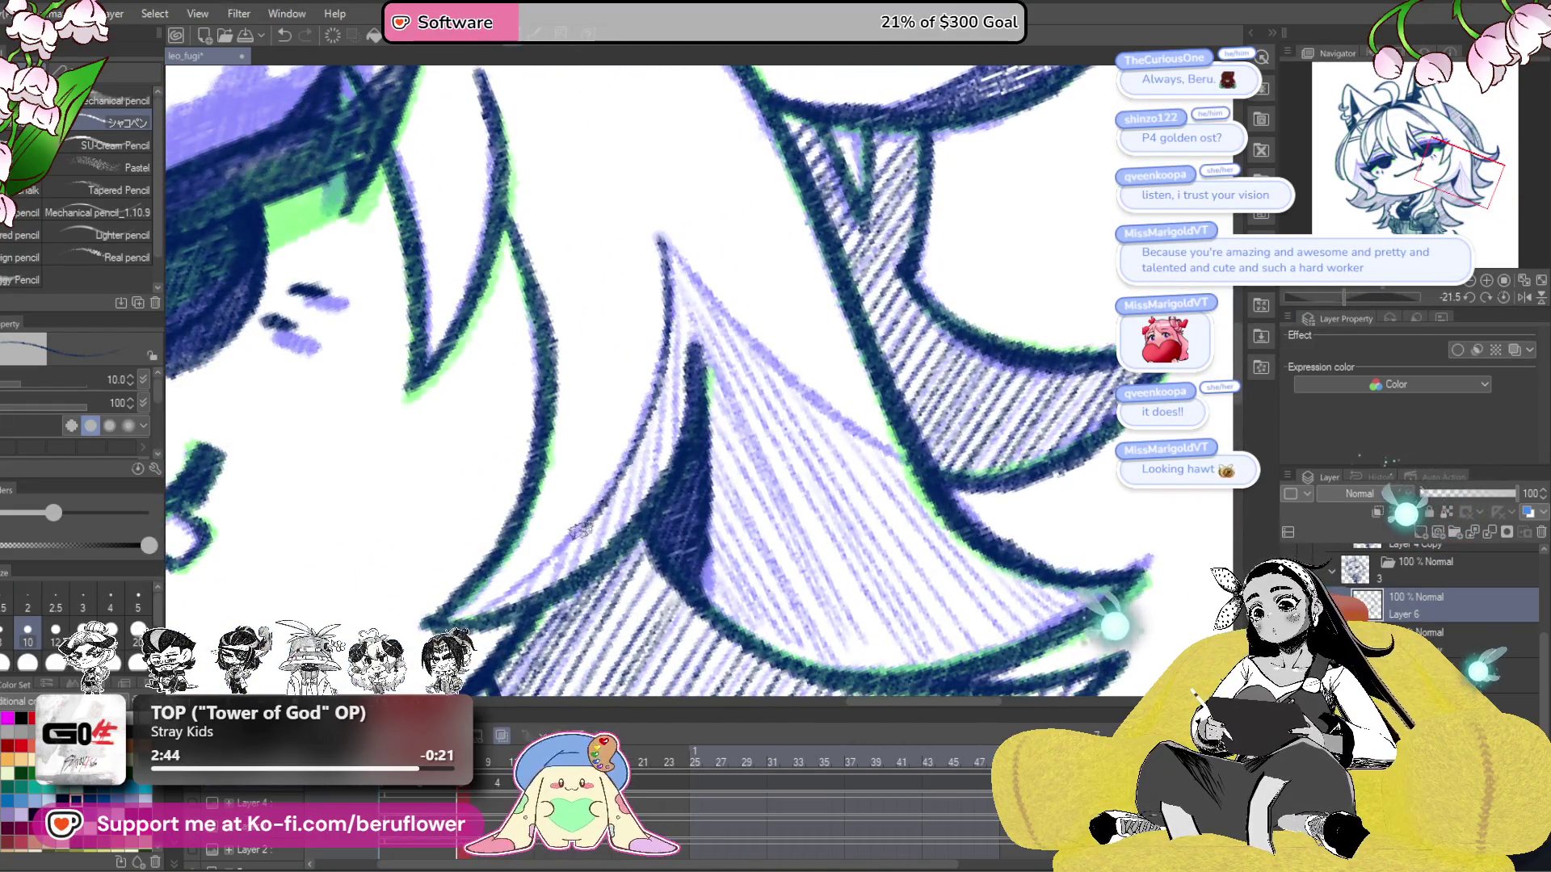
{"action": "mouse_move", "coordinate": [513, 592]}
{"action": "left_mouse_down"}
{"action": "mouse_move", "coordinate": [710, 582]}
{"action": "mouse_move", "coordinate": [928, 501]}
{"action": "mouse_move", "coordinate": [1092, 371]}
{"action": "left_mouse_up"}
{"action": "mouse_move", "coordinate": [811, 256]}
{"action": "left_mouse_down"}
{"action": "mouse_move", "coordinate": [678, 416]}
{"action": "mouse_move", "coordinate": [628, 517]}
{"action": "left_mouse_up"}
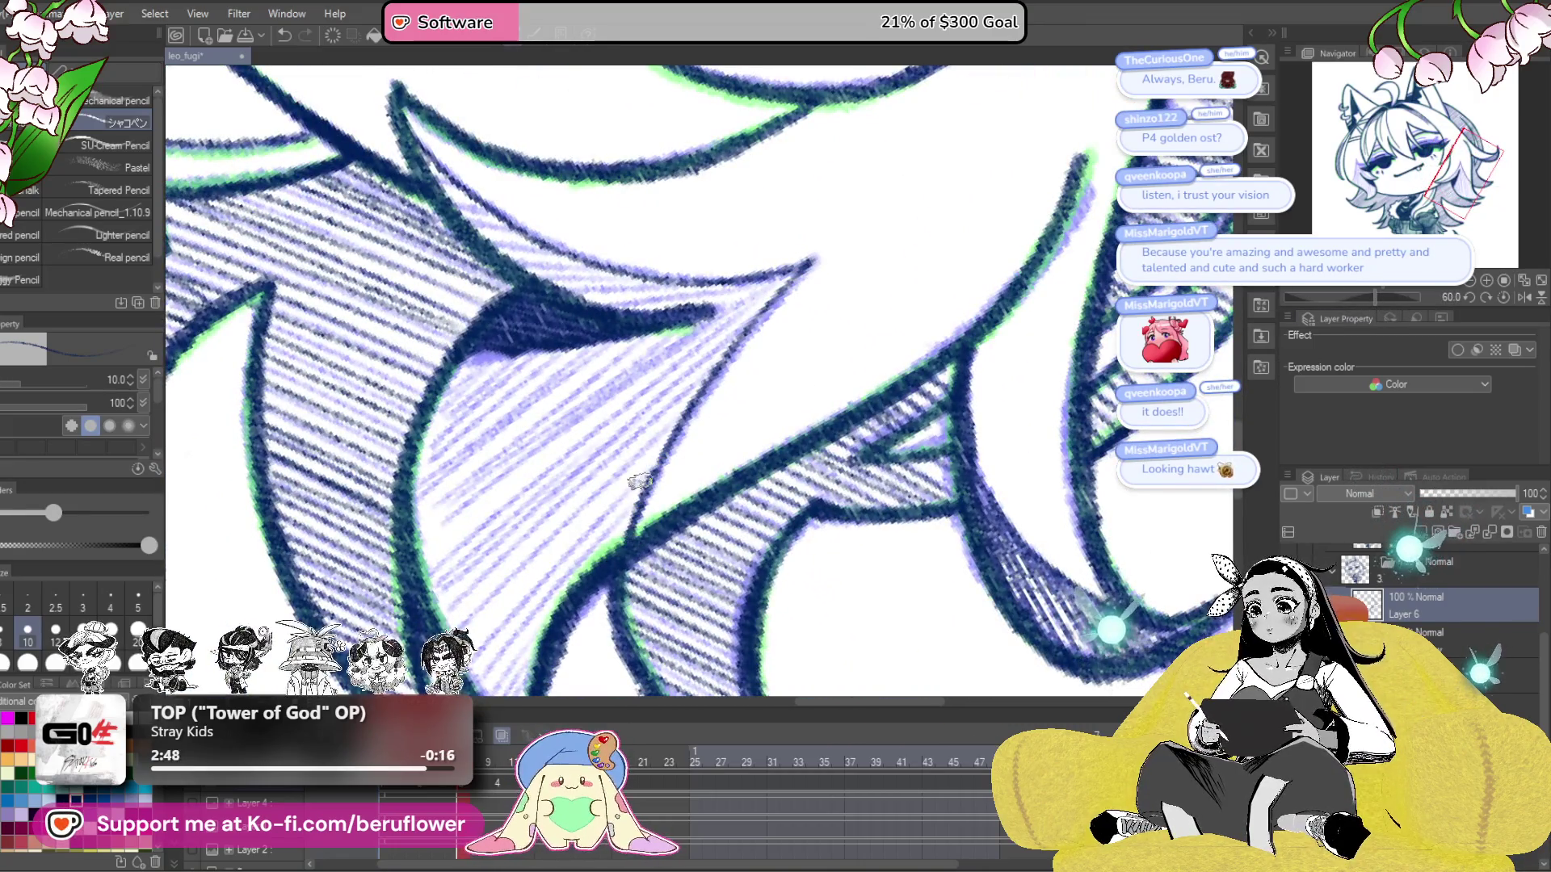
{"action": "left_click_drag", "start_coordinate": [735, 427], "coordinate": [783, 492]}
{"action": "left_click", "coordinate": [1504, 298]}
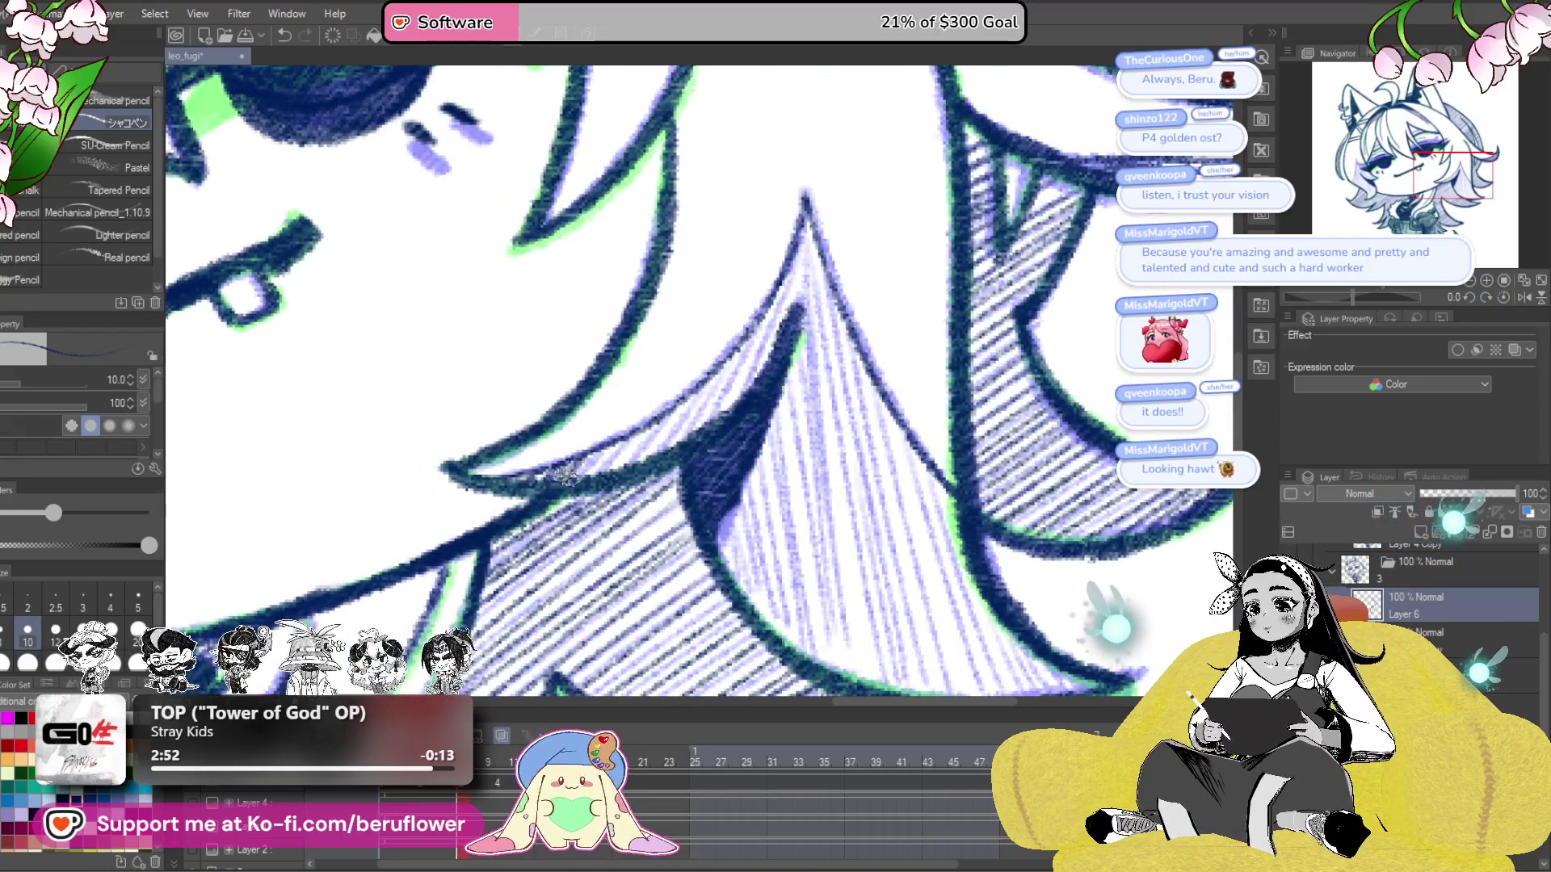
- Frame the lower hair locks and draw the first hatch lines across the central spike
{"action": "left_click_drag", "start_coordinate": [646, 465], "coordinate": [561, 530]}
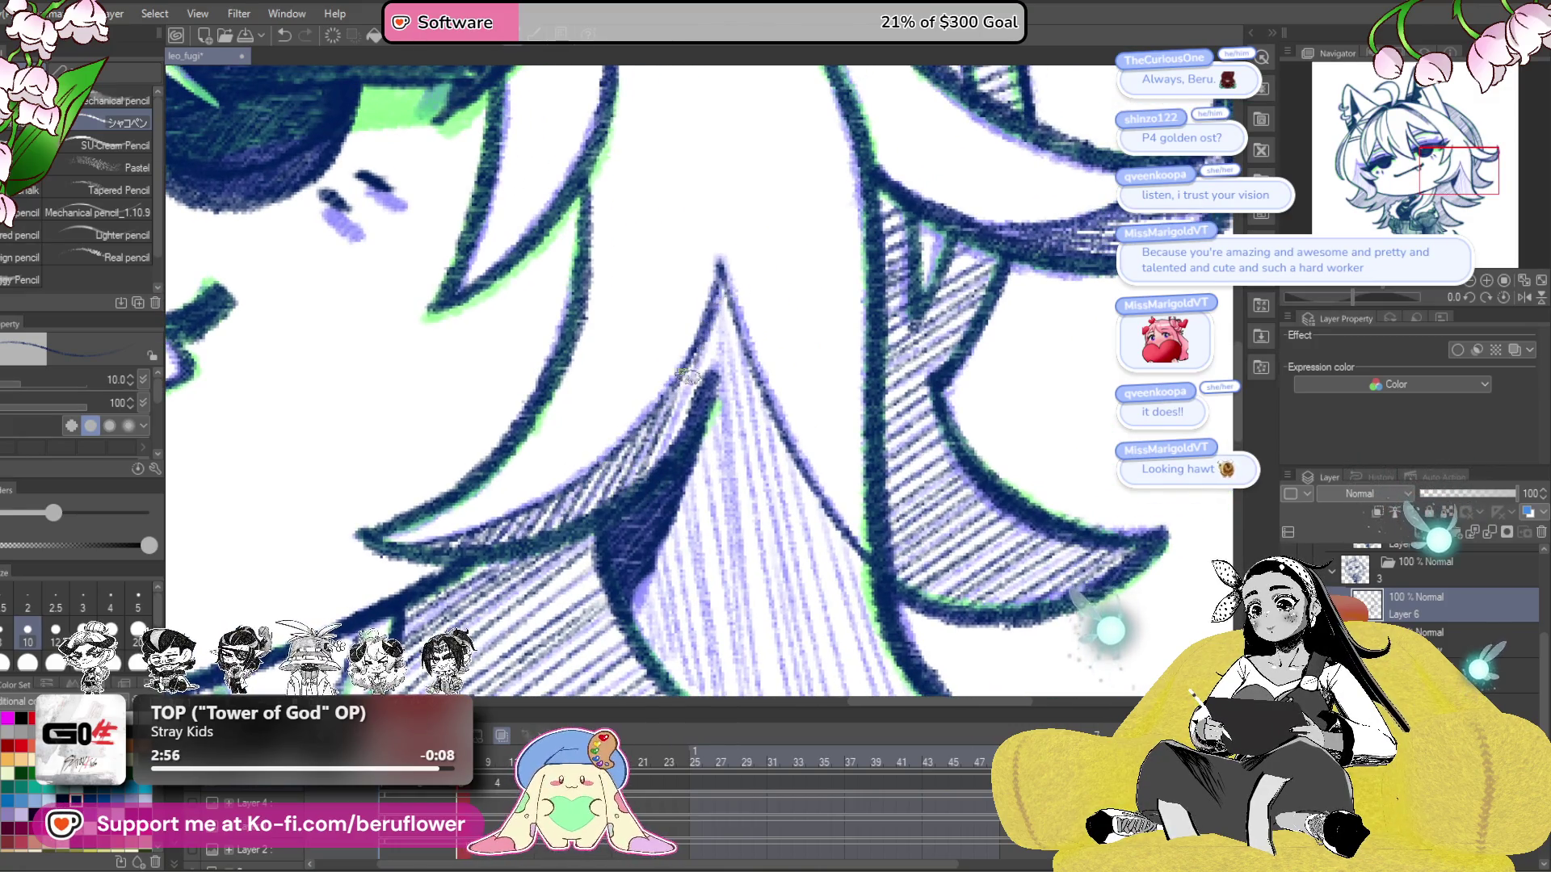
{"action": "left_click_drag", "start_coordinate": [719, 436], "coordinate": [691, 202]}
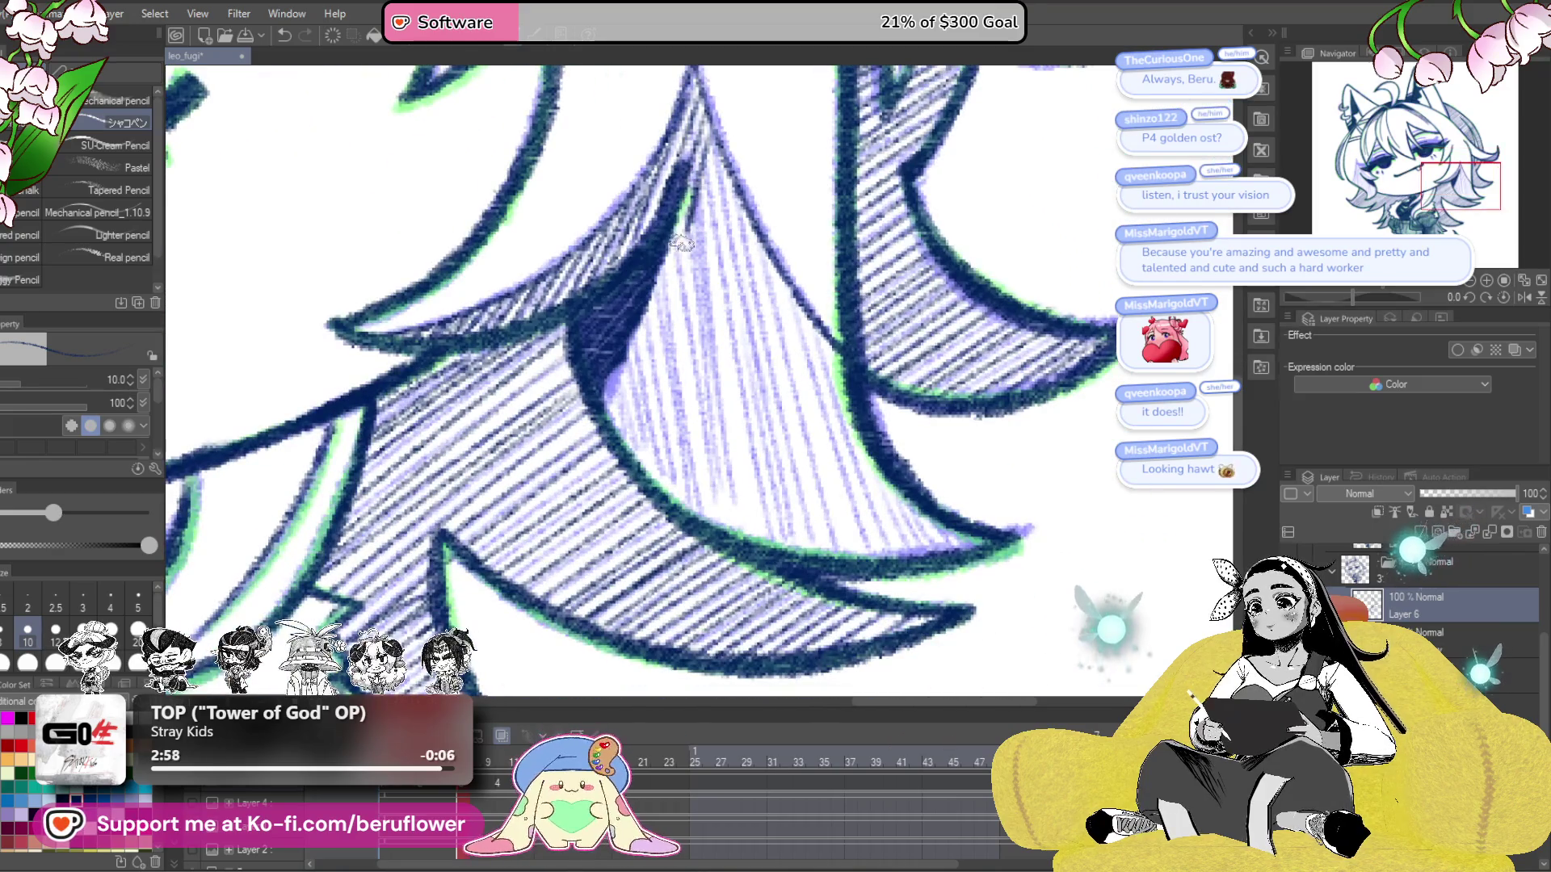
{"action": "left_click_drag", "start_coordinate": [877, 304], "coordinate": [862, 442]}
{"action": "key", "text": "ctrl+minus"}
{"action": "left_click_drag", "start_coordinate": [1056, 443], "coordinate": [1113, 484]}
{"action": "left_click_drag", "start_coordinate": [1352, 296], "coordinate": [1300, 300]}
{"action": "left_click_drag", "start_coordinate": [727, 364], "coordinate": [626, 476]}
{"action": "left_click_drag", "start_coordinate": [751, 311], "coordinate": [586, 545]}
{"action": "left_click_drag", "start_coordinate": [639, 473], "coordinate": [566, 569]}
{"action": "left_click_drag", "start_coordinate": [763, 319], "coordinate": [658, 500]}
- Densely hatch the central lower spike diagonally, including its left side, then reset the rotation
{"action": "left_click_drag", "start_coordinate": [755, 360], "coordinate": [663, 501]}
{"action": "left_click_drag", "start_coordinate": [751, 323], "coordinate": [642, 492]}
{"action": "left_click_drag", "start_coordinate": [709, 402], "coordinate": [626, 525]}
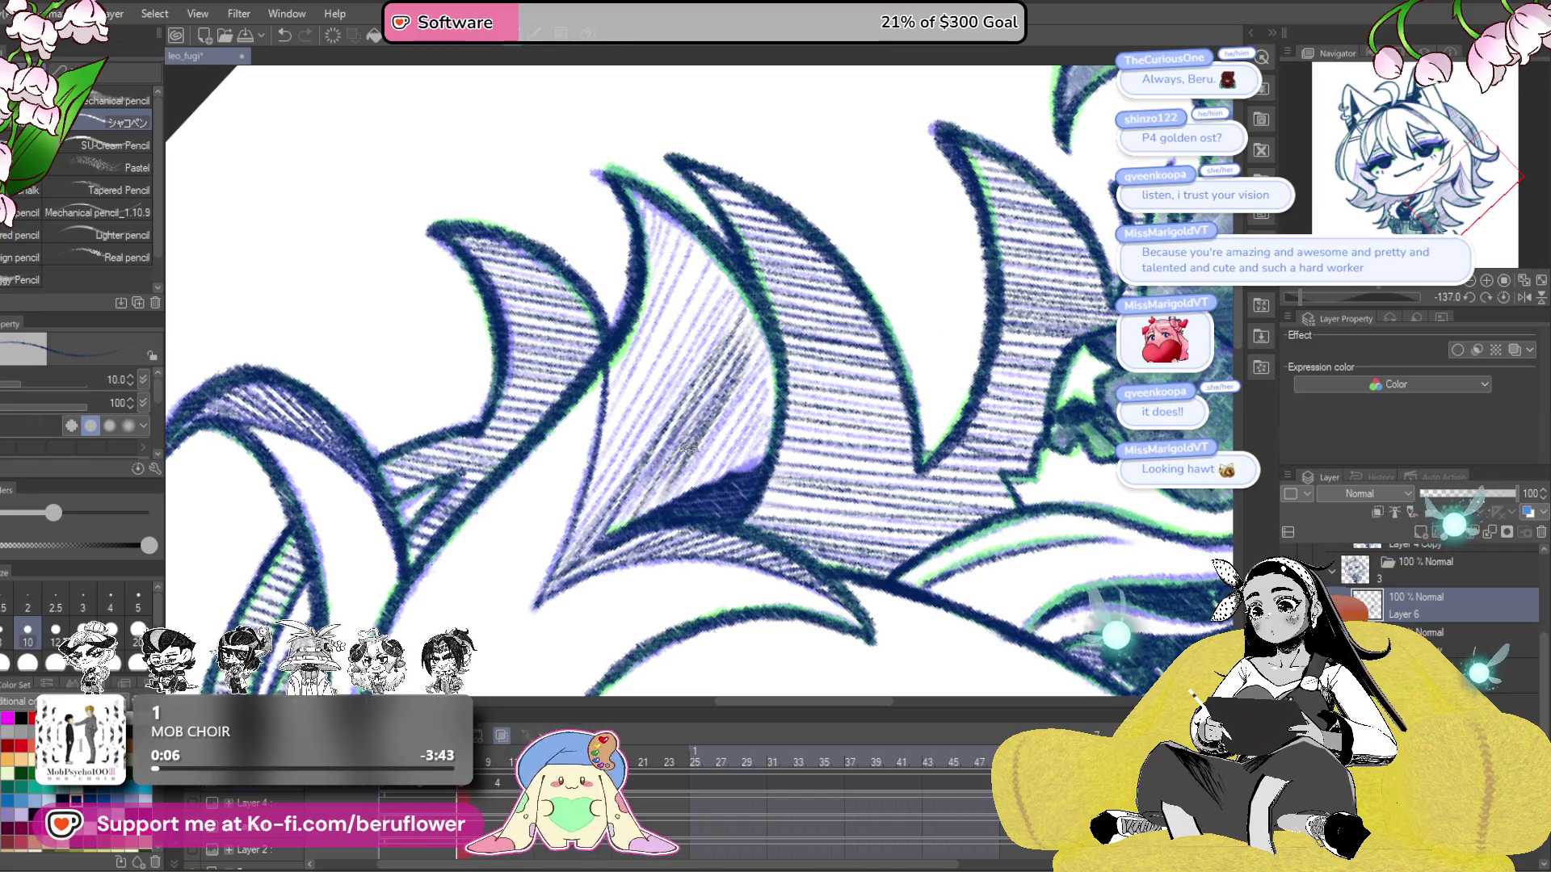
{"action": "mouse_move", "coordinate": [771, 392]}
{"action": "left_mouse_down"}
{"action": "mouse_move", "coordinate": [727, 472]}
{"action": "mouse_move", "coordinate": [744, 472]}
{"action": "mouse_move", "coordinate": [727, 434]}
{"action": "left_mouse_up"}
{"action": "scroll", "coordinate": [756, 404], "scroll_direction": "up", "scroll_amount": 1}
{"action": "mouse_move", "coordinate": [716, 335]}
{"action": "left_mouse_down"}
{"action": "mouse_move", "coordinate": [618, 505]}
{"action": "mouse_move", "coordinate": [622, 476]}
{"action": "left_mouse_up"}
{"action": "mouse_move", "coordinate": [690, 305]}
{"action": "left_mouse_down"}
{"action": "mouse_move", "coordinate": [604, 485]}
{"action": "mouse_move", "coordinate": [602, 454]}
{"action": "left_mouse_up"}
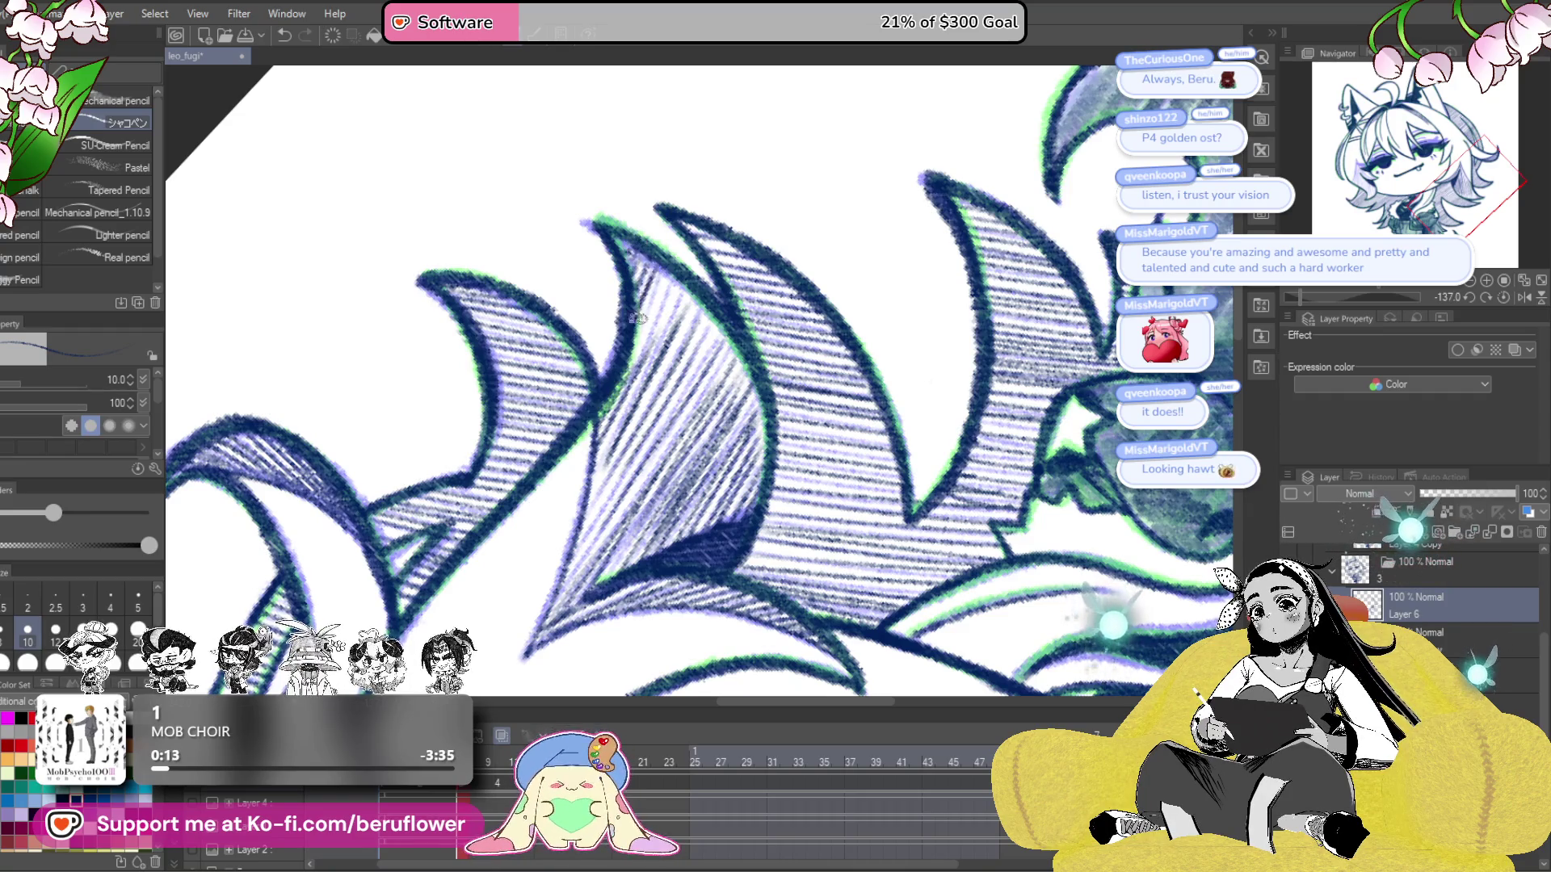
{"action": "mouse_move", "coordinate": [681, 331]}
{"action": "left_mouse_down"}
{"action": "mouse_move", "coordinate": [586, 509]}
{"action": "mouse_move", "coordinate": [606, 484]}
{"action": "mouse_move", "coordinate": [598, 454]}
{"action": "left_mouse_up"}
{"action": "left_click_drag", "start_coordinate": [626, 400], "coordinate": [583, 476]}
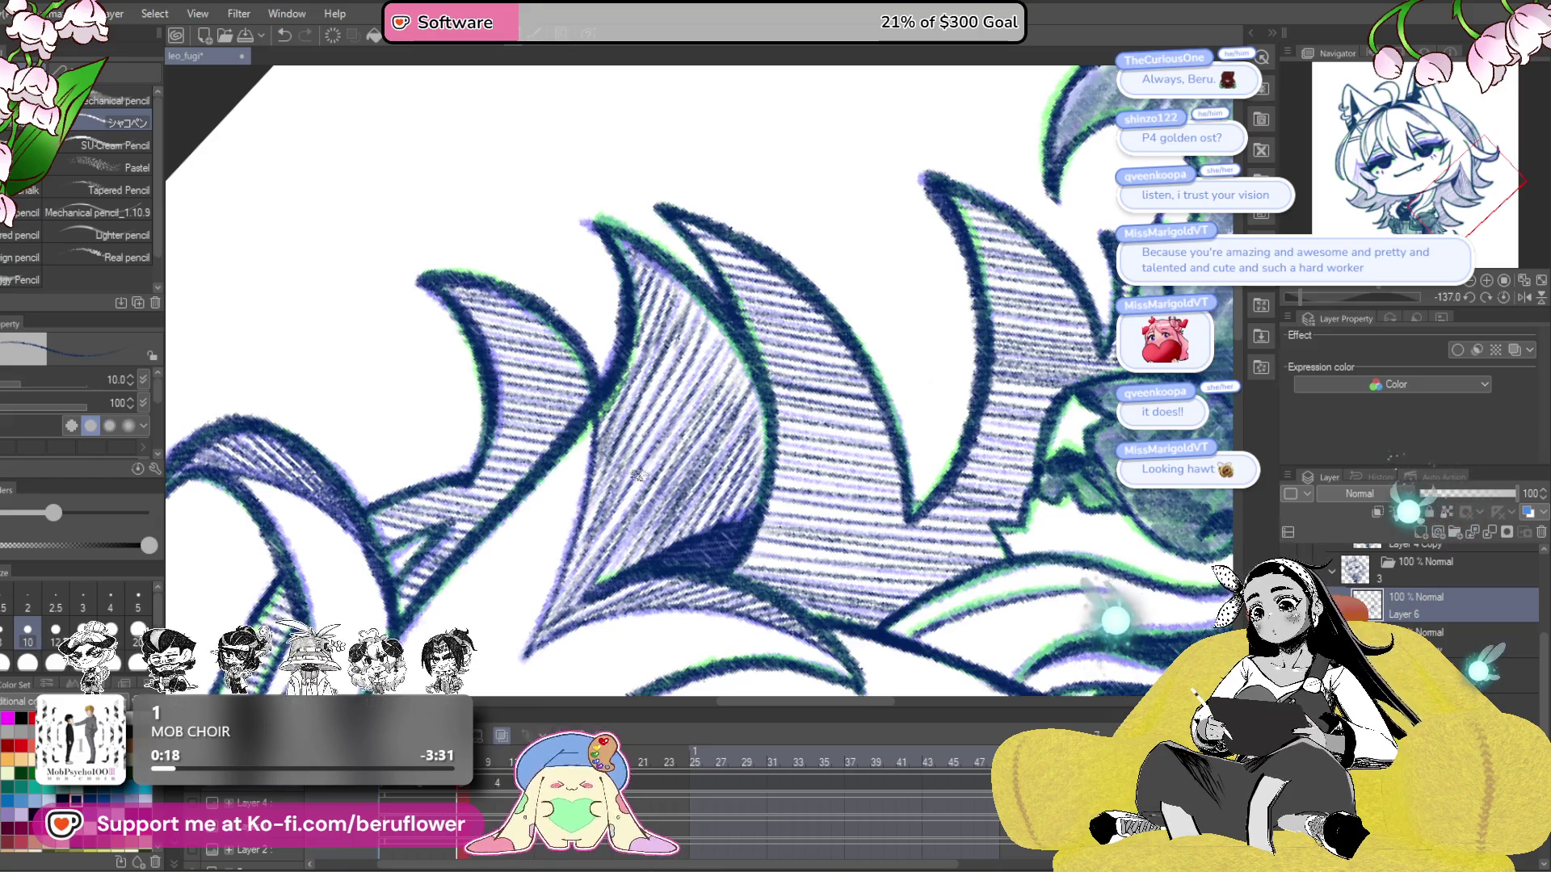
{"action": "left_click_drag", "start_coordinate": [719, 372], "coordinate": [747, 428]}
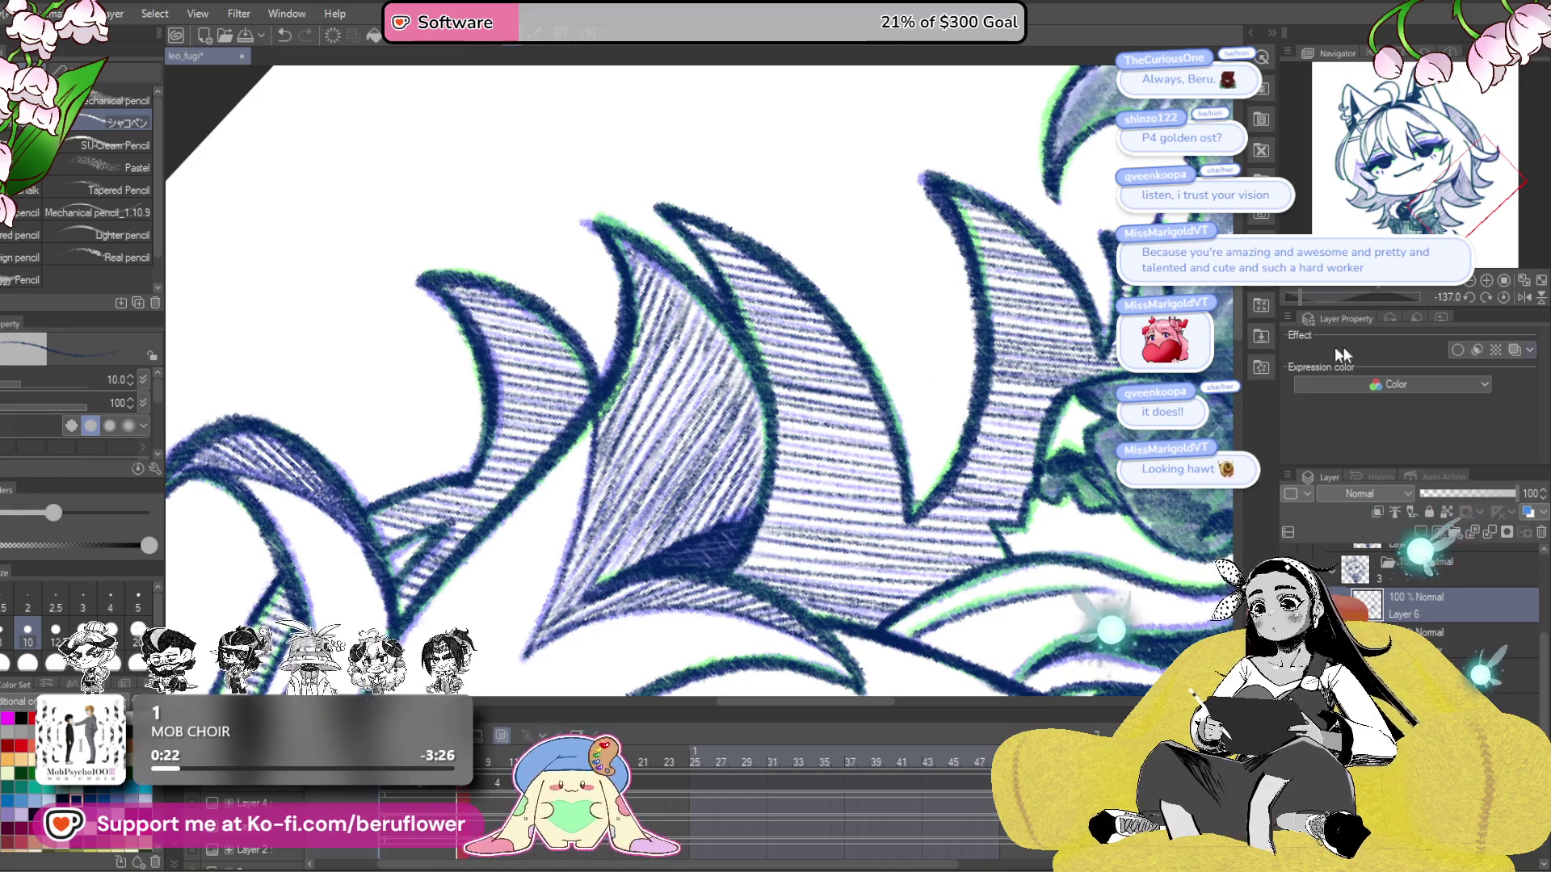
{"action": "left_click", "coordinate": [1504, 299]}
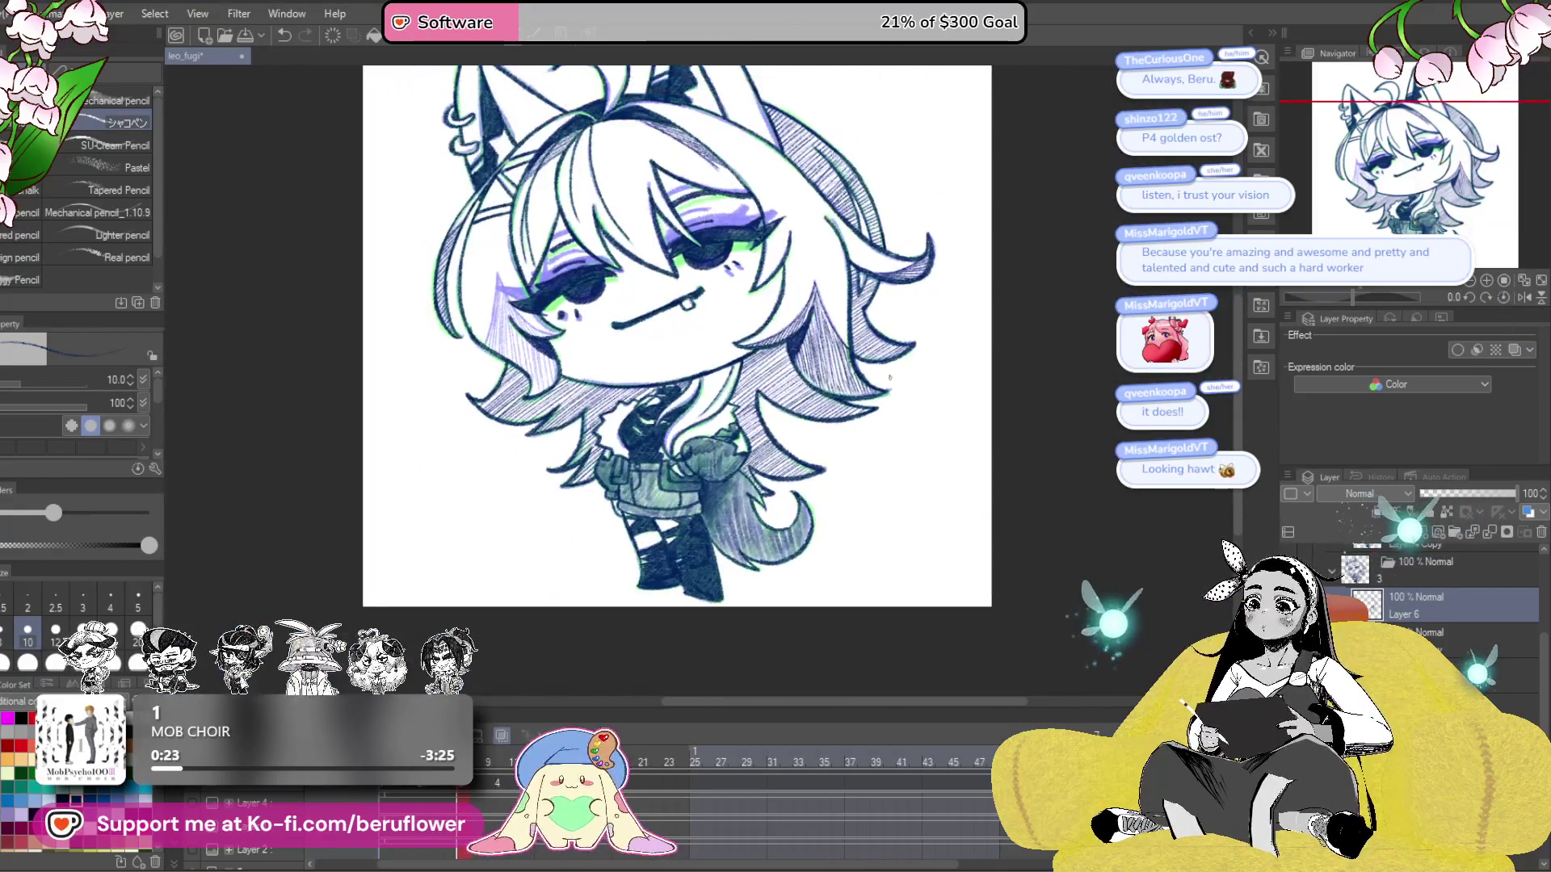
- Darken the hair edges beside the cheek and start diagonal hatching on the side lock
{"action": "scroll", "coordinate": [524, 377], "scroll_direction": "up", "scroll_amount": 5}
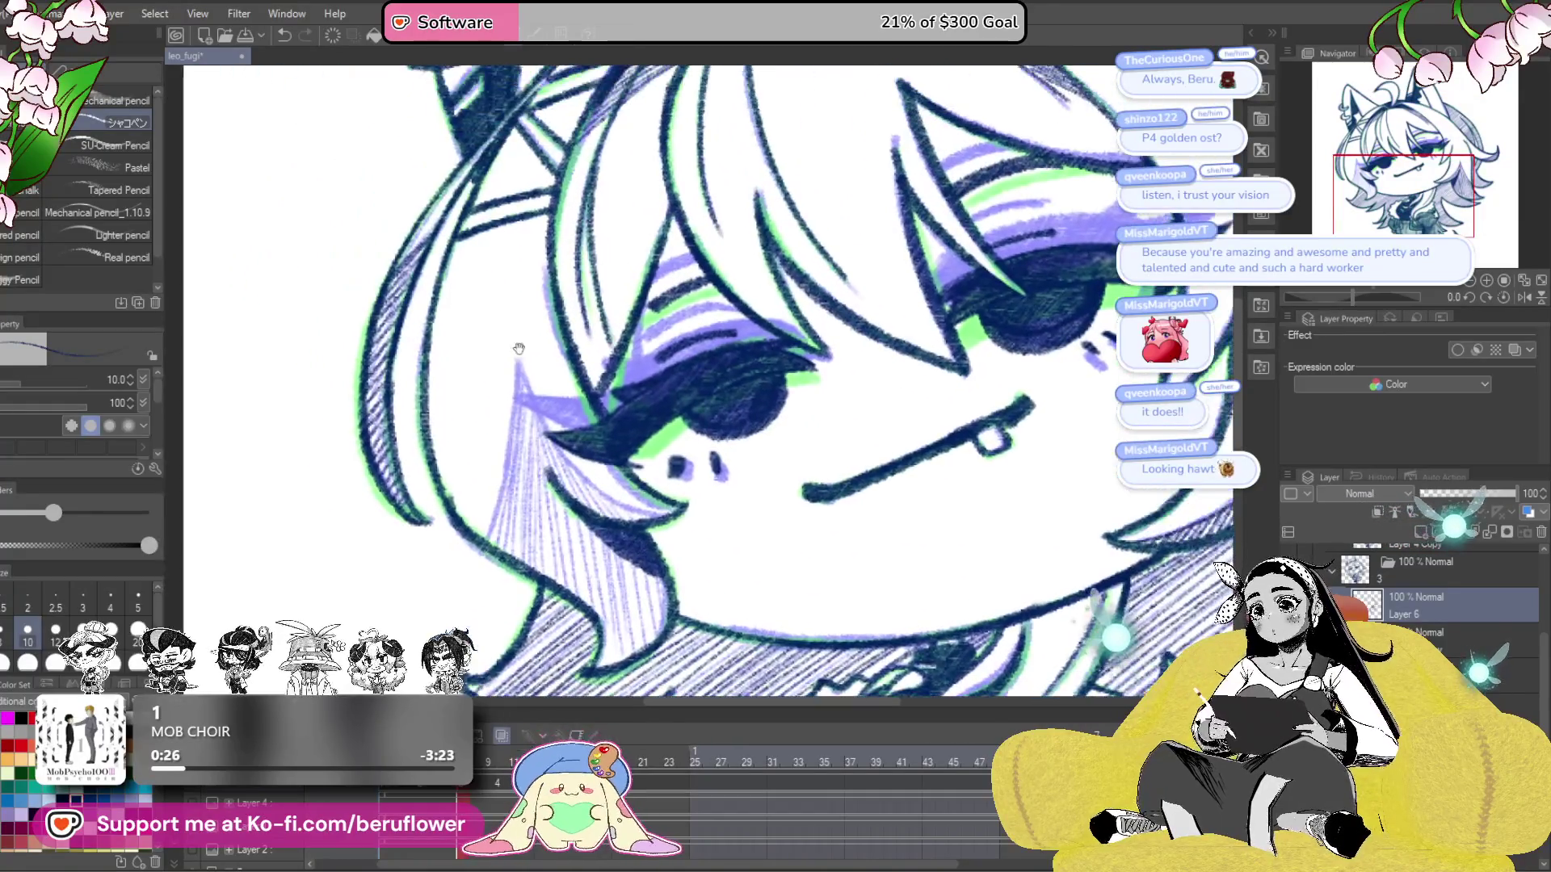
{"action": "mouse_move", "coordinate": [523, 376]}
{"action": "left_mouse_down"}
{"action": "mouse_move", "coordinate": [577, 472]}
{"action": "mouse_move", "coordinate": [633, 509]}
{"action": "mouse_move", "coordinate": [799, 472]}
{"action": "left_mouse_up"}
{"action": "left_click_drag", "start_coordinate": [683, 347], "coordinate": [644, 521]}
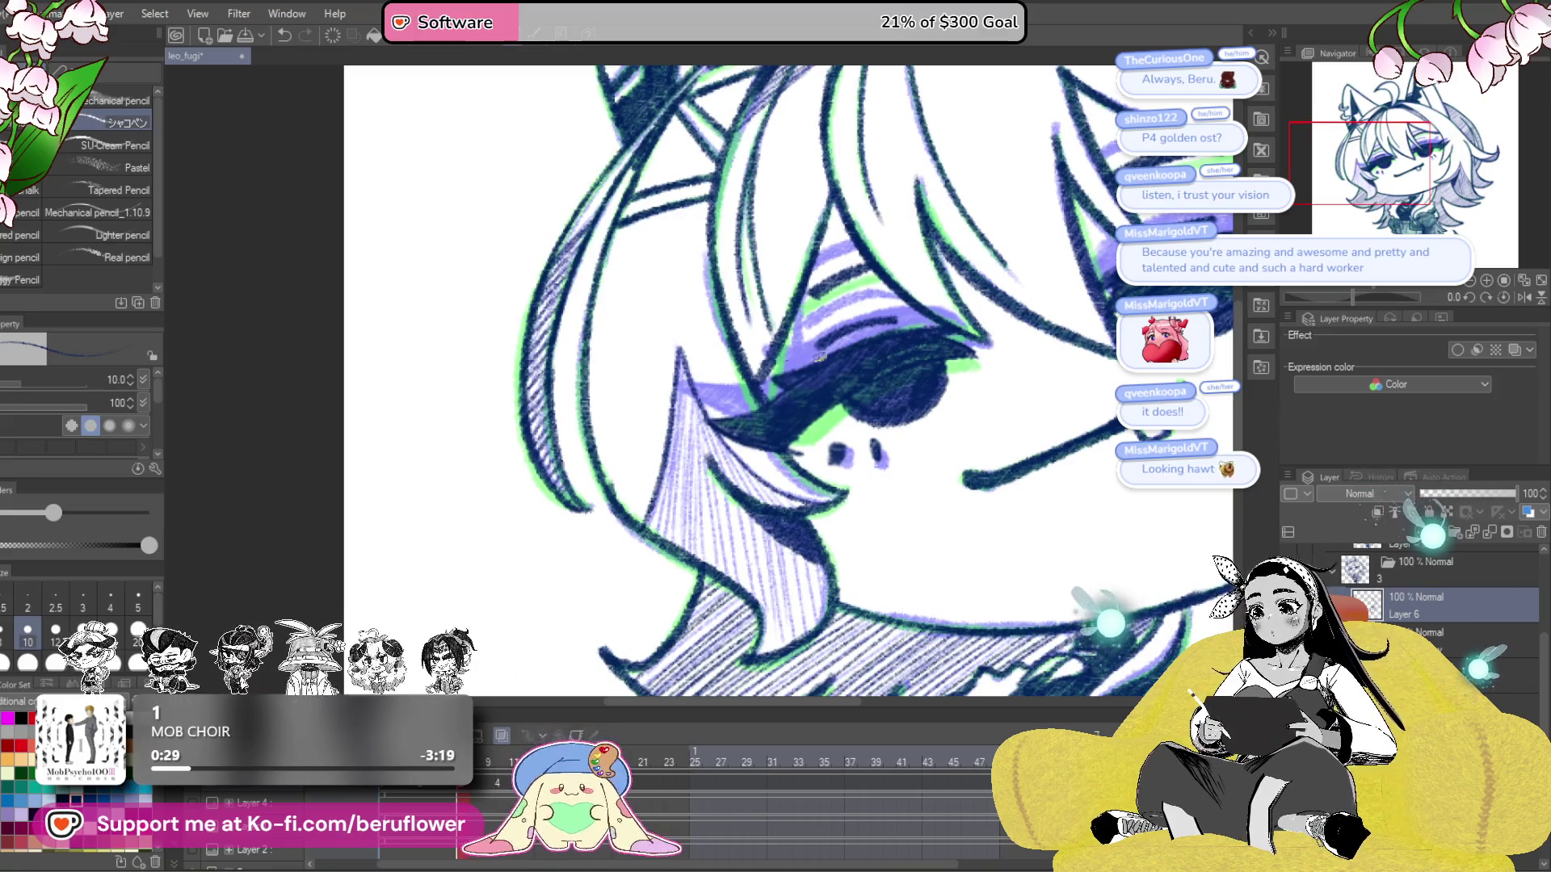
{"action": "left_click_drag", "start_coordinate": [1350, 297], "coordinate": [1369, 297]}
{"action": "left_click_drag", "start_coordinate": [812, 462], "coordinate": [685, 614]}
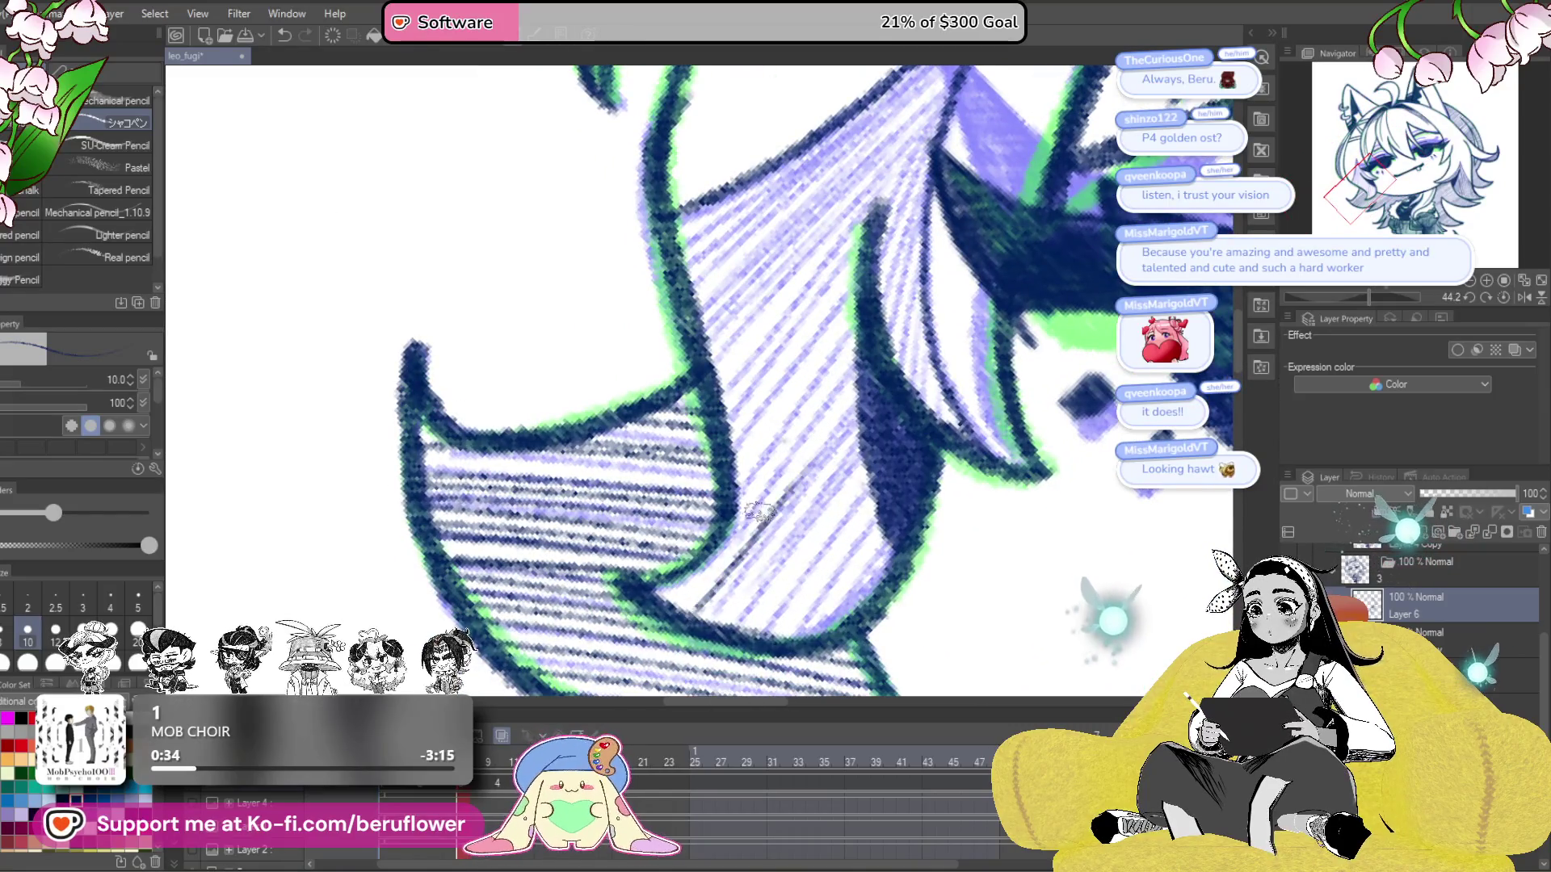
{"action": "left_click_drag", "start_coordinate": [771, 505], "coordinate": [672, 612]}
{"action": "left_click_drag", "start_coordinate": [721, 556], "coordinate": [637, 621]}
{"action": "left_click_drag", "start_coordinate": [769, 529], "coordinate": [713, 489]}
{"action": "left_click_drag", "start_coordinate": [816, 420], "coordinate": [679, 602]}
{"action": "mouse_move", "coordinate": [811, 452]}
{"action": "left_mouse_down"}
{"action": "mouse_move", "coordinate": [699, 602]}
{"action": "mouse_move", "coordinate": [718, 606]}
{"action": "left_mouse_up"}
{"action": "left_click_drag", "start_coordinate": [824, 491], "coordinate": [734, 606]}
{"action": "left_click_drag", "start_coordinate": [836, 505], "coordinate": [791, 562]}
- Build up diagonal hatching along the length of the side hair lock
{"action": "left_click_drag", "start_coordinate": [770, 421], "coordinate": [658, 592]}
{"action": "left_click_drag", "start_coordinate": [711, 517], "coordinate": [684, 578]}
{"action": "left_click_drag", "start_coordinate": [780, 395], "coordinate": [652, 566]}
{"action": "mouse_move", "coordinate": [800, 357]}
{"action": "left_mouse_down"}
{"action": "mouse_move", "coordinate": [623, 567]}
{"action": "mouse_move", "coordinate": [630, 521]}
{"action": "left_mouse_up"}
{"action": "left_click_drag", "start_coordinate": [758, 321], "coordinate": [642, 492]}
{"action": "left_click_drag", "start_coordinate": [784, 270], "coordinate": [639, 454]}
{"action": "left_click_drag", "start_coordinate": [887, 145], "coordinate": [766, 287]}
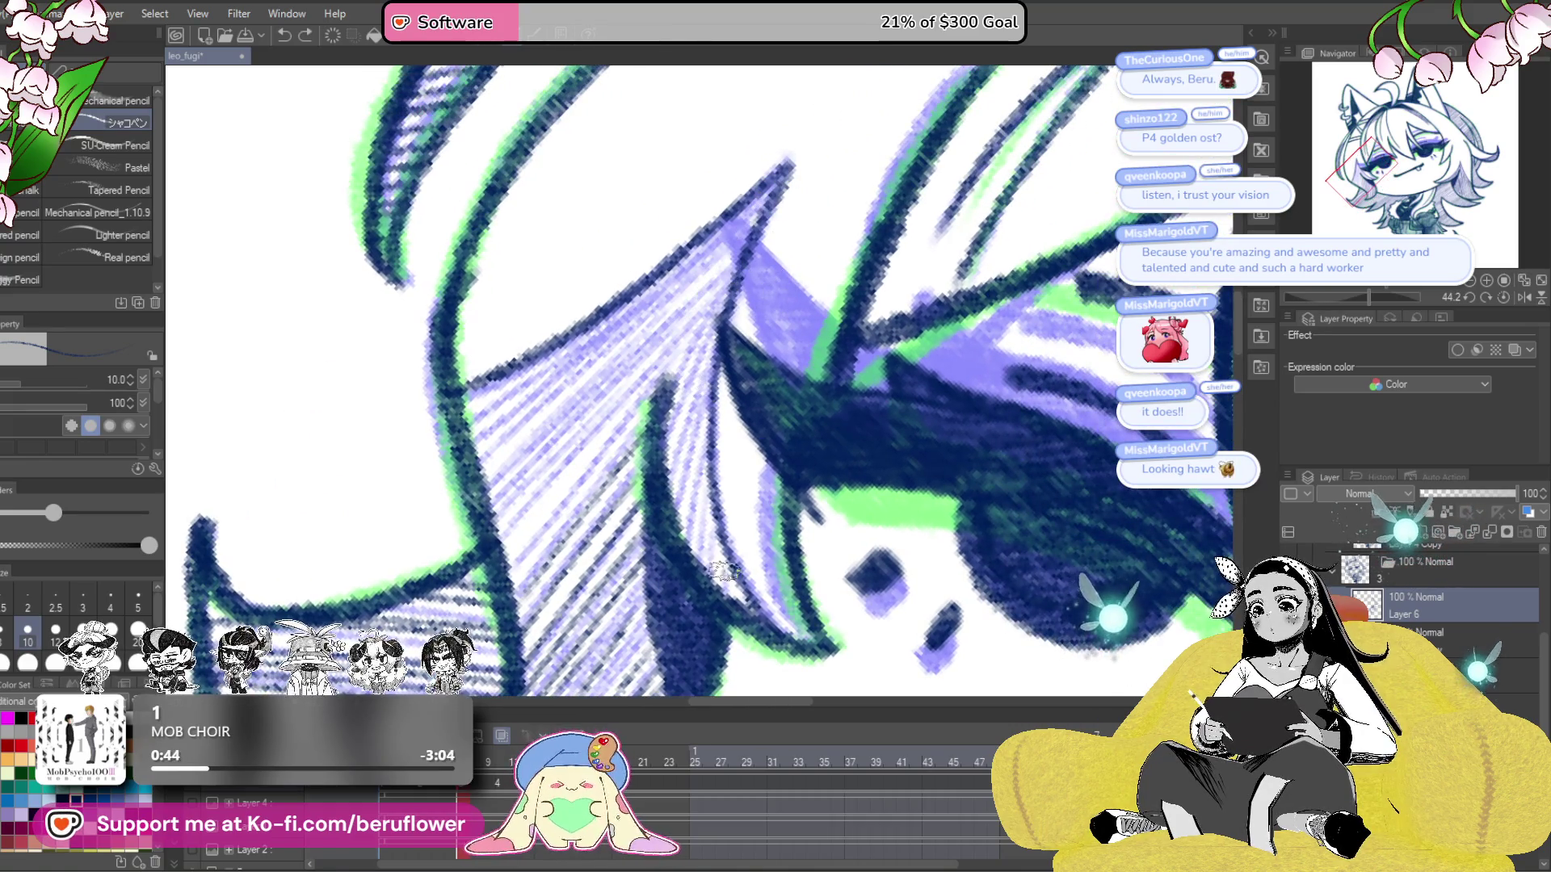
{"action": "left_click_drag", "start_coordinate": [732, 496], "coordinate": [705, 594]}
{"action": "left_click_drag", "start_coordinate": [727, 436], "coordinate": [683, 553]}
{"action": "left_click_drag", "start_coordinate": [707, 380], "coordinate": [655, 528]}
{"action": "mouse_move", "coordinate": [717, 298]}
{"action": "left_mouse_down"}
{"action": "mouse_move", "coordinate": [656, 417]}
{"action": "mouse_move", "coordinate": [698, 426]}
{"action": "left_mouse_up"}
- Lay long, dense diagonal hatches across the lower part of the lock
{"action": "left_click_drag", "start_coordinate": [824, 184], "coordinate": [566, 416]}
{"action": "left_click_drag", "start_coordinate": [731, 263], "coordinate": [533, 440]}
{"action": "left_click_drag", "start_coordinate": [686, 295], "coordinate": [517, 430]}
{"action": "left_click_drag", "start_coordinate": [617, 367], "coordinate": [507, 472]}
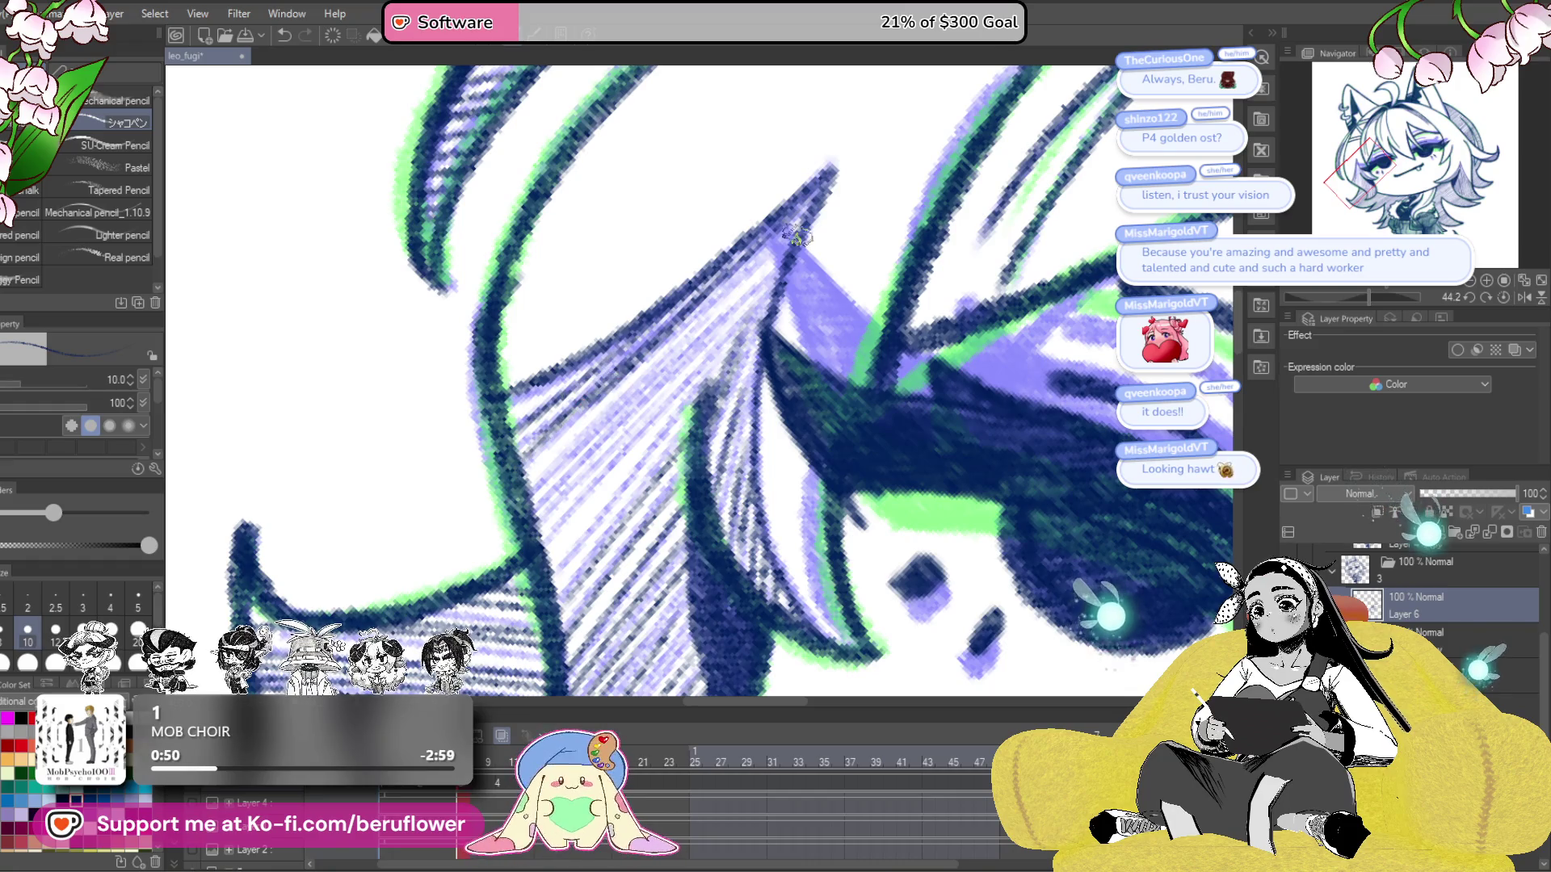
{"action": "left_click_drag", "start_coordinate": [796, 235], "coordinate": [512, 485]}
{"action": "left_click_drag", "start_coordinate": [771, 264], "coordinate": [539, 496]}
{"action": "left_click_drag", "start_coordinate": [756, 299], "coordinate": [550, 511]}
{"action": "left_click_drag", "start_coordinate": [727, 336], "coordinate": [526, 536]}
{"action": "mouse_move", "coordinate": [688, 397]}
{"action": "left_mouse_down"}
{"action": "mouse_move", "coordinate": [516, 581]}
{"action": "mouse_move", "coordinate": [550, 579]}
{"action": "left_mouse_up"}
{"action": "left_click_drag", "start_coordinate": [693, 410], "coordinate": [653, 465]}
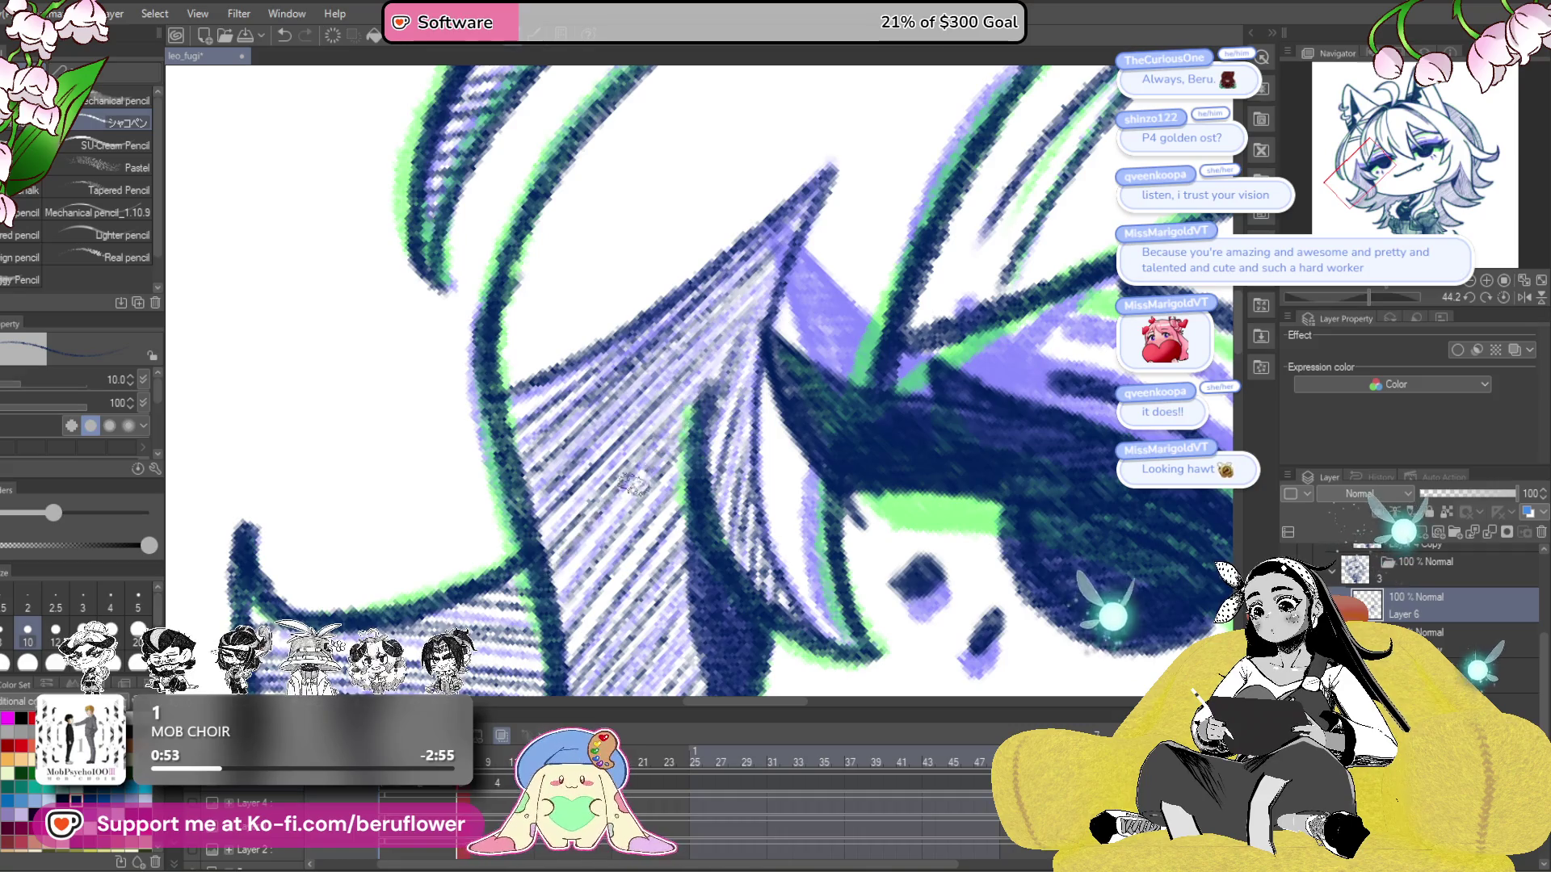
- Finish hatching the hair near the eye, then fit the drawing upright in the window
{"action": "scroll", "coordinate": [653, 465], "scroll_direction": "down", "scroll_amount": 1}
{"action": "left_click_drag", "start_coordinate": [727, 331], "coordinate": [647, 421]}
{"action": "left_click_drag", "start_coordinate": [759, 285], "coordinate": [603, 449]}
{"action": "left_click_drag", "start_coordinate": [775, 244], "coordinate": [641, 384]}
{"action": "left_click_drag", "start_coordinate": [754, 291], "coordinate": [673, 378]}
{"action": "key", "text": "ctrl+0"}
{"action": "left_click_drag", "start_coordinate": [1141, 689], "coordinate": [1158, 519]}
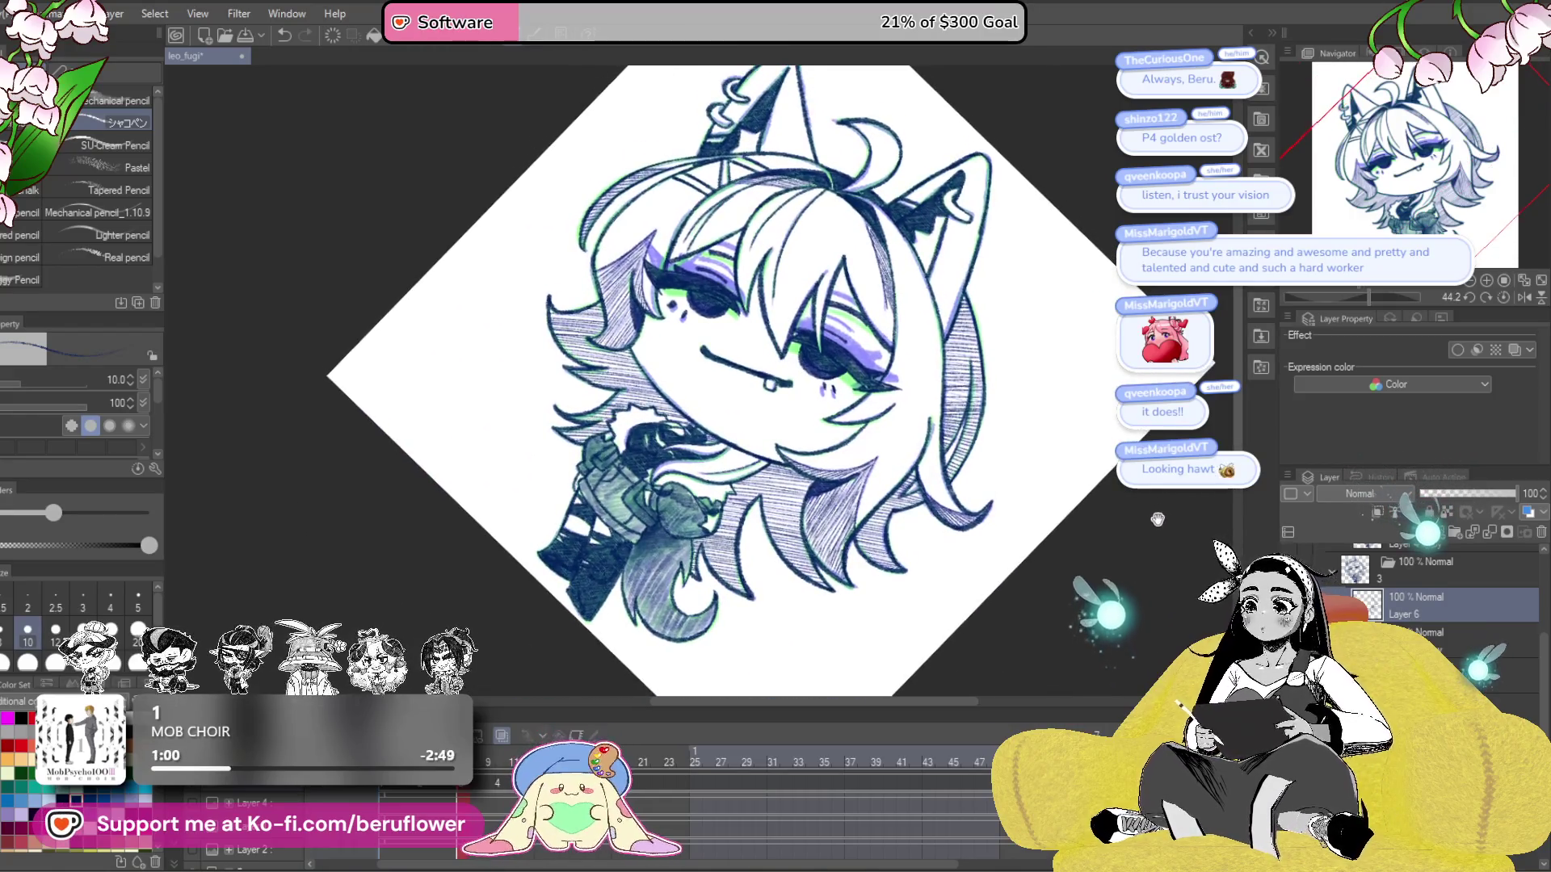
{"action": "left_click", "coordinate": [1503, 295]}
{"action": "mouse_move", "coordinate": [945, 540]}
{"action": "left_mouse_down"}
{"action": "mouse_move", "coordinate": [925, 610]}
{"action": "mouse_move", "coordinate": [953, 584]}
{"action": "left_mouse_up"}
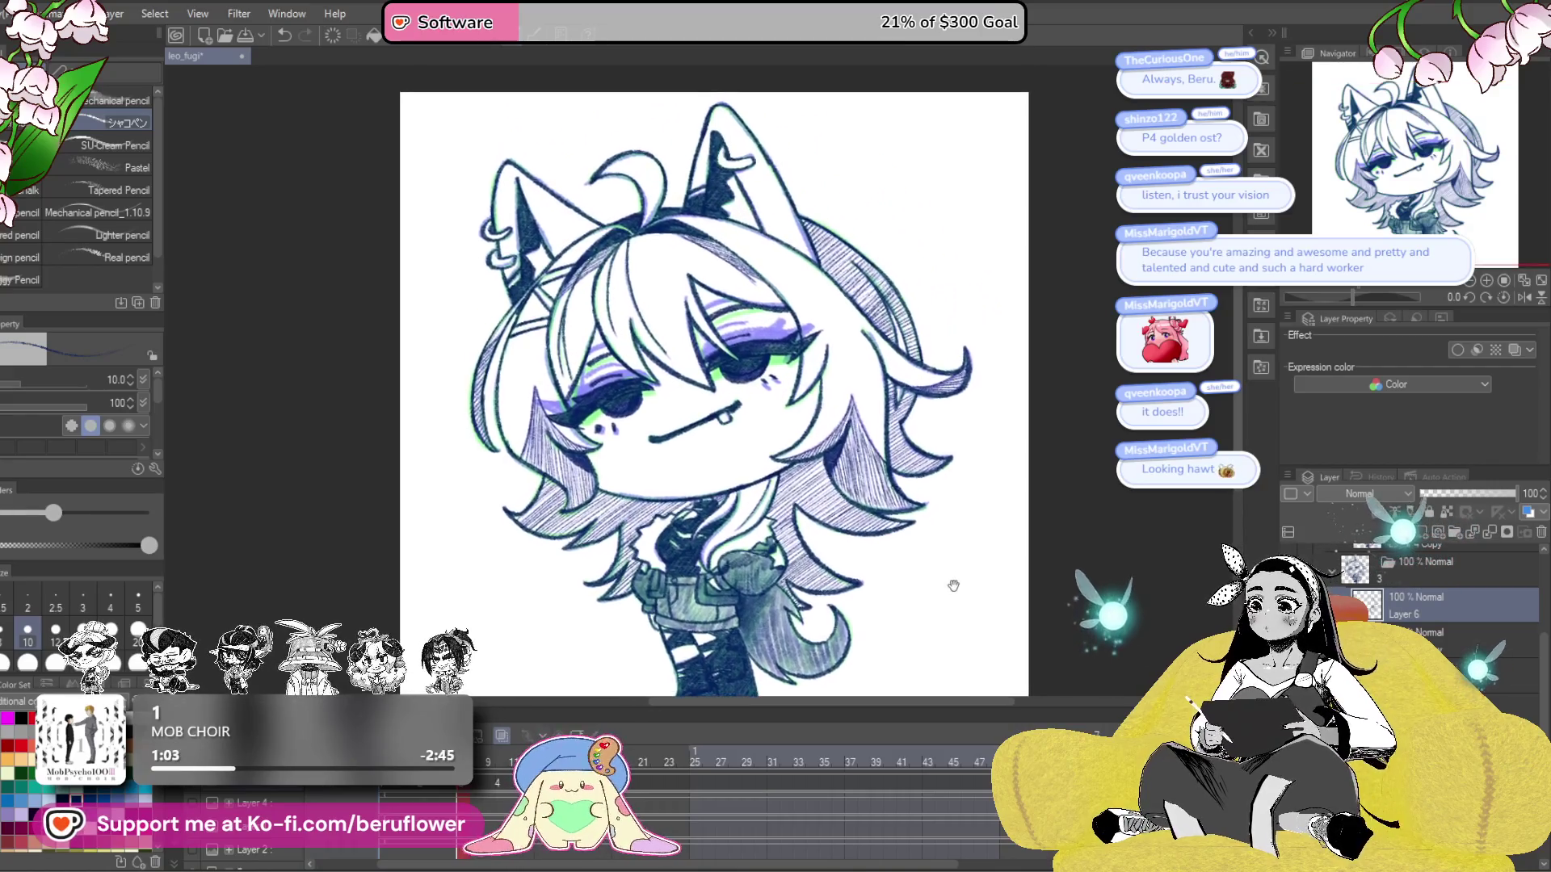
- Hide the purple-and-green overlay and show the closed-eyes frame with onion skin
{"action": "left_click", "coordinate": [1295, 597]}
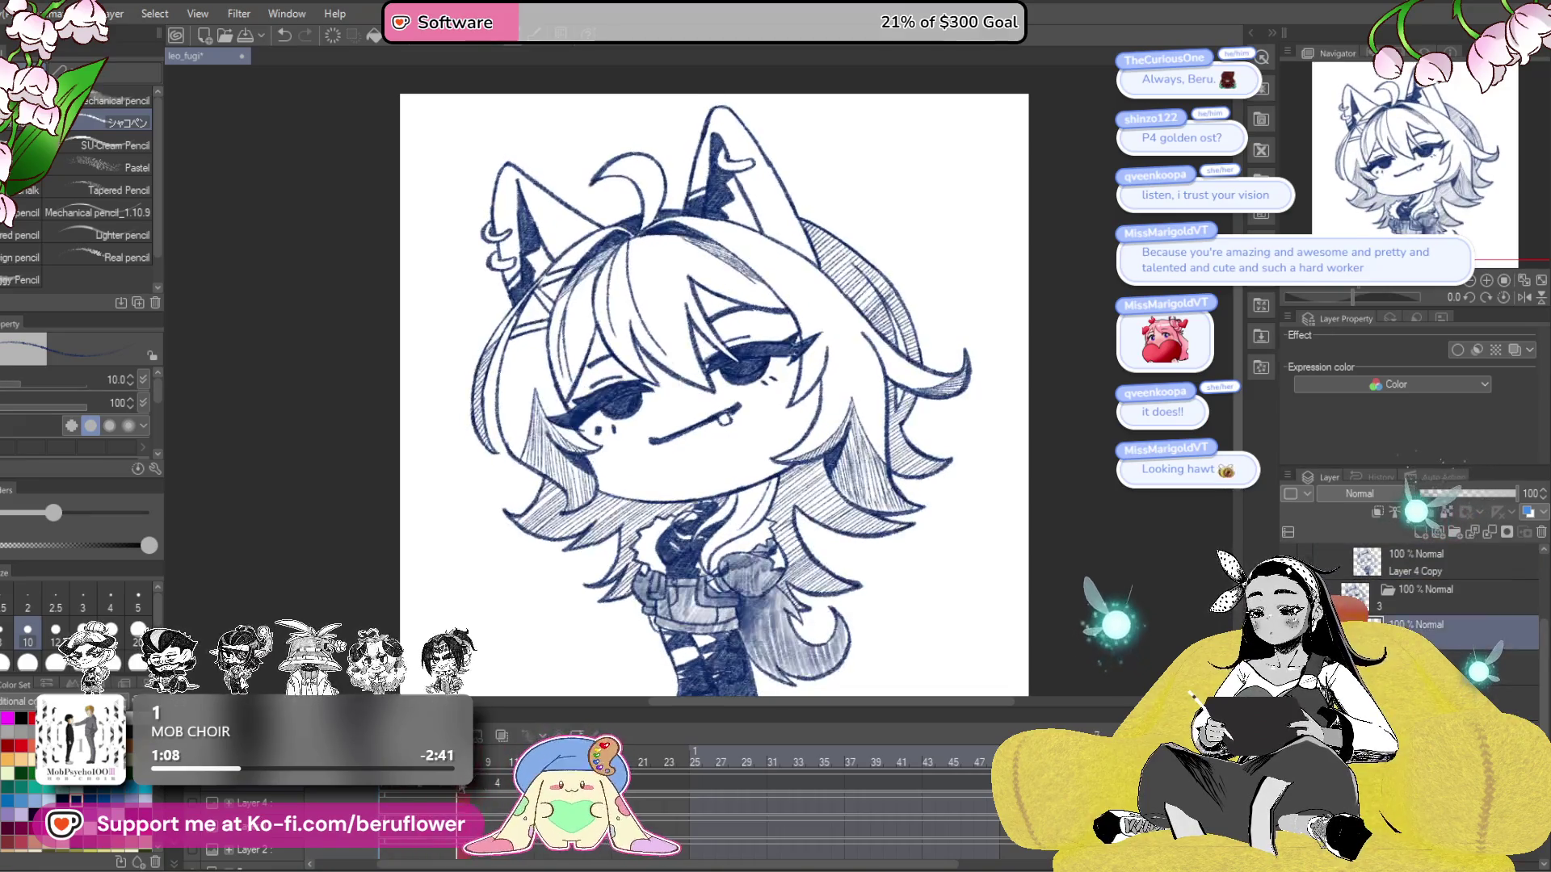
{"action": "left_click", "coordinate": [502, 735]}
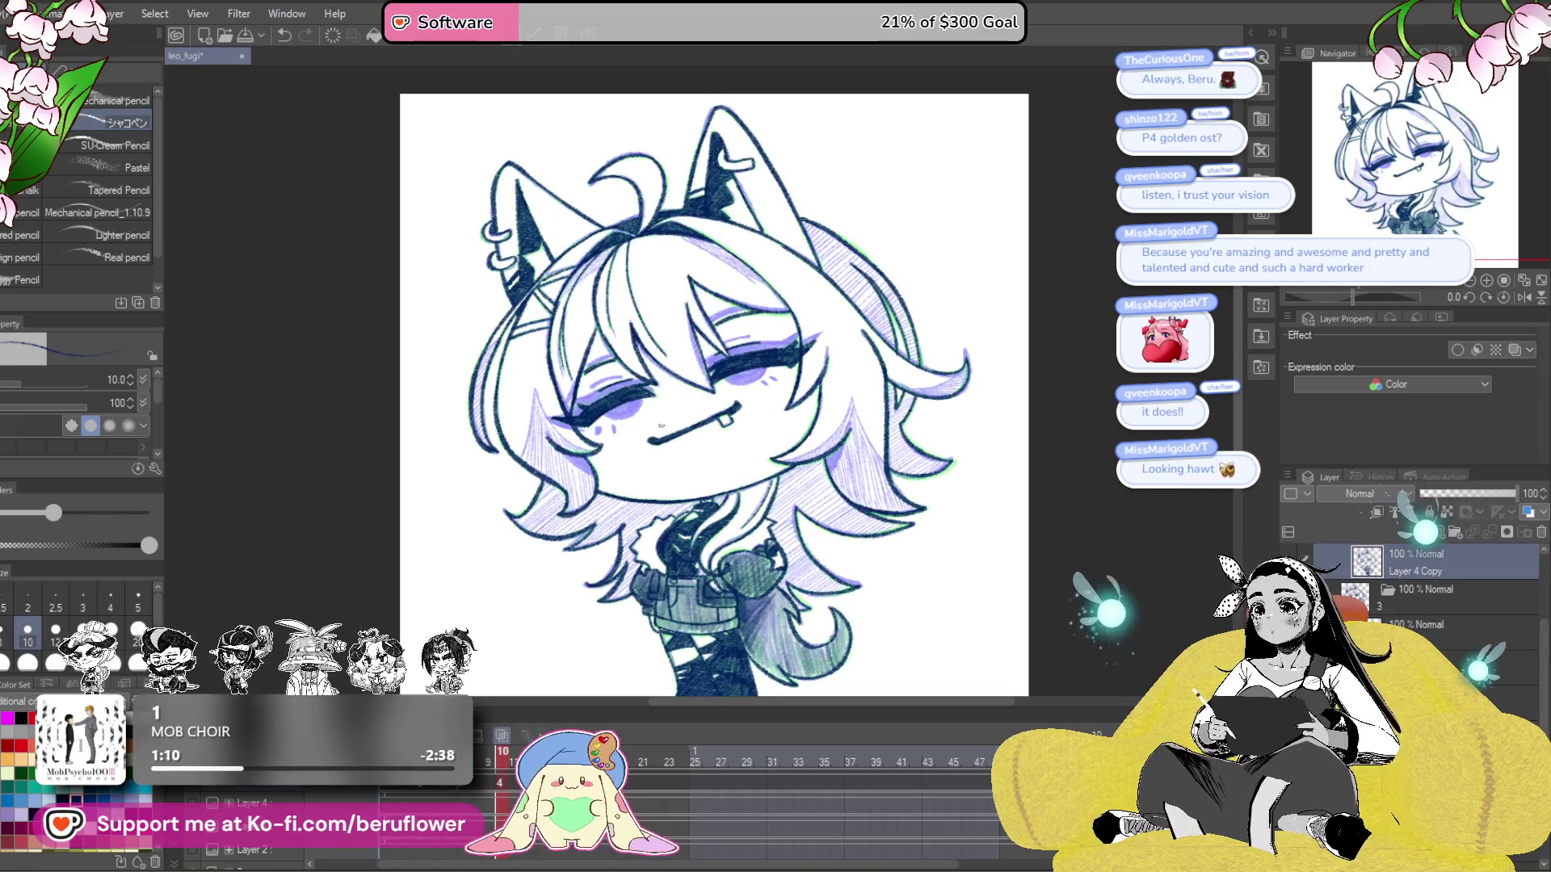
{"action": "scroll", "coordinate": [659, 425], "scroll_direction": "up", "scroll_amount": 5}
{"action": "mouse_move", "coordinate": [969, 727]}
{"action": "left_mouse_down"}
{"action": "mouse_move", "coordinate": [937, 614]}
{"action": "mouse_move", "coordinate": [990, 546]}
{"action": "left_mouse_up"}
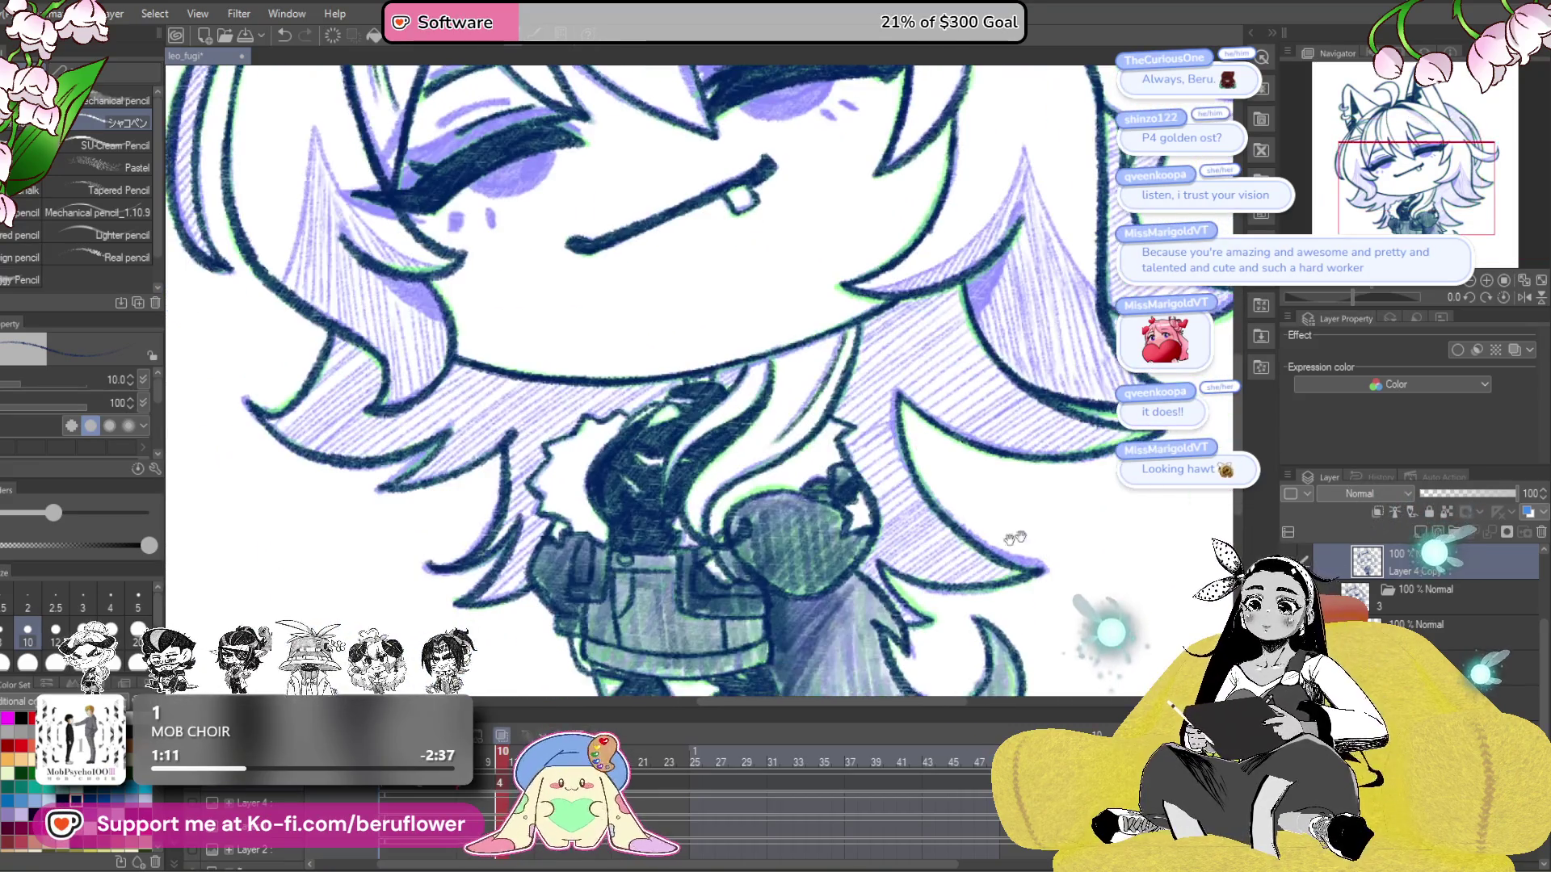
{"action": "key", "text": "Left"}
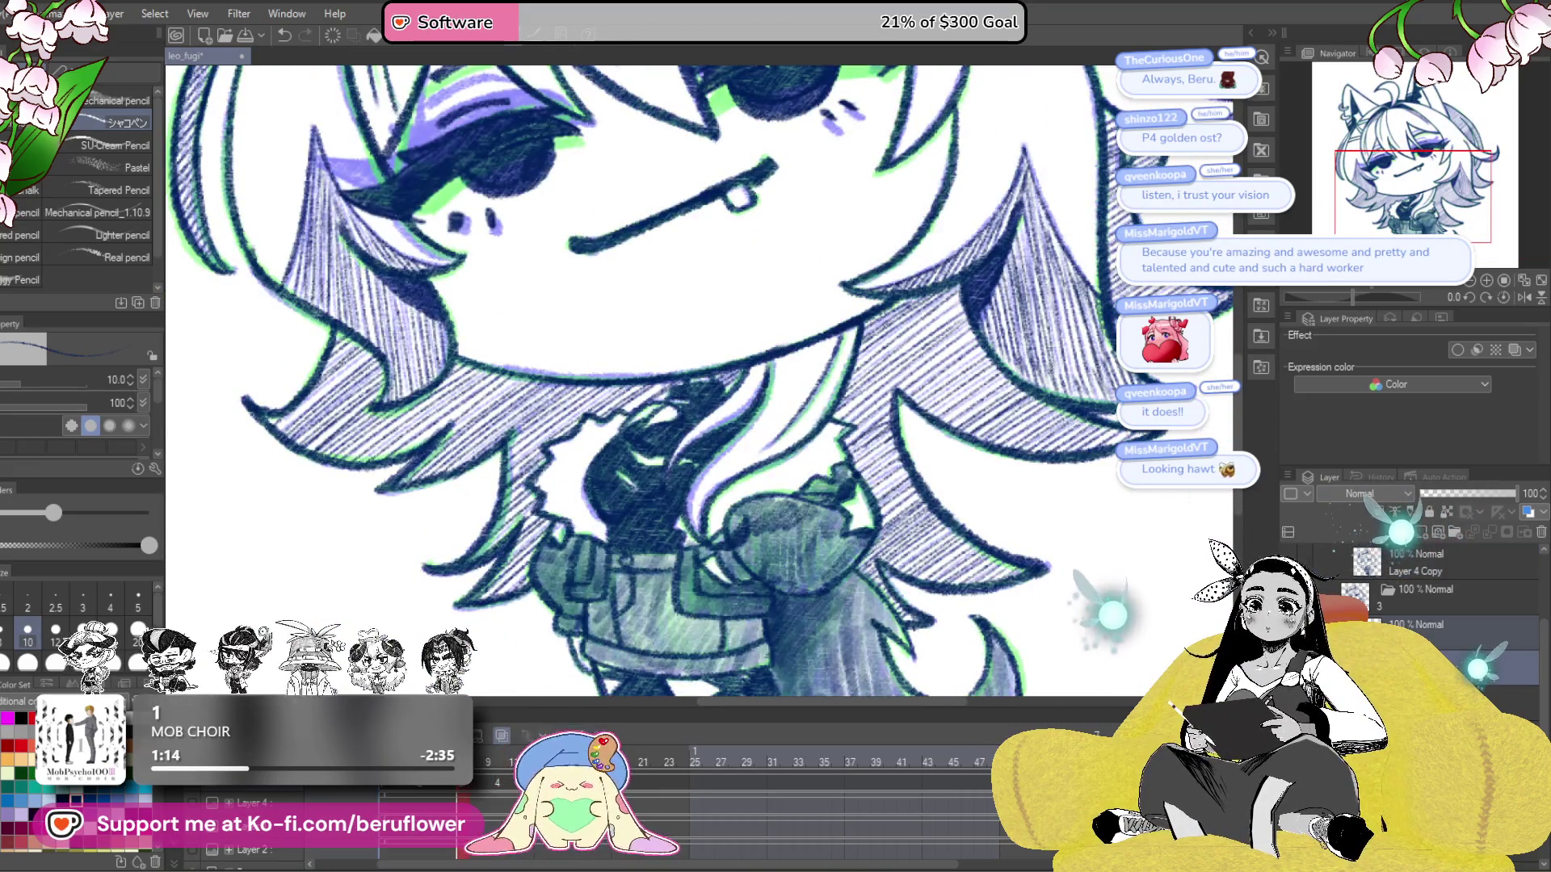
{"action": "key", "text": "Right"}
{"action": "mouse_move", "coordinate": [993, 238]}
{"action": "left_mouse_down"}
{"action": "mouse_move", "coordinate": [945, 238]}
{"action": "mouse_move", "coordinate": [824, 400]}
{"action": "mouse_move", "coordinate": [751, 622]}
{"action": "mouse_move", "coordinate": [727, 565]}
{"action": "mouse_move", "coordinate": [840, 436]}
{"action": "mouse_move", "coordinate": [824, 331]}
{"action": "mouse_move", "coordinate": [780, 516]}
{"action": "left_mouse_up"}
{"action": "scroll", "coordinate": [824, 400], "scroll_direction": "up", "scroll_amount": 5}
- Fill the hair's V junction with dark ink and shade purple under the strand by the eye
{"action": "left_click_drag", "start_coordinate": [775, 396], "coordinate": [781, 436]}
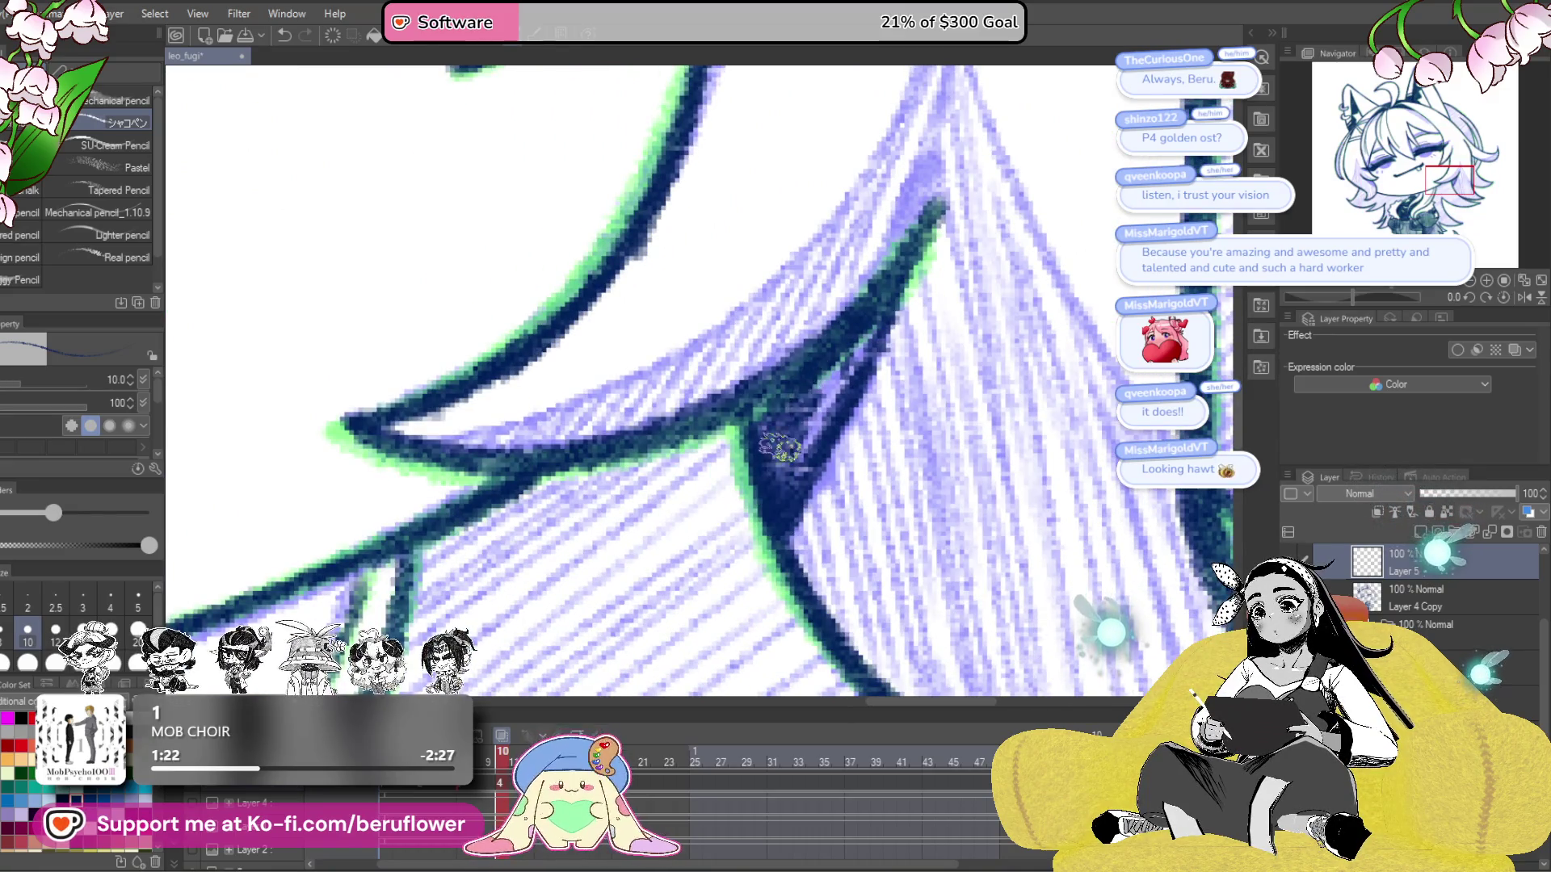
{"action": "left_click_drag", "start_coordinate": [869, 331], "coordinate": [775, 469]}
{"action": "left_click_drag", "start_coordinate": [889, 319], "coordinate": [780, 558]}
{"action": "scroll", "coordinate": [783, 506], "scroll_direction": "down", "scroll_amount": 1}
{"action": "scroll", "coordinate": [783, 506], "scroll_direction": "down", "scroll_amount": 5}
{"action": "scroll", "coordinate": [852, 482], "scroll_direction": "up", "scroll_amount": 5}
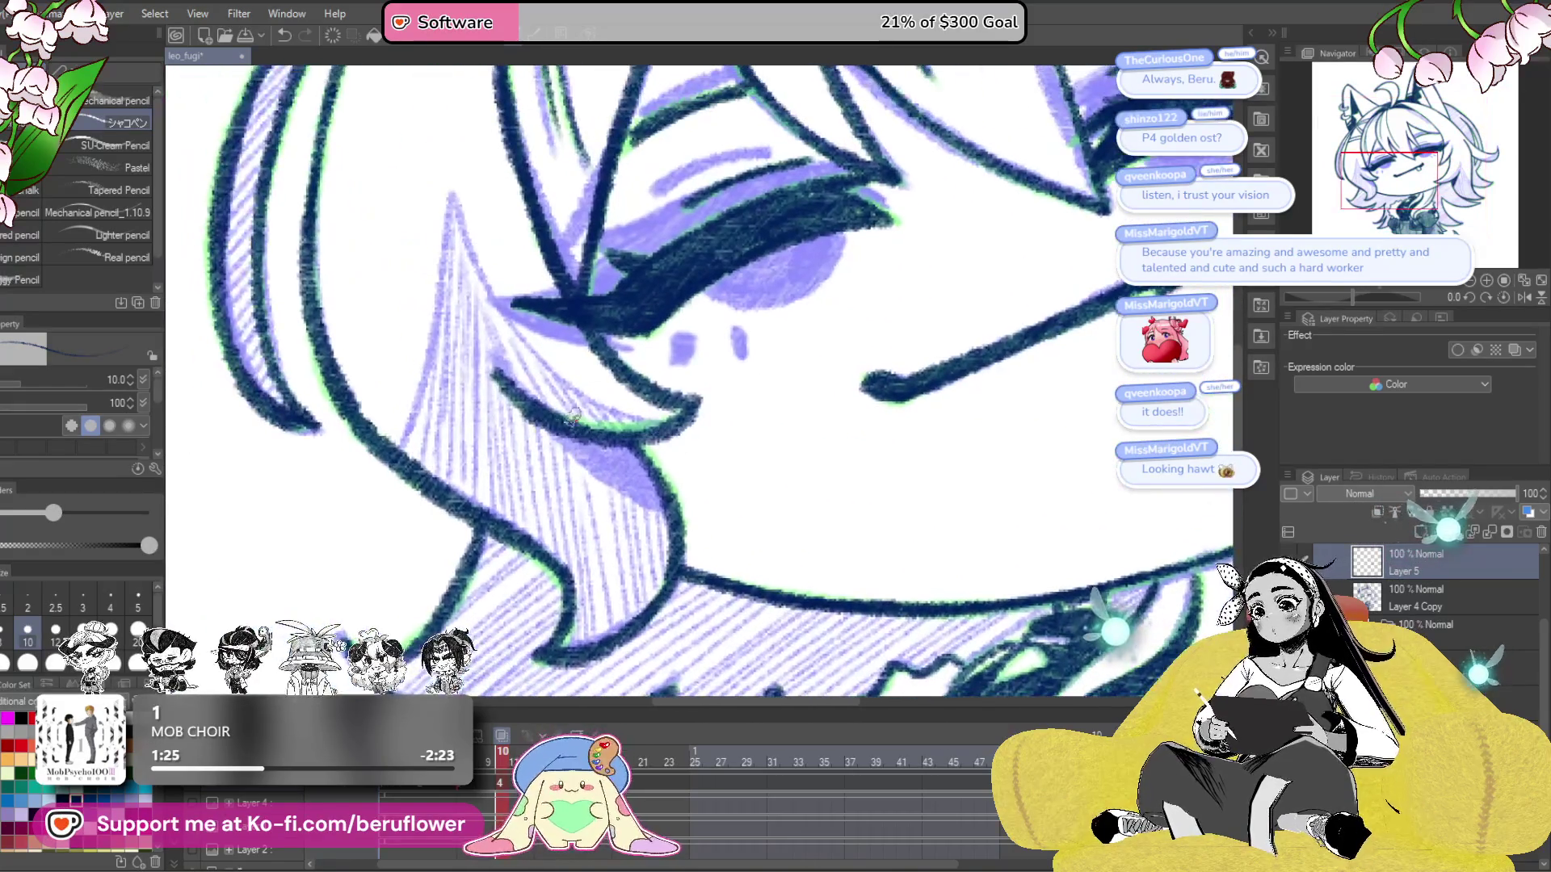
{"action": "mouse_move", "coordinate": [575, 420]}
{"action": "left_mouse_down"}
{"action": "mouse_move", "coordinate": [670, 517]}
{"action": "mouse_move", "coordinate": [616, 483]}
{"action": "mouse_move", "coordinate": [658, 505]}
{"action": "mouse_move", "coordinate": [629, 471]}
{"action": "left_mouse_up"}
{"action": "scroll", "coordinate": [629, 471], "scroll_direction": "down", "scroll_amount": 8}
{"action": "scroll", "coordinate": [941, 505], "scroll_direction": "up", "scroll_amount": 4}
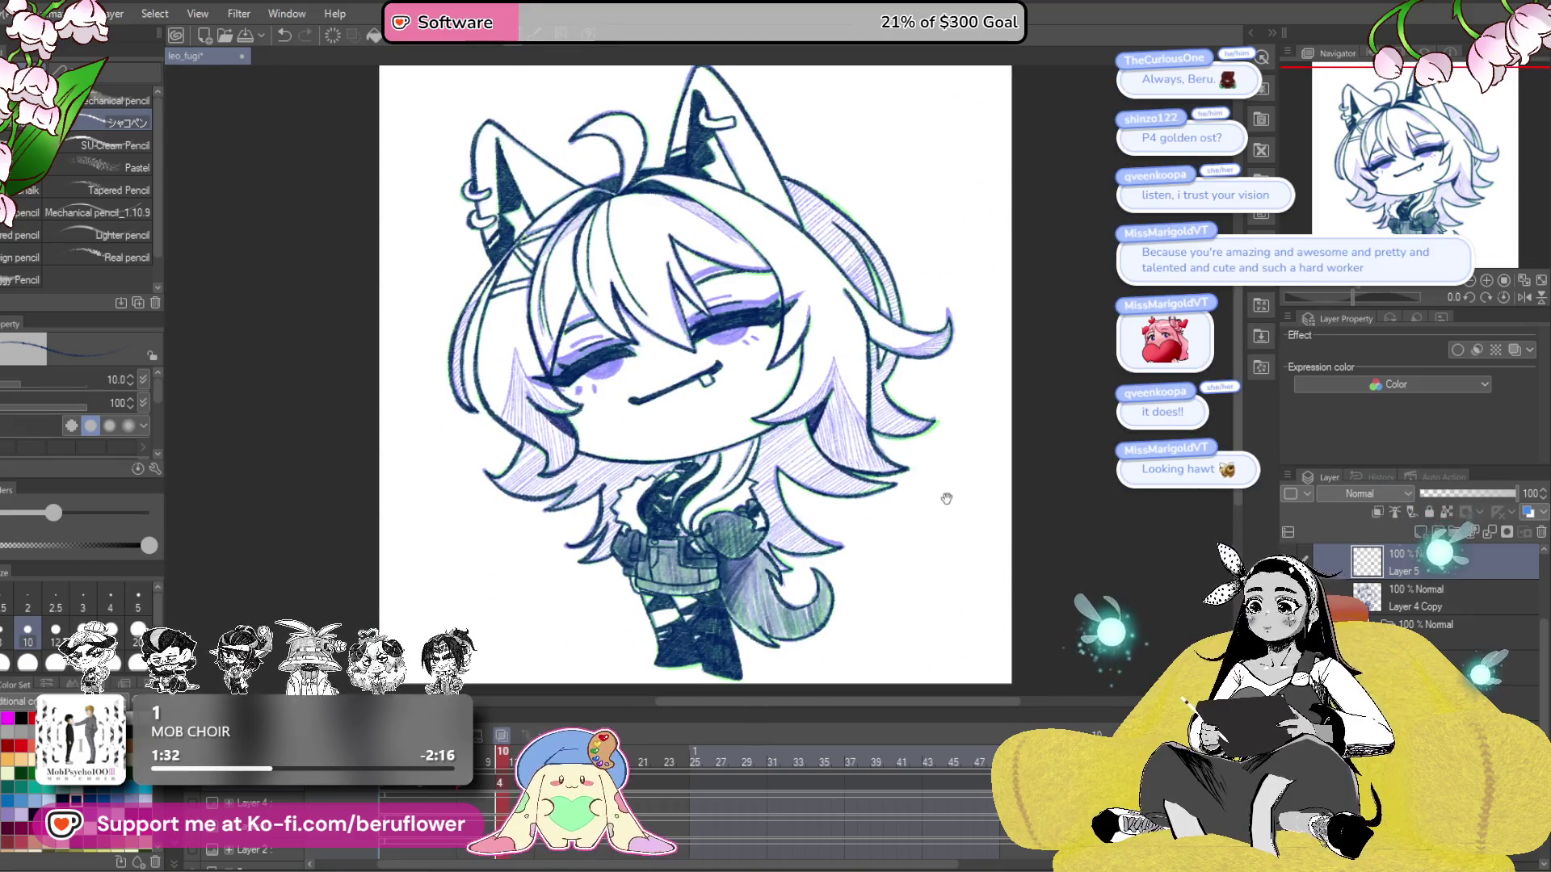
- Hatch the upper hair locks right of the face with diagonal pencil strokes
{"action": "scroll", "coordinate": [947, 499], "scroll_direction": "up", "scroll_amount": 4}
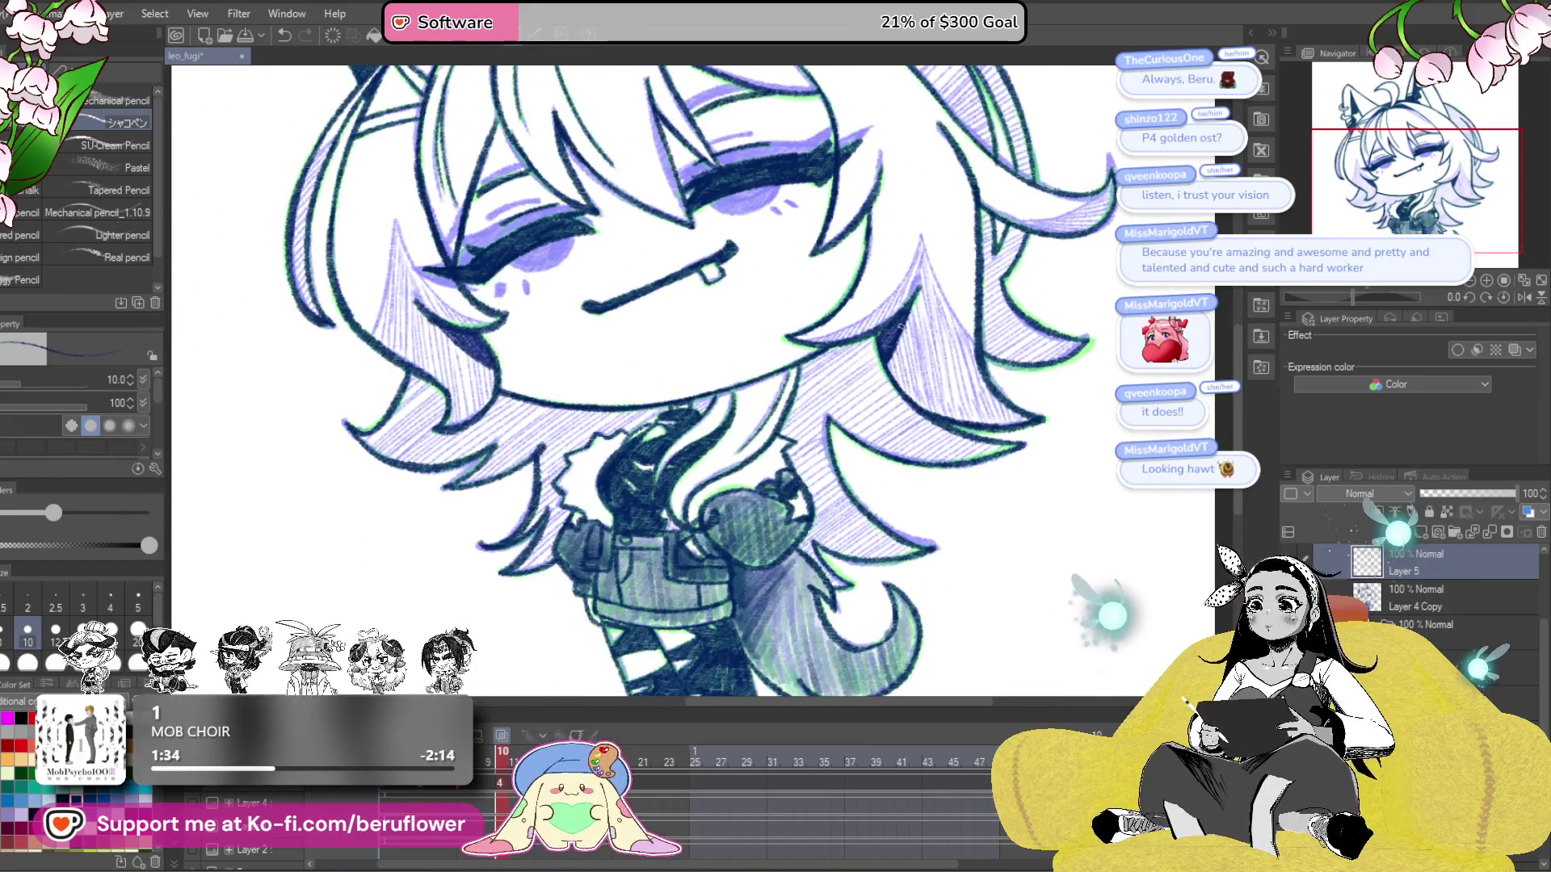
{"action": "scroll", "coordinate": [892, 320], "scroll_direction": "down", "scroll_amount": 3}
{"action": "scroll", "coordinate": [832, 398], "scroll_direction": "up", "scroll_amount": 3}
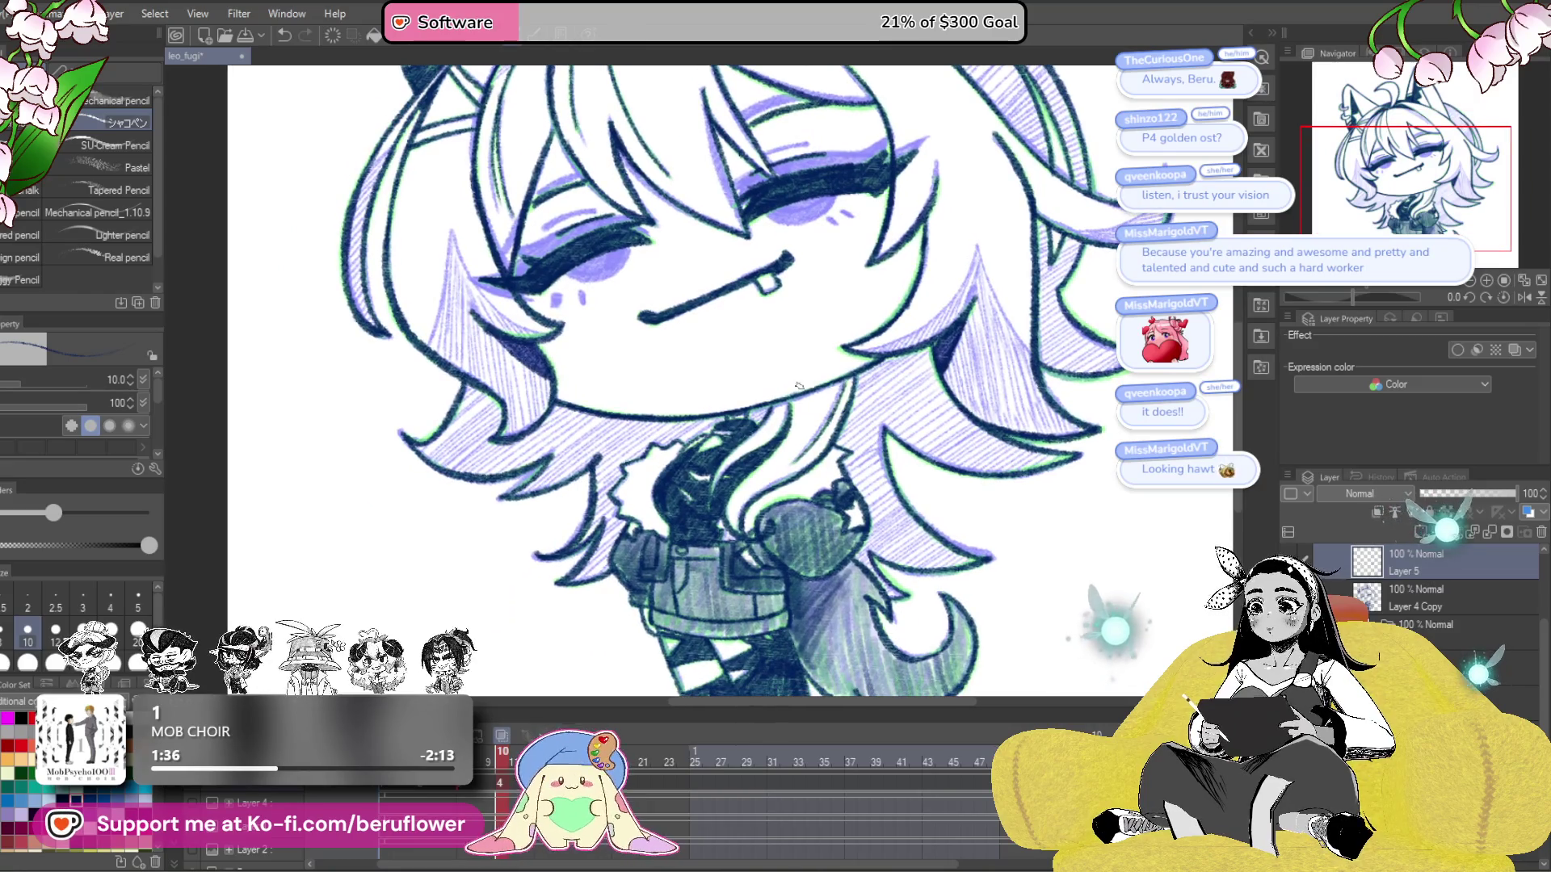
{"action": "left_click_drag", "start_coordinate": [913, 425], "coordinate": [910, 421]}
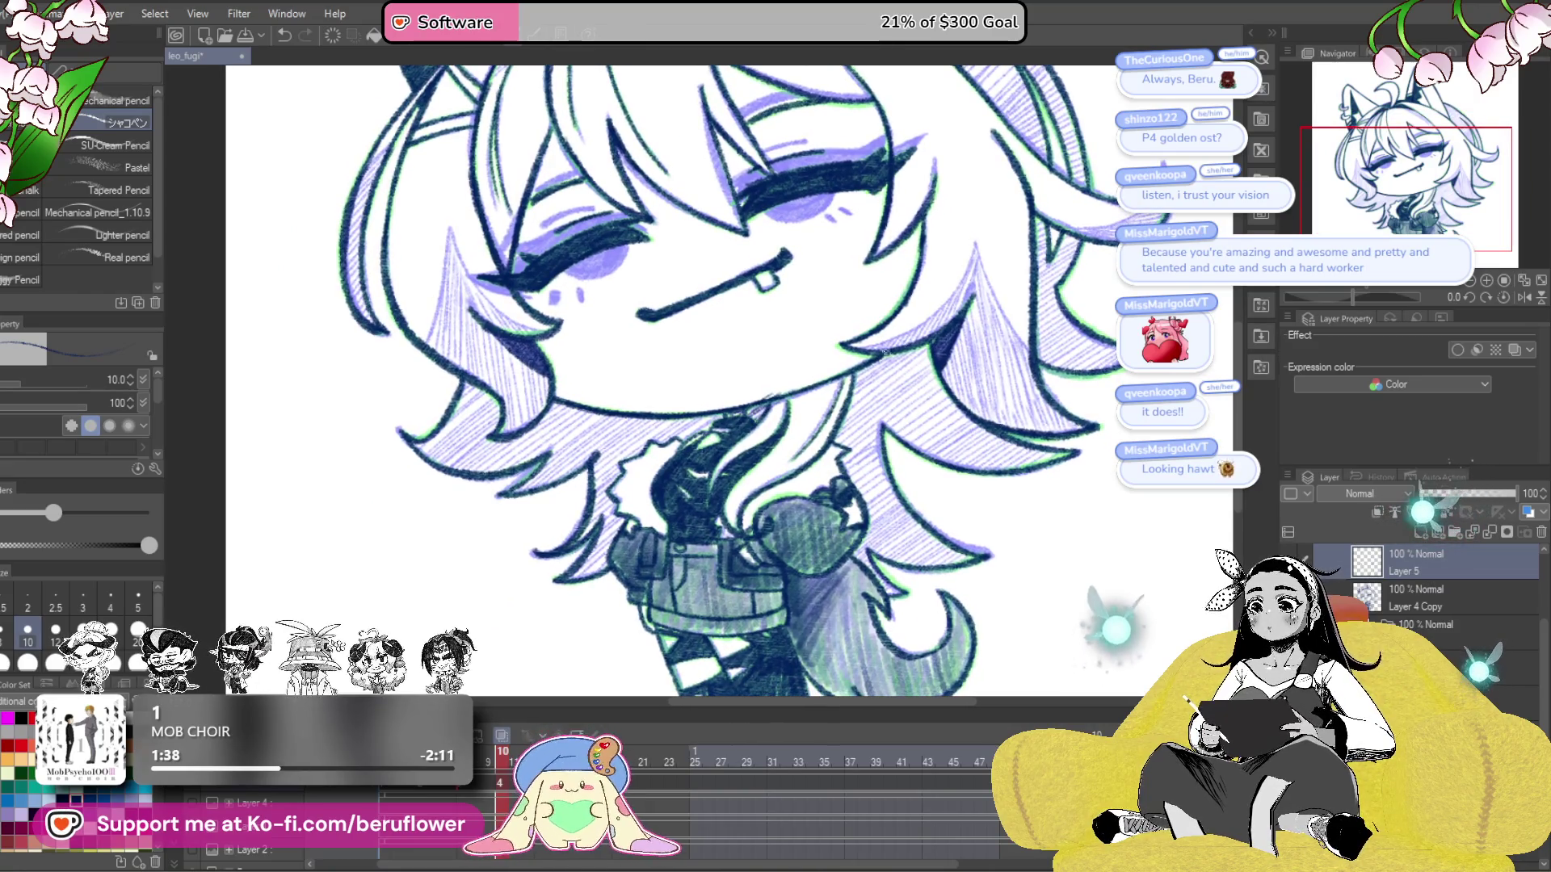
{"action": "left_click_drag", "start_coordinate": [865, 399], "coordinate": [933, 361]}
{"action": "left_click_drag", "start_coordinate": [827, 448], "coordinate": [935, 368]}
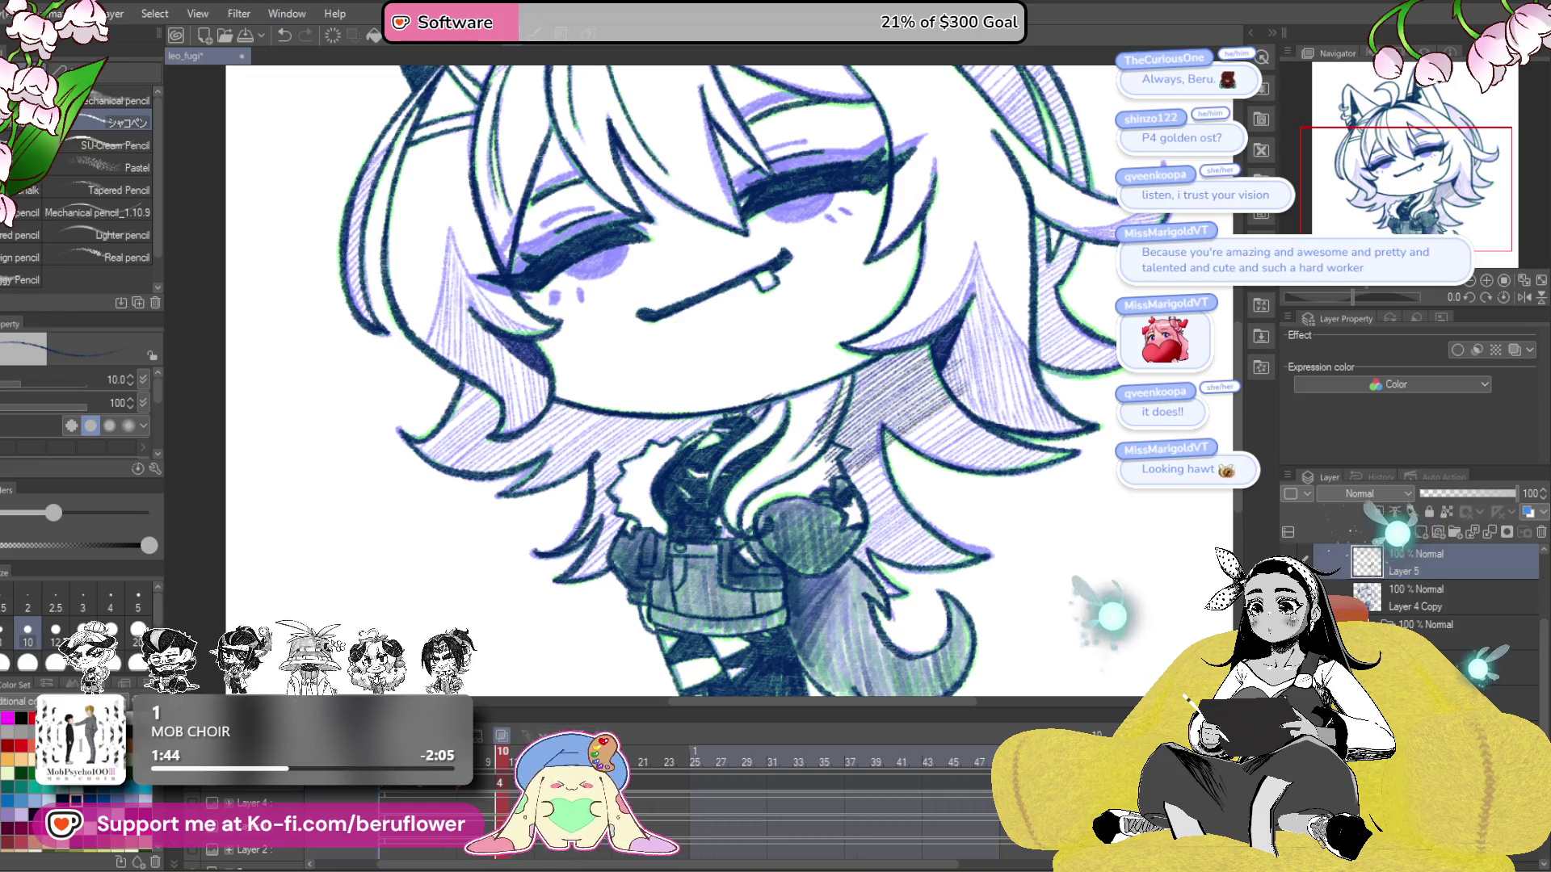
{"action": "mouse_move", "coordinate": [885, 472]}
{"action": "left_mouse_down"}
{"action": "mouse_move", "coordinate": [987, 401]}
{"action": "mouse_move", "coordinate": [895, 463]}
{"action": "left_mouse_up"}
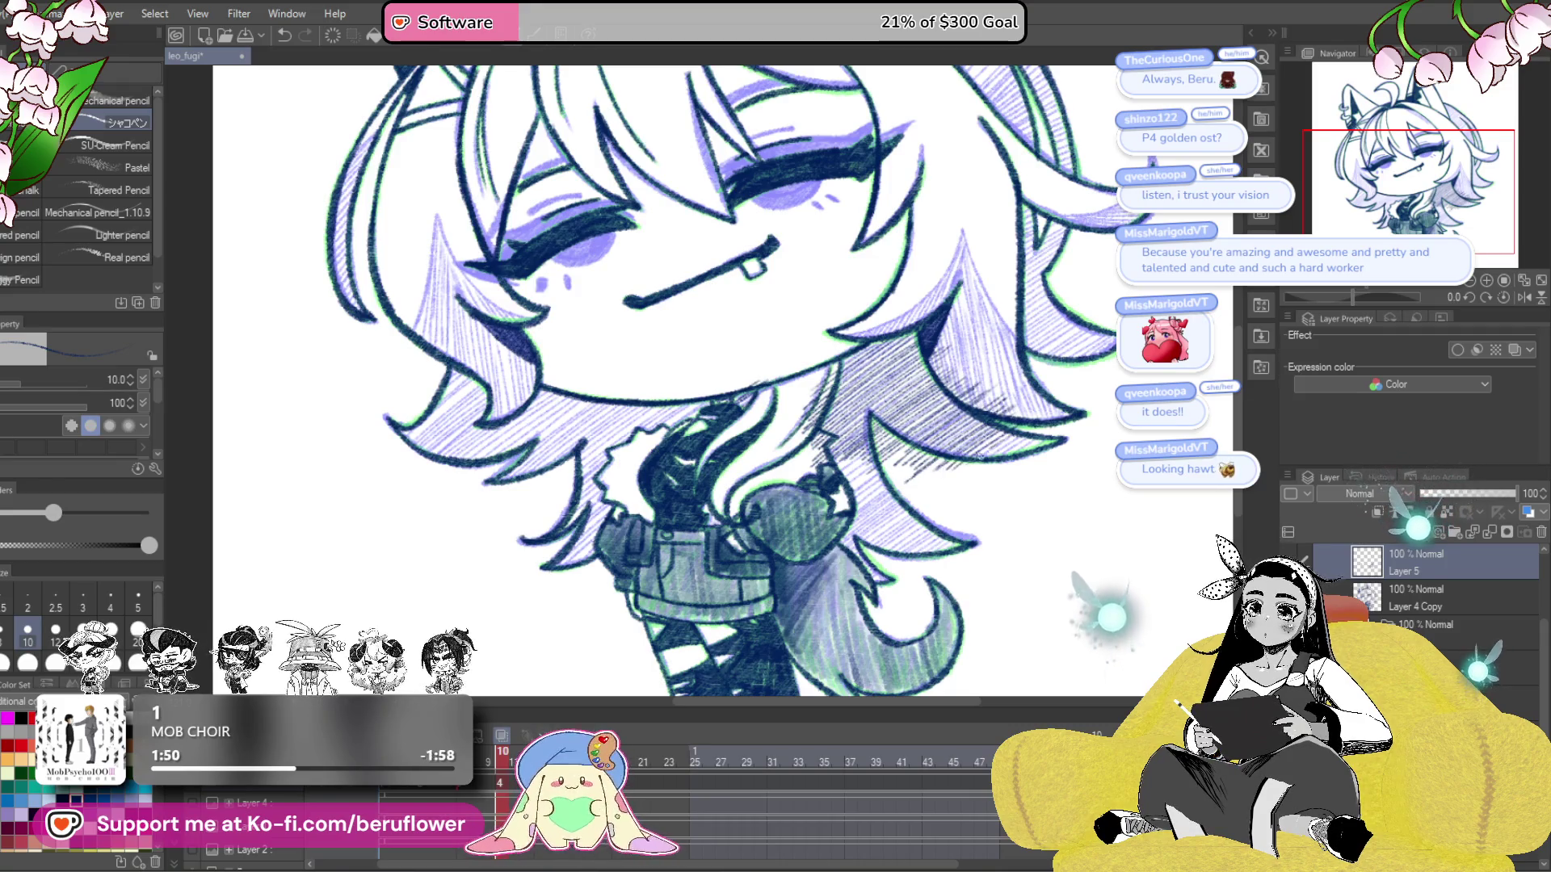
- Add diagonal hatching to the lower right hair locks
{"action": "left_click_drag", "start_coordinate": [1006, 489], "coordinate": [994, 507]}
{"action": "mouse_move", "coordinate": [929, 549]}
{"action": "left_mouse_down"}
{"action": "mouse_move", "coordinate": [1017, 485]}
{"action": "mouse_move", "coordinate": [1001, 481]}
{"action": "left_mouse_up"}
{"action": "mouse_move", "coordinate": [929, 521]}
{"action": "left_mouse_down"}
{"action": "mouse_move", "coordinate": [981, 483]}
{"action": "mouse_move", "coordinate": [876, 543]}
{"action": "left_mouse_up"}
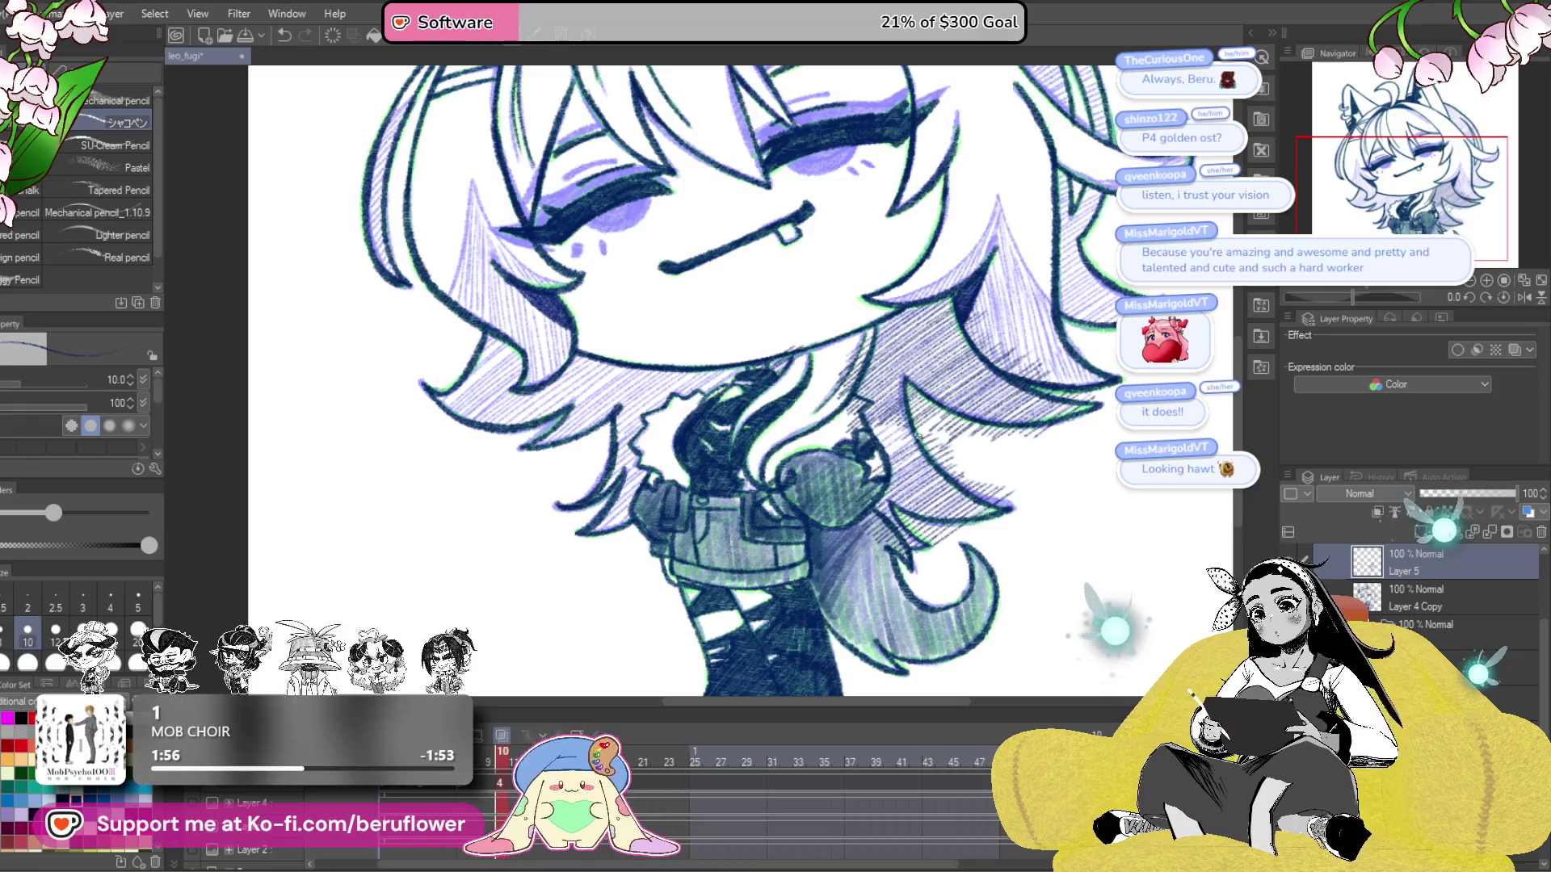
{"action": "scroll", "coordinate": [1054, 381], "scroll_direction": "up", "scroll_amount": 5}
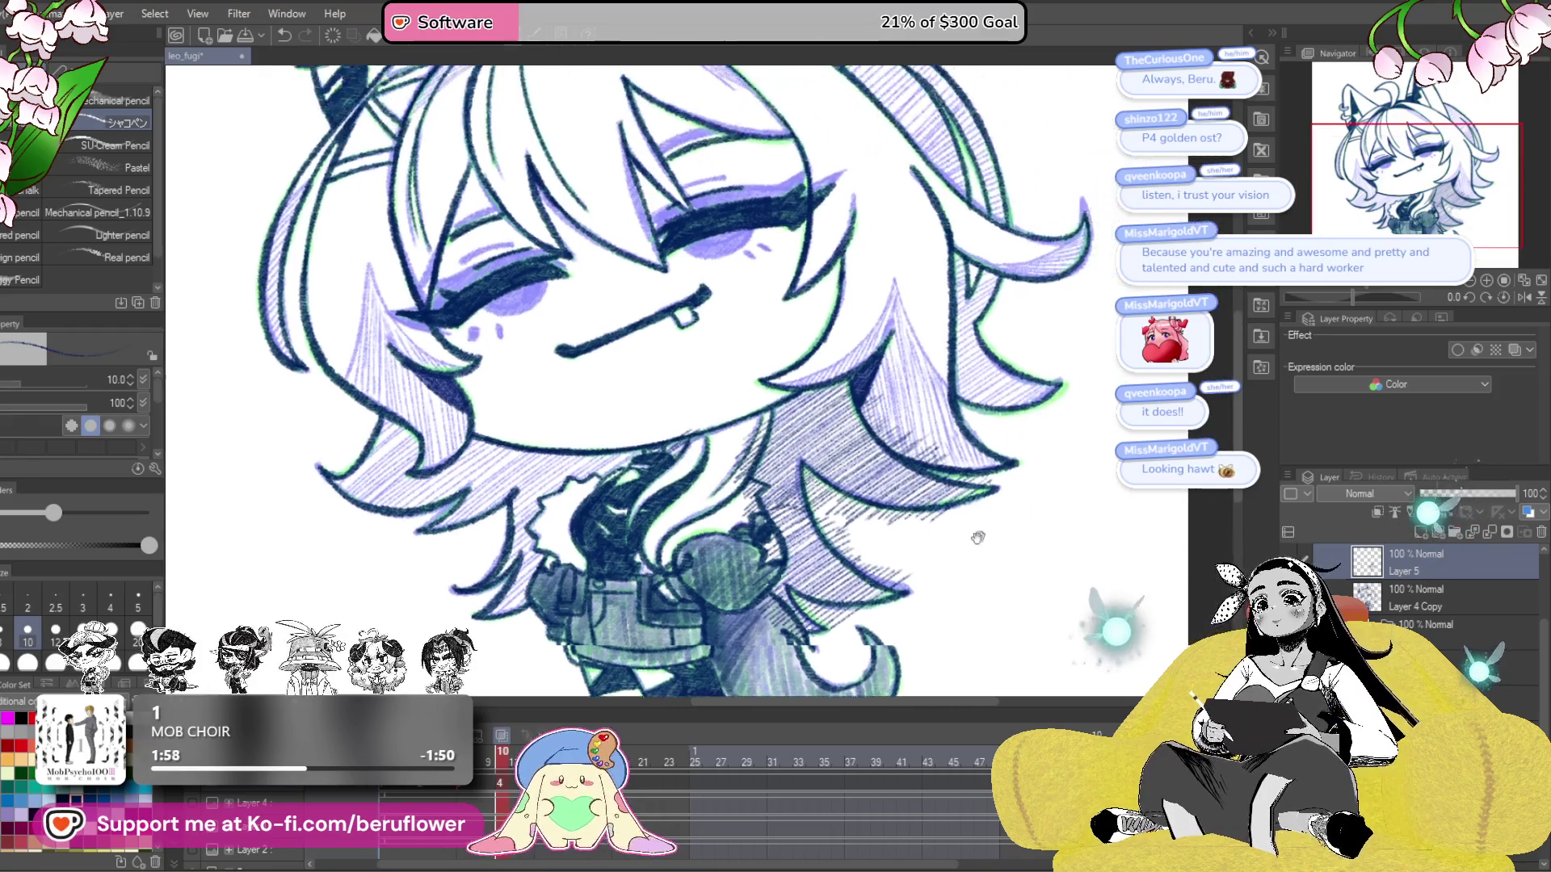
{"action": "mouse_move", "coordinate": [935, 550]}
{"action": "left_mouse_down"}
{"action": "mouse_move", "coordinate": [925, 494]}
{"action": "mouse_move", "coordinate": [832, 503]}
{"action": "mouse_move", "coordinate": [832, 450]}
{"action": "mouse_move", "coordinate": [823, 461]}
{"action": "mouse_move", "coordinate": [942, 594]}
{"action": "left_mouse_up"}
{"action": "left_click_drag", "start_coordinate": [986, 433], "coordinate": [956, 384]}
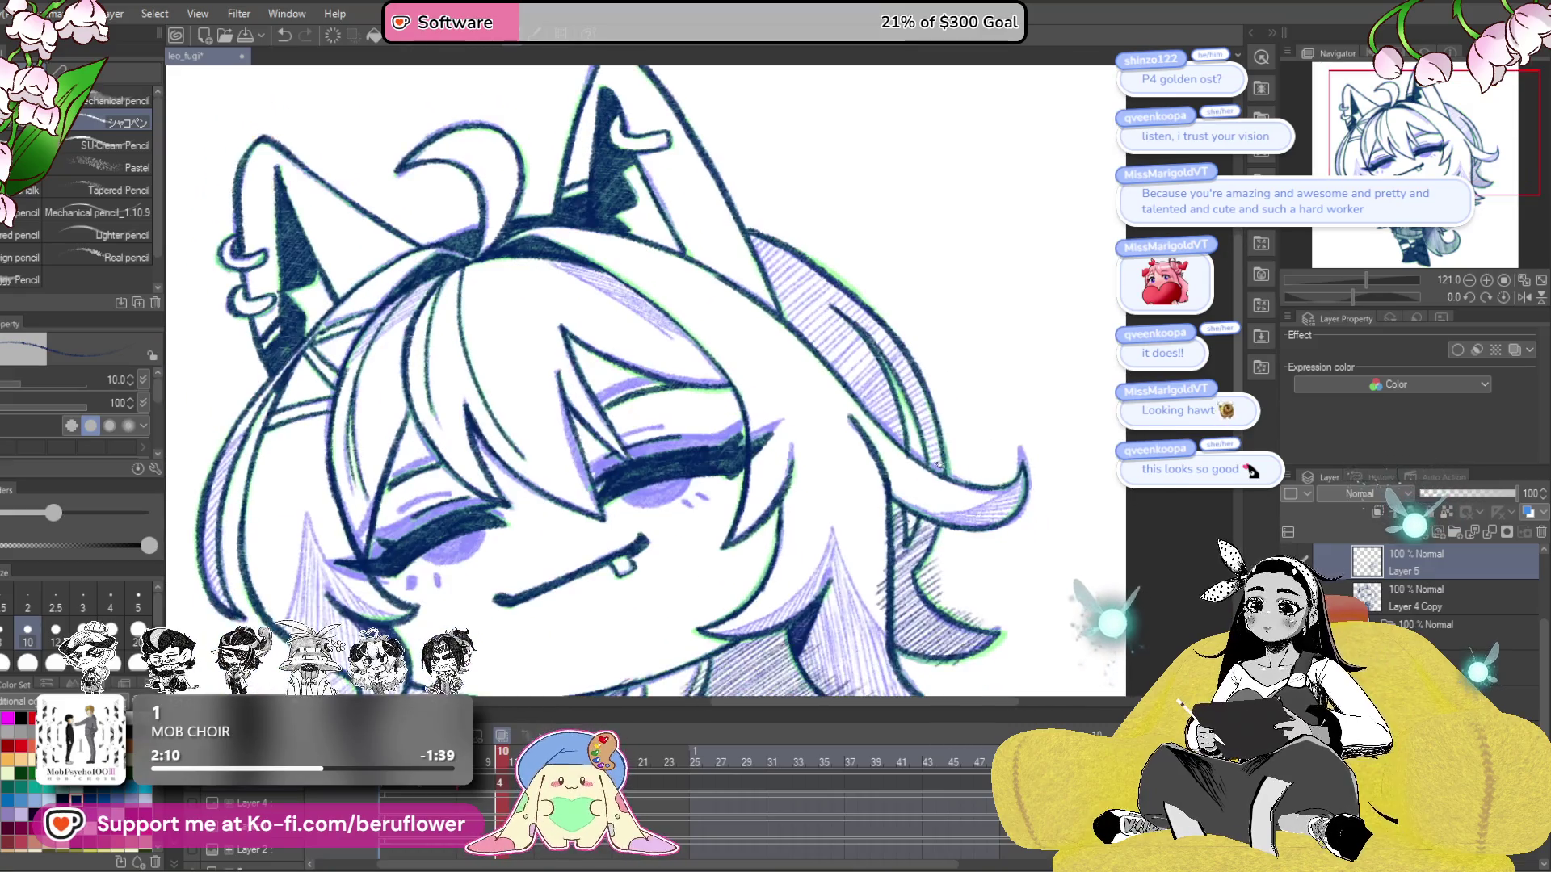
- Rotate the view counter-clockwise and hatch the curved hair lock behind the right ear
{"action": "left_click_drag", "start_coordinate": [1351, 297], "coordinate": [1341, 297]}
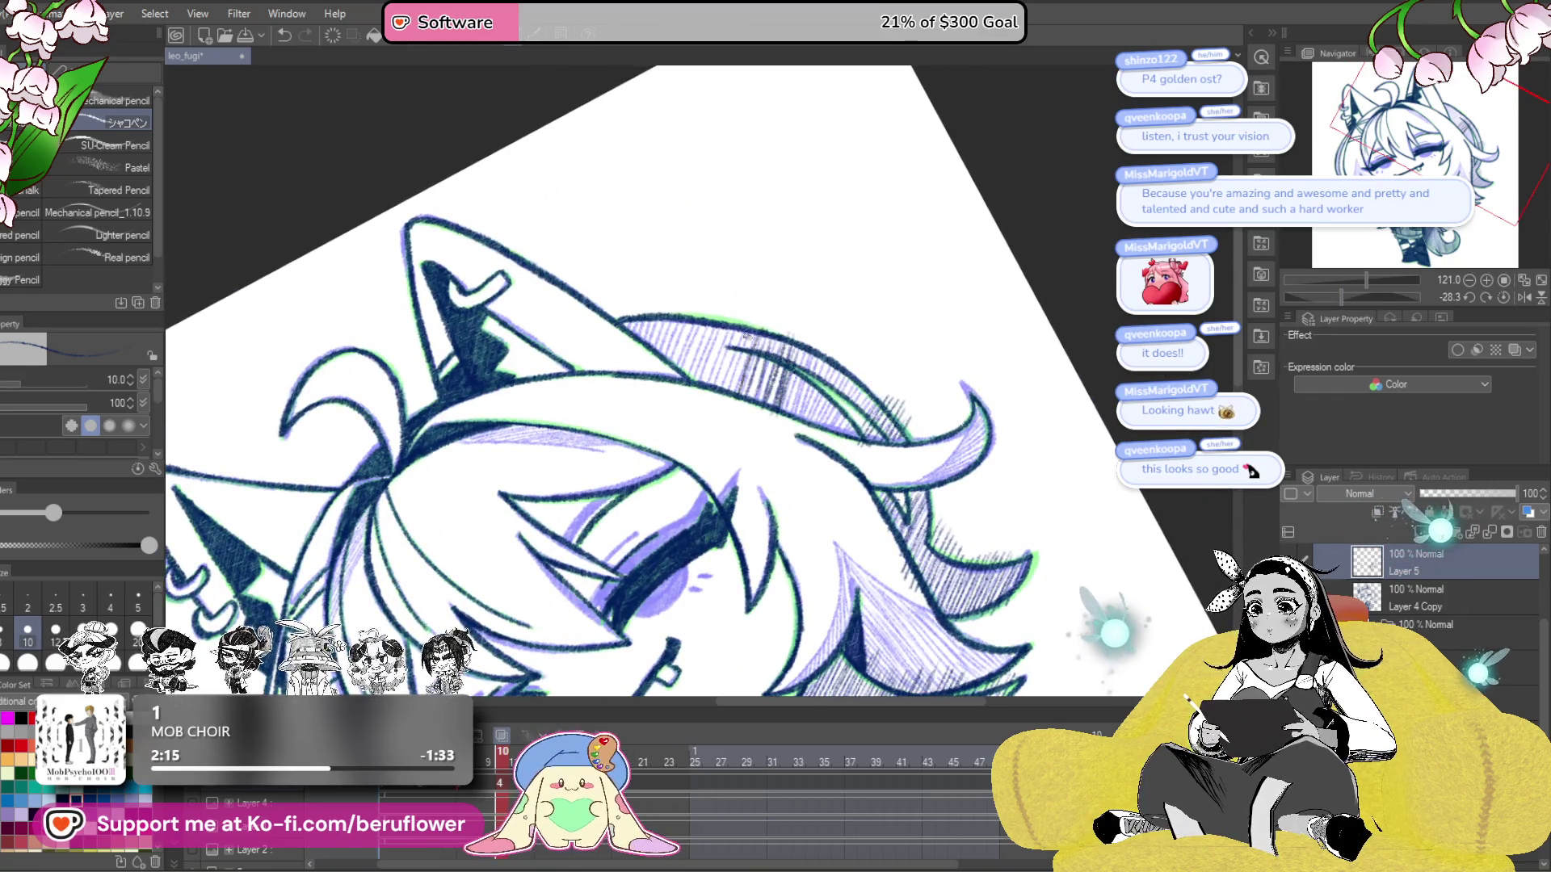
{"action": "left_click_drag", "start_coordinate": [726, 375], "coordinate": [733, 415]}
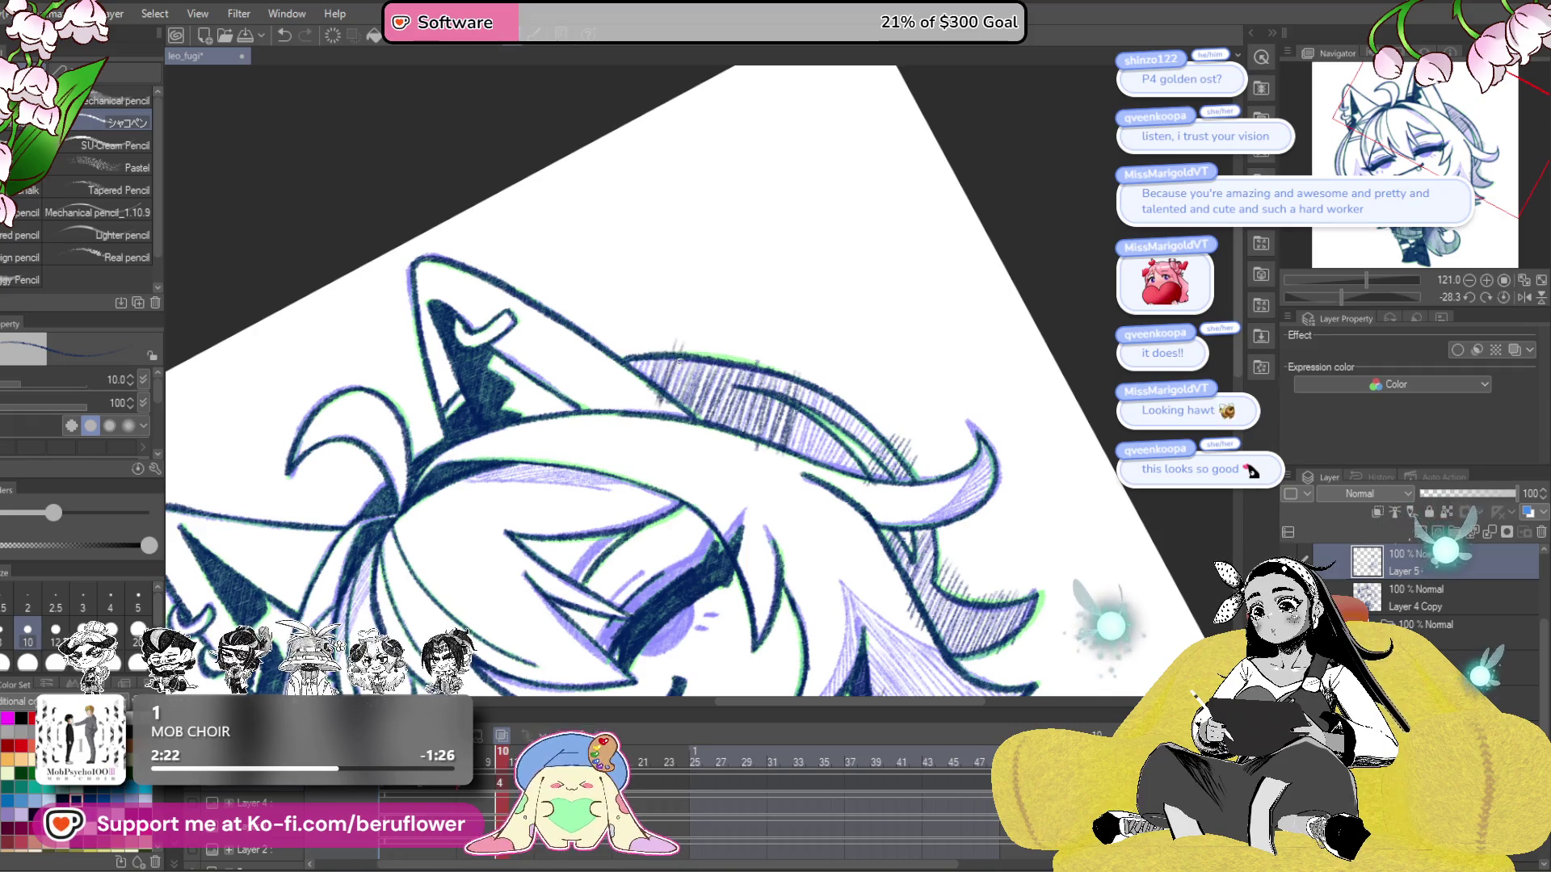
{"action": "left_click_drag", "start_coordinate": [693, 361], "coordinate": [678, 402]}
{"action": "left_click_drag", "start_coordinate": [674, 334], "coordinate": [660, 358]}
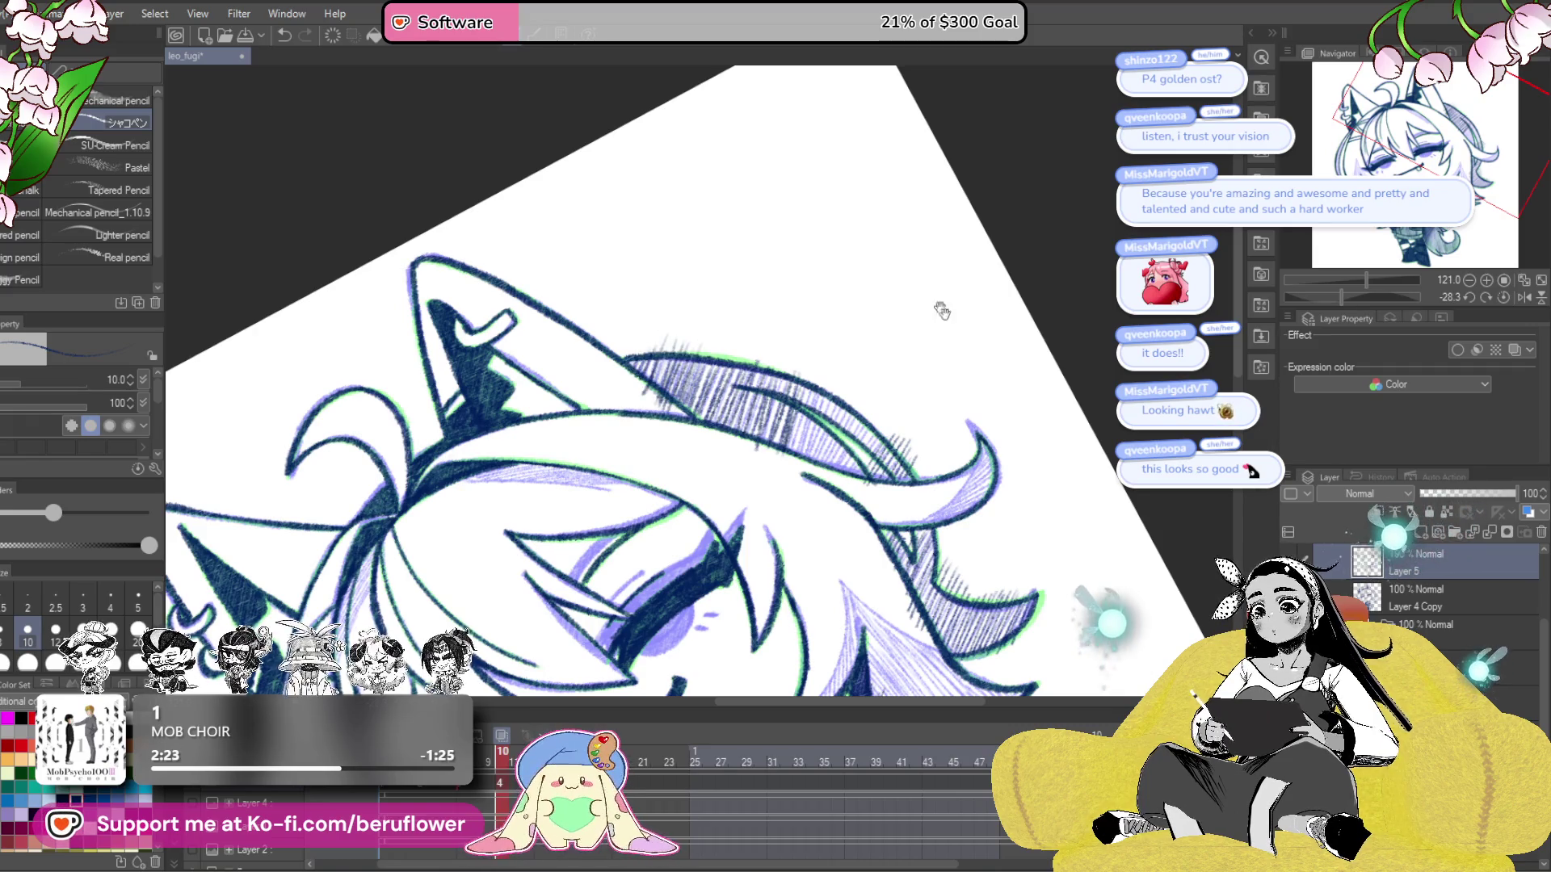
{"action": "left_click_drag", "start_coordinate": [925, 293], "coordinate": [919, 303]}
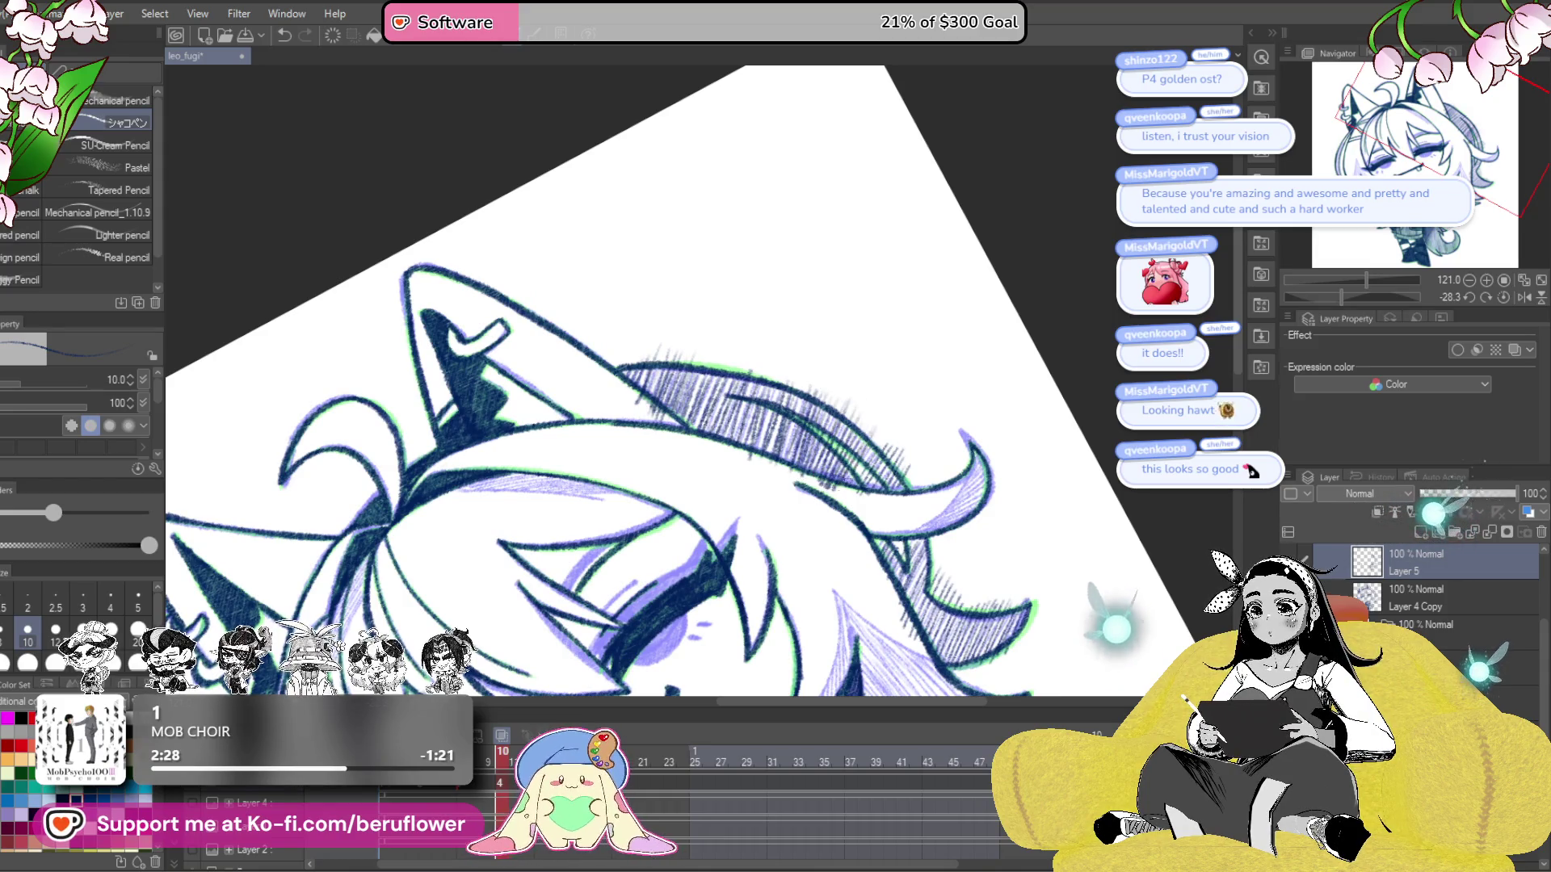
{"action": "scroll", "coordinate": [755, 488], "scroll_direction": "down", "scroll_amount": 10}
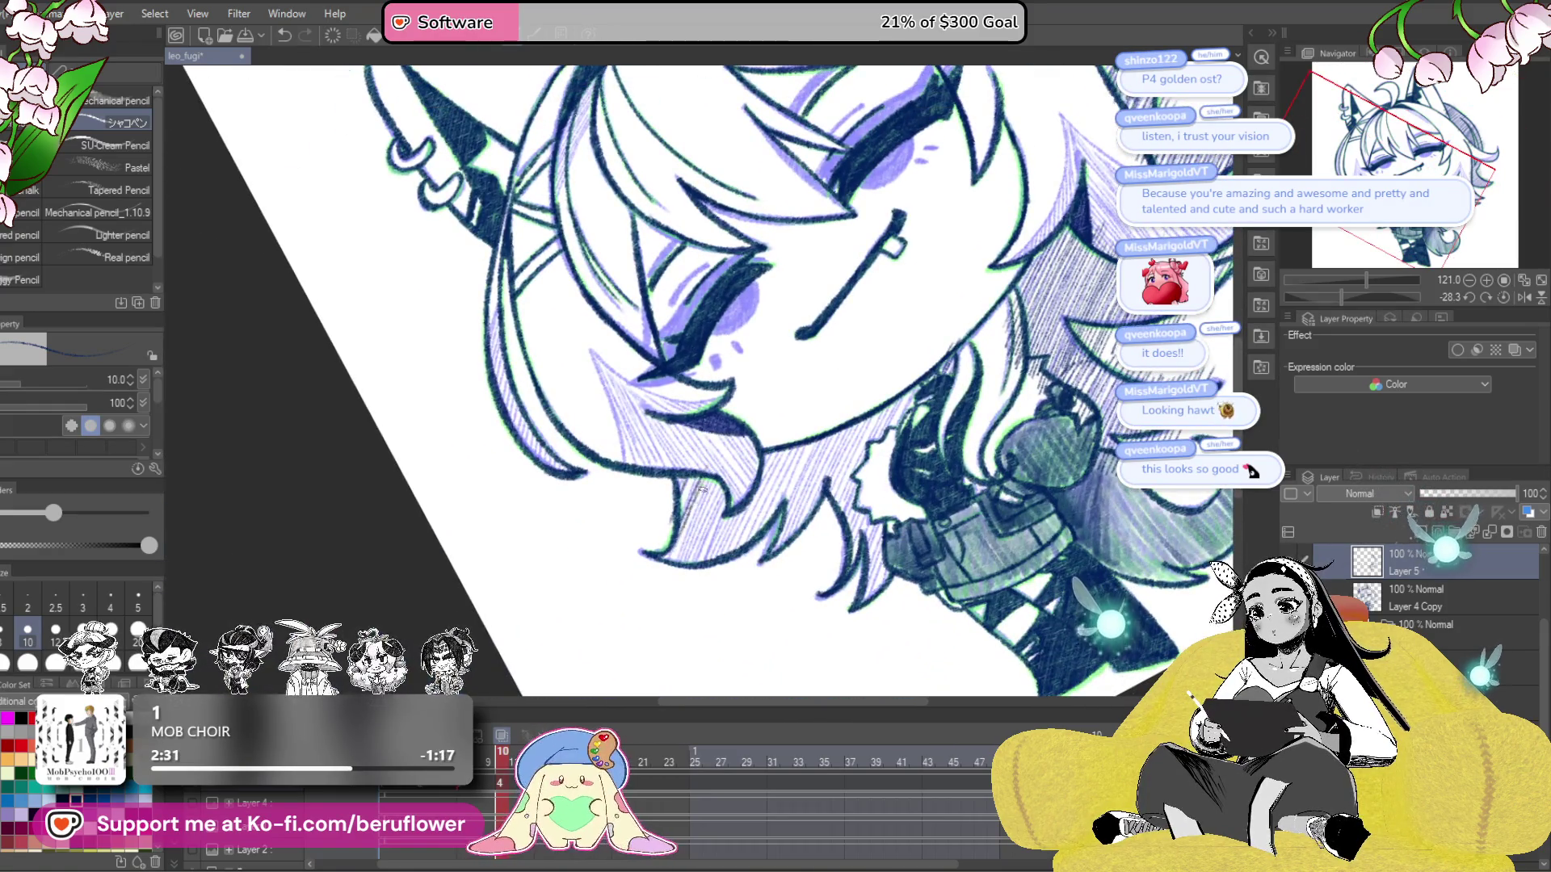
- Lay dense dark diagonal hatching over the lower left hair locks, then reset the rotation
{"action": "left_click_drag", "start_coordinate": [695, 480], "coordinate": [685, 575]}
{"action": "left_click_drag", "start_coordinate": [727, 515], "coordinate": [691, 584]}
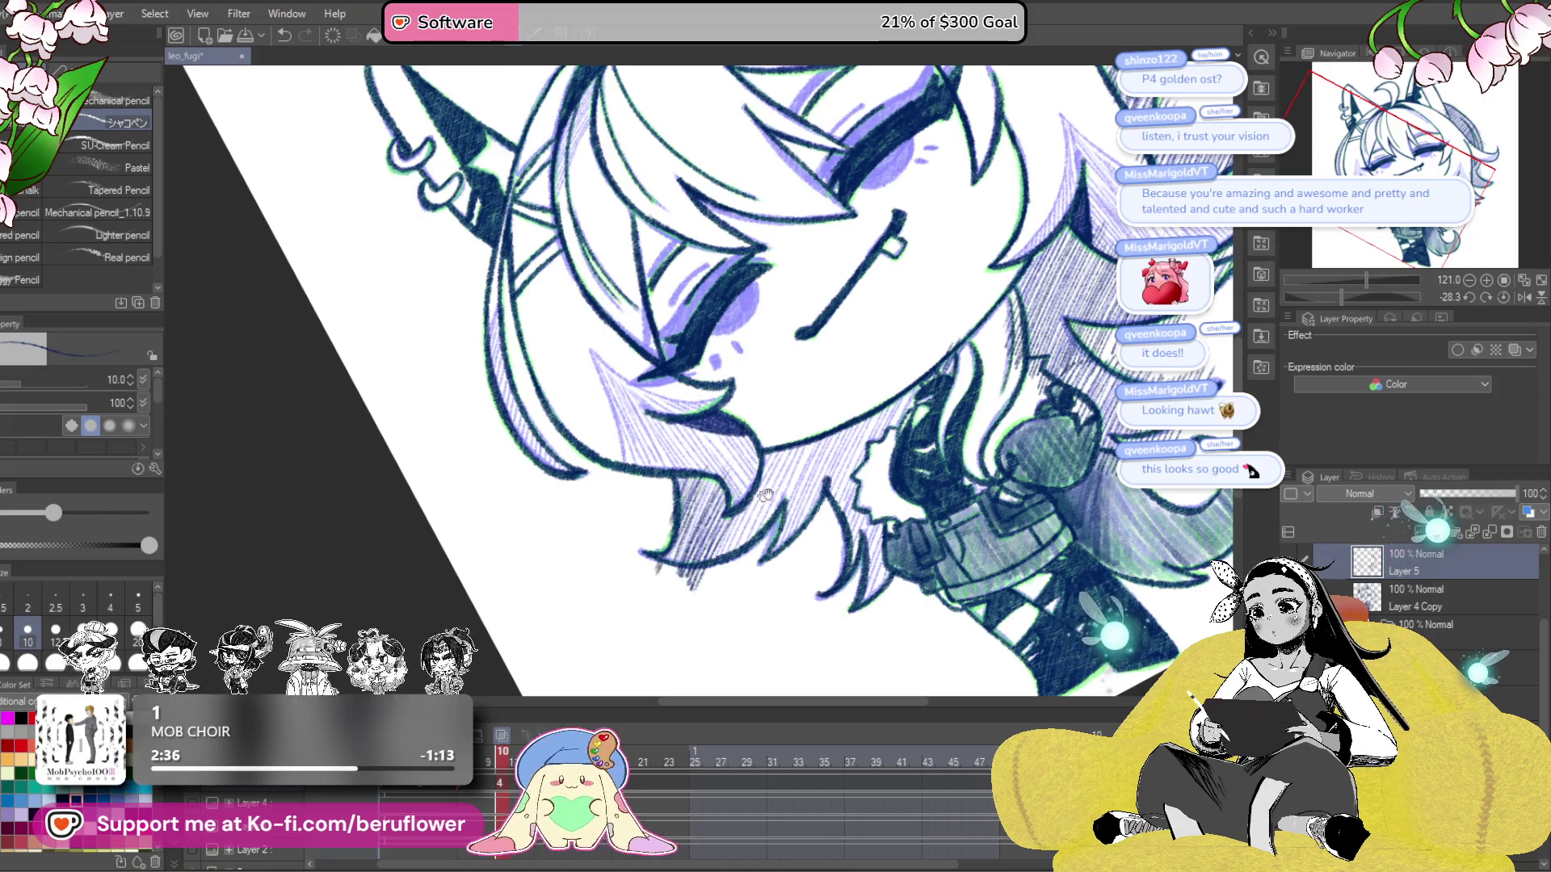
{"action": "left_click_drag", "start_coordinate": [748, 501], "coordinate": [729, 518]}
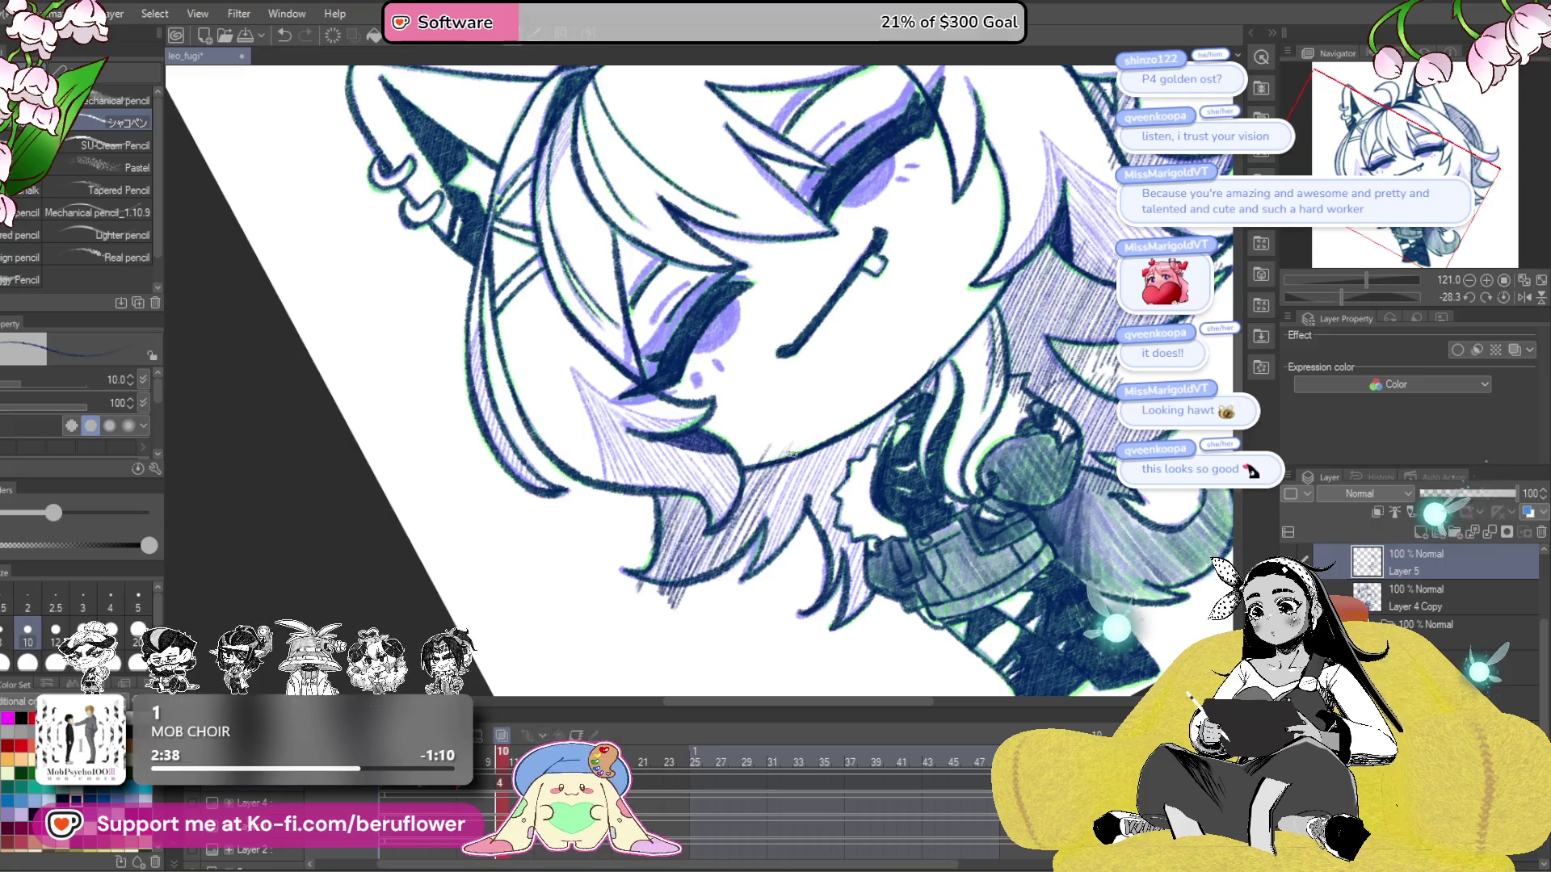
{"action": "left_click_drag", "start_coordinate": [764, 469], "coordinate": [719, 545]}
{"action": "mouse_move", "coordinate": [812, 456]}
{"action": "left_mouse_down"}
{"action": "mouse_move", "coordinate": [749, 565]}
{"action": "mouse_move", "coordinate": [776, 549]}
{"action": "left_mouse_up"}
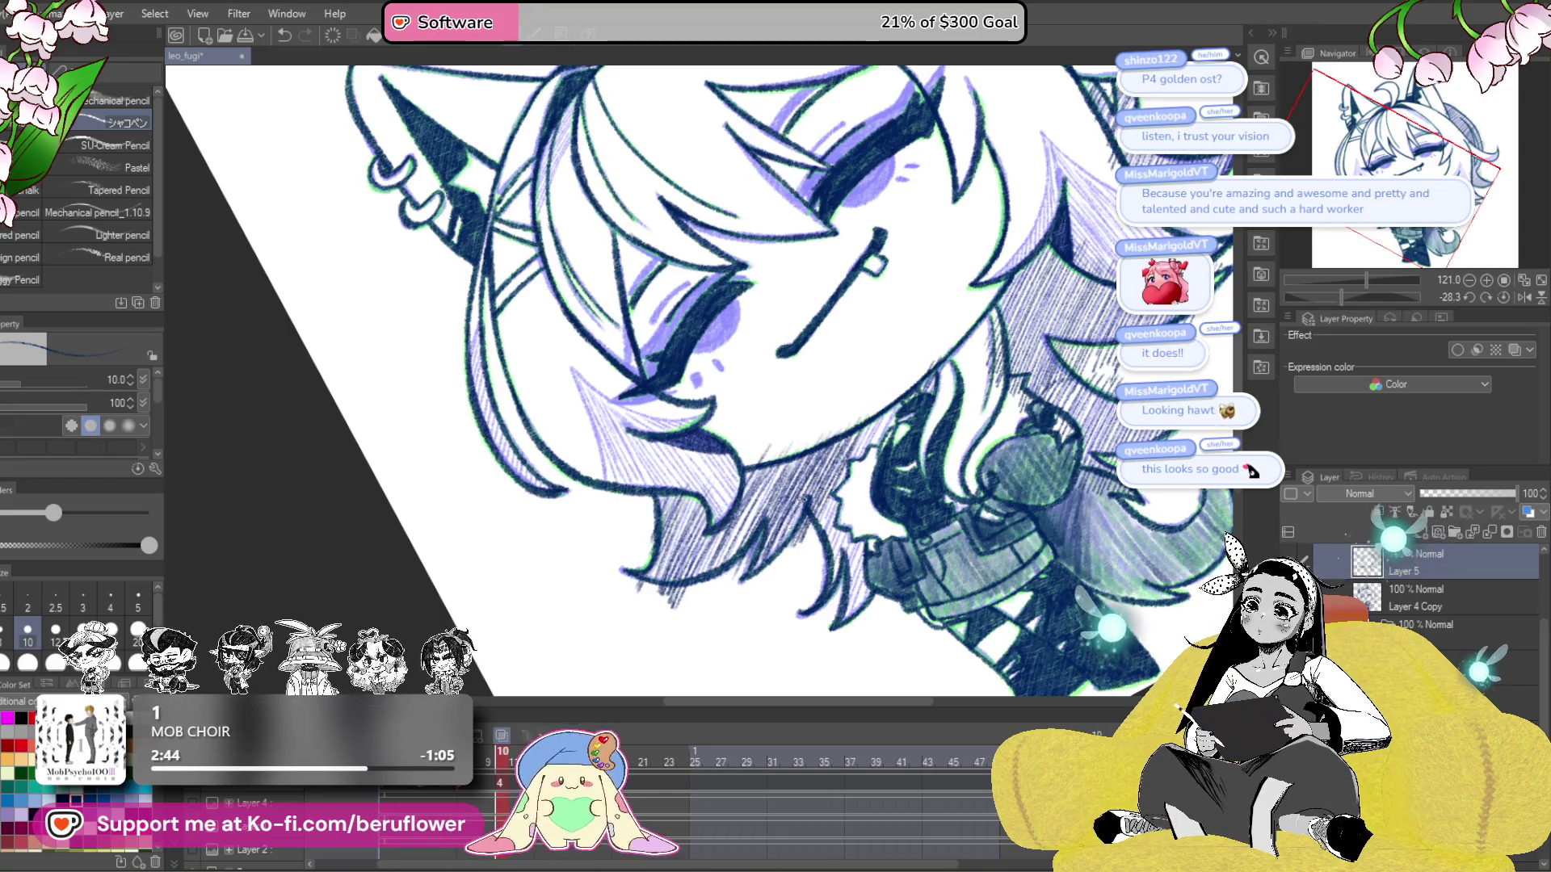
{"action": "left_click_drag", "start_coordinate": [888, 452], "coordinate": [844, 585]}
{"action": "mouse_move", "coordinate": [856, 525]}
{"action": "left_mouse_down"}
{"action": "mouse_move", "coordinate": [844, 517]}
{"action": "mouse_move", "coordinate": [802, 565]}
{"action": "left_mouse_up"}
{"action": "left_click_drag", "start_coordinate": [846, 497], "coordinate": [826, 546]}
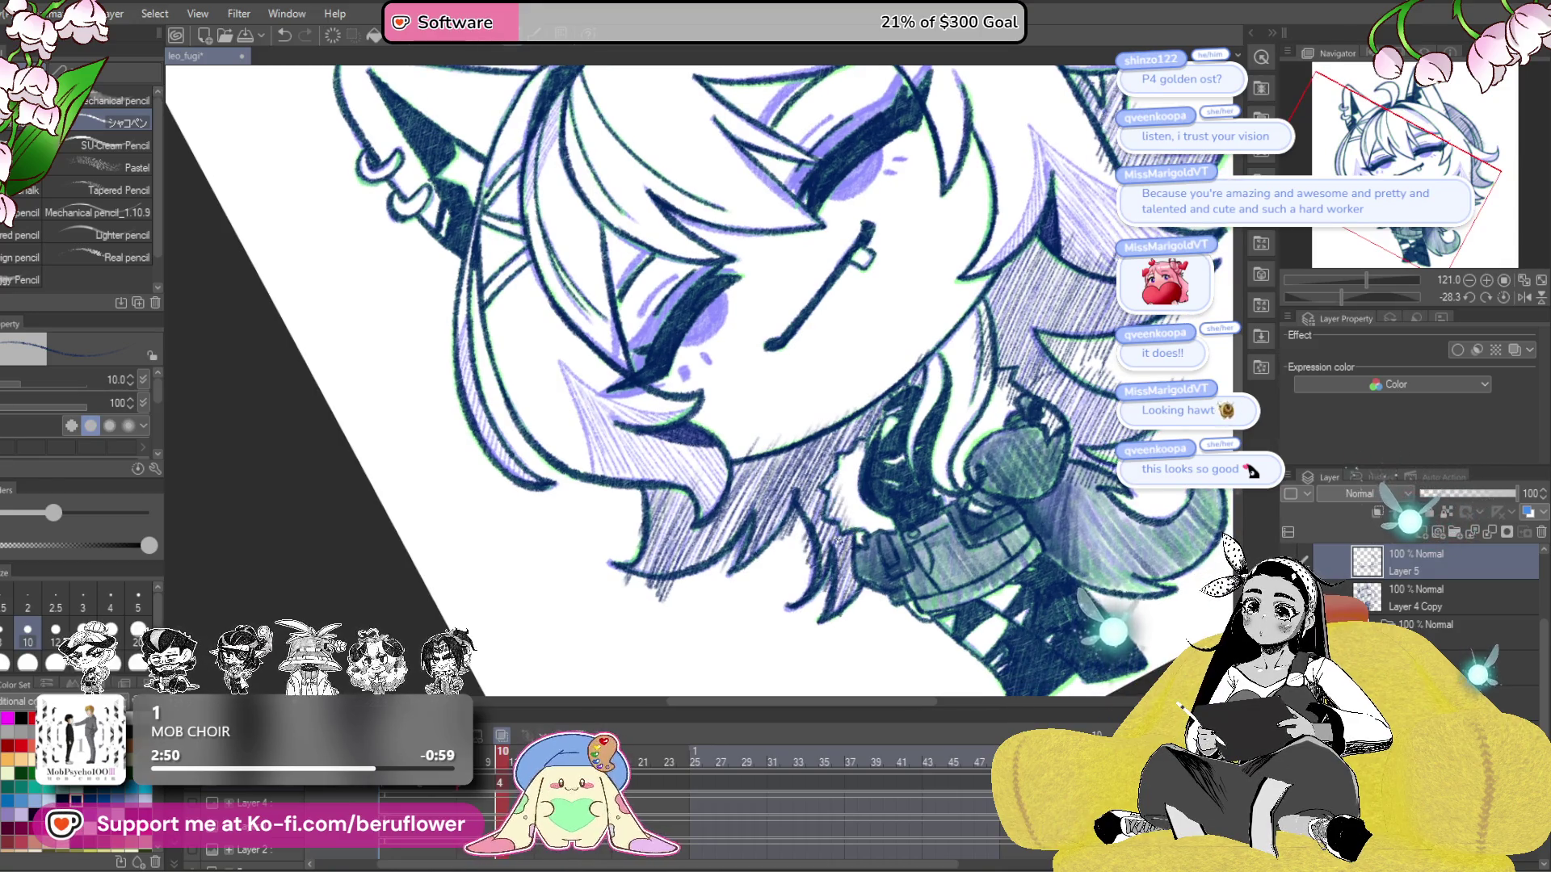
{"action": "mouse_move", "coordinate": [1100, 501]}
{"action": "left_mouse_down"}
{"action": "mouse_move", "coordinate": [1082, 355]}
{"action": "mouse_move", "coordinate": [1174, 399]}
{"action": "left_mouse_up"}
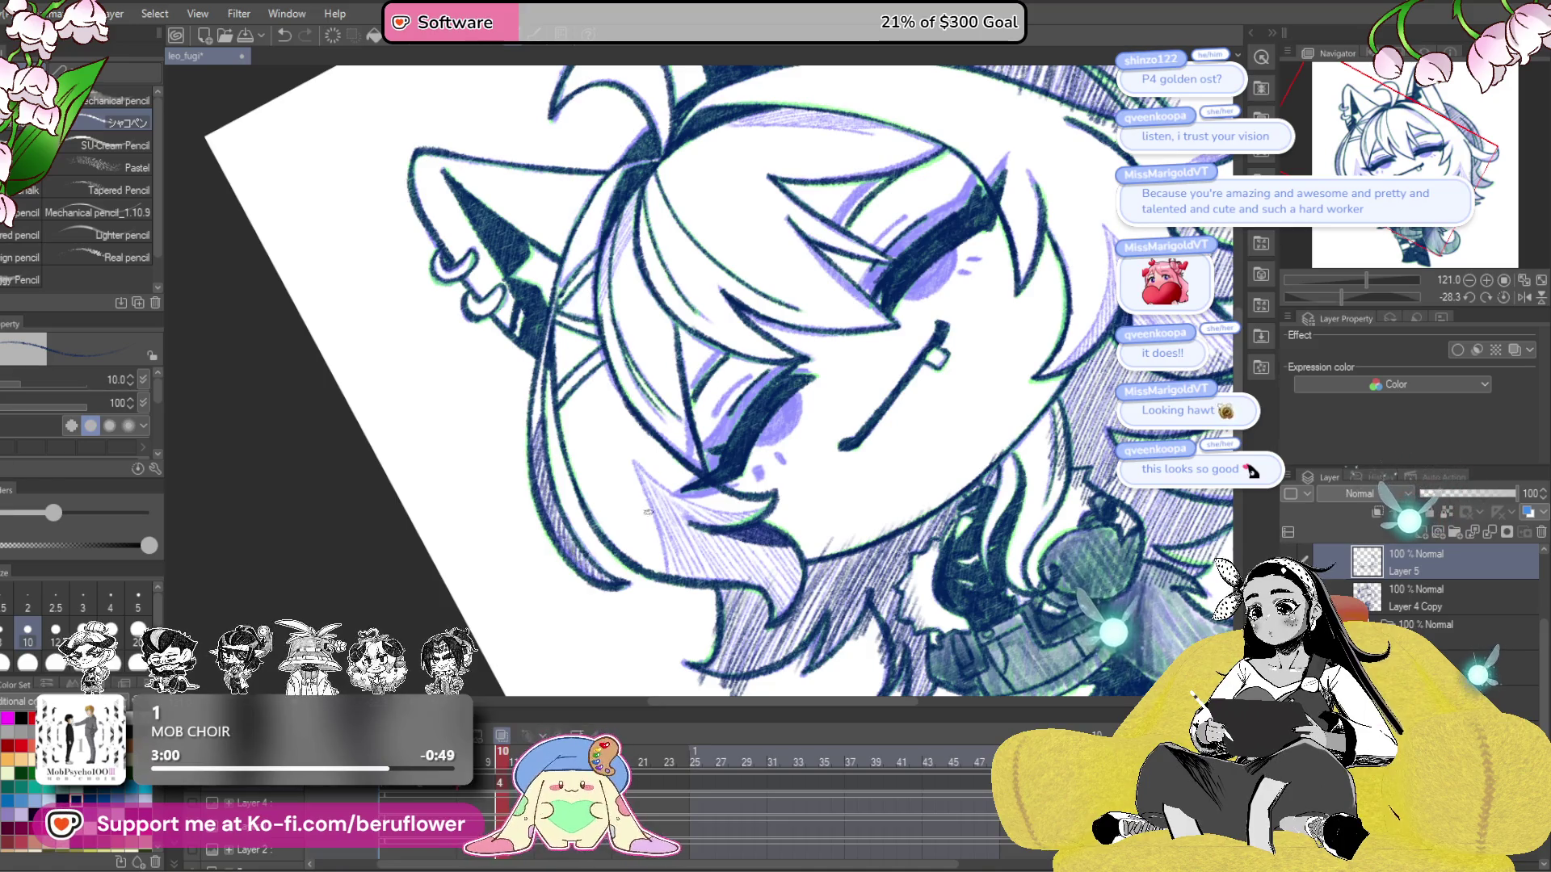
{"action": "left_click", "coordinate": [1504, 299]}
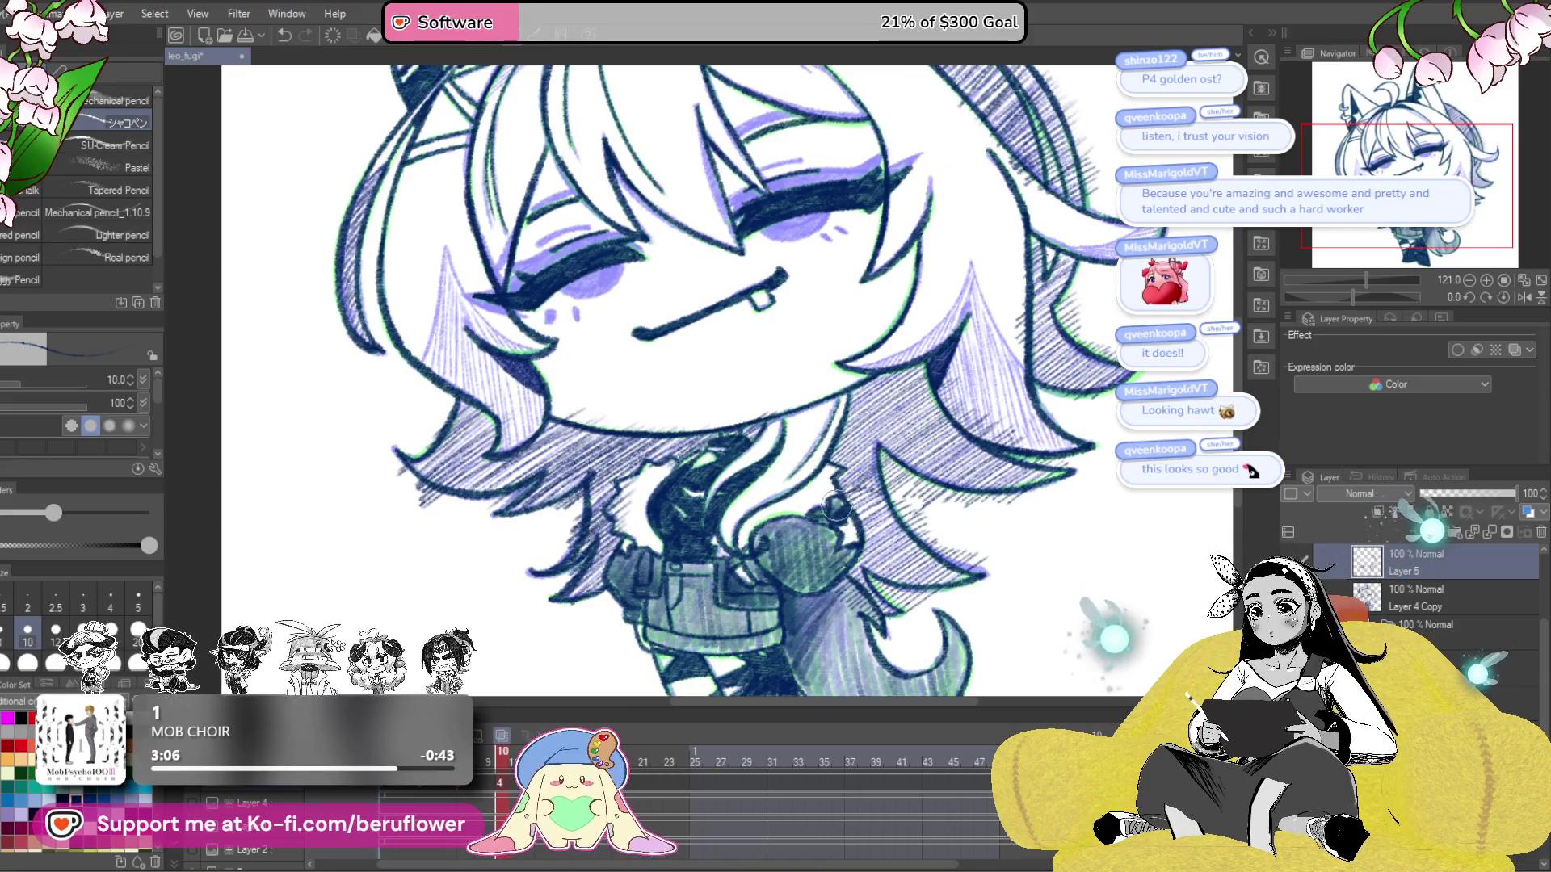
{"action": "left_click_drag", "start_coordinate": [824, 510], "coordinate": [909, 559]}
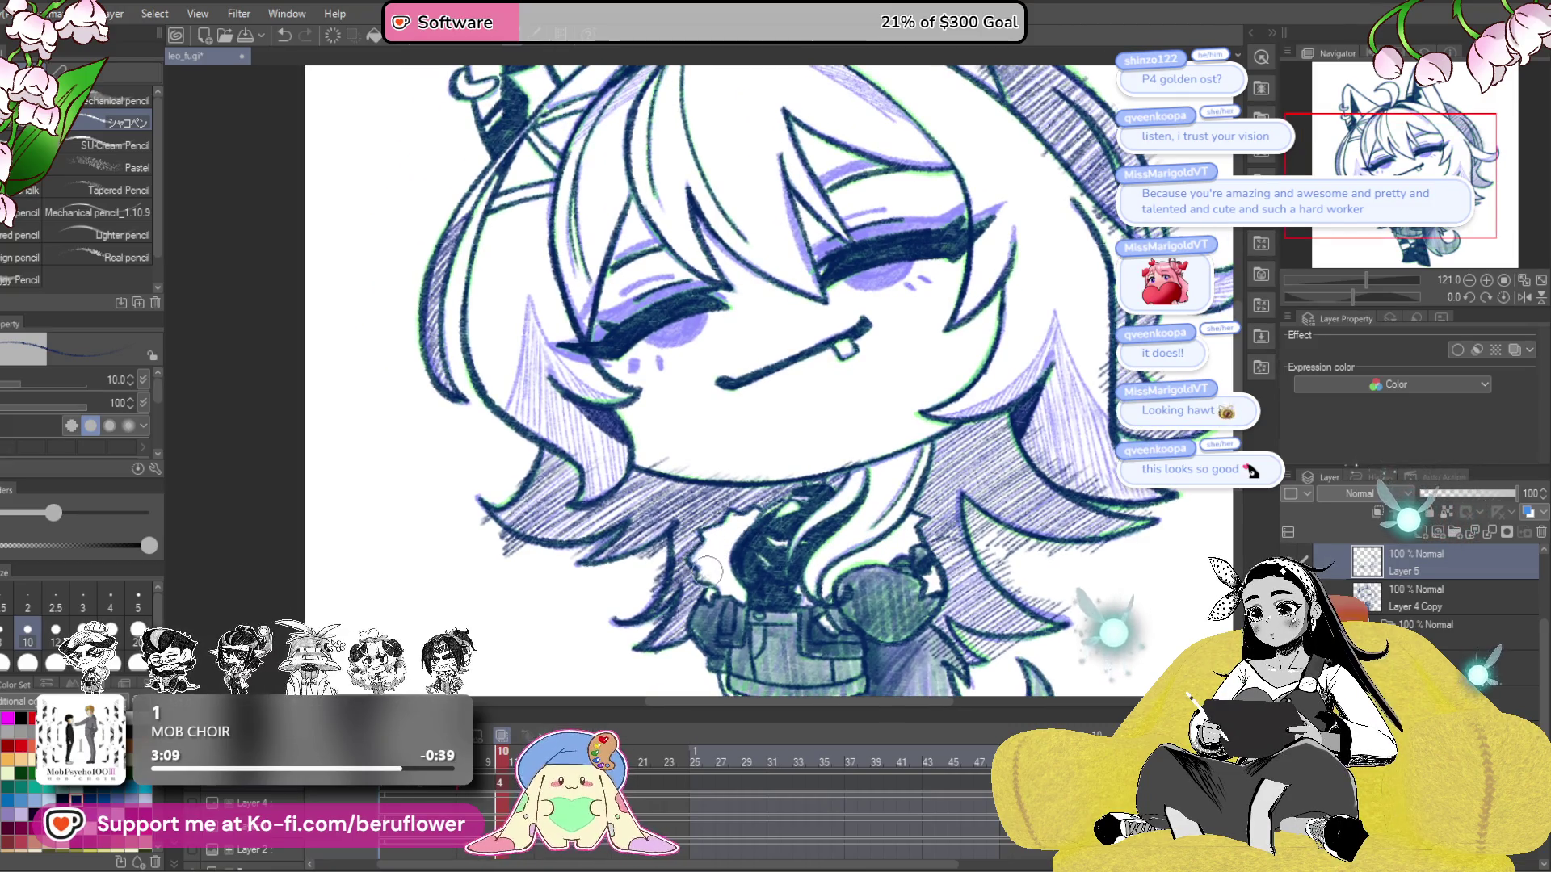
{"action": "left_click_drag", "start_coordinate": [705, 569], "coordinate": [765, 553]}
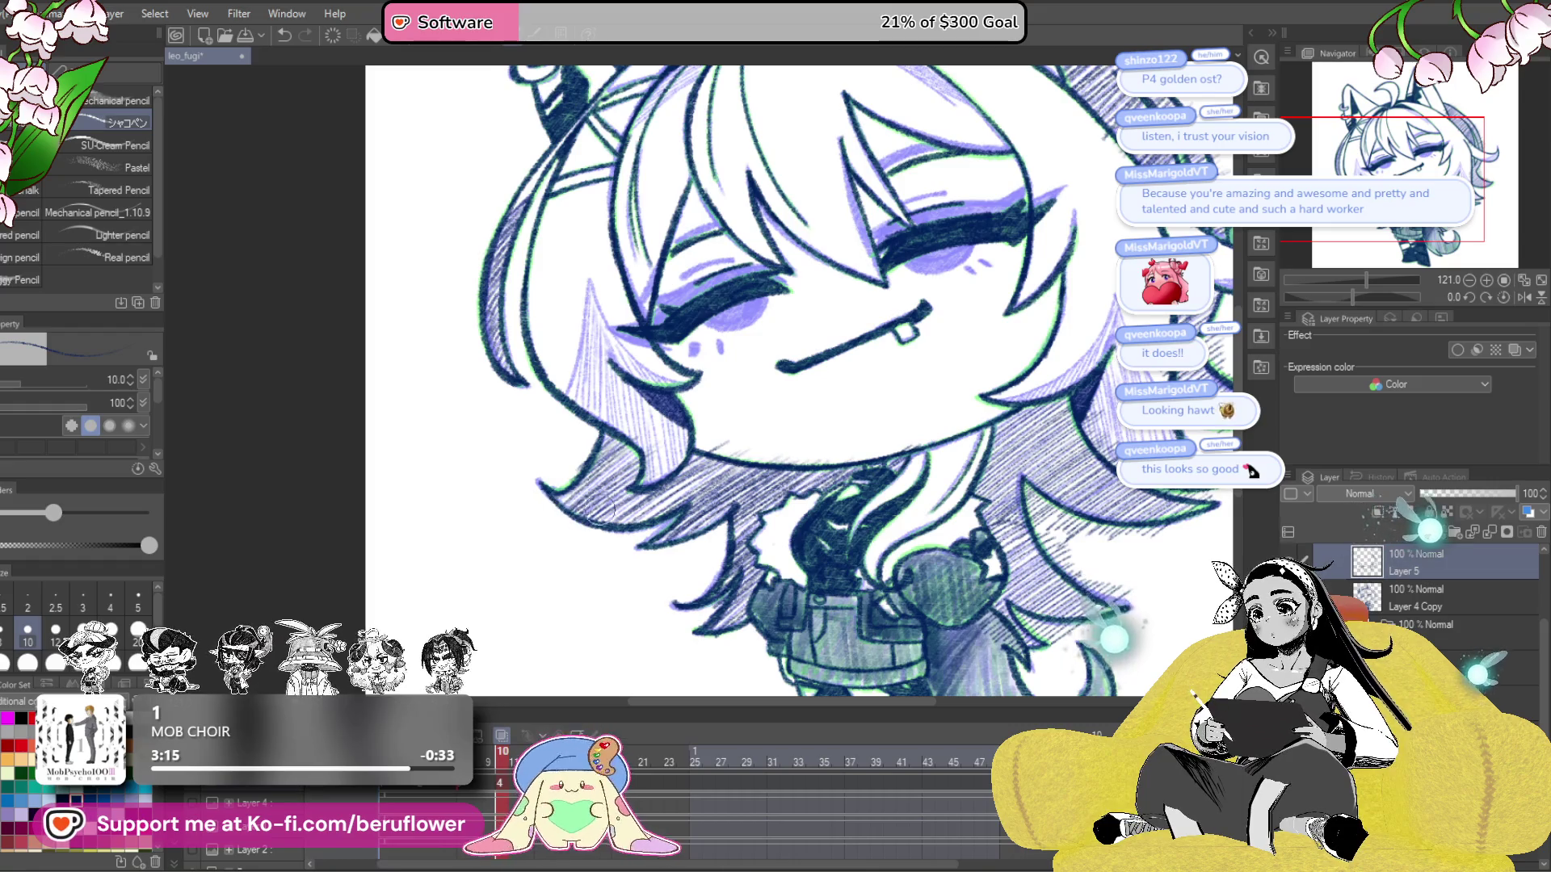
{"action": "scroll", "coordinate": [588, 511], "scroll_direction": "up", "scroll_amount": 1}
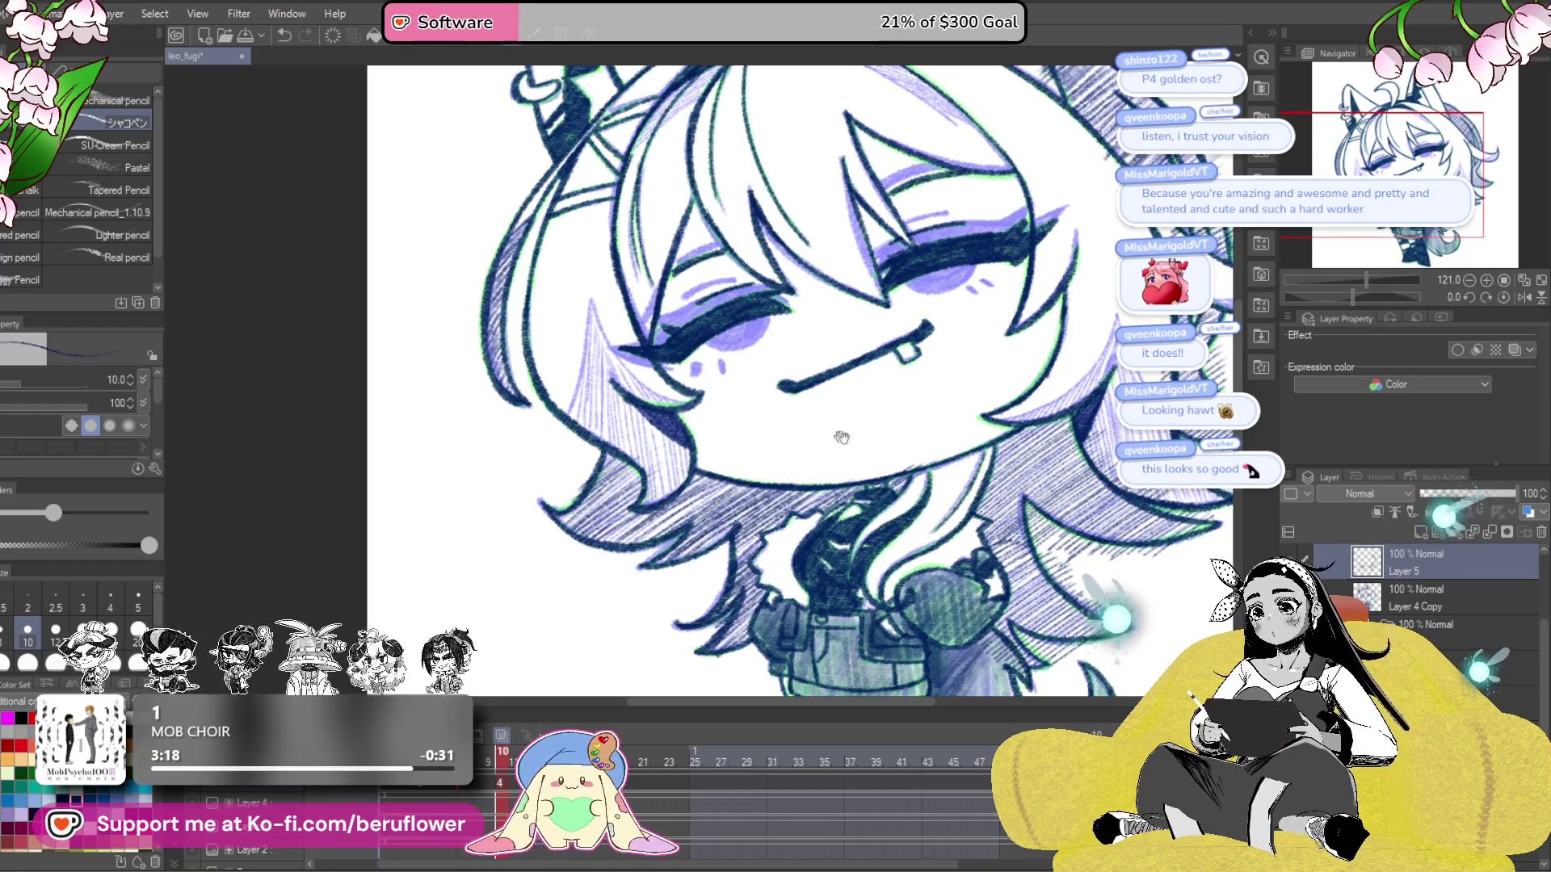
{"action": "scroll", "coordinate": [848, 440], "scroll_direction": "down", "scroll_amount": 3}
{"action": "scroll", "coordinate": [1006, 531], "scroll_direction": "up", "scroll_amount": 3}
{"action": "left_click_drag", "start_coordinate": [1006, 531], "coordinate": [1034, 563]}
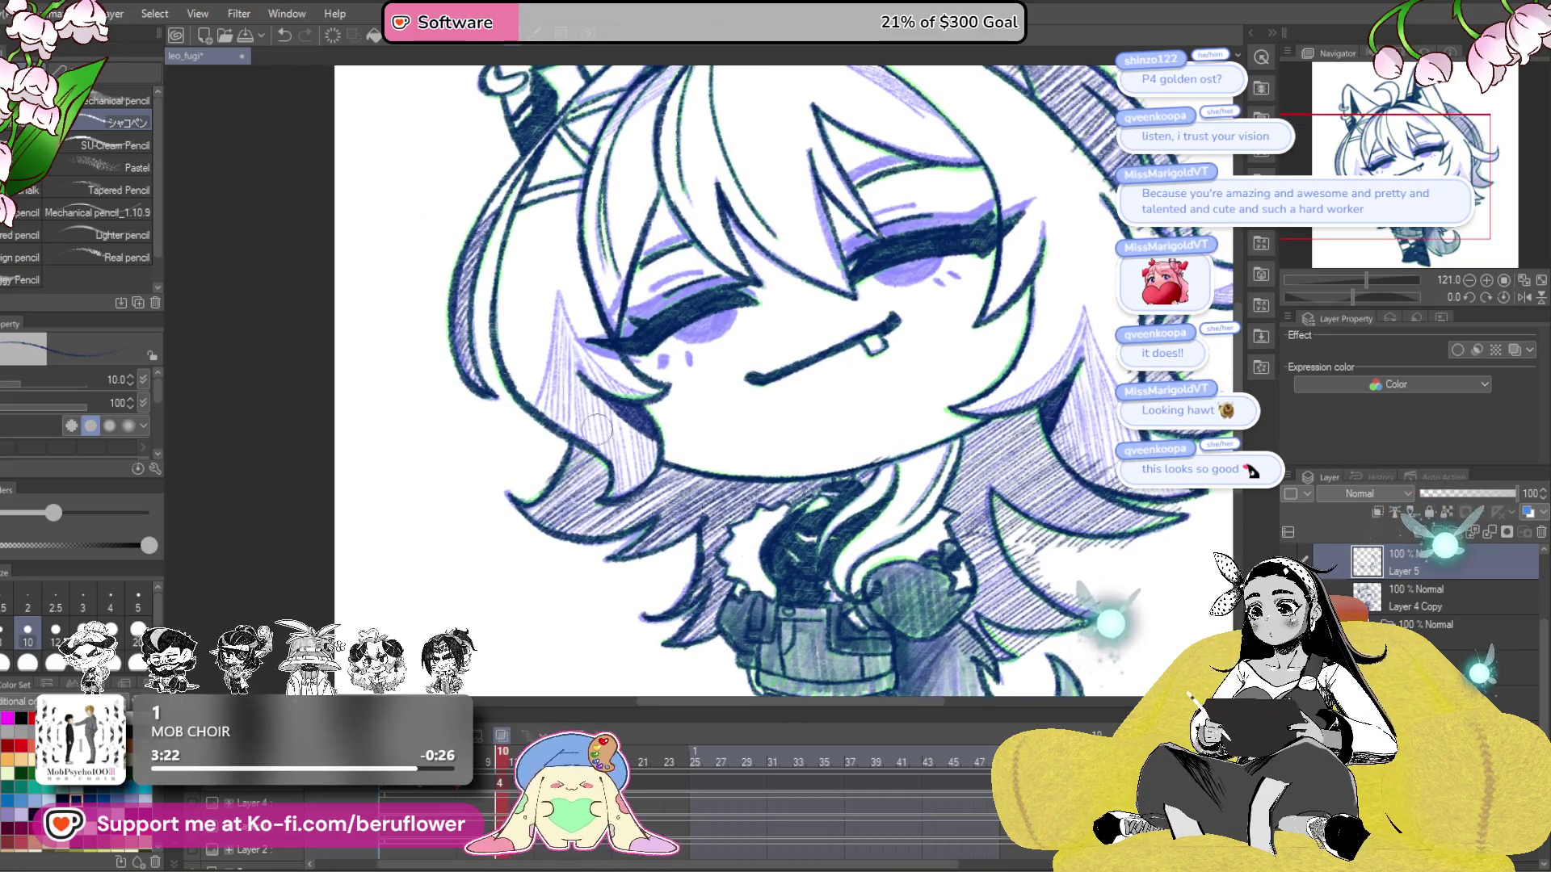
{"action": "scroll", "coordinate": [543, 412], "scroll_direction": "up", "scroll_amount": 5}
{"action": "scroll", "coordinate": [543, 412], "scroll_direction": "right", "scroll_amount": 5}
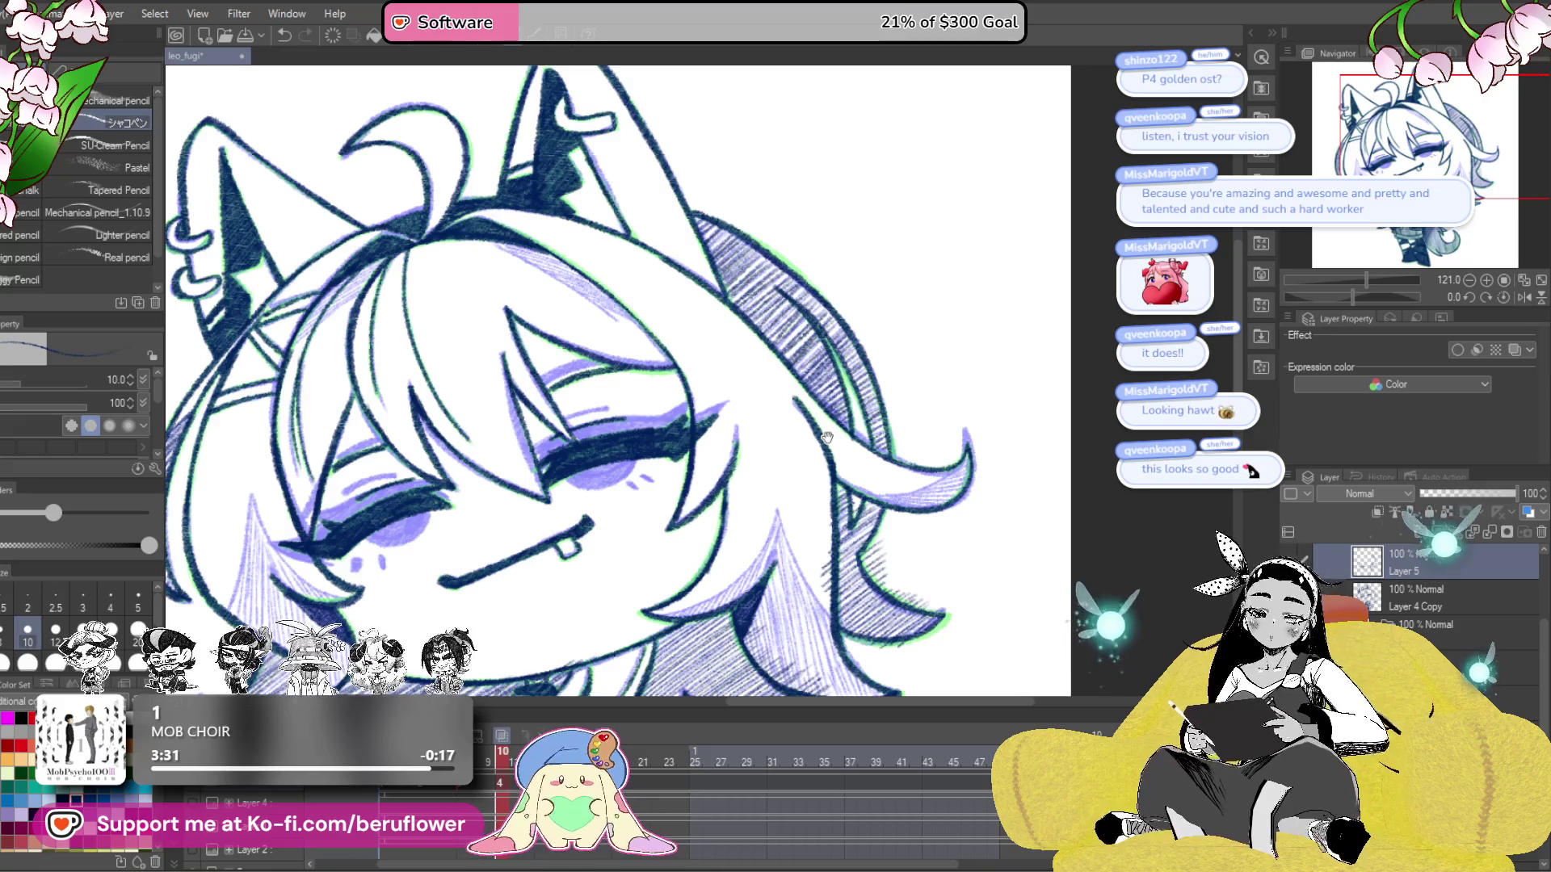
{"action": "scroll", "coordinate": [826, 437], "scroll_direction": "down", "scroll_amount": 2}
{"action": "scroll", "coordinate": [814, 424], "scroll_direction": "down", "scroll_amount": 2}
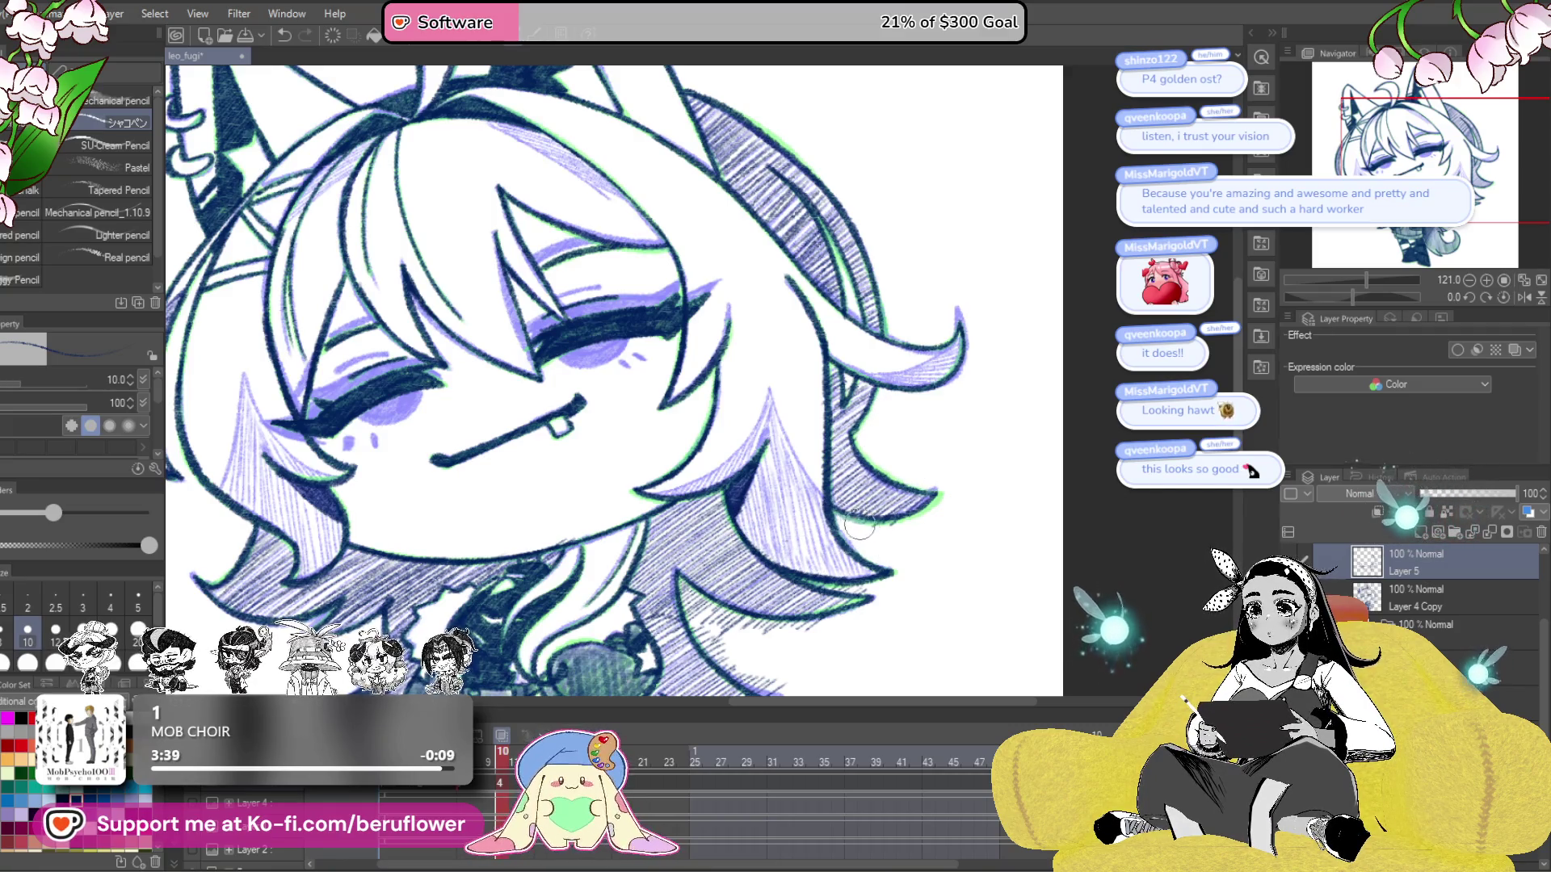
{"action": "scroll", "coordinate": [810, 535], "scroll_direction": "up", "scroll_amount": 1}
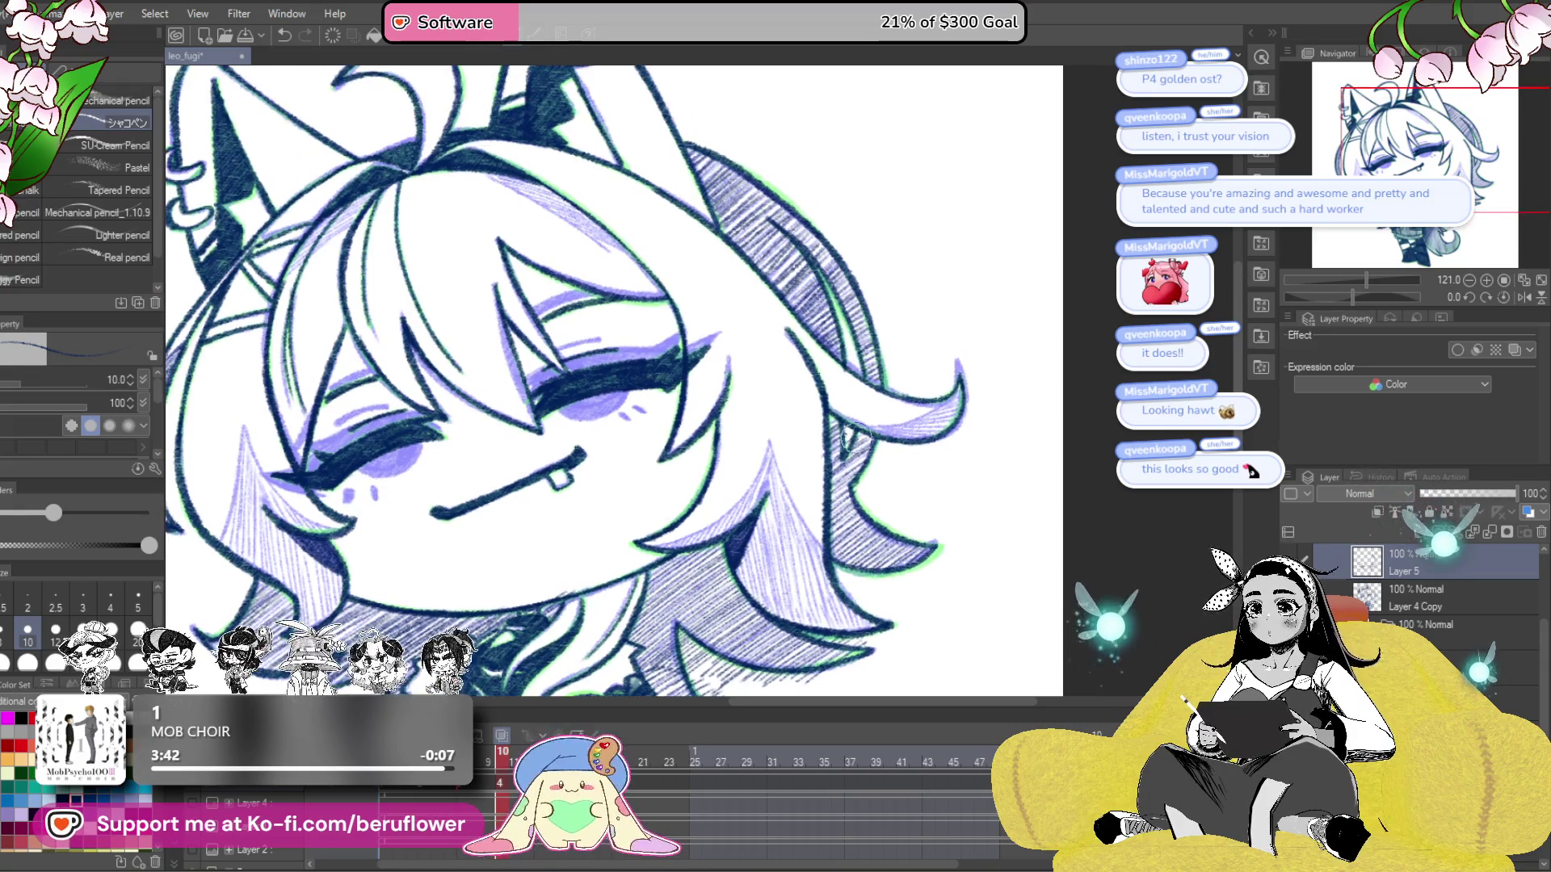
{"action": "scroll", "coordinate": [848, 515], "scroll_direction": "down", "scroll_amount": 3}
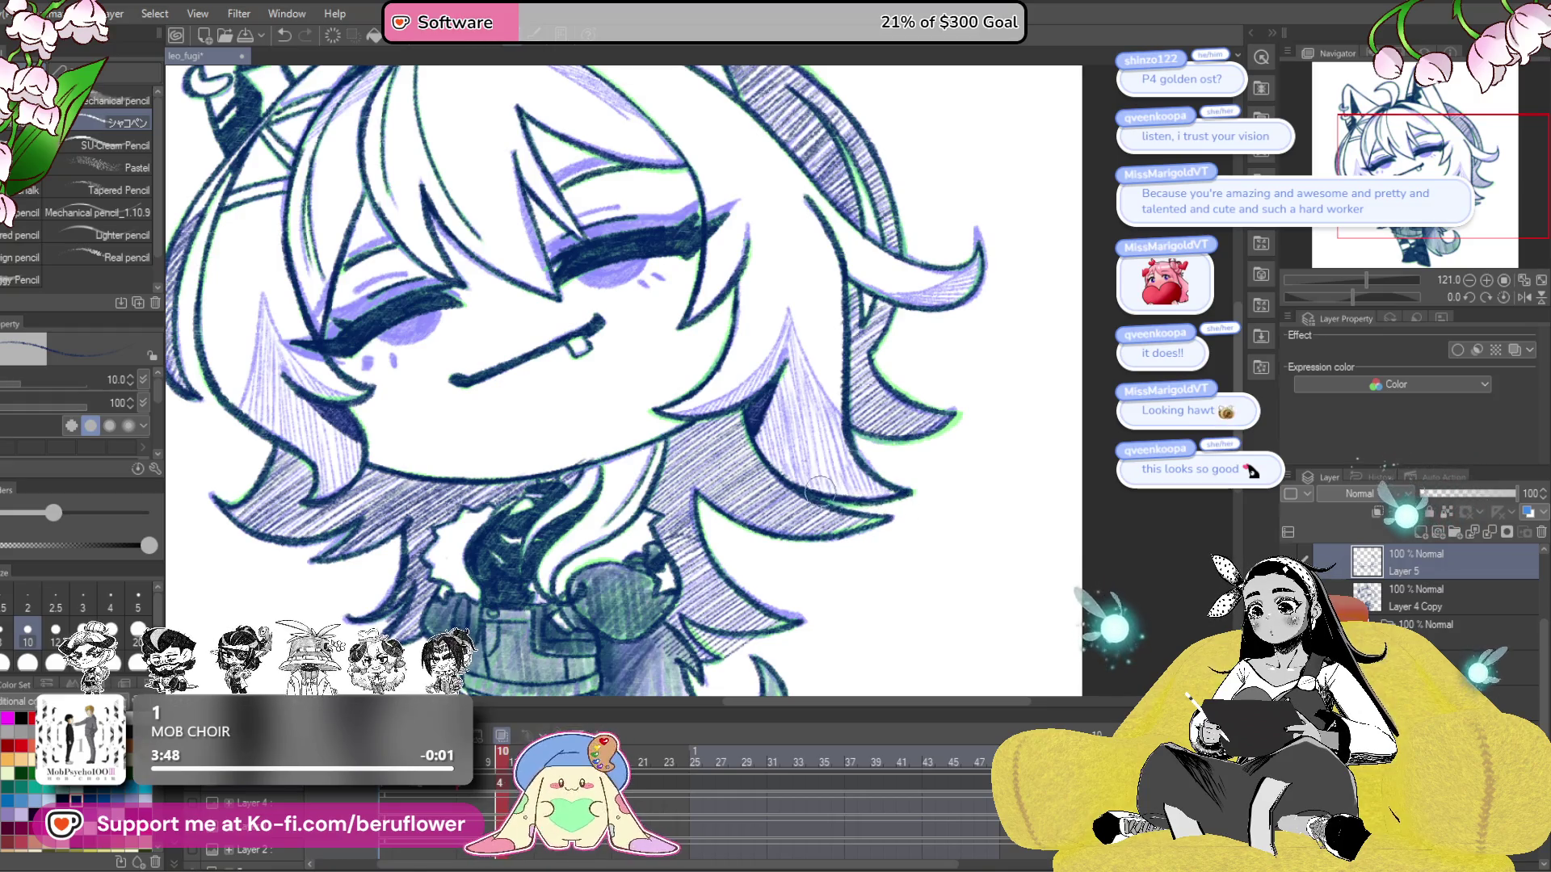
{"action": "scroll", "coordinate": [820, 489], "scroll_direction": "down", "scroll_amount": 1}
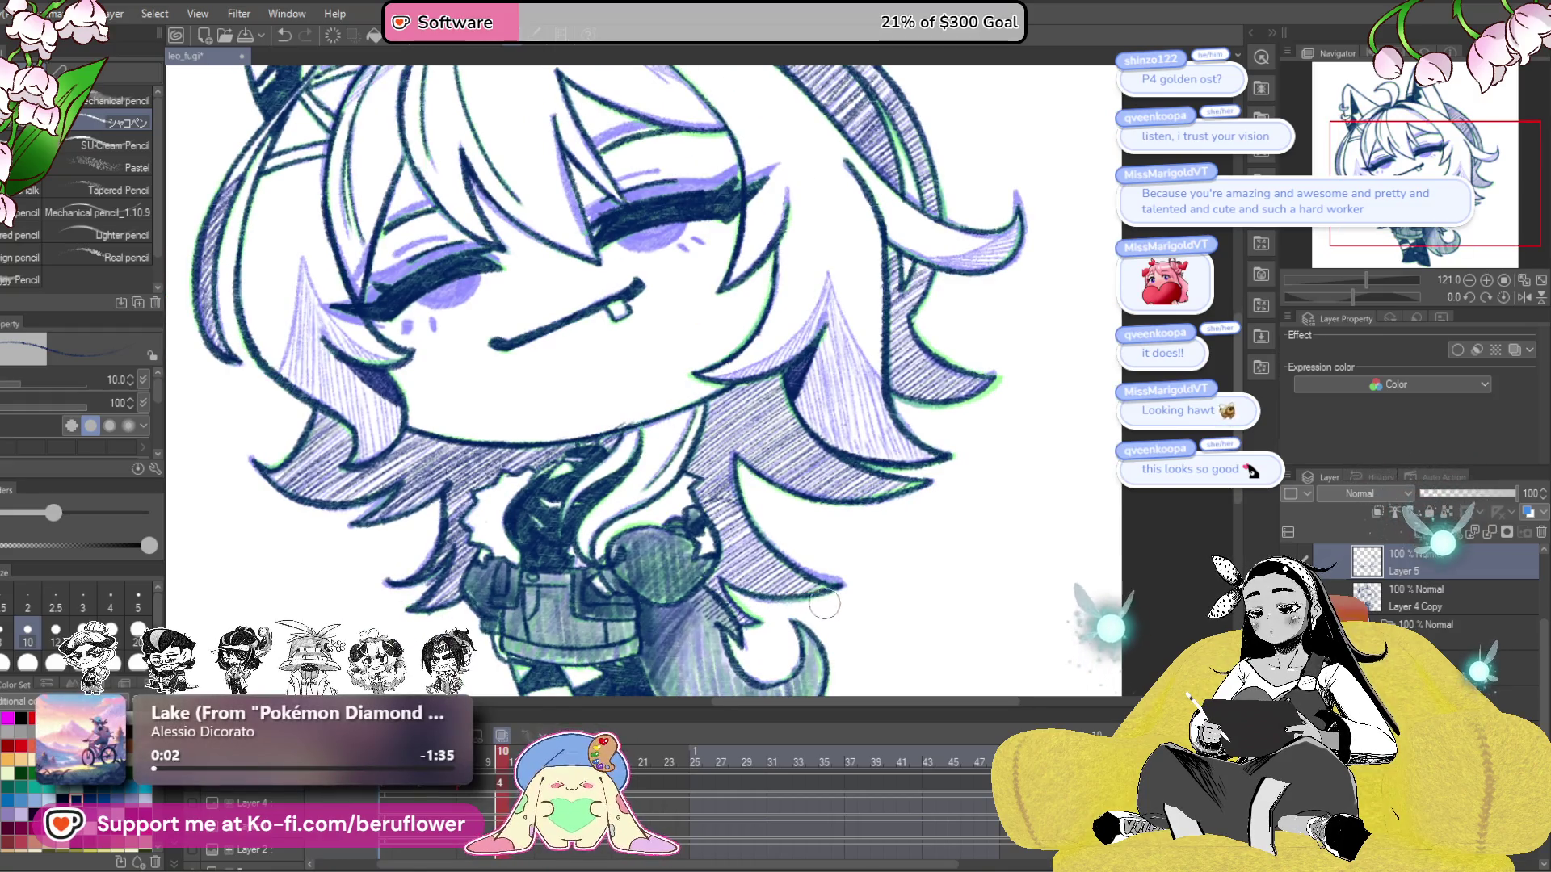
{"action": "scroll", "coordinate": [822, 604], "scroll_direction": "down", "scroll_amount": 3}
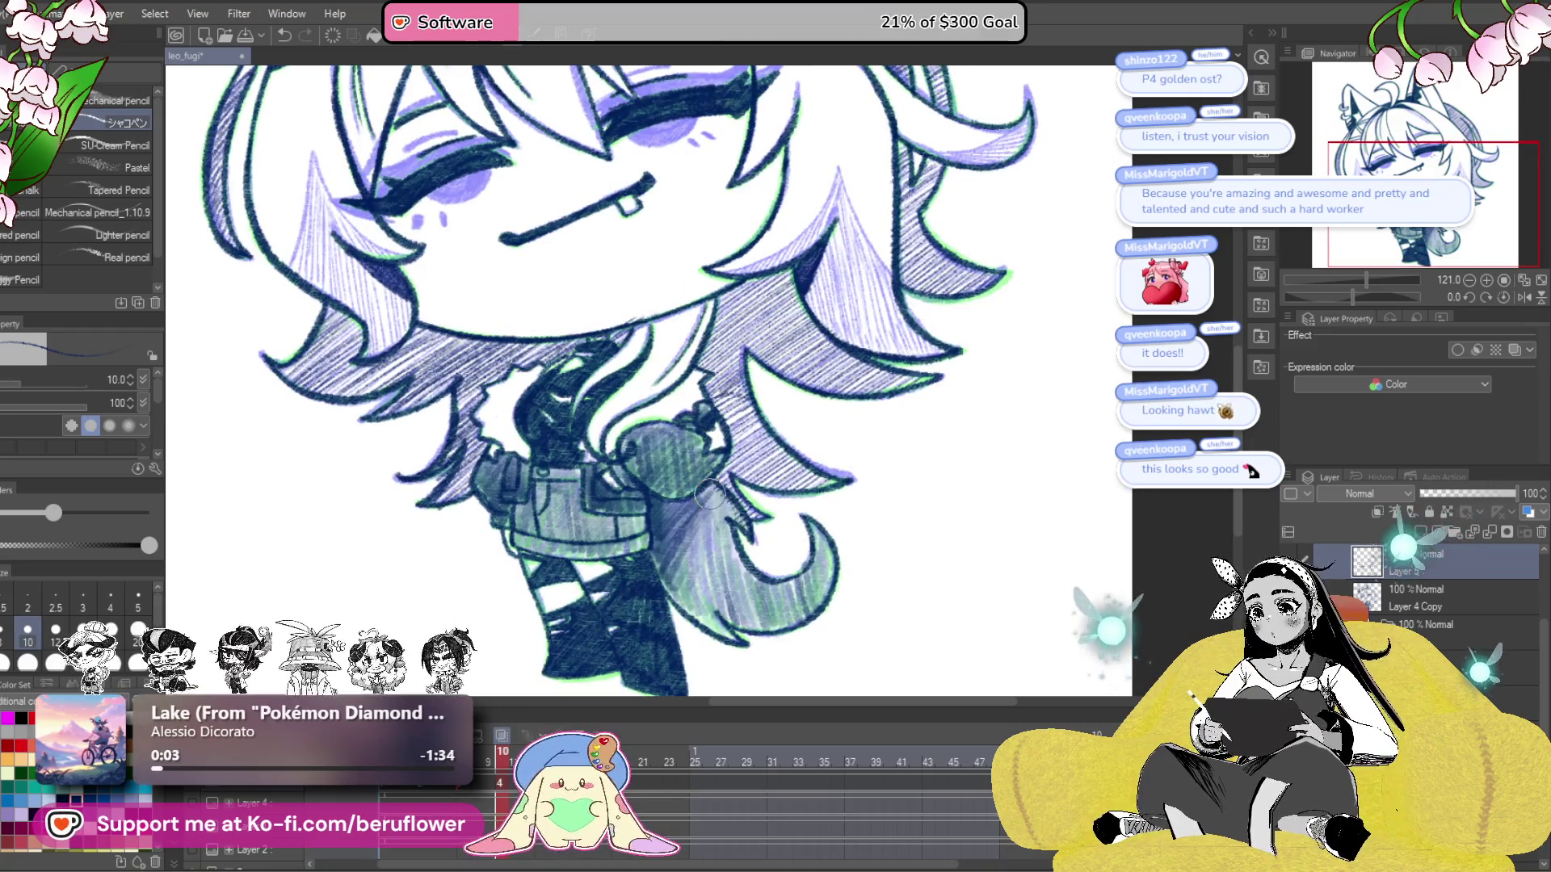
{"action": "scroll", "coordinate": [693, 436], "scroll_direction": "up", "scroll_amount": 1}
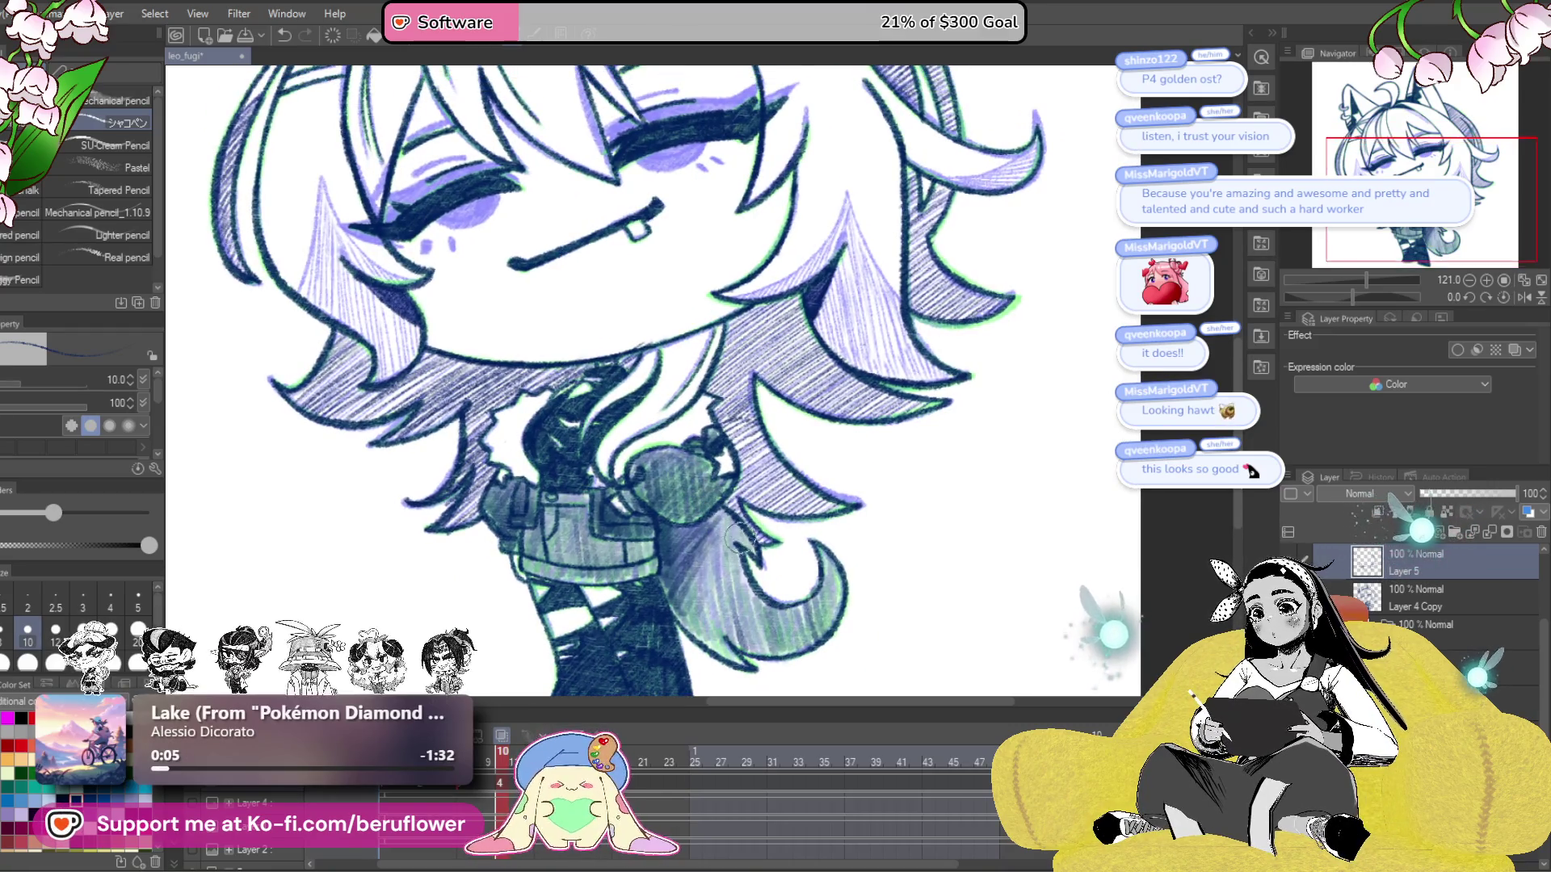
{"action": "scroll", "coordinate": [658, 465], "scroll_direction": "up", "scroll_amount": 2}
{"action": "scroll", "coordinate": [657, 467], "scroll_direction": "down", "scroll_amount": 5}
{"action": "scroll", "coordinate": [657, 467], "scroll_direction": "up", "scroll_amount": 5}
{"action": "left_click_drag", "start_coordinate": [657, 468], "coordinate": [815, 658]}
{"action": "scroll", "coordinate": [579, 378], "scroll_direction": "up", "scroll_amount": 3}
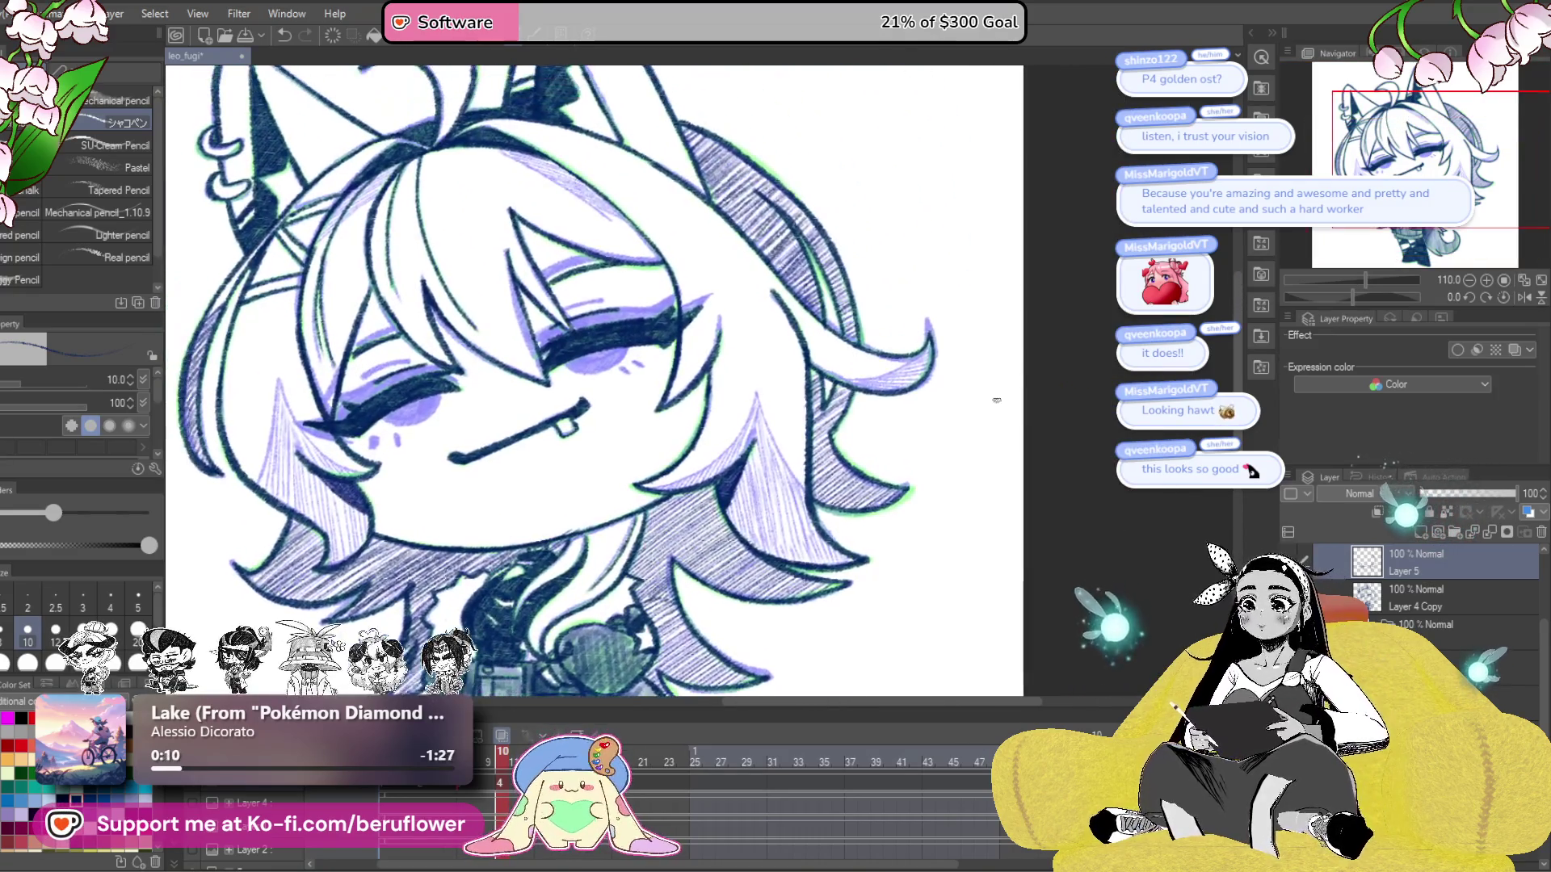
{"action": "scroll", "coordinate": [578, 377], "scroll_direction": "up", "scroll_amount": 4}
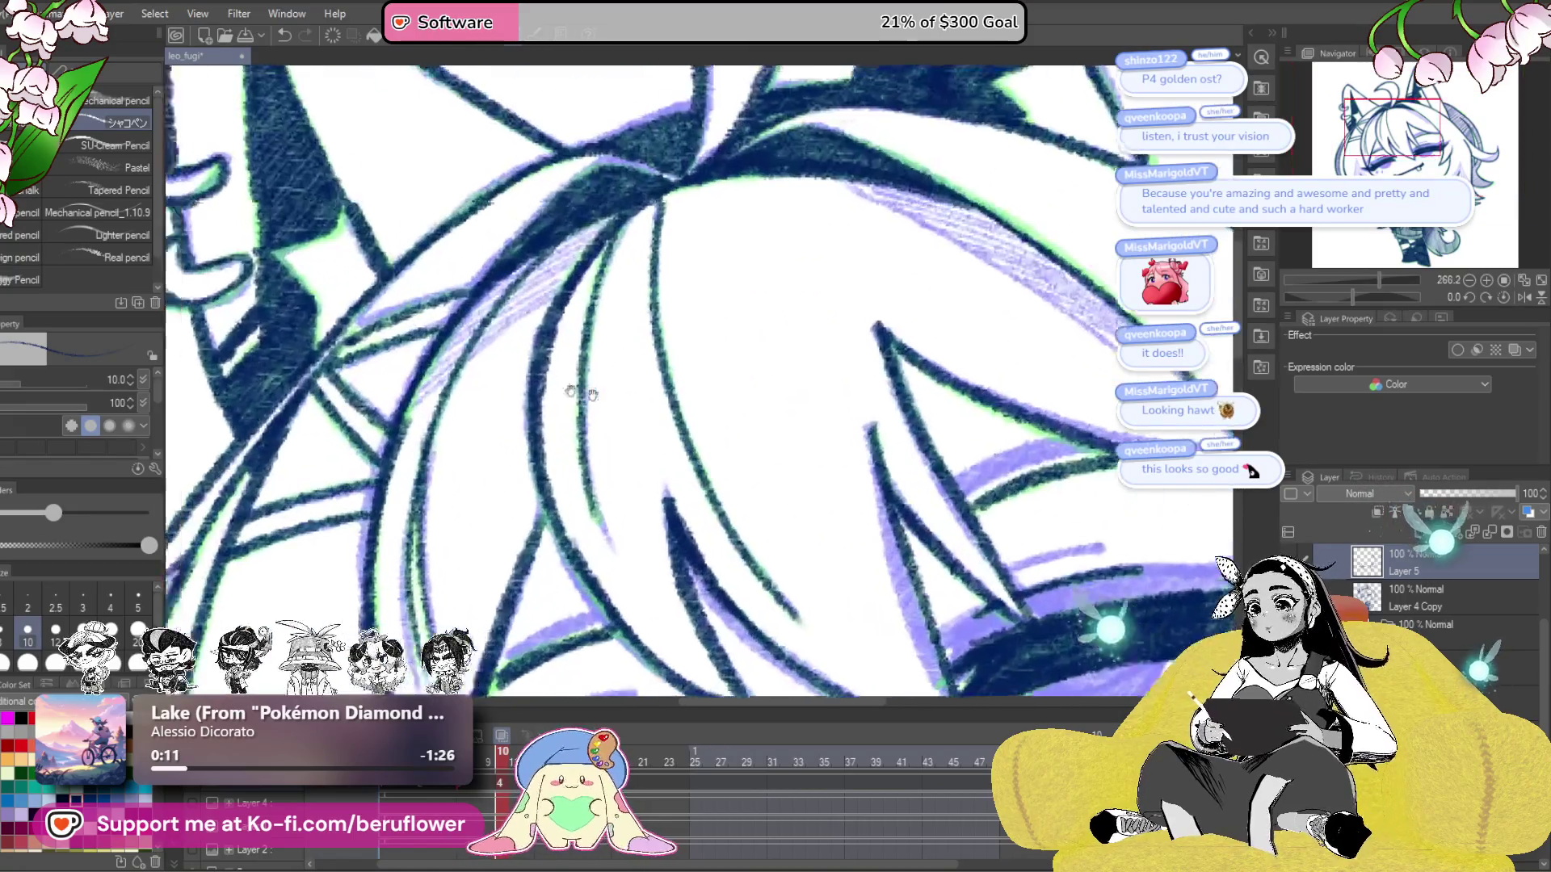
- Hatch the hair strand near the top of the head with dense diagonal pencil strokes
{"action": "left_click_drag", "start_coordinate": [807, 212], "coordinate": [679, 284]}
{"action": "left_click_drag", "start_coordinate": [776, 235], "coordinate": [614, 379]}
{"action": "left_click_drag", "start_coordinate": [751, 287], "coordinate": [596, 408]}
{"action": "left_click_drag", "start_coordinate": [694, 331], "coordinate": [617, 392]}
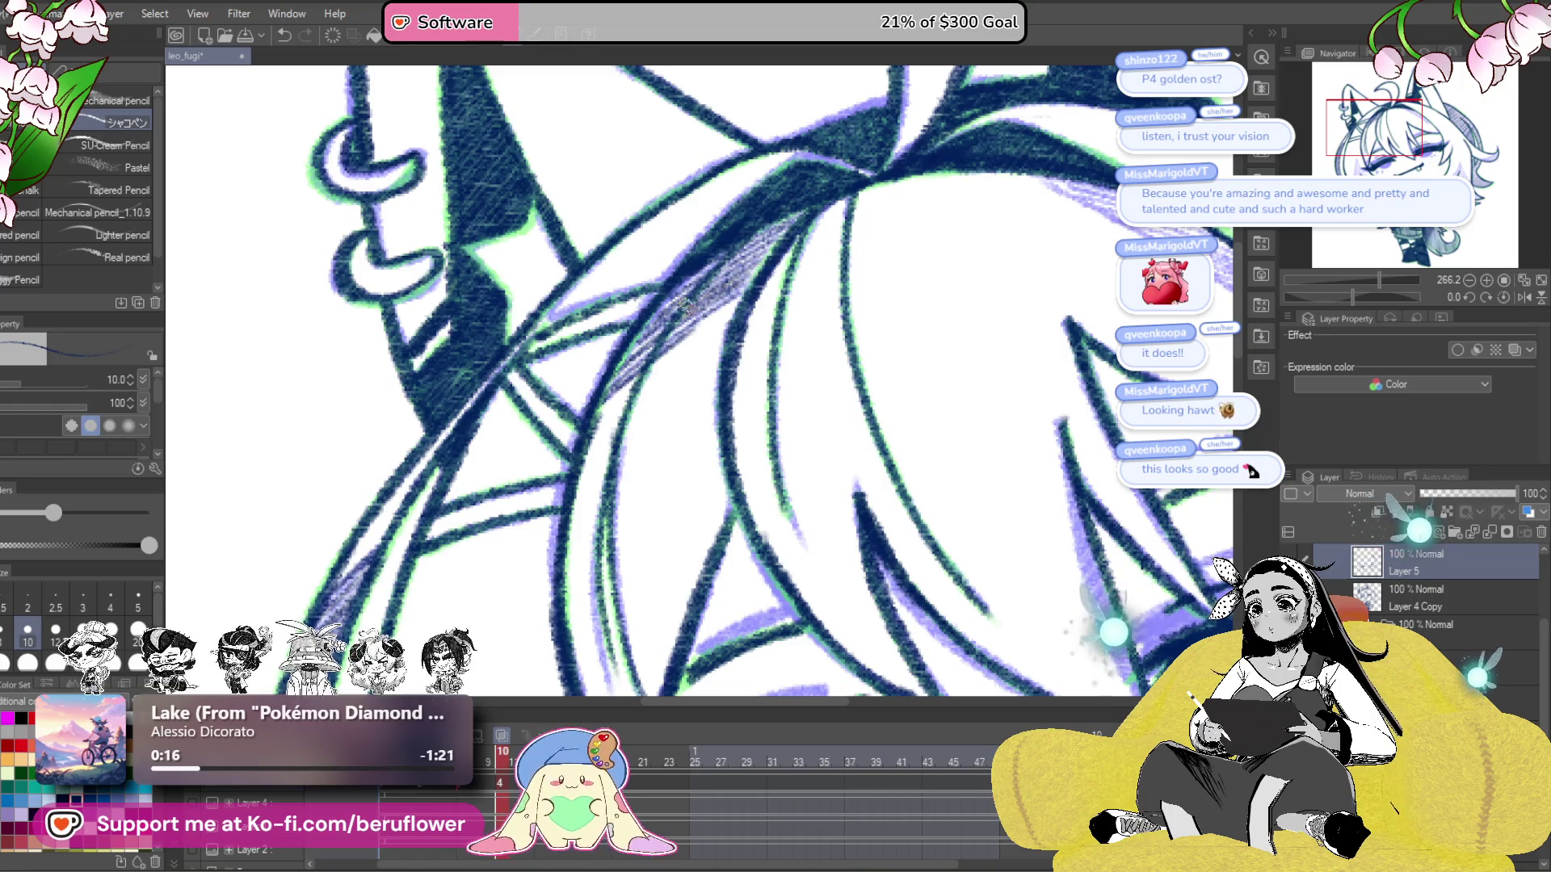
- Rotate the canvas and lay long hatching strokes along the hair strand, redoing undone attempts
{"action": "left_click_drag", "start_coordinate": [807, 353], "coordinate": [686, 396]}
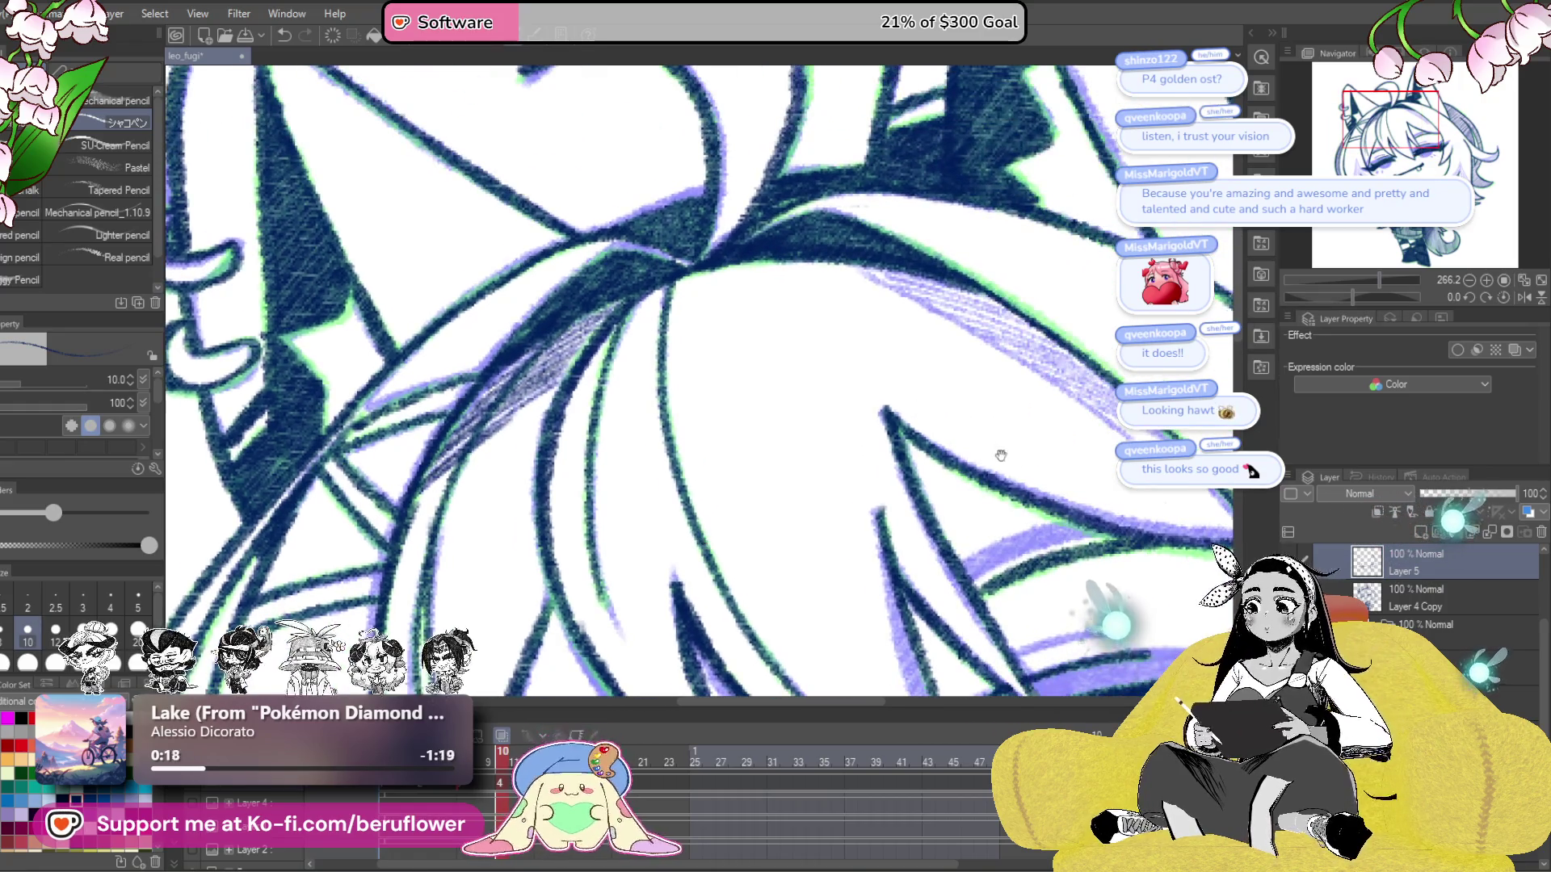
{"action": "left_click_drag", "start_coordinate": [1009, 457], "coordinate": [880, 500]}
{"action": "left_click_drag", "start_coordinate": [1355, 297], "coordinate": [1325, 297]}
{"action": "left_click_drag", "start_coordinate": [602, 468], "coordinate": [816, 299]}
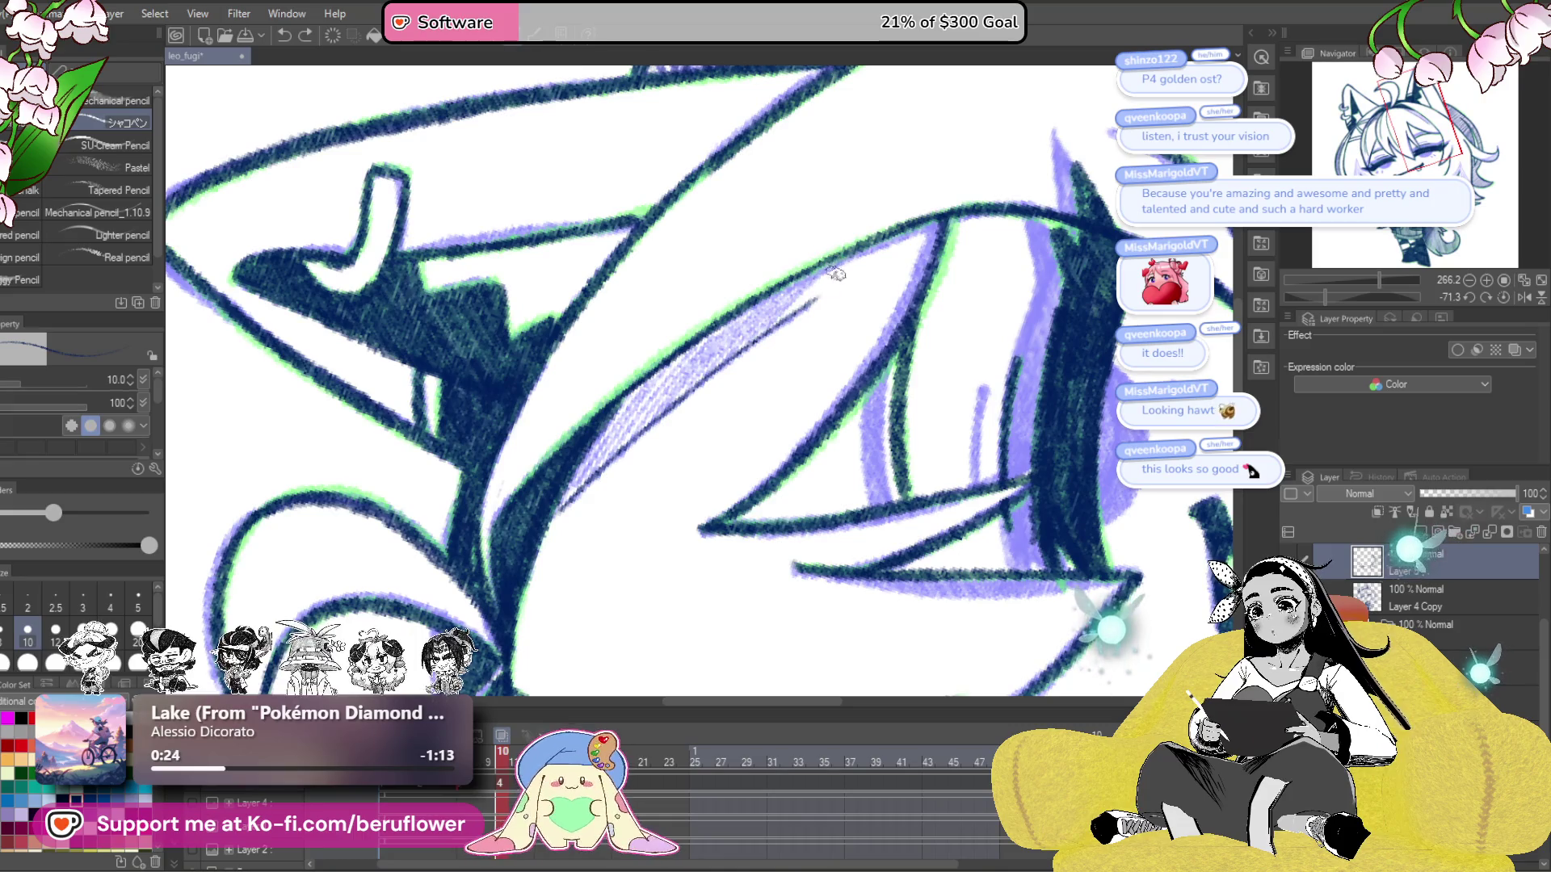
{"action": "key", "text": "ctrl+z"}
{"action": "left_click_drag", "start_coordinate": [563, 507], "coordinate": [825, 302]}
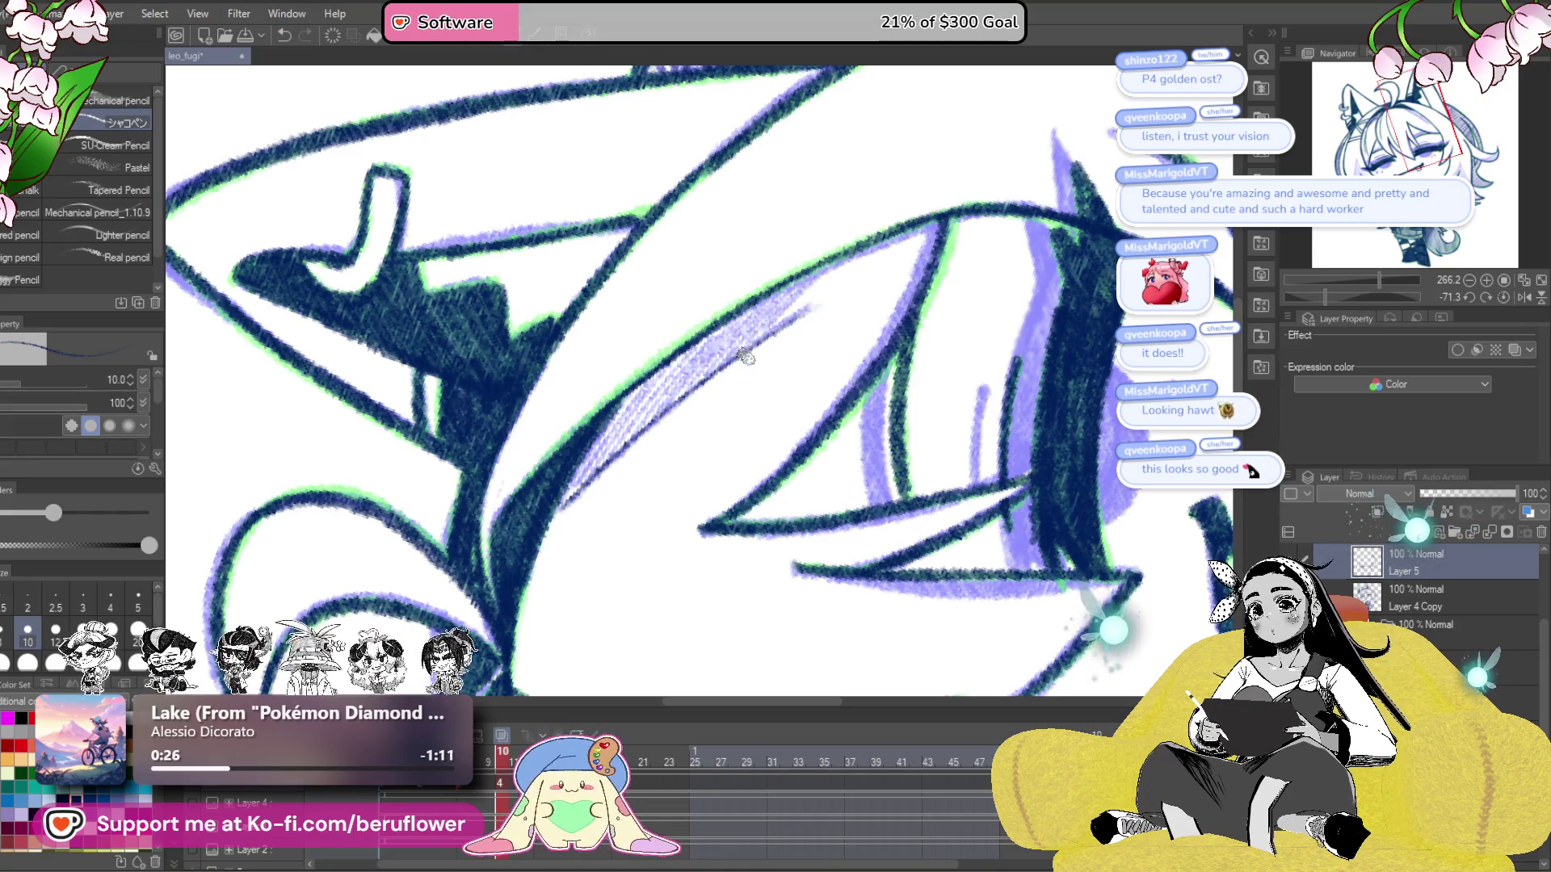
{"action": "key", "text": "ctrl+z"}
{"action": "left_click_drag", "start_coordinate": [563, 508], "coordinate": [820, 302]}
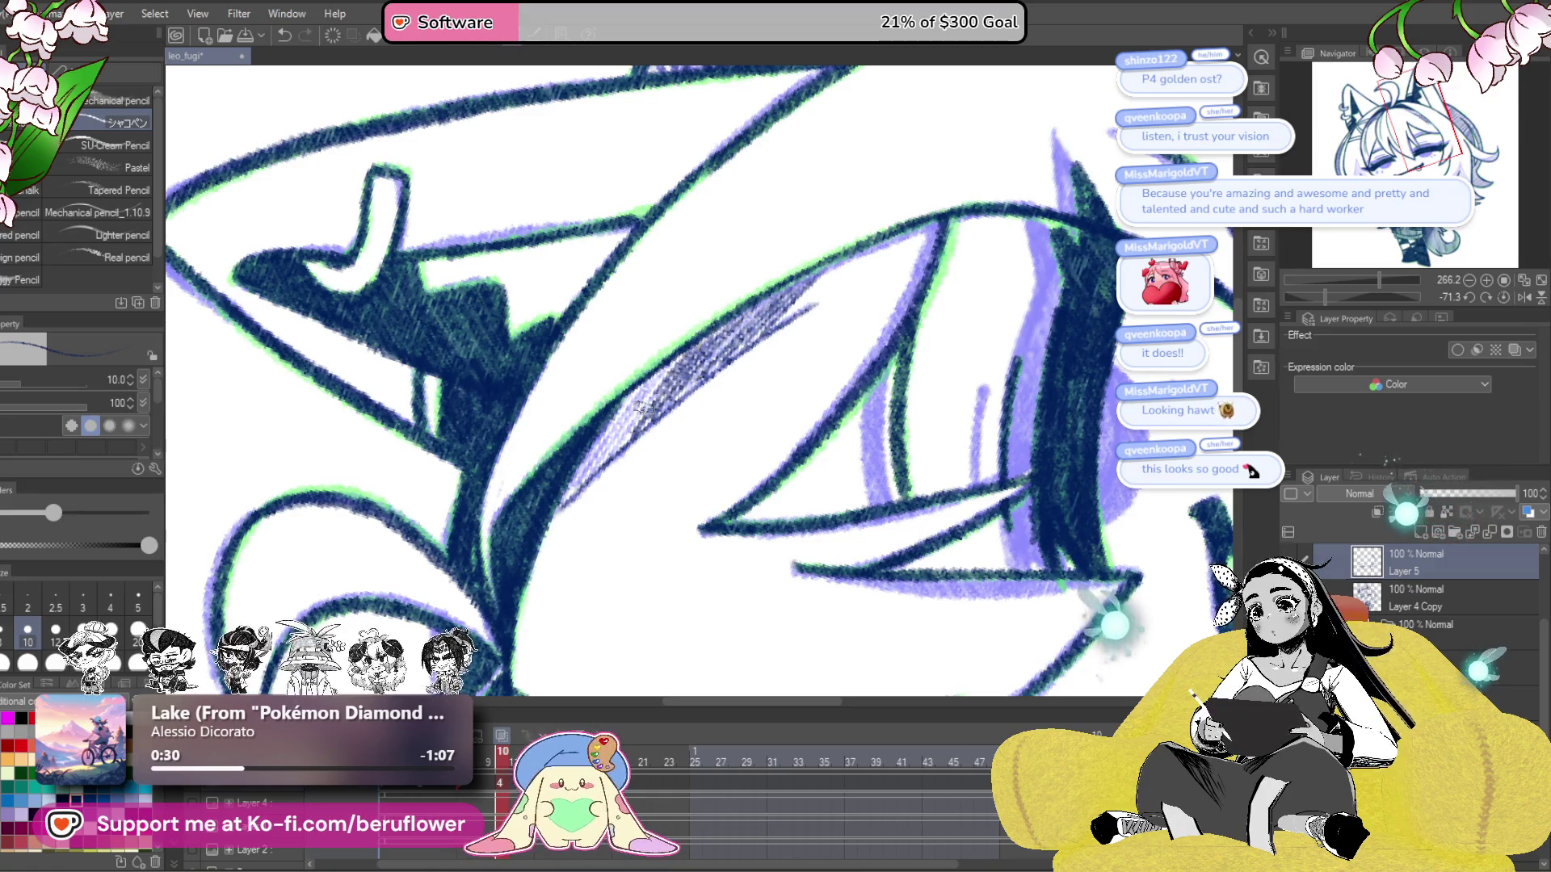
{"action": "left_click_drag", "start_coordinate": [661, 368], "coordinate": [569, 501]}
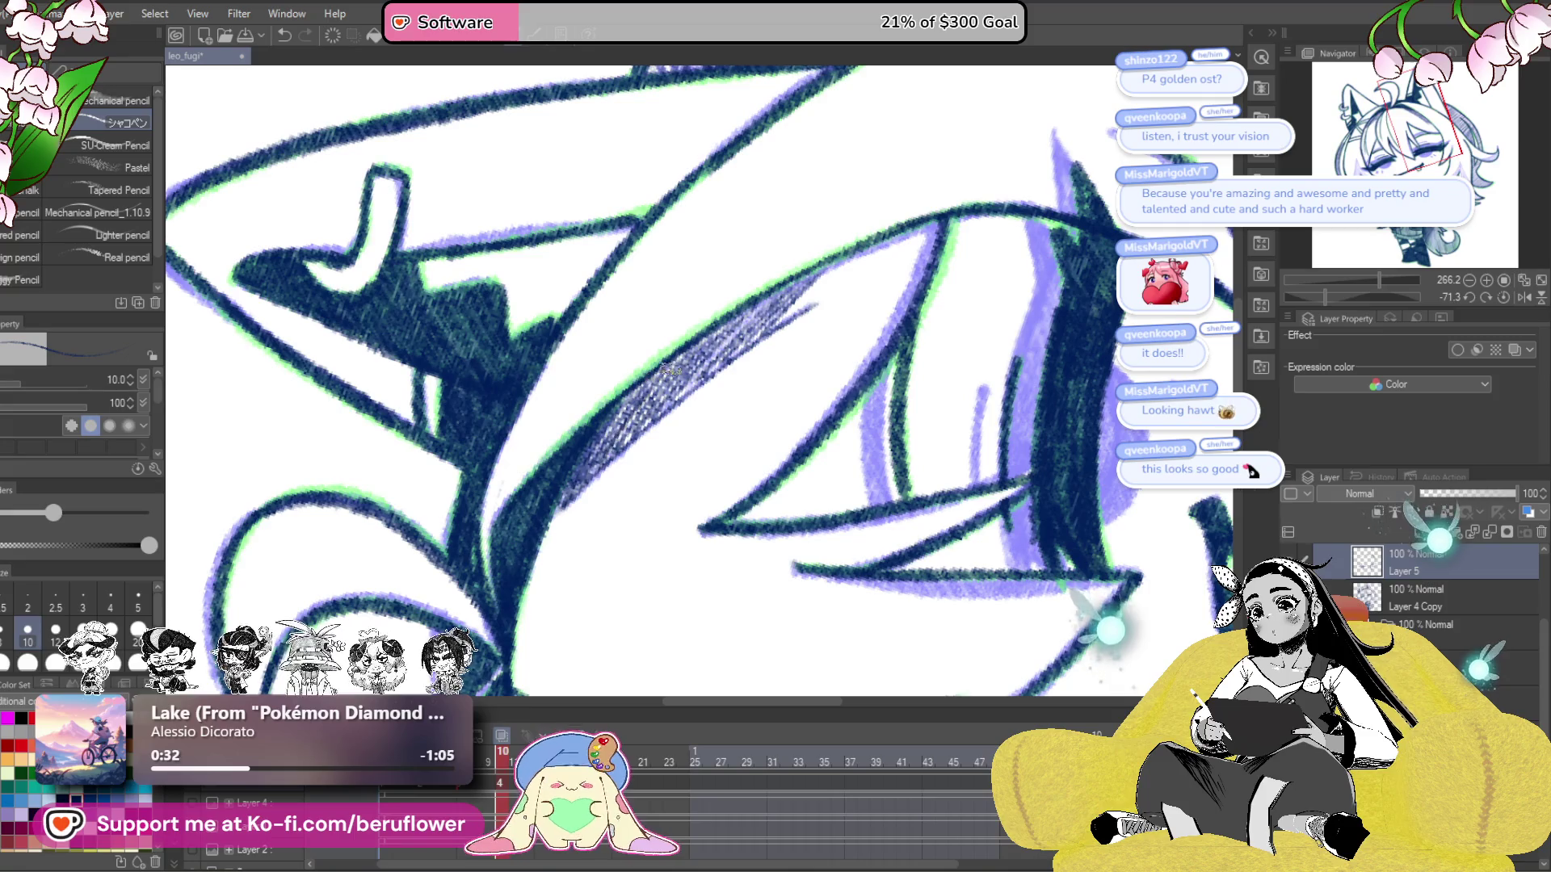
- Zoom to the lower hair lock, darken its inner edge and hatch inside it
{"action": "scroll", "coordinate": [836, 265], "scroll_direction": "down", "scroll_amount": 5}
{"action": "scroll", "coordinate": [836, 265], "scroll_direction": "up", "scroll_amount": 2}
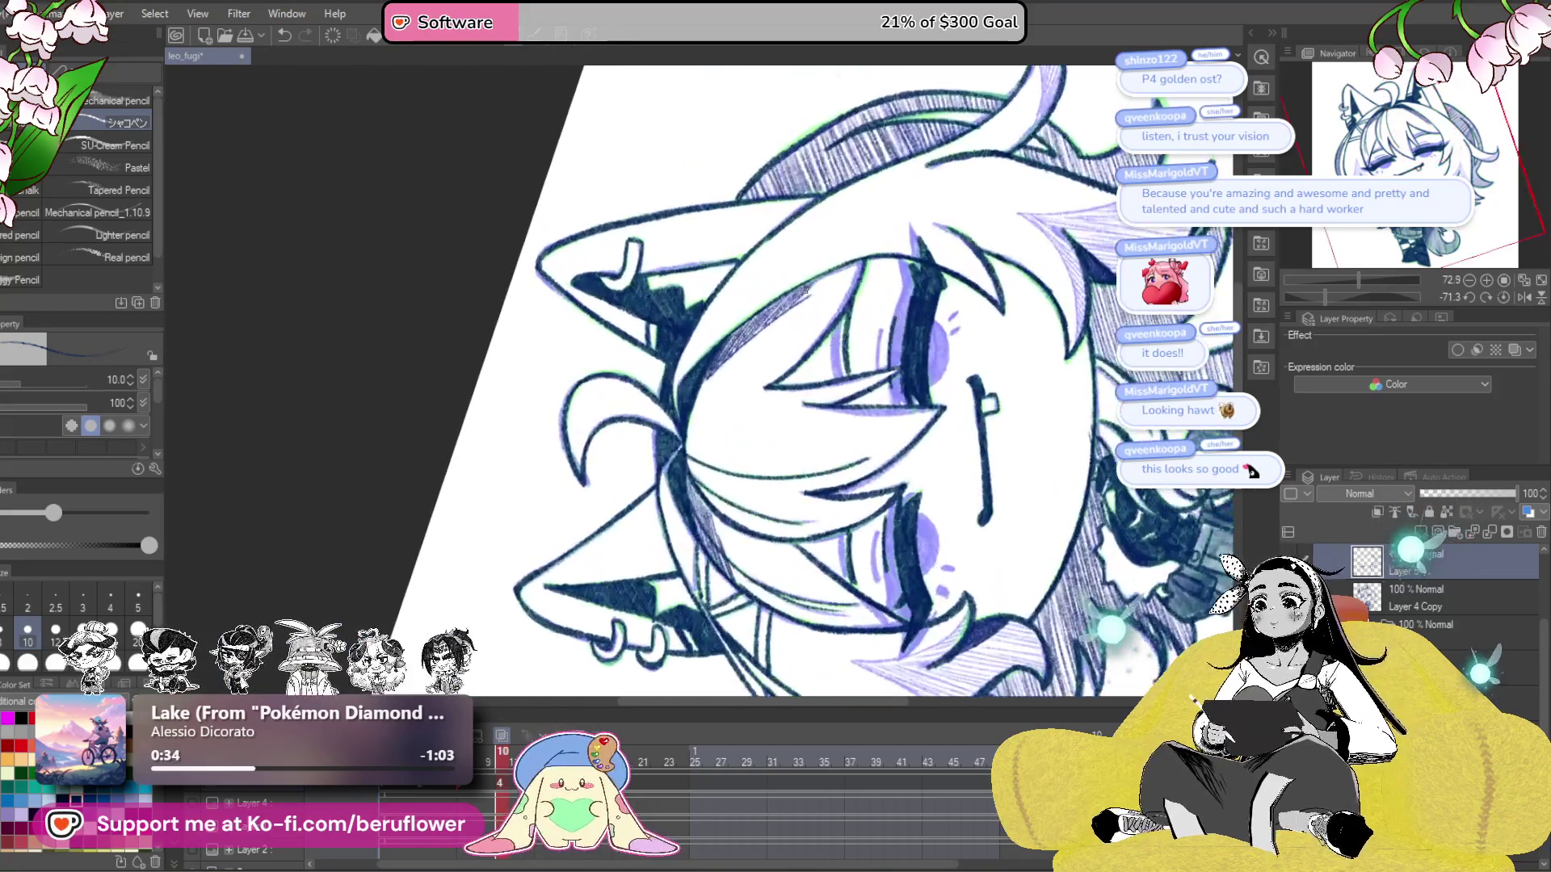
{"action": "left_click_drag", "start_coordinate": [925, 559], "coordinate": [1006, 503]}
{"action": "left_click", "coordinate": [1503, 296]}
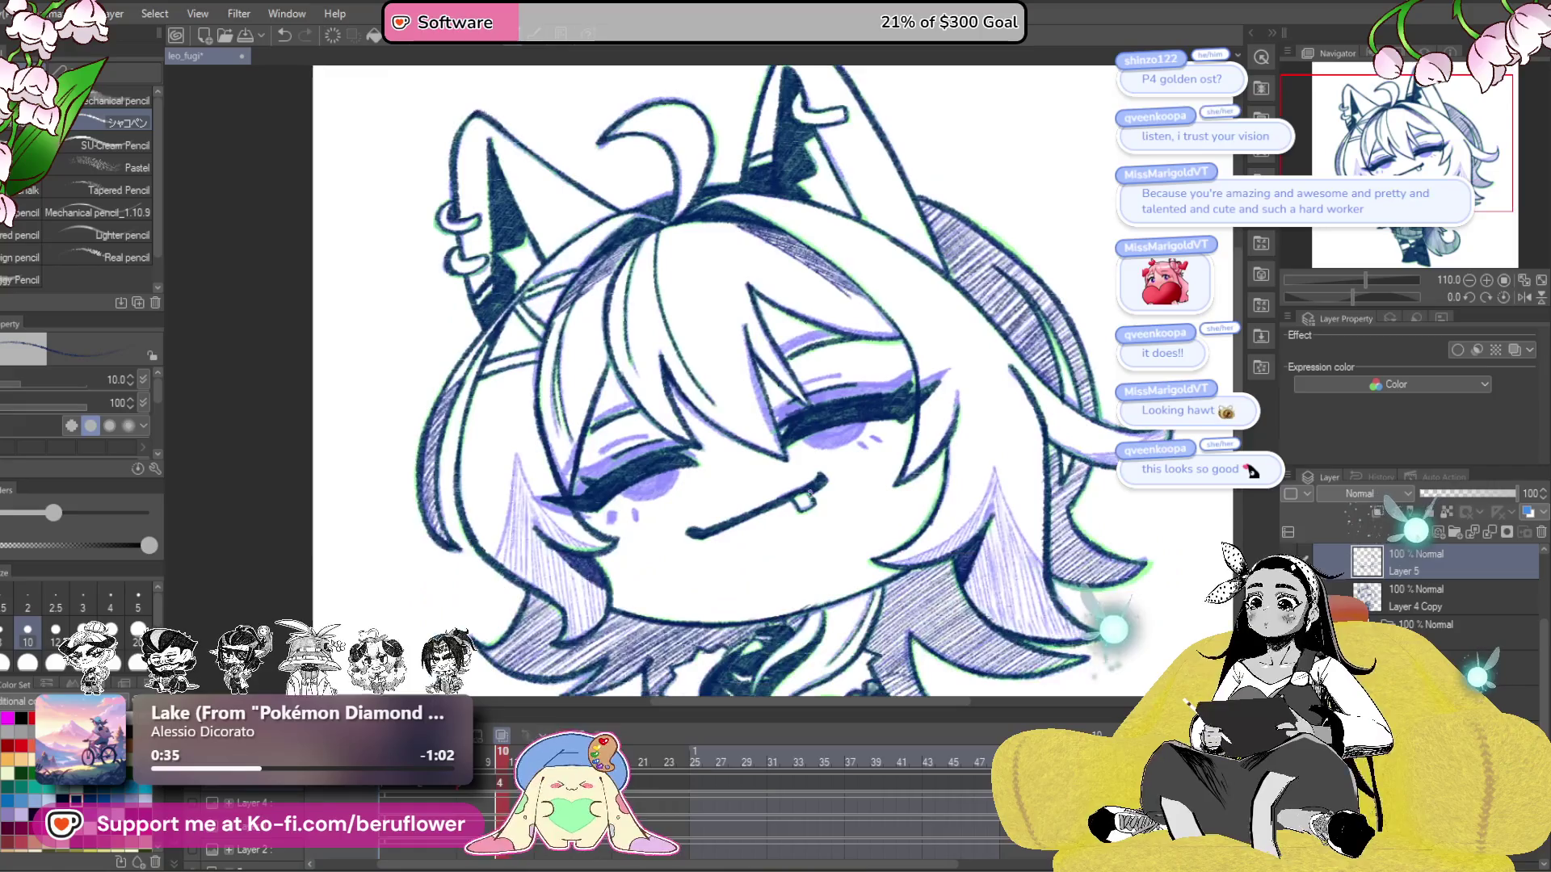
{"action": "scroll", "coordinate": [1357, 294], "scroll_direction": "up", "scroll_amount": 4}
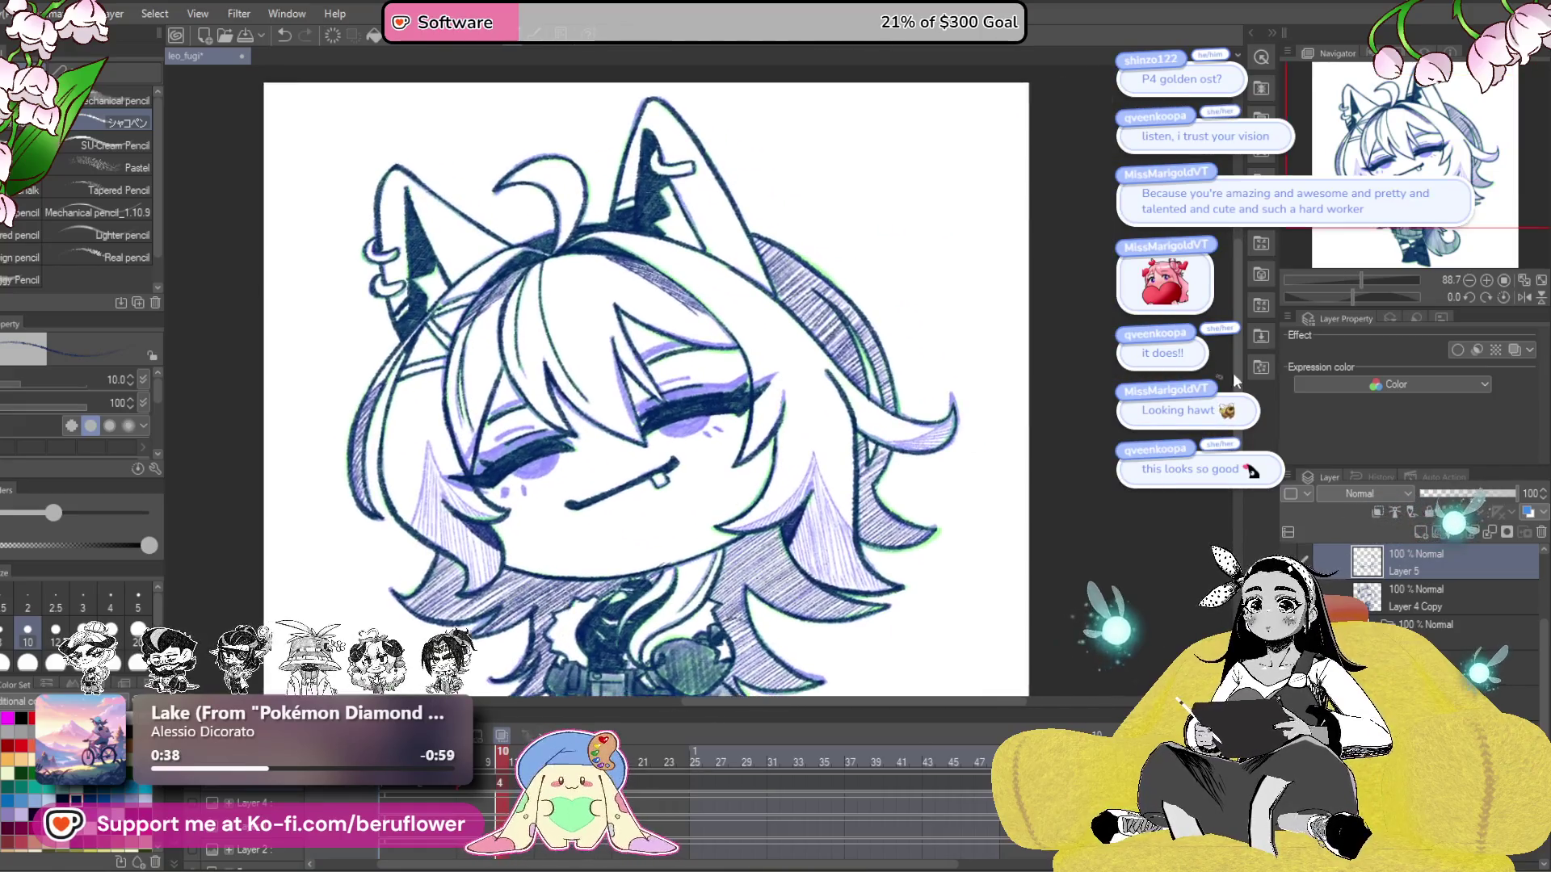
{"action": "left_click_drag", "start_coordinate": [1357, 294], "coordinate": [1382, 297]}
{"action": "scroll", "coordinate": [610, 330], "scroll_direction": "up", "scroll_amount": 5}
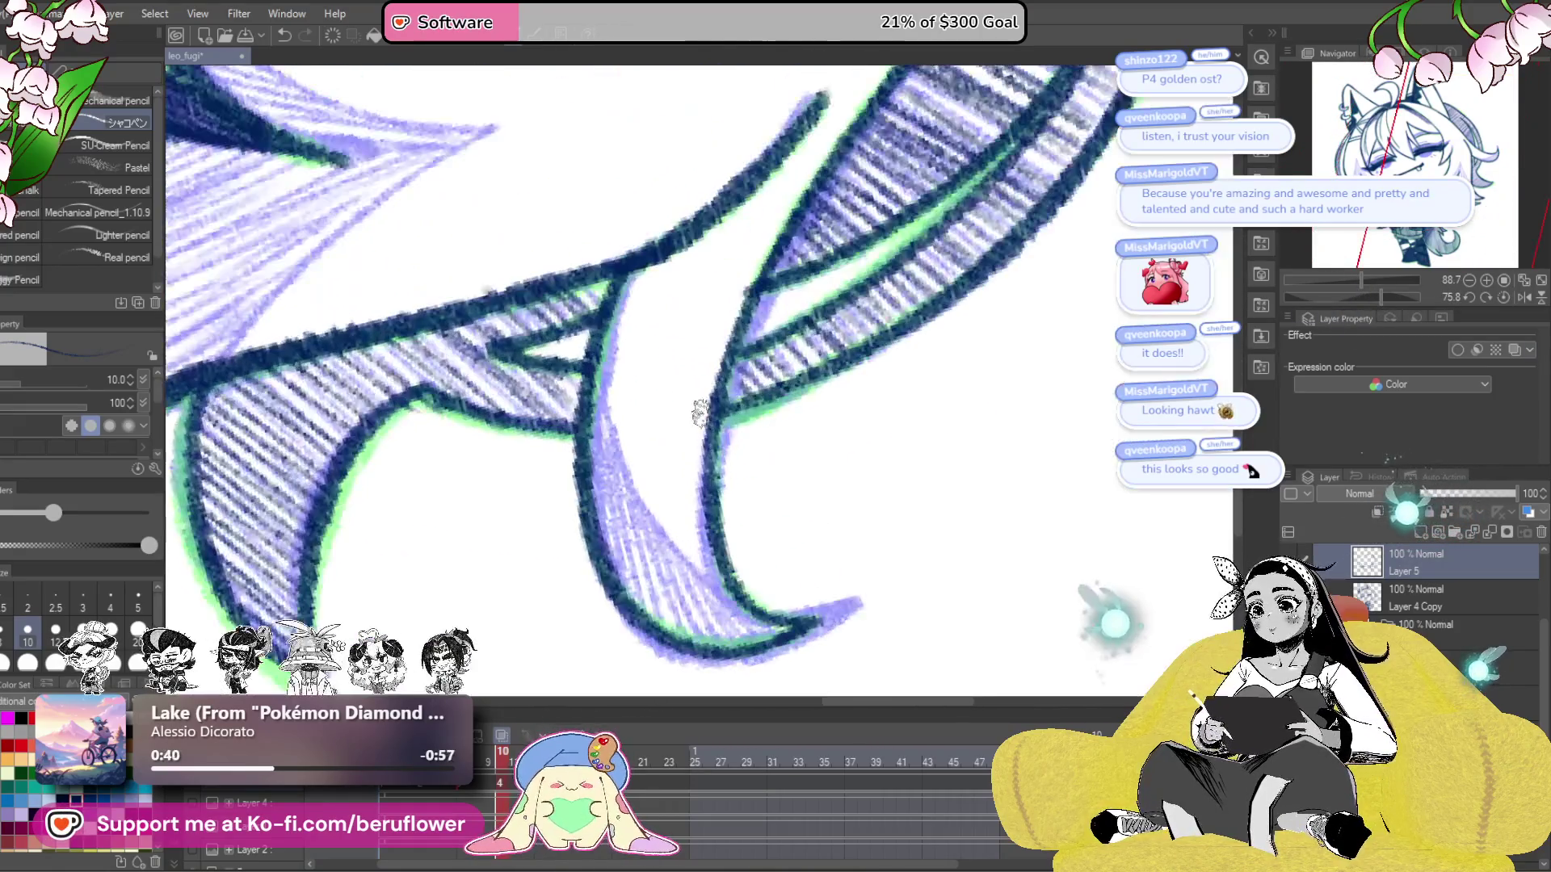
{"action": "mouse_move", "coordinate": [610, 330]}
{"action": "left_mouse_down"}
{"action": "mouse_move", "coordinate": [630, 439]}
{"action": "mouse_move", "coordinate": [735, 575]}
{"action": "left_mouse_up"}
{"action": "mouse_move", "coordinate": [598, 334]}
{"action": "left_mouse_down"}
{"action": "mouse_move", "coordinate": [602, 485]}
{"action": "mouse_move", "coordinate": [662, 614]}
{"action": "mouse_move", "coordinate": [718, 621]}
{"action": "mouse_move", "coordinate": [799, 598]}
{"action": "left_mouse_up"}
{"action": "scroll", "coordinate": [805, 588], "scroll_direction": "down", "scroll_amount": 5}
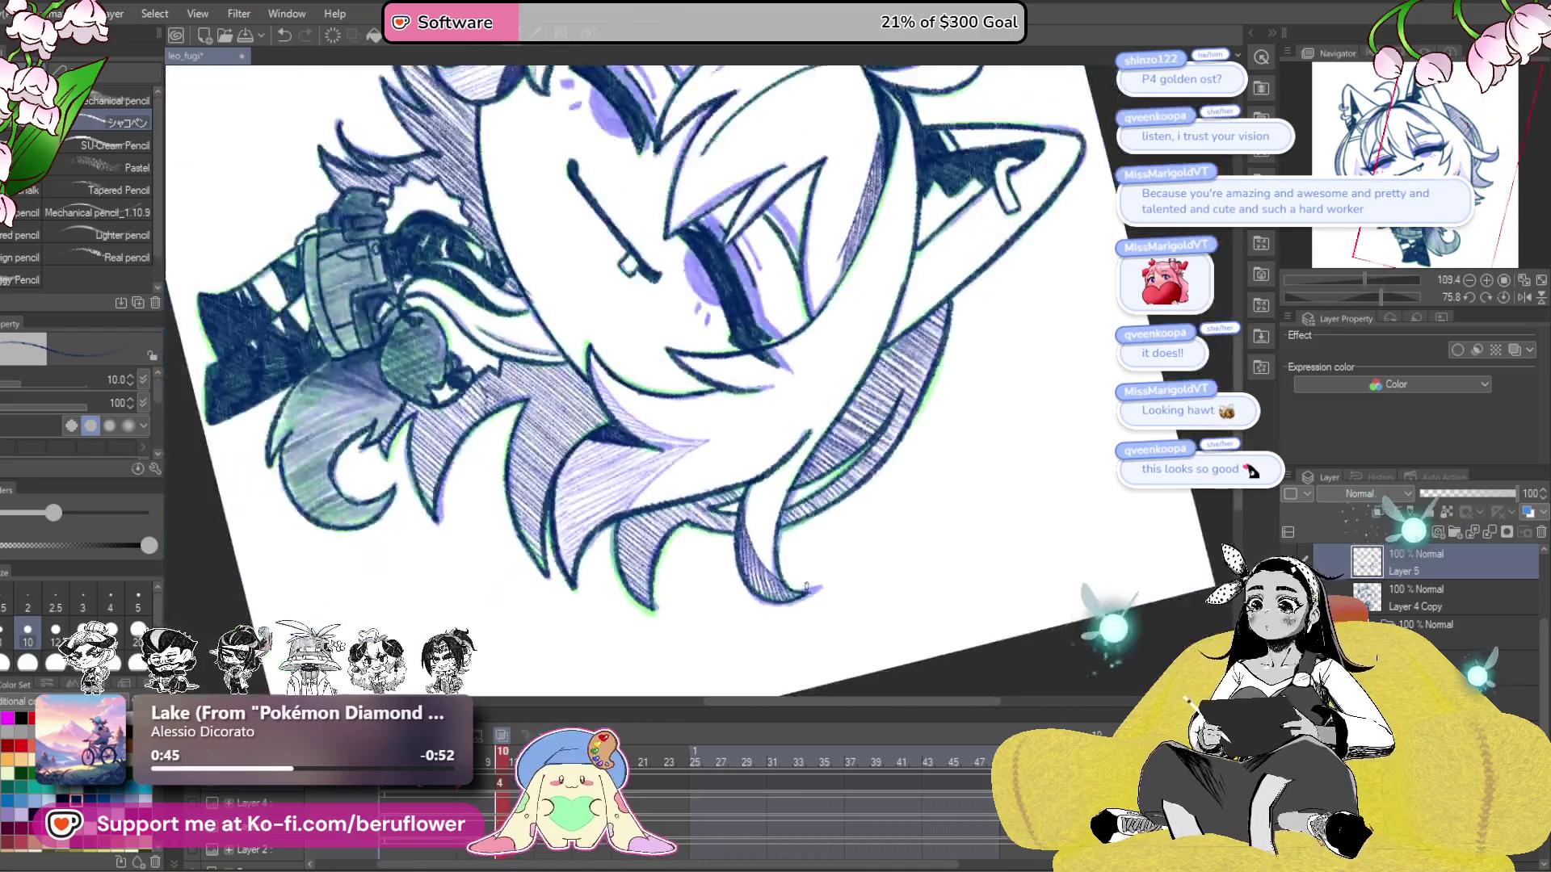
{"action": "scroll", "coordinate": [806, 588], "scroll_direction": "down", "scroll_amount": 5}
{"action": "left_click_drag", "start_coordinate": [1384, 296], "coordinate": [1363, 298]}
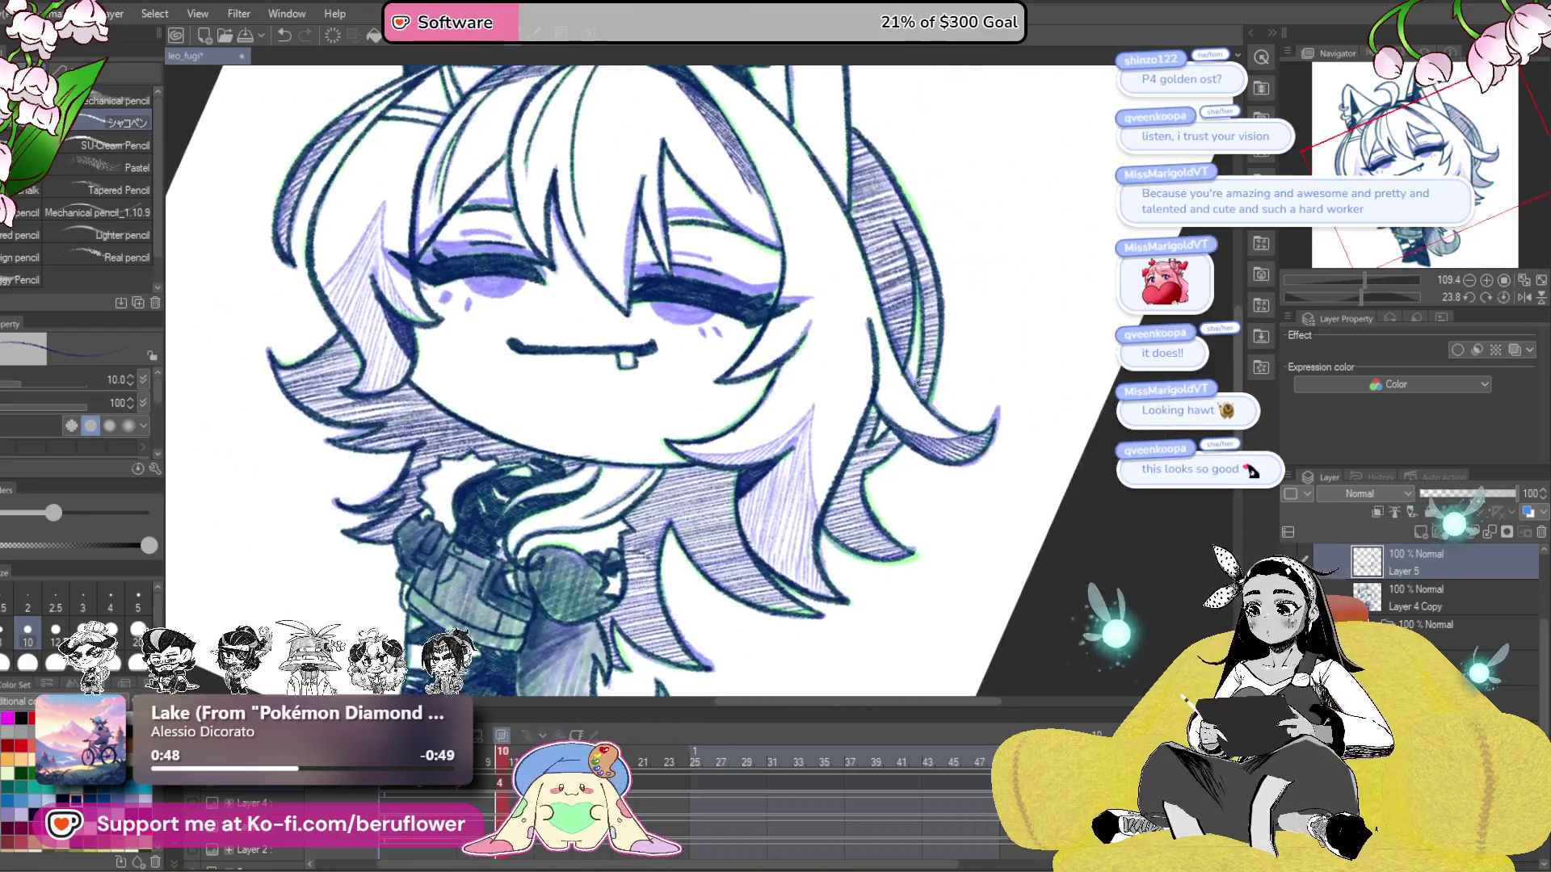
{"action": "scroll", "coordinate": [822, 383], "scroll_direction": "up", "scroll_amount": 3}
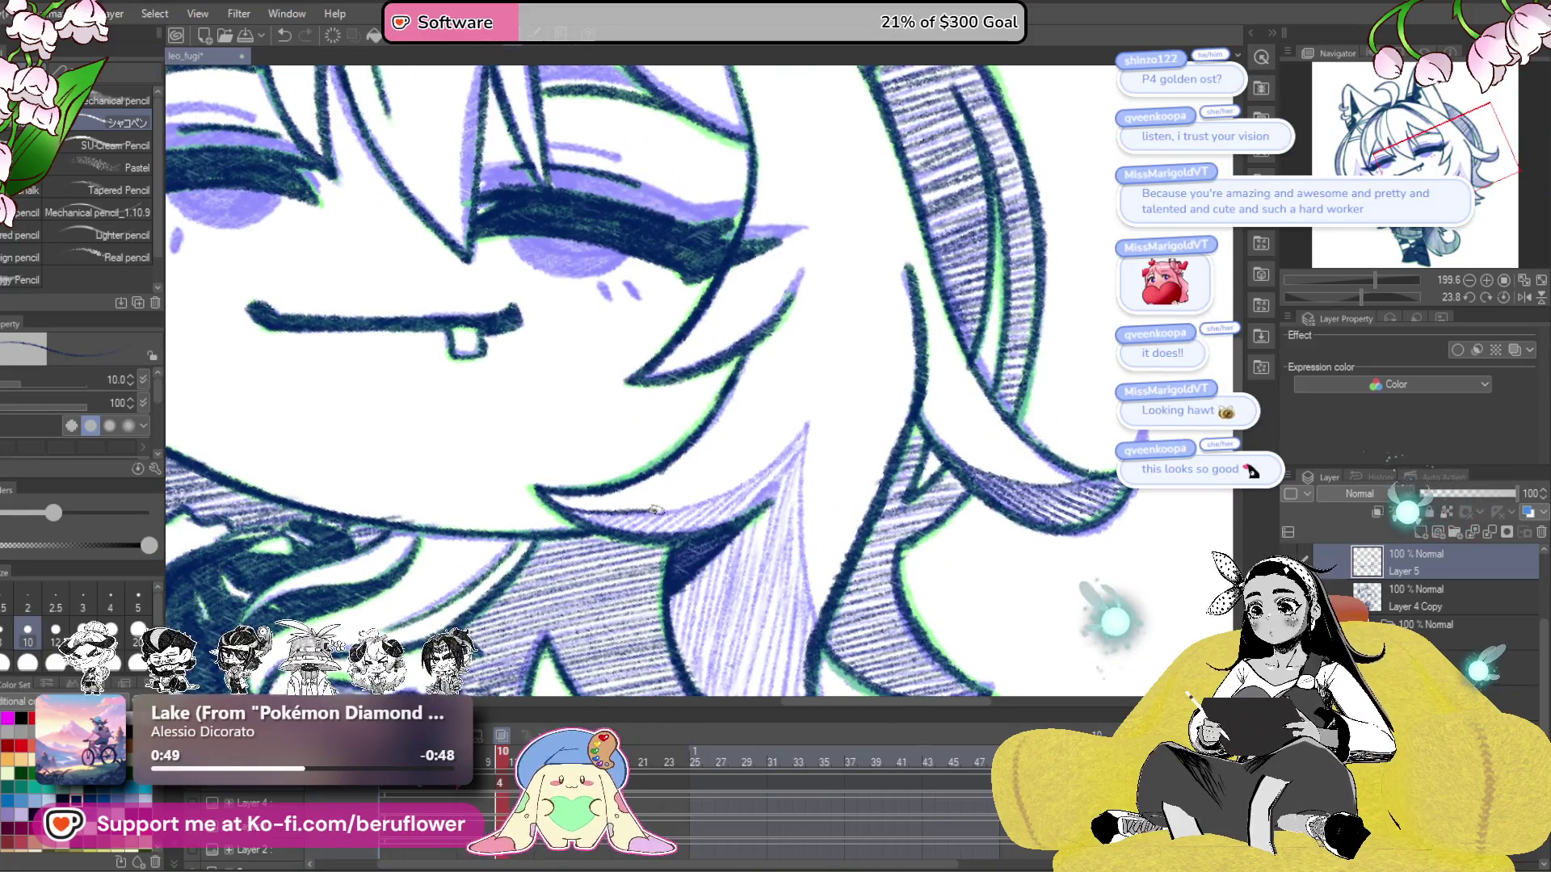
- Hatch down the side lock of hair beside the eye
{"action": "mouse_move", "coordinate": [789, 451]}
{"action": "left_mouse_down"}
{"action": "mouse_move", "coordinate": [806, 450]}
{"action": "mouse_move", "coordinate": [795, 374]}
{"action": "left_mouse_up"}
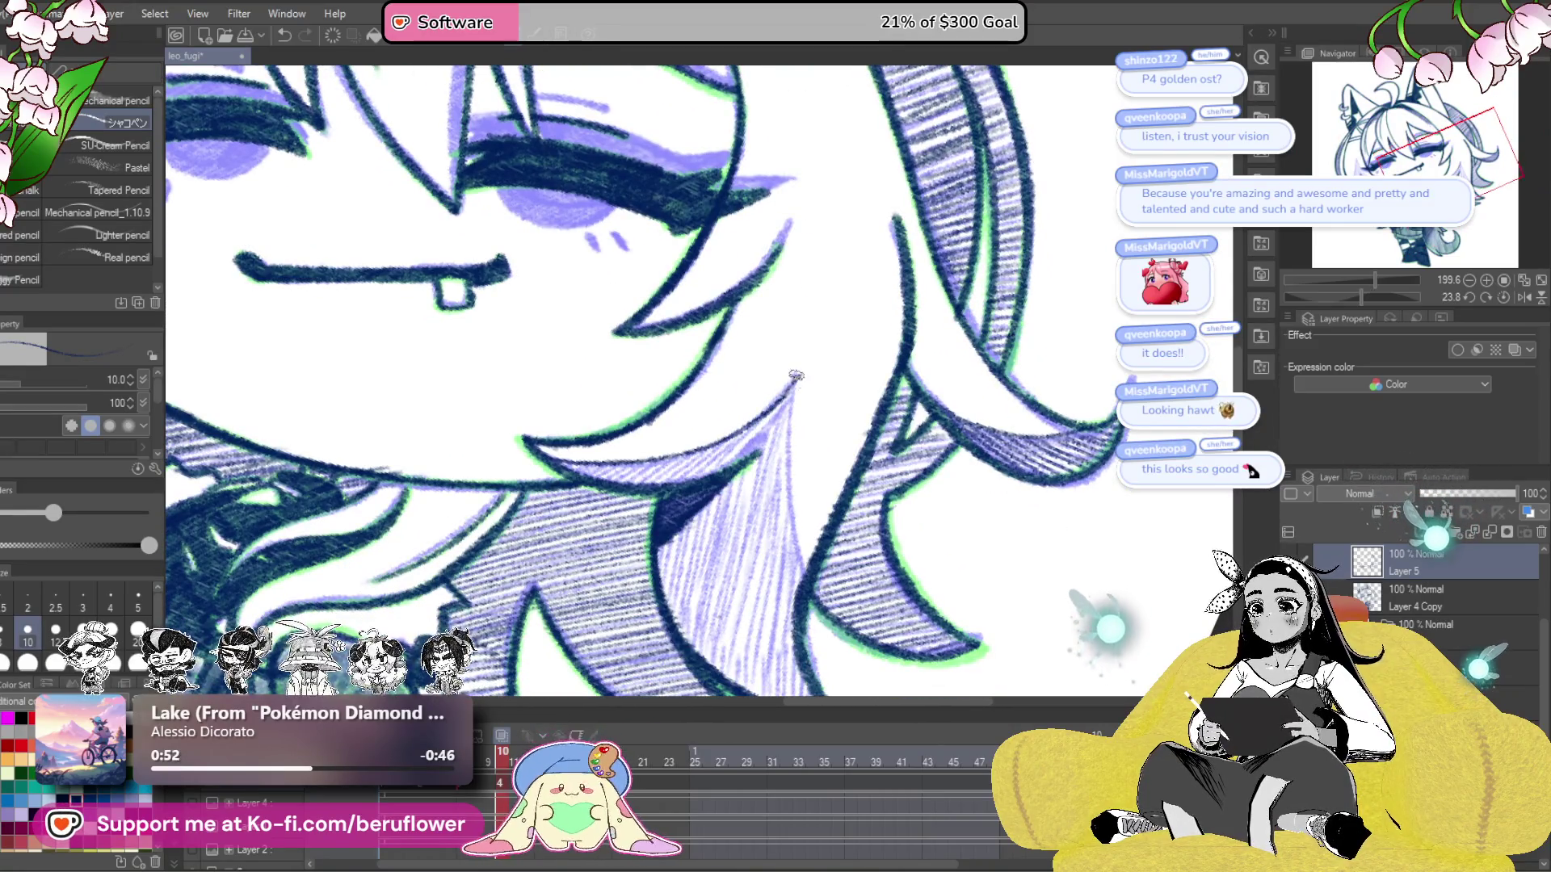
{"action": "mouse_move", "coordinate": [802, 487]}
{"action": "left_mouse_down"}
{"action": "mouse_move", "coordinate": [915, 411]}
{"action": "mouse_move", "coordinate": [587, 299]}
{"action": "mouse_move", "coordinate": [586, 388]}
{"action": "left_mouse_up"}
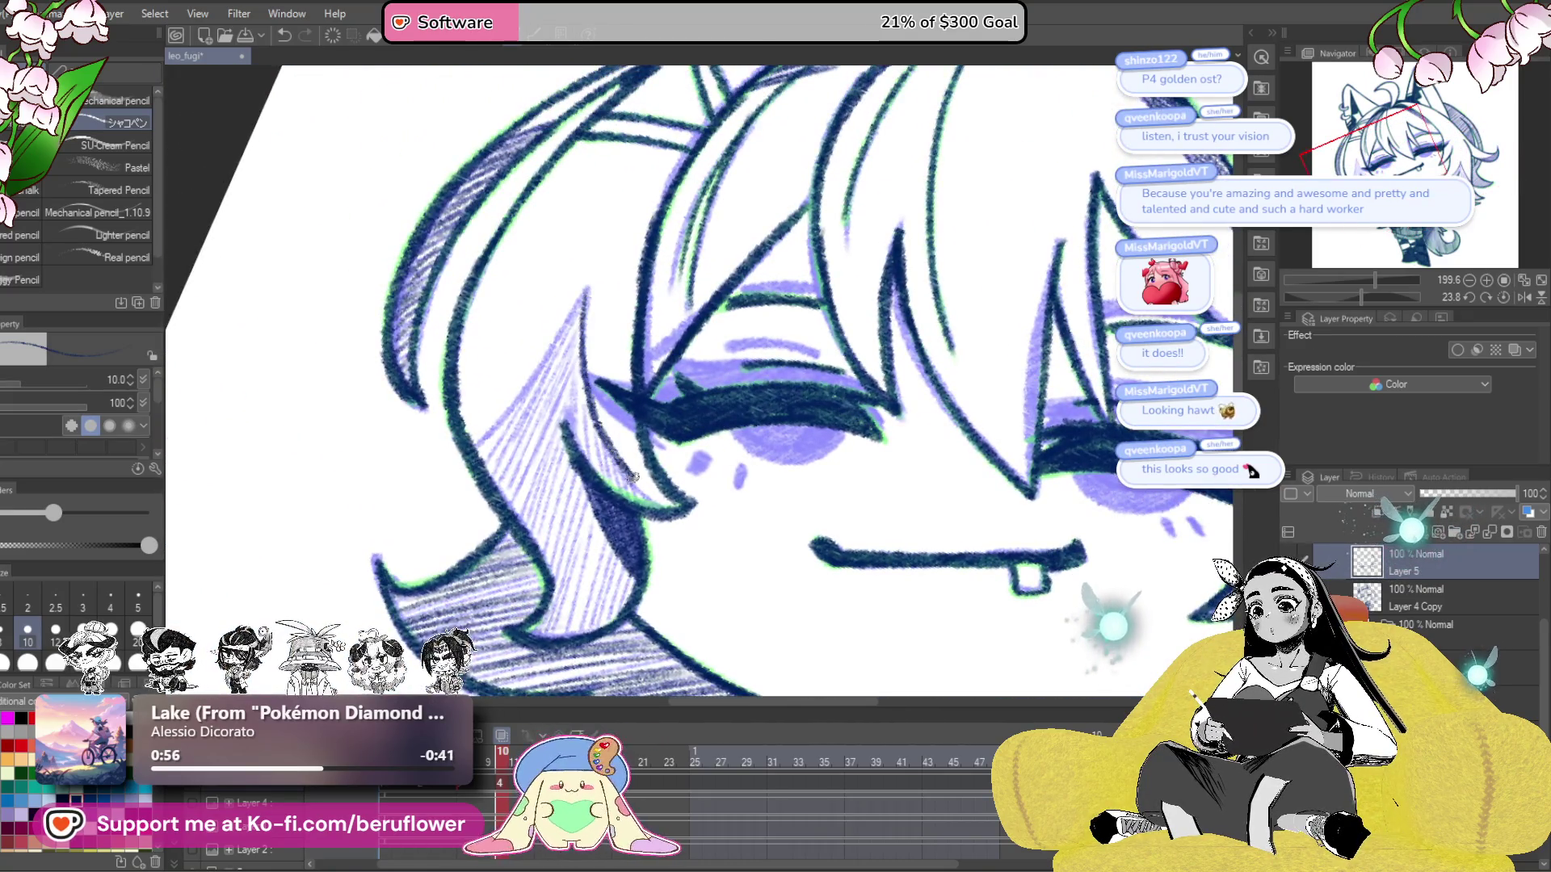
{"action": "left_click_drag", "start_coordinate": [649, 461], "coordinate": [685, 485]}
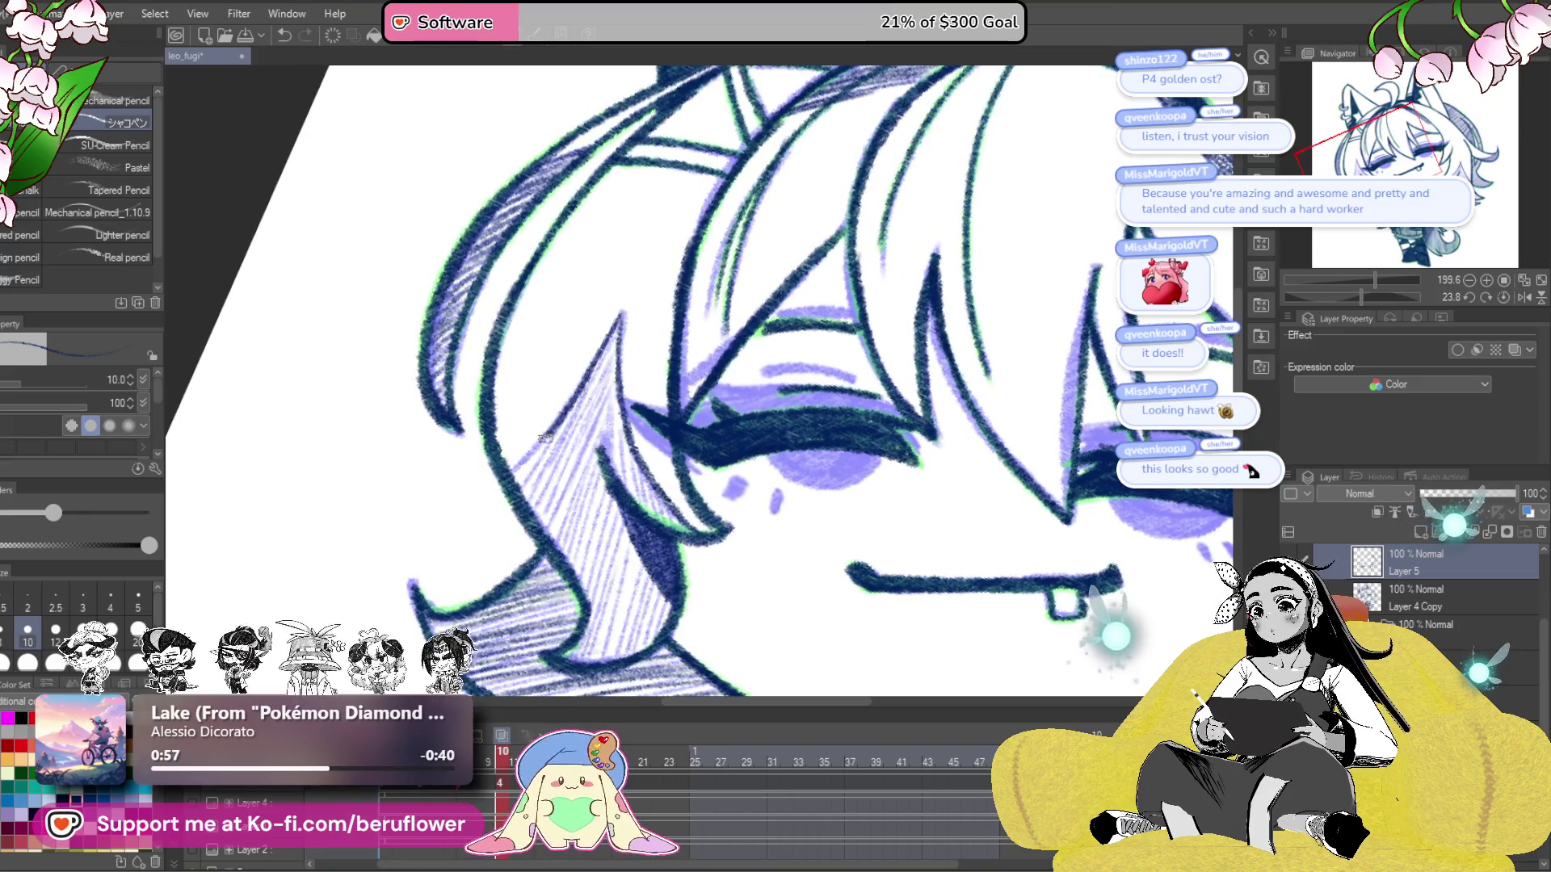
{"action": "left_click_drag", "start_coordinate": [655, 406], "coordinate": [658, 401]}
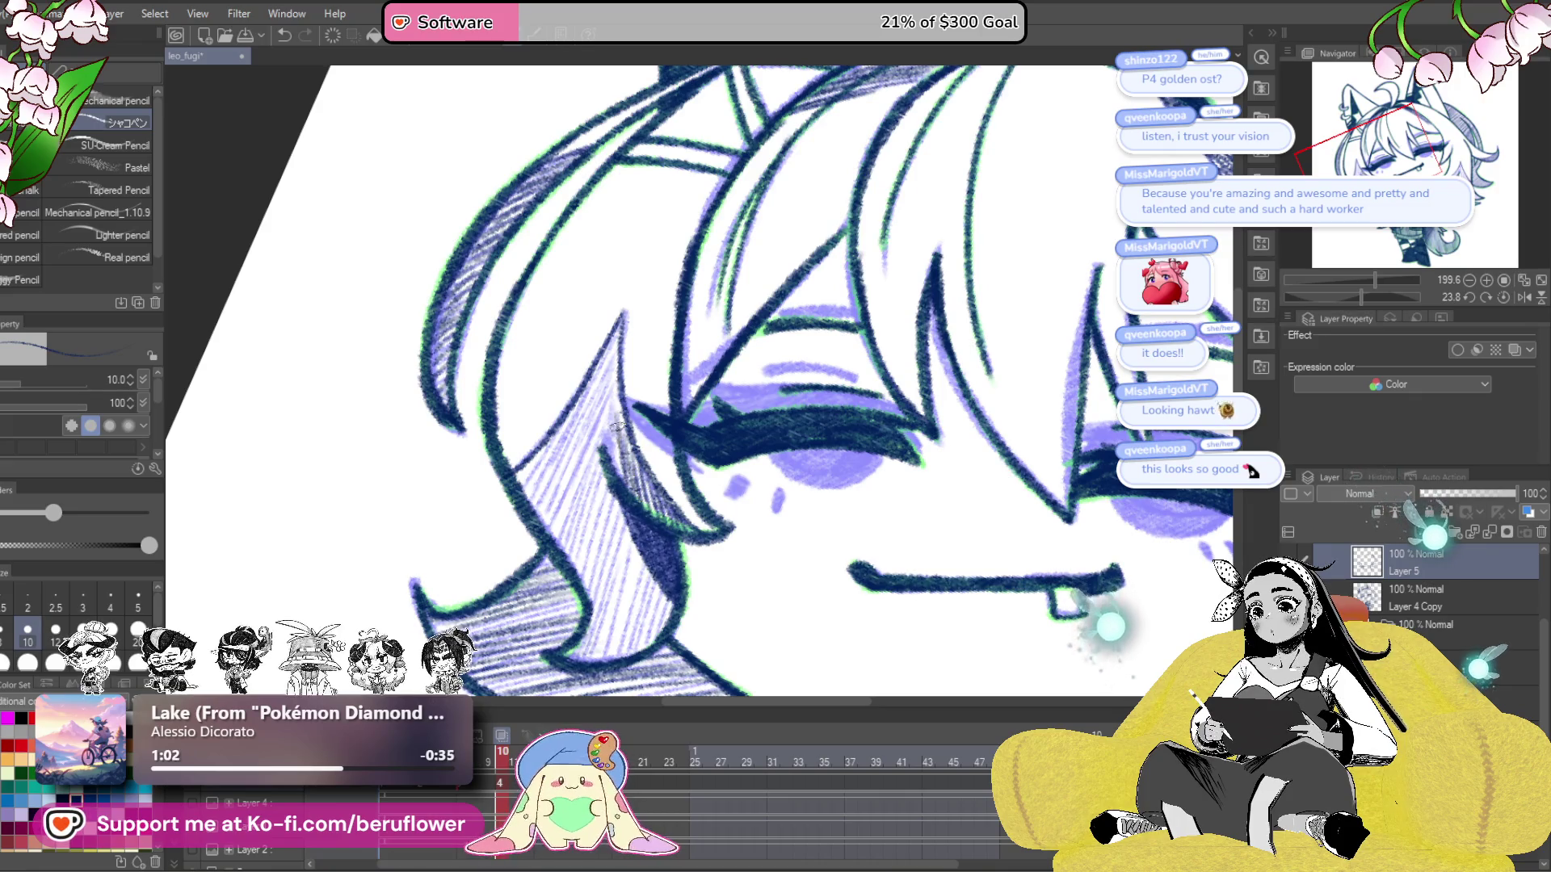
{"action": "mouse_move", "coordinate": [618, 325]}
{"action": "left_mouse_down"}
{"action": "mouse_move", "coordinate": [605, 437]}
{"action": "mouse_move", "coordinate": [688, 339]}
{"action": "left_mouse_up"}
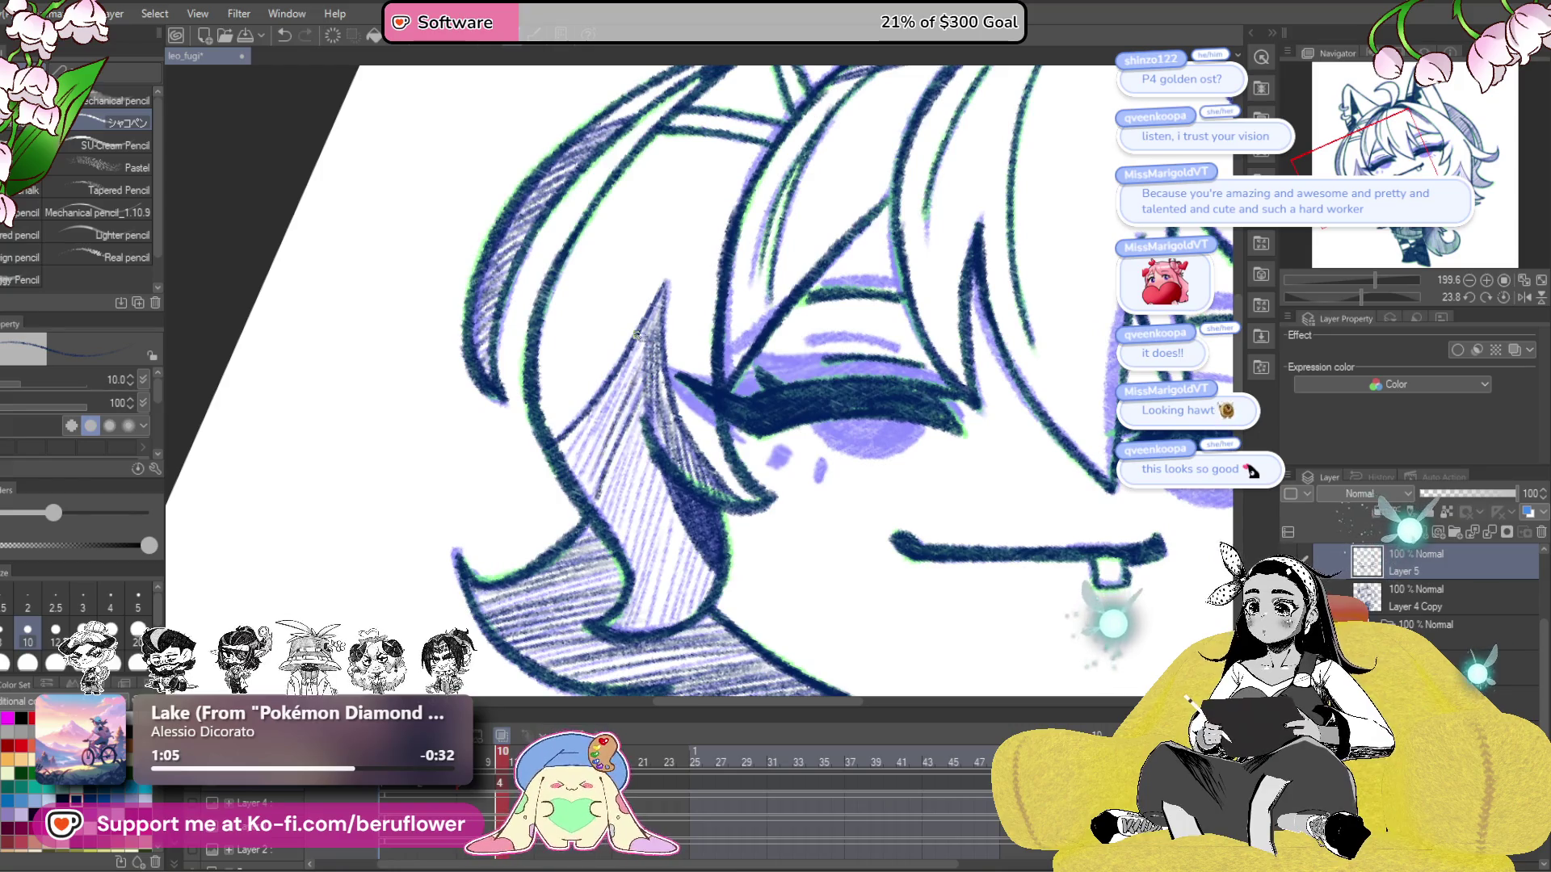
{"action": "left_click_drag", "start_coordinate": [636, 362], "coordinate": [594, 476]}
{"action": "mouse_move", "coordinate": [623, 412]}
{"action": "left_mouse_down"}
{"action": "mouse_move", "coordinate": [583, 489]}
{"action": "mouse_move", "coordinate": [638, 541]}
{"action": "mouse_move", "coordinate": [601, 496]}
{"action": "left_mouse_up"}
- Add hatching to the hair strand beside the left eye
{"action": "scroll", "coordinate": [642, 485], "scroll_direction": "down", "scroll_amount": 1}
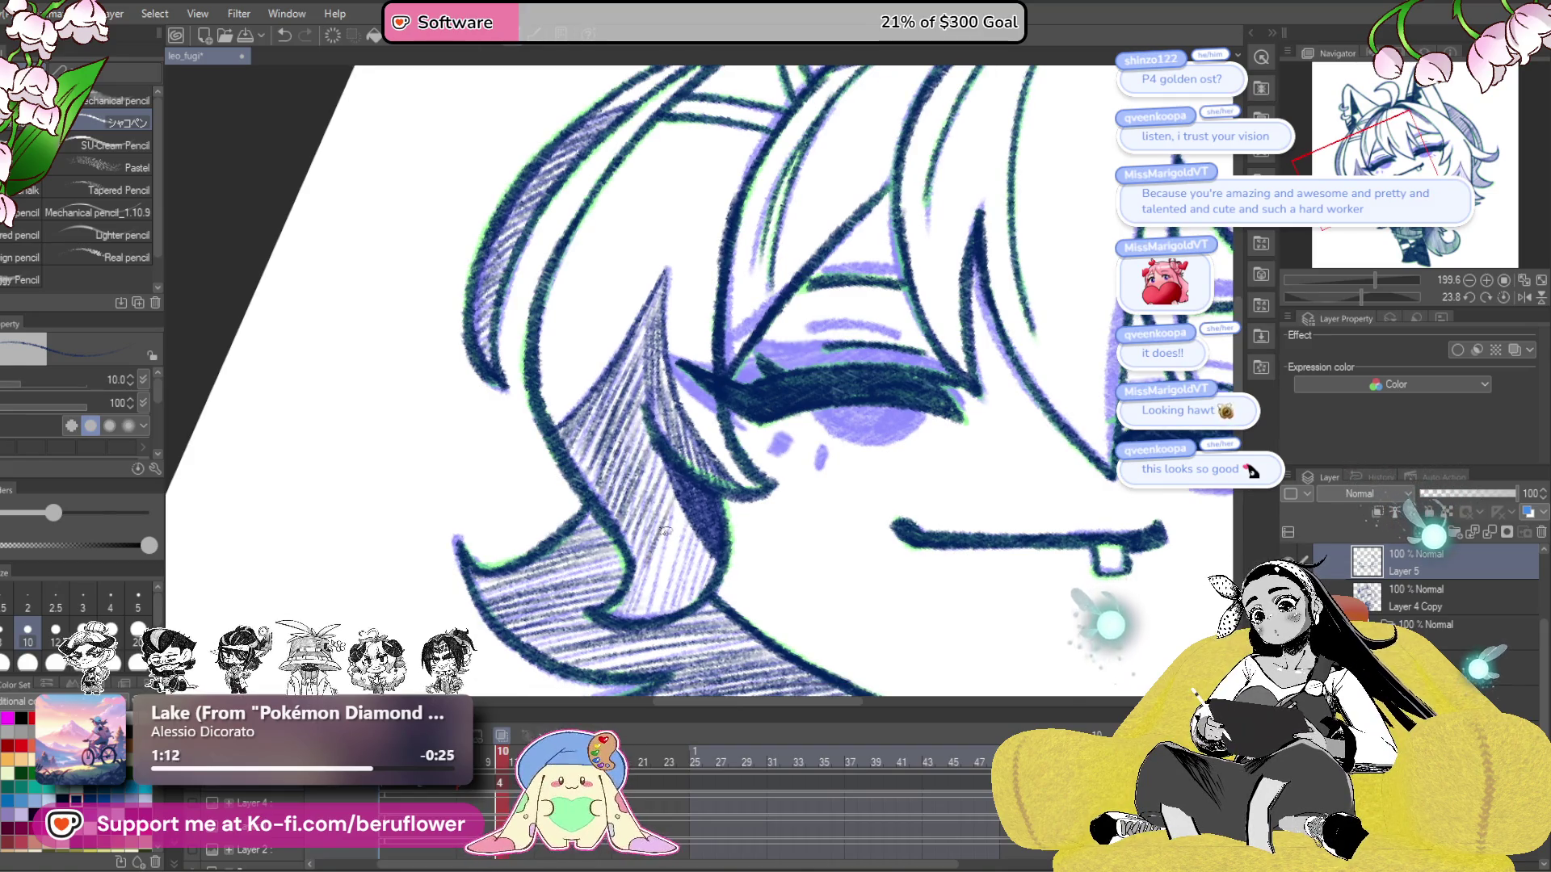
{"action": "left_click_drag", "start_coordinate": [650, 582], "coordinate": [638, 618]}
{"action": "scroll", "coordinate": [646, 565], "scroll_direction": "down", "scroll_amount": 2}
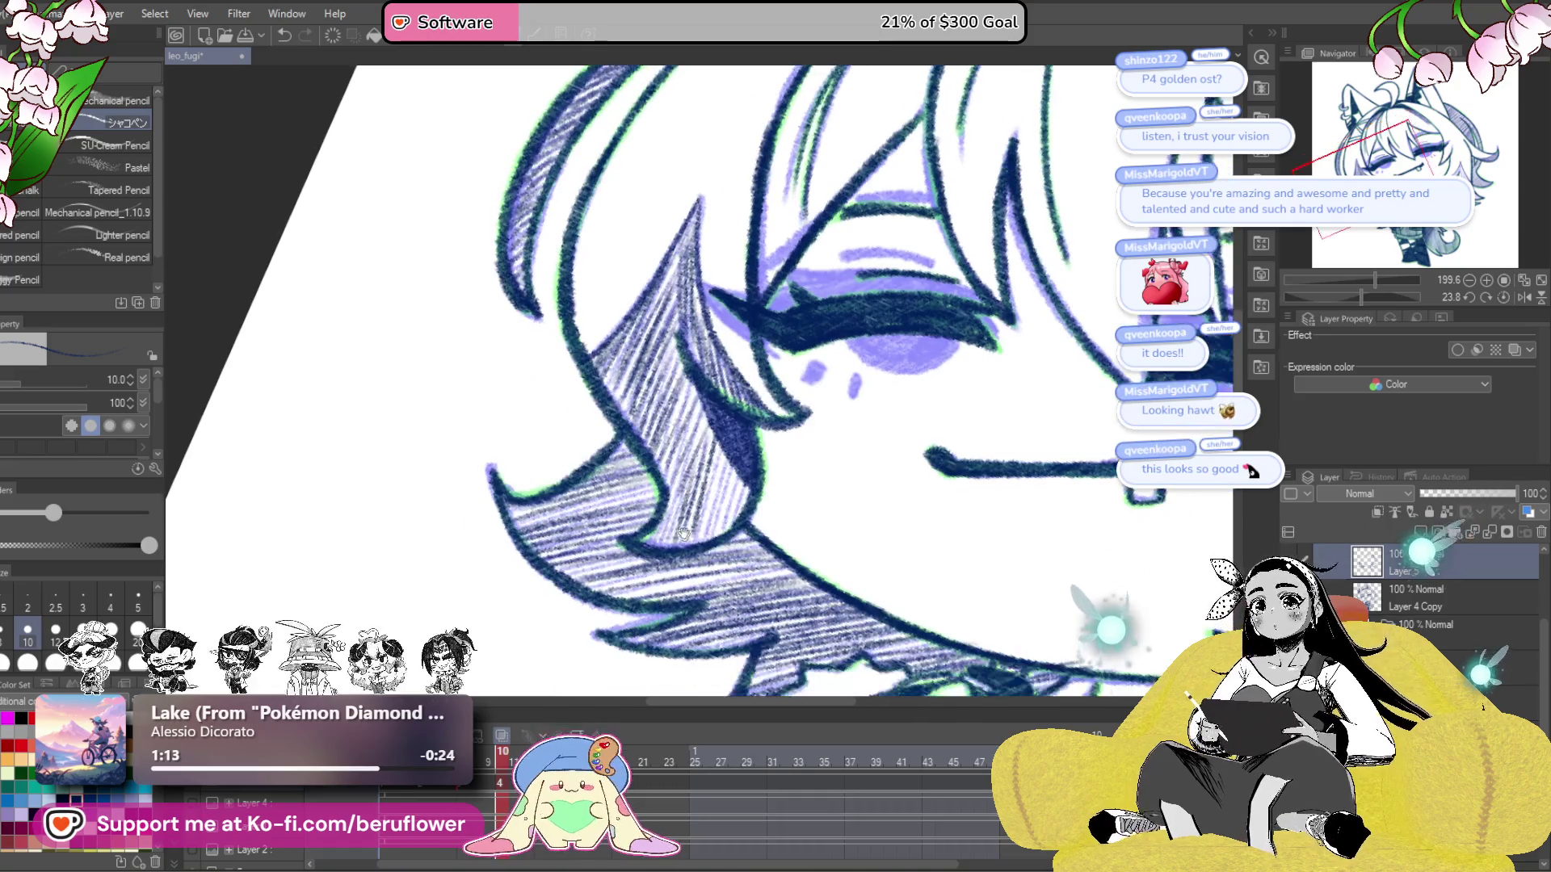
{"action": "left_click_drag", "start_coordinate": [691, 489], "coordinate": [651, 546]}
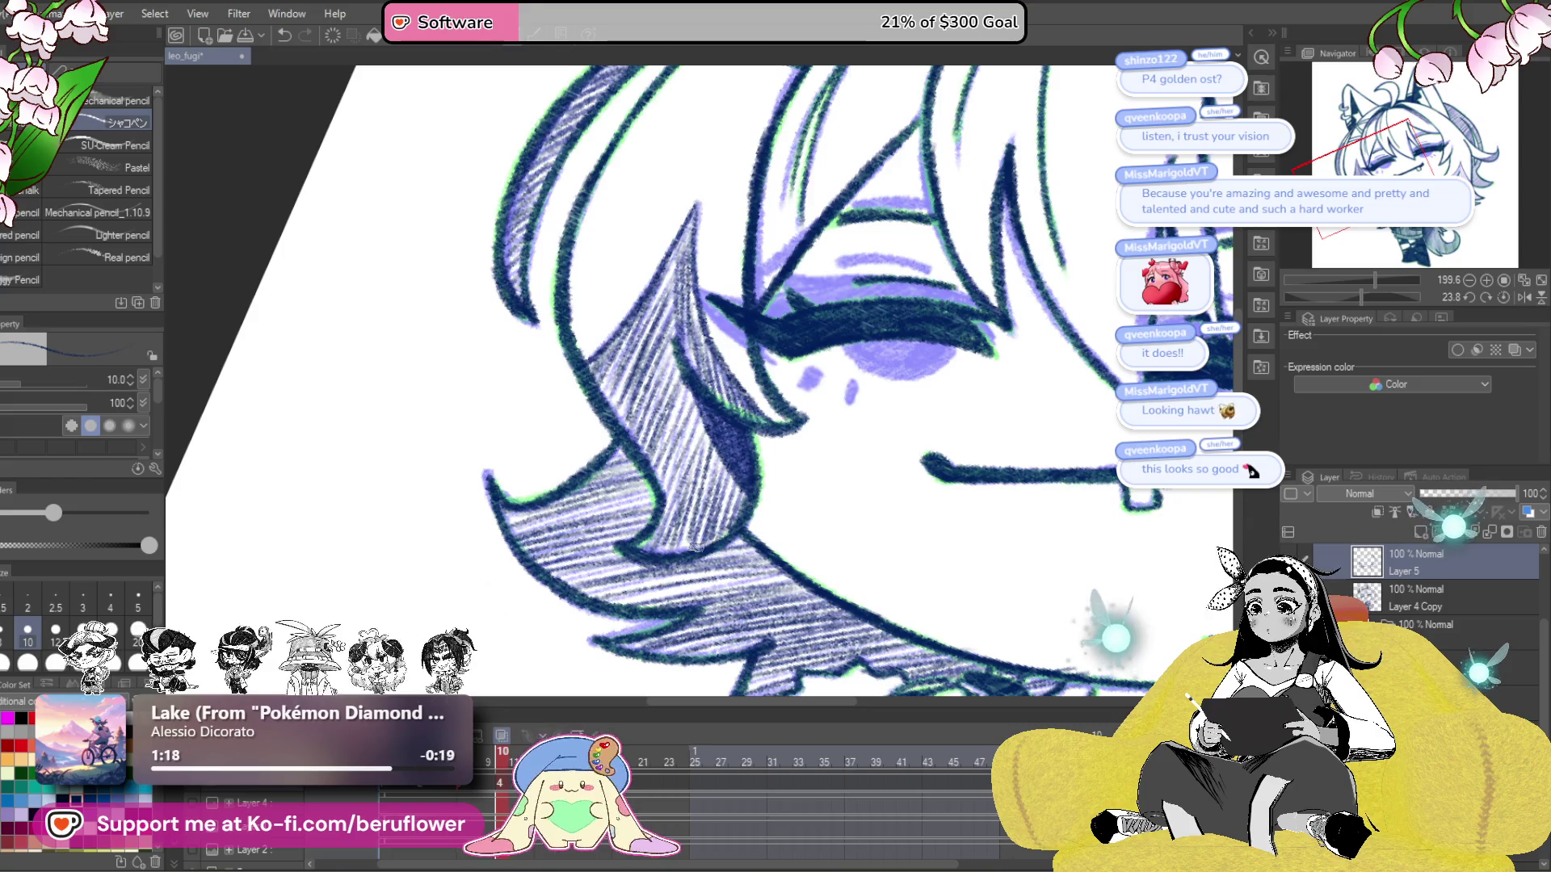
{"action": "scroll", "coordinate": [983, 530], "scroll_direction": "down", "scroll_amount": 5}
{"action": "scroll", "coordinate": [715, 465], "scroll_direction": "up", "scroll_amount": 5}
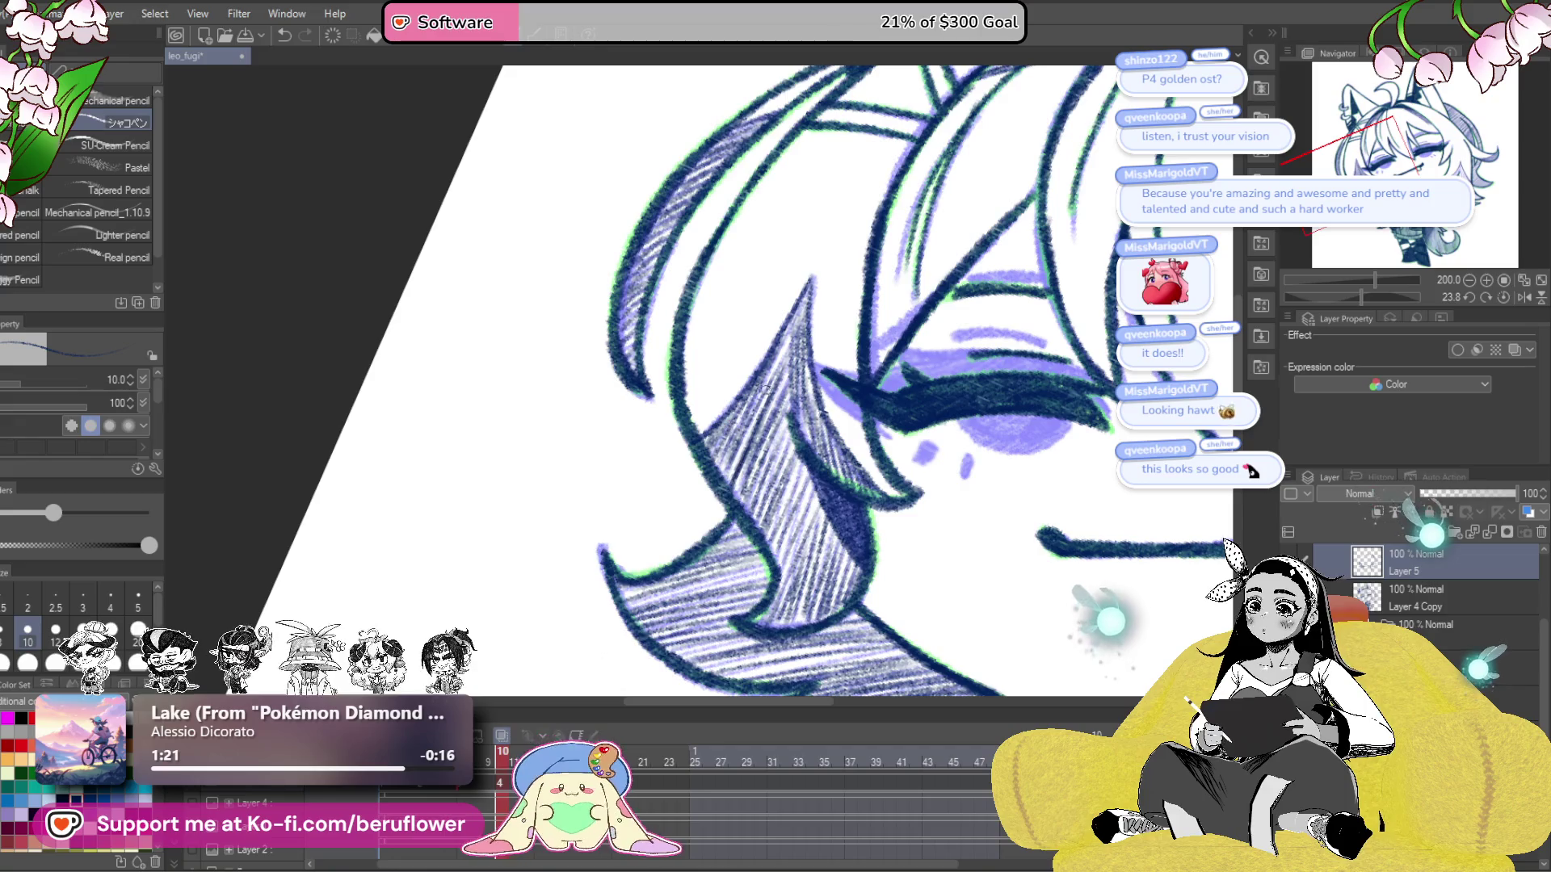
{"action": "scroll", "coordinate": [760, 397], "scroll_direction": "down", "scroll_amount": 5}
- Rotate the view to about -5.7 degrees and hatch the hair strand right of the face
{"action": "mouse_move", "coordinate": [945, 543]}
{"action": "left_mouse_down"}
{"action": "mouse_move", "coordinate": [929, 549]}
{"action": "mouse_move", "coordinate": [864, 428]}
{"action": "left_mouse_up"}
{"action": "scroll", "coordinate": [861, 463], "scroll_direction": "up", "scroll_amount": 3}
{"action": "scroll", "coordinate": [859, 465], "scroll_direction": "up", "scroll_amount": 5}
{"action": "left_click_drag", "start_coordinate": [1360, 295], "coordinate": [1349, 296]}
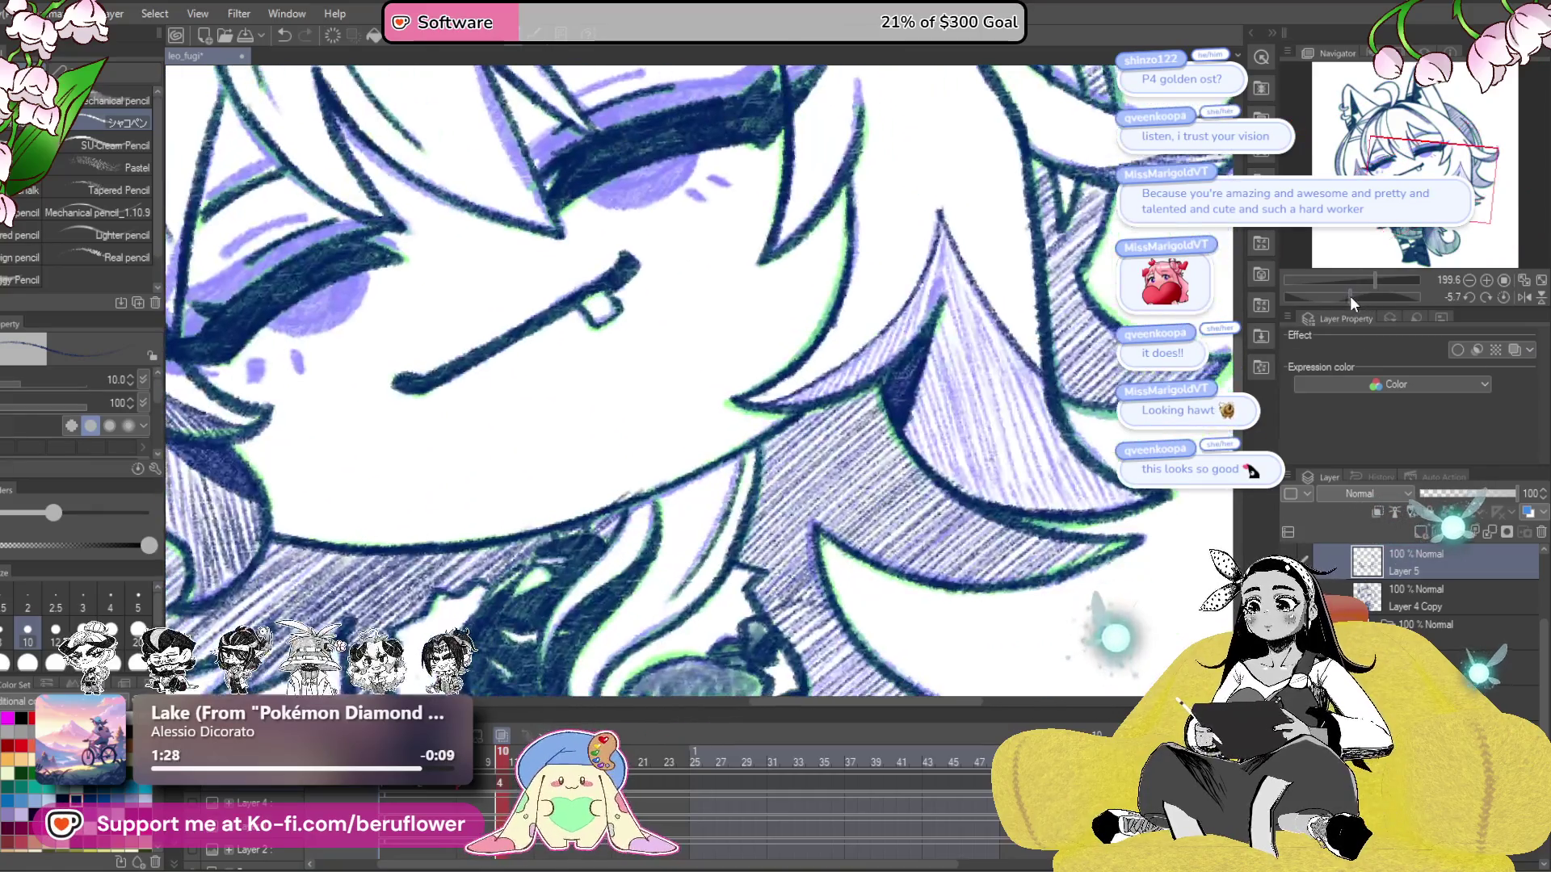
{"action": "left_click_drag", "start_coordinate": [943, 222], "coordinate": [839, 368]}
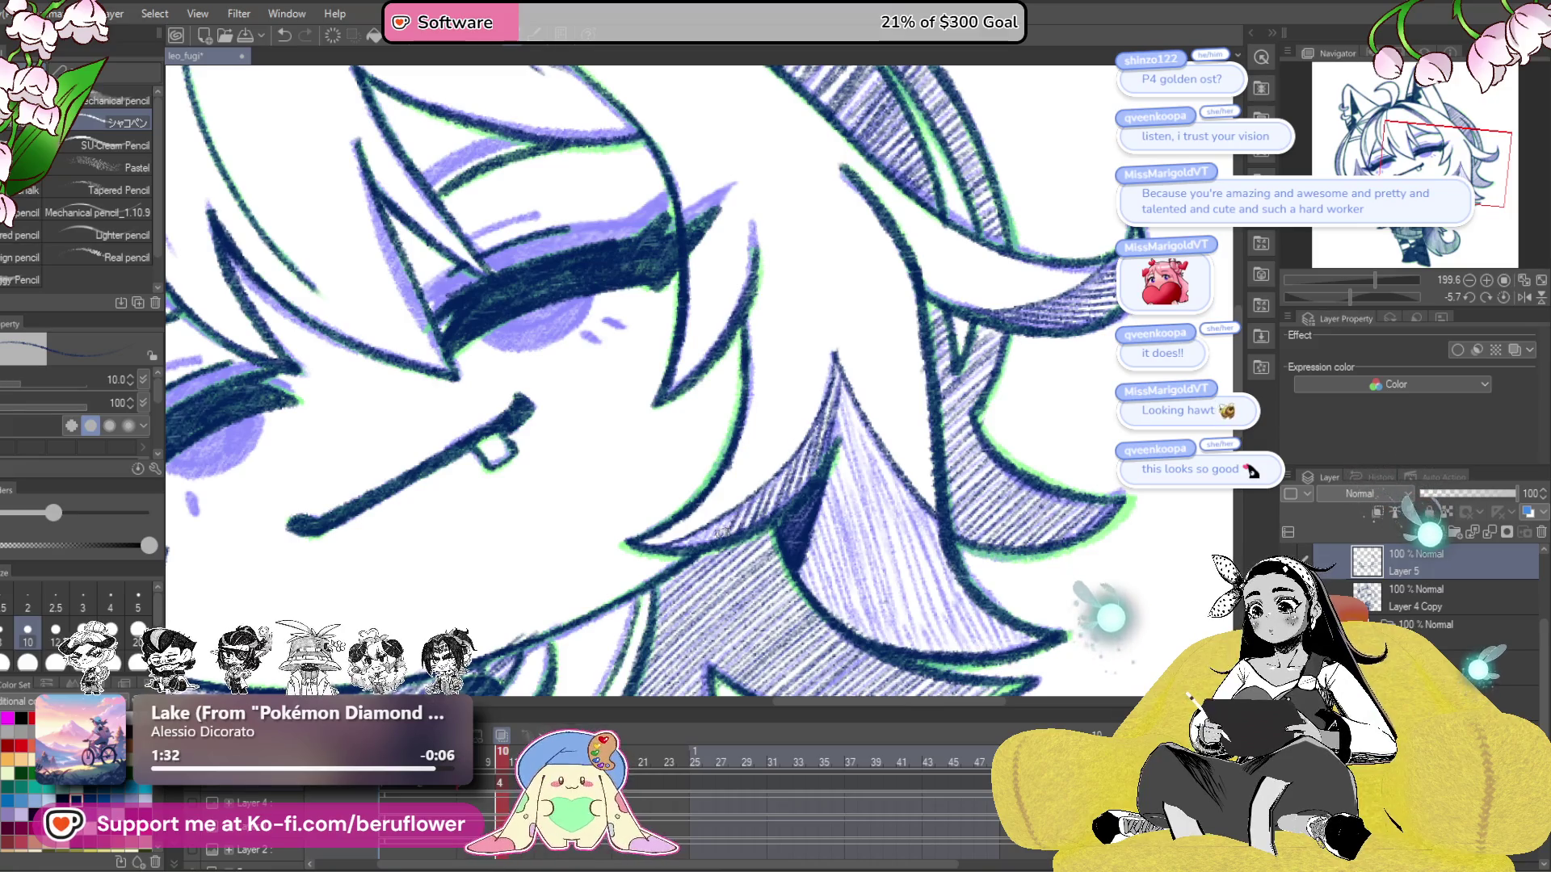
{"action": "left_click_drag", "start_coordinate": [850, 385], "coordinate": [841, 387]}
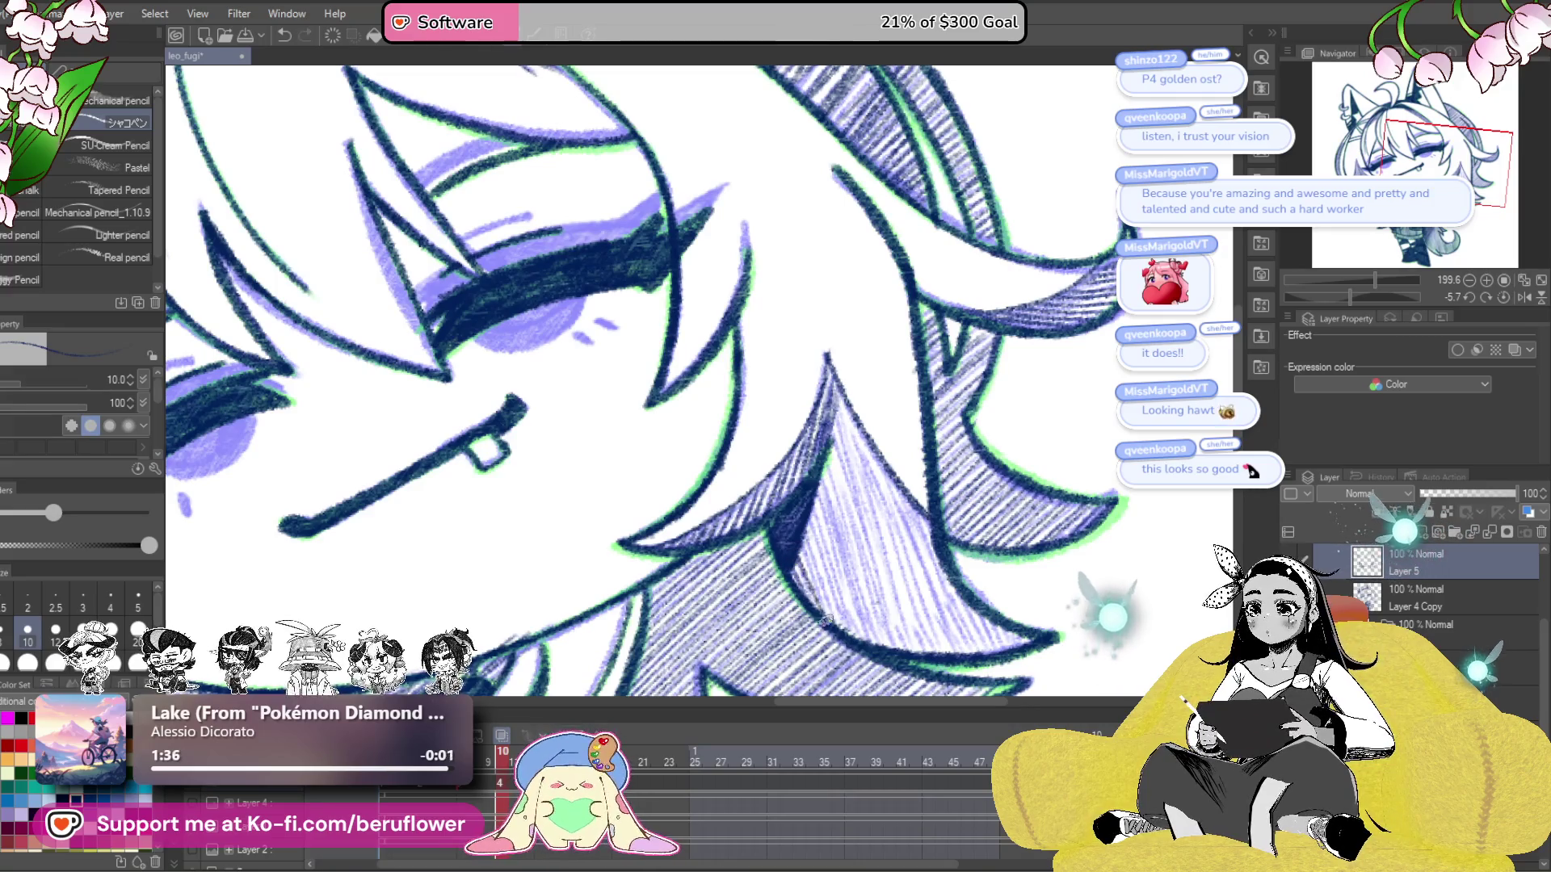
{"action": "left_click_drag", "start_coordinate": [844, 618], "coordinate": [849, 602]}
{"action": "left_click_drag", "start_coordinate": [823, 460], "coordinate": [852, 630]}
{"action": "left_click_drag", "start_coordinate": [844, 485], "coordinate": [881, 622]}
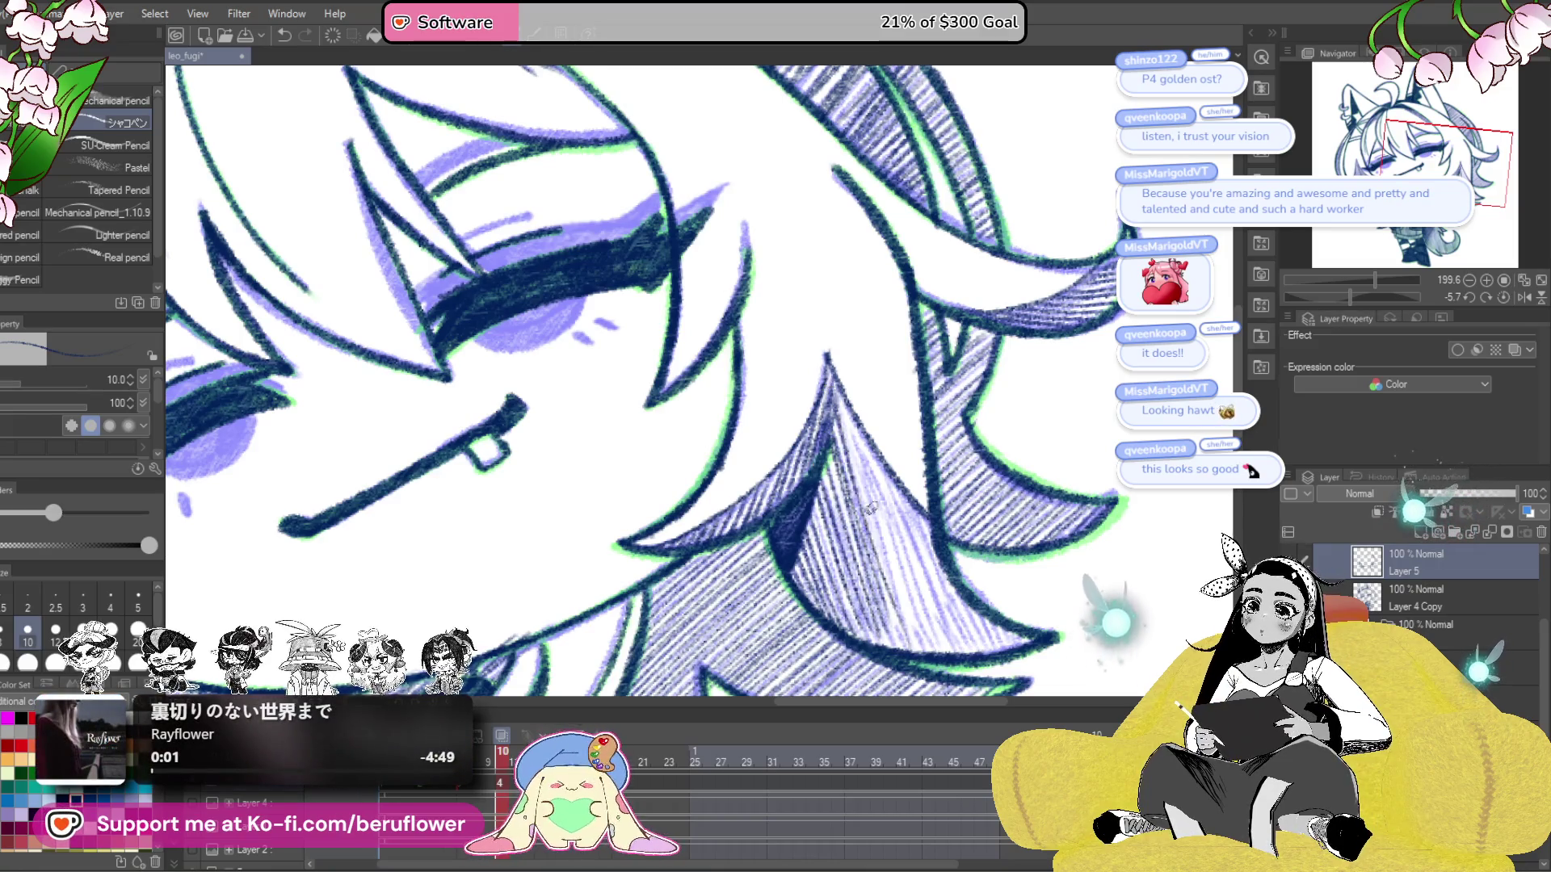
- Rotate the view to about 30.6 degrees and densely hatch the long lock below the right cheek
{"action": "left_click_drag", "start_coordinate": [1358, 296], "coordinate": [1365, 297]}
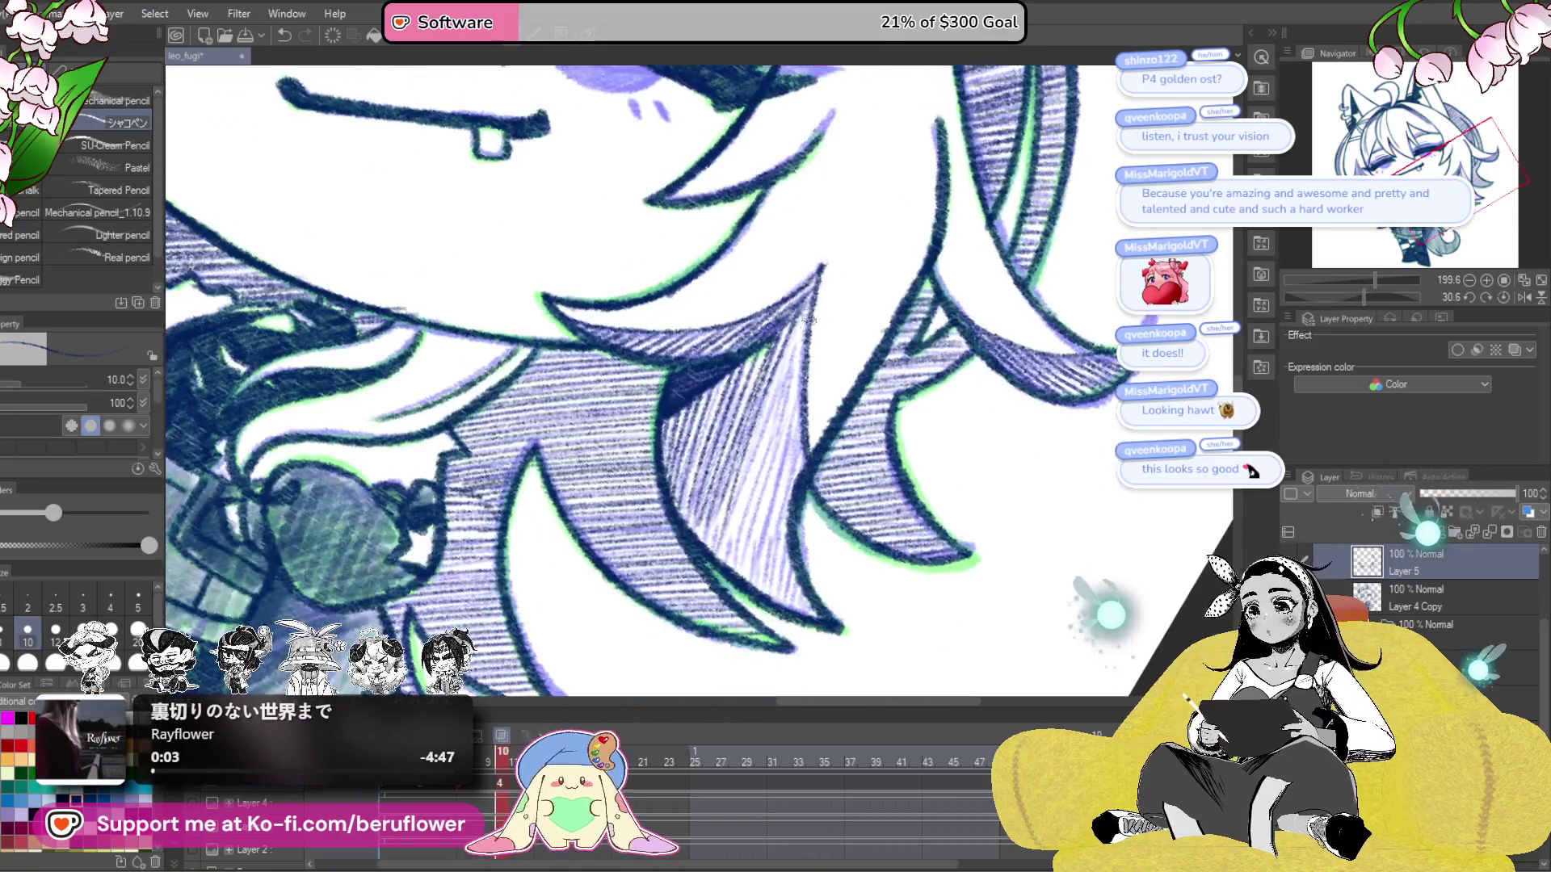
{"action": "left_click_drag", "start_coordinate": [780, 344], "coordinate": [731, 509]}
{"action": "mouse_move", "coordinate": [760, 428]}
{"action": "left_mouse_down"}
{"action": "mouse_move", "coordinate": [705, 550]}
{"action": "mouse_move", "coordinate": [676, 512]}
{"action": "left_mouse_up"}
{"action": "left_click_drag", "start_coordinate": [777, 363], "coordinate": [715, 542]}
{"action": "left_click_drag", "start_coordinate": [751, 407], "coordinate": [715, 545]}
{"action": "left_click_drag", "start_coordinate": [726, 488], "coordinate": [707, 553]}
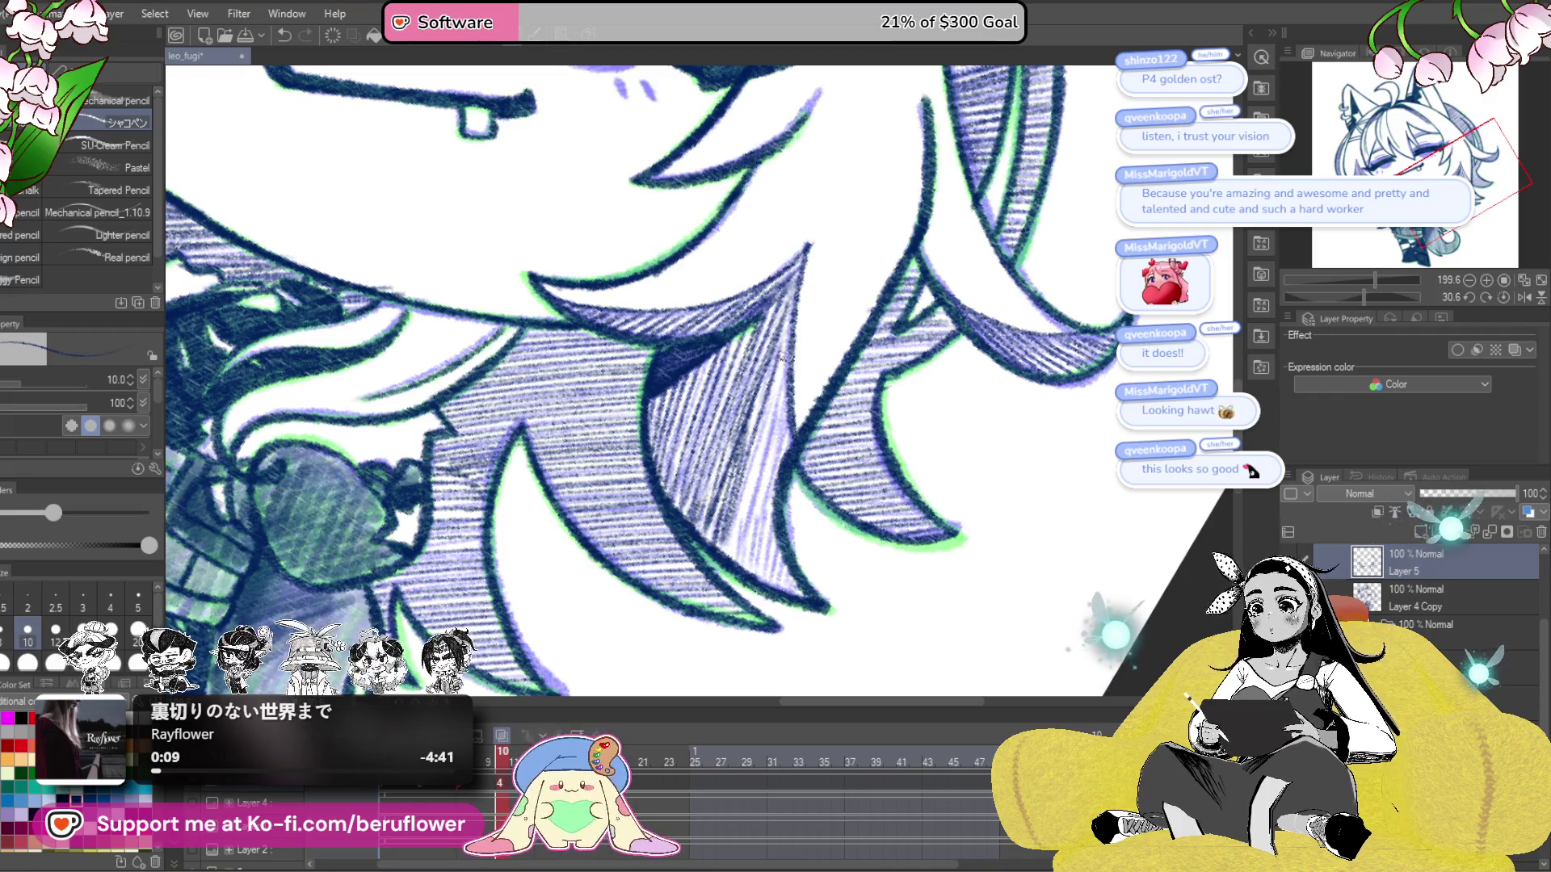
{"action": "left_click_drag", "start_coordinate": [788, 347], "coordinate": [735, 554]}
{"action": "left_click_drag", "start_coordinate": [795, 380], "coordinate": [763, 468]}
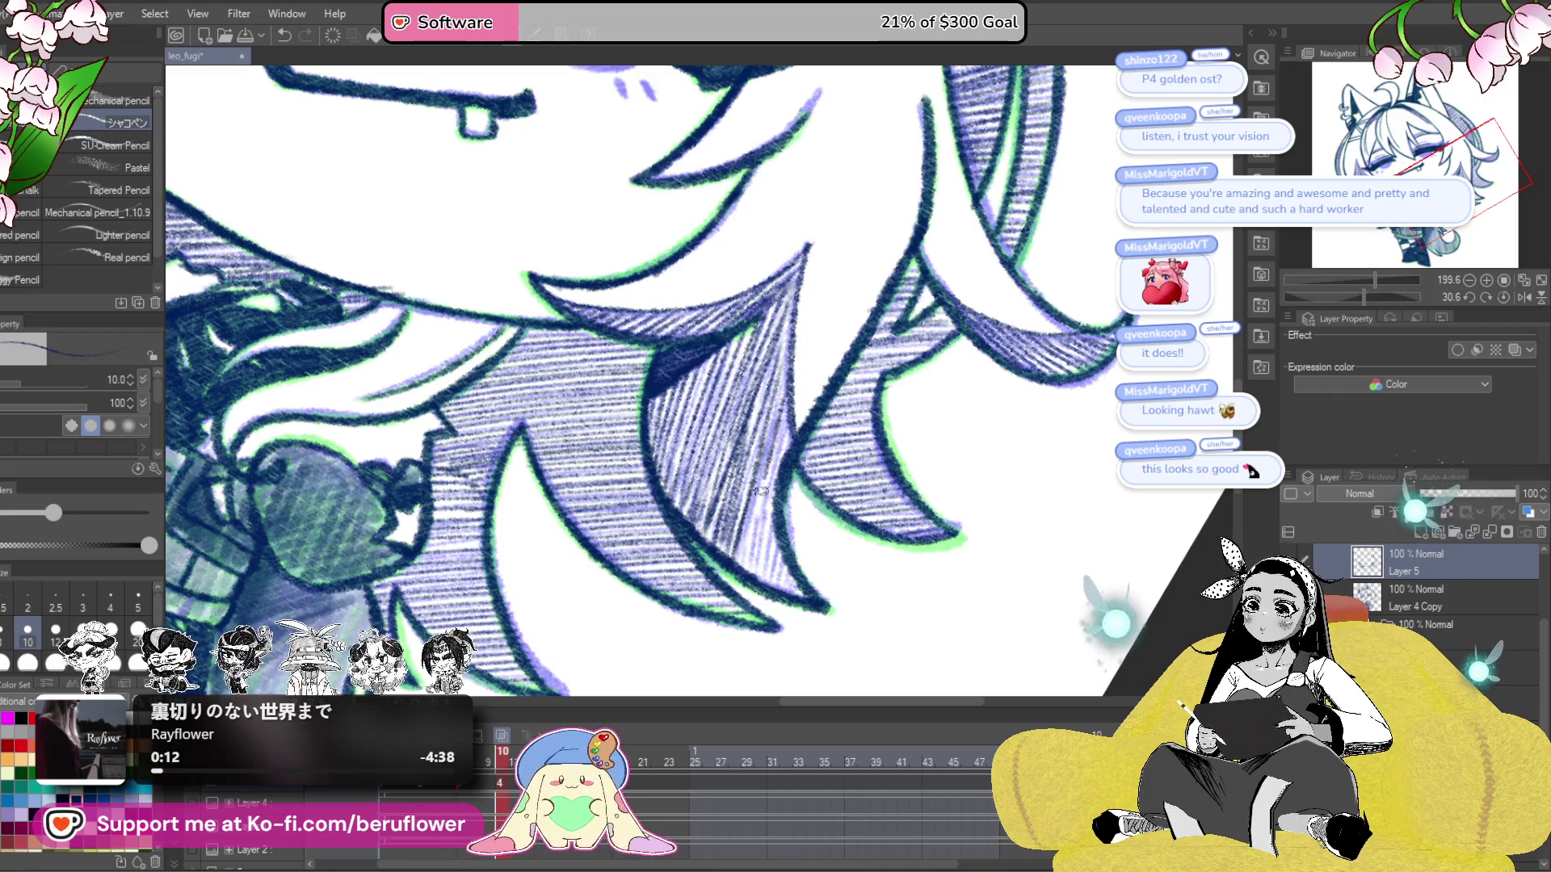
{"action": "left_click_drag", "start_coordinate": [792, 347], "coordinate": [772, 399]}
{"action": "left_click_drag", "start_coordinate": [767, 473], "coordinate": [736, 573]}
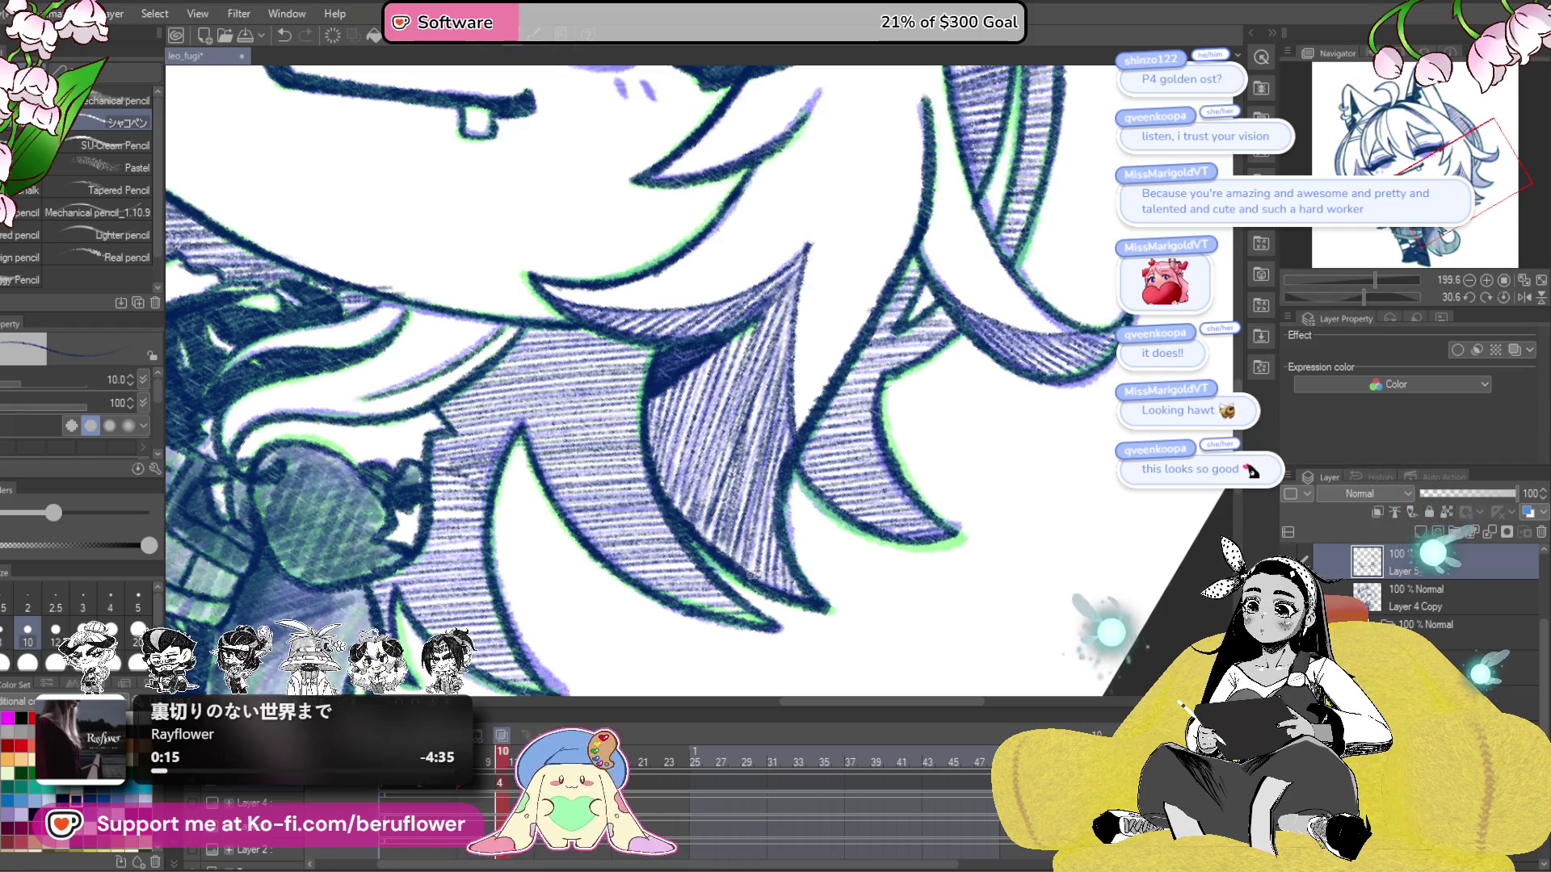
{"action": "scroll", "coordinate": [751, 578], "scroll_direction": "down", "scroll_amount": 5}
- Reset the canvas rotation to upright and return to animation frame 10
{"action": "scroll", "coordinate": [927, 406], "scroll_direction": "up", "scroll_amount": 4}
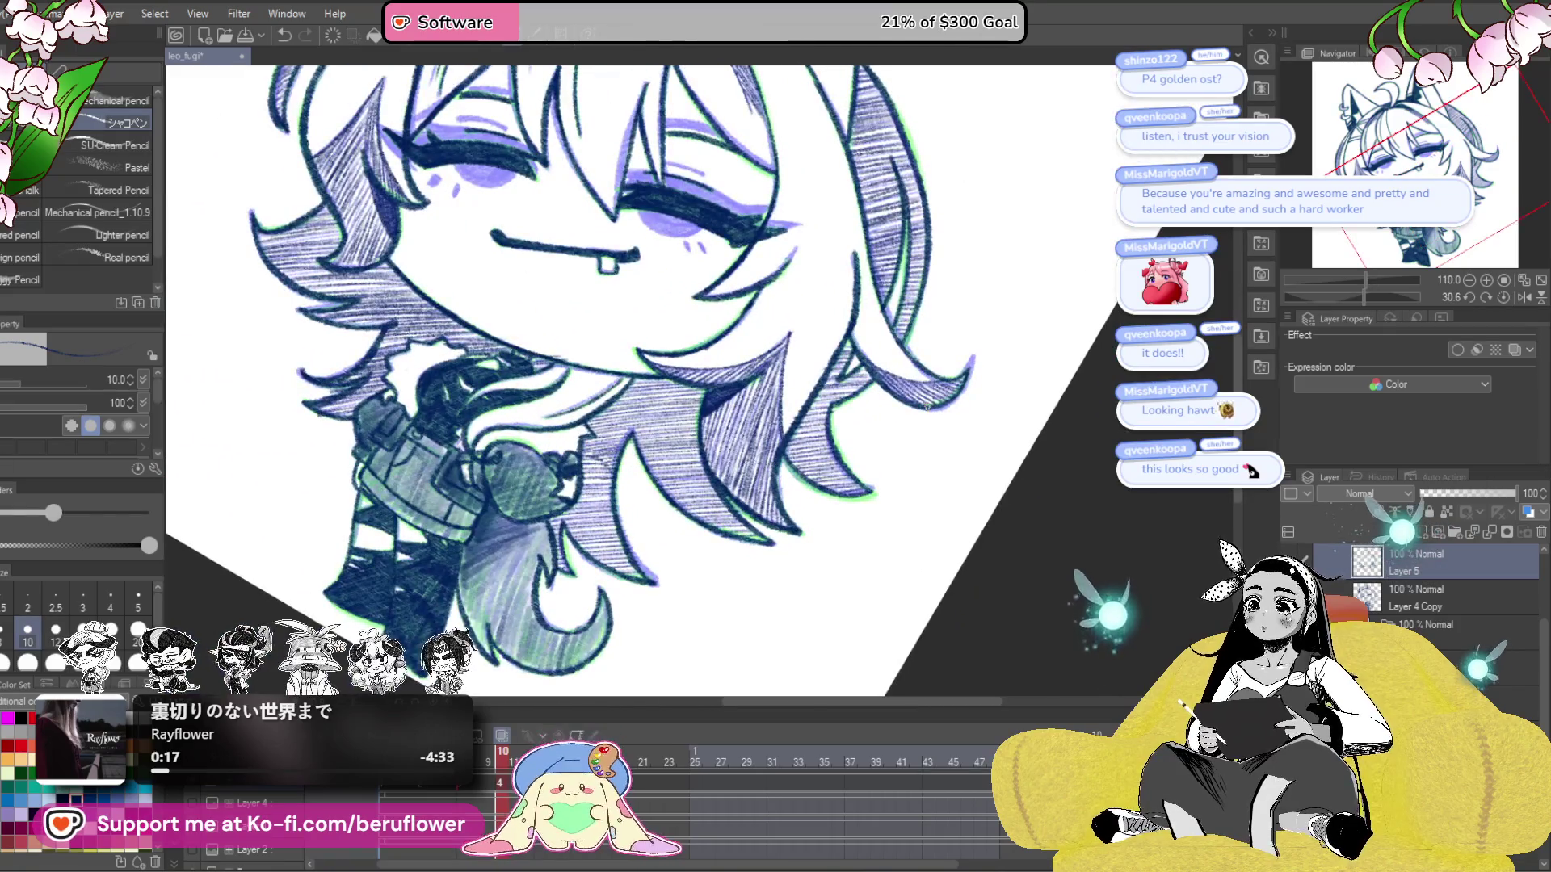
{"action": "left_click", "coordinate": [1502, 297]}
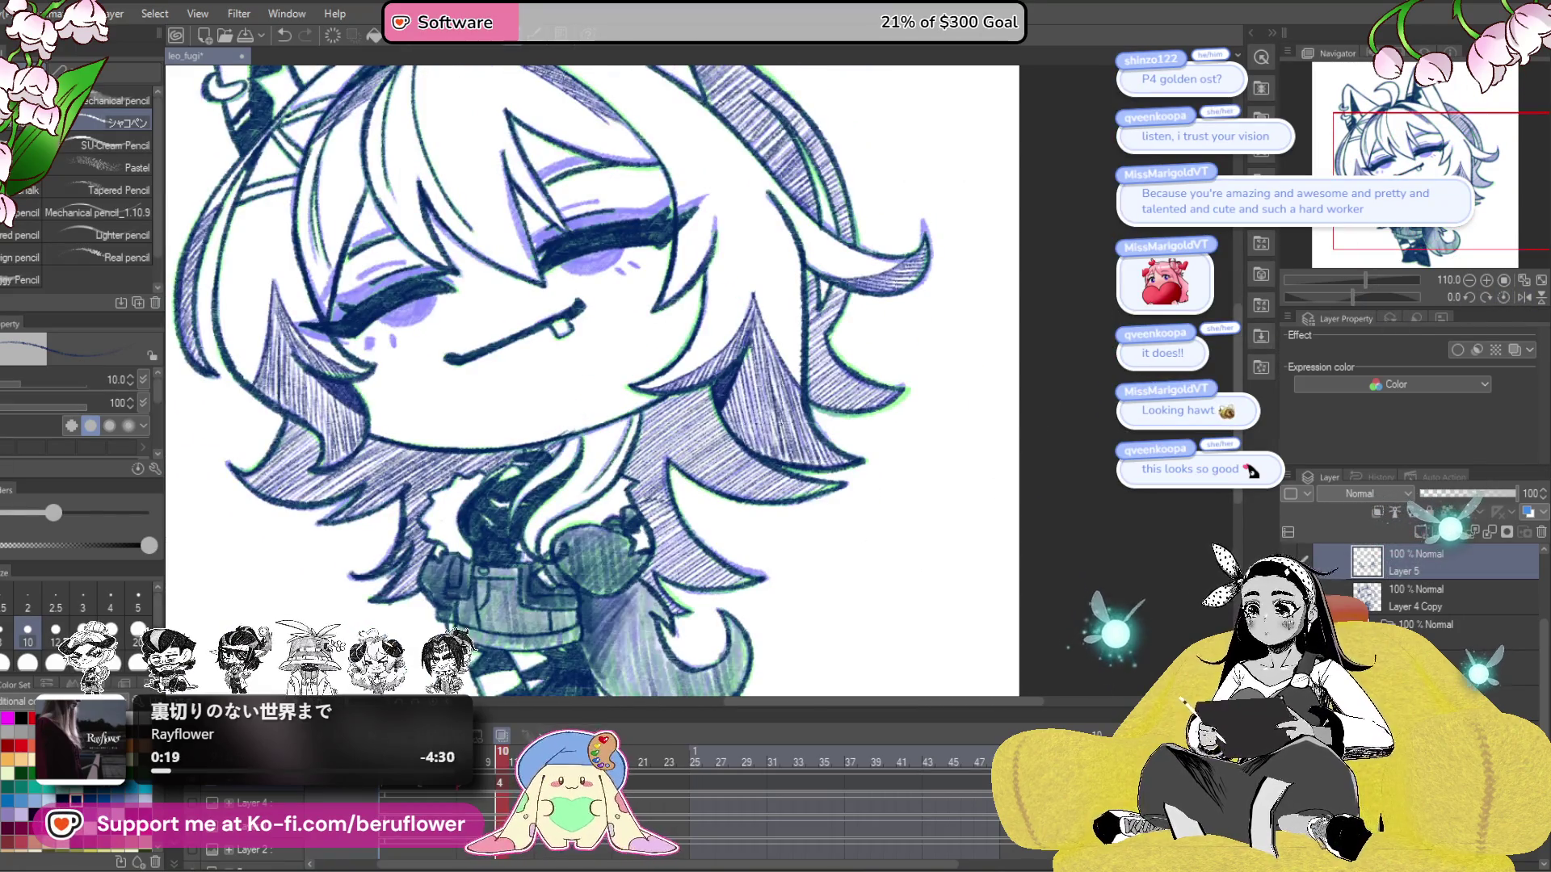
{"action": "key", "text": "Left"}
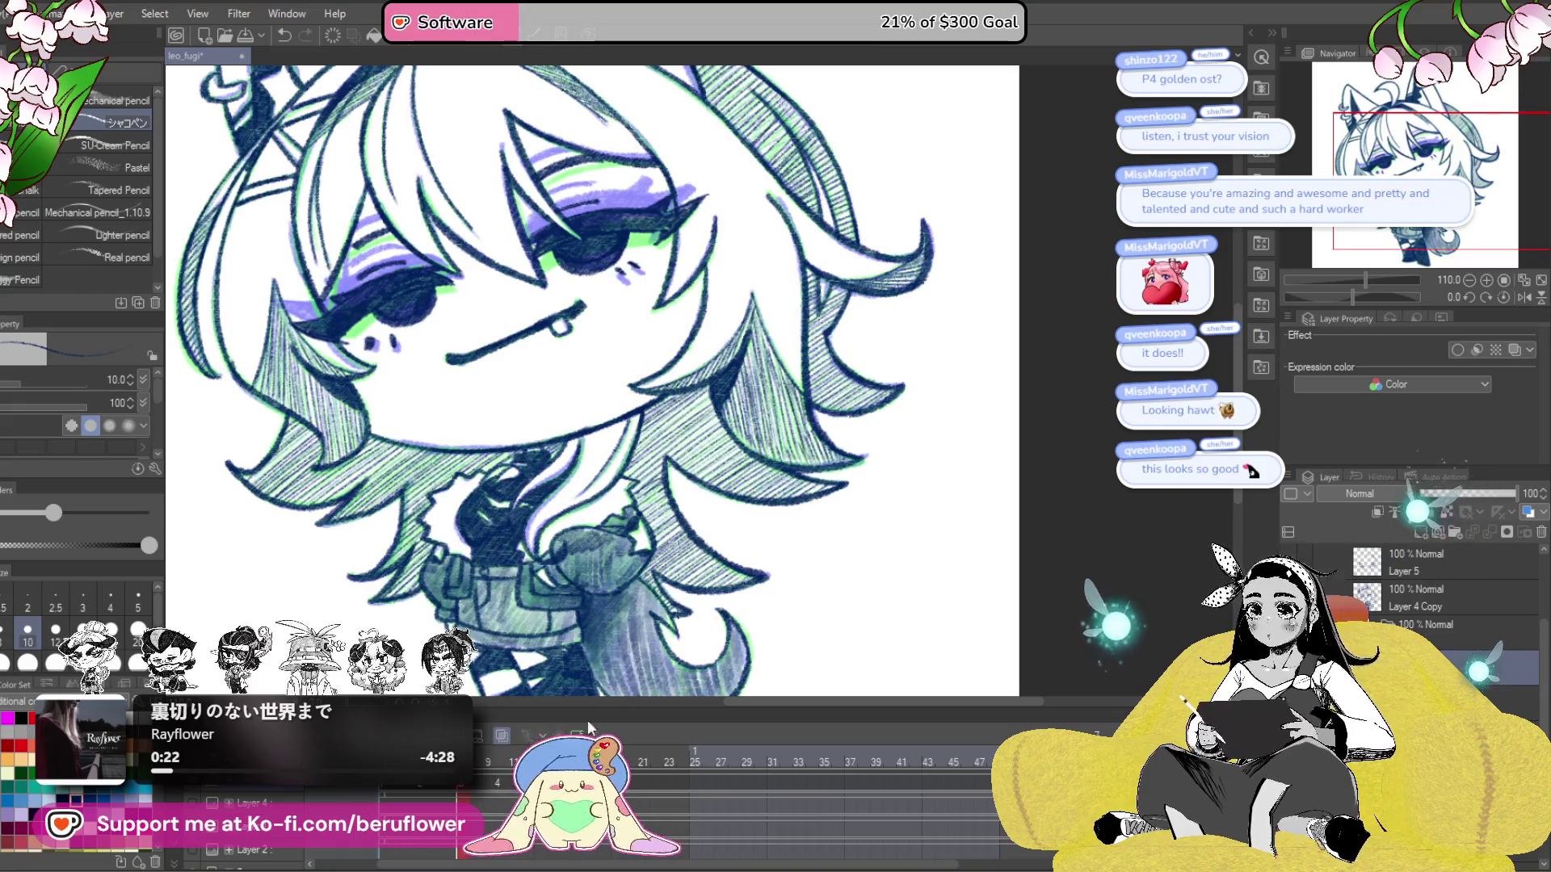
{"action": "left_click", "coordinate": [496, 785]}
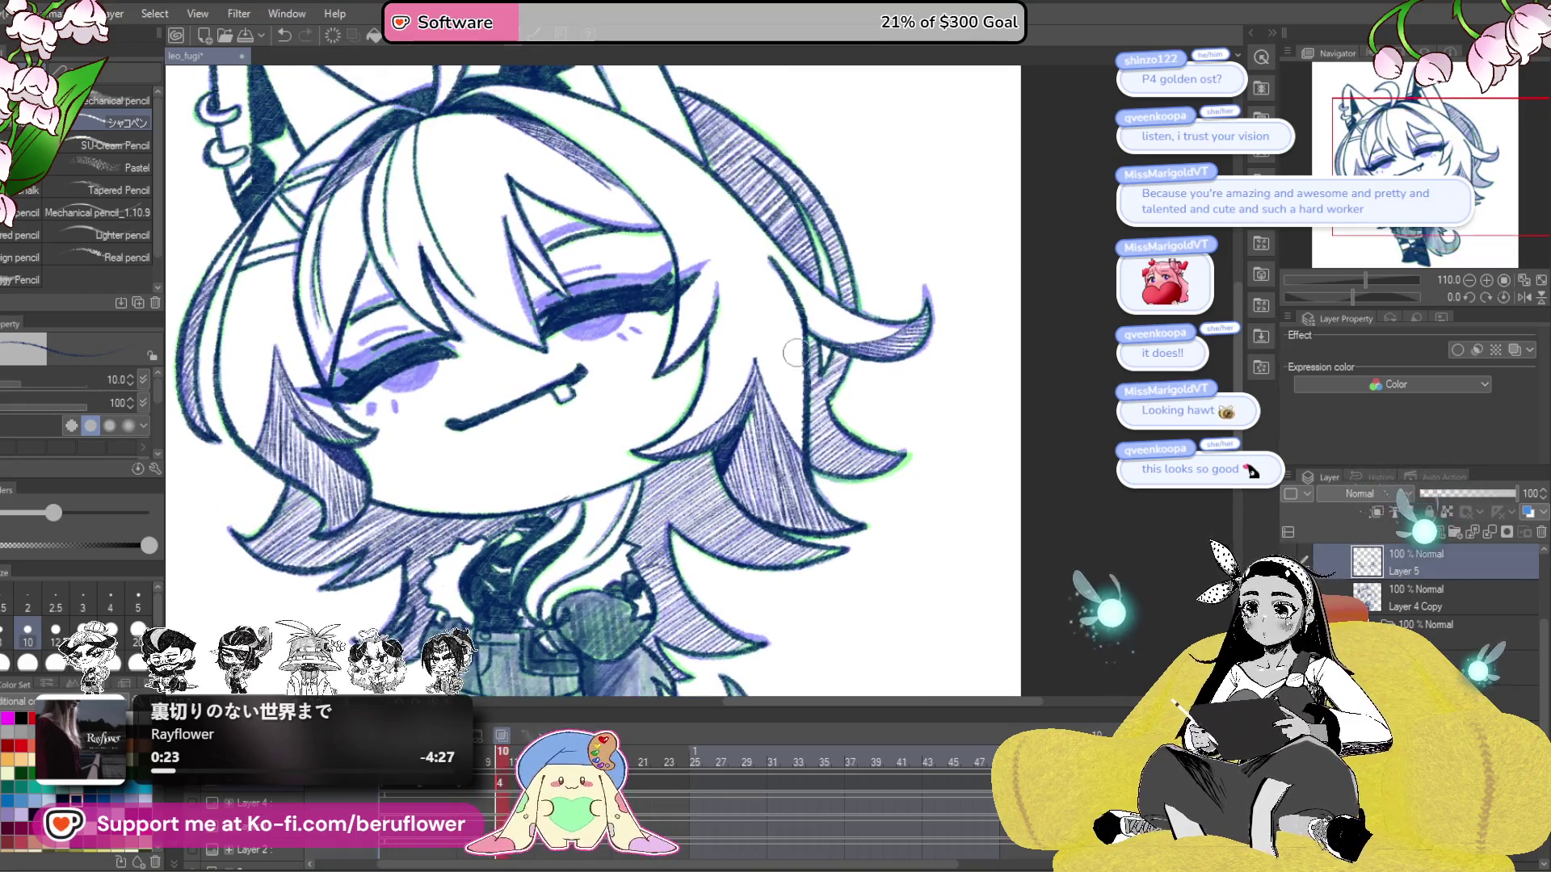
- Delete Layer 5, add a new empty layer and select Layer 6 for drawing
{"action": "scroll", "coordinate": [818, 288], "scroll_direction": "down", "scroll_amount": 3}
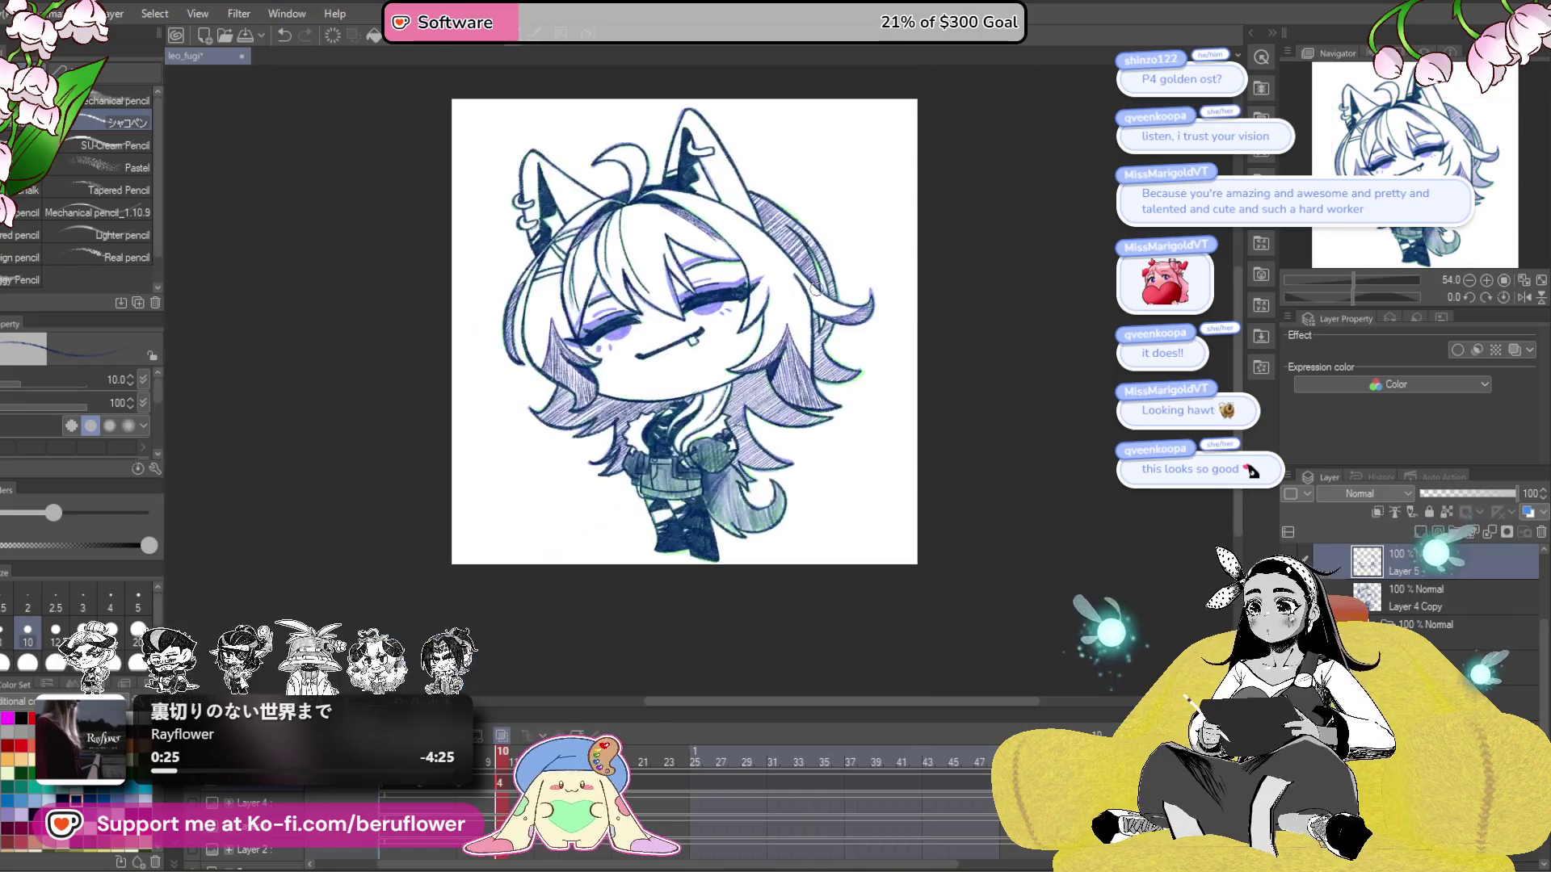
{"action": "scroll", "coordinate": [817, 289], "scroll_direction": "up", "scroll_amount": 1}
{"action": "scroll", "coordinate": [925, 599], "scroll_direction": "up", "scroll_amount": 1}
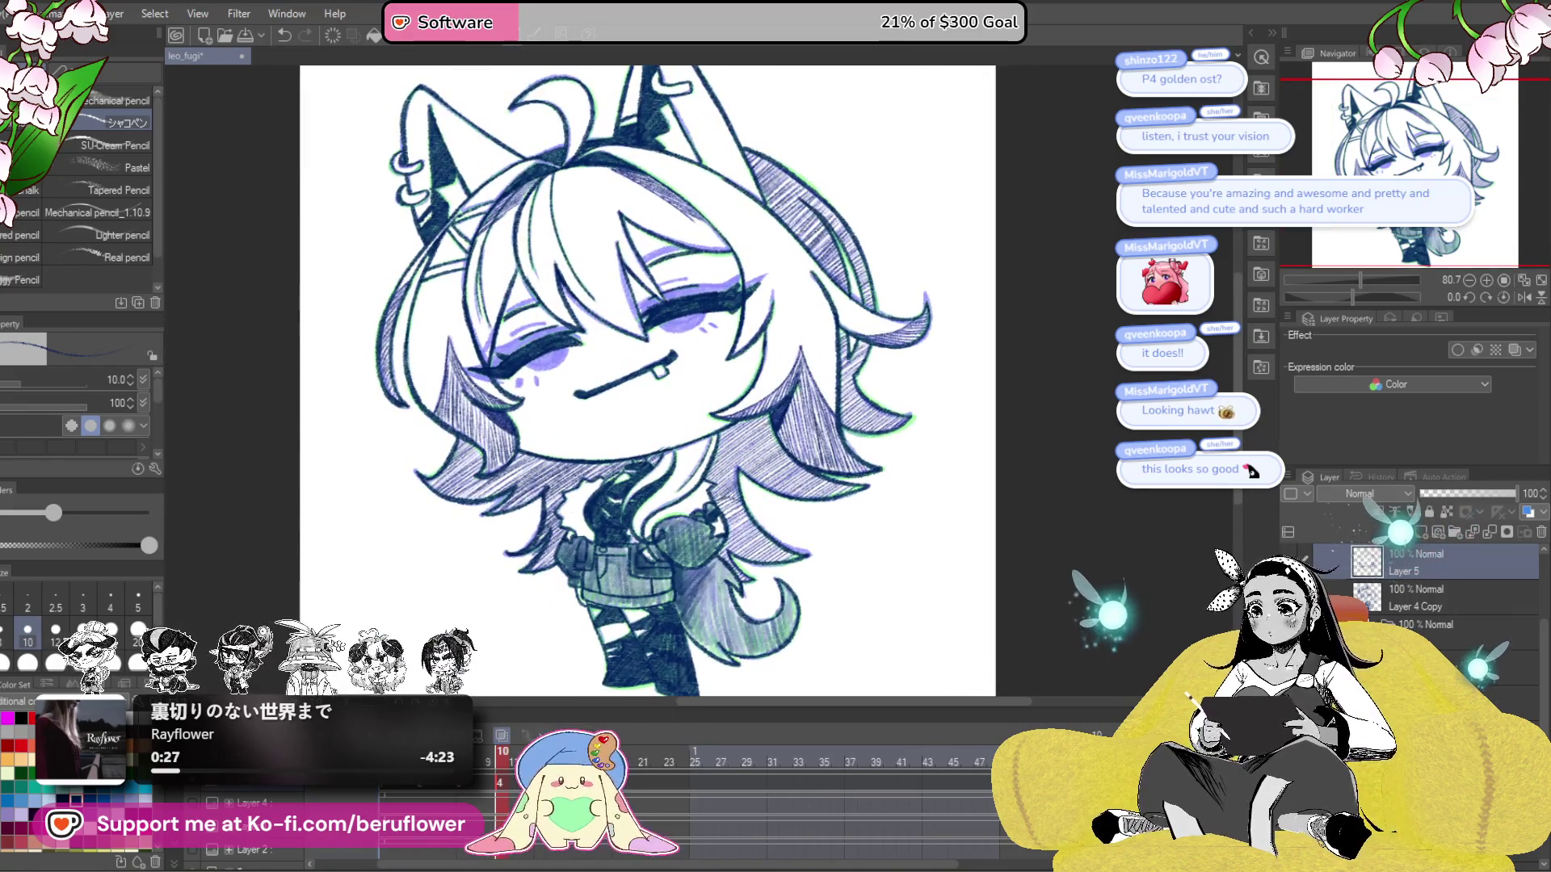
{"action": "left_click", "coordinate": [1420, 533]}
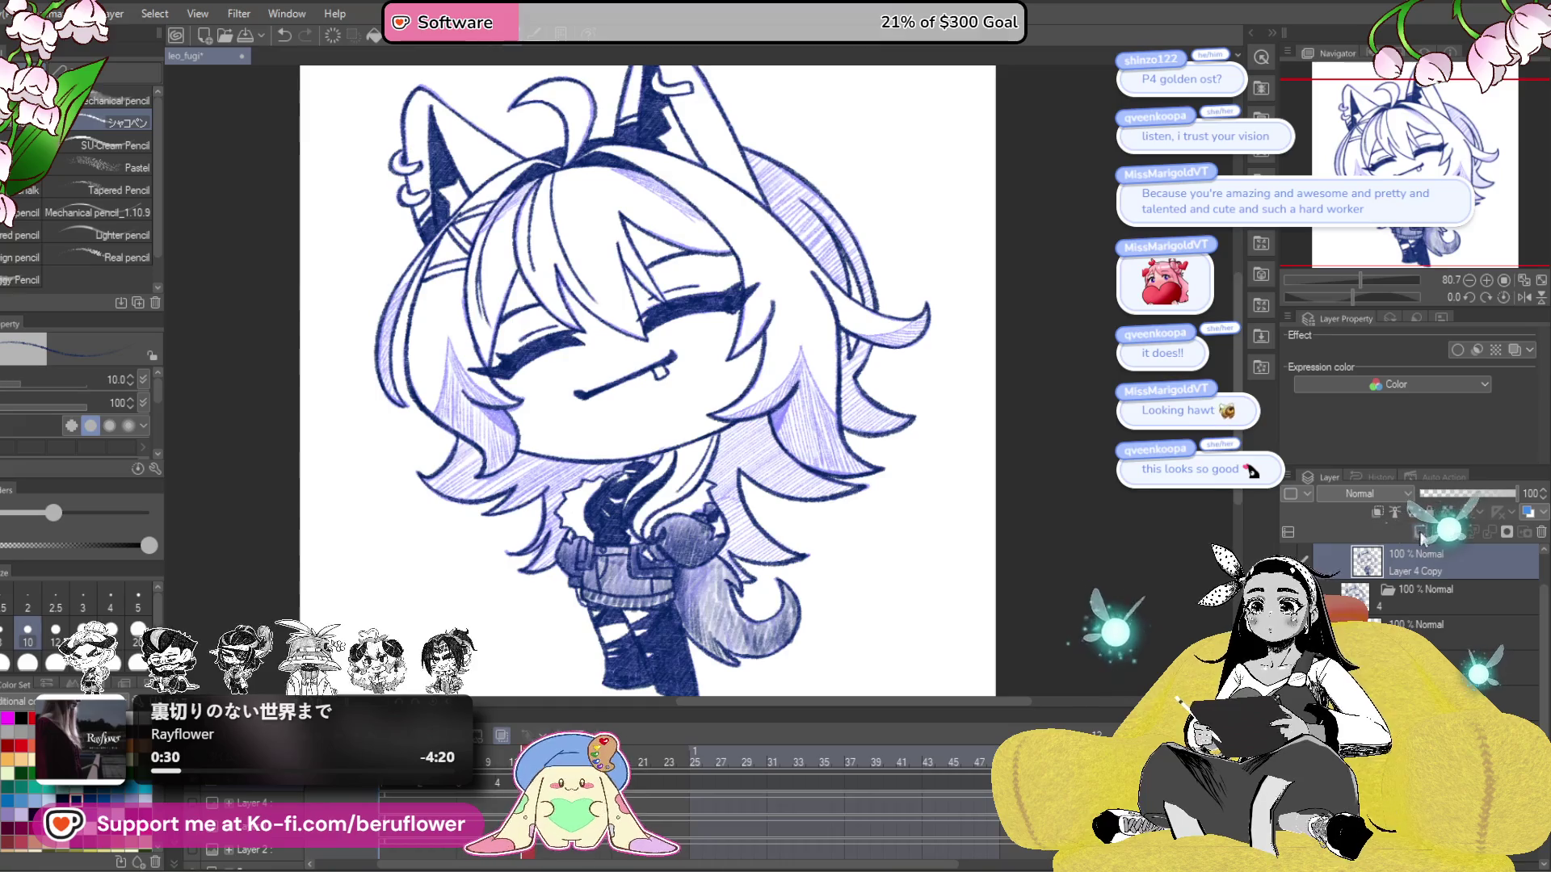
{"action": "key", "text": "ctrl+v"}
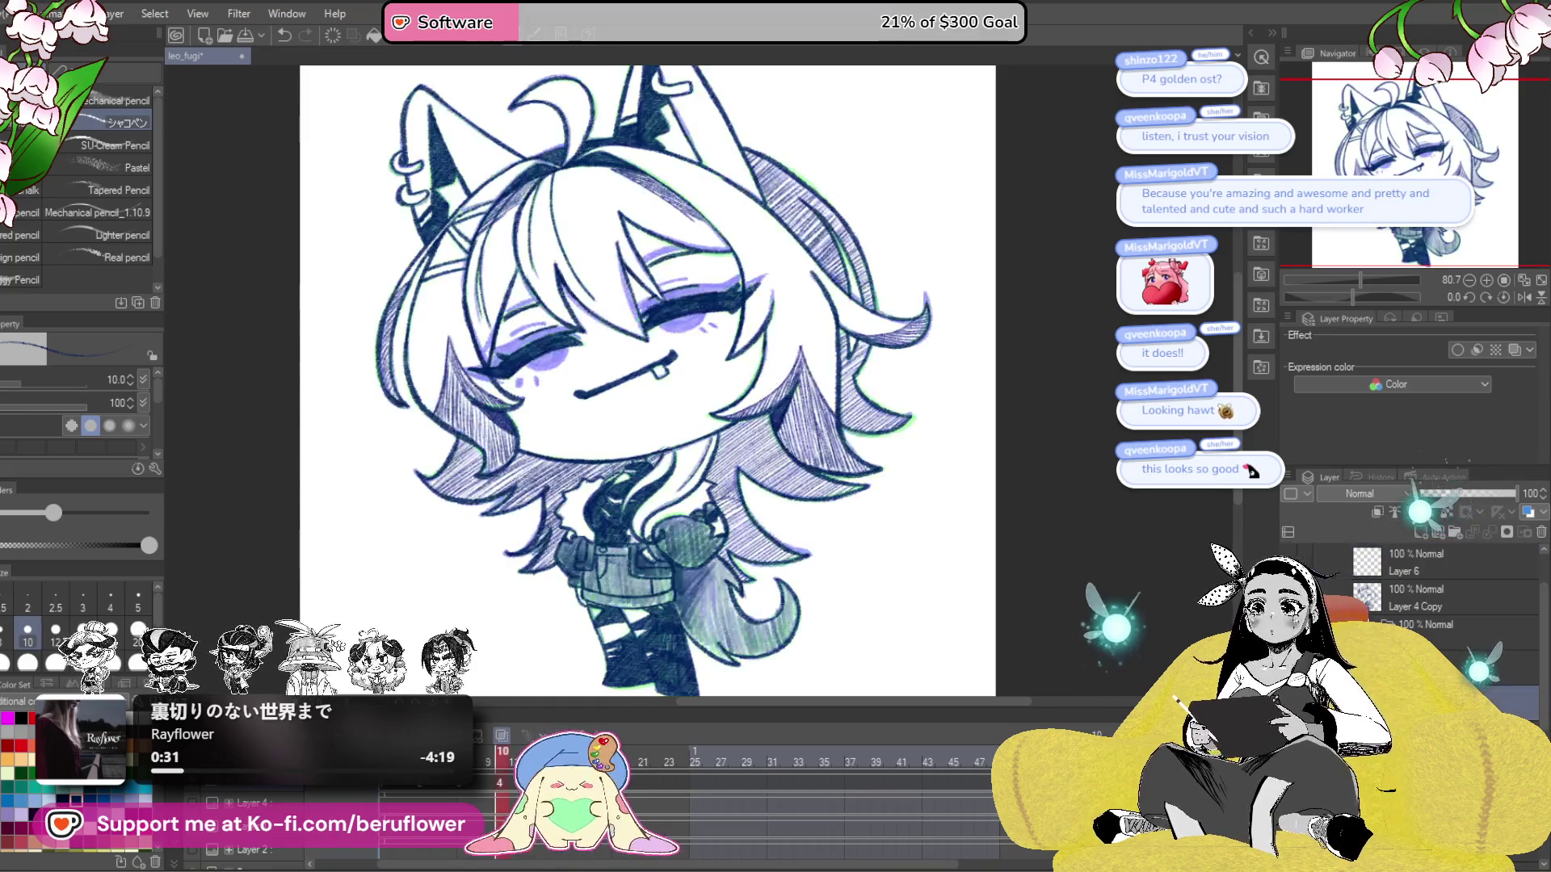
{"action": "right_click", "coordinate": [1431, 570]}
{"action": "key", "text": "Escape"}
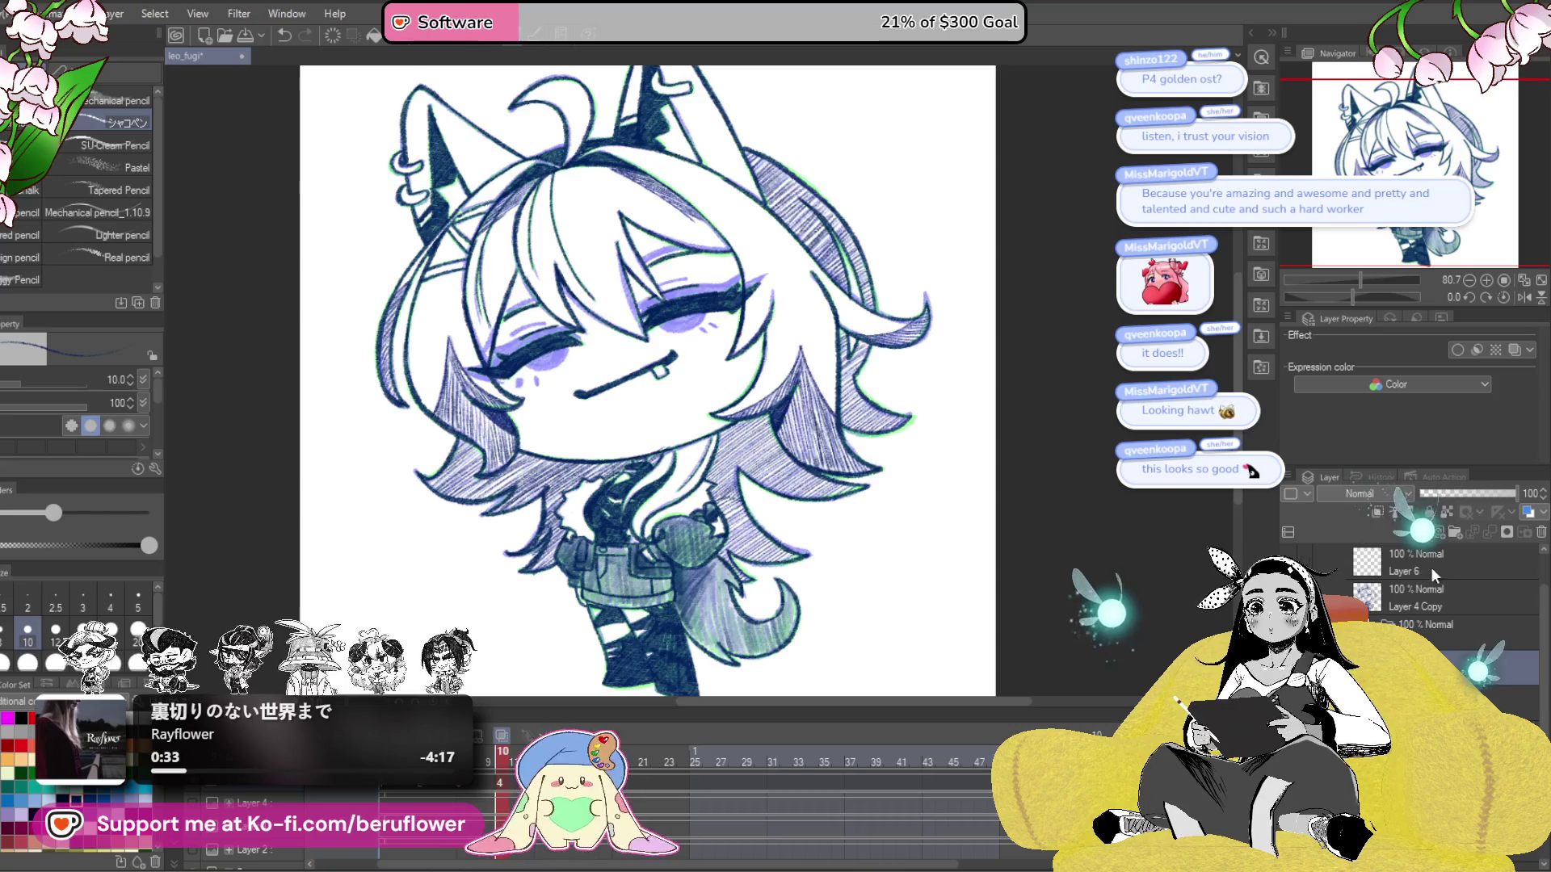
{"action": "left_click", "coordinate": [1431, 567]}
{"action": "scroll", "coordinate": [725, 411], "scroll_direction": "up", "scroll_amount": 3}
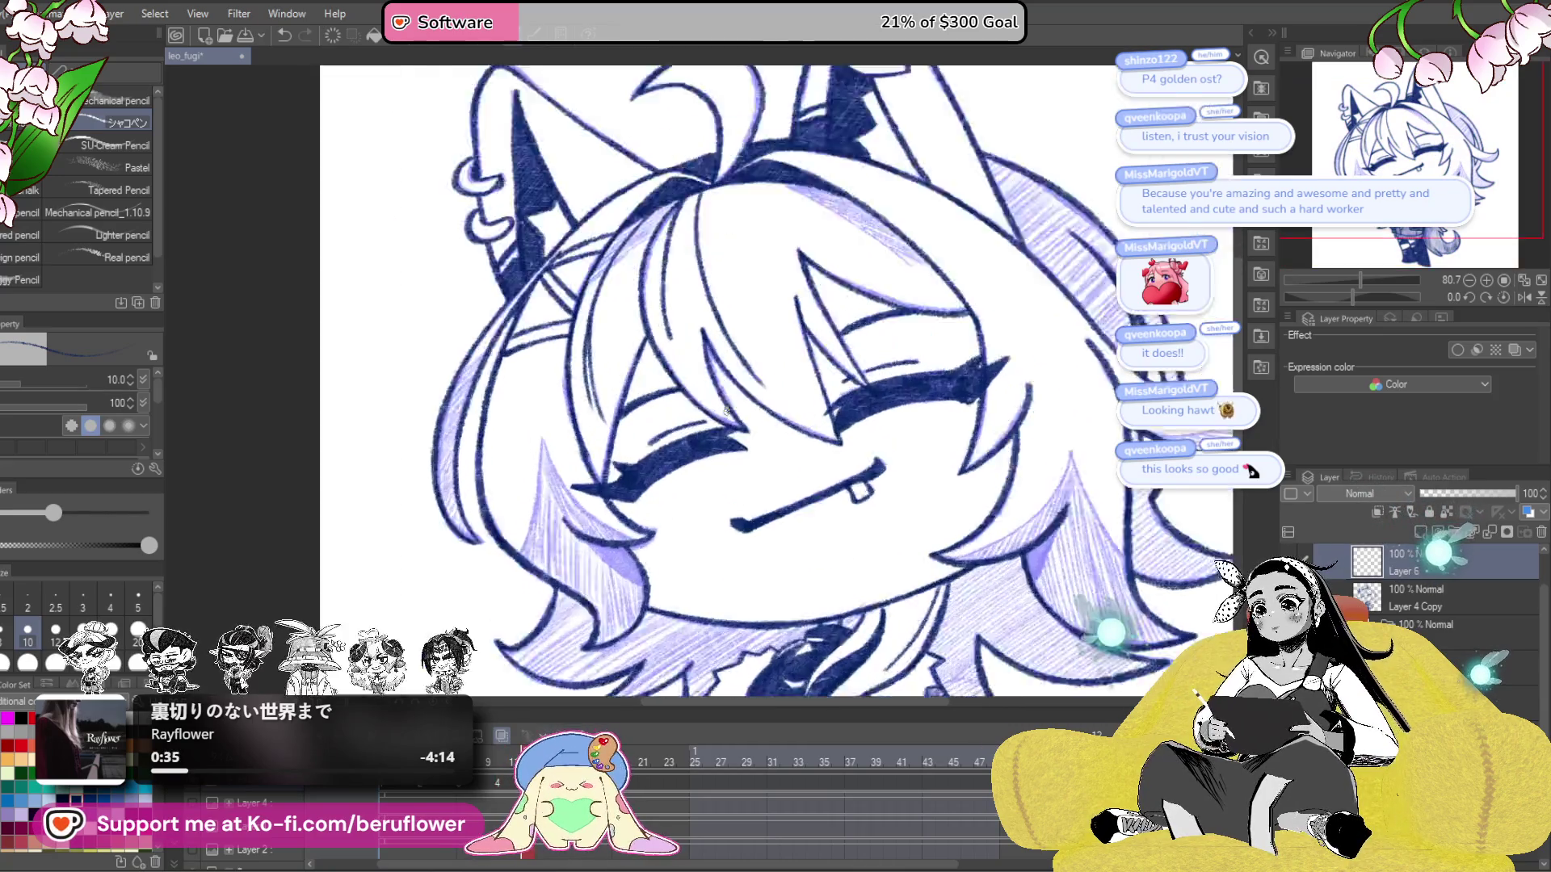
- Zoom to 199.6% and densely hatch the lower hair lock under the chin
{"action": "scroll", "coordinate": [725, 410], "scroll_direction": "up", "scroll_amount": 5}
{"action": "mouse_move", "coordinate": [773, 409]}
{"action": "left_mouse_down"}
{"action": "mouse_move", "coordinate": [735, 266]}
{"action": "mouse_move", "coordinate": [709, 369]}
{"action": "mouse_move", "coordinate": [578, 452]}
{"action": "left_mouse_up"}
{"action": "left_click_drag", "start_coordinate": [699, 355], "coordinate": [569, 457]}
{"action": "left_click_drag", "start_coordinate": [702, 363], "coordinate": [579, 467]}
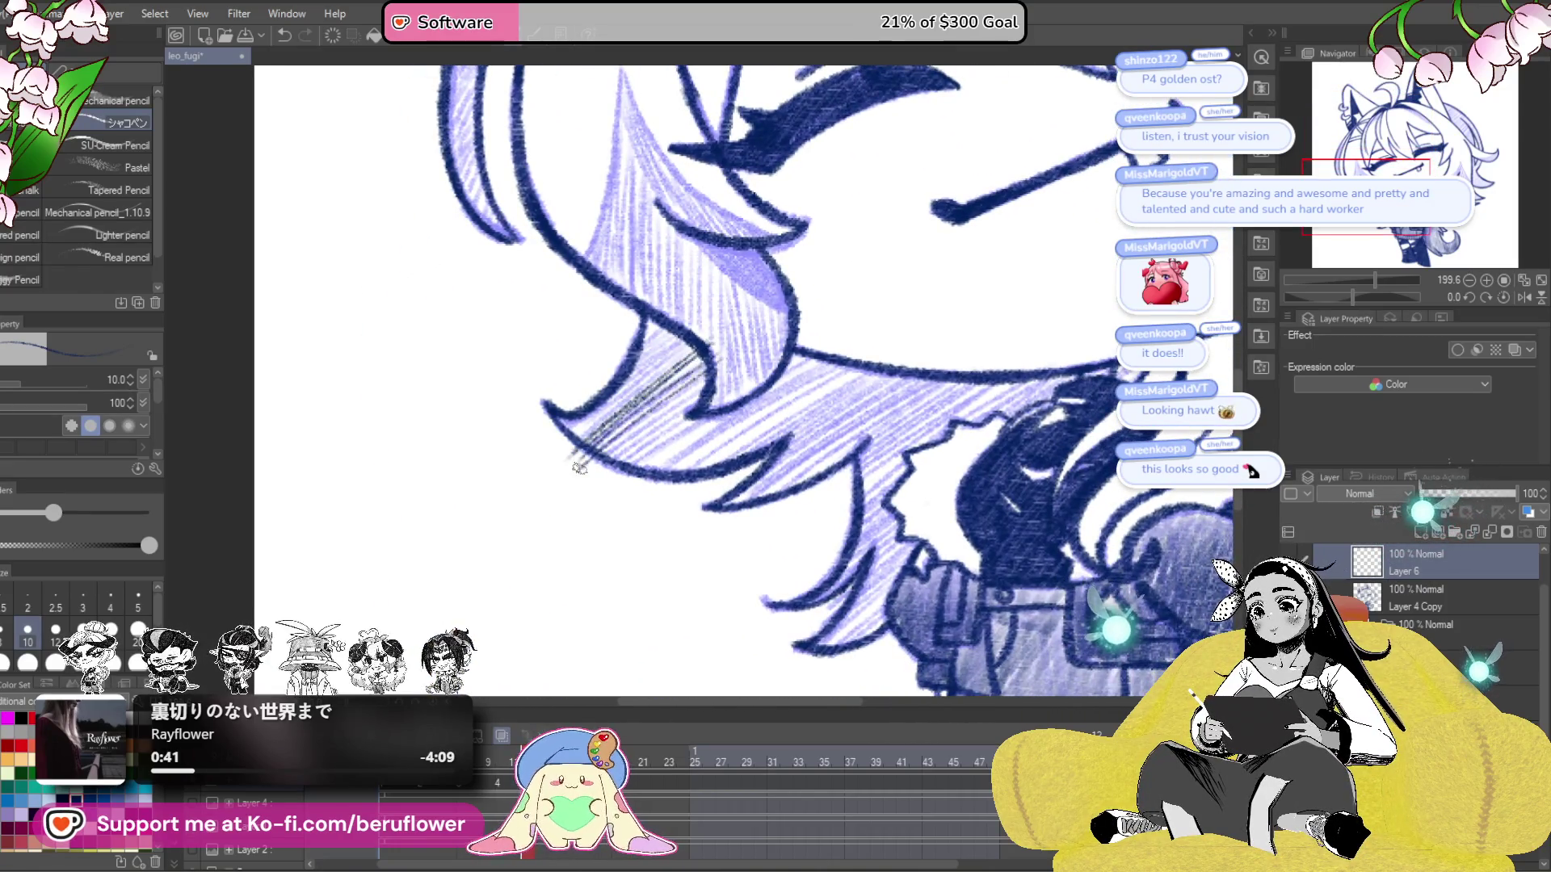
{"action": "left_click_drag", "start_coordinate": [690, 430], "coordinate": [620, 489]}
{"action": "left_click_drag", "start_coordinate": [735, 416], "coordinate": [630, 485]}
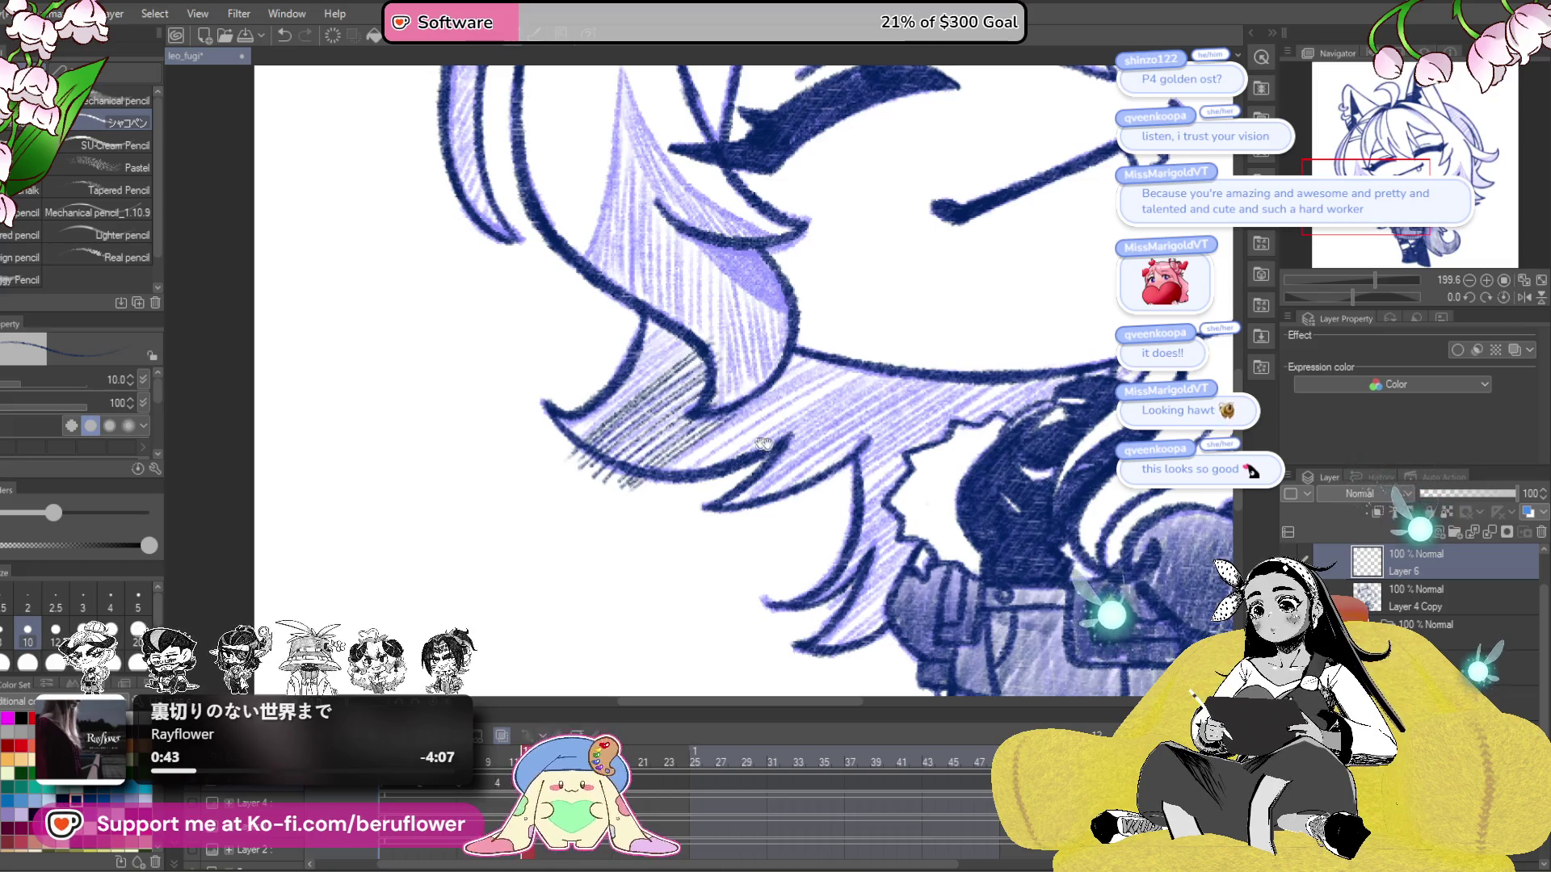
{"action": "mouse_move", "coordinate": [836, 378]}
{"action": "left_mouse_down"}
{"action": "mouse_move", "coordinate": [666, 475]}
{"action": "mouse_move", "coordinate": [743, 408]}
{"action": "left_mouse_up"}
{"action": "mouse_move", "coordinate": [651, 365]}
{"action": "left_mouse_down"}
{"action": "mouse_move", "coordinate": [792, 403]}
{"action": "mouse_move", "coordinate": [685, 493]}
{"action": "left_mouse_up"}
{"action": "left_click_drag", "start_coordinate": [824, 376], "coordinate": [757, 416]}
{"action": "left_click_drag", "start_coordinate": [828, 367], "coordinate": [755, 414]}
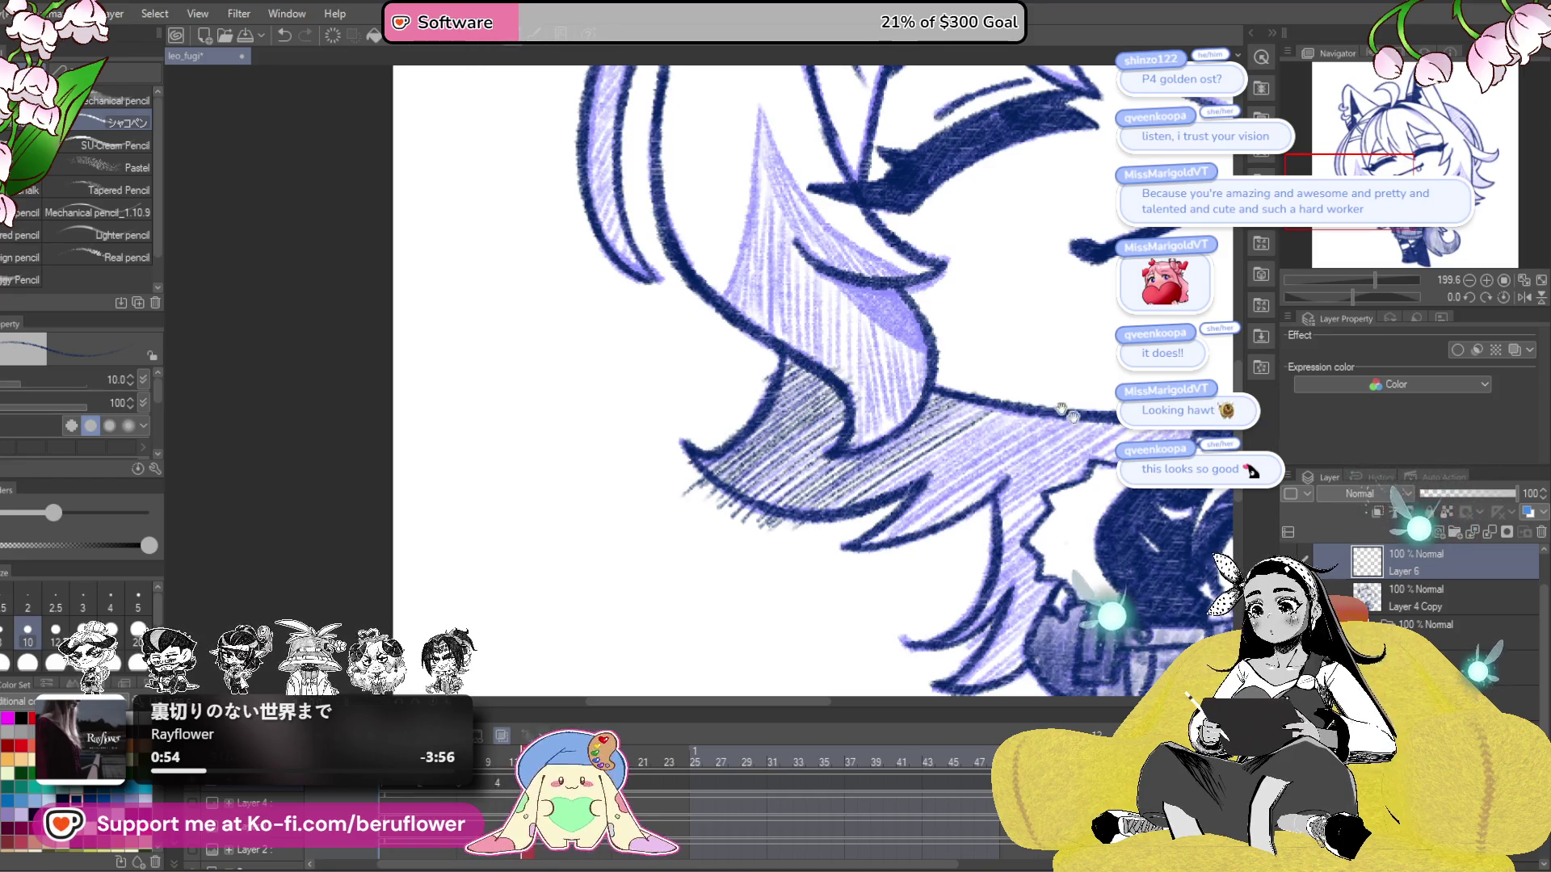
- Extend the dense dark hatching along the hair lock toward the collar
{"action": "left_click_drag", "start_coordinate": [1048, 400], "coordinate": [914, 377]}
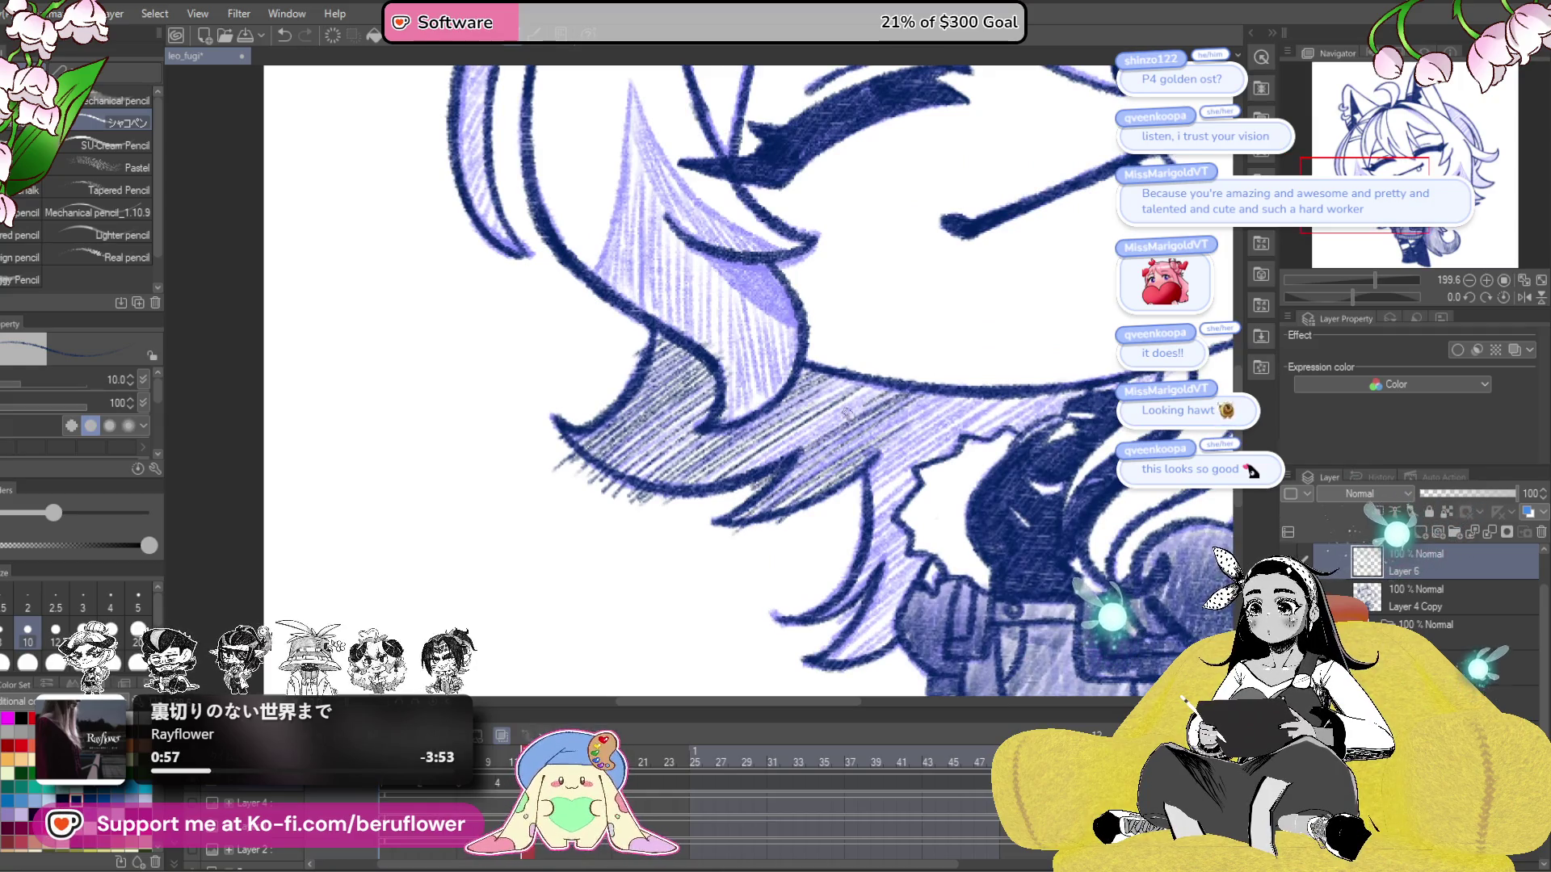
{"action": "left_click_drag", "start_coordinate": [880, 387], "coordinate": [838, 410]}
{"action": "mouse_move", "coordinate": [840, 396]}
{"action": "left_mouse_down"}
{"action": "mouse_move", "coordinate": [726, 471]}
{"action": "mouse_move", "coordinate": [767, 434]}
{"action": "left_mouse_up"}
{"action": "mouse_move", "coordinate": [1039, 393]}
{"action": "left_mouse_down"}
{"action": "mouse_move", "coordinate": [1011, 389]}
{"action": "mouse_move", "coordinate": [911, 449]}
{"action": "left_mouse_up"}
{"action": "left_click_drag", "start_coordinate": [991, 395], "coordinate": [836, 507]}
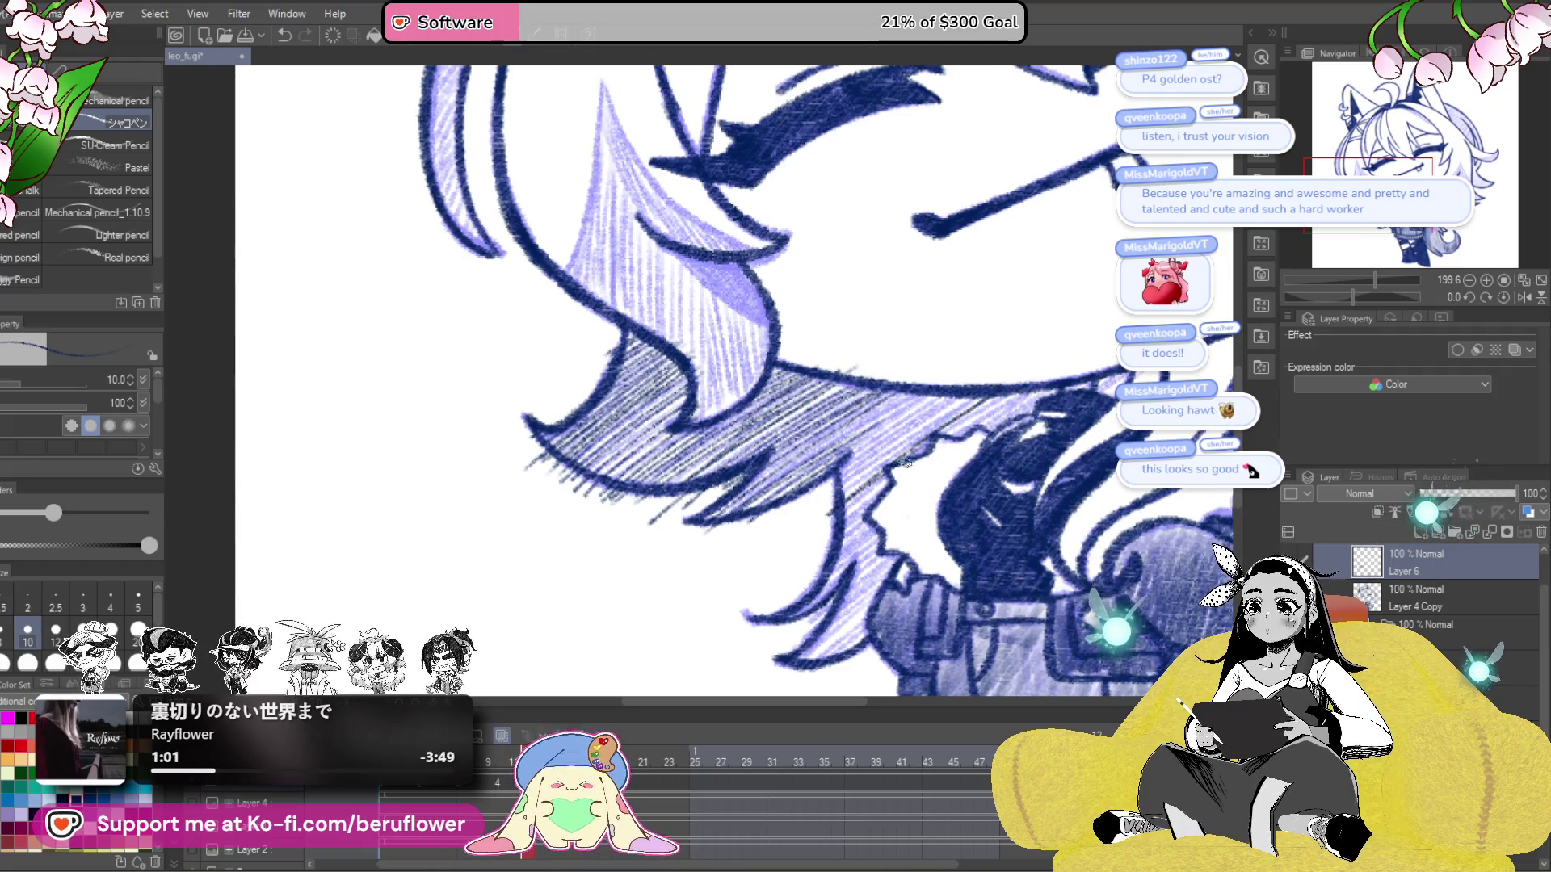
{"action": "left_click_drag", "start_coordinate": [967, 395], "coordinate": [811, 513]}
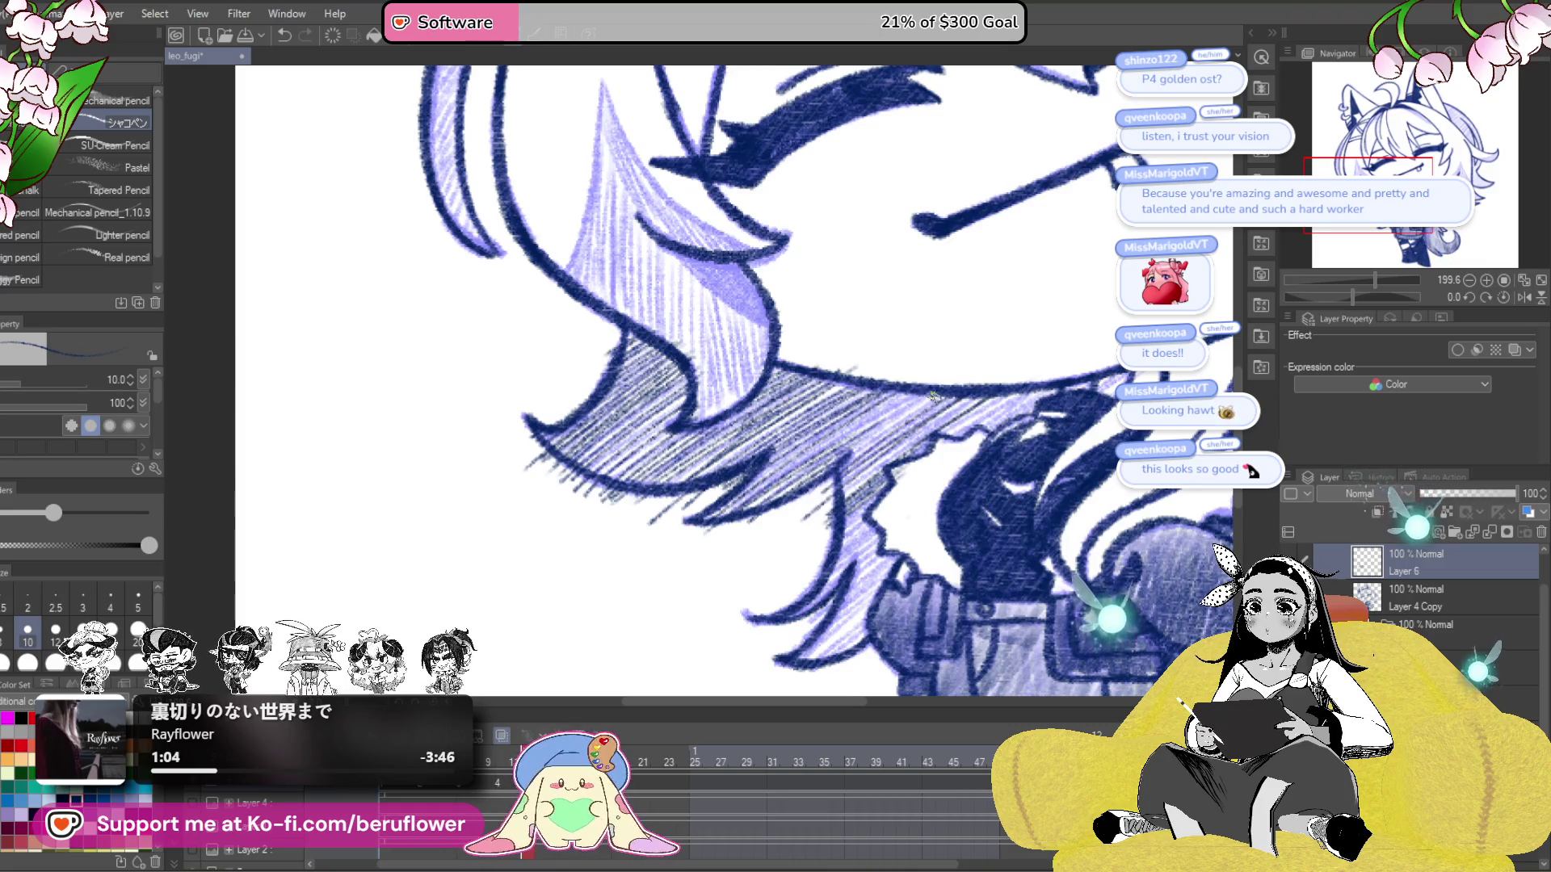
{"action": "left_click_drag", "start_coordinate": [911, 390], "coordinate": [821, 450]}
{"action": "left_click_drag", "start_coordinate": [931, 405], "coordinate": [785, 514]}
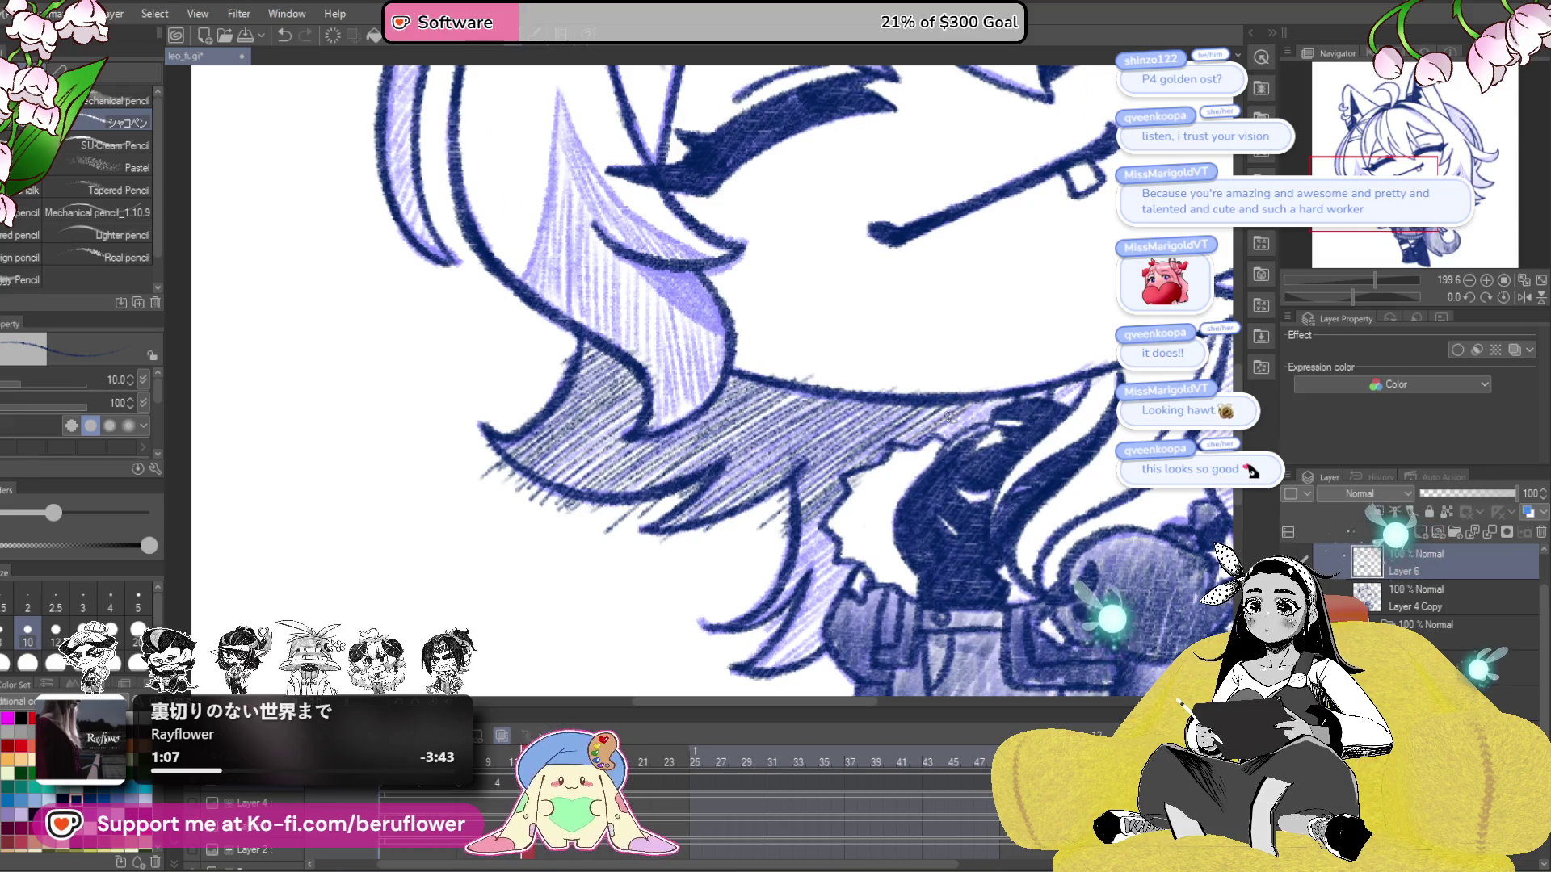
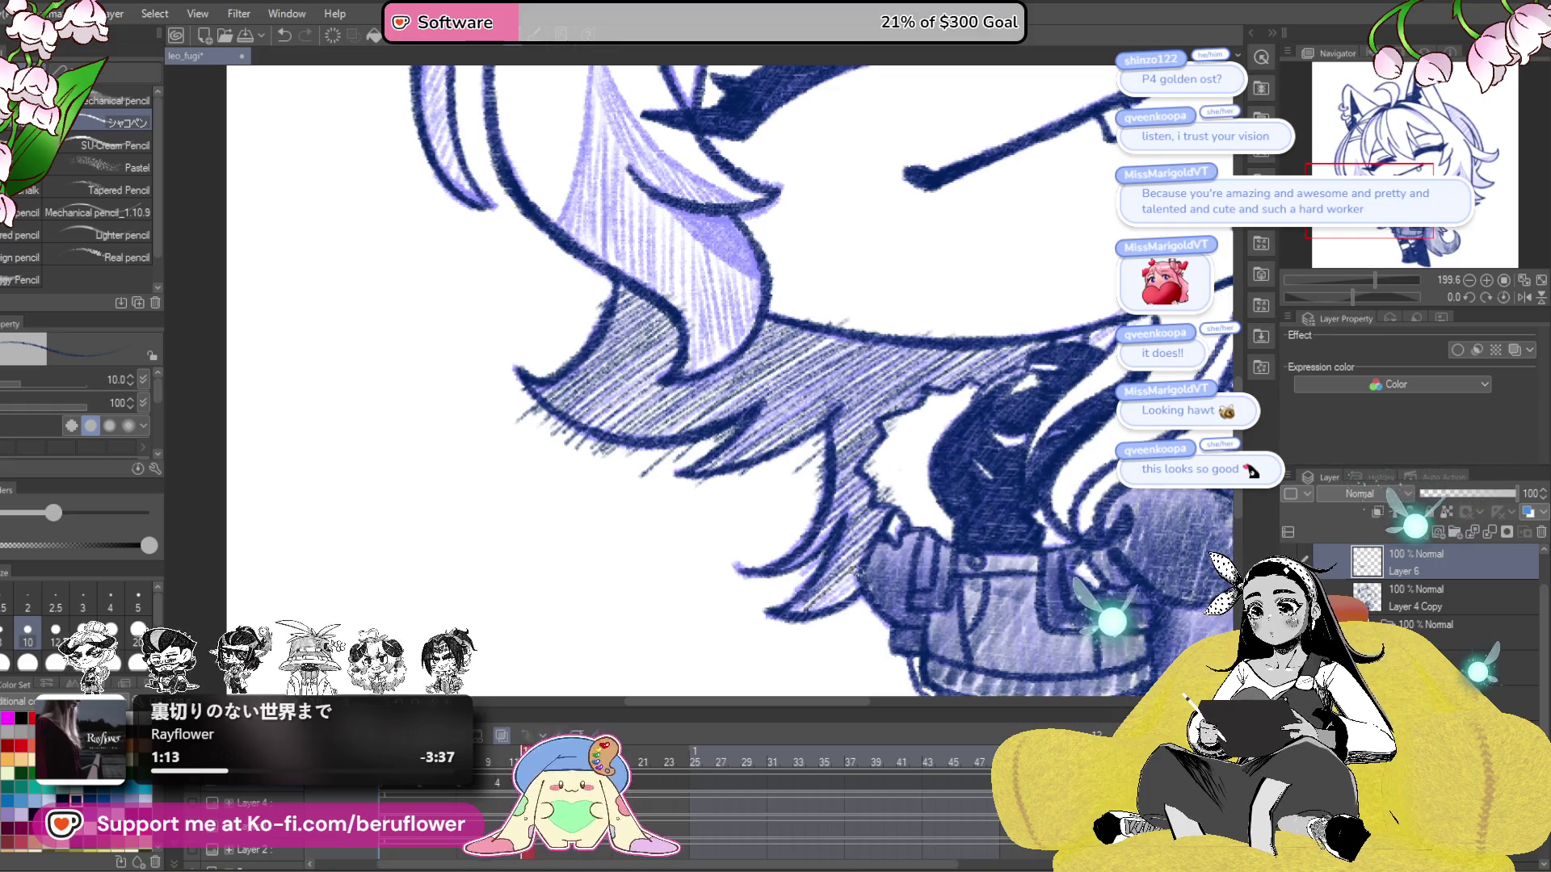
- Select Layer 6 and bring the hair below the face into view
{"action": "mouse_move", "coordinate": [784, 572]}
{"action": "left_mouse_down"}
{"action": "mouse_move", "coordinate": [787, 638]}
{"action": "mouse_move", "coordinate": [711, 671]}
{"action": "mouse_move", "coordinate": [888, 500]}
{"action": "mouse_move", "coordinate": [937, 521]}
{"action": "left_mouse_up"}
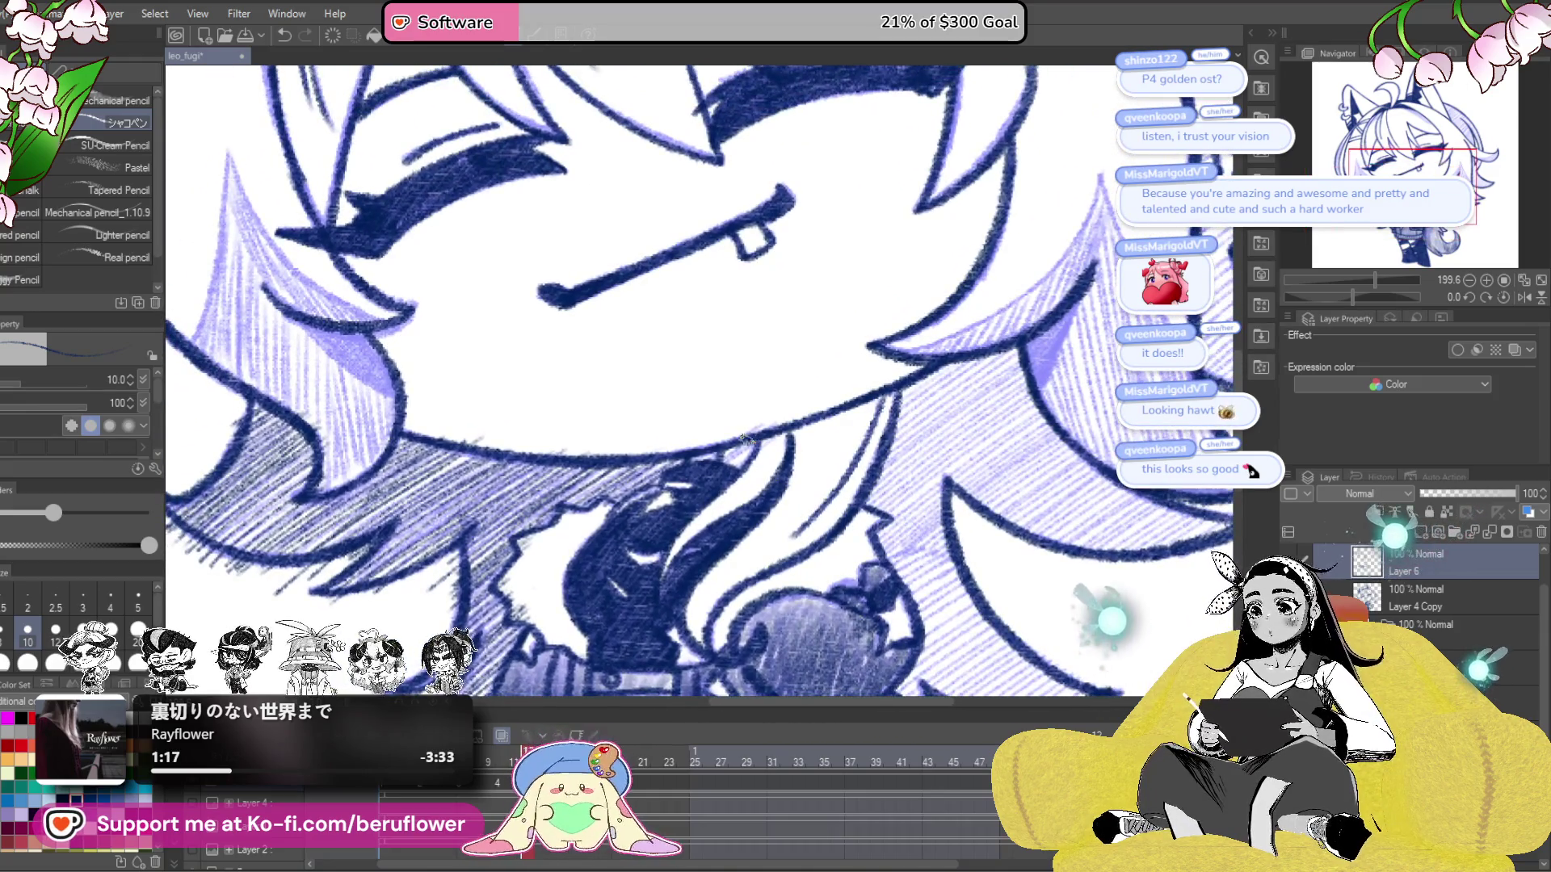
{"action": "left_click", "coordinate": [1446, 664]}
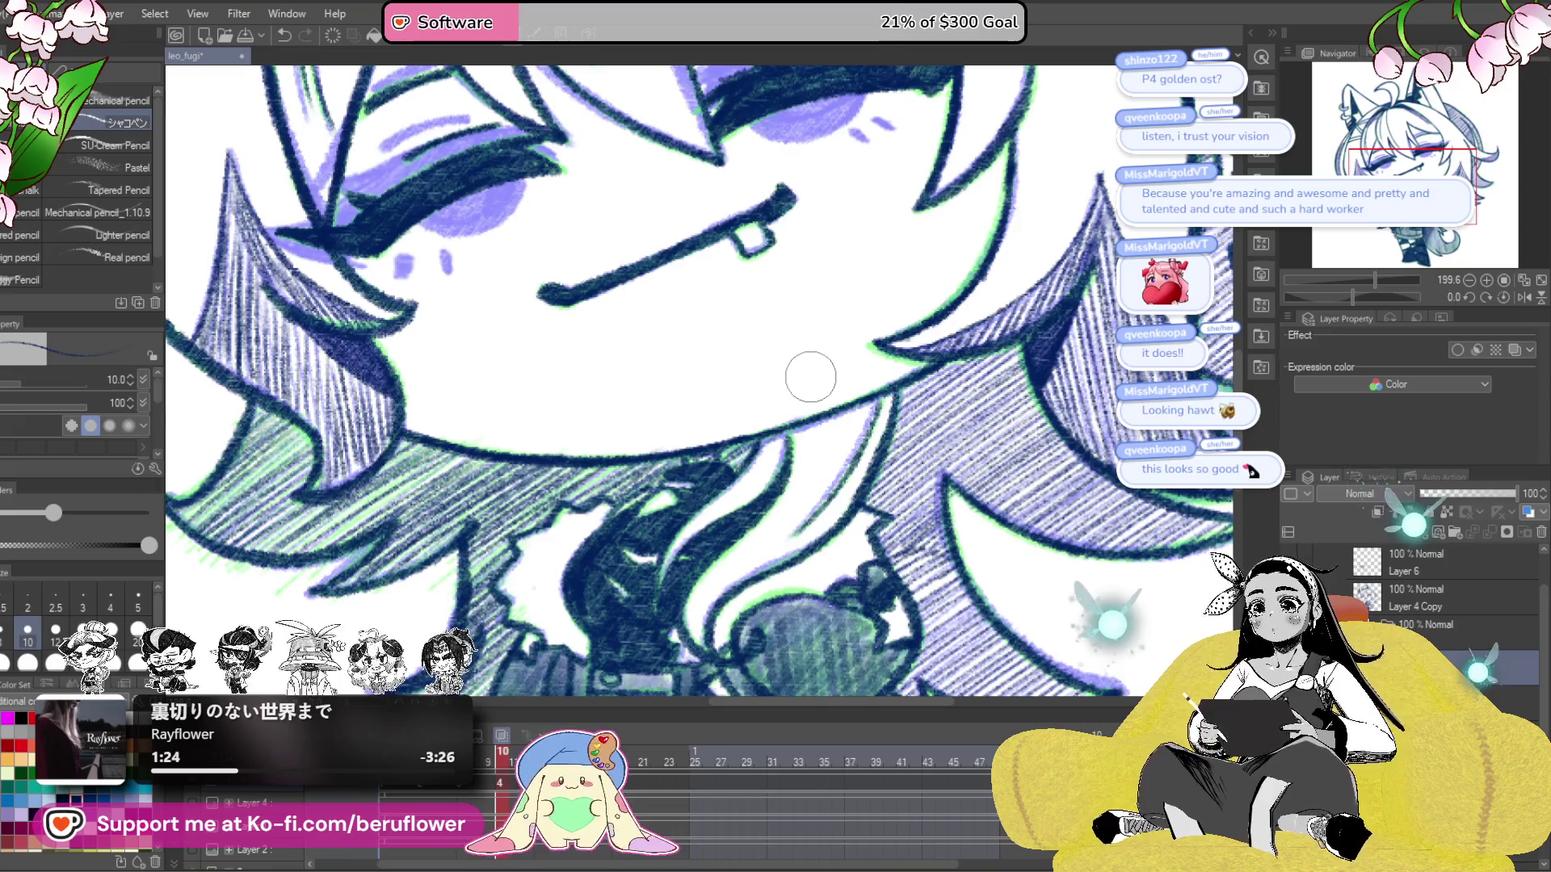
{"action": "left_click", "coordinate": [1446, 554]}
{"action": "mouse_move", "coordinate": [933, 371]}
{"action": "left_mouse_down"}
{"action": "mouse_move", "coordinate": [961, 368]}
{"action": "mouse_move", "coordinate": [824, 379]}
{"action": "mouse_move", "coordinate": [843, 367]}
{"action": "mouse_move", "coordinate": [846, 303]}
{"action": "left_mouse_up"}
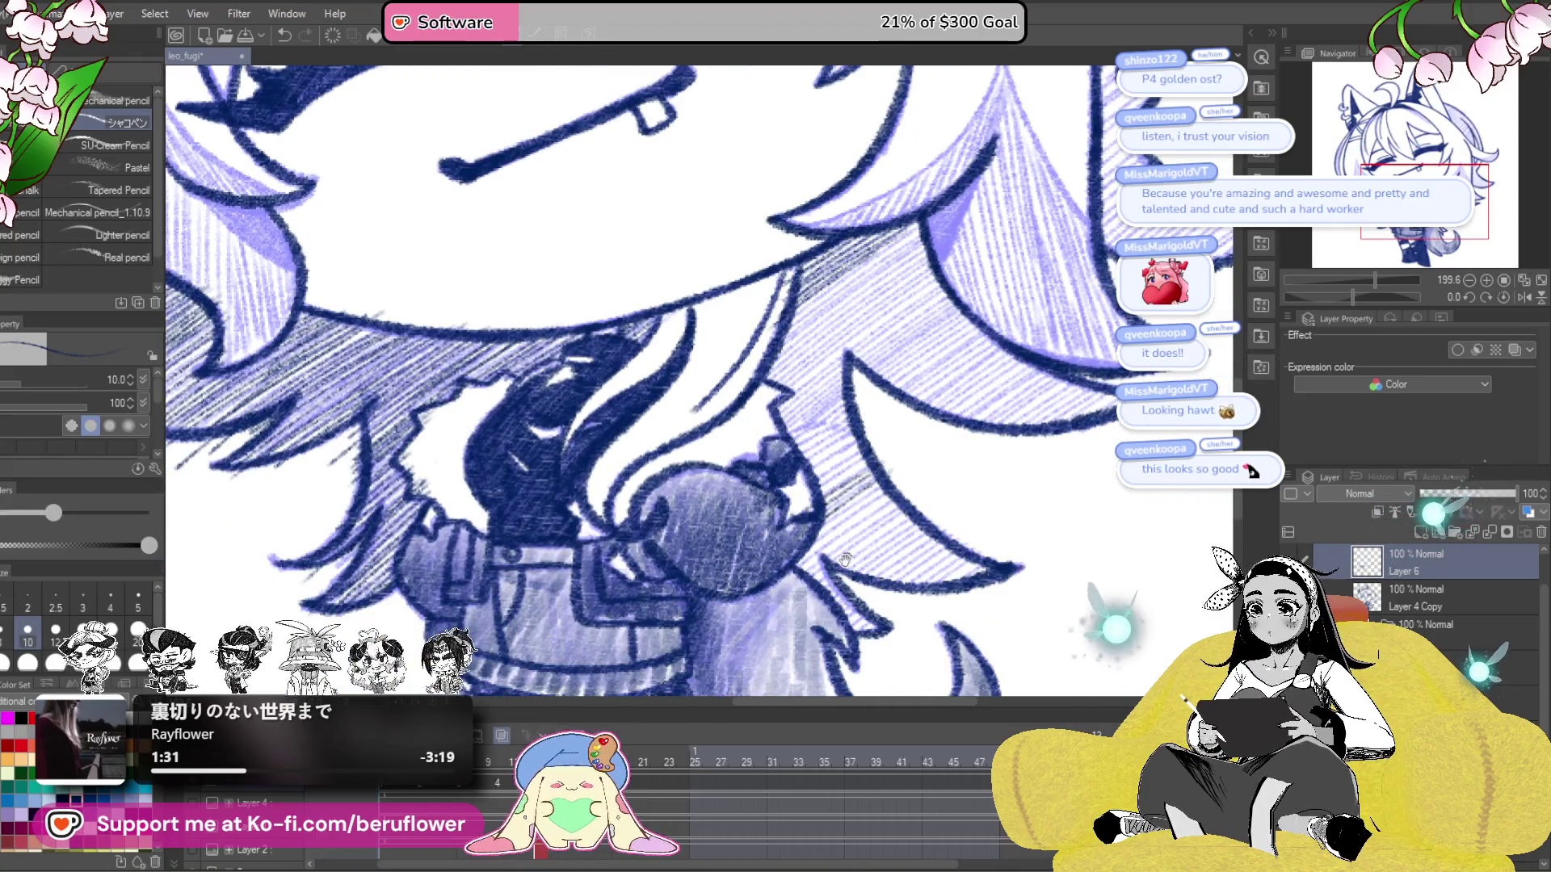
{"action": "left_click_drag", "start_coordinate": [858, 475], "coordinate": [897, 420]}
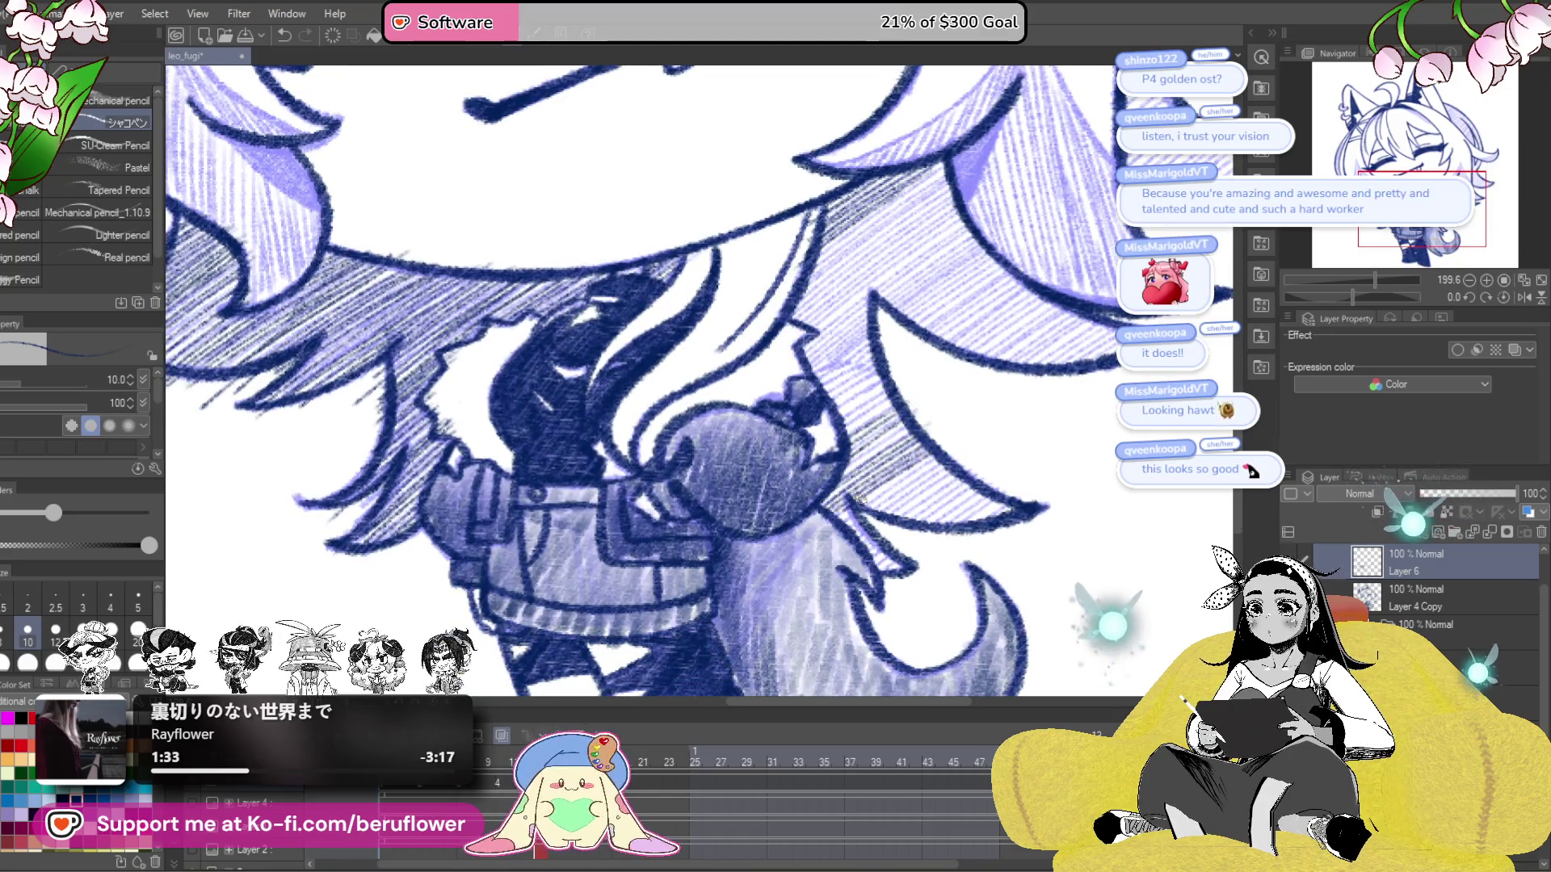
- Add fine pencil hatching to darken the hair shadow below the face
{"action": "mouse_move", "coordinate": [969, 477]}
{"action": "left_mouse_down"}
{"action": "mouse_move", "coordinate": [929, 501]}
{"action": "mouse_move", "coordinate": [953, 517]}
{"action": "mouse_move", "coordinate": [943, 533]}
{"action": "left_mouse_up"}
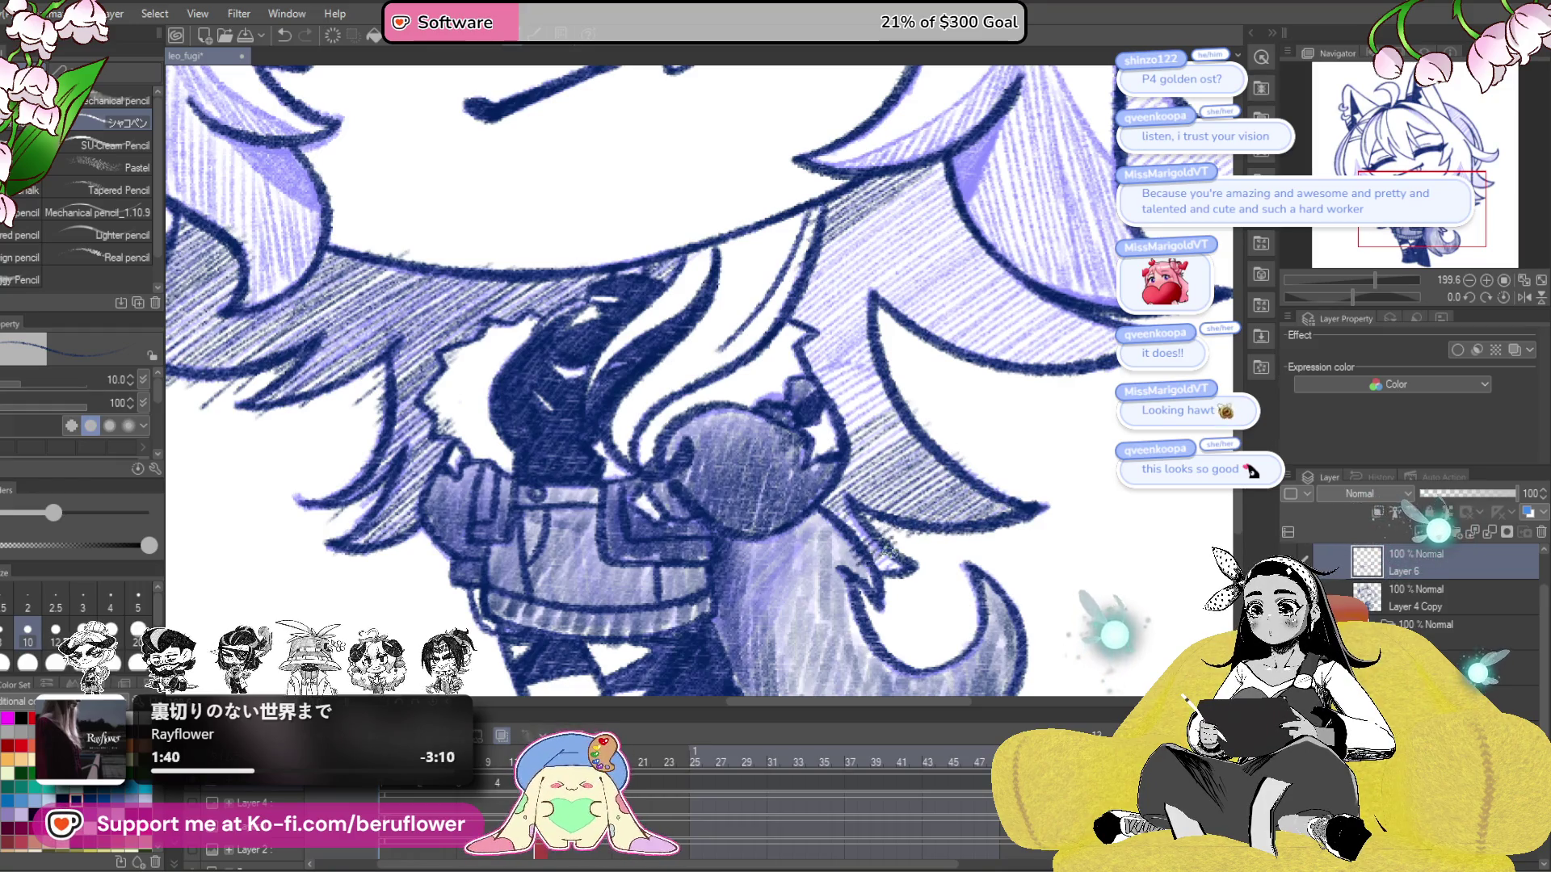
{"action": "scroll", "coordinate": [842, 525], "scroll_direction": "up", "scroll_amount": 2}
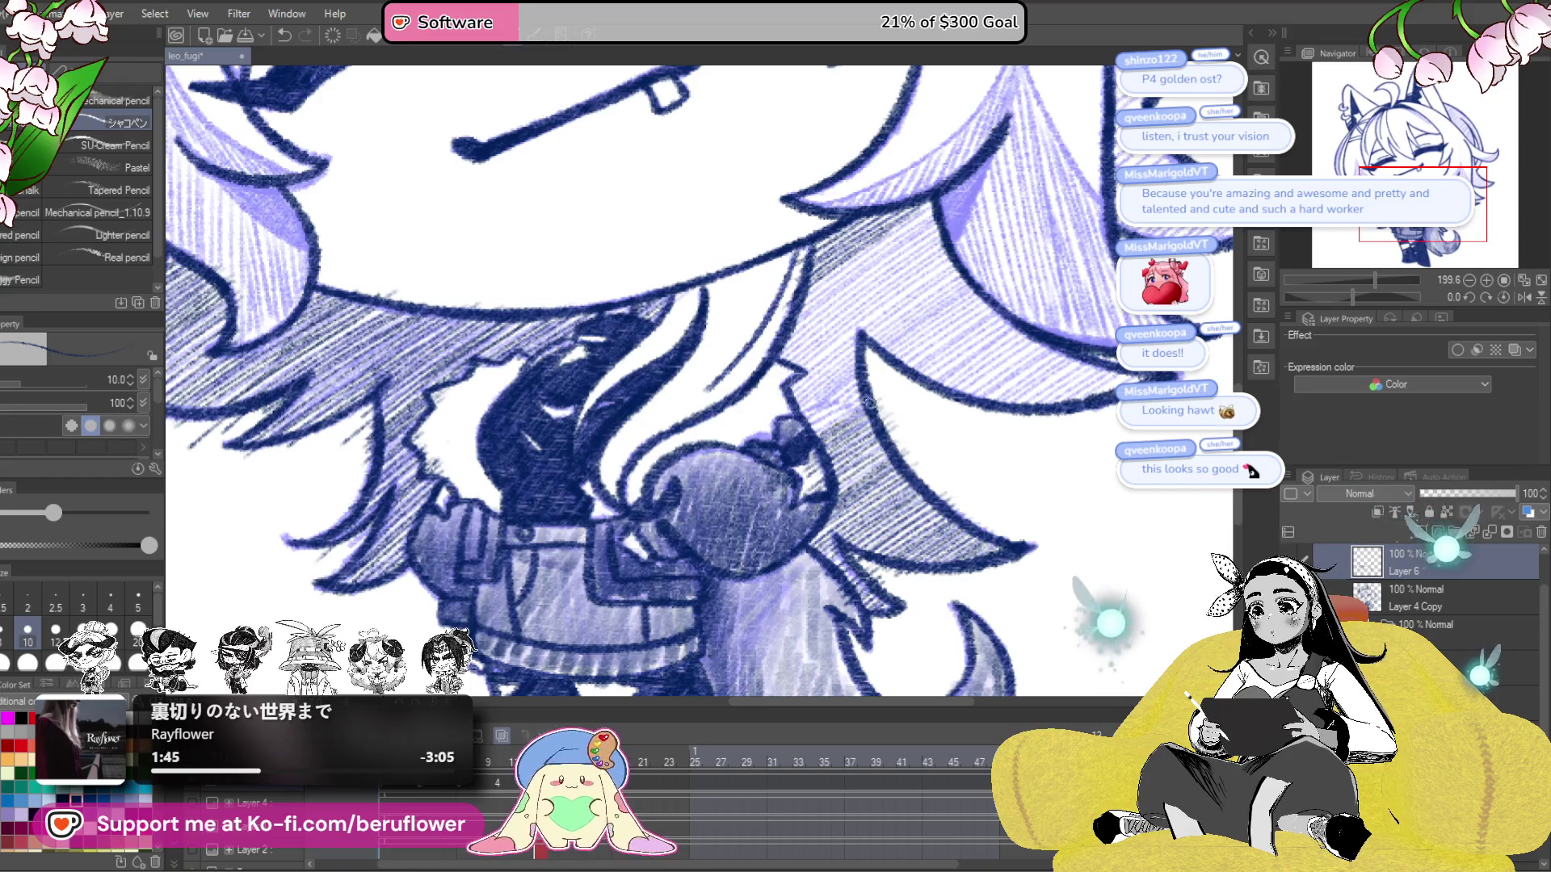
{"action": "left_click_drag", "start_coordinate": [841, 408], "coordinate": [886, 376]}
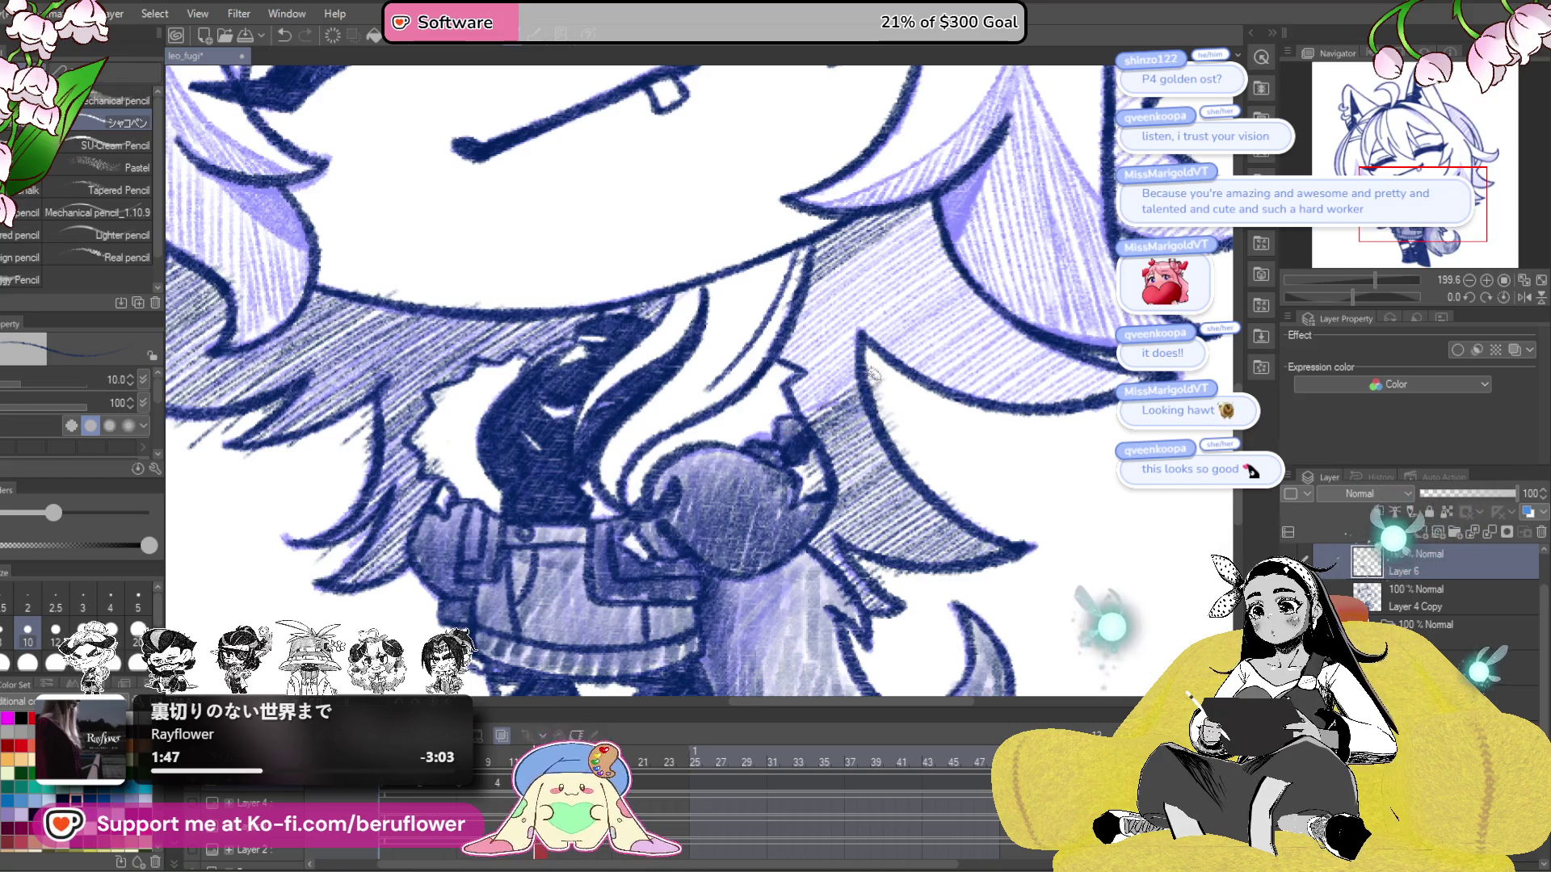
{"action": "left_click_drag", "start_coordinate": [832, 427], "coordinate": [850, 501]}
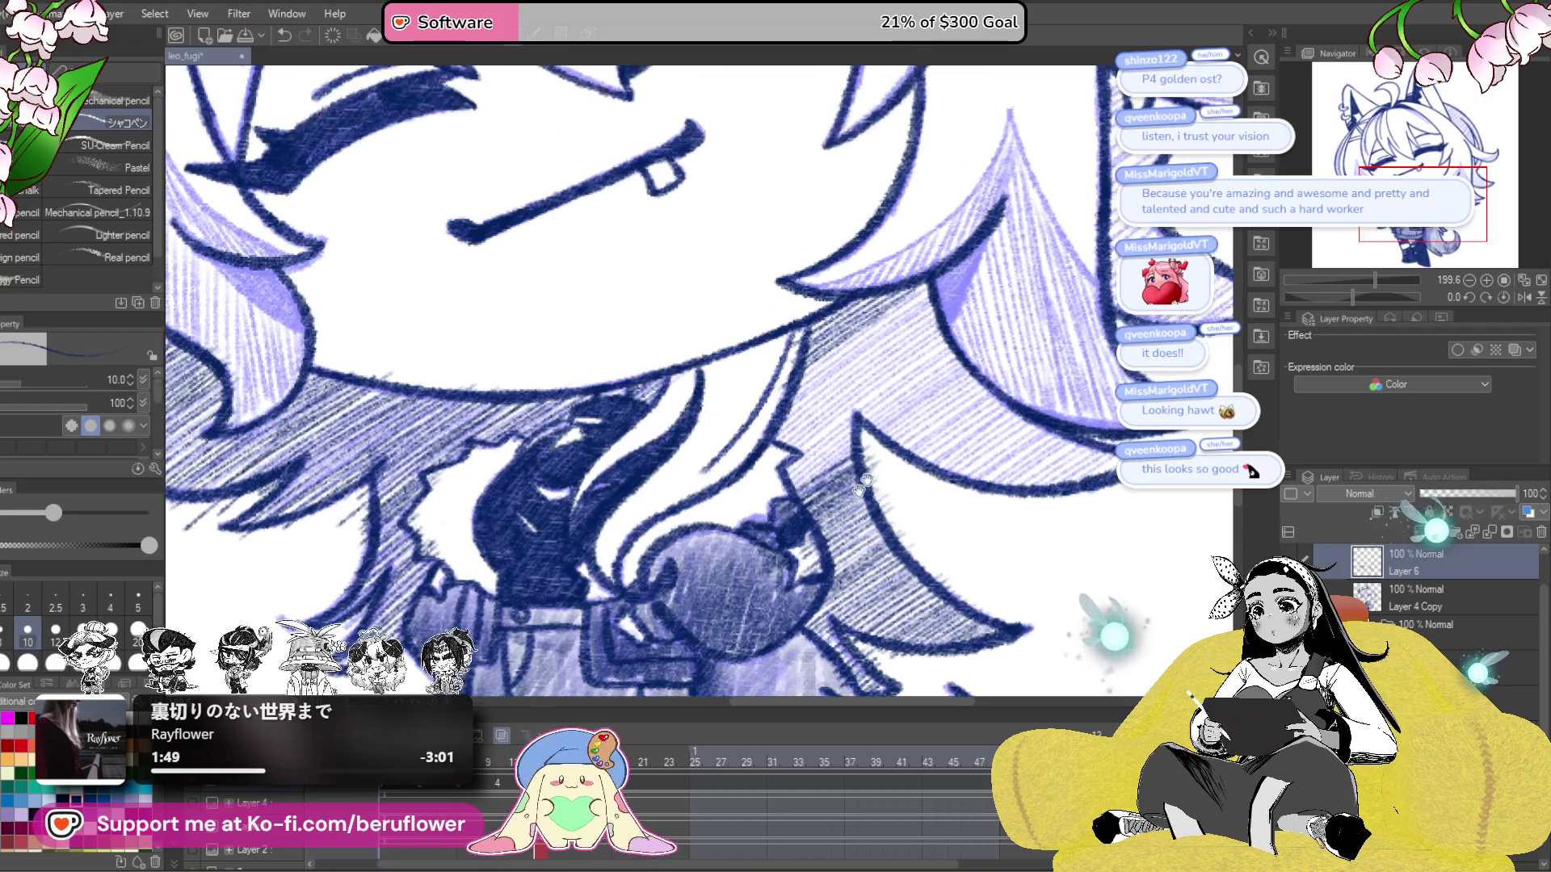
- Layer three diagonal hatching strokes on the hair and deepen the lavender shading
{"action": "left_click_drag", "start_coordinate": [946, 339], "coordinate": [767, 480]}
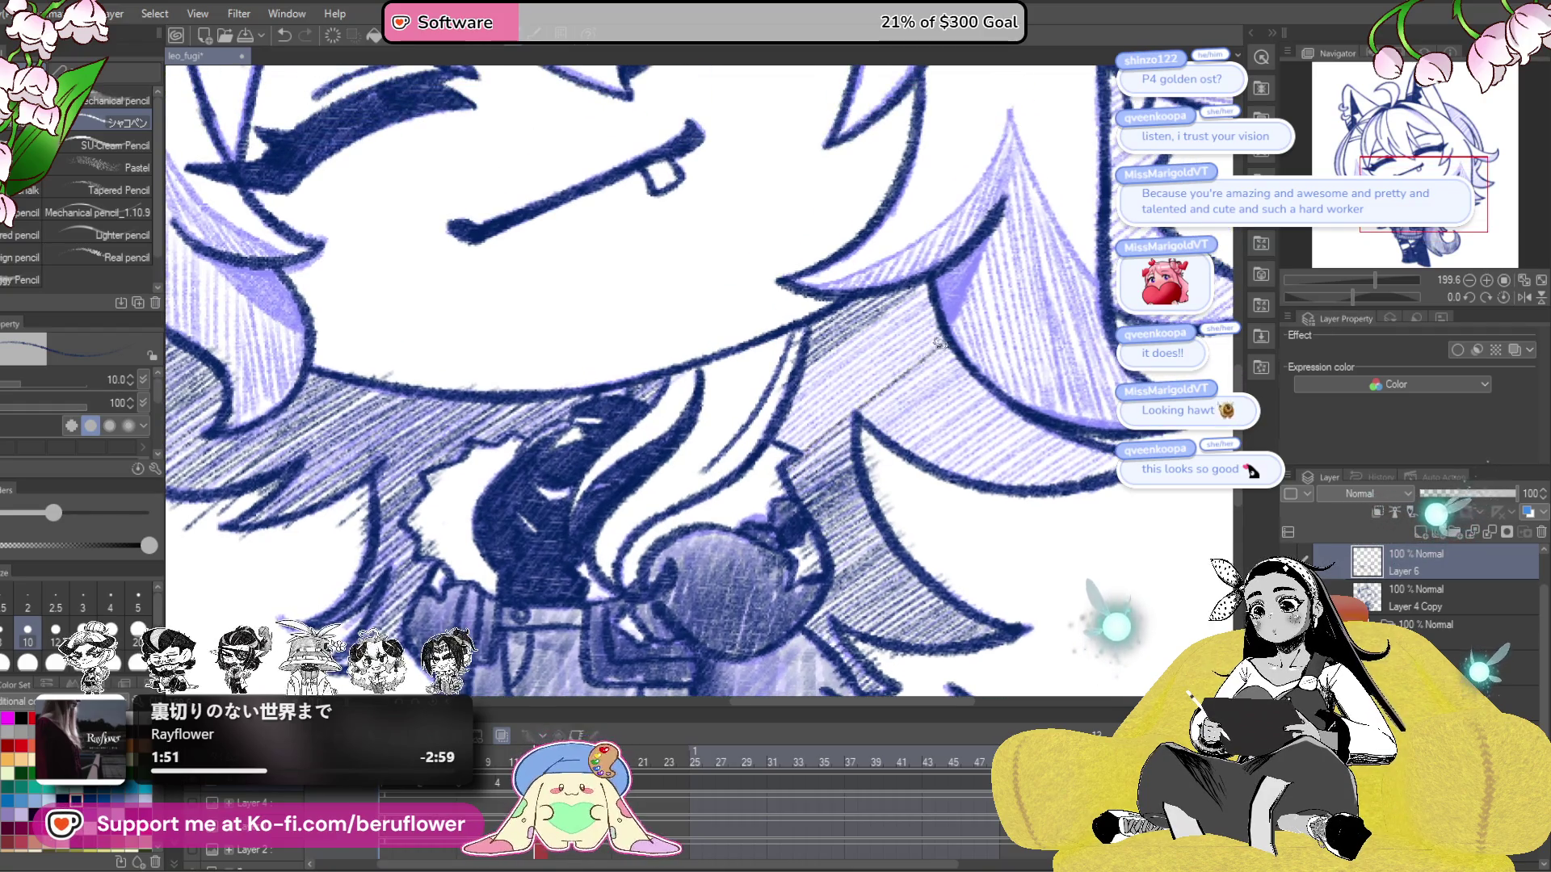
{"action": "left_click_drag", "start_coordinate": [911, 354], "coordinate": [773, 459]}
{"action": "left_click_drag", "start_coordinate": [945, 338], "coordinate": [797, 449]}
{"action": "scroll", "coordinate": [931, 368], "scroll_direction": "up", "scroll_amount": 2}
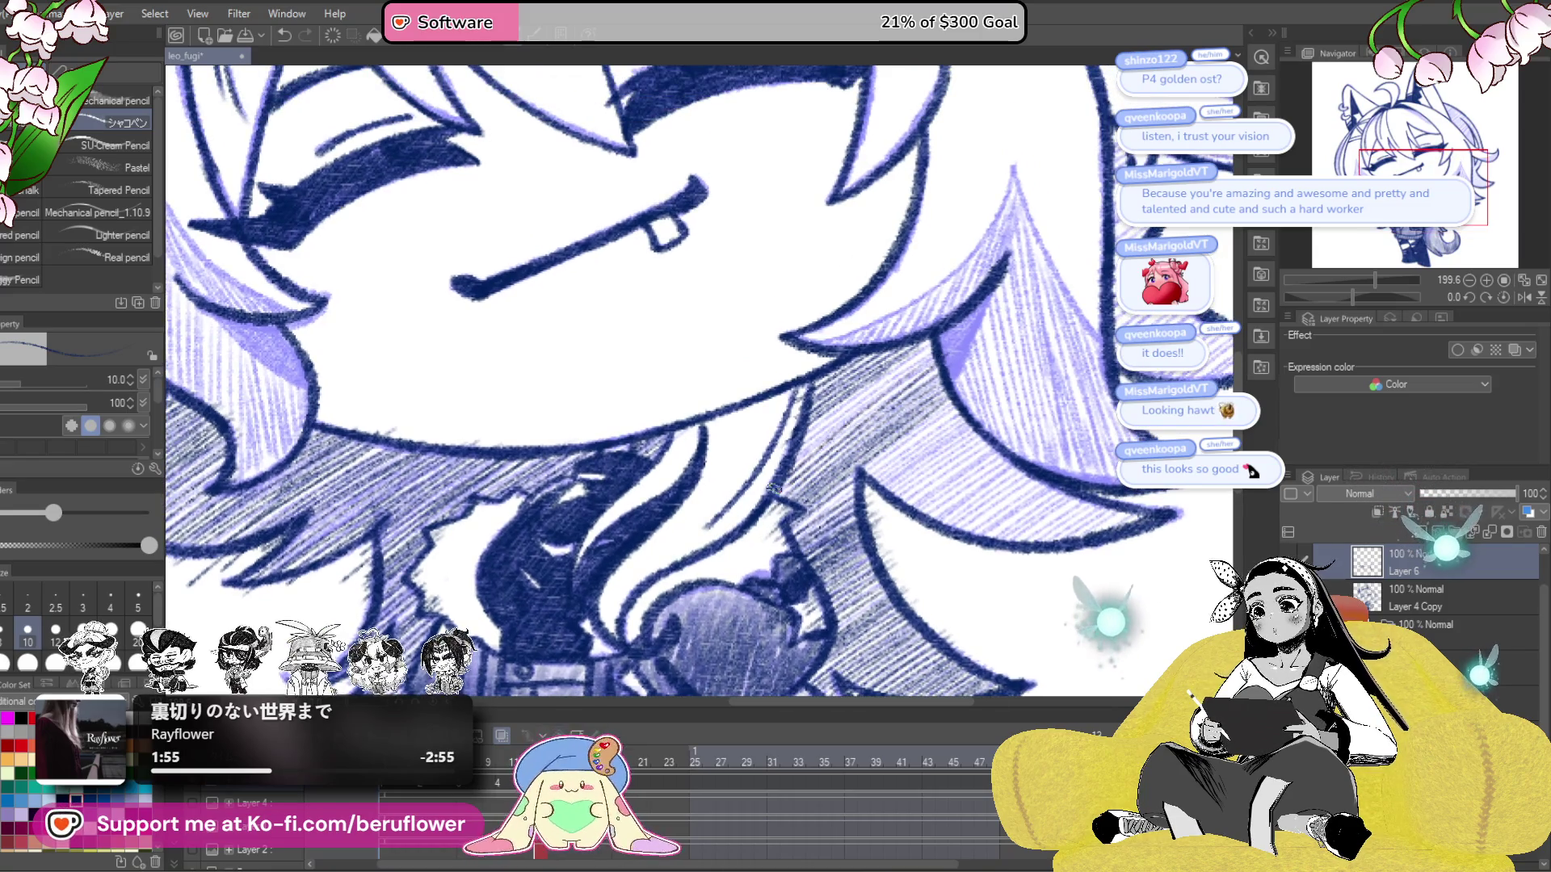
{"action": "left_click_drag", "start_coordinate": [950, 359], "coordinate": [866, 419]}
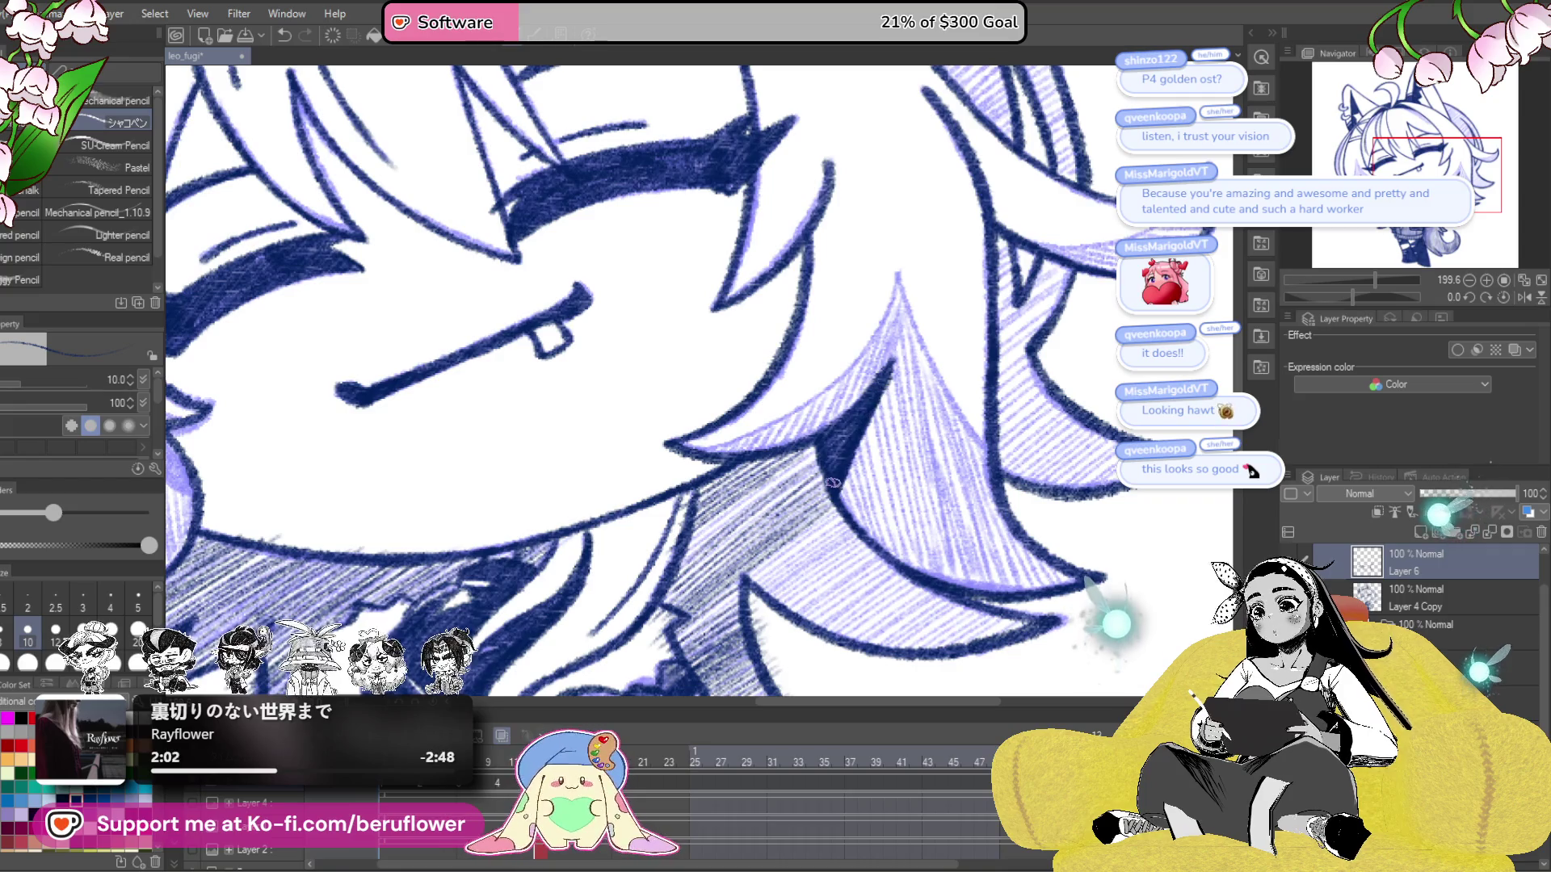
{"action": "scroll", "coordinate": [876, 396], "scroll_direction": "down", "scroll_amount": 5}
{"action": "scroll", "coordinate": [478, 436], "scroll_direction": "up", "scroll_amount": 4}
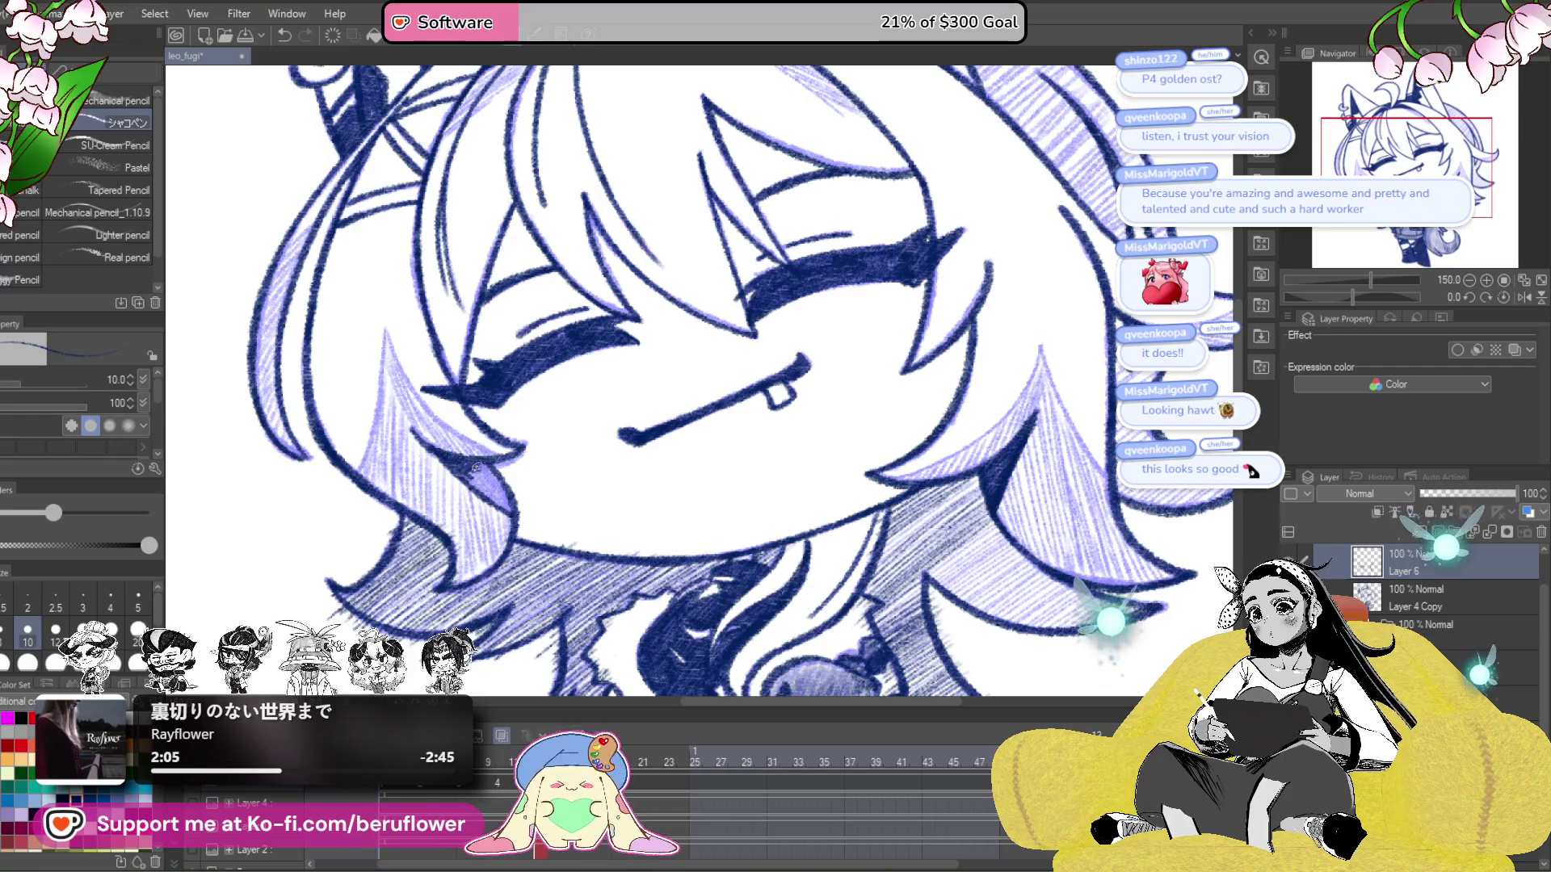
{"action": "left_click_drag", "start_coordinate": [488, 470], "coordinate": [471, 466]}
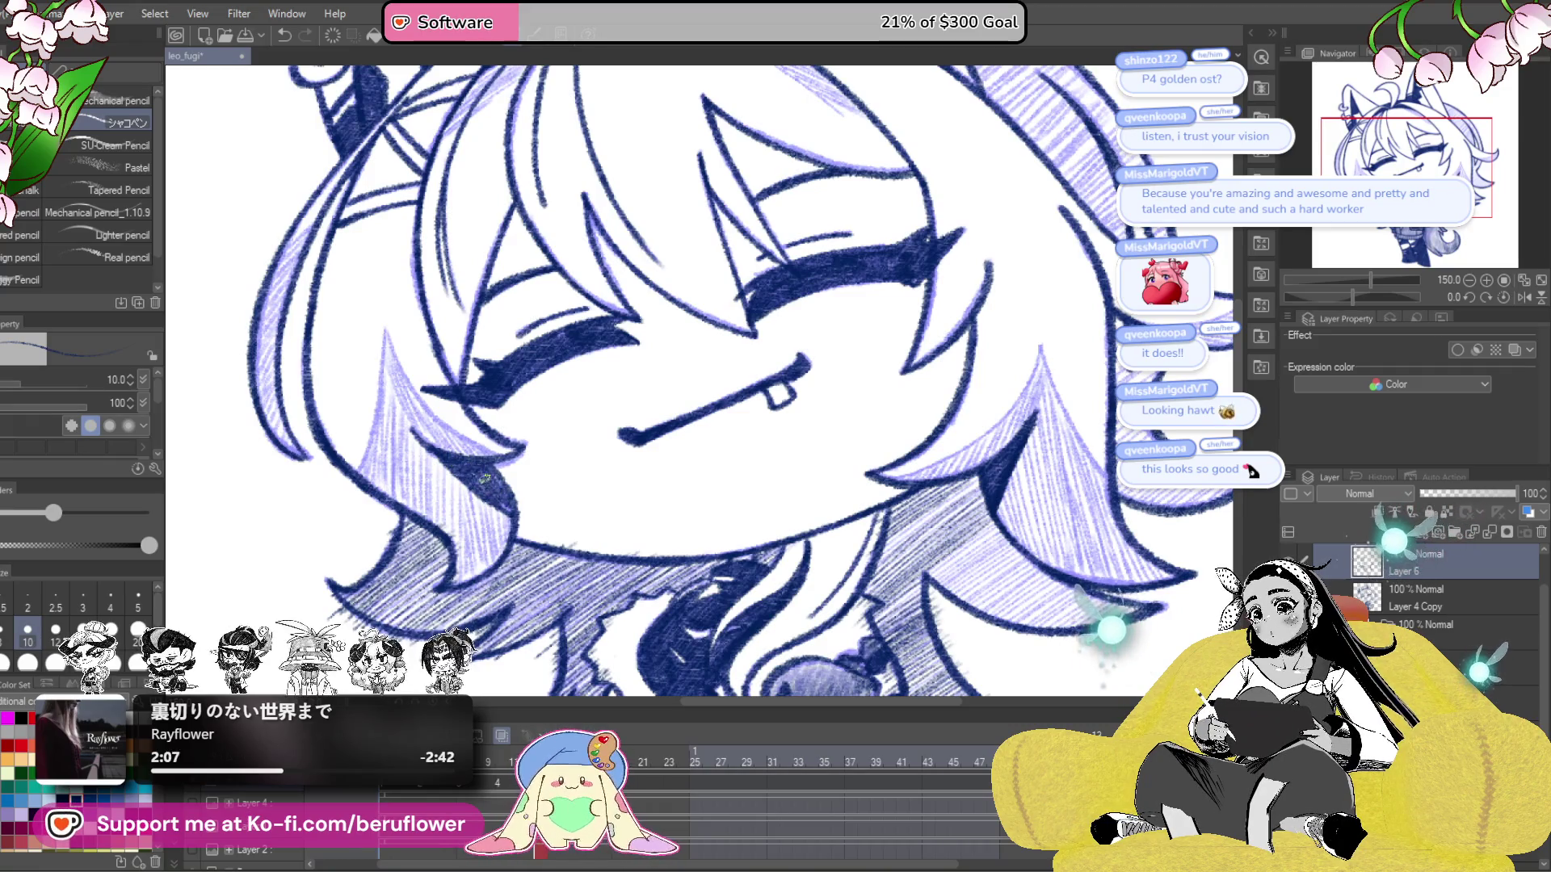
{"action": "scroll", "coordinate": [498, 501], "scroll_direction": "down", "scroll_amount": 5}
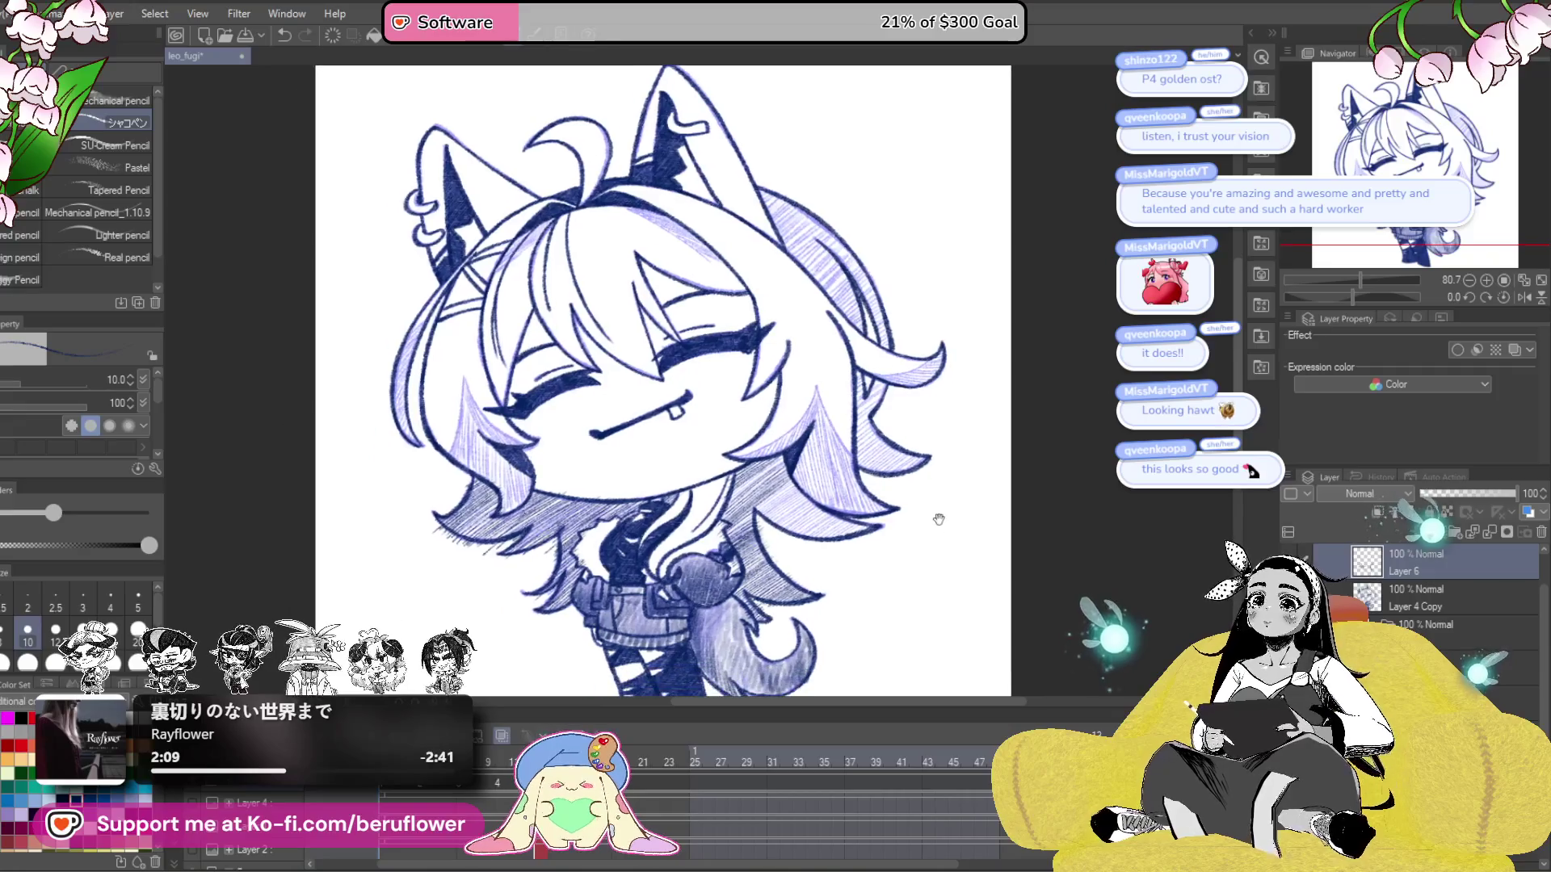
- Zoom to 146.4% and darken the right-side hair with diagonal hatching
{"action": "scroll", "coordinate": [939, 519], "scroll_direction": "up", "scroll_amount": 4}
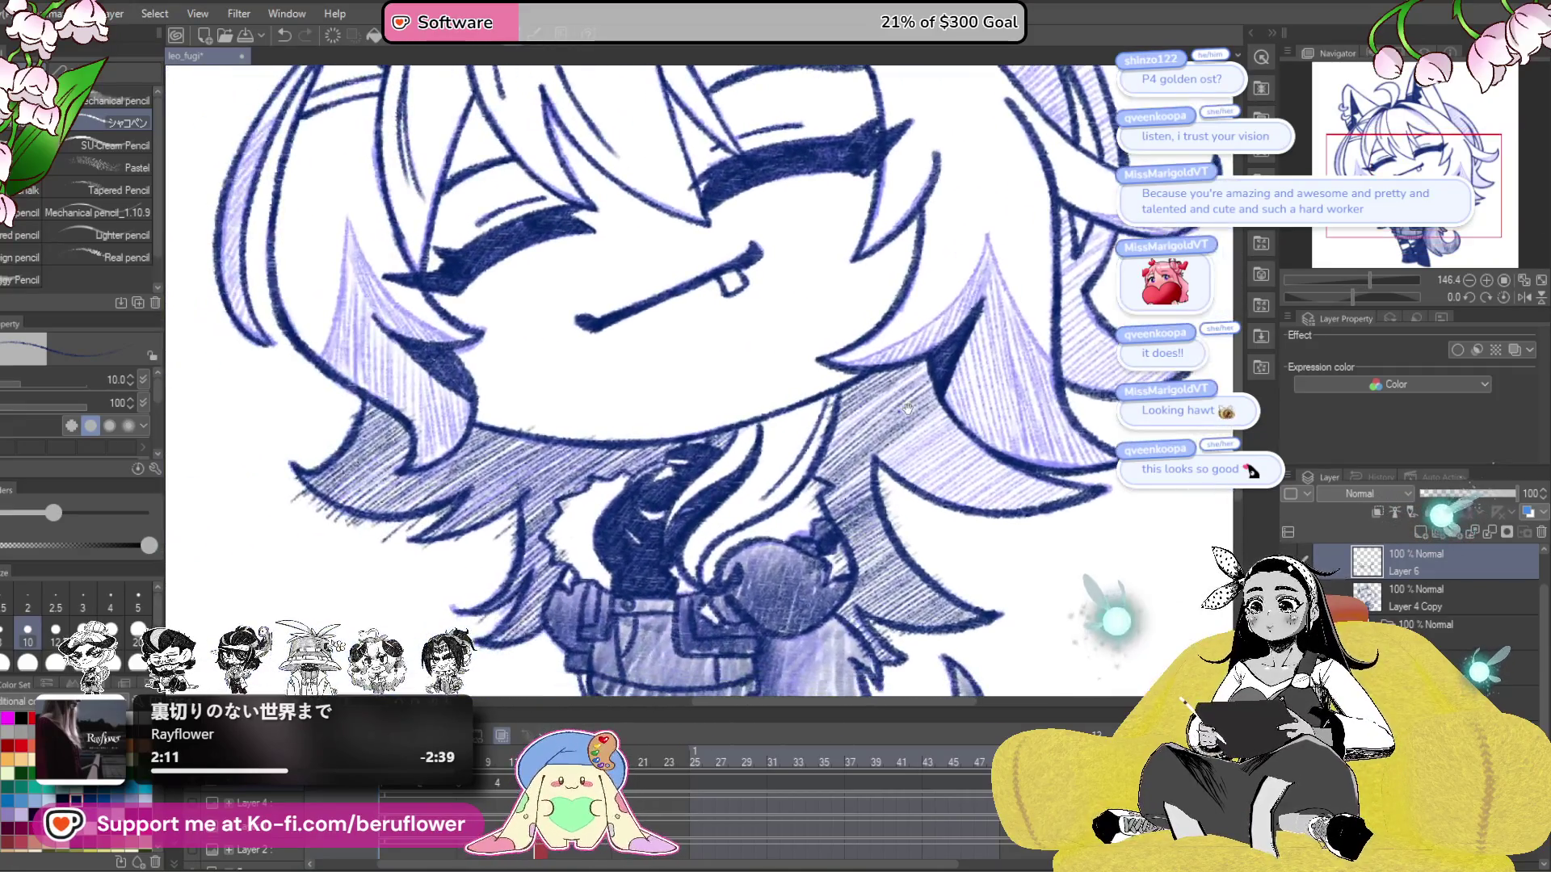
{"action": "left_click_drag", "start_coordinate": [952, 420], "coordinate": [942, 425]}
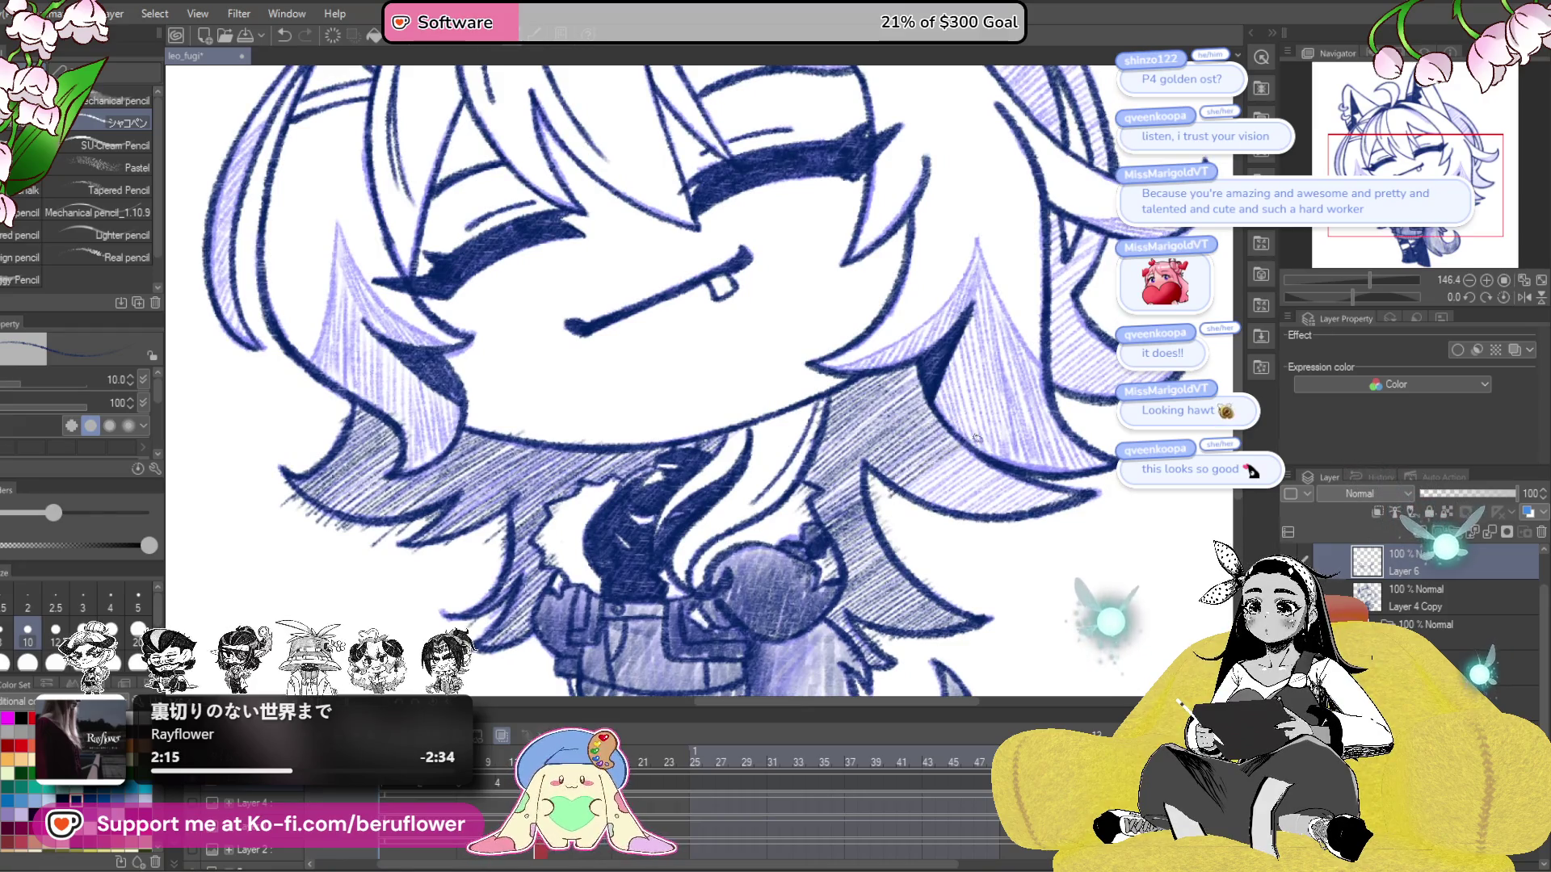
{"action": "mouse_move", "coordinate": [996, 449]}
{"action": "left_mouse_down"}
{"action": "mouse_move", "coordinate": [929, 501]}
{"action": "mouse_move", "coordinate": [963, 494]}
{"action": "mouse_move", "coordinate": [949, 516]}
{"action": "left_mouse_up"}
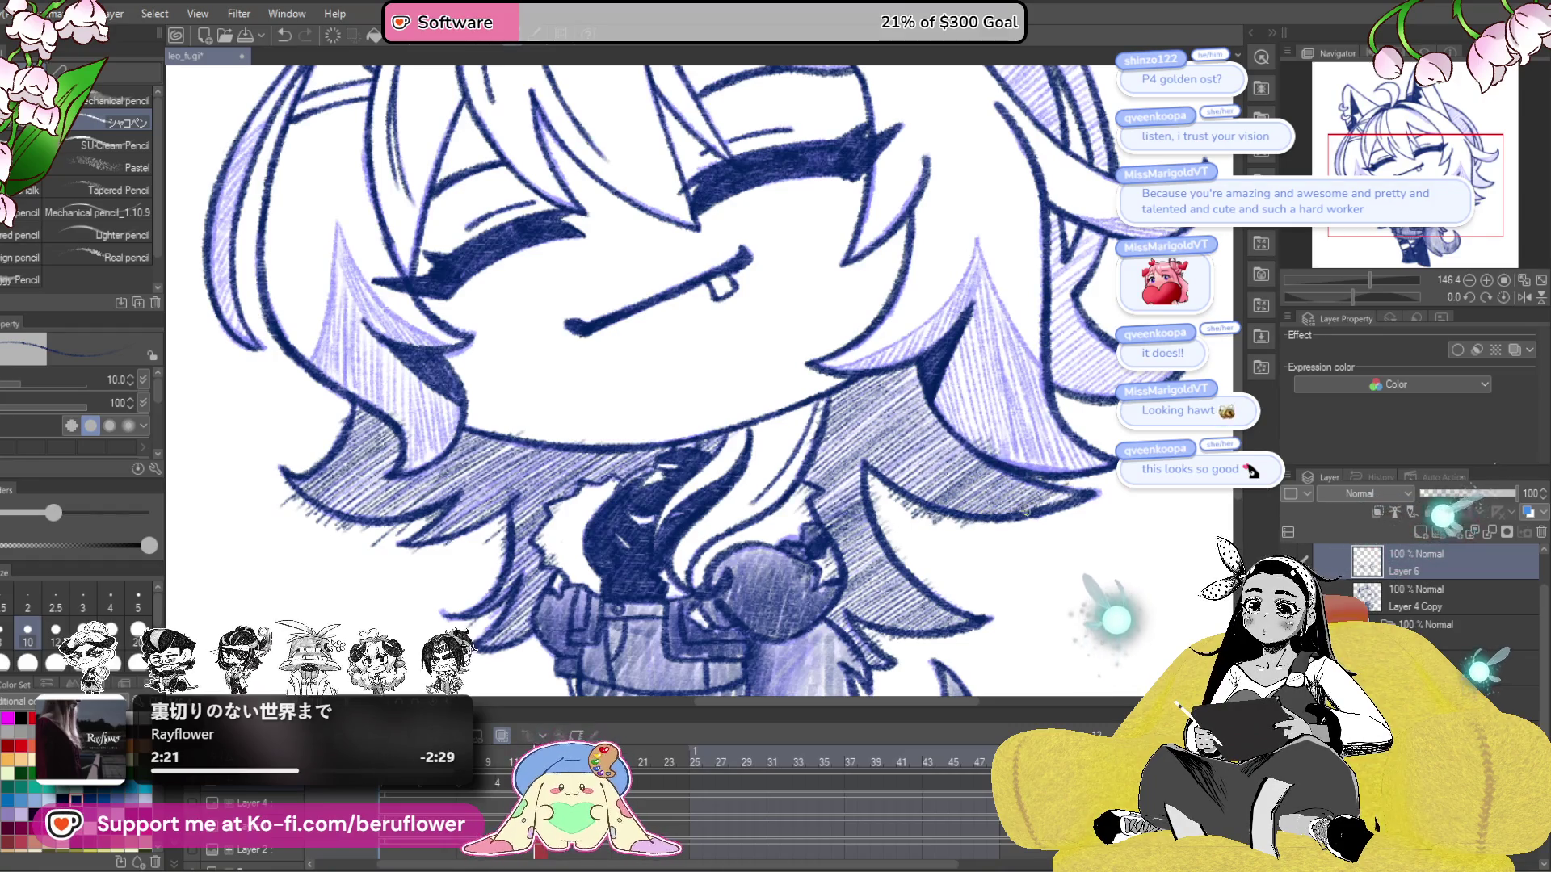
{"action": "left_click_drag", "start_coordinate": [863, 466], "coordinate": [908, 459]}
{"action": "mouse_move", "coordinate": [1008, 447]}
{"action": "left_mouse_down"}
{"action": "mouse_move", "coordinate": [808, 420]}
{"action": "mouse_move", "coordinate": [983, 485]}
{"action": "left_mouse_up"}
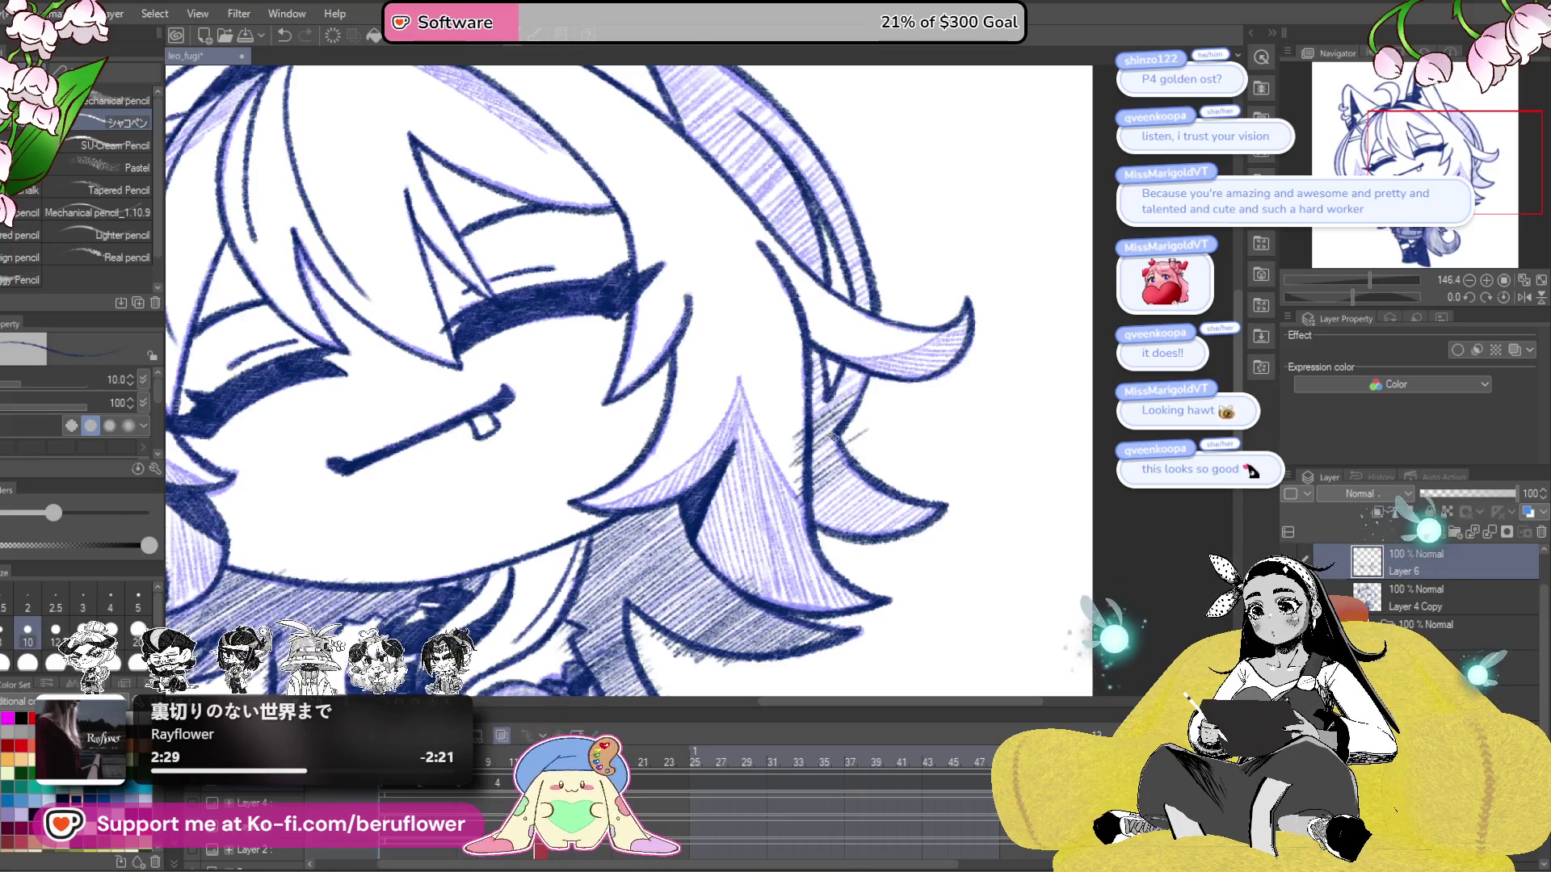
- Add more hatching to the right hair shadow, then rotate the view toward the top hair
{"action": "left_click_drag", "start_coordinate": [815, 456], "coordinate": [852, 424]}
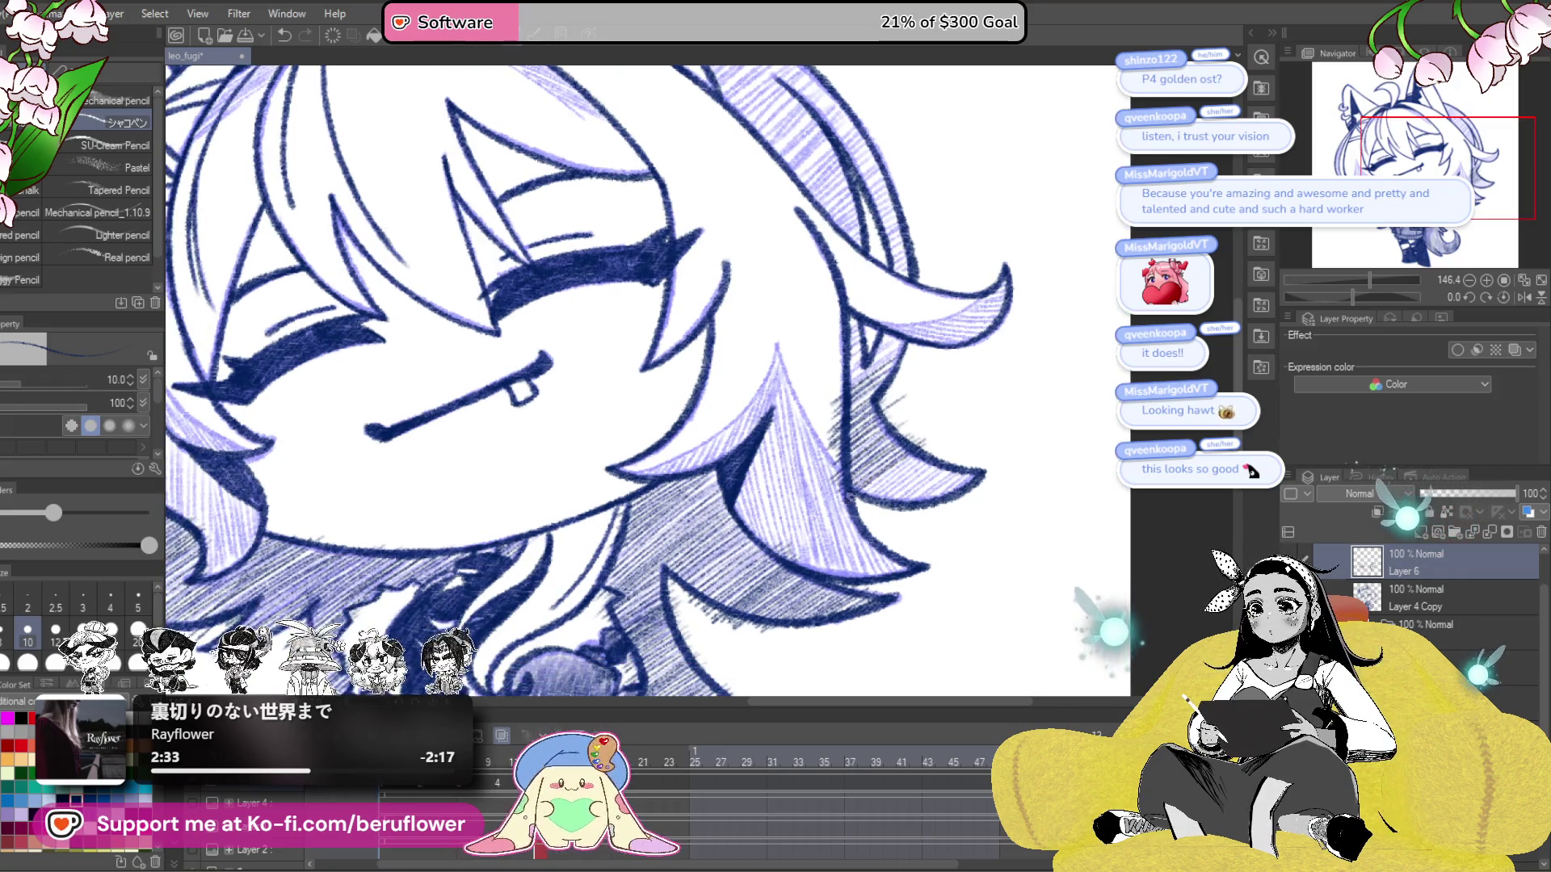
{"action": "left_click_drag", "start_coordinate": [882, 490], "coordinate": [931, 499]}
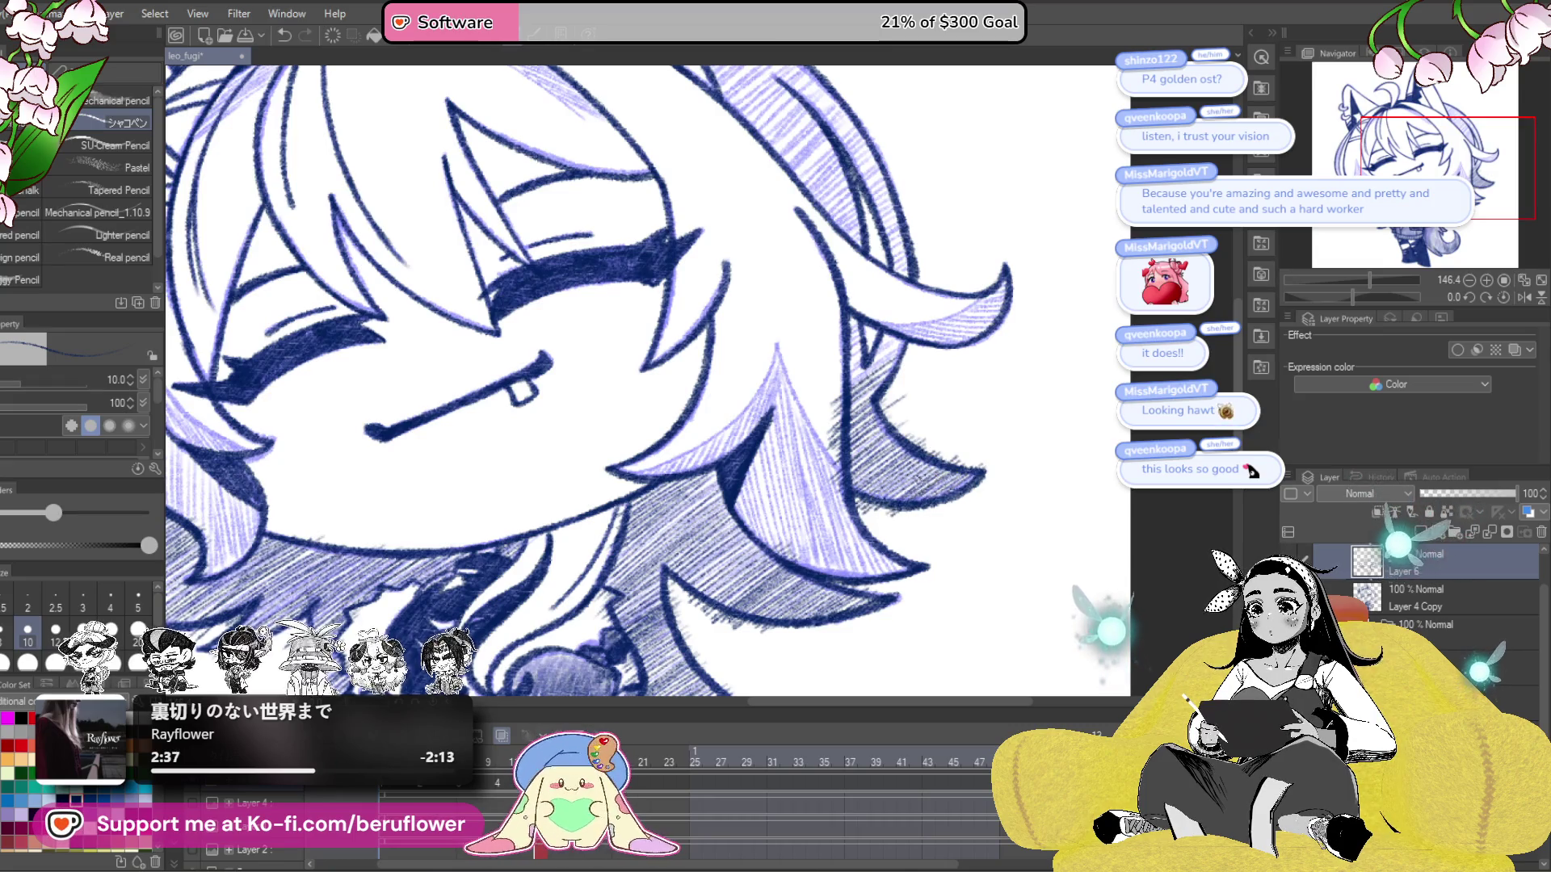
{"action": "left_click_drag", "start_coordinate": [834, 381], "coordinate": [955, 543]}
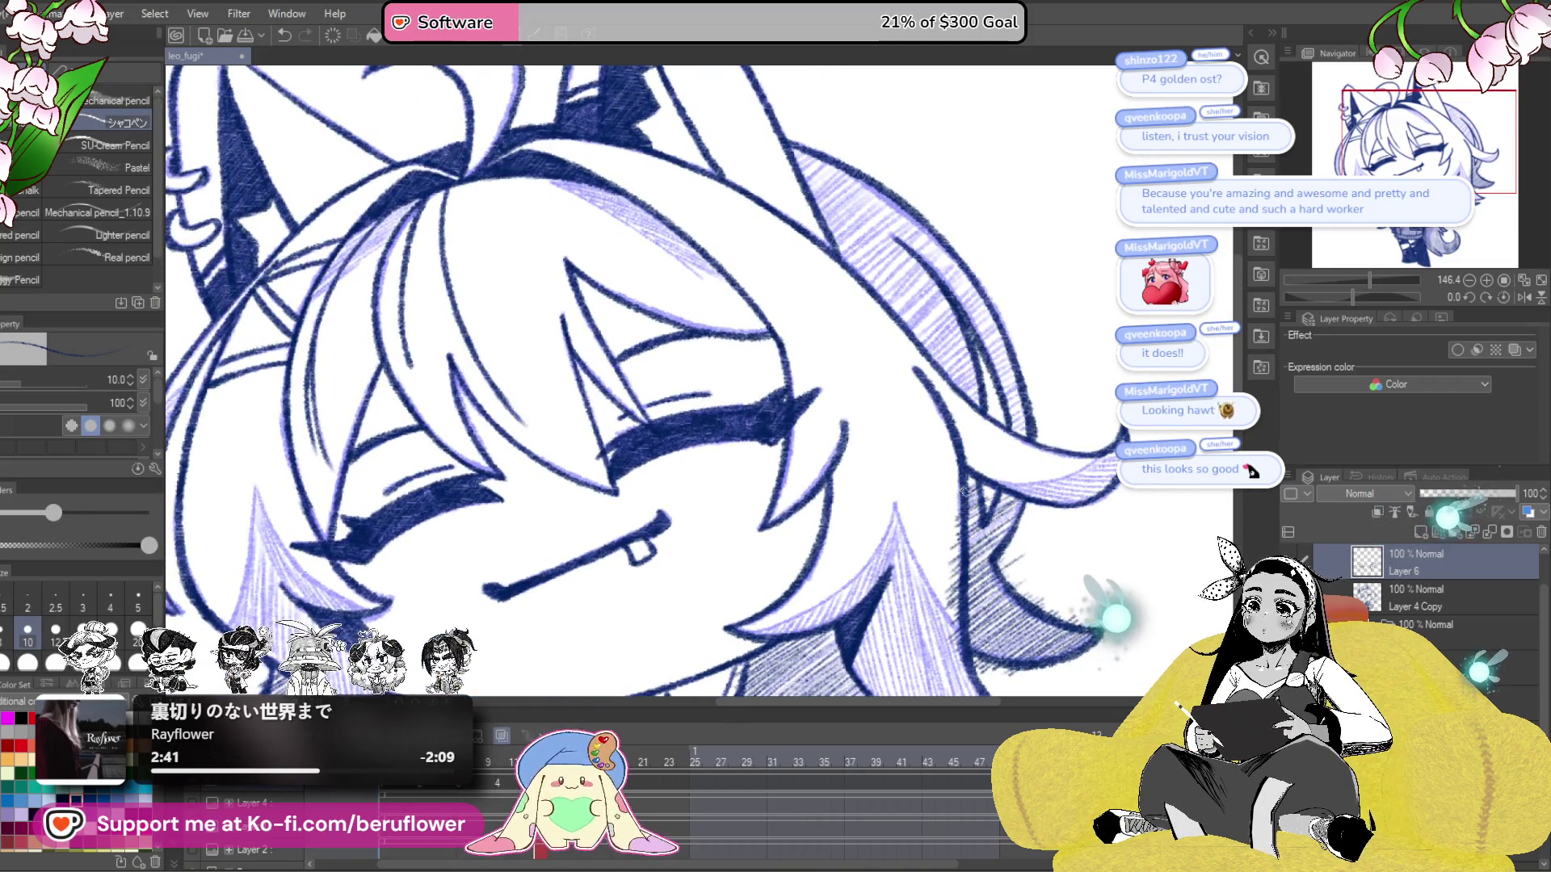
{"action": "left_click_drag", "start_coordinate": [996, 505], "coordinate": [1097, 416]}
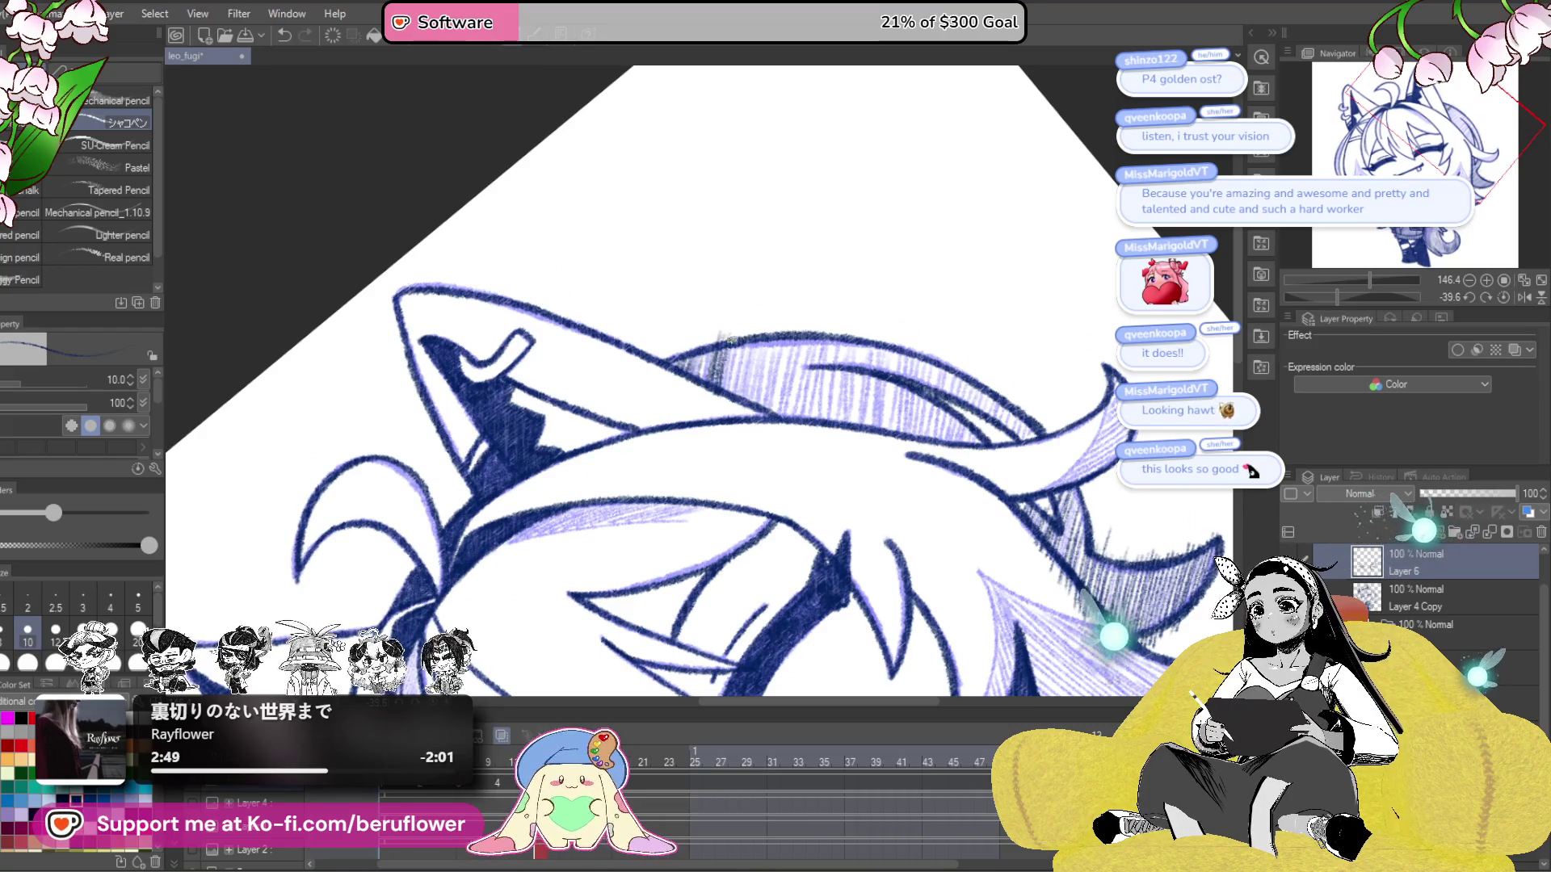
- Hatch the top hair lock and its upper edge densely, then zoom out to 50%
{"action": "mouse_move", "coordinate": [875, 354]}
{"action": "left_mouse_down"}
{"action": "mouse_move", "coordinate": [828, 442]}
{"action": "mouse_move", "coordinate": [810, 378]}
{"action": "left_mouse_up"}
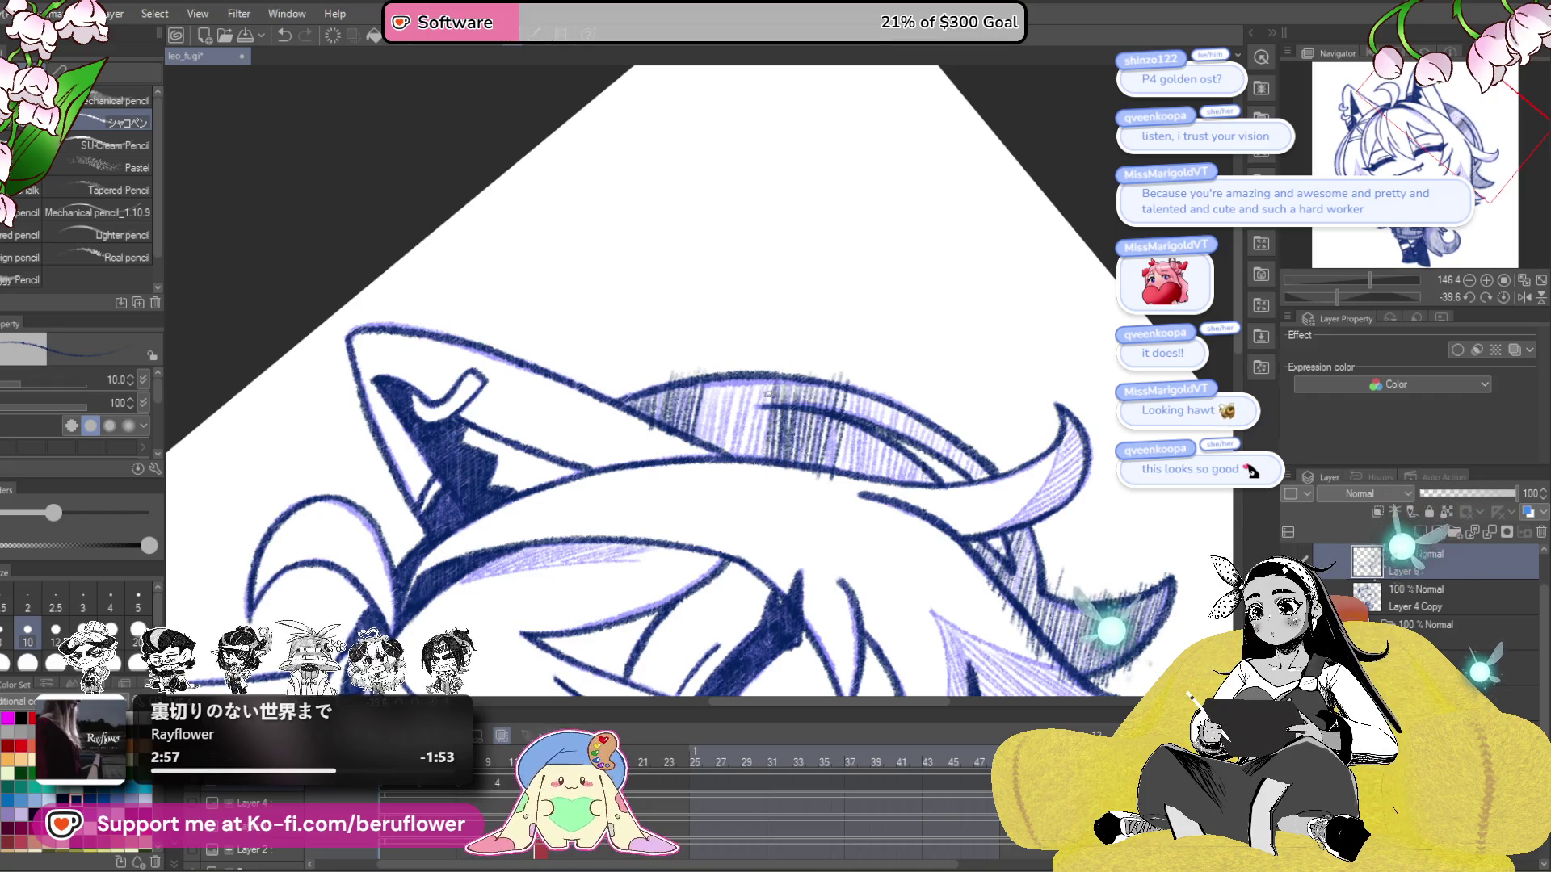
{"action": "mouse_move", "coordinate": [745, 424]}
{"action": "left_mouse_down"}
{"action": "mouse_move", "coordinate": [735, 388]}
{"action": "mouse_move", "coordinate": [727, 459]}
{"action": "left_mouse_up"}
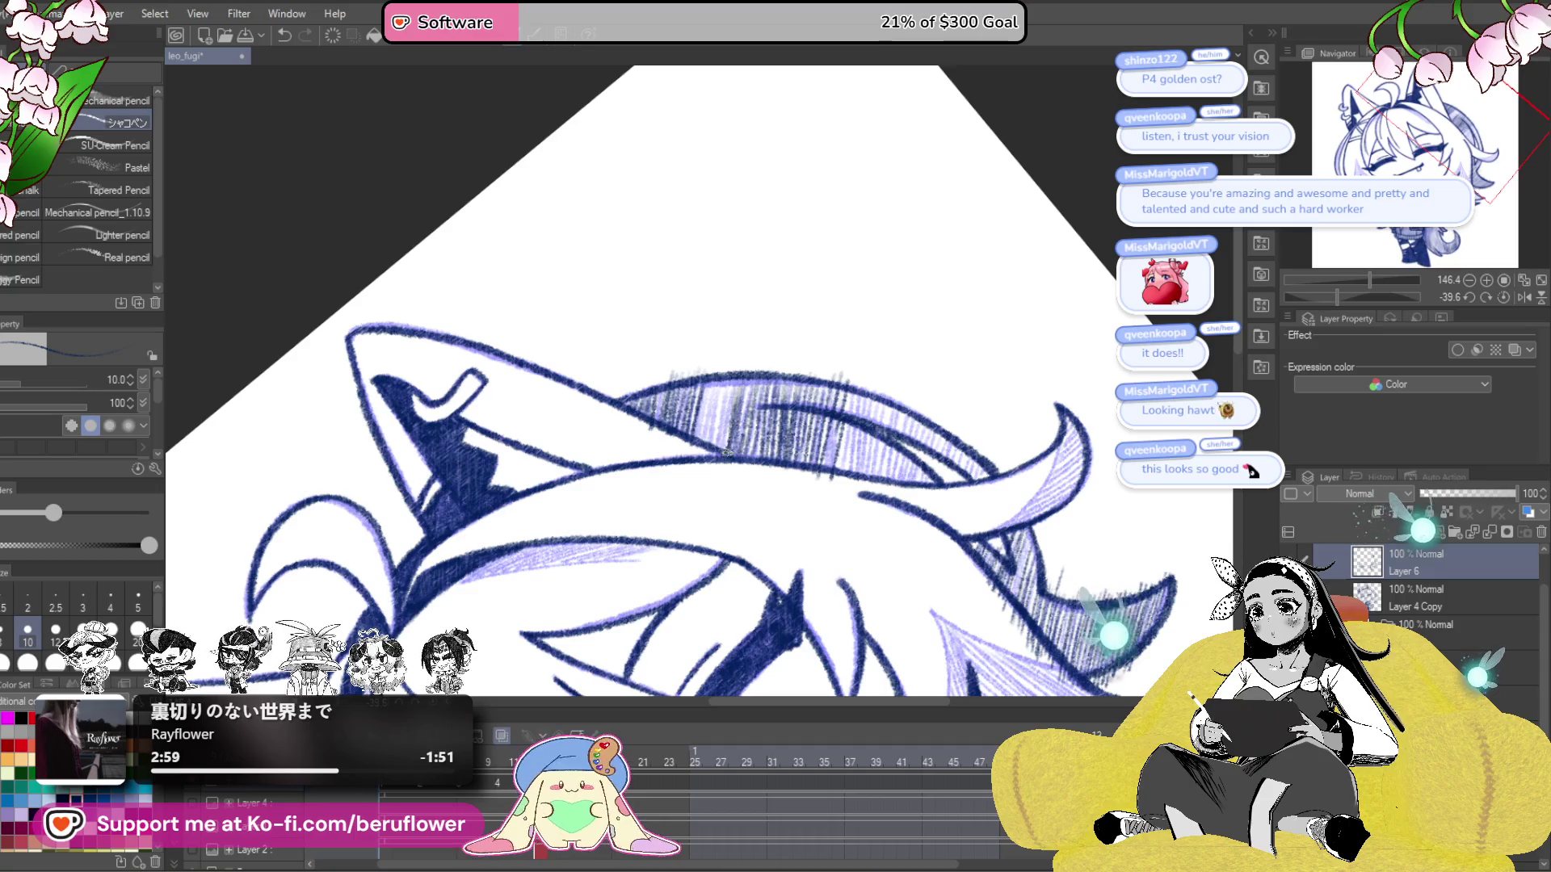
{"action": "left_click_drag", "start_coordinate": [726, 377], "coordinate": [714, 387]}
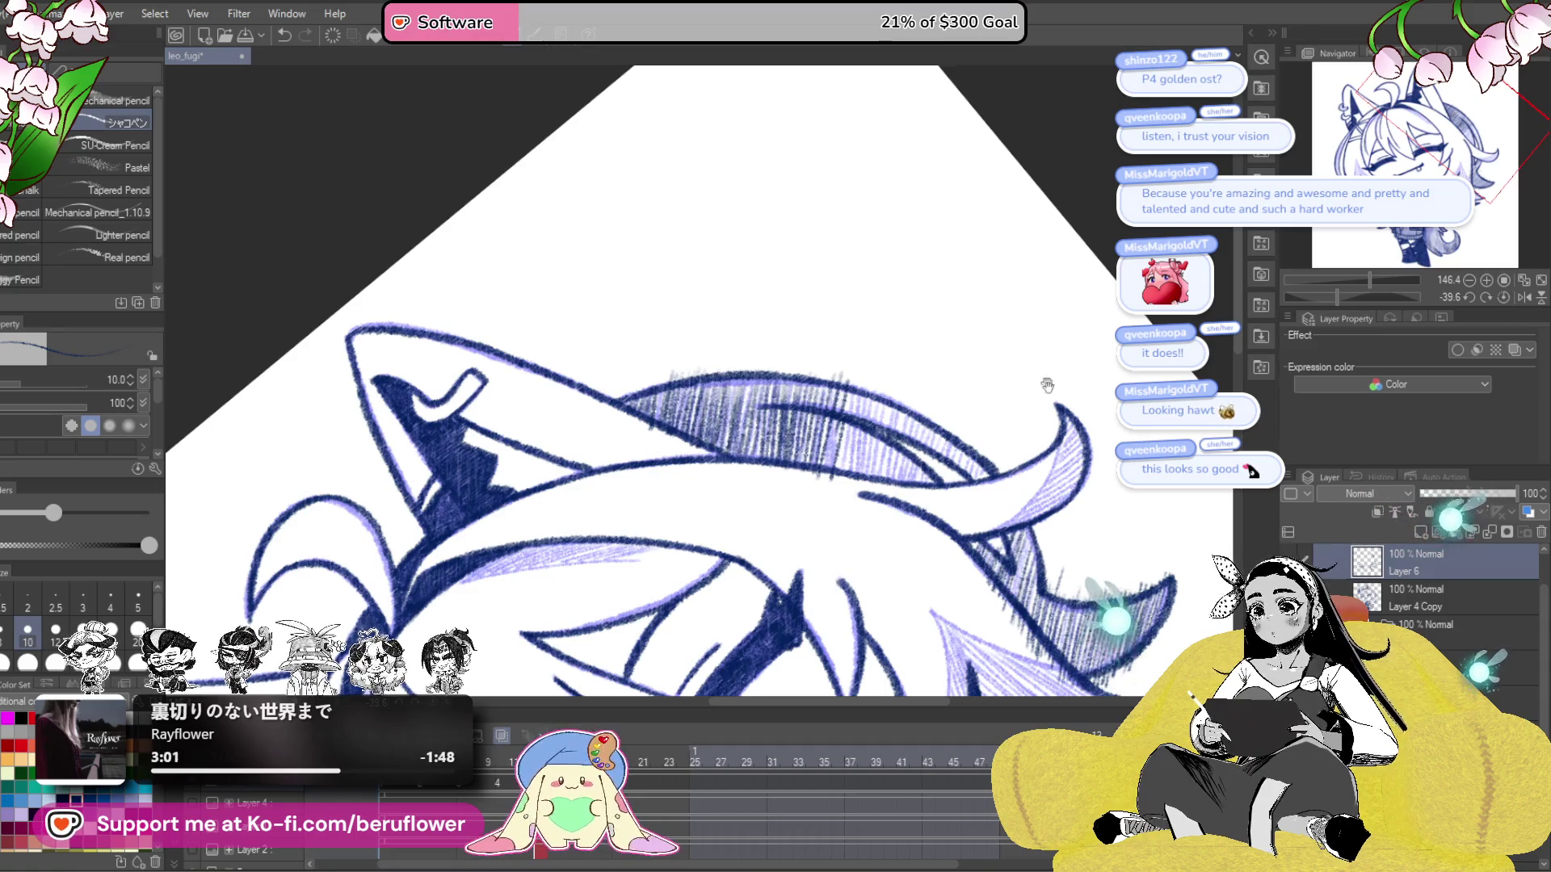
{"action": "left_click_drag", "start_coordinate": [1040, 371], "coordinate": [1016, 376]}
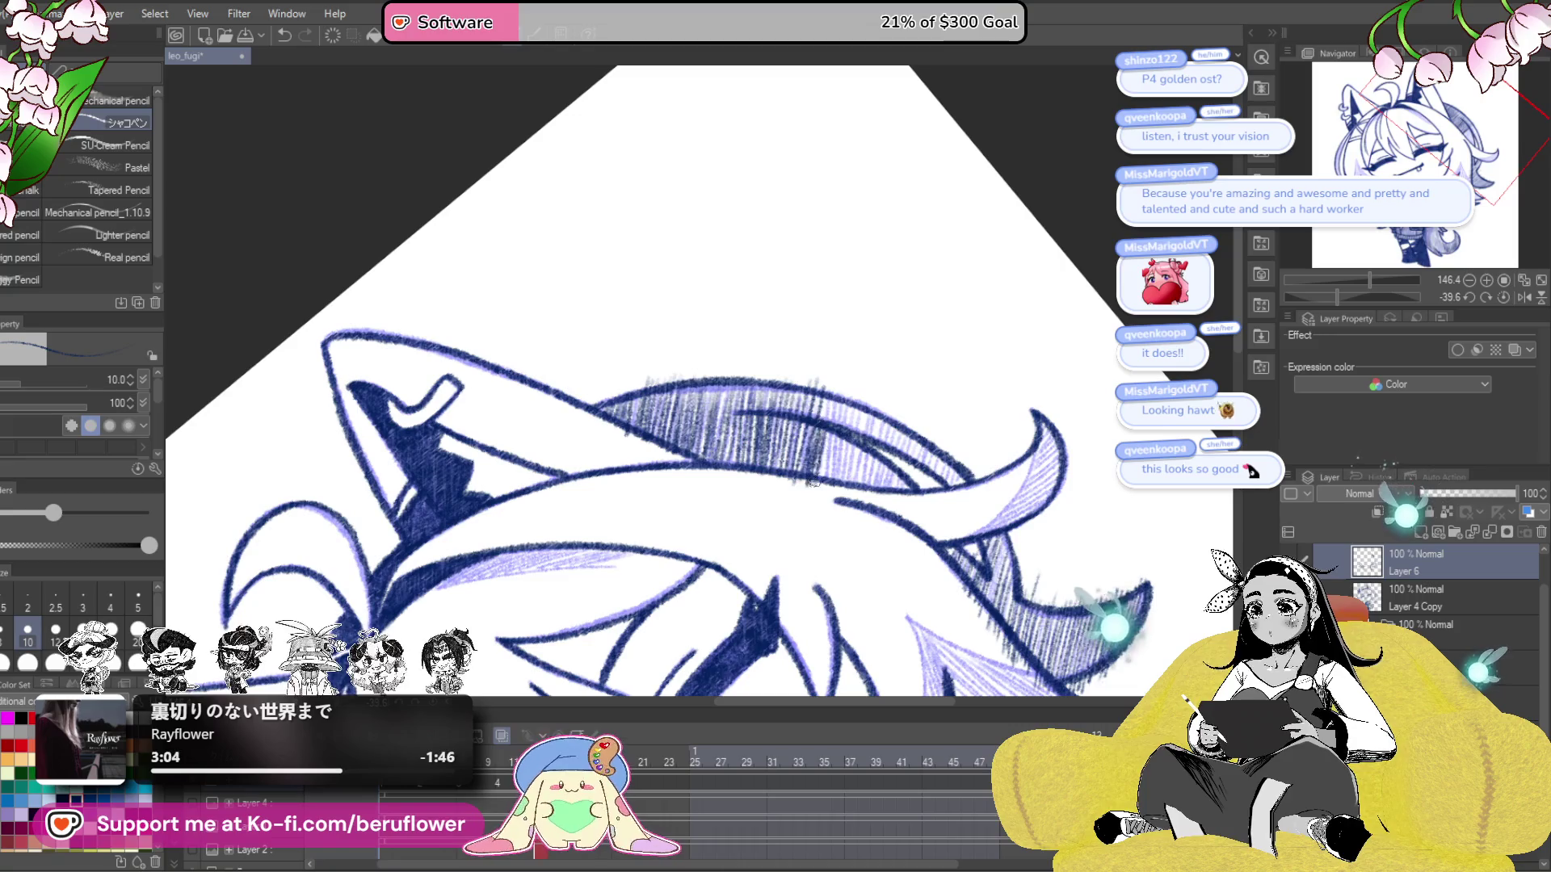
{"action": "mouse_move", "coordinate": [826, 482]}
{"action": "left_mouse_down"}
{"action": "mouse_move", "coordinate": [981, 477]}
{"action": "mouse_move", "coordinate": [956, 482]}
{"action": "left_mouse_up"}
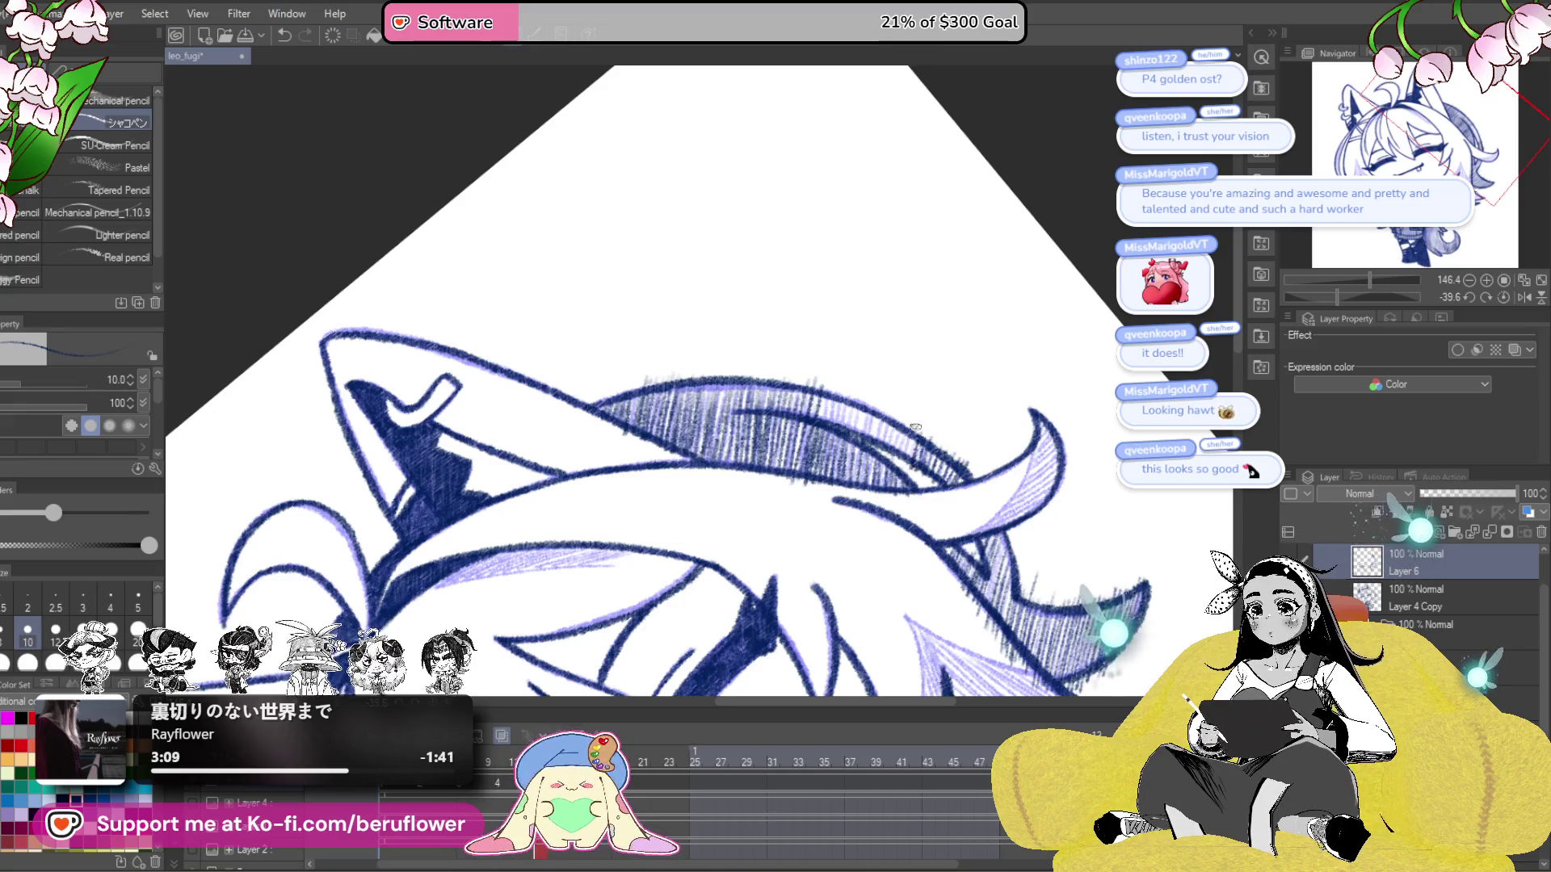
{"action": "mouse_move", "coordinate": [864, 410]}
{"action": "left_mouse_down"}
{"action": "mouse_move", "coordinate": [904, 440]}
{"action": "mouse_move", "coordinate": [792, 372]}
{"action": "left_mouse_up"}
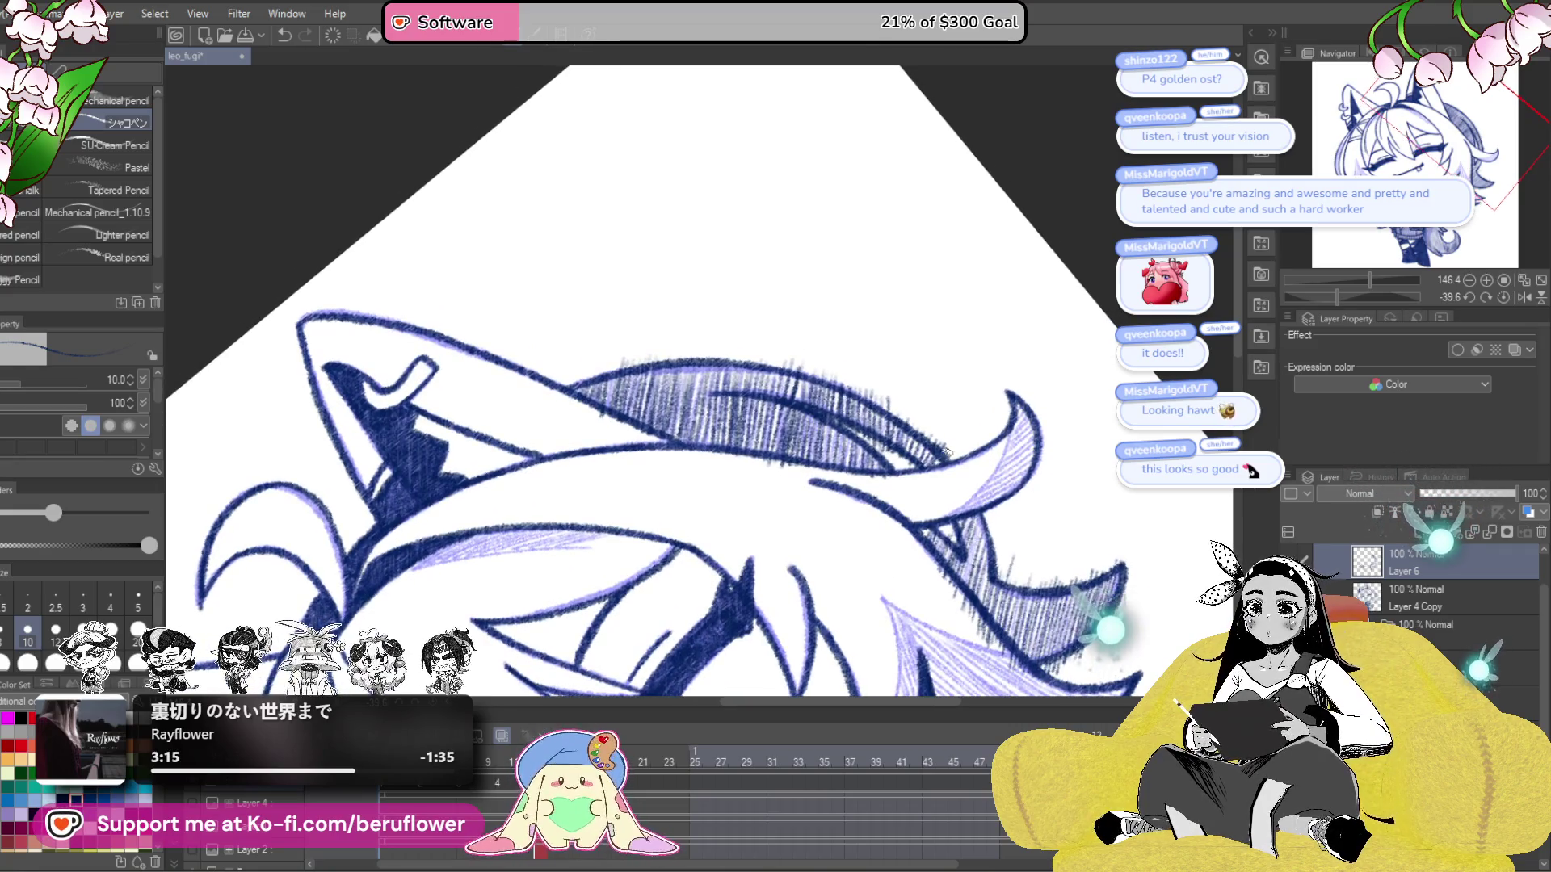
{"action": "scroll", "coordinate": [807, 387], "scroll_direction": "down", "scroll_amount": 5}
{"action": "scroll", "coordinate": [808, 388], "scroll_direction": "up", "scroll_amount": 2}
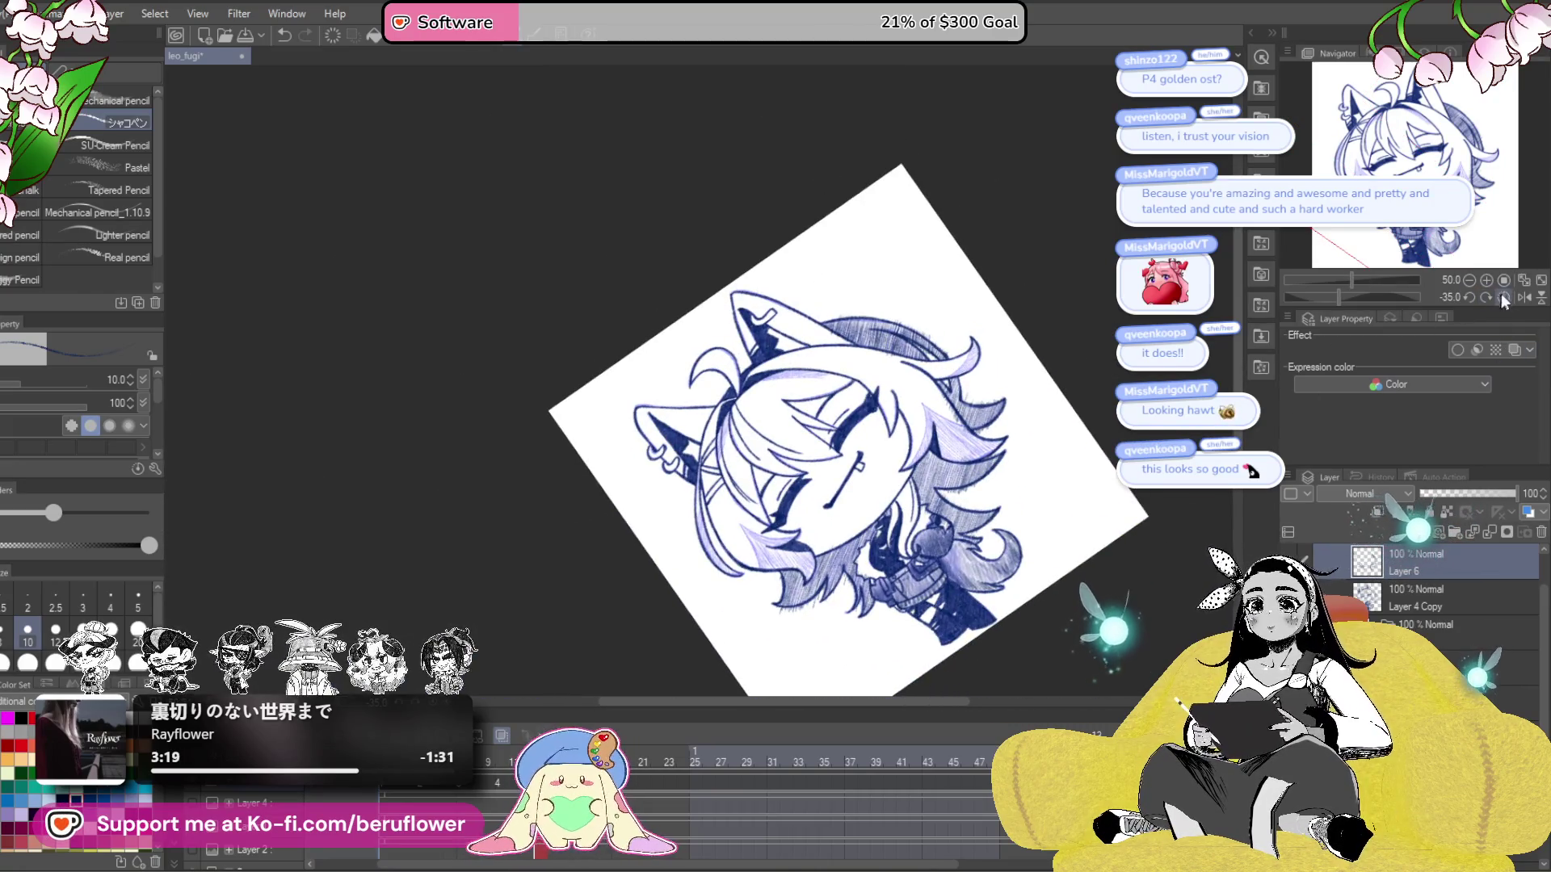
- Reset the canvas rotation and pan along the hatched hair strands beside the collar
{"action": "left_click", "coordinate": [1503, 297]}
{"action": "scroll", "coordinate": [1113, 307], "scroll_direction": "up", "scroll_amount": 6}
{"action": "scroll", "coordinate": [1113, 307], "scroll_direction": "down", "scroll_amount": 3}
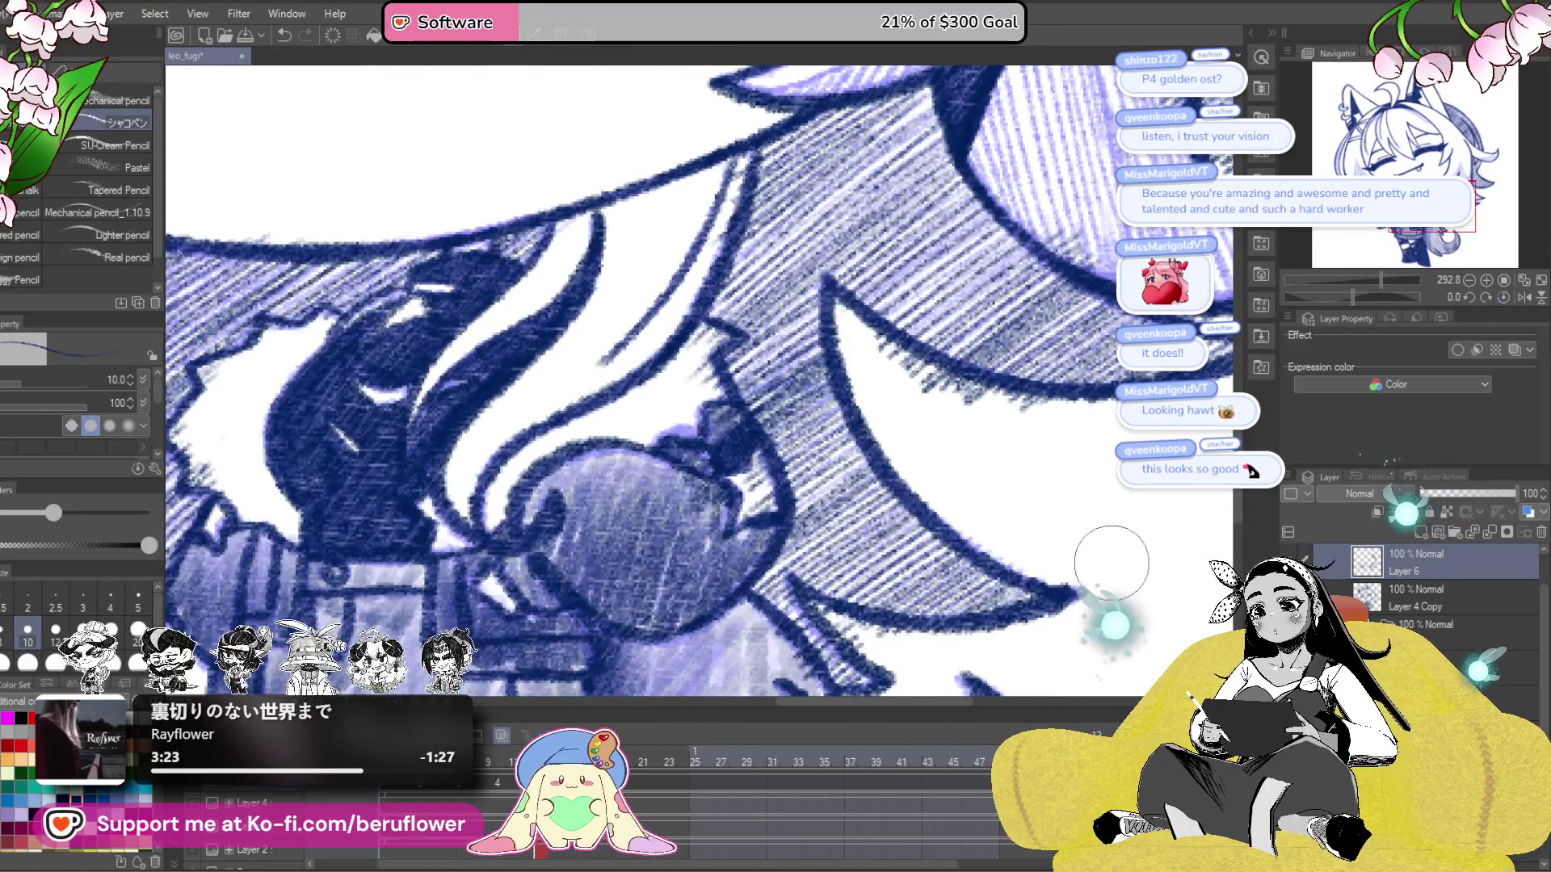
{"action": "left_click_drag", "start_coordinate": [1095, 212], "coordinate": [1026, 254]}
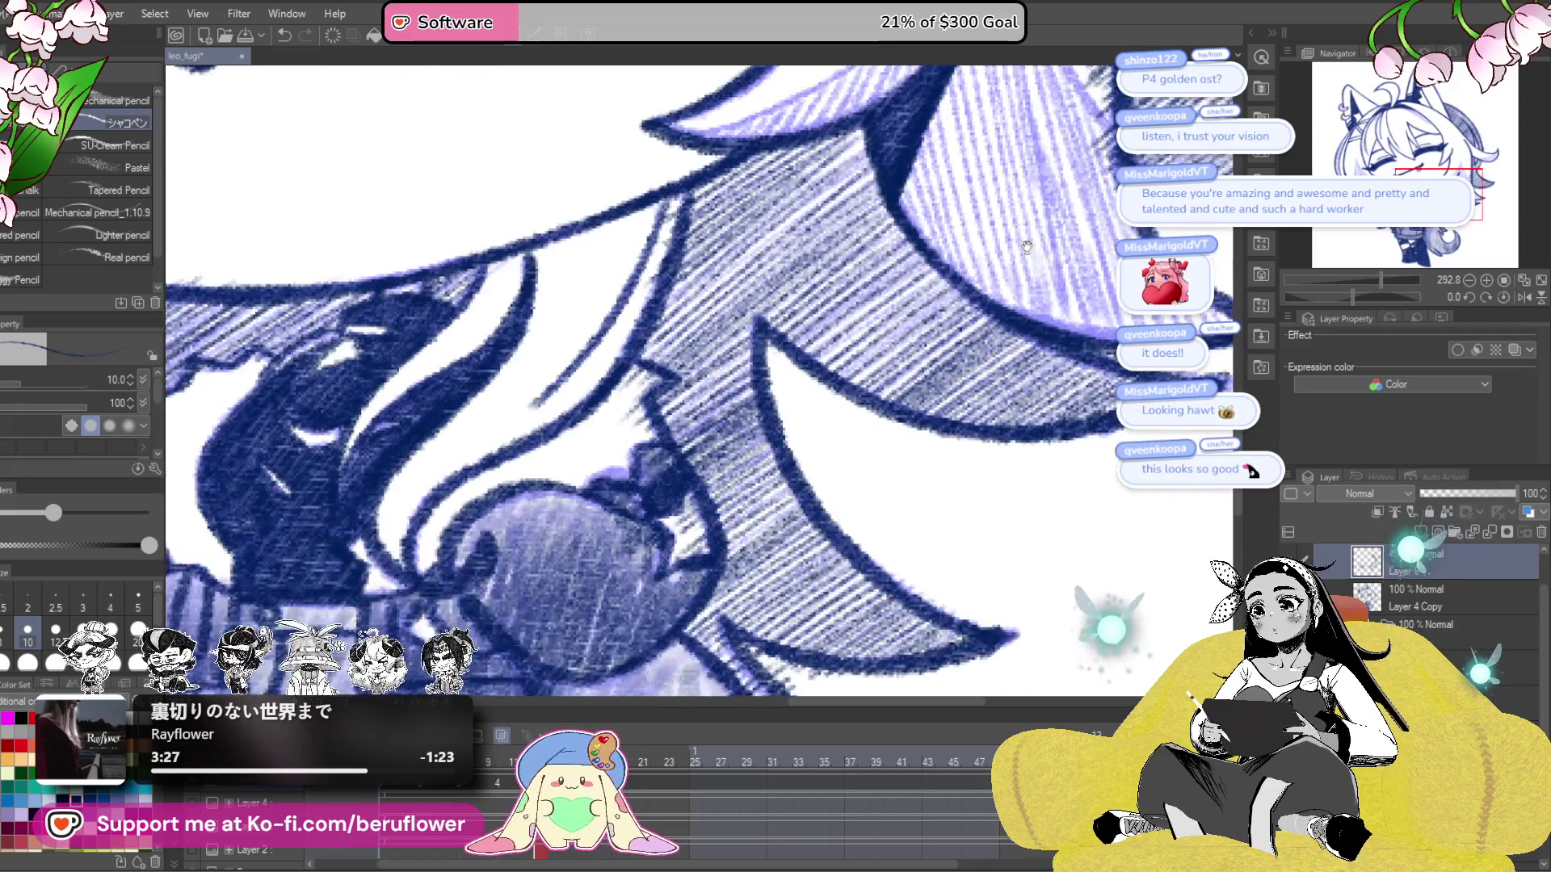
{"action": "mouse_move", "coordinate": [962, 485]}
{"action": "left_mouse_down"}
{"action": "mouse_move", "coordinate": [948, 318]}
{"action": "mouse_move", "coordinate": [999, 302]}
{"action": "left_mouse_up"}
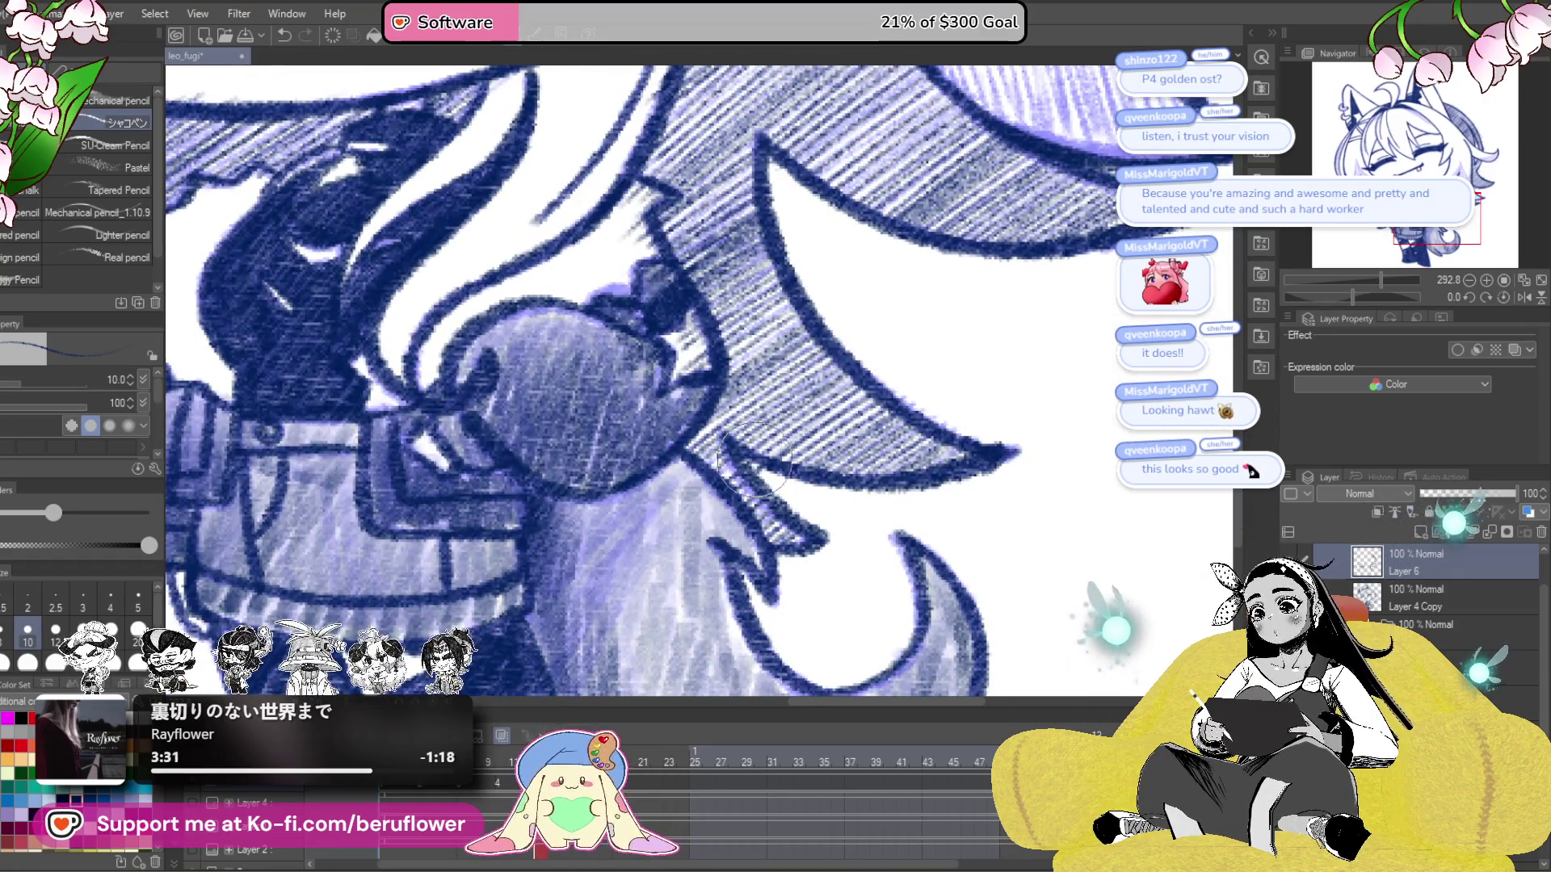
{"action": "mouse_move", "coordinate": [1106, 367]}
{"action": "left_mouse_down"}
{"action": "mouse_move", "coordinate": [928, 492]}
{"action": "mouse_move", "coordinate": [850, 352]}
{"action": "left_mouse_up"}
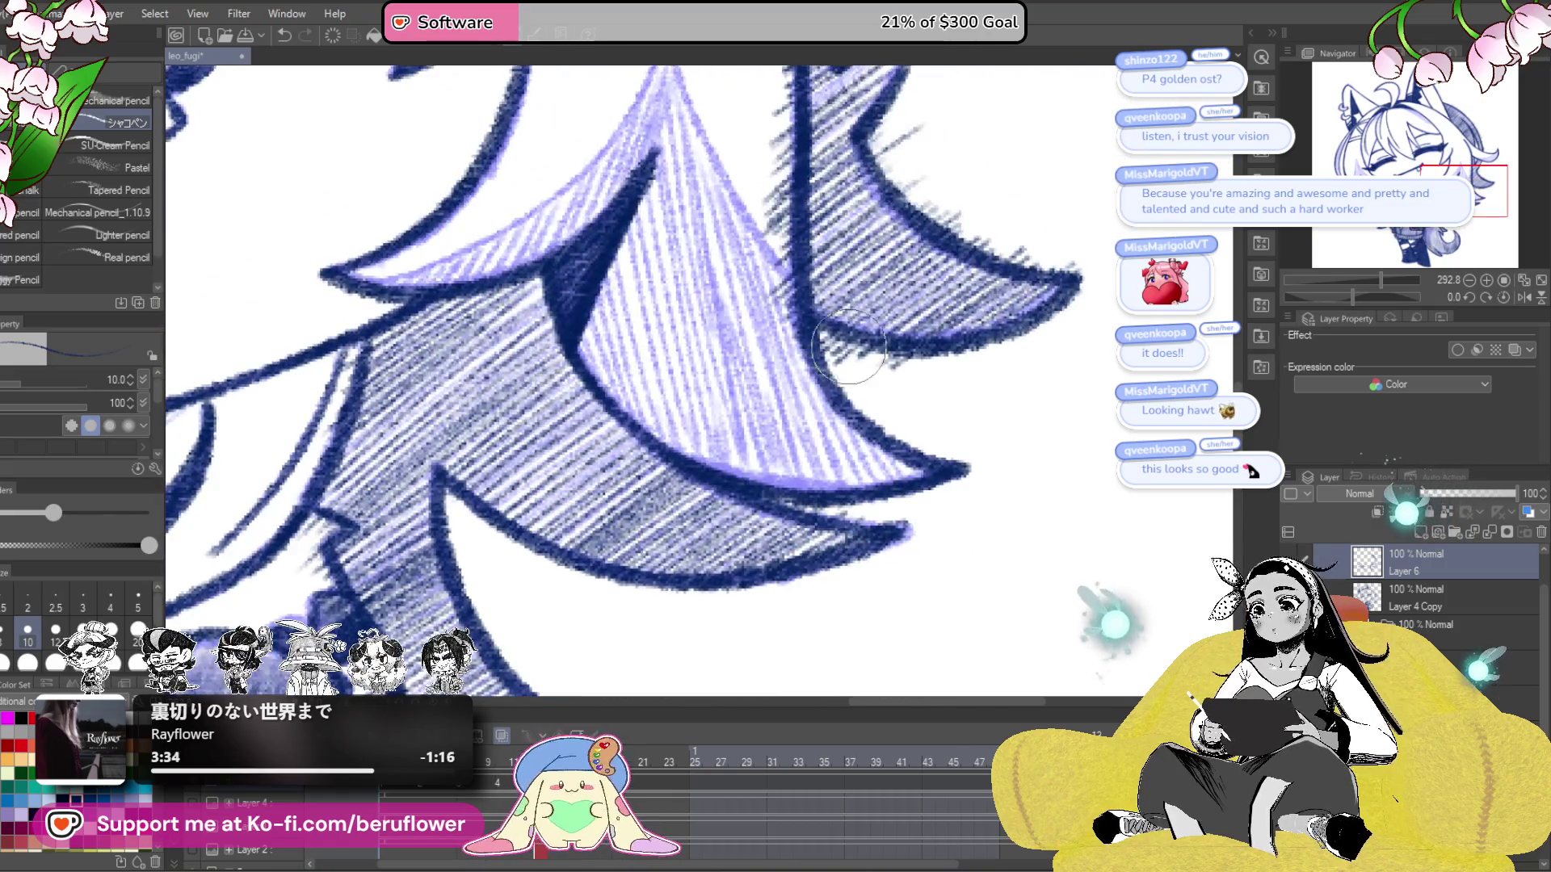
{"action": "left_click_drag", "start_coordinate": [765, 63], "coordinate": [755, 214]}
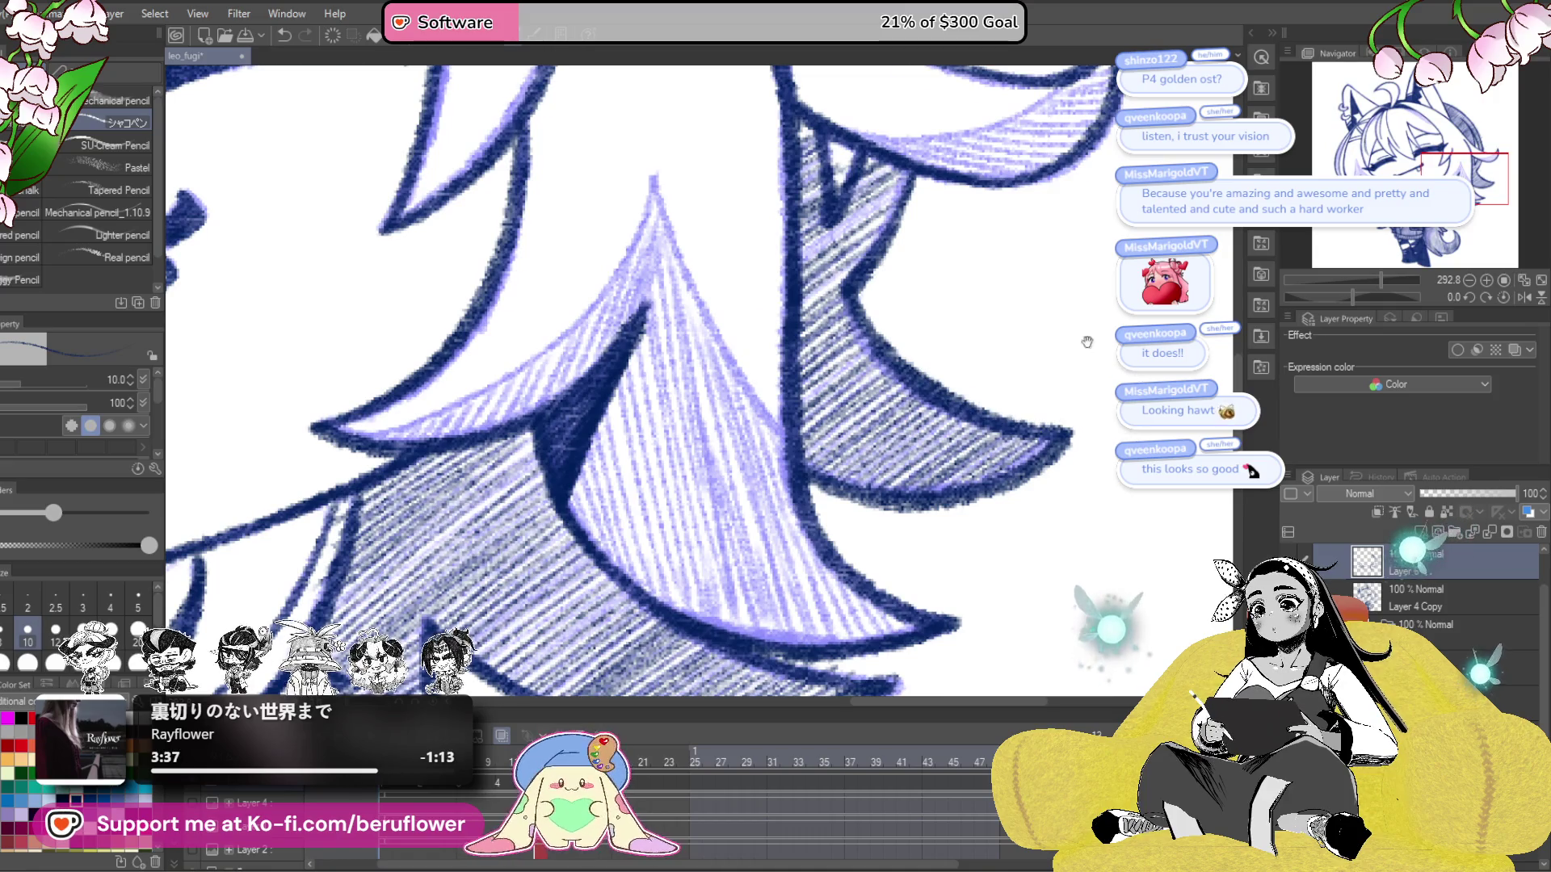
{"action": "left_click_drag", "start_coordinate": [1042, 198], "coordinate": [1045, 485]}
{"action": "left_click_drag", "start_coordinate": [1001, 270], "coordinate": [910, 318]}
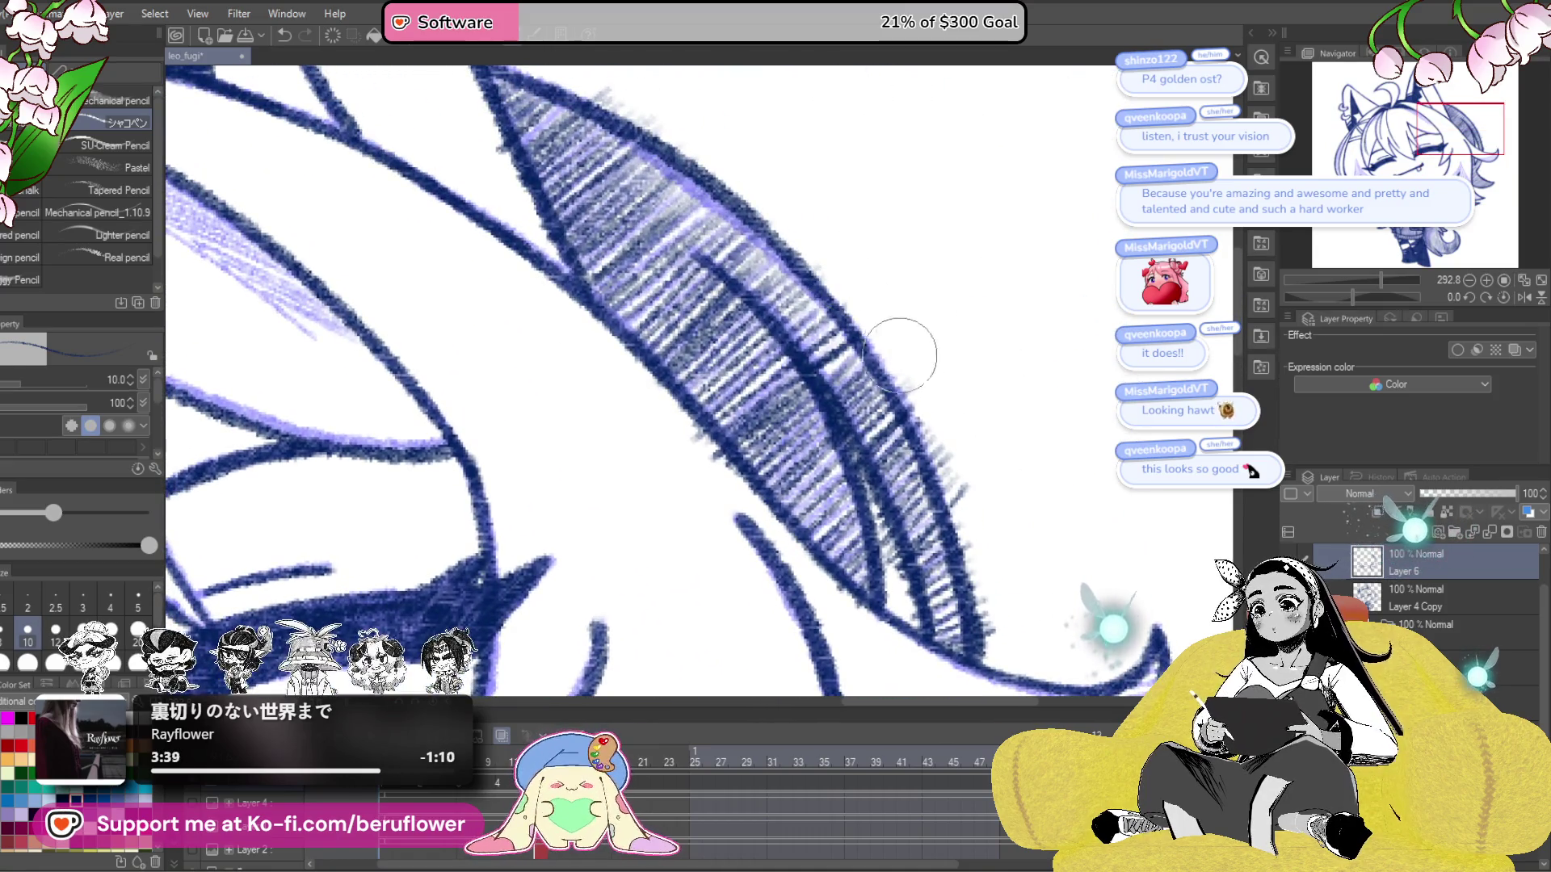
{"action": "left_click_drag", "start_coordinate": [1002, 664], "coordinate": [961, 614]}
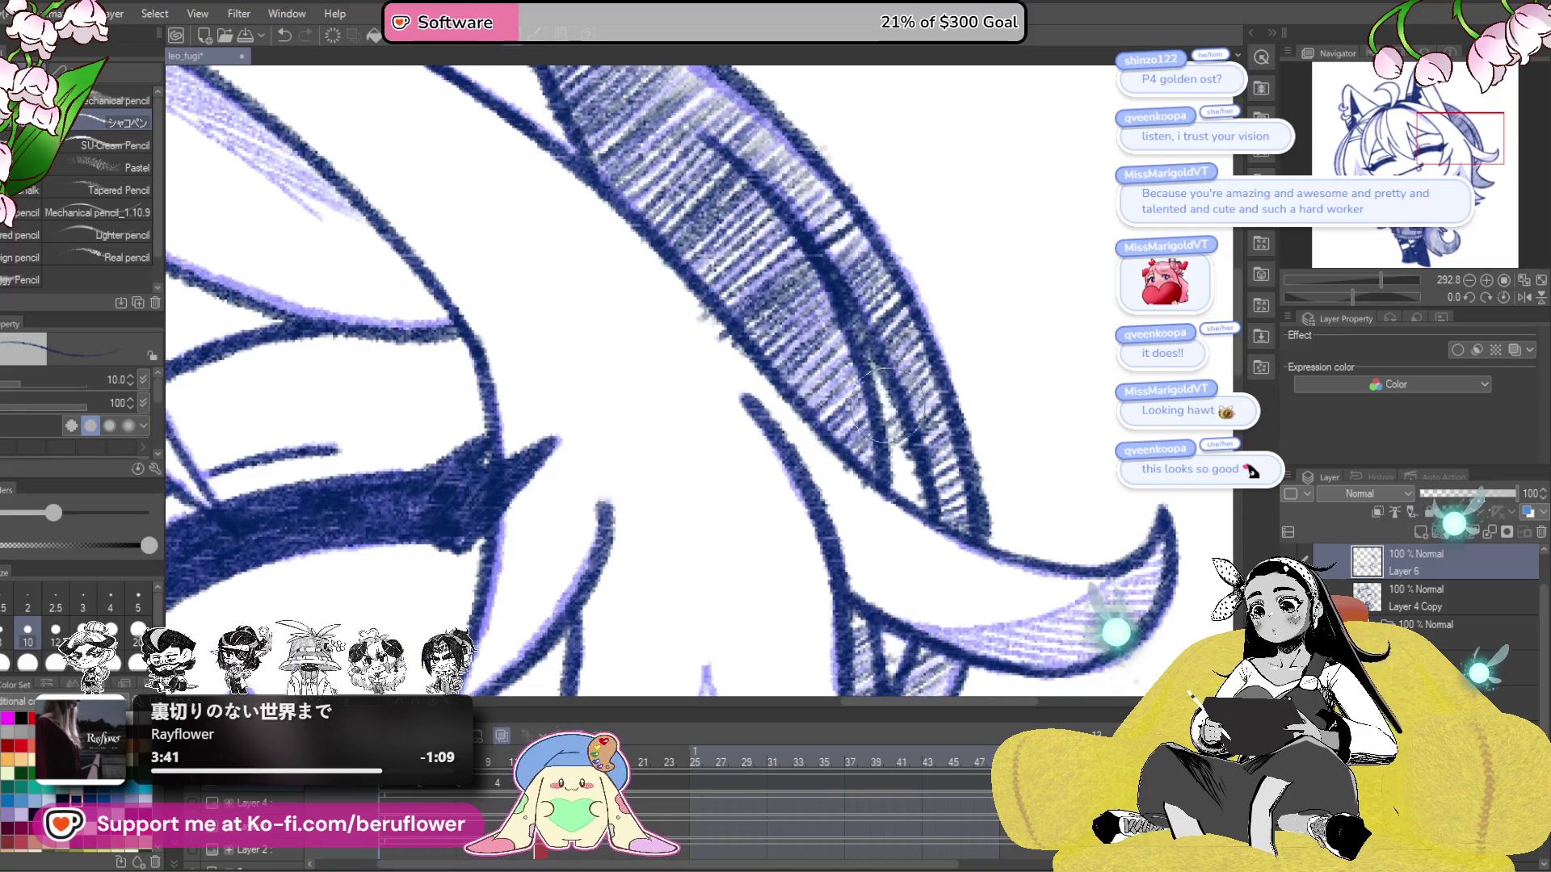
{"action": "left_click_drag", "start_coordinate": [893, 520], "coordinate": [920, 419]}
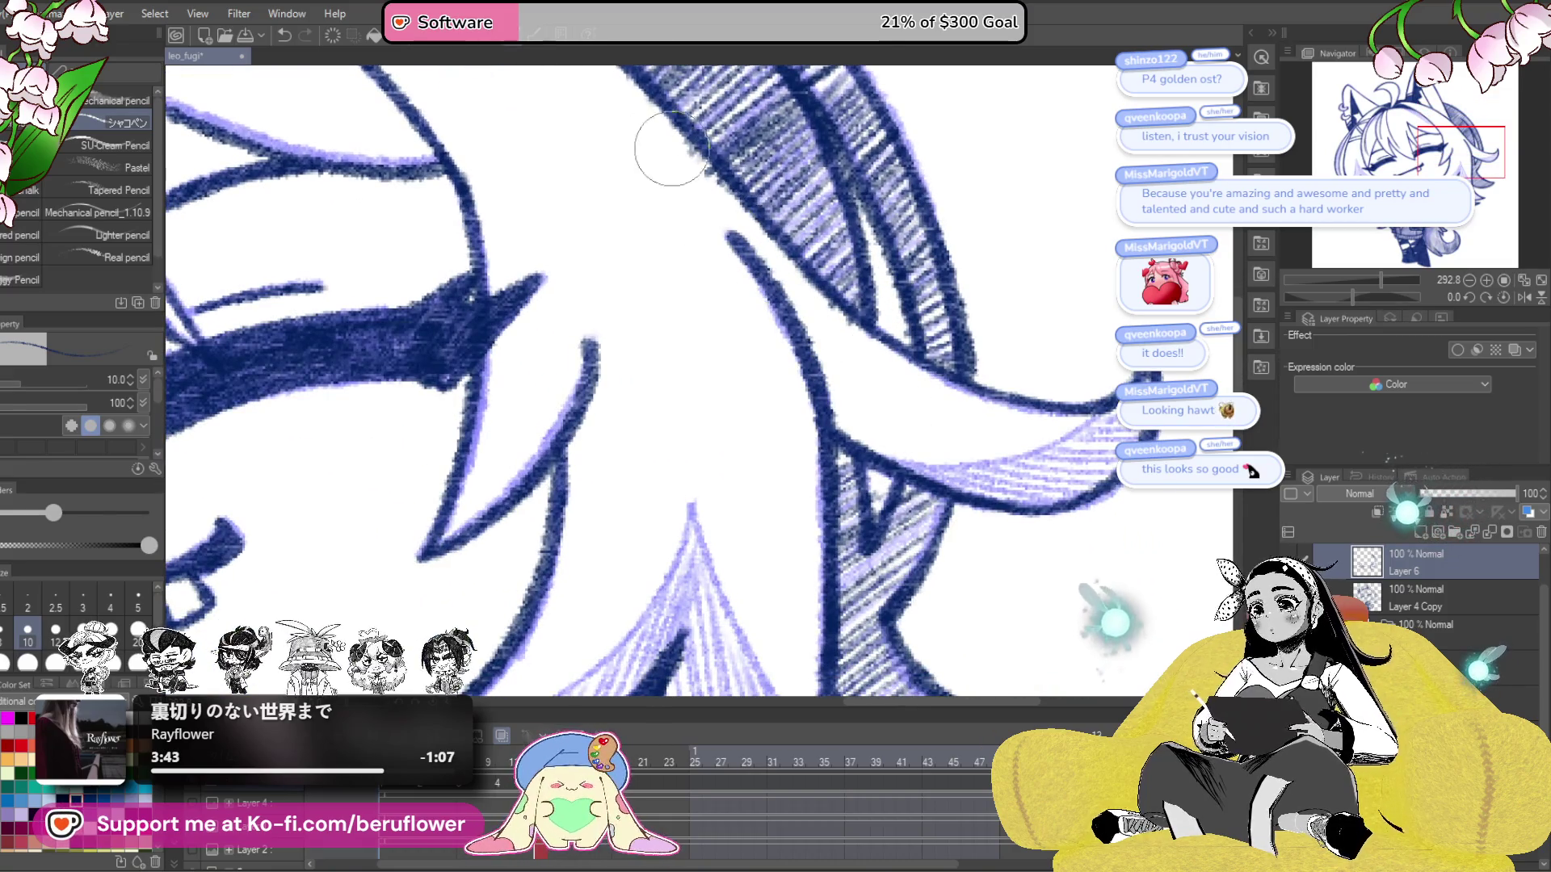
- Zoom in to about 320% on the left hair strand and hatch its lower part
{"action": "scroll", "coordinate": [941, 440], "scroll_direction": "down", "scroll_amount": 4}
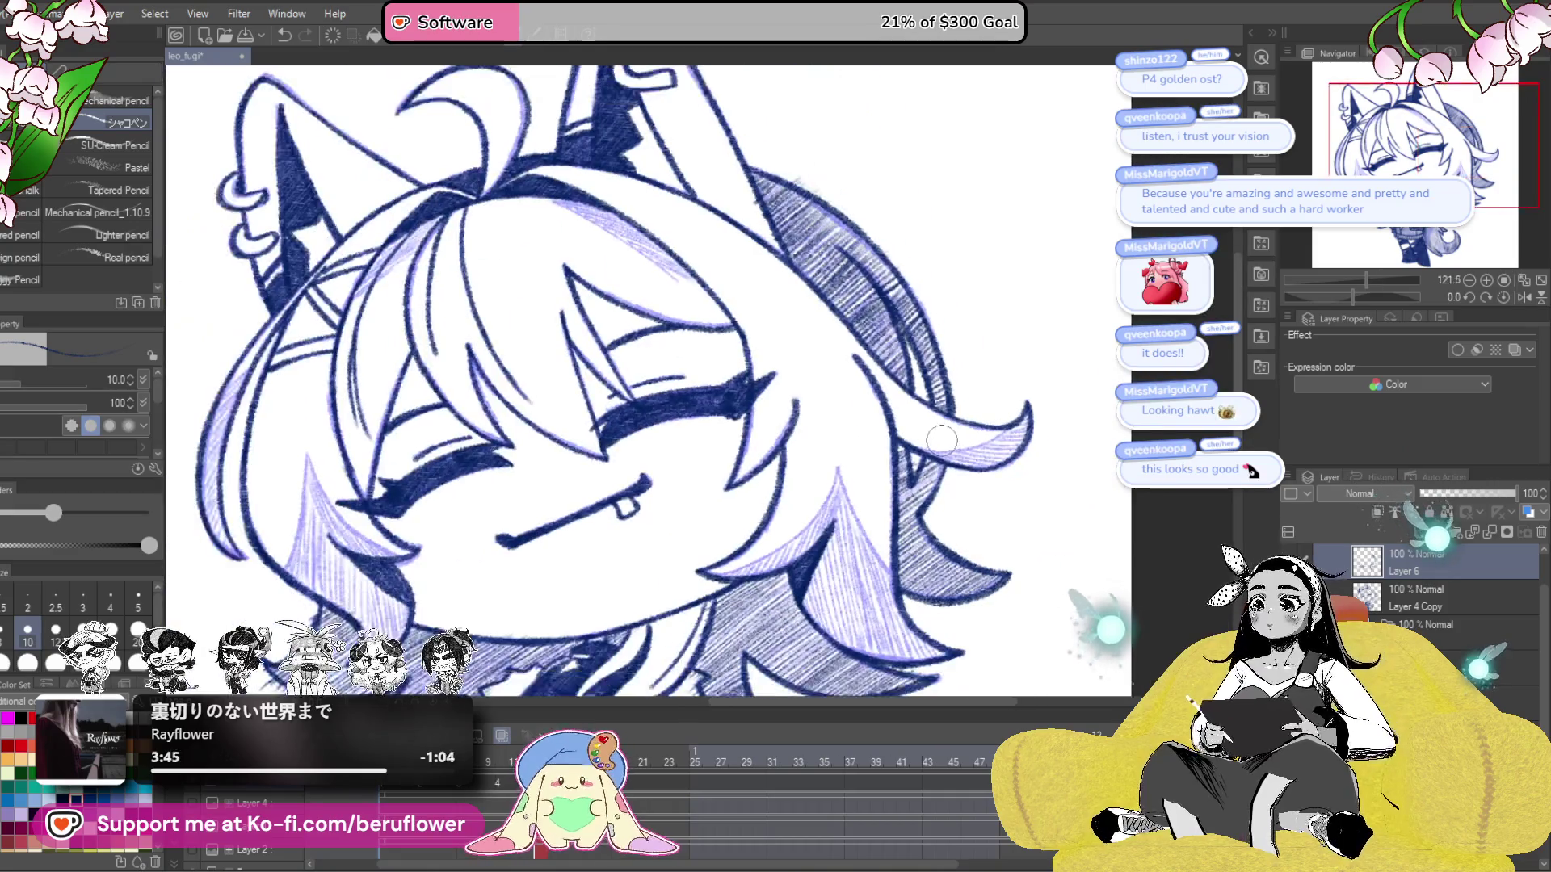
{"action": "scroll", "coordinate": [752, 416], "scroll_direction": "up", "scroll_amount": 3}
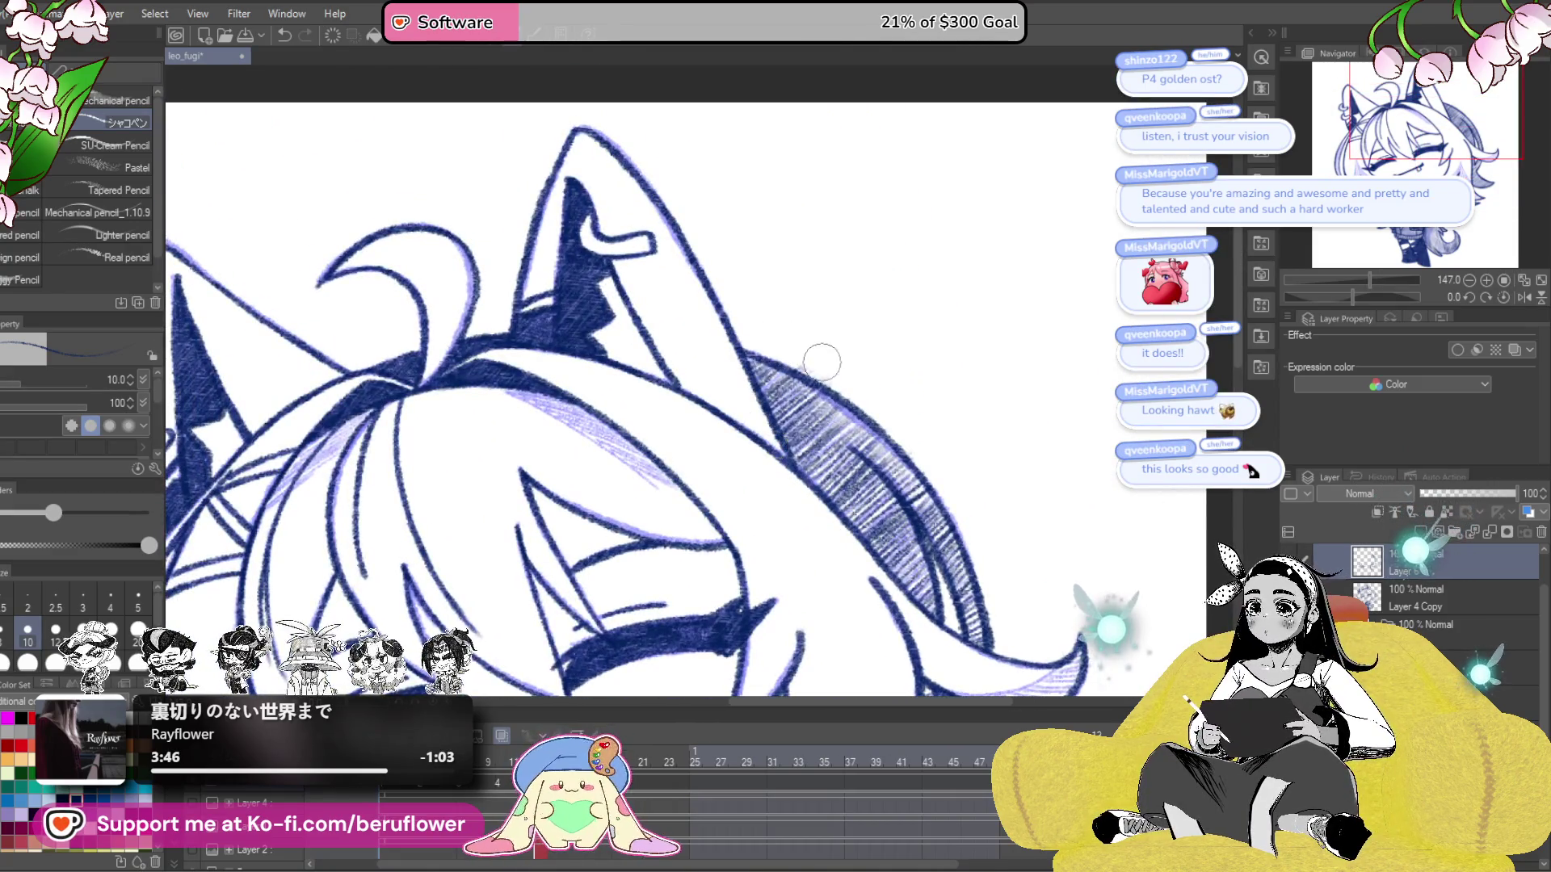
{"action": "left_click_drag", "start_coordinate": [1038, 578], "coordinate": [1020, 406]}
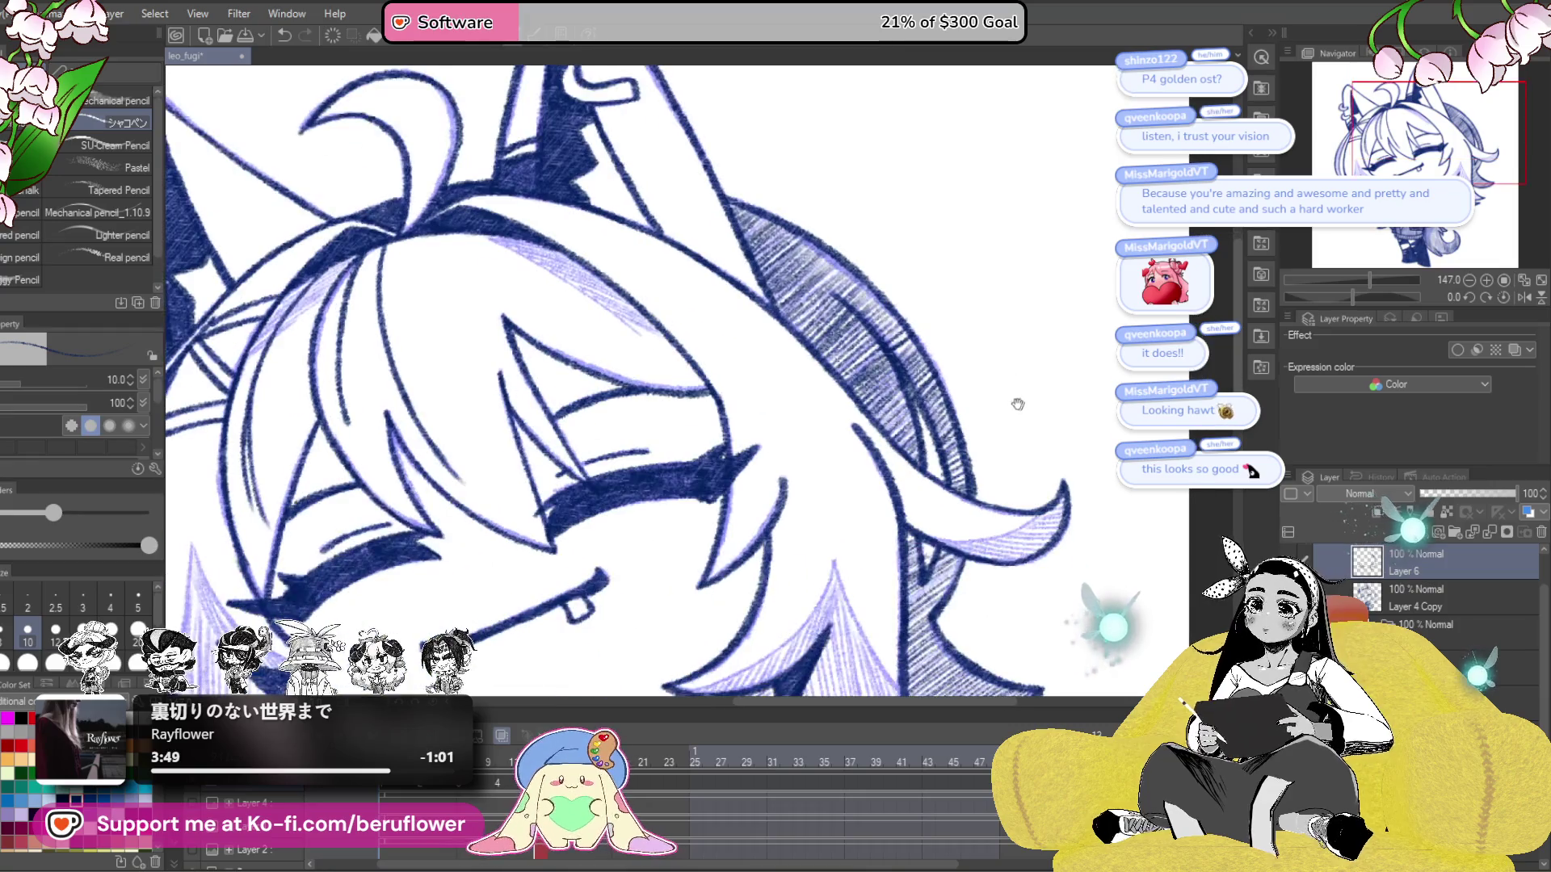
{"action": "left_click_drag", "start_coordinate": [1050, 507], "coordinate": [1023, 485]}
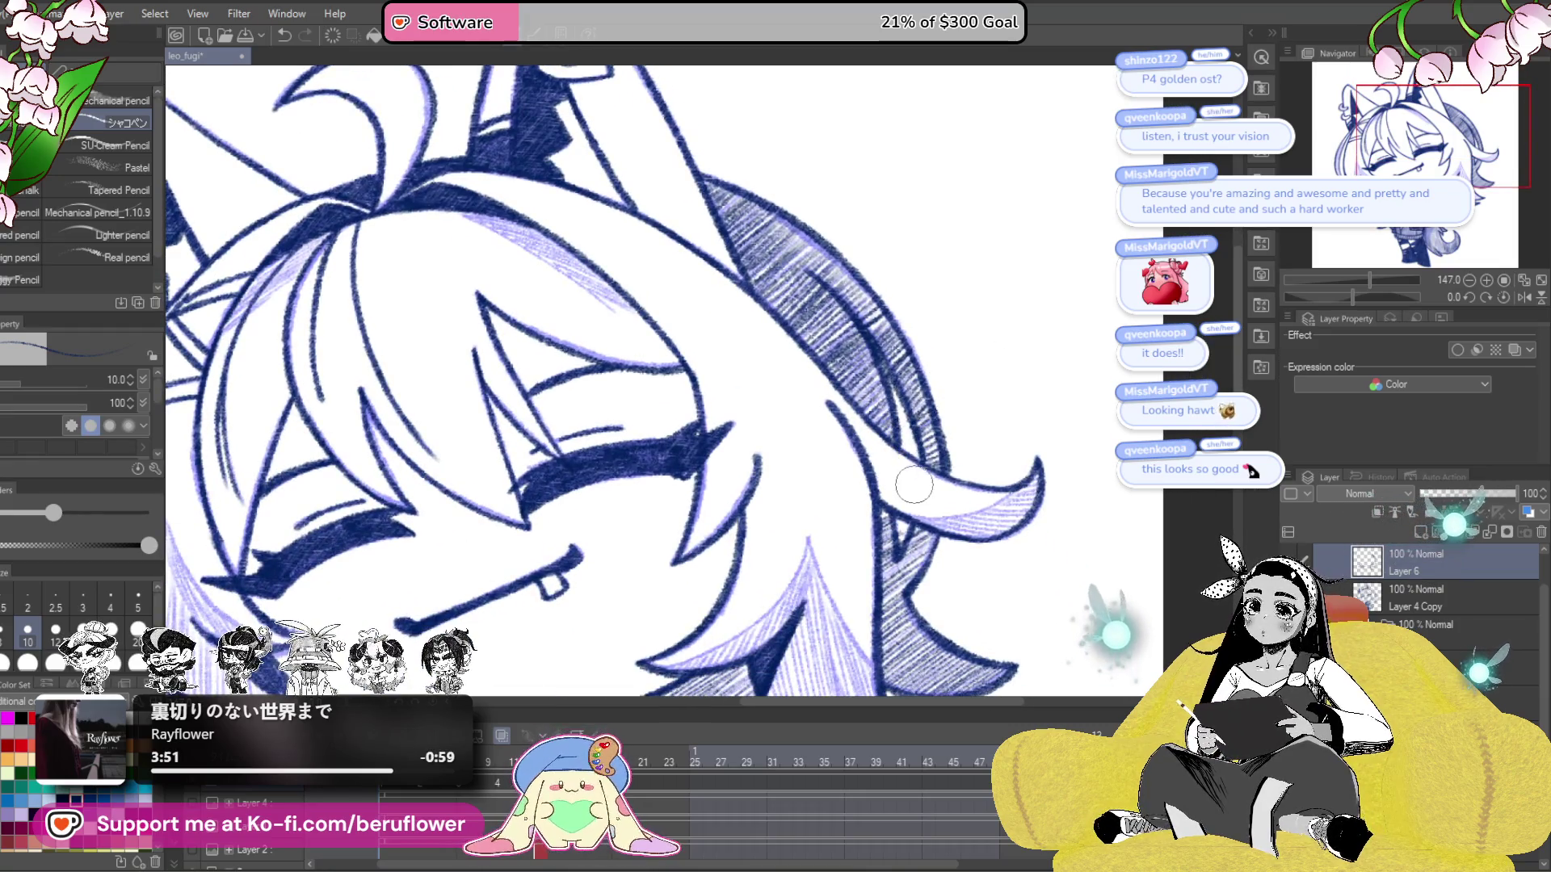
{"action": "left_click_drag", "start_coordinate": [893, 398], "coordinate": [900, 407]}
{"action": "mouse_move", "coordinate": [915, 469]}
{"action": "left_mouse_down"}
{"action": "mouse_move", "coordinate": [875, 405]}
{"action": "mouse_move", "coordinate": [892, 442]}
{"action": "left_mouse_up"}
{"action": "mouse_move", "coordinate": [649, 548]}
{"action": "left_mouse_down"}
{"action": "mouse_move", "coordinate": [681, 454]}
{"action": "mouse_move", "coordinate": [644, 314]}
{"action": "mouse_move", "coordinate": [638, 428]}
{"action": "mouse_move", "coordinate": [613, 501]}
{"action": "mouse_move", "coordinate": [666, 306]}
{"action": "mouse_move", "coordinate": [618, 517]}
{"action": "mouse_move", "coordinate": [630, 588]}
{"action": "left_mouse_up"}
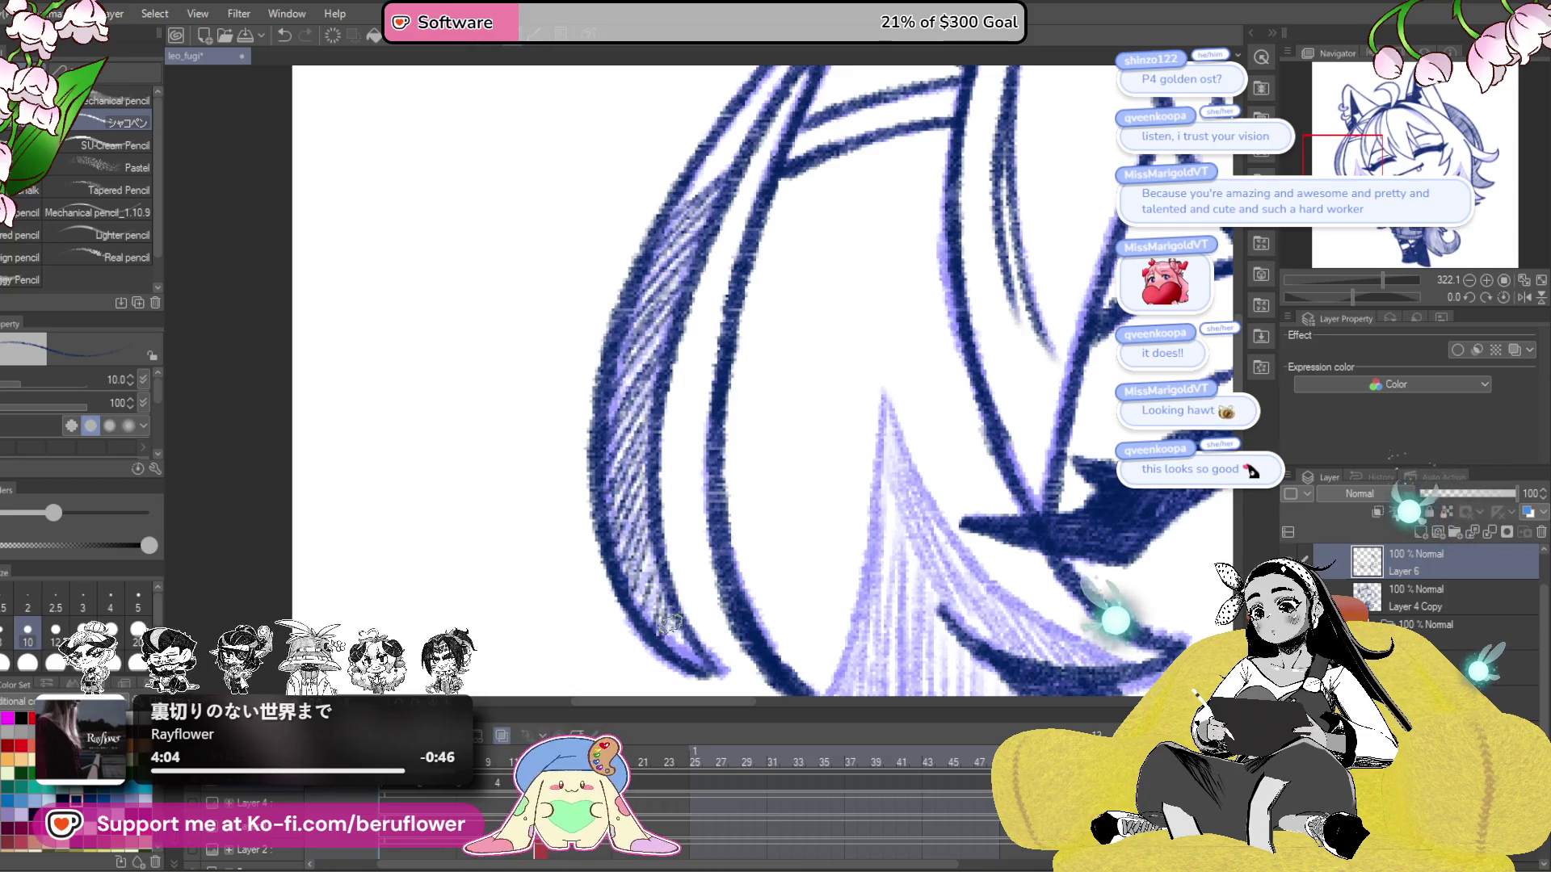
{"action": "left_click_drag", "start_coordinate": [655, 578], "coordinate": [630, 537]}
{"action": "scroll", "coordinate": [627, 478], "scroll_direction": "down", "scroll_amount": 5}
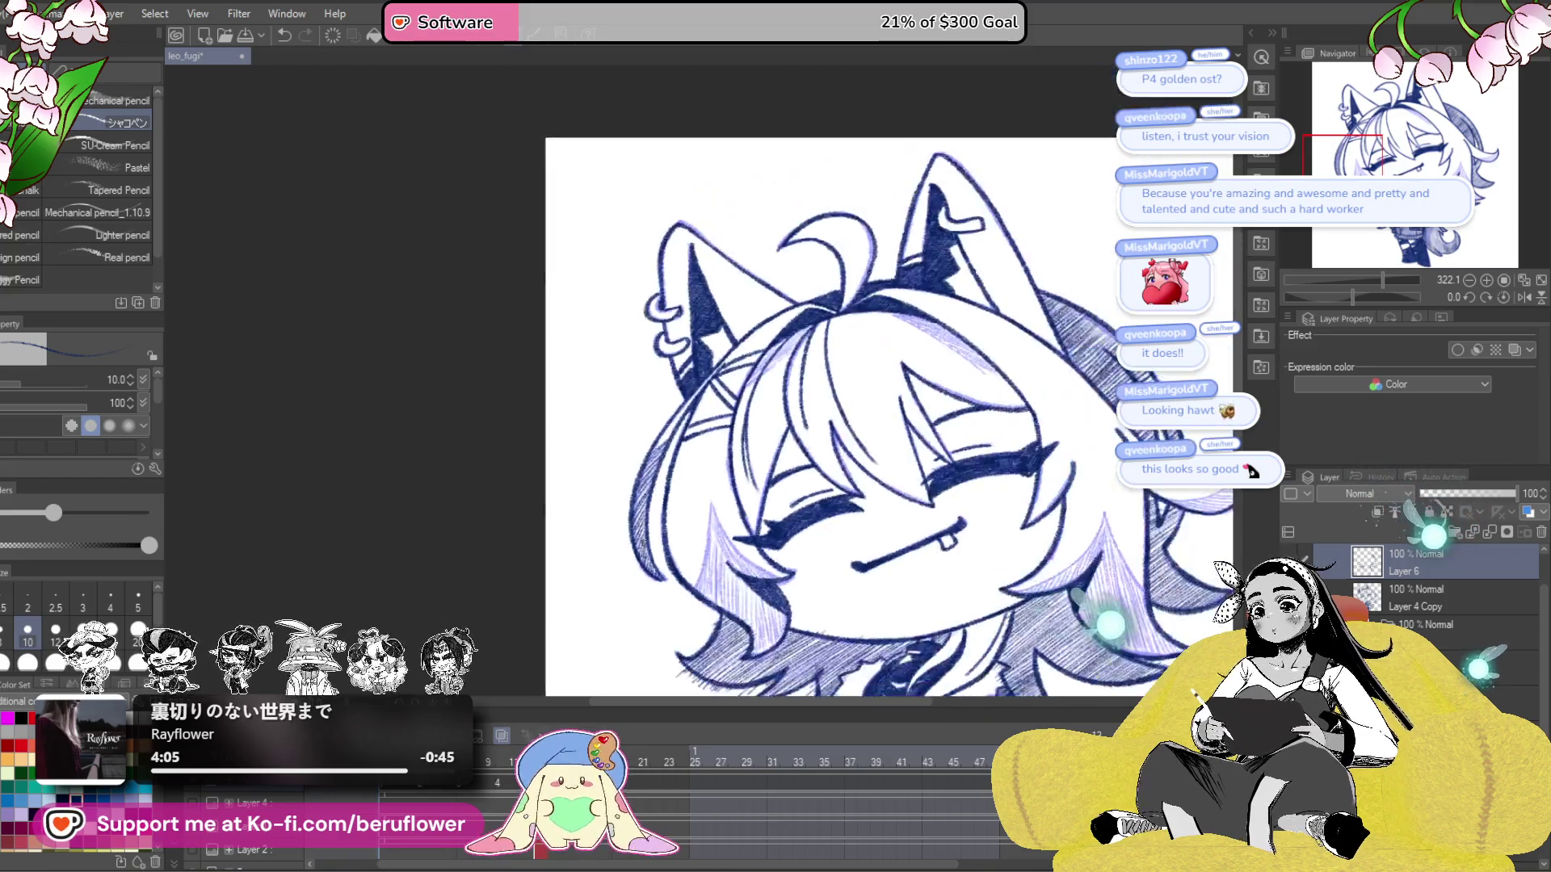
{"action": "scroll", "coordinate": [627, 478], "scroll_direction": "up", "scroll_amount": 5}
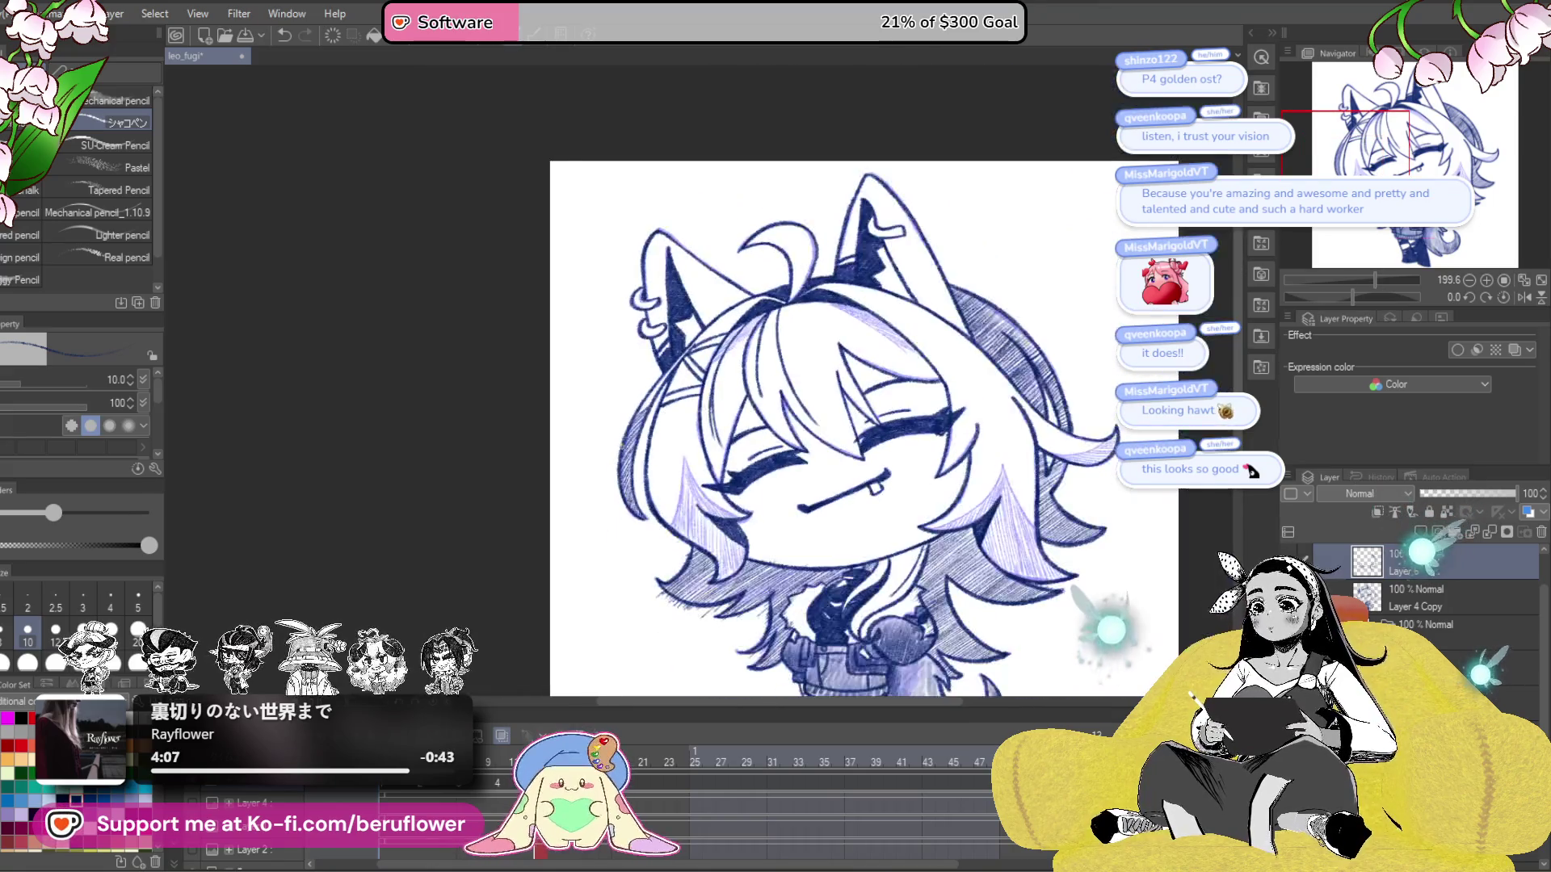
{"action": "scroll", "coordinate": [630, 453], "scroll_direction": "down", "scroll_amount": 5}
{"action": "scroll", "coordinate": [718, 406], "scroll_direction": "up", "scroll_amount": 5}
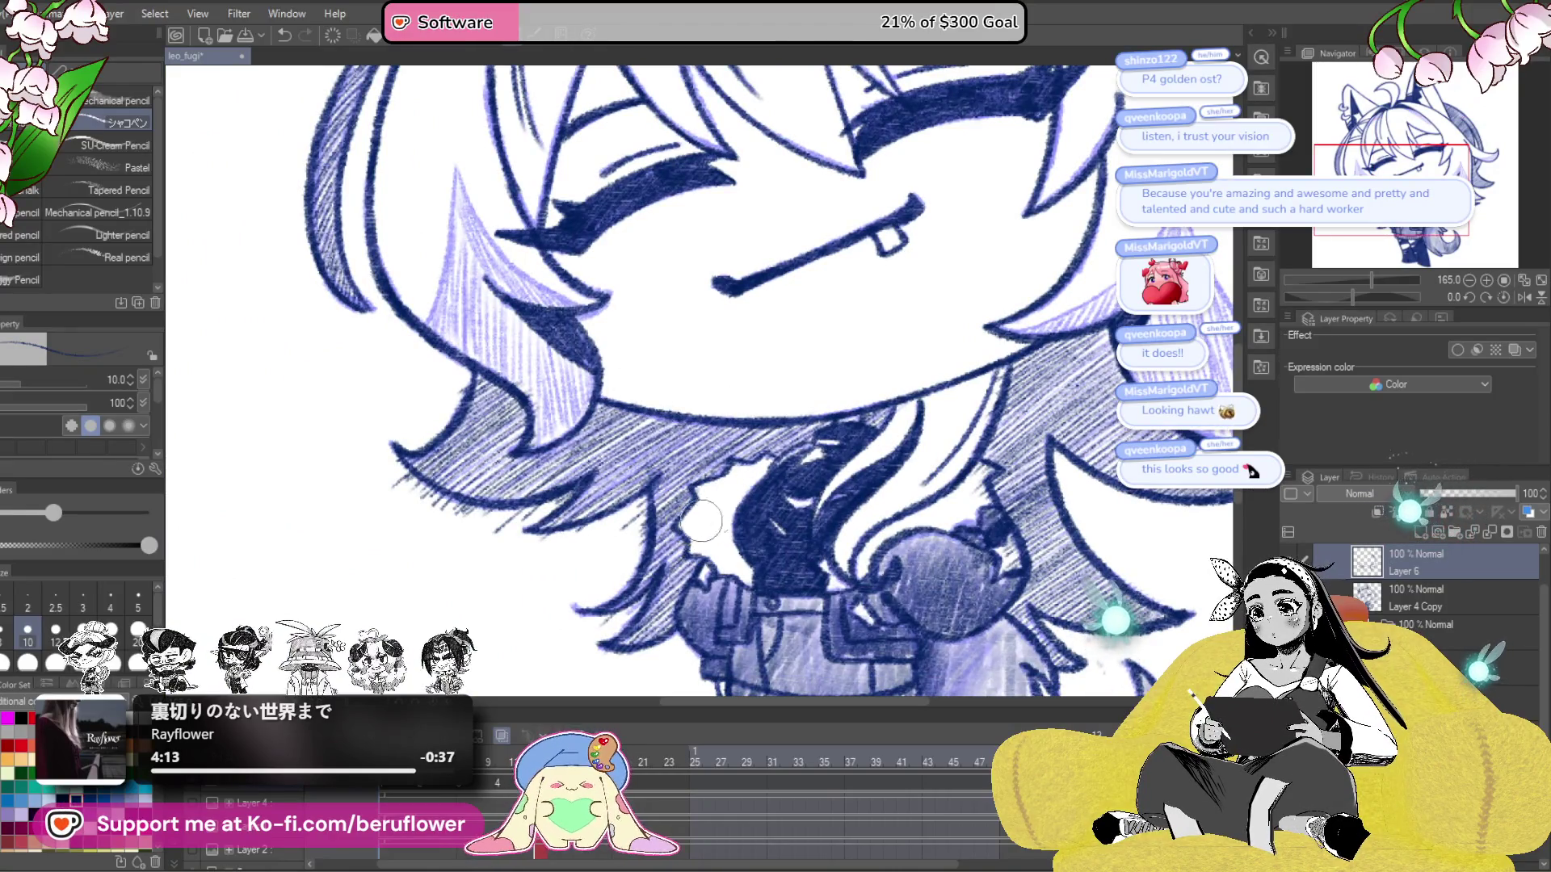
{"action": "scroll", "coordinate": [698, 523], "scroll_direction": "right", "scroll_amount": 2}
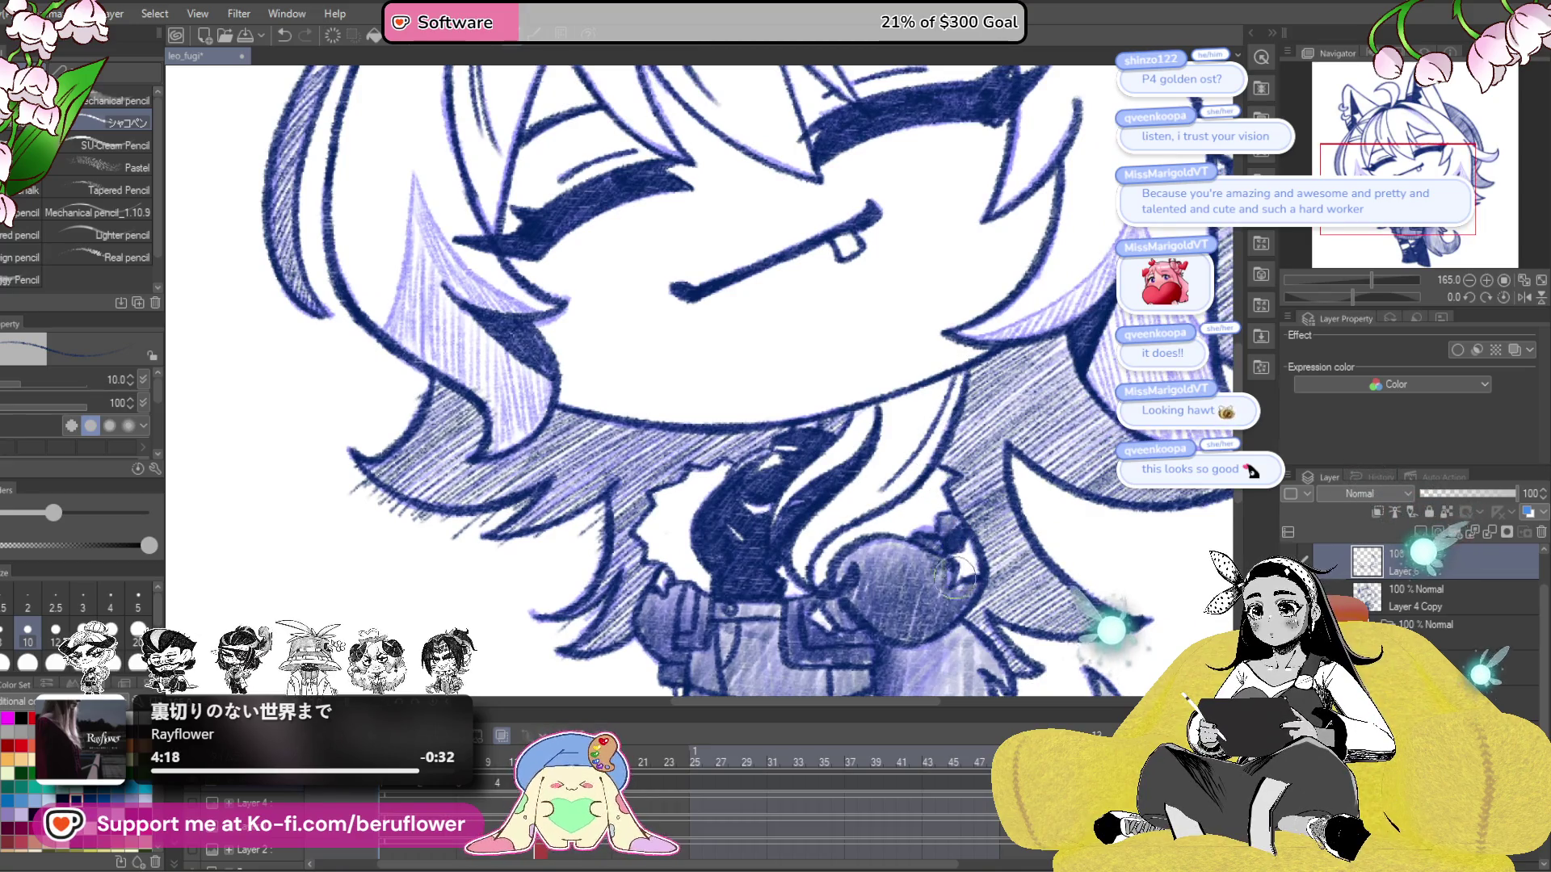
{"action": "scroll", "coordinate": [861, 501], "scroll_direction": "left", "scroll_amount": 5}
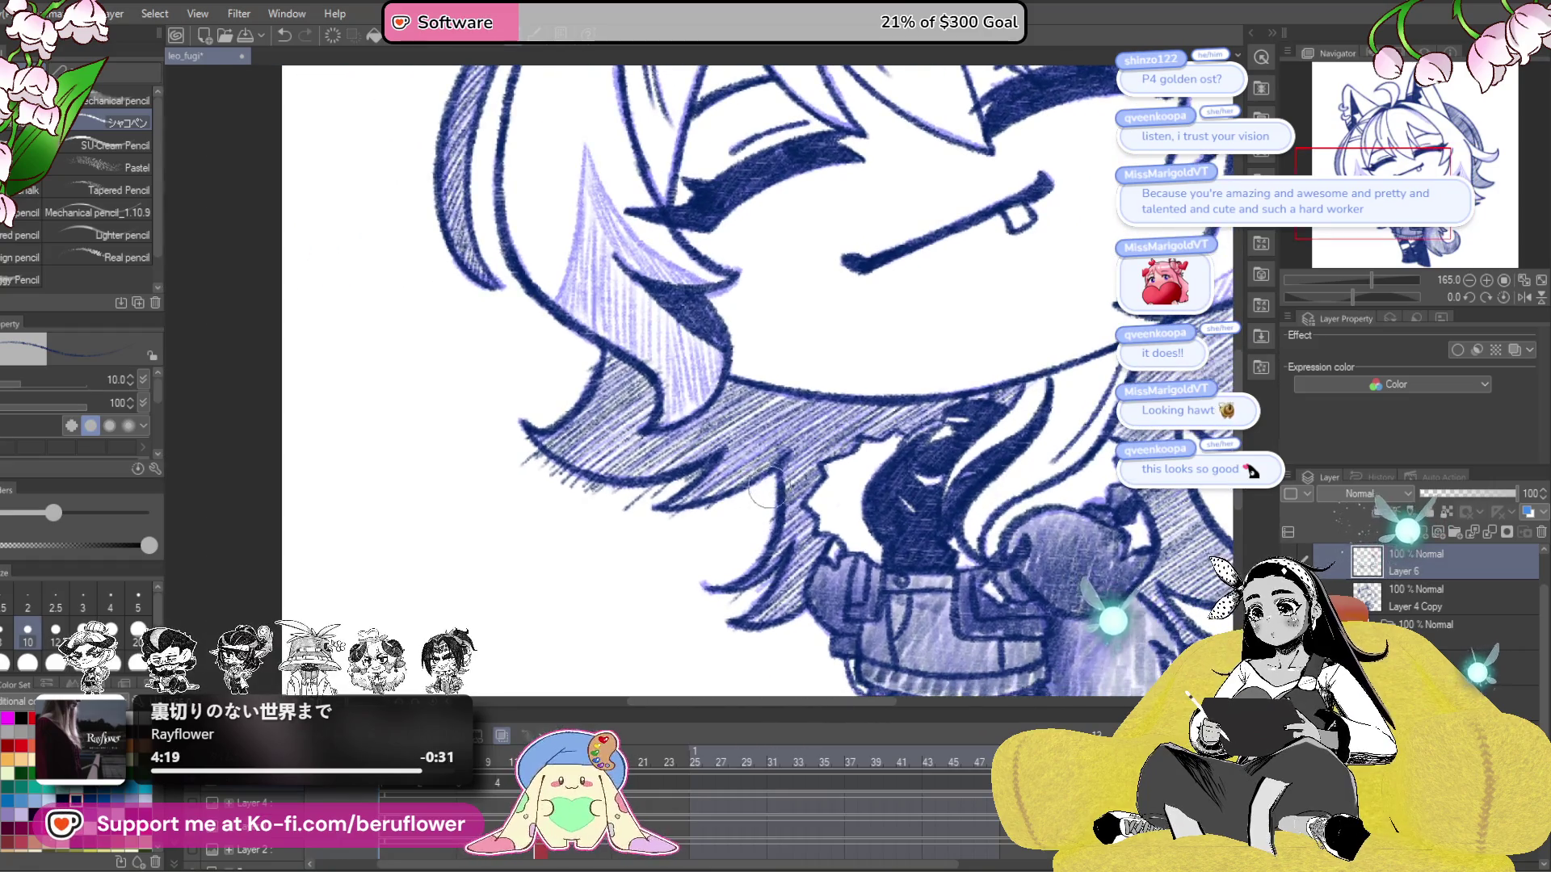
{"action": "scroll", "coordinate": [764, 492], "scroll_direction": "left", "scroll_amount": 3}
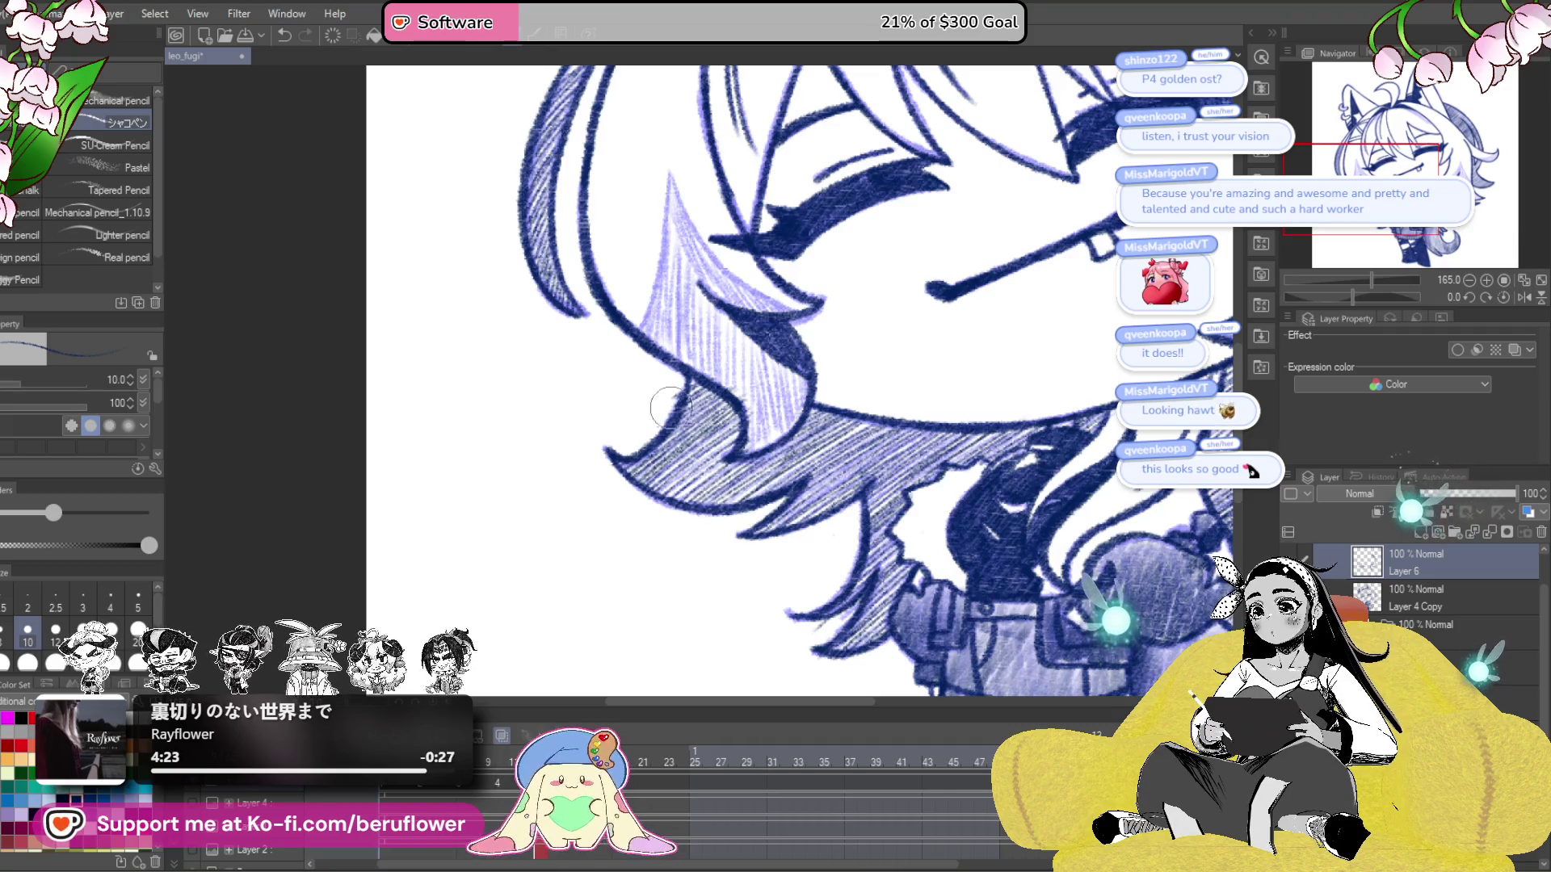
{"action": "scroll", "coordinate": [623, 432], "scroll_direction": "down", "scroll_amount": 2}
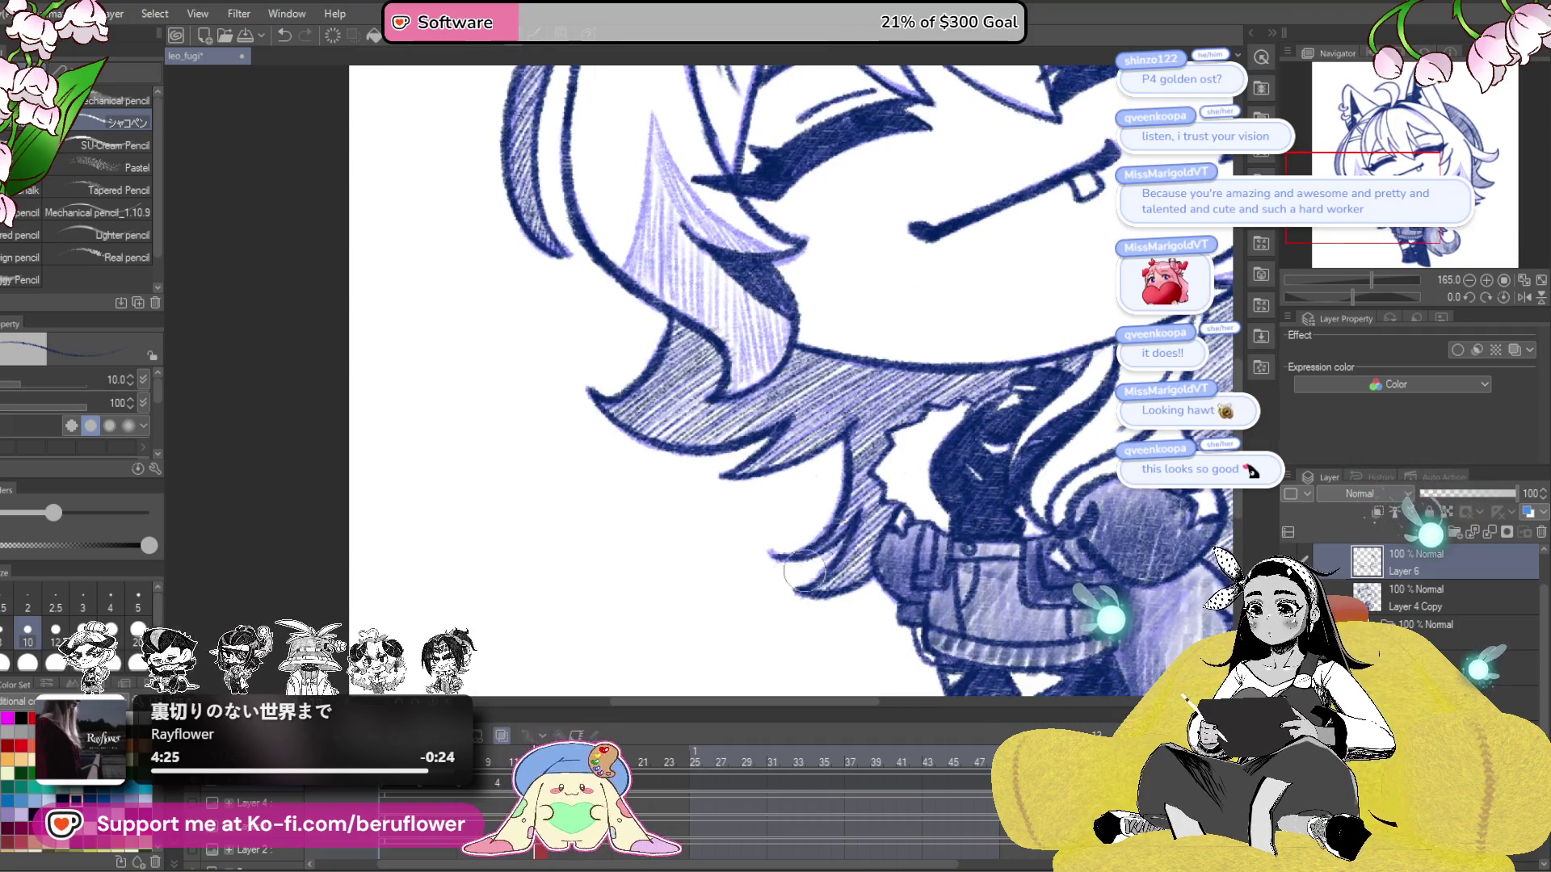
{"action": "left_click_drag", "start_coordinate": [1069, 550], "coordinate": [988, 510]}
{"action": "left_click", "coordinate": [501, 778]}
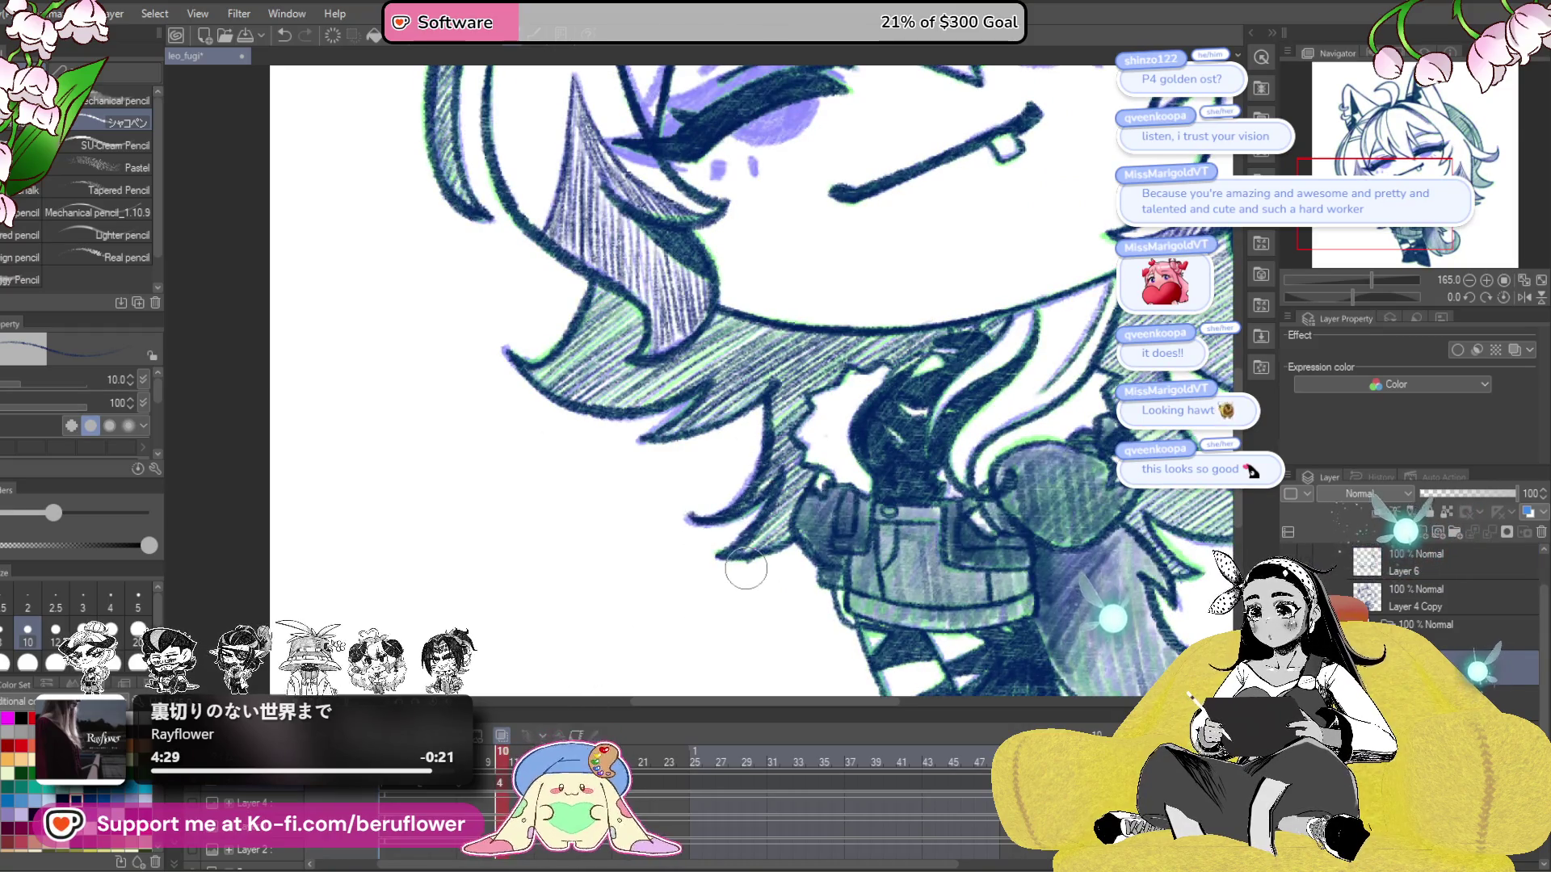
{"action": "left_click_drag", "start_coordinate": [724, 603], "coordinate": [638, 615]}
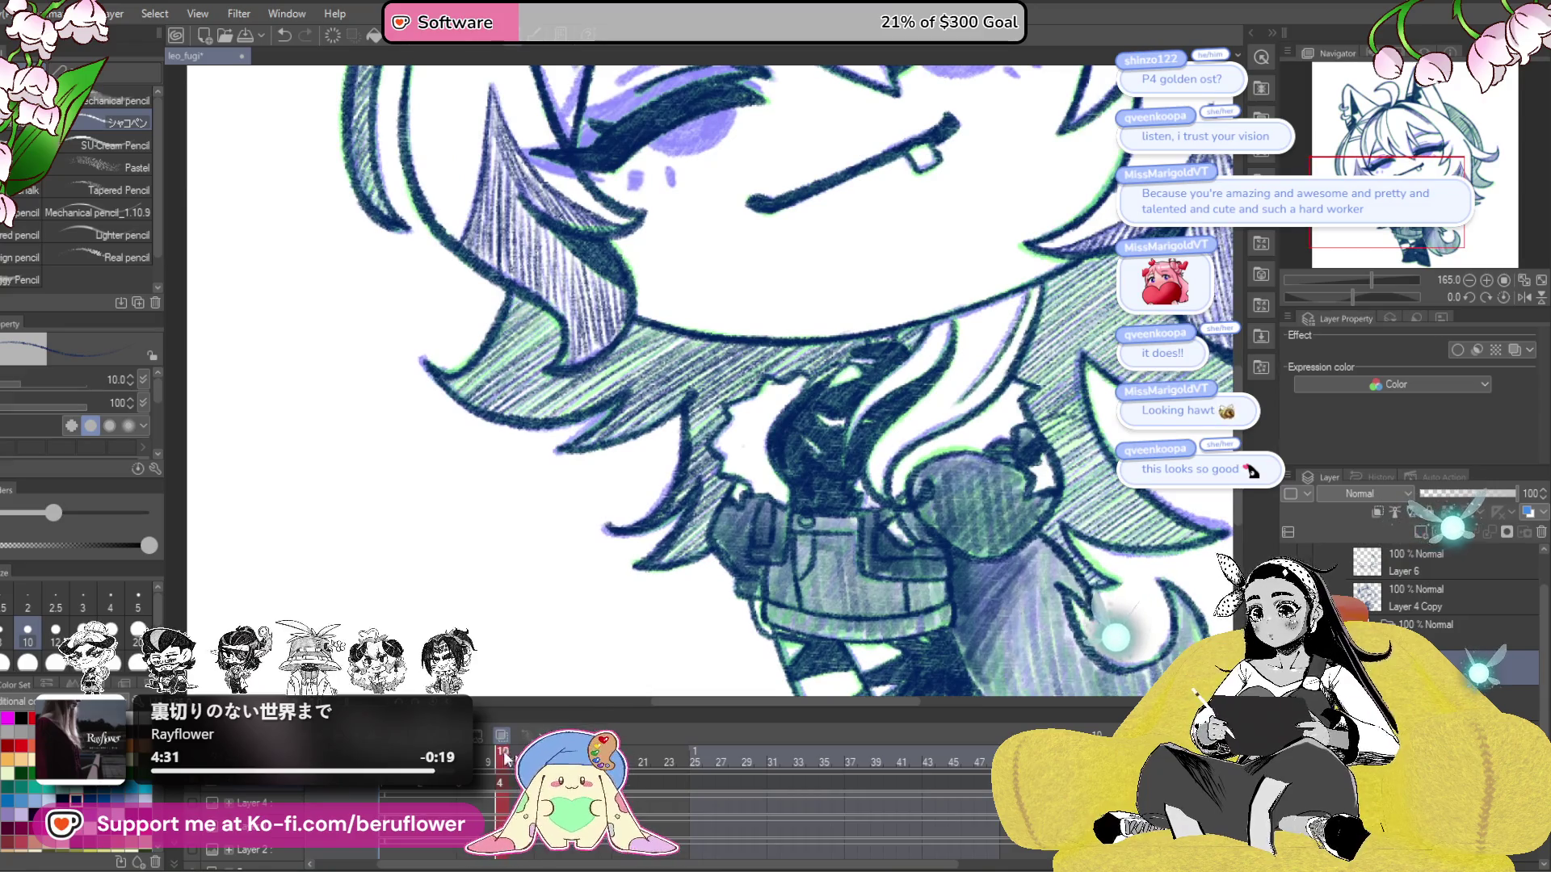
{"action": "left_click", "coordinate": [505, 756]}
{"action": "mouse_move", "coordinate": [556, 502]}
{"action": "left_mouse_down"}
{"action": "mouse_move", "coordinate": [728, 574]}
{"action": "mouse_move", "coordinate": [767, 618]}
{"action": "left_mouse_up"}
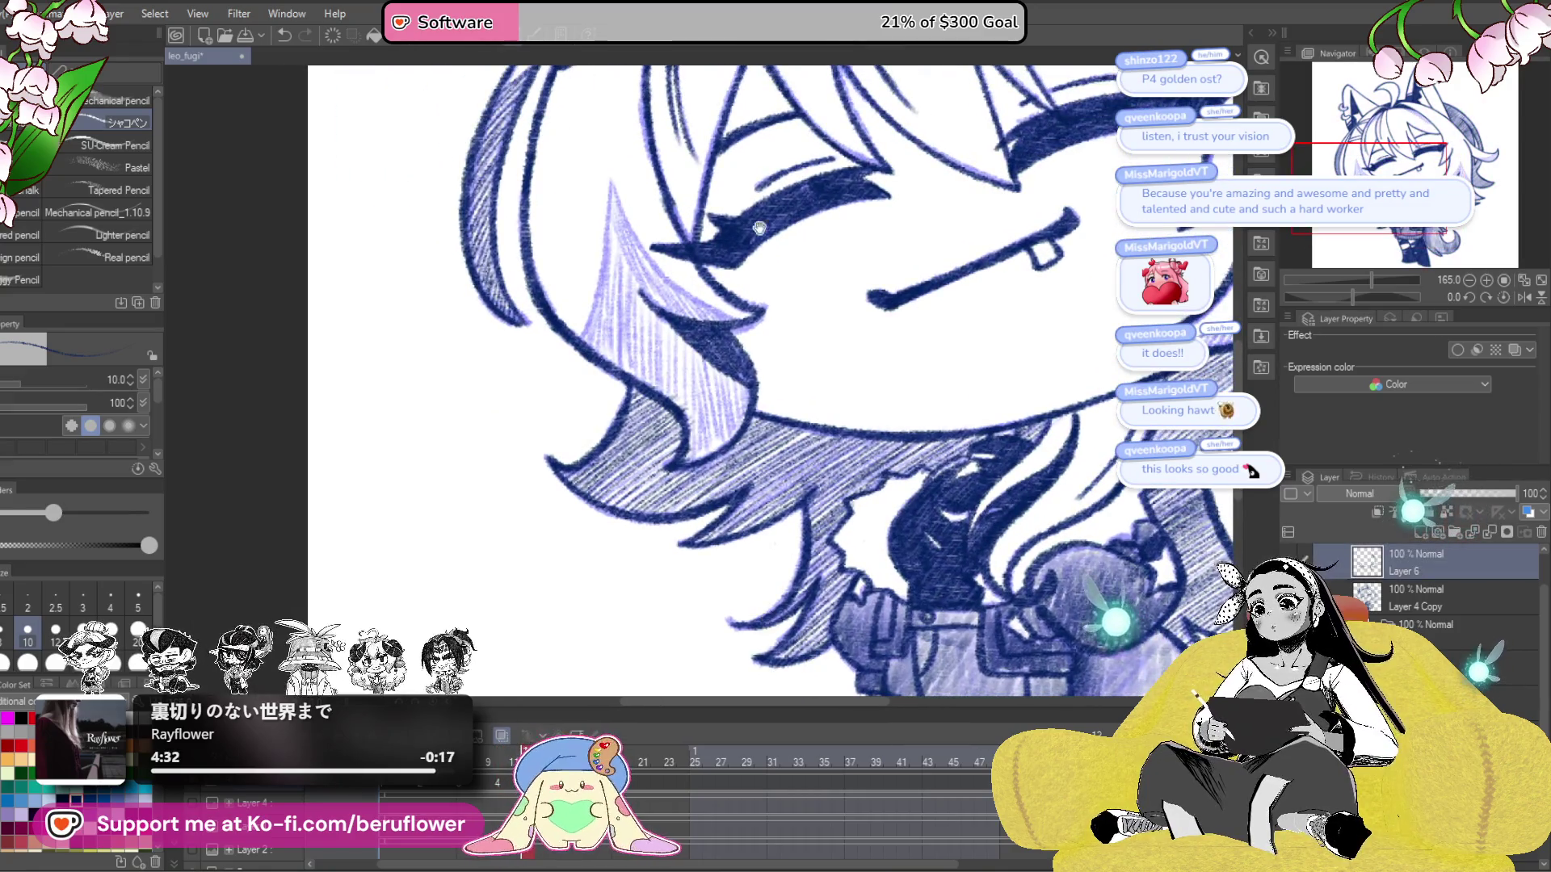
{"action": "left_click_drag", "start_coordinate": [760, 227], "coordinate": [750, 381]}
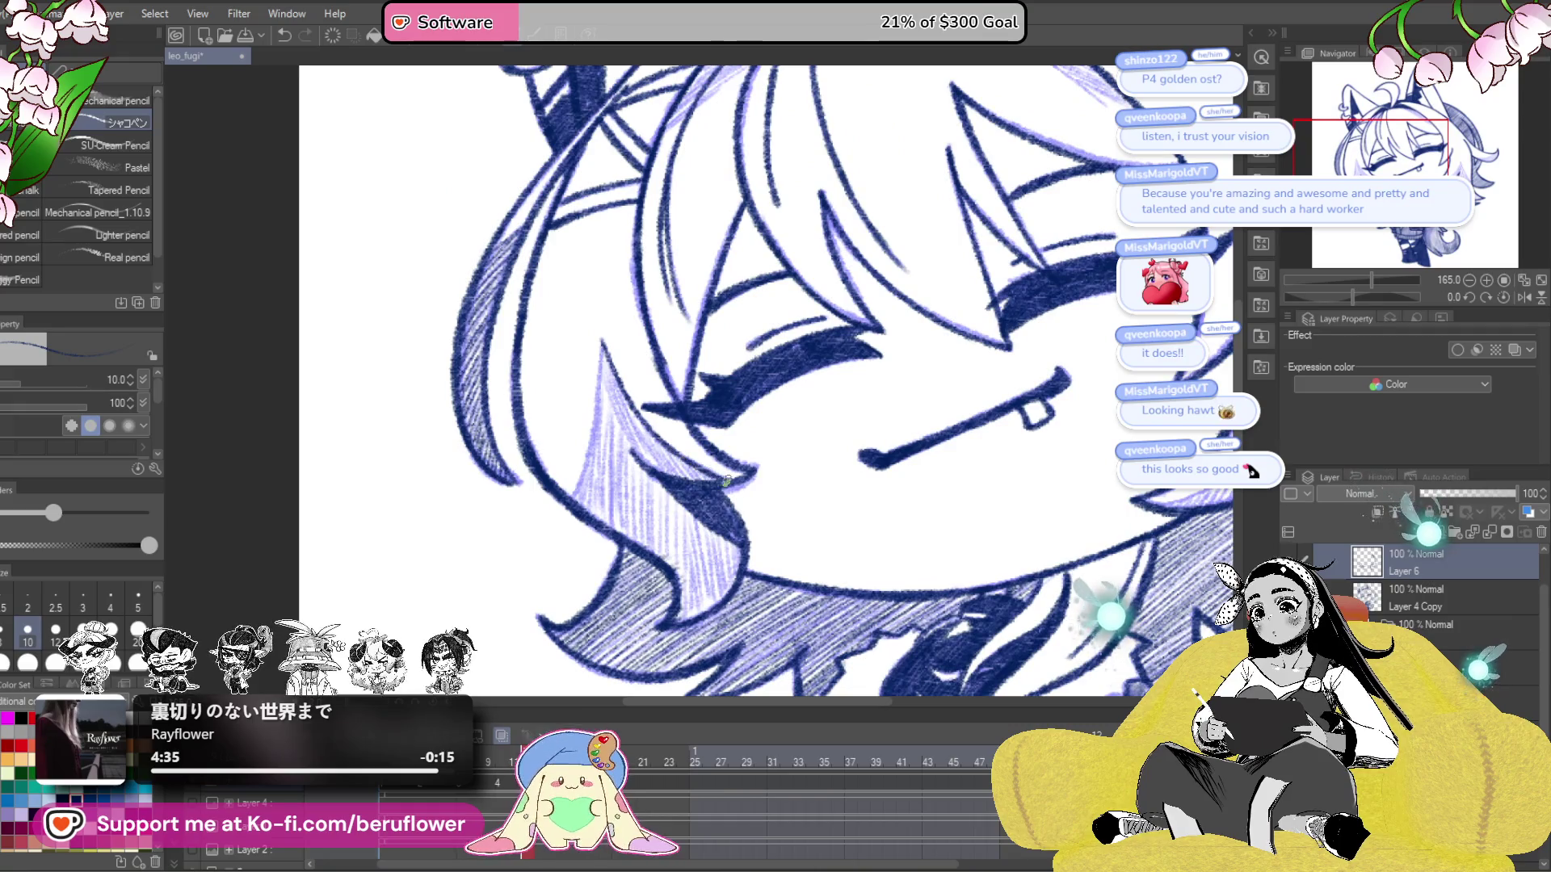
{"action": "left_click_drag", "start_coordinate": [1347, 302], "coordinate": [1338, 302]}
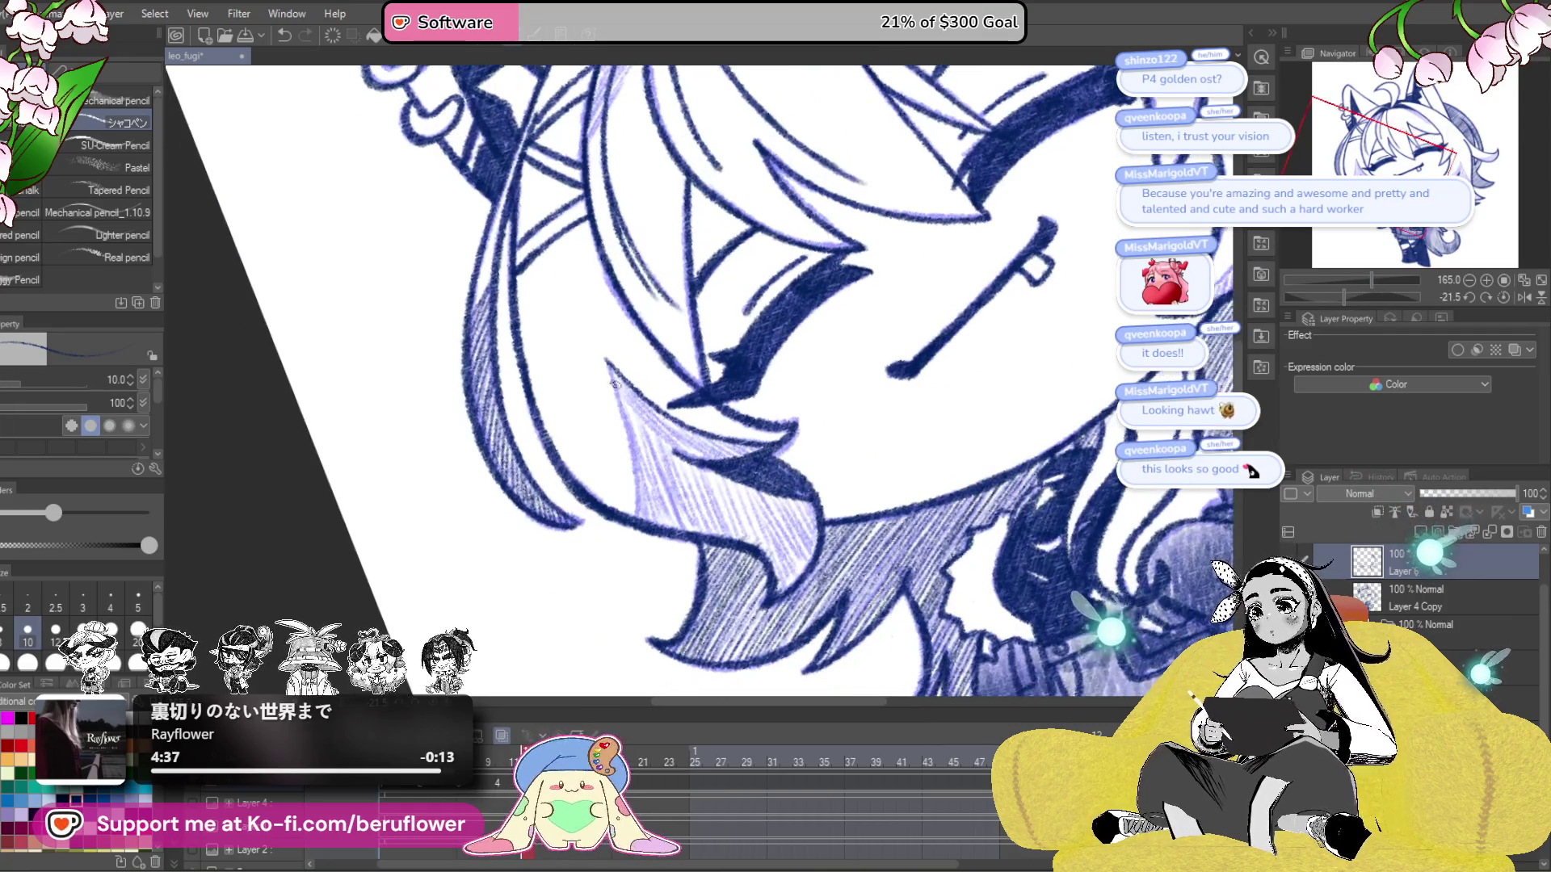
{"action": "mouse_move", "coordinate": [690, 399]}
{"action": "left_mouse_down"}
{"action": "mouse_move", "coordinate": [794, 616]}
{"action": "mouse_move", "coordinate": [775, 633]}
{"action": "left_mouse_up"}
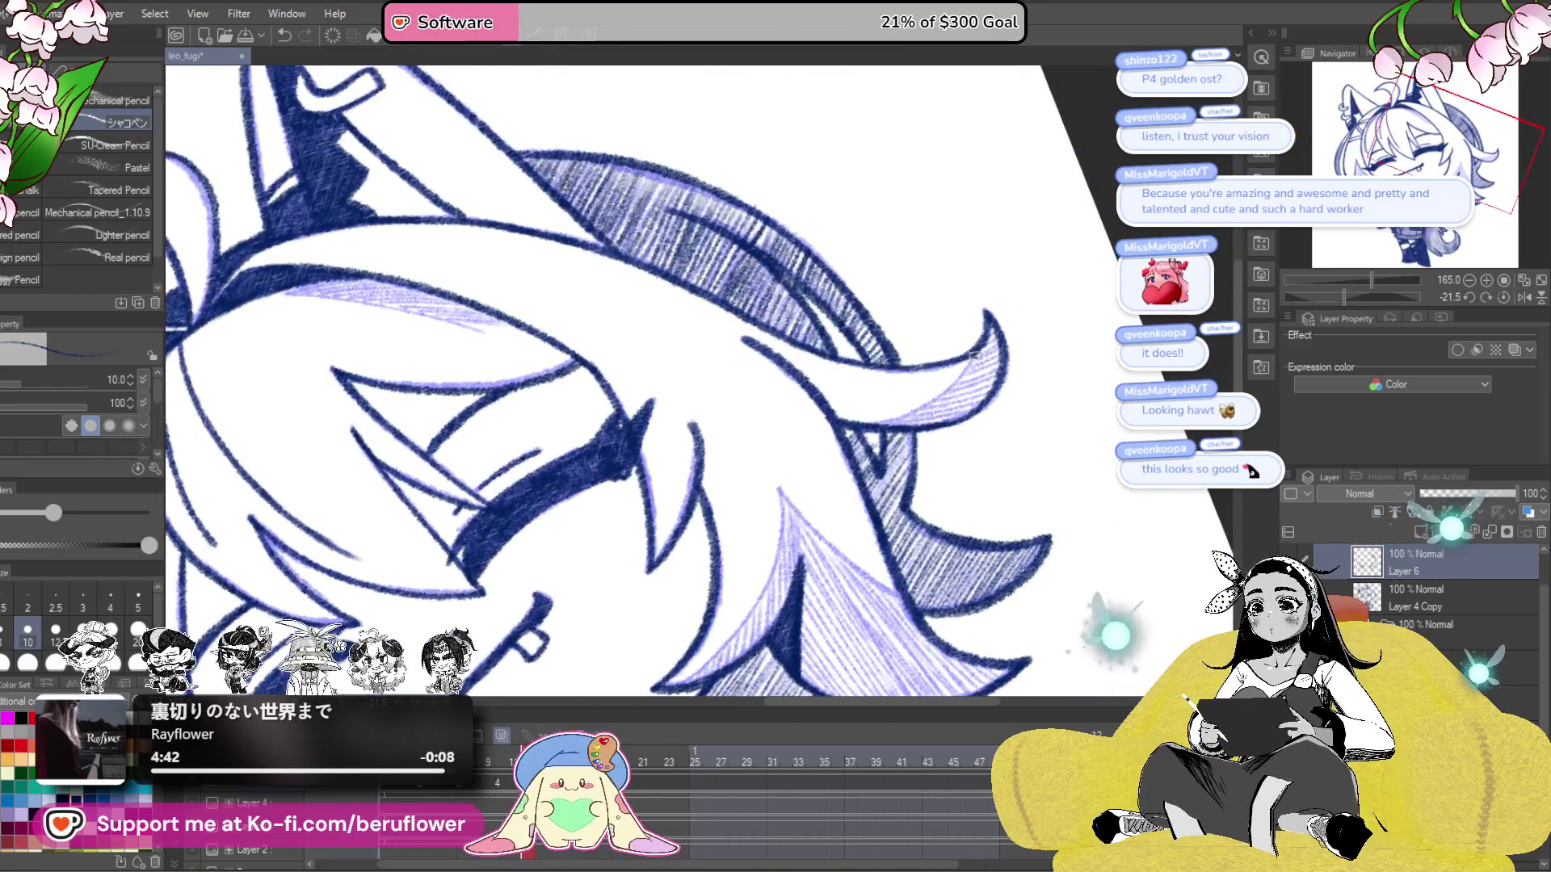
- Hatch the left edge of the lower pointed hair lock, then straighten the canvas
{"action": "left_click", "coordinate": [1503, 297]}
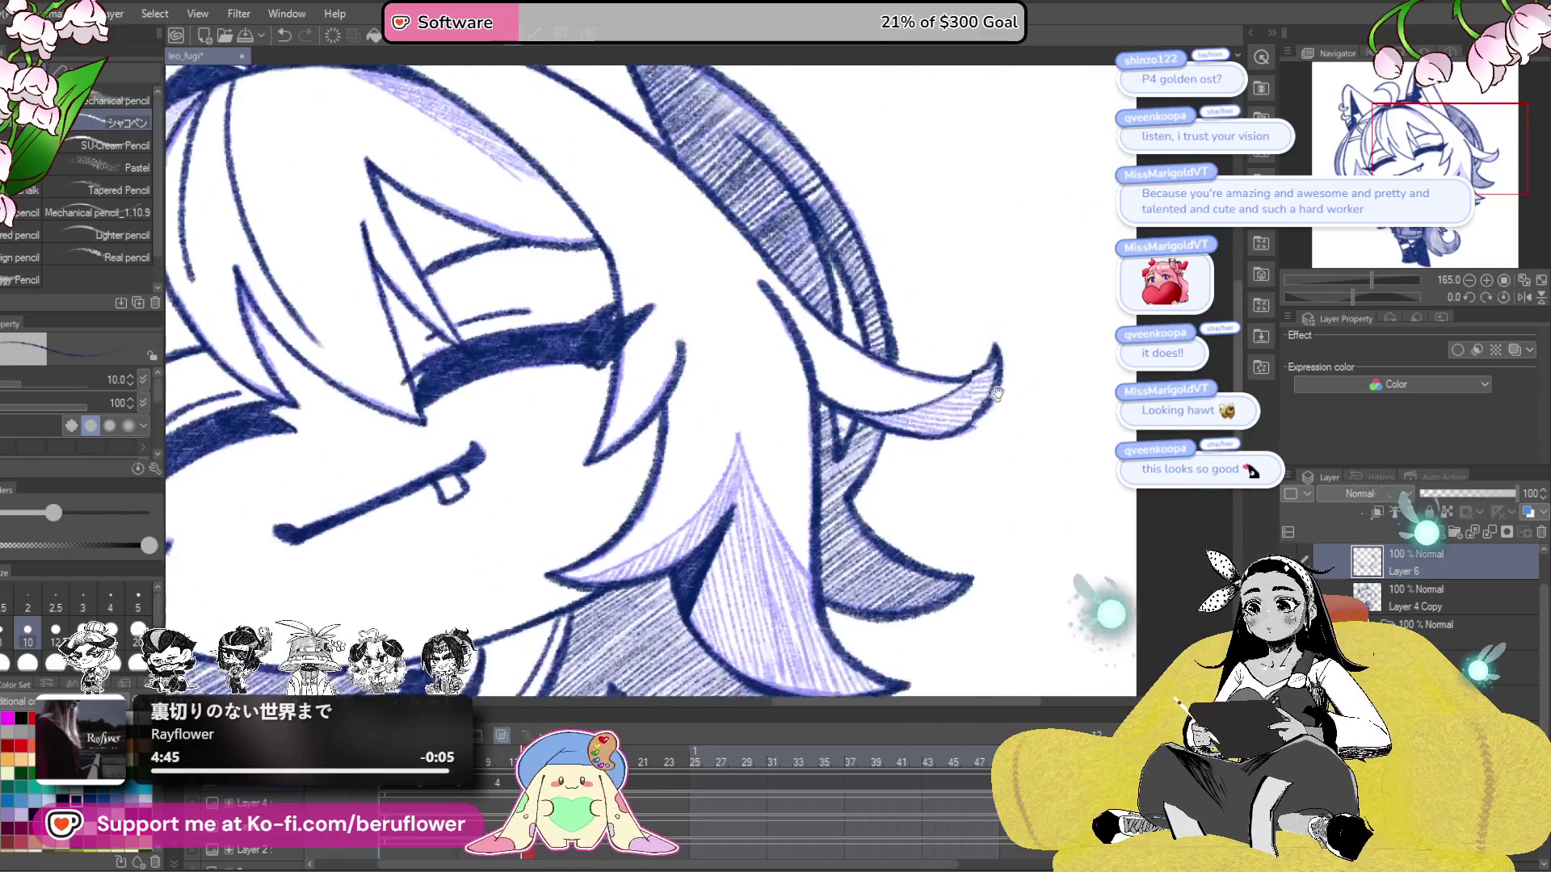
{"action": "left_click_drag", "start_coordinate": [1395, 297], "coordinate": [1387, 296]}
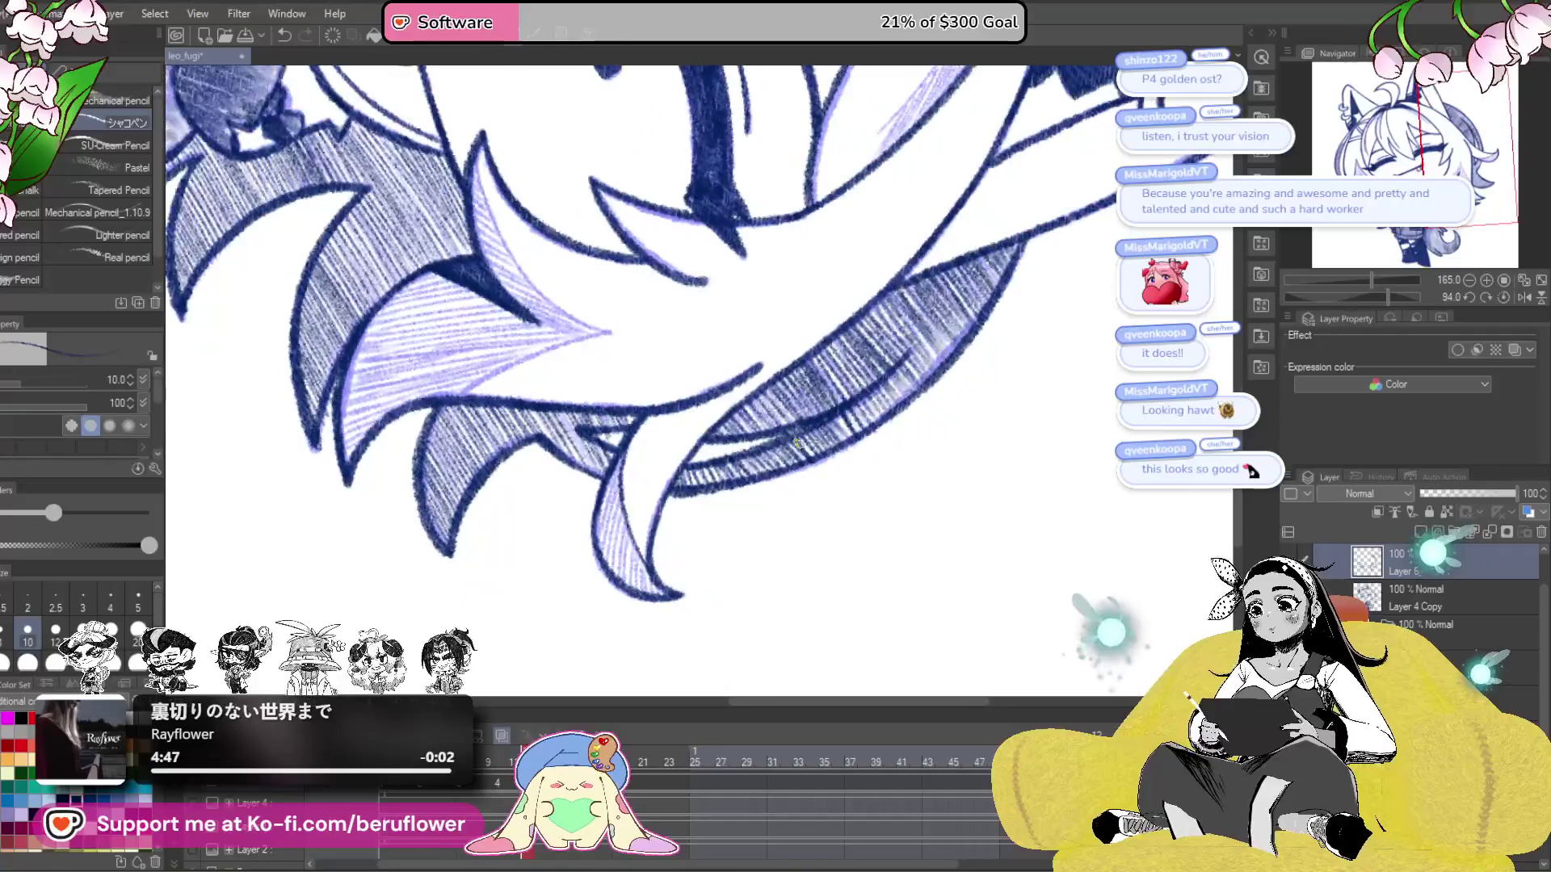
{"action": "scroll", "coordinate": [674, 530], "scroll_direction": "up", "scroll_amount": 5}
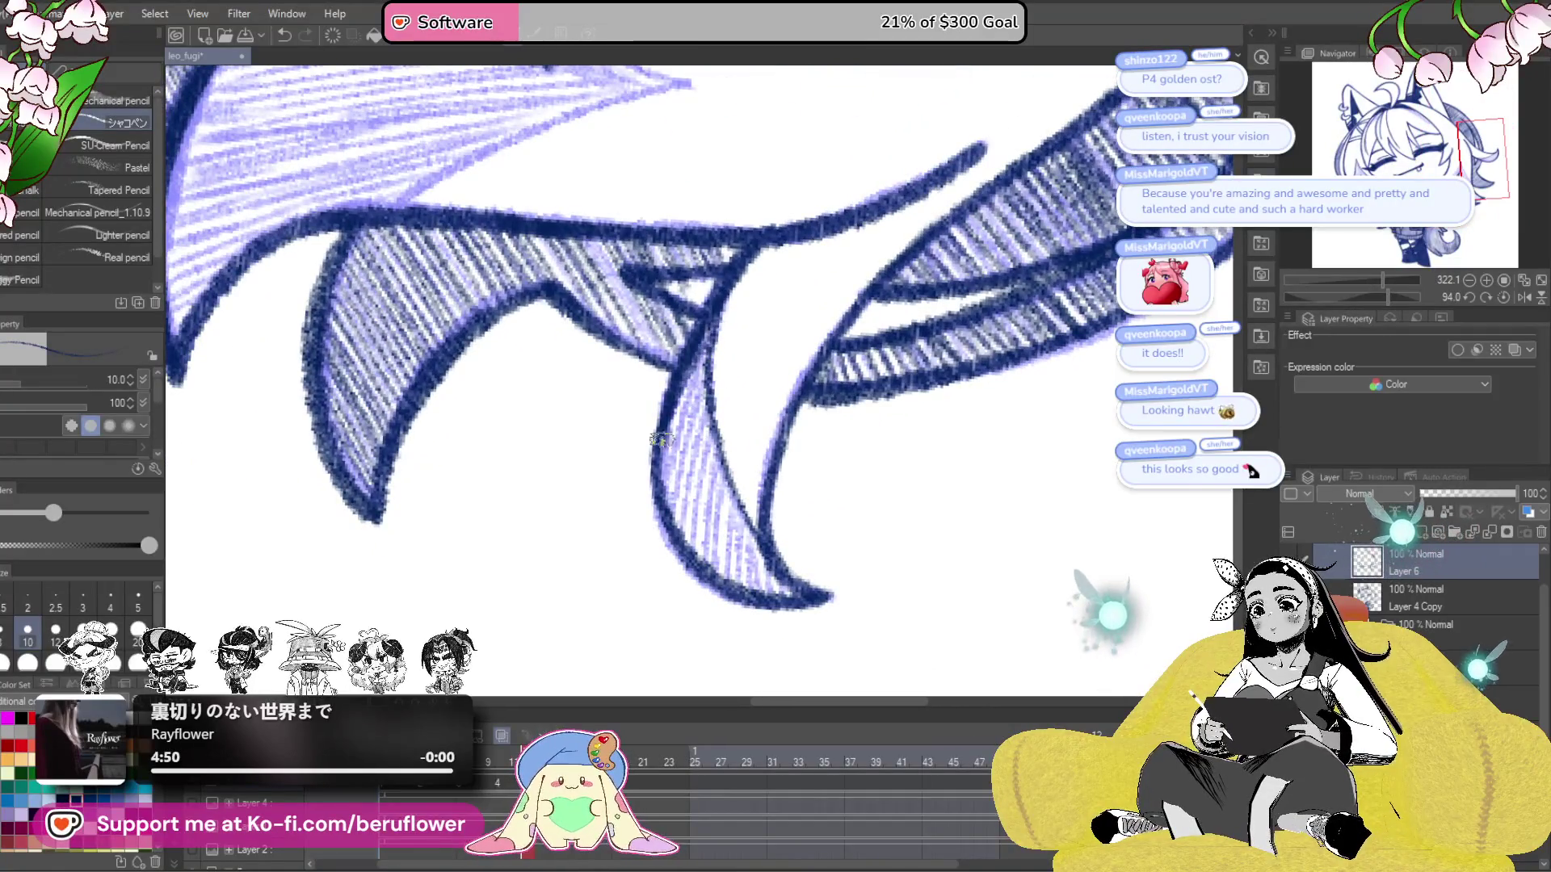
{"action": "mouse_move", "coordinate": [702, 370]}
{"action": "left_mouse_down"}
{"action": "mouse_move", "coordinate": [683, 437]}
{"action": "mouse_move", "coordinate": [696, 485]}
{"action": "mouse_move", "coordinate": [731, 575]}
{"action": "mouse_move", "coordinate": [753, 569]}
{"action": "mouse_move", "coordinate": [772, 596]}
{"action": "left_mouse_up"}
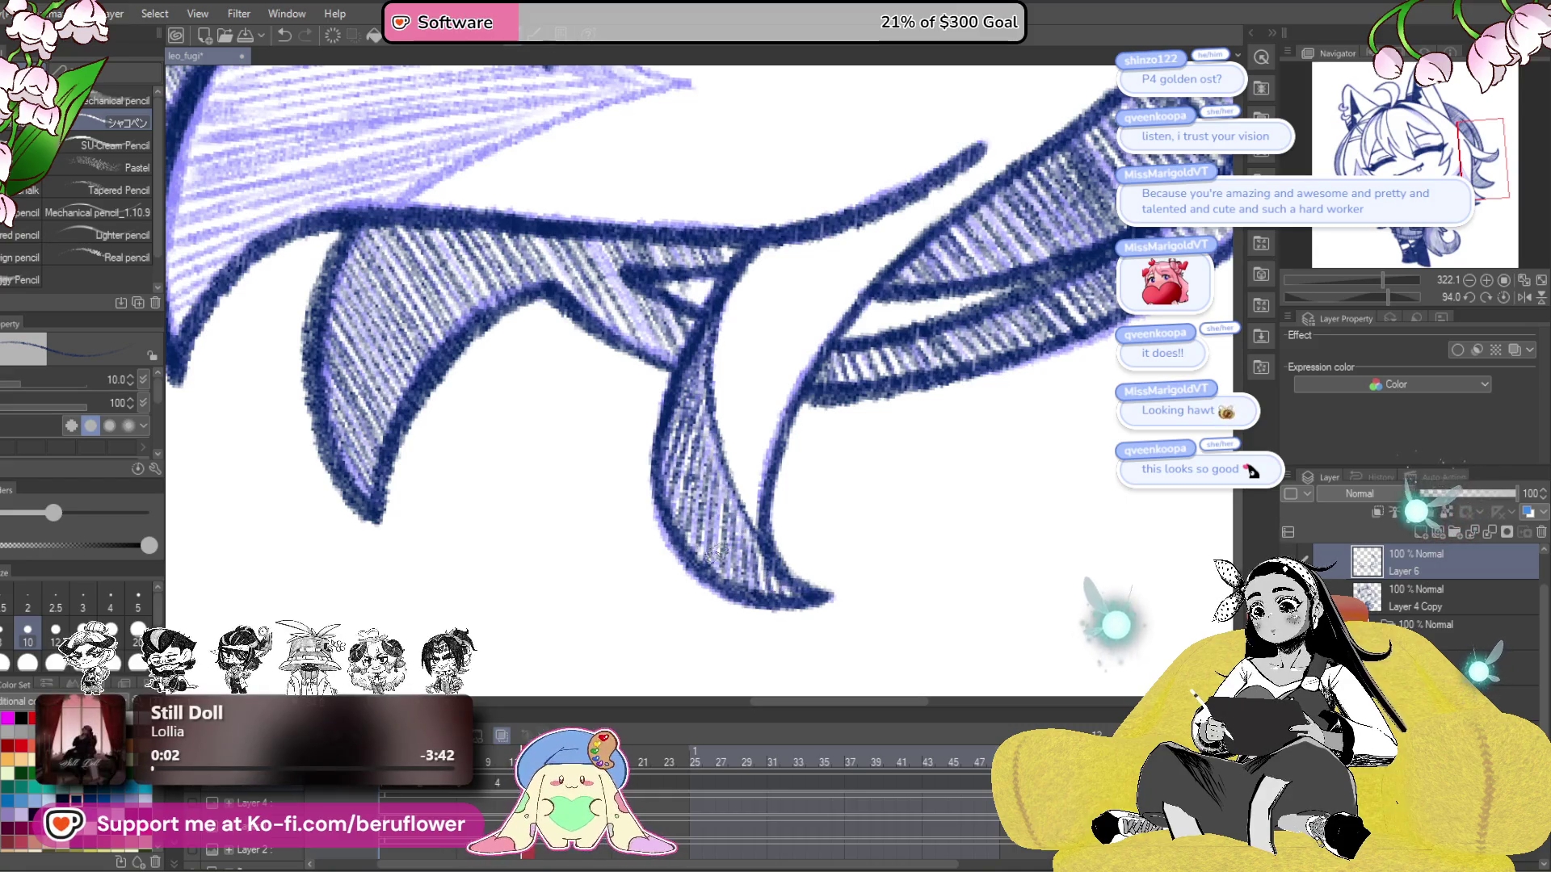
{"action": "left_click_drag", "start_coordinate": [727, 478], "coordinate": [841, 640]}
{"action": "left_click", "coordinate": [1503, 297]}
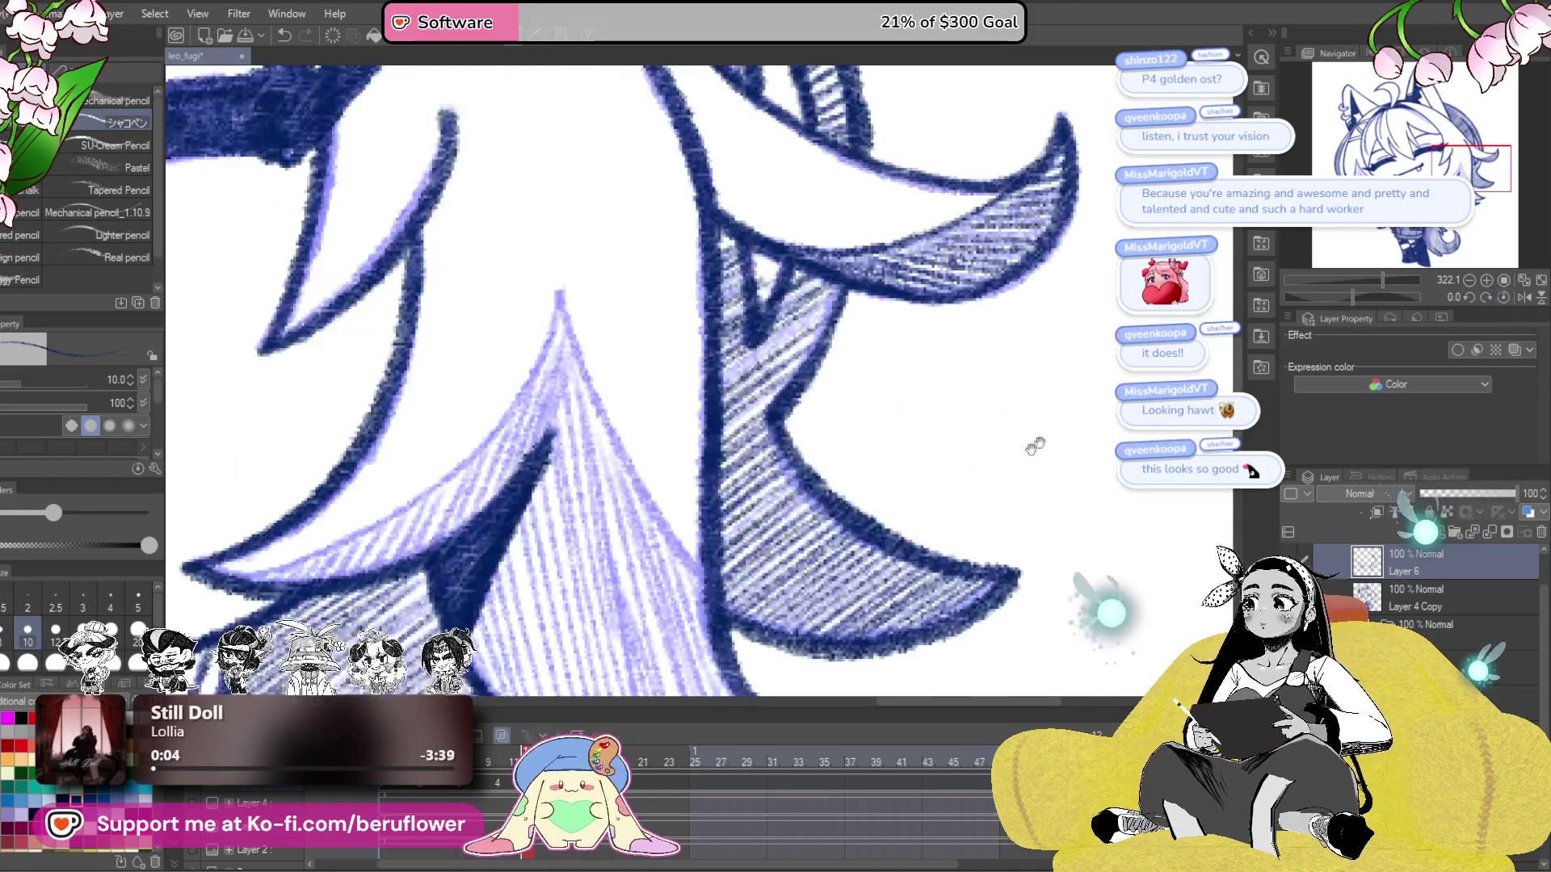
{"action": "left_click_drag", "start_coordinate": [1063, 428], "coordinate": [1091, 466]}
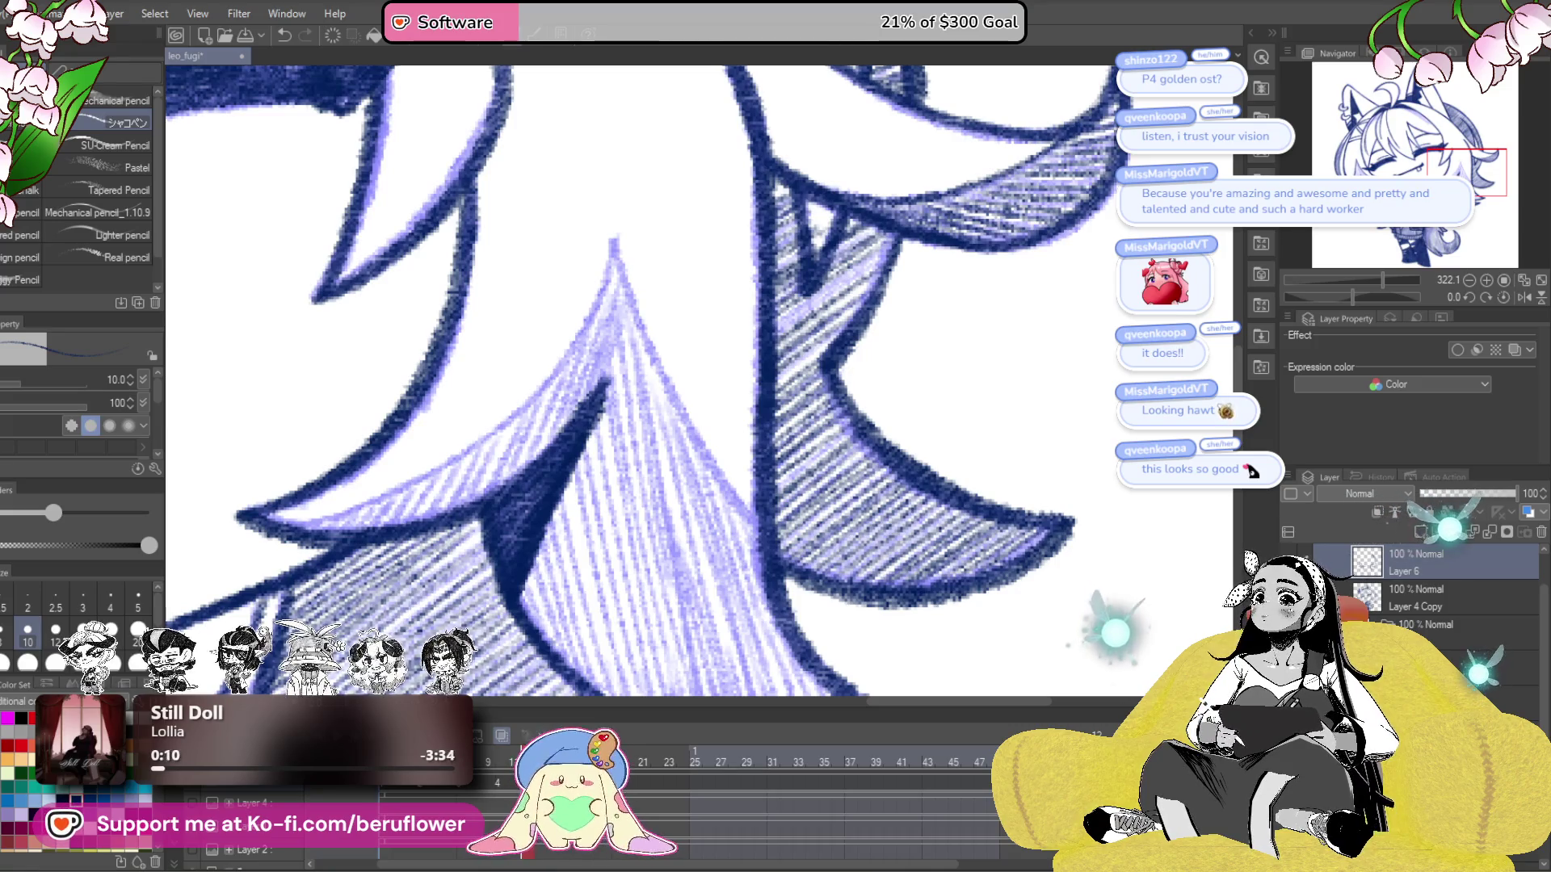
- Erase stray lines, outline both edges of the hair peak, and fit the canvas to the window
{"action": "left_click_drag", "start_coordinate": [814, 344], "coordinate": [796, 260]}
{"action": "left_click_drag", "start_coordinate": [705, 413], "coordinate": [761, 431]}
{"action": "left_click_drag", "start_coordinate": [669, 255], "coordinate": [760, 462]}
{"action": "mouse_move", "coordinate": [667, 283]}
{"action": "left_mouse_down"}
{"action": "mouse_move", "coordinate": [885, 259]}
{"action": "mouse_move", "coordinate": [672, 461]}
{"action": "left_mouse_up"}
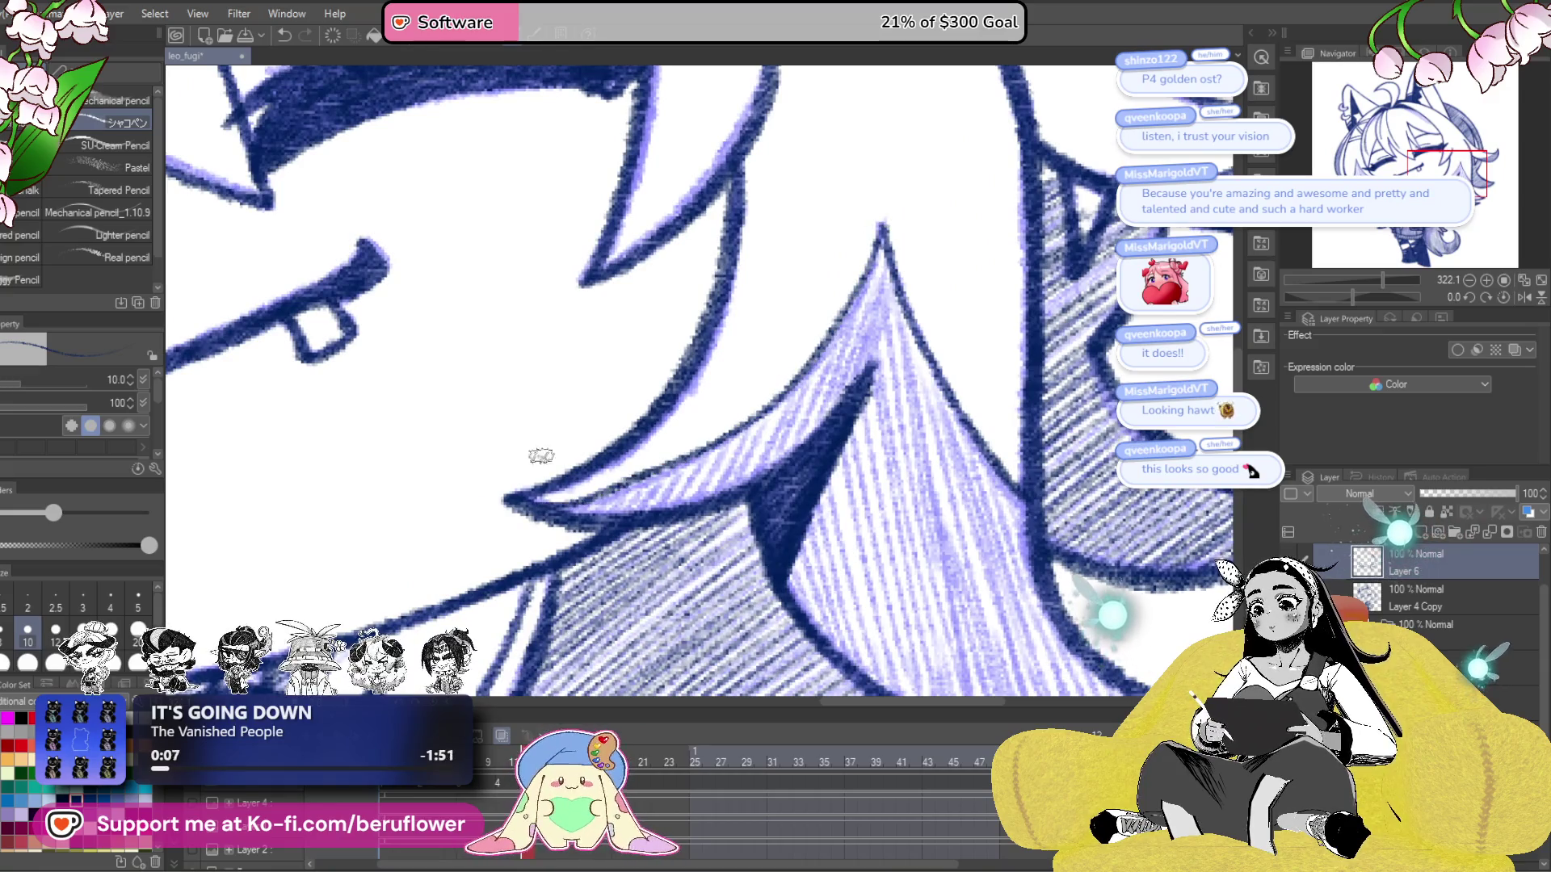
{"action": "key", "text": "ctrl+z"}
{"action": "mouse_move", "coordinate": [880, 233]}
{"action": "left_mouse_down"}
{"action": "mouse_move", "coordinate": [747, 424]}
{"action": "mouse_move", "coordinate": [539, 508]}
{"action": "left_mouse_up"}
{"action": "key", "text": "ctrl+0"}
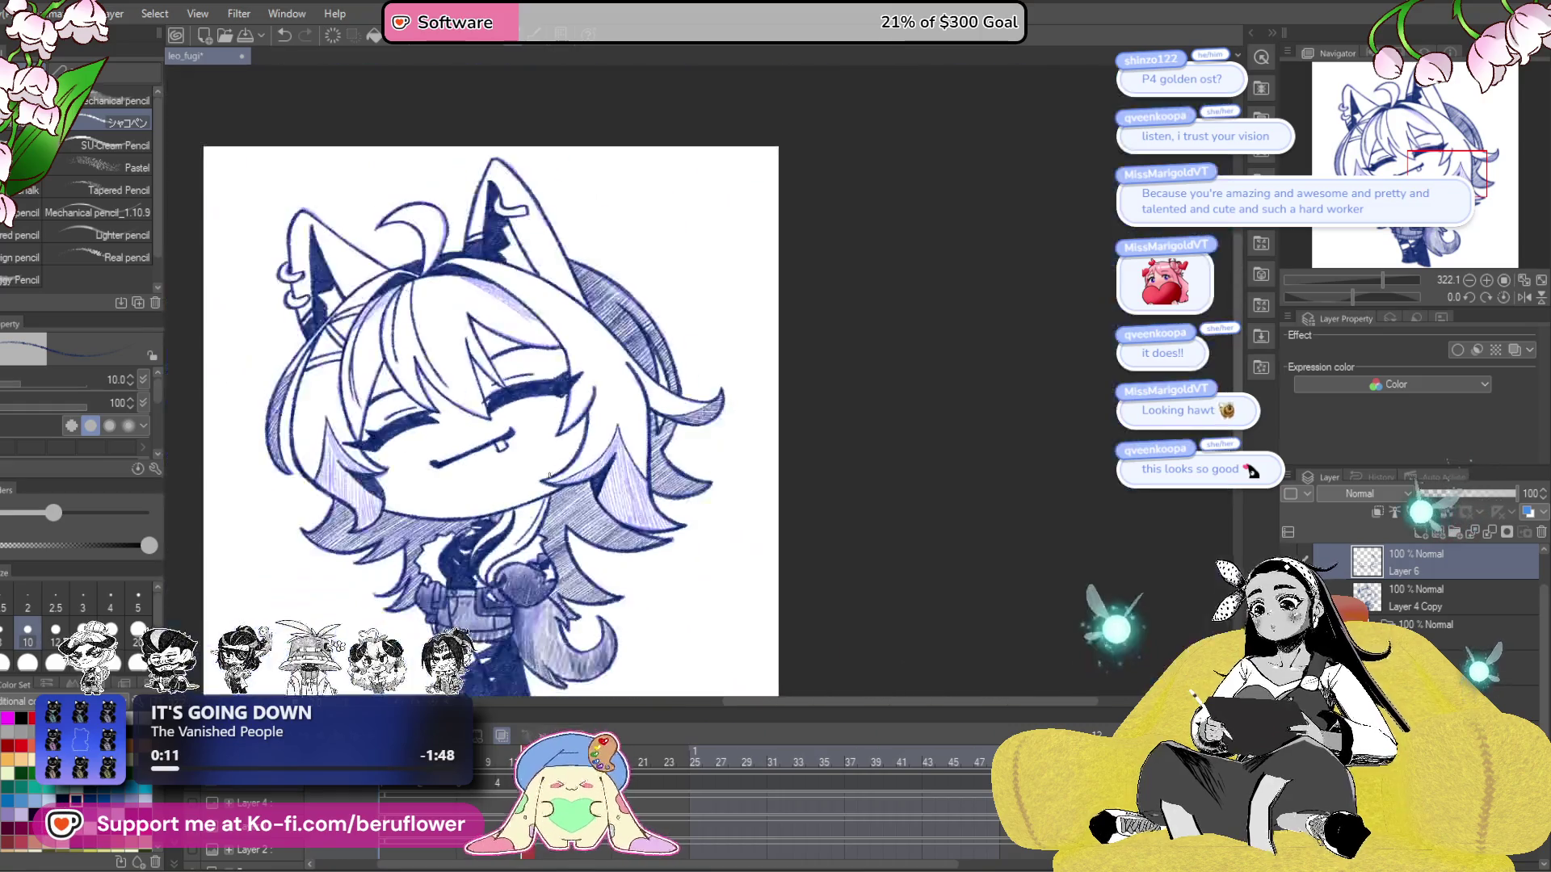
- Darken the lower curve of the hair lock and rotate the canvas for easier strokes
{"action": "left_click_drag", "start_coordinate": [640, 509], "coordinate": [883, 509]}
{"action": "scroll", "coordinate": [959, 338], "scroll_direction": "up", "scroll_amount": 5}
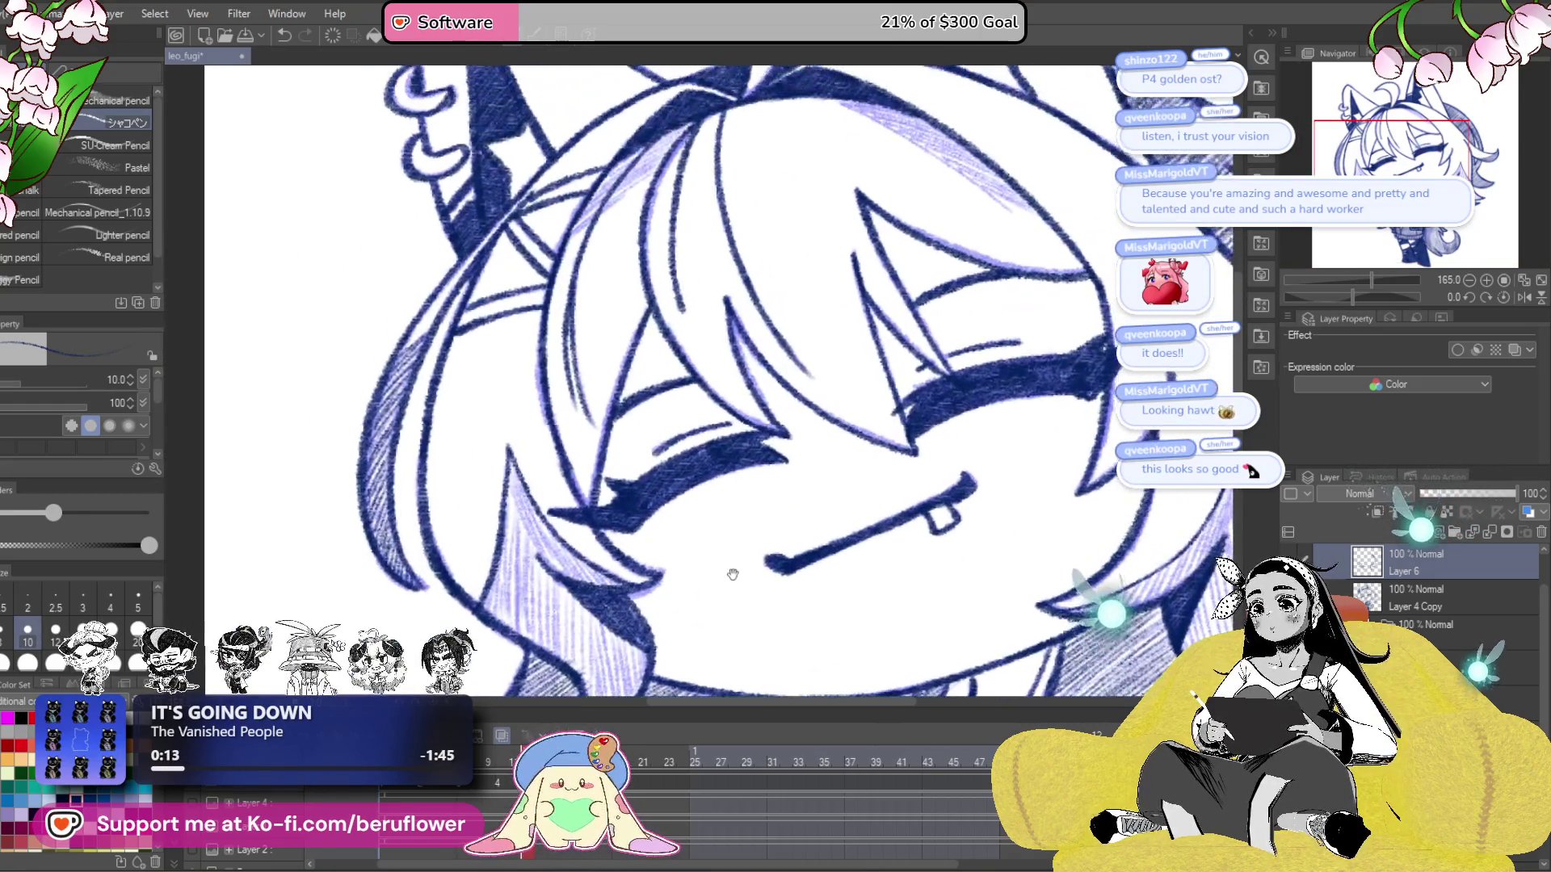
{"action": "left_click_drag", "start_coordinate": [1352, 297], "coordinate": [1331, 300]}
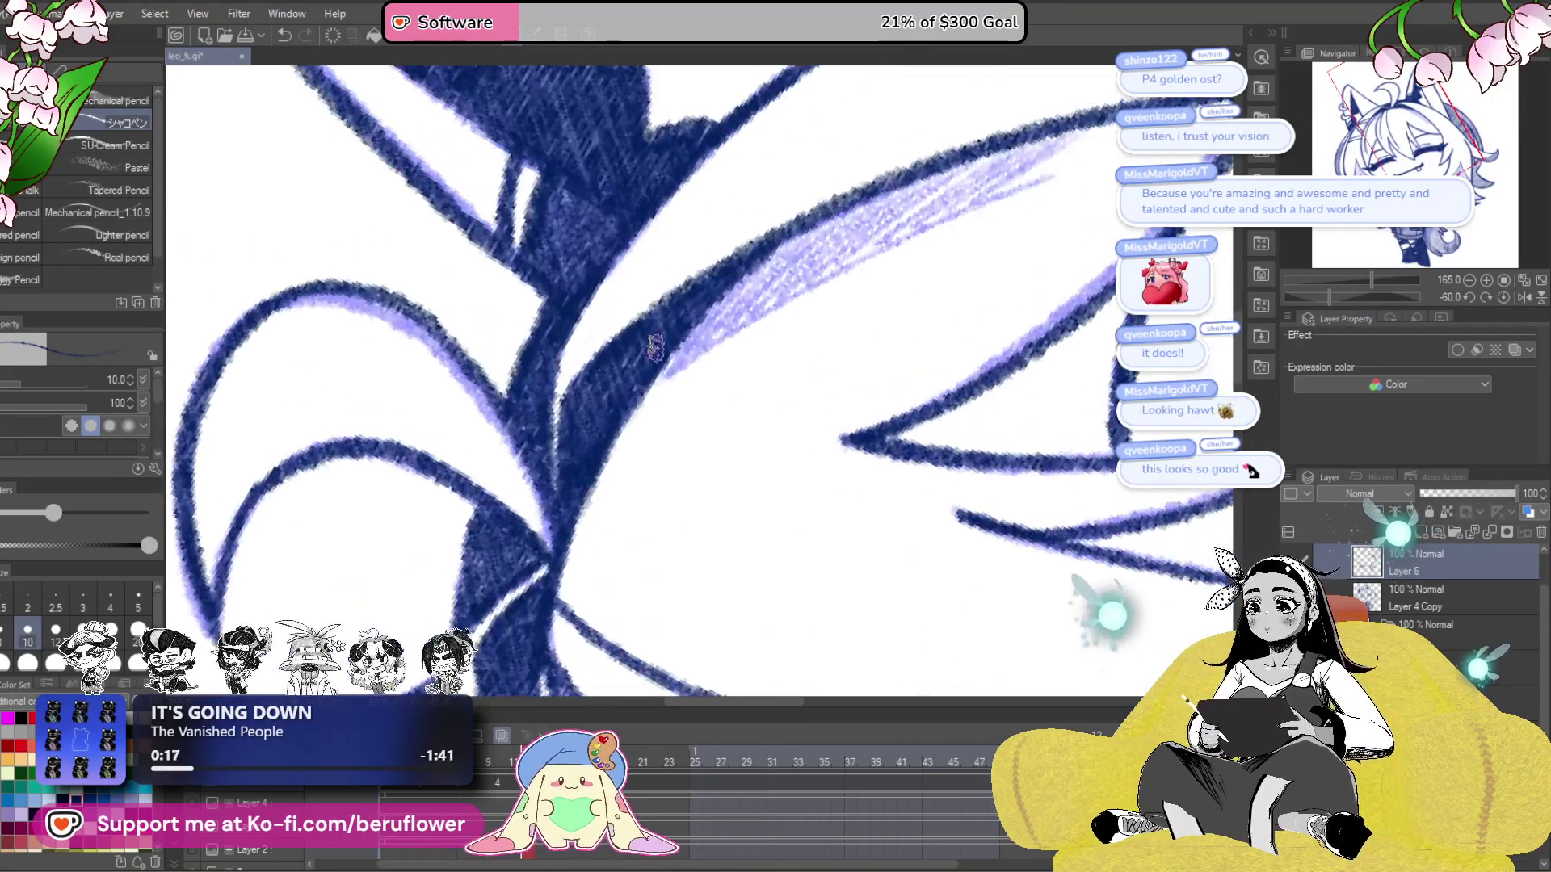
{"action": "scroll", "coordinate": [673, 336], "scroll_direction": "up", "scroll_amount": 4}
- Hatch the light purple hair strands falling over the eyes with darker pencil strokes
{"action": "left_click_drag", "start_coordinate": [922, 303], "coordinate": [848, 407]}
{"action": "mouse_move", "coordinate": [986, 243]}
{"action": "left_mouse_down"}
{"action": "mouse_move", "coordinate": [869, 327]}
{"action": "mouse_move", "coordinate": [783, 347]}
{"action": "mouse_move", "coordinate": [798, 354]}
{"action": "left_mouse_up"}
{"action": "left_click_drag", "start_coordinate": [904, 268], "coordinate": [703, 416]}
{"action": "mouse_move", "coordinate": [840, 289]}
{"action": "left_mouse_down"}
{"action": "mouse_move", "coordinate": [696, 408]}
{"action": "mouse_move", "coordinate": [602, 457]}
{"action": "left_mouse_up"}
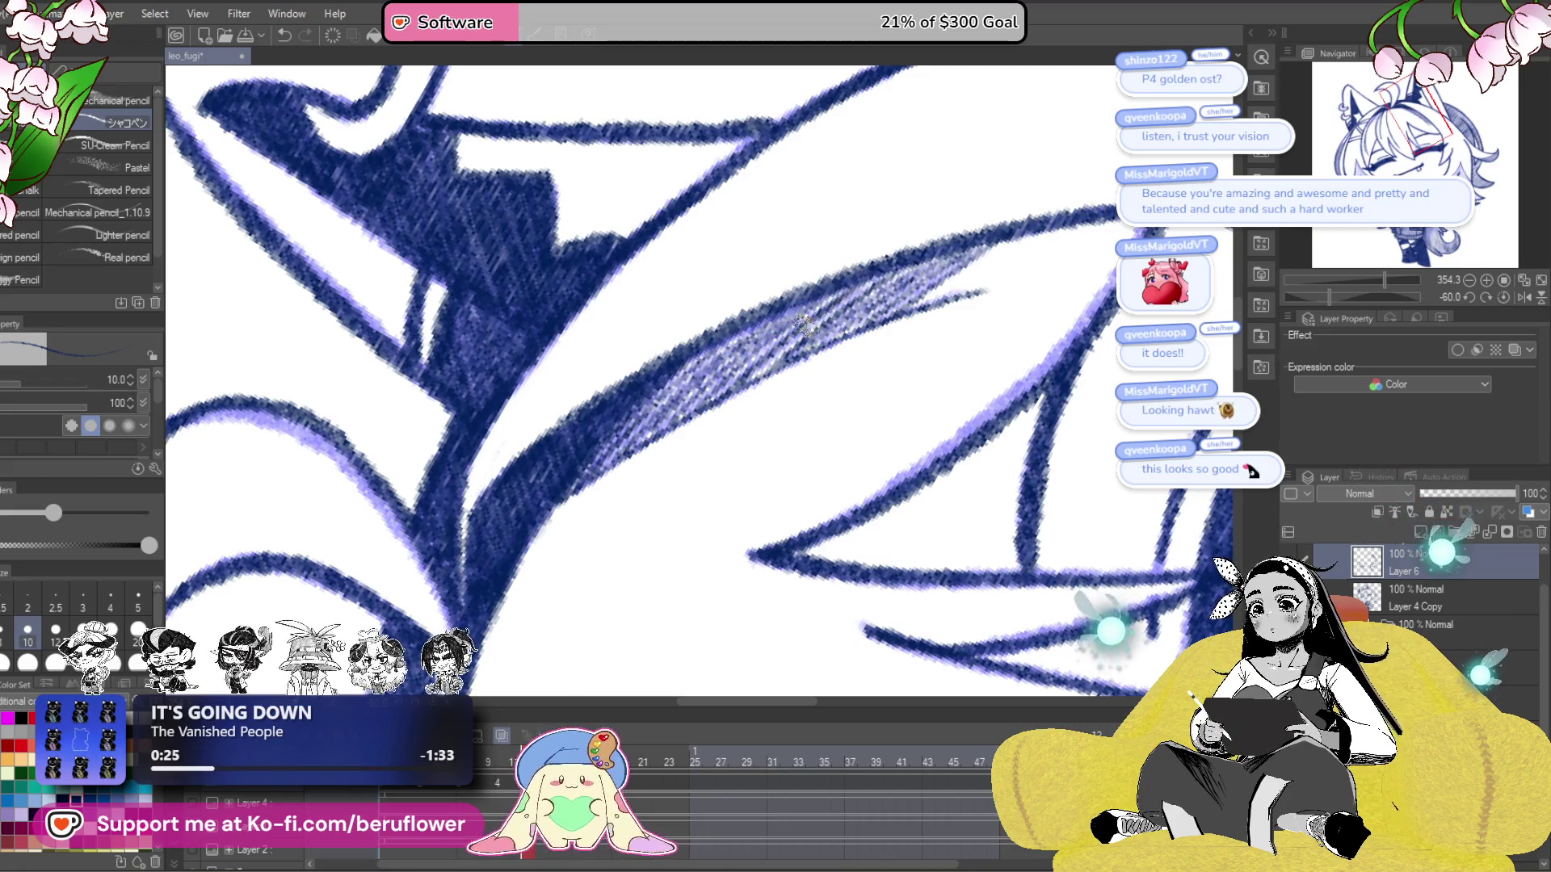
{"action": "mouse_move", "coordinate": [701, 417]}
{"action": "left_mouse_down"}
{"action": "mouse_move", "coordinate": [630, 485]}
{"action": "mouse_move", "coordinate": [671, 412]}
{"action": "left_mouse_up"}
{"action": "mouse_move", "coordinate": [707, 286]}
{"action": "left_mouse_down"}
{"action": "mouse_move", "coordinate": [675, 436]}
{"action": "mouse_move", "coordinate": [681, 365]}
{"action": "mouse_move", "coordinate": [678, 505]}
{"action": "mouse_move", "coordinate": [701, 368]}
{"action": "mouse_move", "coordinate": [703, 533]}
{"action": "mouse_move", "coordinate": [725, 521]}
{"action": "mouse_move", "coordinate": [758, 631]}
{"action": "left_mouse_up"}
{"action": "left_click_drag", "start_coordinate": [737, 562], "coordinate": [708, 490]}
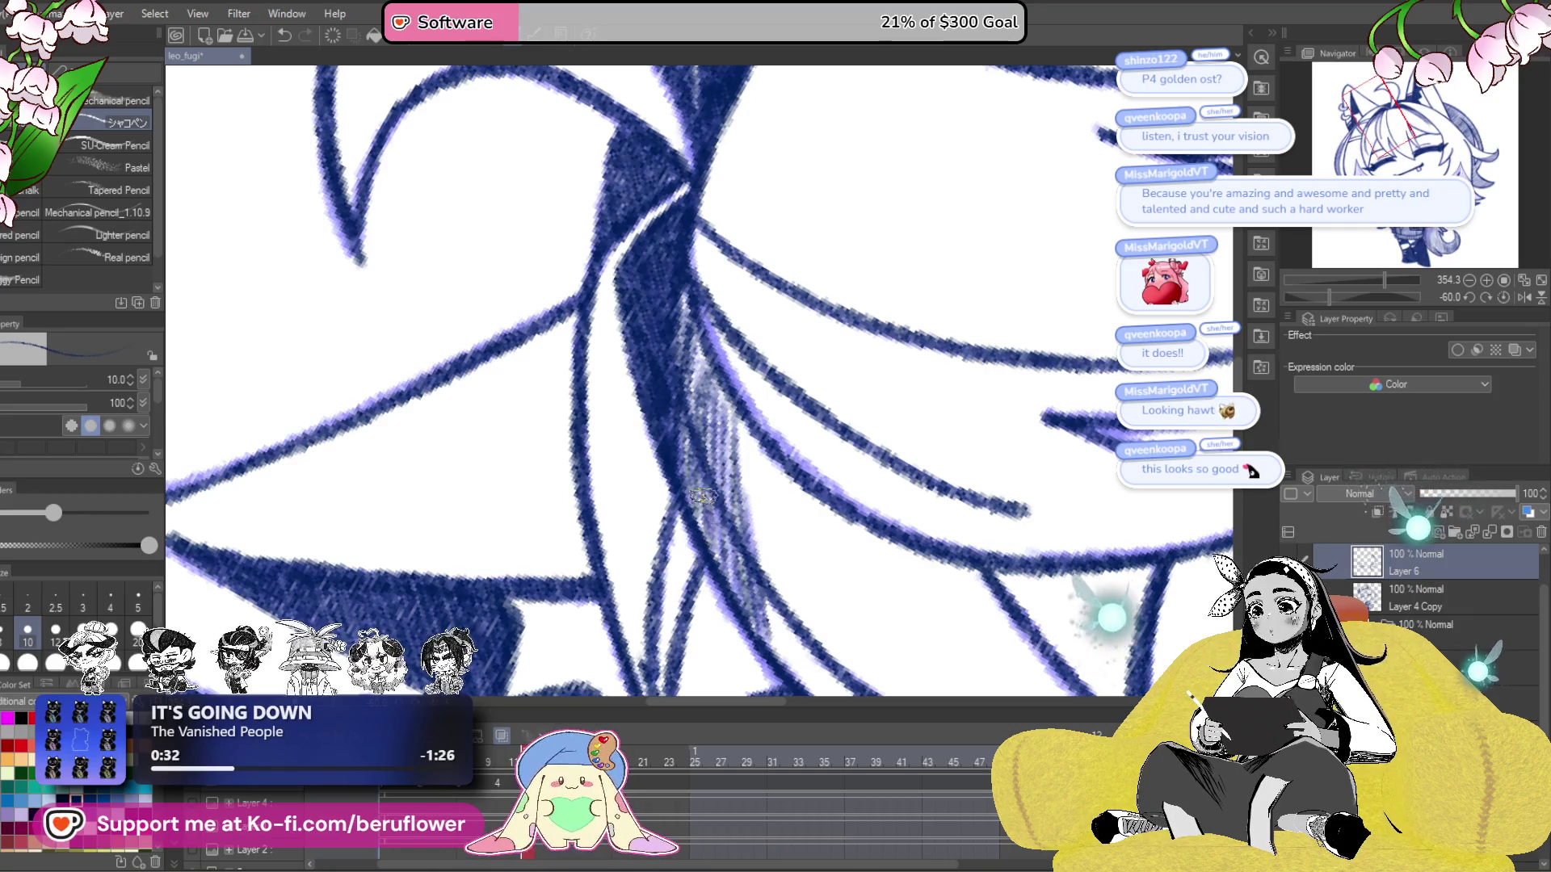
{"action": "key", "text": "ctrl+0"}
{"action": "key", "text": "ctrl+plus"}
{"action": "key", "text": "ctrl+plus"}
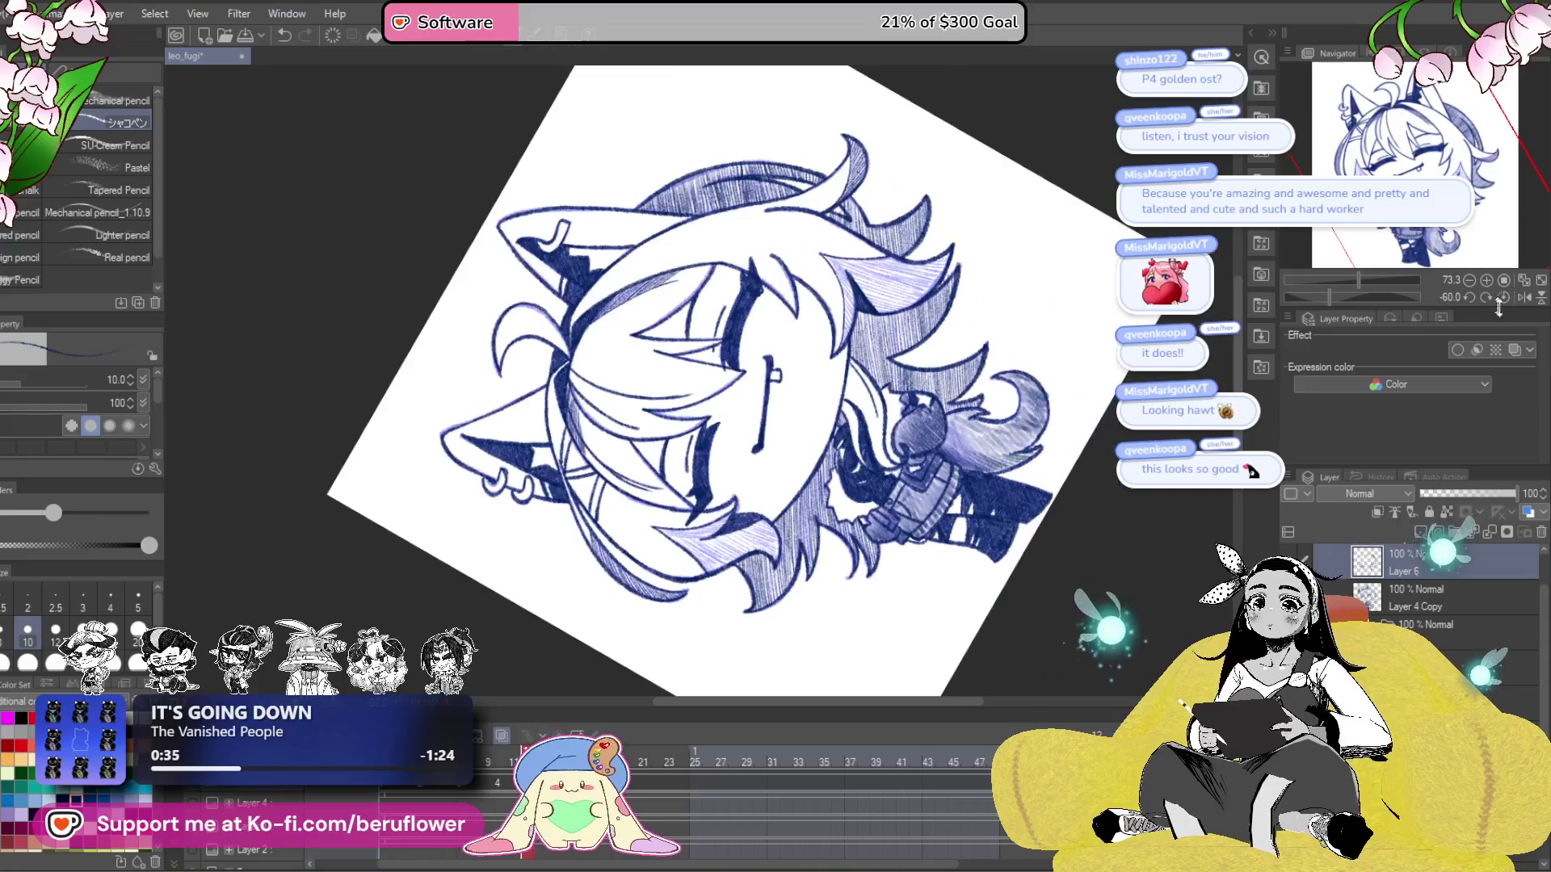
- Straighten the canvas, zoom to 220%, and hatch the hair lock beside the left cheek
{"action": "left_click", "coordinate": [1492, 299]}
{"action": "scroll", "coordinate": [705, 369], "scroll_direction": "up", "scroll_amount": 5}
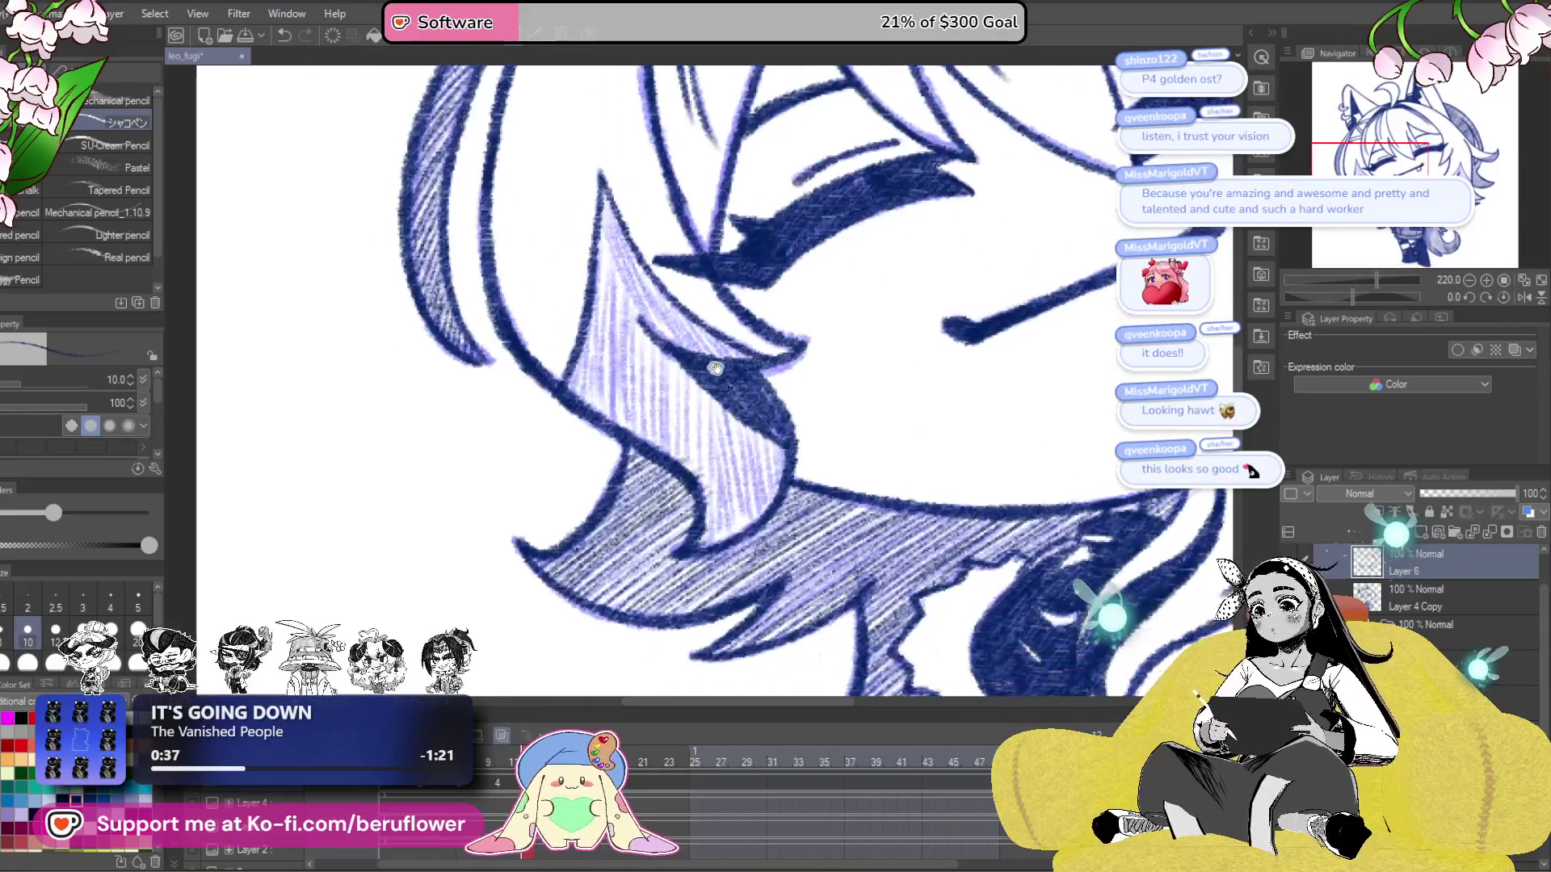
{"action": "left_click_drag", "start_coordinate": [704, 369], "coordinate": [687, 454]}
{"action": "left_click_drag", "start_coordinate": [612, 299], "coordinate": [695, 412]}
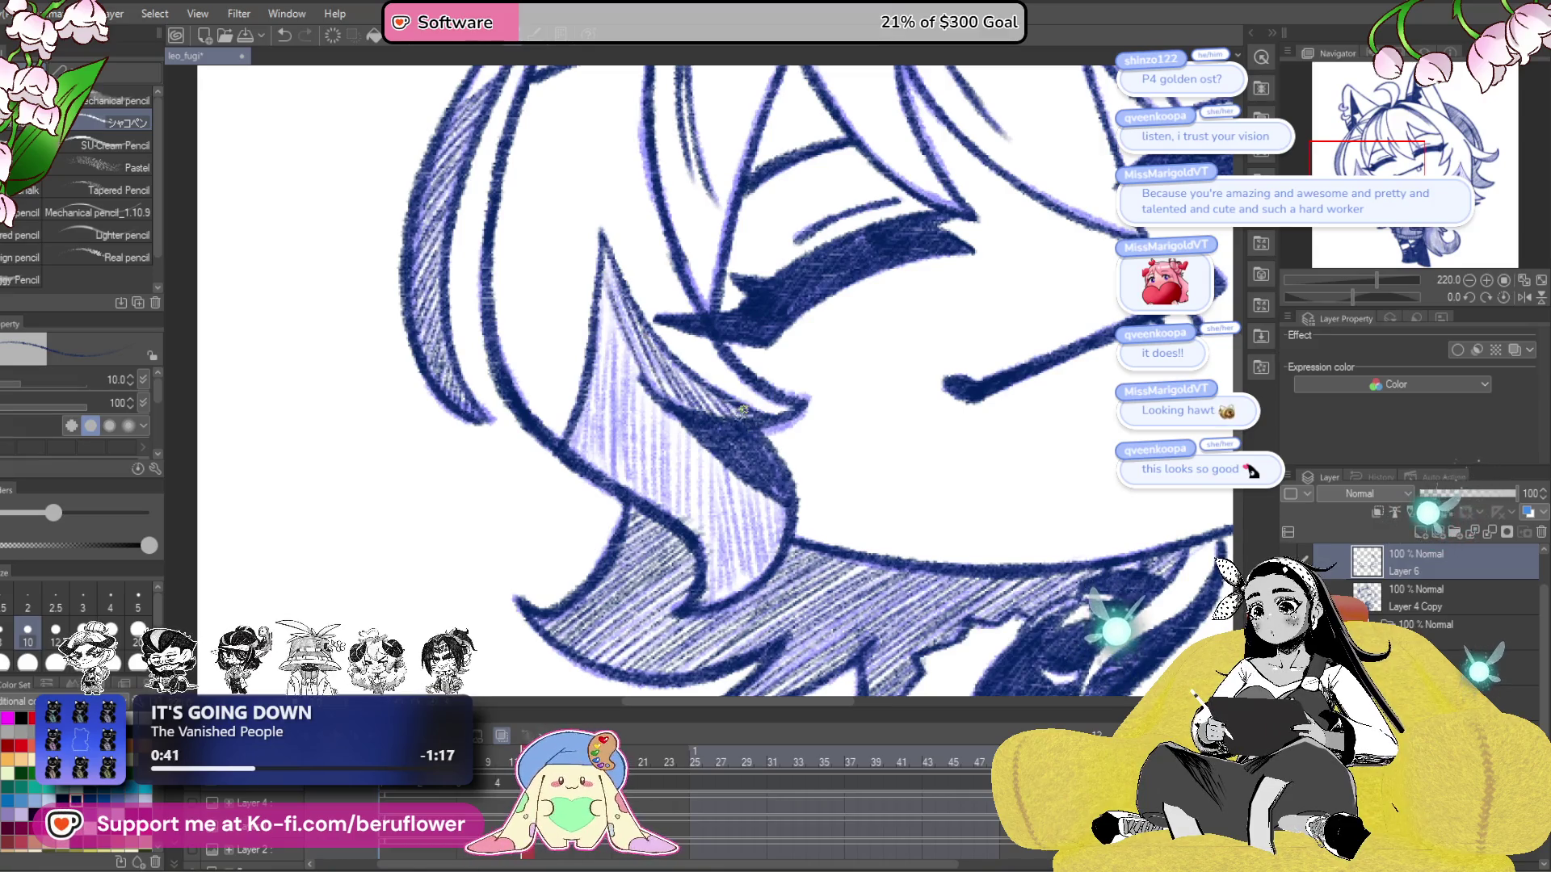
{"action": "left_click_drag", "start_coordinate": [598, 280], "coordinate": [636, 368]}
{"action": "left_click_drag", "start_coordinate": [647, 394], "coordinate": [657, 409]}
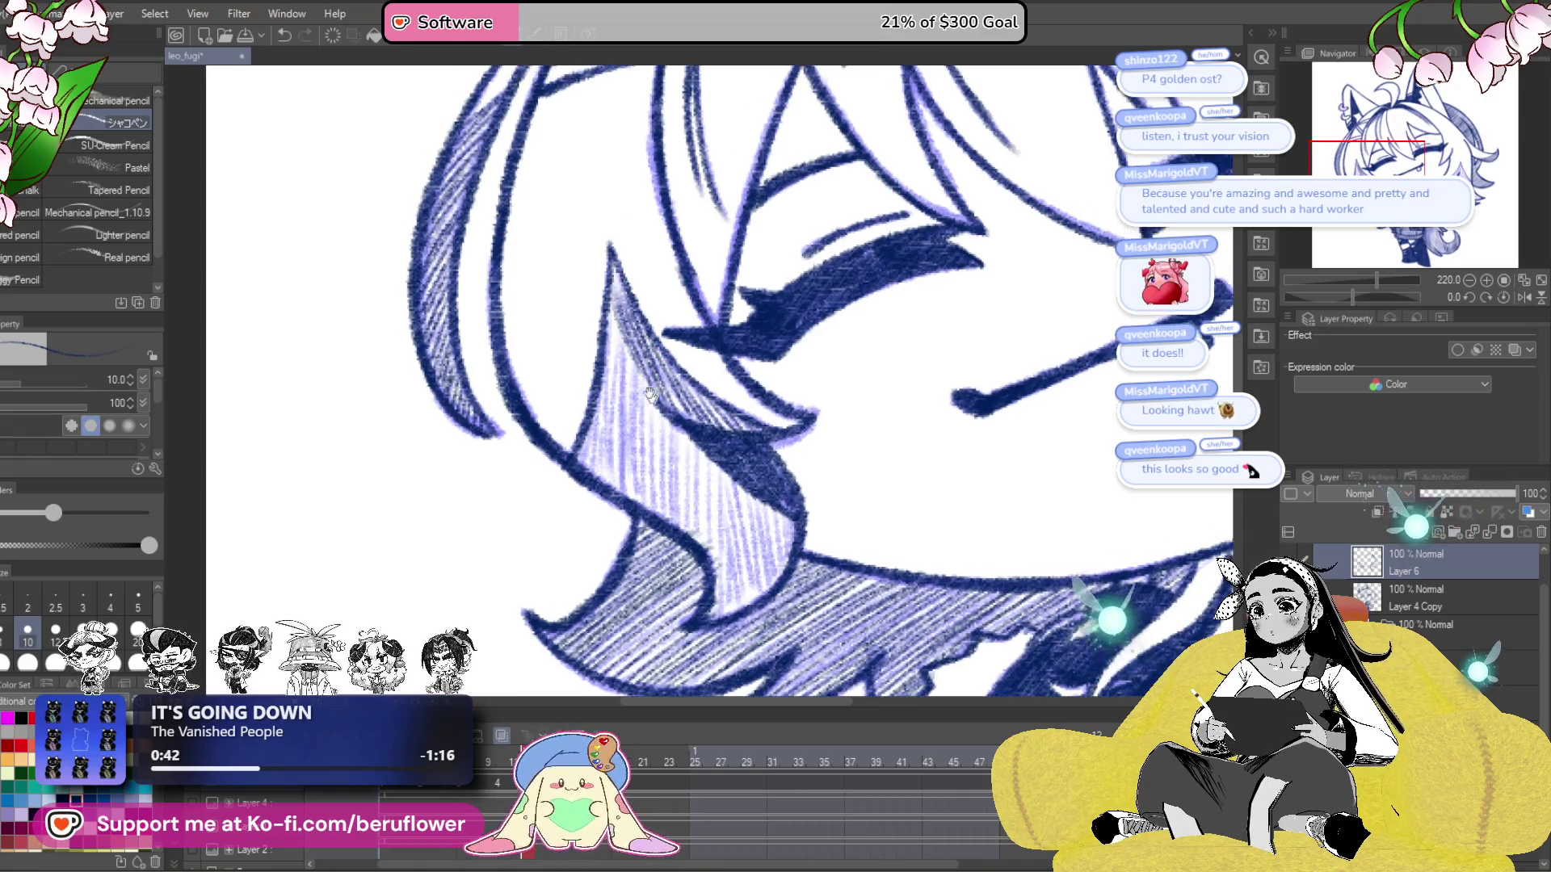
{"action": "left_click_drag", "start_coordinate": [614, 320], "coordinate": [628, 465]}
{"action": "mouse_move", "coordinate": [624, 388]}
{"action": "left_mouse_down"}
{"action": "mouse_move", "coordinate": [612, 485]}
{"action": "mouse_move", "coordinate": [596, 469]}
{"action": "left_mouse_up"}
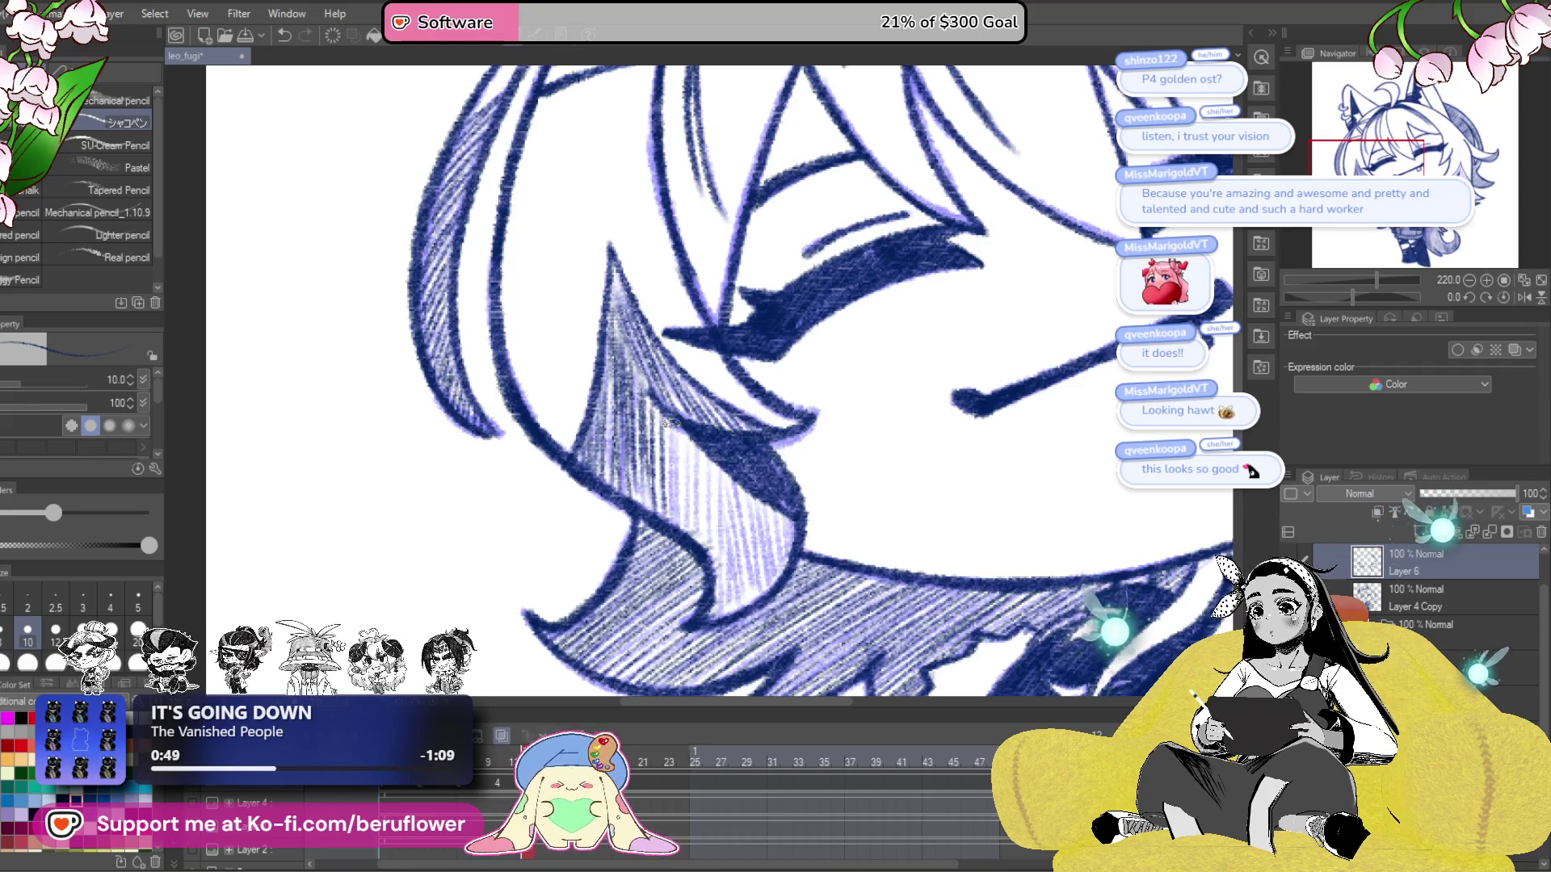
- Redo the lower stroke as vertical hatching on the lock, then zoom out
{"action": "left_click_drag", "start_coordinate": [716, 453], "coordinate": [719, 578]}
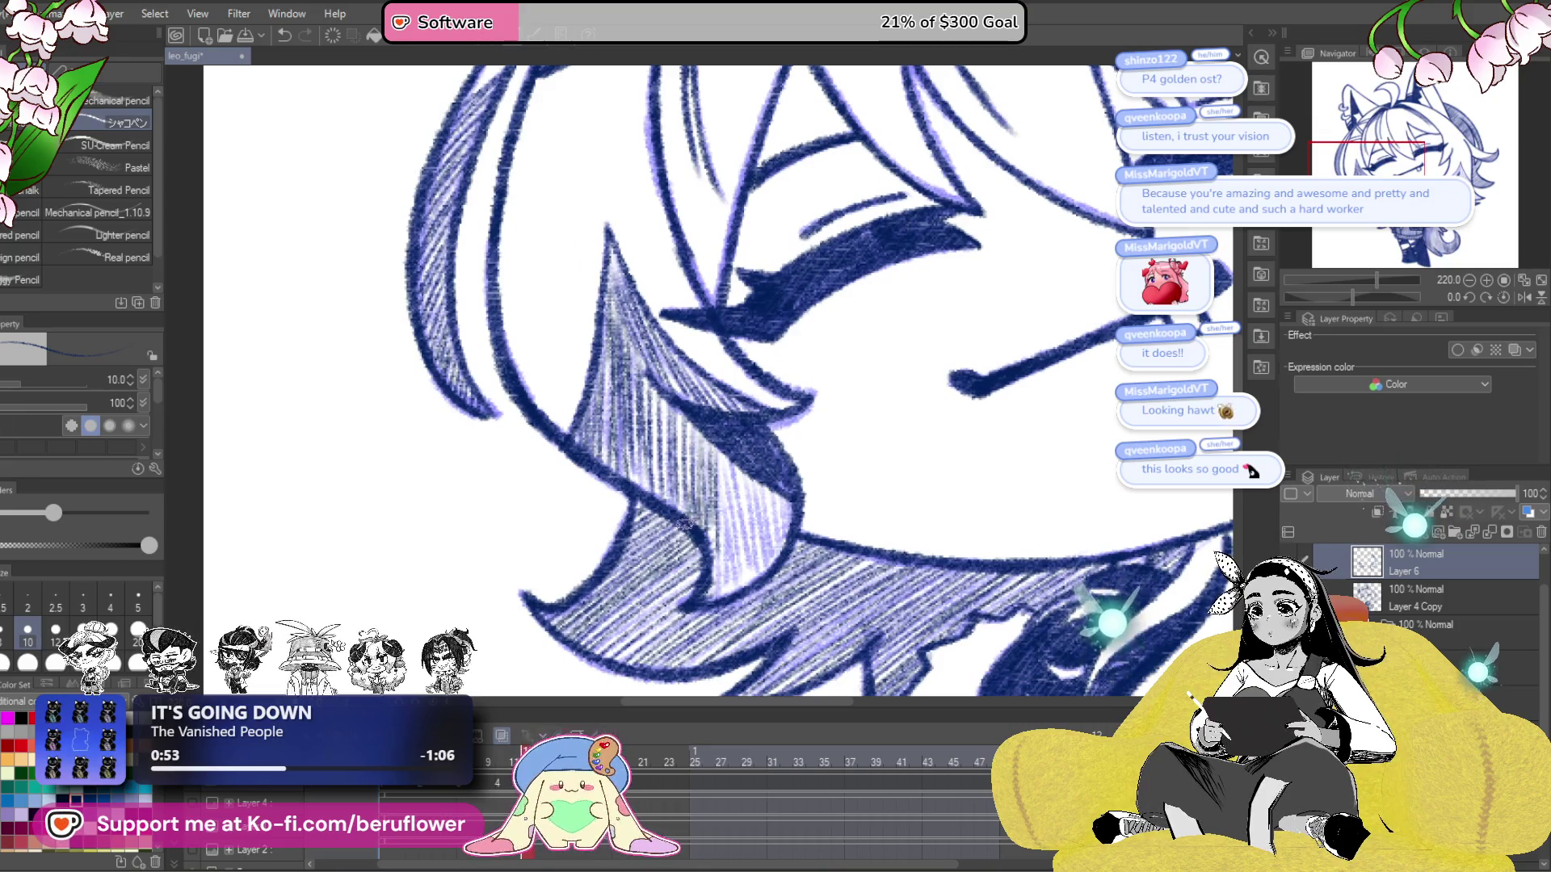
{"action": "mouse_move", "coordinate": [752, 561]}
{"action": "left_mouse_down"}
{"action": "mouse_move", "coordinate": [716, 473]}
{"action": "mouse_move", "coordinate": [719, 582]}
{"action": "left_mouse_up"}
{"action": "key", "text": "ctrl+z"}
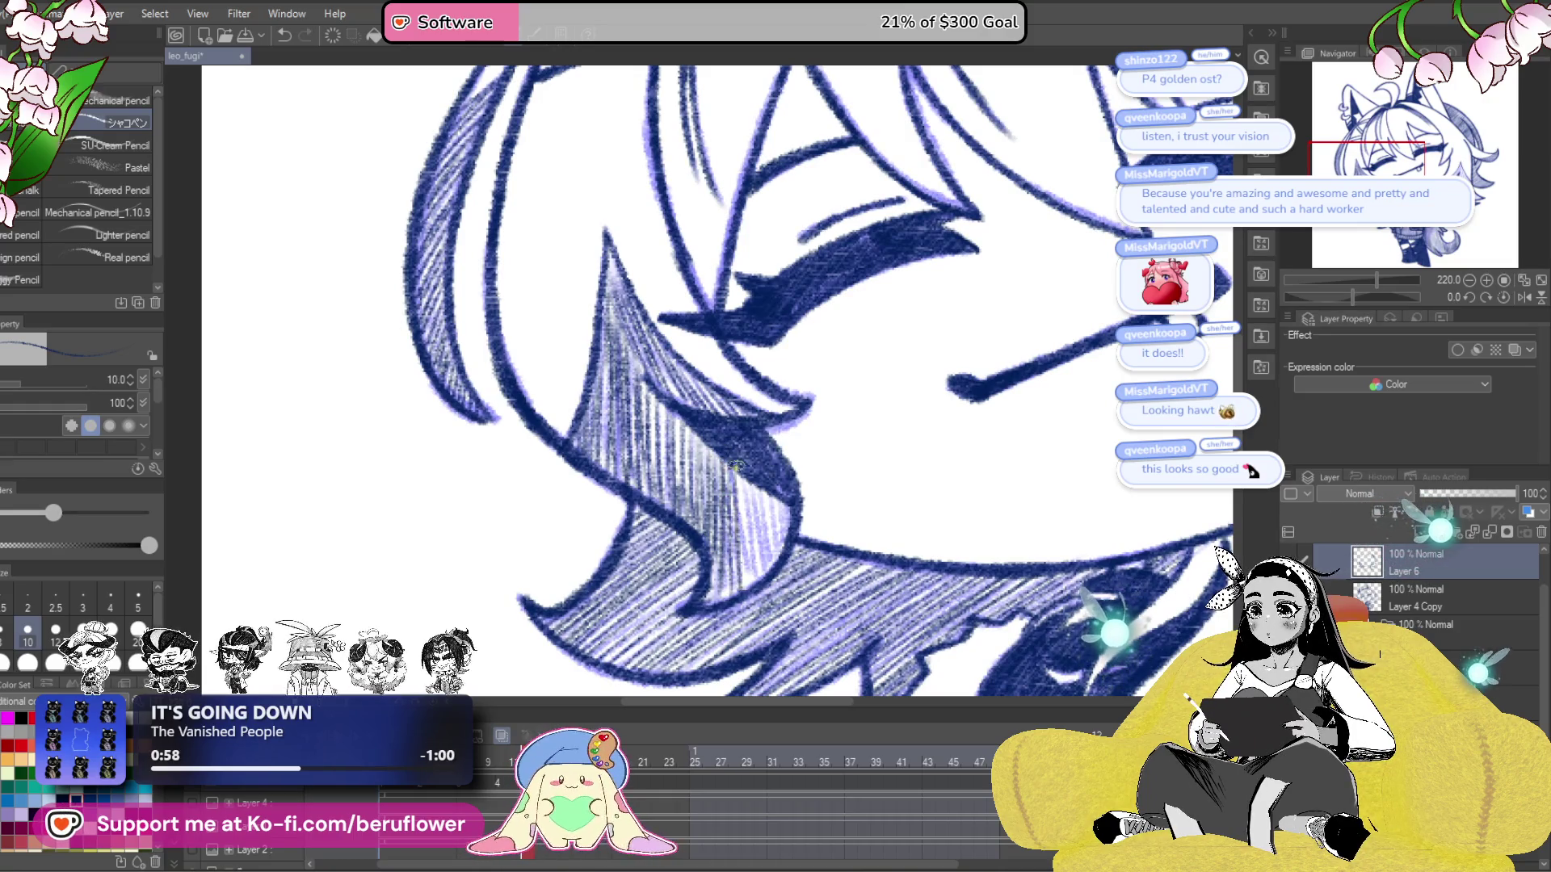
{"action": "left_click_drag", "start_coordinate": [780, 494], "coordinate": [758, 566]}
{"action": "left_click_drag", "start_coordinate": [755, 470], "coordinate": [738, 543]}
{"action": "scroll", "coordinate": [671, 539], "scroll_direction": "down", "scroll_amount": 5}
{"action": "scroll", "coordinate": [1010, 522], "scroll_direction": "up", "scroll_amount": 3}
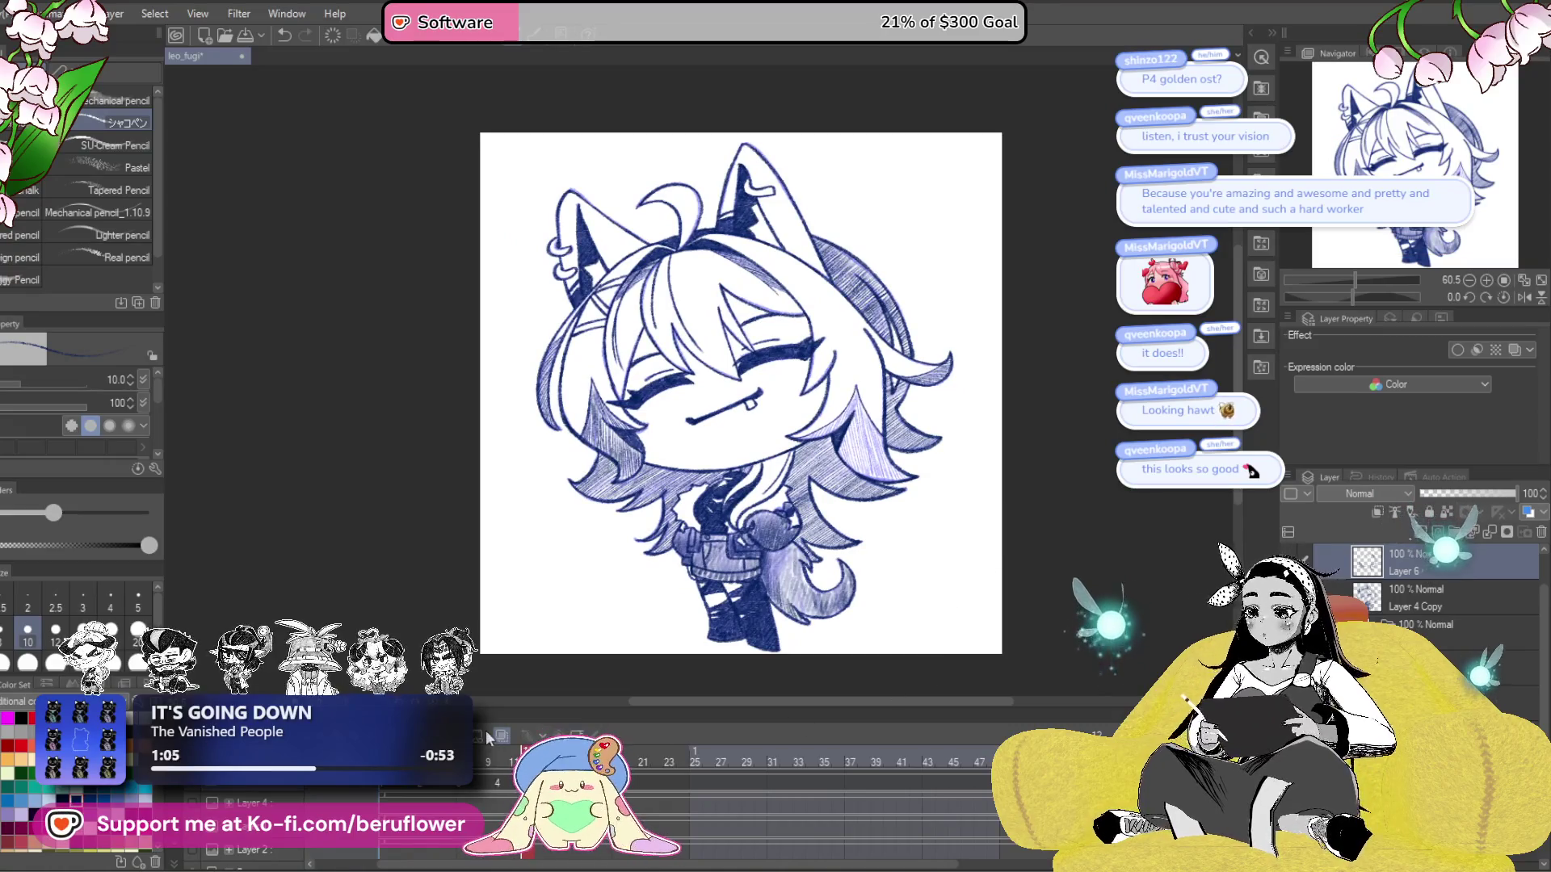
- Paste the open-eyed face onto an empty frame and move Layer 4 Copy 2 into folder 8
{"action": "left_click_drag", "start_coordinate": [835, 589], "coordinate": [845, 596]}
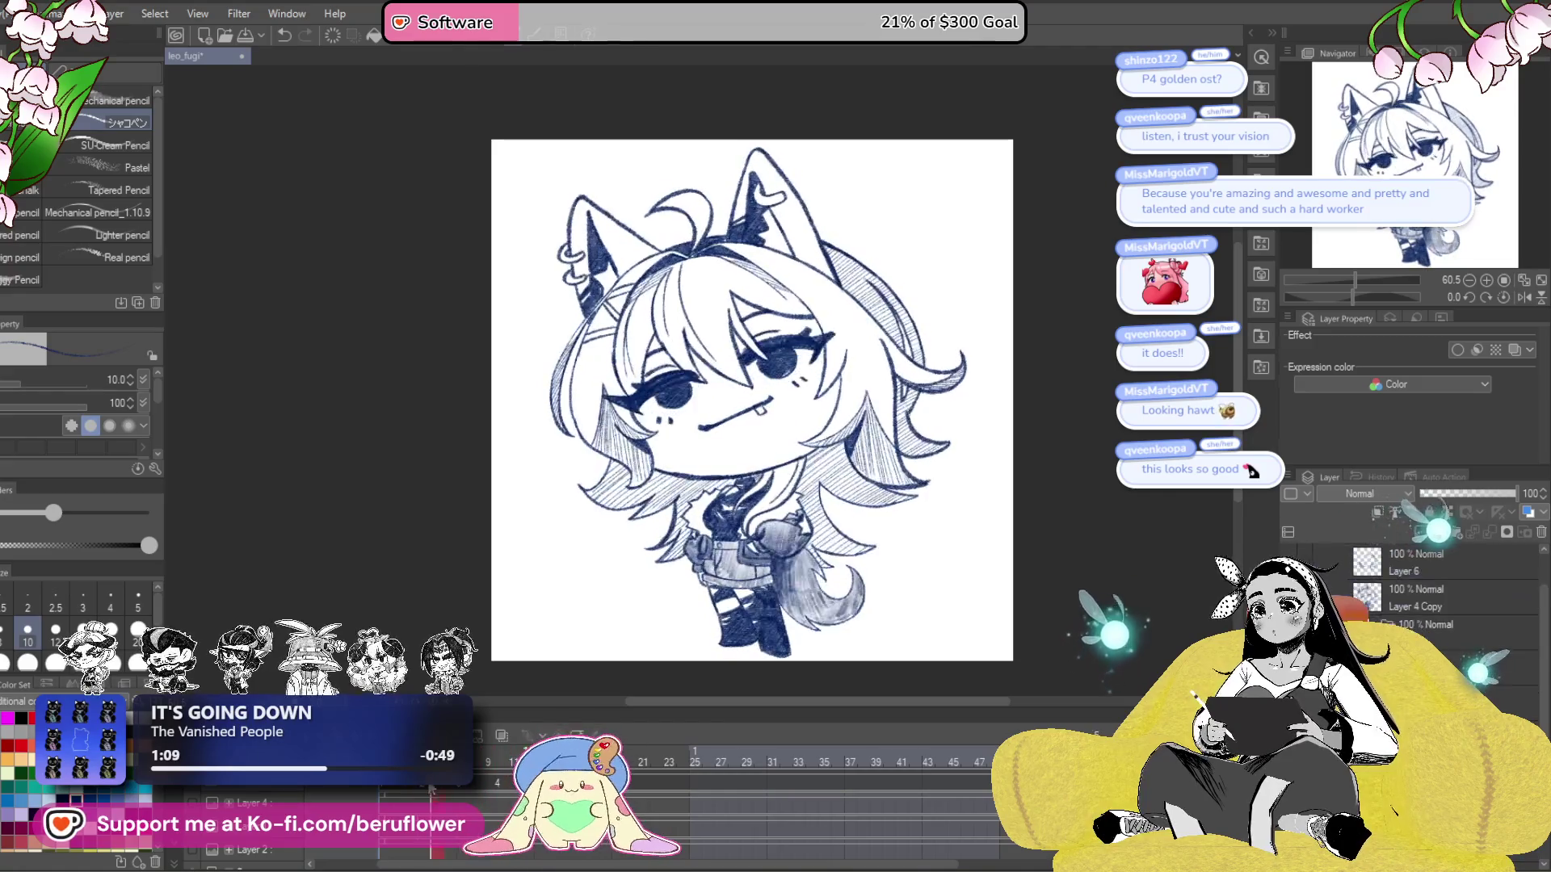
{"action": "left_click", "coordinate": [489, 782]}
{"action": "left_click_drag", "start_coordinate": [489, 781], "coordinate": [372, 788]}
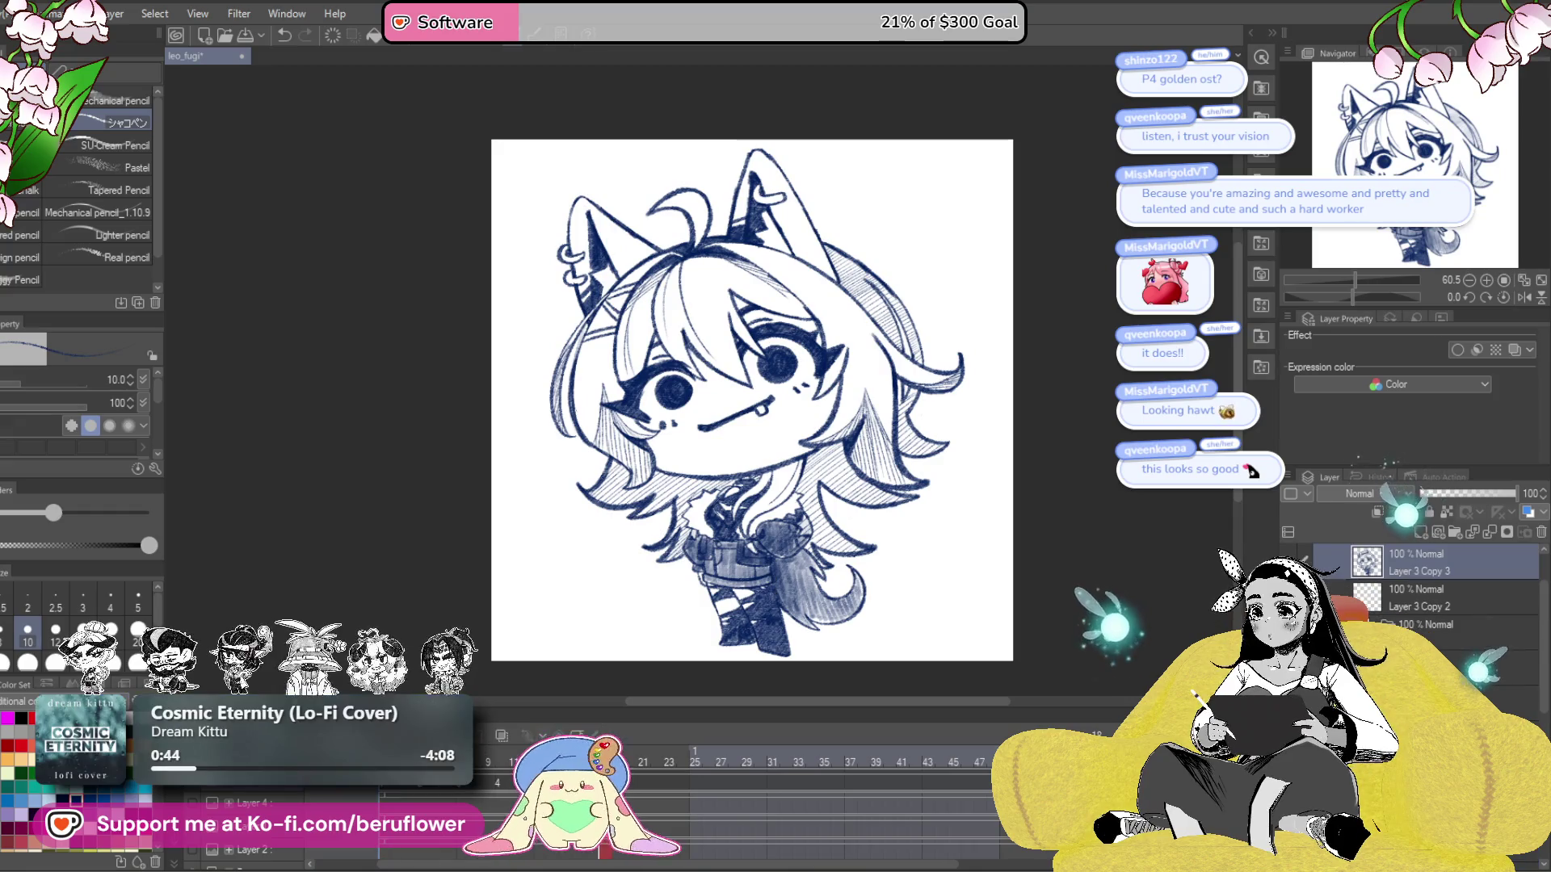
{"action": "left_click", "coordinate": [604, 782]}
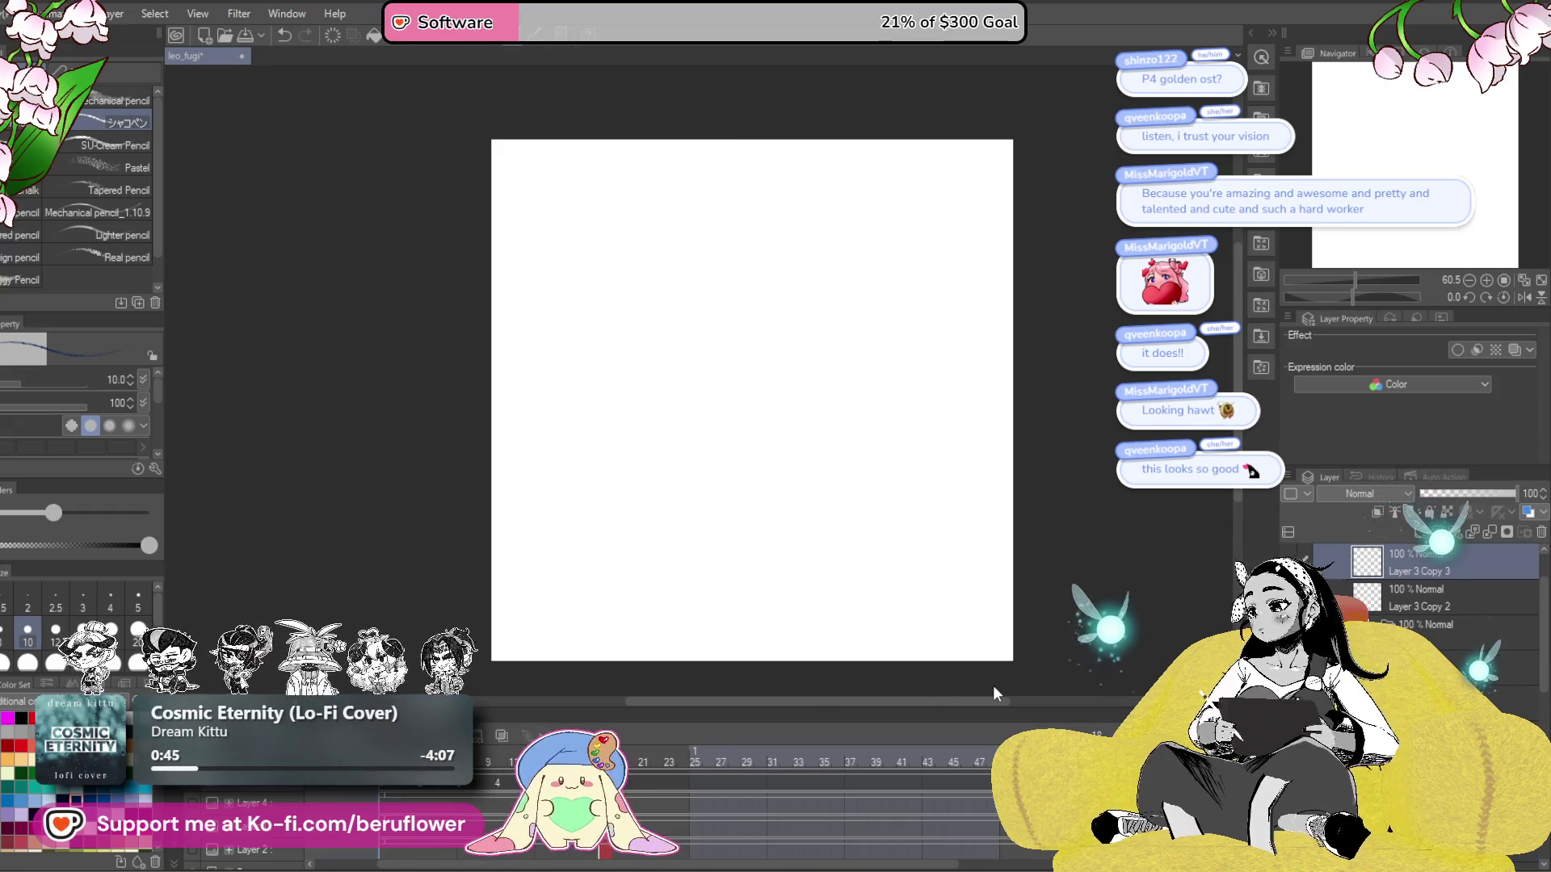
{"action": "key", "text": "ctrl+v"}
{"action": "left_click_drag", "start_coordinate": [1452, 635], "coordinate": [1422, 598]}
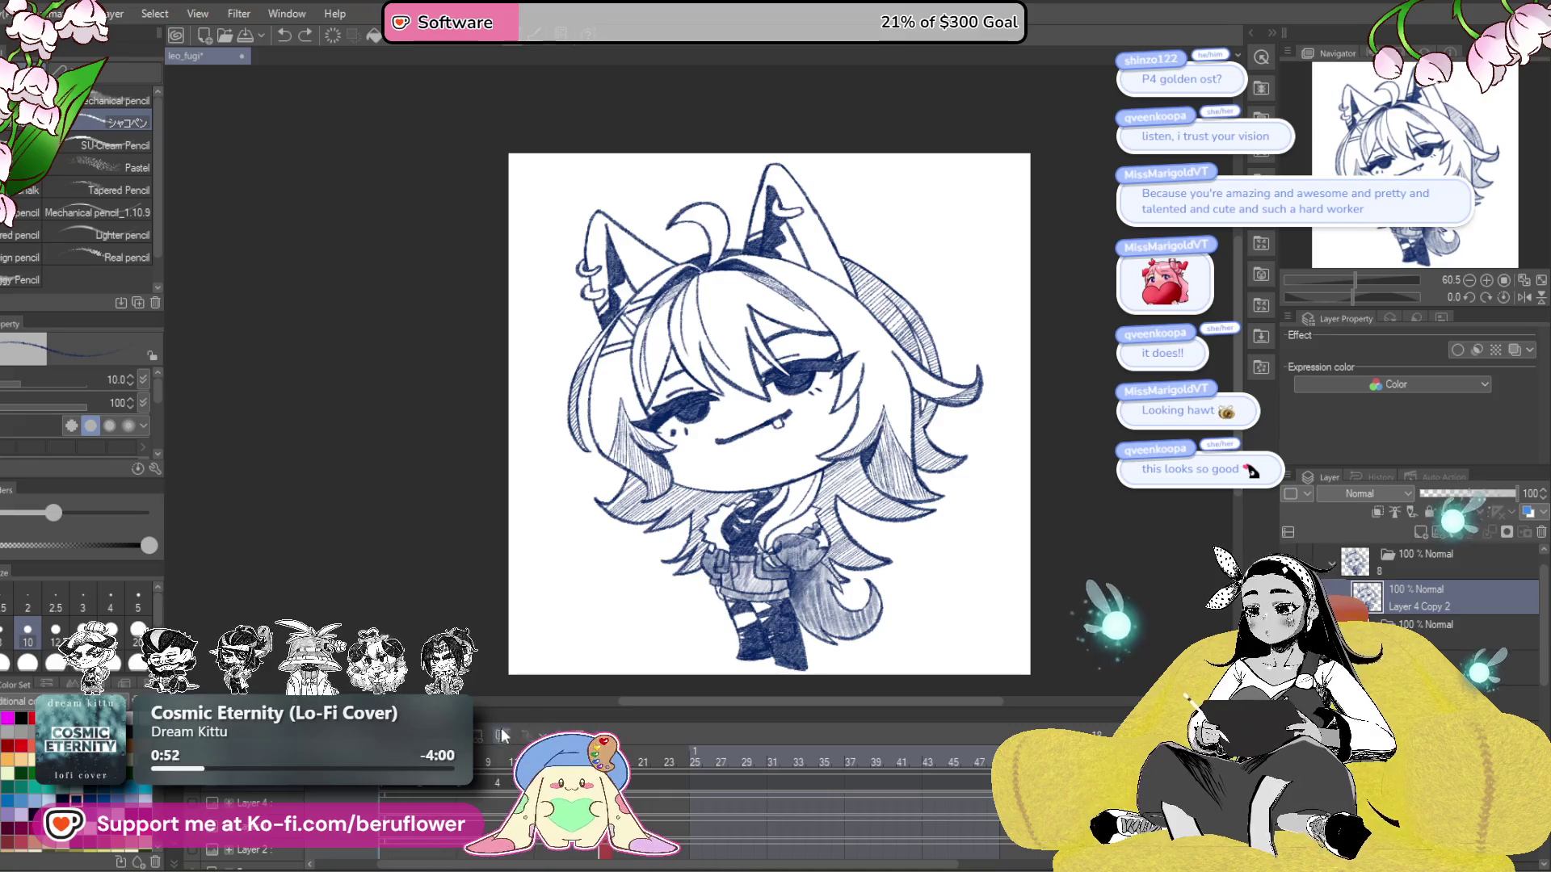
{"action": "scroll", "coordinate": [820, 378], "scroll_direction": "up", "scroll_amount": 5}
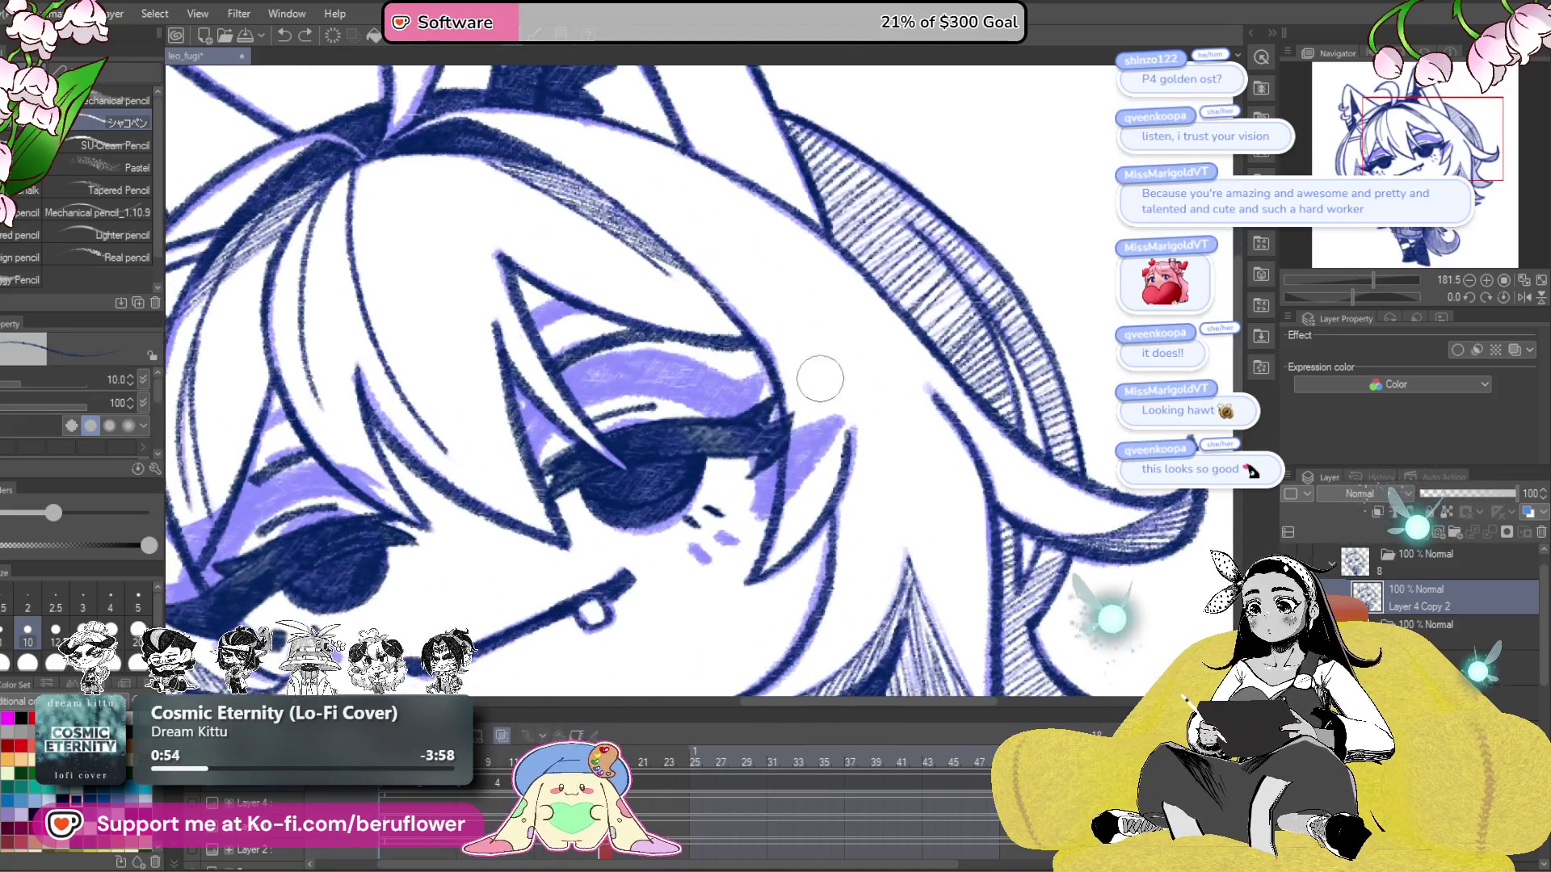
- Zoom to 181.5% and paint light purple over the eye area and upper eyelid line
{"action": "mouse_move", "coordinate": [820, 378]}
{"action": "left_mouse_down"}
{"action": "mouse_move", "coordinate": [743, 452]}
{"action": "mouse_move", "coordinate": [670, 424]}
{"action": "left_mouse_up"}
{"action": "mouse_move", "coordinate": [573, 484]}
{"action": "left_mouse_down"}
{"action": "mouse_move", "coordinate": [636, 500]}
{"action": "mouse_move", "coordinate": [659, 477]}
{"action": "mouse_move", "coordinate": [724, 522]}
{"action": "mouse_move", "coordinate": [836, 500]}
{"action": "left_mouse_up"}
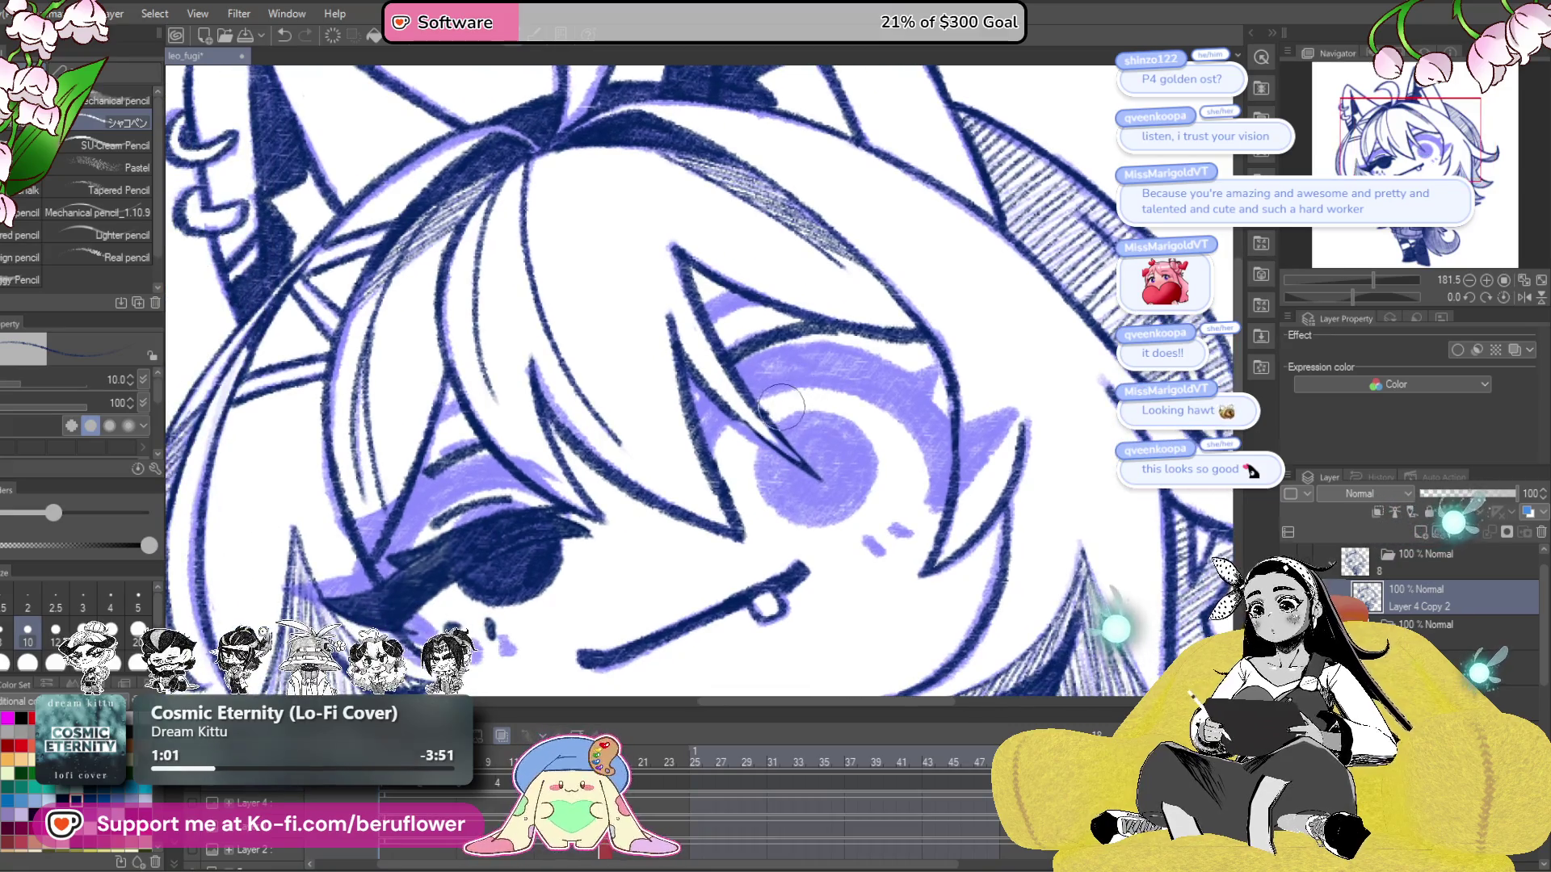
{"action": "left_click_drag", "start_coordinate": [749, 354], "coordinate": [840, 344]}
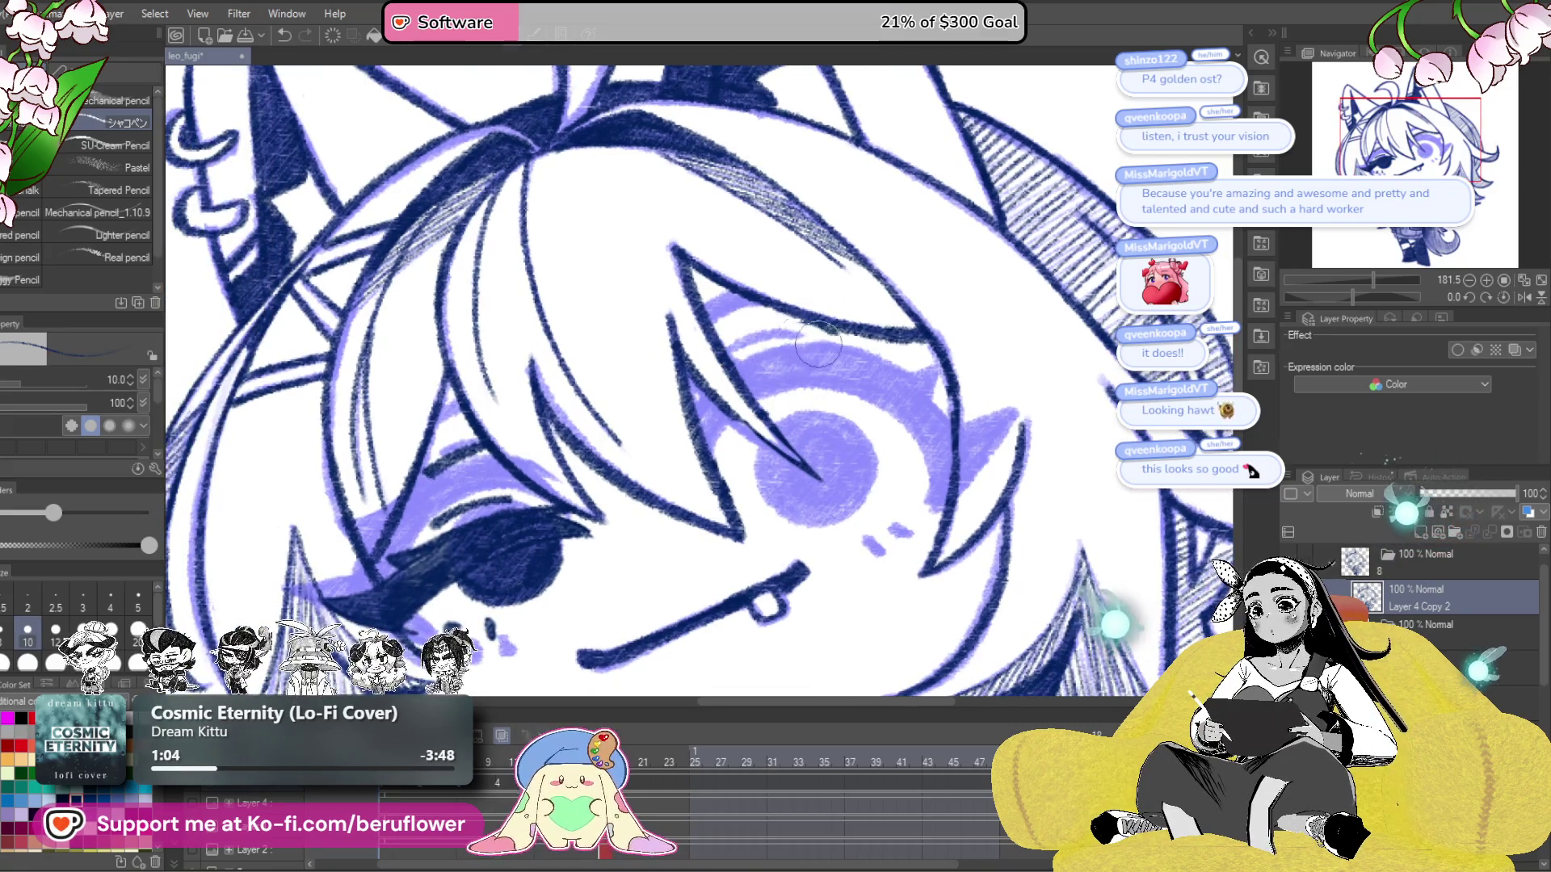
{"action": "mouse_move", "coordinate": [556, 468]}
{"action": "left_mouse_down"}
{"action": "mouse_move", "coordinate": [693, 407]}
{"action": "mouse_move", "coordinate": [781, 344]}
{"action": "left_mouse_up"}
- Cover the dark pupil and the line beside it in light purple, then return to the sketch frame
{"action": "mouse_move", "coordinate": [679, 404]}
{"action": "left_mouse_down"}
{"action": "mouse_move", "coordinate": [683, 484]}
{"action": "mouse_move", "coordinate": [699, 429]}
{"action": "mouse_move", "coordinate": [759, 403]}
{"action": "left_mouse_up"}
{"action": "left_click_drag", "start_coordinate": [726, 387], "coordinate": [727, 427]}
{"action": "mouse_move", "coordinate": [731, 457]}
{"action": "left_mouse_down"}
{"action": "mouse_move", "coordinate": [753, 434]}
{"action": "mouse_move", "coordinate": [777, 454]}
{"action": "left_mouse_up"}
{"action": "left_click_drag", "start_coordinate": [667, 492], "coordinate": [691, 459]}
{"action": "mouse_move", "coordinate": [678, 452]}
{"action": "left_mouse_down"}
{"action": "mouse_move", "coordinate": [670, 477]}
{"action": "mouse_move", "coordinate": [646, 461]}
{"action": "mouse_move", "coordinate": [658, 490]}
{"action": "mouse_move", "coordinate": [603, 502]}
{"action": "left_mouse_up"}
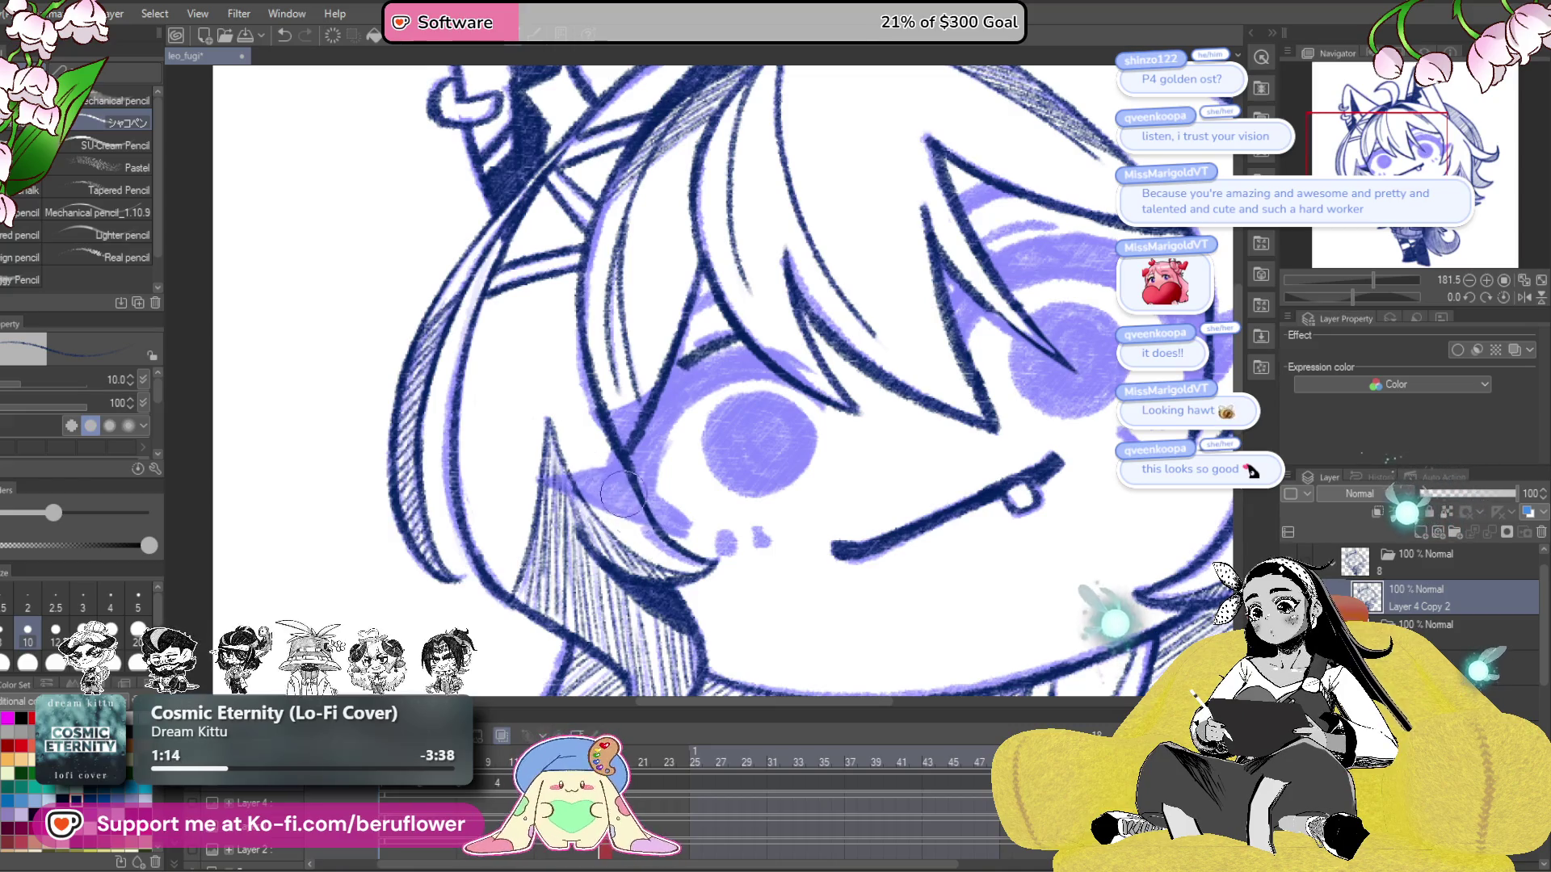
{"action": "left_click_drag", "start_coordinate": [764, 436], "coordinate": [764, 448]}
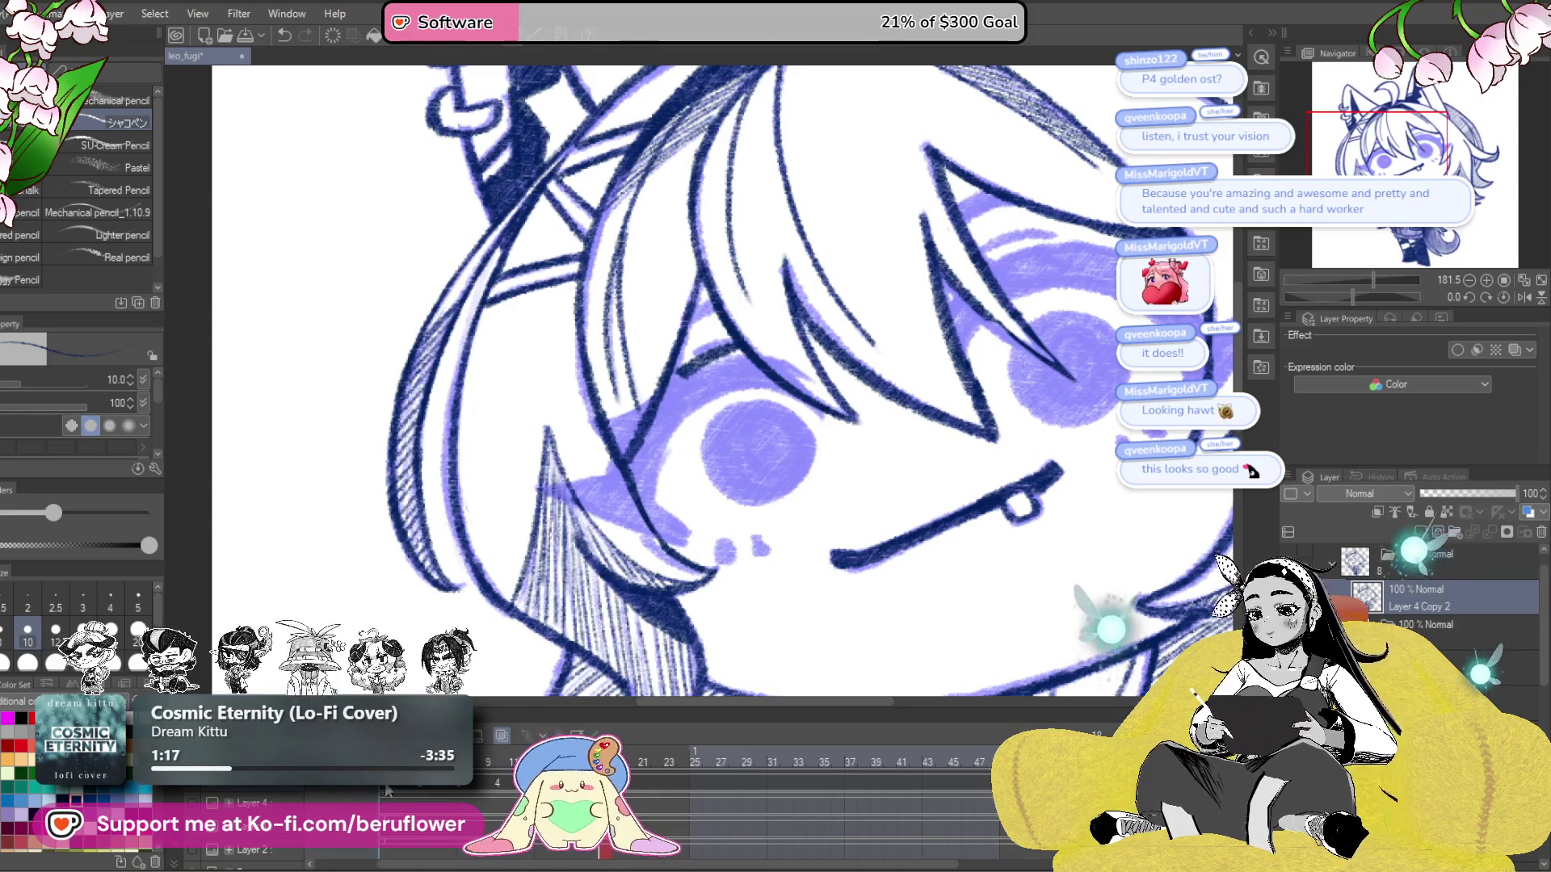
{"action": "left_click", "coordinate": [387, 790]}
{"action": "left_click", "coordinate": [604, 850]}
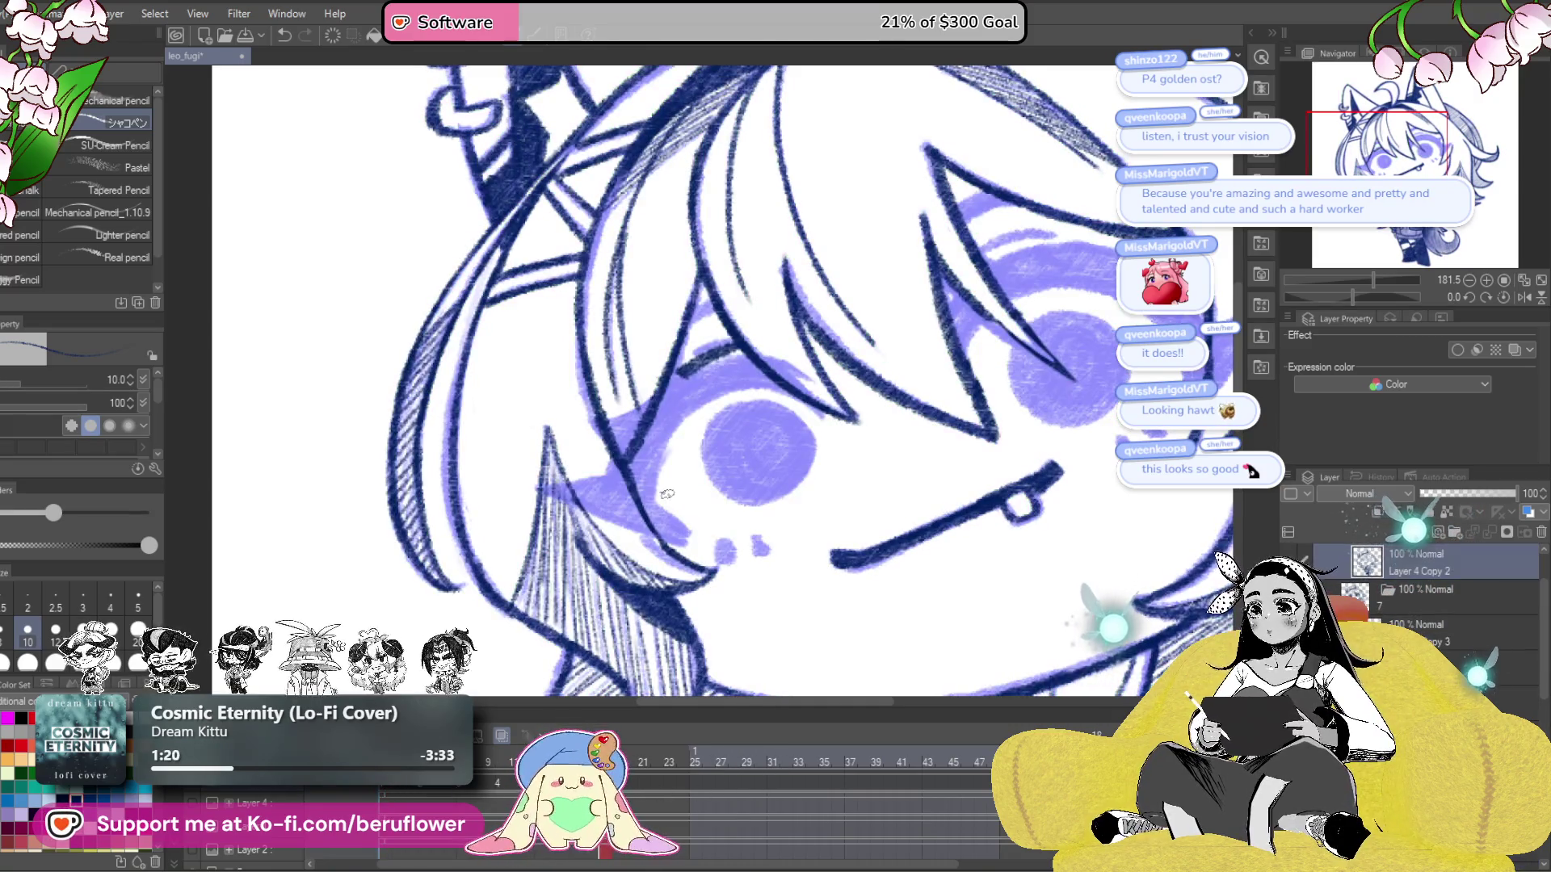
- Erase the line above the eye and ink the iris's right and top edge dark
{"action": "scroll", "coordinate": [764, 321], "scroll_direction": "up", "scroll_amount": 5}
{"action": "mouse_move", "coordinate": [732, 376]}
{"action": "left_mouse_down"}
{"action": "mouse_move", "coordinate": [670, 332]}
{"action": "mouse_move", "coordinate": [710, 307]}
{"action": "mouse_move", "coordinate": [737, 322]}
{"action": "left_mouse_up"}
{"action": "scroll", "coordinate": [731, 355], "scroll_direction": "down", "scroll_amount": 5}
{"action": "scroll", "coordinate": [811, 519], "scroll_direction": "up", "scroll_amount": 4}
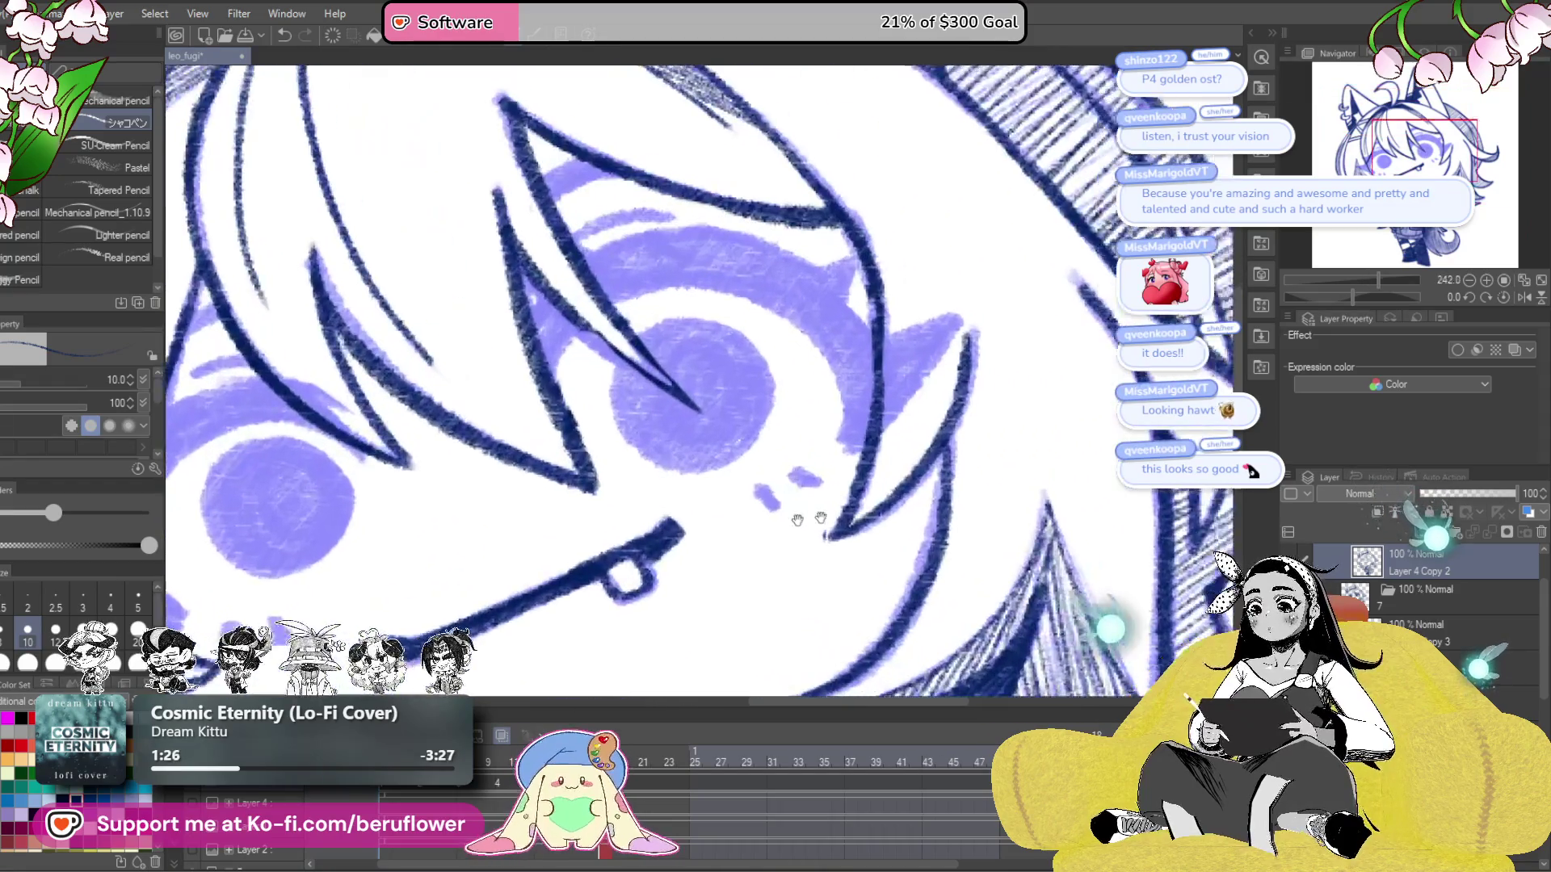
{"action": "left_click_drag", "start_coordinate": [812, 519], "coordinate": [693, 458]}
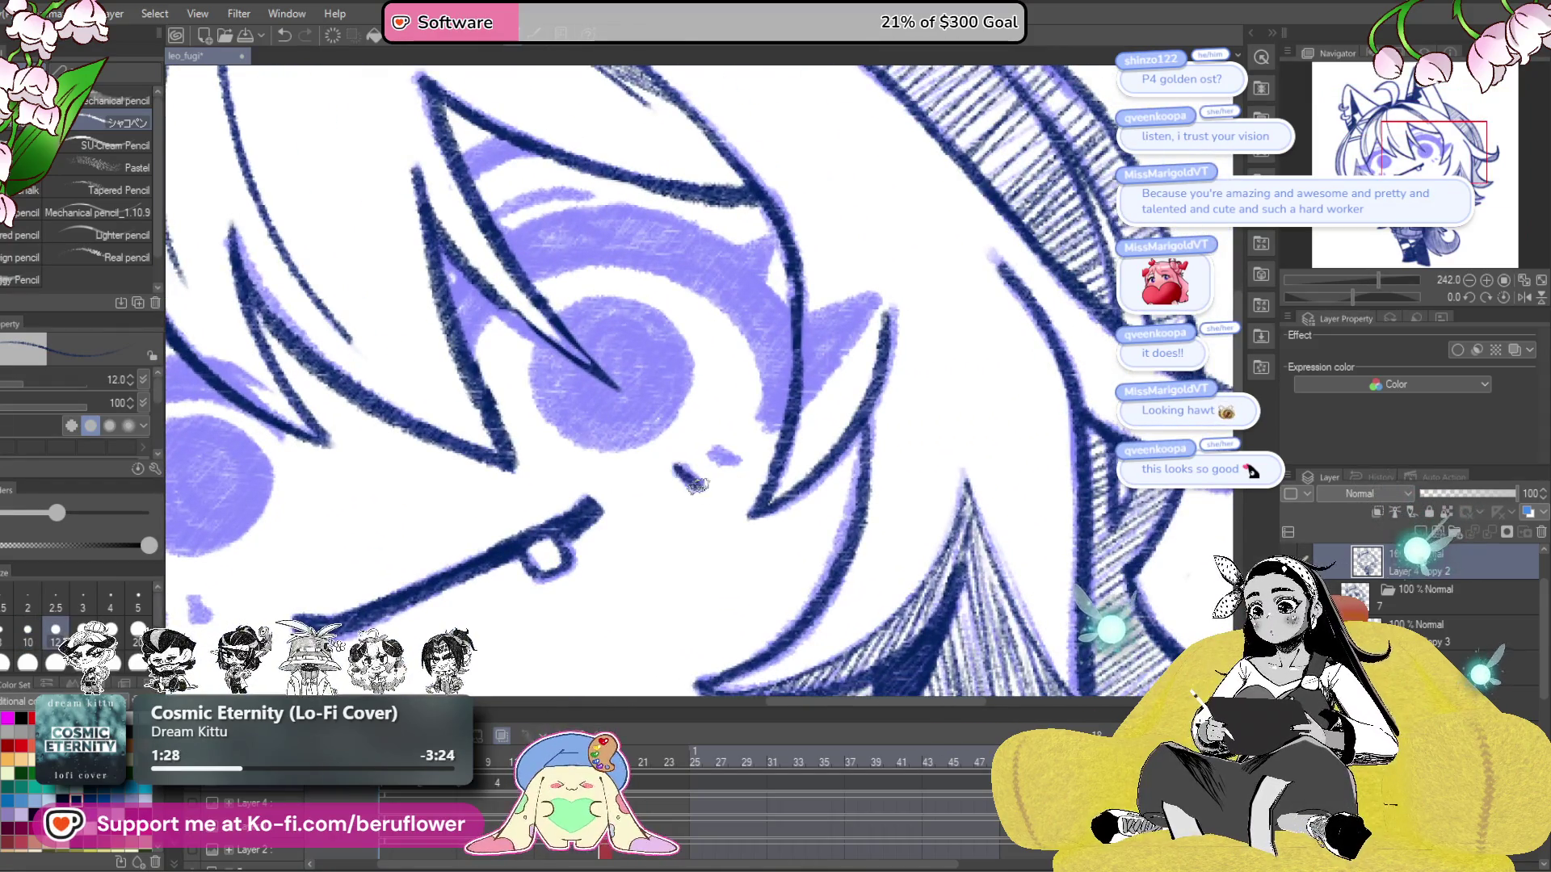
{"action": "left_click_drag", "start_coordinate": [525, 332], "coordinate": [618, 384]}
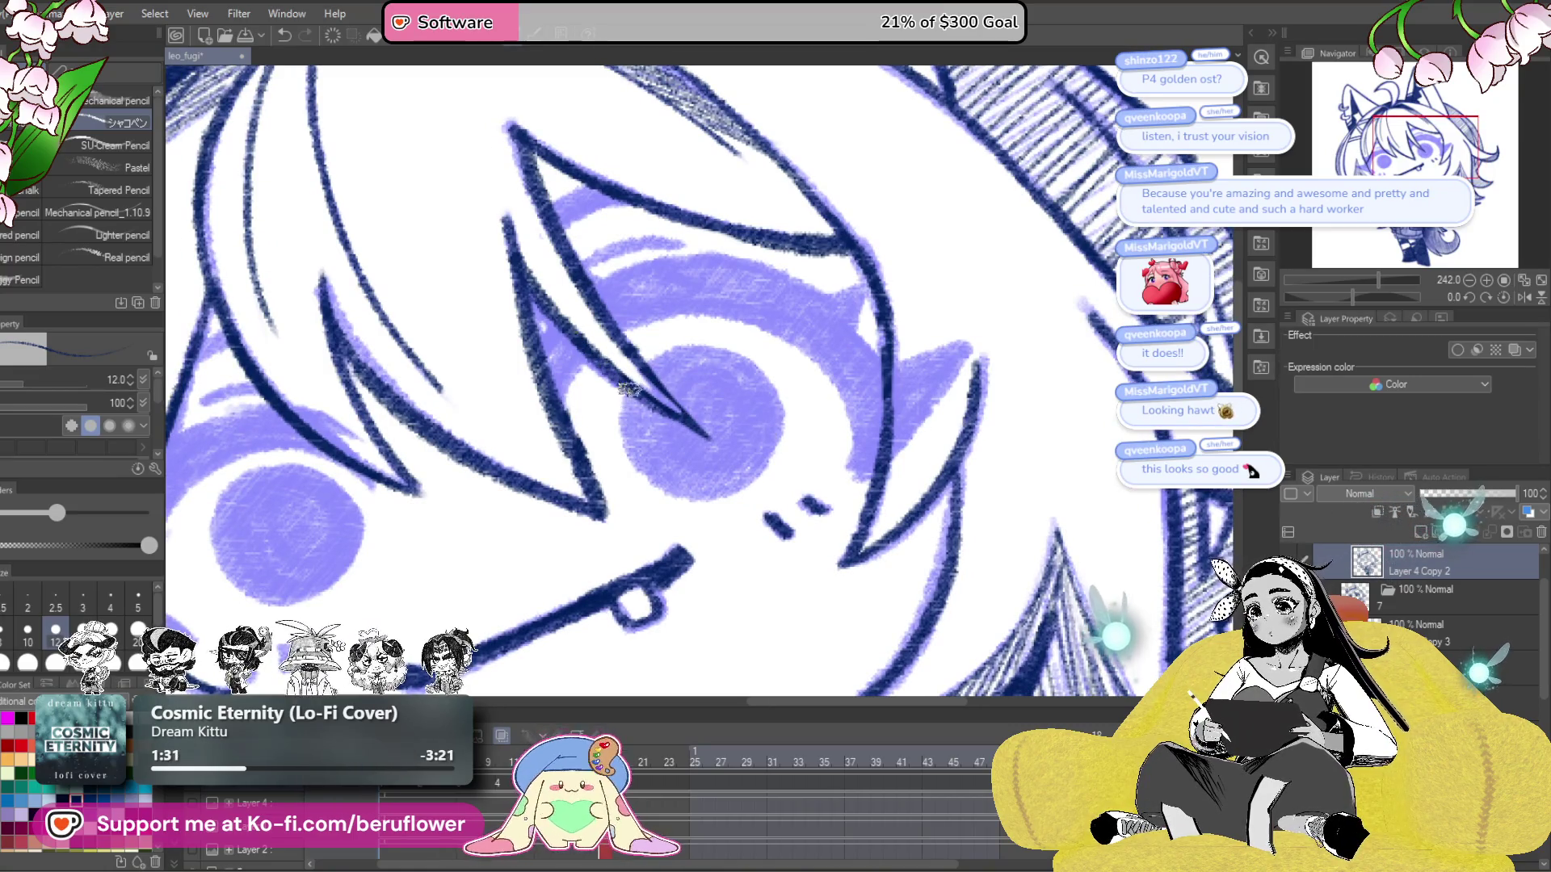
{"action": "mouse_move", "coordinate": [763, 467]}
{"action": "left_mouse_down"}
{"action": "mouse_move", "coordinate": [759, 372]}
{"action": "mouse_move", "coordinate": [675, 349]}
{"action": "left_mouse_up"}
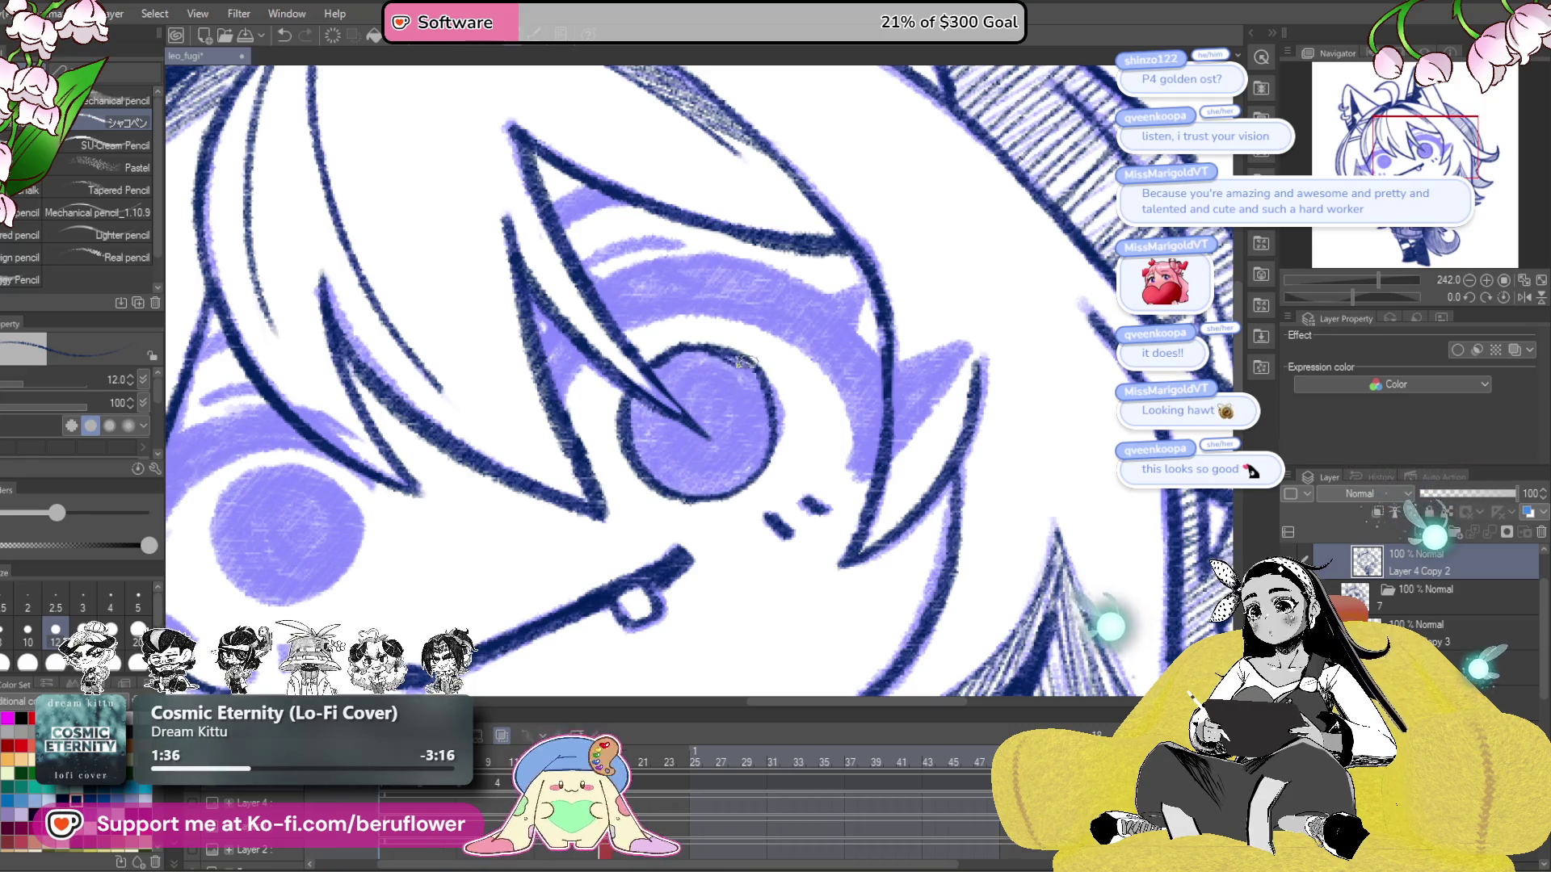
- Ink the eye's outer corner line with the canvas set upright
{"action": "left_click_drag", "start_coordinate": [766, 406], "coordinate": [838, 519]}
{"action": "left_click_drag", "start_coordinate": [1357, 298], "coordinate": [1338, 298]}
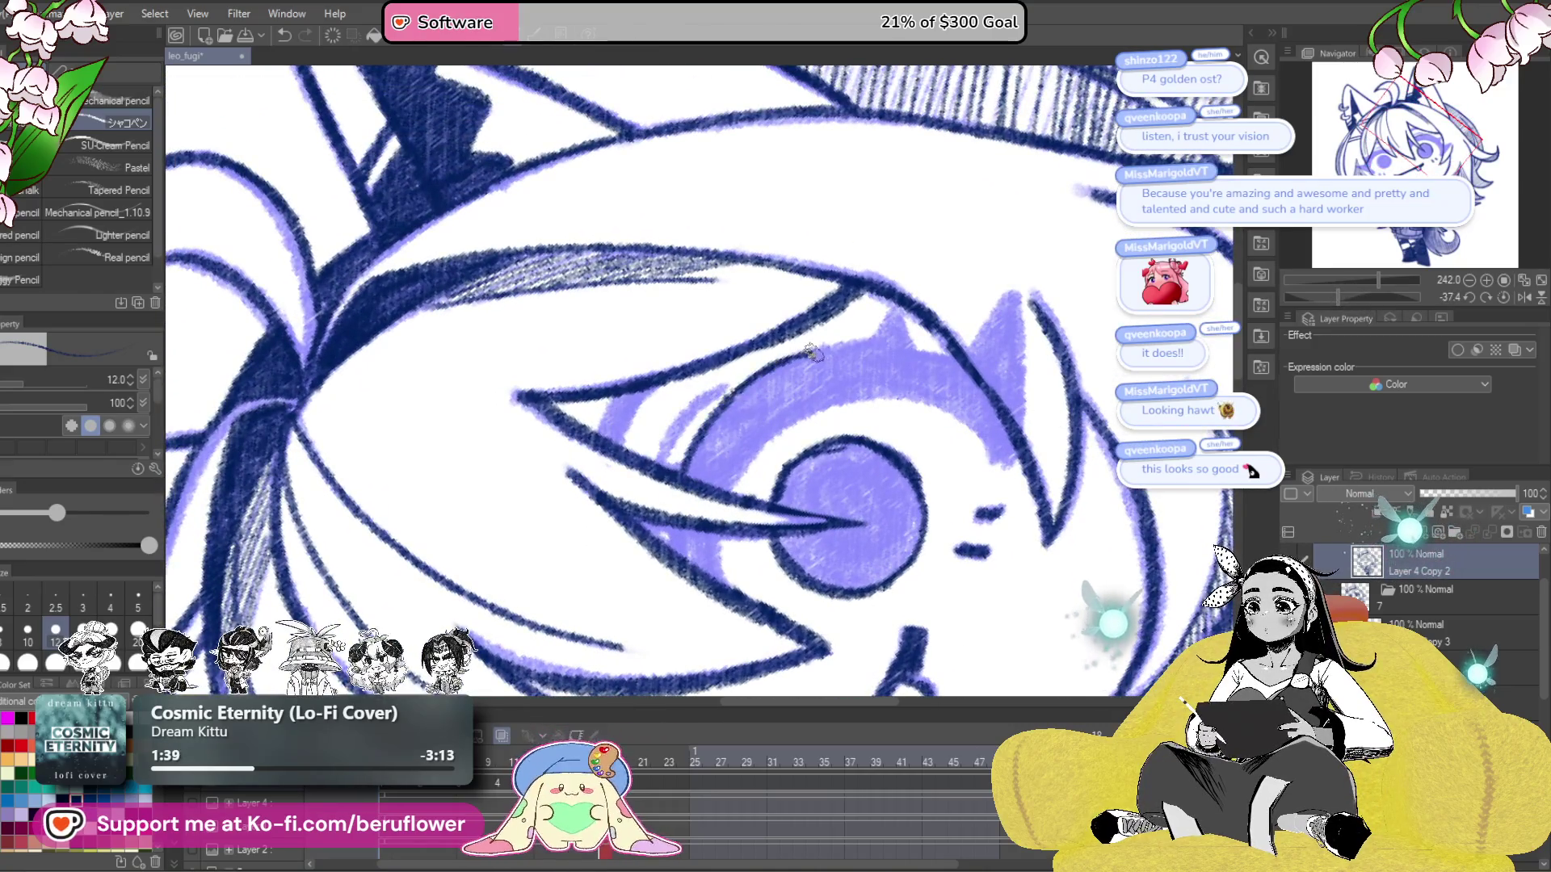
{"action": "left_click_drag", "start_coordinate": [807, 351], "coordinate": [805, 366]}
{"action": "left_click_drag", "start_coordinate": [1047, 403], "coordinate": [965, 445]}
{"action": "key", "text": "ctrl+@"}
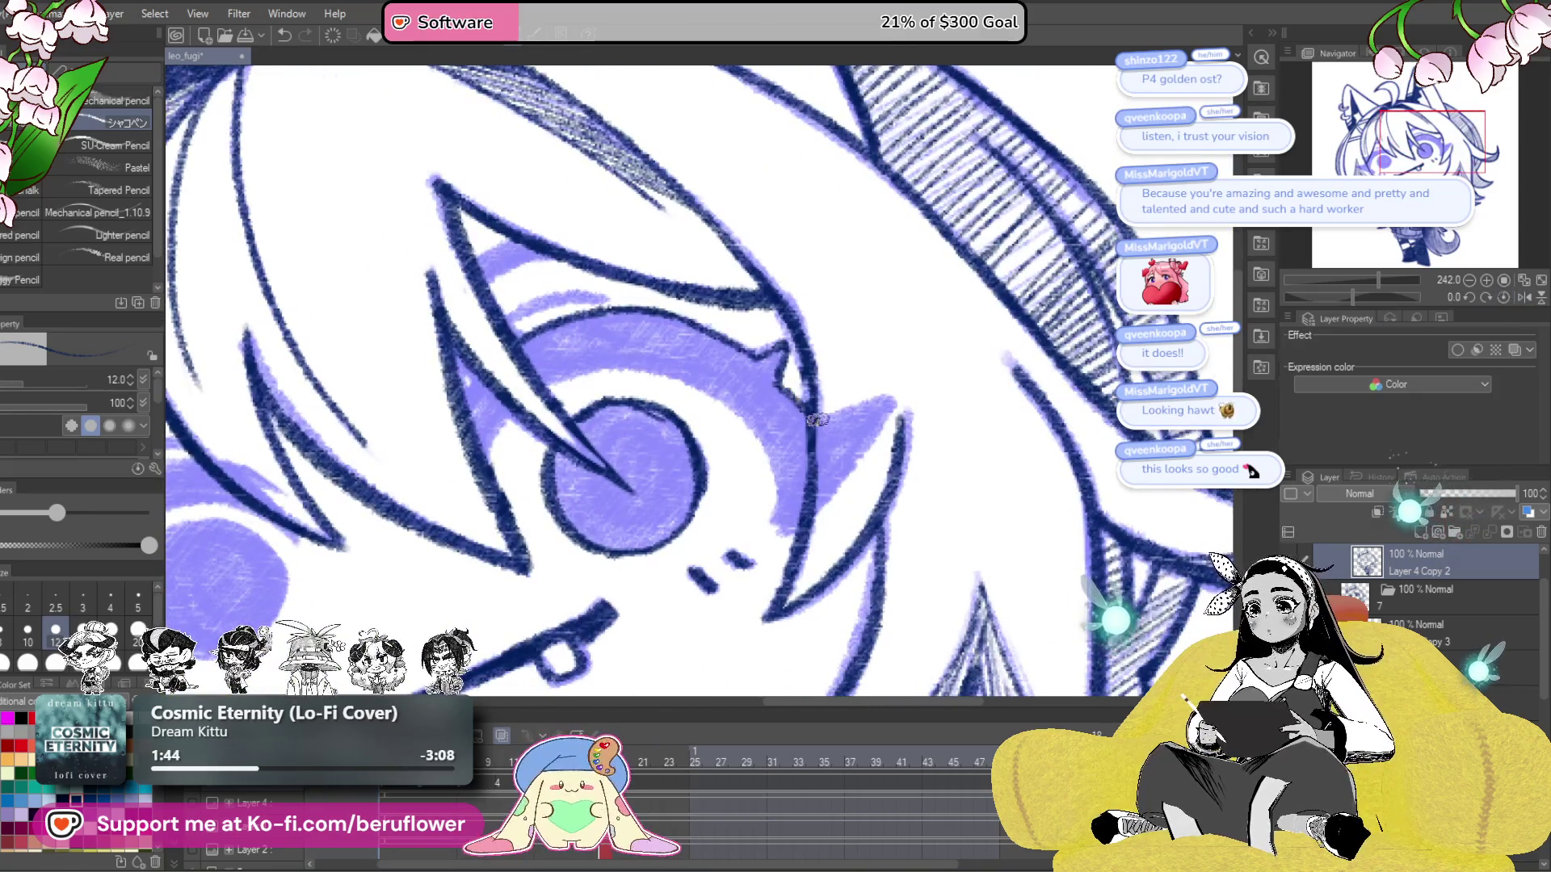
{"action": "mouse_move", "coordinate": [891, 406]}
{"action": "left_mouse_down"}
{"action": "mouse_move", "coordinate": [787, 533]}
{"action": "mouse_move", "coordinate": [808, 520]}
{"action": "left_mouse_up"}
- At brush size 17, thicken the outer corner and fill purple beside the iris
{"action": "key", "text": "bracketright"}
{"action": "key", "text": "bracketright"}
{"action": "mouse_move", "coordinate": [868, 424]}
{"action": "left_mouse_down"}
{"action": "mouse_move", "coordinate": [883, 425]}
{"action": "mouse_move", "coordinate": [796, 543]}
{"action": "left_mouse_up"}
{"action": "left_click_drag", "start_coordinate": [1038, 292], "coordinate": [1074, 343]}
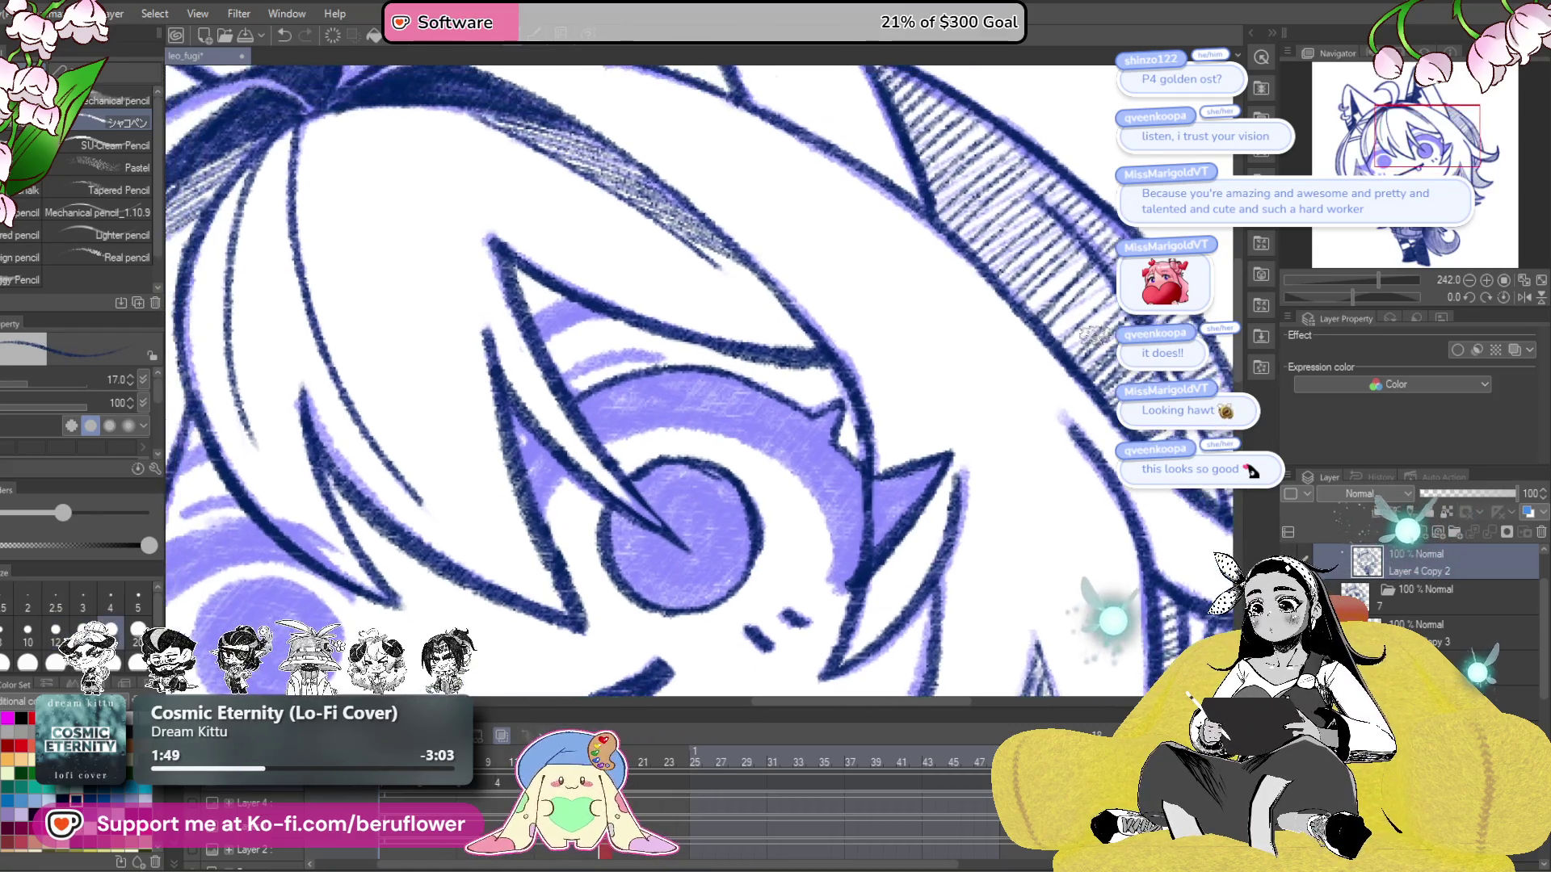
{"action": "left_click_drag", "start_coordinate": [1350, 306], "coordinate": [1327, 305]}
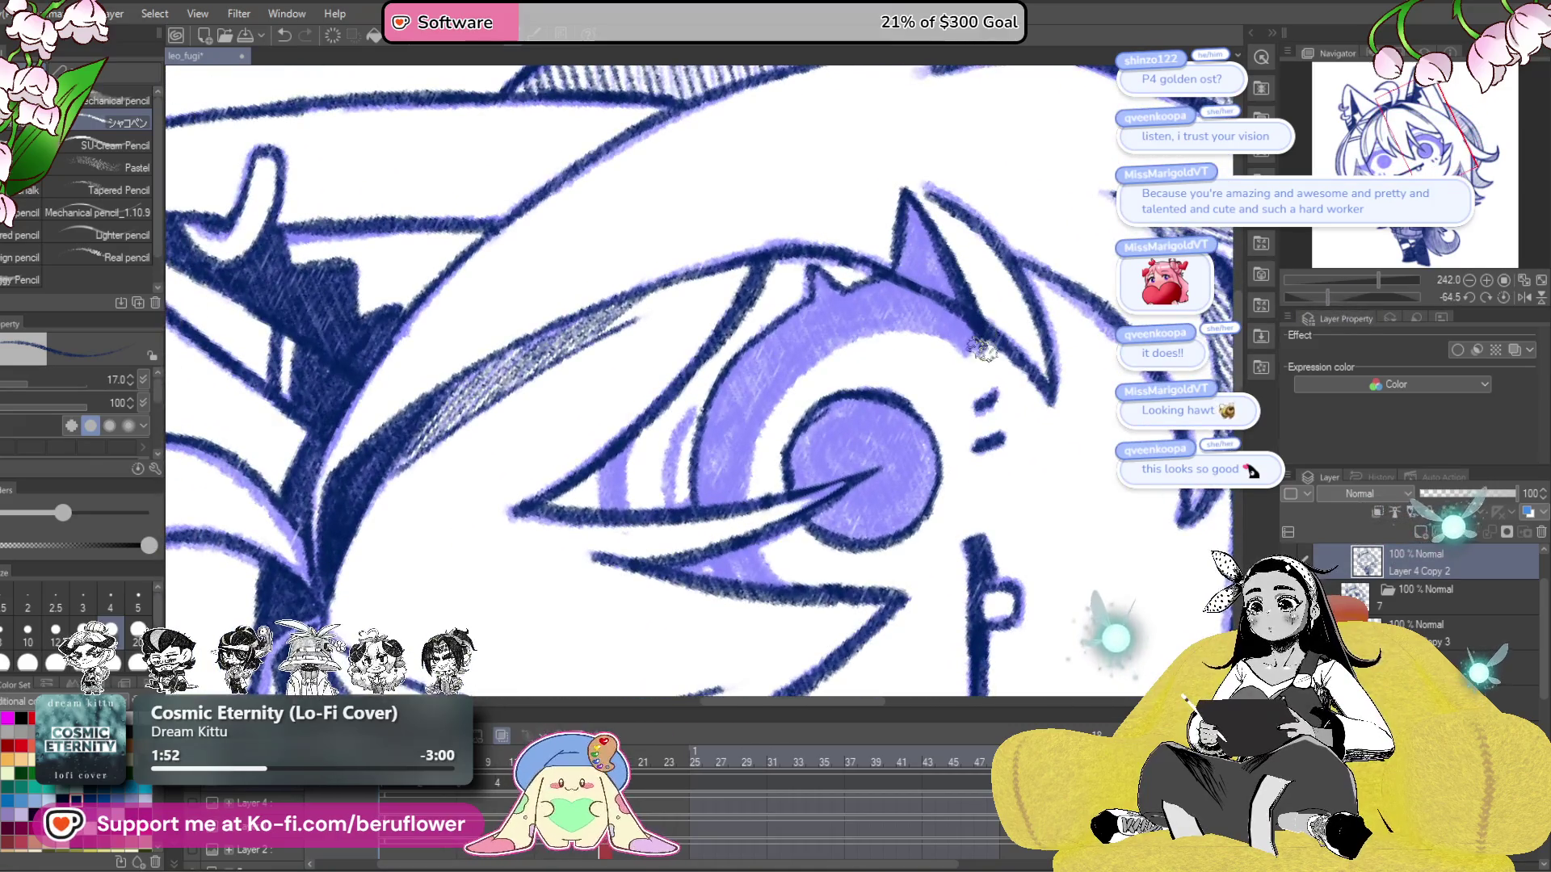
{"action": "mouse_move", "coordinate": [848, 345]}
{"action": "left_mouse_down"}
{"action": "mouse_move", "coordinate": [796, 367]}
{"action": "mouse_move", "coordinate": [751, 432]}
{"action": "mouse_move", "coordinate": [761, 558]}
{"action": "mouse_move", "coordinate": [737, 589]}
{"action": "left_mouse_up"}
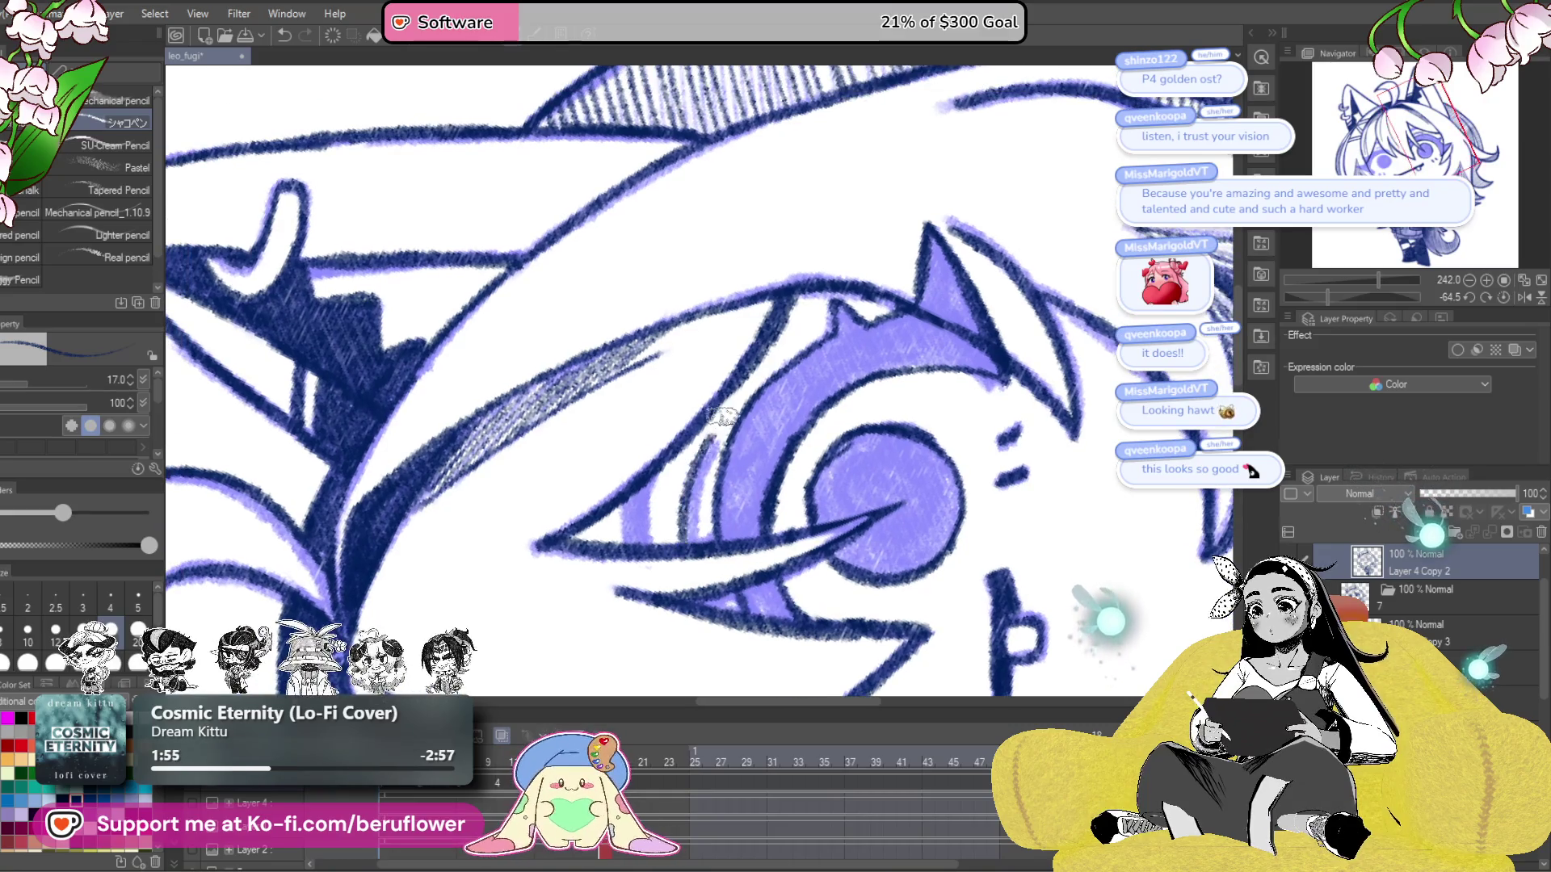
{"action": "key", "text": "ctrl+z"}
{"action": "mouse_move", "coordinate": [715, 444]}
{"action": "left_mouse_down"}
{"action": "mouse_move", "coordinate": [695, 557]}
{"action": "mouse_move", "coordinate": [621, 493]}
{"action": "mouse_move", "coordinate": [646, 505]}
{"action": "mouse_move", "coordinate": [674, 461]}
{"action": "left_mouse_up"}
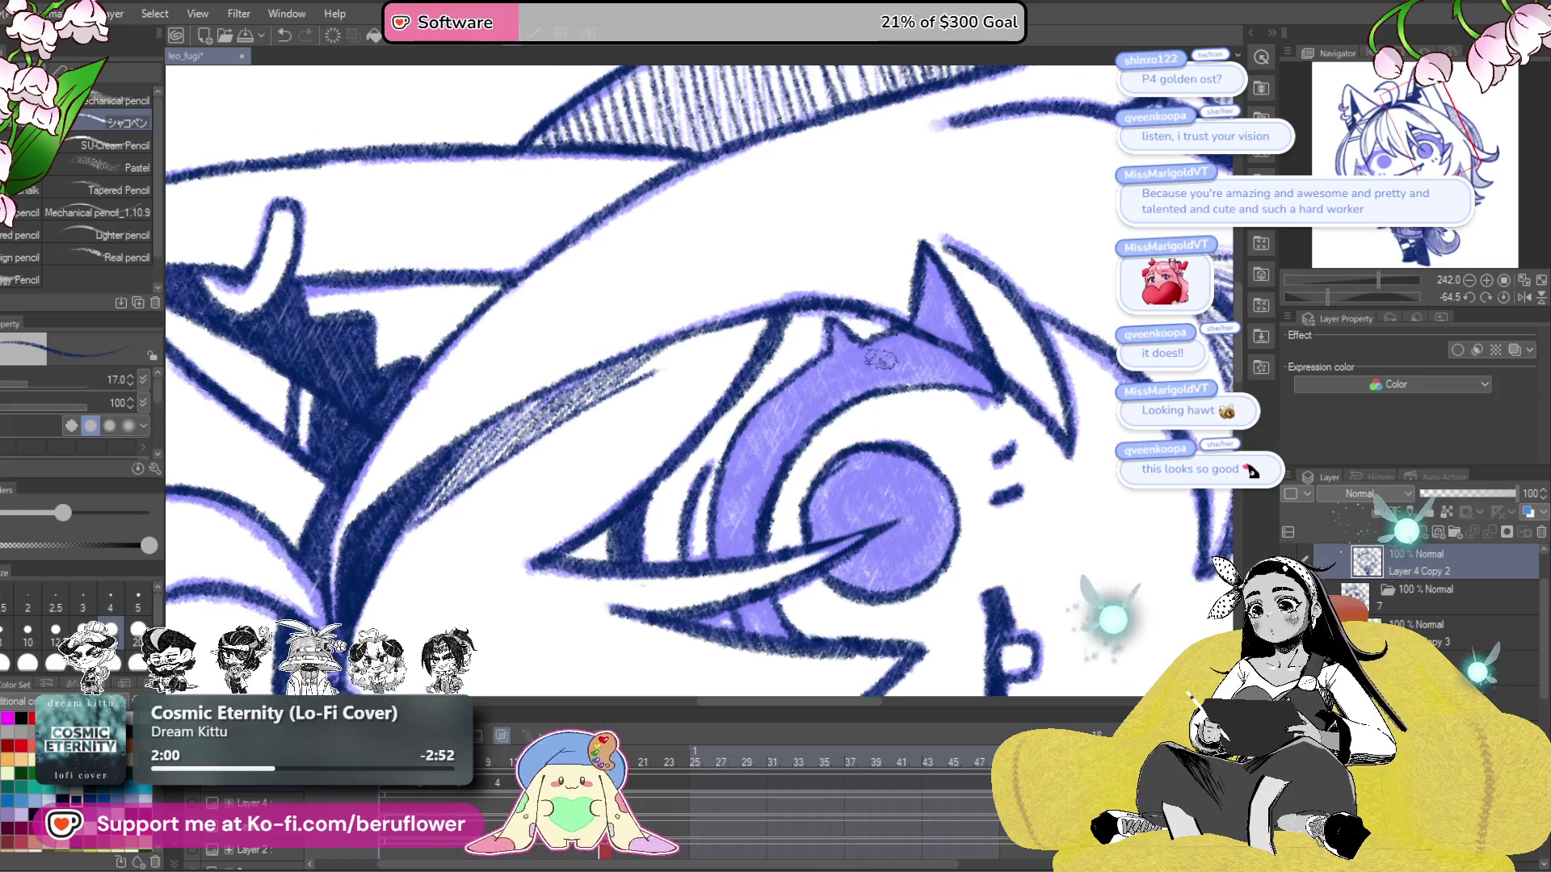
- Shade the pupil dark blue, then reset the canvas rotation to upright
{"action": "left_click_drag", "start_coordinate": [869, 355], "coordinate": [822, 326]}
{"action": "mouse_move", "coordinate": [764, 472]}
{"action": "left_mouse_down"}
{"action": "mouse_move", "coordinate": [840, 460]}
{"action": "mouse_move", "coordinate": [856, 429]}
{"action": "left_mouse_up"}
{"action": "mouse_move", "coordinate": [764, 503]}
{"action": "left_mouse_down"}
{"action": "mouse_move", "coordinate": [856, 413]}
{"action": "mouse_move", "coordinate": [915, 395]}
{"action": "mouse_move", "coordinate": [909, 379]}
{"action": "mouse_move", "coordinate": [941, 363]}
{"action": "left_mouse_up"}
{"action": "left_click", "coordinate": [1503, 297]}
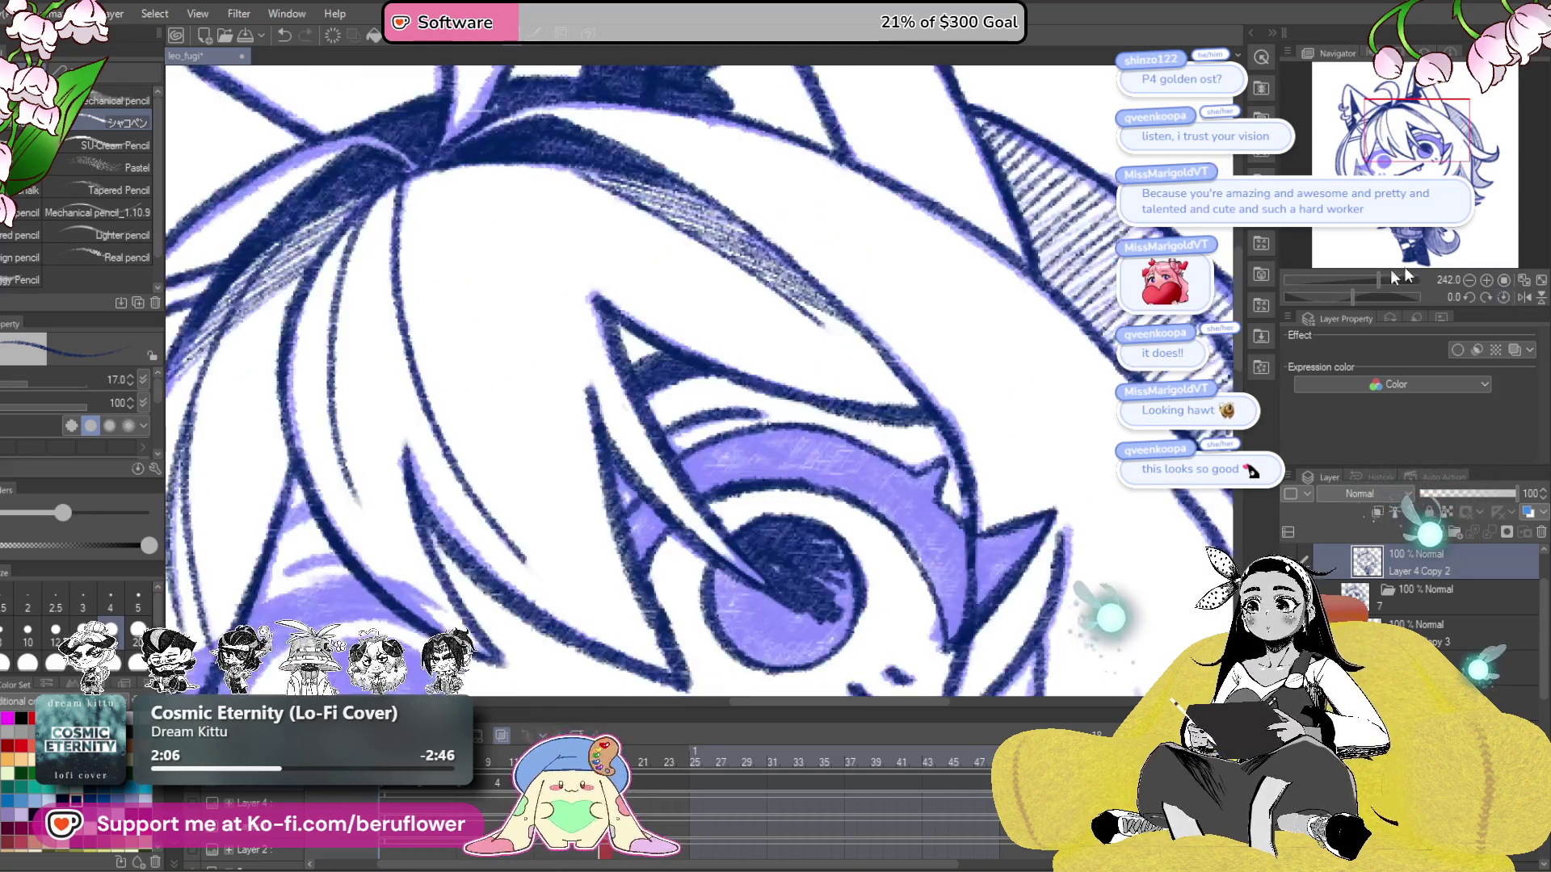
- Shade the pupil's lower and left parts solid dark navy with the pencil
{"action": "left_click_drag", "start_coordinate": [863, 578], "coordinate": [885, 478]}
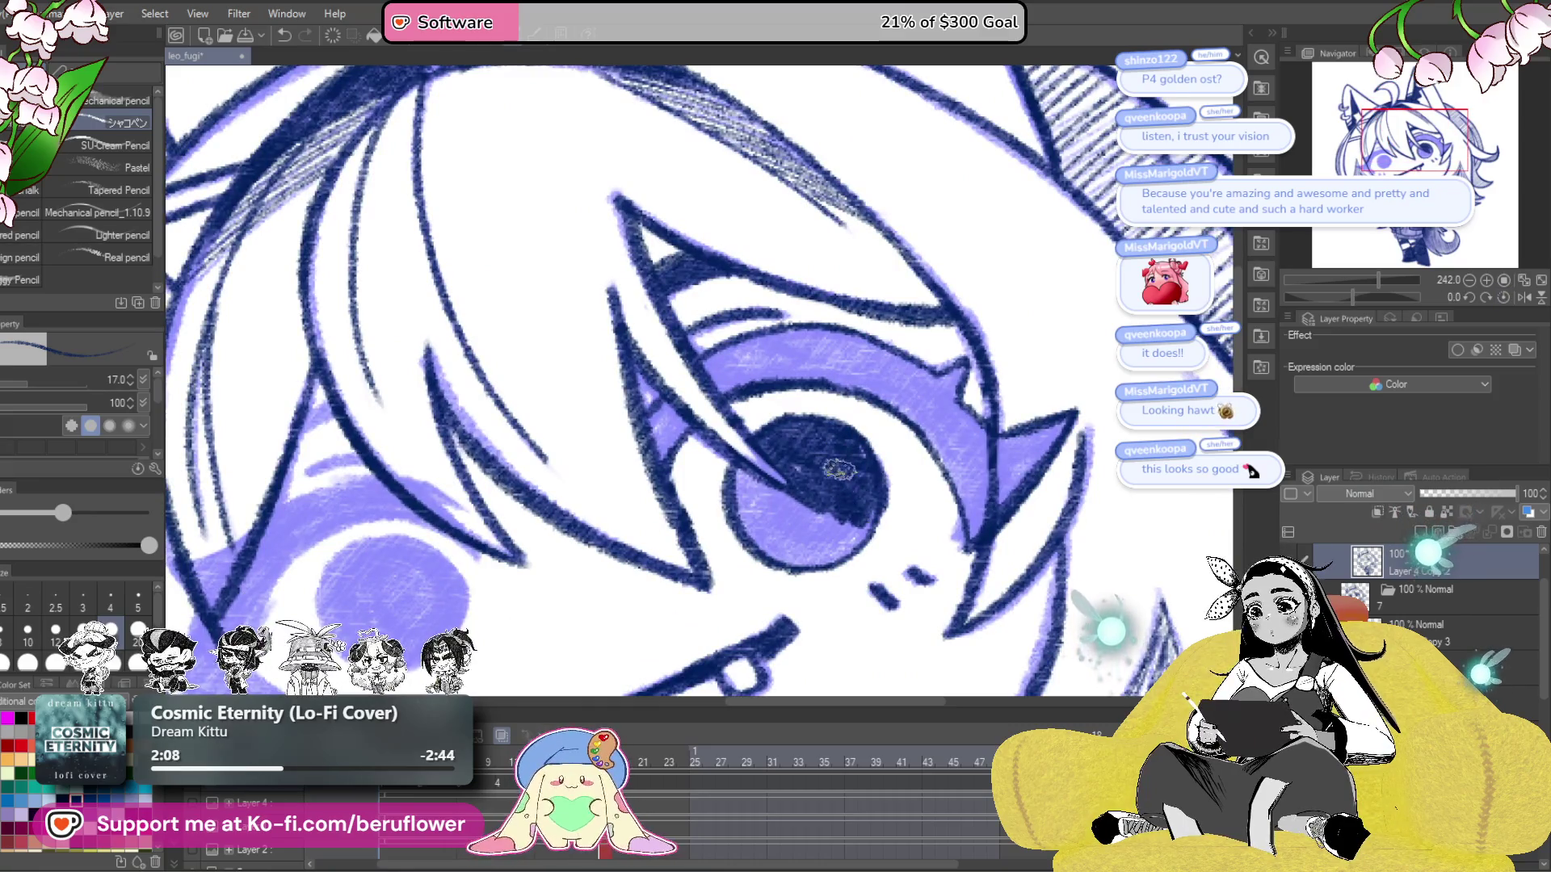
{"action": "mouse_move", "coordinate": [739, 505]}
{"action": "left_mouse_down"}
{"action": "mouse_move", "coordinate": [759, 525]}
{"action": "mouse_move", "coordinate": [775, 517]}
{"action": "mouse_move", "coordinate": [759, 485]}
{"action": "mouse_move", "coordinate": [782, 494]}
{"action": "mouse_move", "coordinate": [913, 452]}
{"action": "mouse_move", "coordinate": [983, 313]}
{"action": "mouse_move", "coordinate": [991, 455]}
{"action": "left_mouse_up"}
{"action": "left_click_drag", "start_coordinate": [1050, 505], "coordinate": [1062, 460]}
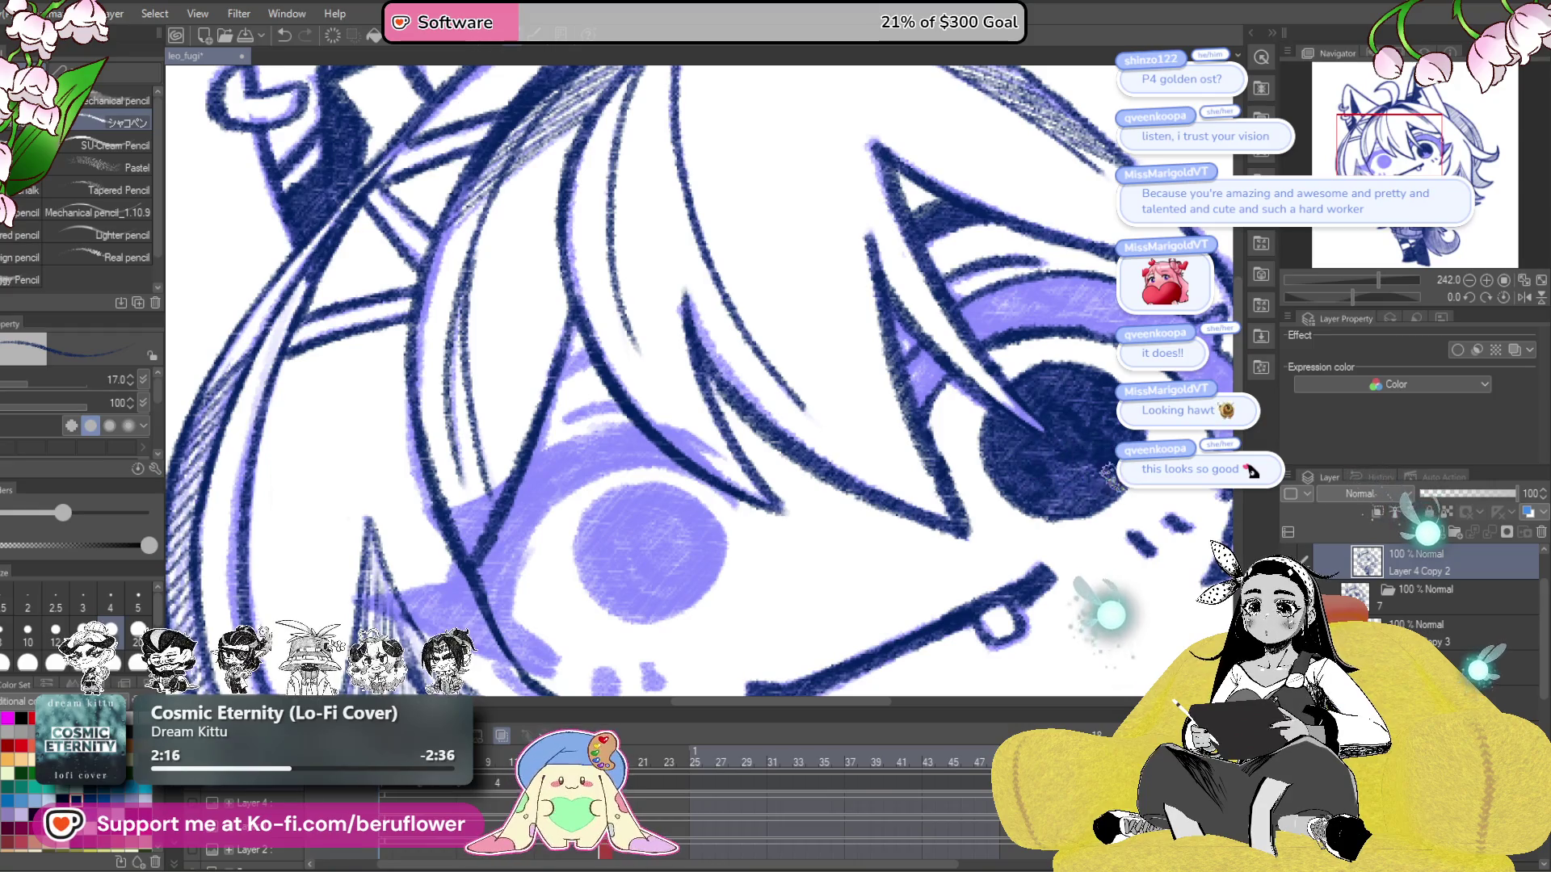
{"action": "left_click_drag", "start_coordinate": [912, 505], "coordinate": [1094, 472]}
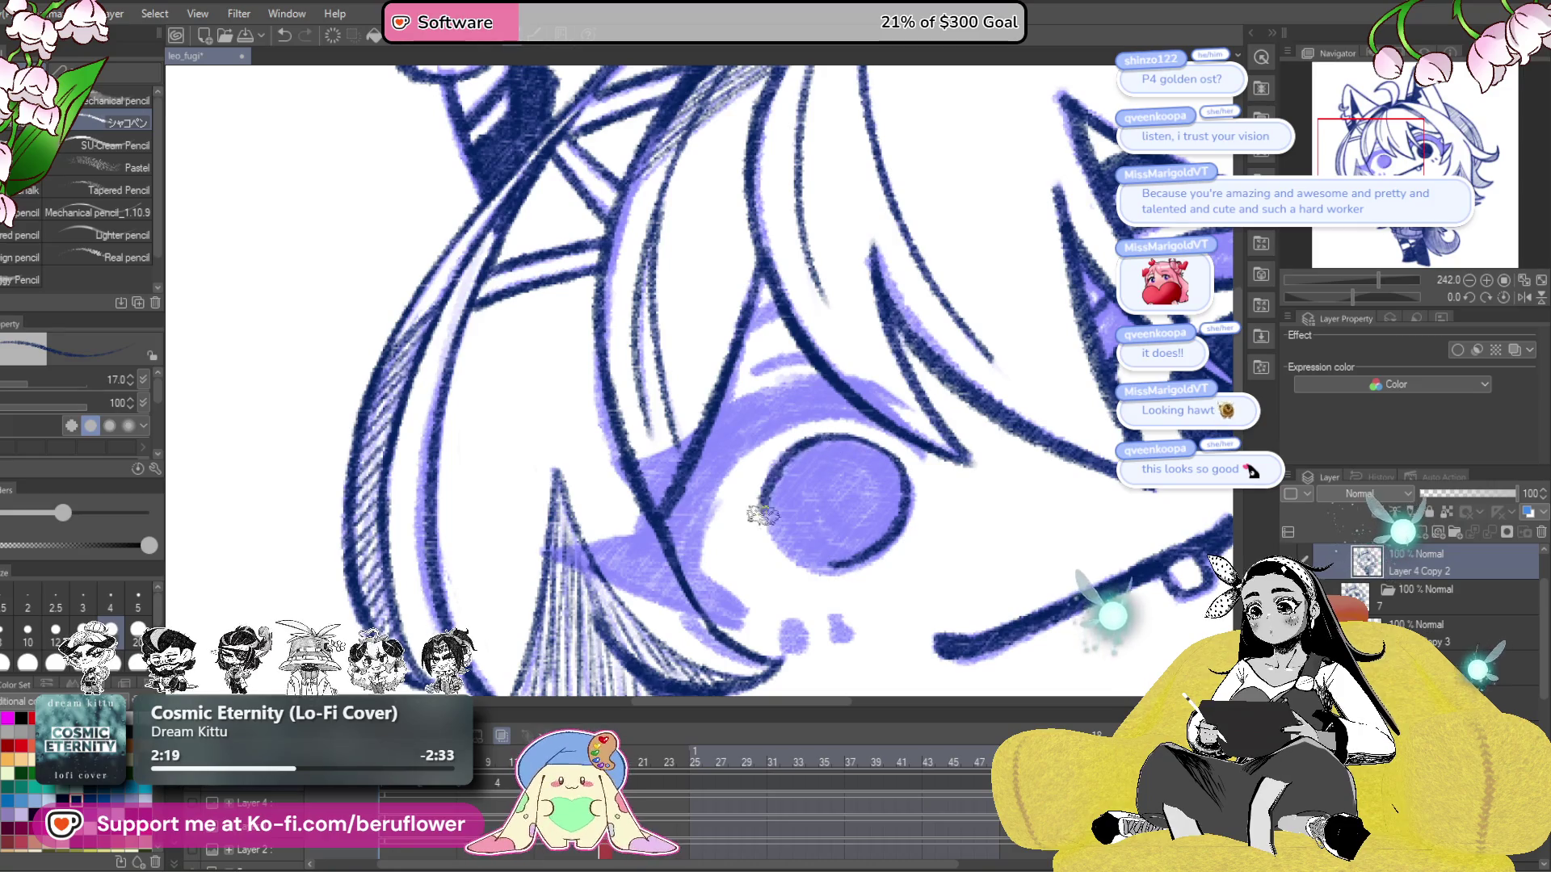
- Outline the pupil's left and bottom edge and ink the two small dots below the eye
{"action": "mouse_move", "coordinate": [765, 505]}
{"action": "left_mouse_down"}
{"action": "mouse_move", "coordinate": [828, 575]}
{"action": "mouse_move", "coordinate": [886, 555]}
{"action": "left_mouse_up"}
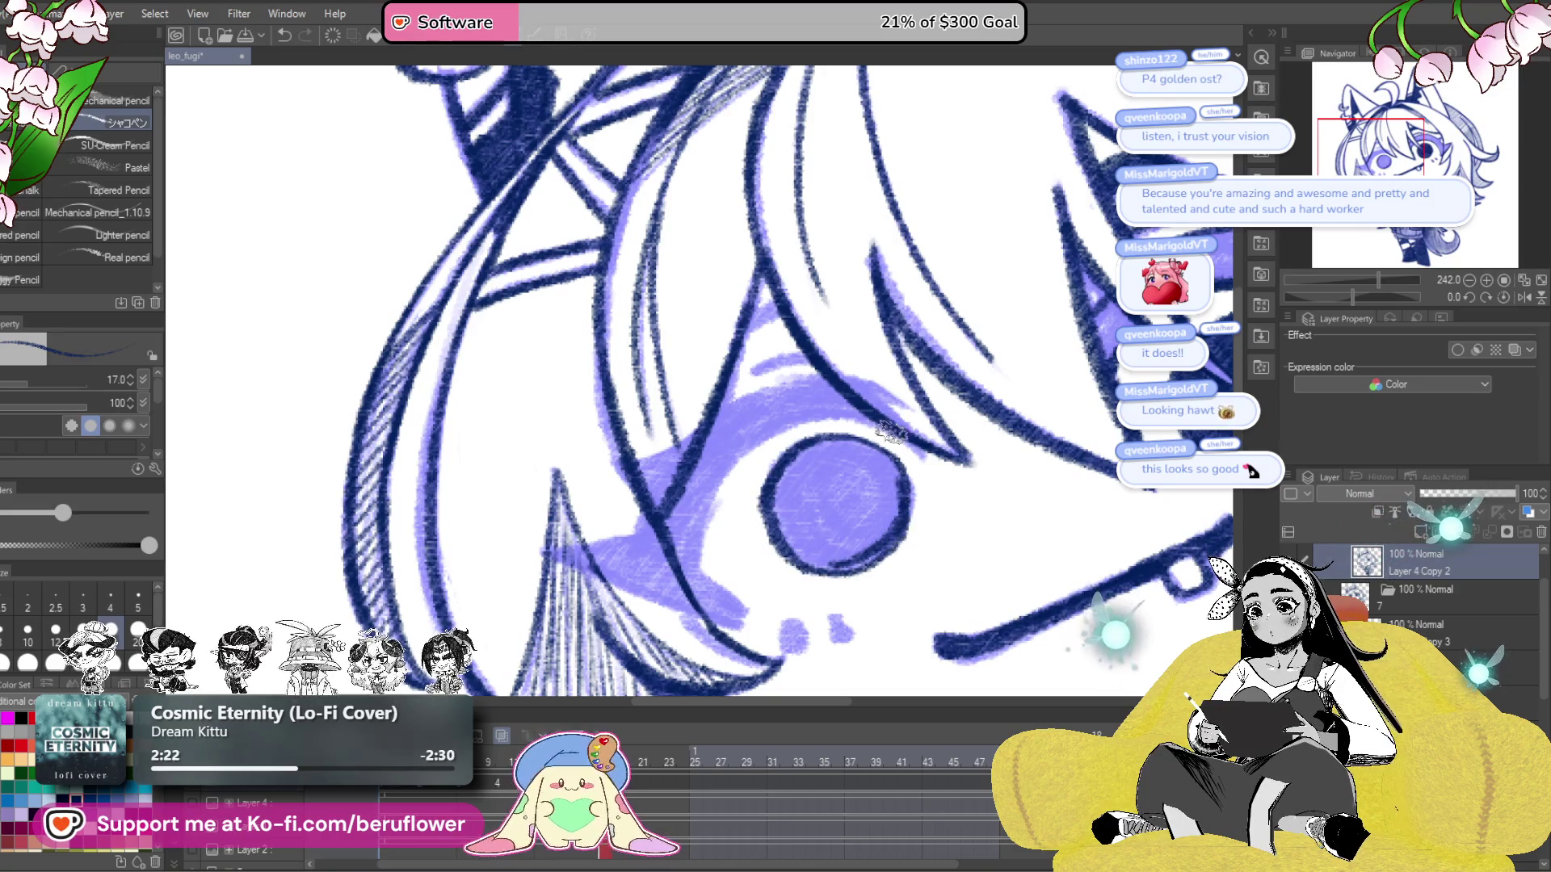
{"action": "left_click_drag", "start_coordinate": [890, 433], "coordinate": [885, 408]}
{"action": "mouse_move", "coordinate": [835, 604]}
{"action": "left_mouse_down"}
{"action": "mouse_move", "coordinate": [840, 619]}
{"action": "mouse_move", "coordinate": [788, 622]}
{"action": "left_mouse_up"}
{"action": "mouse_move", "coordinate": [880, 502]}
{"action": "left_mouse_down"}
{"action": "mouse_move", "coordinate": [866, 506]}
{"action": "mouse_move", "coordinate": [904, 545]}
{"action": "mouse_move", "coordinate": [880, 507]}
{"action": "mouse_move", "coordinate": [889, 485]}
{"action": "mouse_move", "coordinate": [856, 469]}
{"action": "mouse_move", "coordinate": [808, 476]}
{"action": "mouse_move", "coordinate": [832, 444]}
{"action": "mouse_move", "coordinate": [815, 531]}
{"action": "mouse_move", "coordinate": [832, 454]}
{"action": "mouse_move", "coordinate": [919, 490]}
{"action": "mouse_move", "coordinate": [942, 475]}
{"action": "left_mouse_up"}
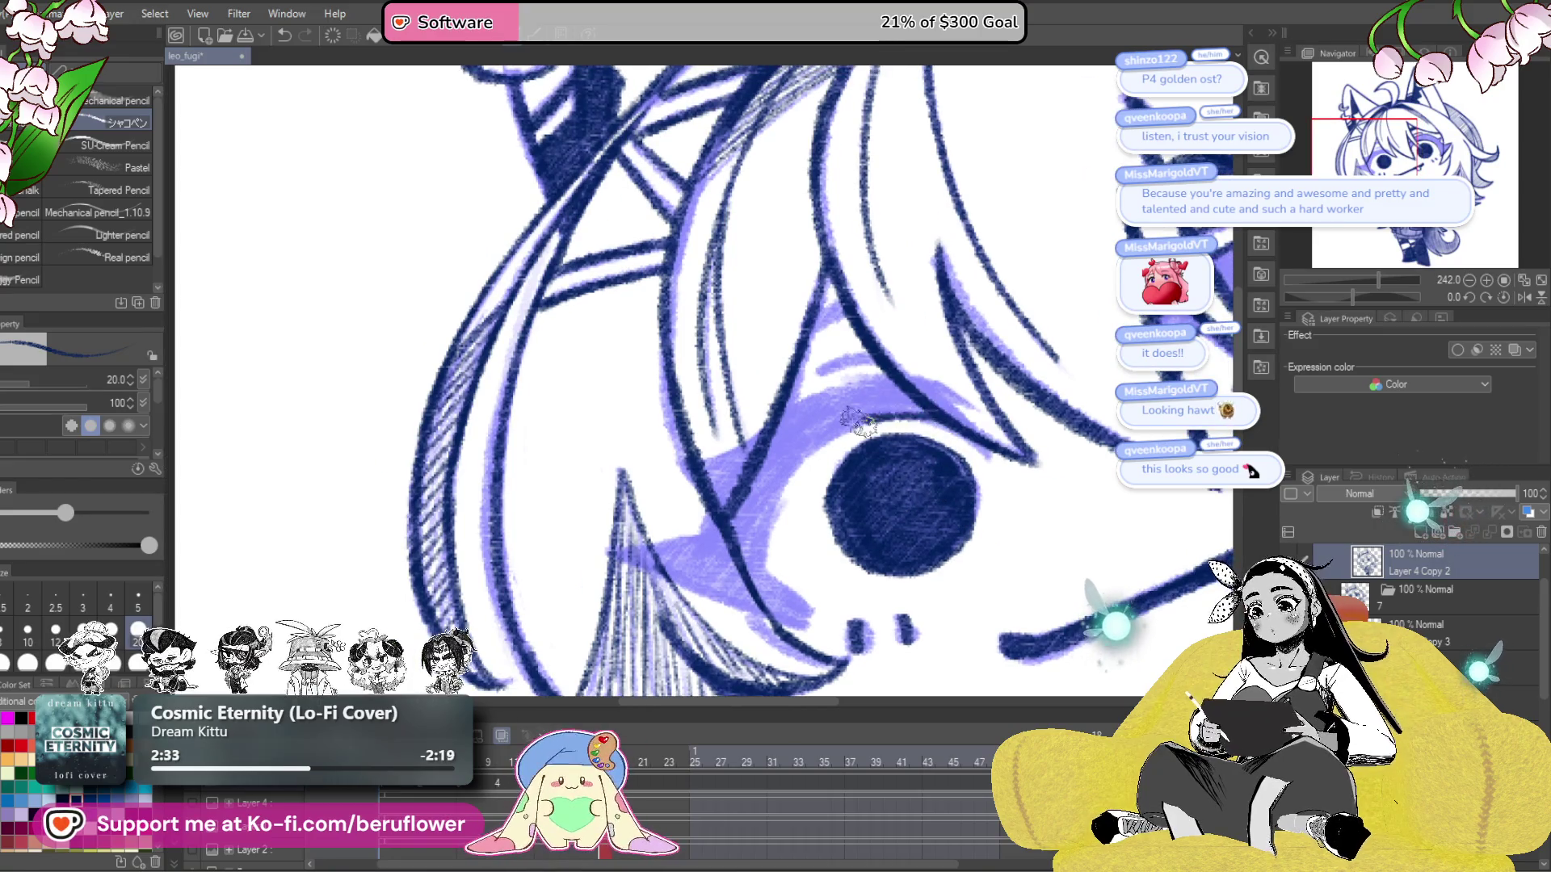
- With the canvas rotated to 53.2°, darken the eye's left edge and the pointed lash shape above
{"action": "mouse_move", "coordinate": [812, 449]}
{"action": "left_mouse_down"}
{"action": "mouse_move", "coordinate": [767, 557]}
{"action": "mouse_move", "coordinate": [831, 626]}
{"action": "left_mouse_up"}
{"action": "left_click_drag", "start_coordinate": [856, 393], "coordinate": [735, 466]}
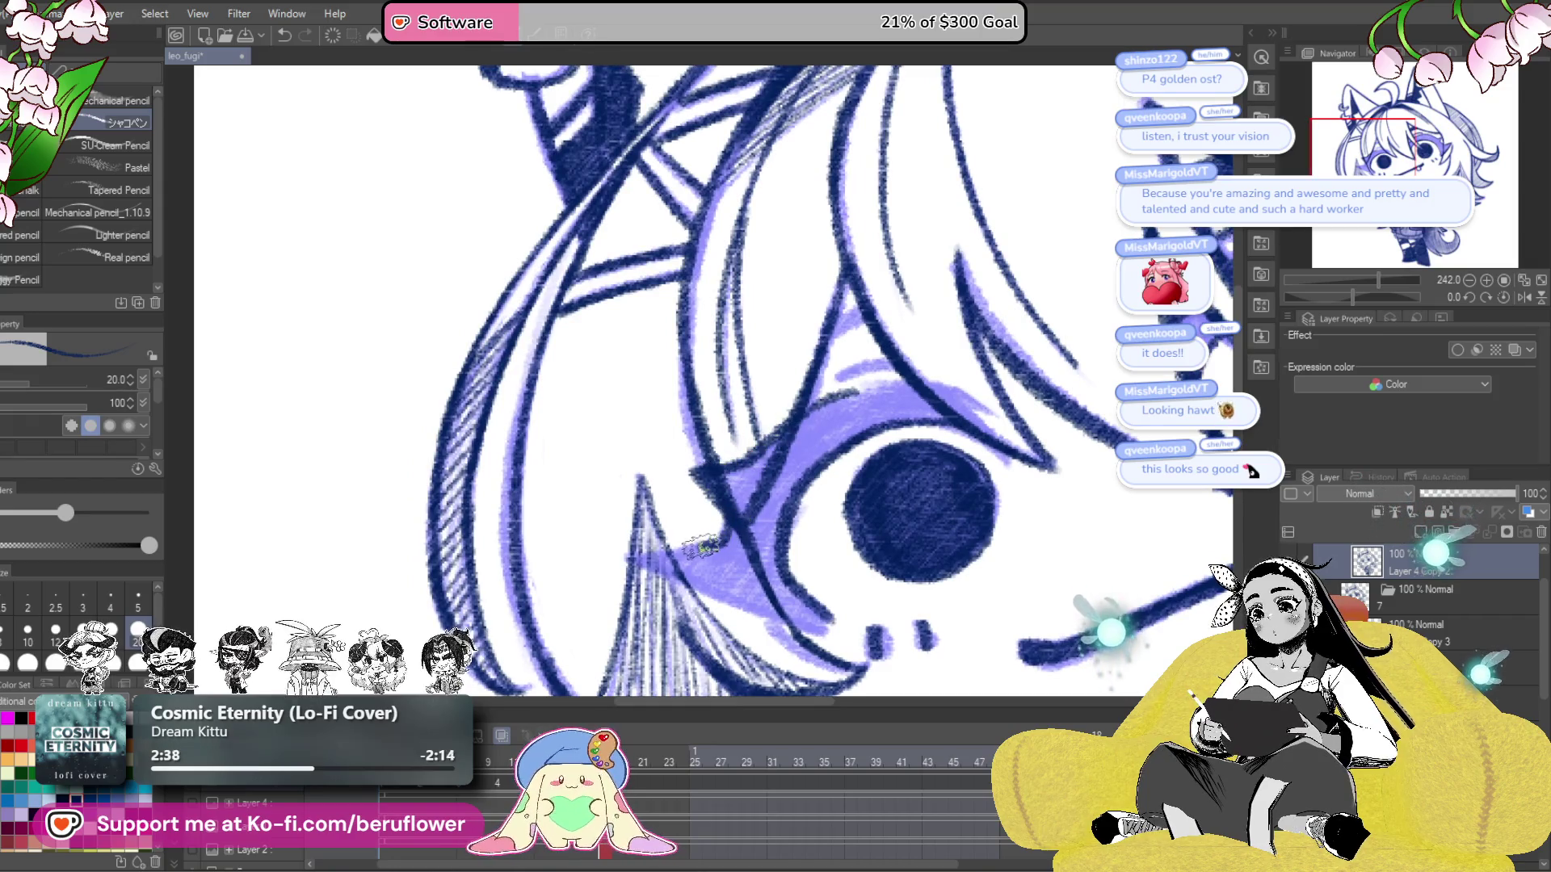
{"action": "left_click_drag", "start_coordinate": [1354, 294], "coordinate": [1372, 297]}
{"action": "mouse_move", "coordinate": [693, 610]}
{"action": "left_mouse_down"}
{"action": "mouse_move", "coordinate": [682, 493]}
{"action": "mouse_move", "coordinate": [696, 580]}
{"action": "left_mouse_up"}
{"action": "mouse_move", "coordinate": [690, 527]}
{"action": "left_mouse_down"}
{"action": "mouse_move", "coordinate": [703, 497]}
{"action": "mouse_move", "coordinate": [723, 513]}
{"action": "mouse_move", "coordinate": [696, 525]}
{"action": "left_mouse_up"}
{"action": "left_click_drag", "start_coordinate": [1357, 305], "coordinate": [1355, 296]}
- At -53.2° rotation, extend the upper eyelid line and fill the eye's left rim dark navy
{"action": "mouse_move", "coordinate": [818, 478]}
{"action": "left_mouse_down"}
{"action": "mouse_move", "coordinate": [779, 480]}
{"action": "mouse_move", "coordinate": [897, 396]}
{"action": "mouse_move", "coordinate": [957, 386]}
{"action": "left_mouse_up"}
{"action": "left_click_drag", "start_coordinate": [1376, 297], "coordinate": [1331, 297]}
{"action": "left_click_drag", "start_coordinate": [1007, 357], "coordinate": [1006, 468]}
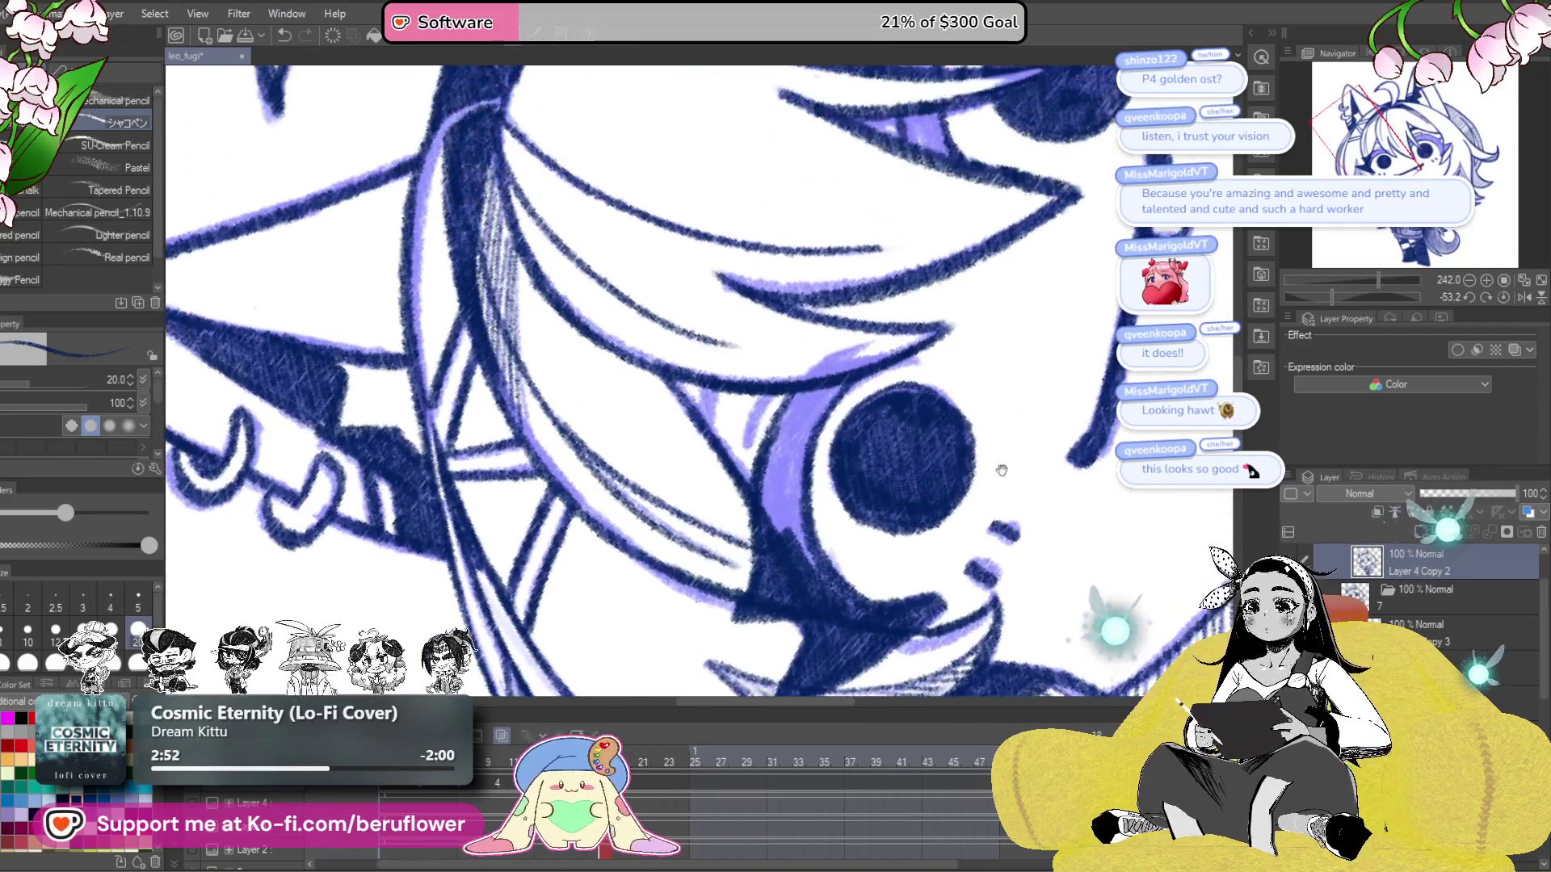
{"action": "left_click_drag", "start_coordinate": [795, 388], "coordinate": [864, 345]}
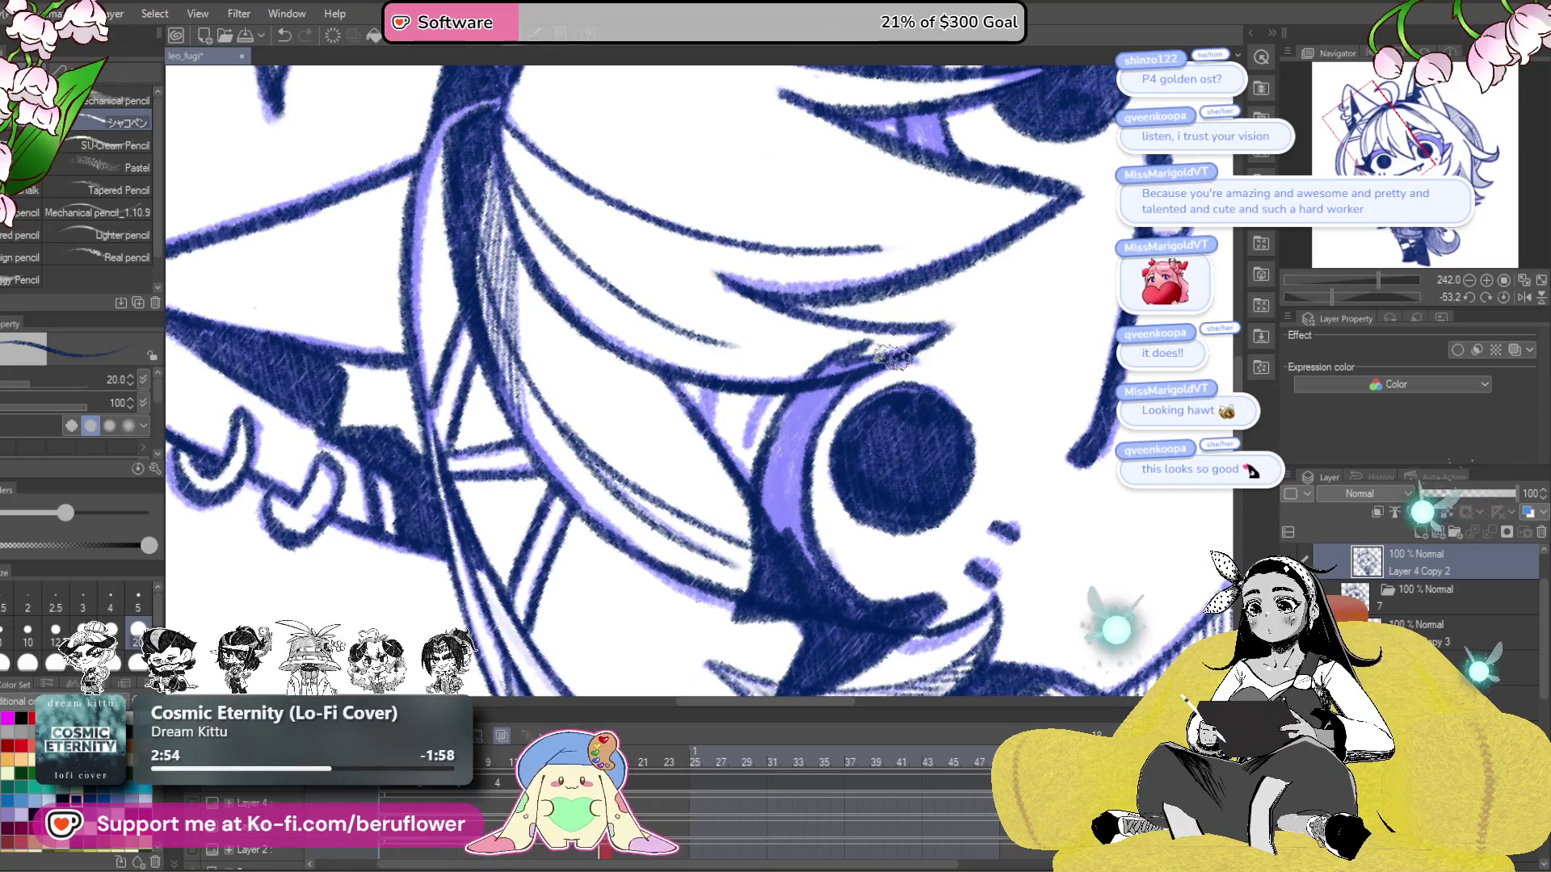
{"action": "mouse_move", "coordinate": [824, 394]}
{"action": "left_mouse_down"}
{"action": "mouse_move", "coordinate": [784, 444]}
{"action": "mouse_move", "coordinate": [796, 509]}
{"action": "mouse_move", "coordinate": [818, 394]}
{"action": "mouse_move", "coordinate": [800, 512]}
{"action": "left_mouse_up"}
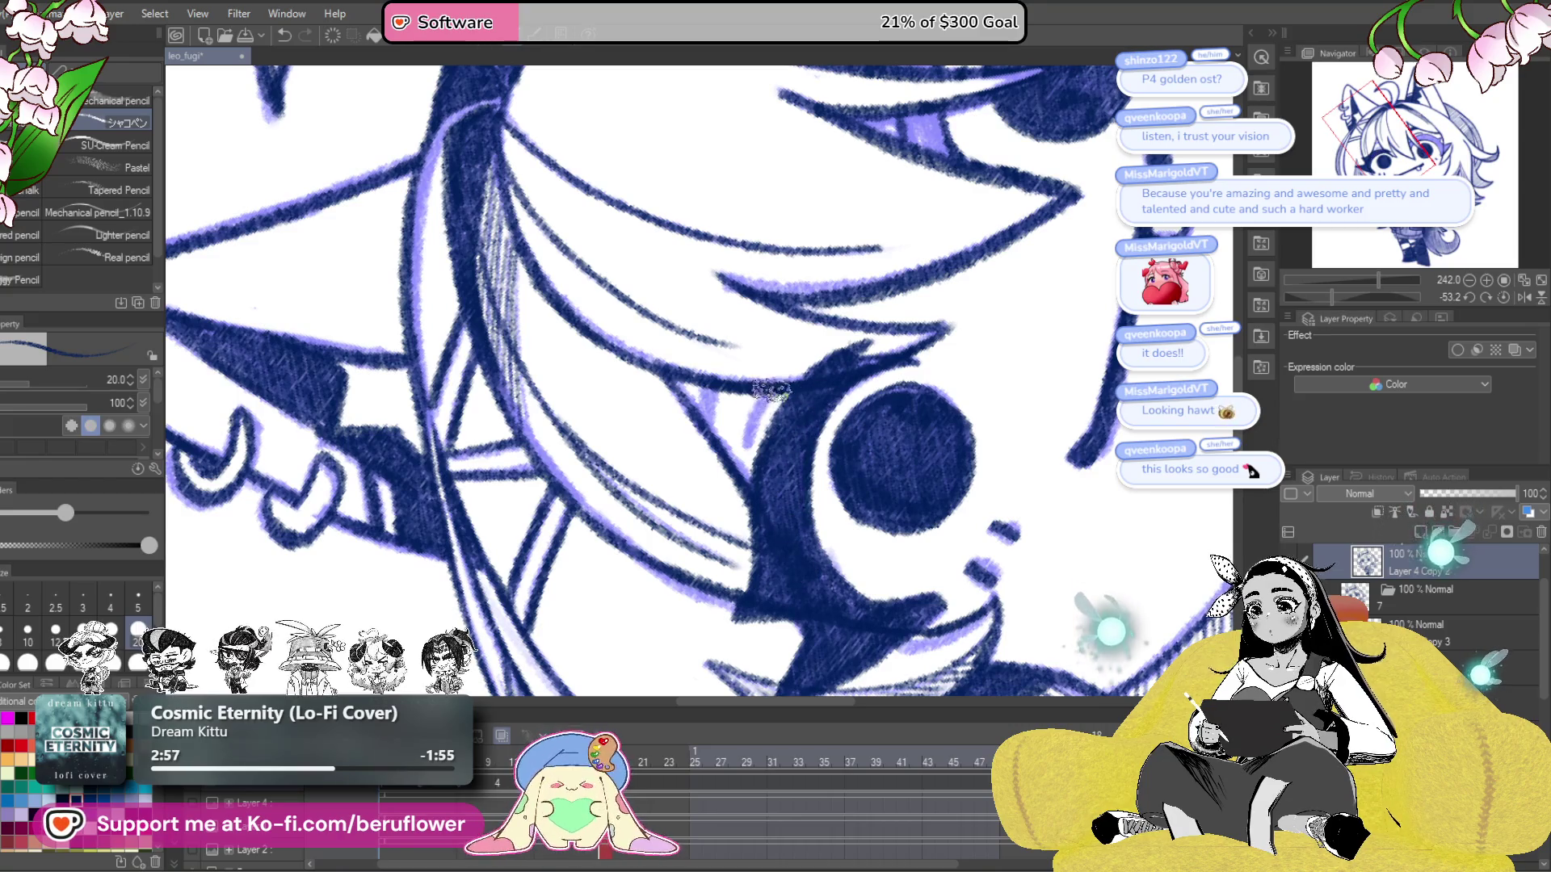
{"action": "left_click_drag", "start_coordinate": [705, 422], "coordinate": [734, 447]}
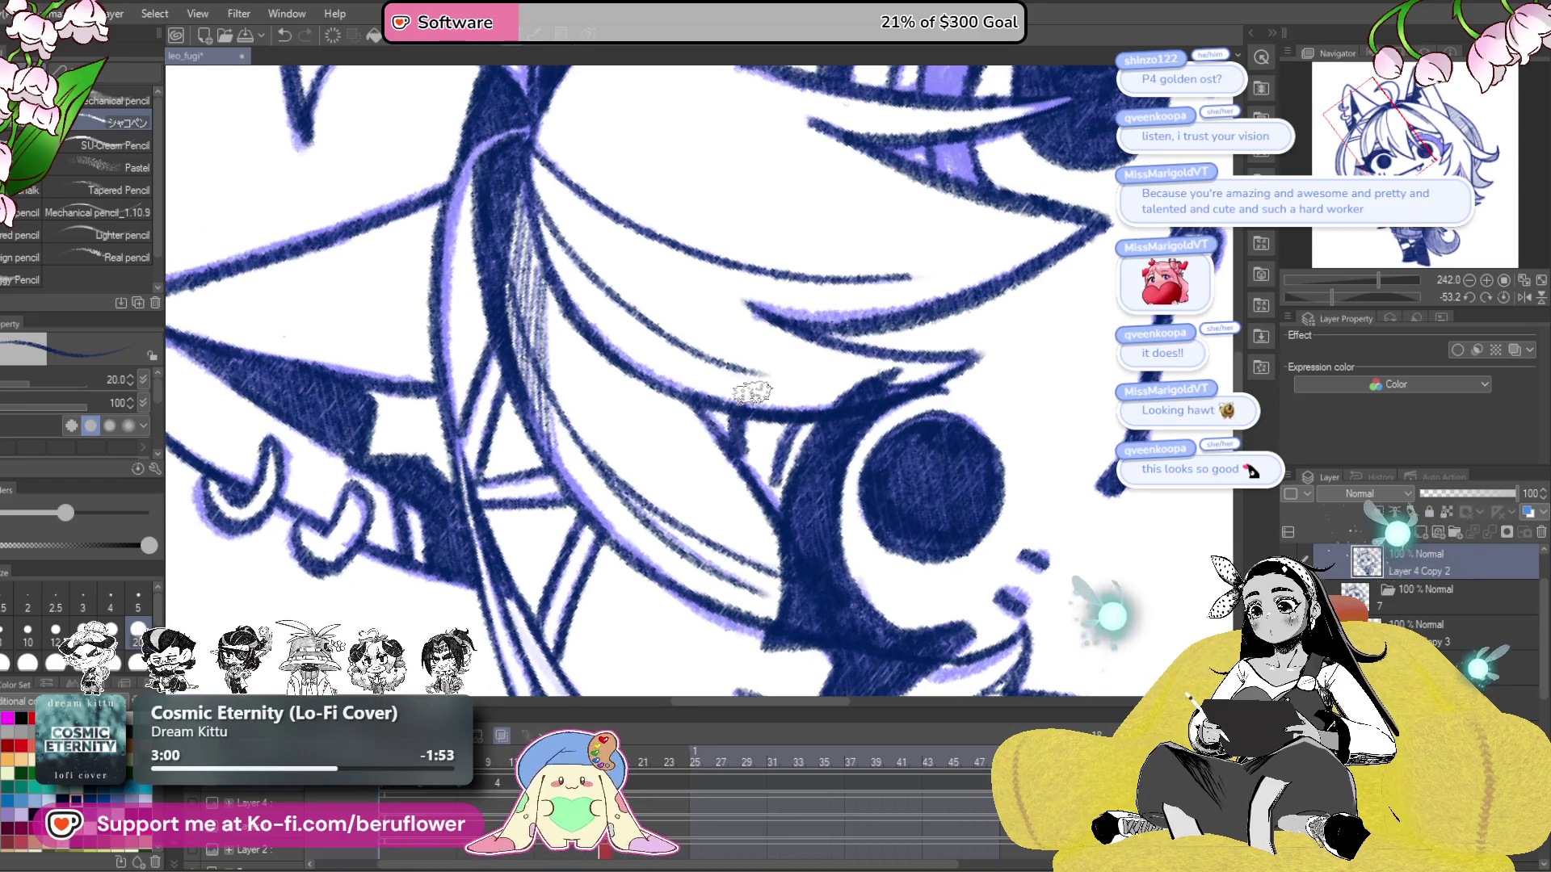
{"action": "scroll", "coordinate": [751, 392], "scroll_direction": "down", "scroll_amount": 10}
{"action": "scroll", "coordinate": [937, 389], "scroll_direction": "up", "scroll_amount": 10}
{"action": "scroll", "coordinate": [902, 396], "scroll_direction": "down", "scroll_amount": 10}
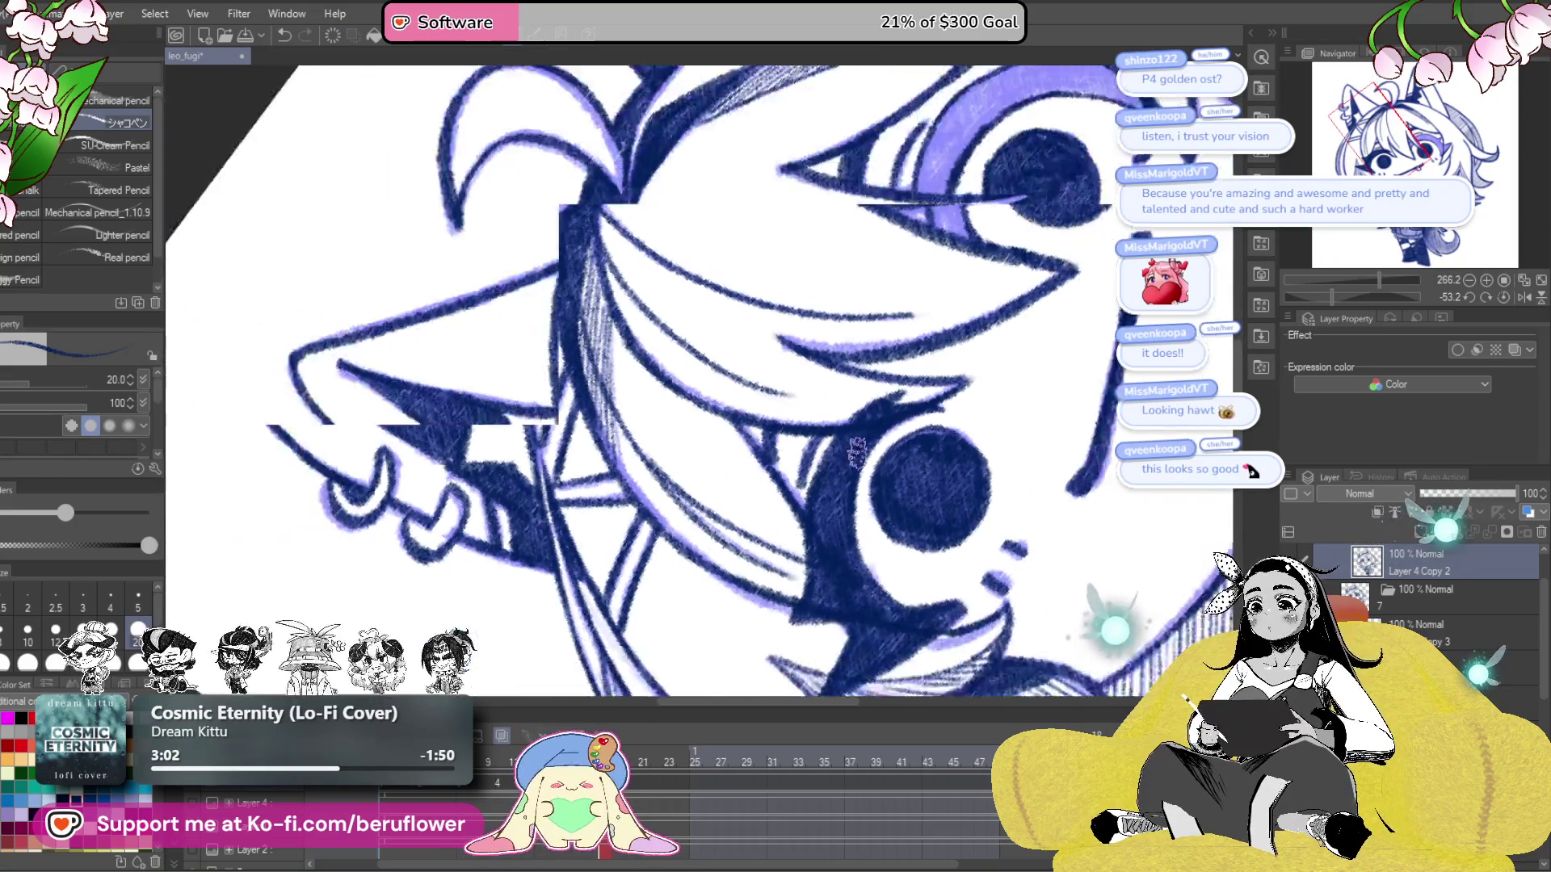
- At 220% zoom and about -62° rotation, pencil dark blue over the lash tip and upper iris rim
{"action": "left_click", "coordinate": [1503, 297]}
{"action": "scroll", "coordinate": [685, 446], "scroll_direction": "up", "scroll_amount": 8}
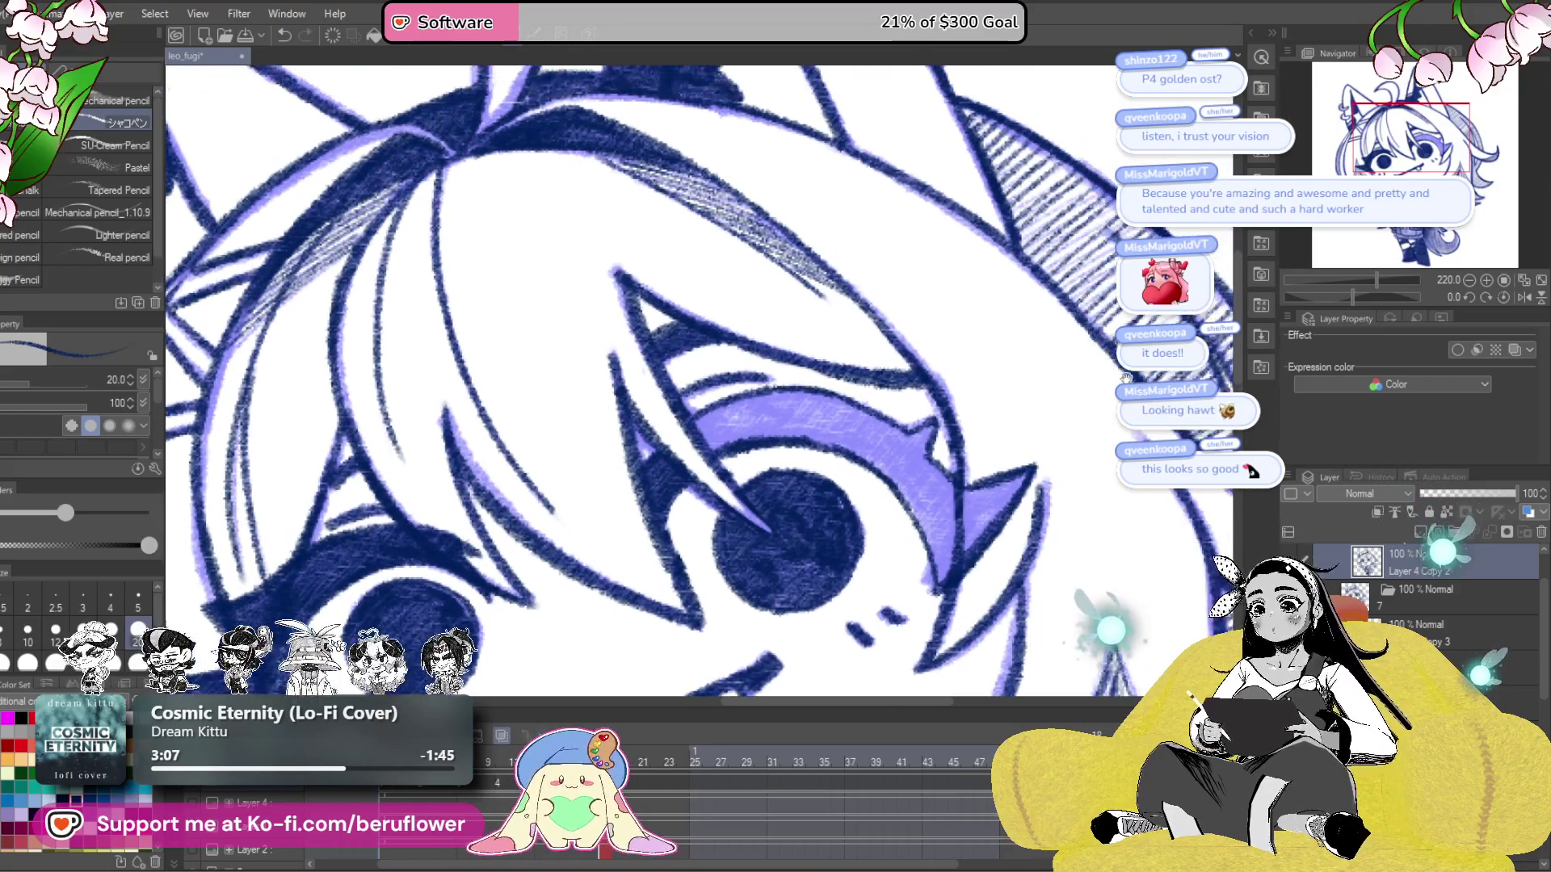
{"action": "left_click_drag", "start_coordinate": [1351, 298], "coordinate": [1331, 297]}
{"action": "mouse_move", "coordinate": [921, 319]}
{"action": "left_mouse_down"}
{"action": "mouse_move", "coordinate": [908, 388]}
{"action": "mouse_move", "coordinate": [937, 355]}
{"action": "mouse_move", "coordinate": [961, 404]}
{"action": "mouse_move", "coordinate": [931, 399]}
{"action": "mouse_move", "coordinate": [950, 385]}
{"action": "mouse_move", "coordinate": [929, 370]}
{"action": "mouse_move", "coordinate": [1003, 414]}
{"action": "mouse_move", "coordinate": [957, 398]}
{"action": "left_mouse_up"}
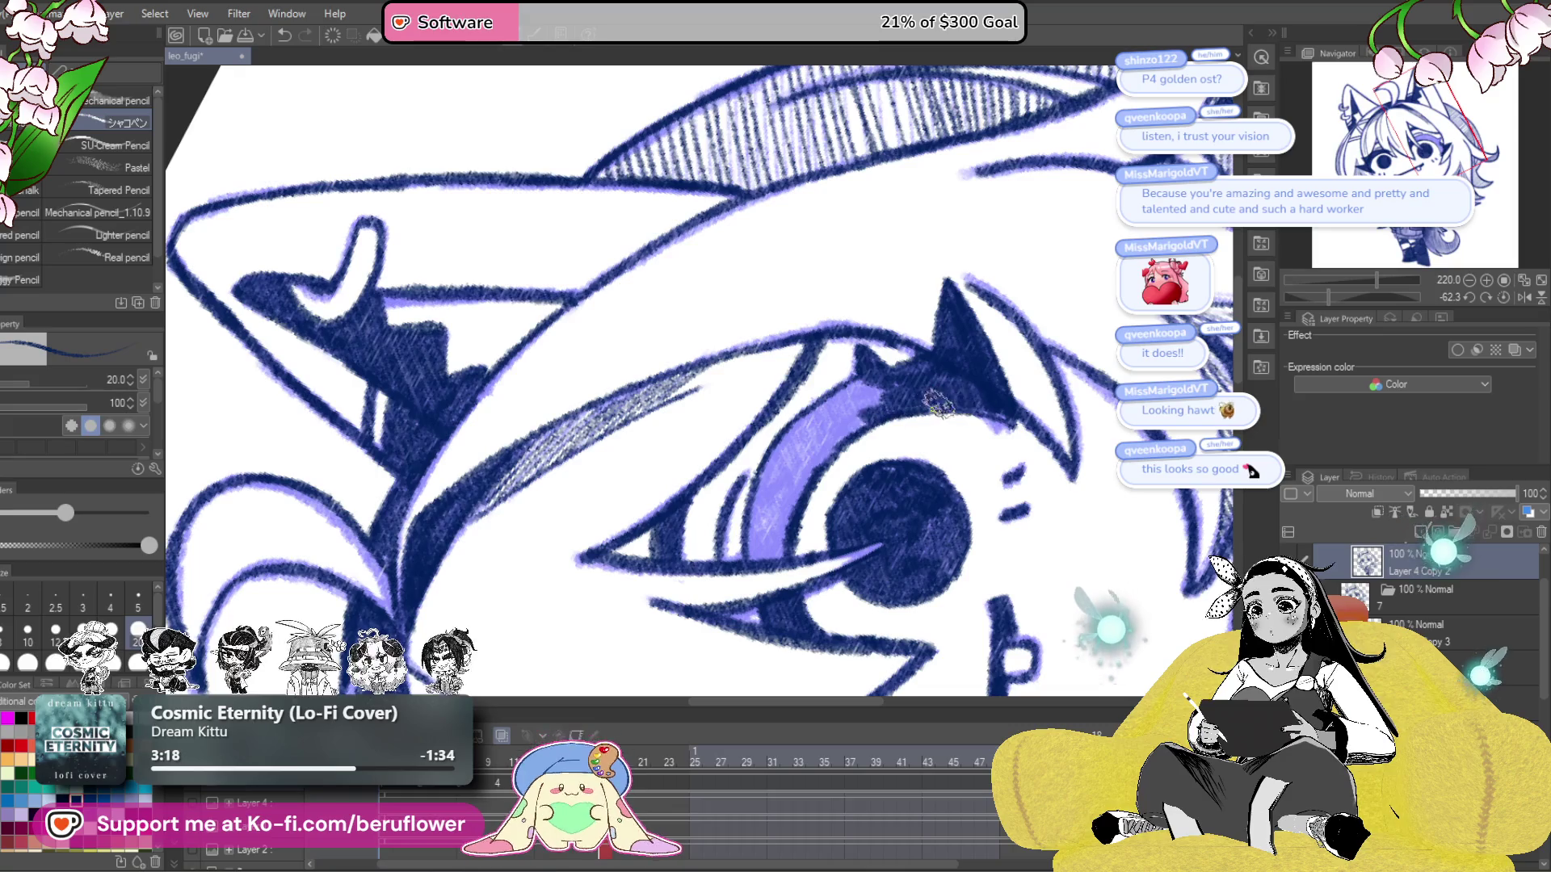
{"action": "mouse_move", "coordinate": [817, 402]}
{"action": "left_mouse_down"}
{"action": "mouse_move", "coordinate": [753, 507]}
{"action": "mouse_move", "coordinate": [856, 404]}
{"action": "mouse_move", "coordinate": [772, 490]}
{"action": "mouse_move", "coordinate": [763, 557]}
{"action": "mouse_move", "coordinate": [824, 448]}
{"action": "left_mouse_up"}
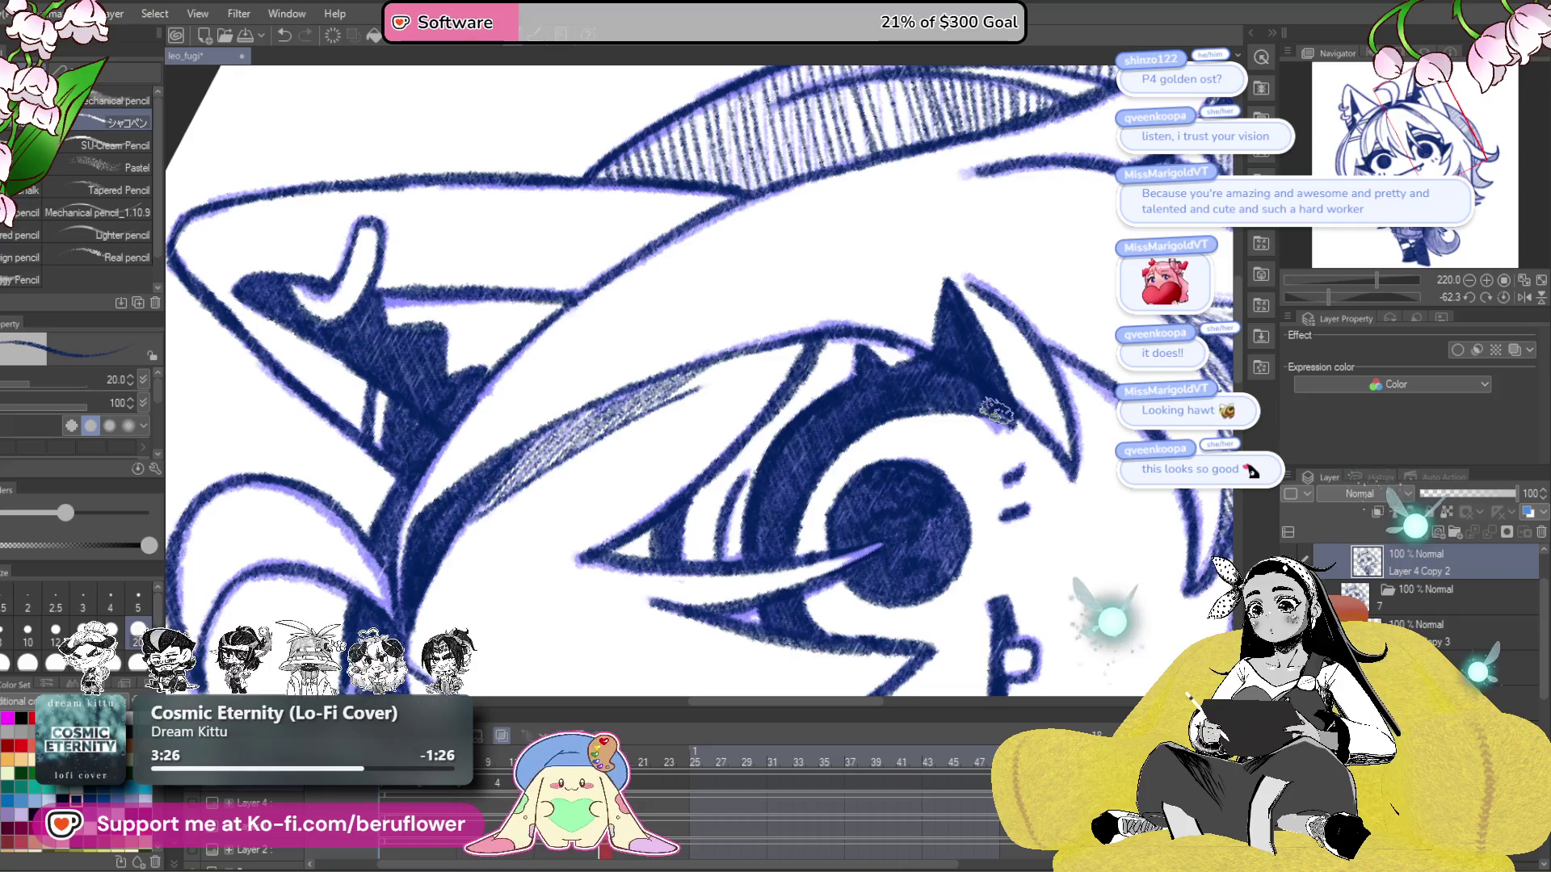
{"action": "key", "text": "ctrl+@"}
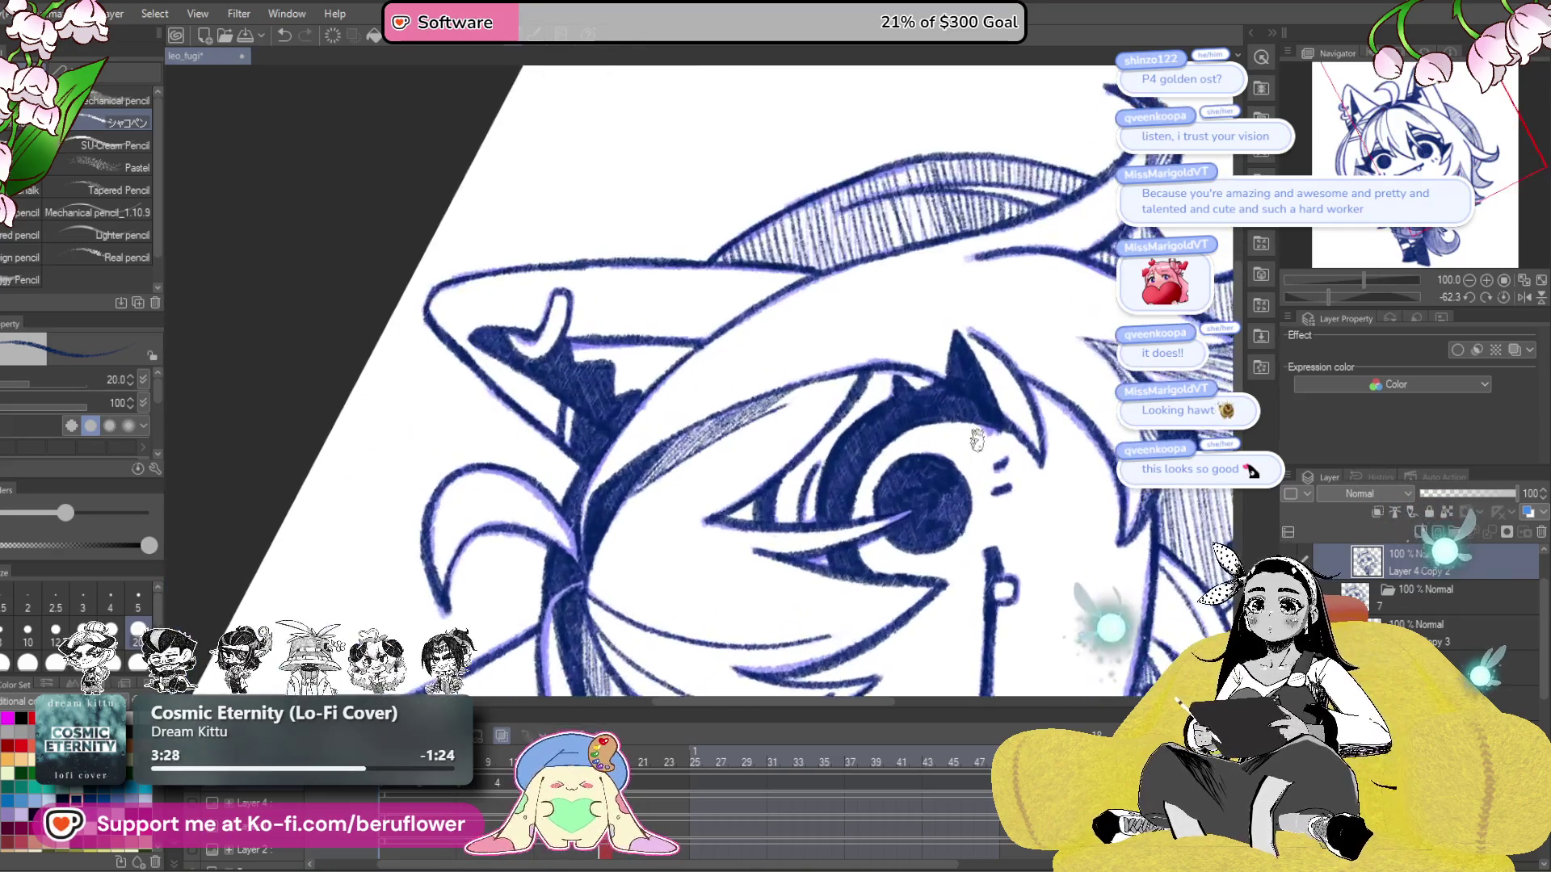
{"action": "key", "text": "ctrl+plus"}
{"action": "left_click_drag", "start_coordinate": [839, 661], "coordinate": [920, 475]}
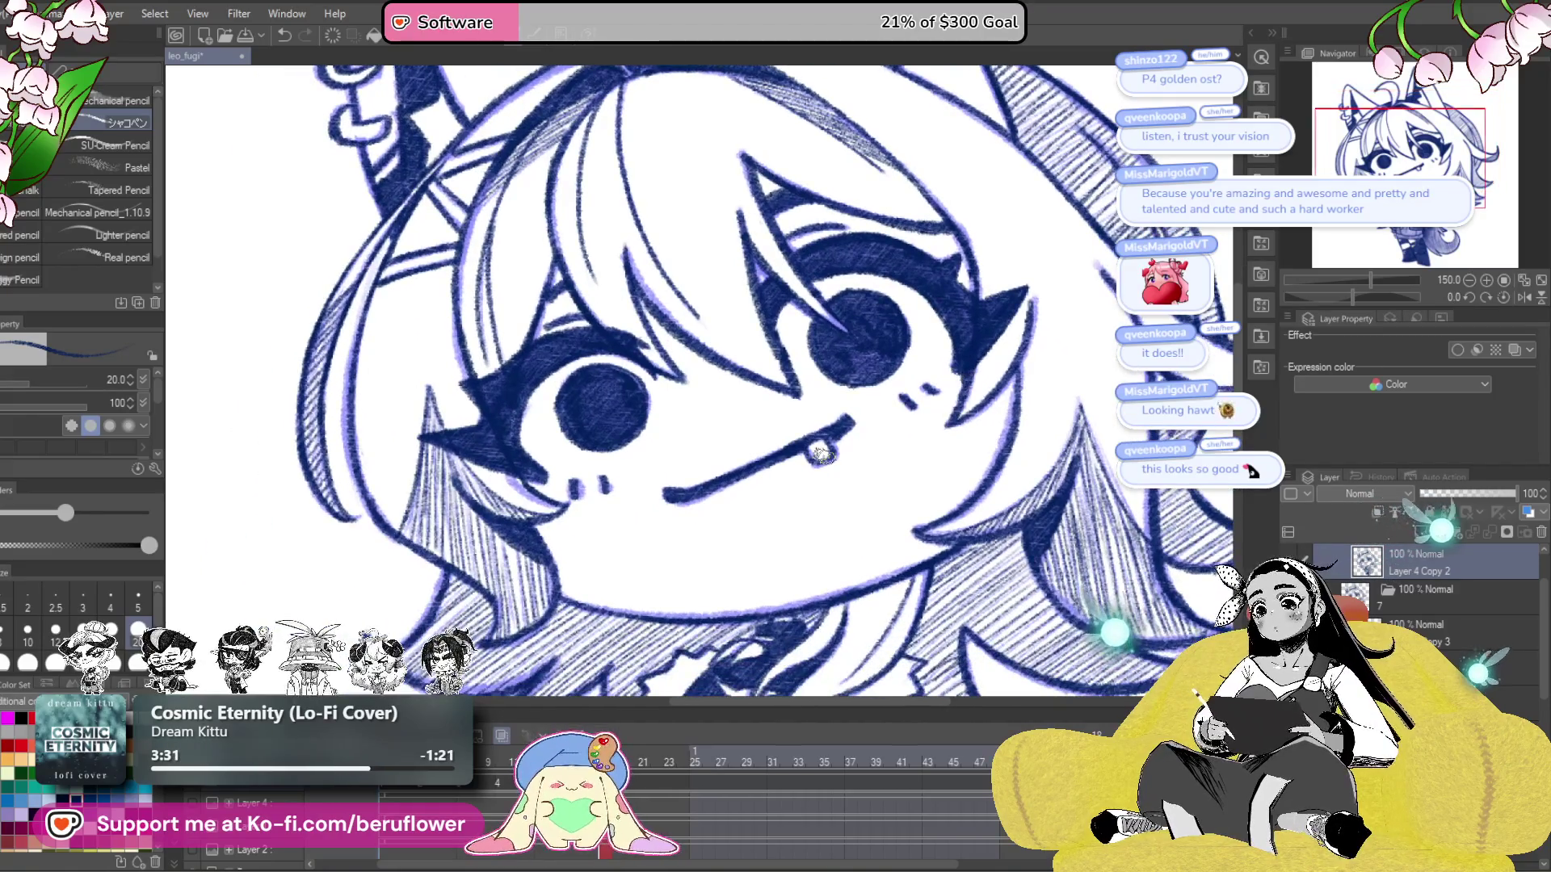
{"action": "scroll", "coordinate": [911, 413], "scroll_direction": "down", "scroll_amount": 5}
{"action": "scroll", "coordinate": [823, 455], "scroll_direction": "up", "scroll_amount": 5}
{"action": "scroll", "coordinate": [823, 455], "scroll_direction": "up", "scroll_amount": 4}
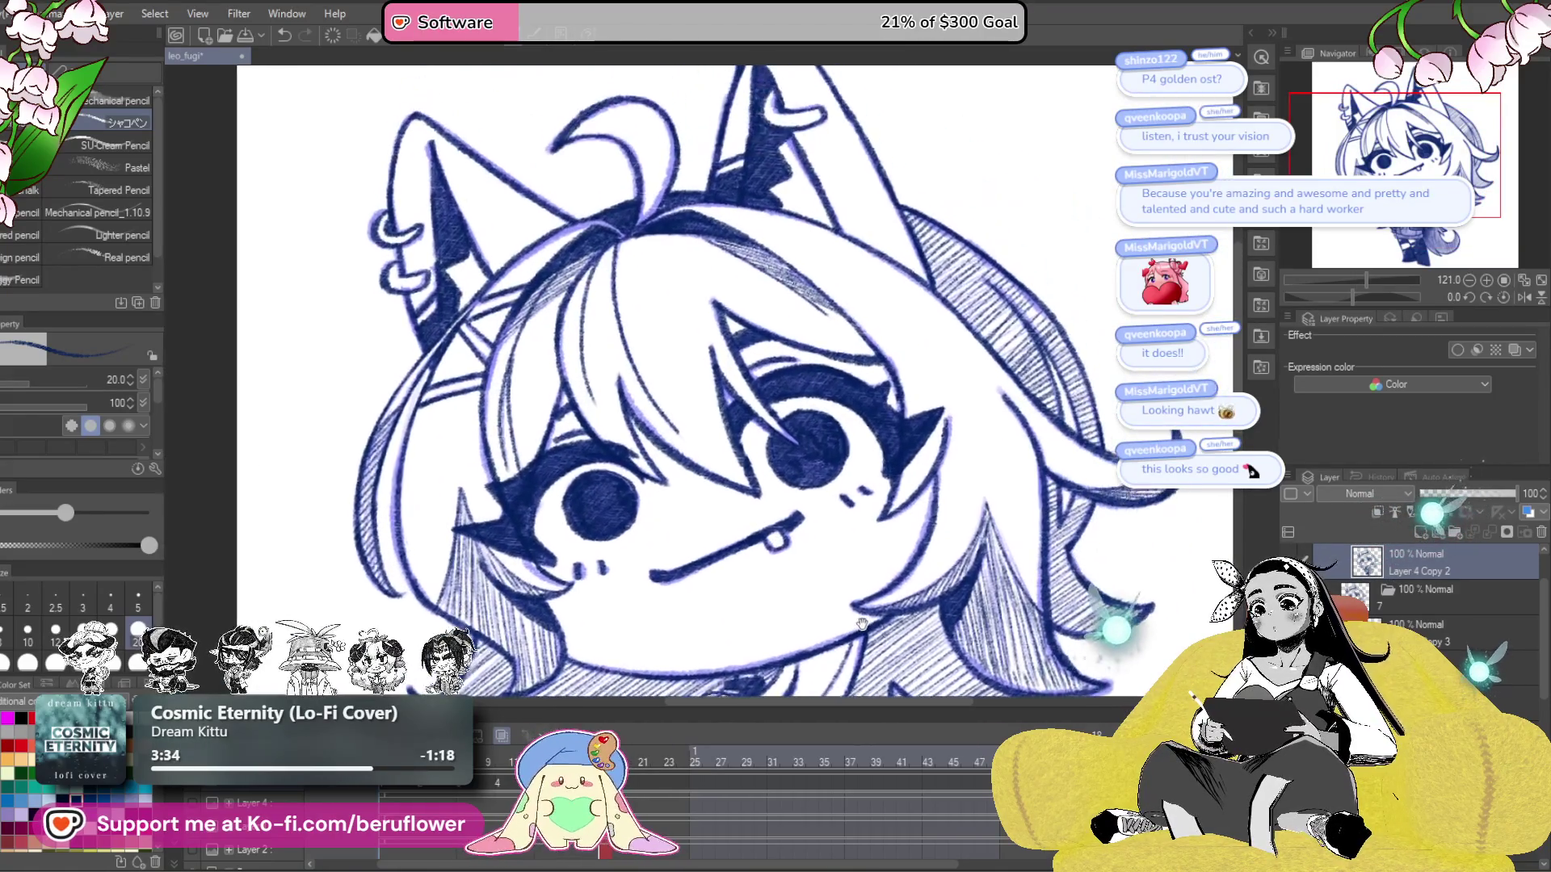
{"action": "left_click_drag", "start_coordinate": [834, 547], "coordinate": [835, 517]}
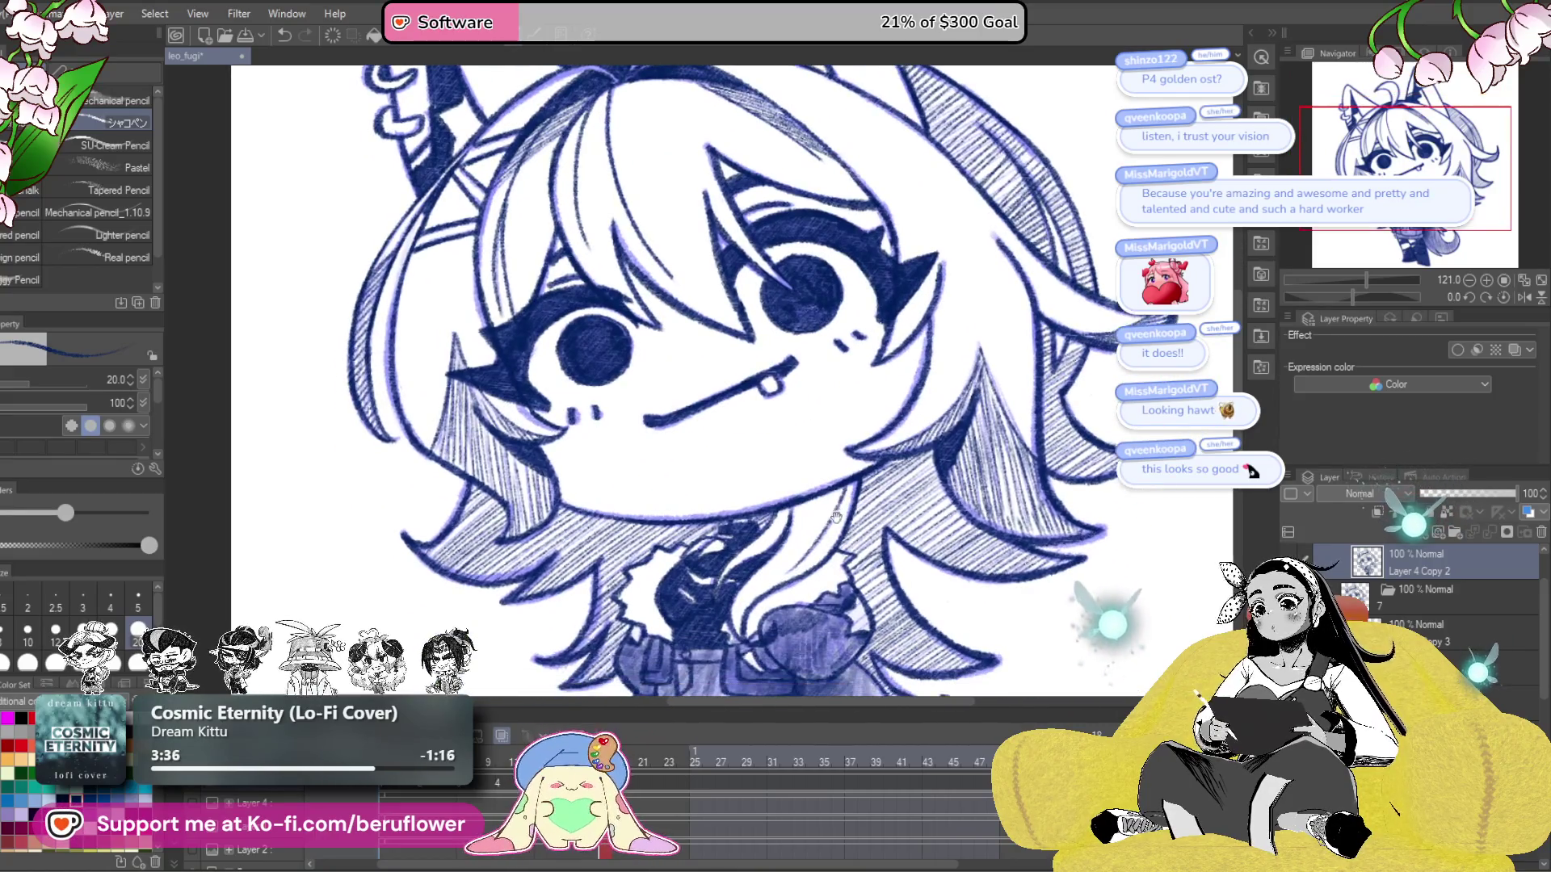